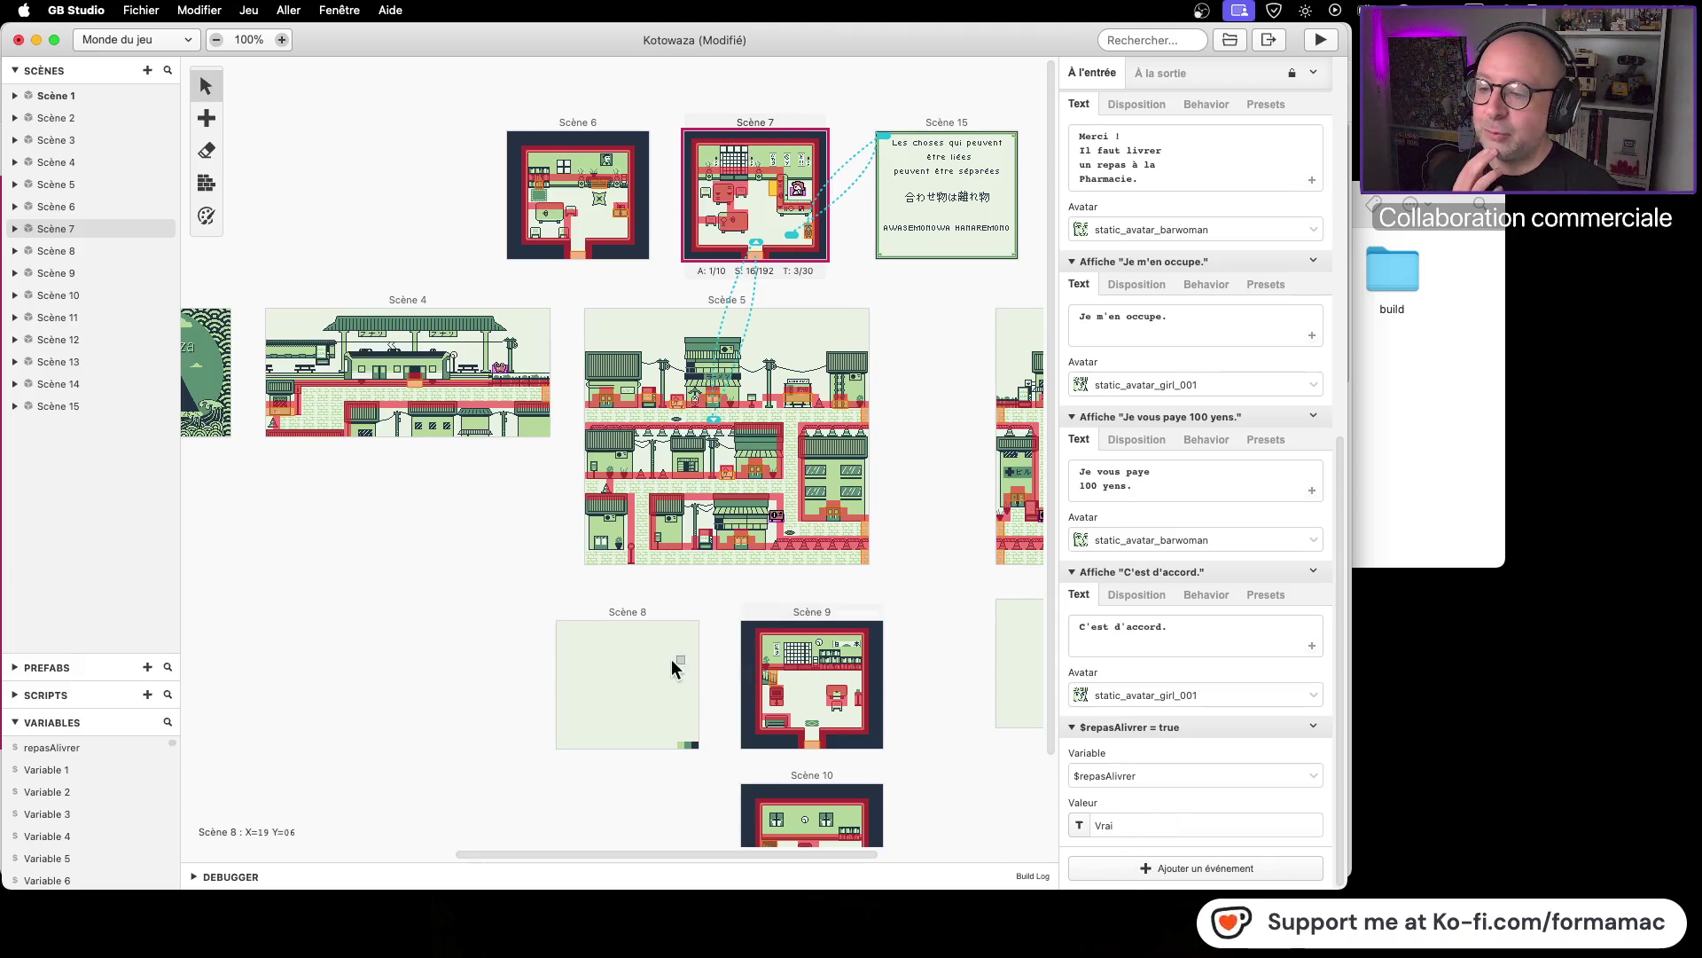
# Step: Pan the world map and select Scène 5's Déclencheur 8, which shows 'C'est fermé.'
pyautogui.moveTo(955, 647)
pyautogui.mouseDown()
pyautogui.moveTo(719, 670)
pyautogui.moveTo(962, 640)
pyautogui.mouseUp()
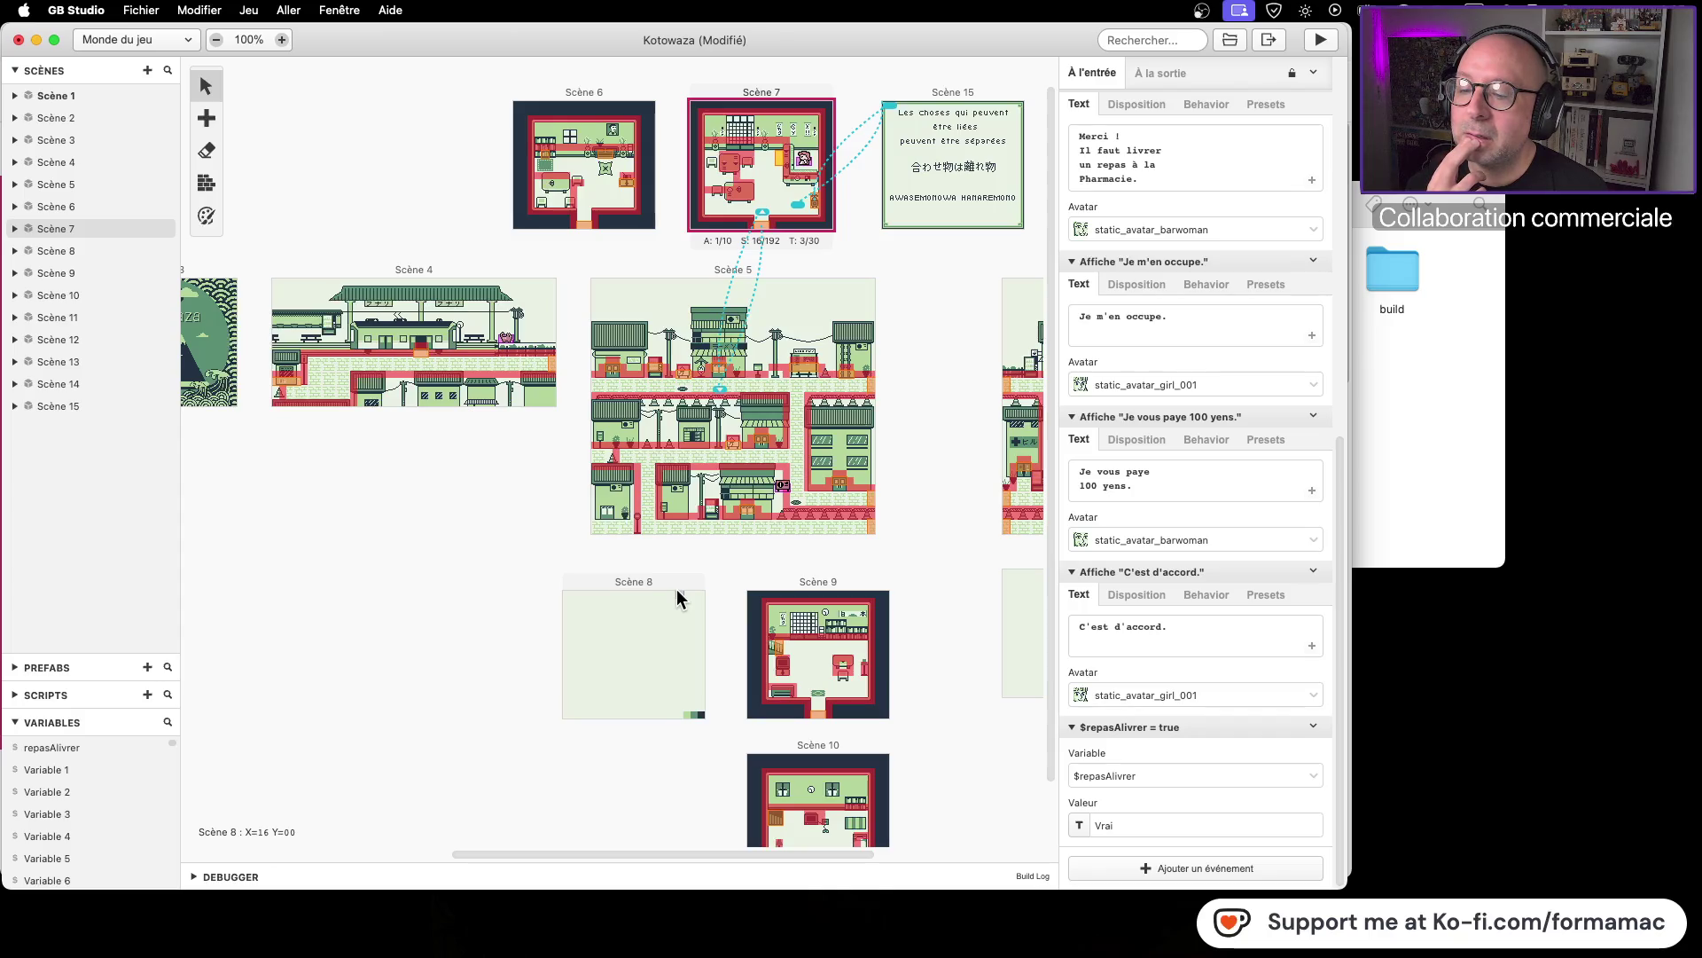
pyautogui.click(745, 511)
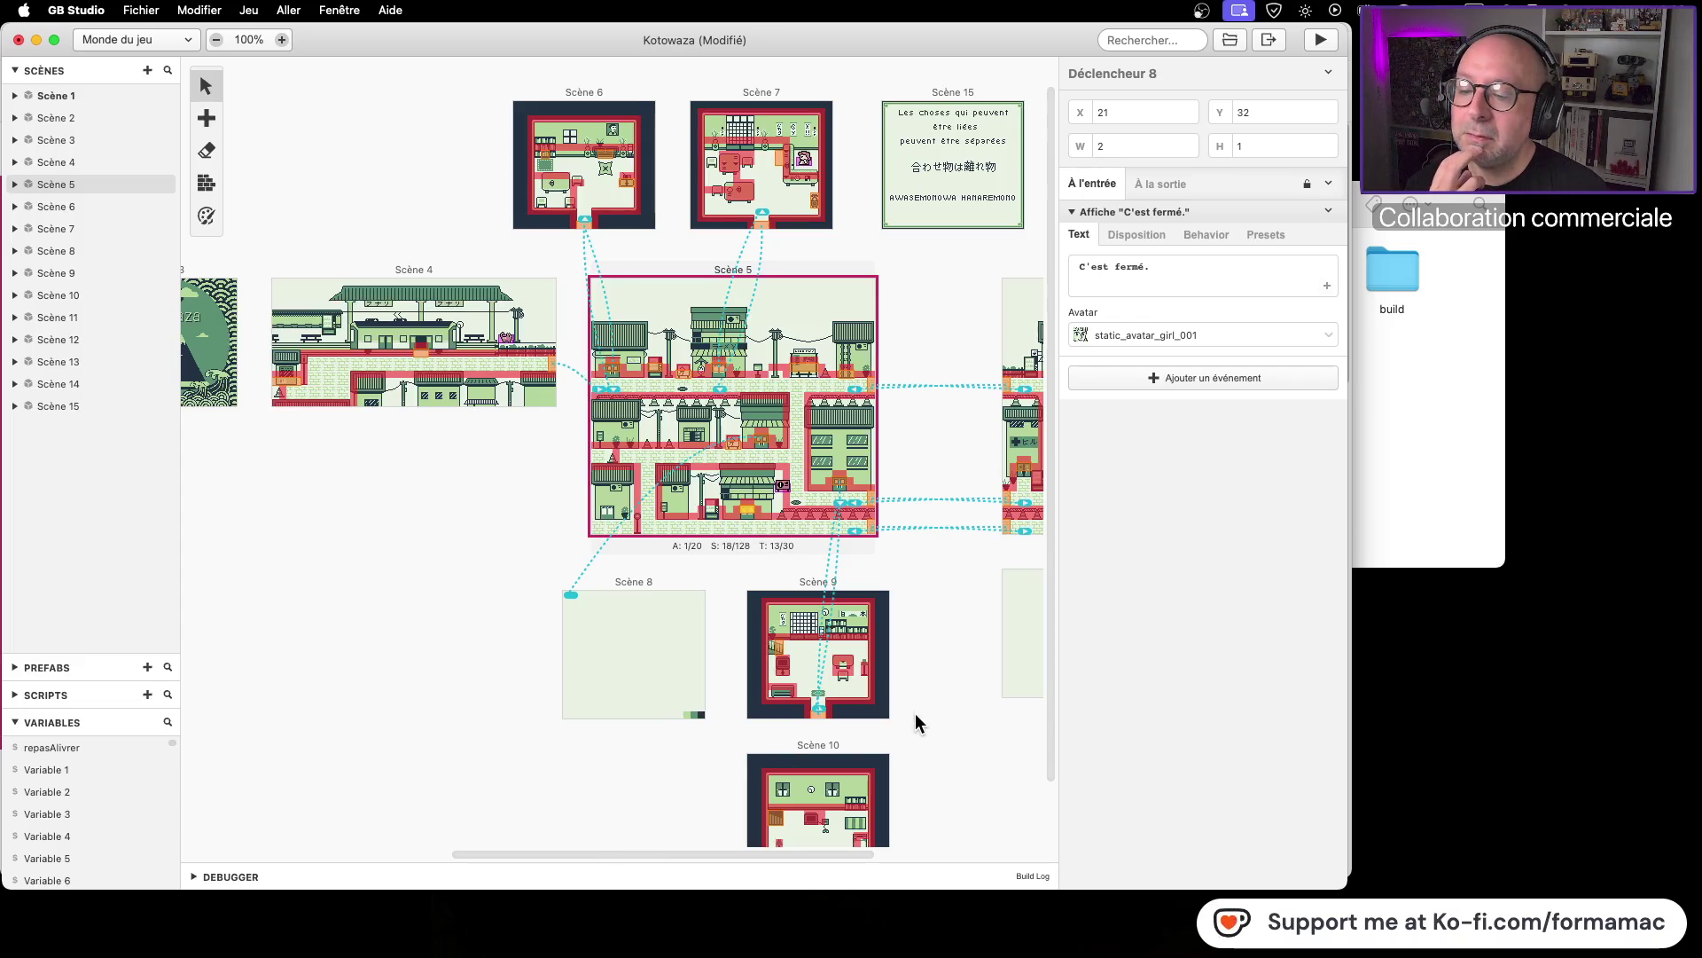
pyautogui.hscroll(5, 913, 718)
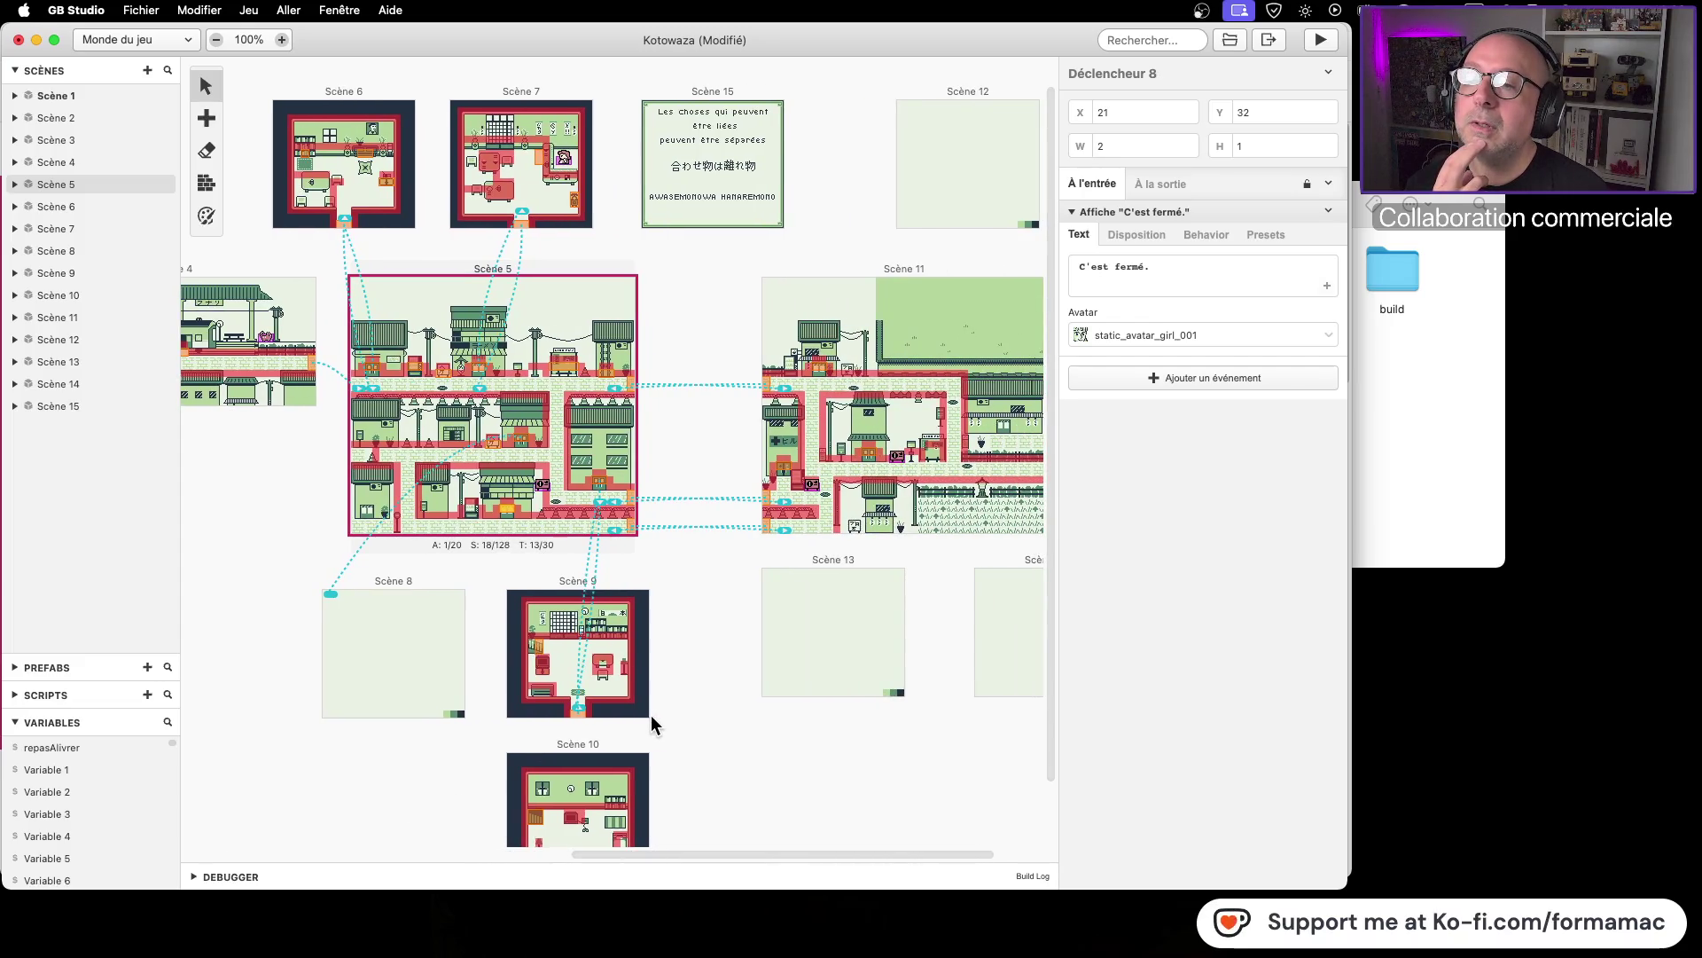
pyautogui.hscroll(2, 651, 715)
pyautogui.hscroll(3, 568, 715)
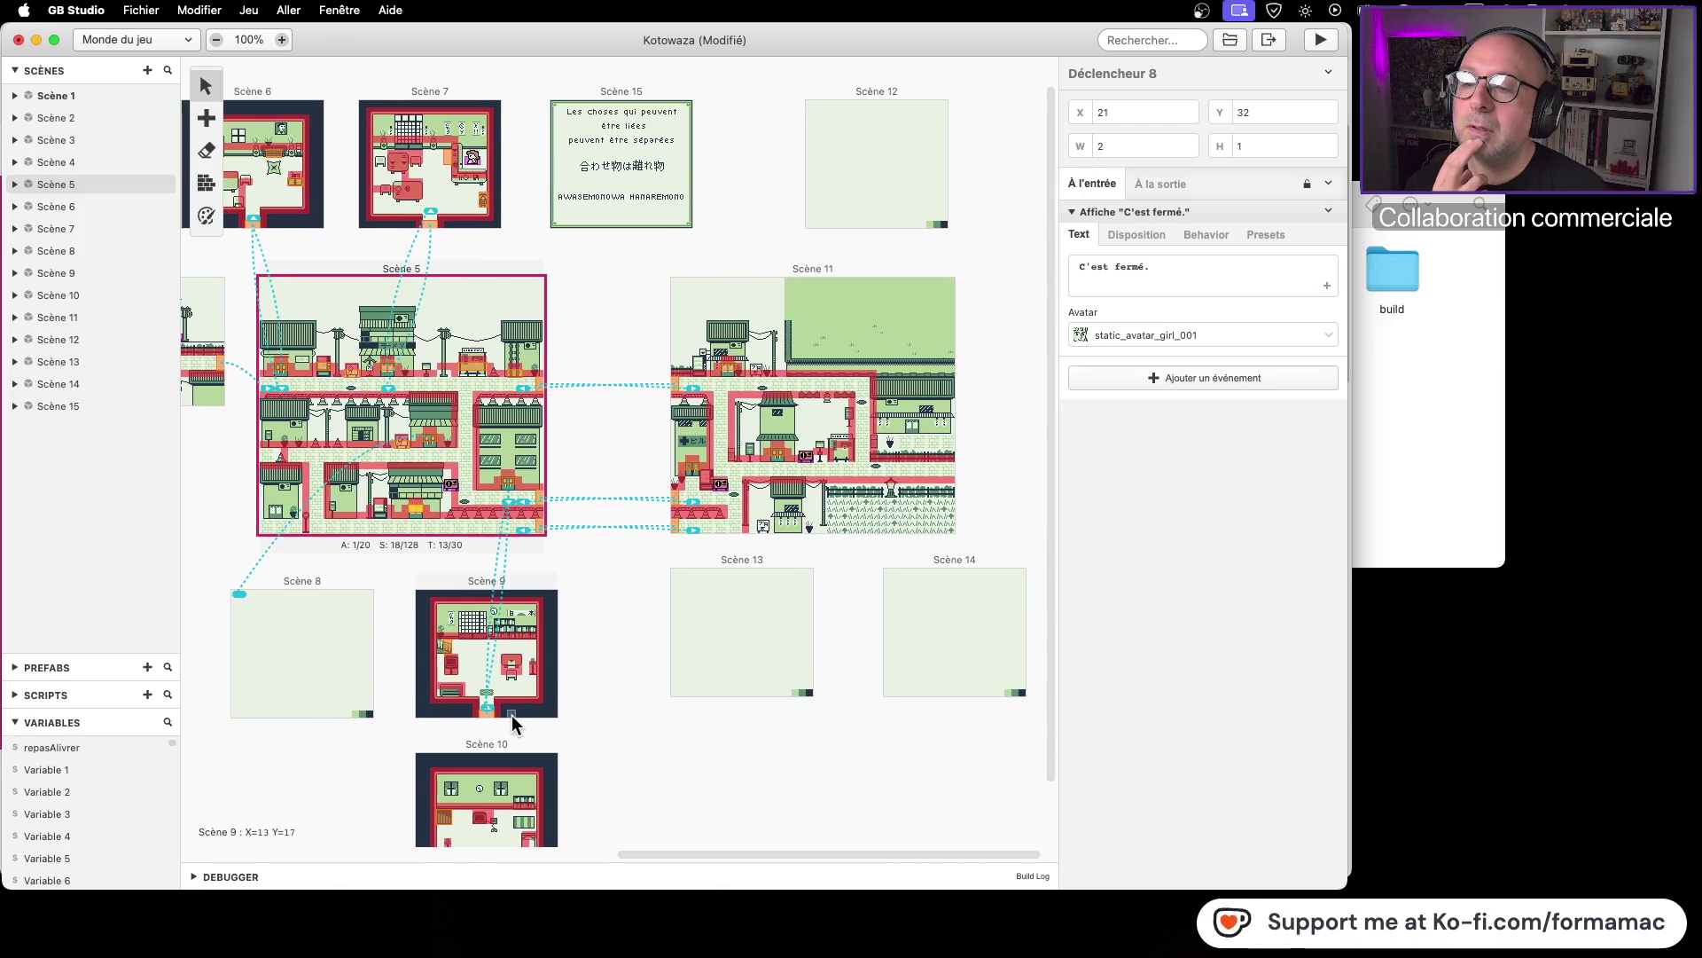
pyautogui.click(899, 189)
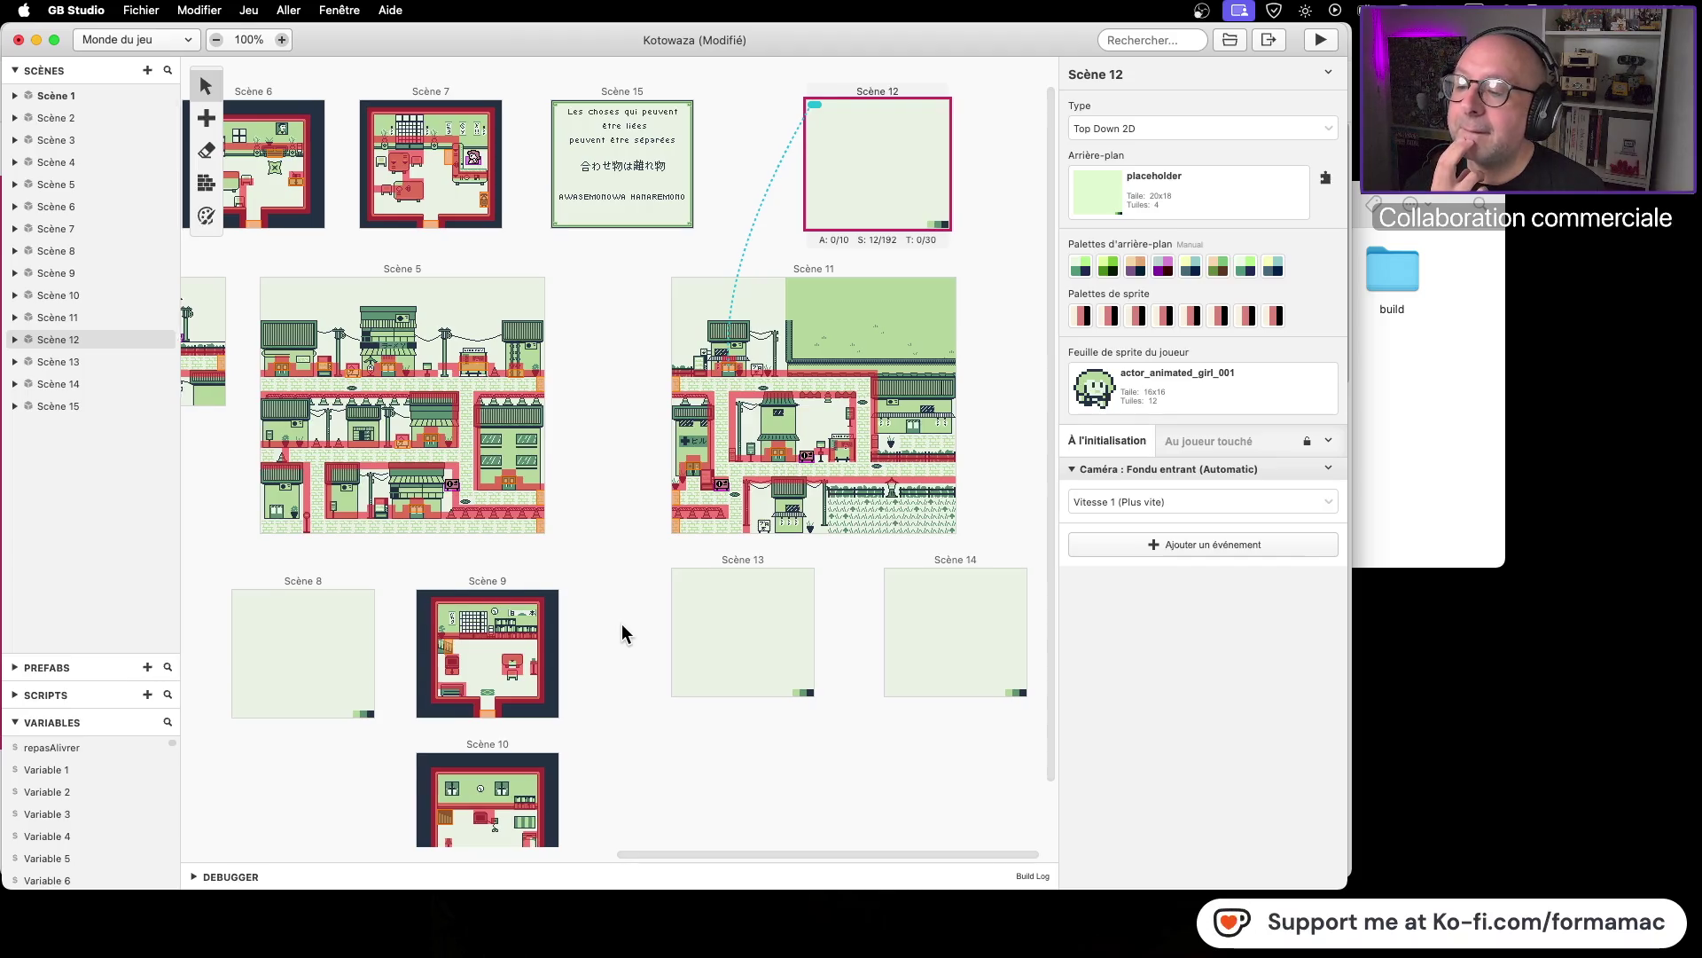
pyautogui.moveTo(621, 624); pyautogui.dragTo(801, 605)
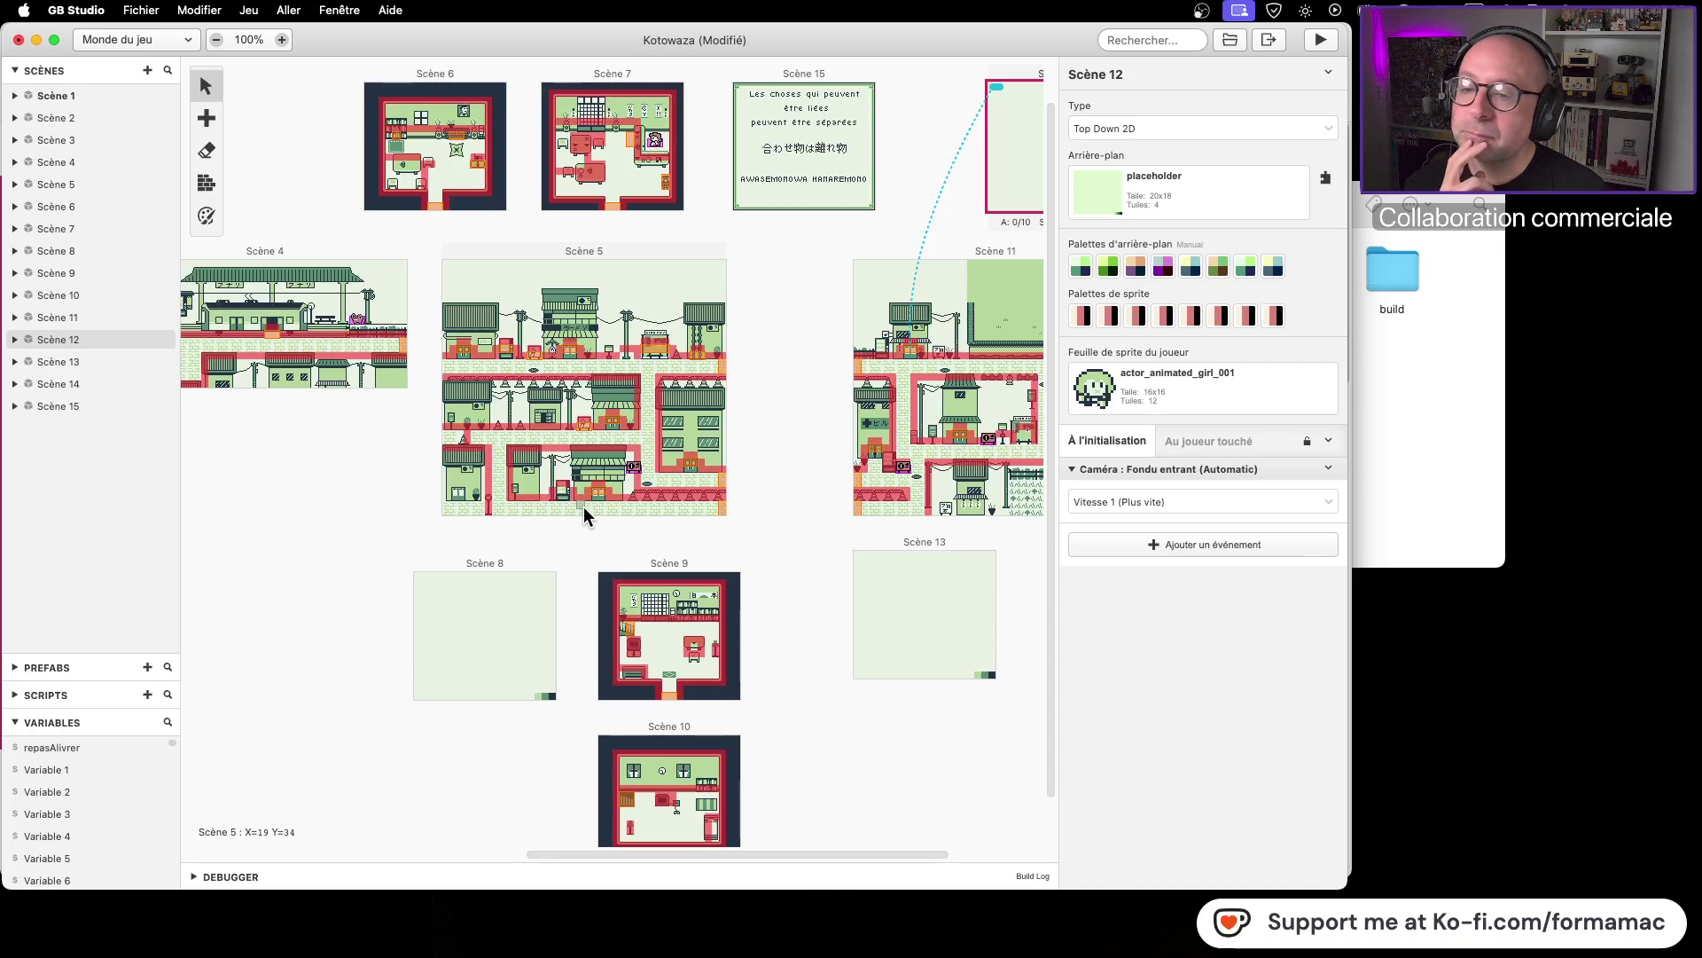
pyautogui.hscroll(4, 819, 525)
pyautogui.moveTo(584, 636); pyautogui.dragTo(708, 615)
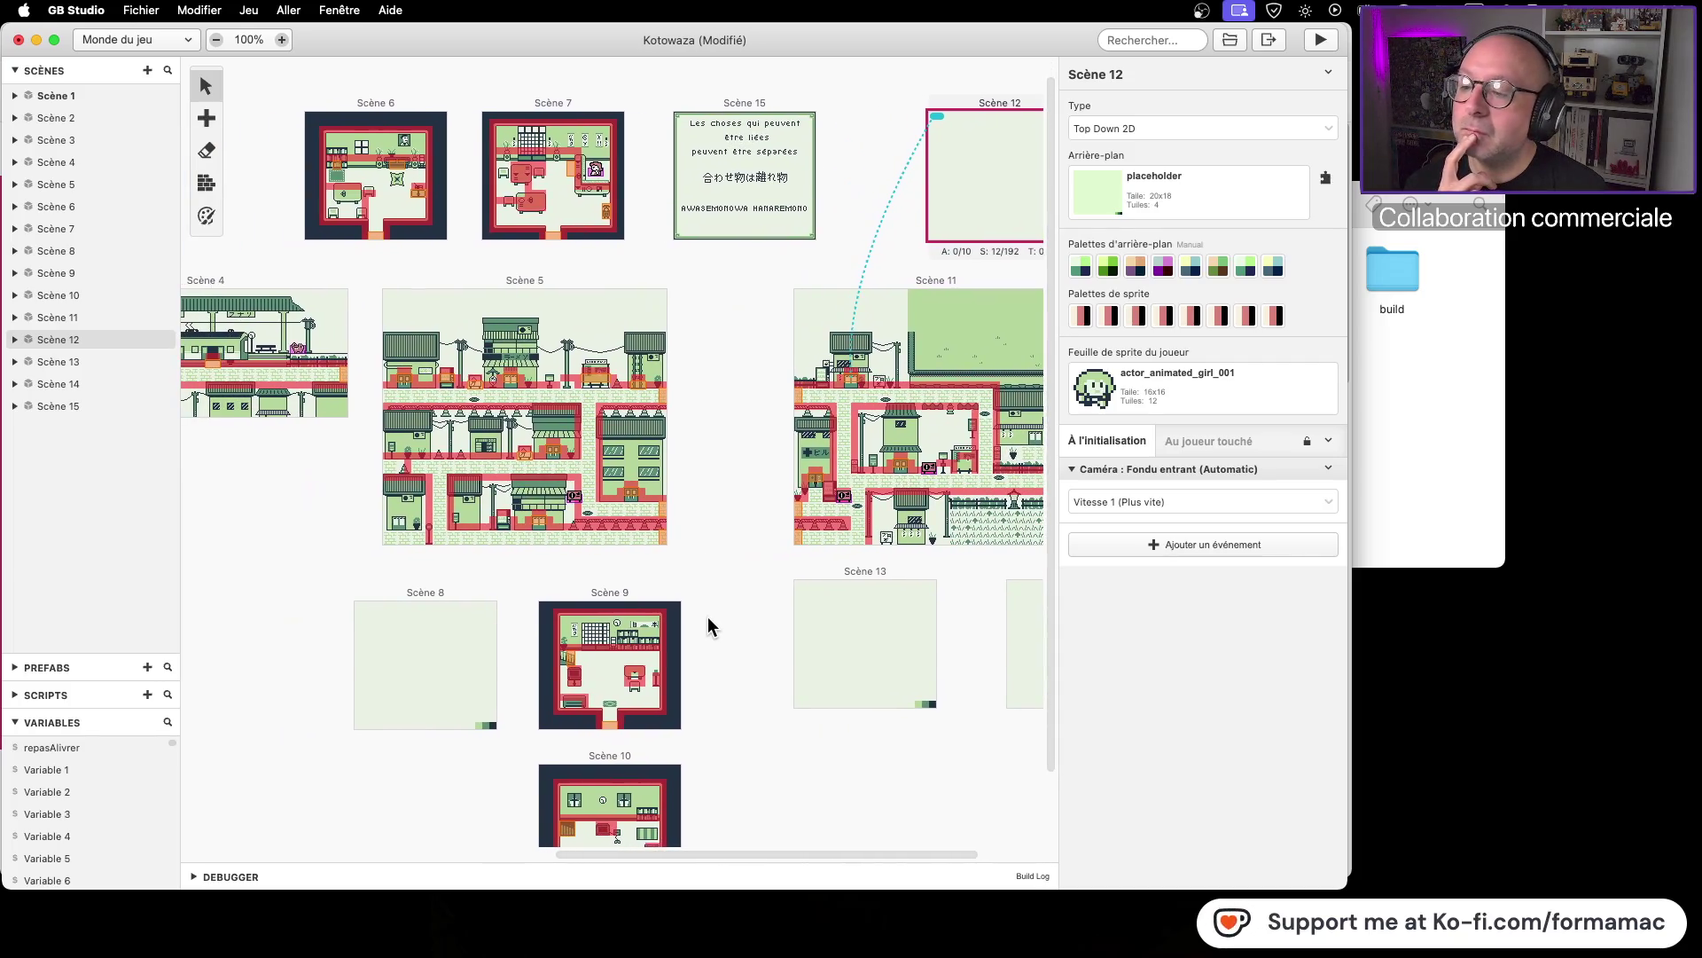
pyautogui.click(541, 519)
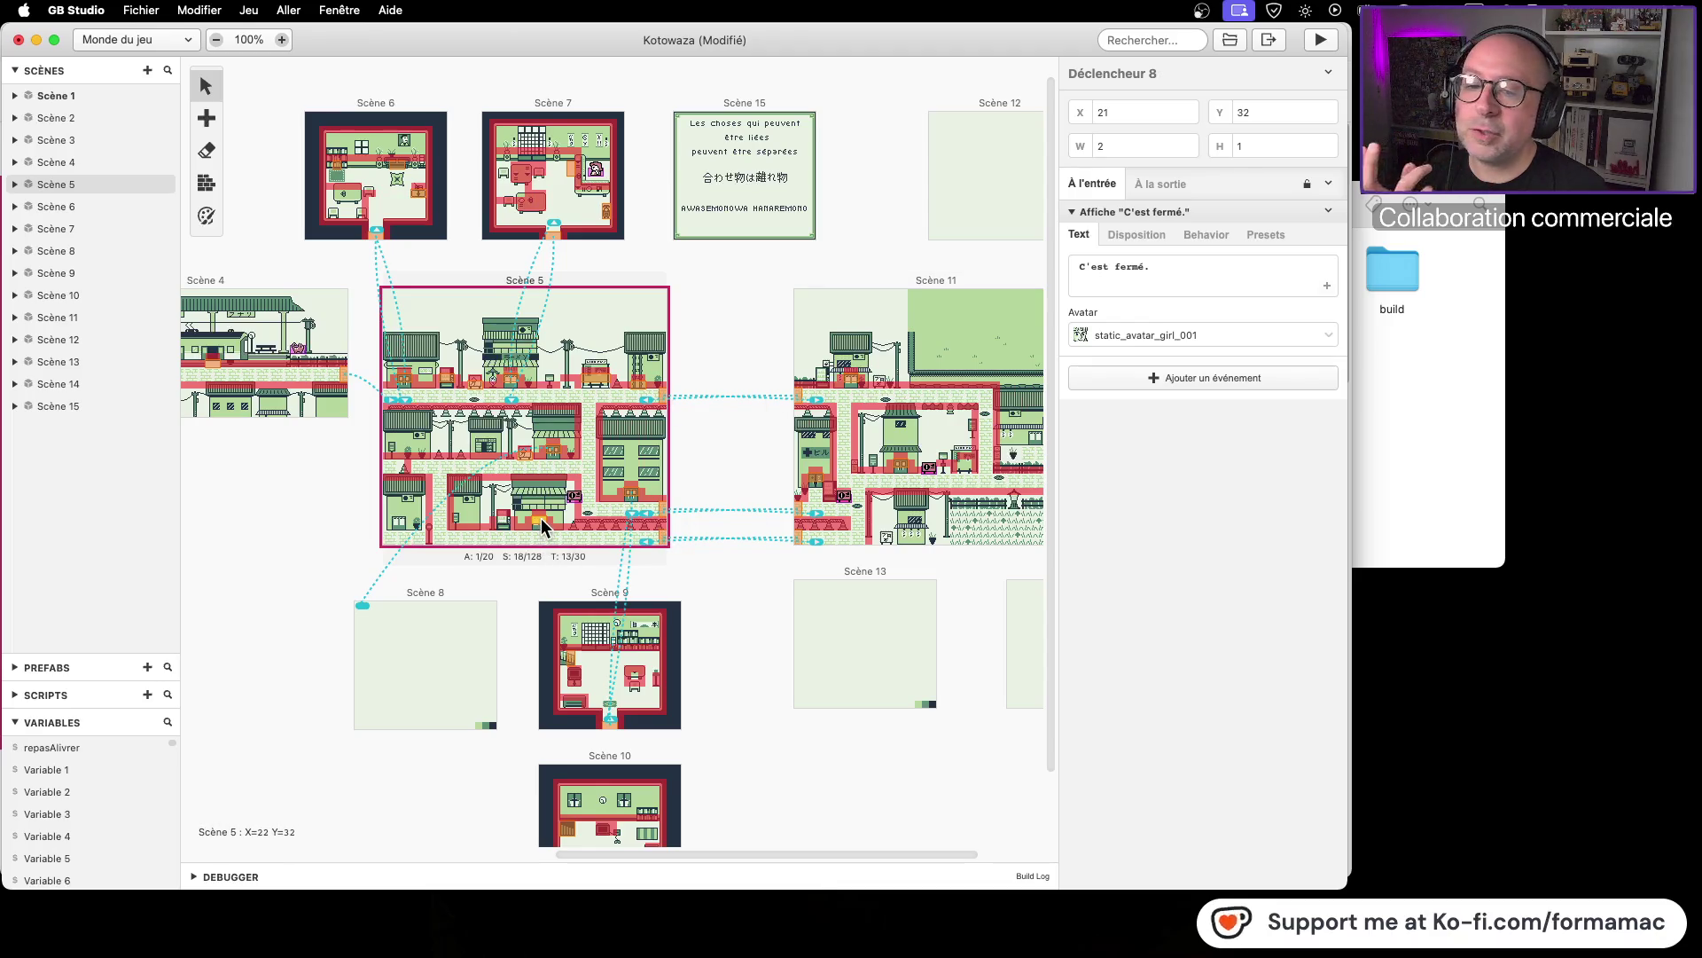
# Step: Preview the 'C'est fermé.' message, inspect Scène 11's trigger 5 to Scène 13, then bring Finder forward
pyautogui.click(1117, 276)
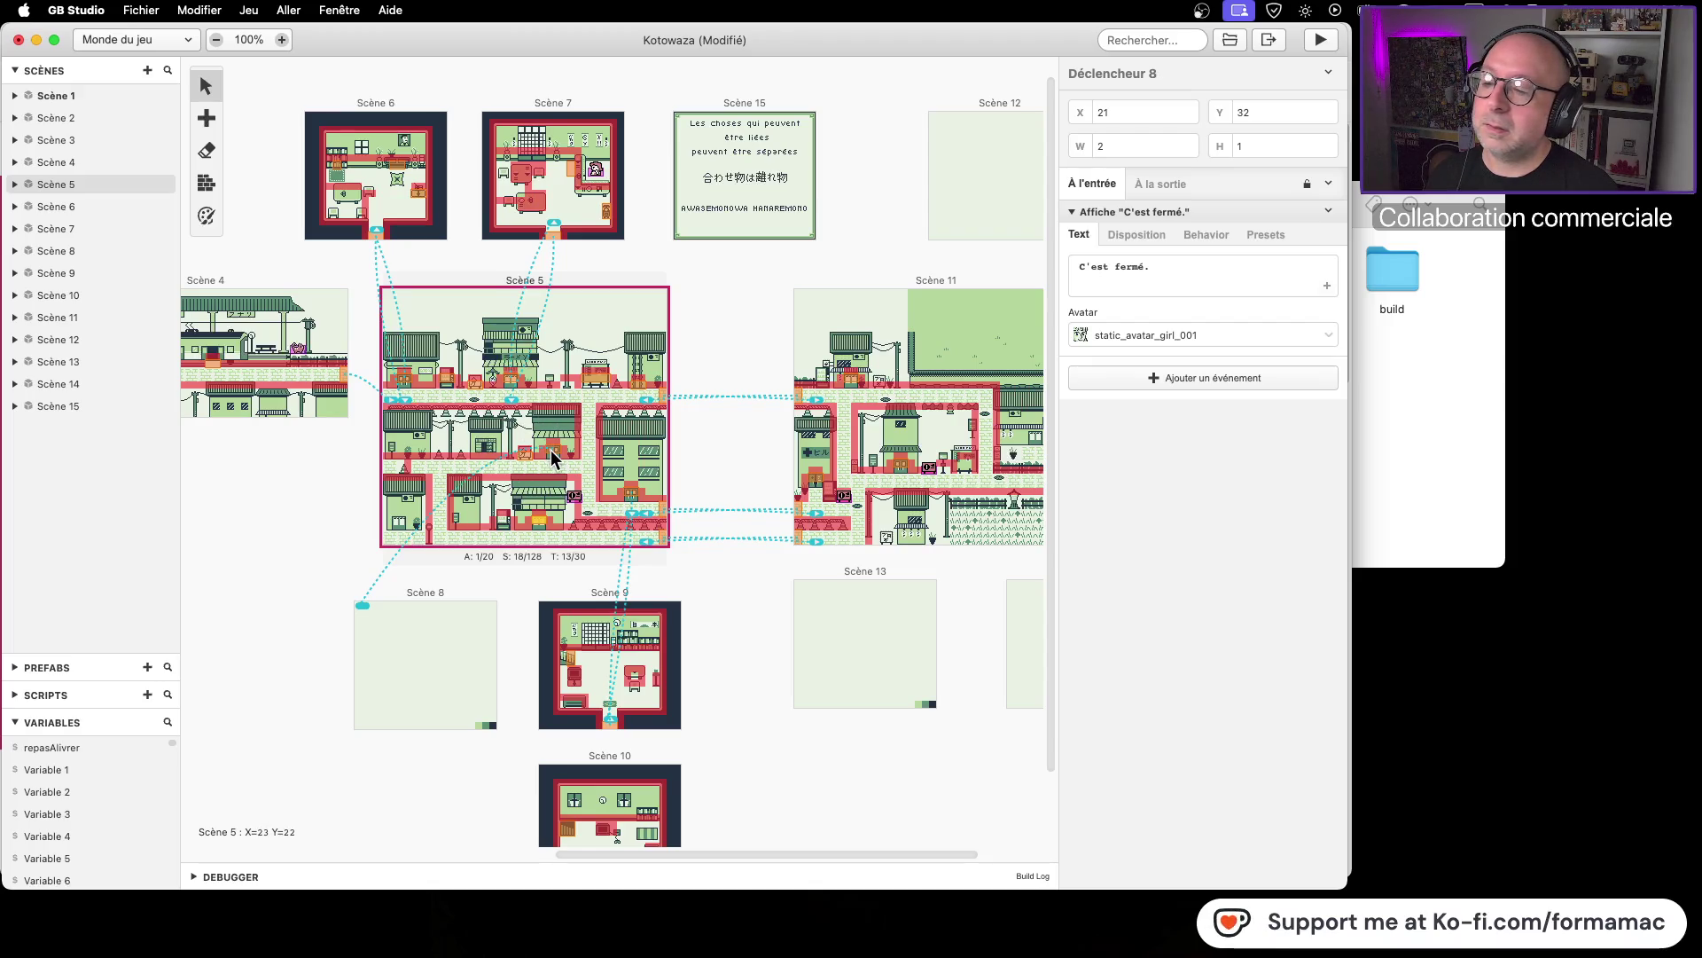
pyautogui.click(816, 479)
pyautogui.hscroll(3, 789, 709)
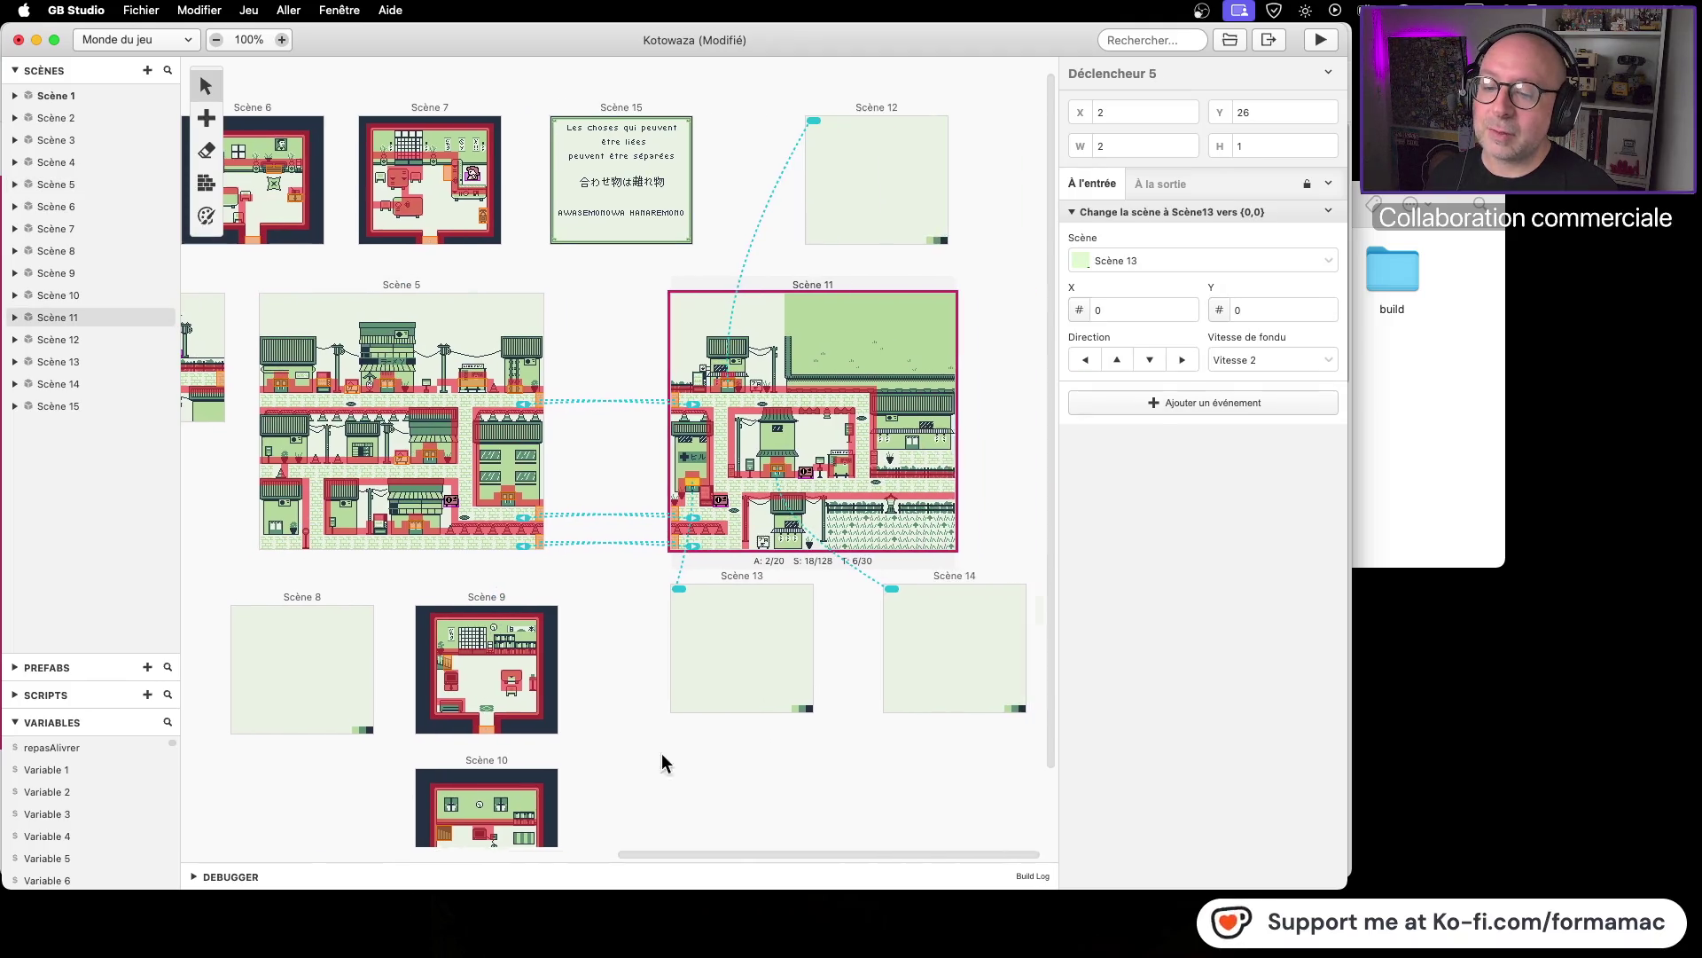
pyautogui.click(1392, 461)
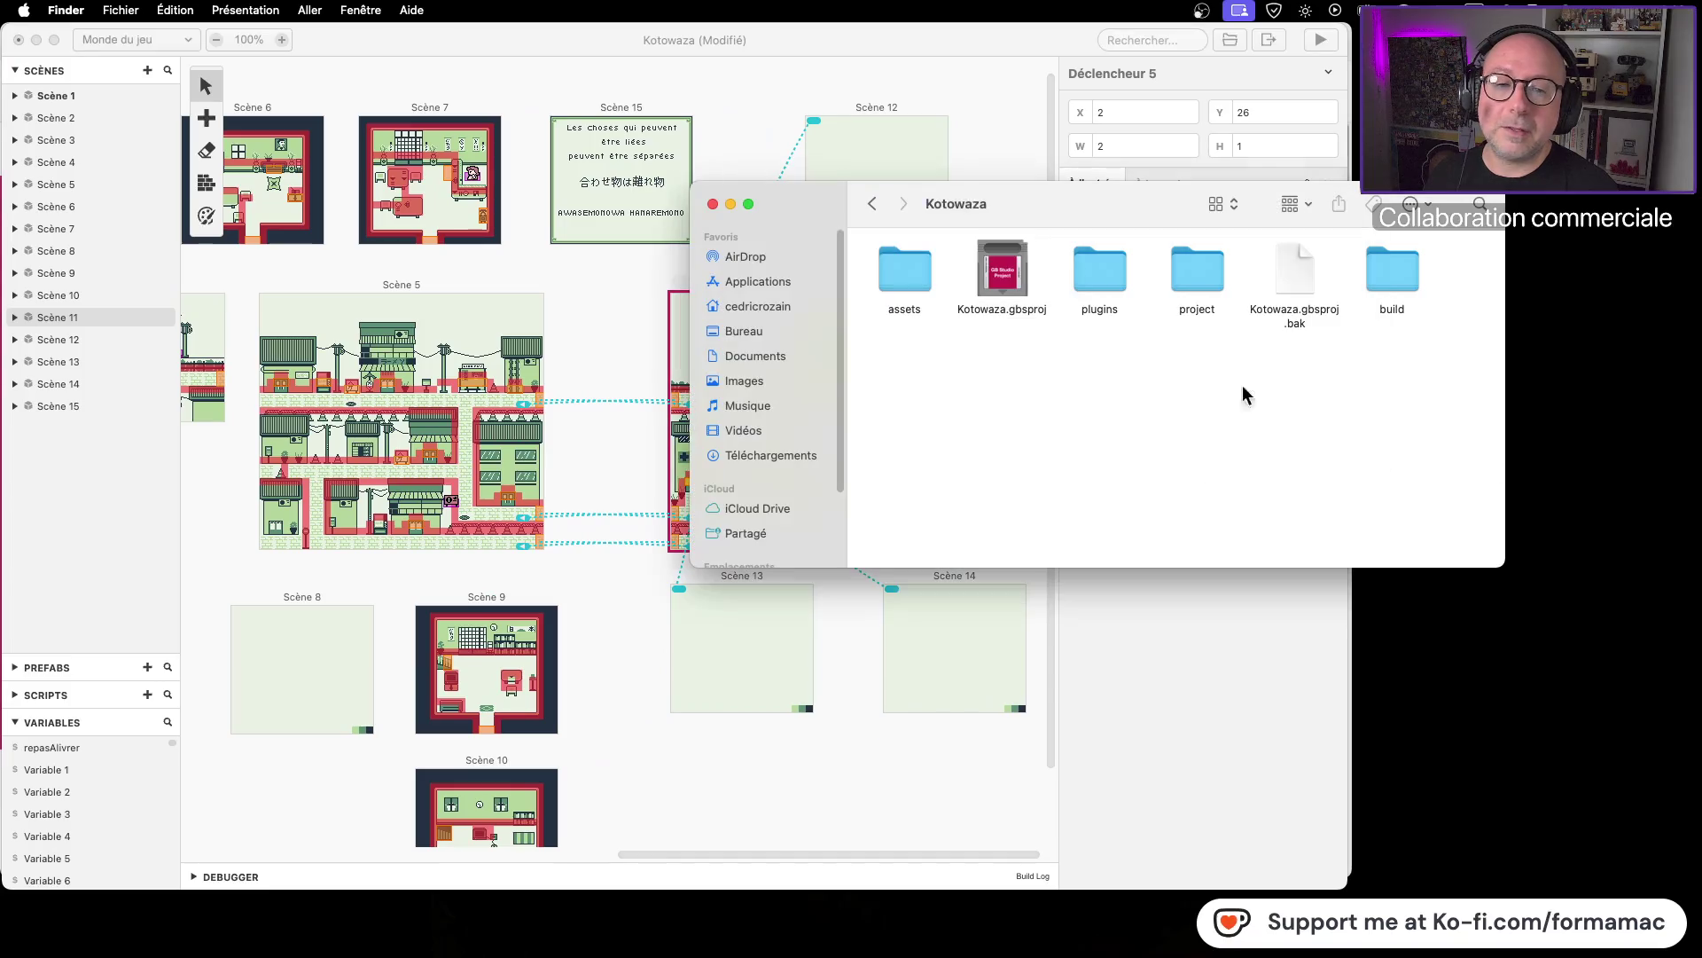
# Step: Navigate from Kotowaza GB Studio to Graphismes > Assets - Japanese Style GB > Exemples
pyautogui.click(874, 207)
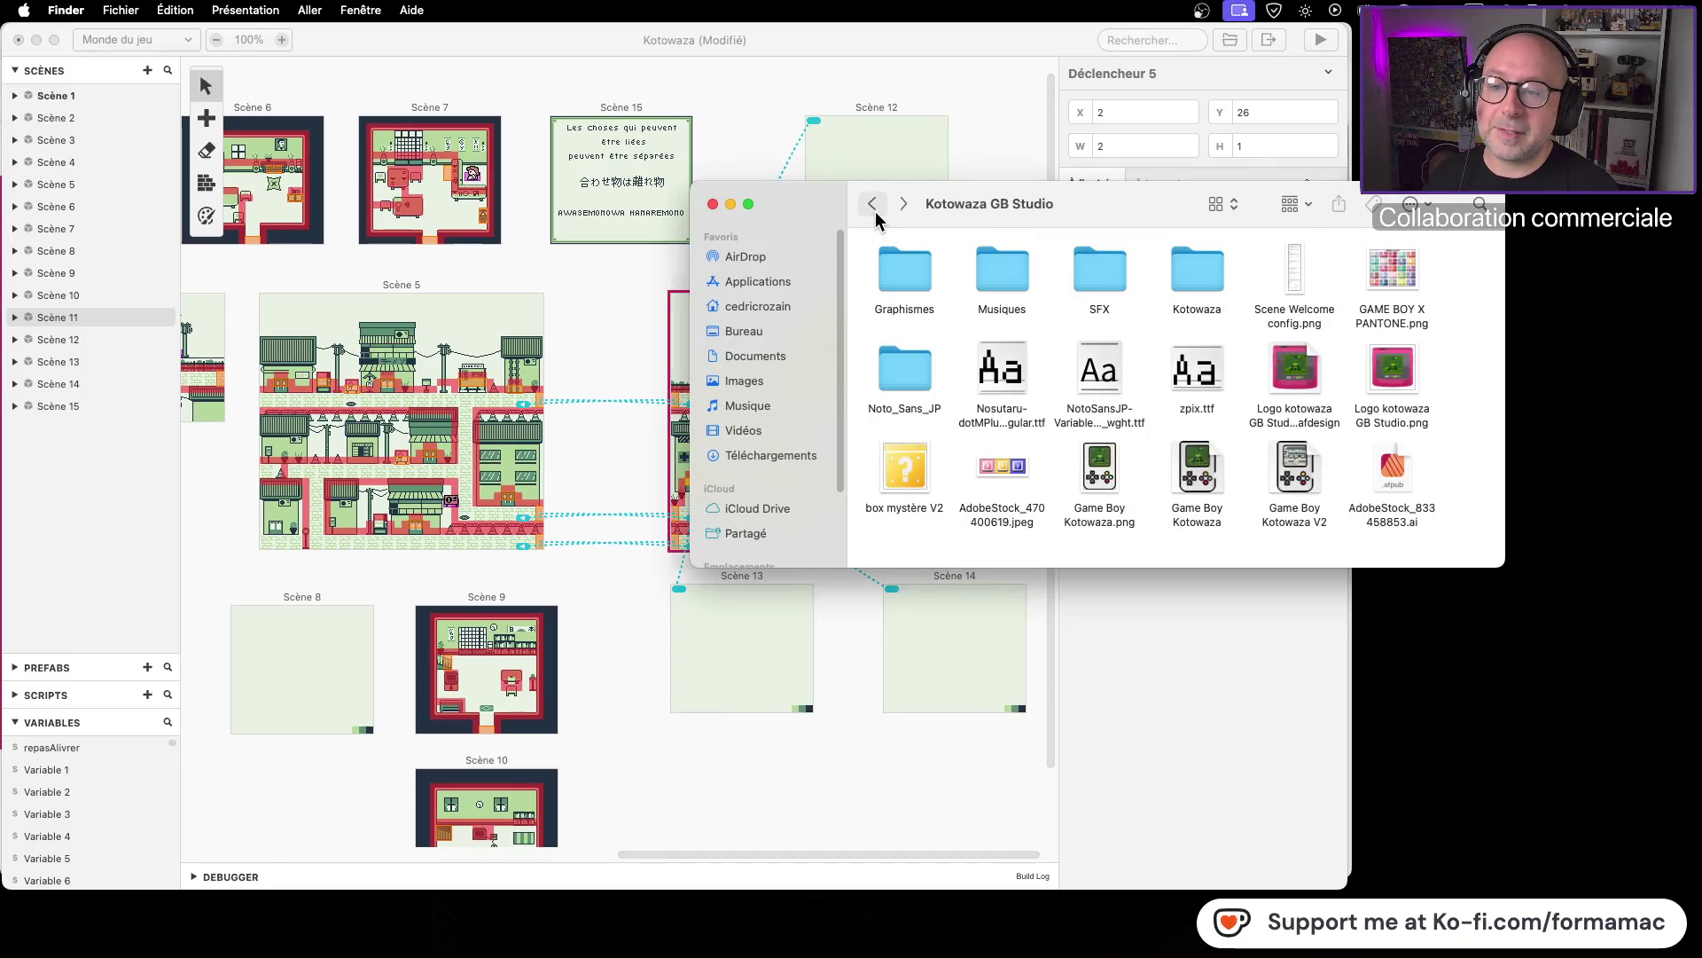
pyautogui.doubleClick(889, 269)
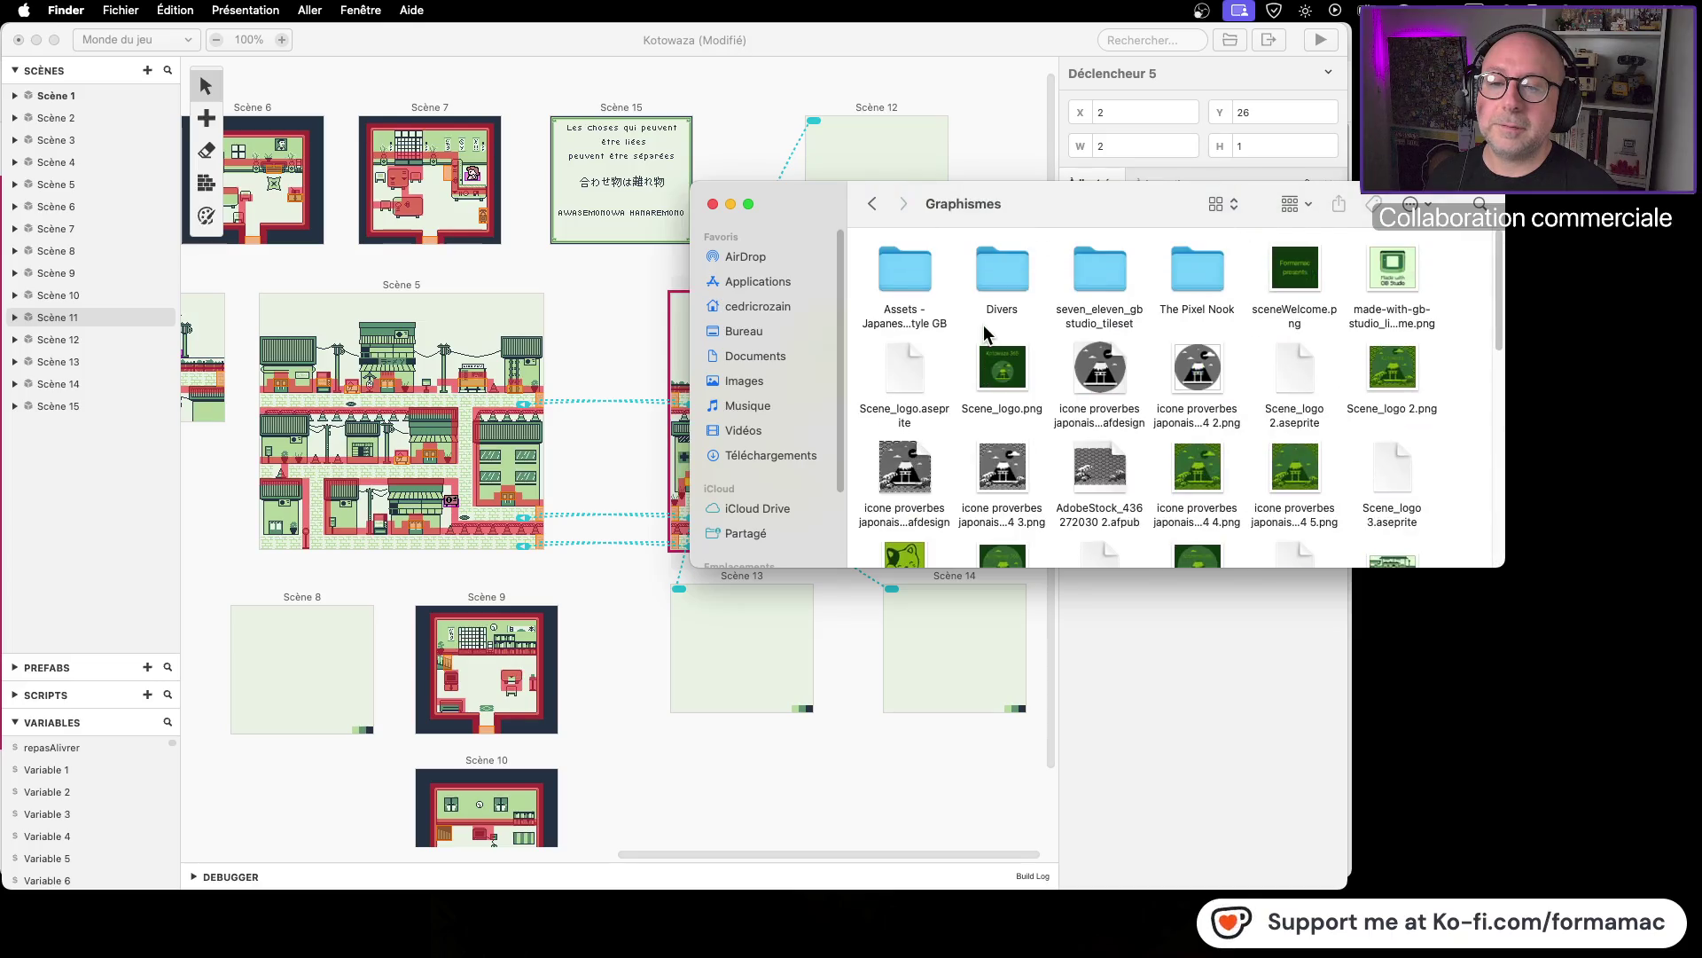
pyautogui.doubleClick(901, 275)
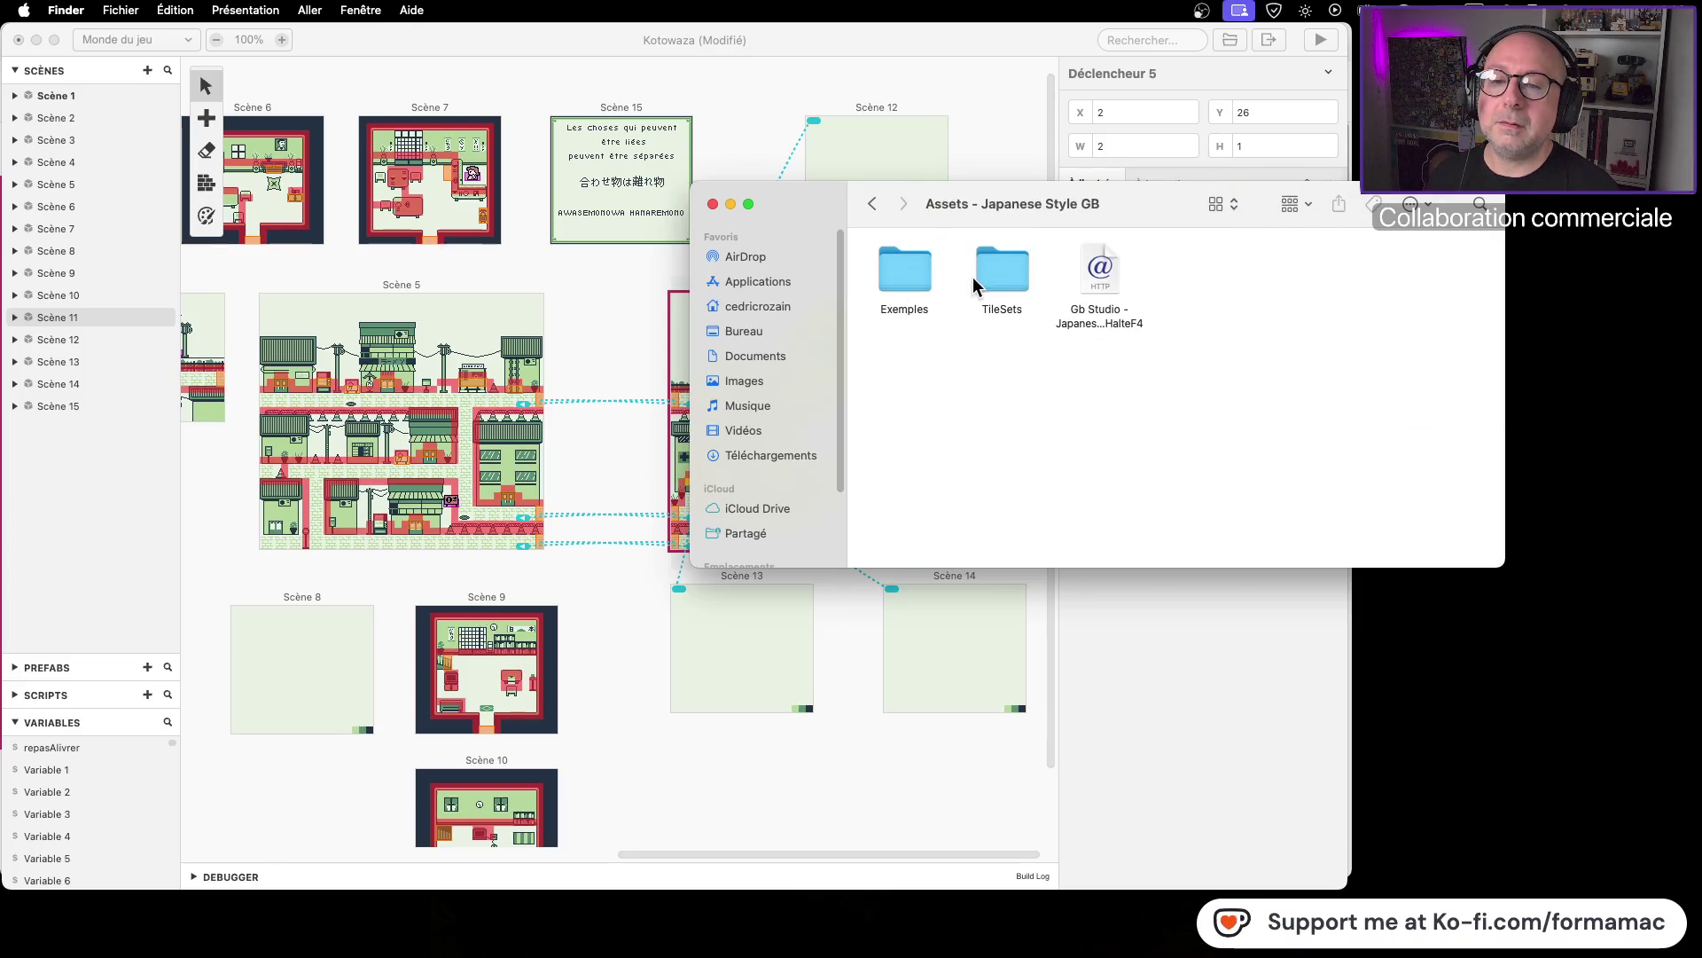
pyautogui.doubleClick(895, 277)
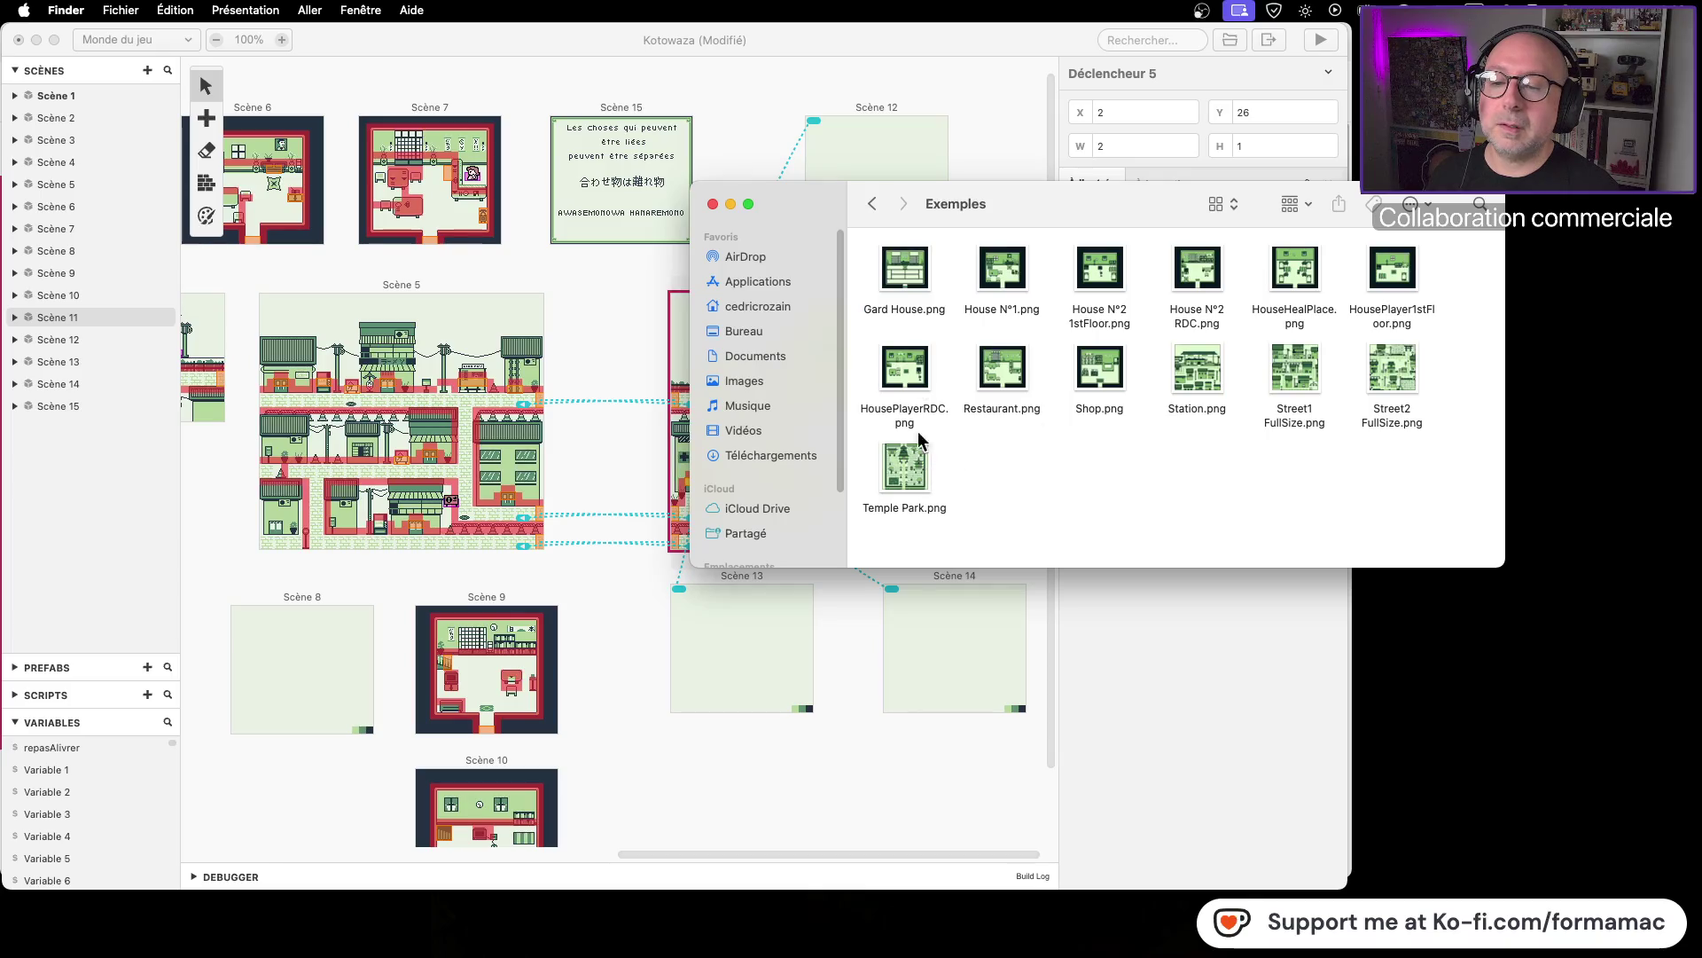
# Step: Quick Look the example rooms from HousePlayerRDC.png through House N°1, ending on HousePlayer1stFloor, then close
pyautogui.click(913, 377)
pyautogui.press('Down')
pyautogui.press('Up')
pyautogui.press('space')
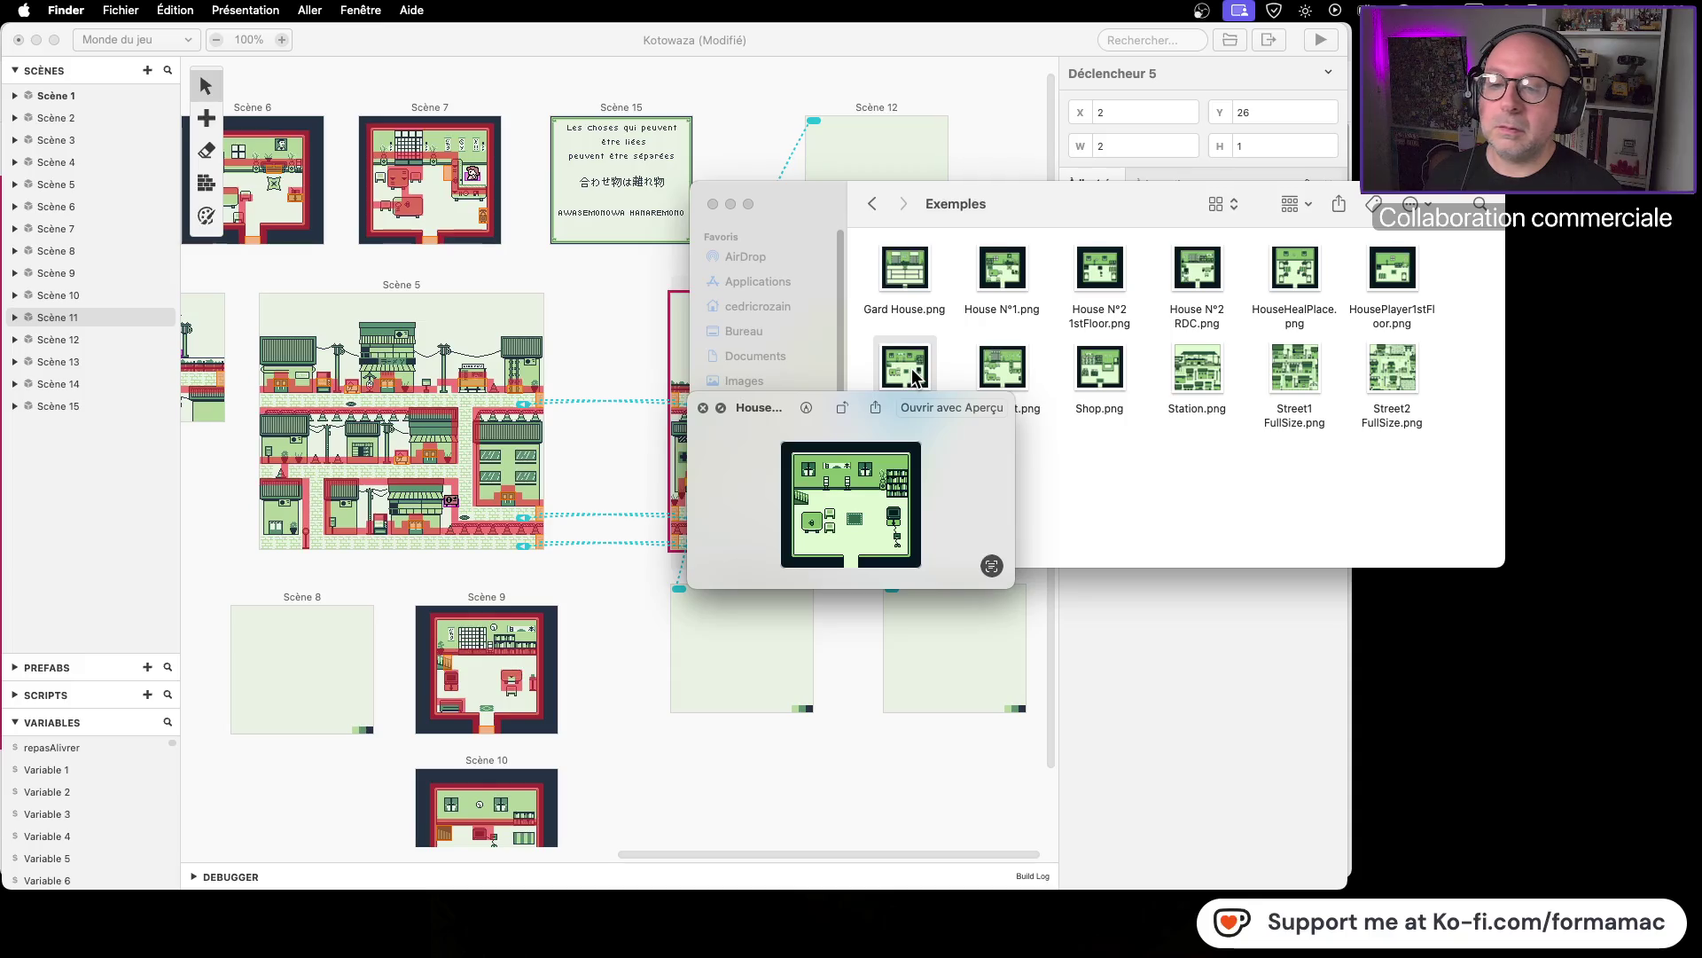
pyautogui.press('Right')
pyautogui.press('Right')
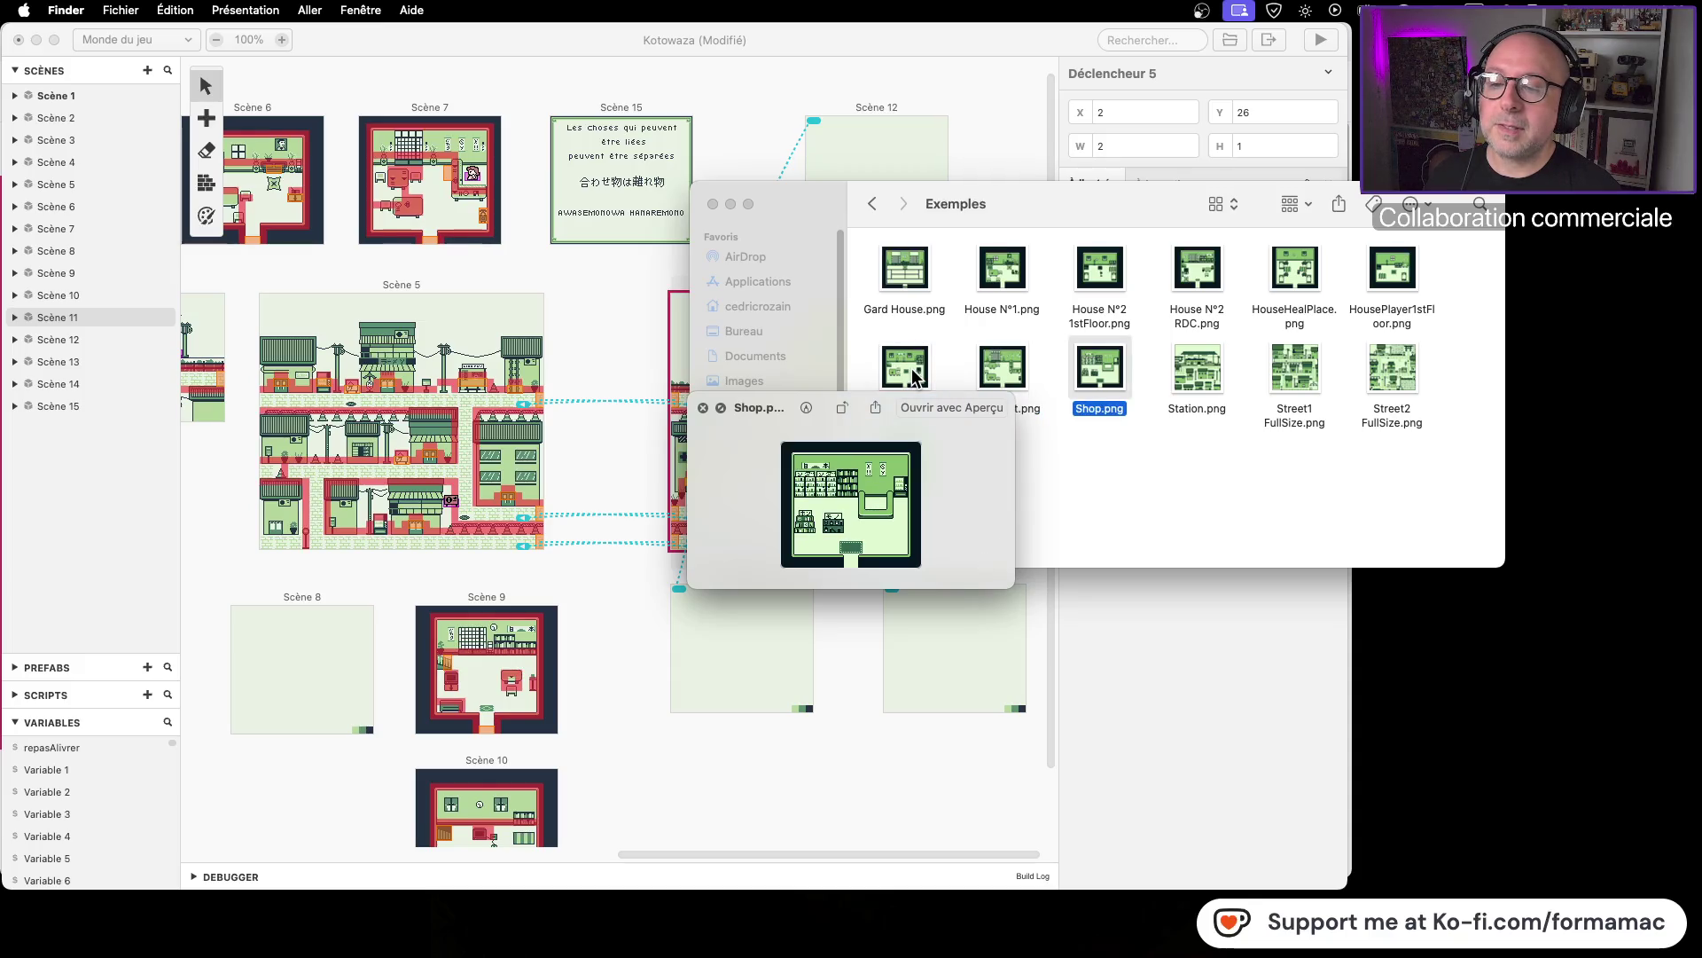
pyautogui.press('Right')
pyautogui.press('Right')
pyautogui.press('Right')
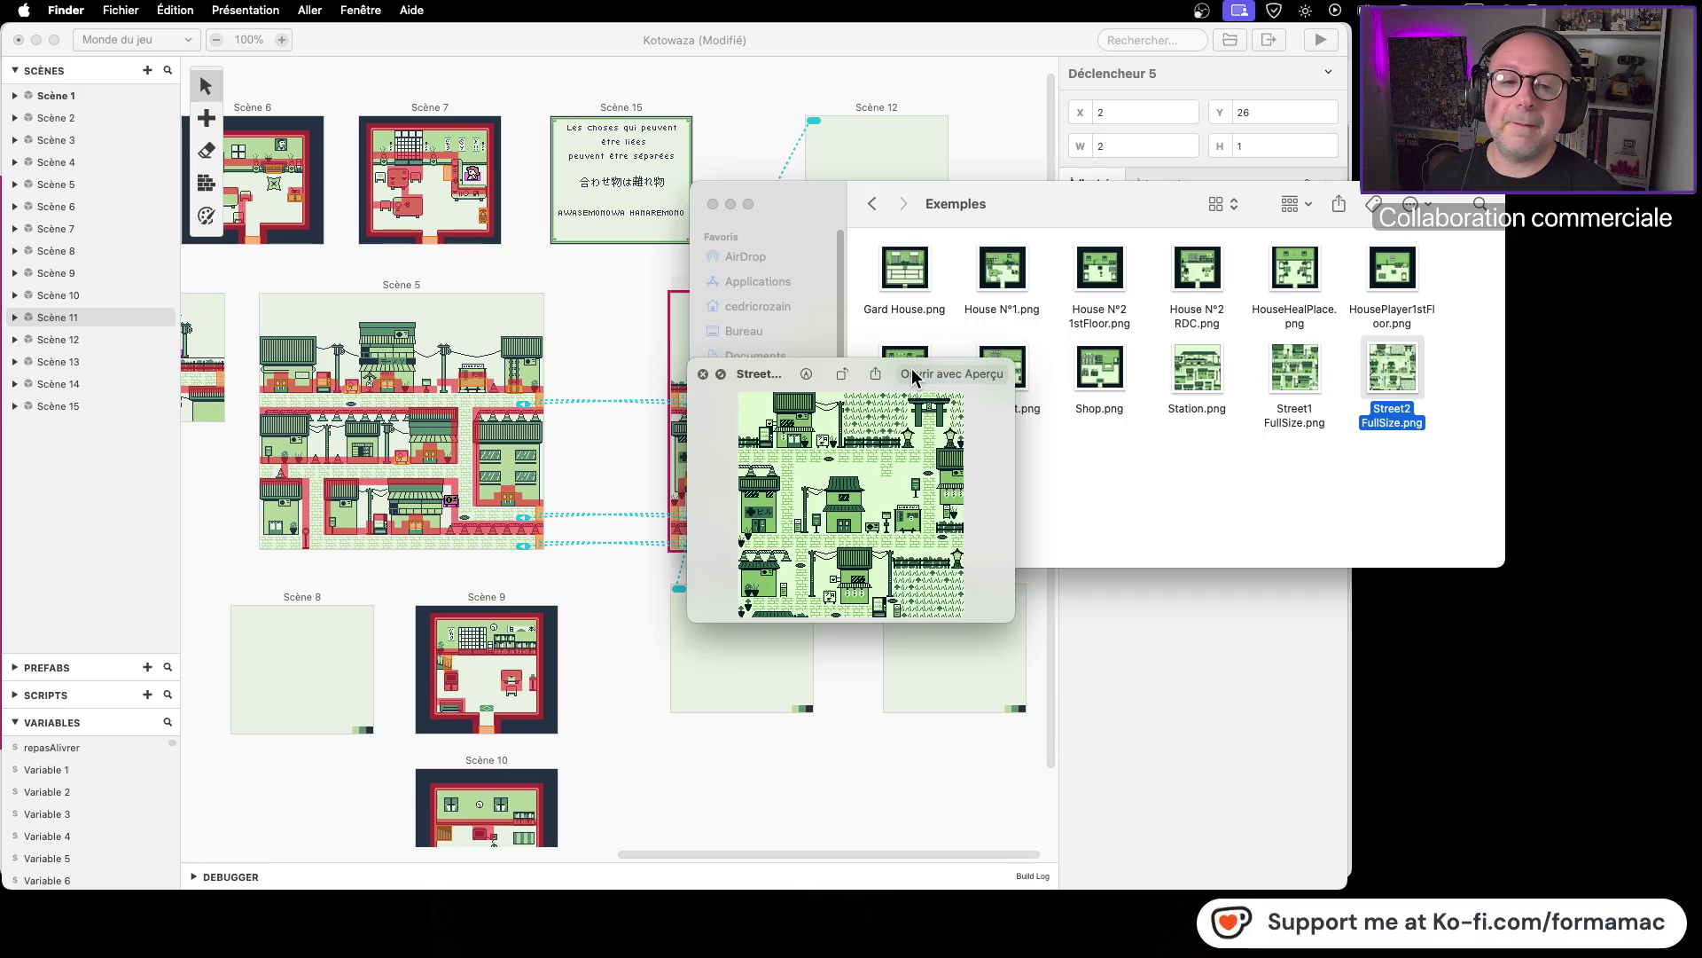
pyautogui.press('Up')
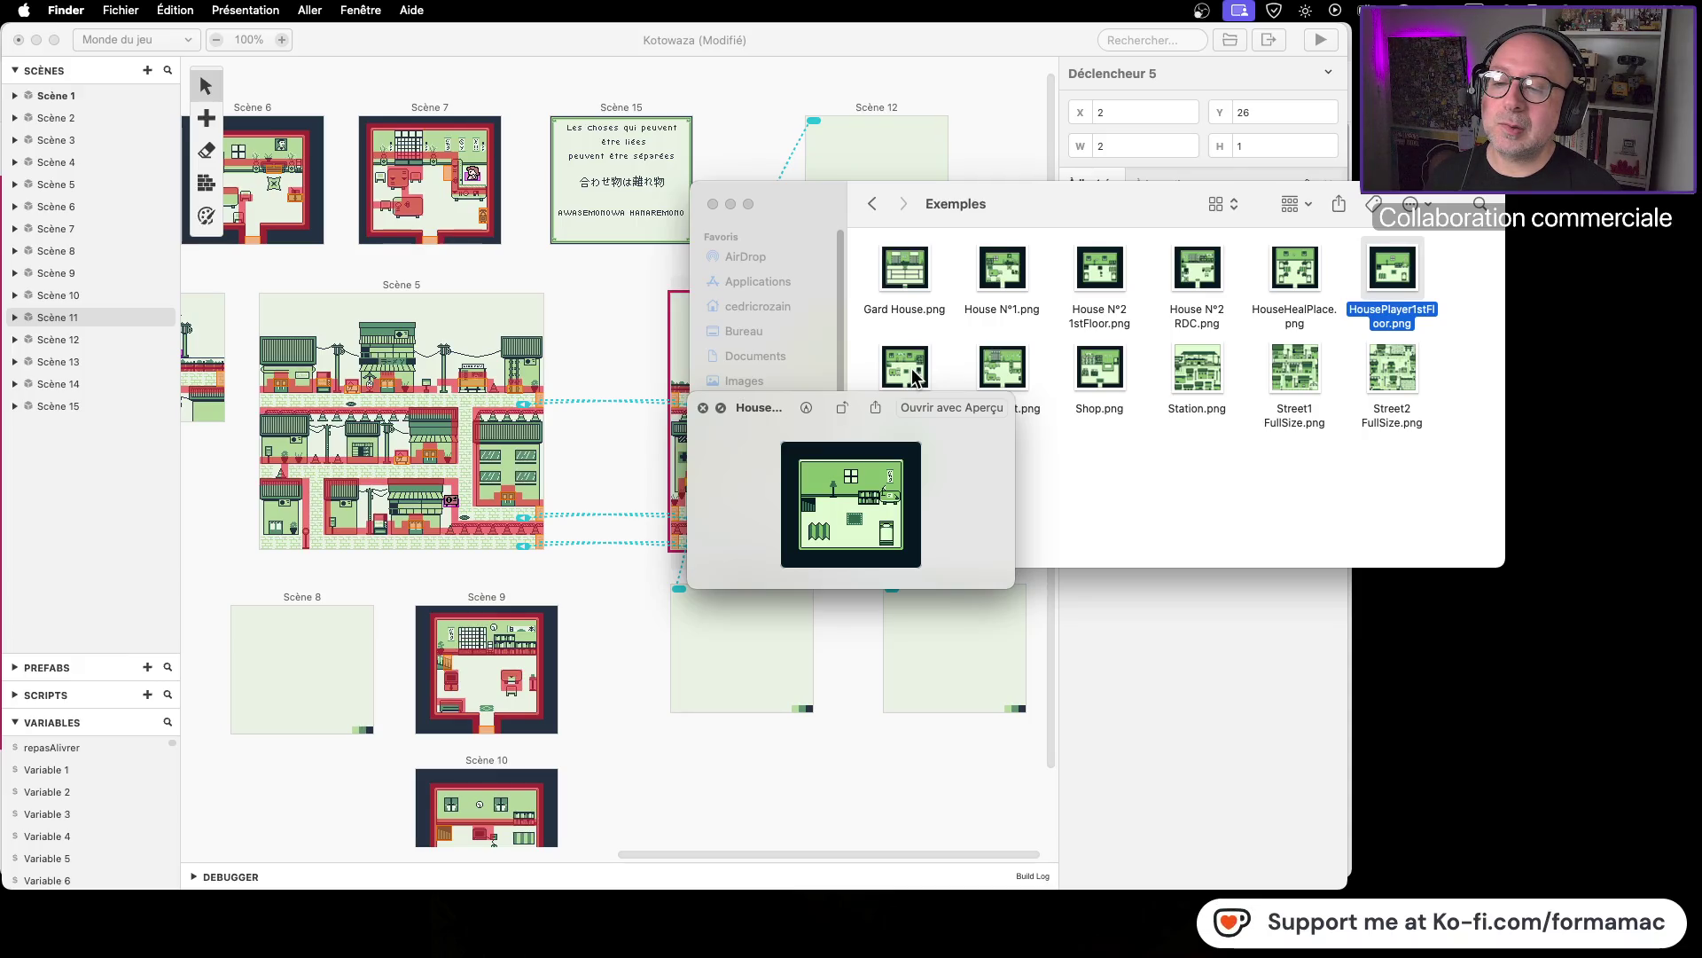
pyautogui.press('Left')
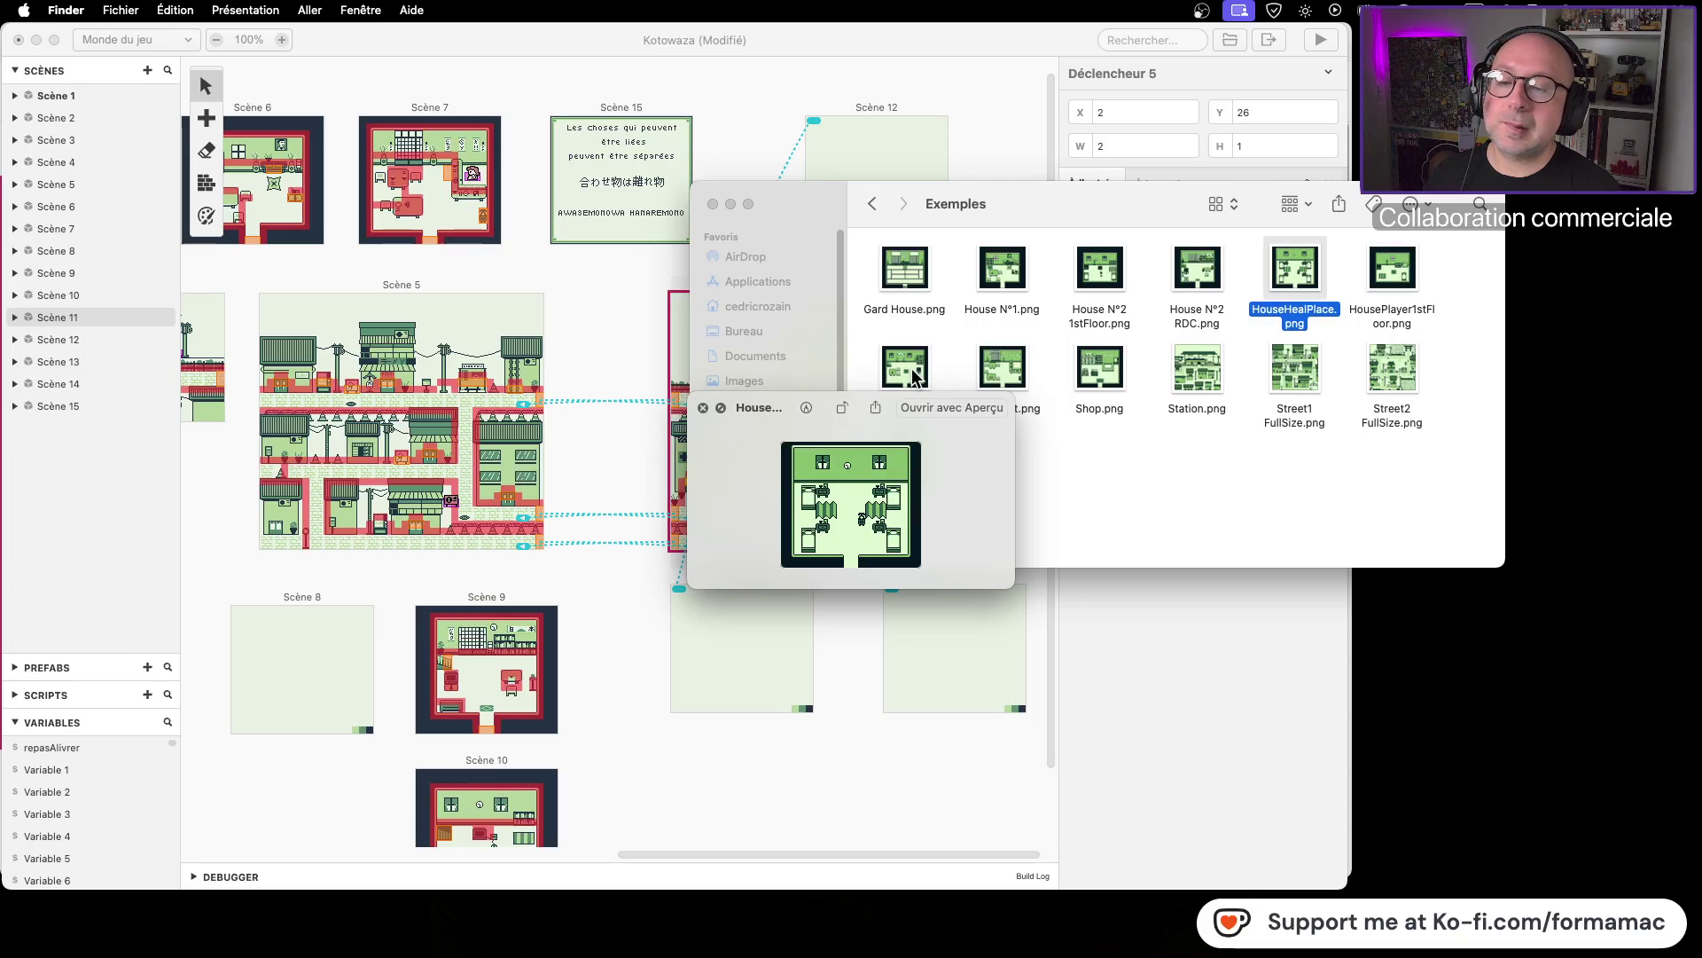
pyautogui.press('Left')
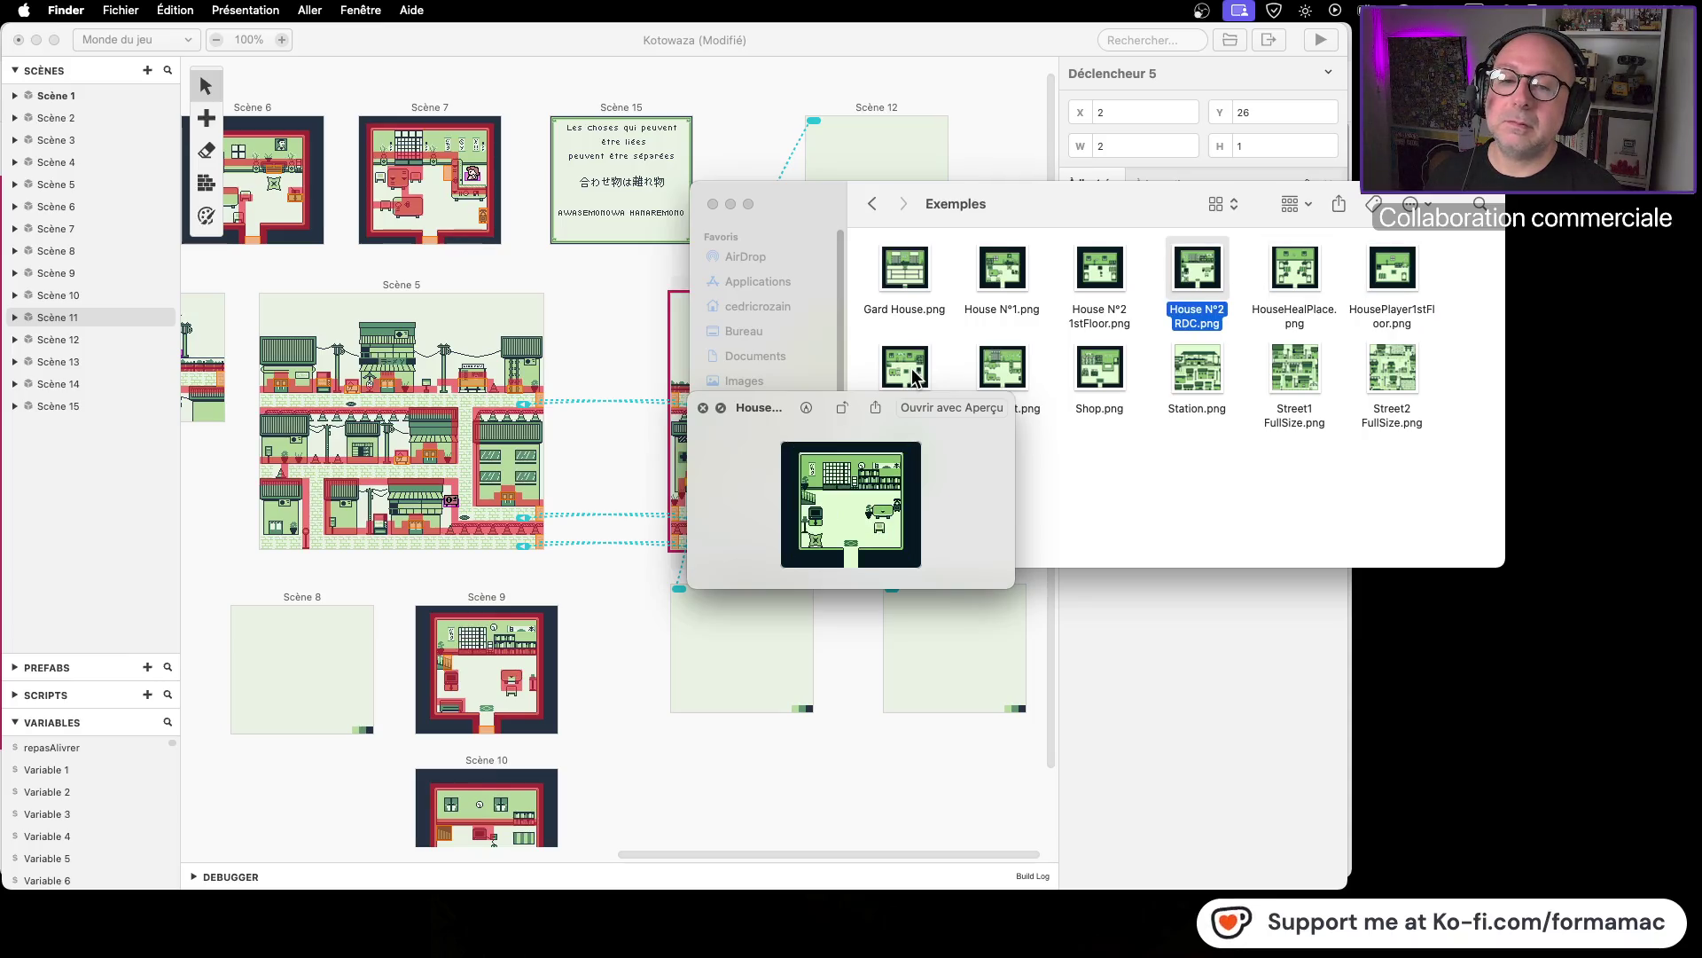
pyautogui.press('Left')
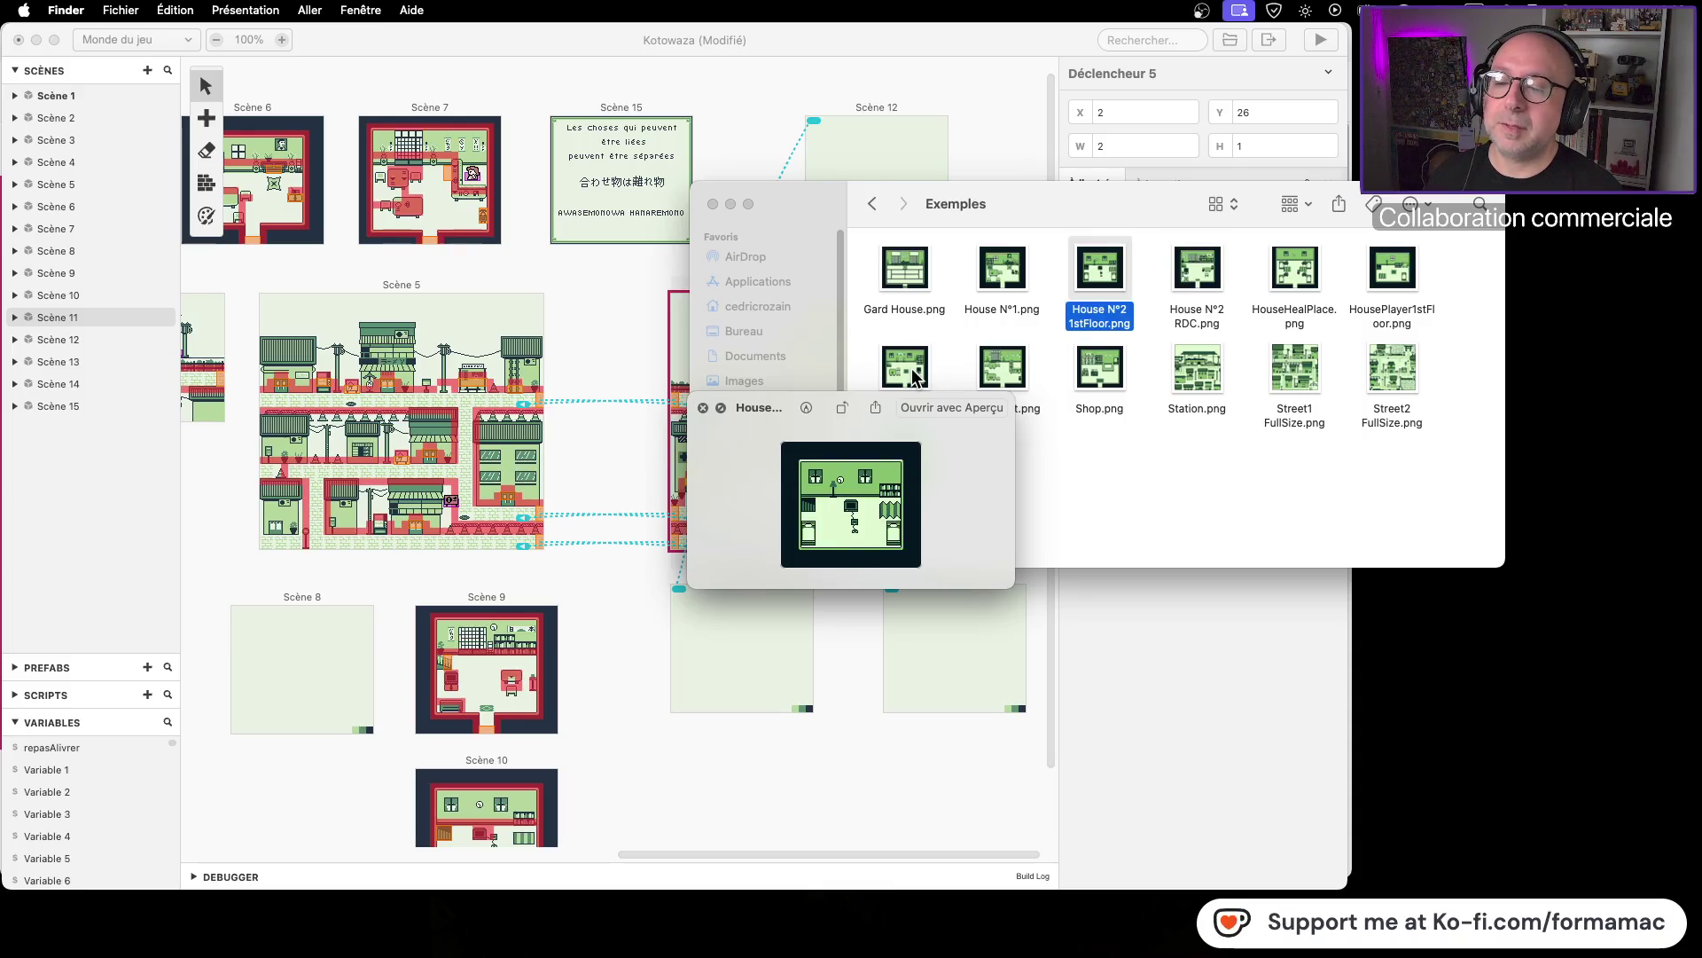
pyautogui.press('Left')
pyautogui.press('Right')
pyautogui.press('Right')
pyautogui.press('Right')
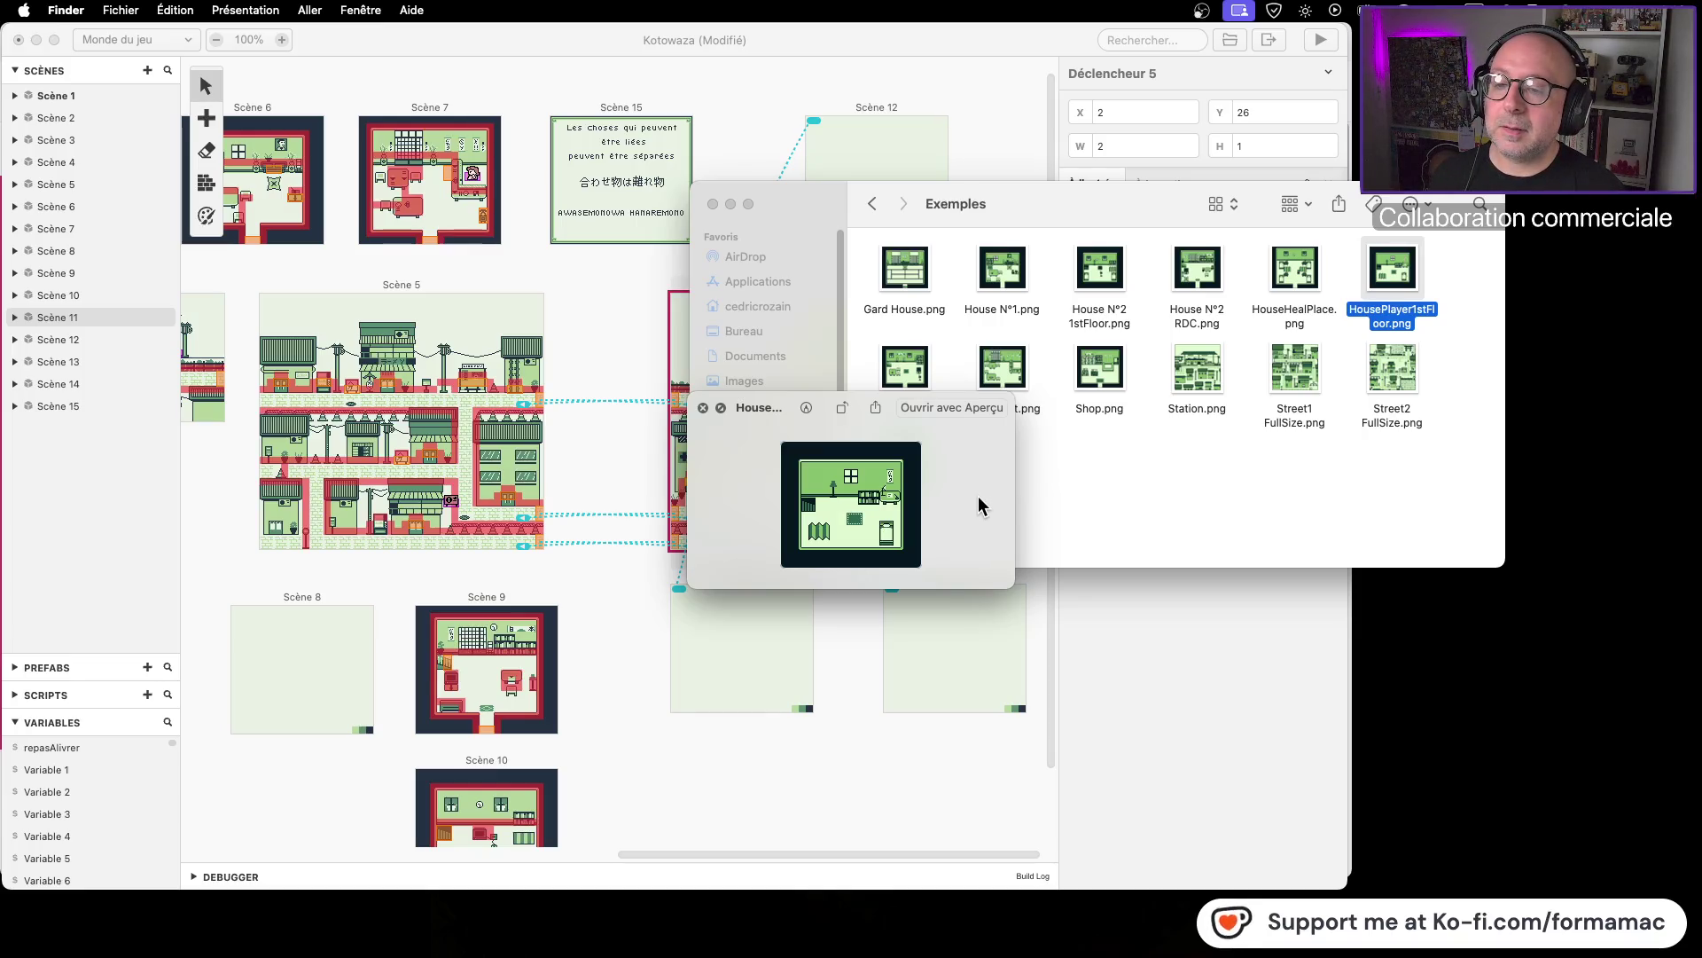
pyautogui.press('space')
pyautogui.click(1057, 491)
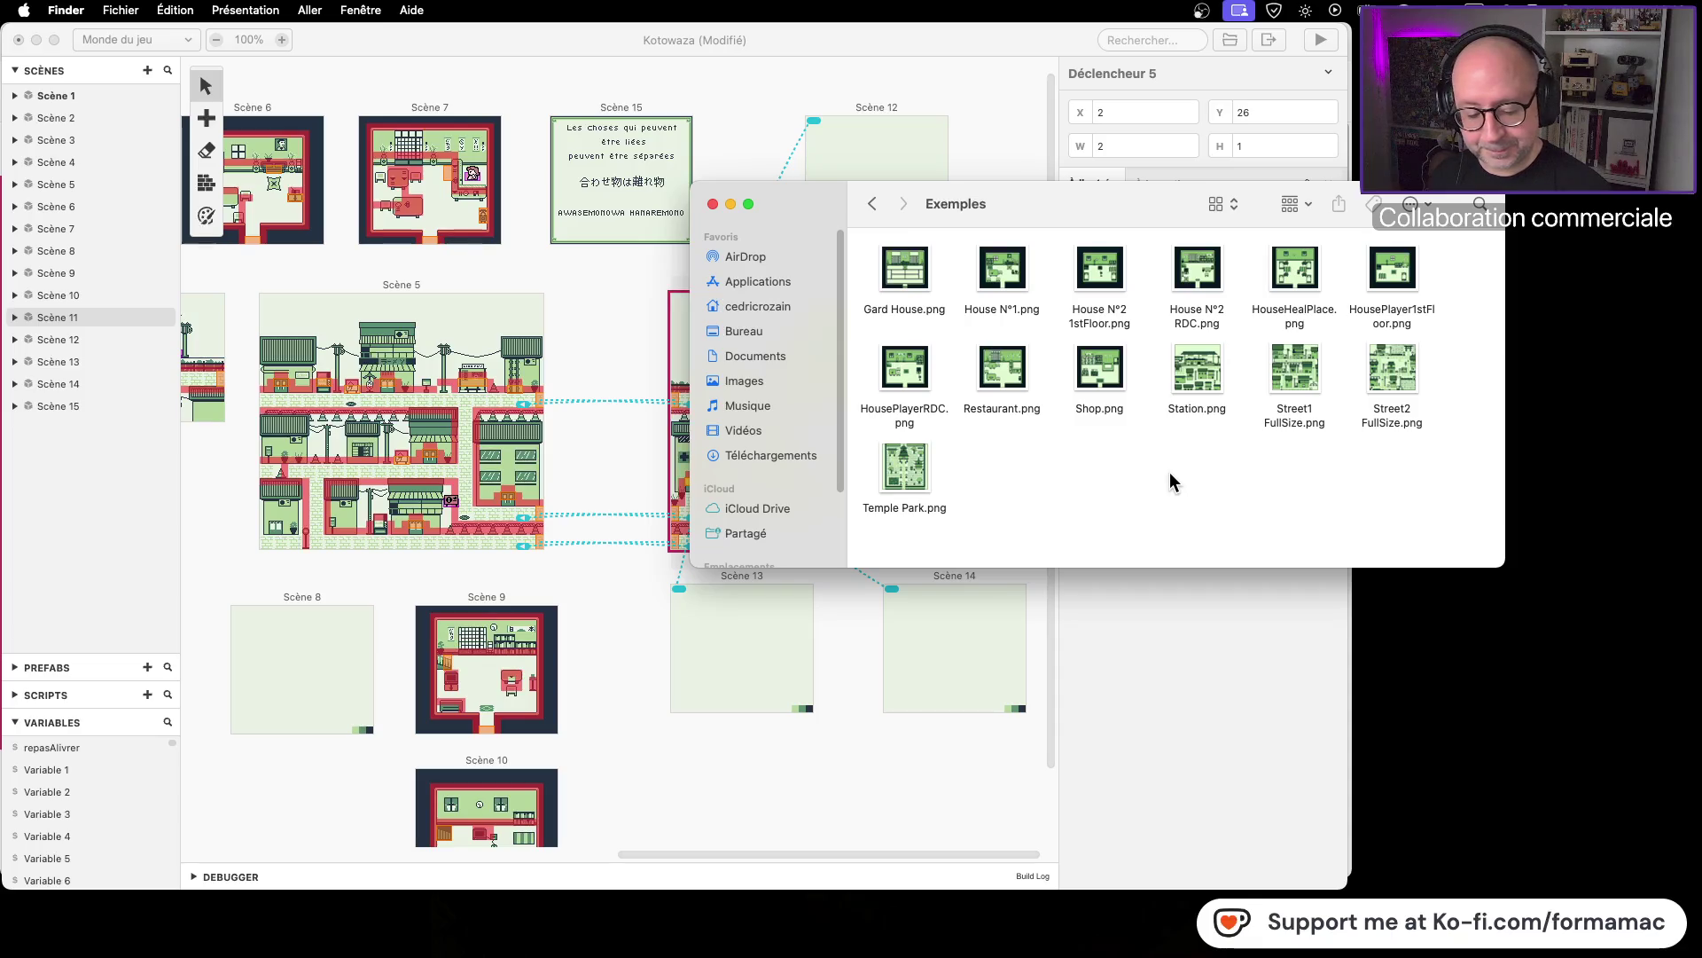
# Step: Go back to the Graphismes folder and select Scene-0008.aseprite
pyautogui.click(1408, 294)
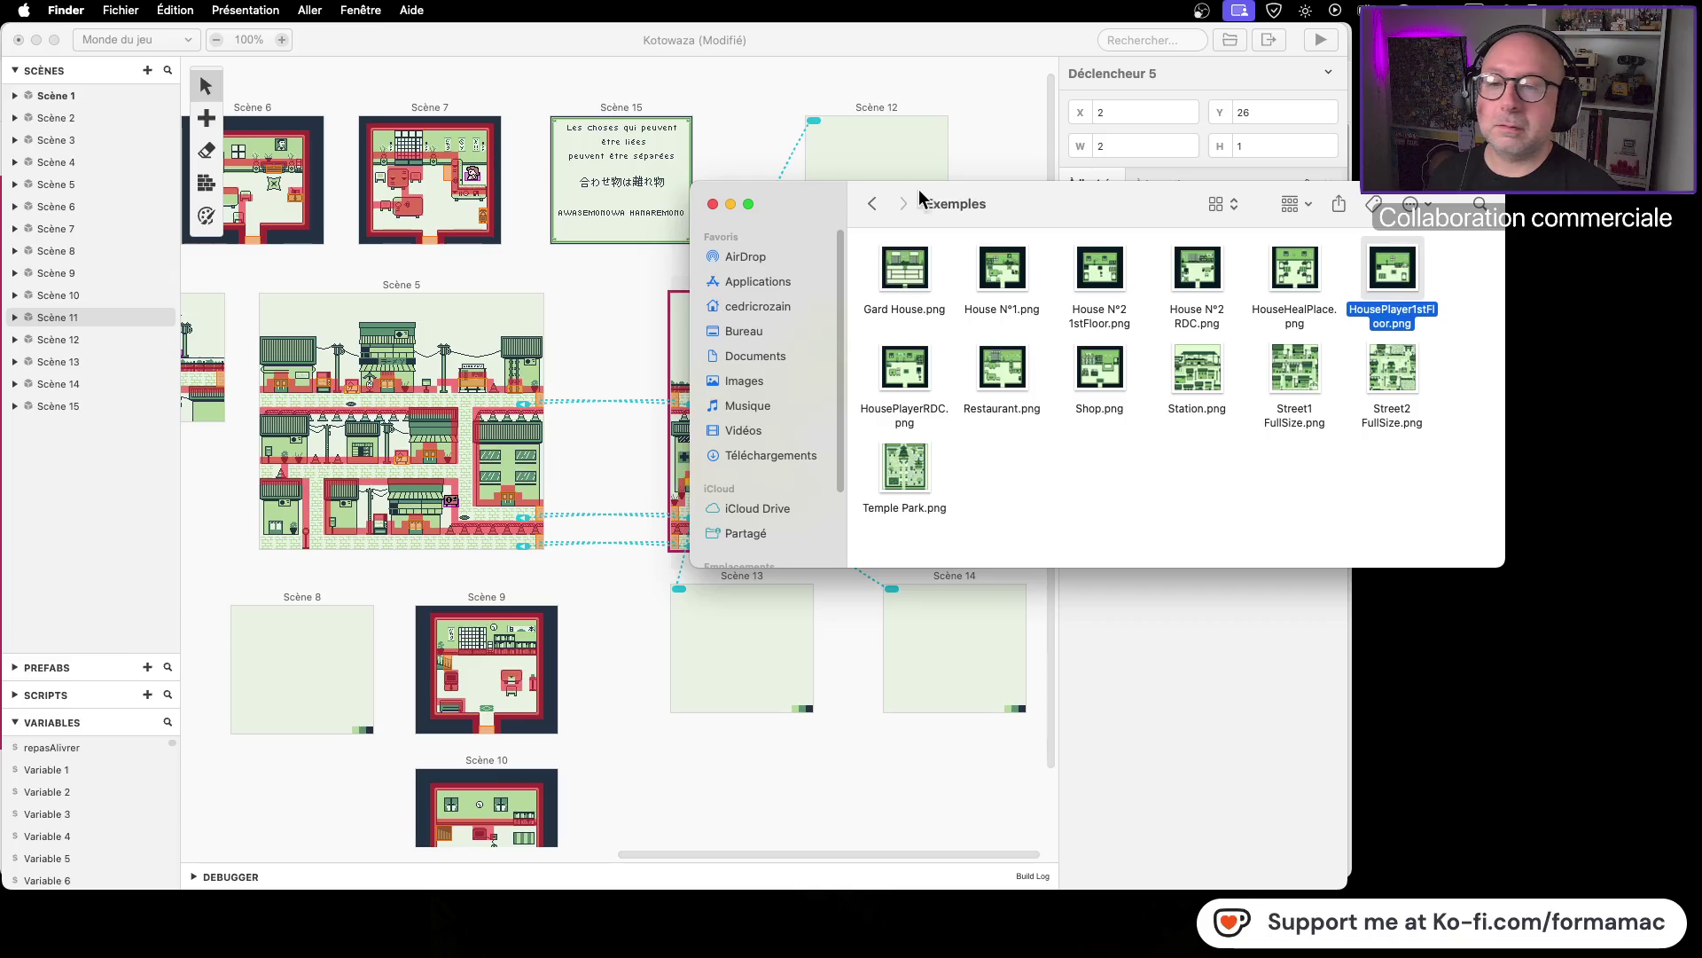
pyautogui.click(873, 204)
pyautogui.click(873, 204)
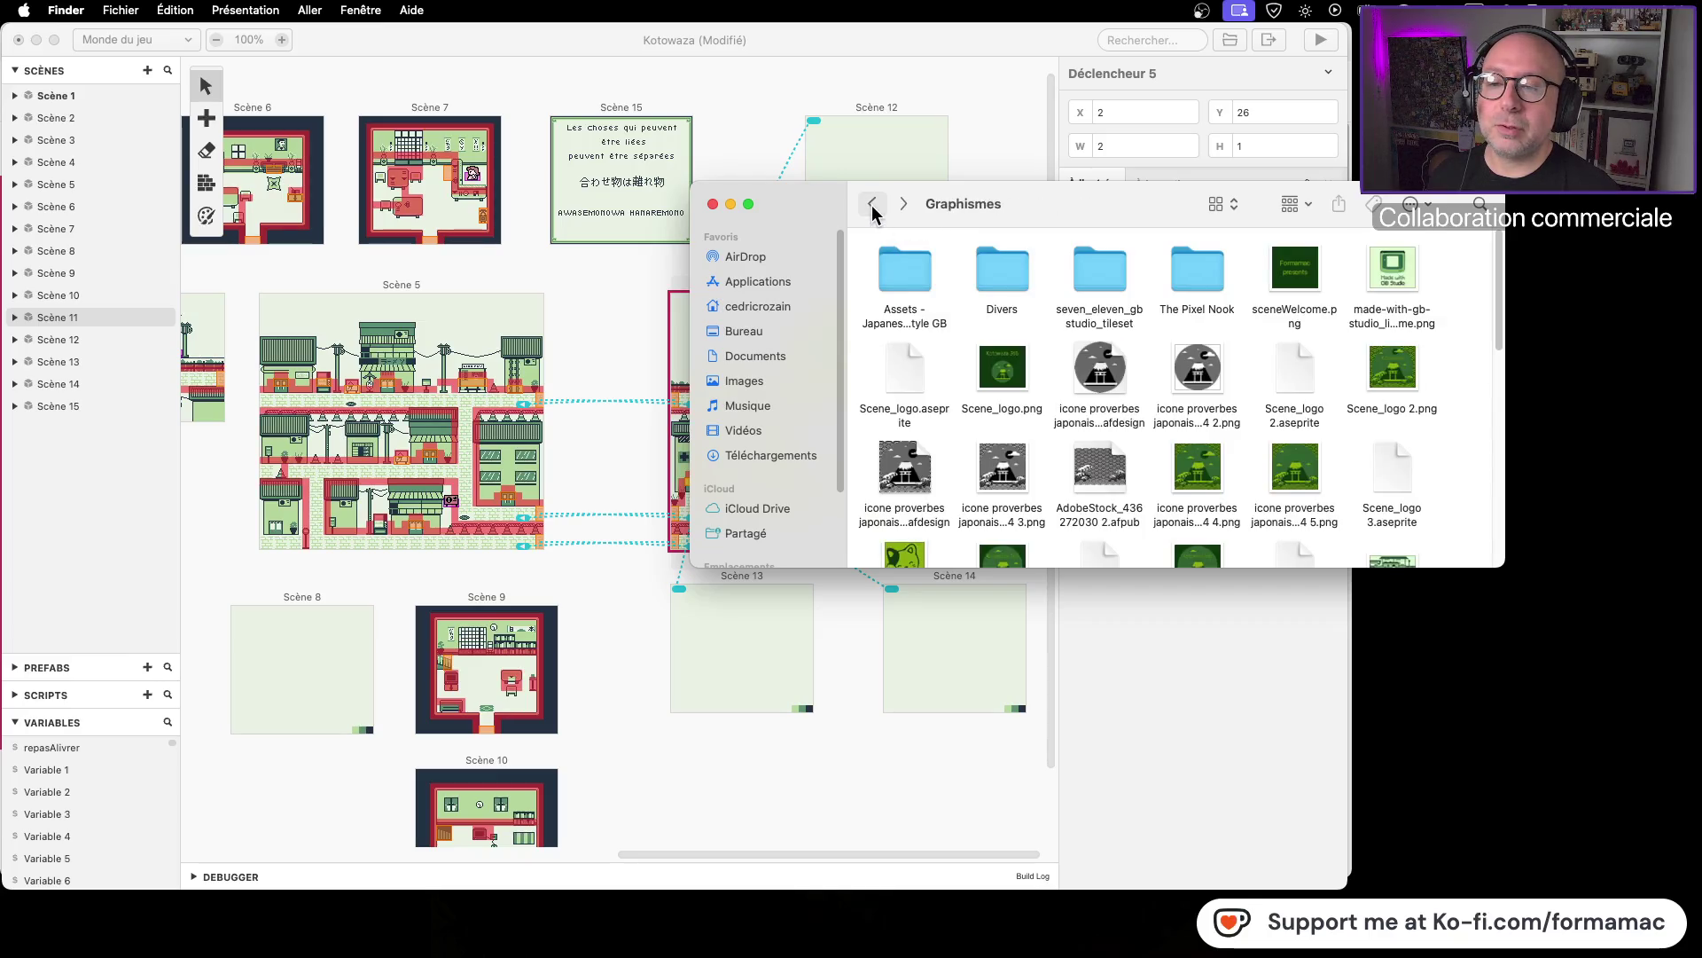
pyautogui.scroll(-10, 1123, 358)
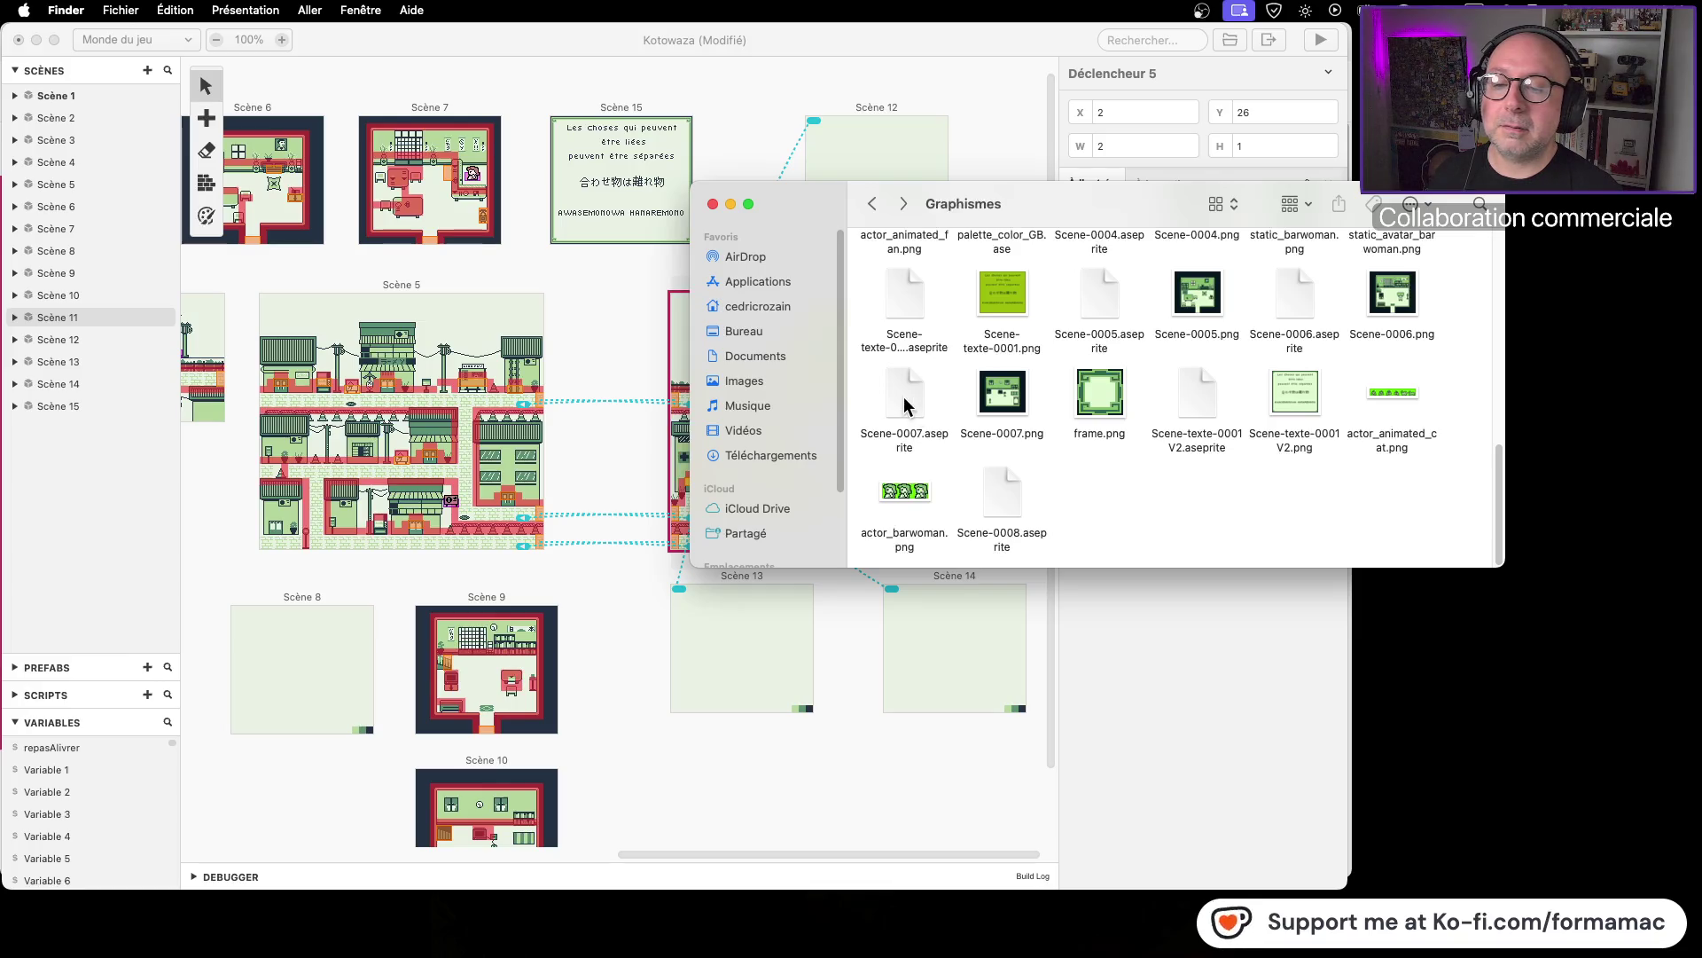
pyautogui.click(1004, 479)
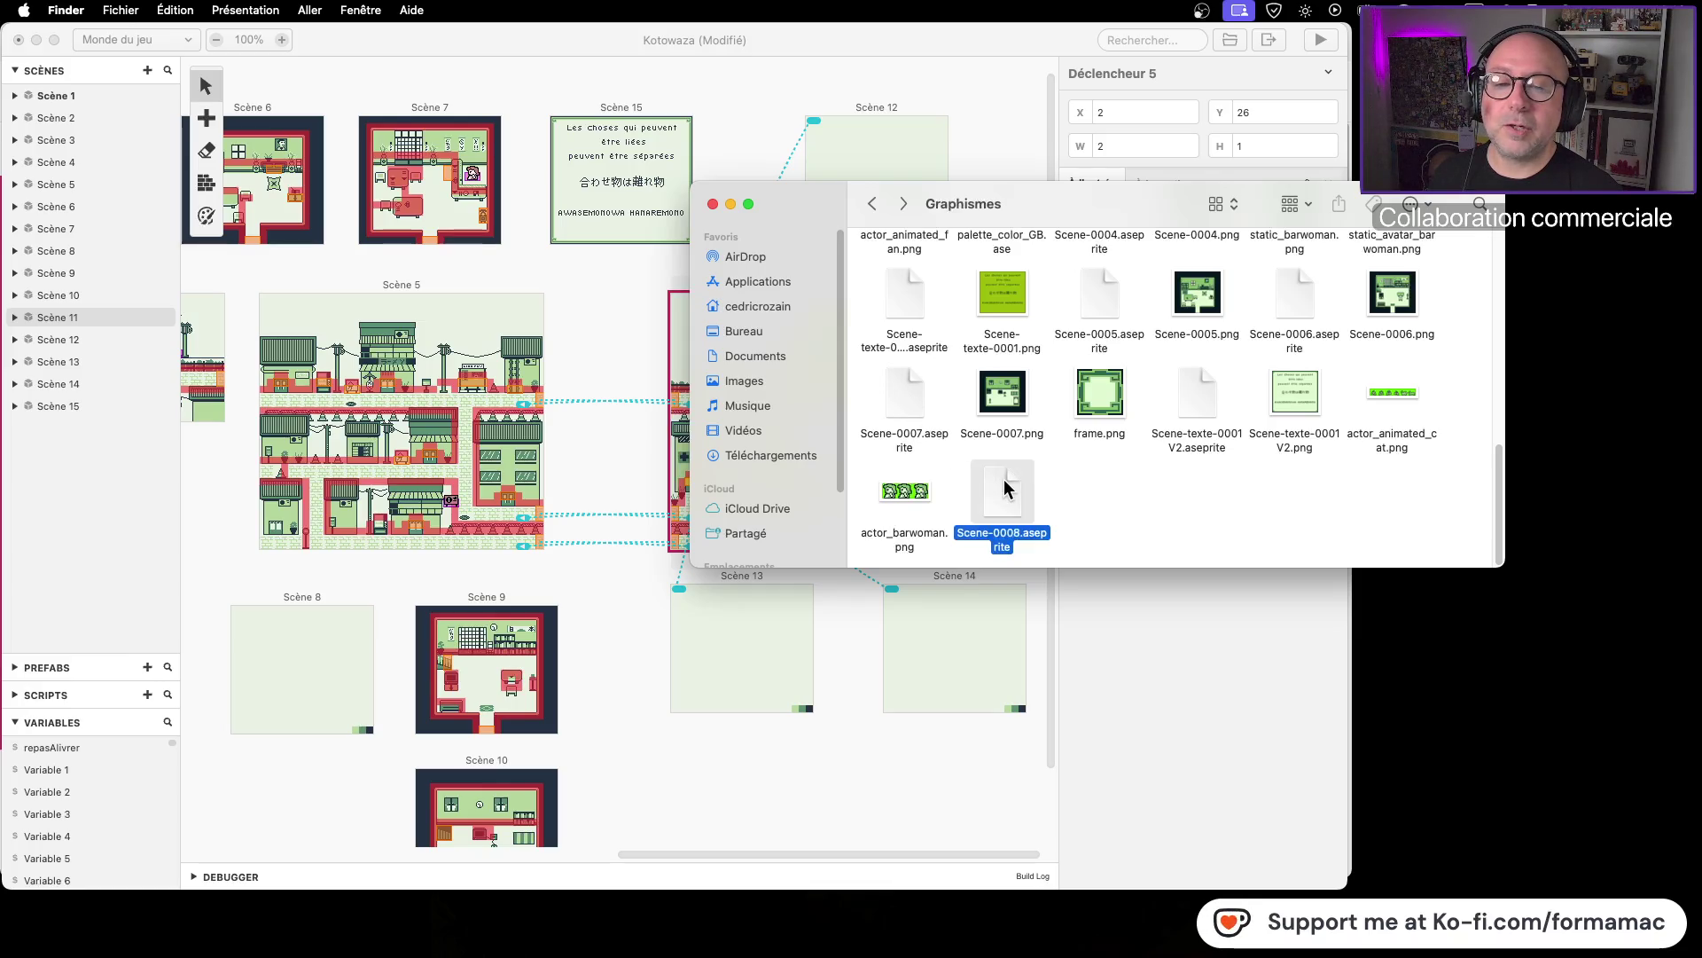
# Step: Open Scene-0008.aseprite in LibreSprite, enlarge the window and zoom to 400% on the shelves
pyautogui.doubleClick(1004, 479)
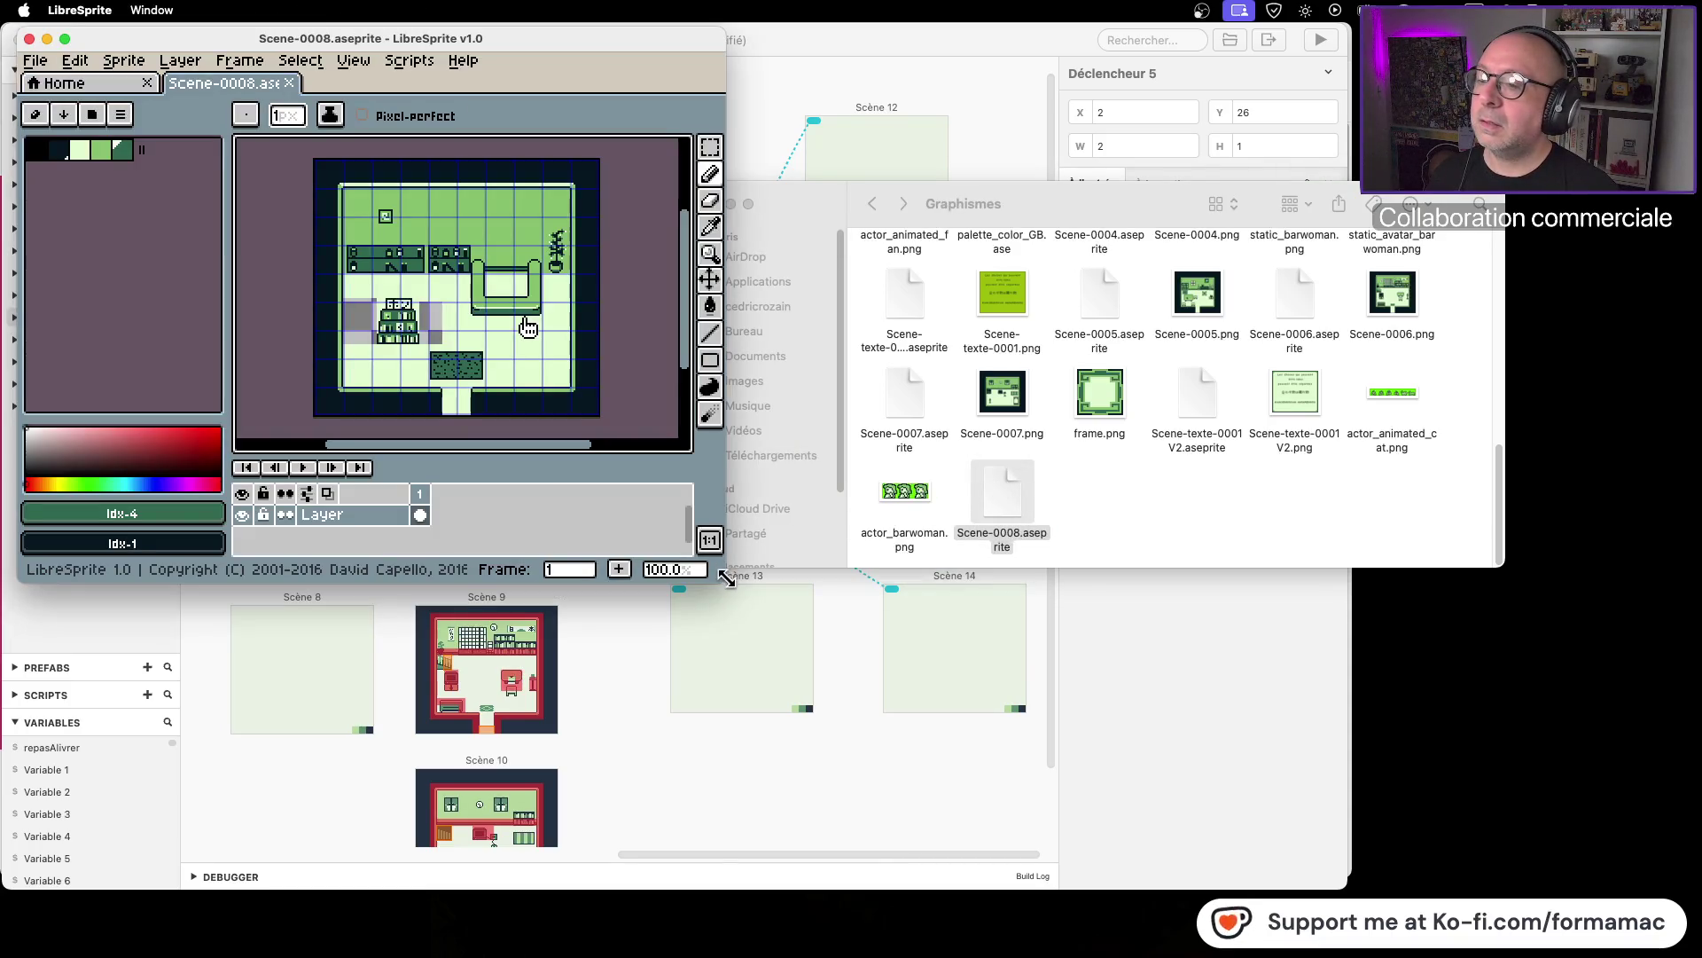
pyautogui.moveTo(724, 578)
pyautogui.mouseDown()
pyautogui.moveTo(1143, 789)
pyautogui.moveTo(1076, 809)
pyautogui.mouseUp()
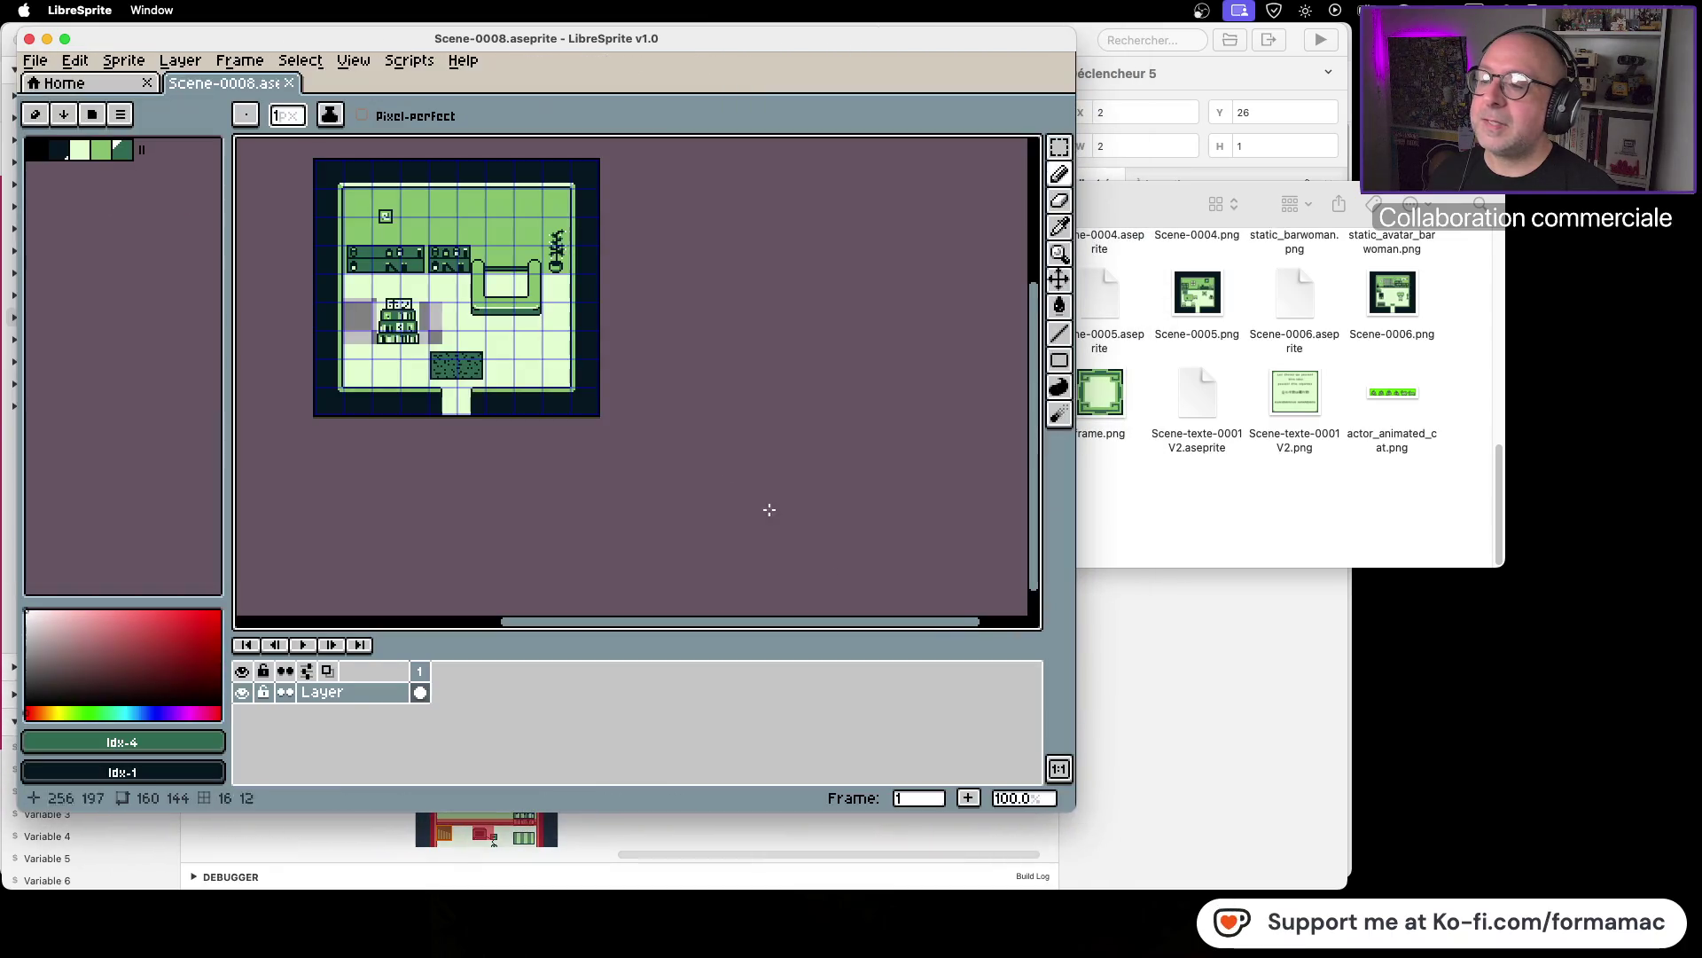
pyautogui.scroll(1, 593, 354)
pyautogui.scroll(2, 592, 354)
pyautogui.moveTo(592, 354); pyautogui.dragTo(747, 399)
pyautogui.scroll(-1, 748, 400)
pyautogui.scroll(1, 747, 400)
pyautogui.moveTo(794, 382); pyautogui.dragTo(672, 363)
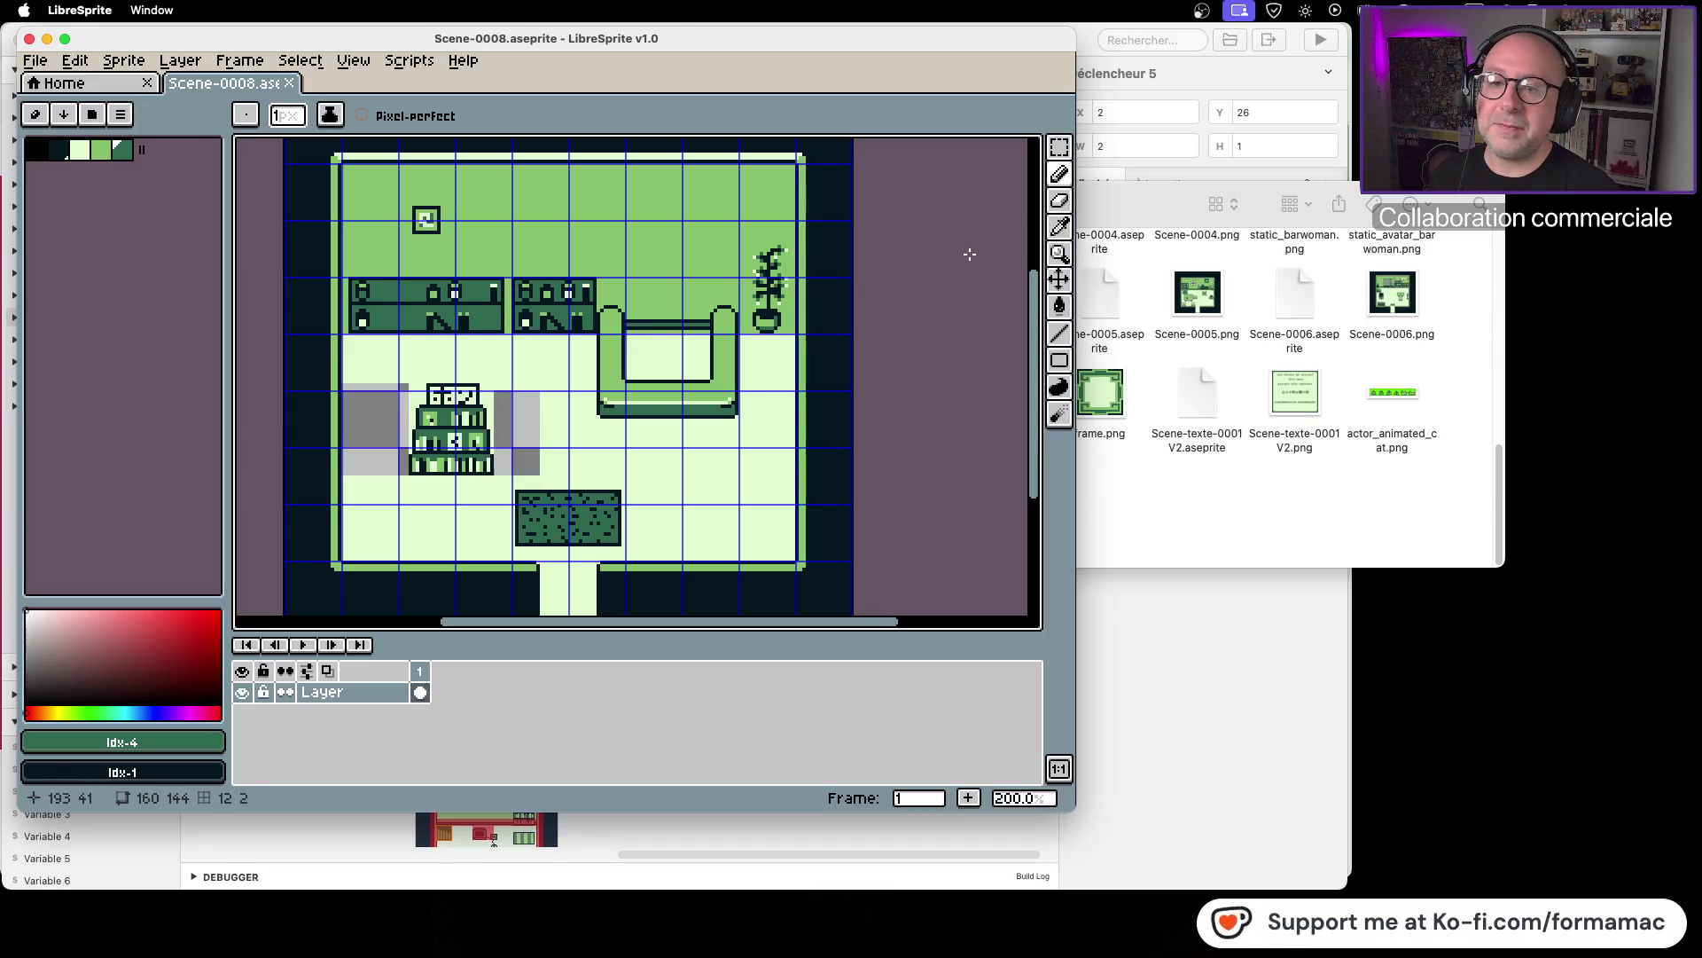
pyautogui.moveTo(1071, 809); pyautogui.dragTo(1348, 887)
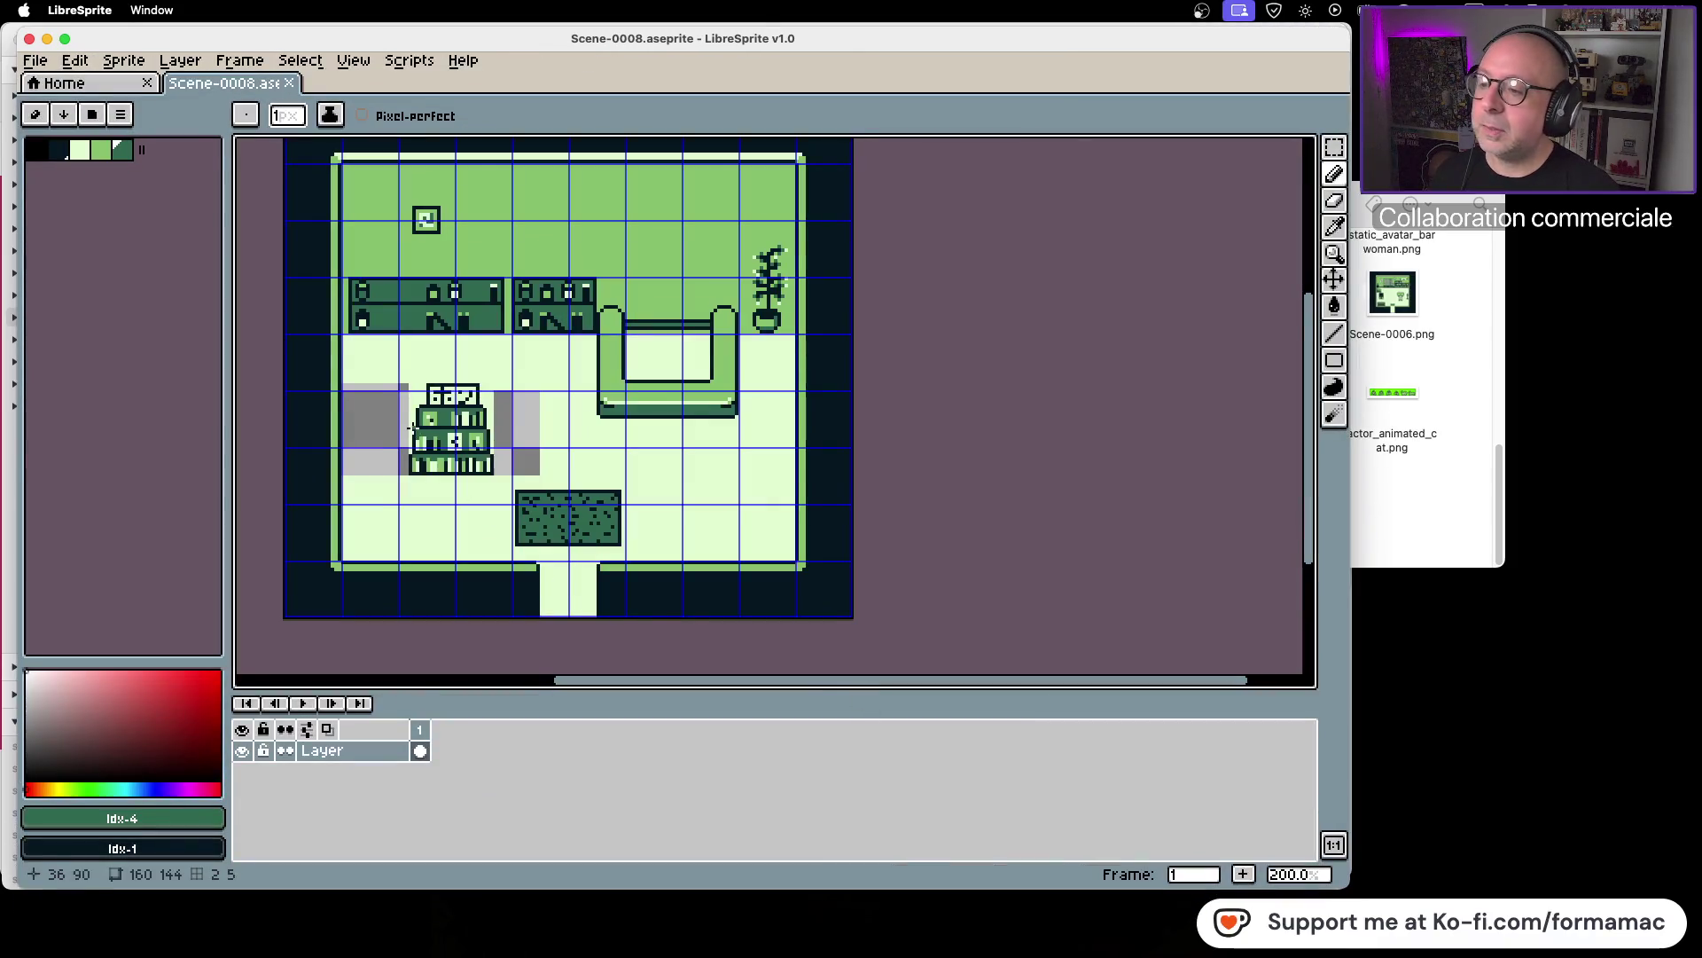
pyautogui.scroll(1, 414, 428)
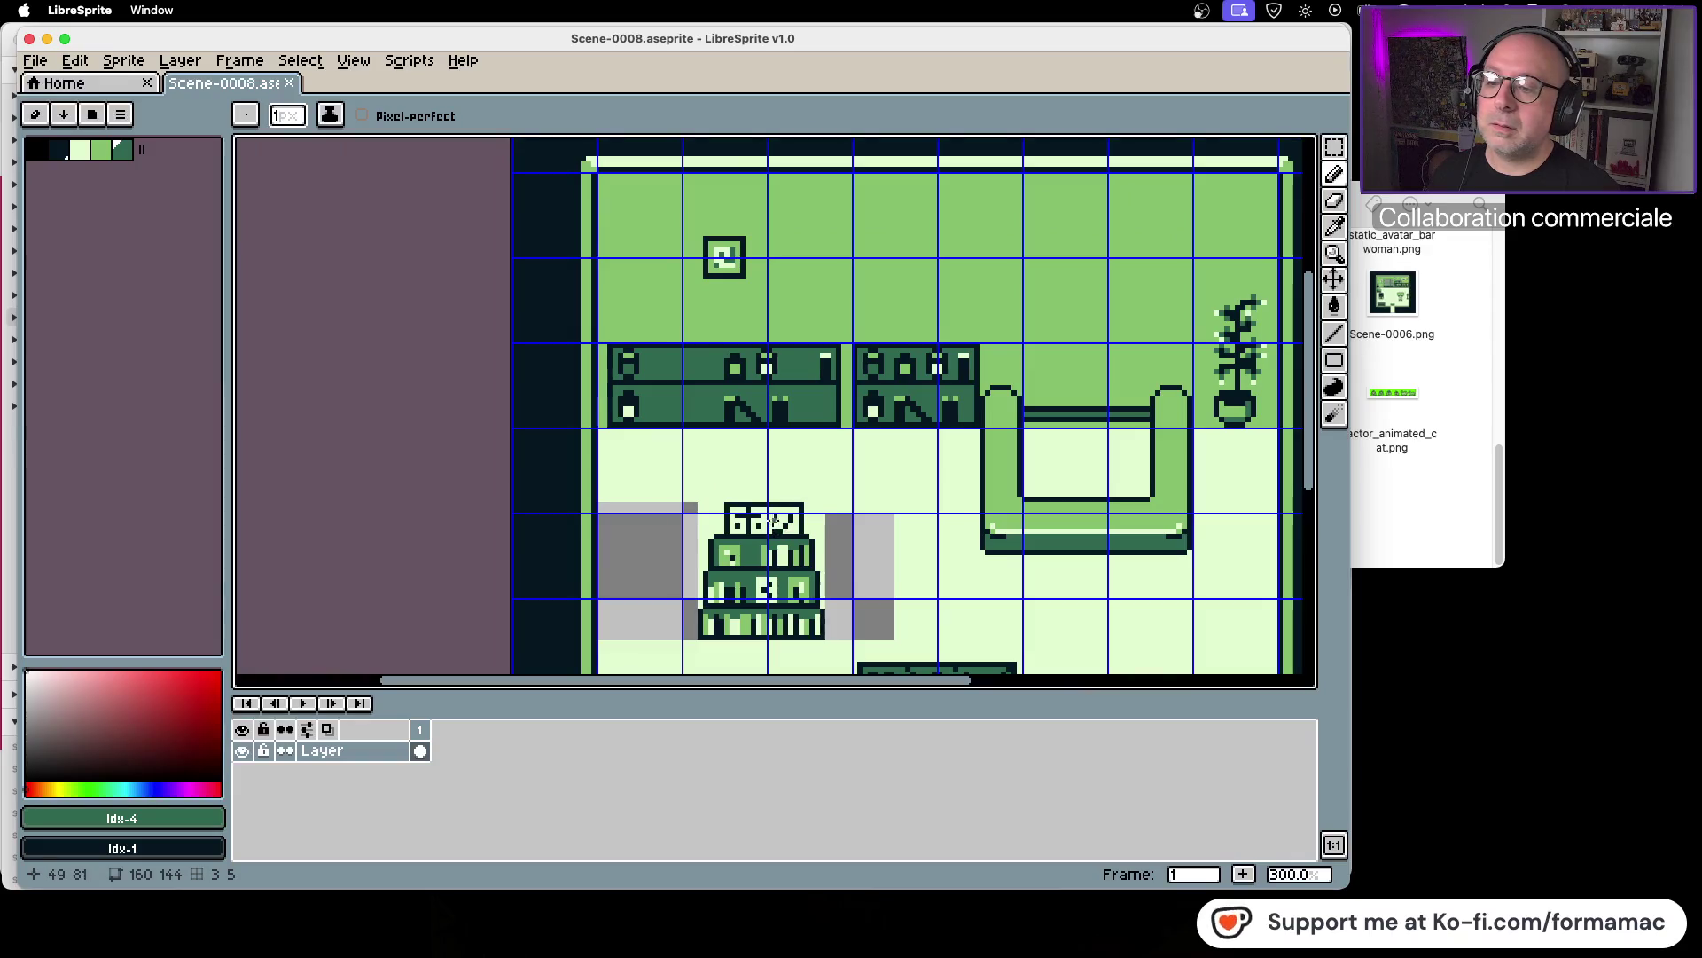
pyautogui.scroll(1, 751, 409)
pyautogui.click(1335, 147)
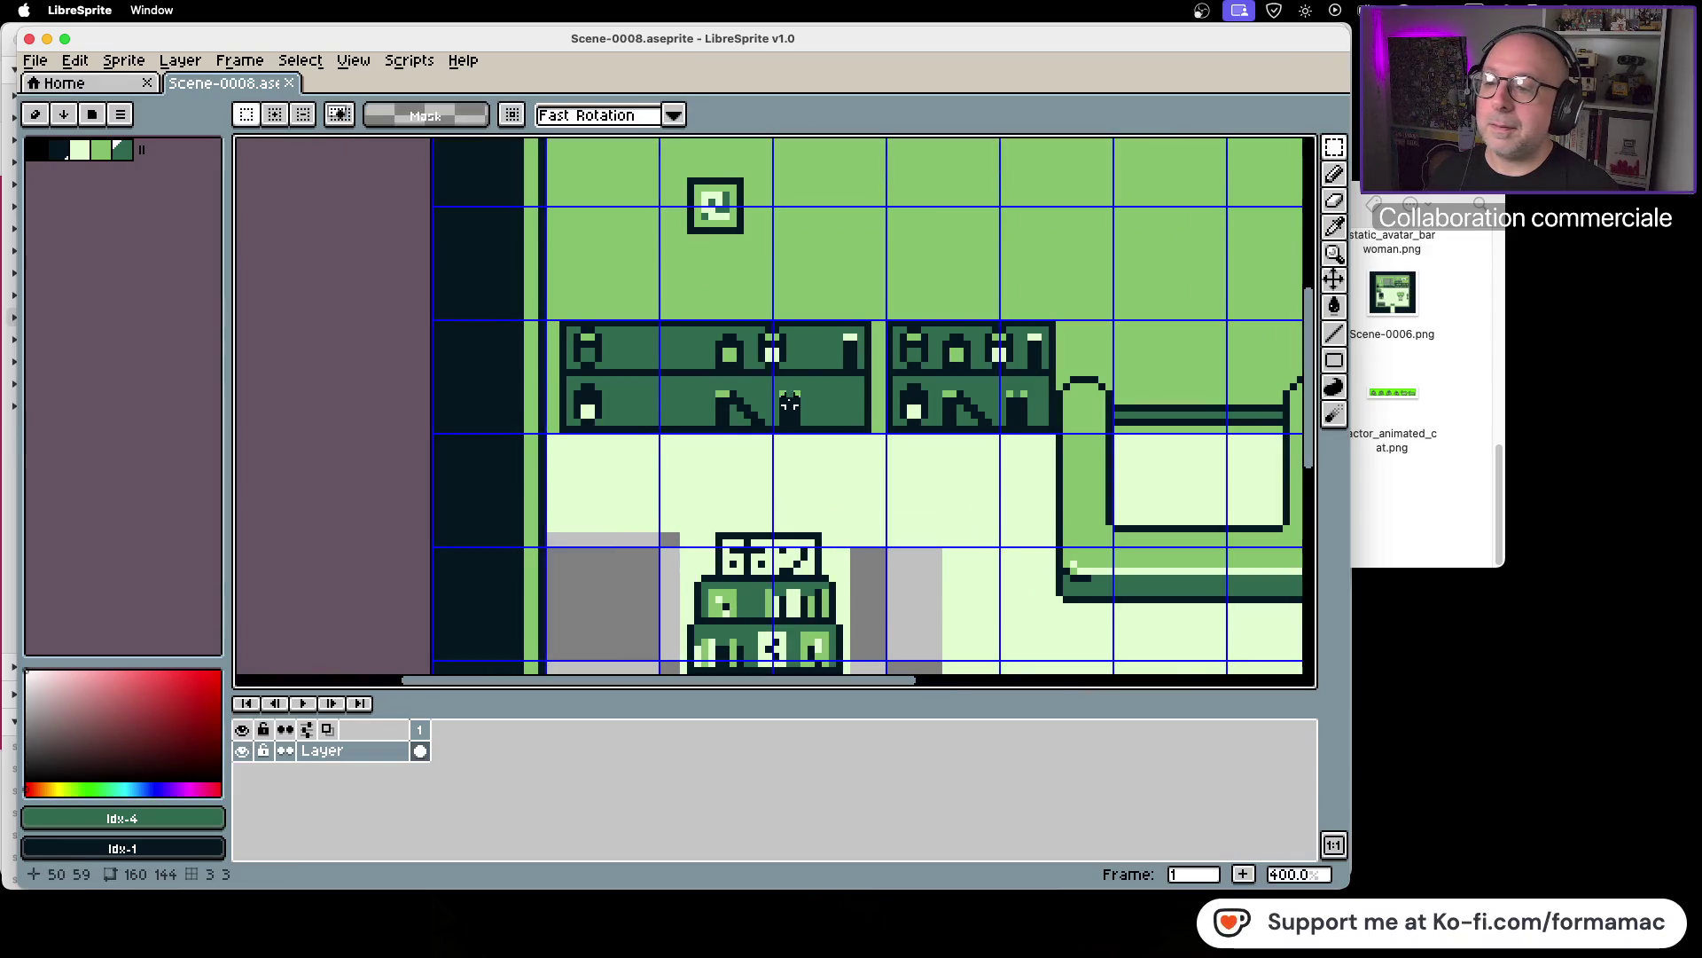
# Step: Cut the slanted lower-shelf item, flip it horizontally and move it left along the shelf
pyautogui.moveTo(718, 388); pyautogui.dragTo(777, 431)
pyautogui.press('super+x')
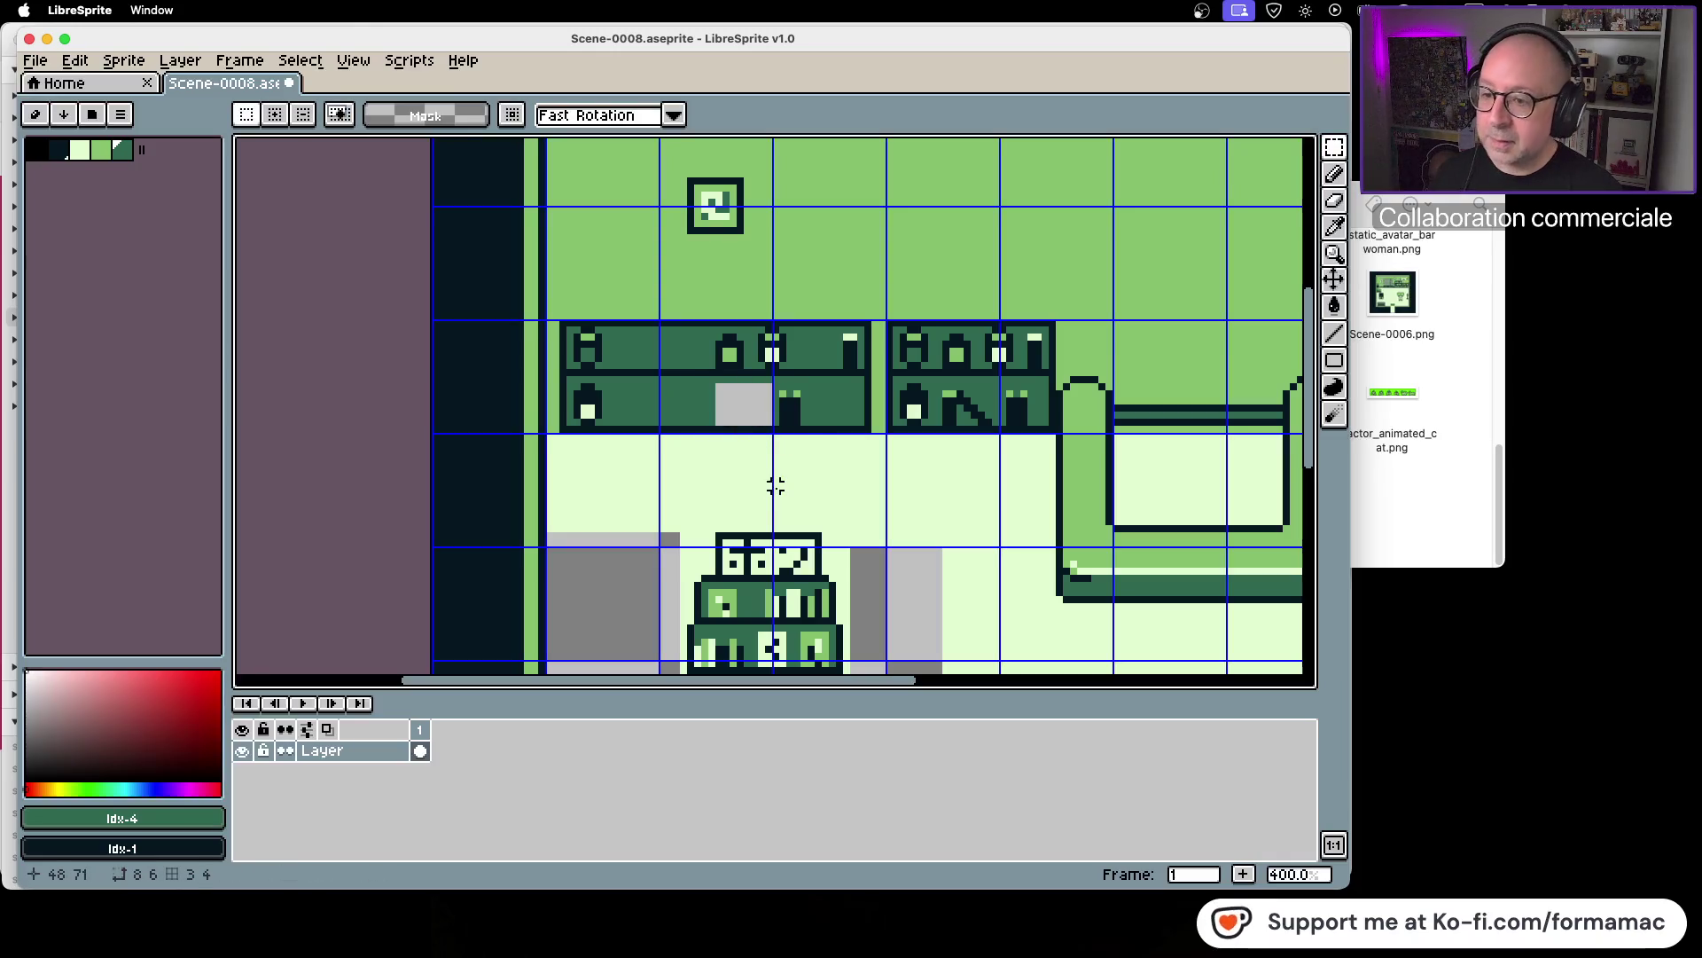
pyautogui.press('super+v')
pyautogui.click(142, 66)
pyautogui.moveTo(202, 210)
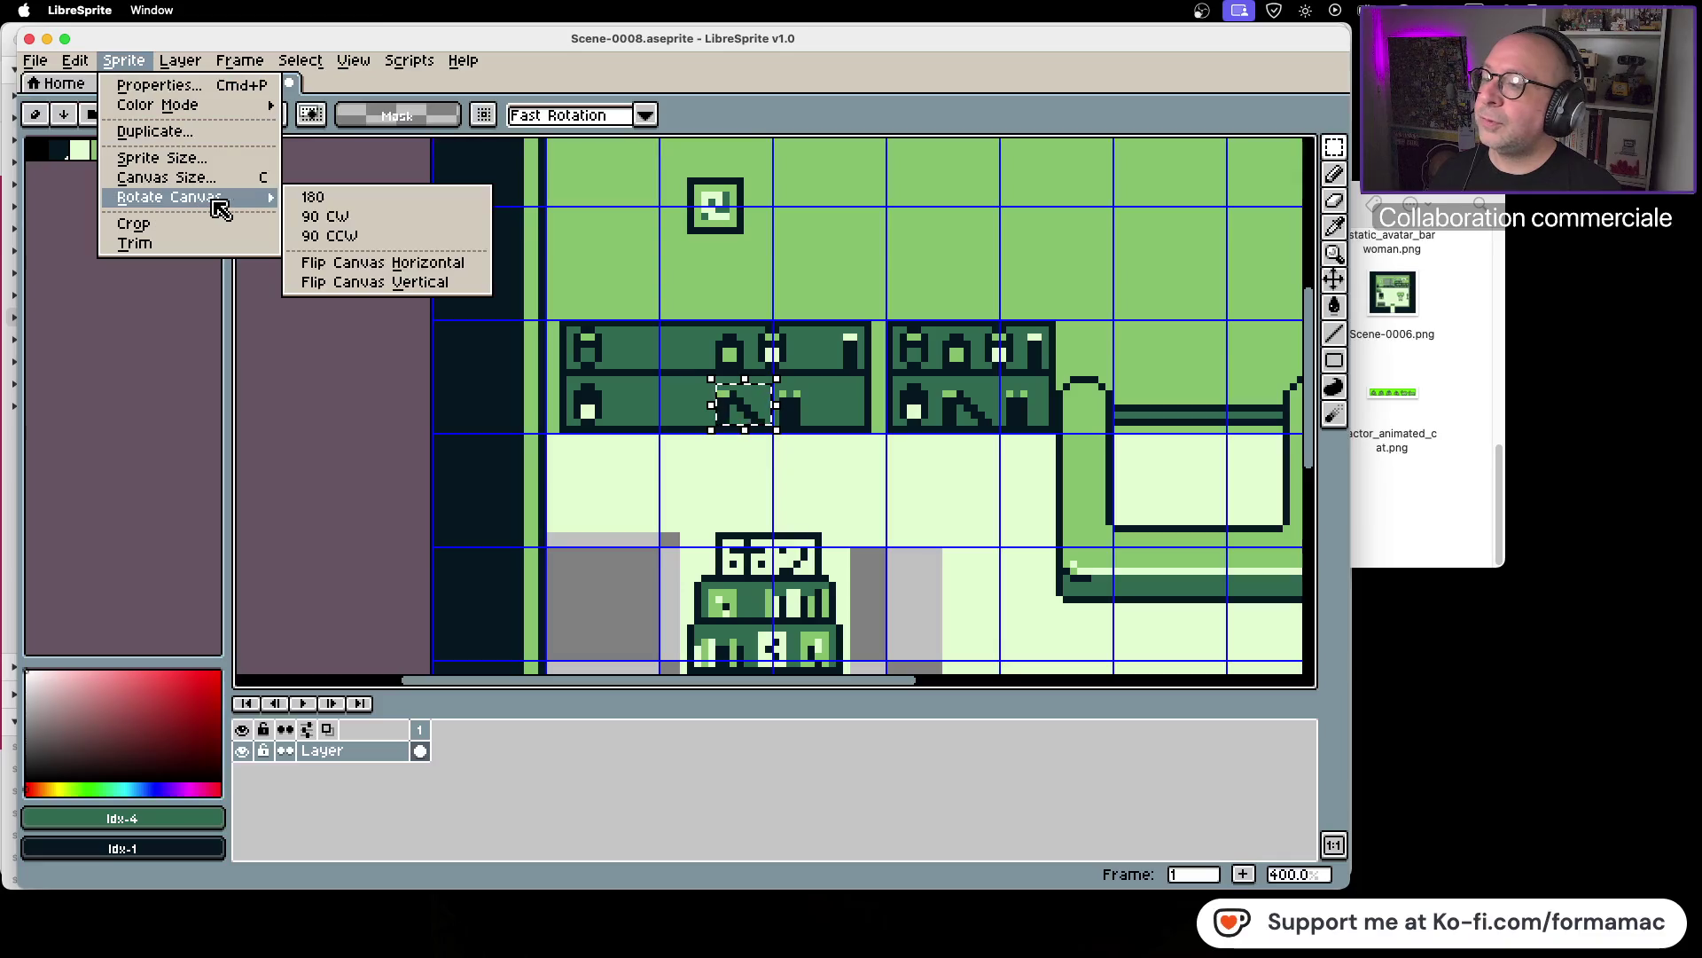
pyautogui.click(372, 259)
pyautogui.moveTo(750, 415); pyautogui.dragTo(679, 417)
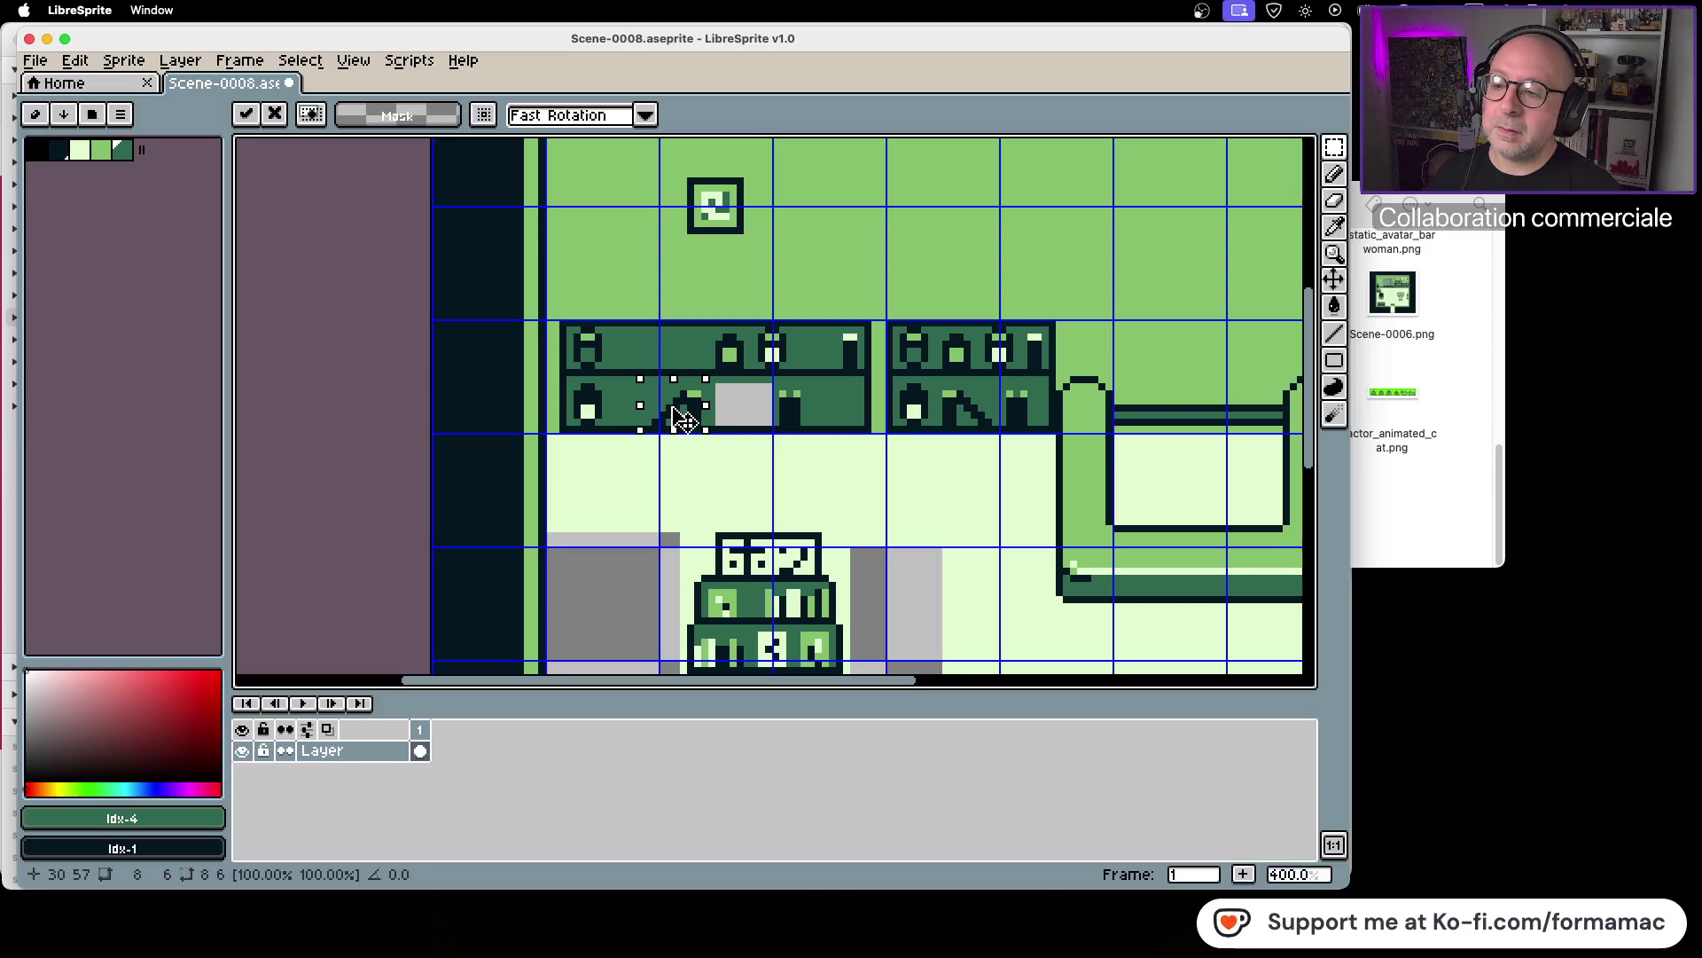
pyautogui.moveTo(688, 403); pyautogui.dragTo(680, 407)
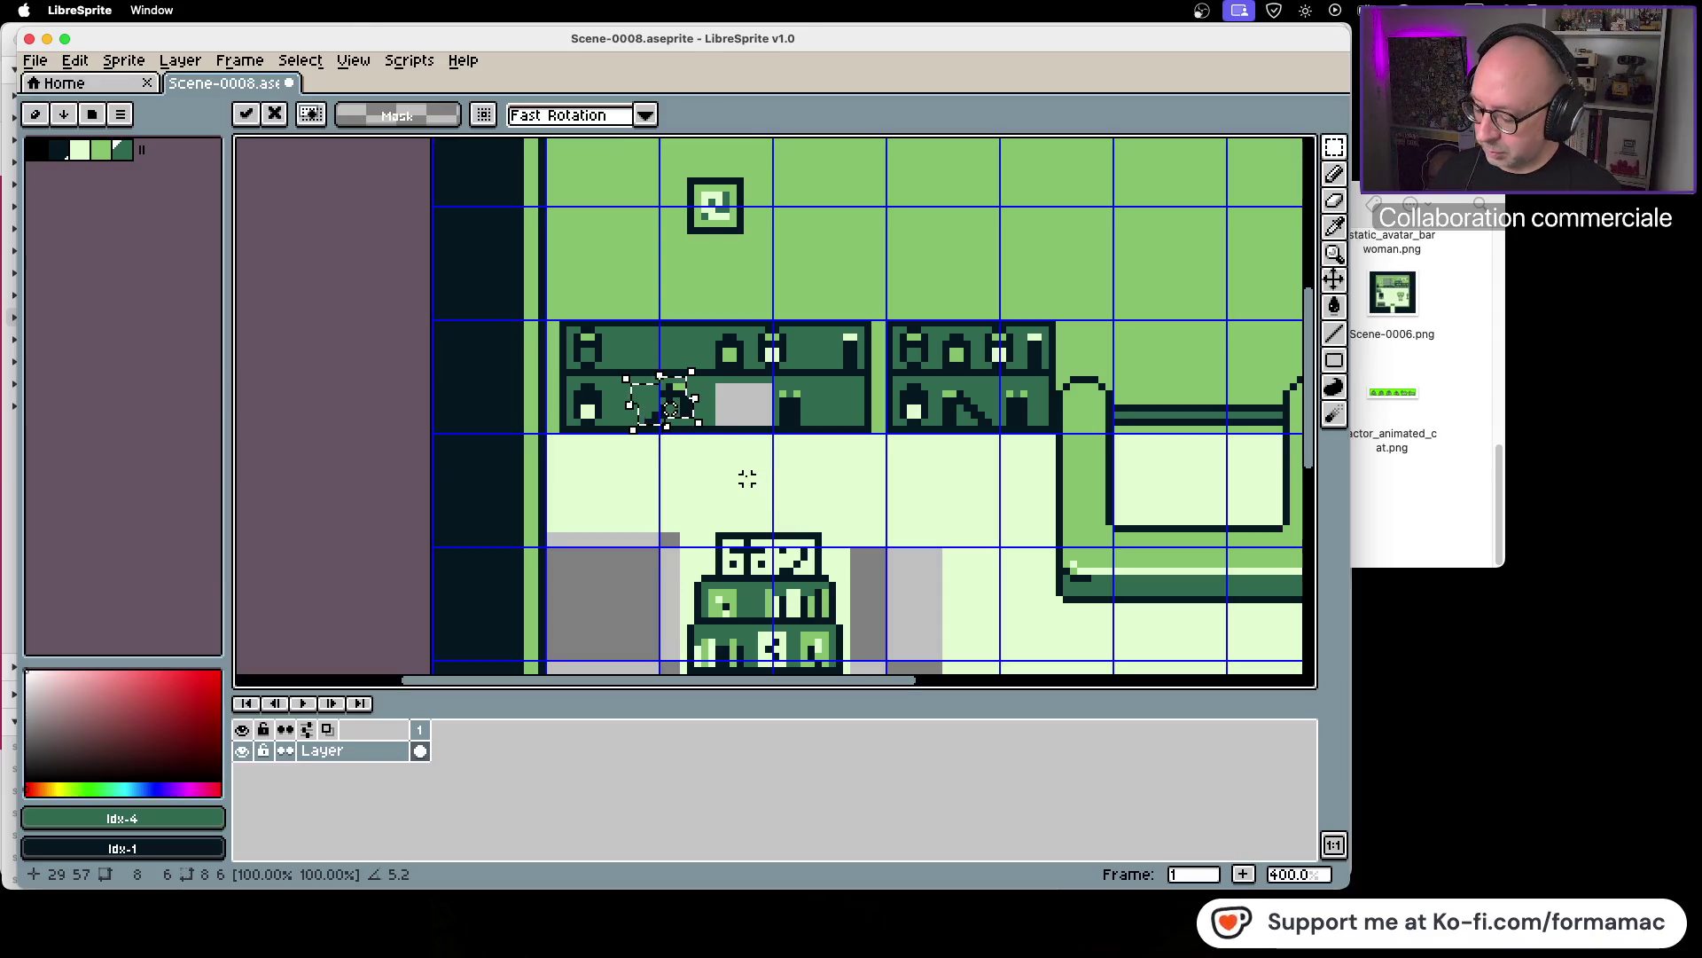
# Step: Undo and repaste the shelf item, flip it horizontally again, move it left and commit
pyautogui.hotkey('ctrl', 'z')
pyautogui.hotkey('ctrl', 'v')
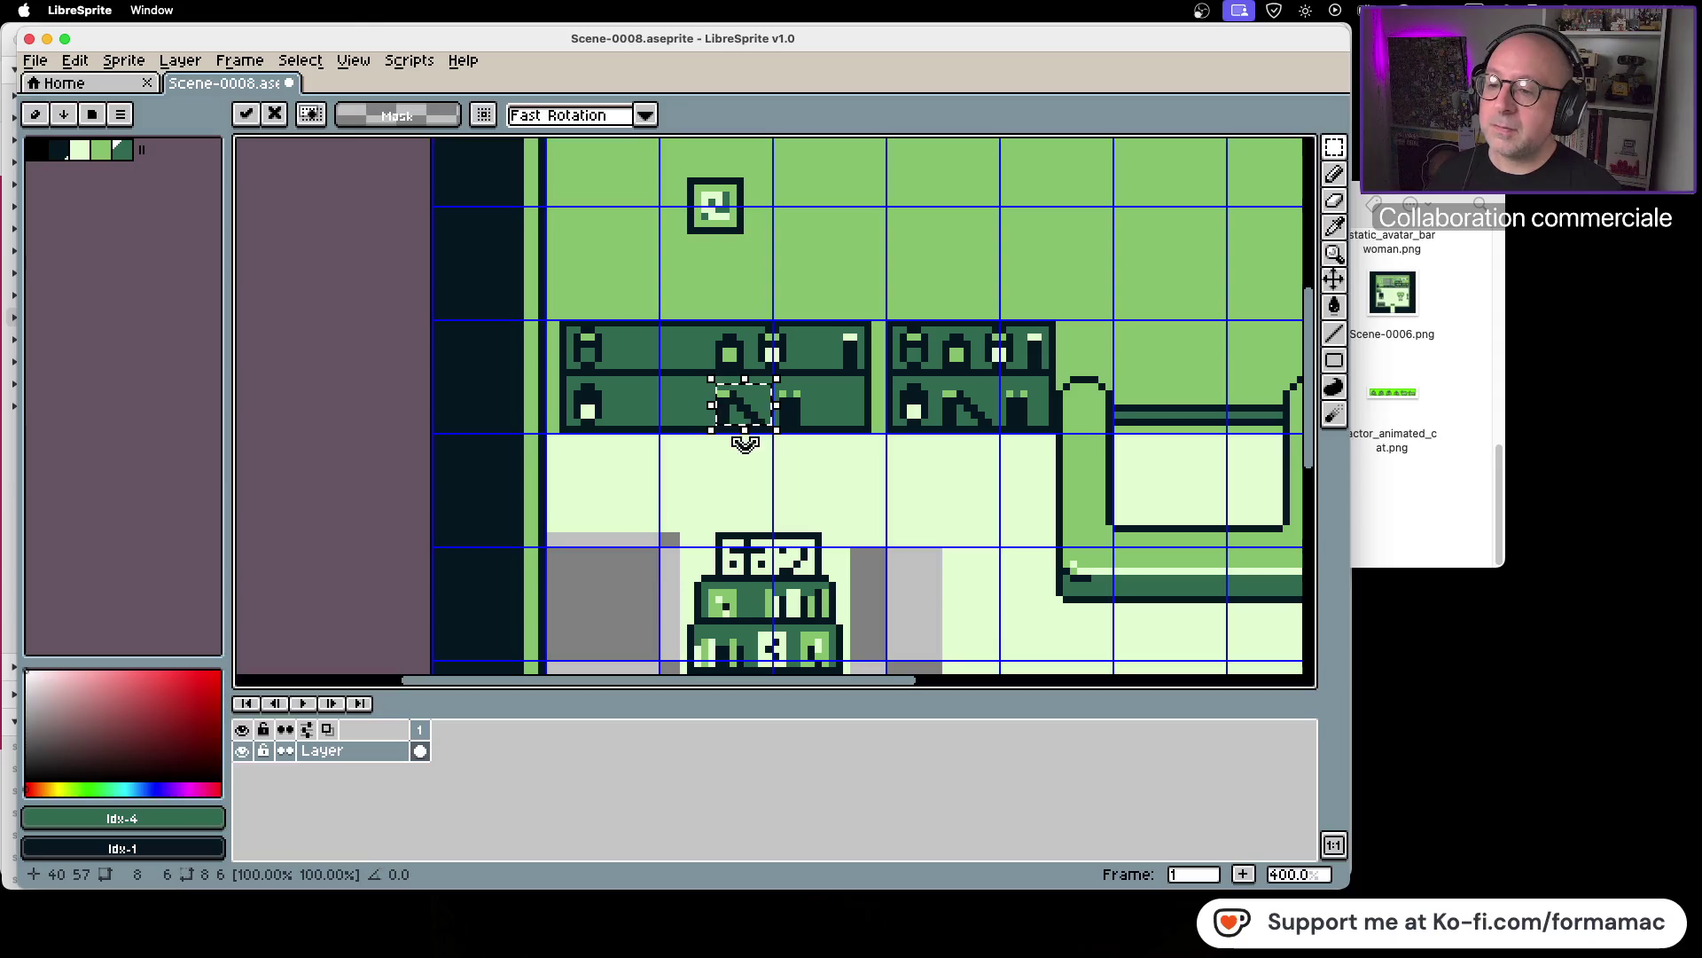
pyautogui.click(123, 60)
pyautogui.moveTo(221, 198)
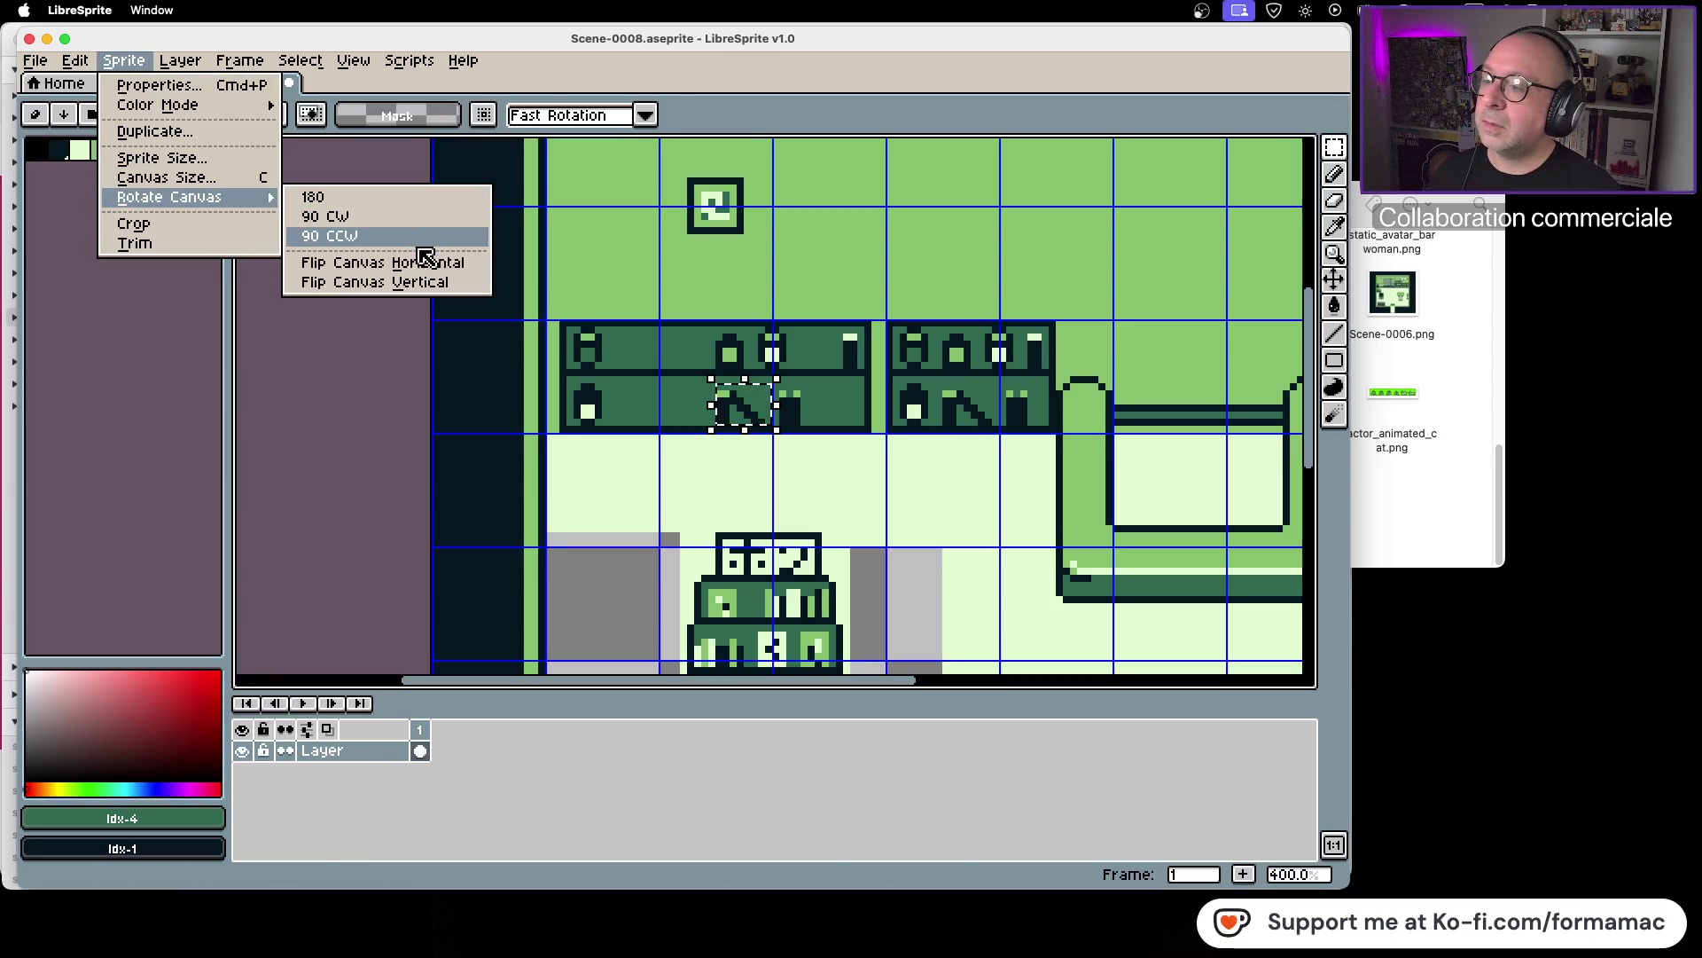
pyautogui.click(436, 261)
pyautogui.moveTo(757, 404); pyautogui.dragTo(687, 403)
pyautogui.click(754, 450)
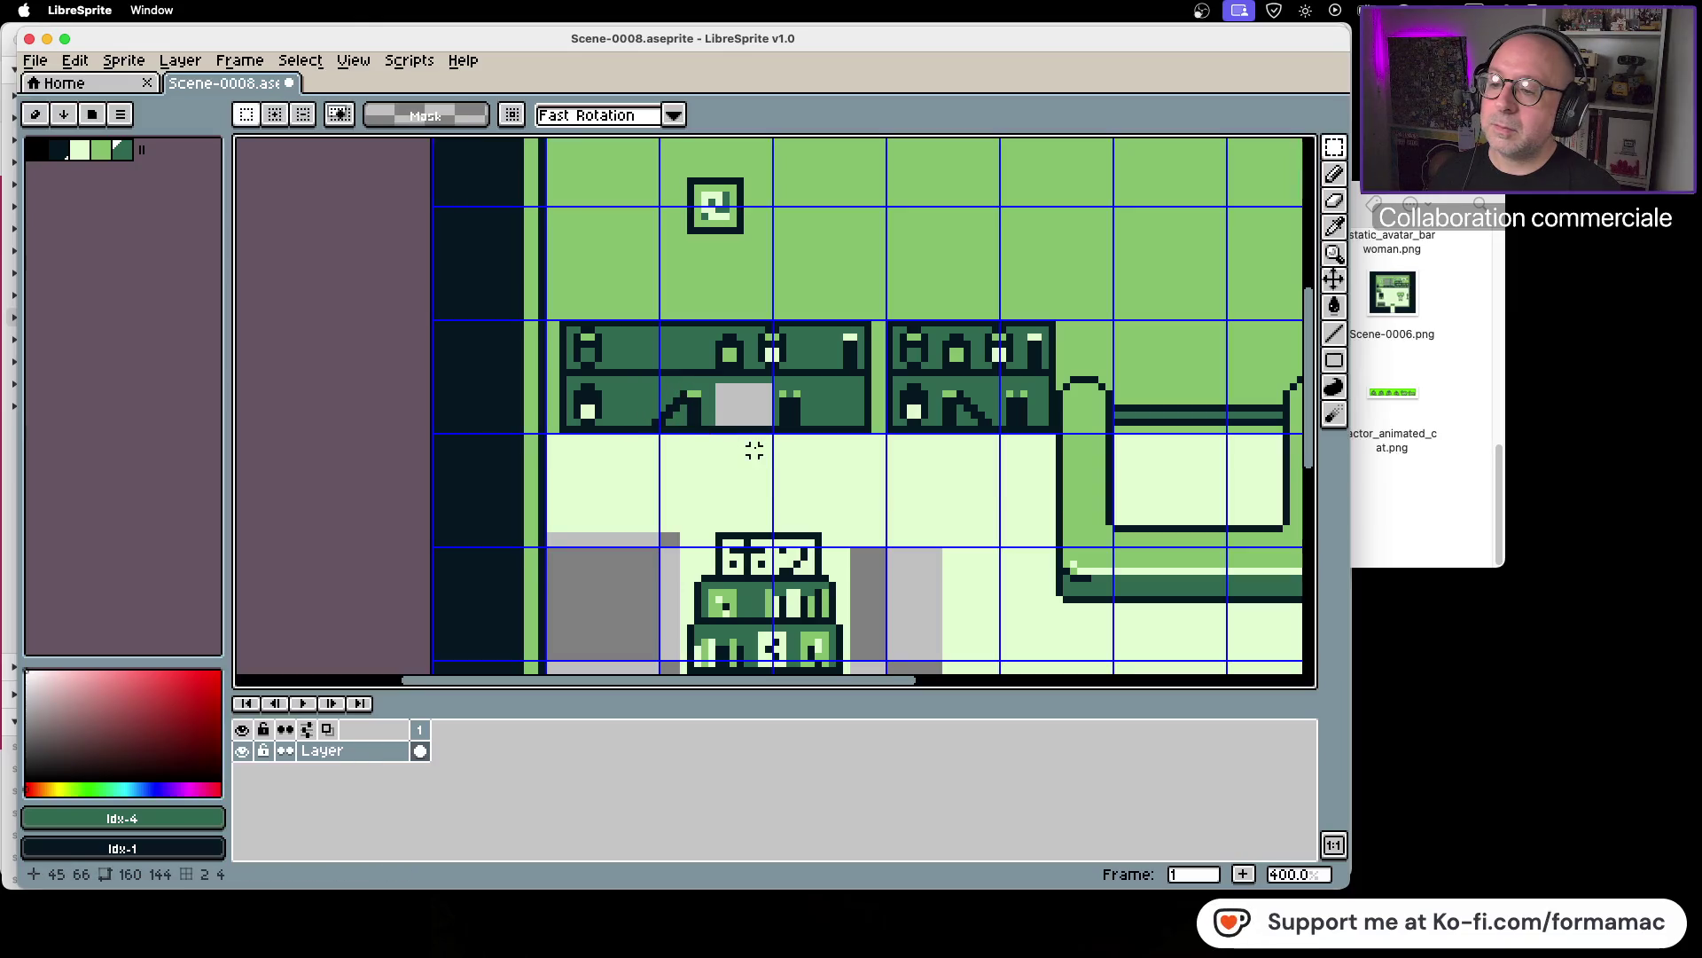
# Step: Bucket-fill the vacated shelf gap with dark green #306850, check the bookcase, then bring Finder forward
pyautogui.click(1335, 226)
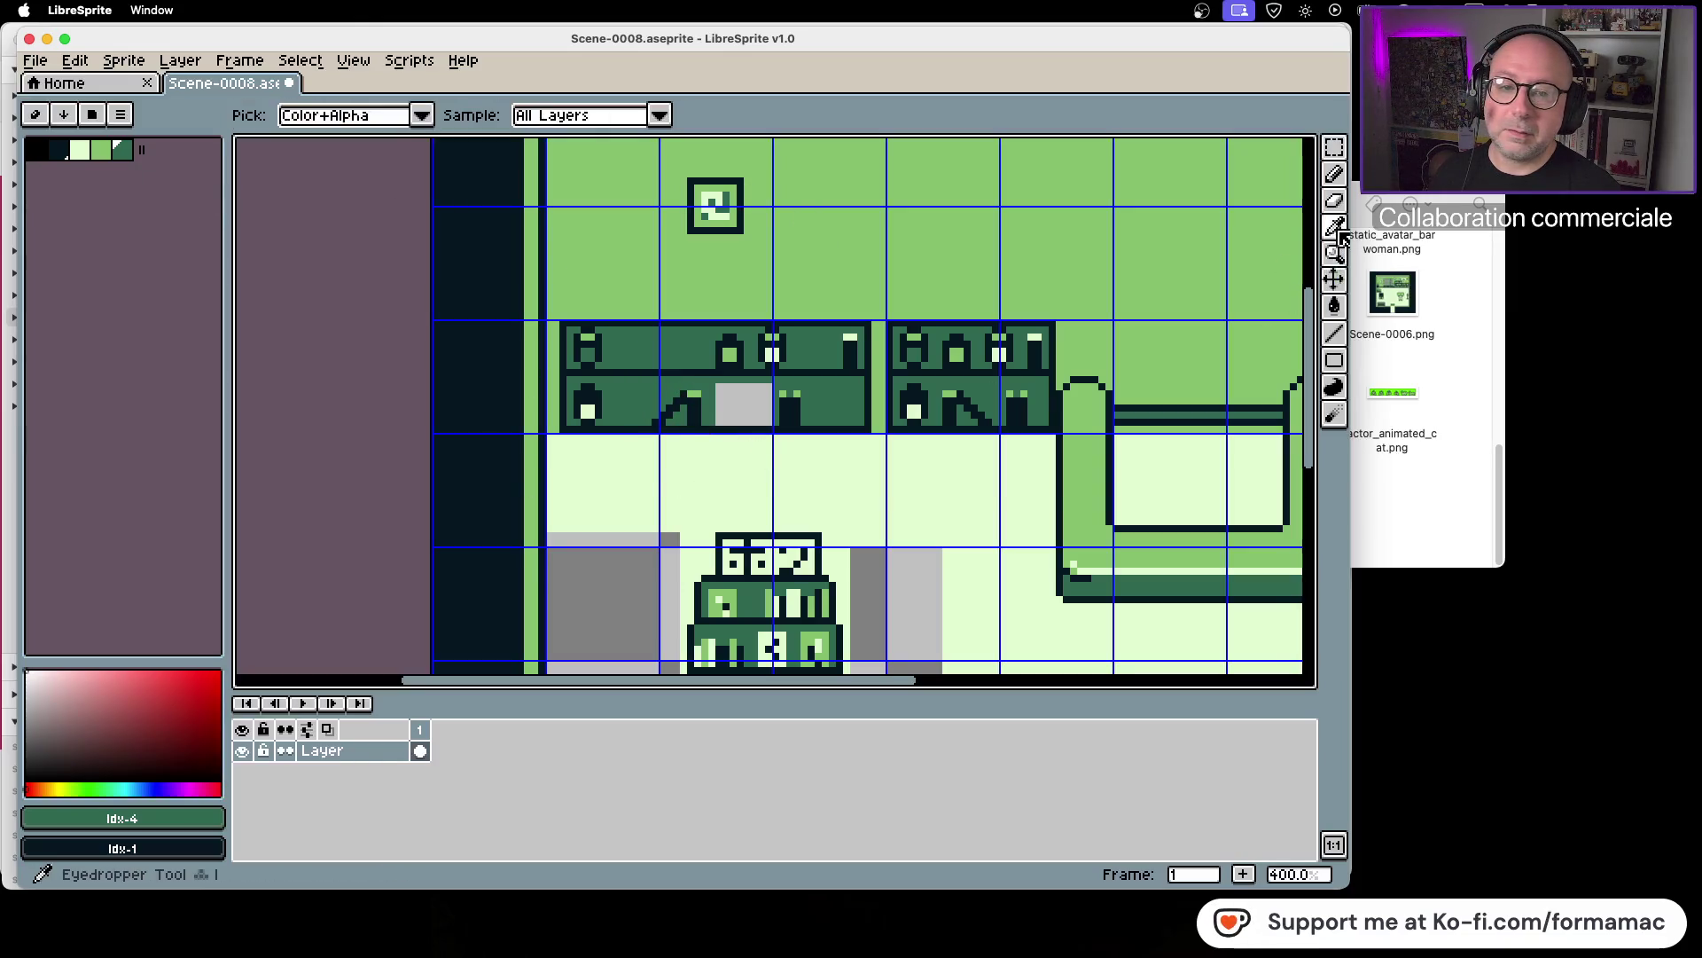
pyautogui.click(1020, 373)
pyautogui.click(1335, 315)
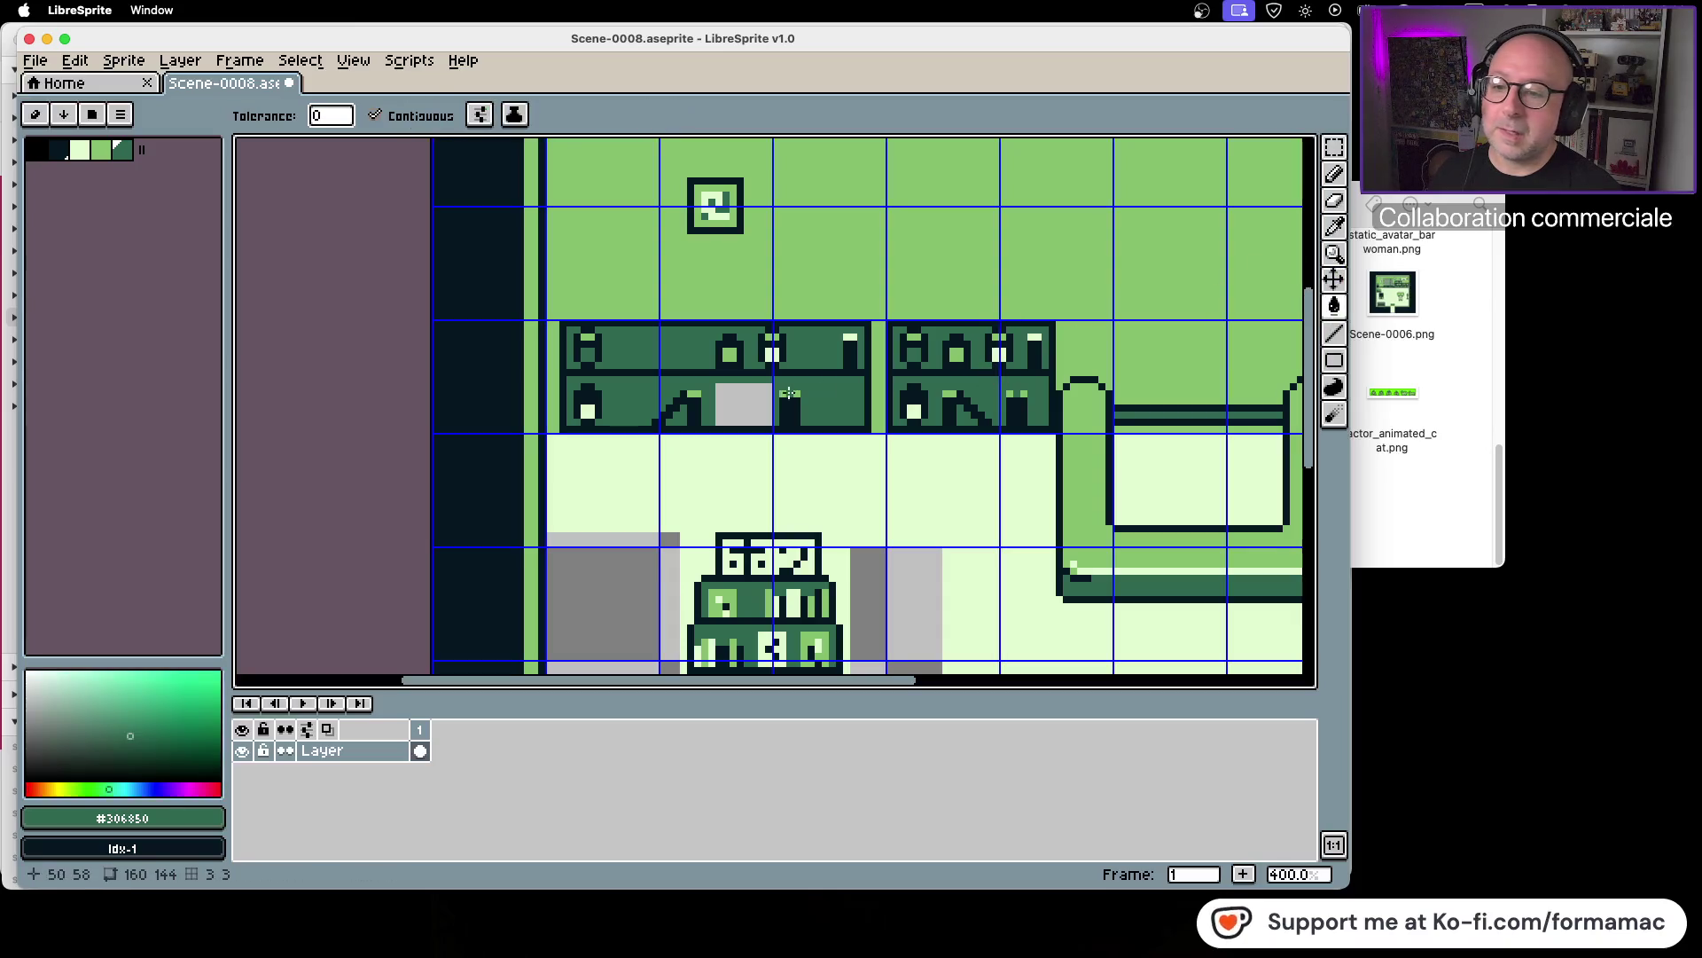
pyautogui.click(745, 404)
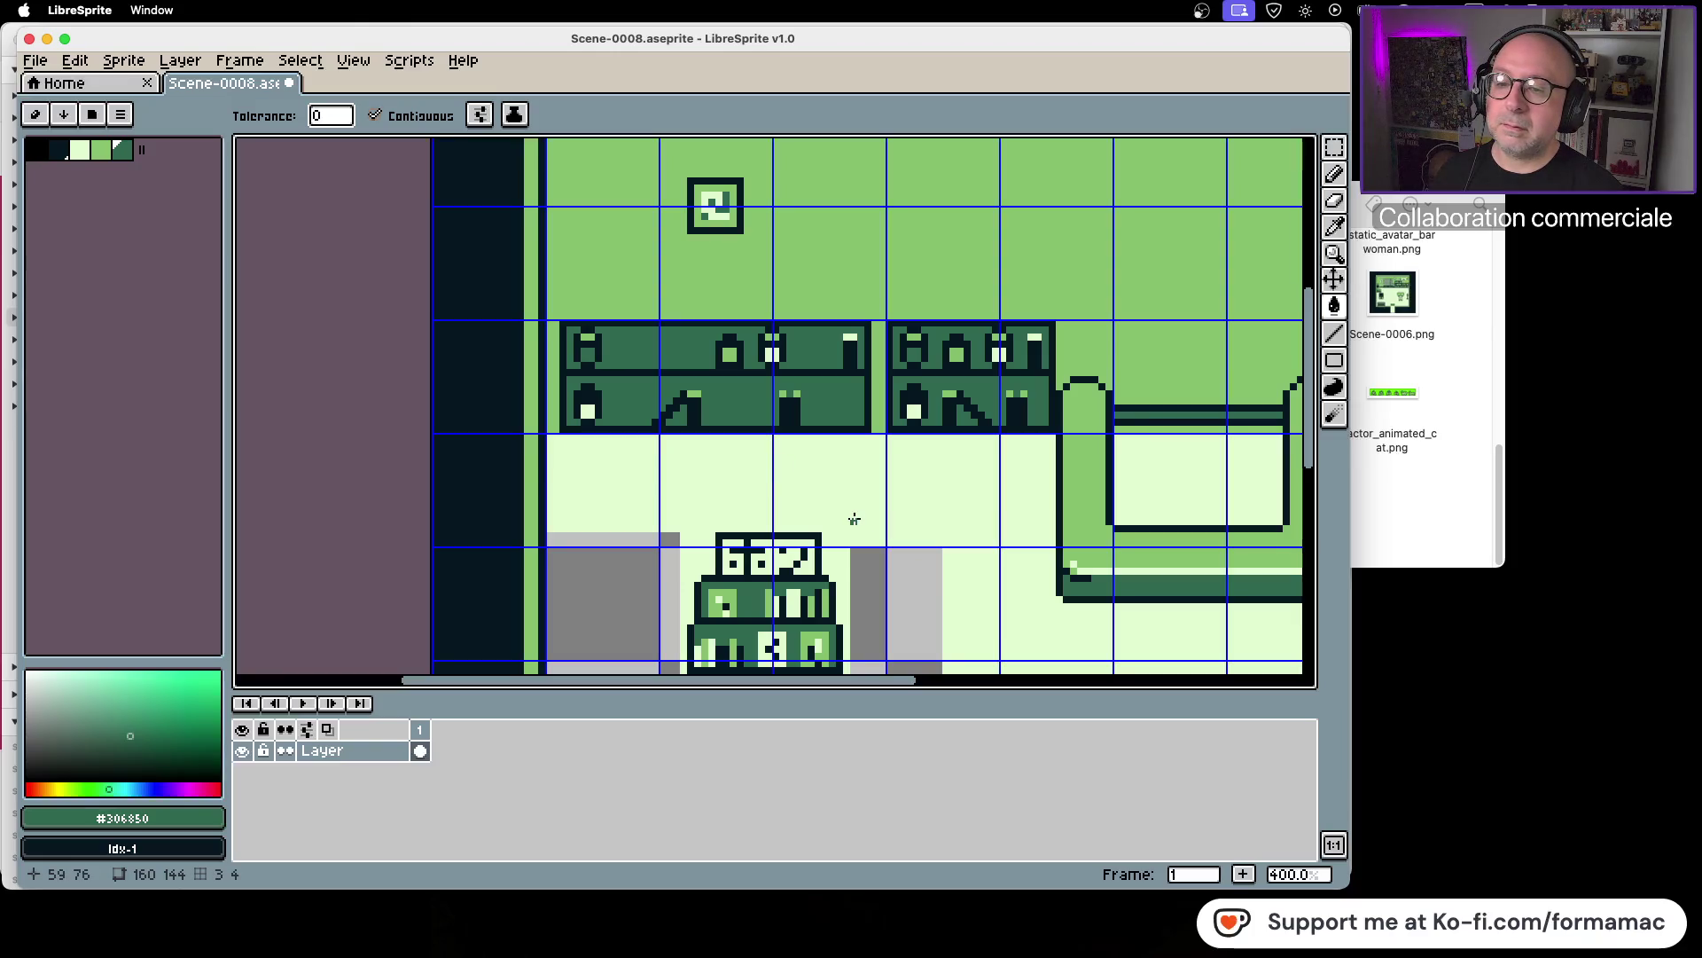
pyautogui.scroll(-1, 858, 515)
pyautogui.moveTo(861, 512)
pyautogui.mouseDown()
pyautogui.moveTo(814, 397)
pyautogui.moveTo(832, 445)
pyautogui.mouseUp()
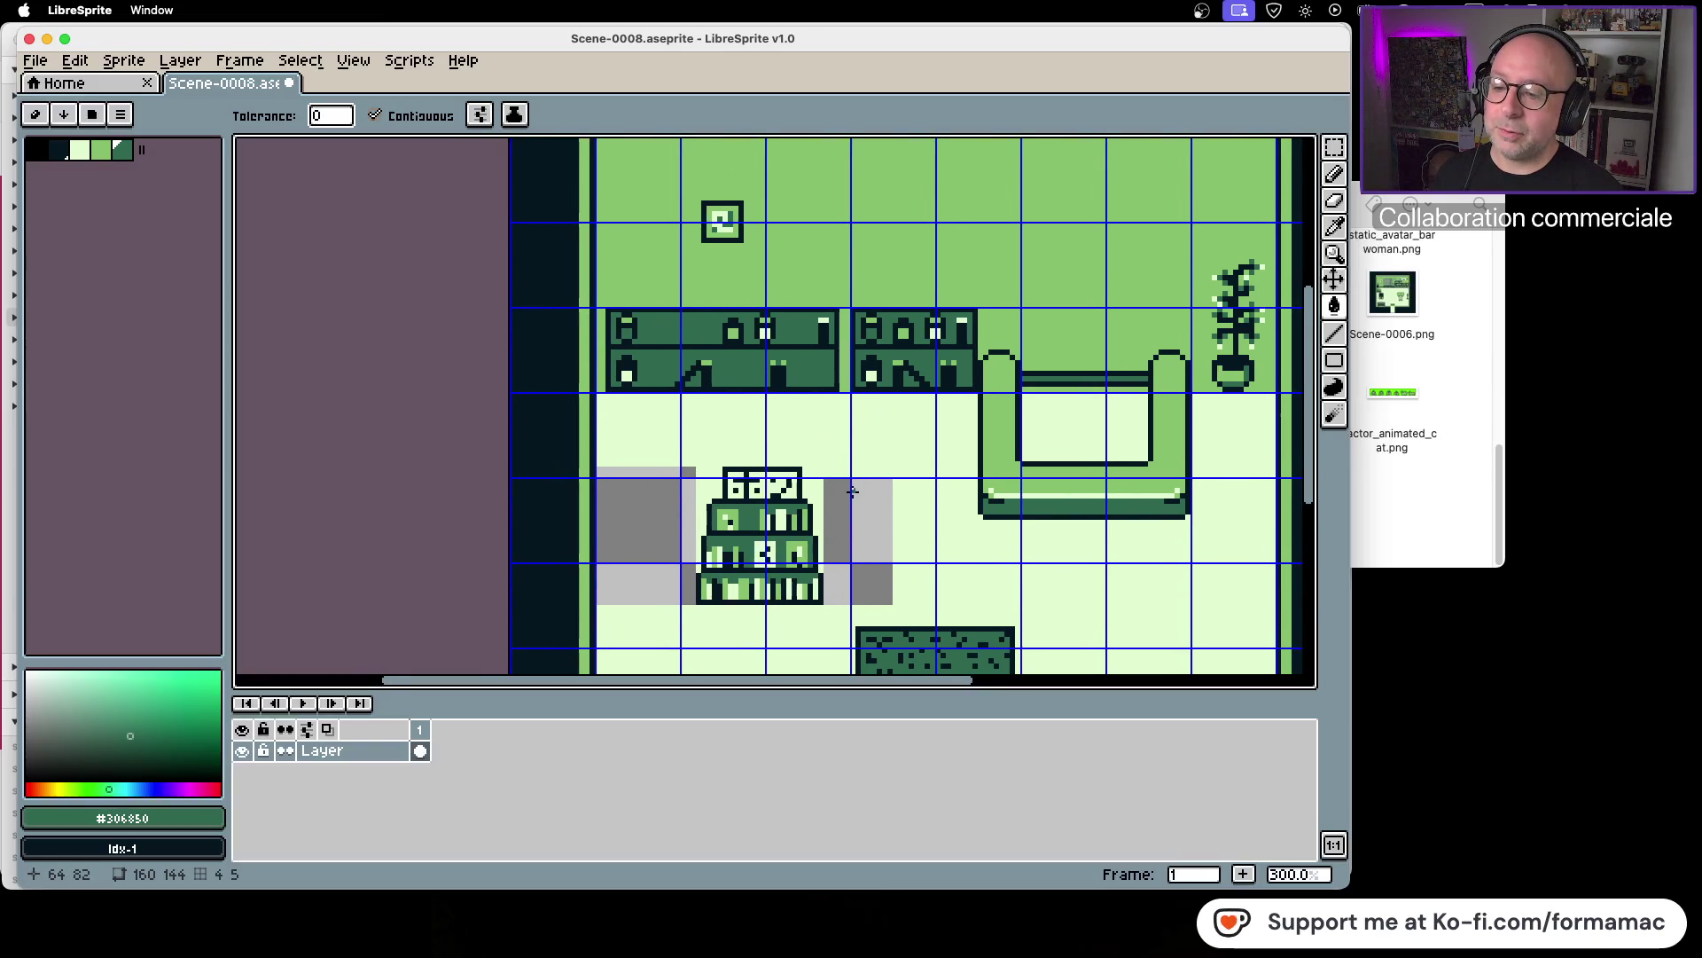
pyautogui.scroll(1, 780, 481)
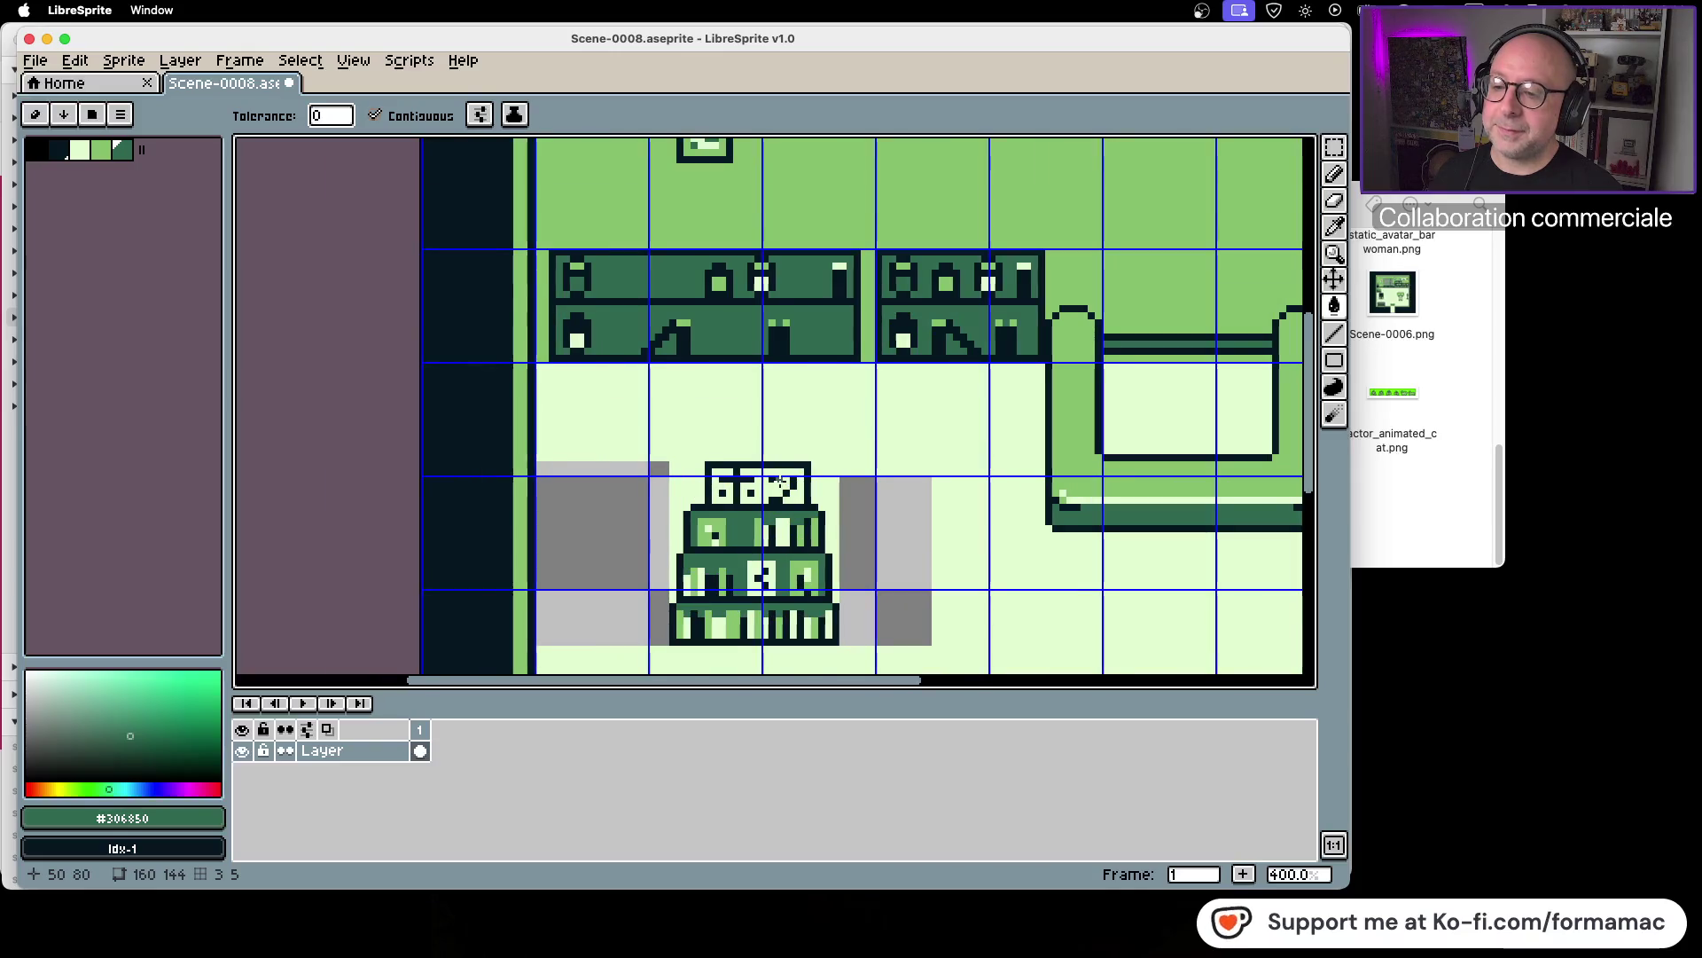
pyautogui.scroll(1, 780, 480)
pyautogui.moveTo(760, 396); pyautogui.dragTo(758, 444)
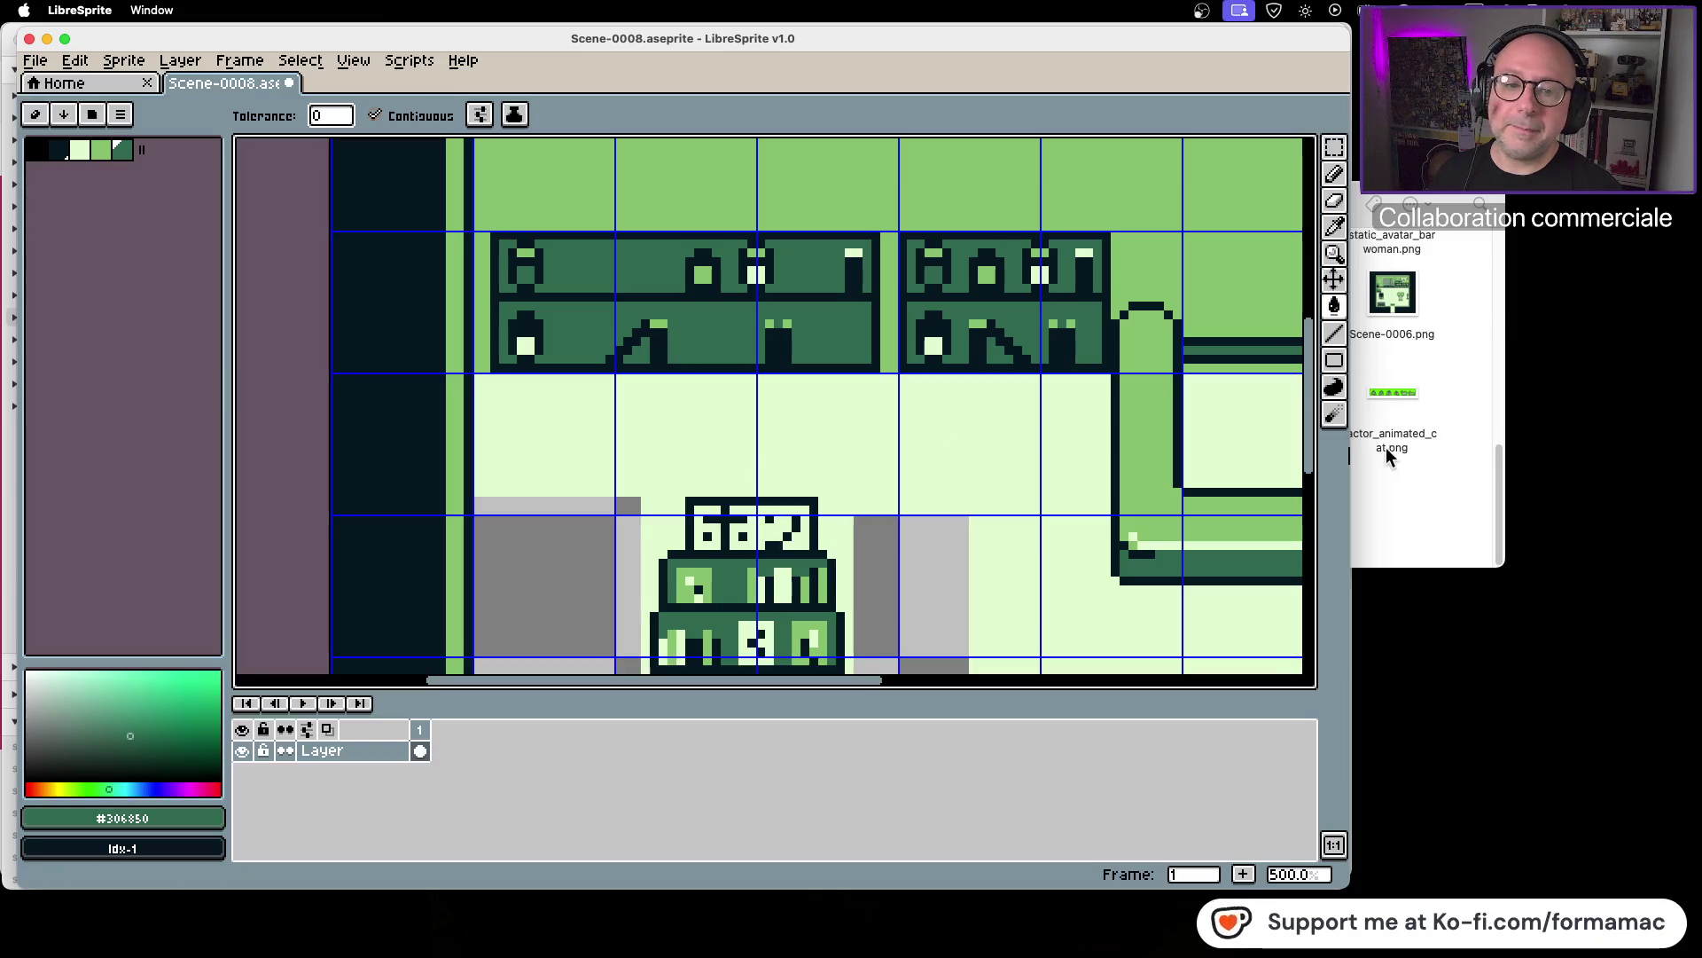
pyautogui.click(1431, 429)
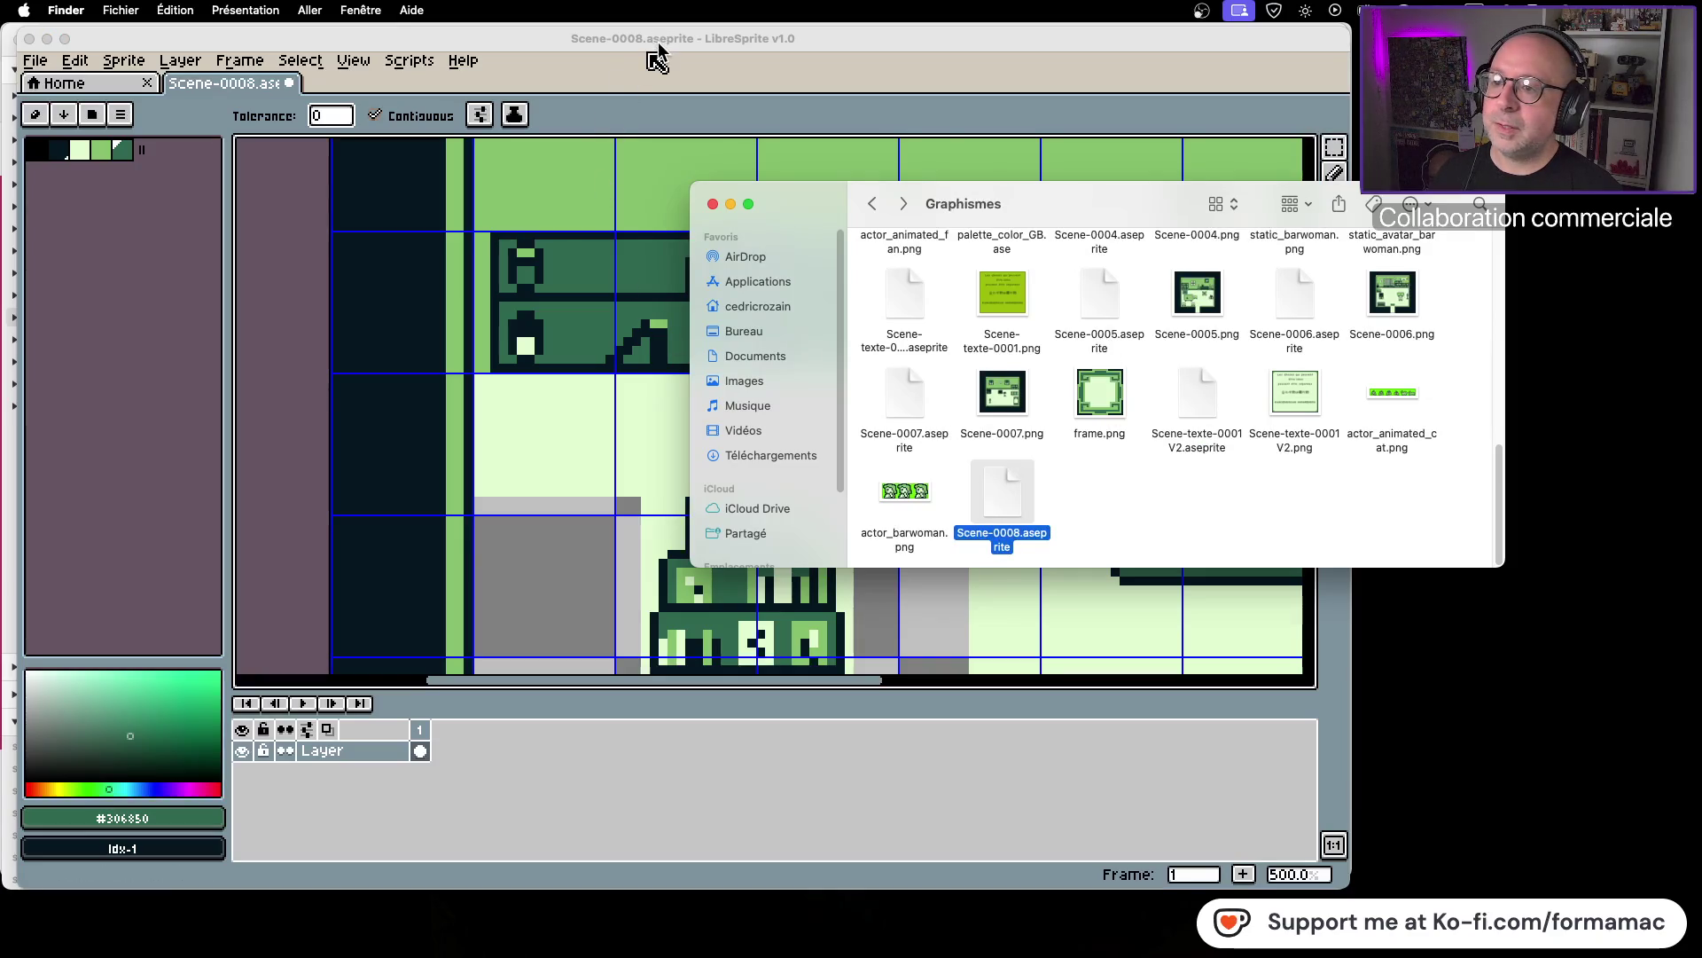
# Step: Navigate back to Graphismes > Assets - Japanese Style GB > Exemples
pyautogui.click(872, 206)
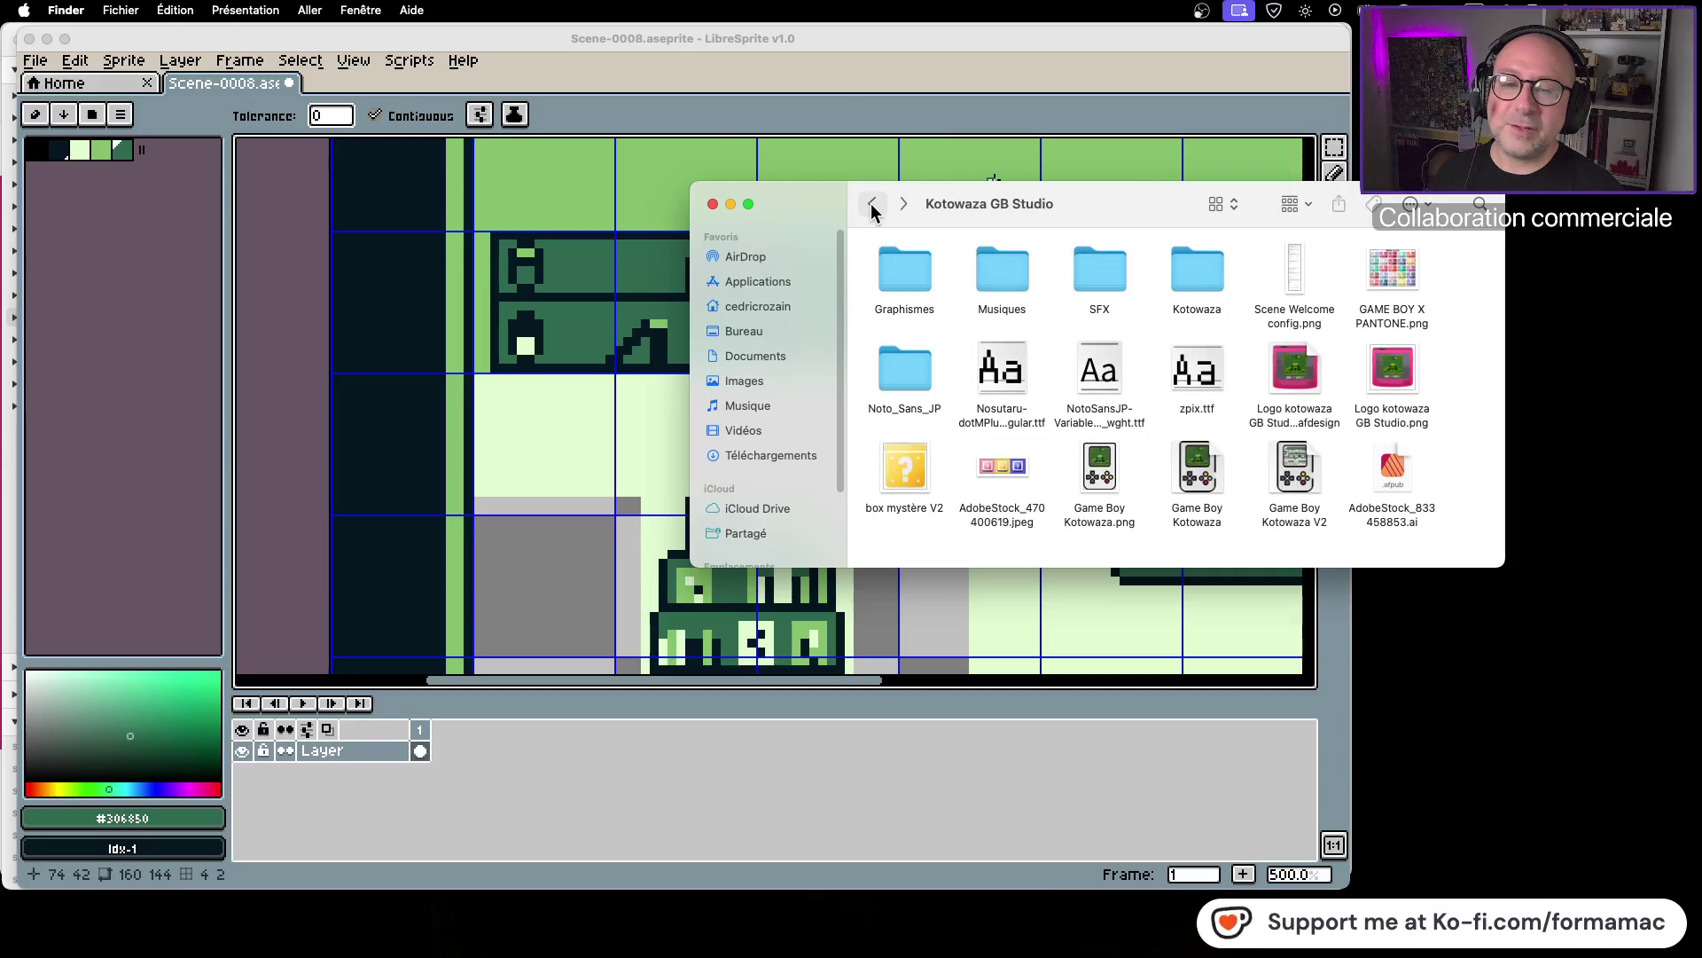
pyautogui.click(872, 206)
pyautogui.click(873, 206)
pyautogui.doubleClick(913, 308)
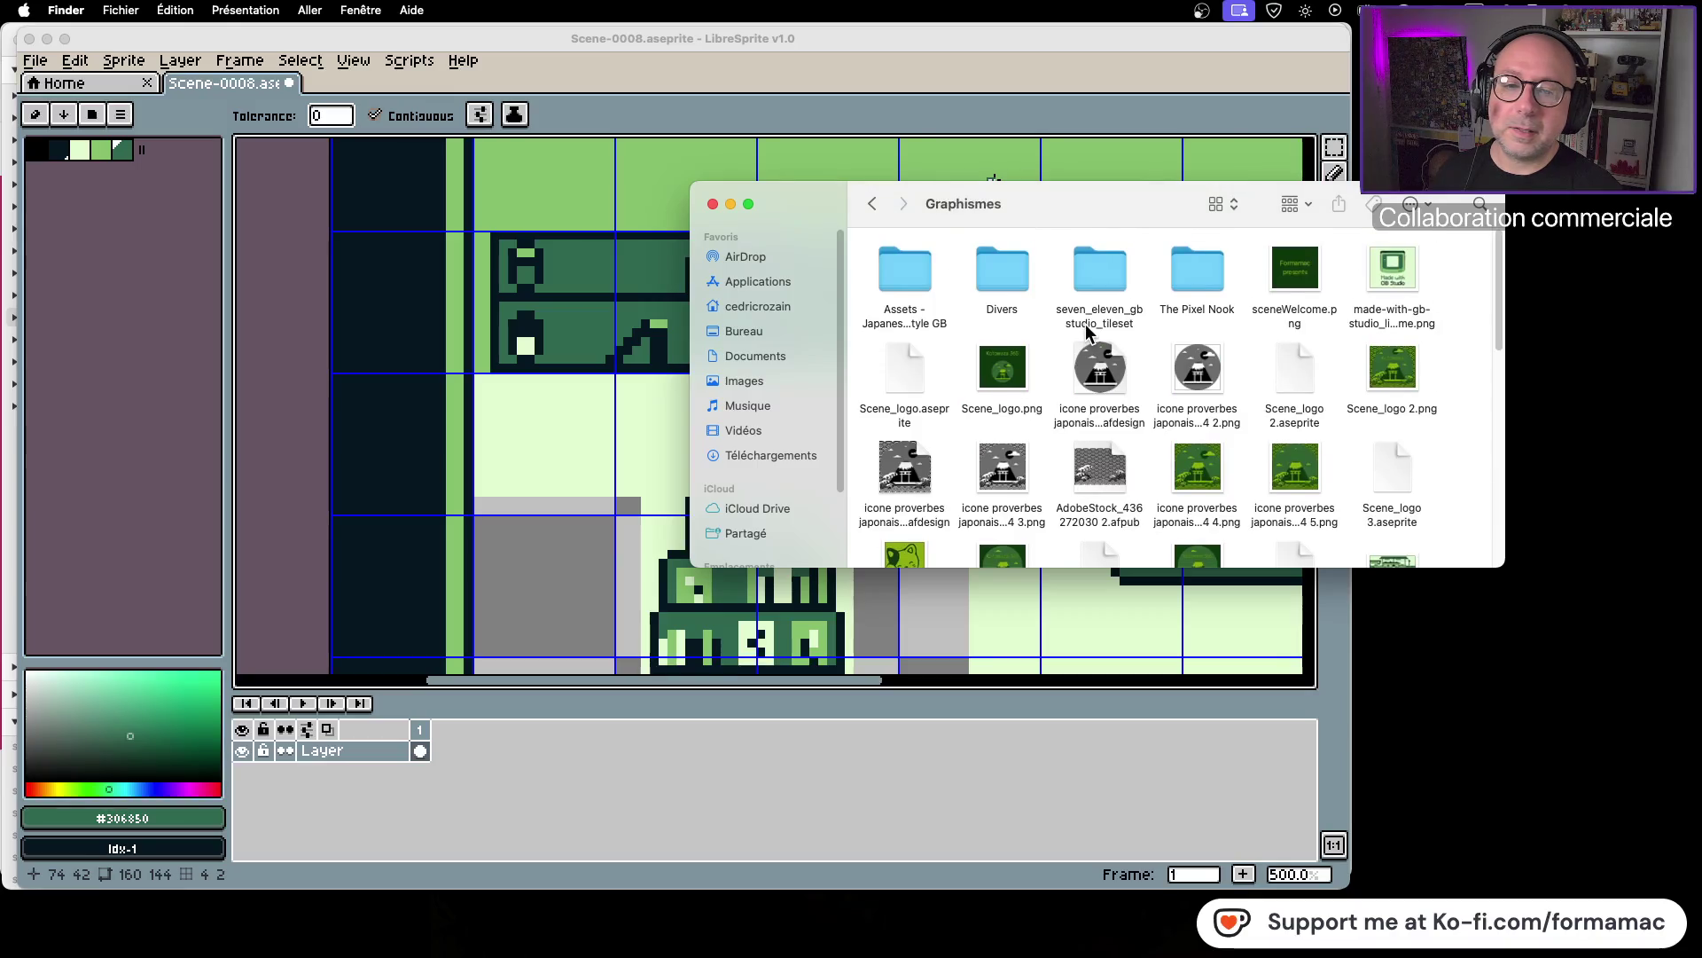
pyautogui.doubleClick(894, 280)
pyautogui.doubleClick(901, 270)
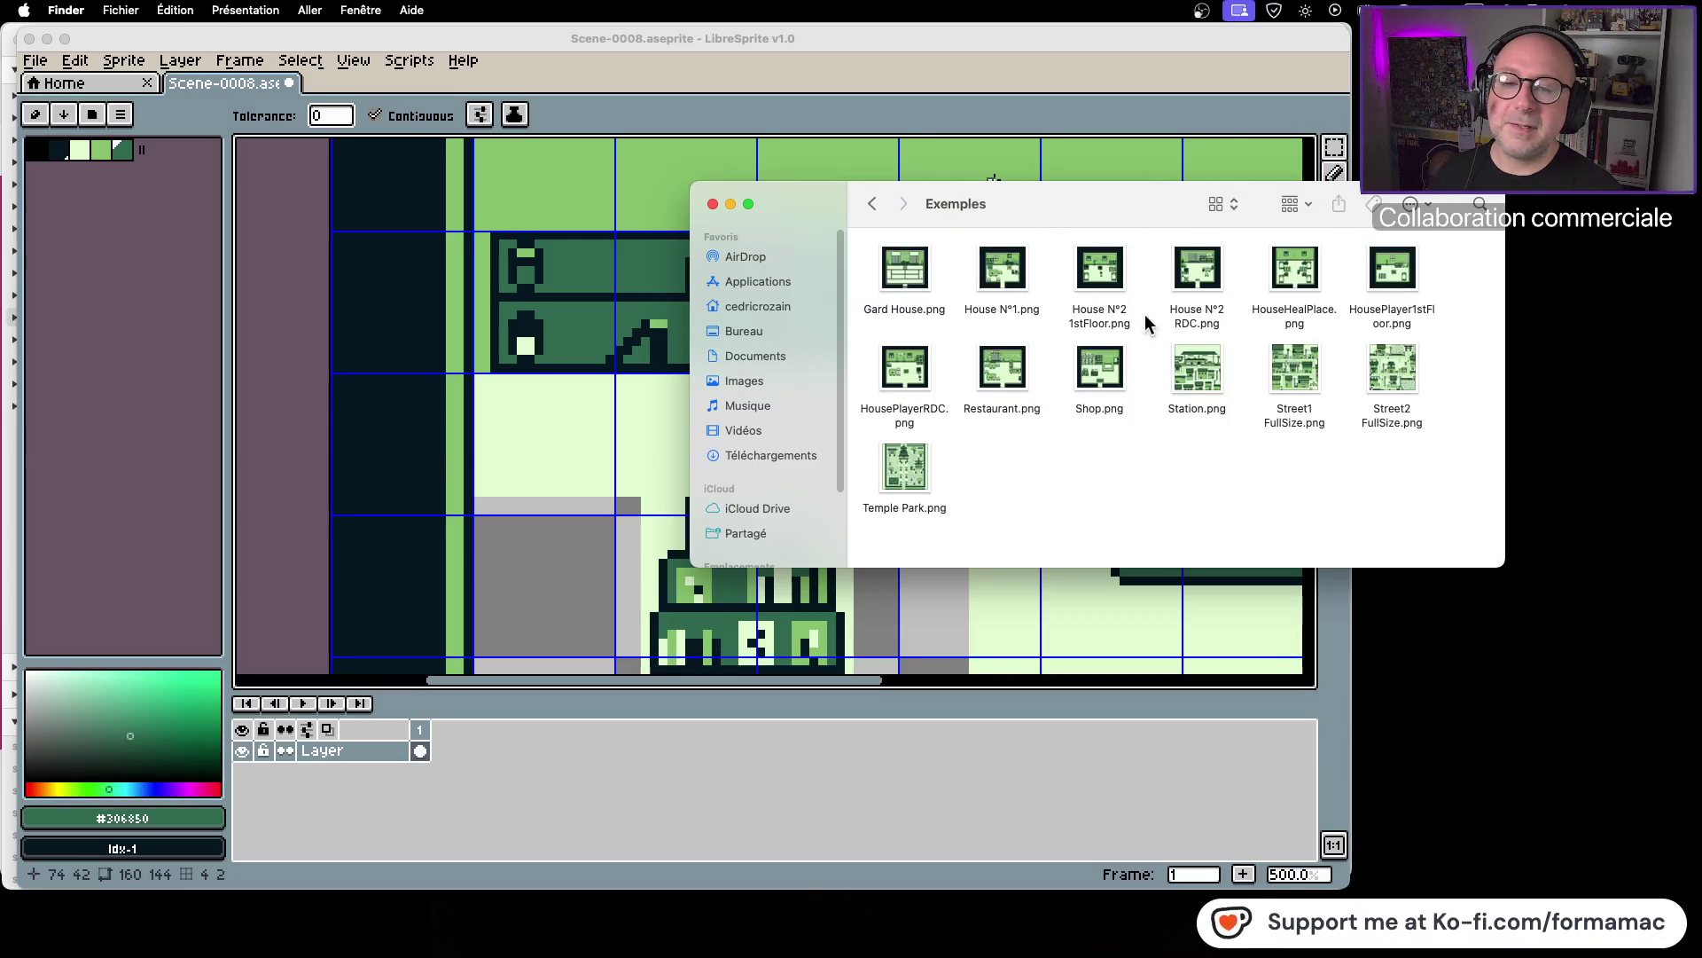
# Step: Preview HousePlayer1stFloor.png and open it in LibreSprite with Open With
pyautogui.press('space')
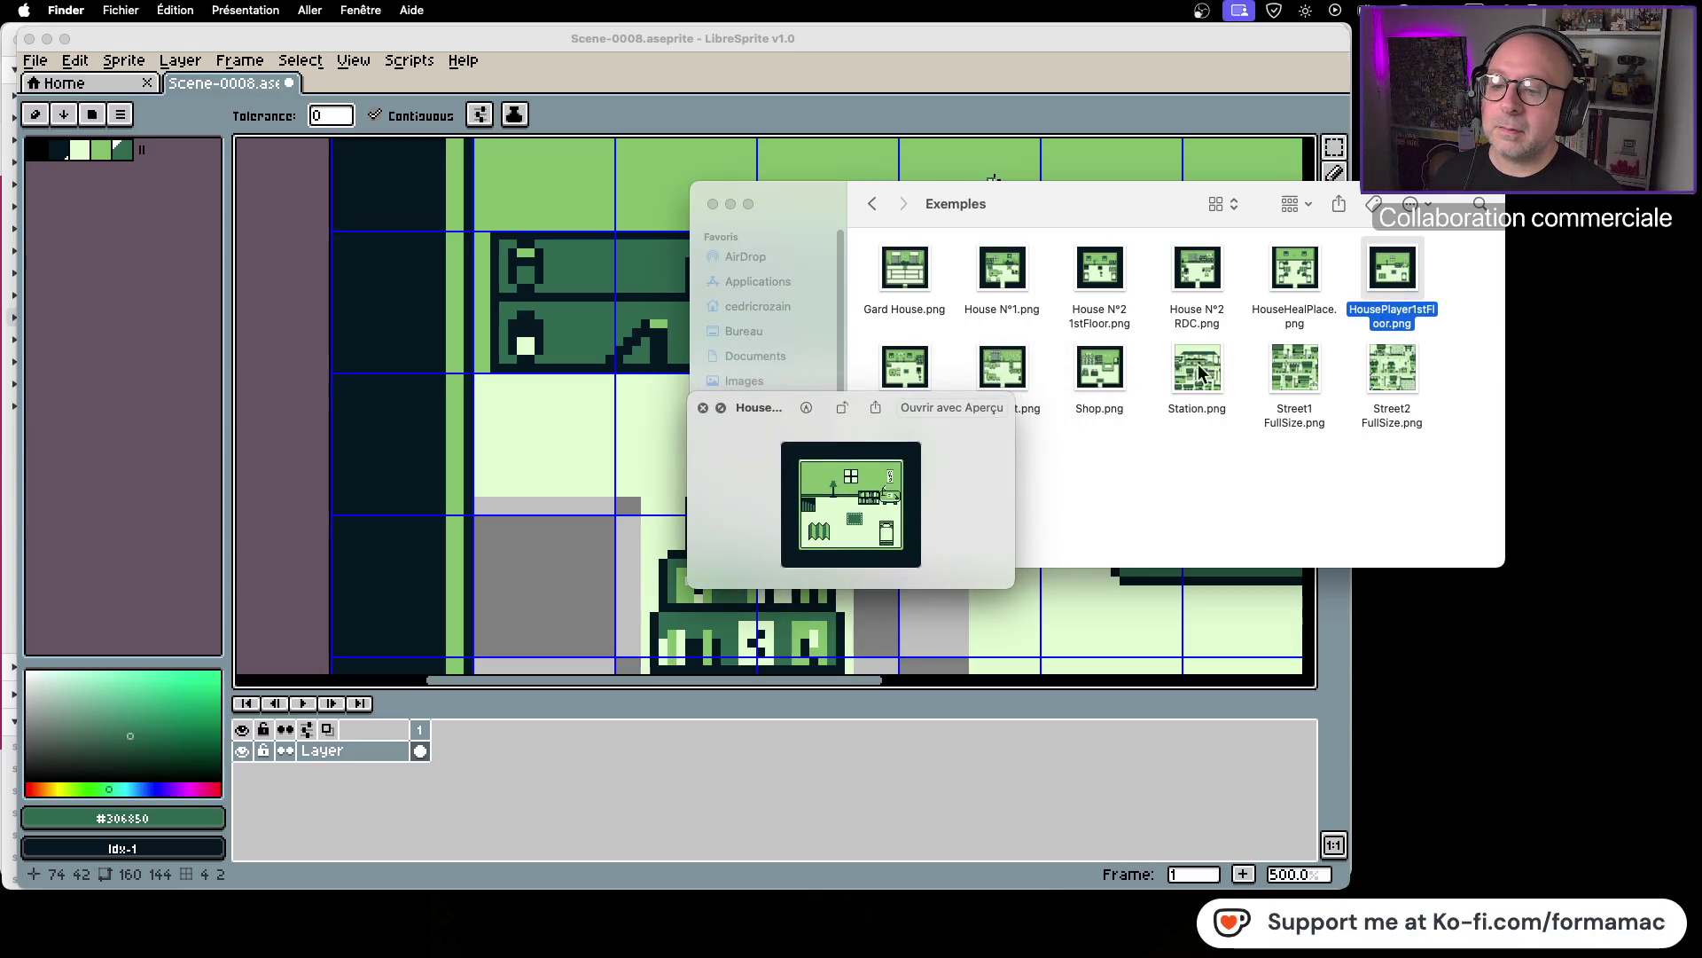
pyautogui.press('space')
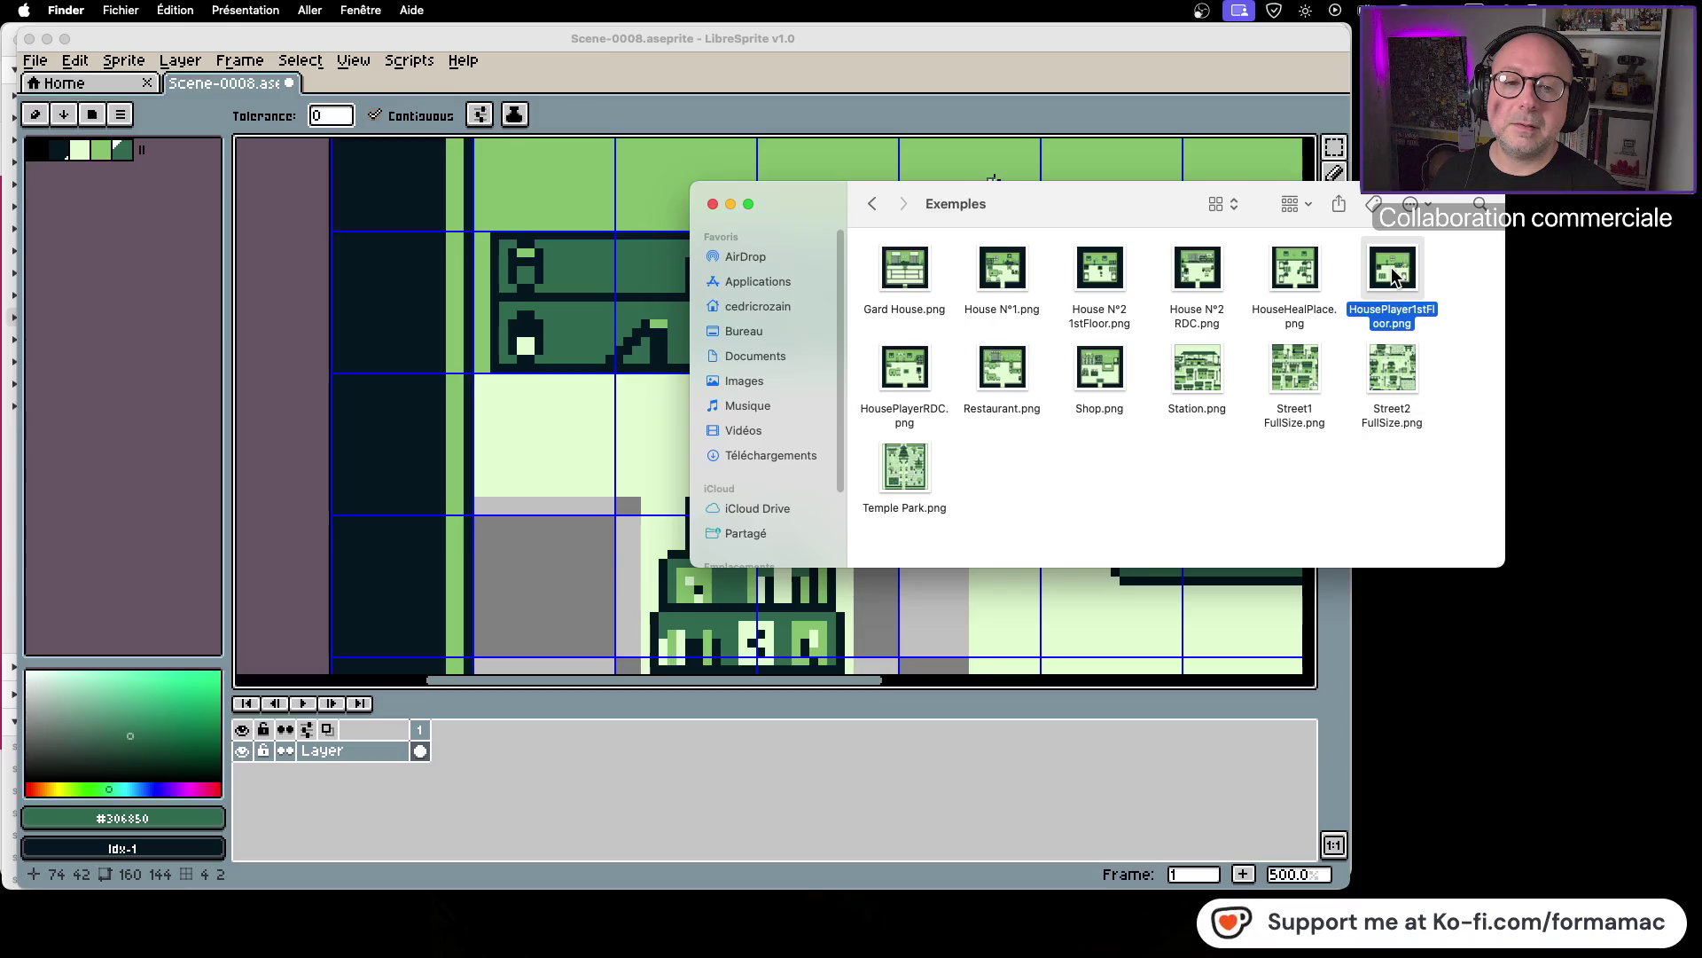
pyautogui.rightClick(1393, 268)
pyautogui.moveTo(1401, 297)
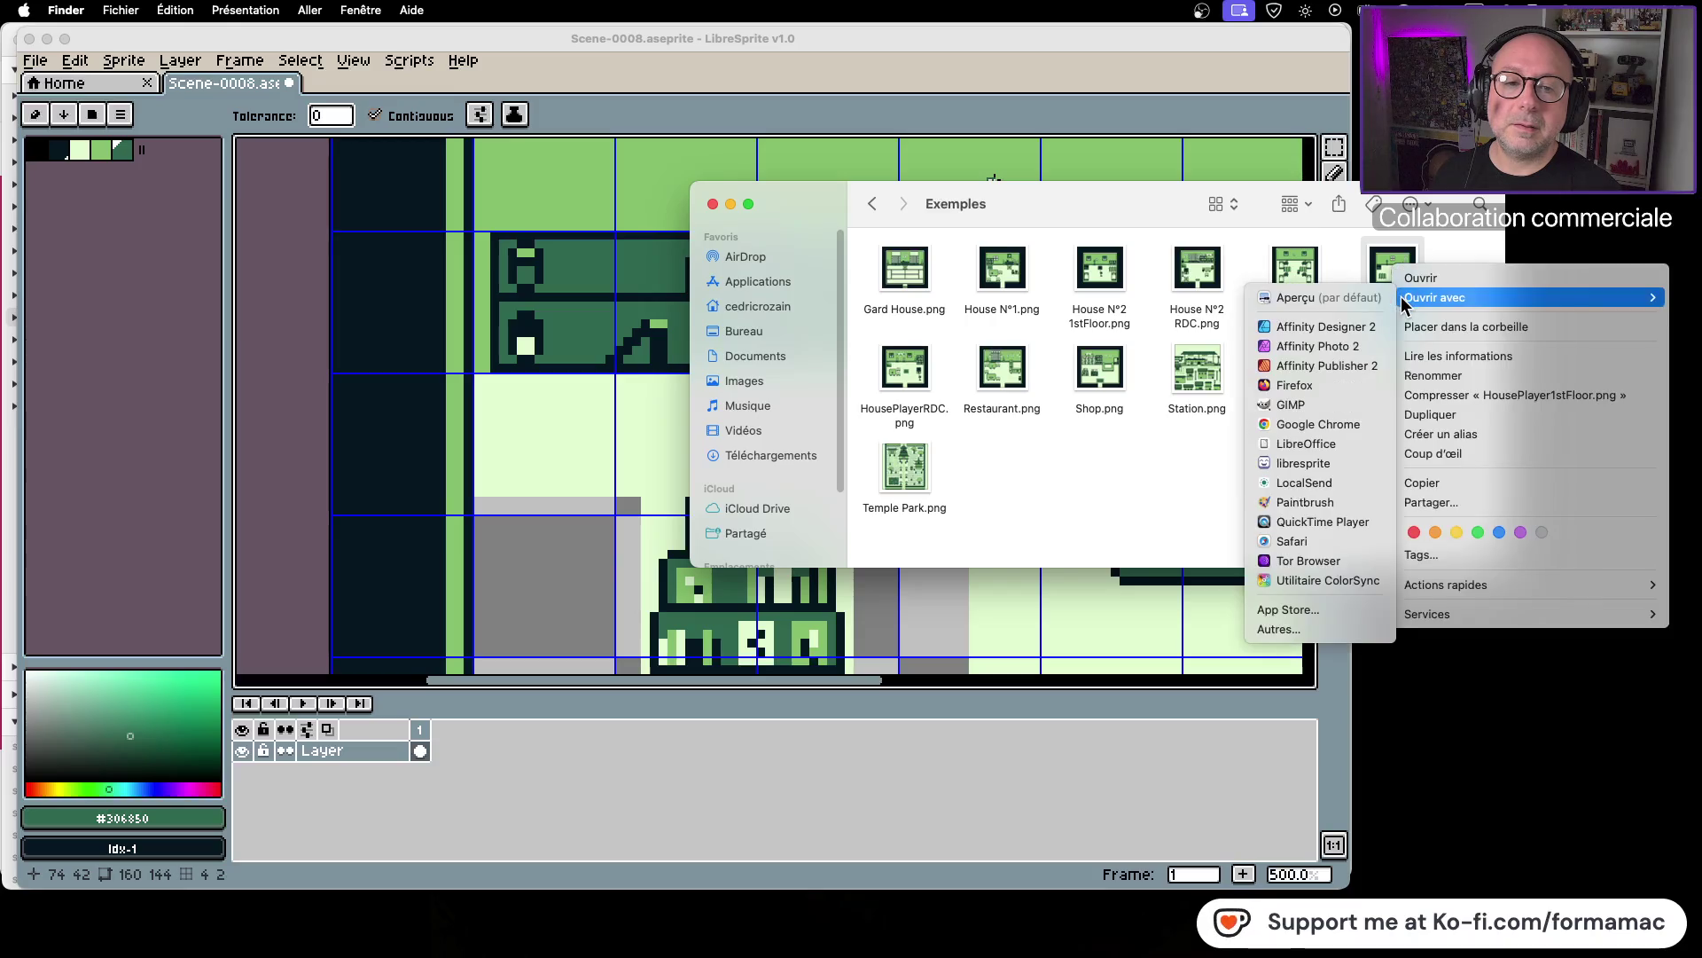
pyautogui.click(1337, 462)
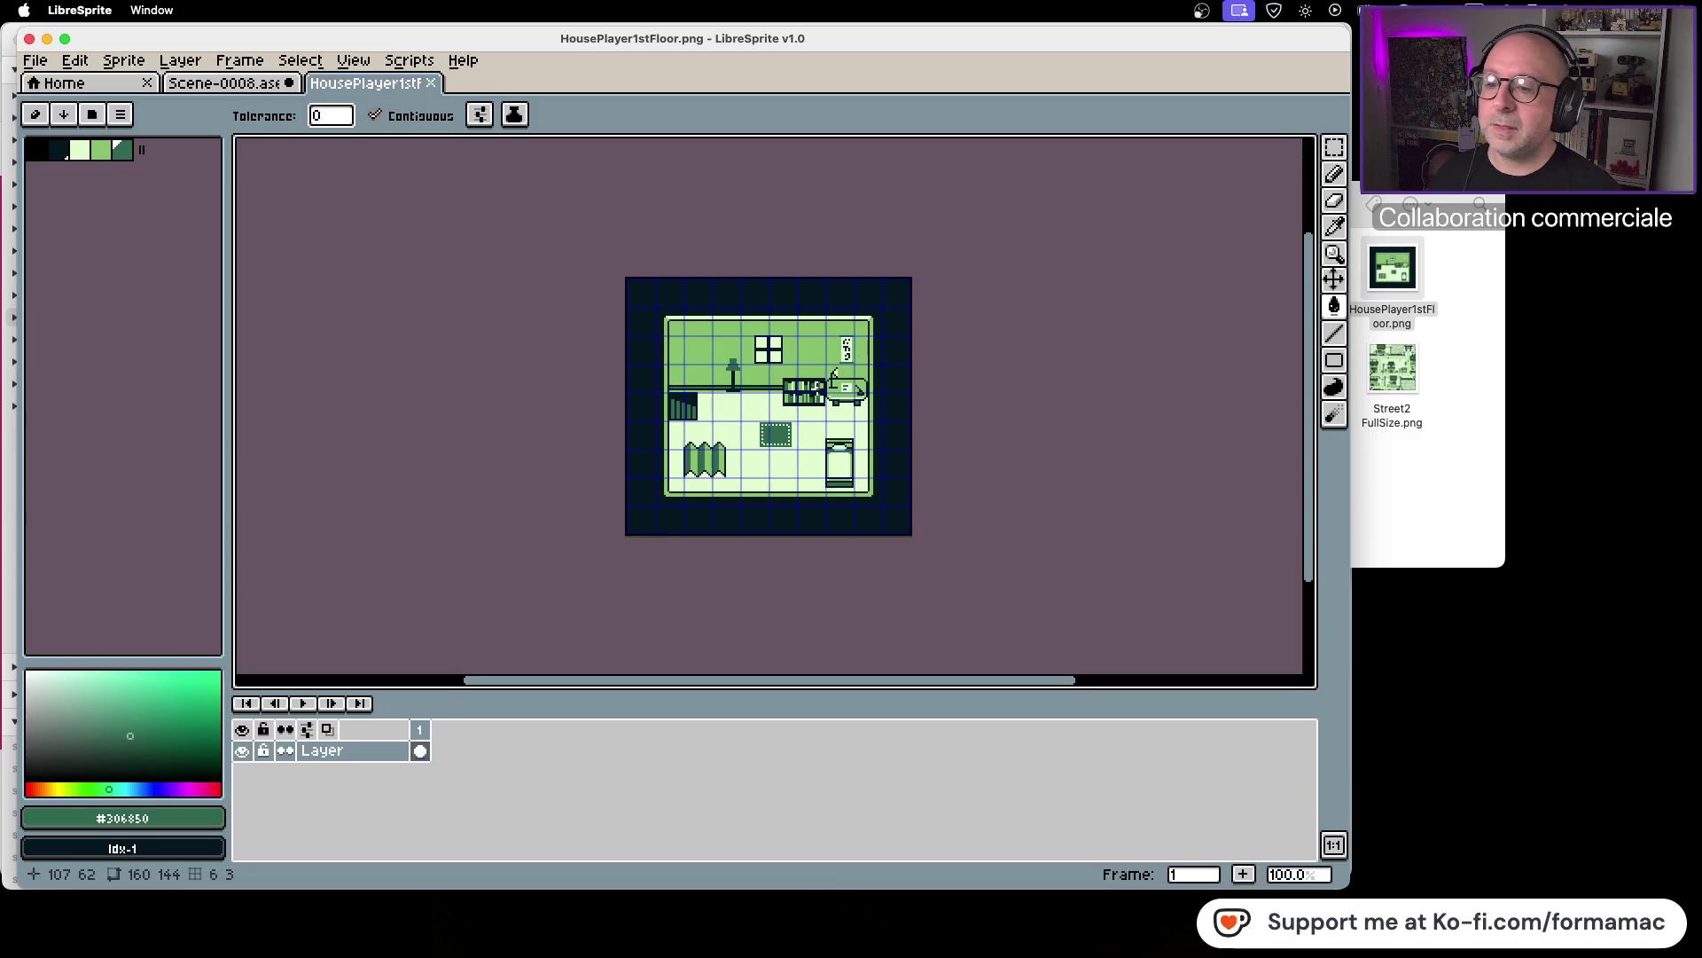
# Step: Copy the cat's tail from the house example and paste it right of the sofa in Scene-0008
pyautogui.scroll(2, 843, 407)
pyautogui.scroll(2, 913, 412)
pyautogui.click(1334, 148)
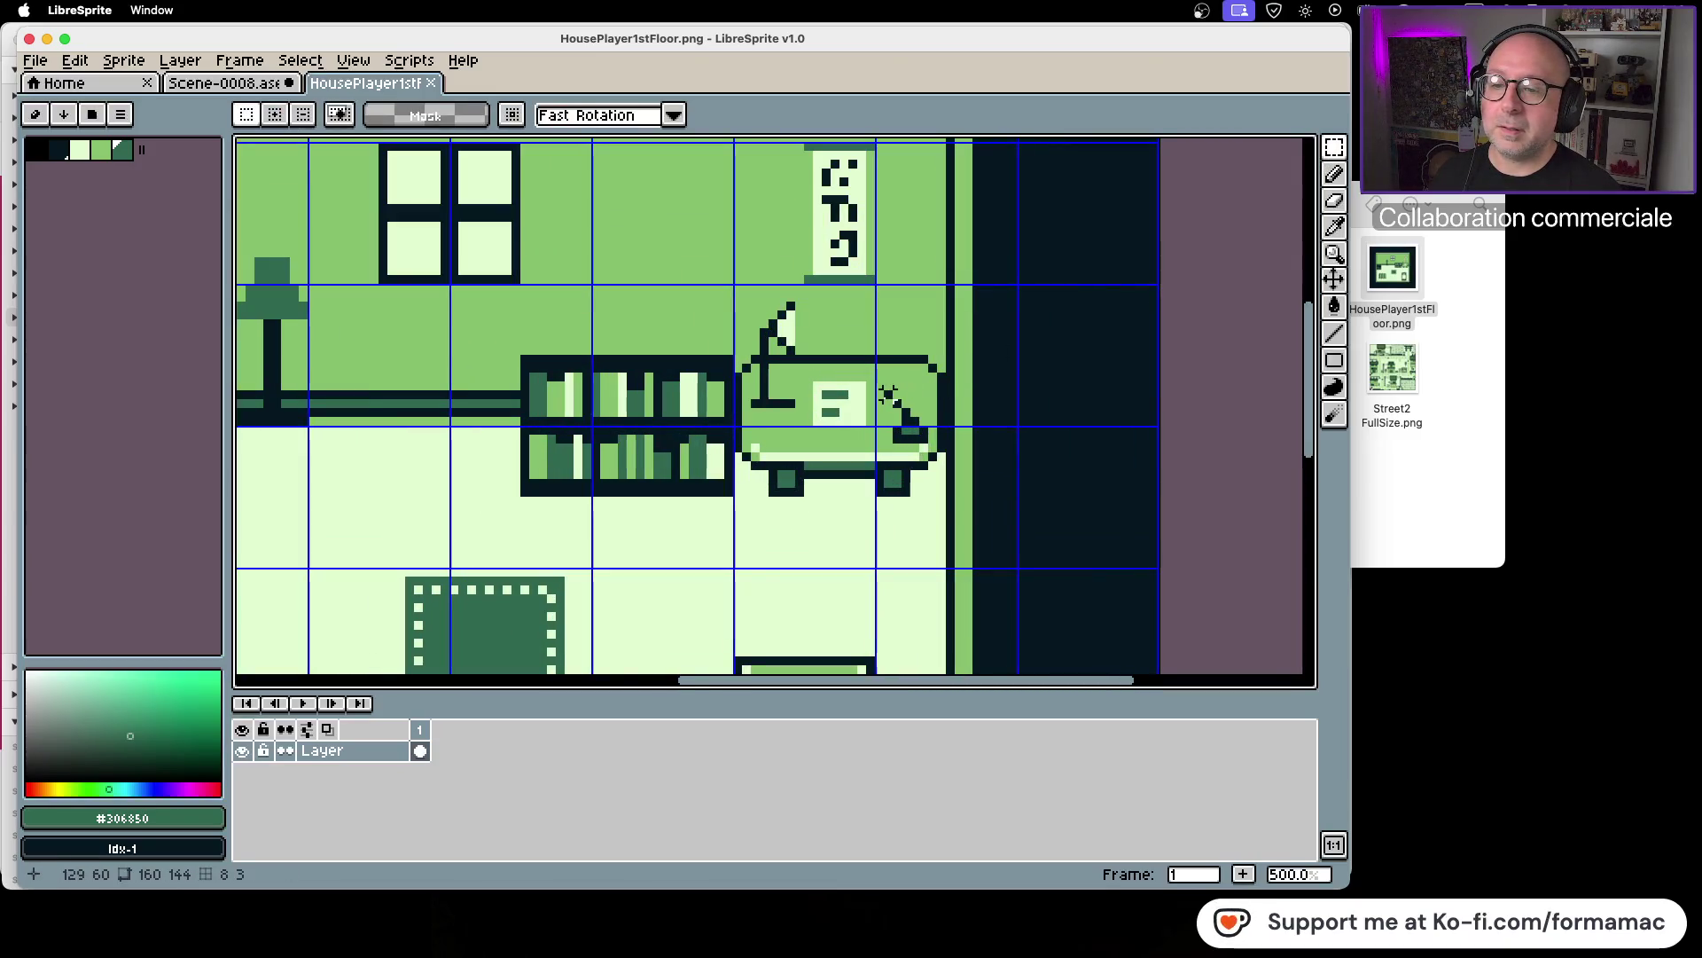
pyautogui.moveTo(875, 394); pyautogui.dragTo(932, 448)
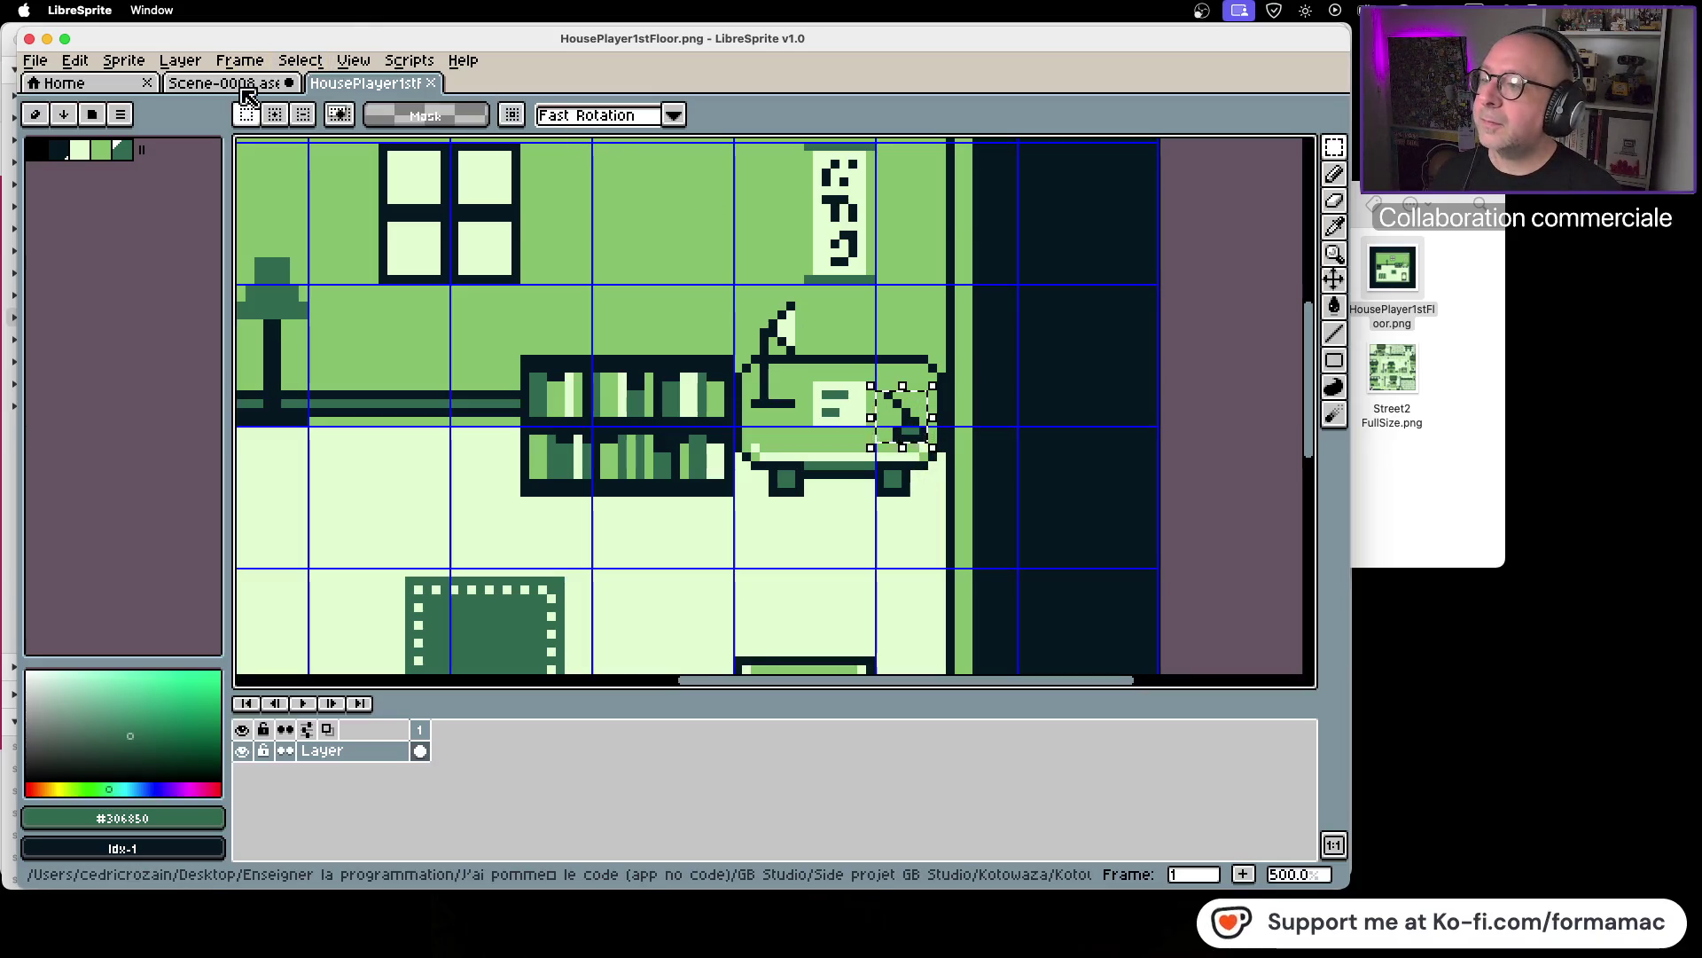
pyautogui.hotkey('ctrl', 'Tab')
pyautogui.hscroll(8, 988, 463)
pyautogui.scroll(-3, 987, 463)
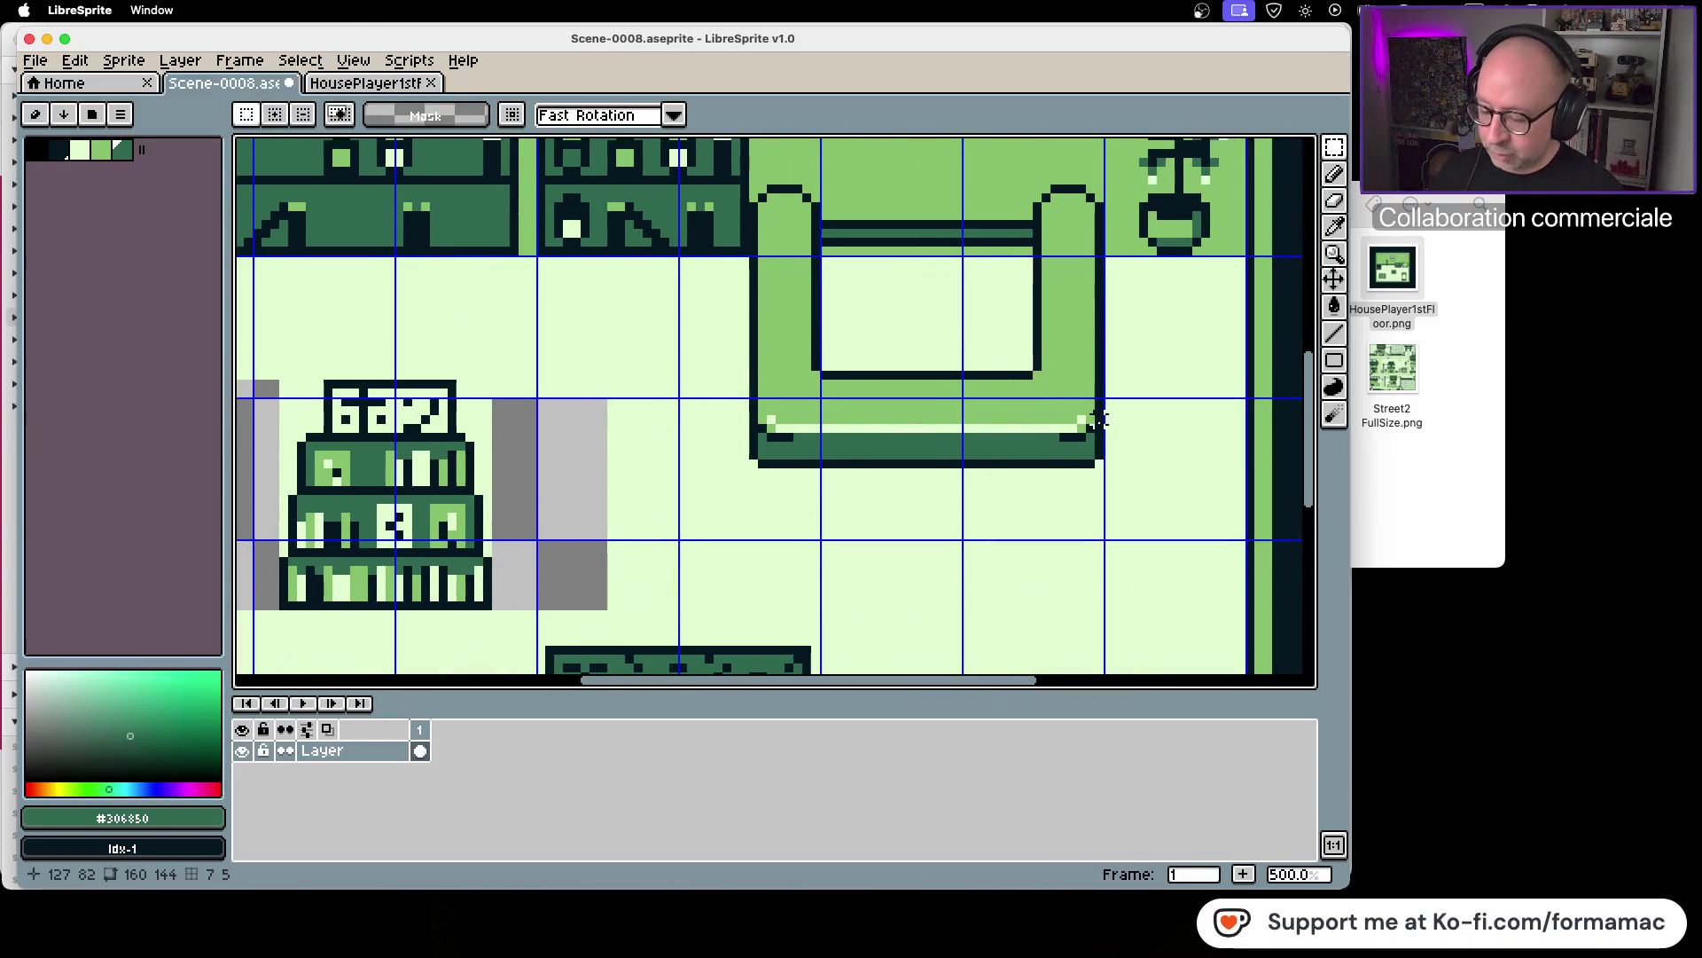
pyautogui.hotkey('ctrl', 'v')
pyautogui.moveTo(1135, 256)
pyautogui.mouseDown()
pyautogui.moveTo(1071, 400)
pyautogui.moveTo(1062, 388)
pyautogui.moveTo(1183, 497)
pyautogui.moveTo(1061, 411)
pyautogui.moveTo(1064, 396)
pyautogui.moveTo(1195, 432)
pyautogui.moveTo(1179, 441)
pyautogui.mouseUp()
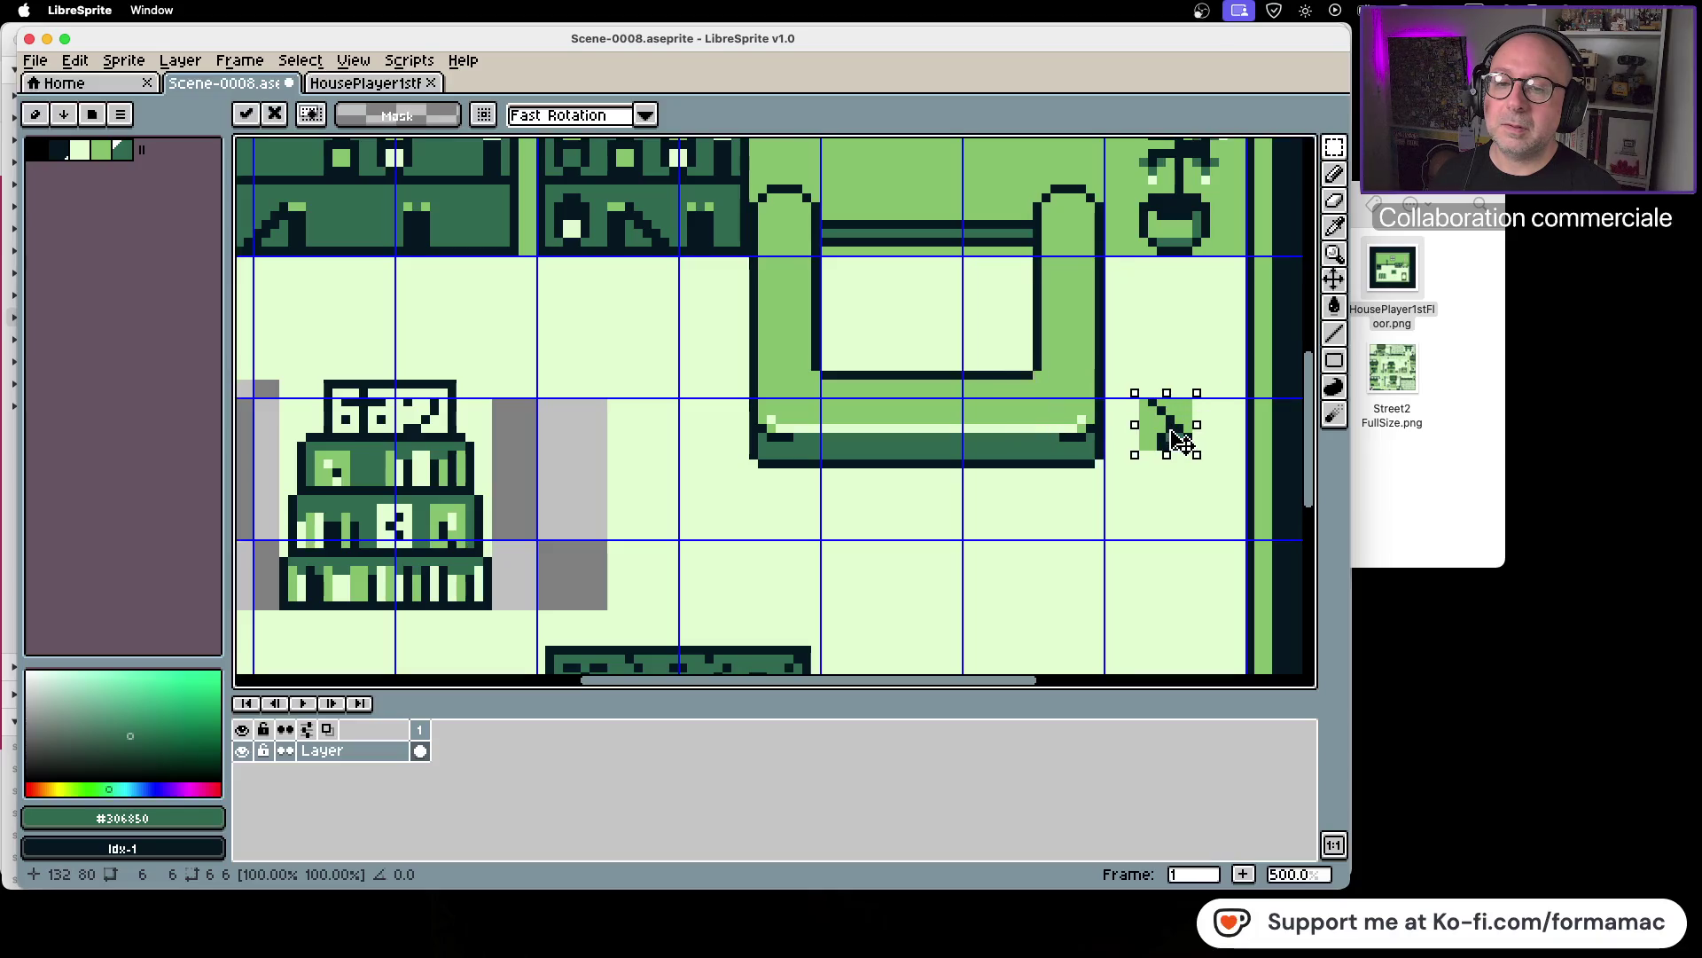
pyautogui.press('Return')
# Step: Return to the HousePlayer1stFloor.png tab, clear its selection and zoom out
pyautogui.click(1394, 273)
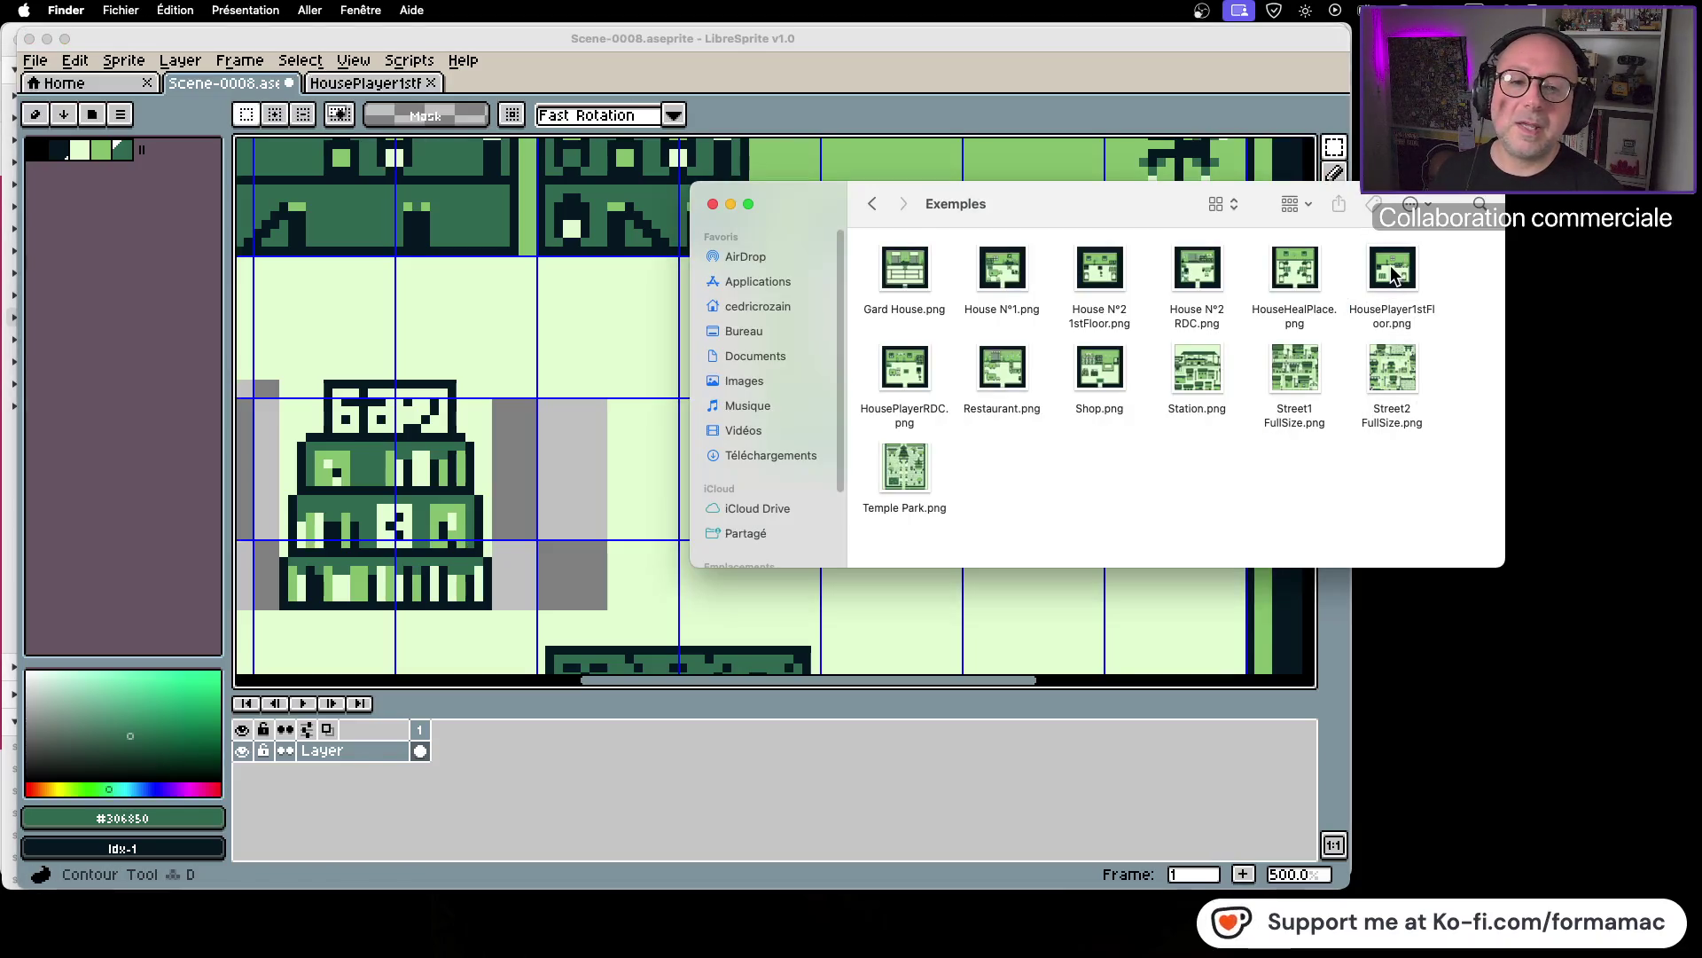
pyautogui.click(390, 99)
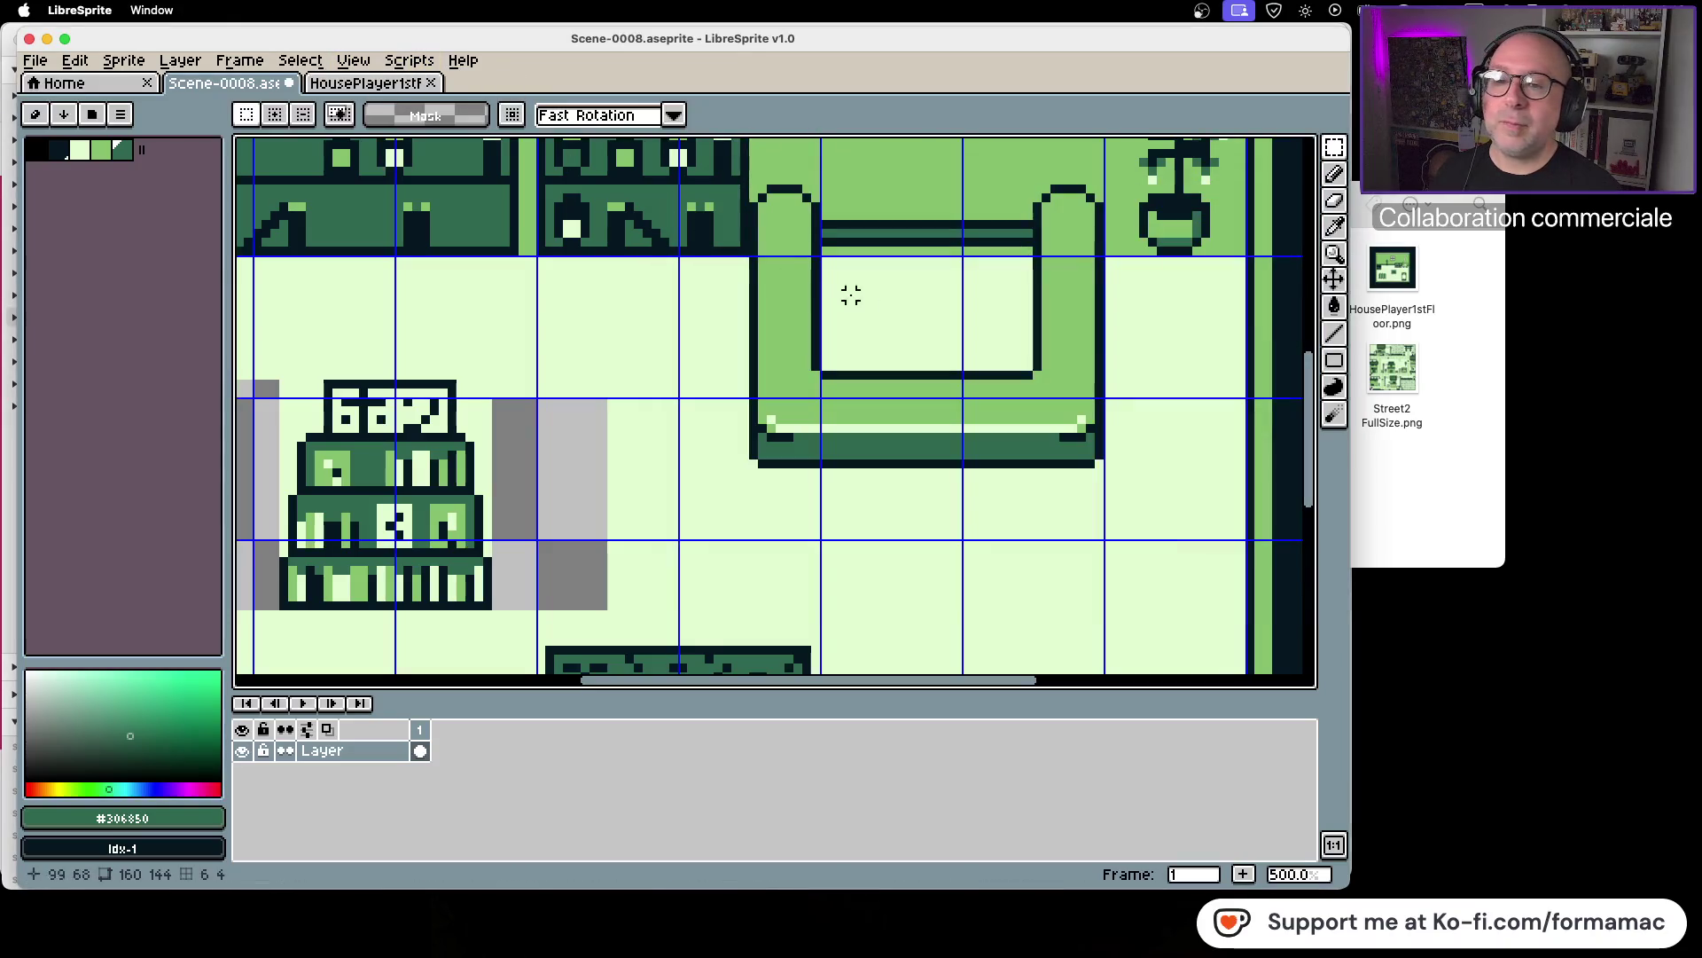
pyautogui.click(381, 84)
pyautogui.click(817, 411)
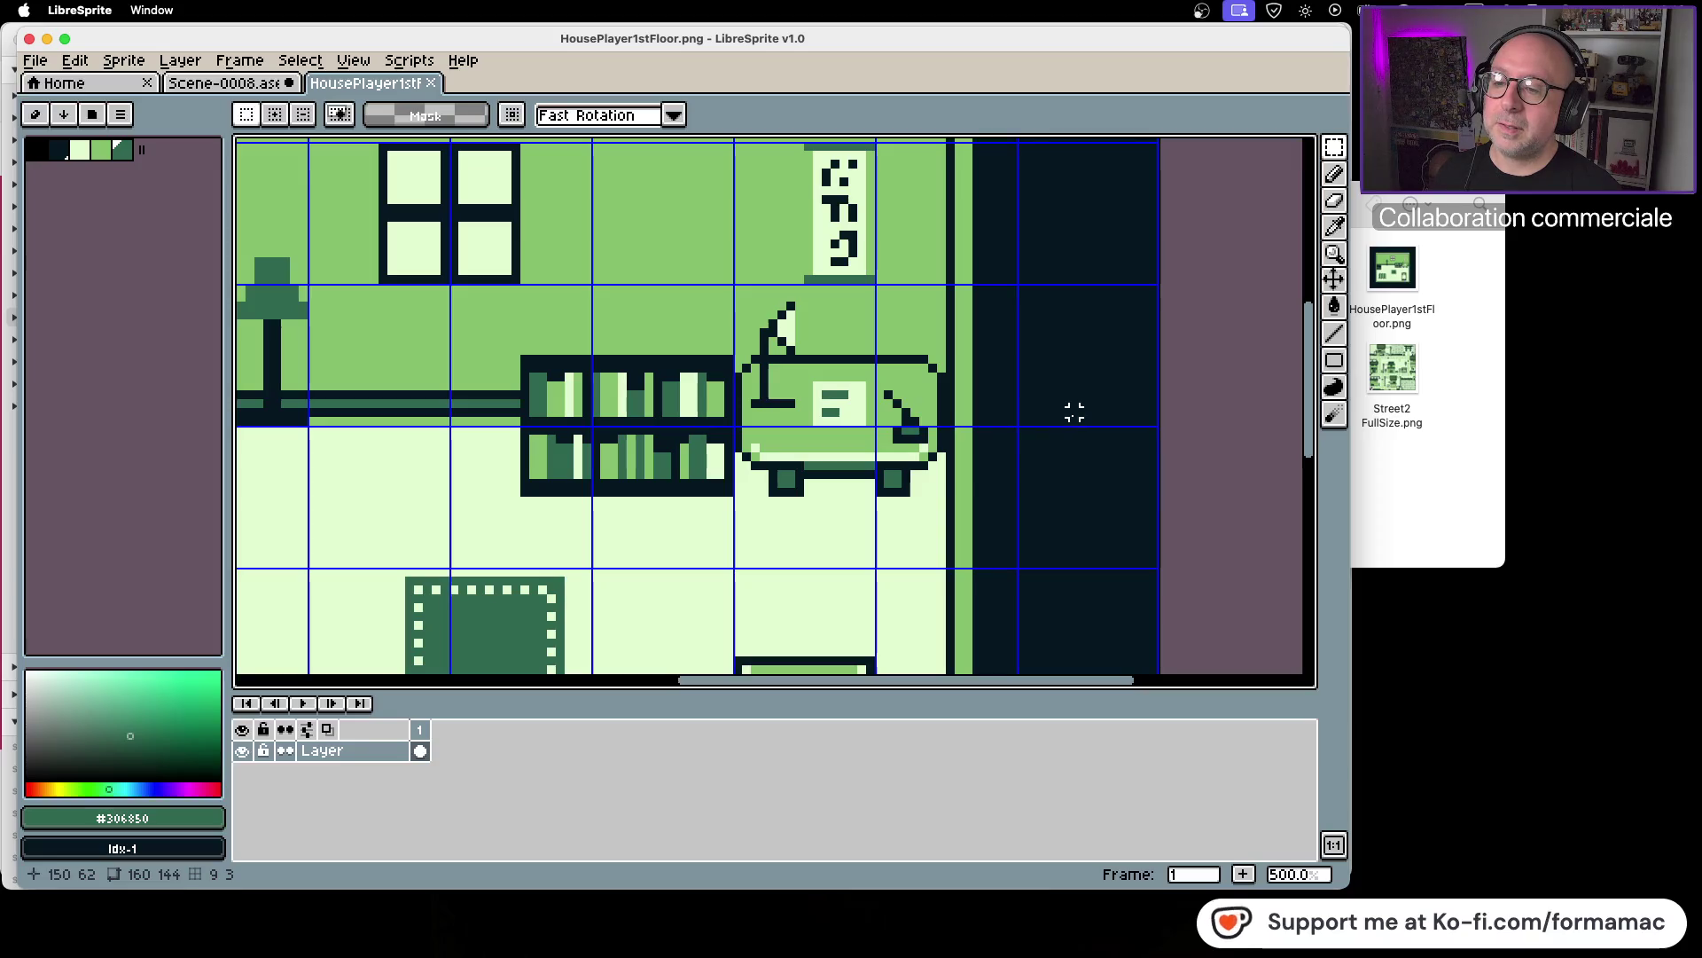
pyautogui.scroll(-3, 833, 411)
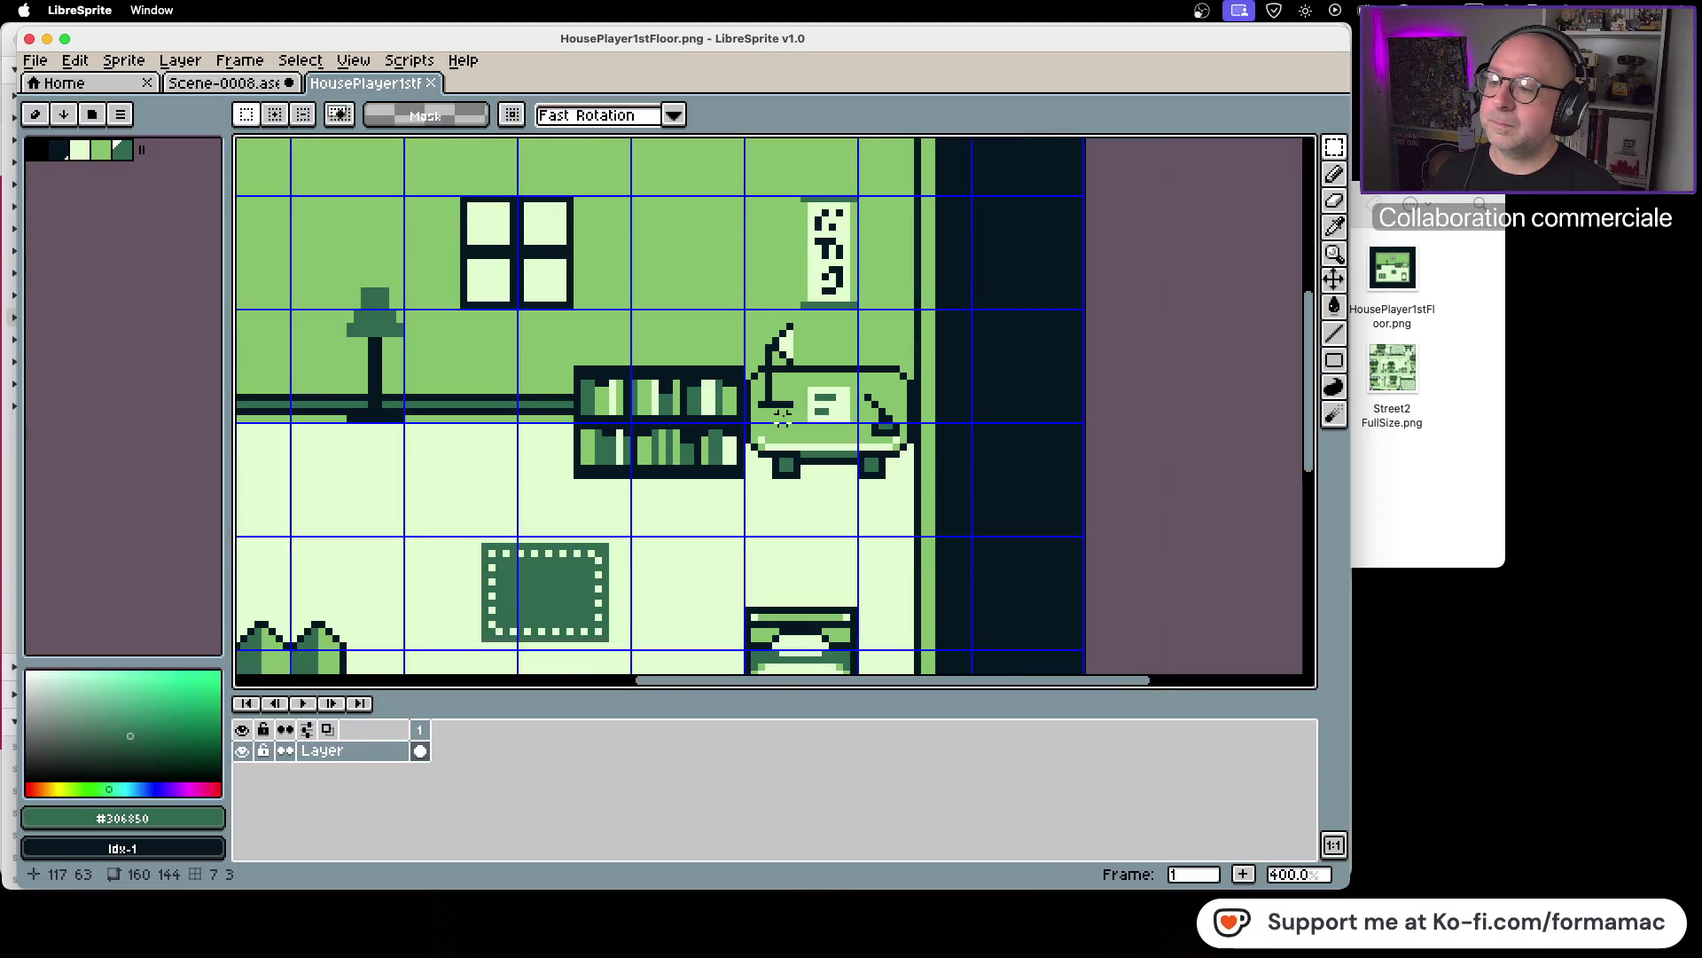
# Step: Show the whole Scene-0008.aseprite room at 200%, then bring the Exemples Finder window forward
pyautogui.click(252, 84)
pyautogui.scroll(-1, 637, 328)
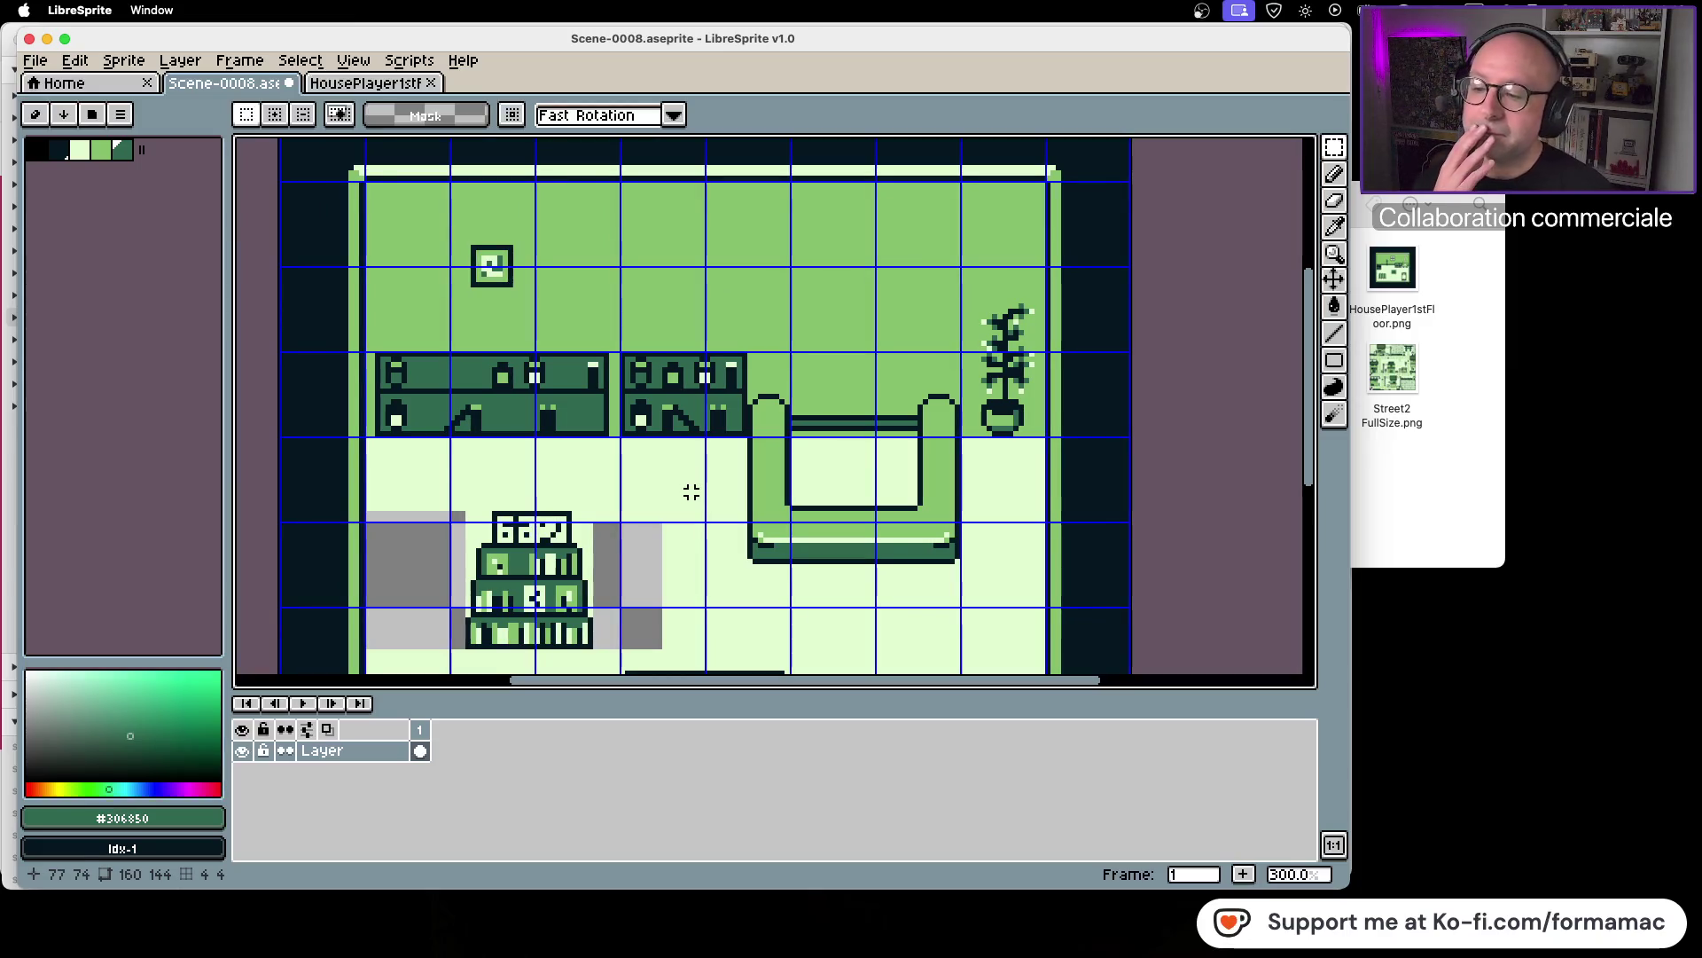
pyautogui.scroll(-3, 674, 465)
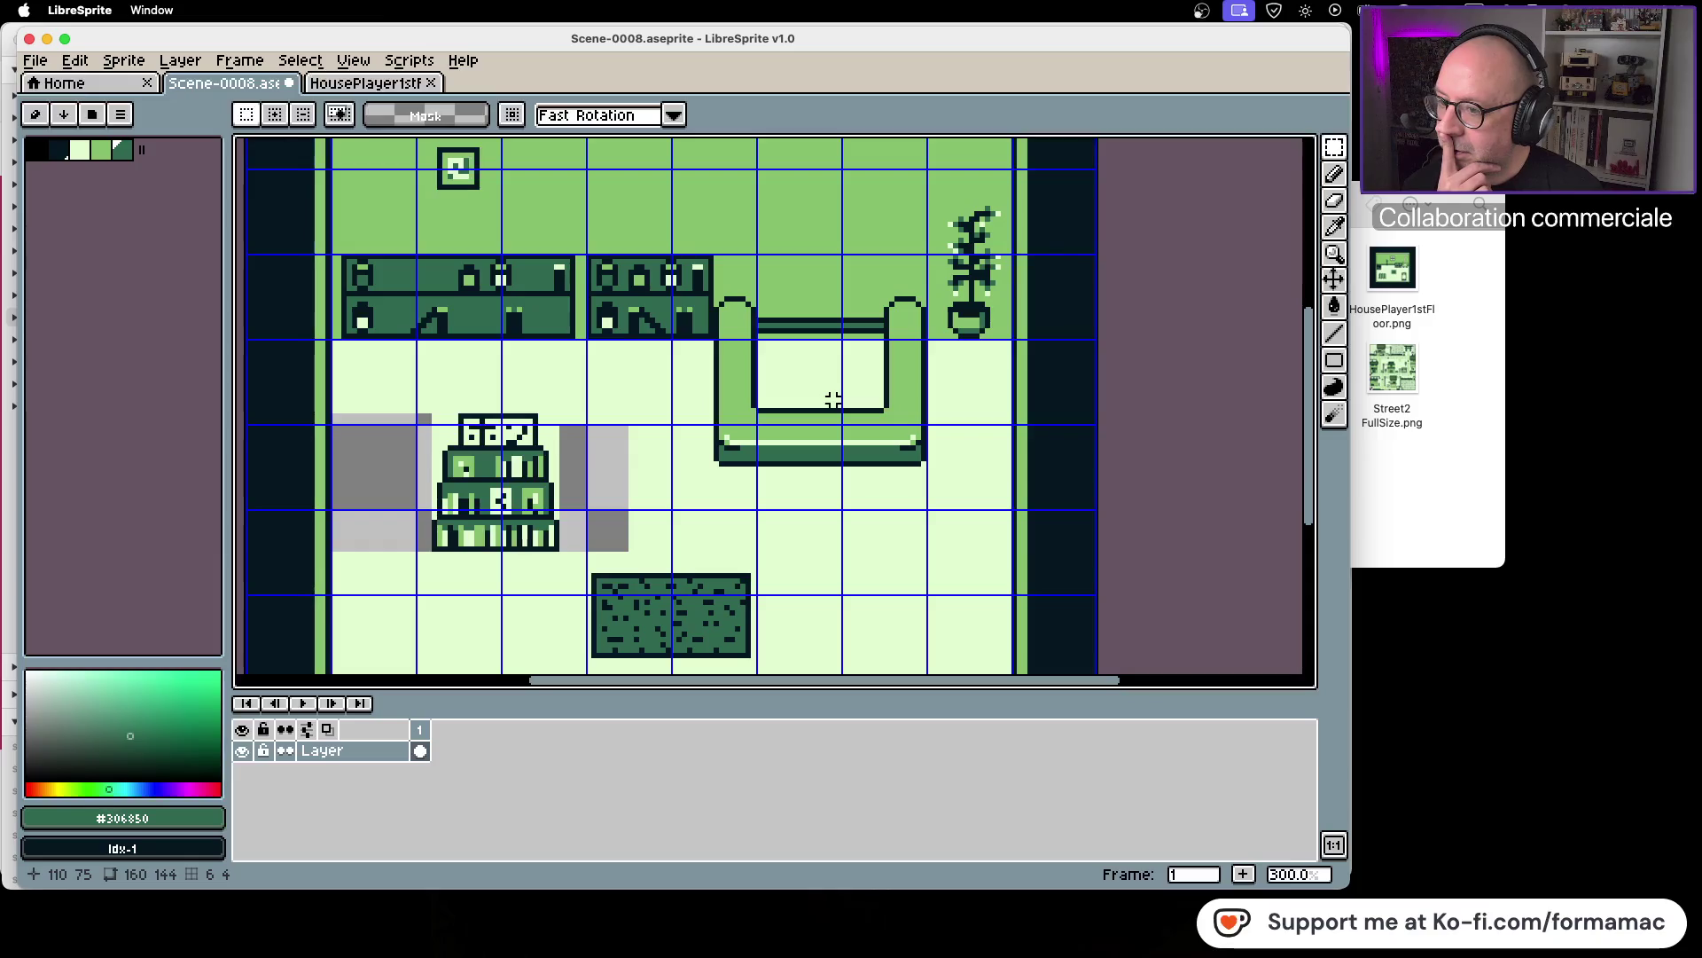
pyautogui.scroll(-1, 833, 400)
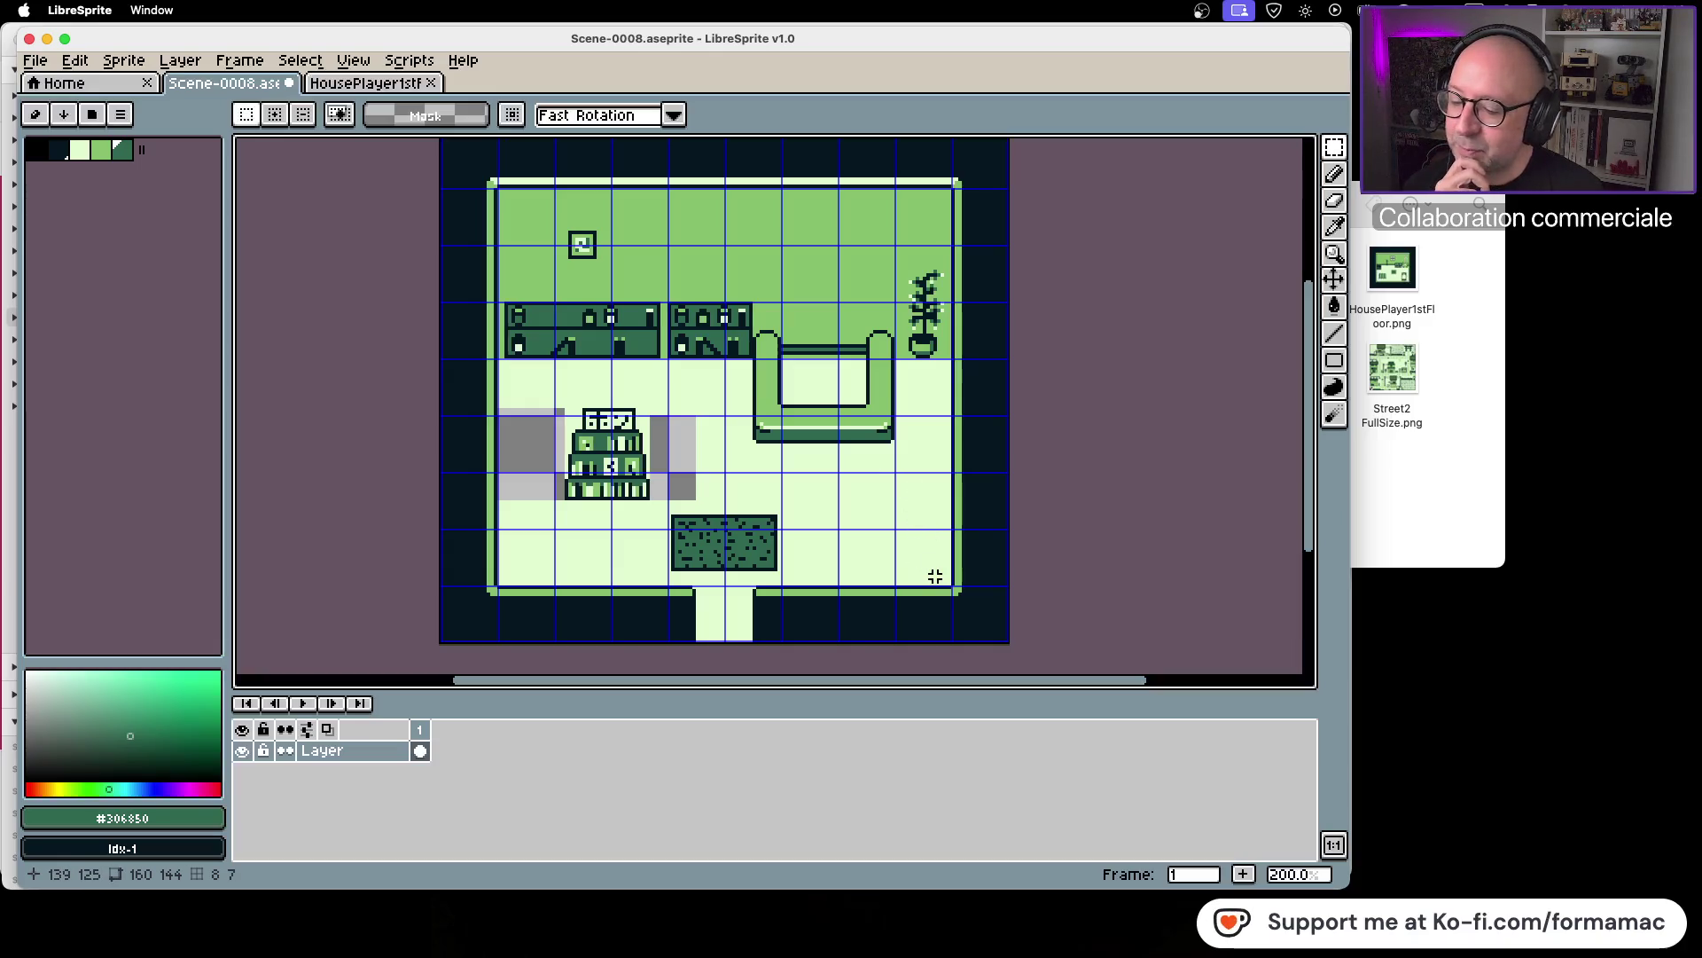
pyautogui.click(1391, 474)
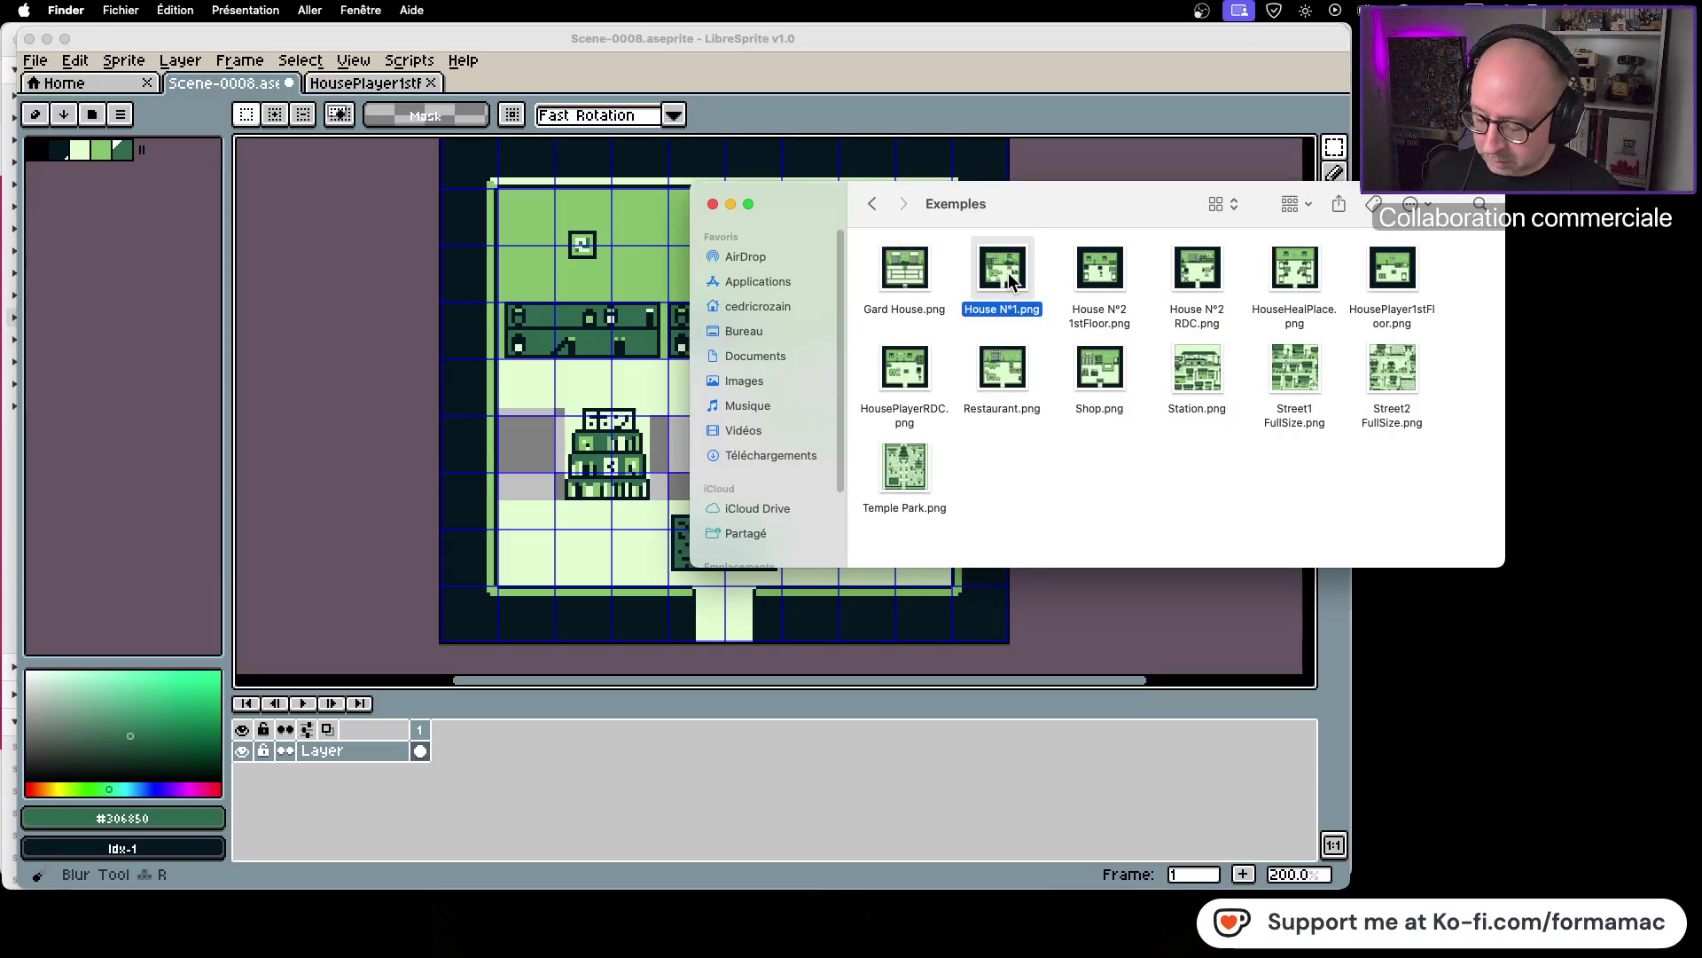
# Step: Quick Look the example images from House N°1.png through the street images to Shop.png
pyautogui.press('space')
pyautogui.press('Right')
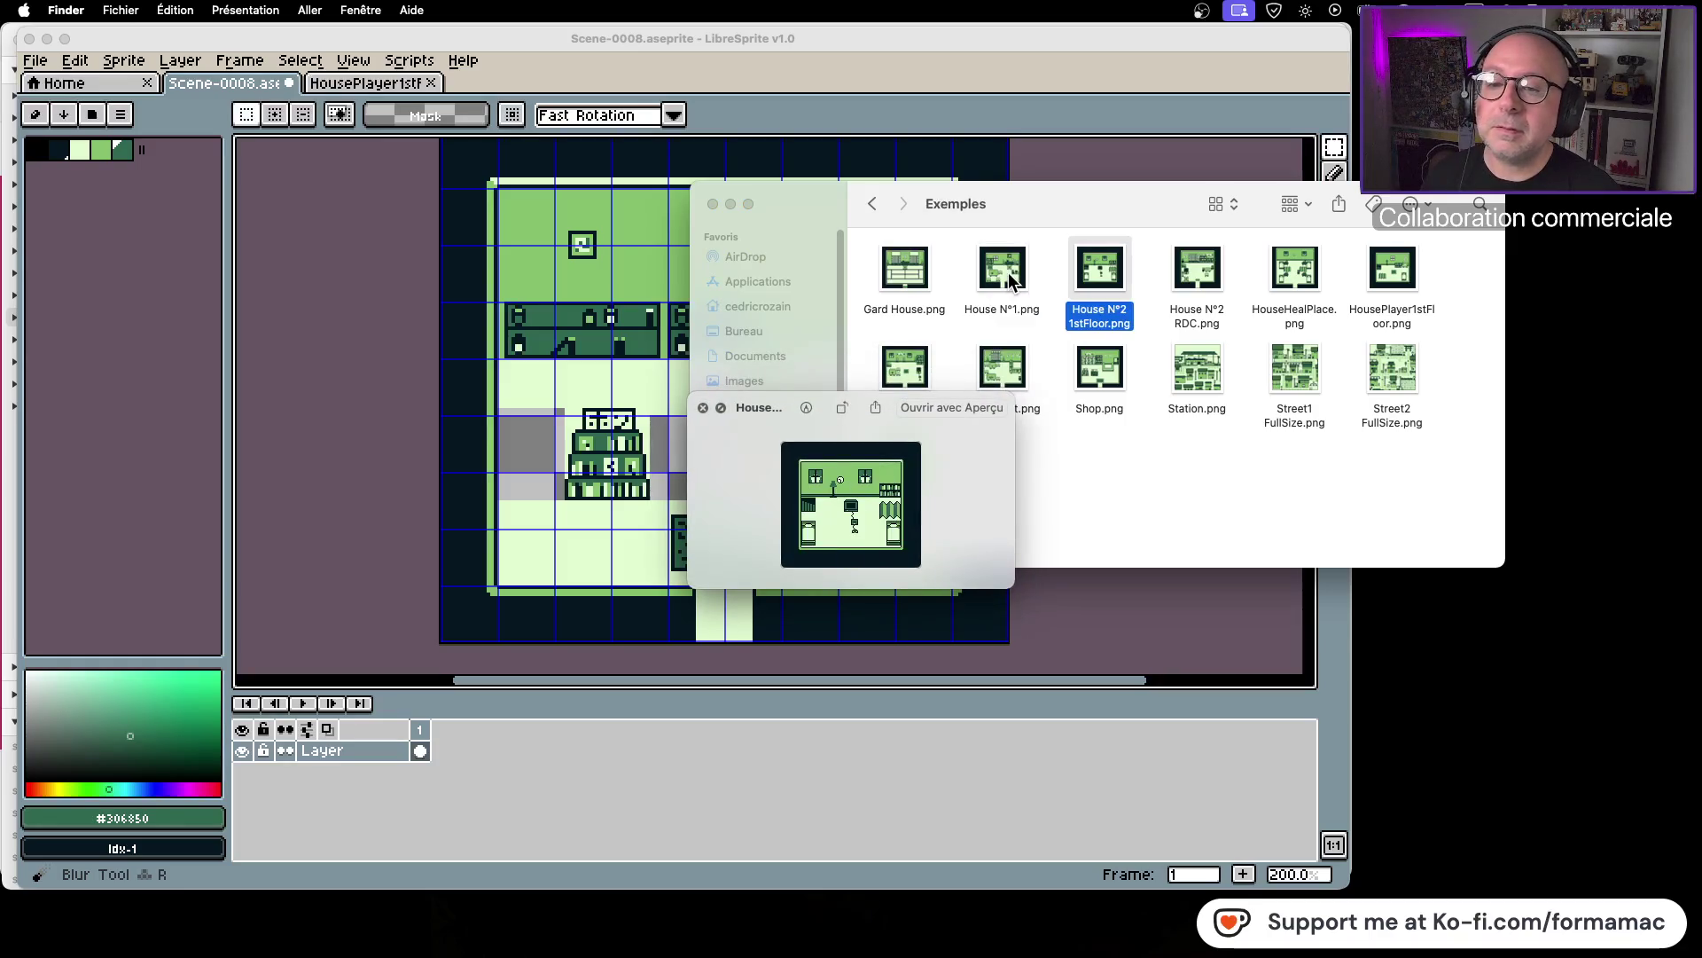
pyautogui.press('Right')
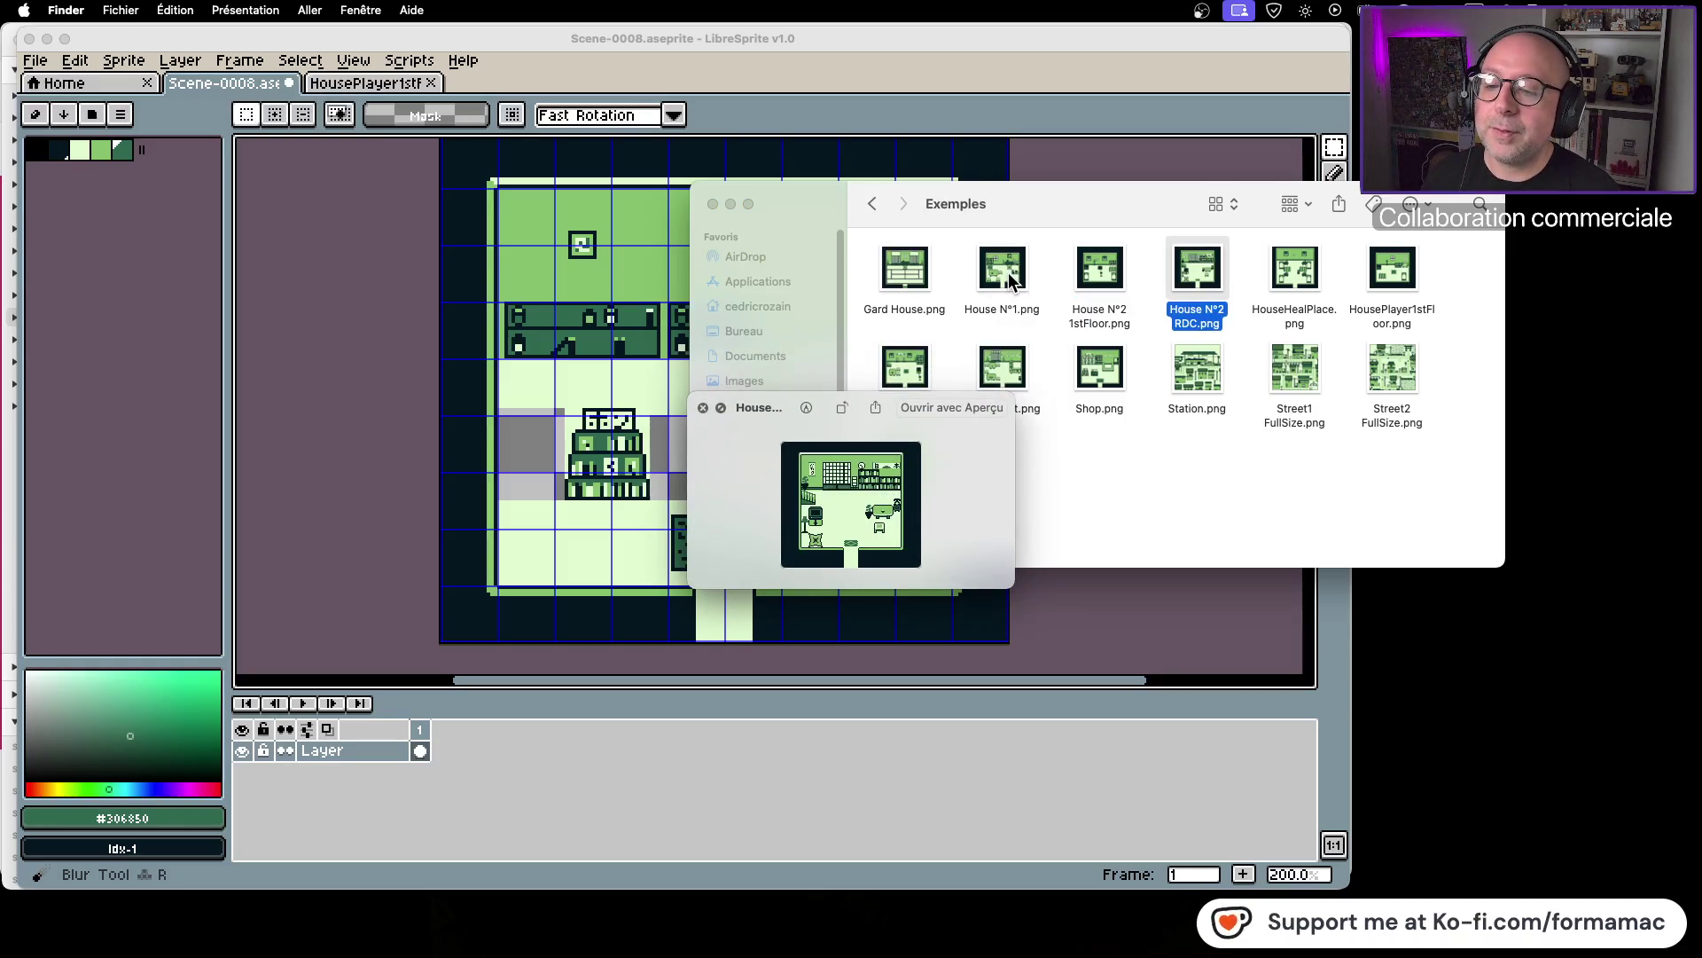
pyautogui.press('Right')
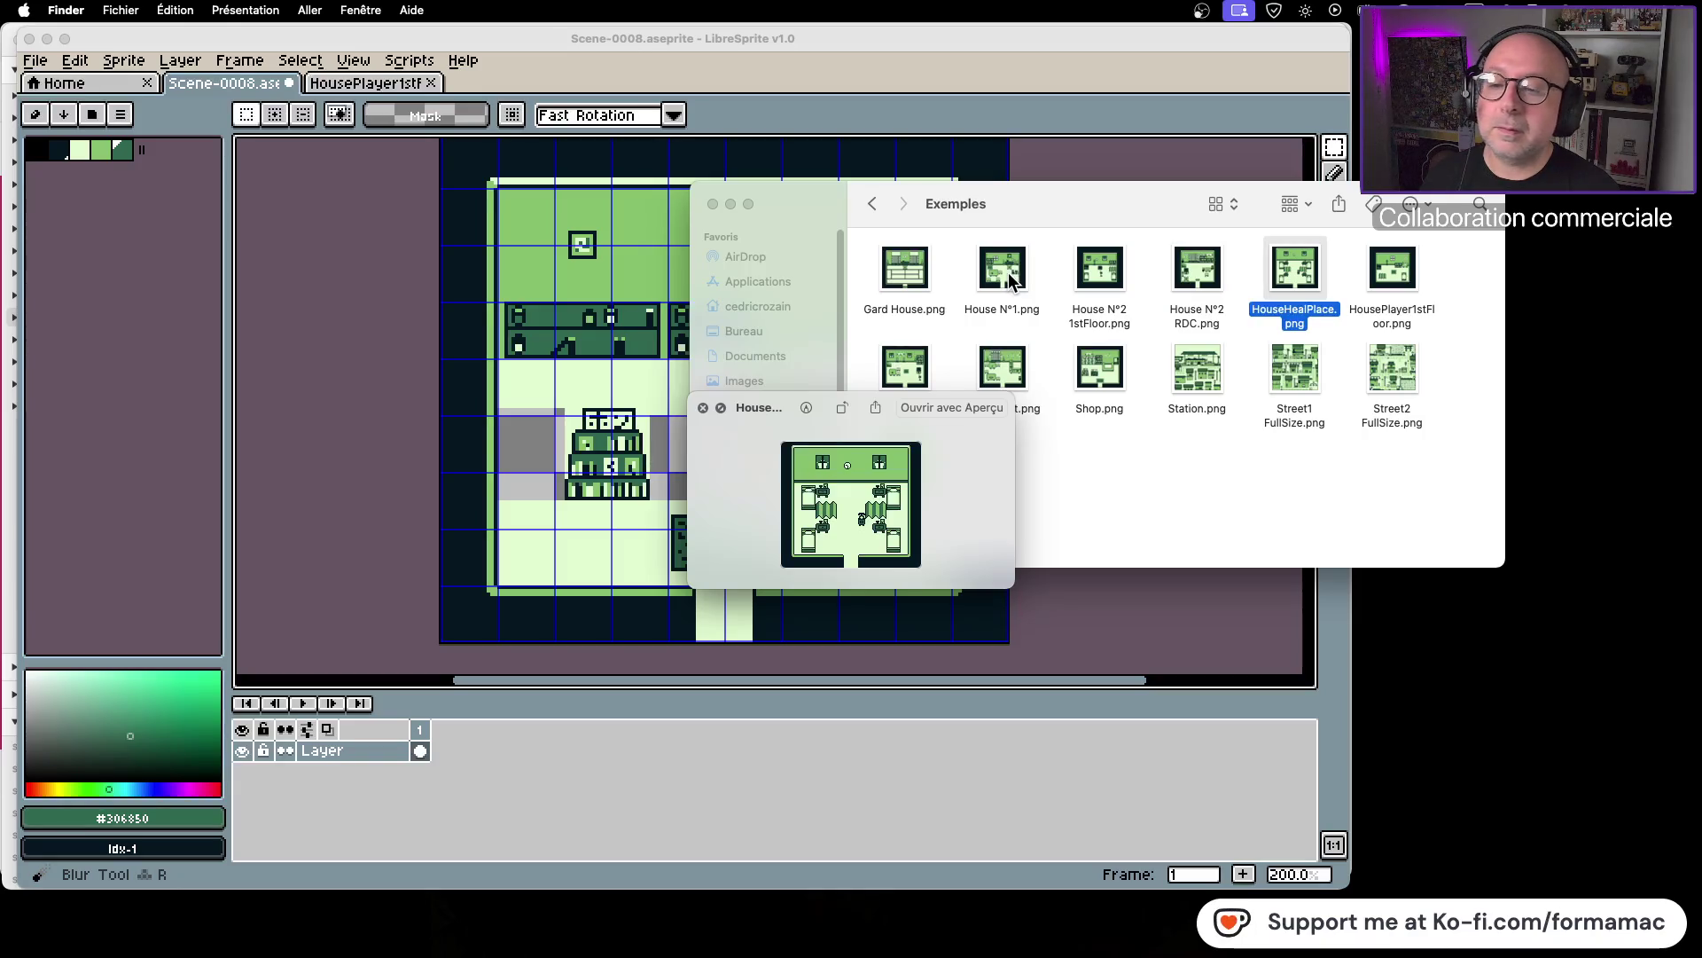
pyautogui.press('Right')
pyautogui.press('Down')
pyautogui.press('Left')
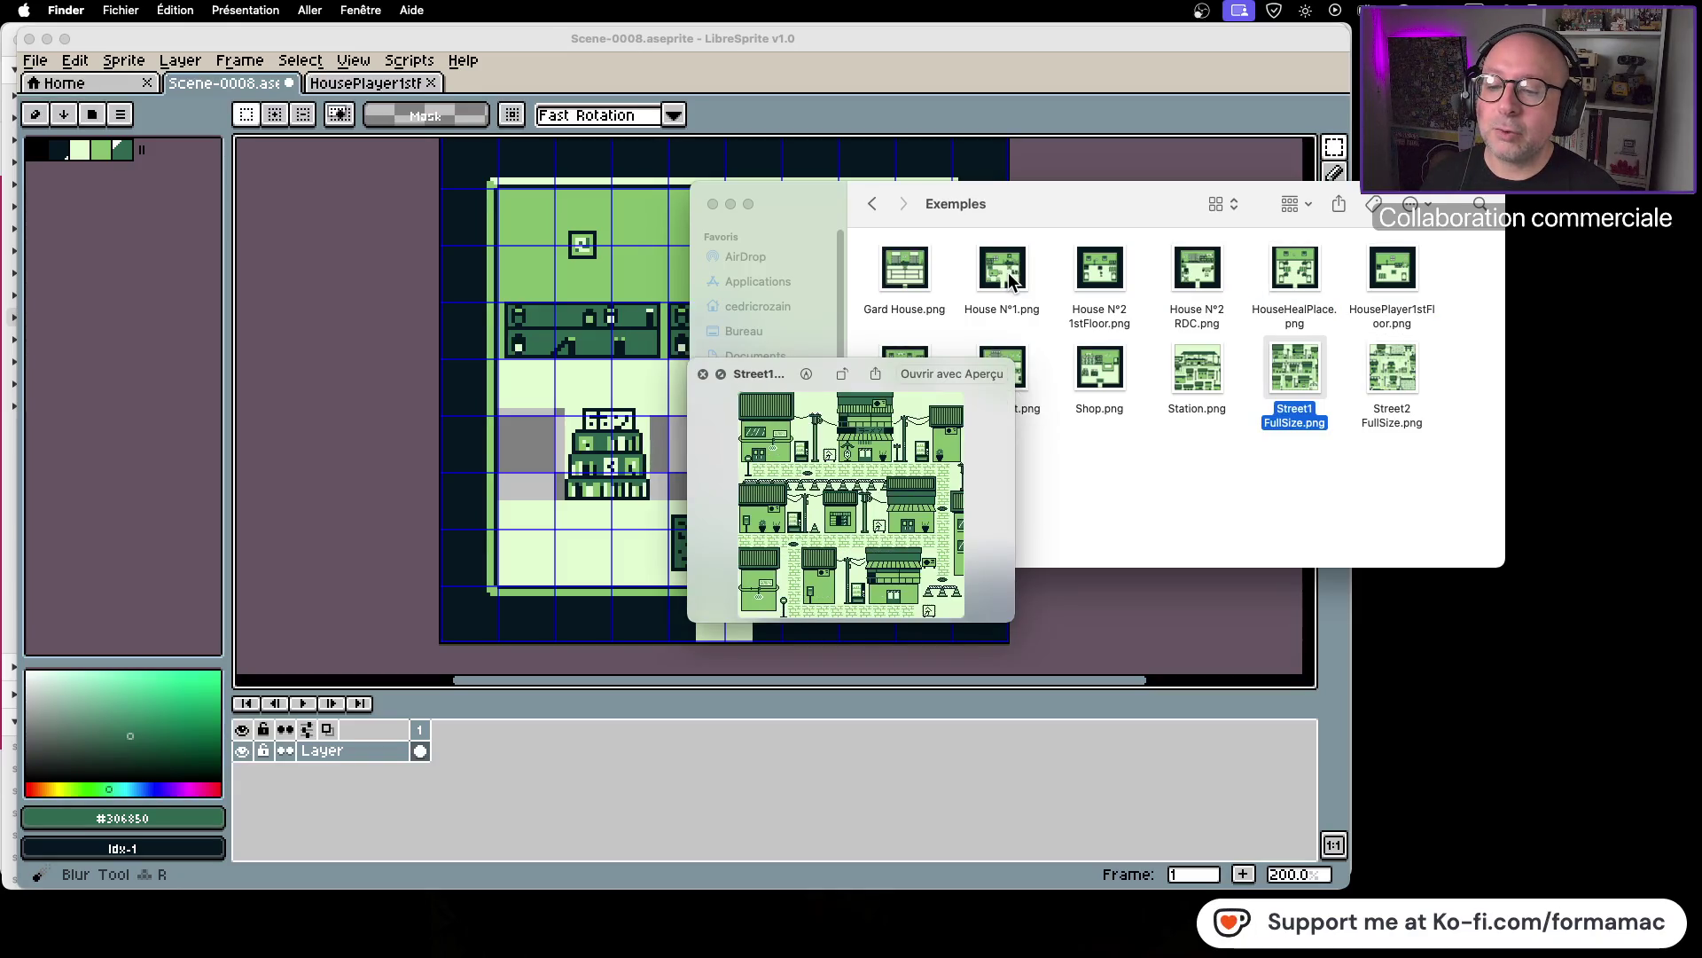
pyautogui.press('Left')
pyautogui.press('Left')
pyautogui.press('Left')
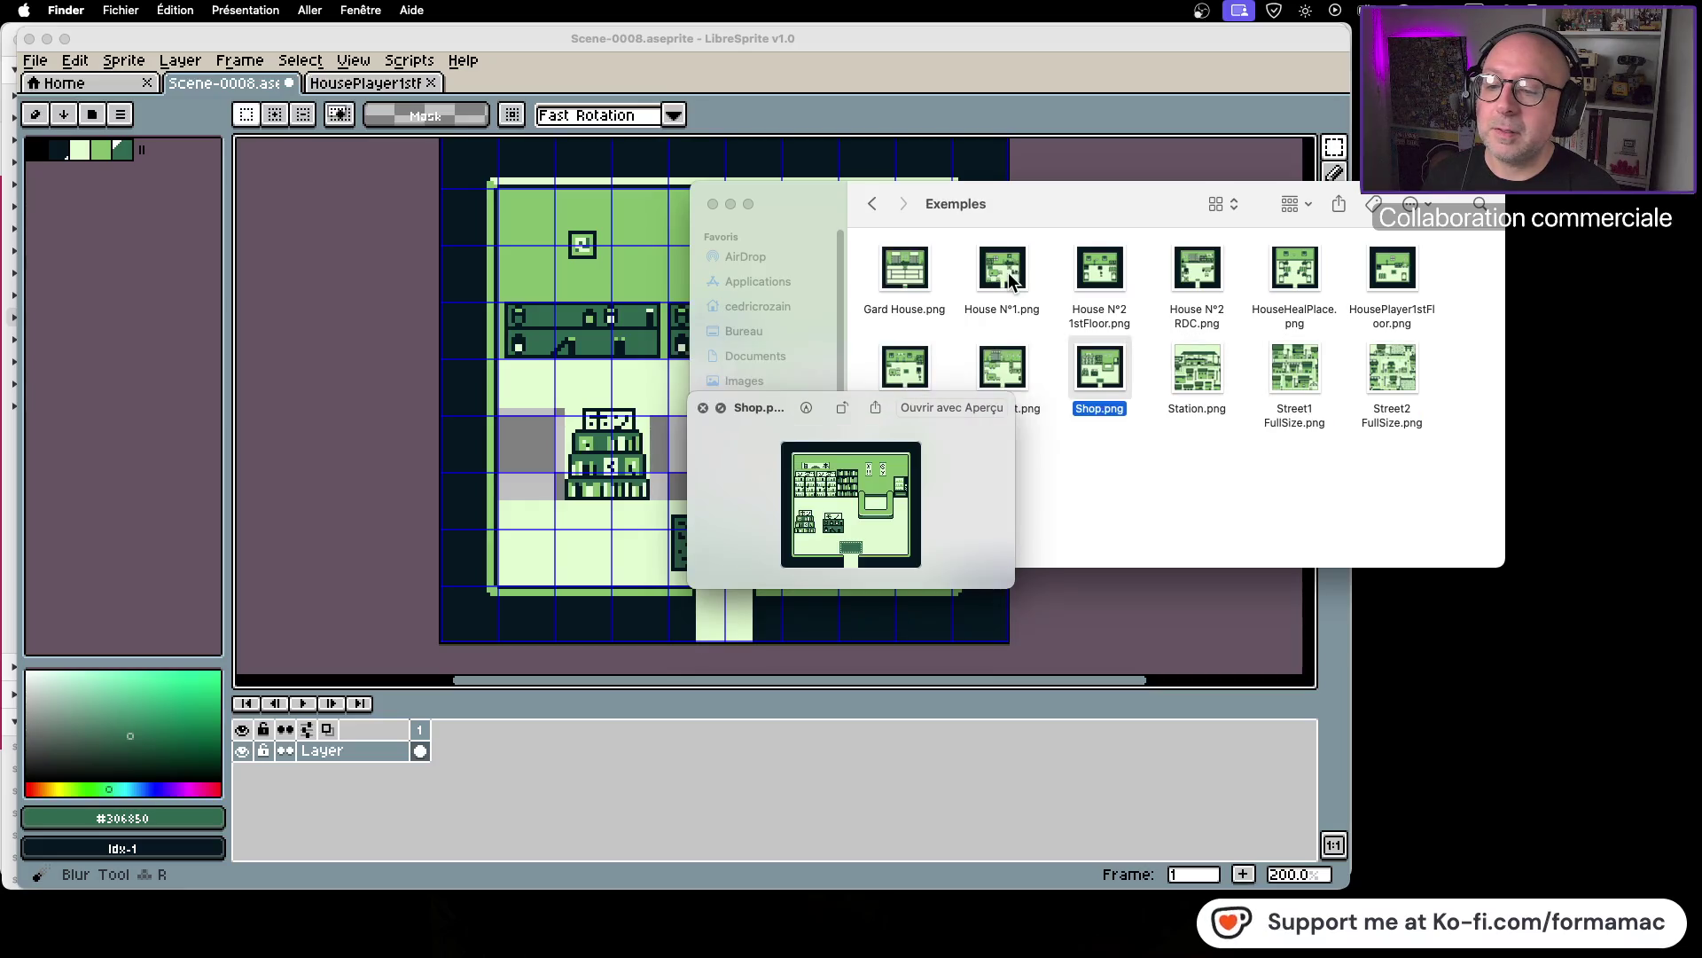
pyautogui.press('Right')
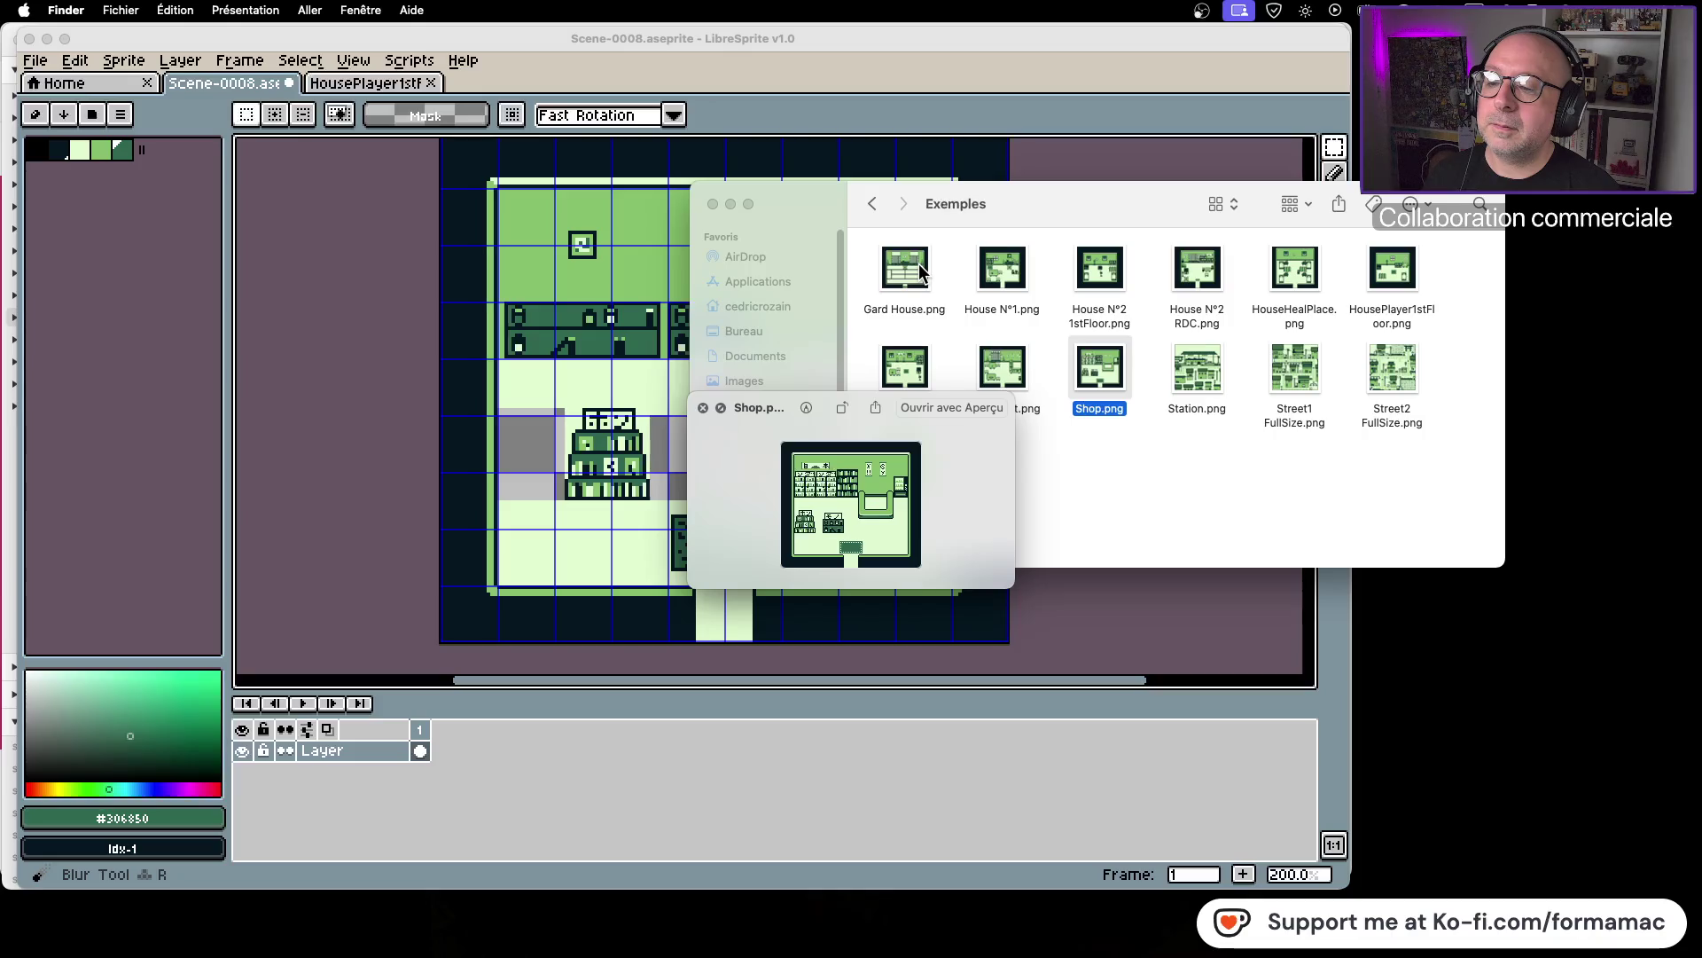
# Step: Open Shop.png in LibreSprite with Open With
pyautogui.click(1109, 370)
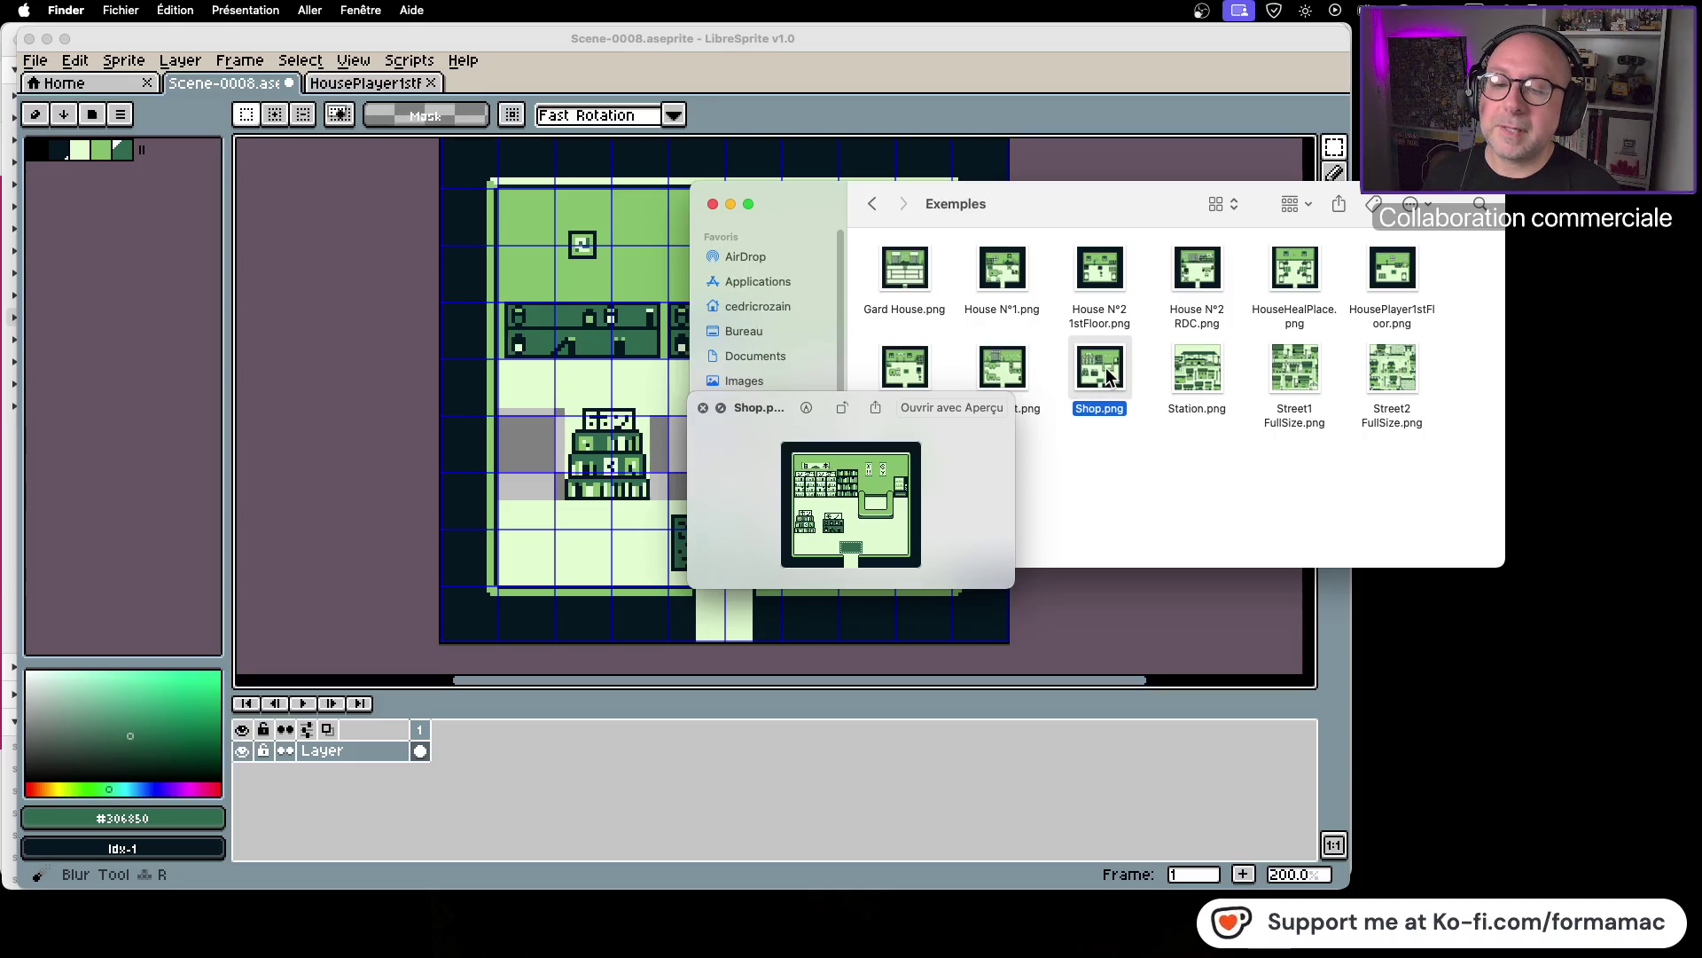
pyautogui.rightClick(1107, 373)
pyautogui.moveTo(1242, 397)
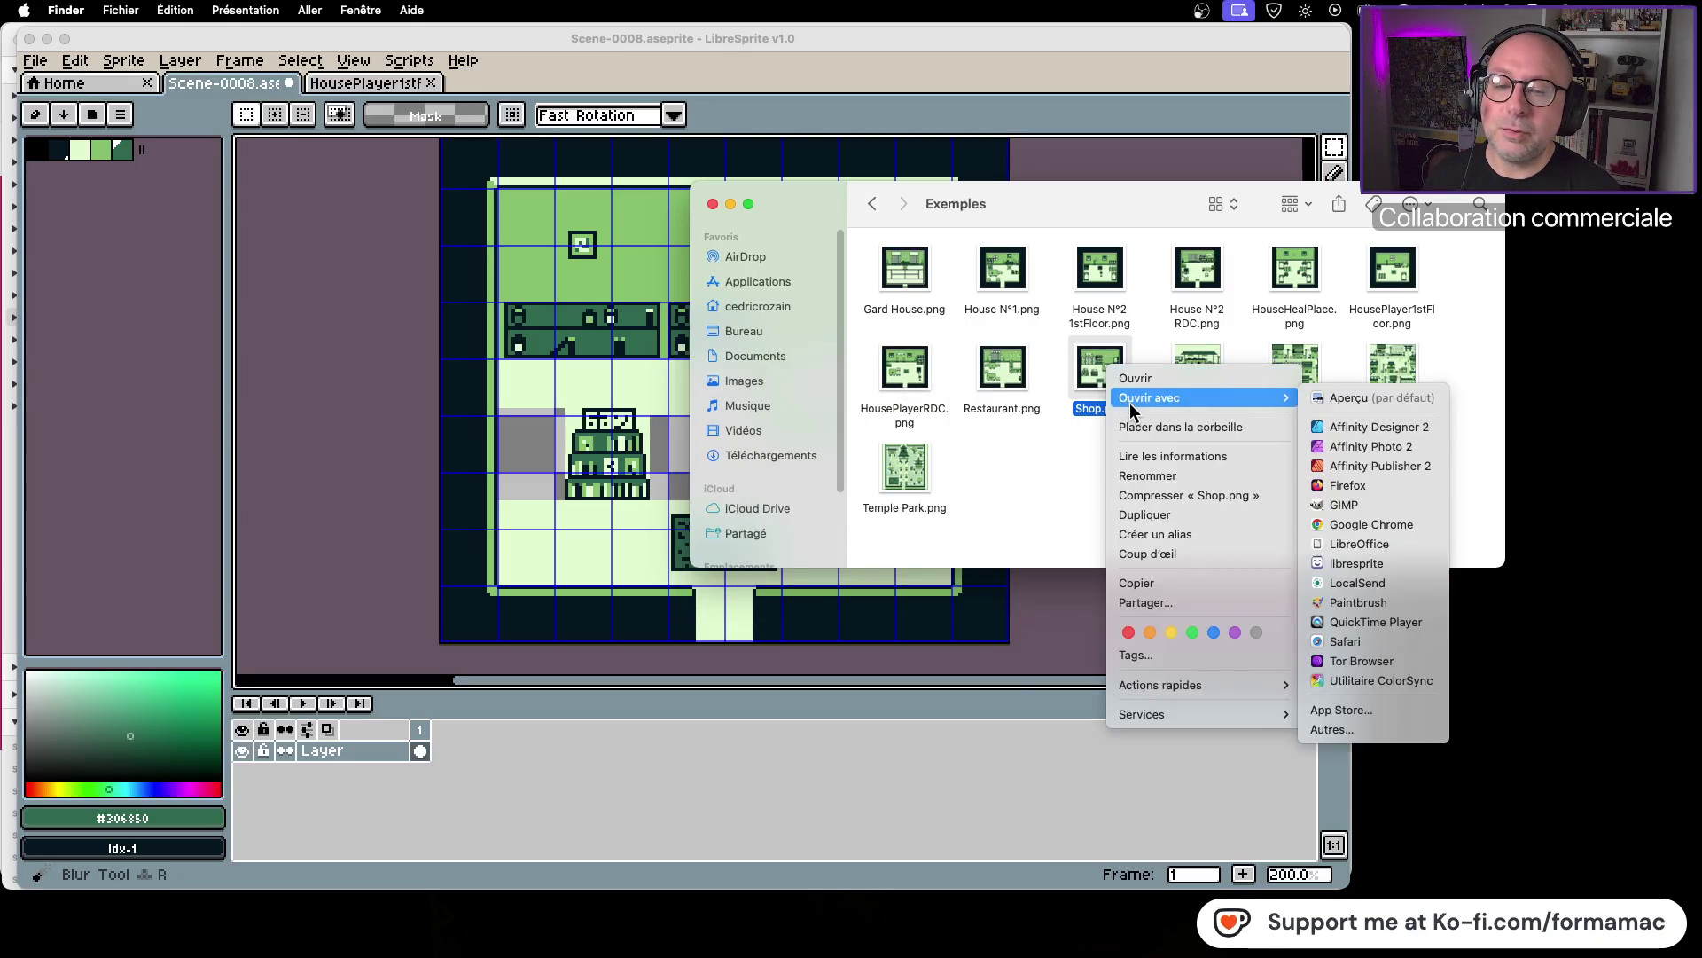
pyautogui.click(1390, 572)
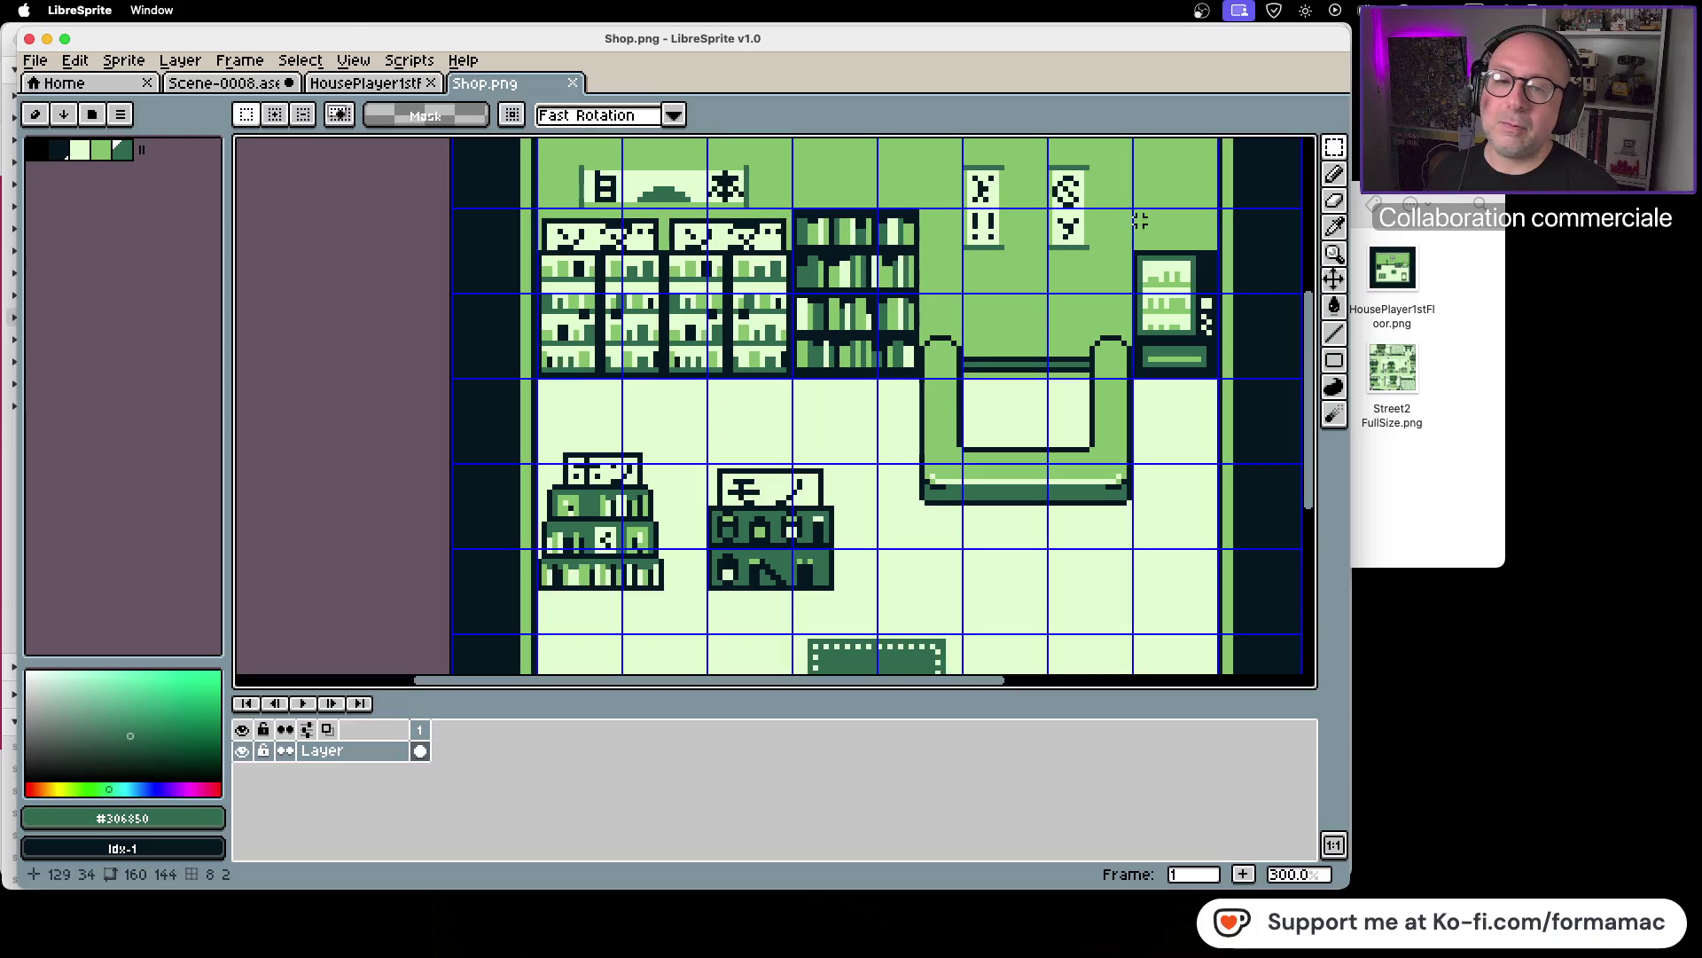
# Step: Marquee-select Shop.png's two tall bookshelves and shift Scene-0008's framed picture further right above the sofa
pyautogui.click(1334, 147)
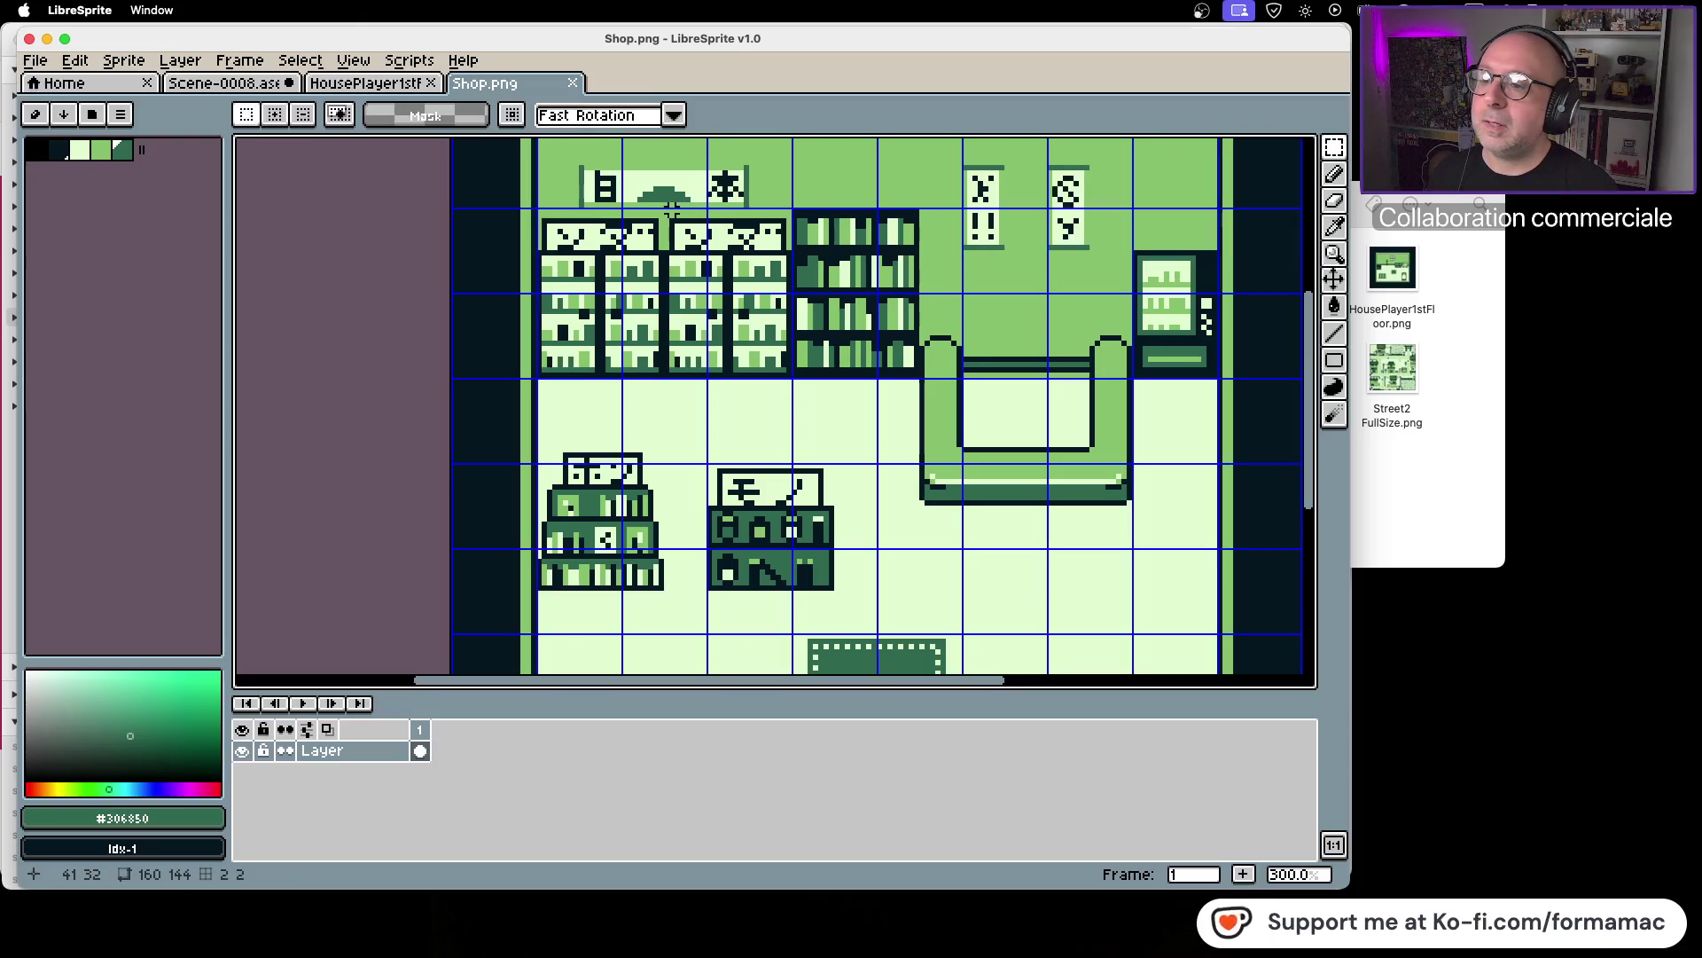
pyautogui.moveTo(537, 208)
pyautogui.mouseDown()
pyautogui.moveTo(621, 361)
pyautogui.moveTo(661, 376)
pyautogui.mouseUp()
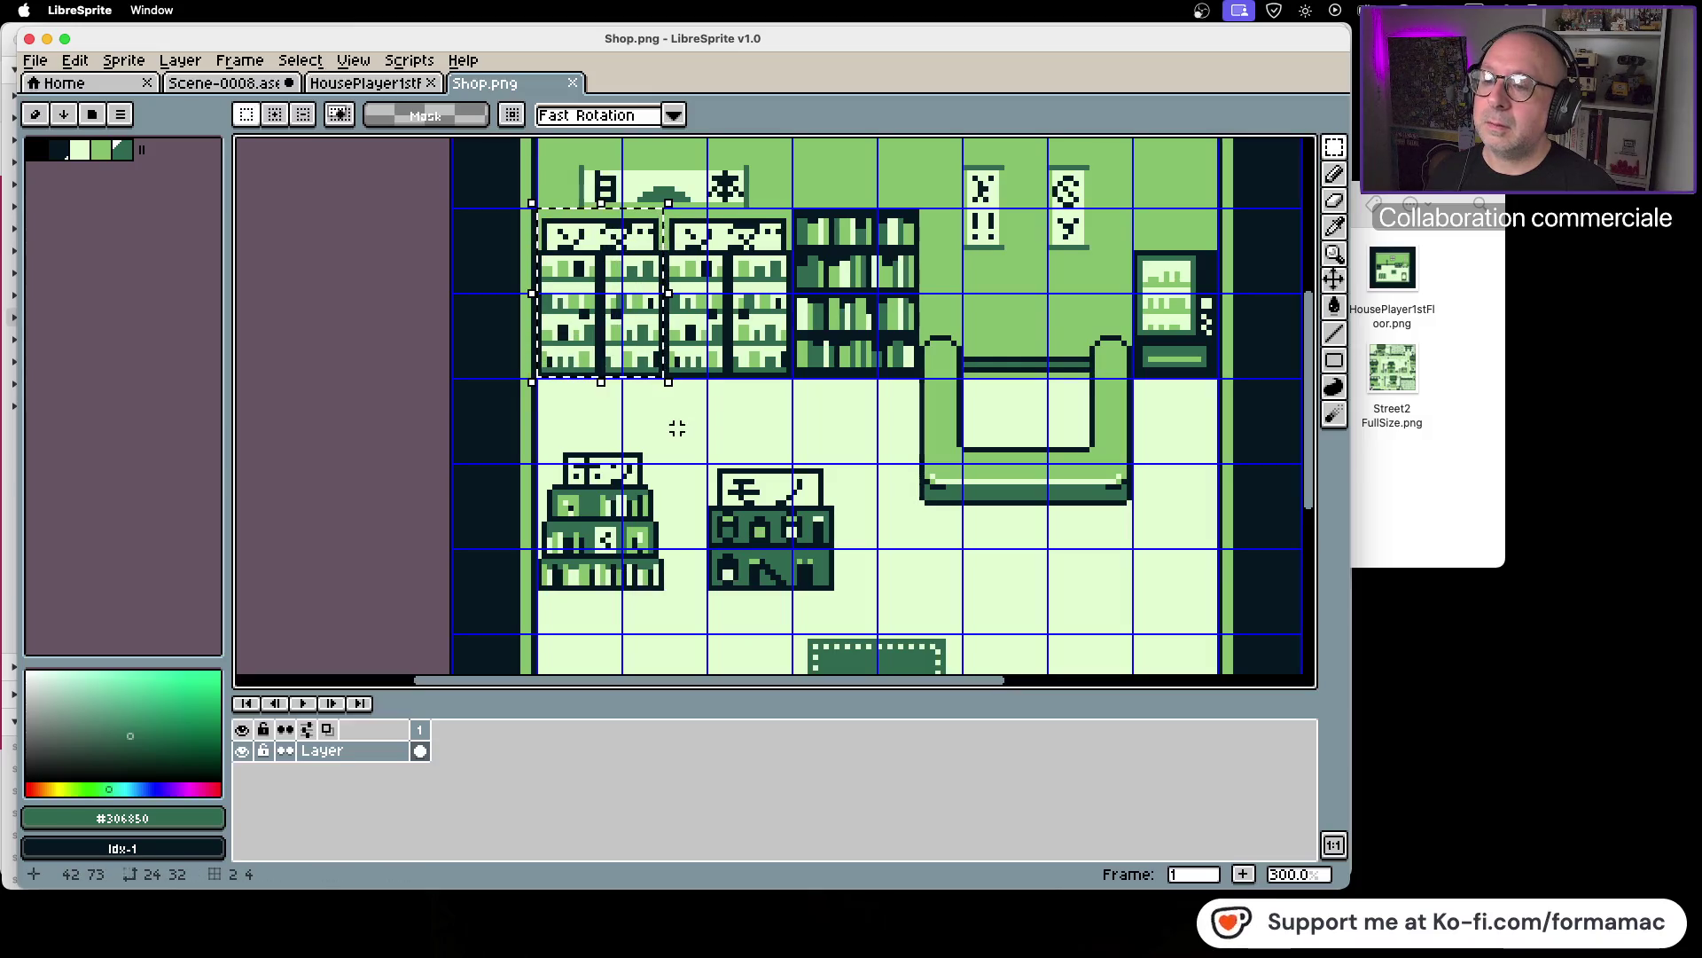
pyautogui.click(404, 84)
pyautogui.click(238, 88)
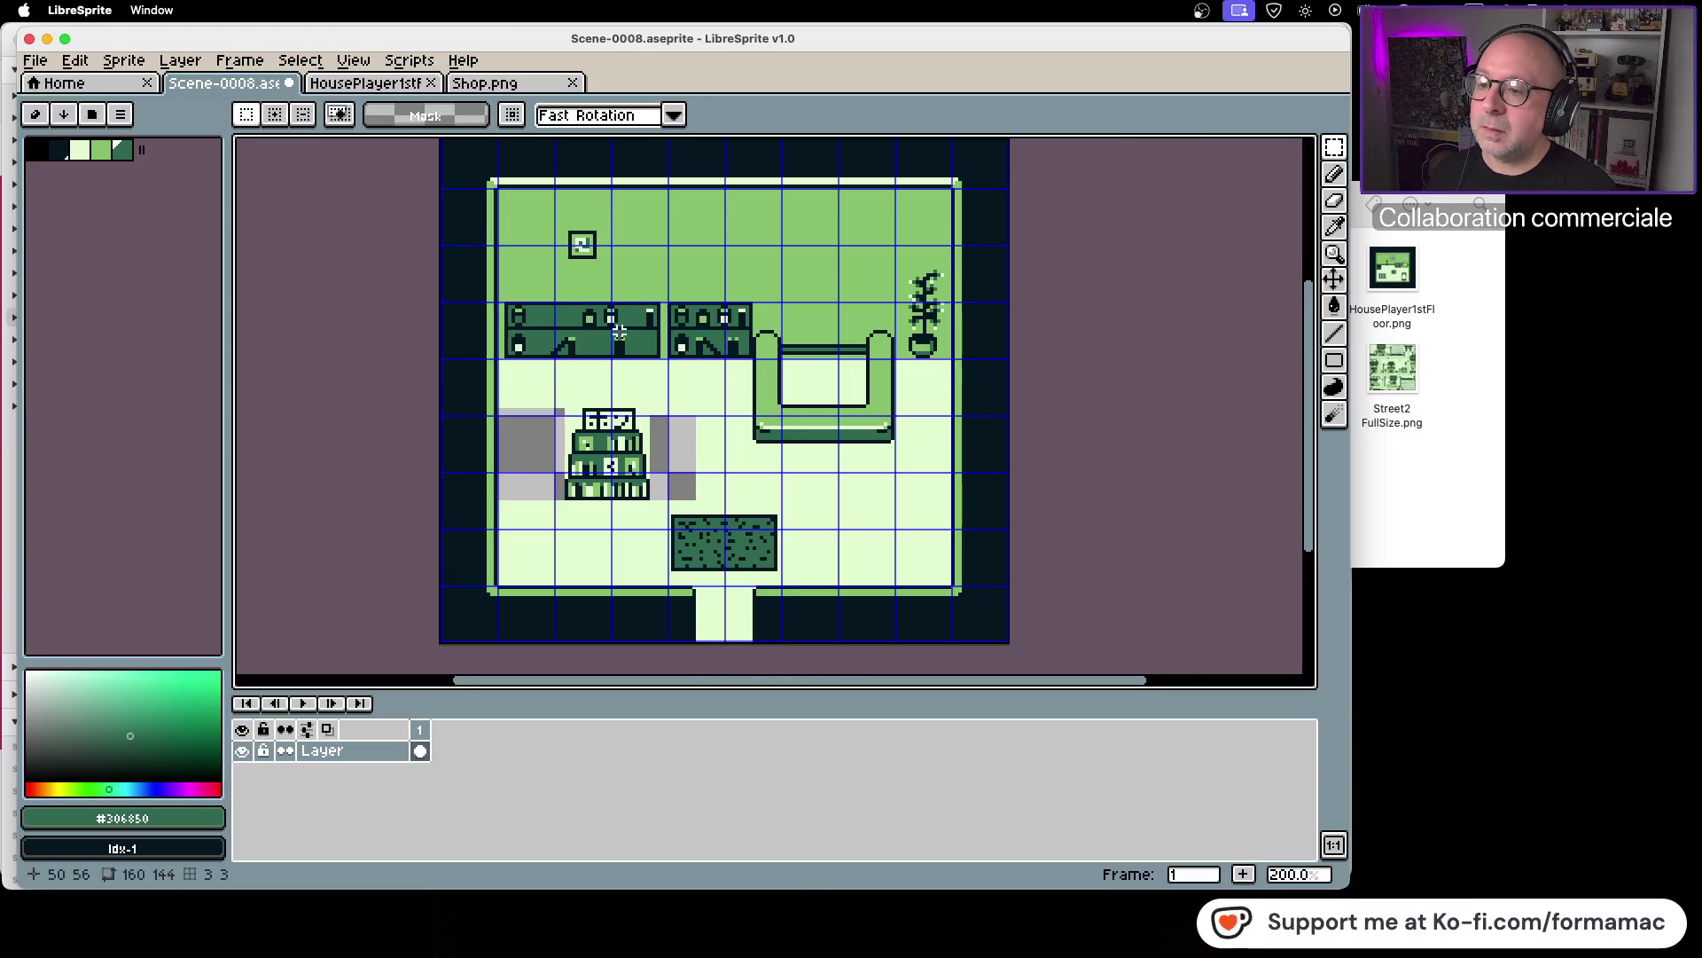
pyautogui.scroll(2, 621, 337)
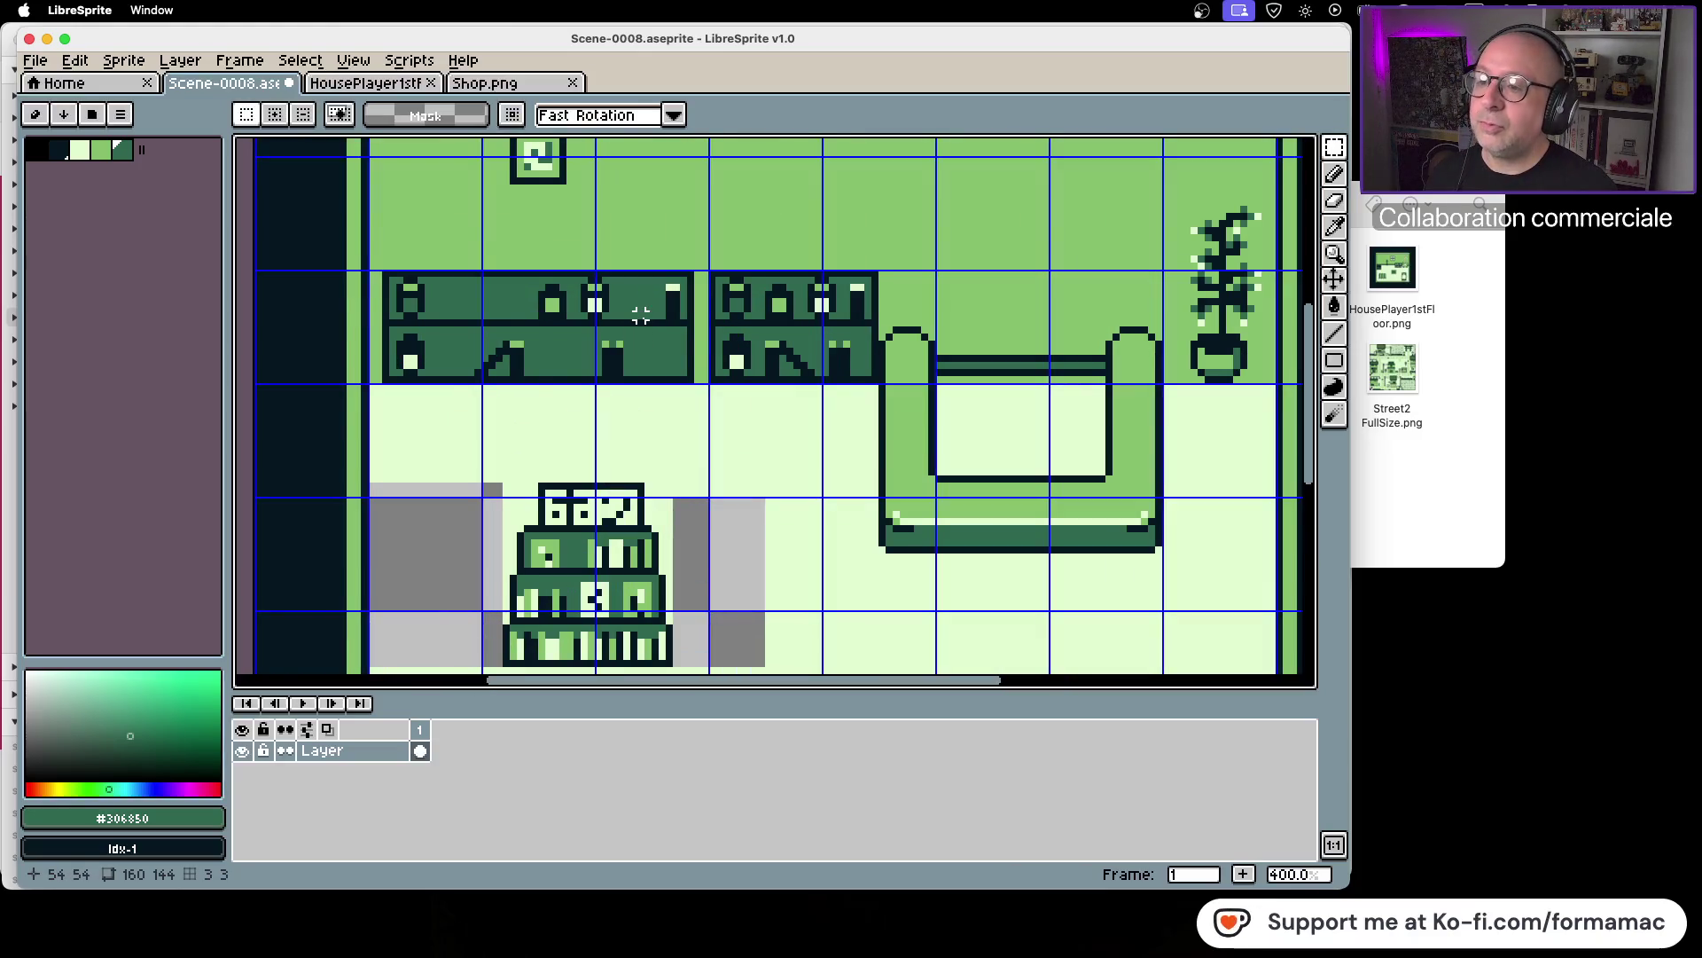
pyautogui.press('super+v')
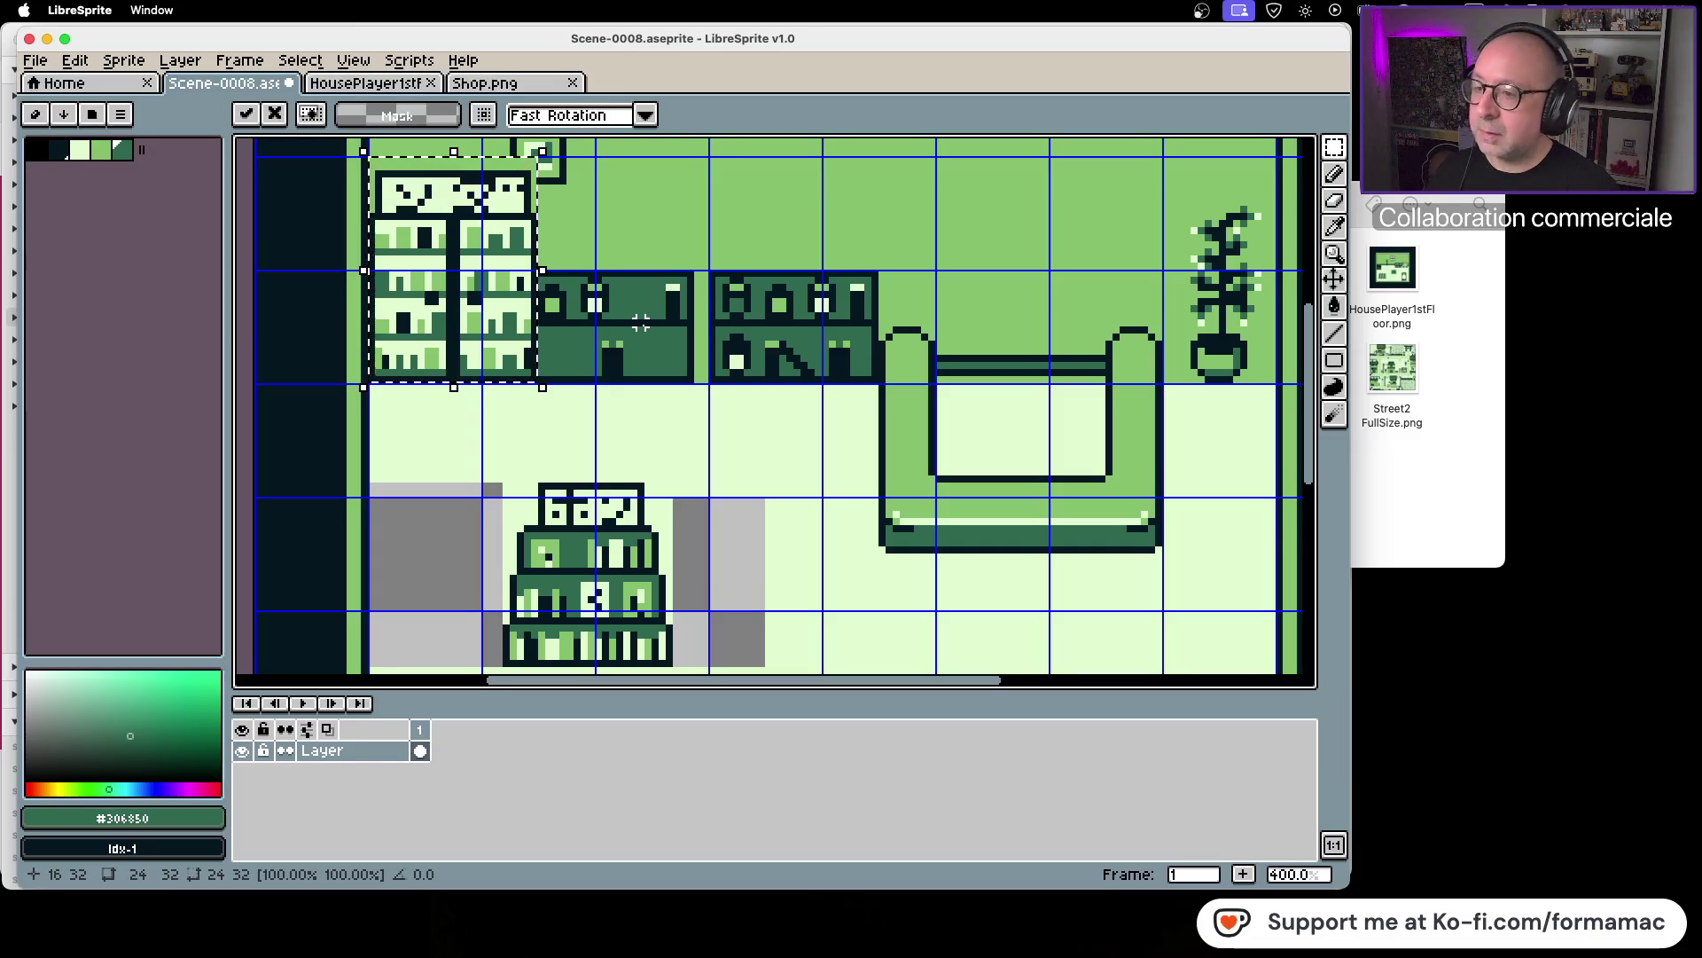
pyautogui.press('Escape')
pyautogui.scroll(3, 683, 189)
pyautogui.moveTo(470, 254)
pyautogui.mouseDown()
pyautogui.moveTo(570, 342)
pyautogui.moveTo(588, 345)
pyautogui.moveTo(557, 317)
pyautogui.moveTo(1059, 317)
pyautogui.moveTo(1035, 366)
pyautogui.mouseUp()
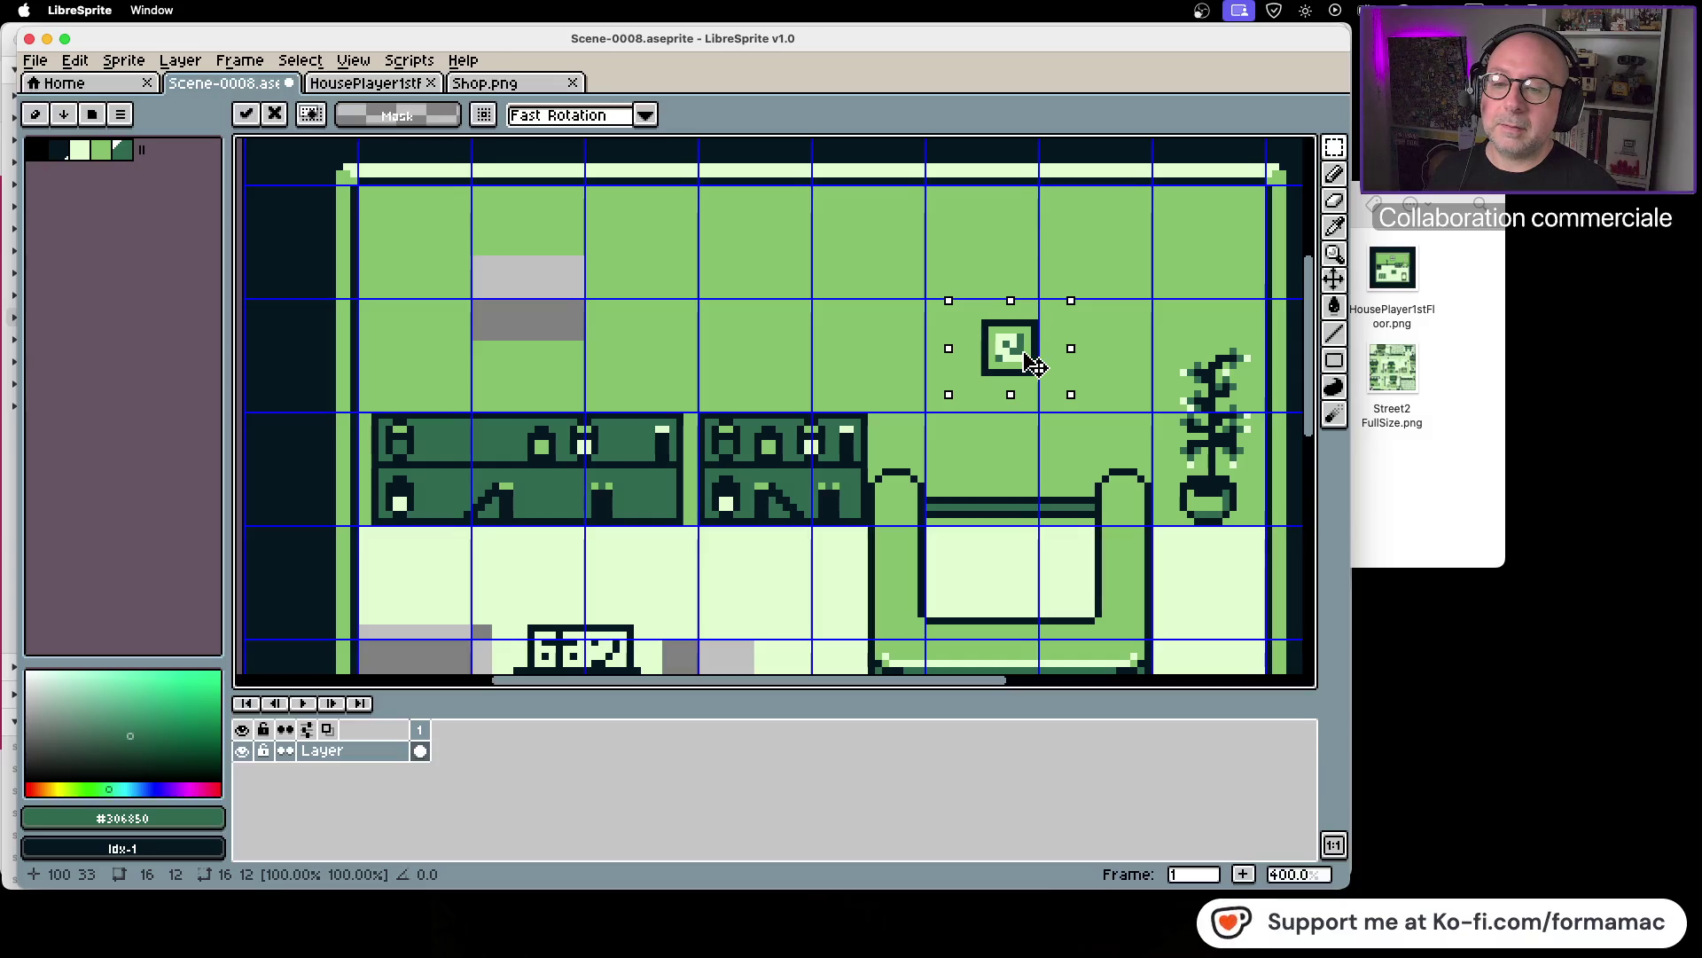
pyautogui.click(795, 364)
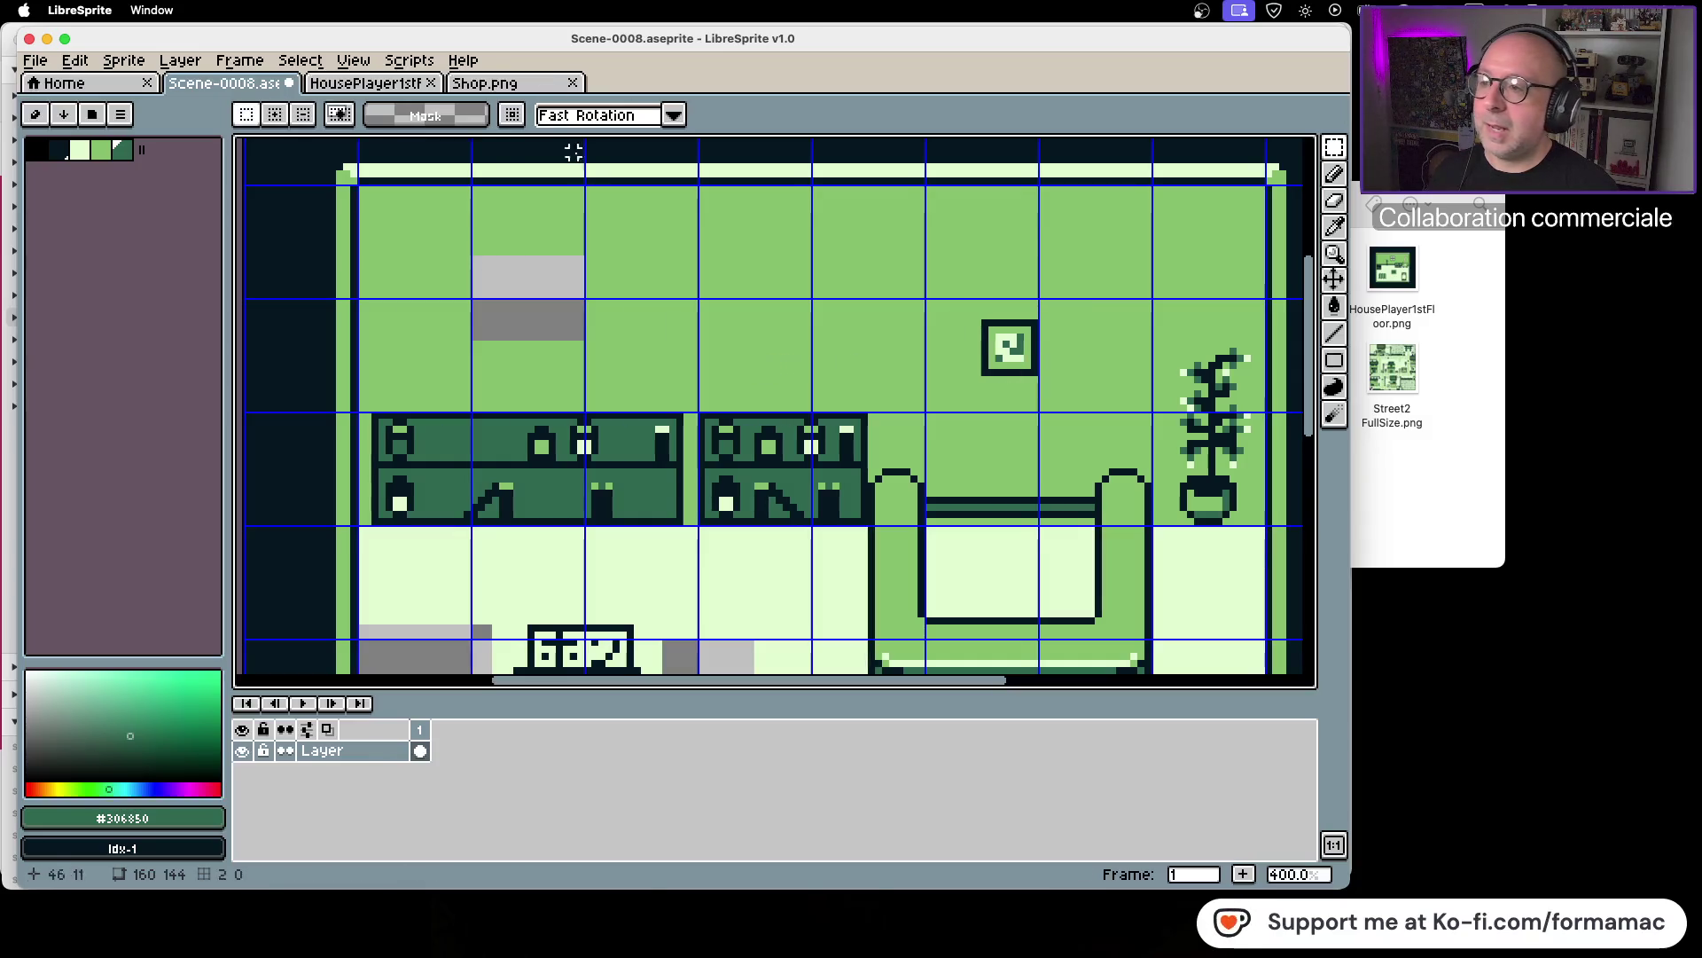
# Step: Copy the shop bookshelves and paste them into Scene-0008 over the left cabinet
pyautogui.click(513, 86)
pyautogui.press('super+c')
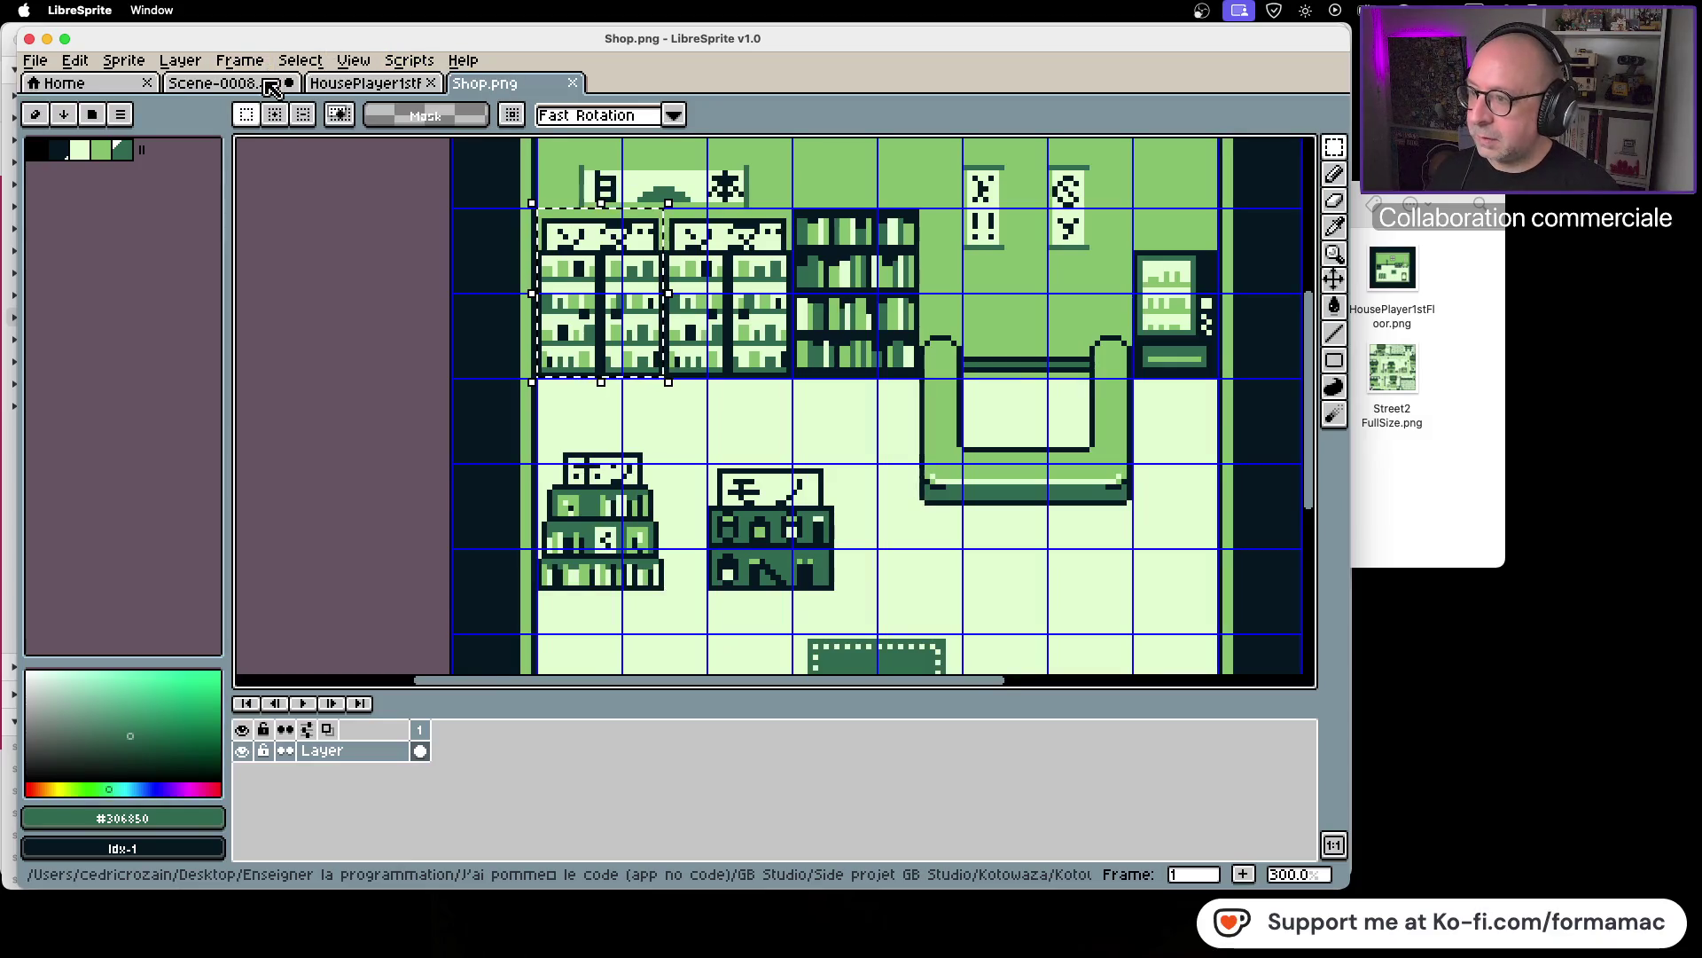
pyautogui.click(226, 83)
pyautogui.press('super+v')
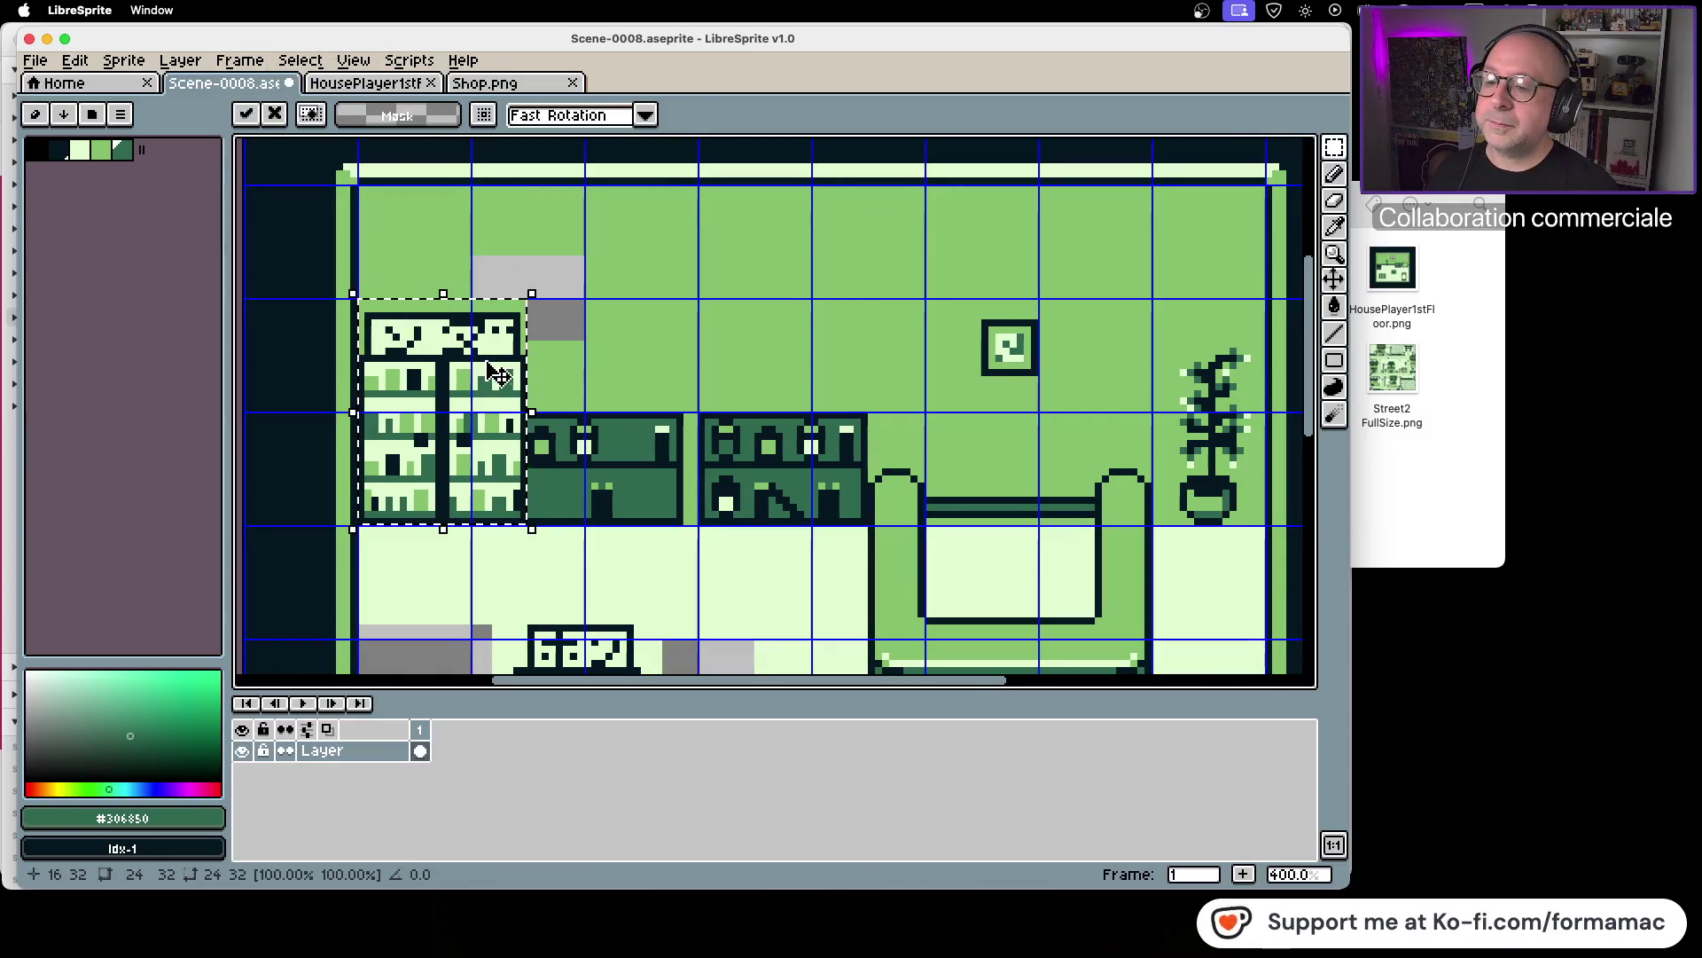
pyautogui.moveTo(474, 362); pyautogui.dragTo(651, 368)
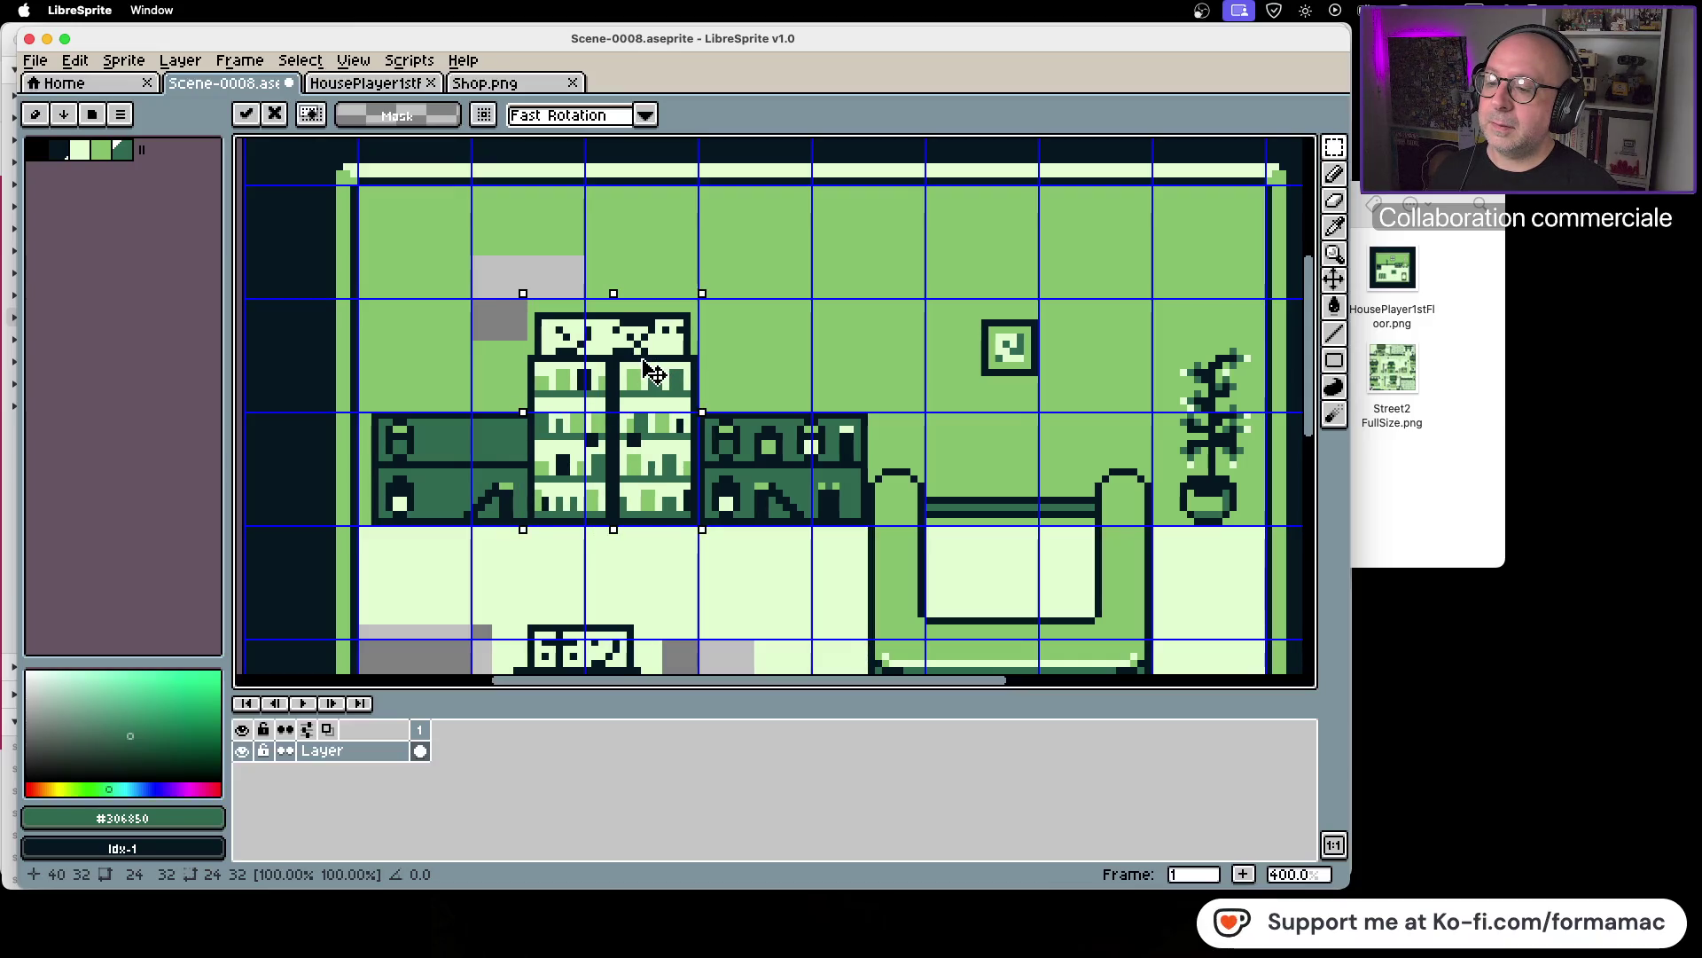
pyautogui.hotkey('ctrl', 'v')
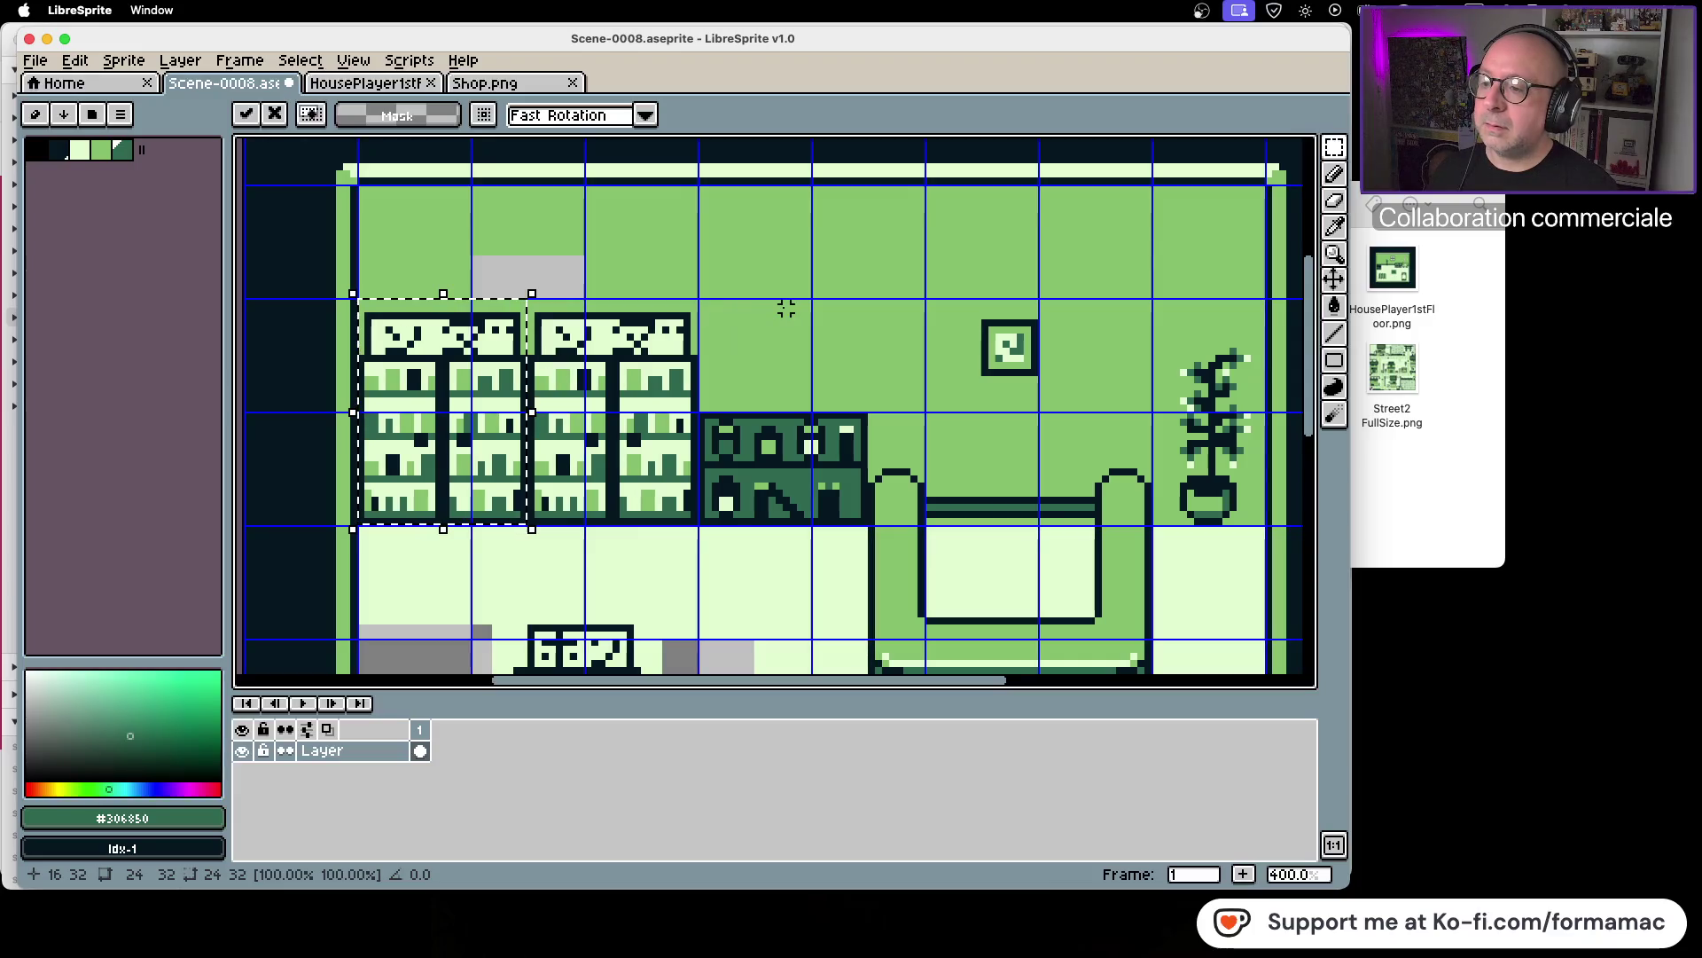
pyautogui.click(787, 304)
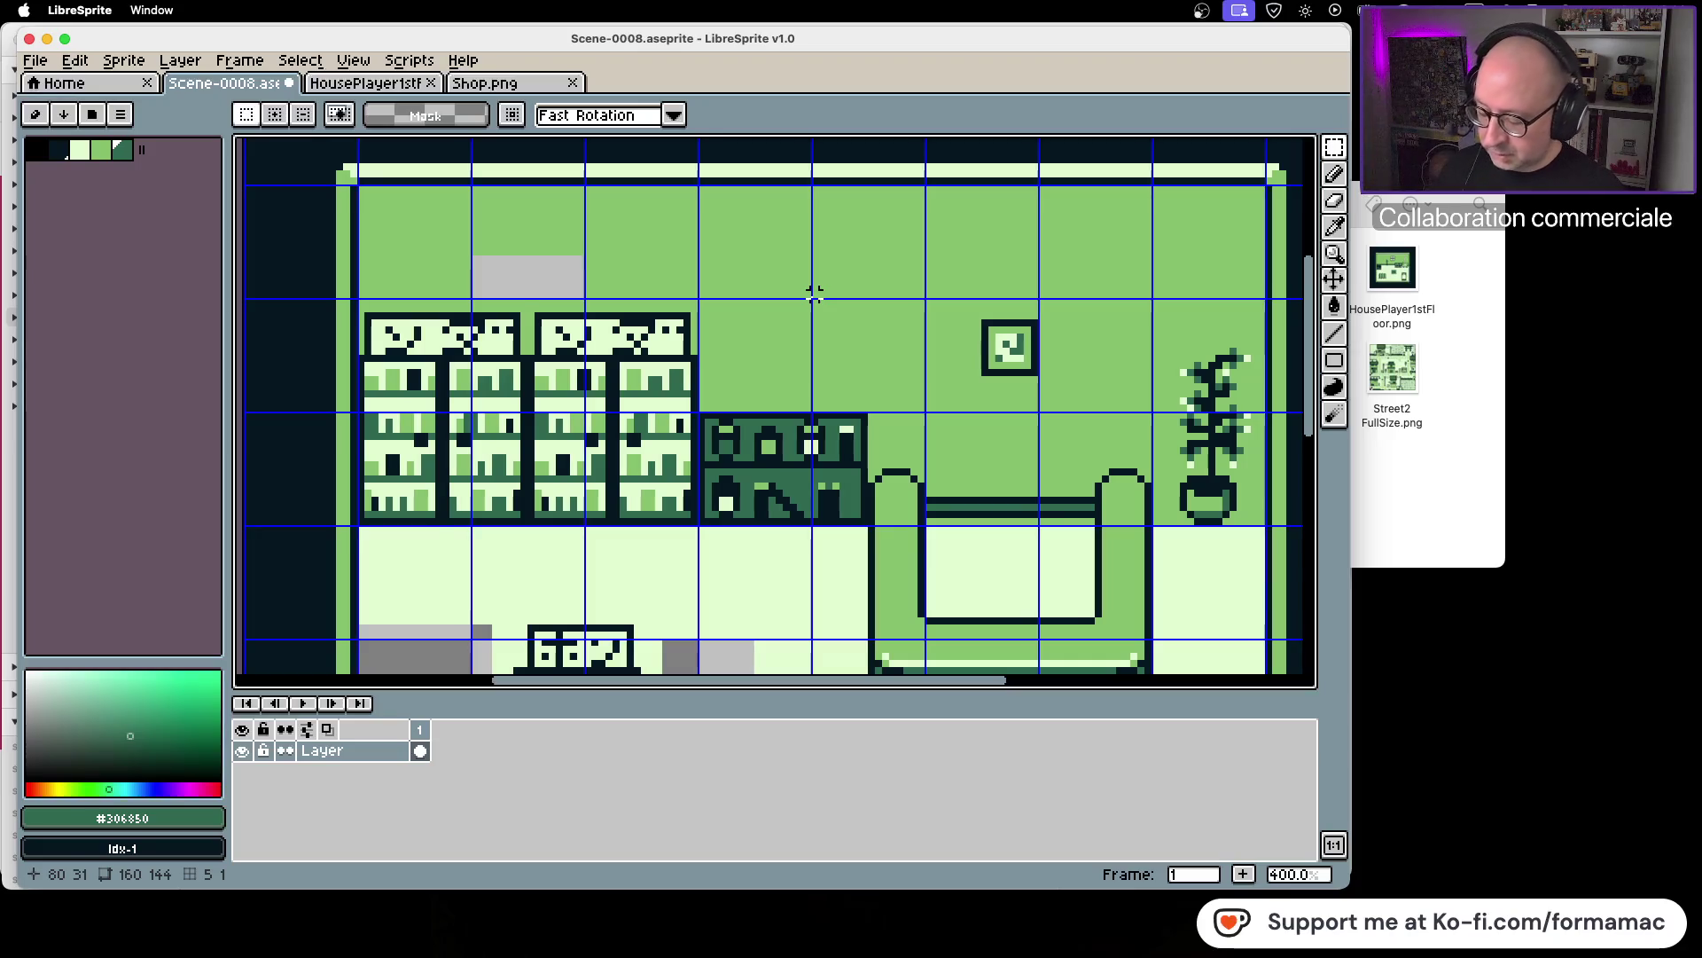
# Step: Replace the left bookshelf copy with a fresh paste, giving four tall shelf units
pyautogui.hotkey('ctrl', 'shift', 'd')
pyautogui.press('Delete')
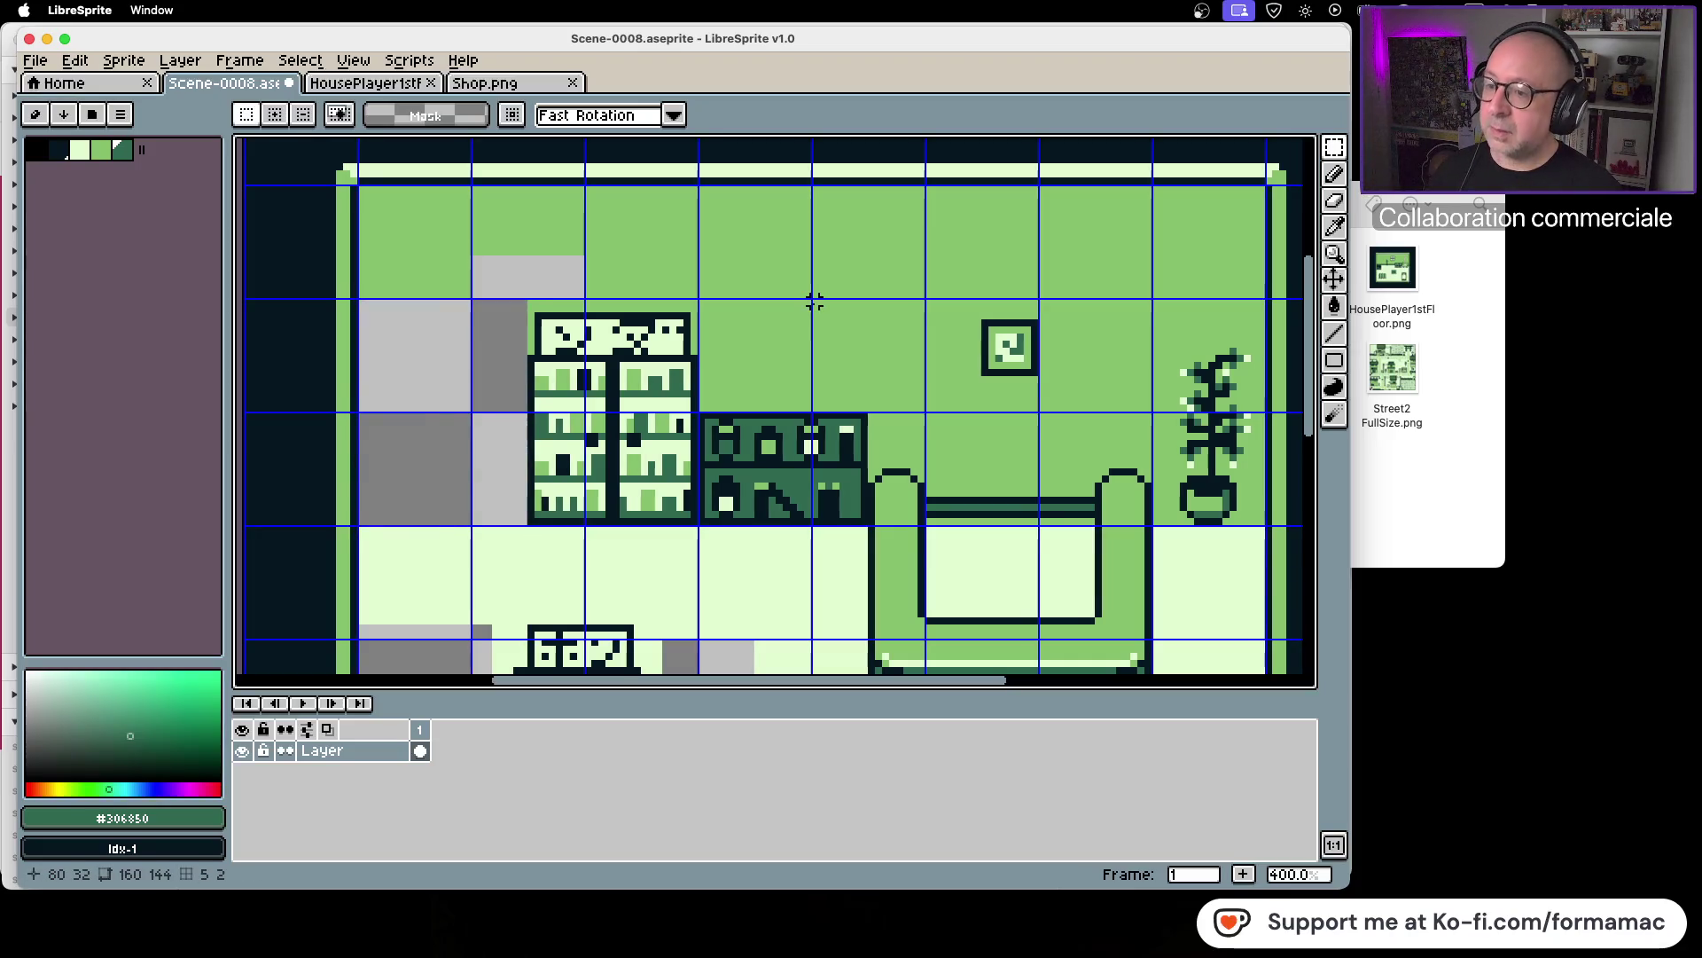
pyautogui.hotkey('ctrl', 'v')
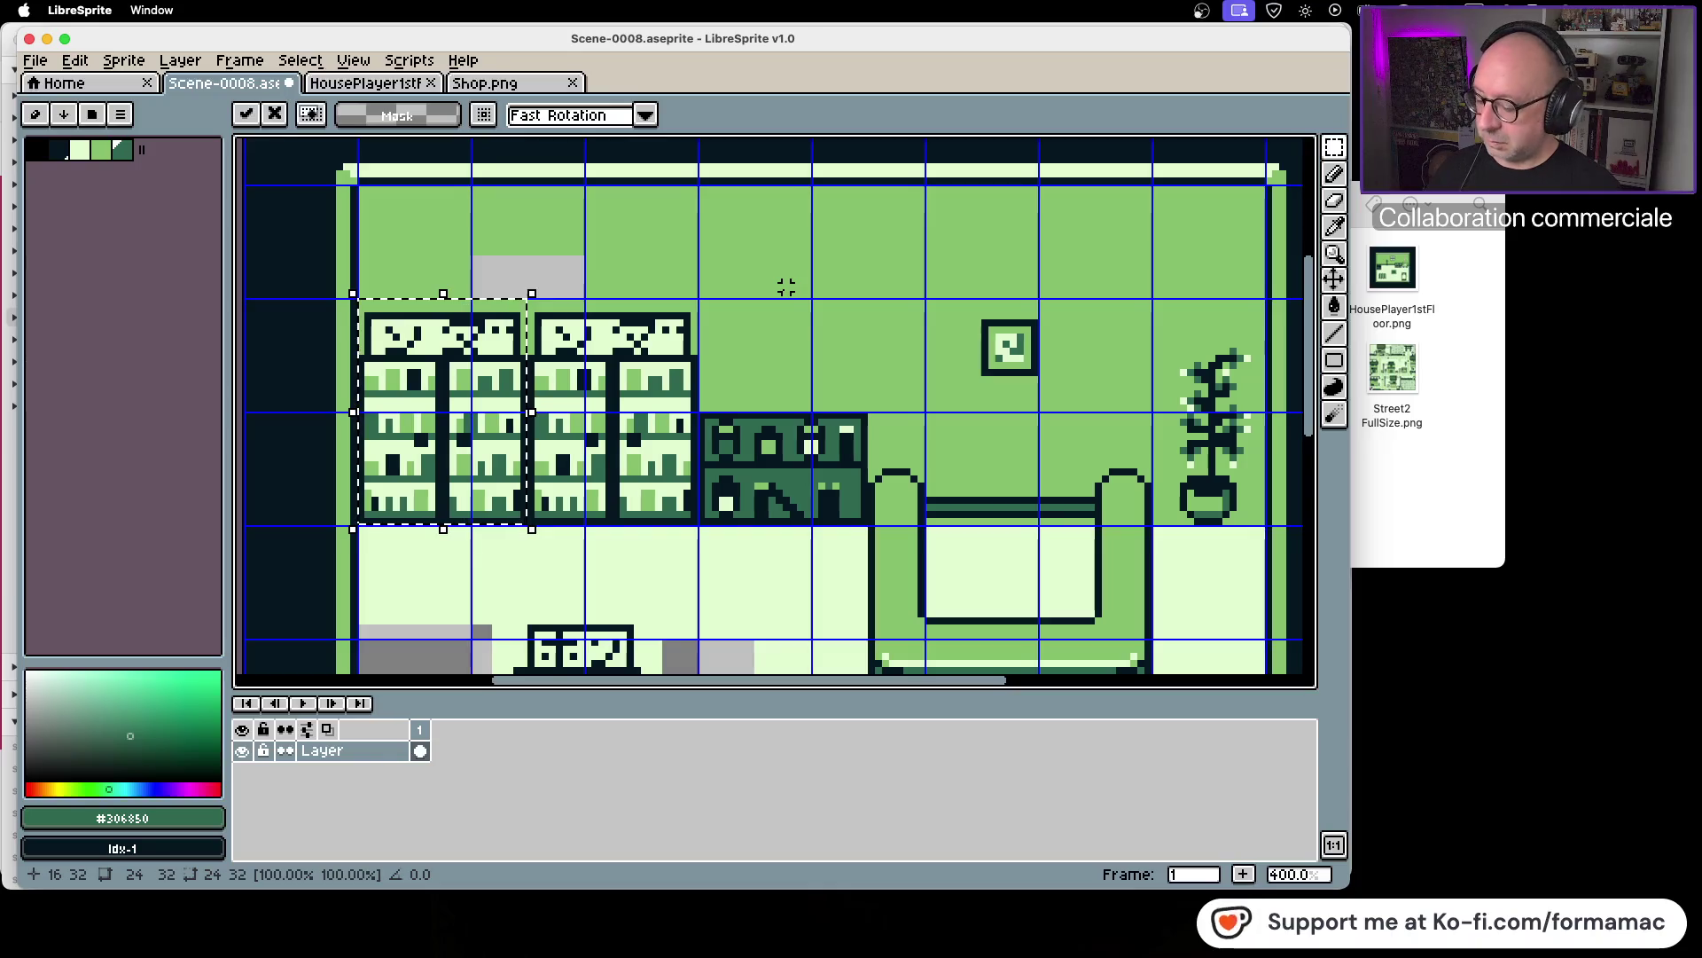
pyautogui.click(789, 290)
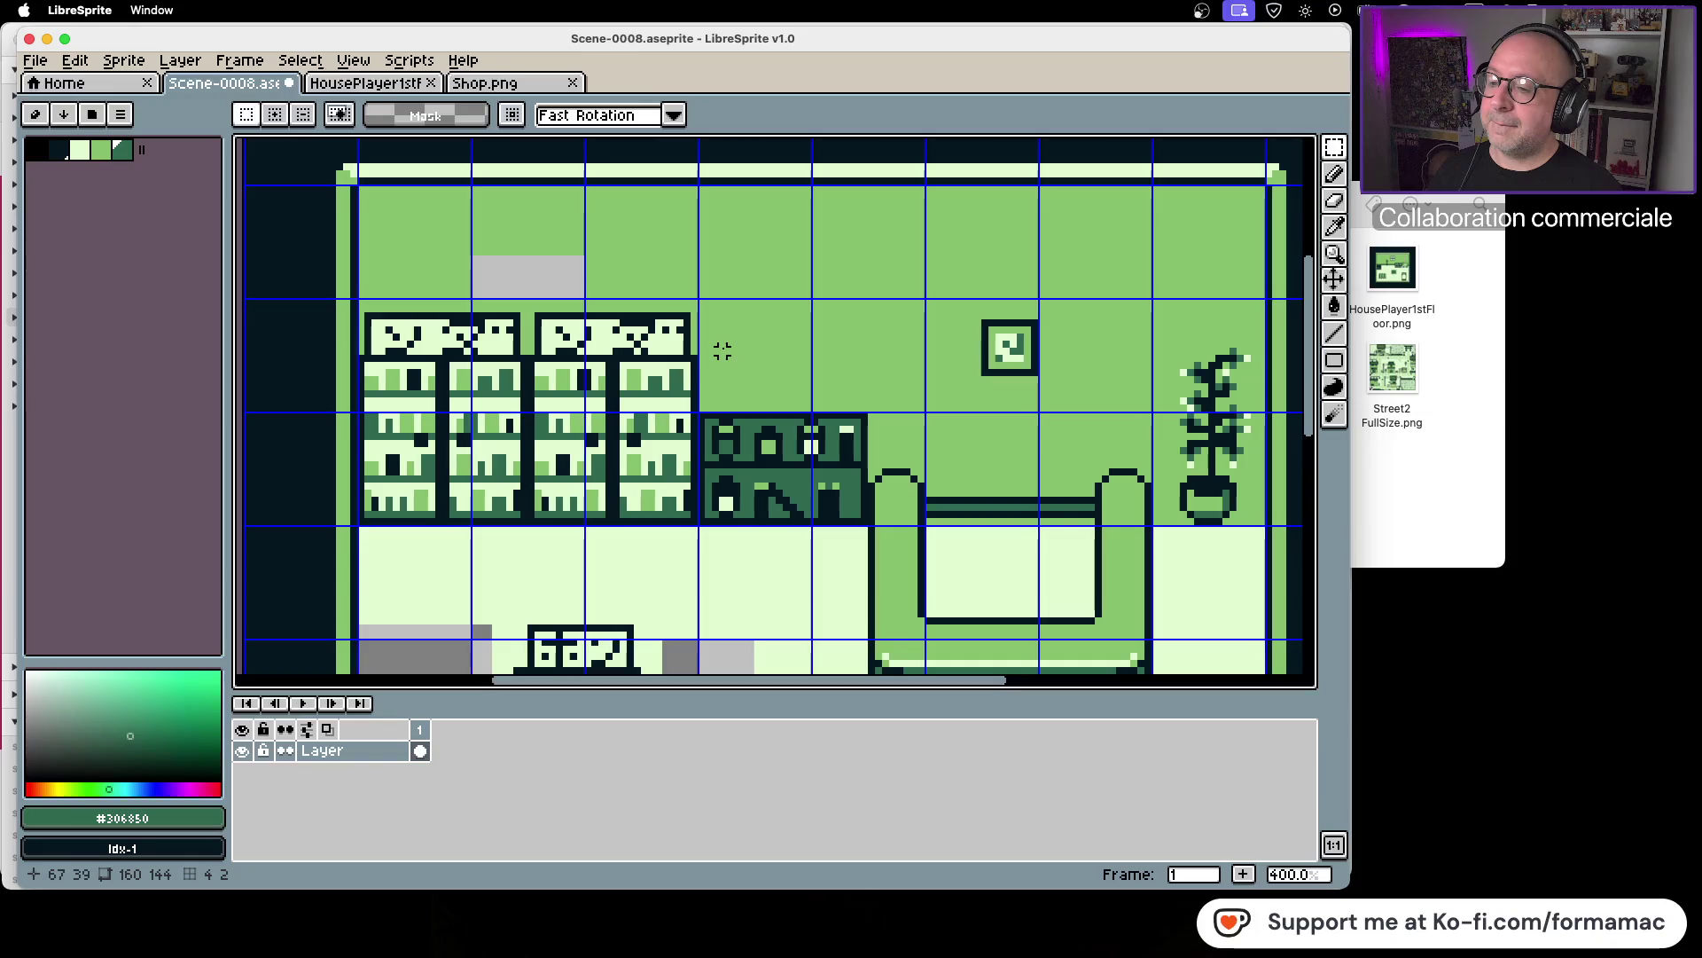
pyautogui.click(510, 87)
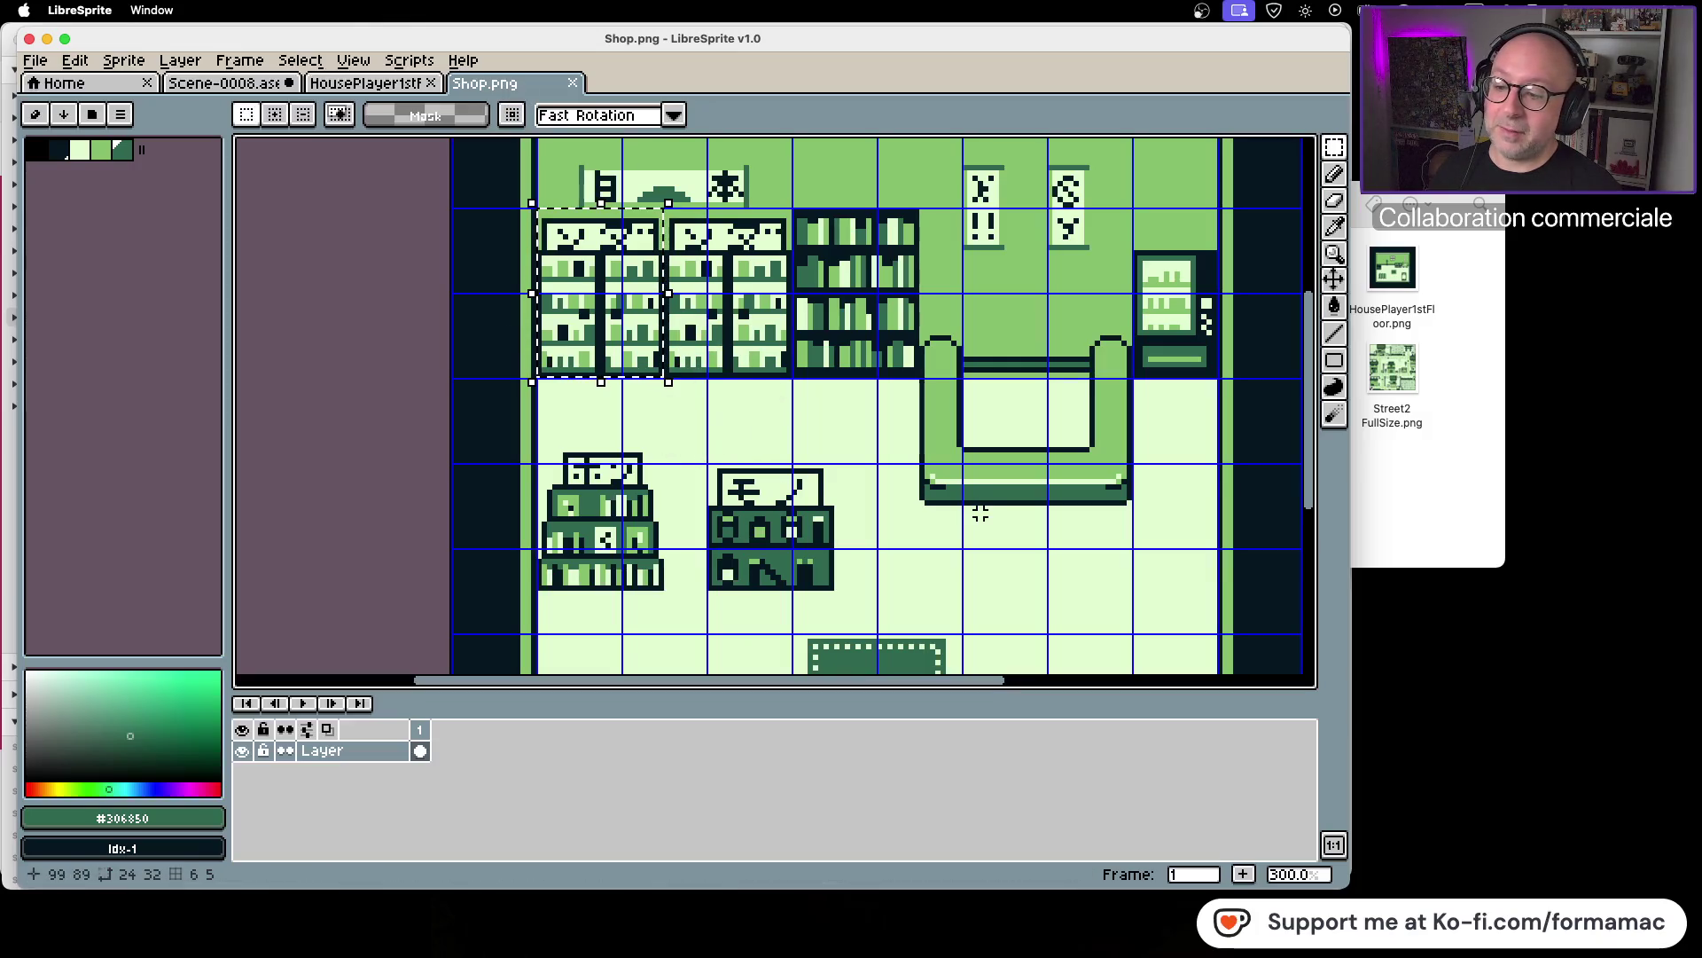
# Step: Select the monitor on the shop desk in Shop.png
pyautogui.click(403, 89)
pyautogui.click(234, 90)
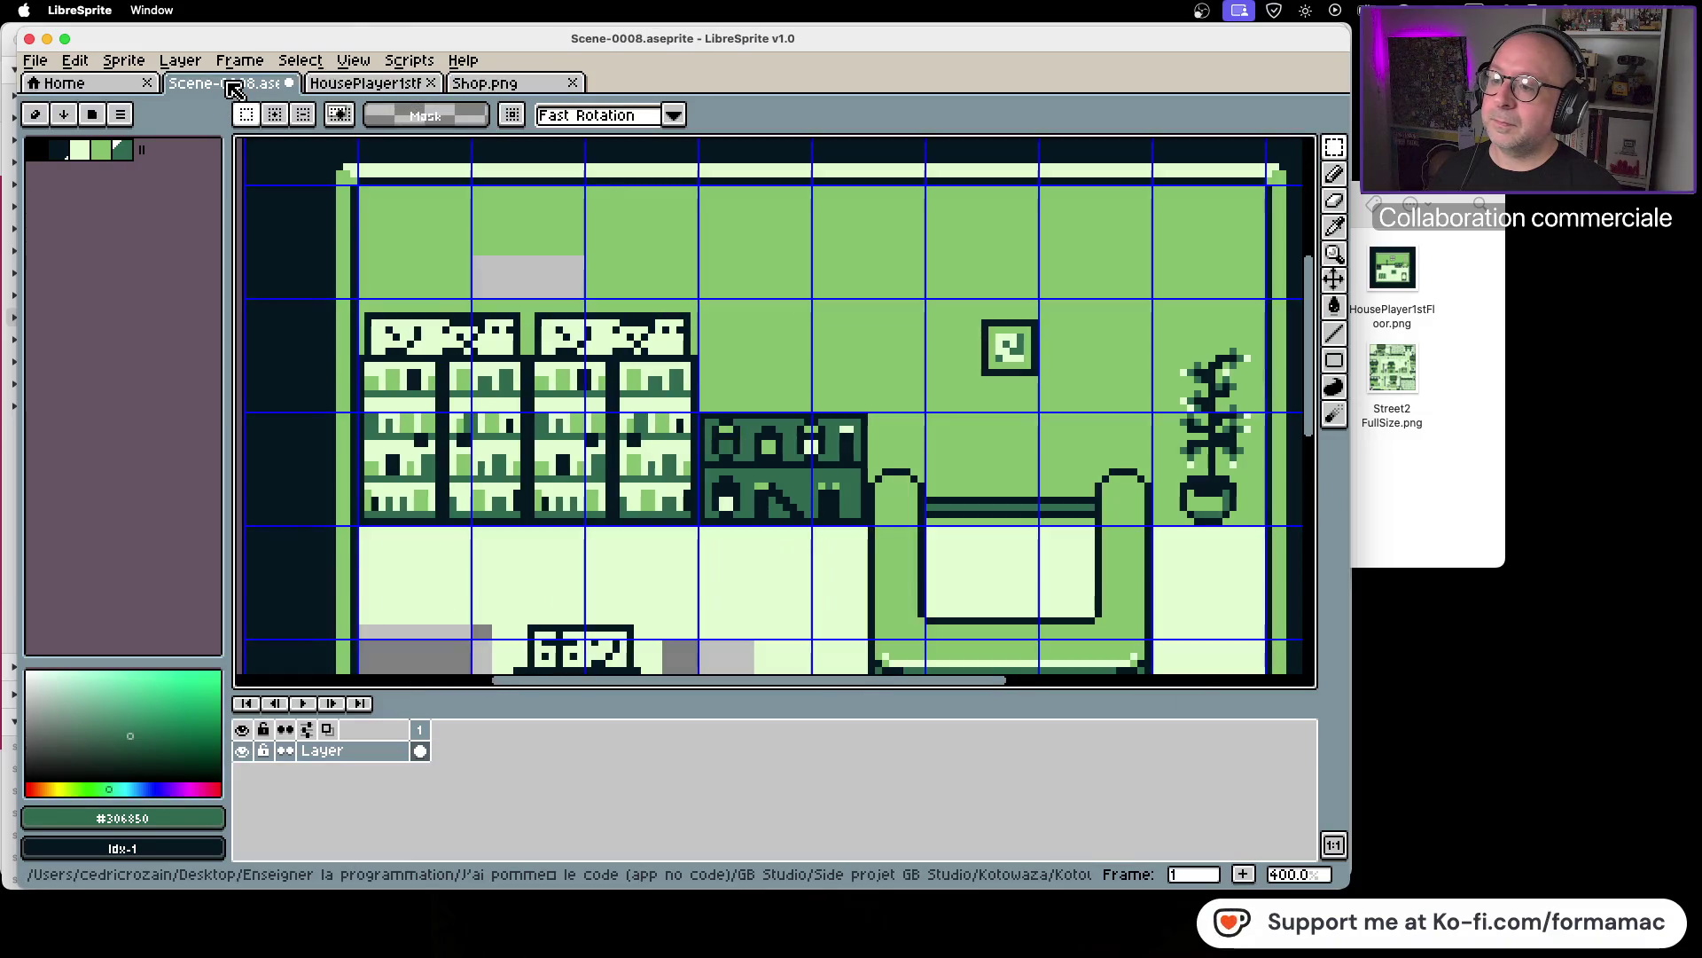
pyautogui.click(501, 87)
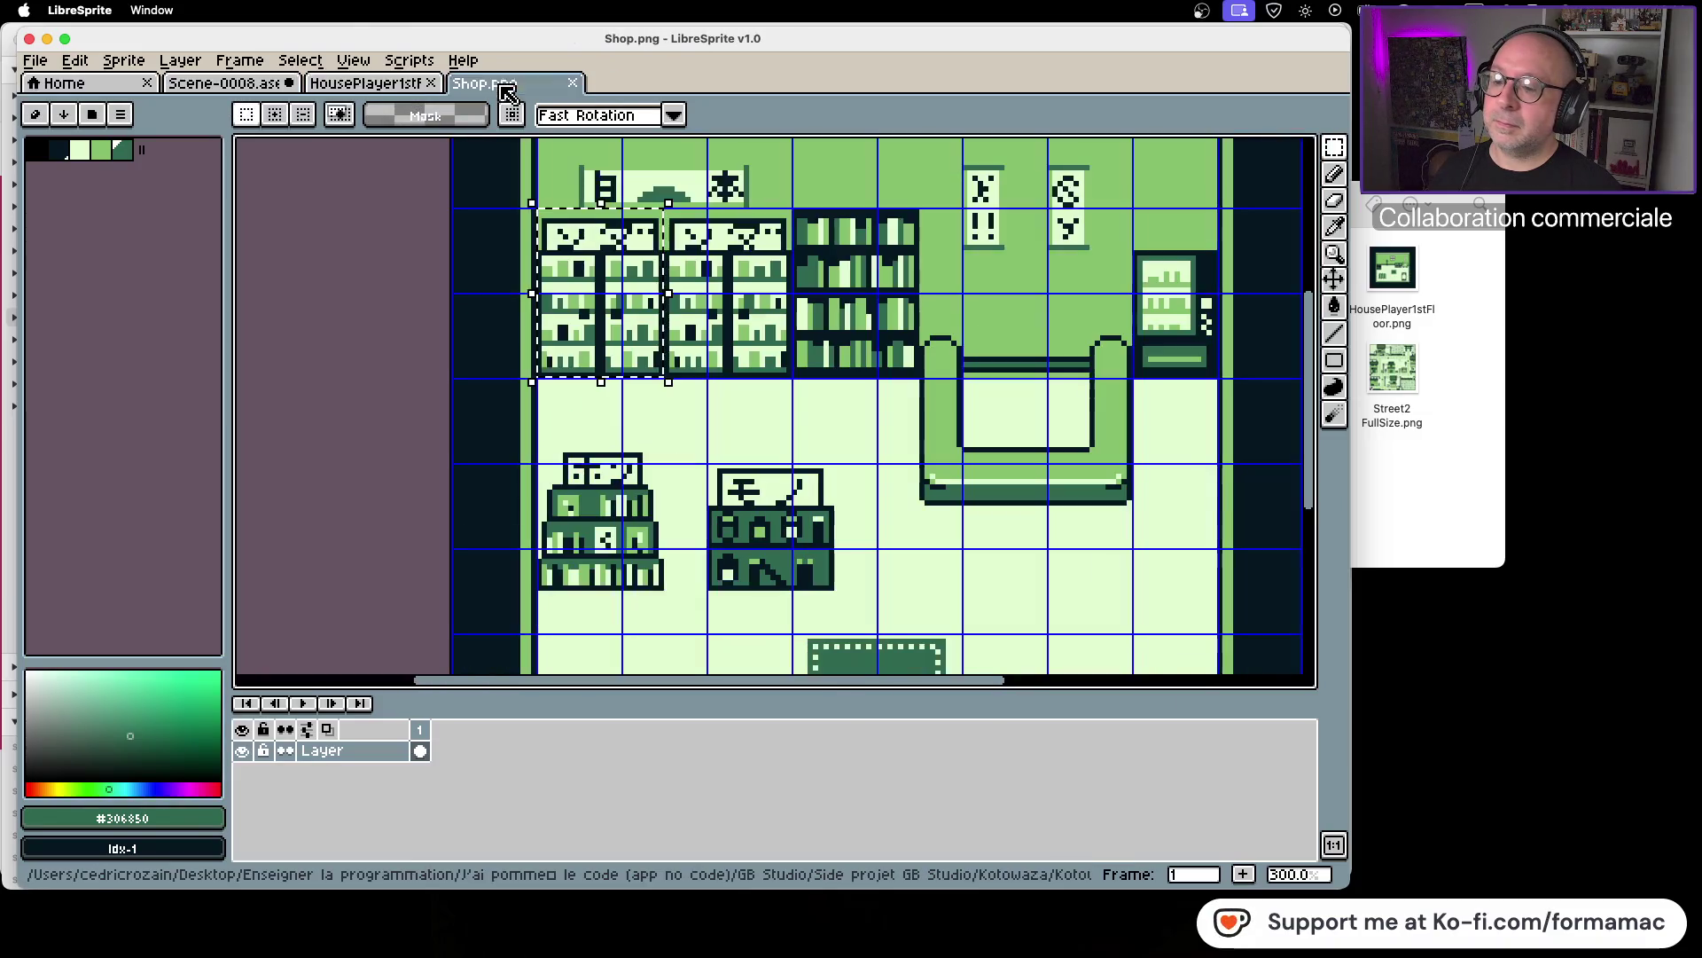
pyautogui.scroll(1, 715, 406)
pyautogui.moveTo(719, 488)
pyautogui.mouseDown()
pyautogui.moveTo(825, 537)
pyautogui.moveTo(863, 532)
pyautogui.mouseUp()
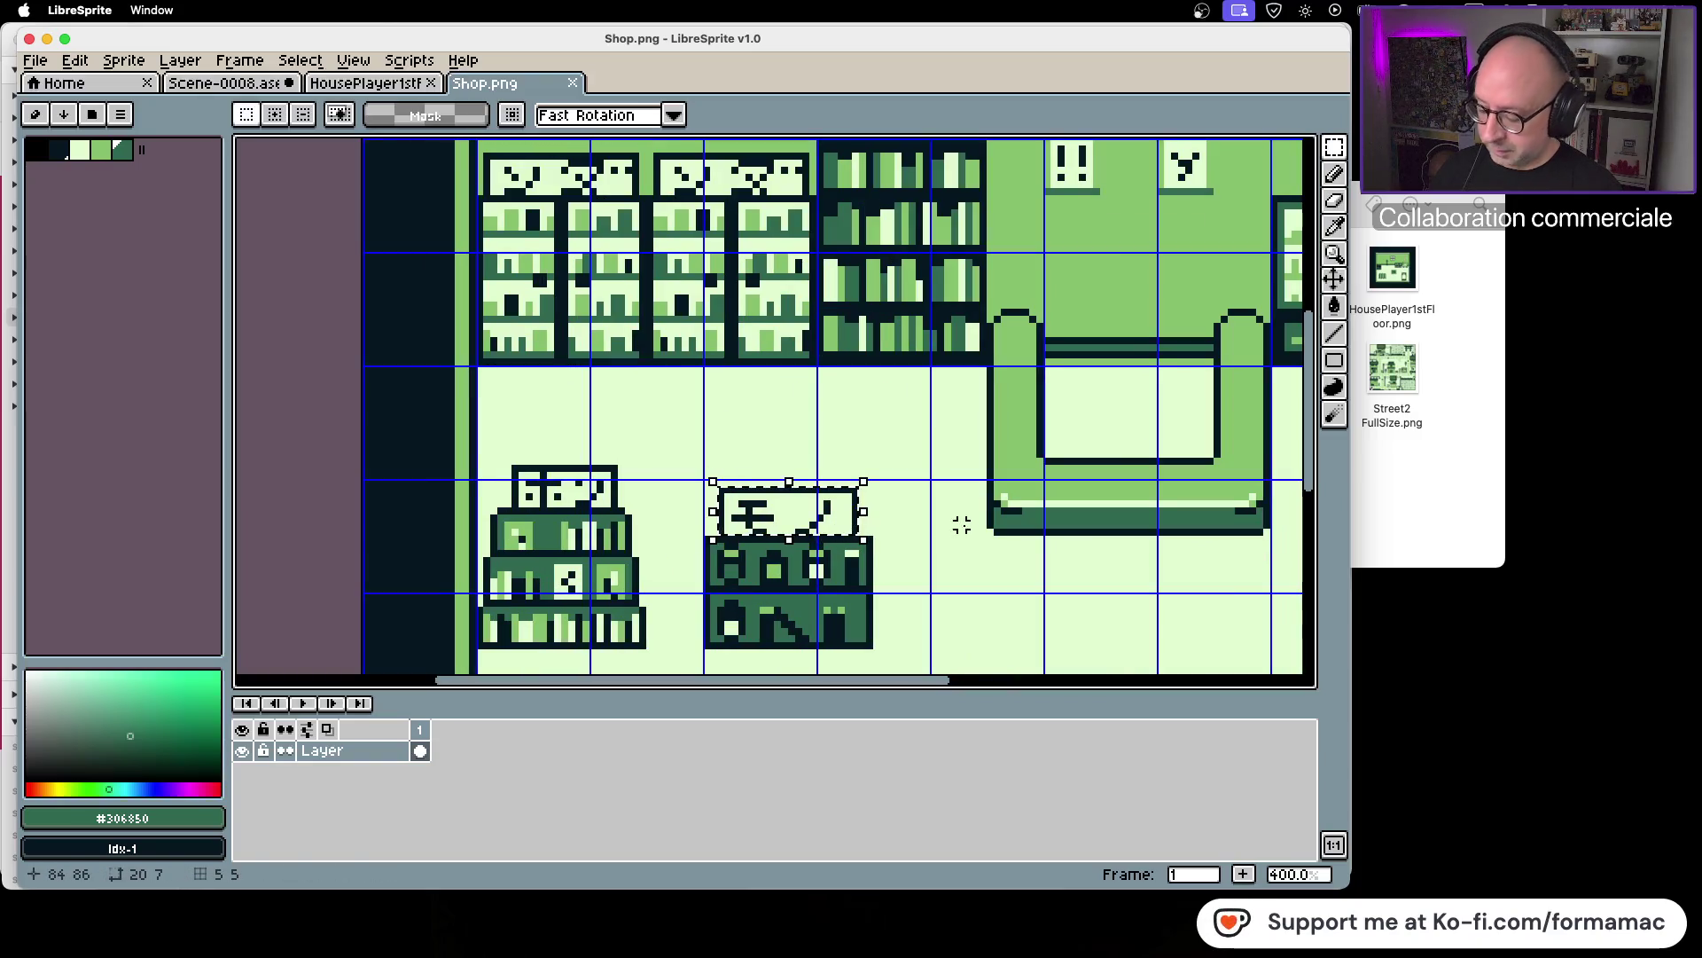
# Step: Place the copied monitor on top of the dark cabinet in Scene-0008
pyautogui.click(226, 83)
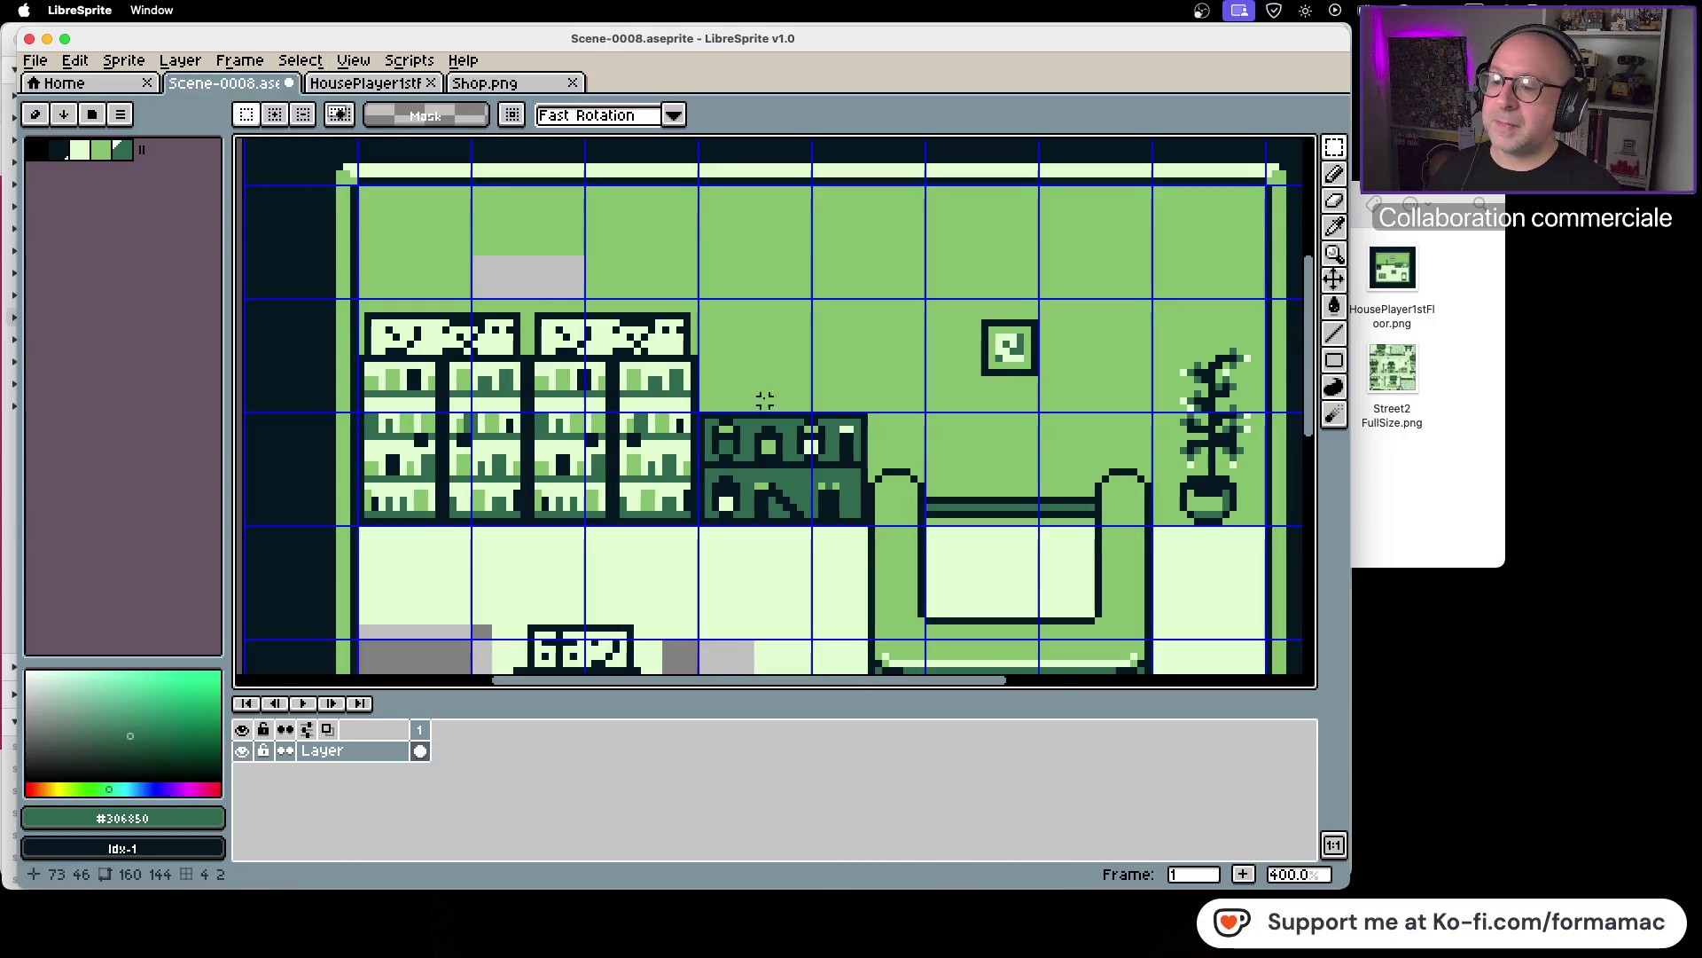
pyautogui.moveTo(723, 648); pyautogui.dragTo(843, 330)
pyautogui.click(701, 606)
pyautogui.hotkey('ctrl', 'z')
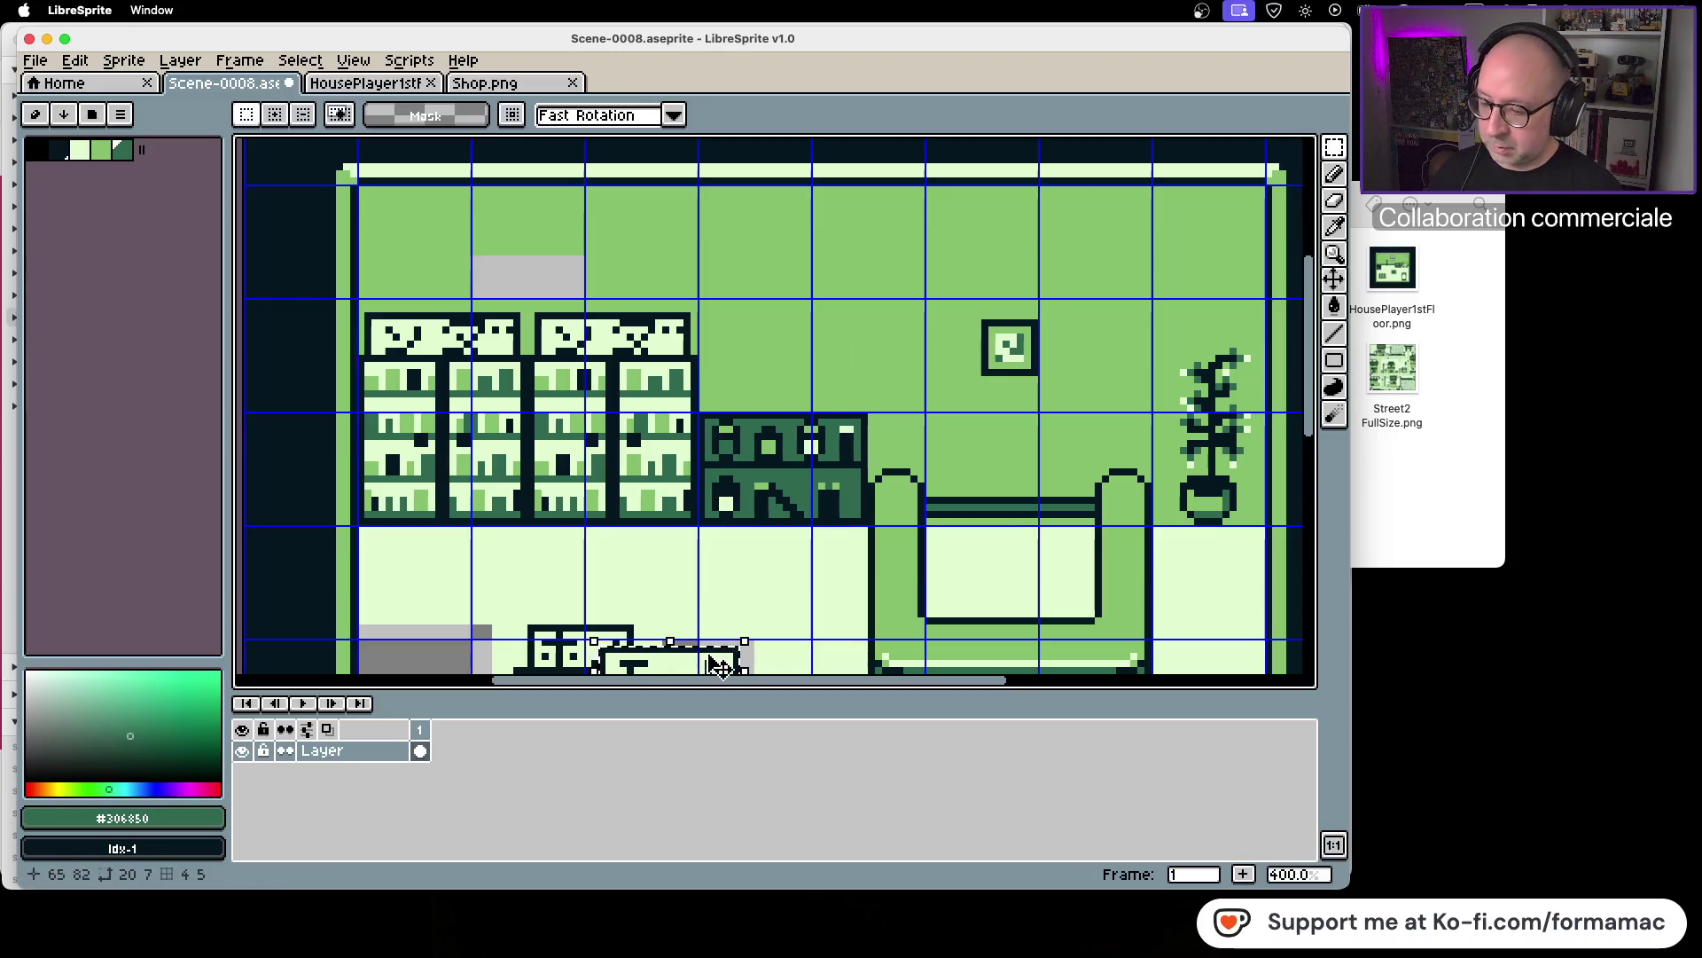
pyautogui.click(706, 668)
pyautogui.moveTo(706, 668)
pyautogui.mouseDown()
pyautogui.moveTo(799, 371)
pyautogui.moveTo(804, 395)
pyautogui.mouseUp()
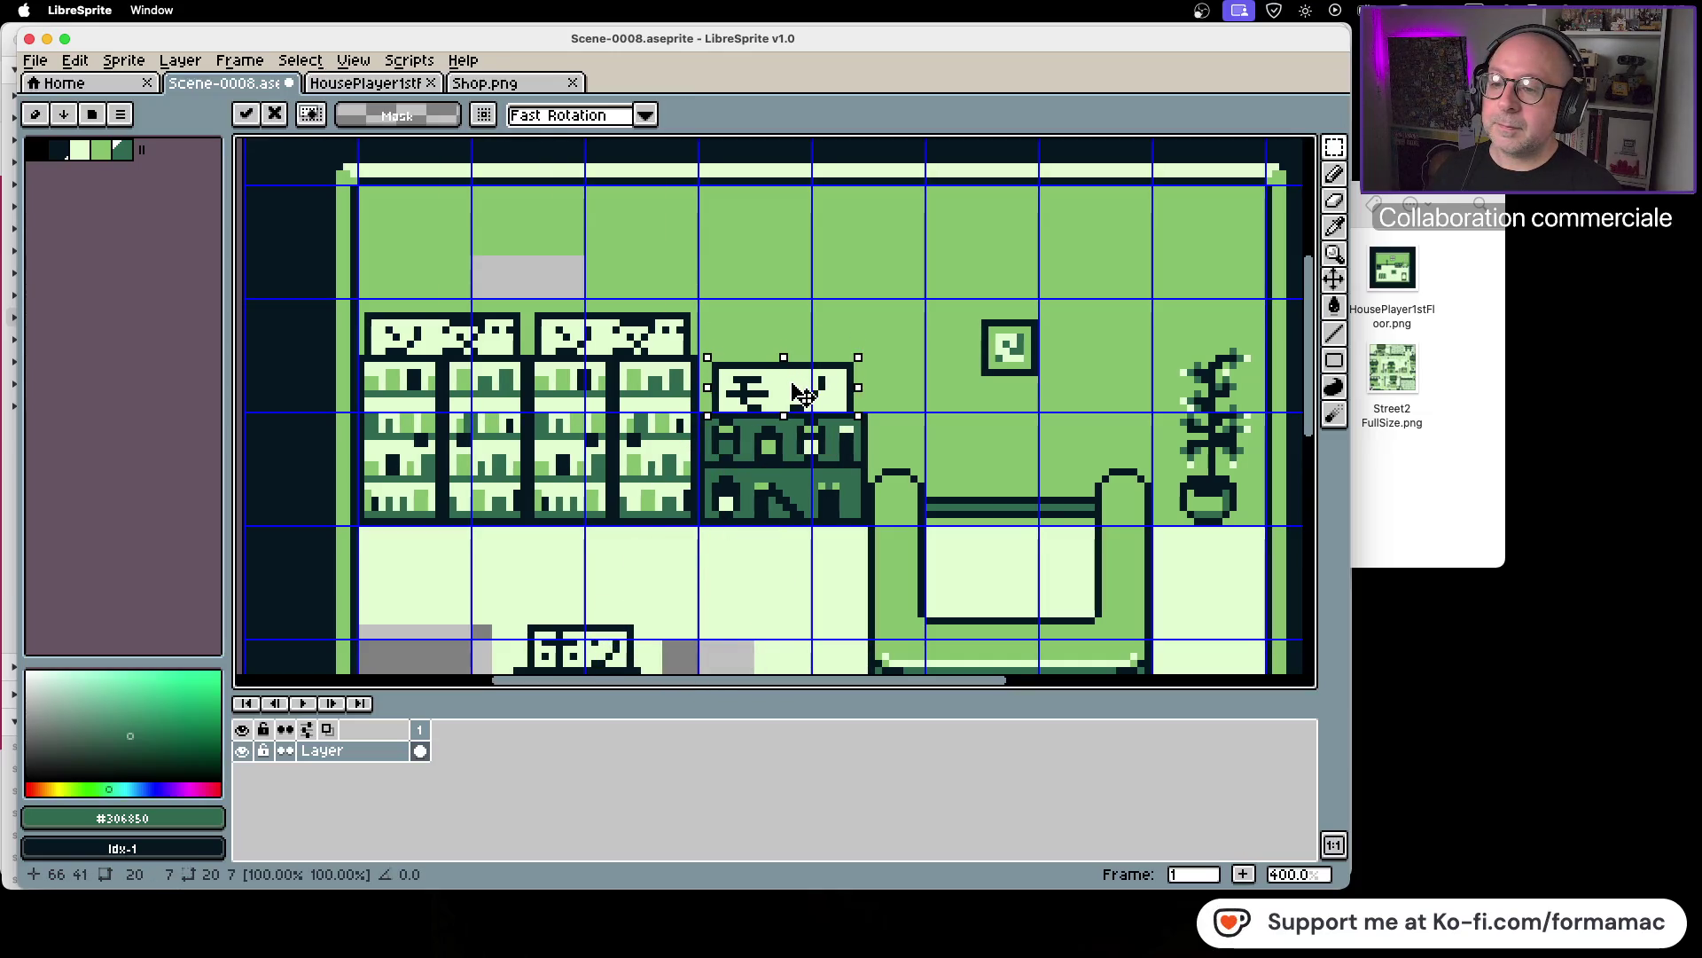
pyautogui.click(499, 89)
pyautogui.click(942, 567)
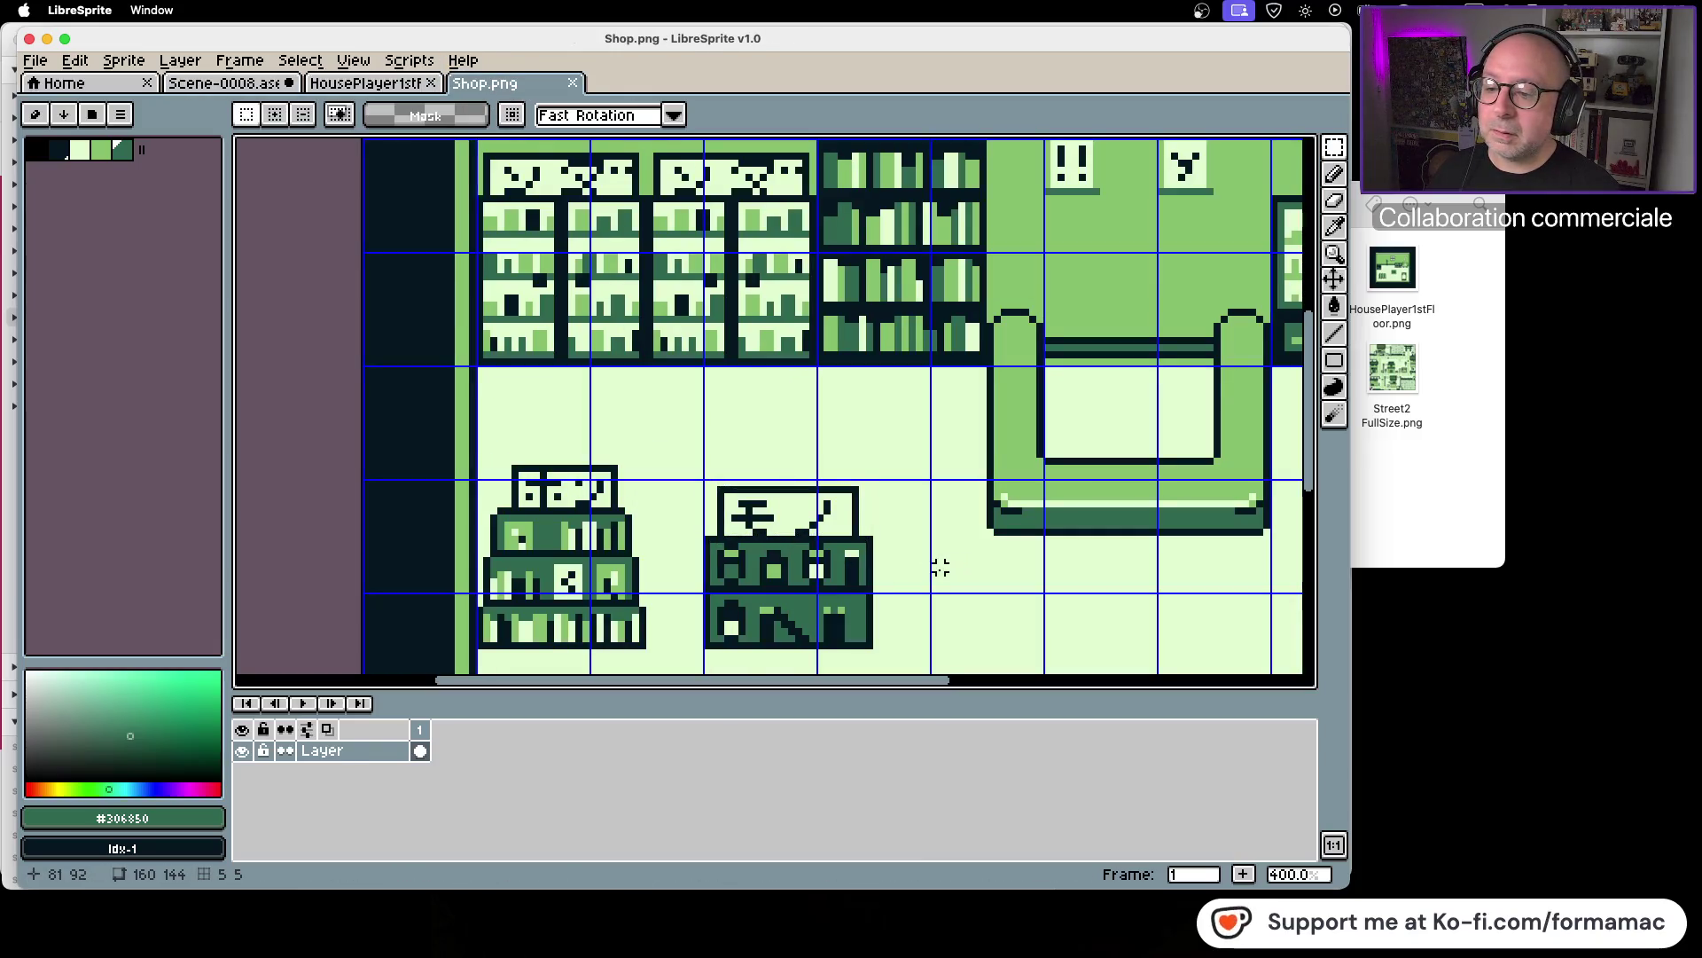
pyautogui.click(266, 85)
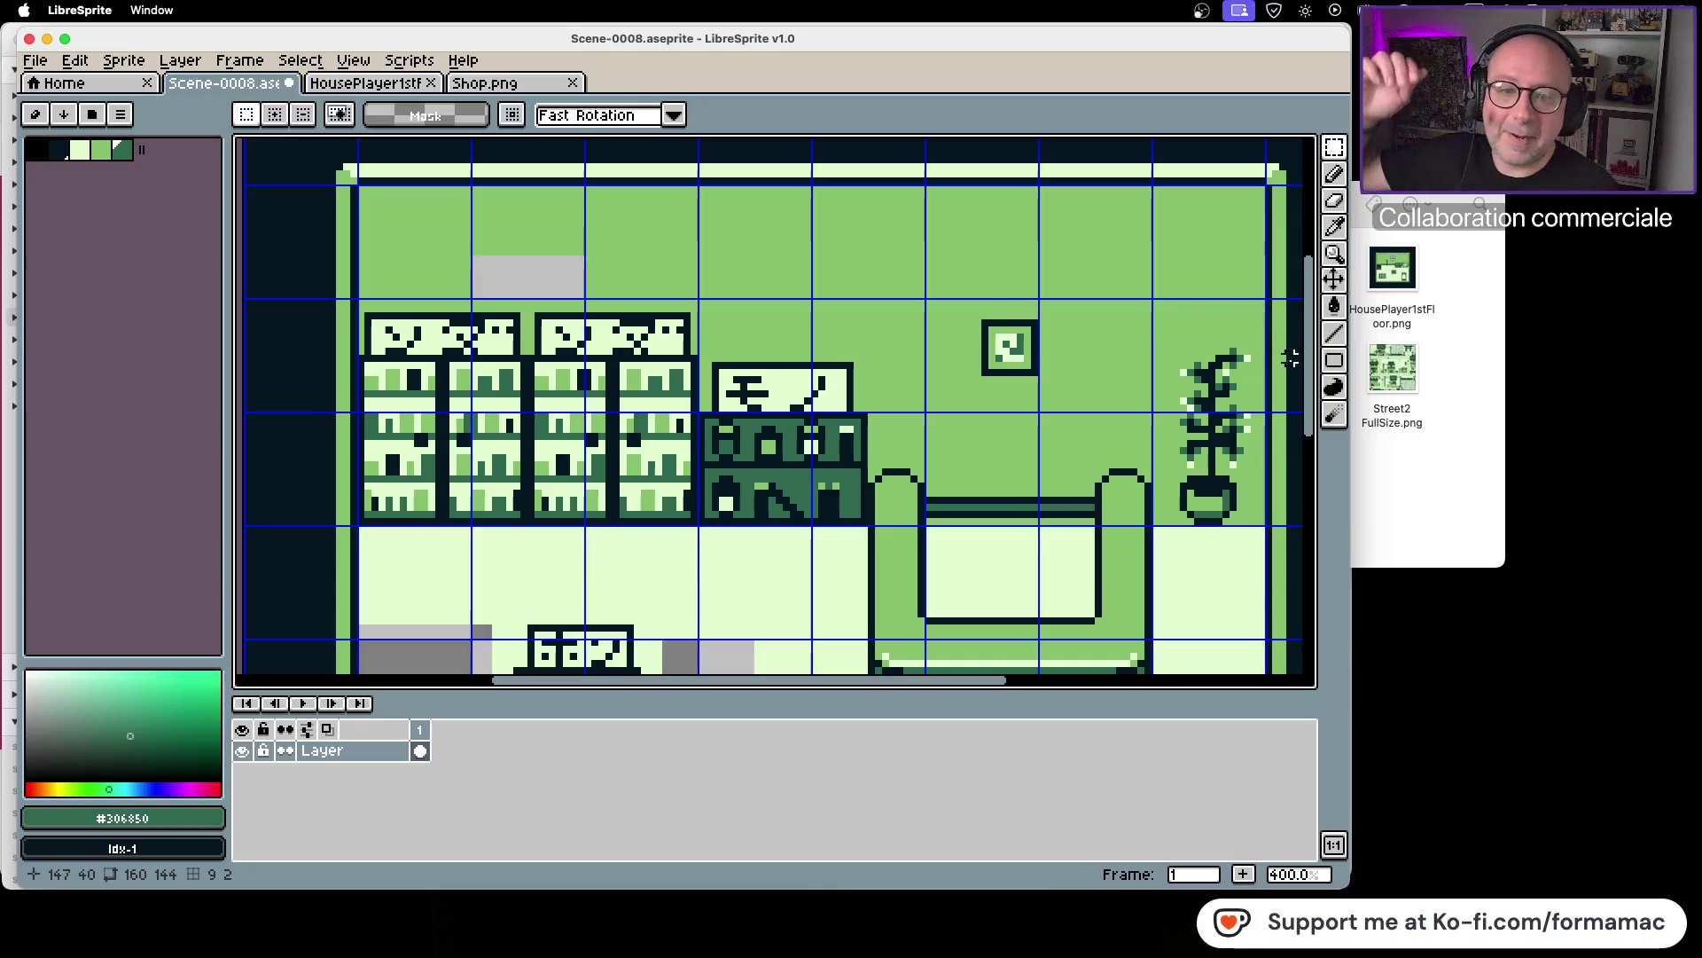
pyautogui.click(1339, 229)
pyautogui.click(1216, 209)
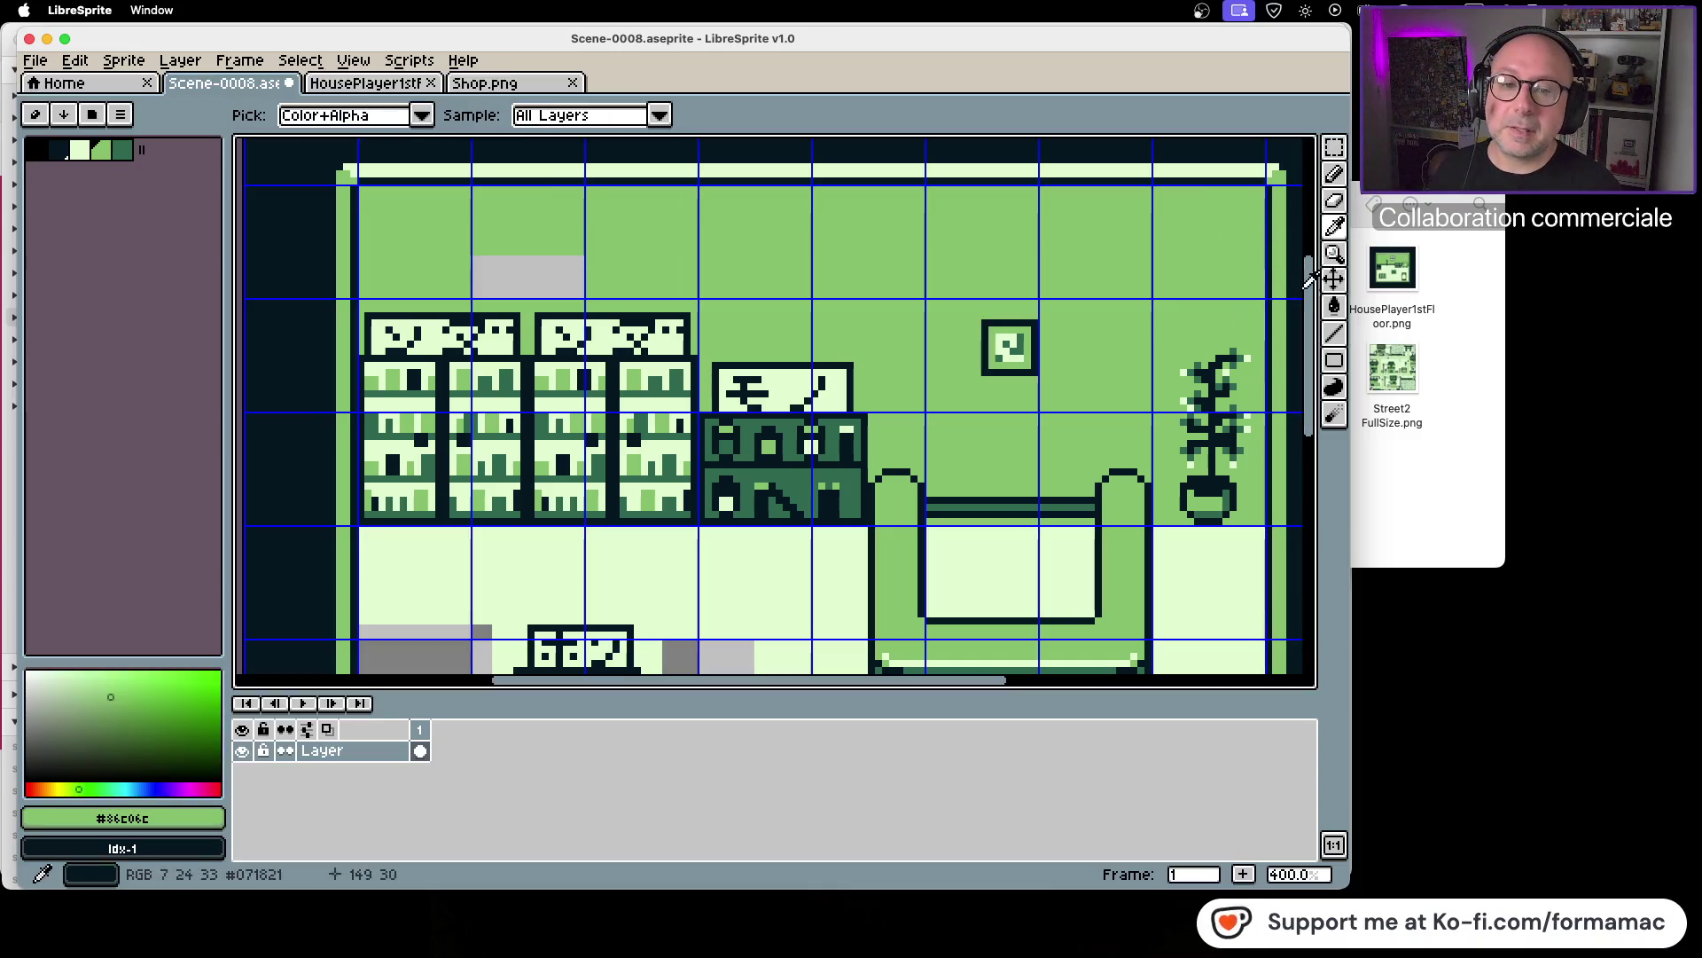
# Step: Sample the light floor colour and bucket-fill the grey patches on both sides of the bookshelf
pyautogui.press('g')
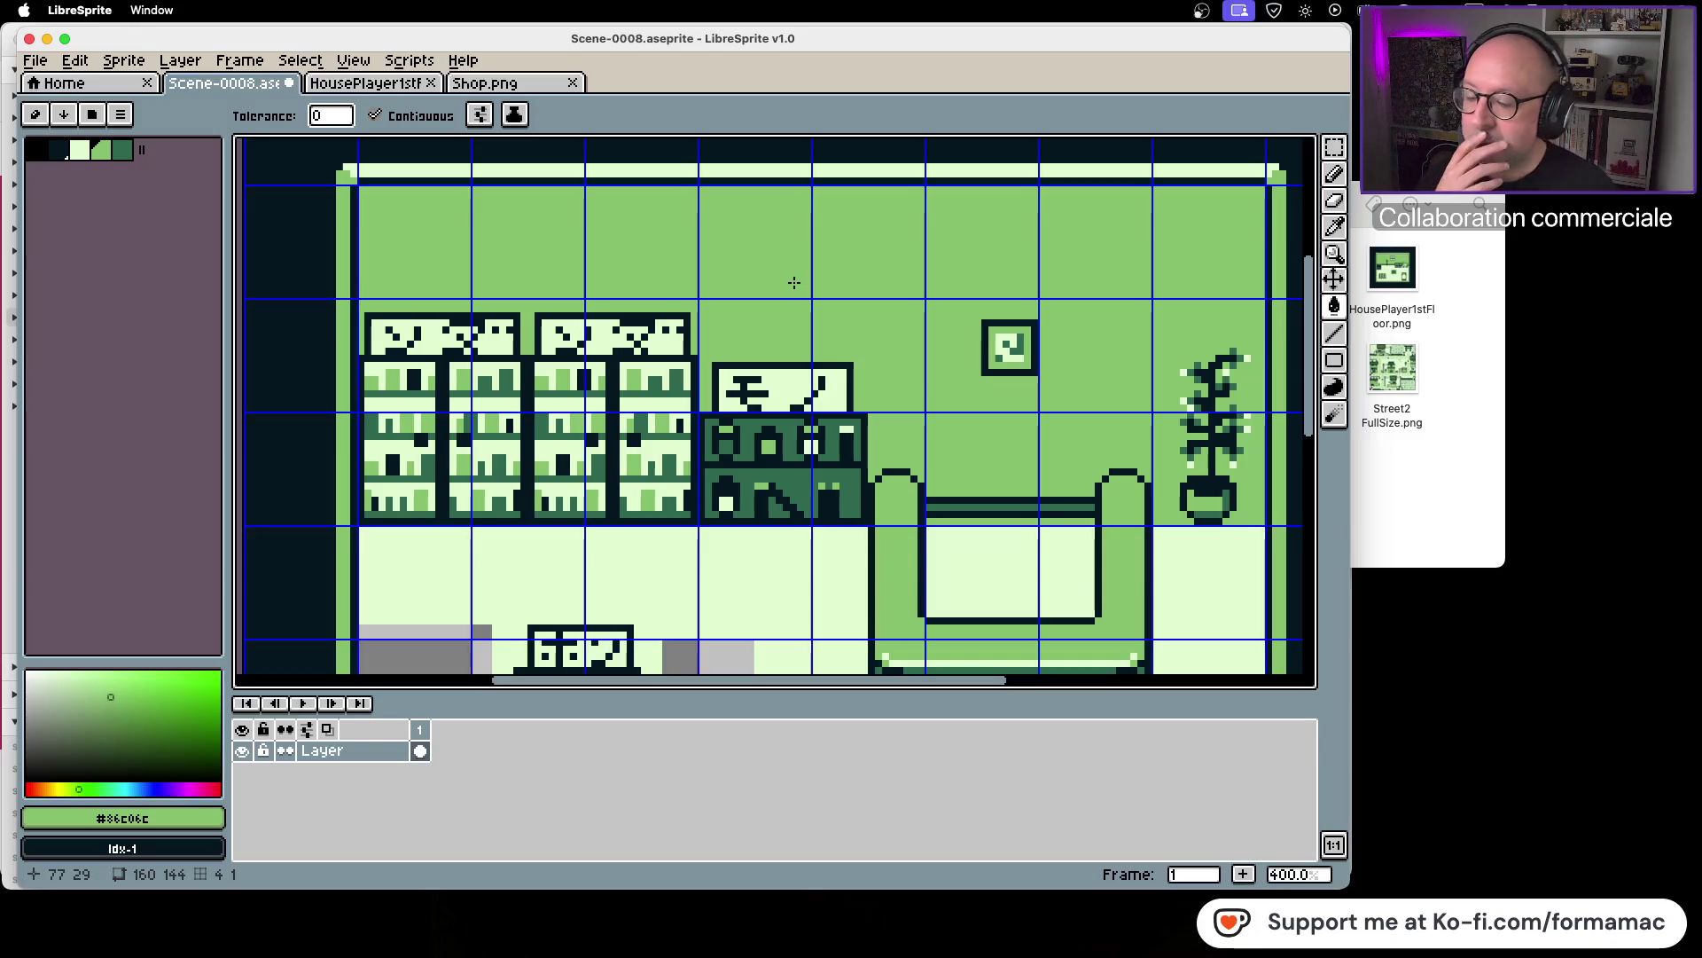
pyautogui.scroll(-2, 792, 284)
pyautogui.moveTo(803, 509); pyautogui.dragTo(655, 433)
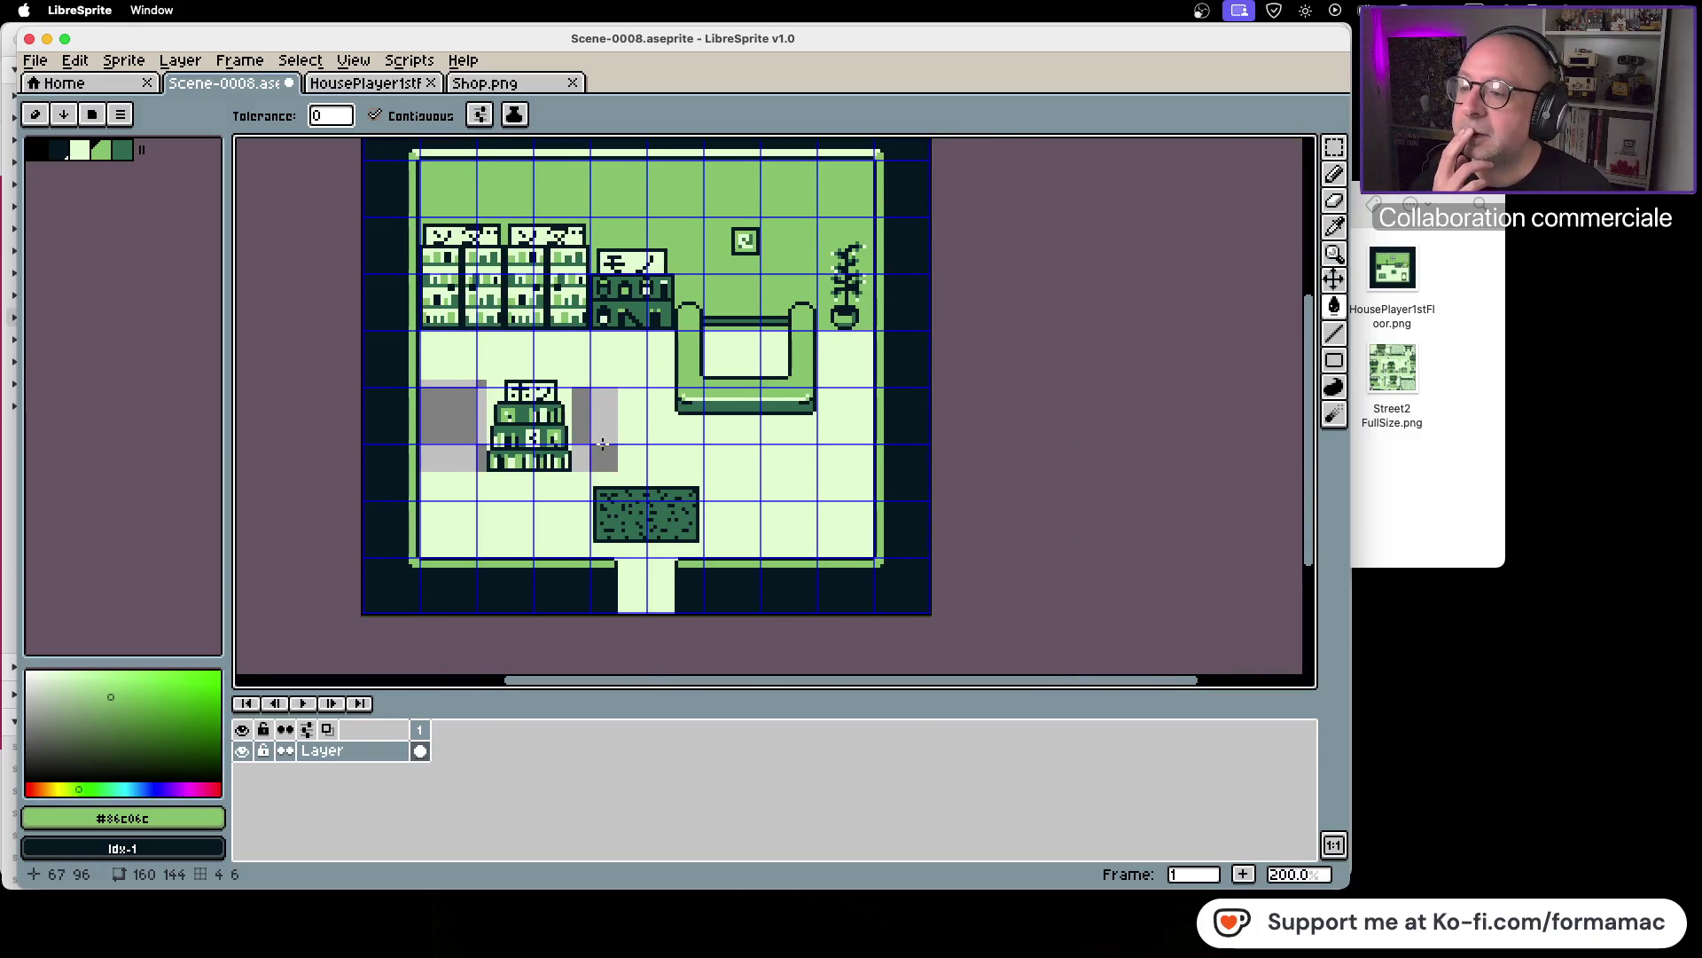
pyautogui.scroll(1, 664, 434)
pyautogui.hscroll(-2, 631, 429)
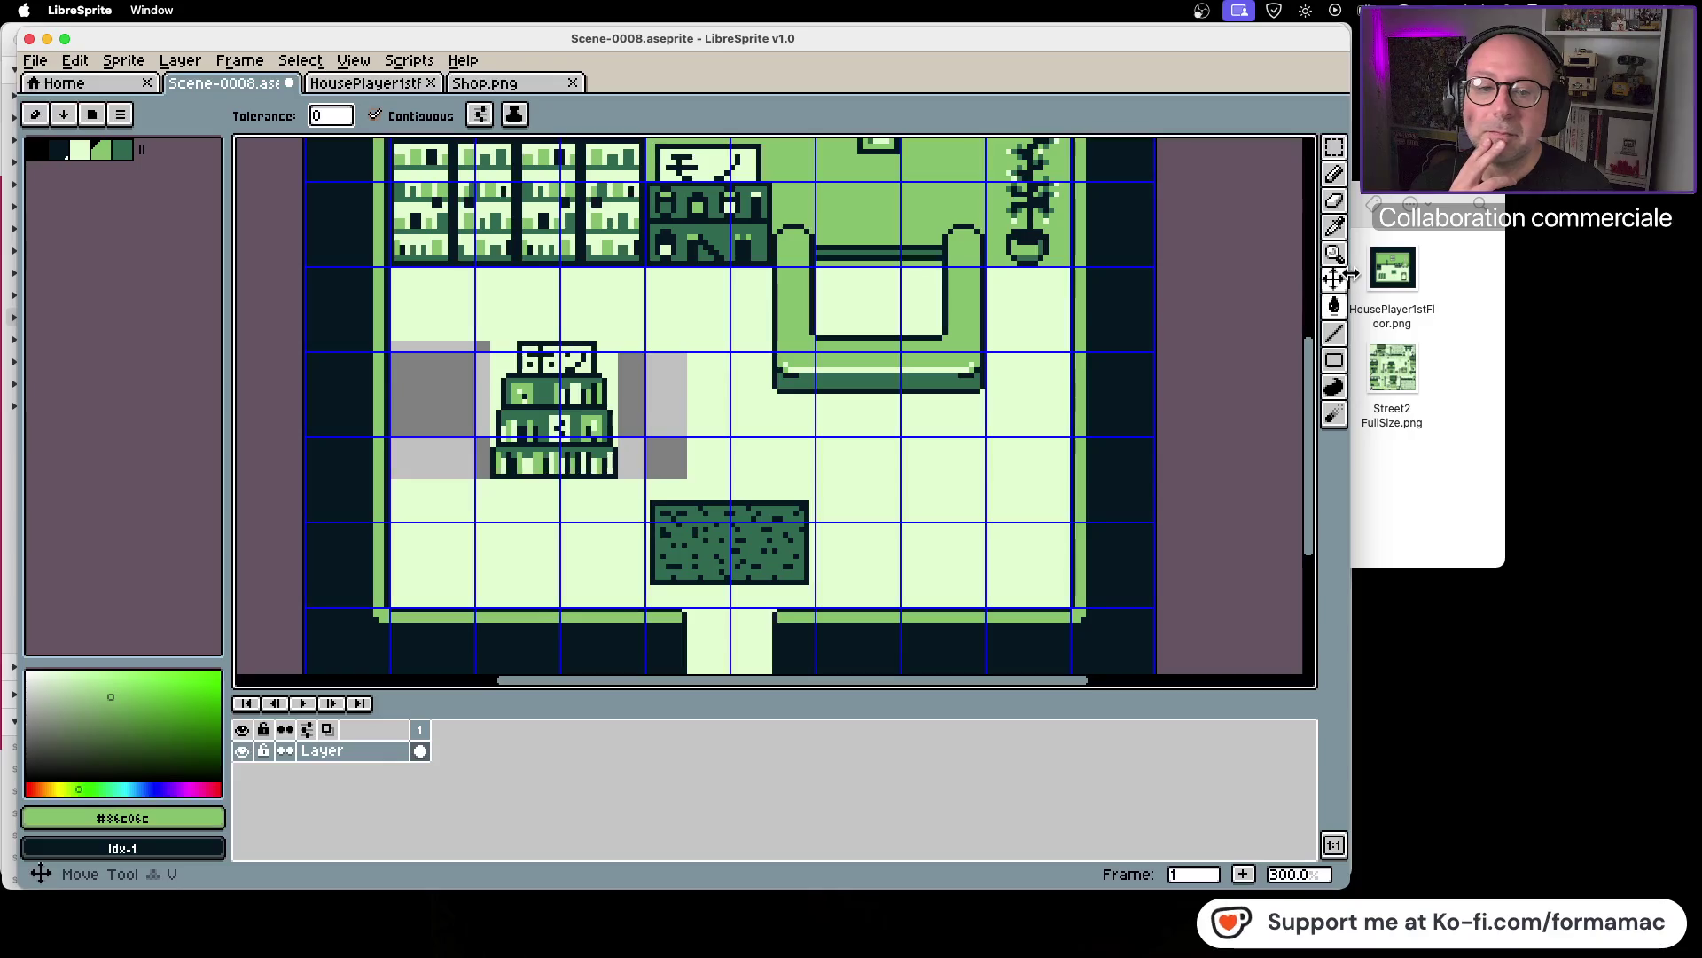
pyautogui.click(1335, 227)
pyautogui.click(993, 395)
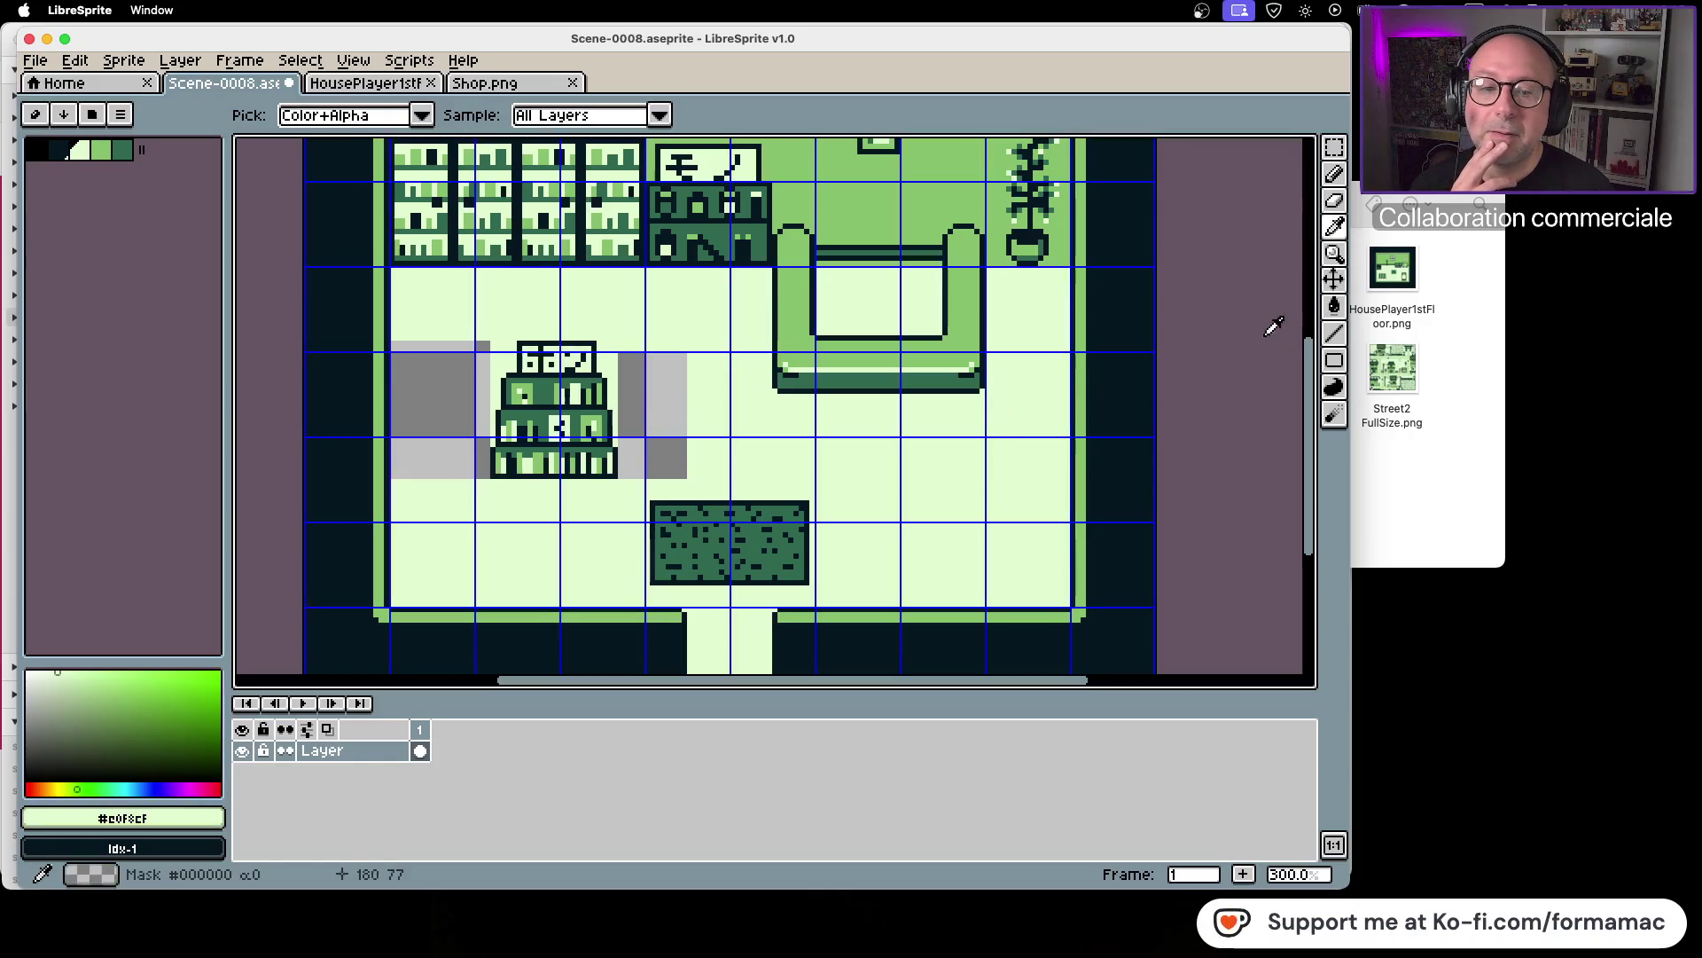
pyautogui.click(1337, 307)
pyautogui.click(661, 406)
pyautogui.click(443, 408)
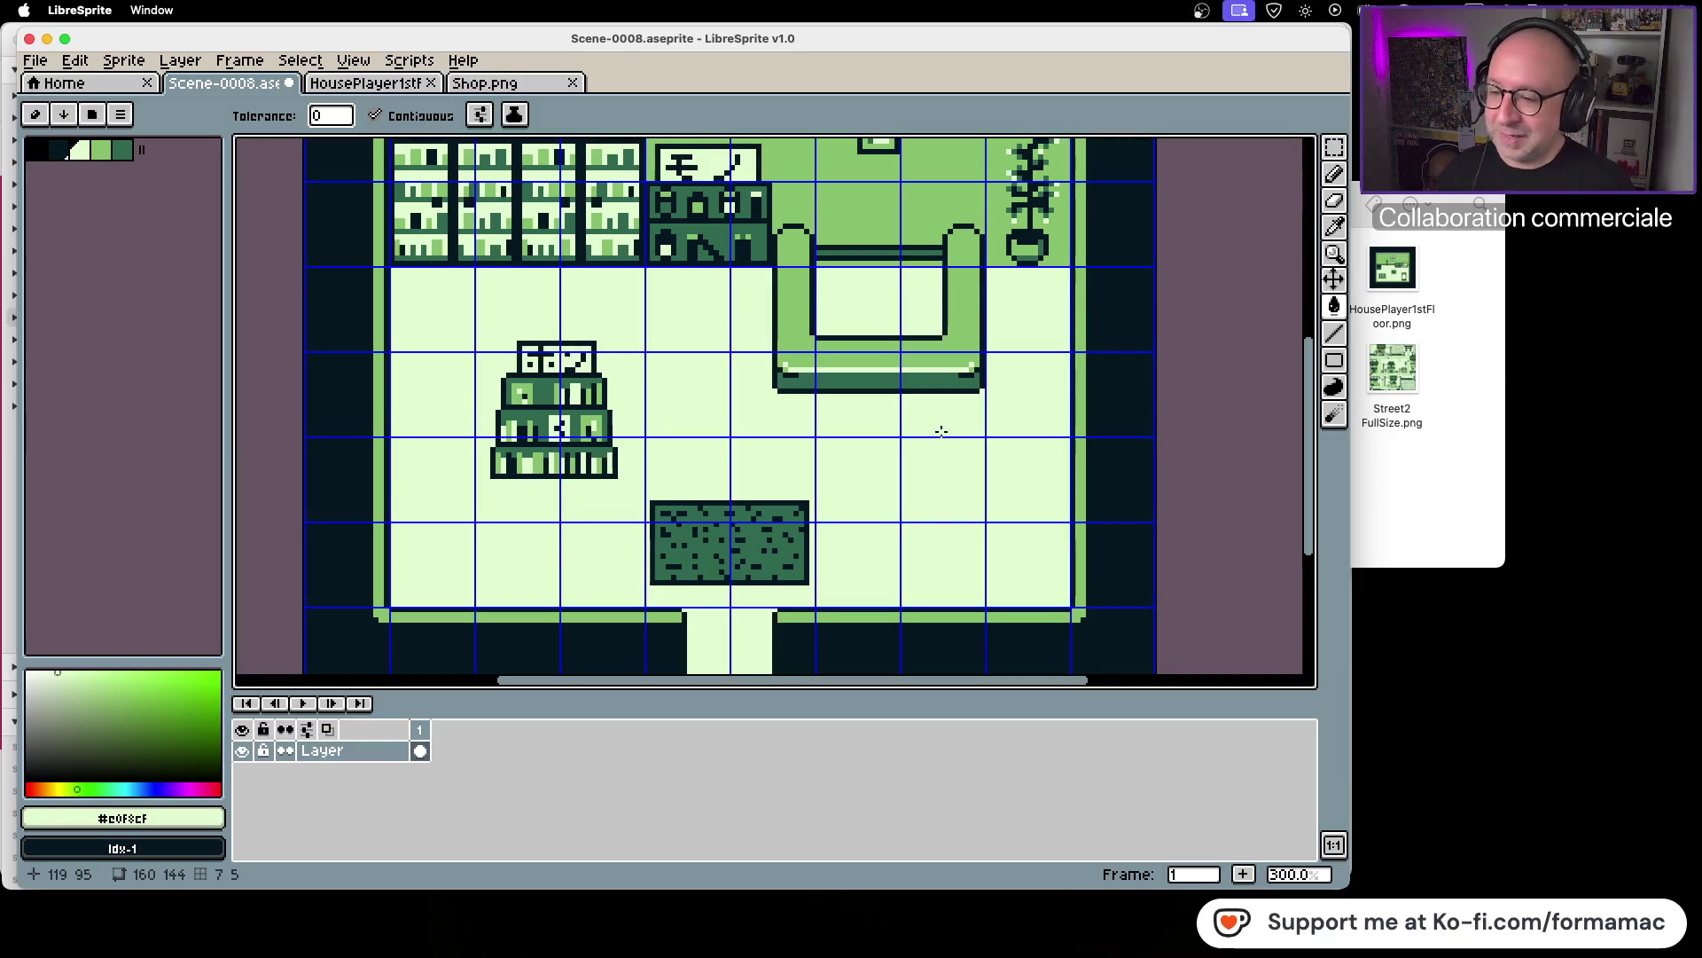
# Step: Centre the whole room in view and bring the Exemples folder window forward
pyautogui.scroll(-1, 899, 426)
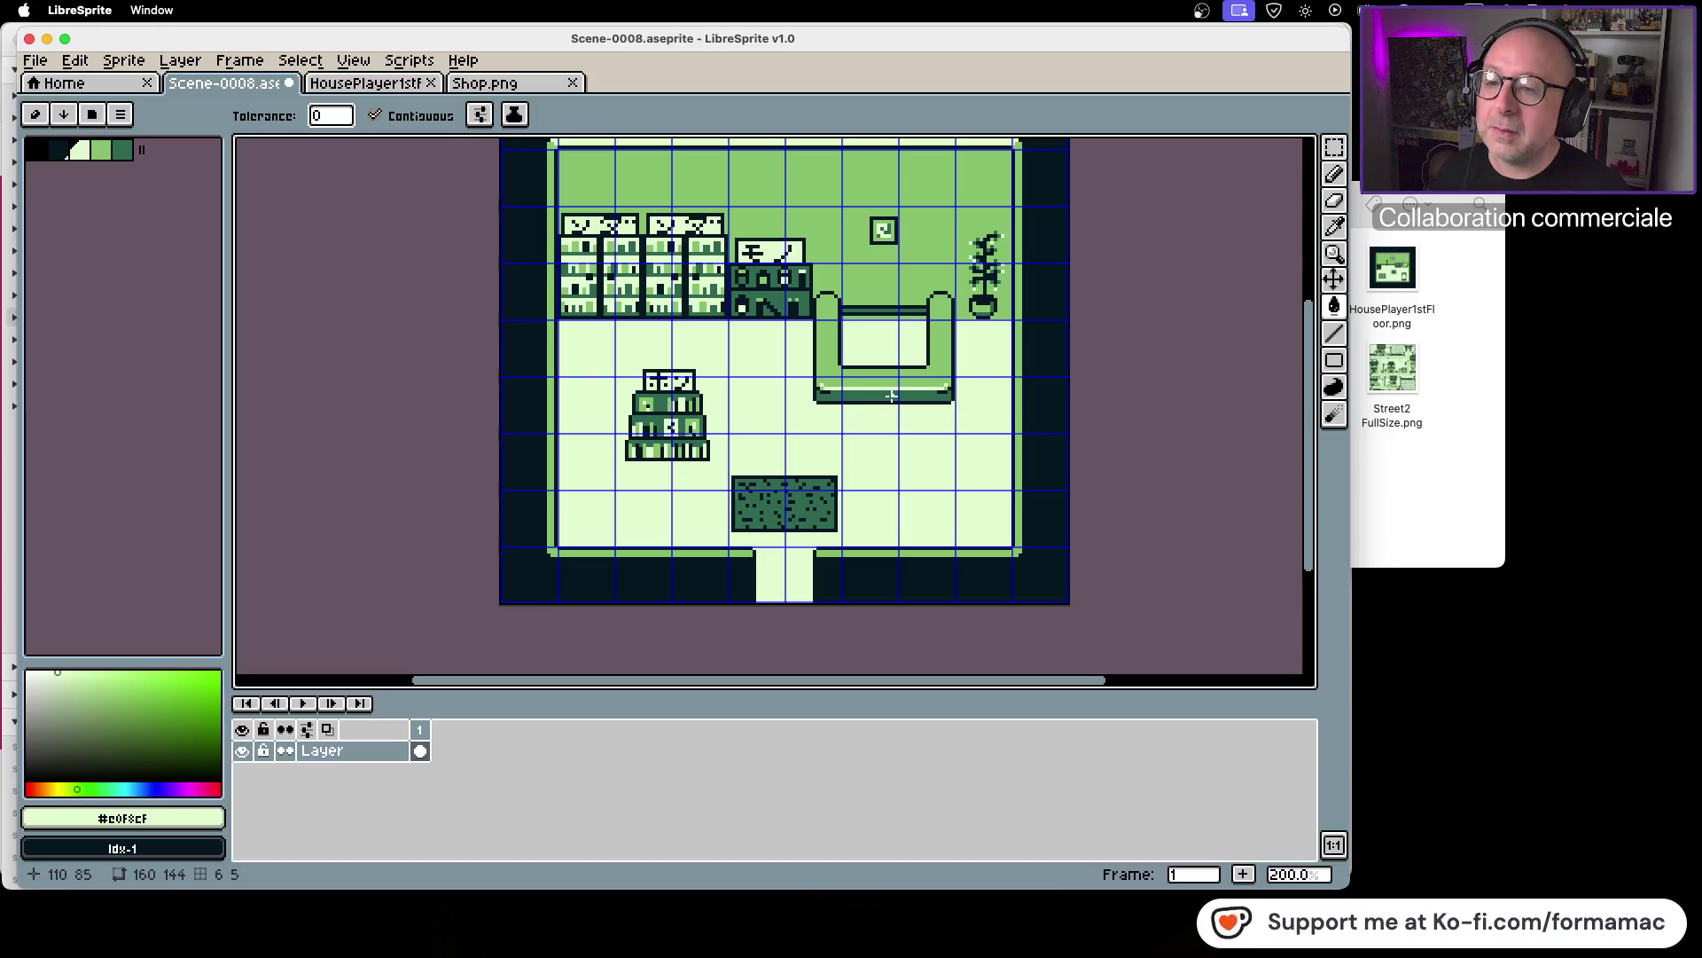
pyautogui.moveTo(885, 398); pyautogui.dragTo(871, 417)
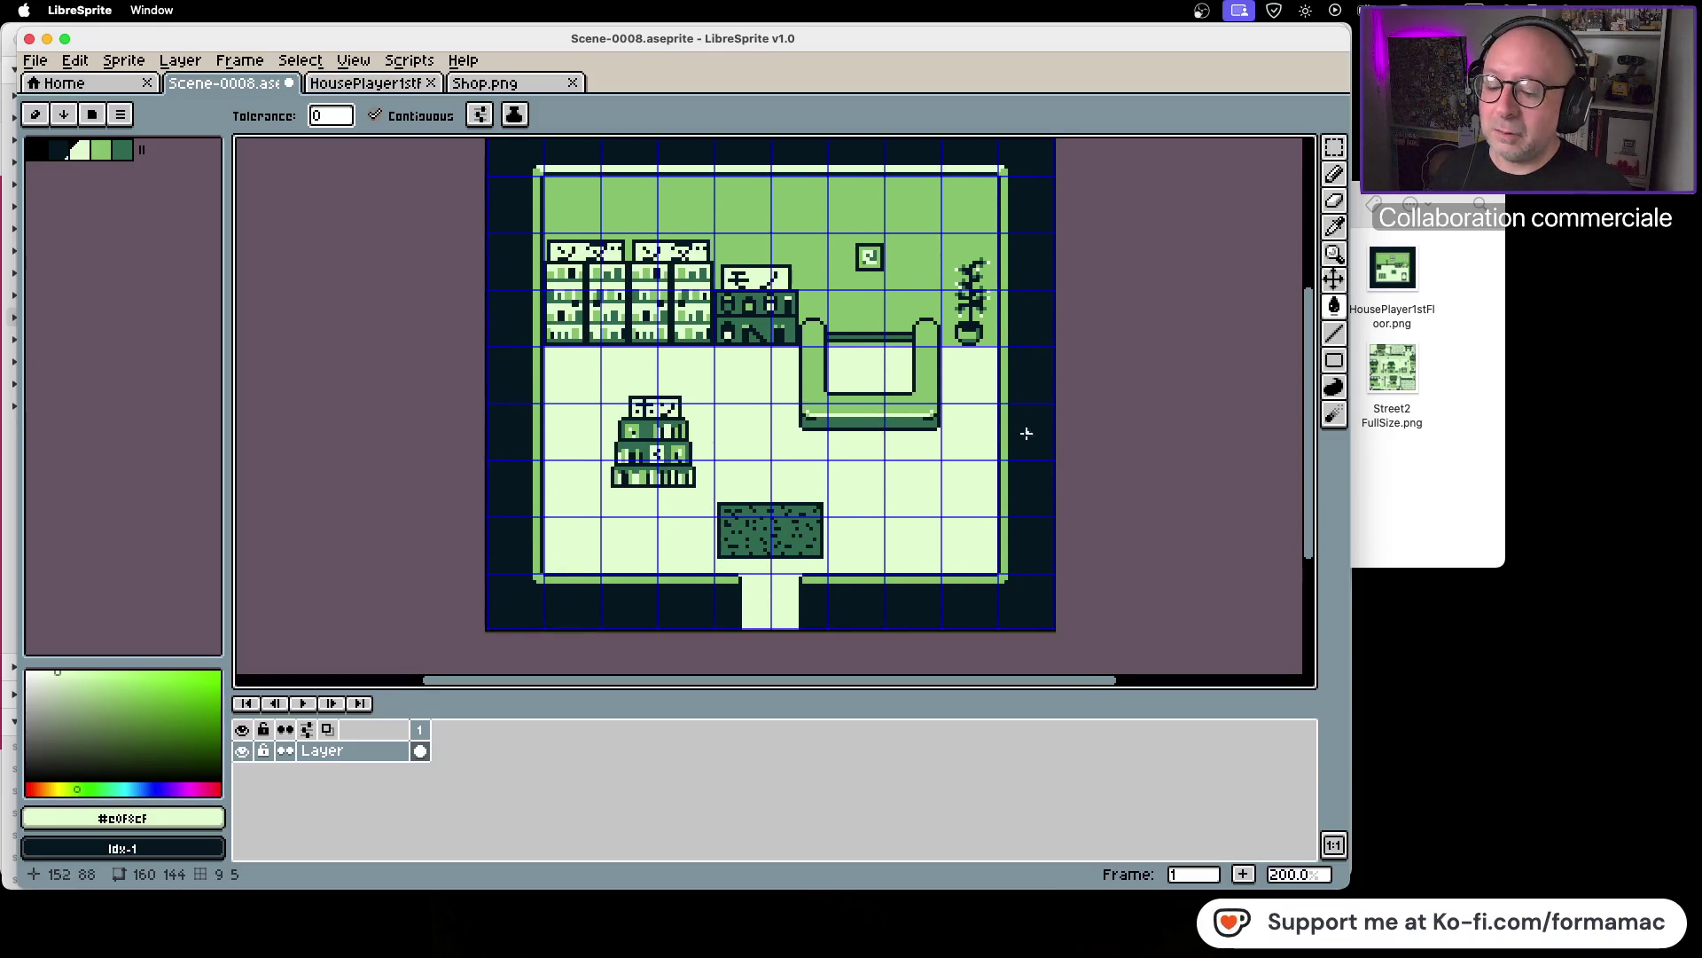
pyautogui.click(1447, 424)
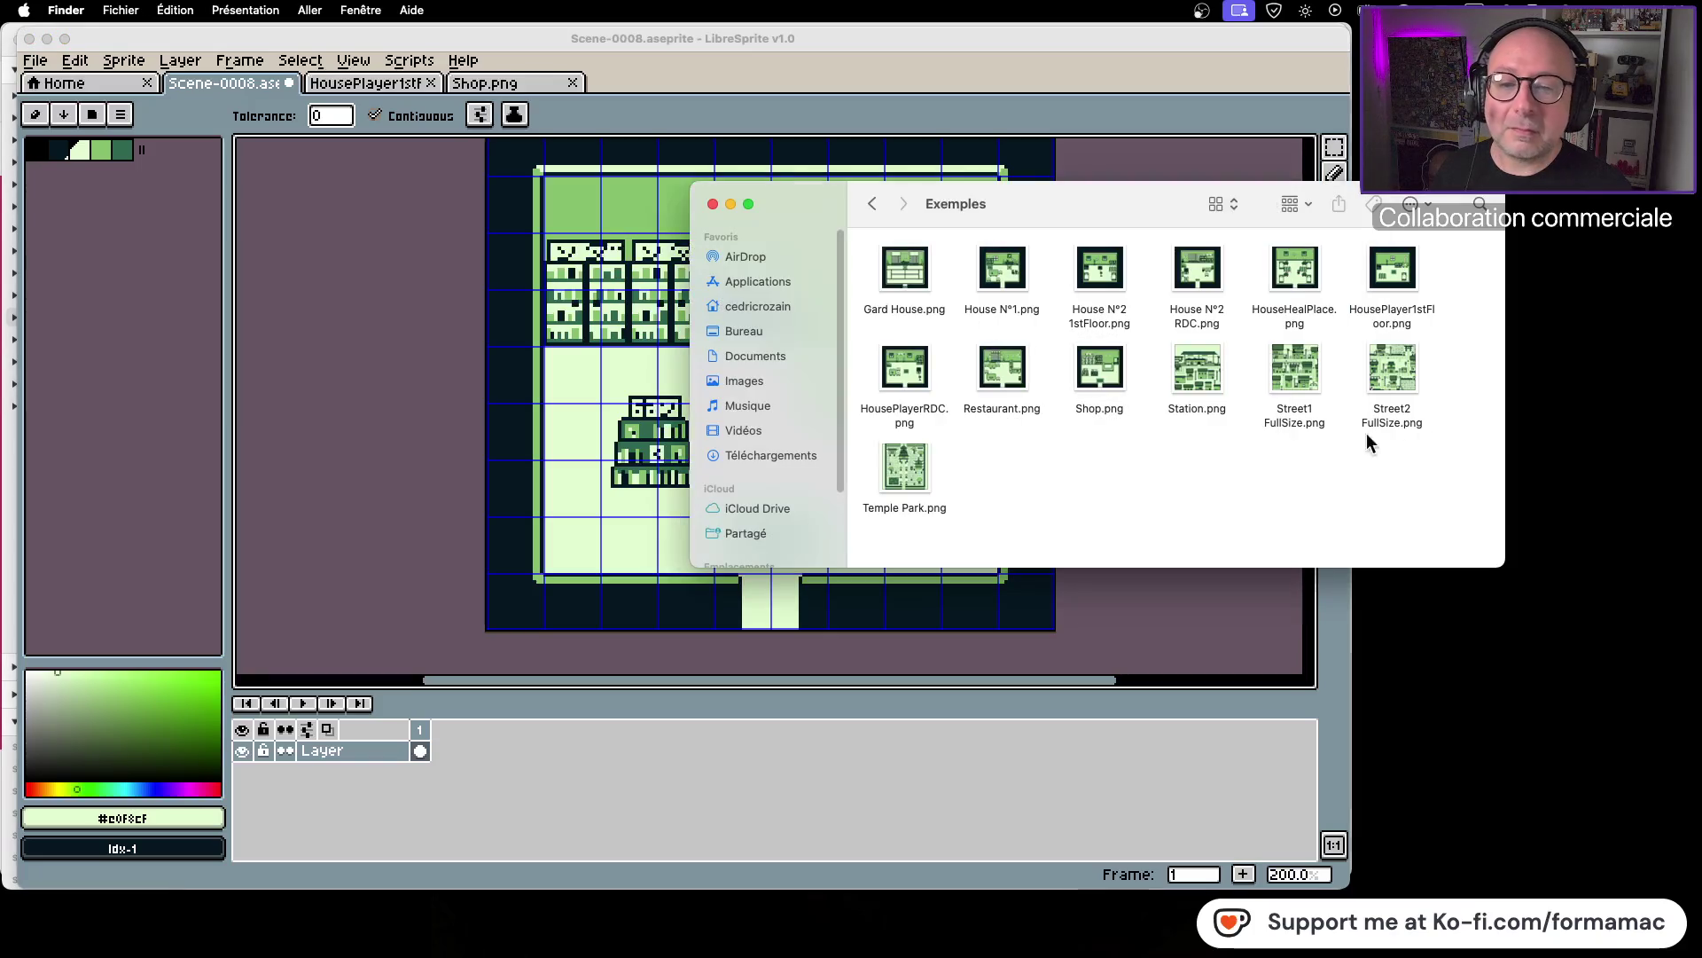
# Step: Save the furnished room image as Scene-0008.png using the PNG file type
pyautogui.click(887, 621)
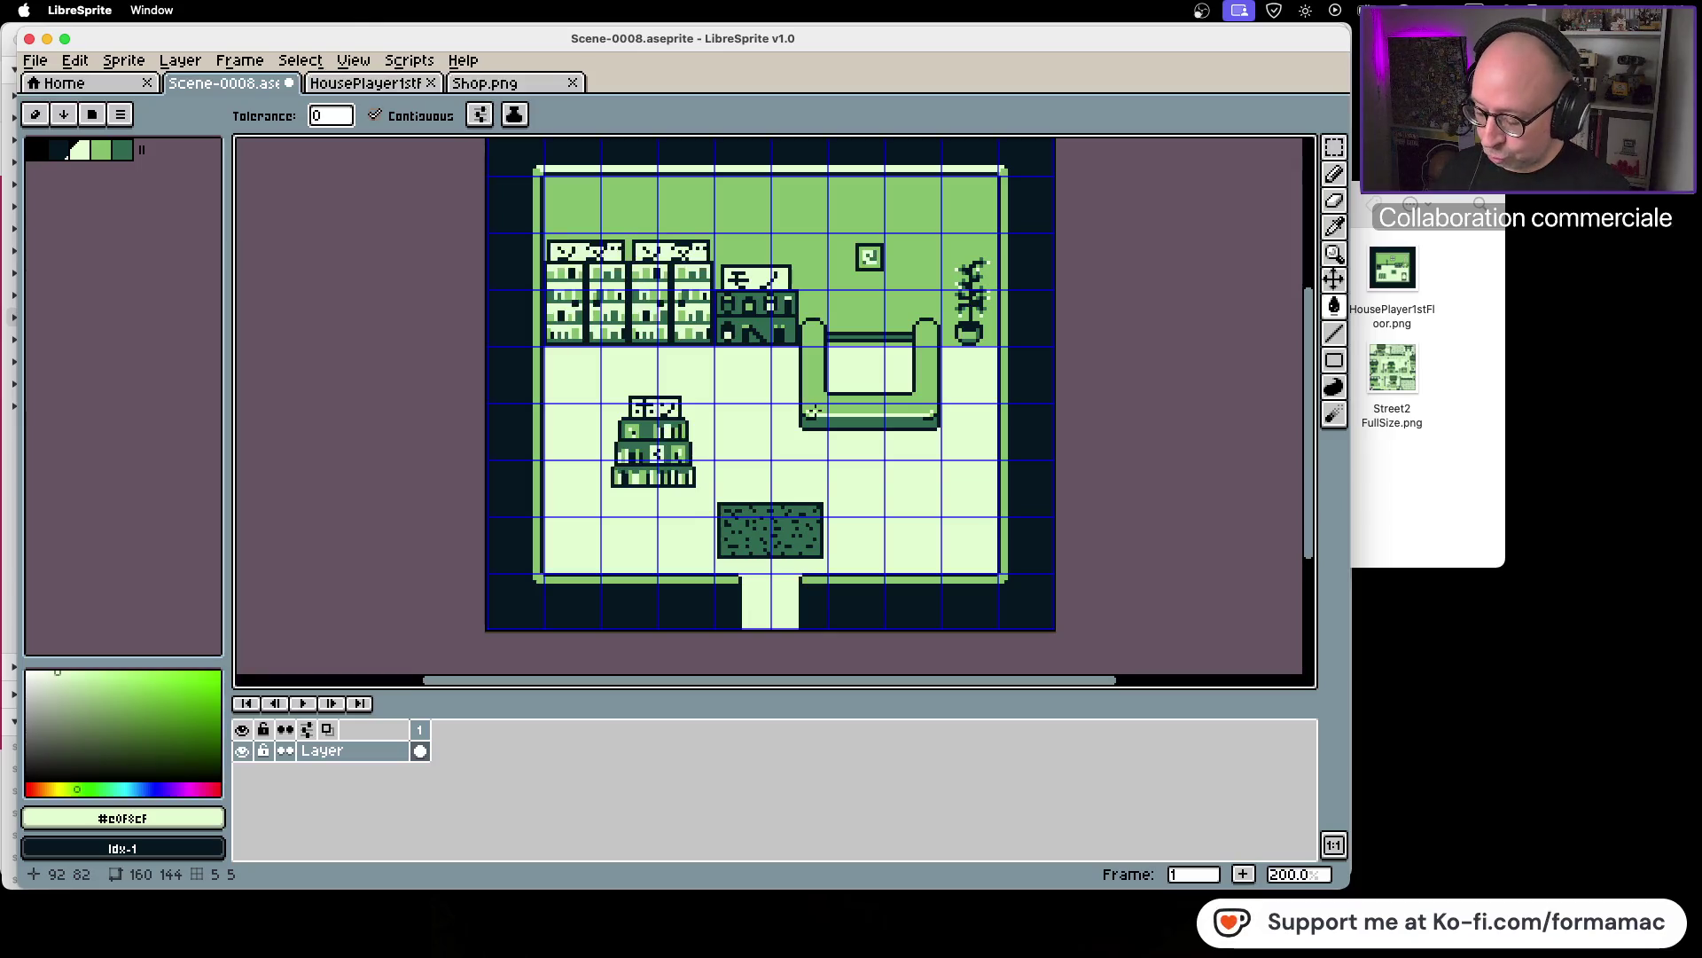
pyautogui.click(44, 66)
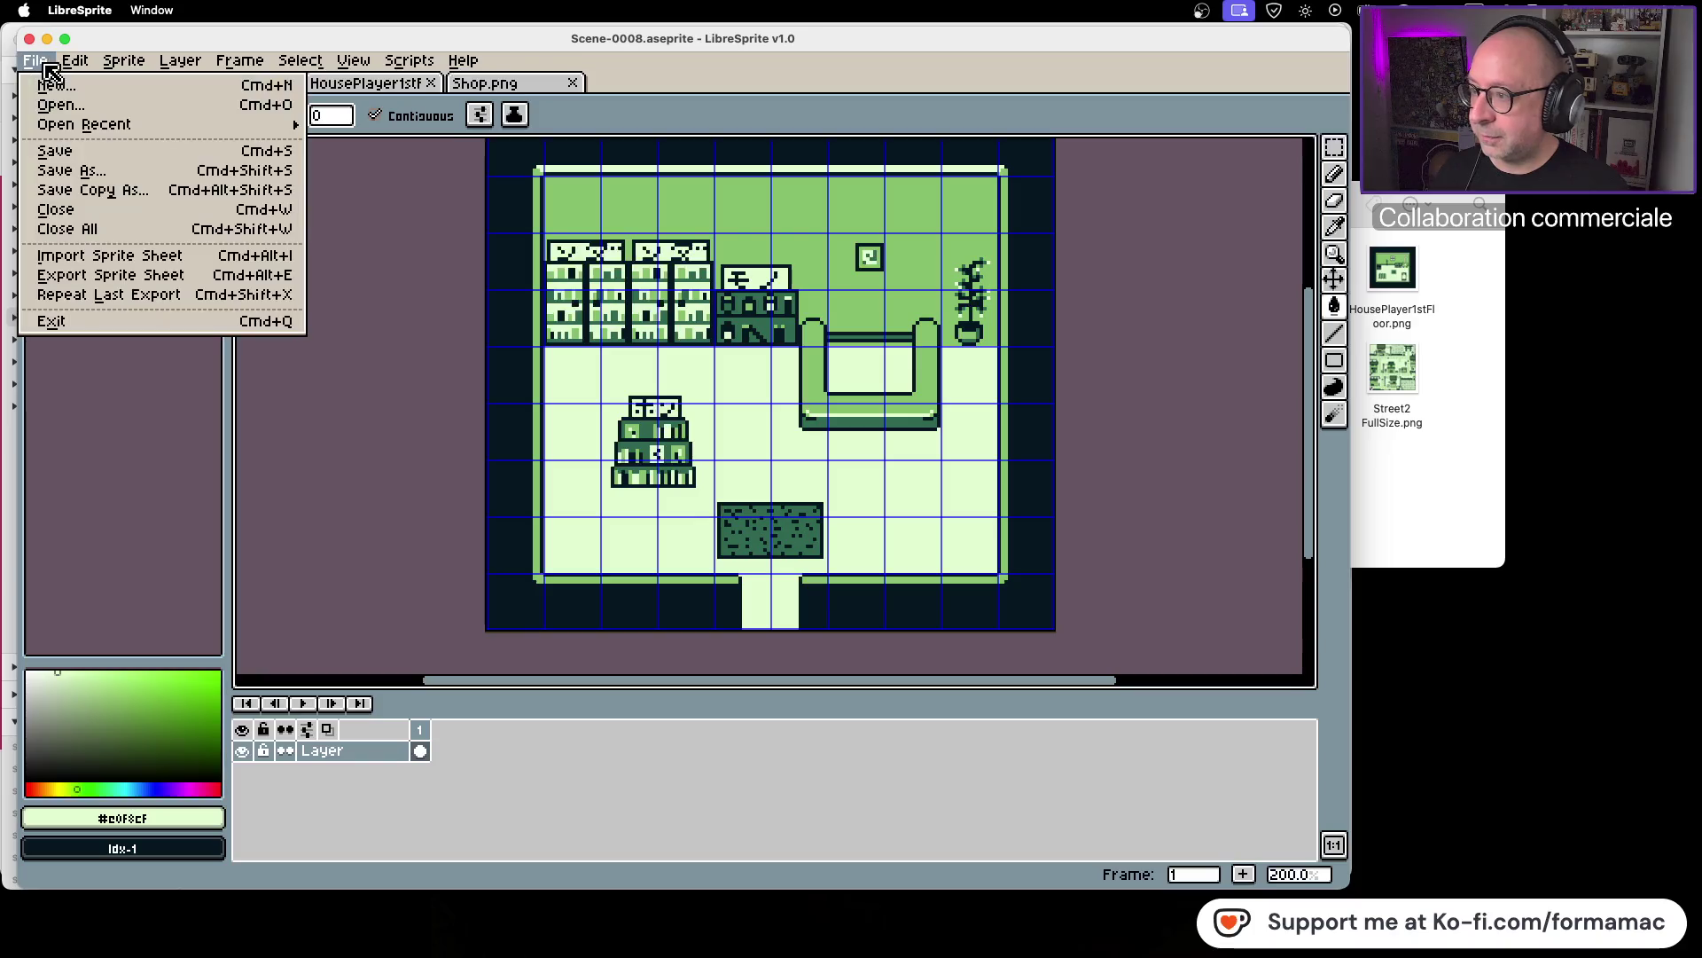
pyautogui.moveTo(173, 125)
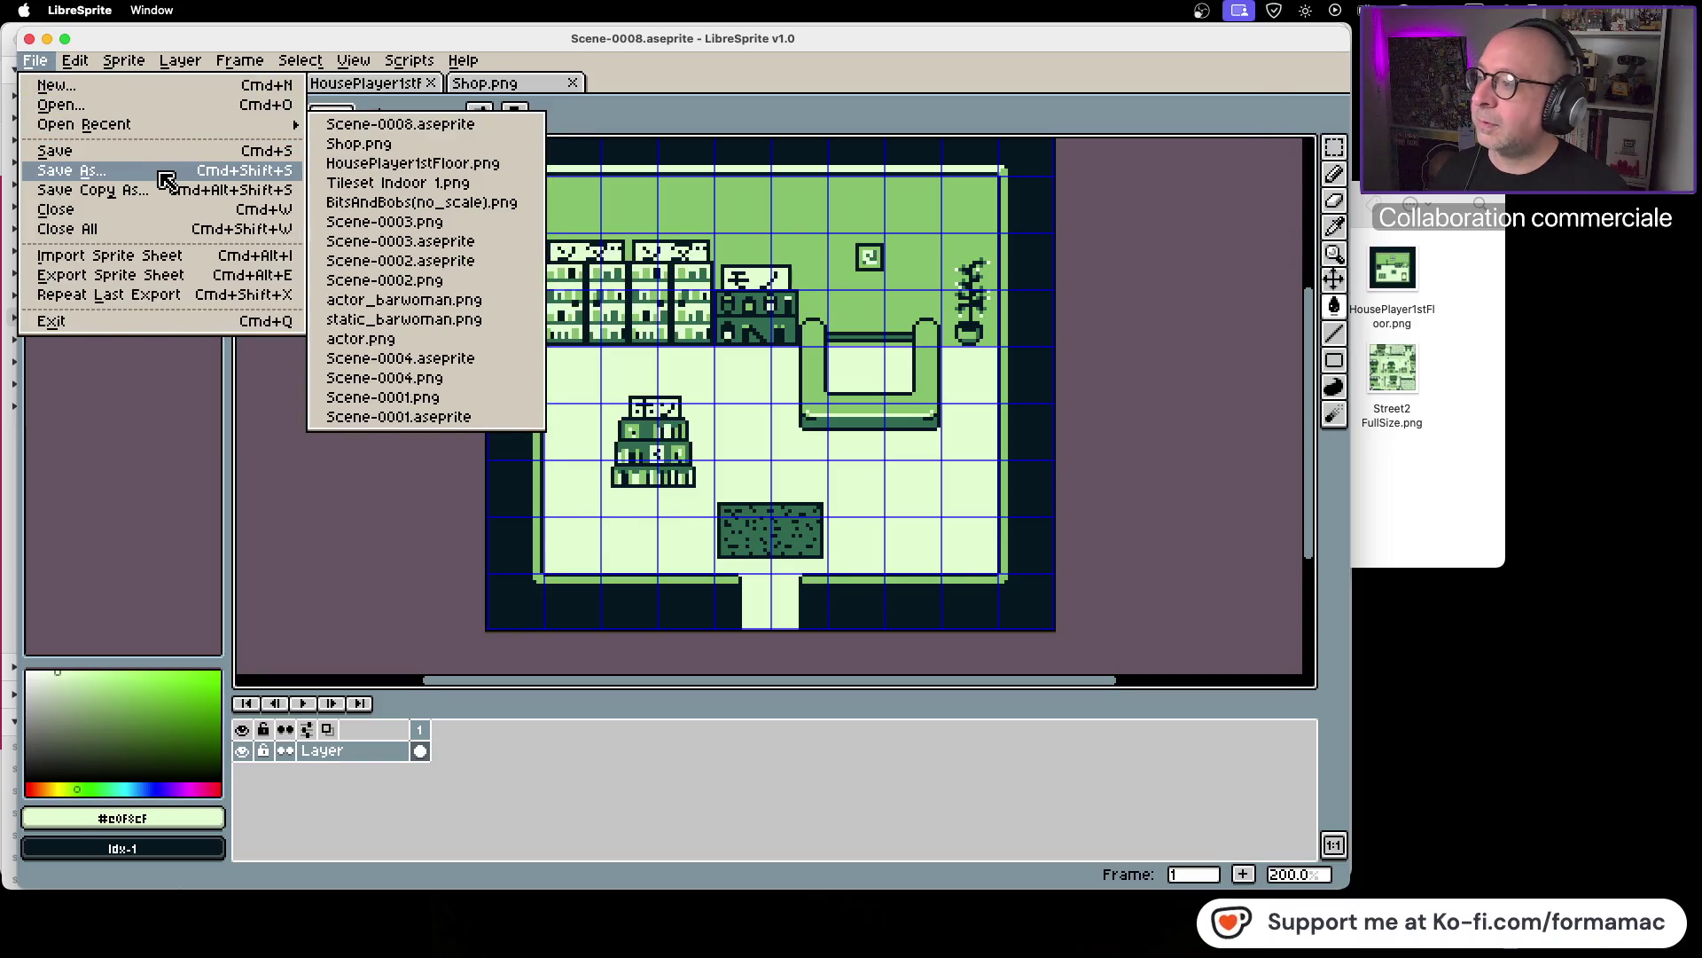
pyautogui.click(164, 172)
pyautogui.click(321, 820)
pyautogui.click(256, 760)
pyautogui.click(1148, 818)
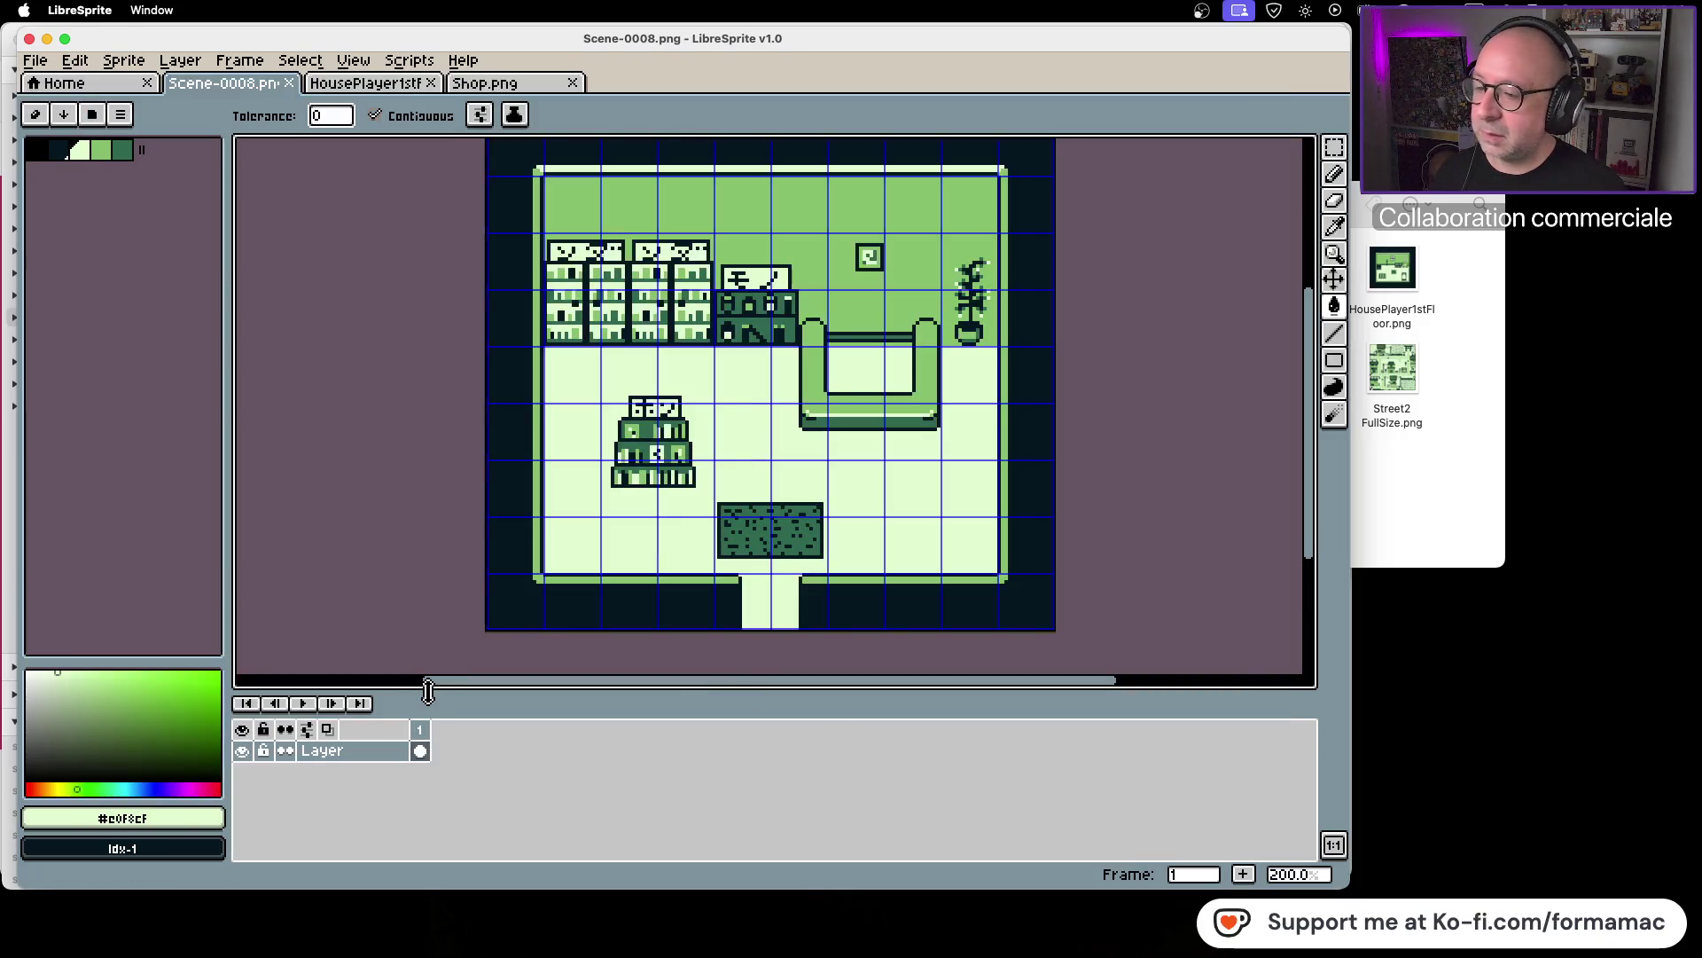
pyautogui.click(1425, 514)
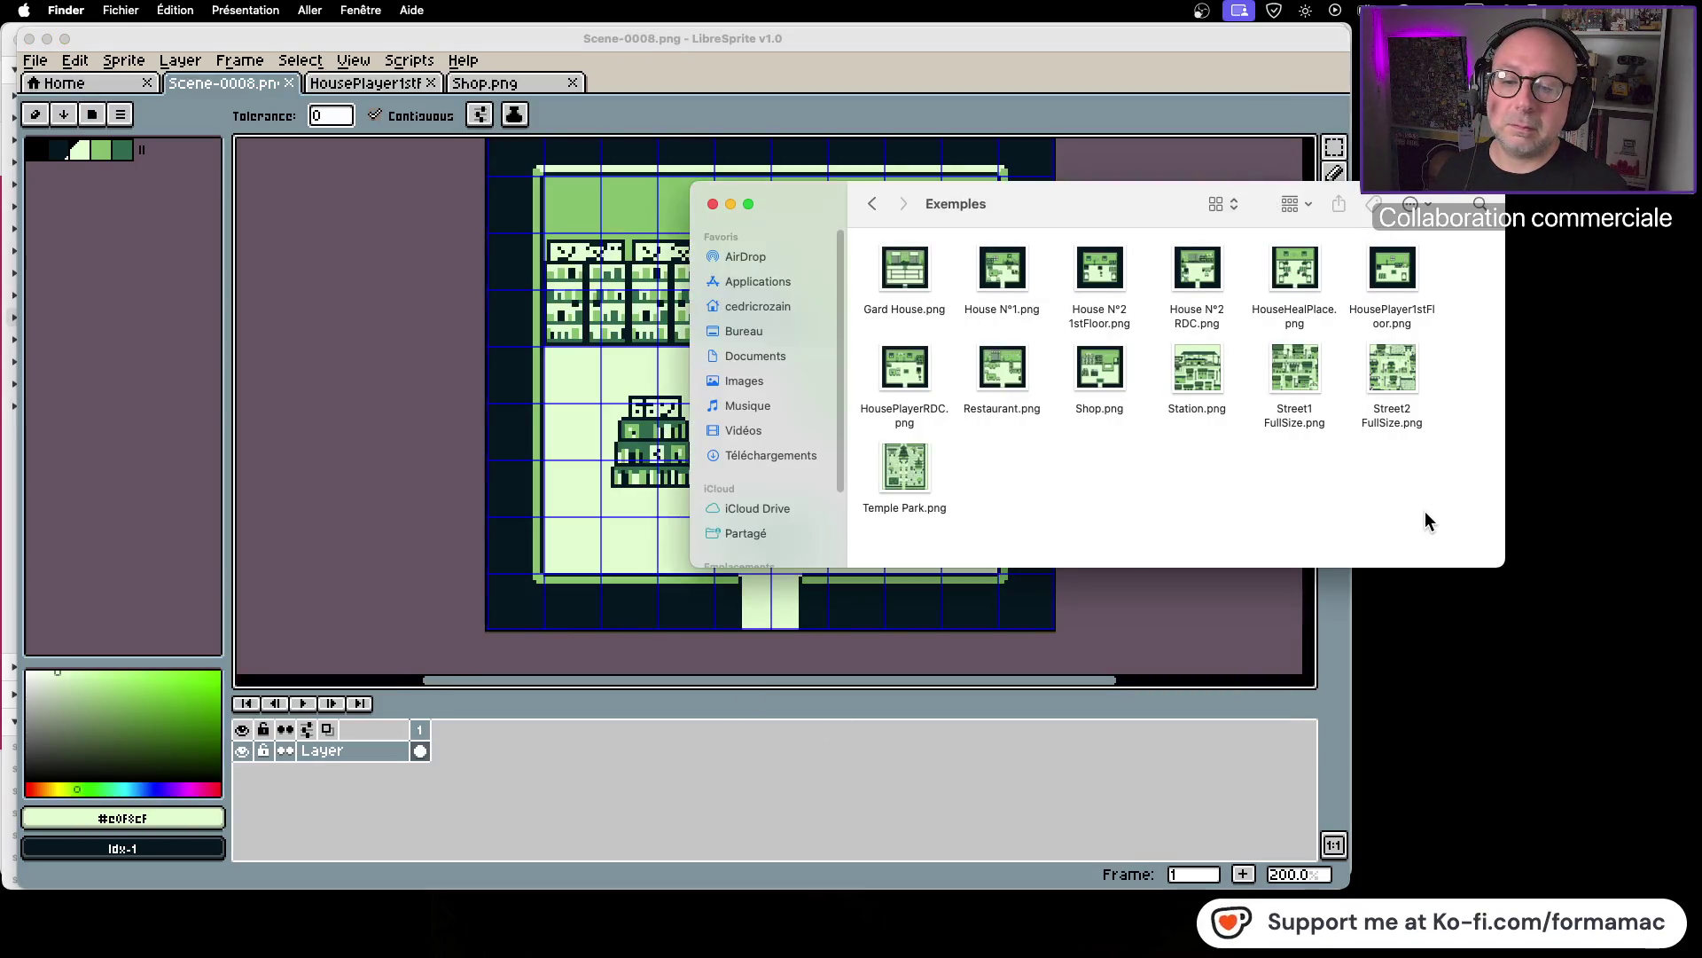
# Step: Copy the Scene-0008.png file from the Graphismes folder
pyautogui.click(873, 205)
pyautogui.click(873, 206)
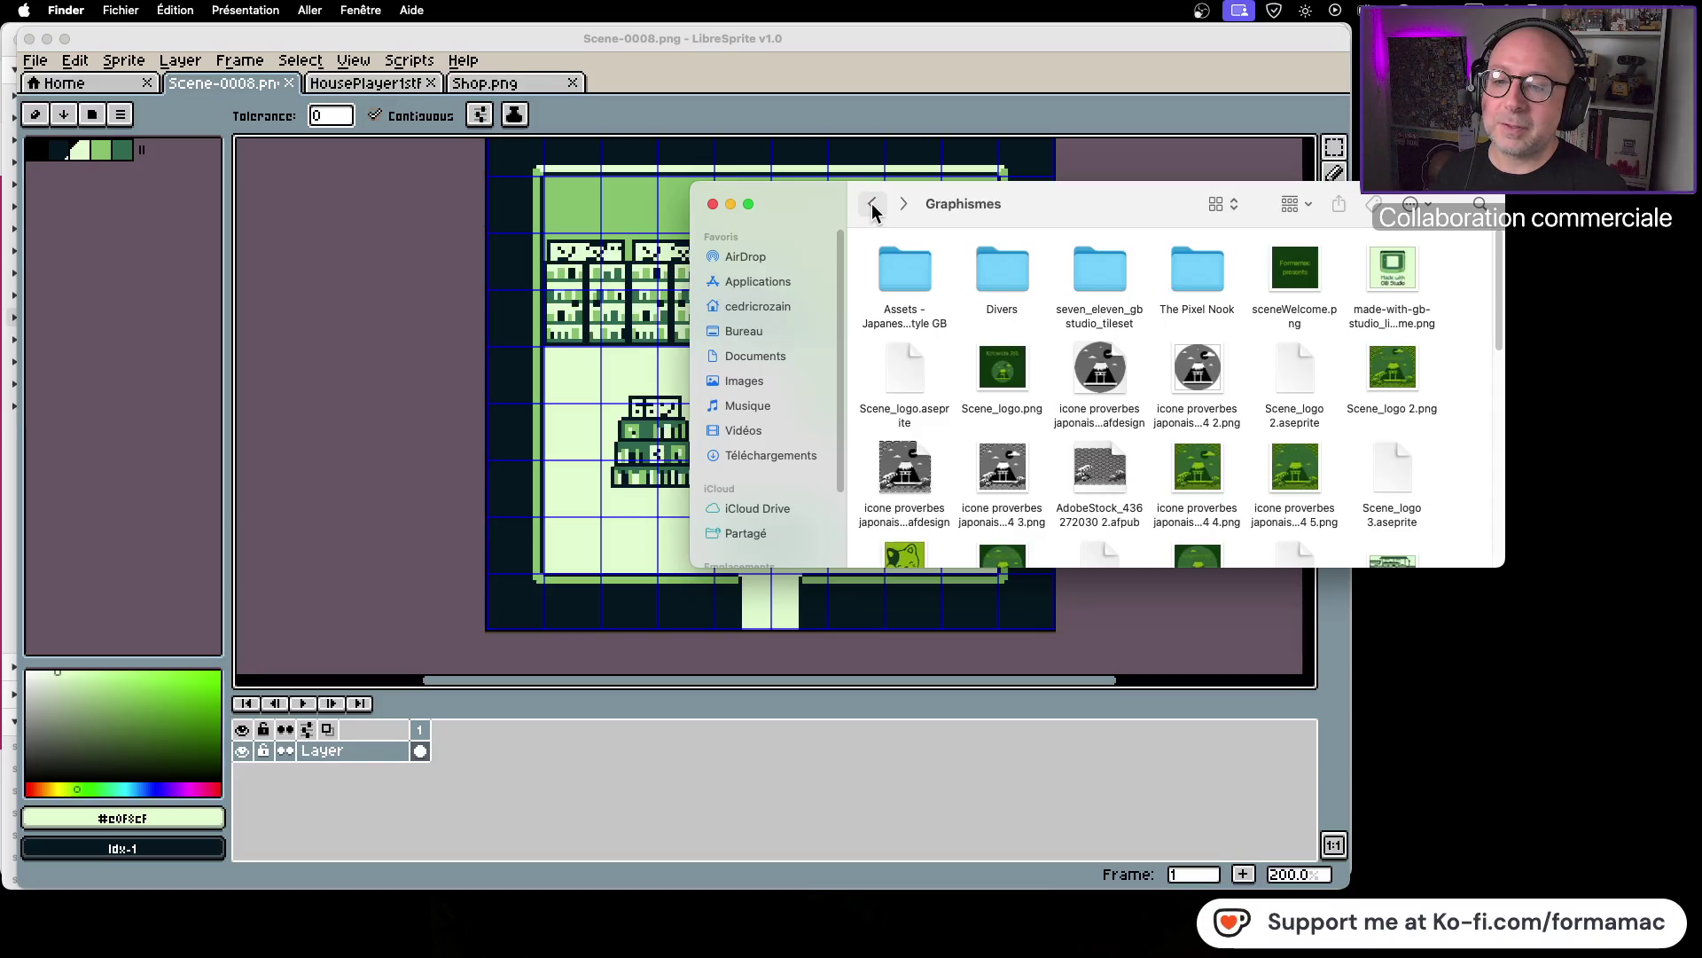
pyautogui.scroll(-10, 934, 397)
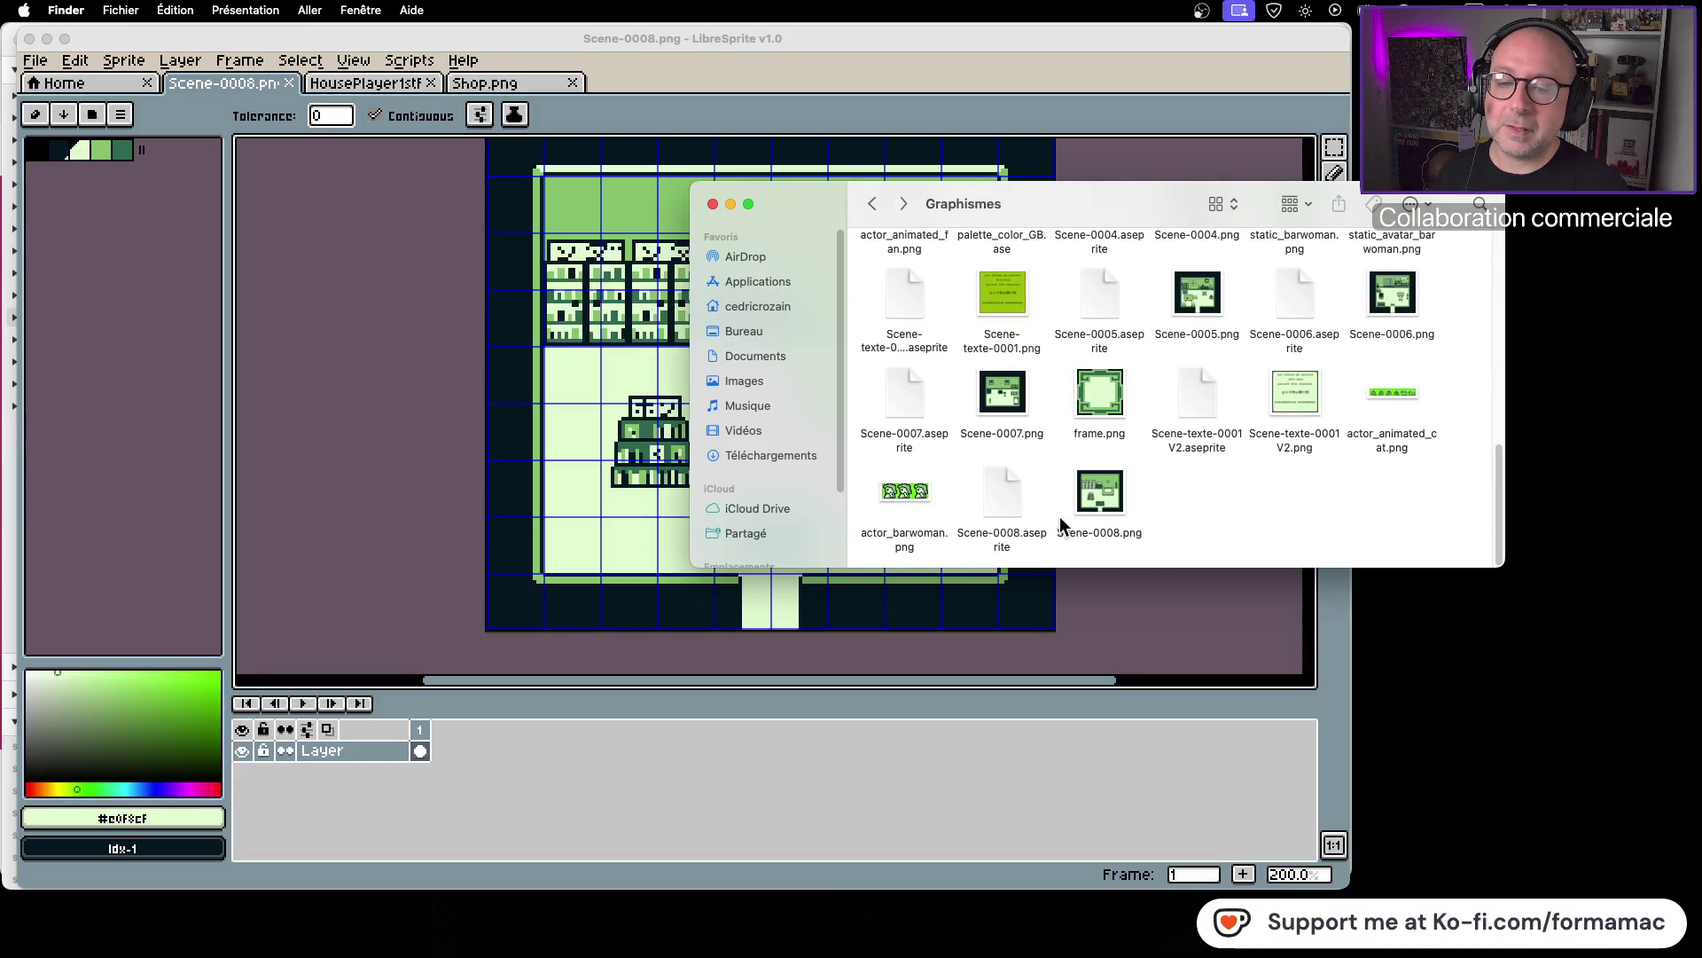
pyautogui.click(1099, 506)
pyautogui.press('super+c')
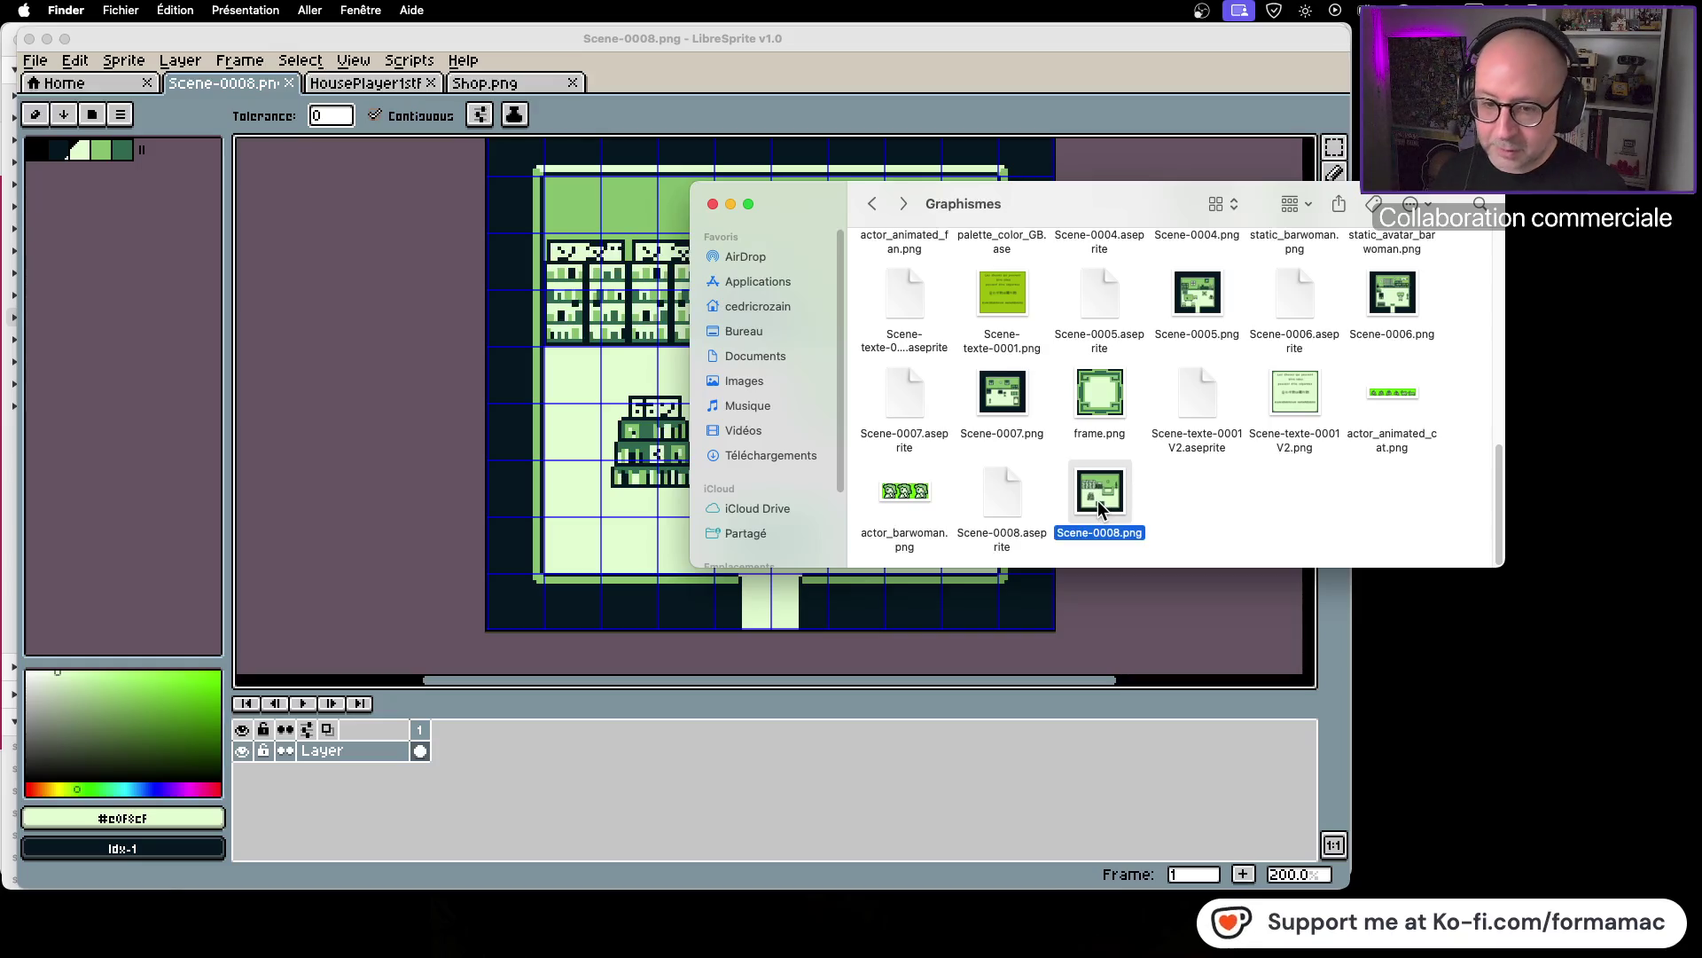
pyautogui.click(1153, 450)
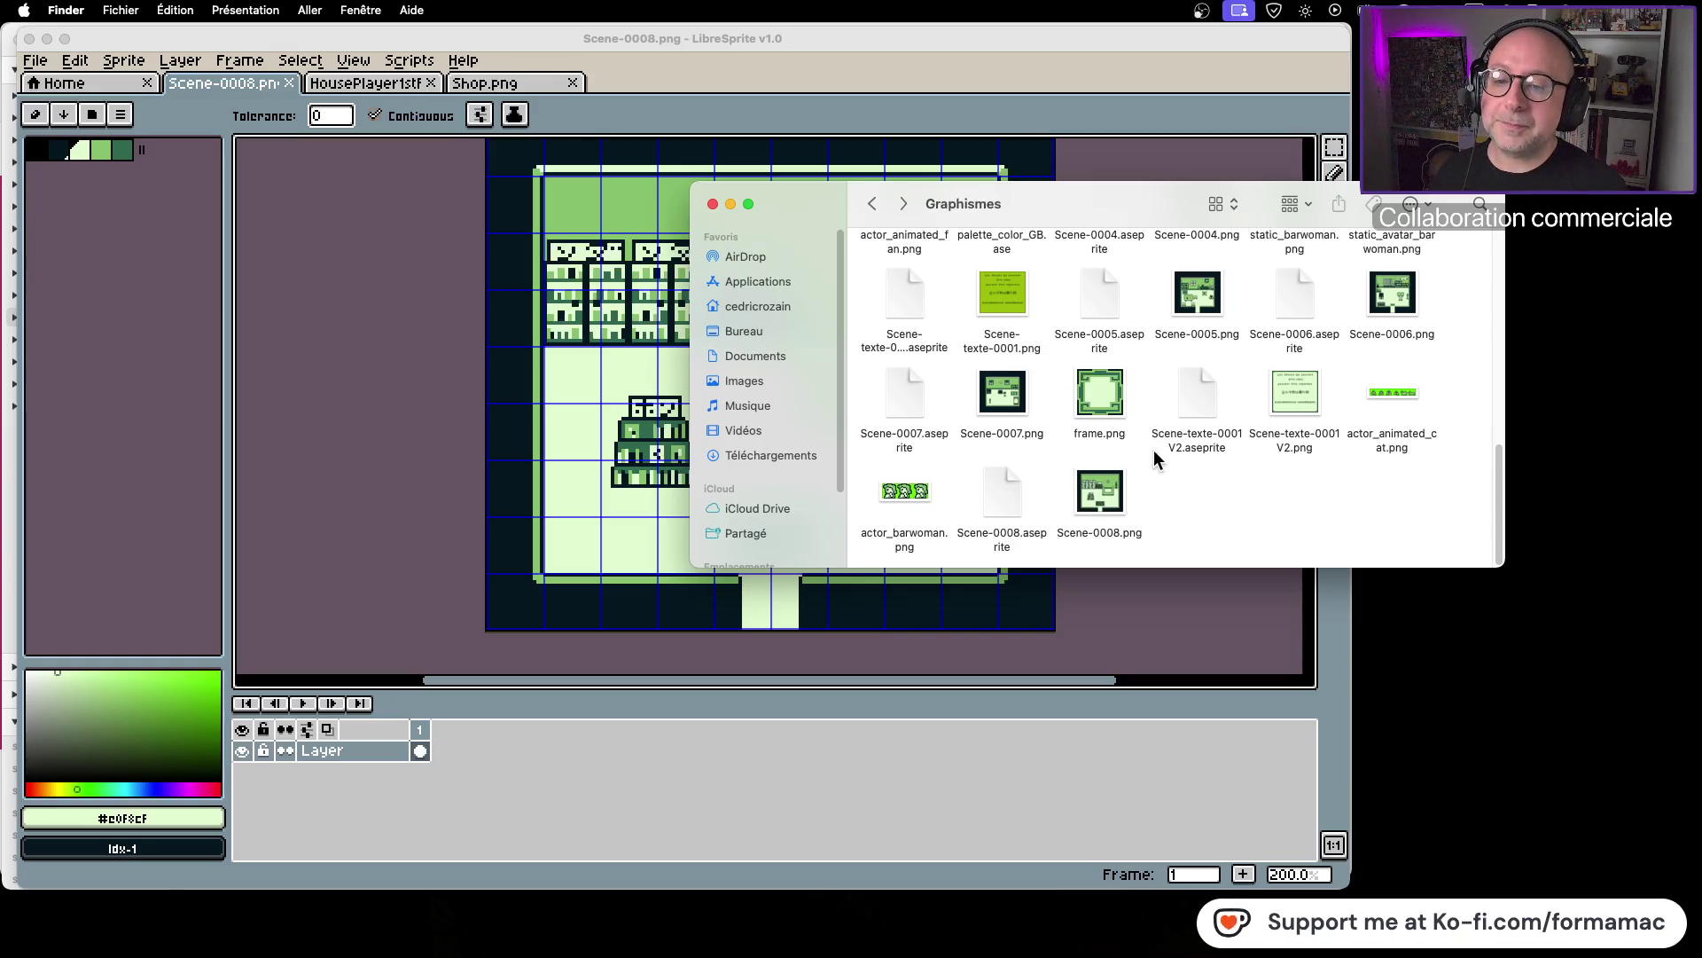
pyautogui.click(875, 205)
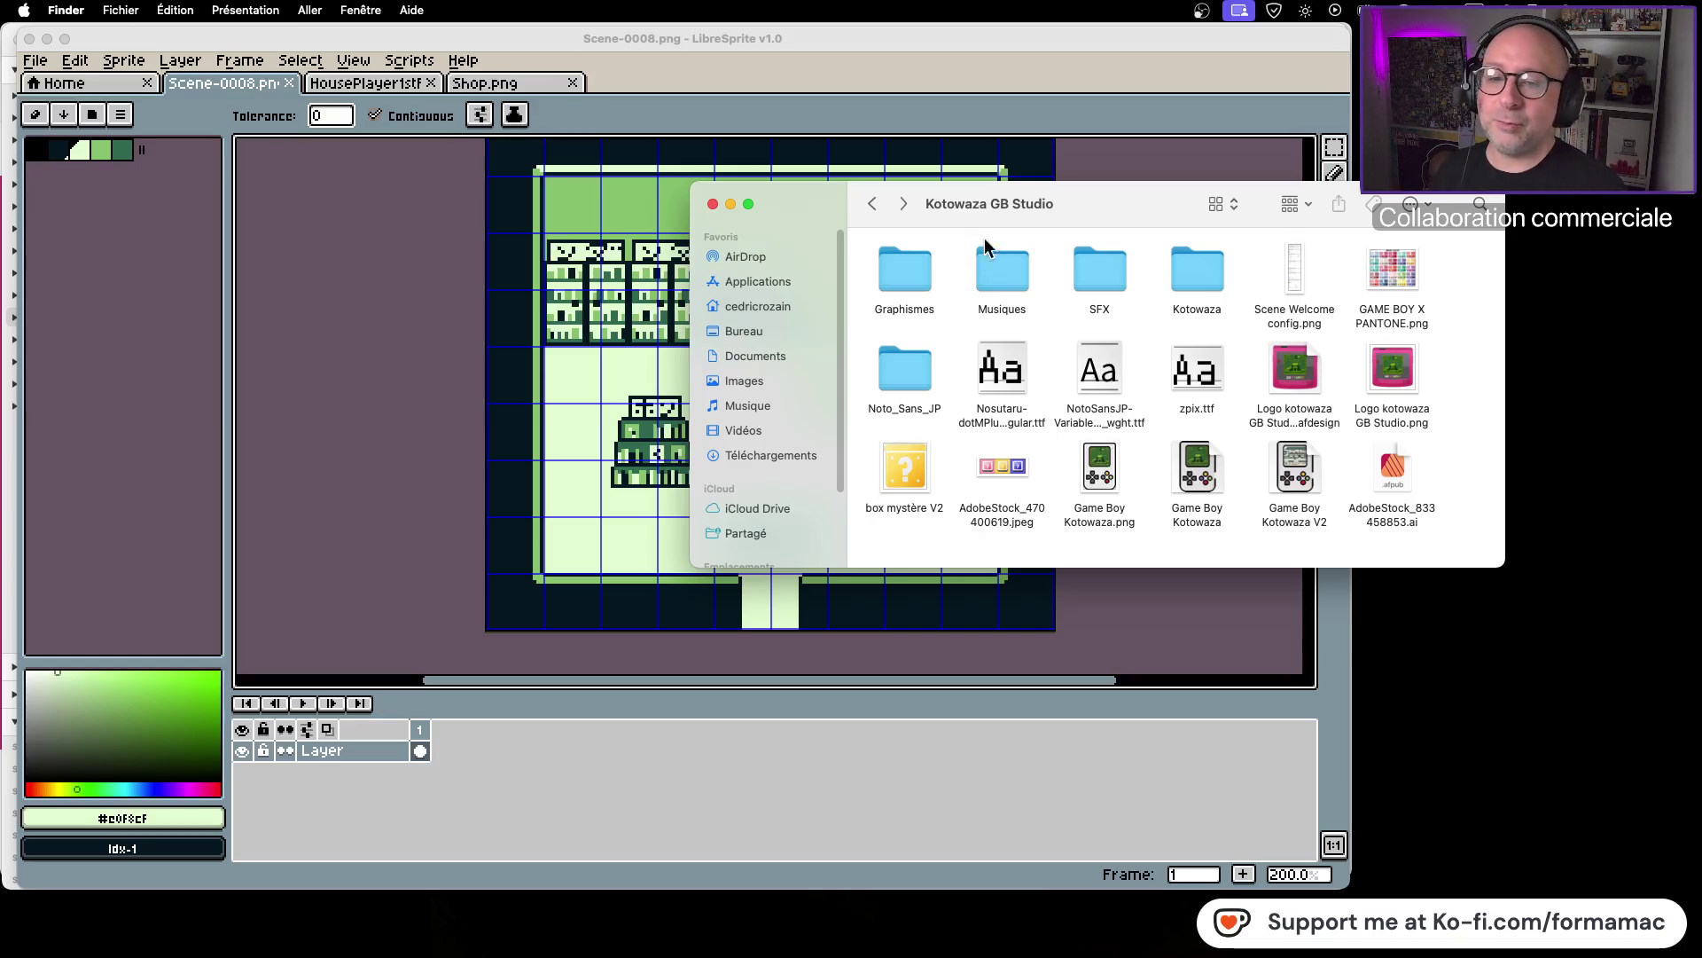
# Step: In Kotowaza's assets/backgrounds folder, move Scene-0003 through Scene-0008 into rows
pyautogui.doubleClick(1190, 273)
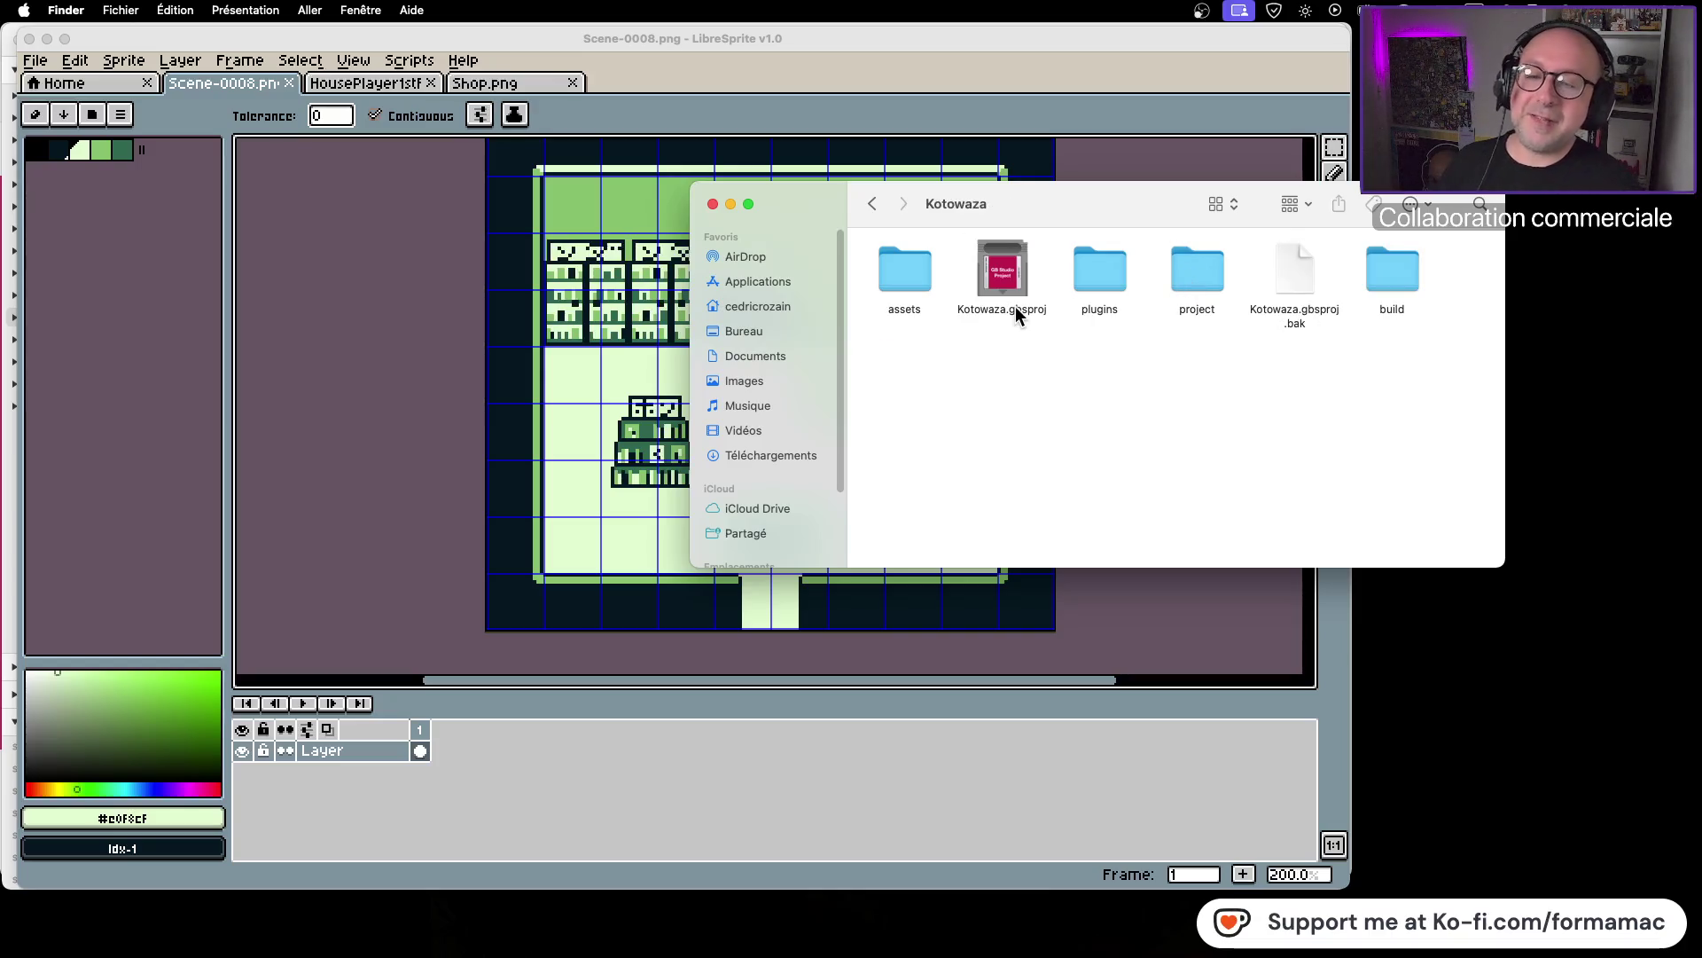
pyautogui.doubleClick(926, 280)
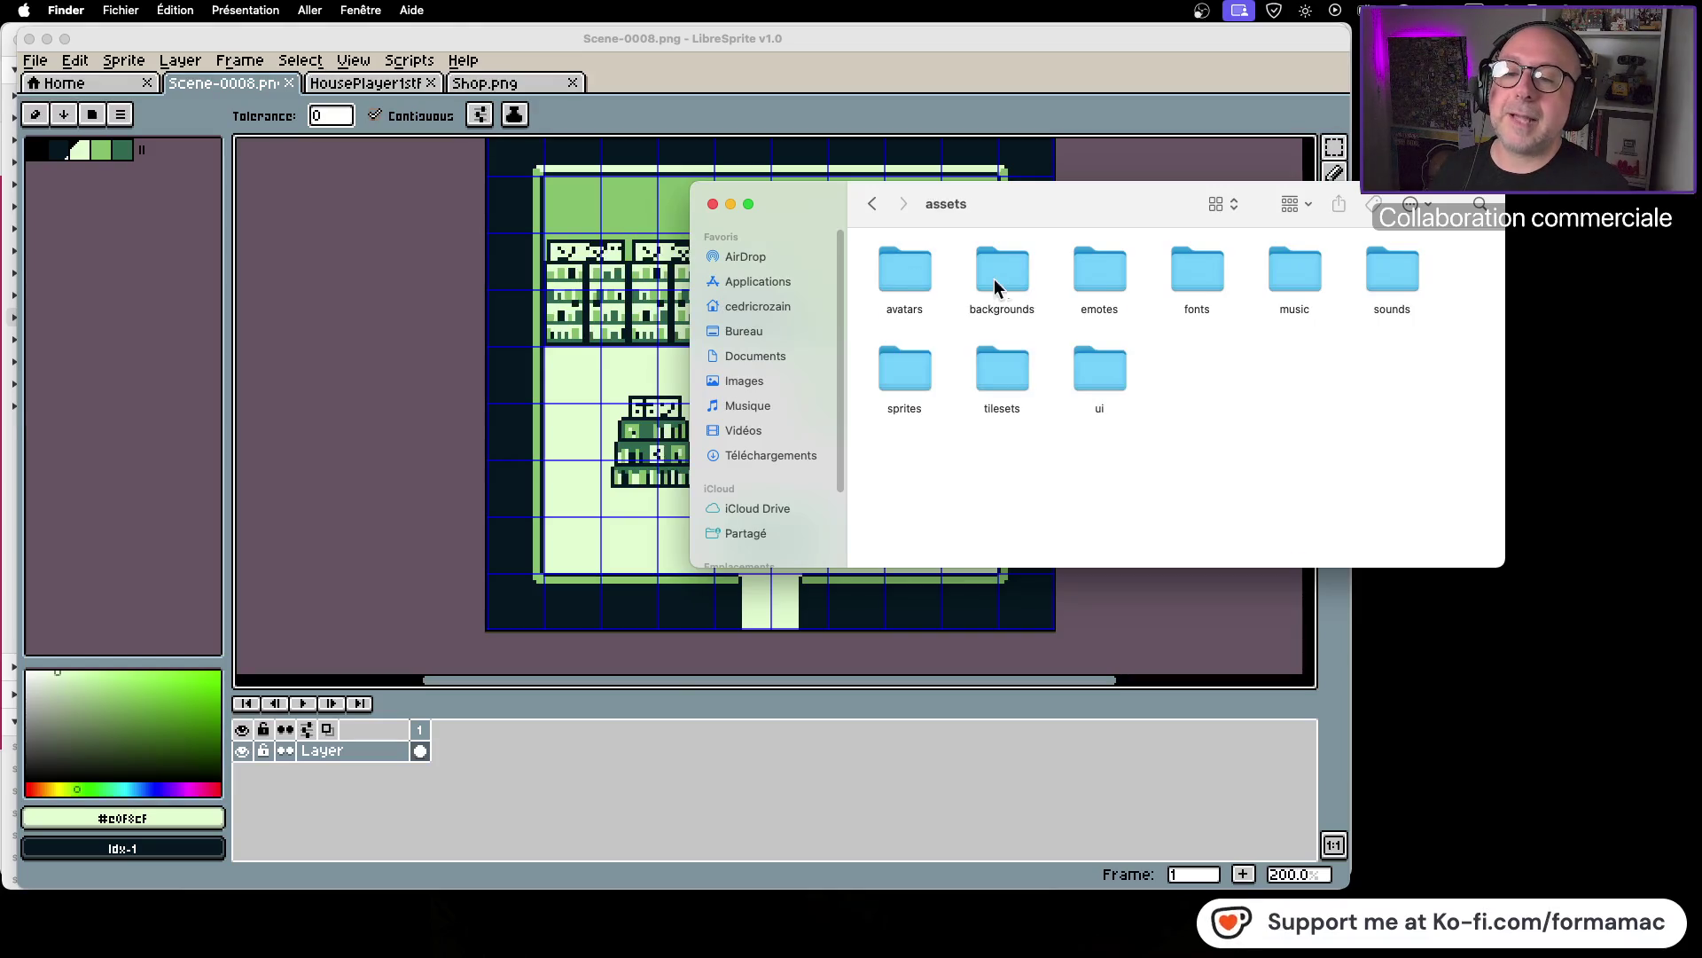
pyautogui.click(1002, 283)
pyautogui.doubleClick(1000, 284)
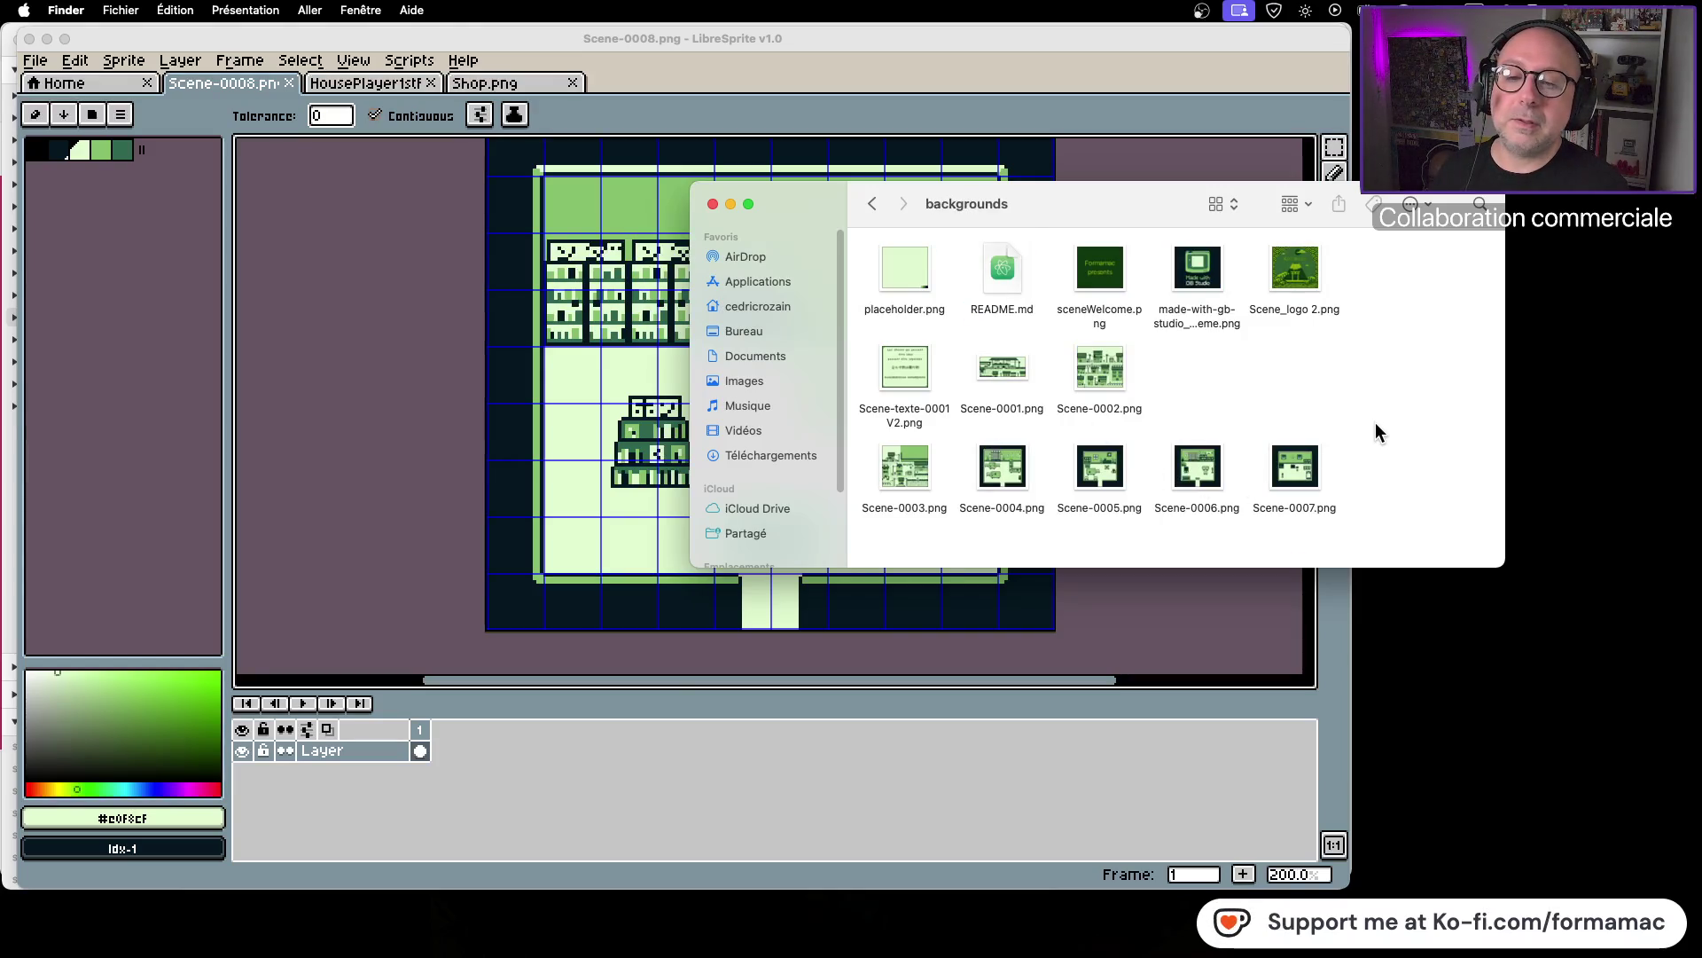
pyautogui.moveTo(869, 501)
pyautogui.mouseDown()
pyautogui.moveTo(1147, 385)
pyautogui.moveTo(1197, 390)
pyautogui.mouseUp()
pyautogui.moveTo(1022, 465); pyautogui.dragTo(1294, 368)
pyautogui.moveTo(1357, 448)
pyautogui.mouseDown()
pyautogui.moveTo(1064, 497)
pyautogui.moveTo(1114, 467)
pyautogui.moveTo(924, 468)
pyautogui.mouseUp()
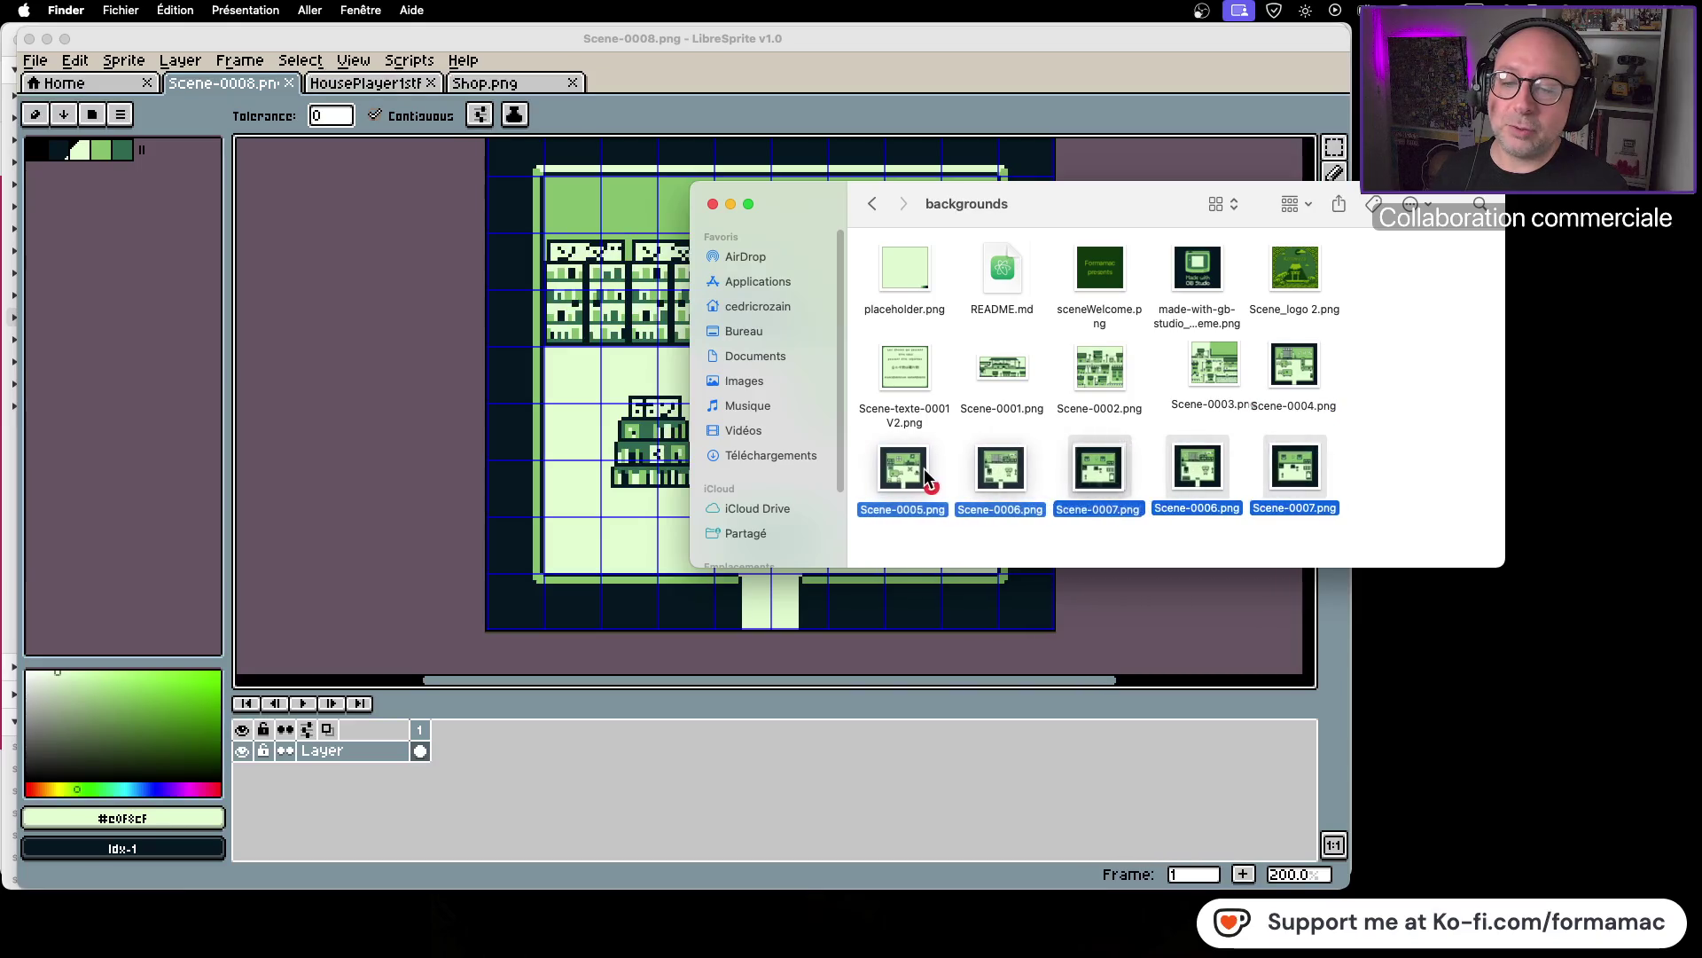
pyautogui.click(1201, 454)
pyautogui.moveTo(1394, 271)
pyautogui.mouseDown()
pyautogui.moveTo(1188, 468)
pyautogui.moveTo(1208, 467)
pyautogui.mouseUp()
# Step: Put Scene-texte-0001 V2 top-right and order Scene-0001 to Scene-0008 across the rows
pyautogui.moveTo(918, 381)
pyautogui.mouseDown()
pyautogui.moveTo(1330, 284)
pyautogui.moveTo(1424, 279)
pyautogui.mouseUp()
pyautogui.moveTo(1352, 416)
pyautogui.mouseDown()
pyautogui.moveTo(962, 333)
pyautogui.moveTo(915, 385)
pyautogui.mouseUp()
pyautogui.click(1159, 458)
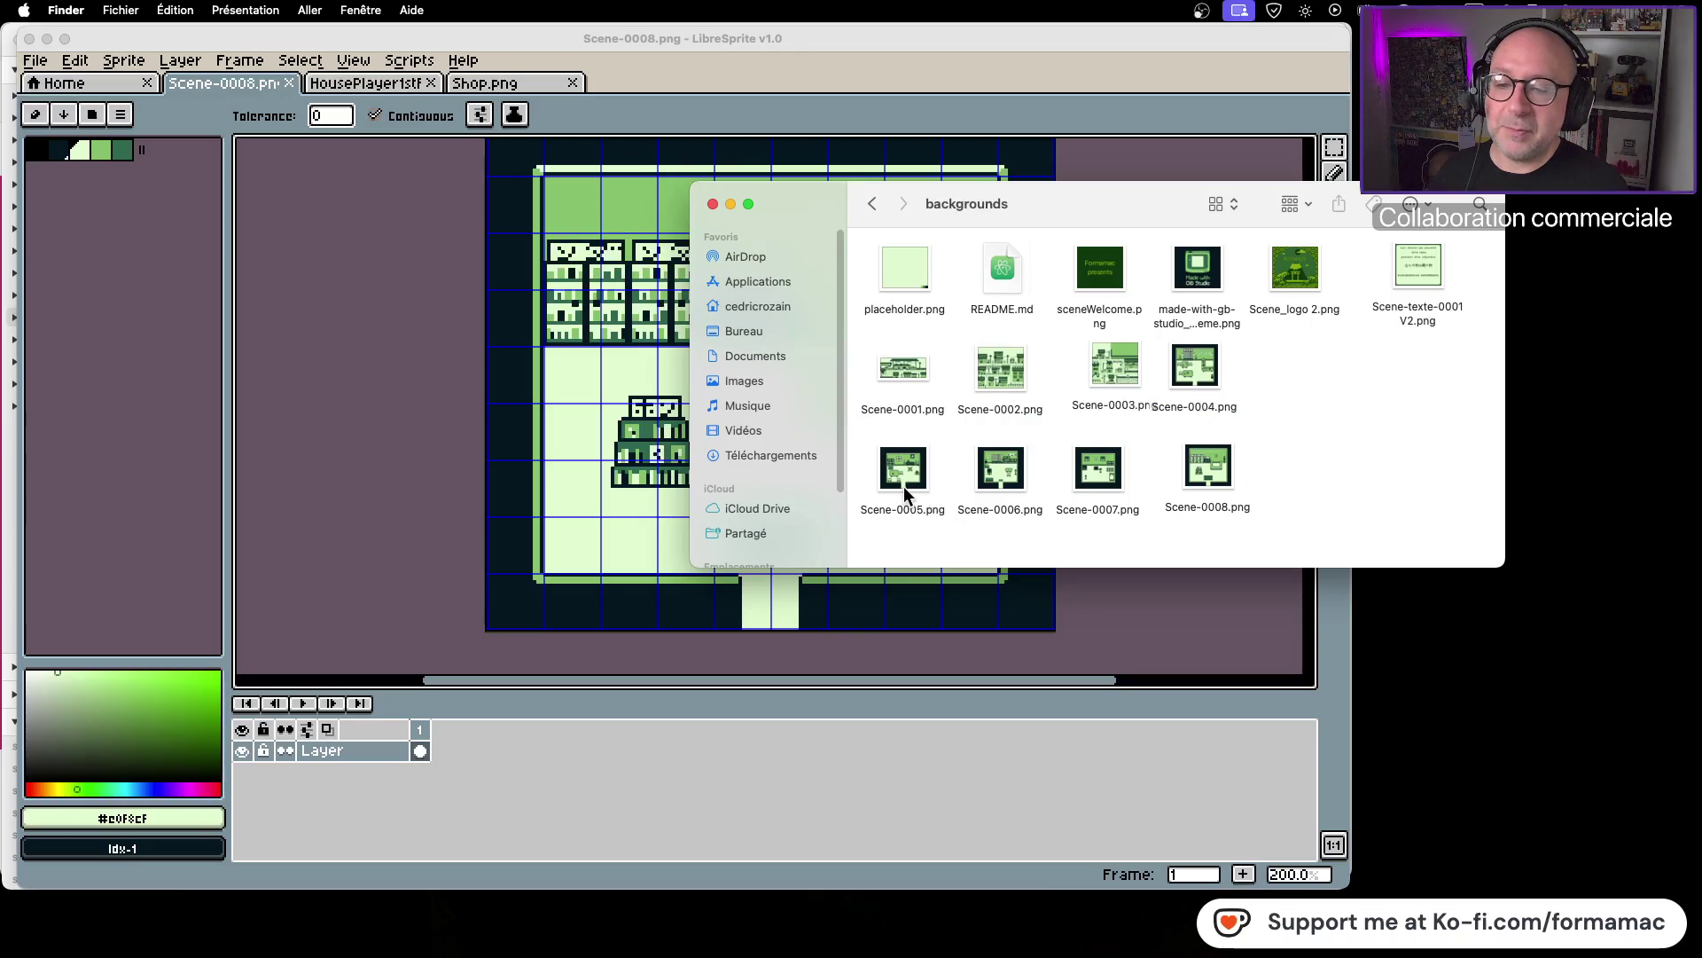
pyautogui.moveTo(1307, 387); pyautogui.dragTo(1307, 387)
pyautogui.moveTo(977, 483); pyautogui.dragTo(1419, 377)
pyautogui.moveTo(1188, 480); pyautogui.dragTo(1004, 476)
pyautogui.moveTo(910, 474); pyautogui.dragTo(1184, 478)
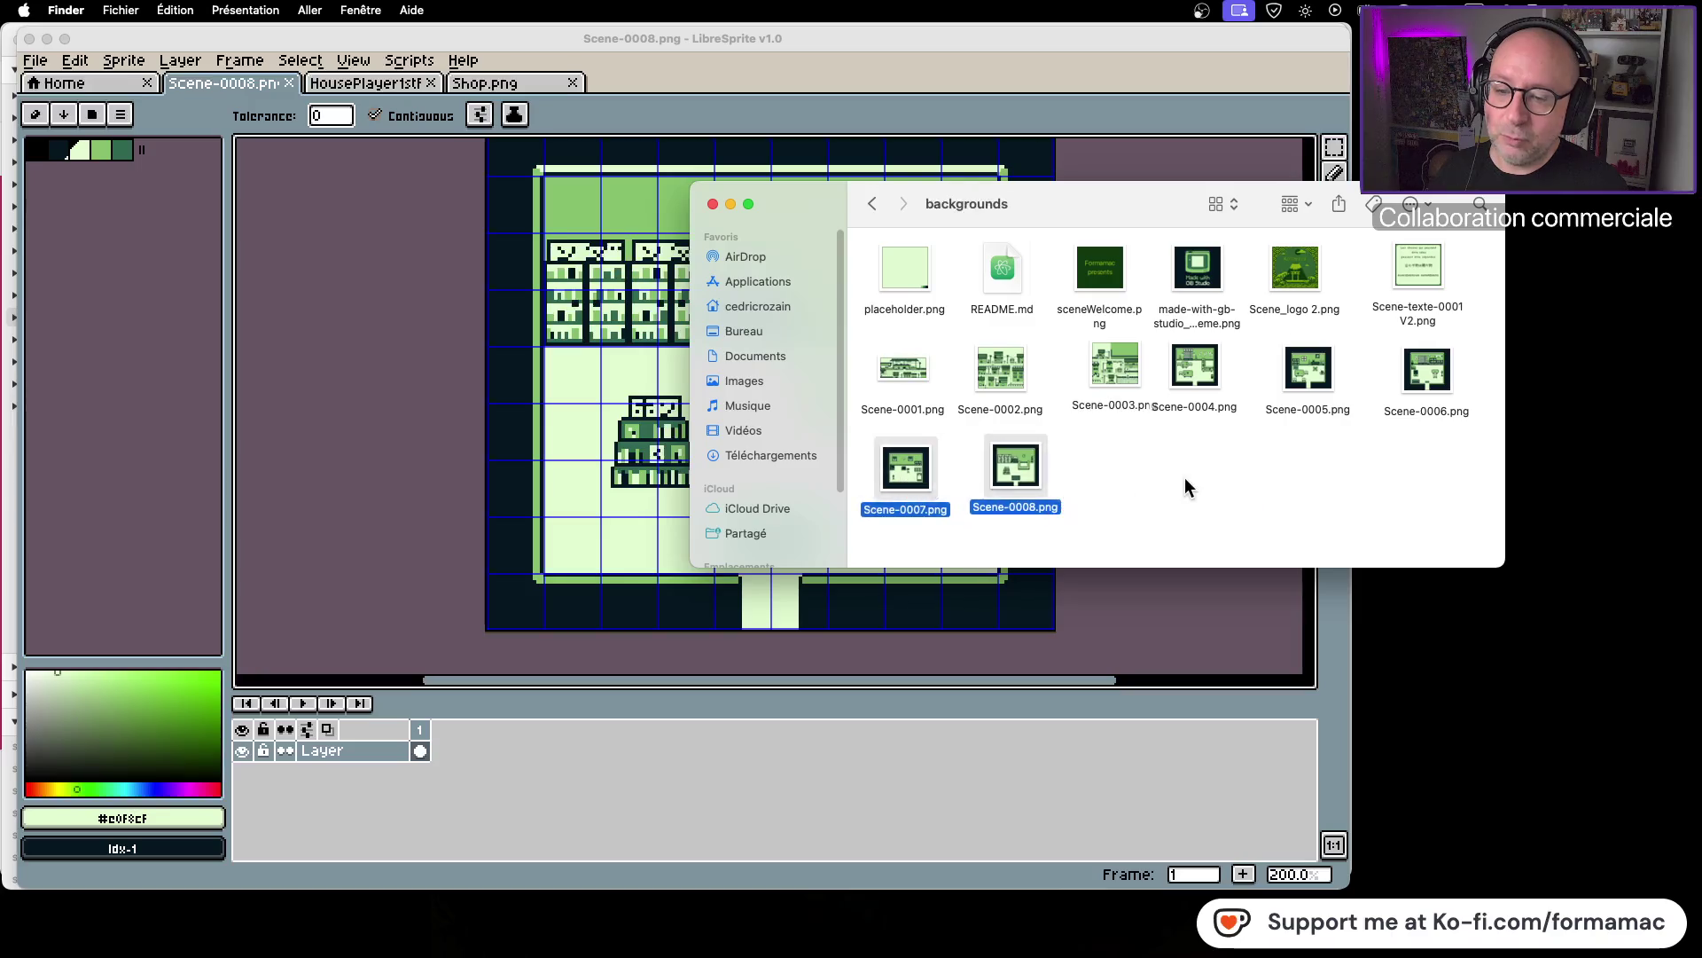
pyautogui.click(1183, 477)
# Step: Align the folder's icons to the grid and close the backgrounds window
pyautogui.click(229, 9)
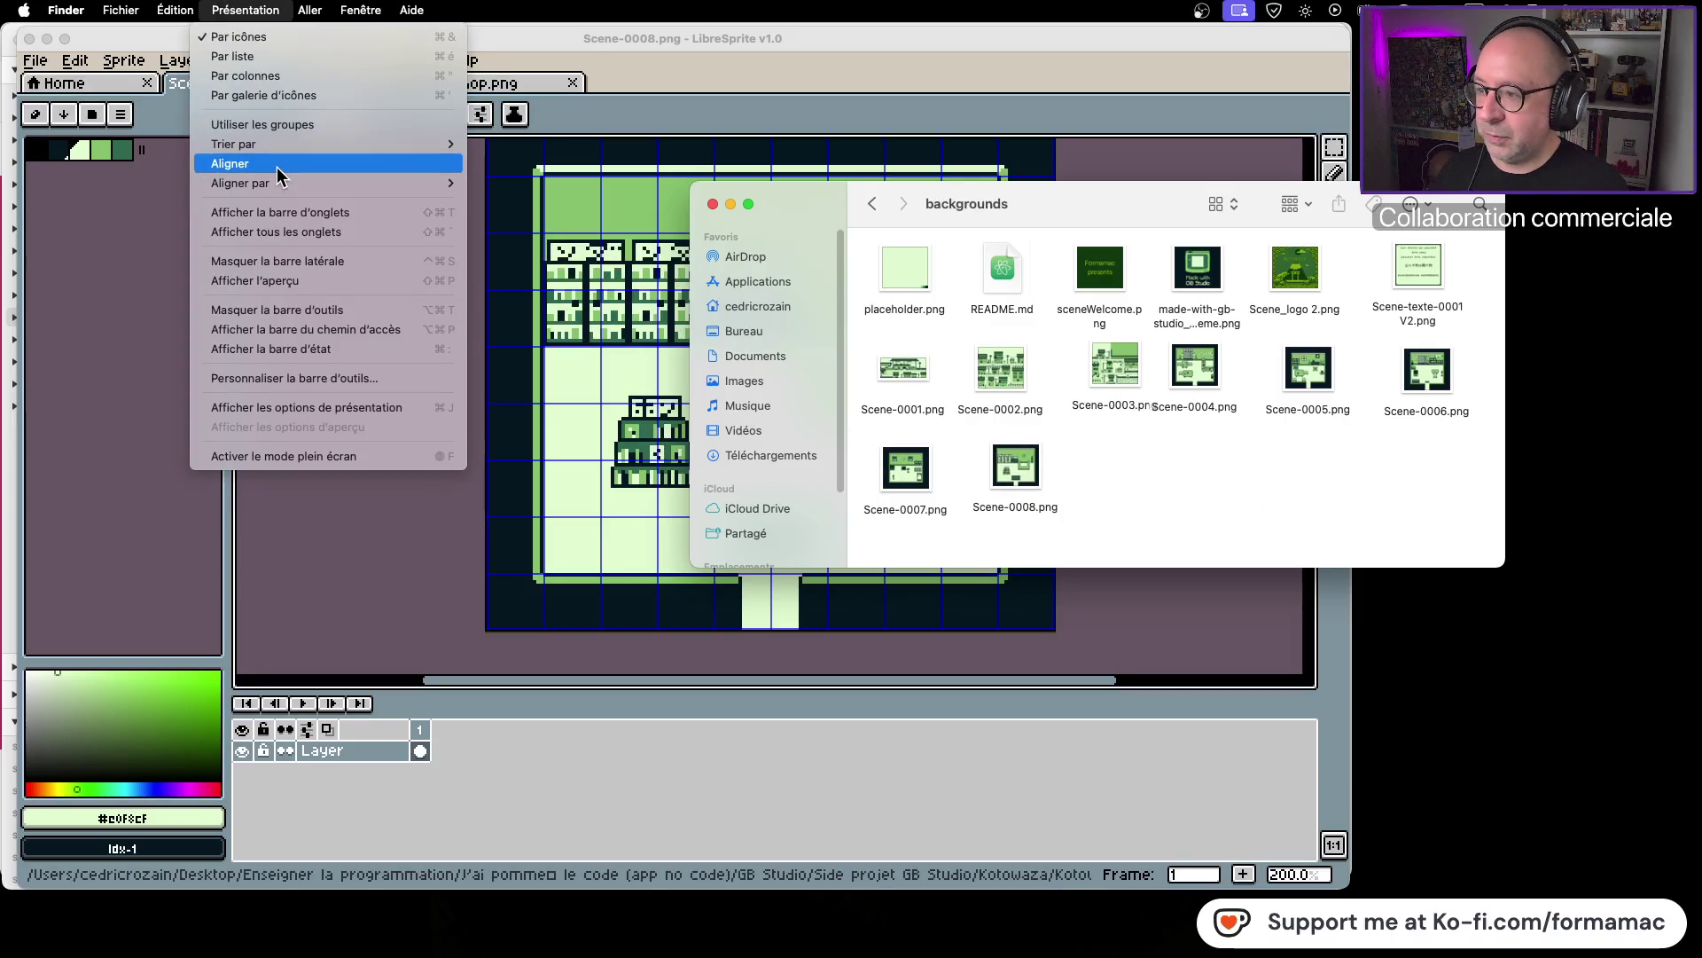
pyautogui.click(271, 163)
pyautogui.click(712, 204)
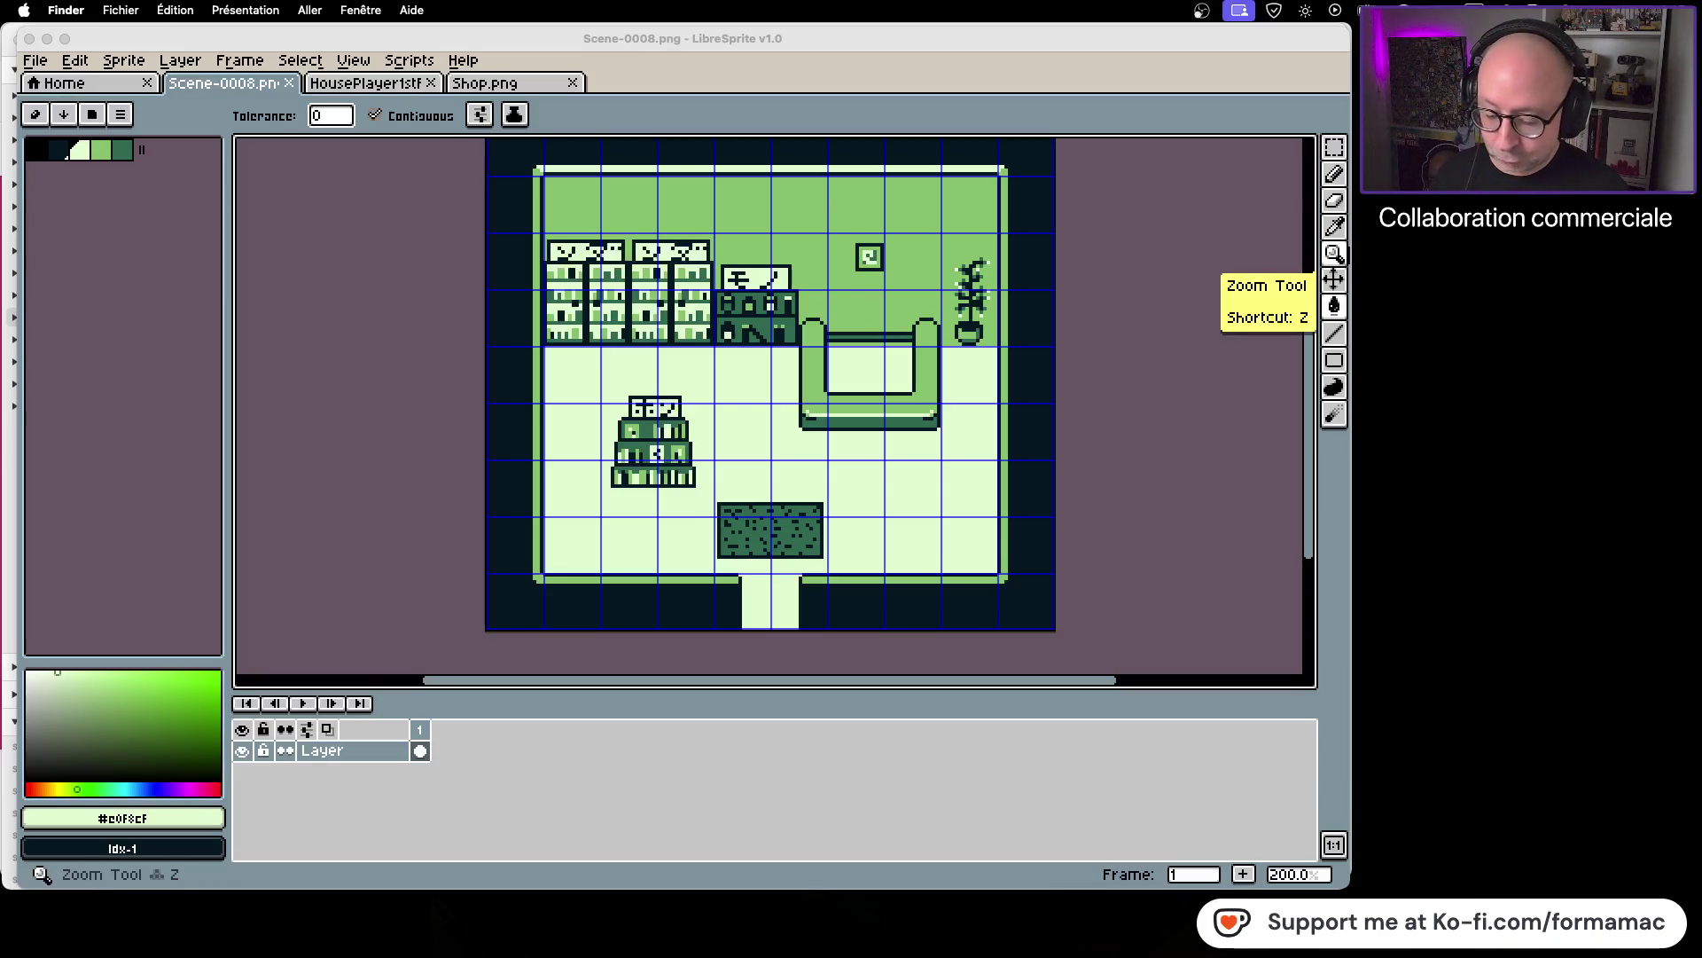
pyautogui.press('super+Tab')
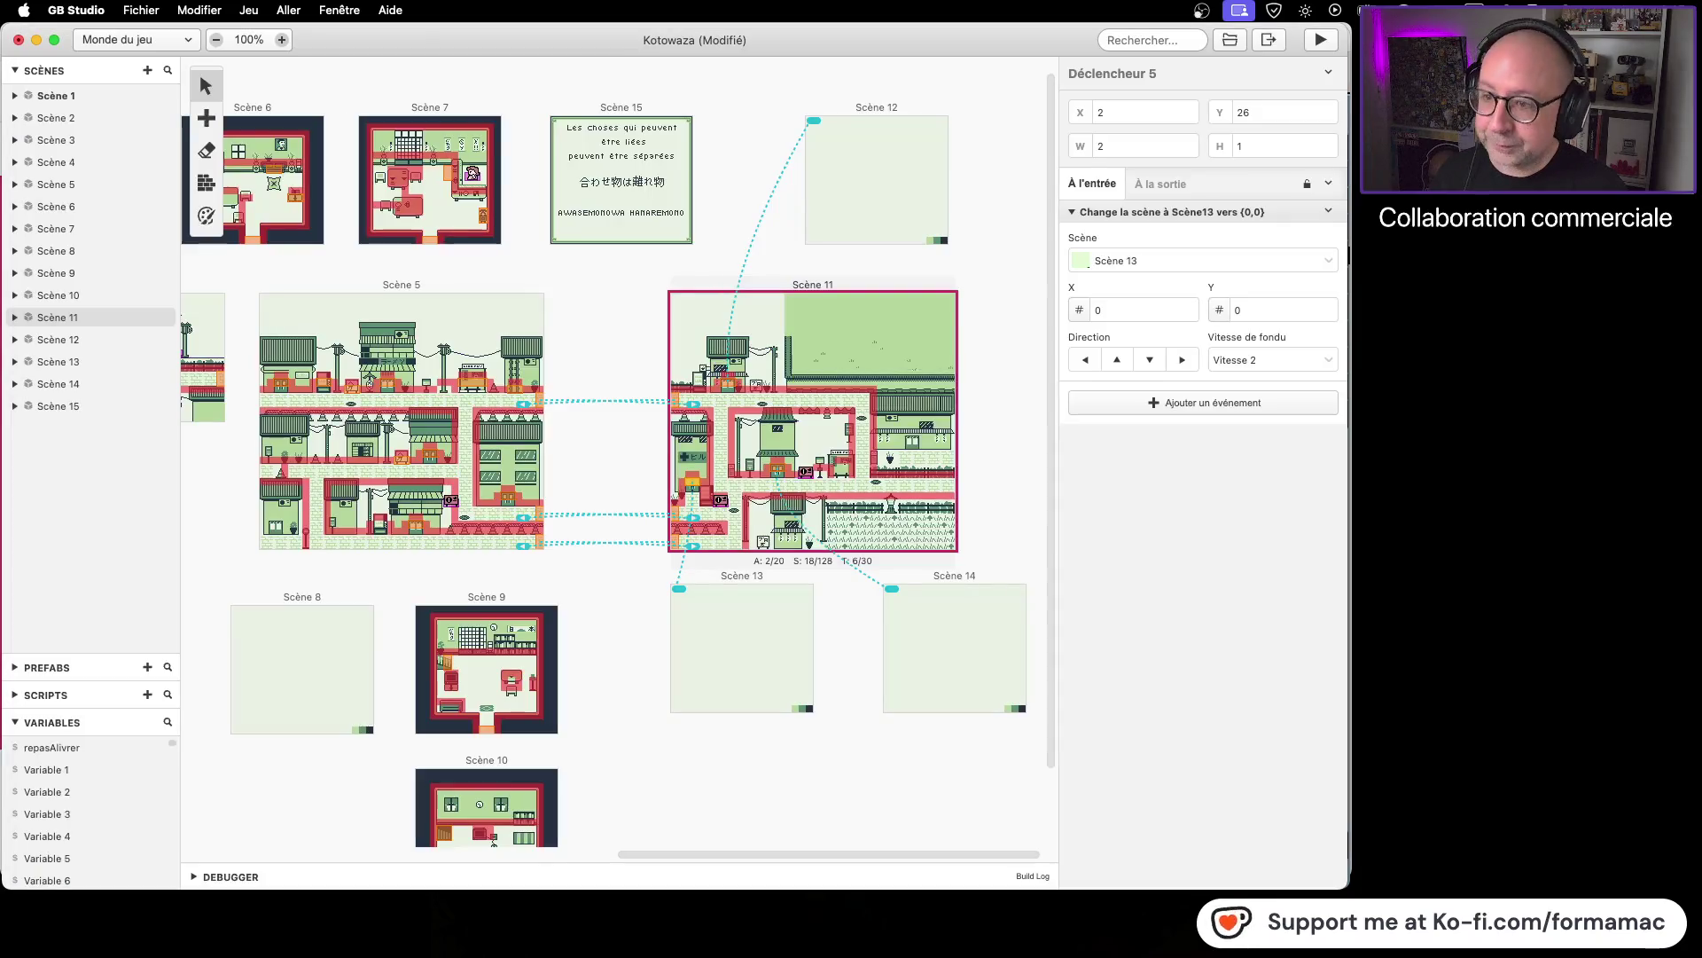
# Step: Save the Kotowaza project, quit GB Studio, and reopen the project from Finder
pyautogui.click(729, 221)
pyautogui.press('super+s')
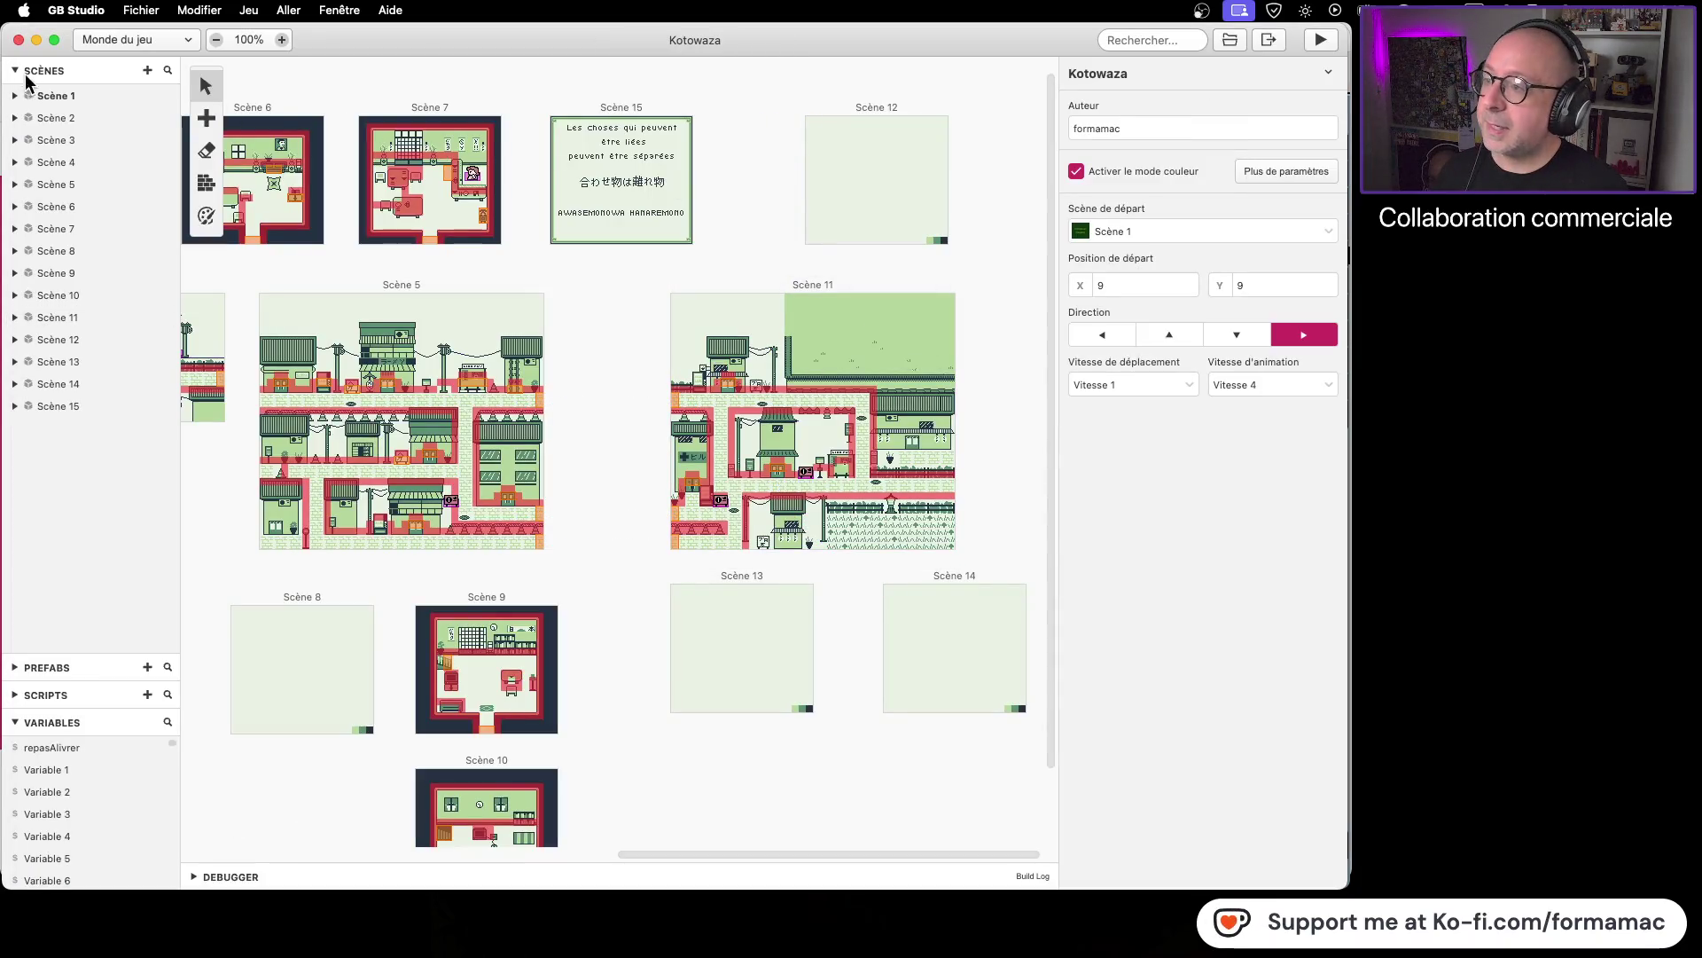
pyautogui.click(19, 40)
pyautogui.press('super+Tab')
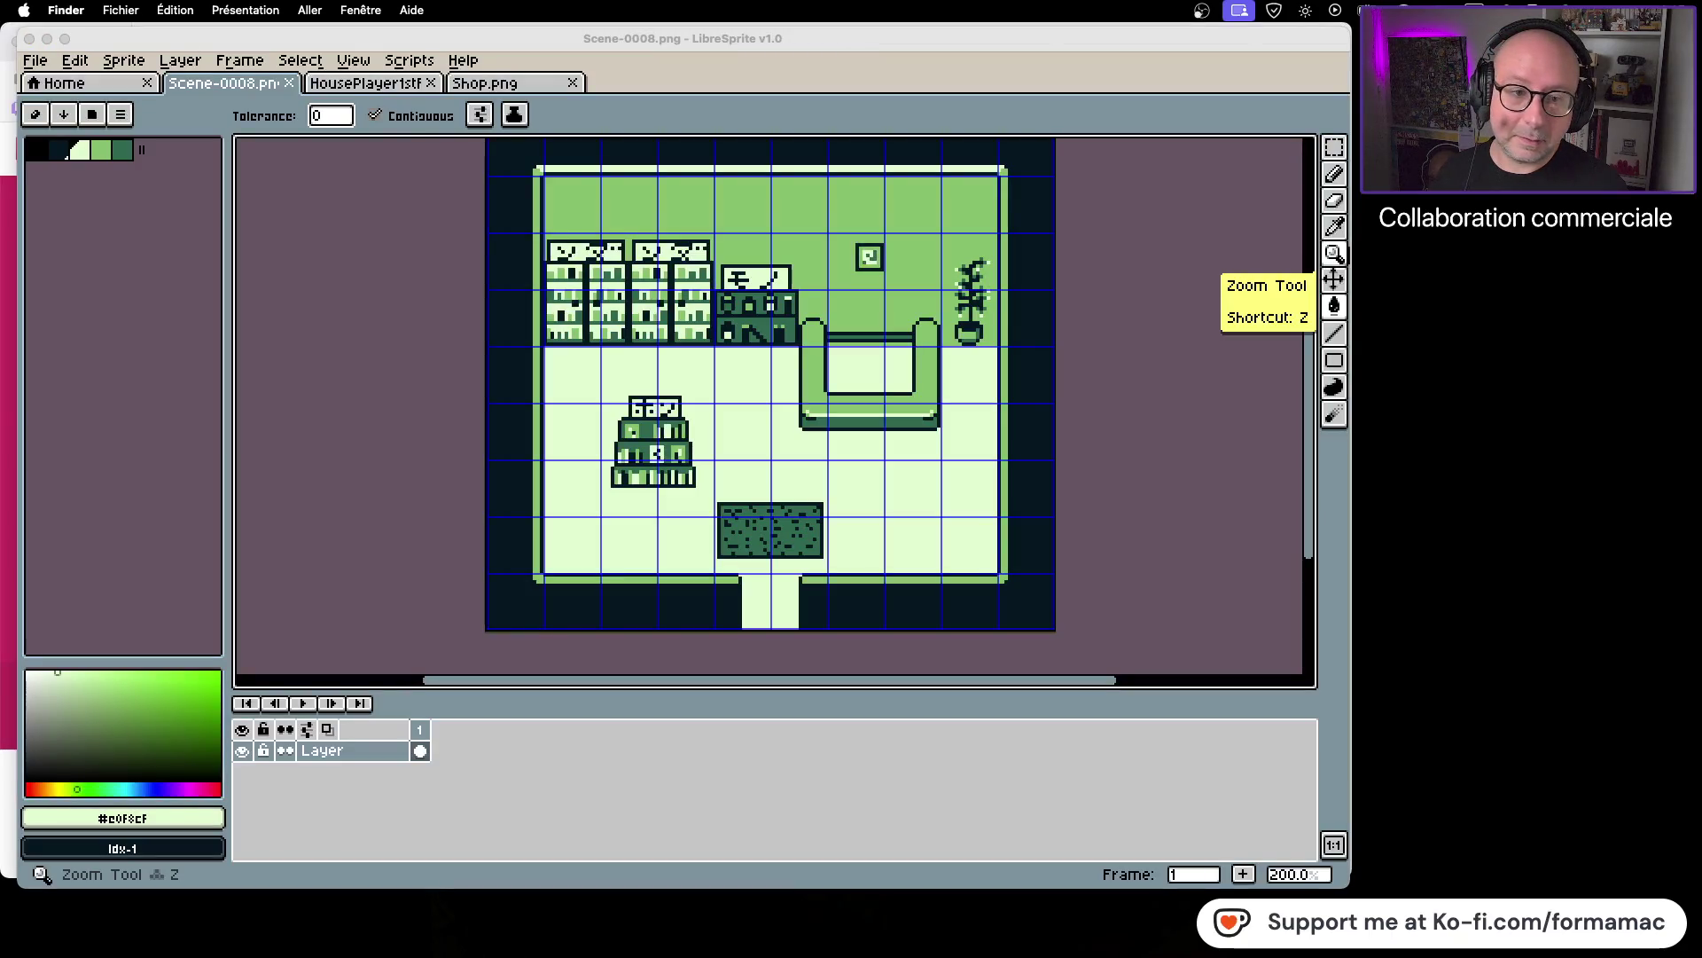
pyautogui.doubleClick(838, 362)
pyautogui.doubleClick(1128, 368)
pyautogui.doubleClick(942, 363)
# Step: Set Scène 13's background image to Scene-0008
pyautogui.hscroll(-3, 716, 582)
pyautogui.scroll(-2, 716, 581)
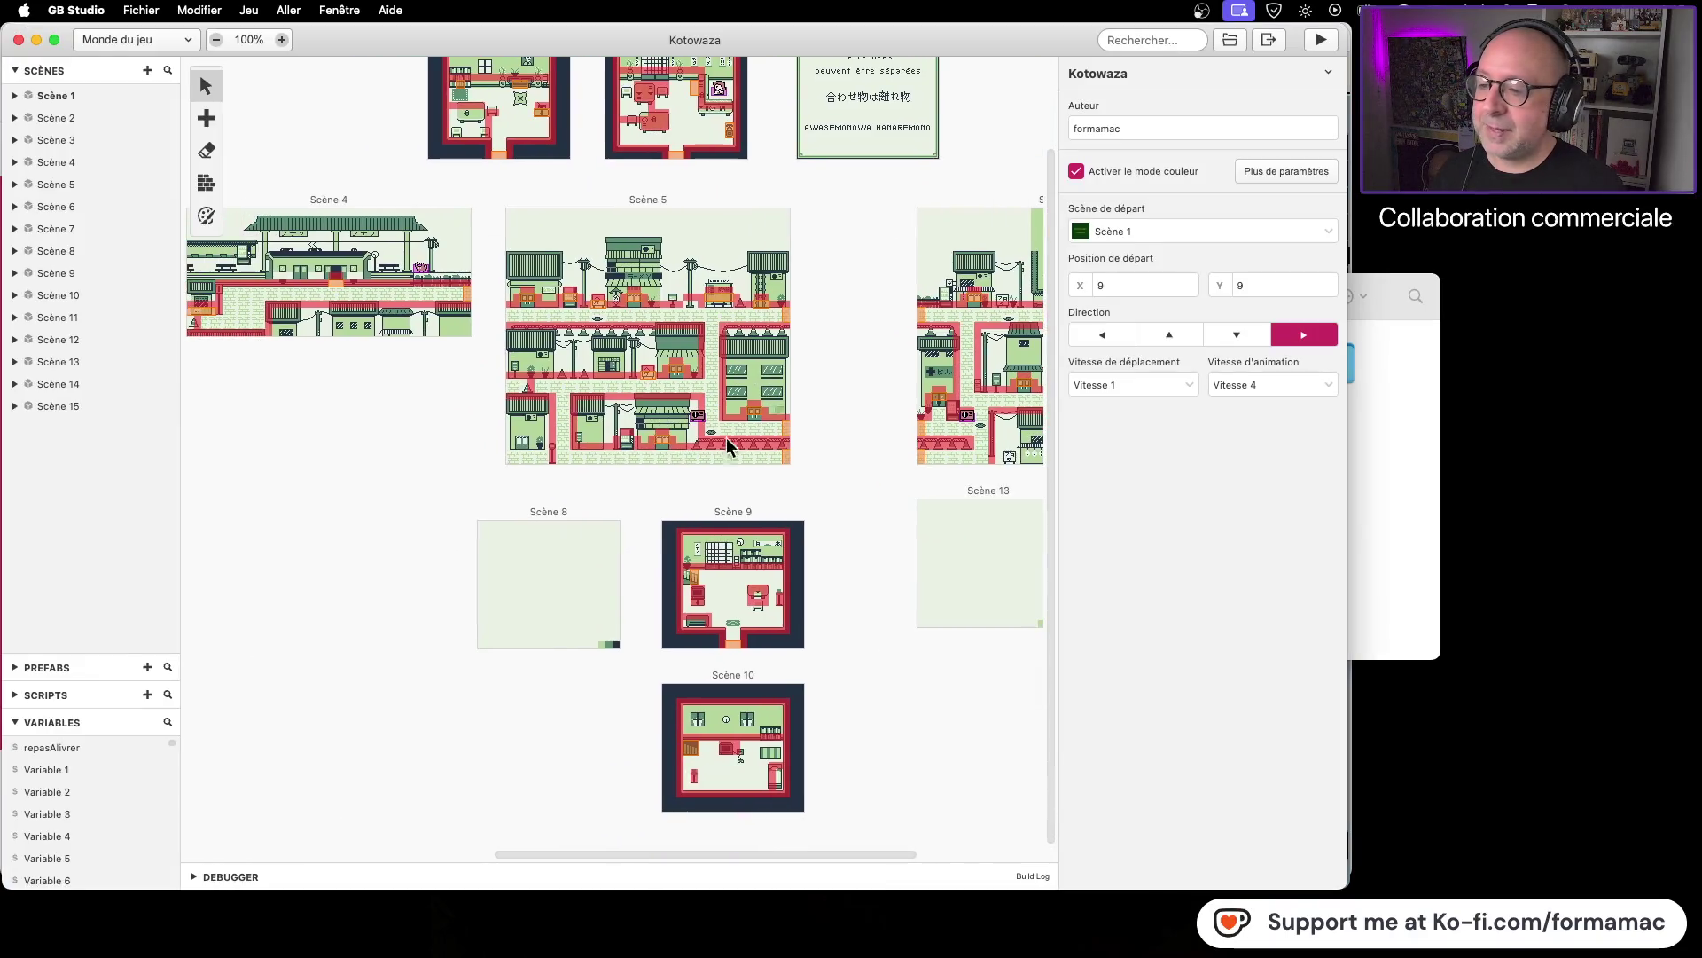
pyautogui.click(593, 508)
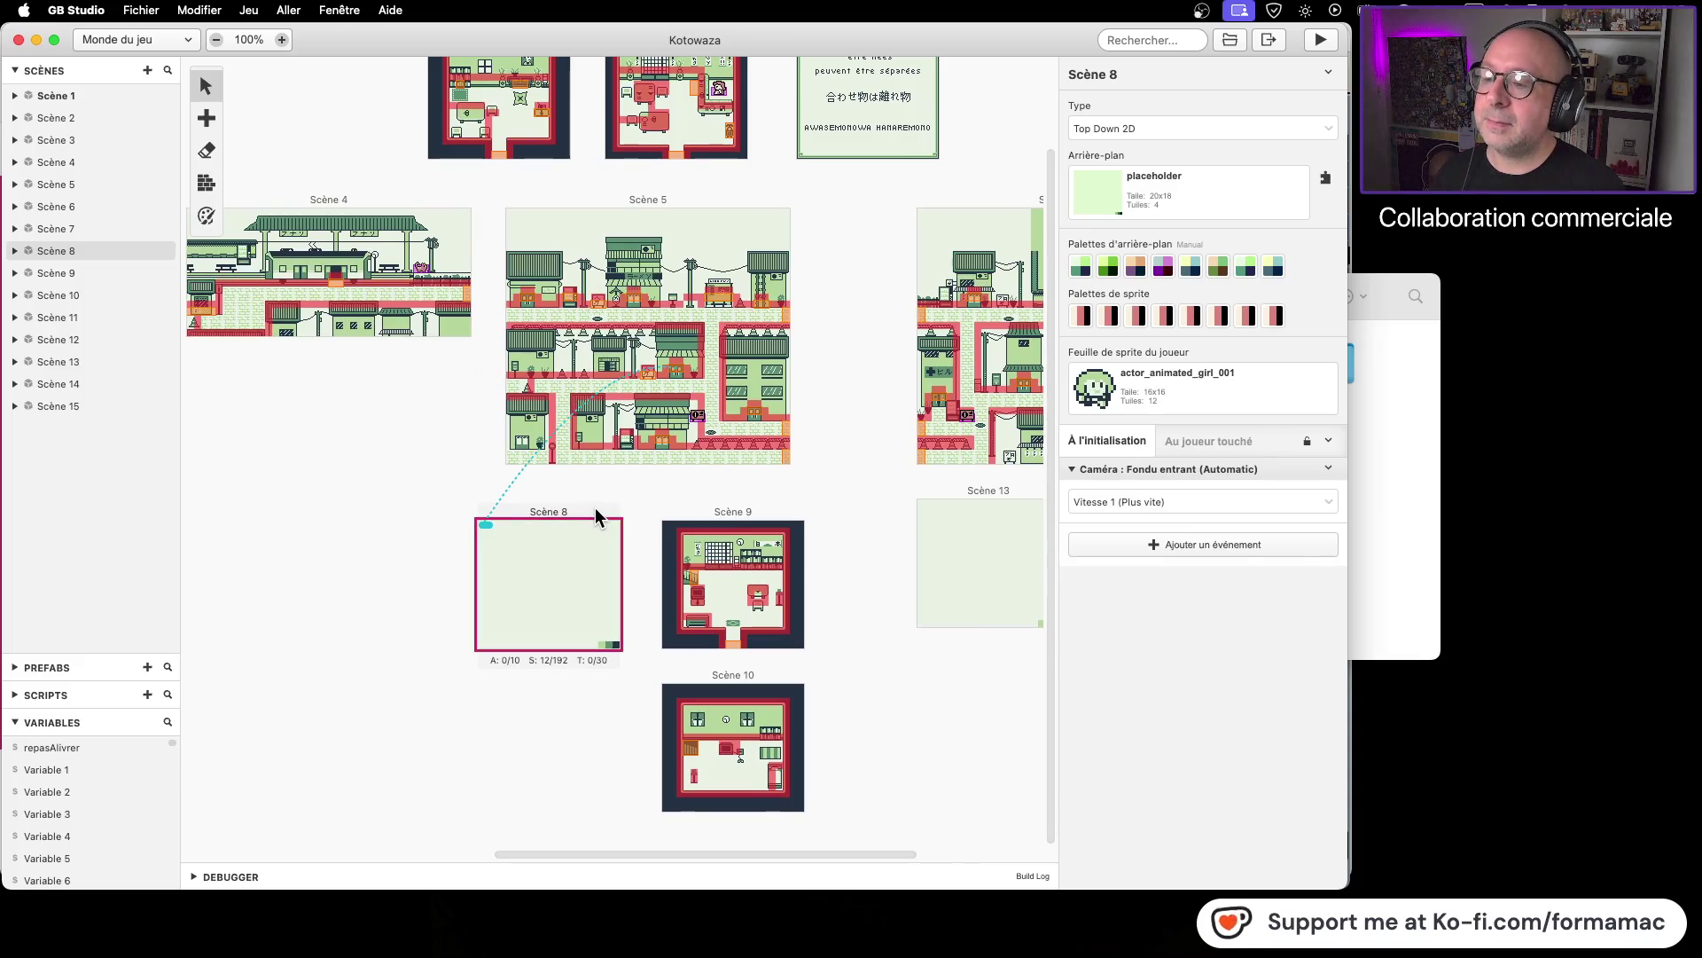
pyautogui.hscroll(5, 920, 507)
pyautogui.click(750, 505)
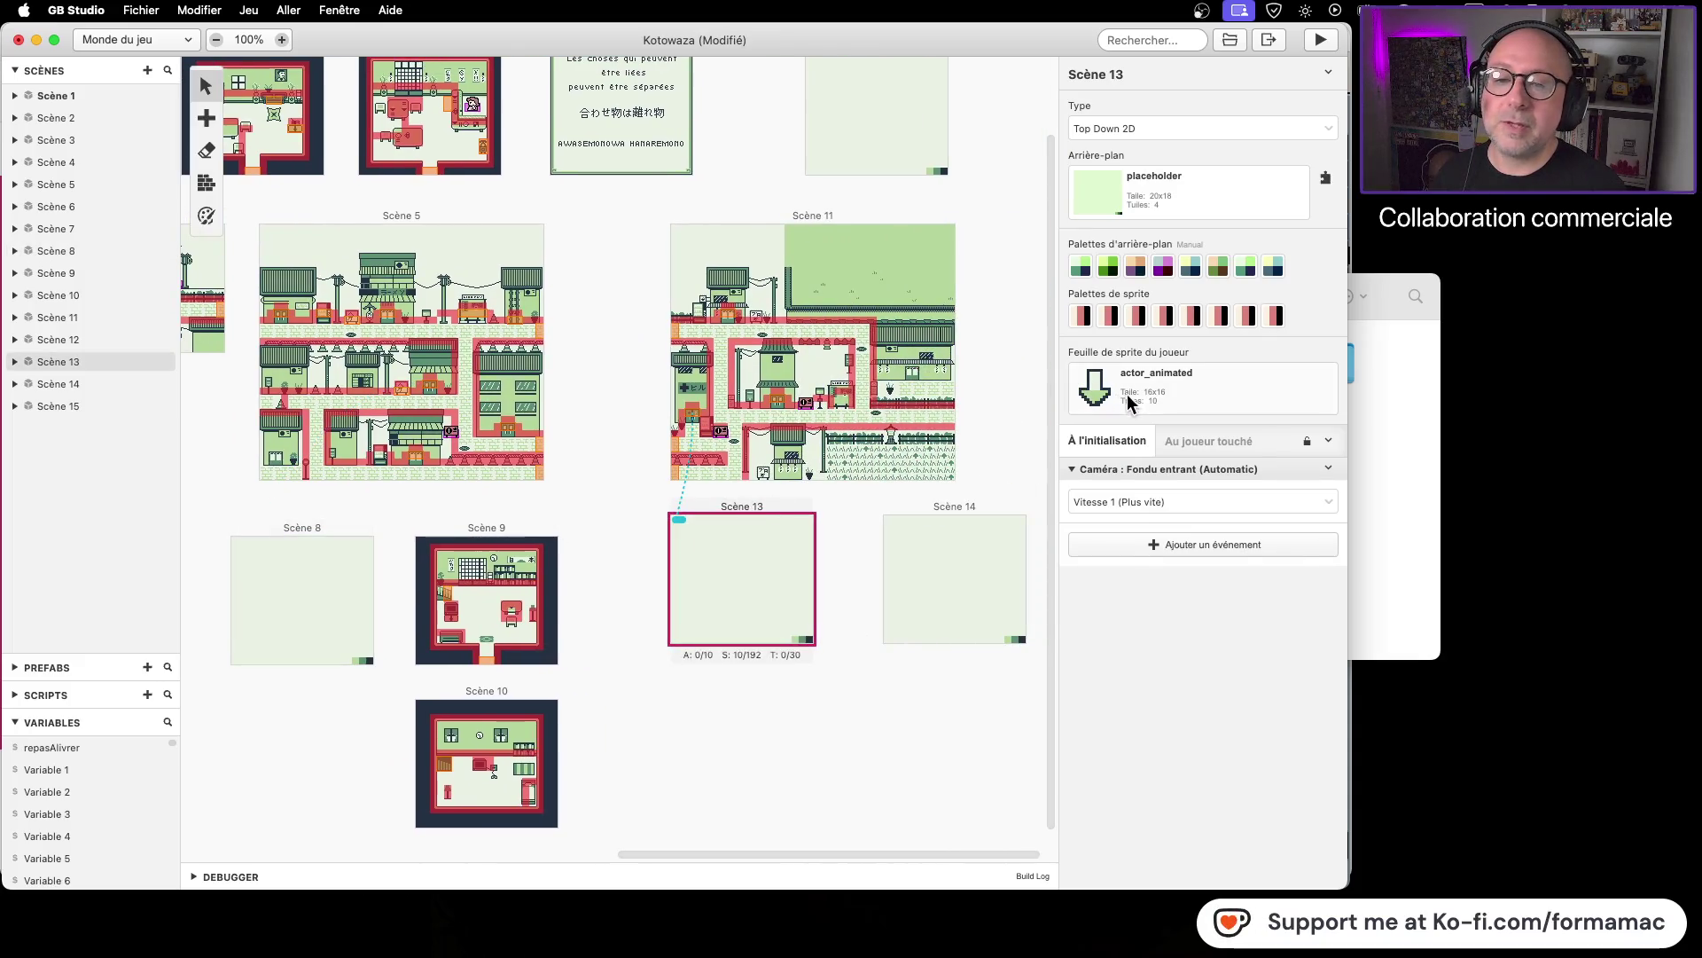
pyautogui.click(1189, 178)
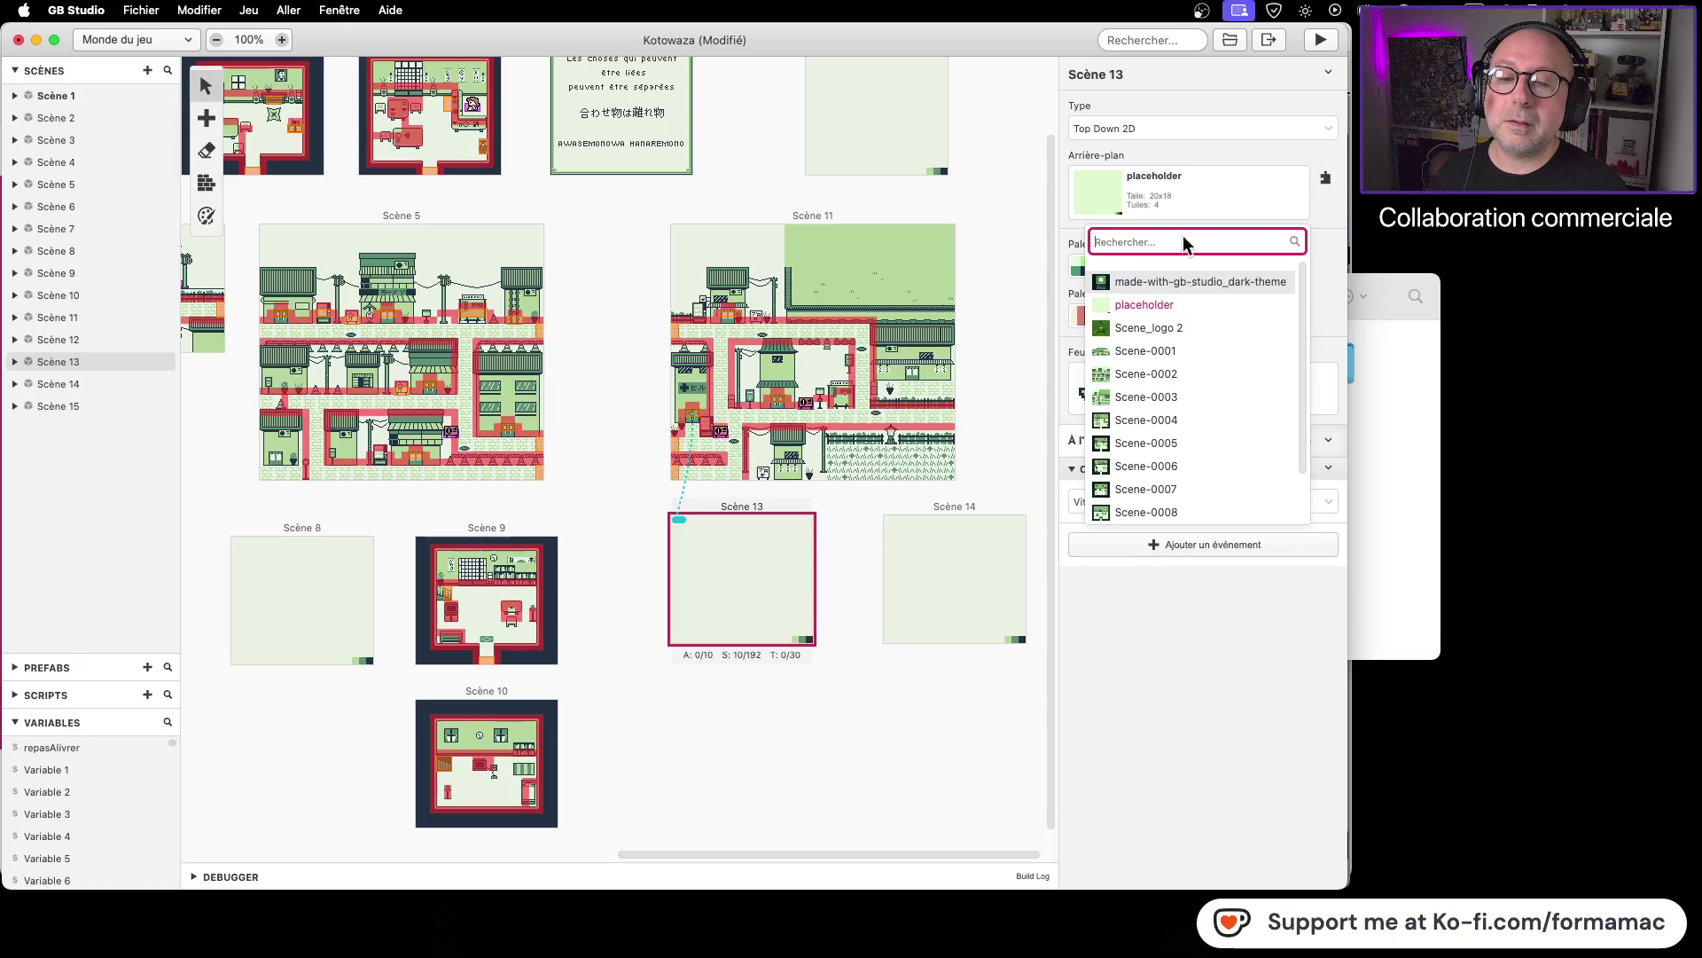
pyautogui.click(1178, 518)
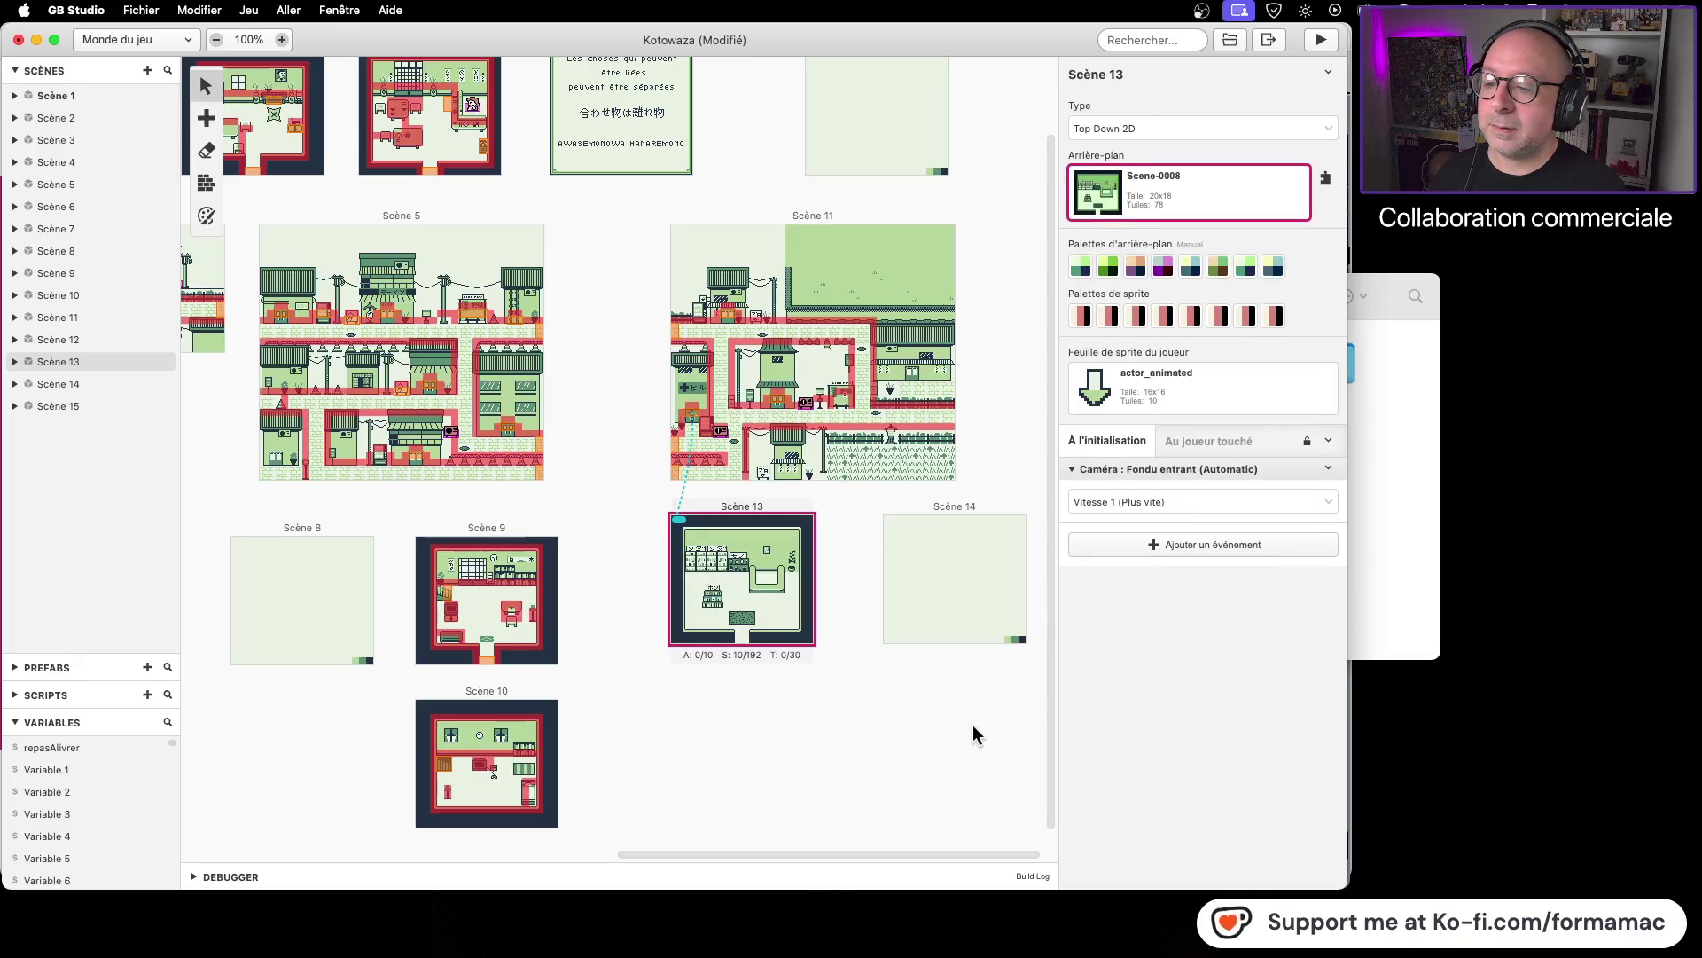
# Step: Select Scène 3, Scène 4 and Scène 5 on the world map
pyautogui.hscroll(-10, 417, 502)
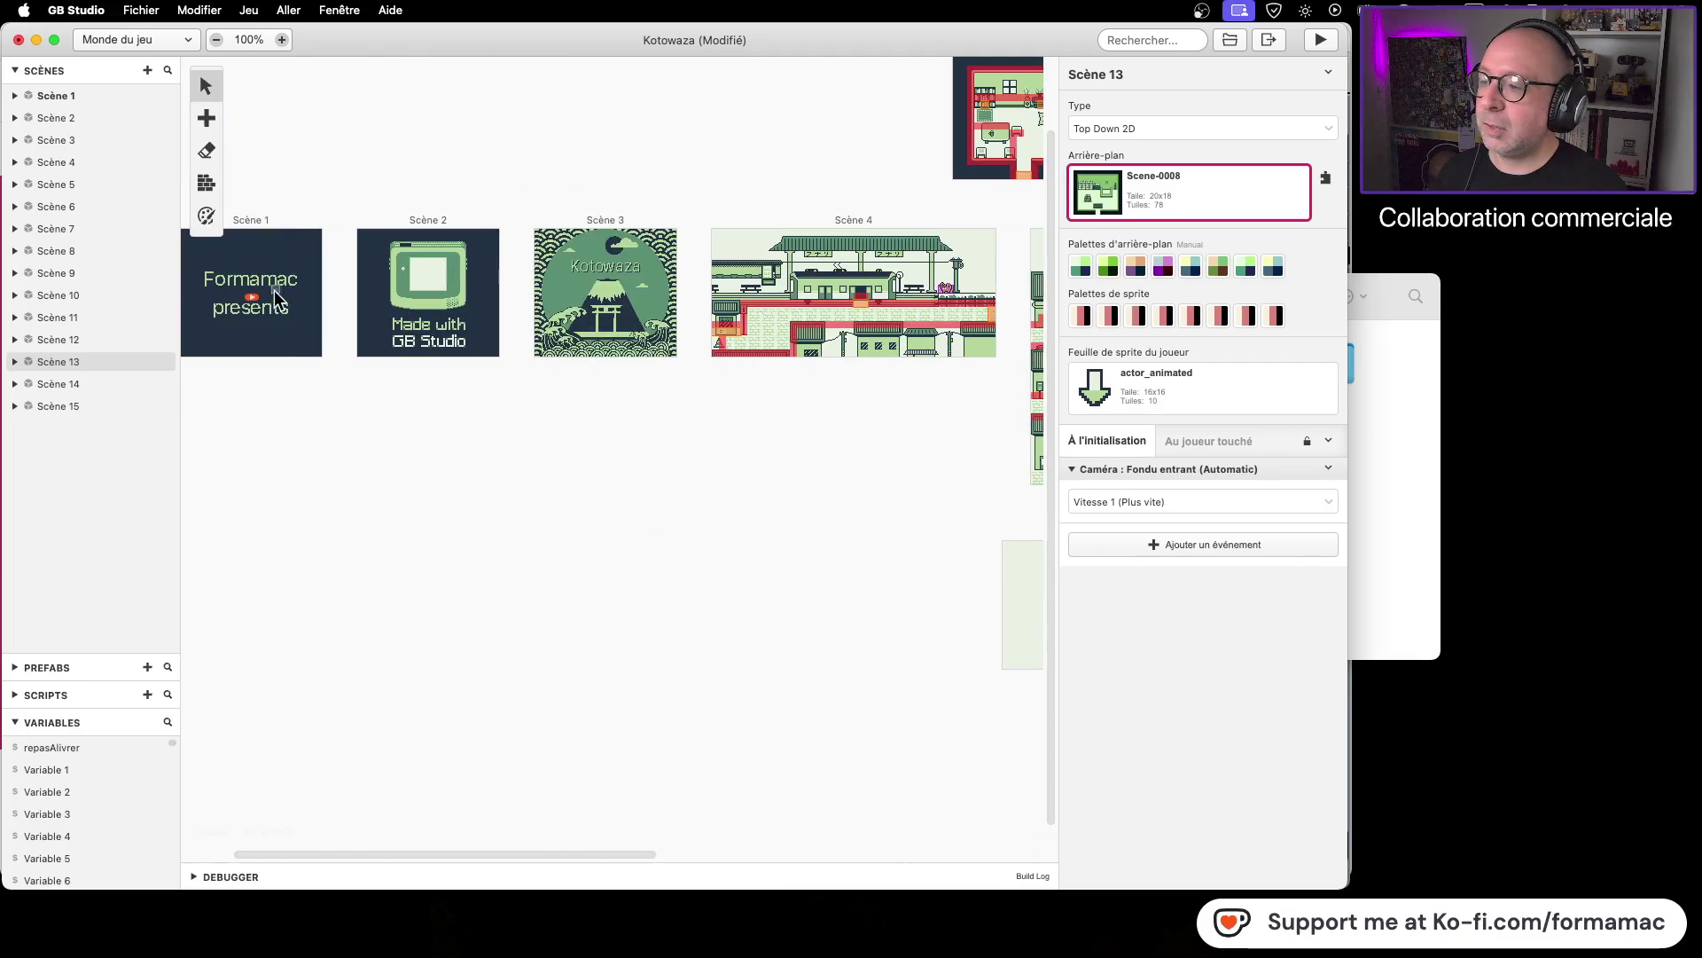
pyautogui.click(612, 297)
pyautogui.click(950, 289)
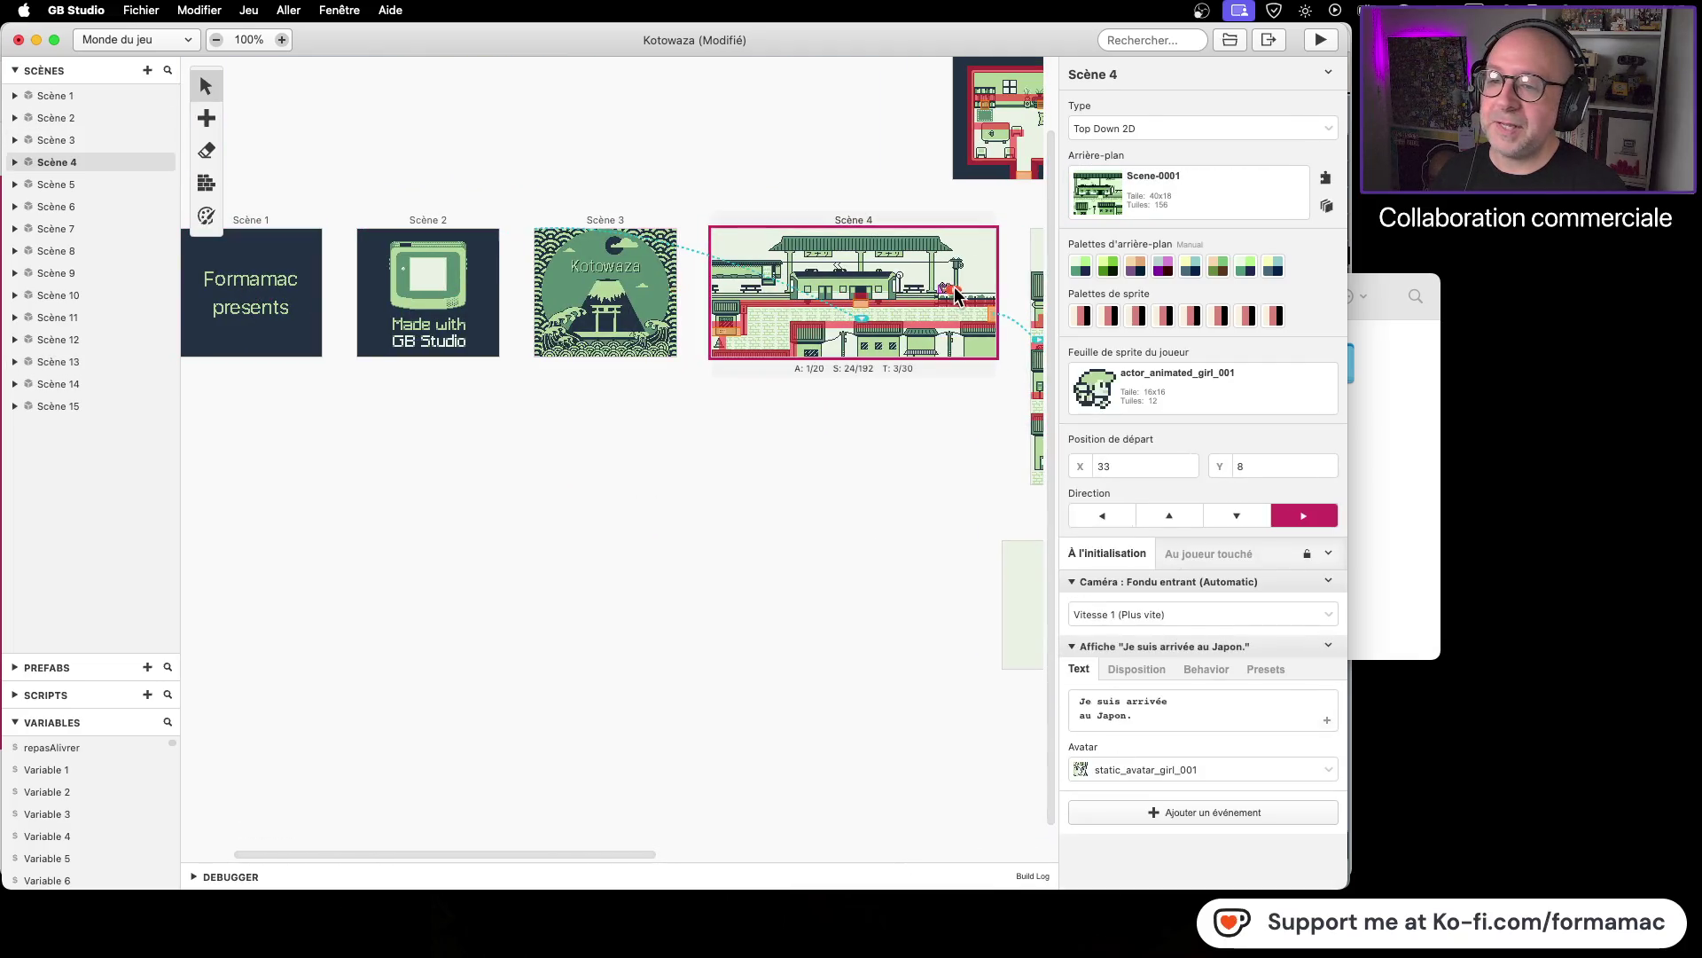
pyautogui.hscroll(10, 422, 577)
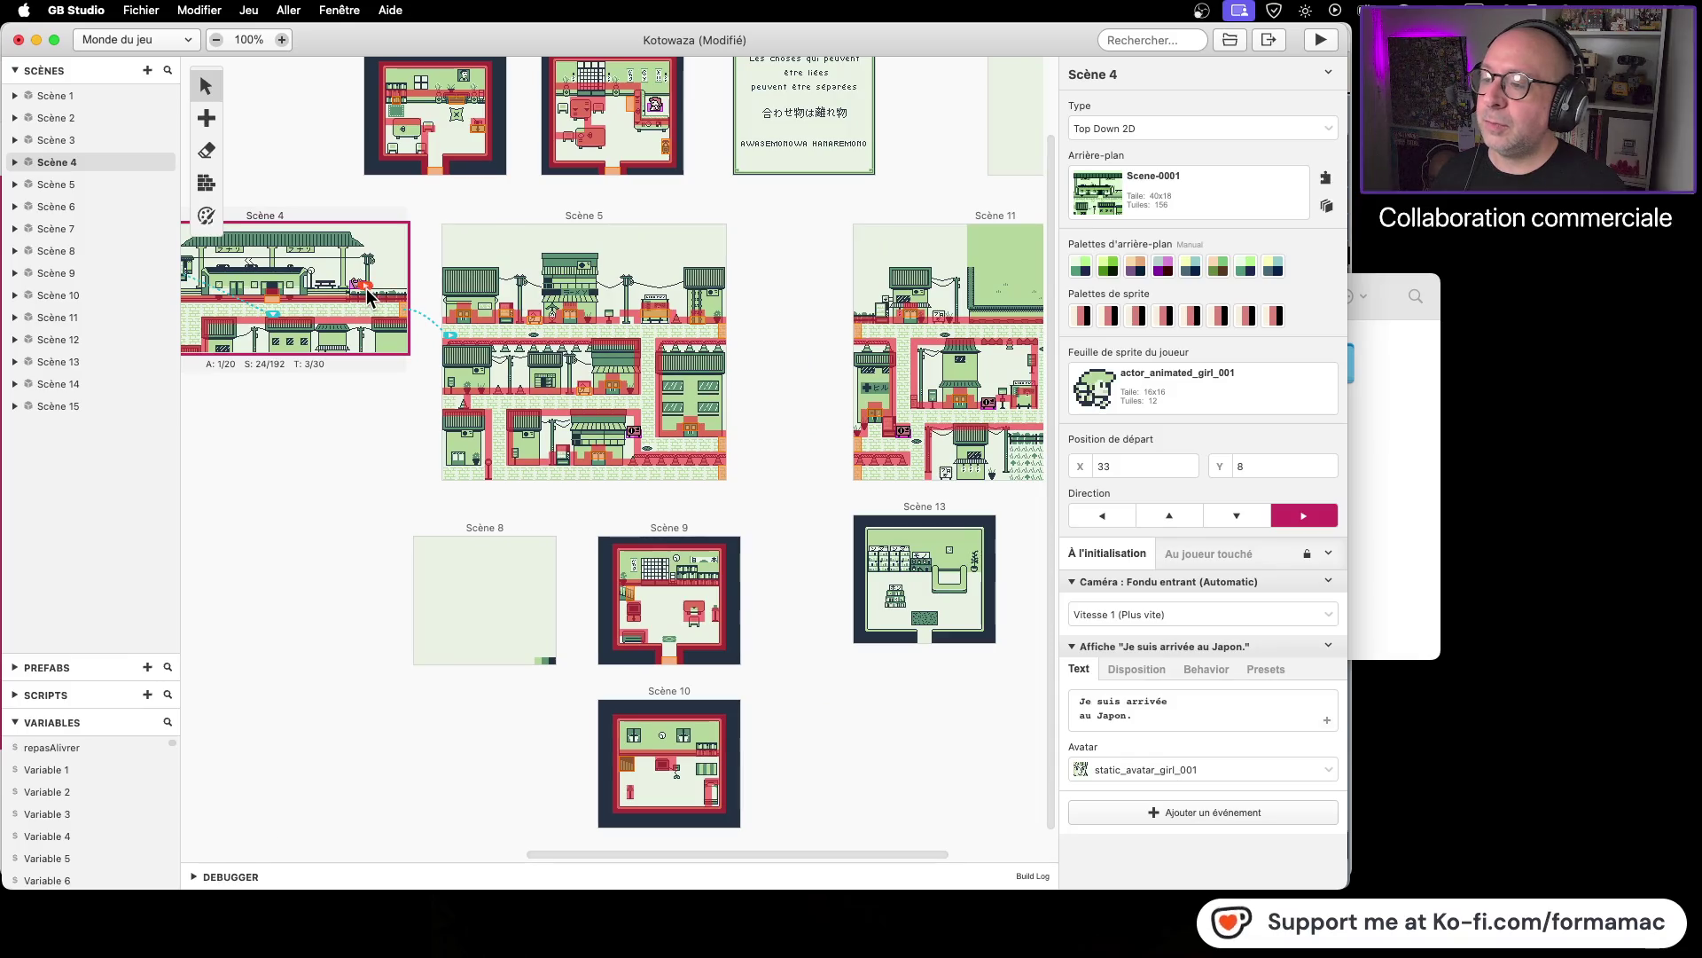
pyautogui.click(616, 314)
# Step: Run the game from Scène 11 and walk the player up and along the brick road
pyautogui.click(917, 475)
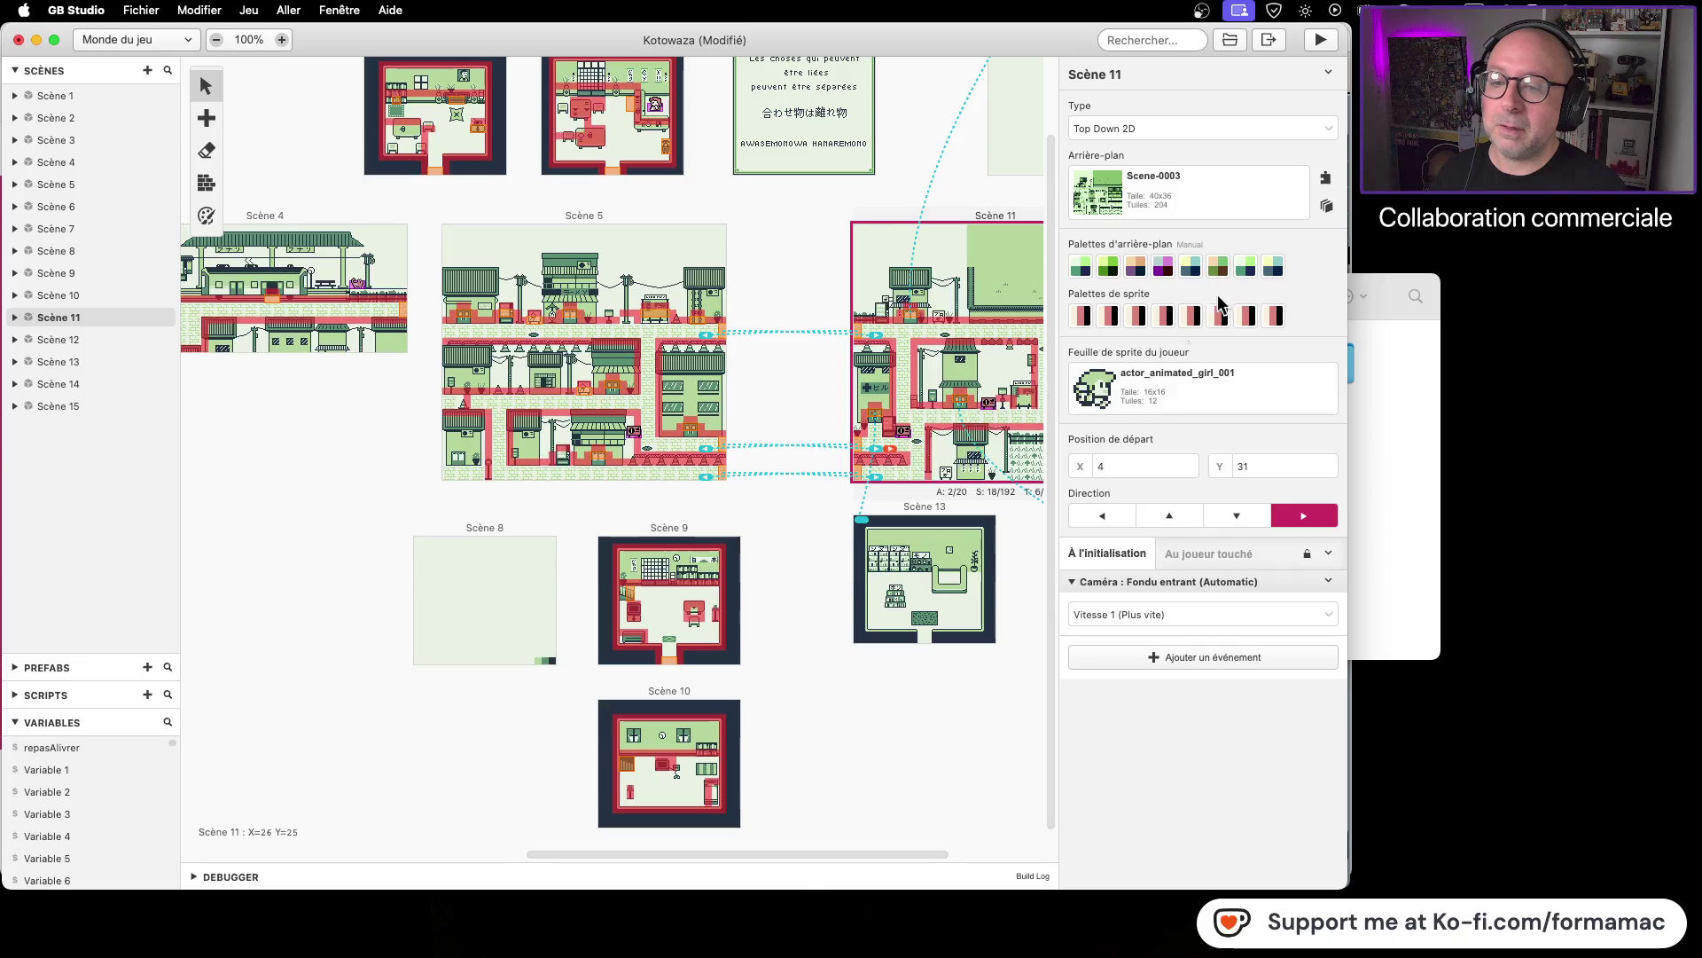
pyautogui.click(1321, 39)
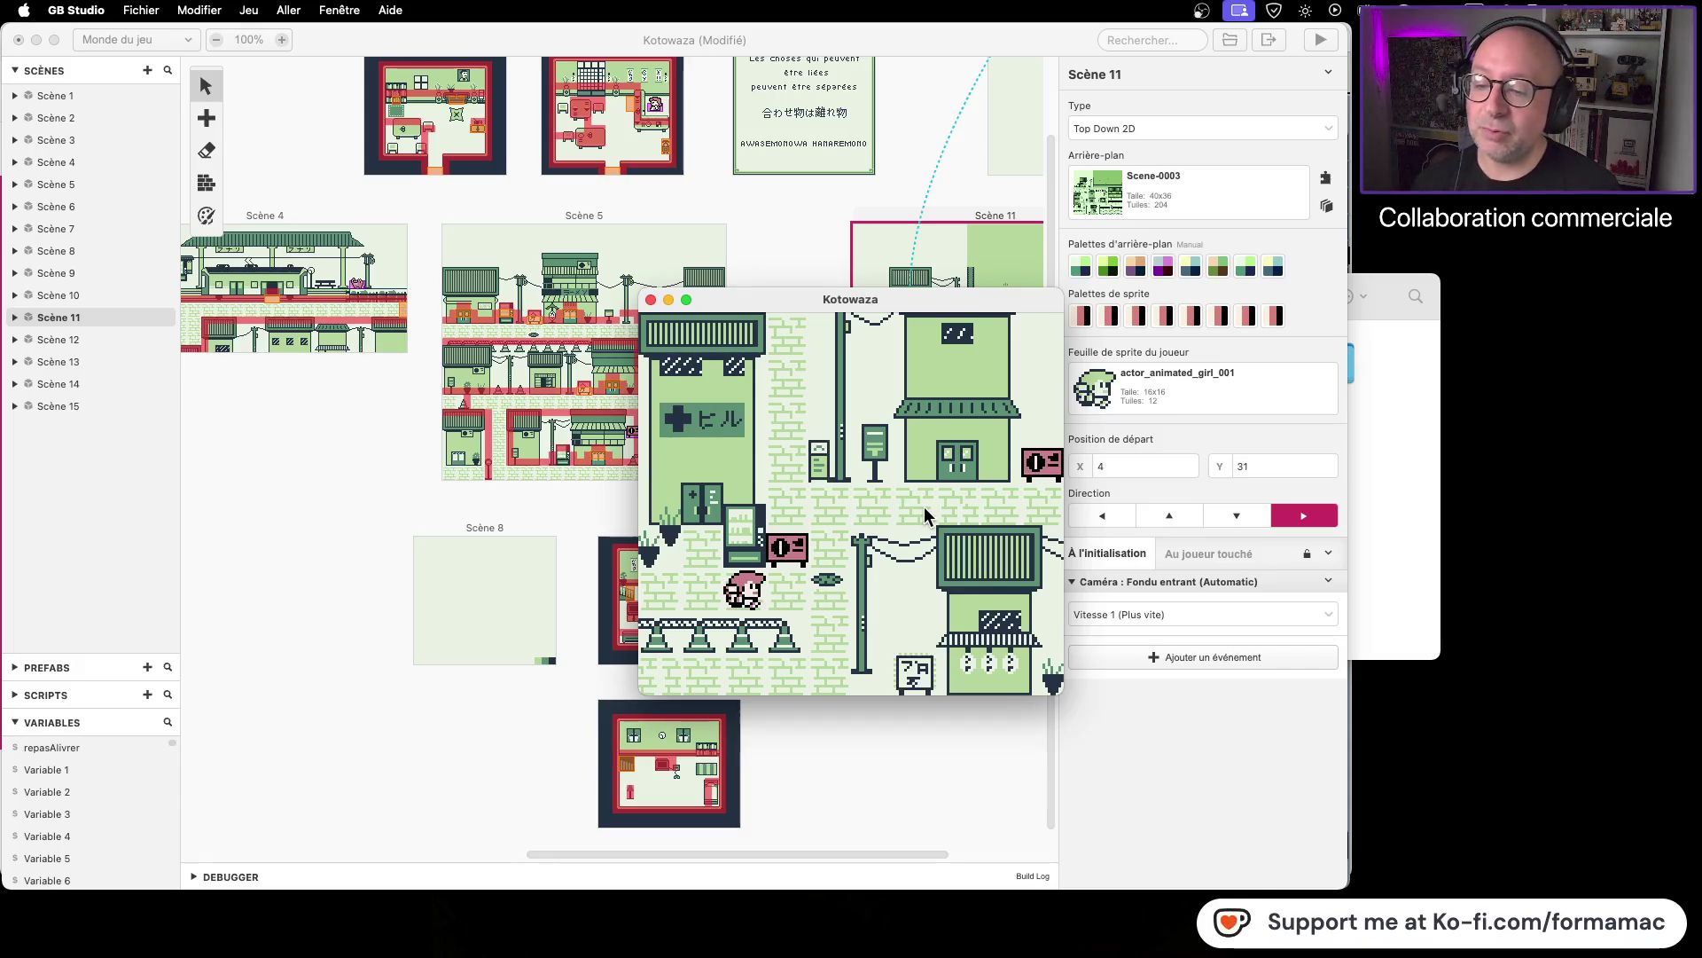
pyautogui.press('Right')
pyautogui.press('Up')
pyautogui.press('Right')
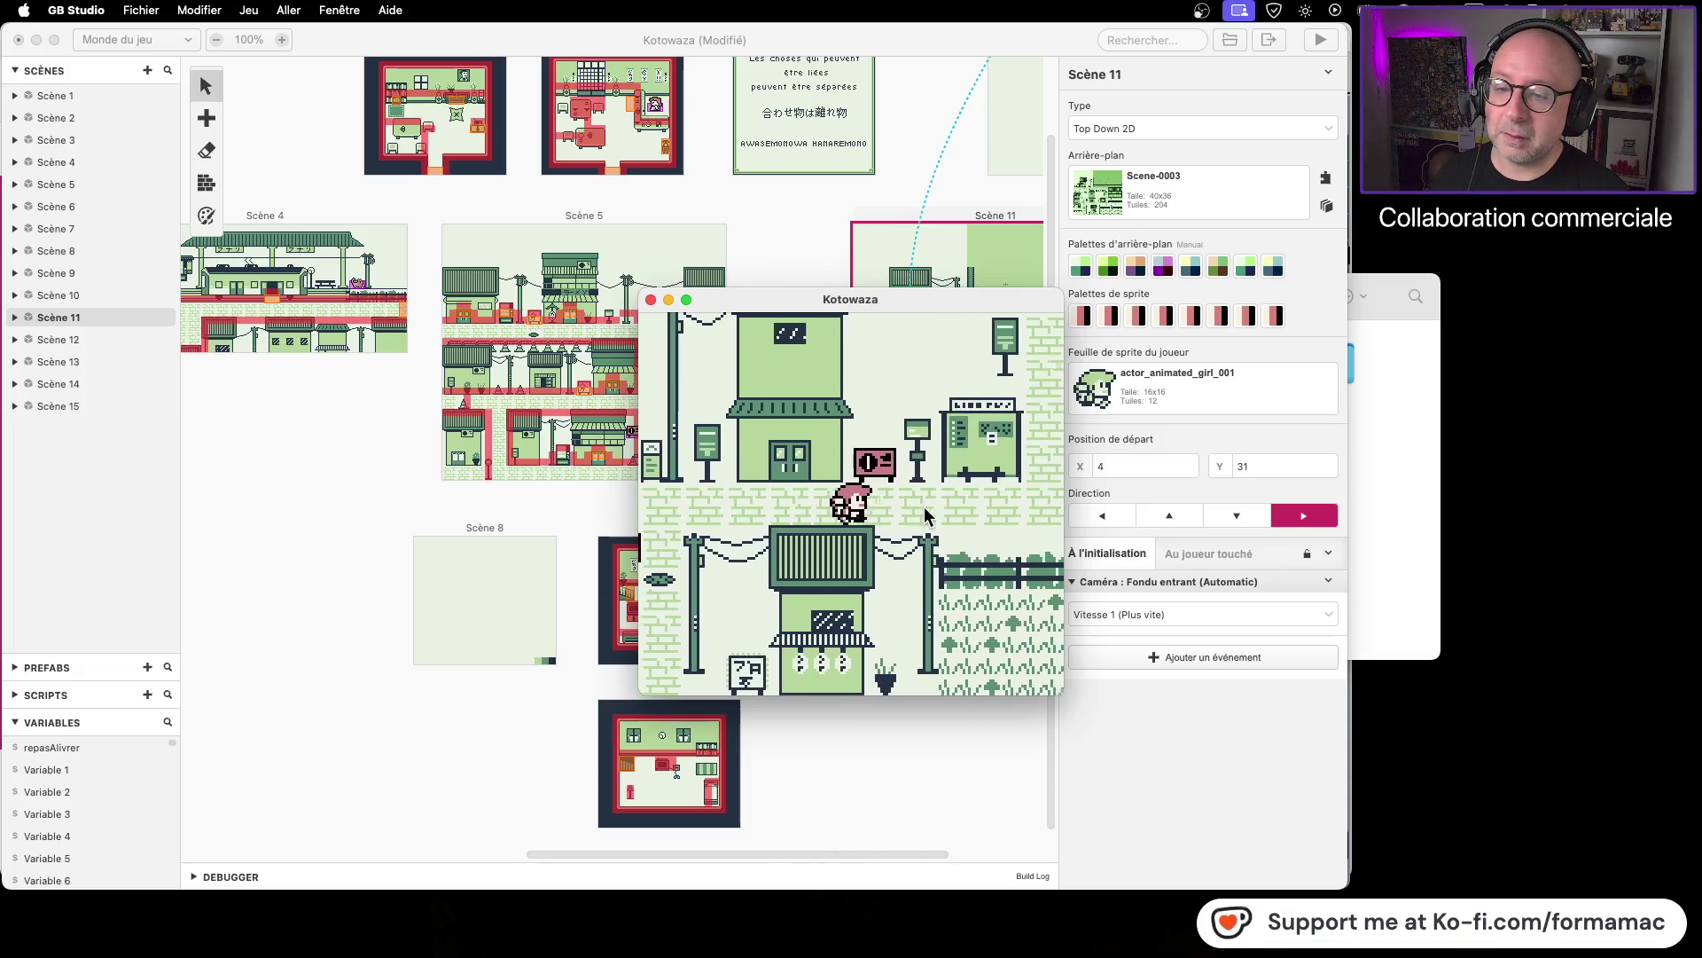
pyautogui.press('Right')
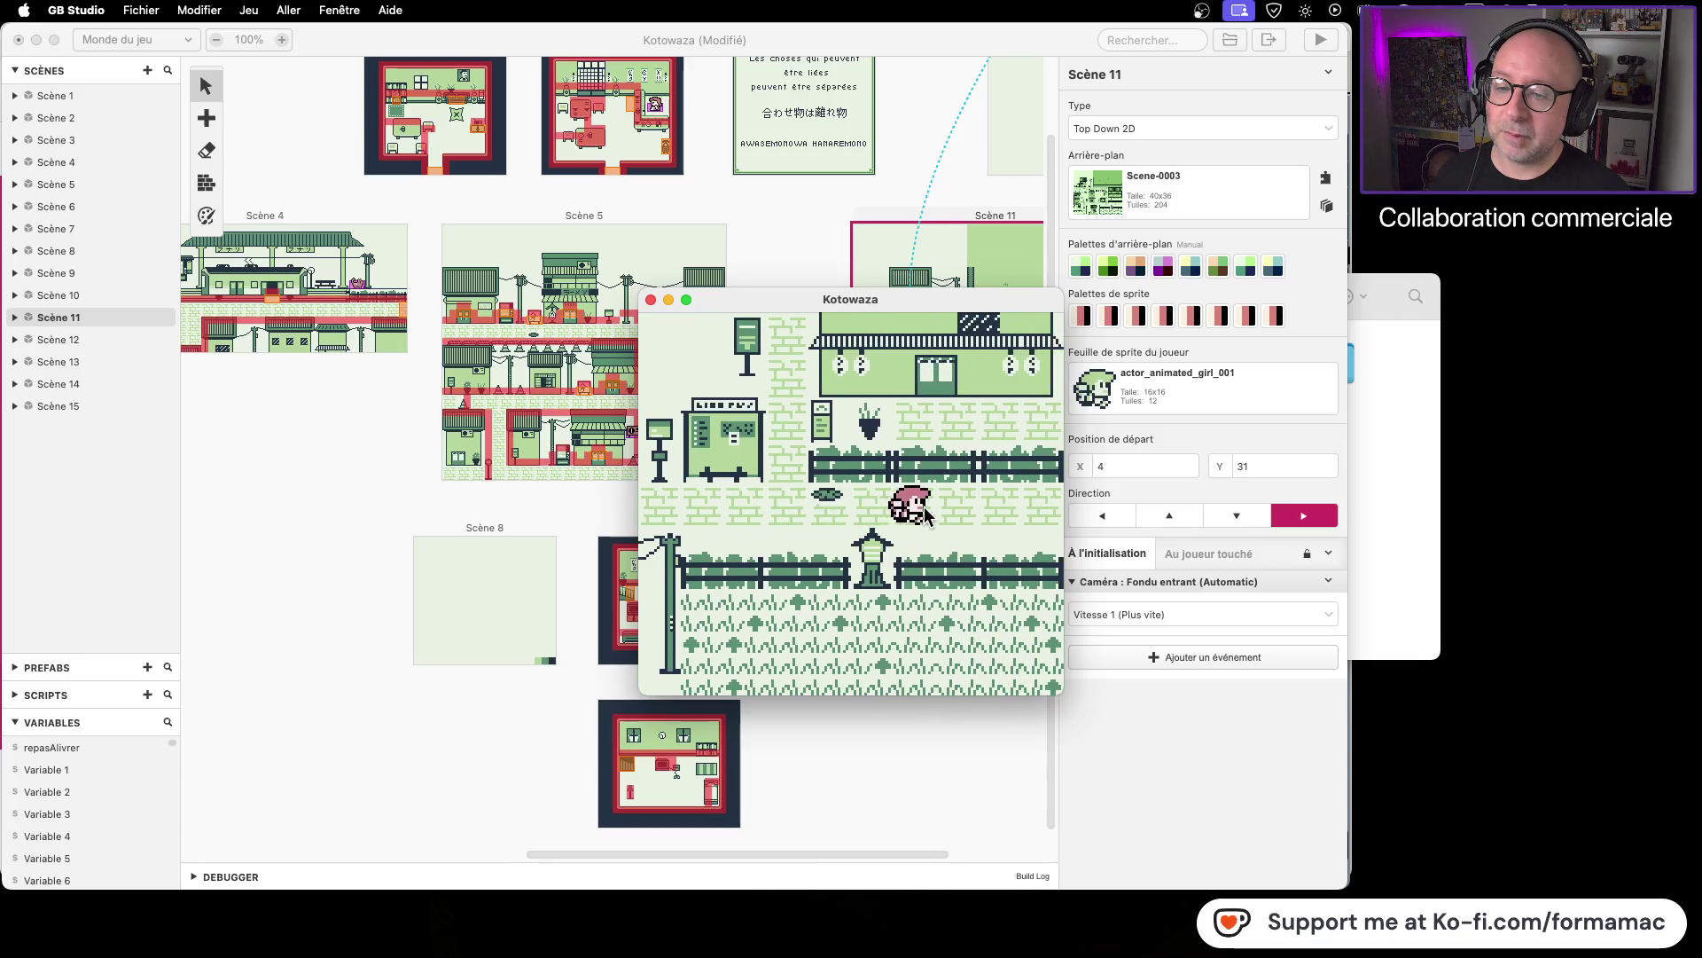
pyautogui.press('Left')
pyautogui.press('Up')
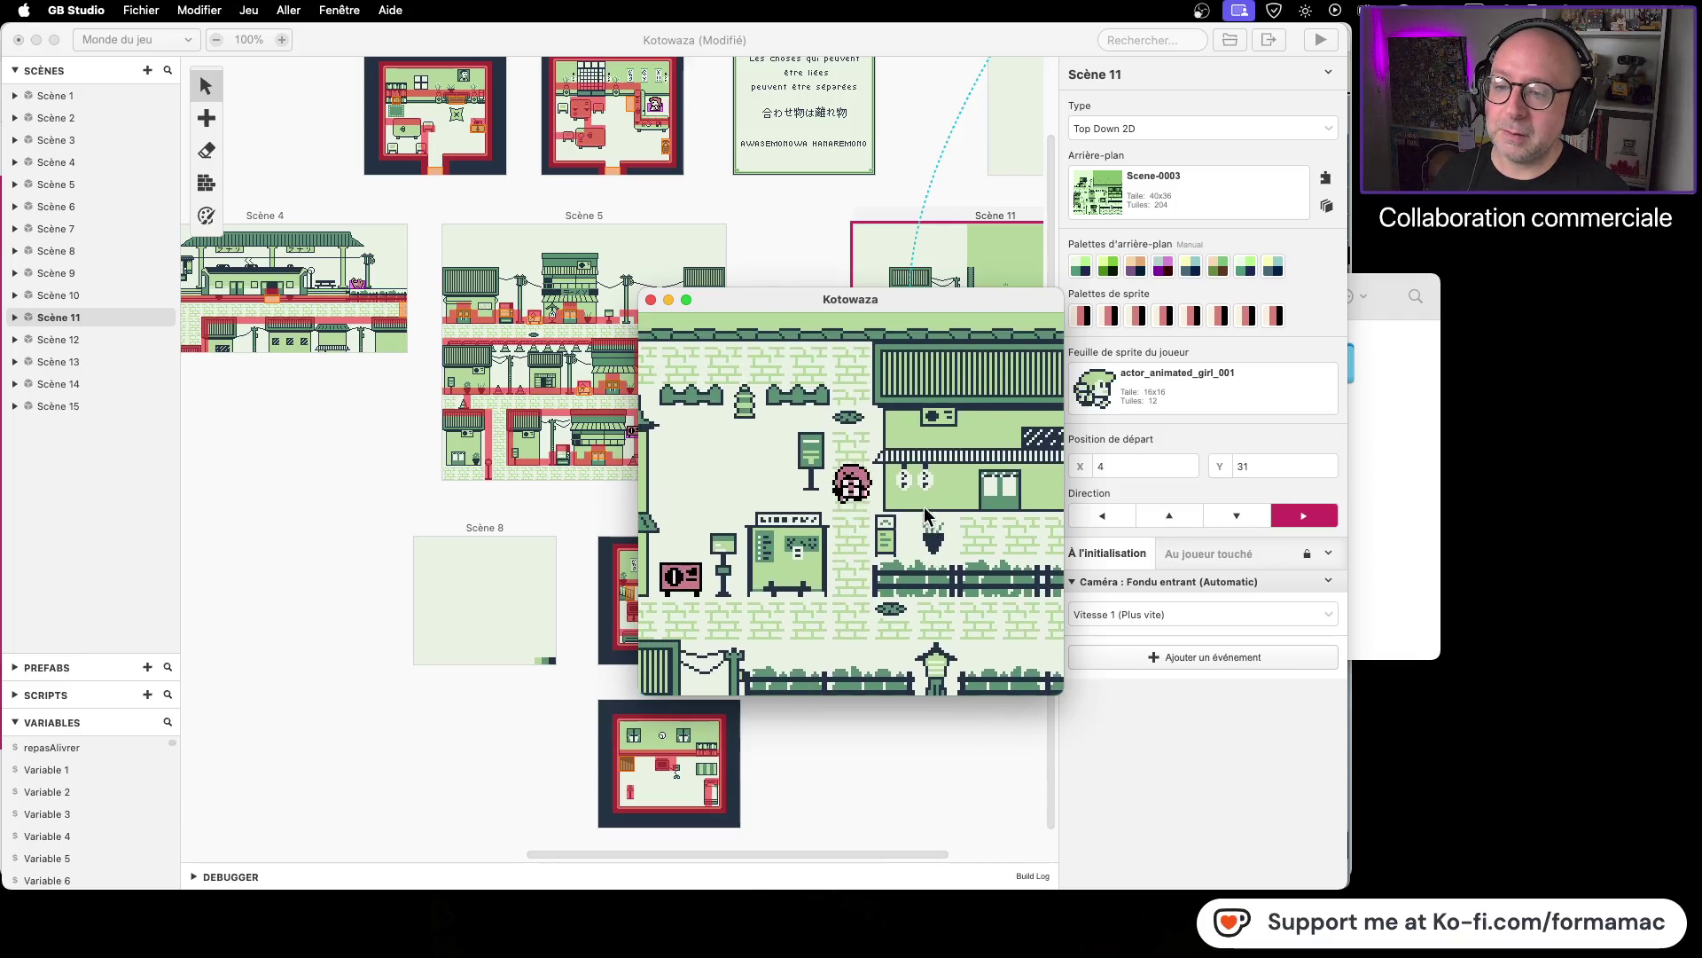
pyautogui.press('Left')
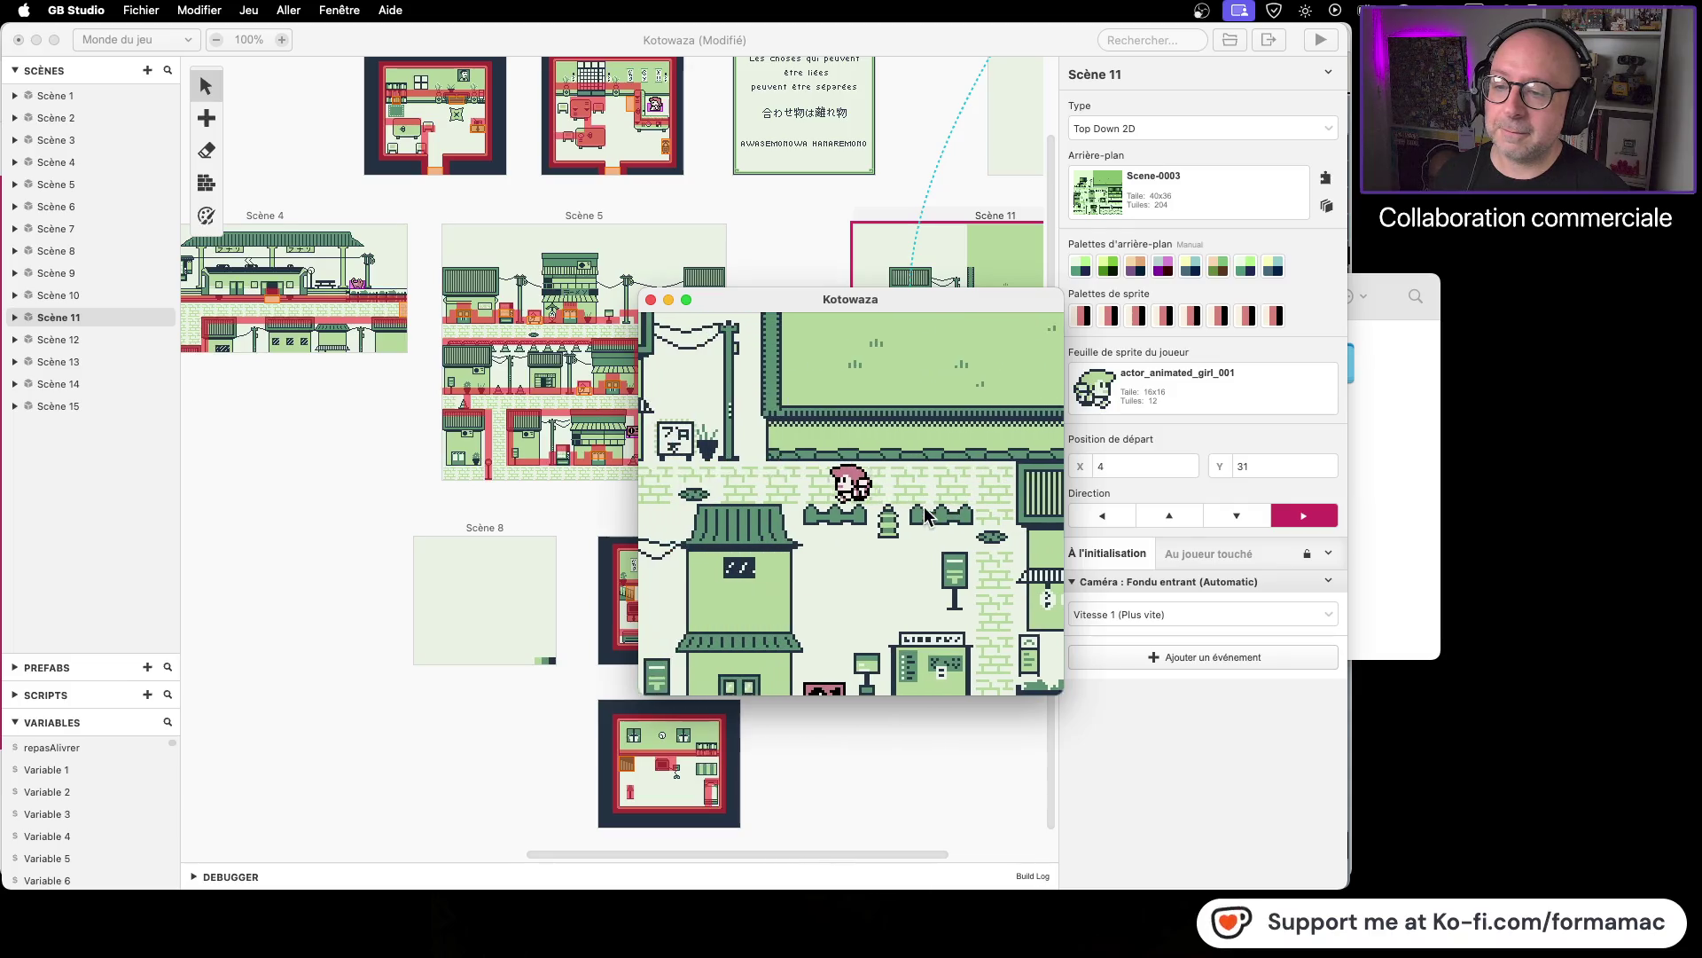
pyautogui.press('Left')
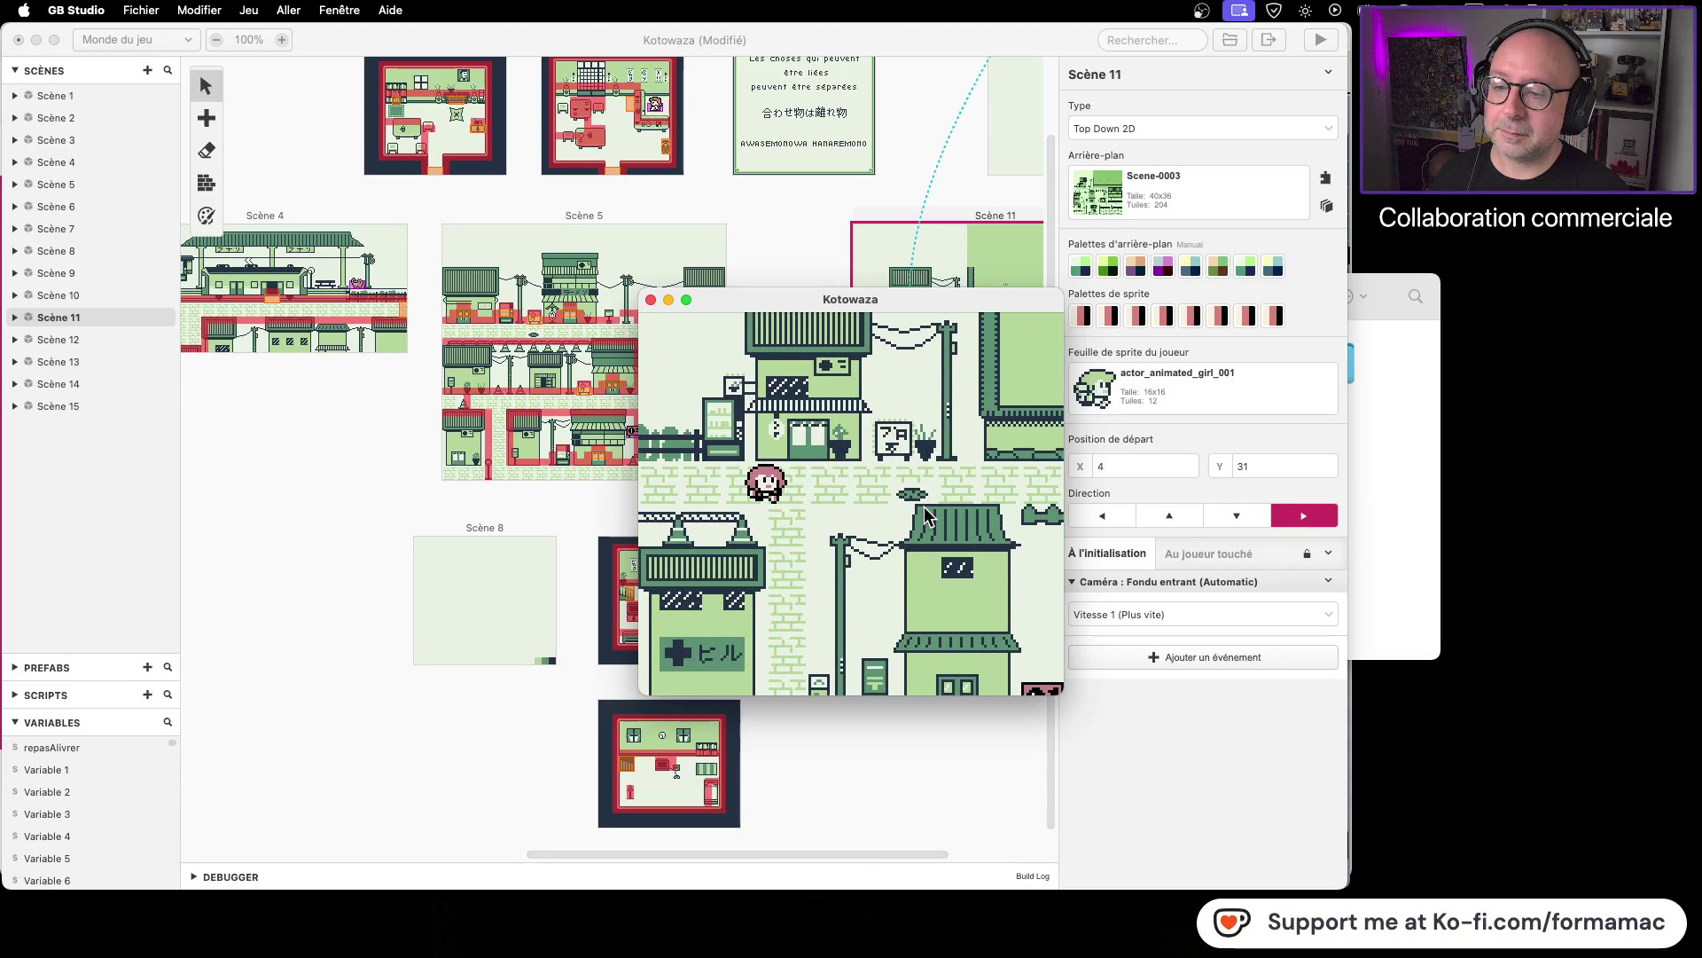
# Step: Walk the player down into the shop door to reach the Scene 13 room, then close the preview
pyautogui.press('Down')
pyautogui.press('Up')
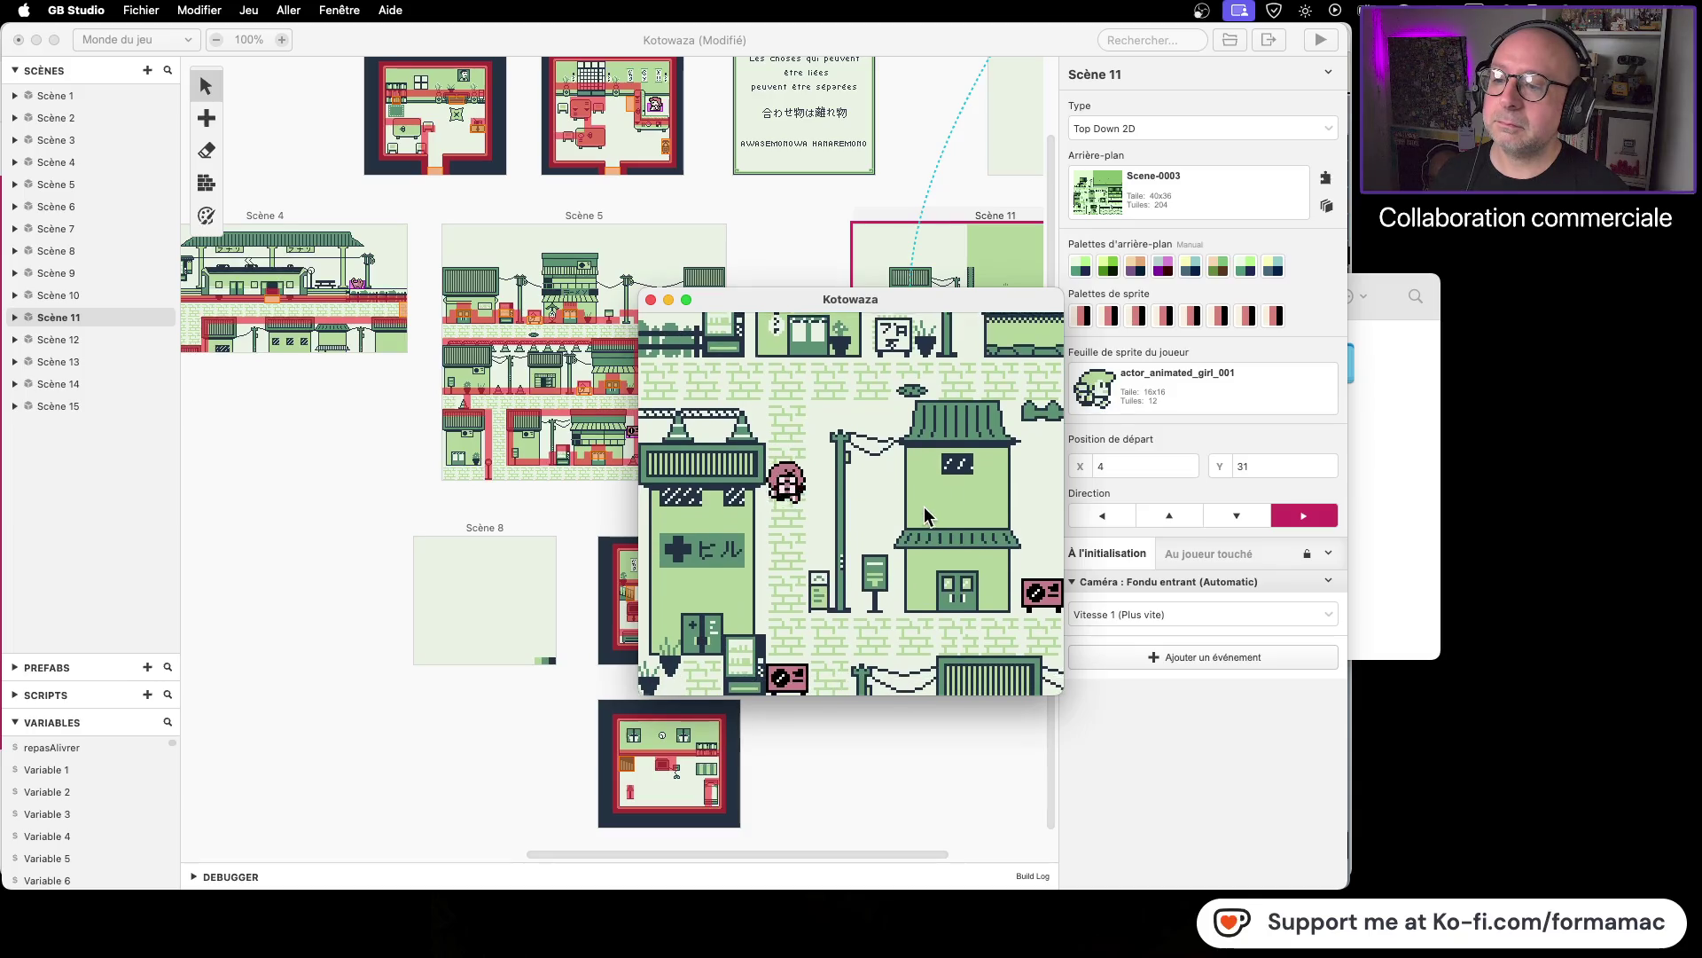
pyautogui.press('Down')
pyautogui.press('Down')
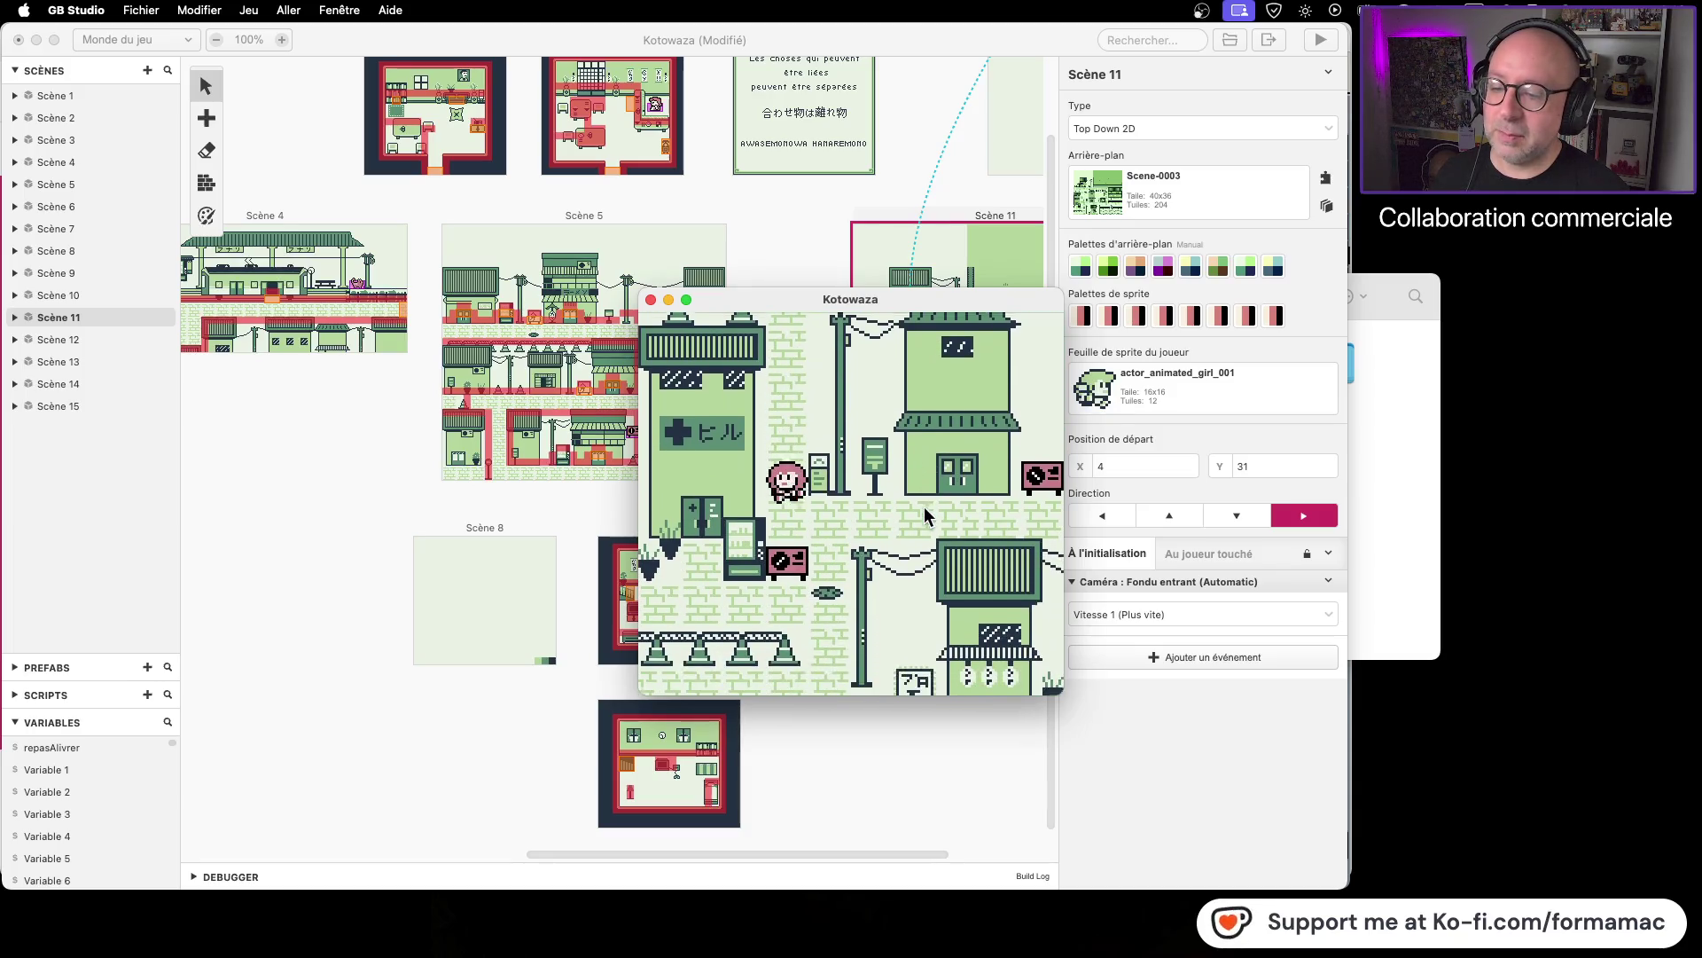
pyautogui.press('Down')
pyautogui.press('Right')
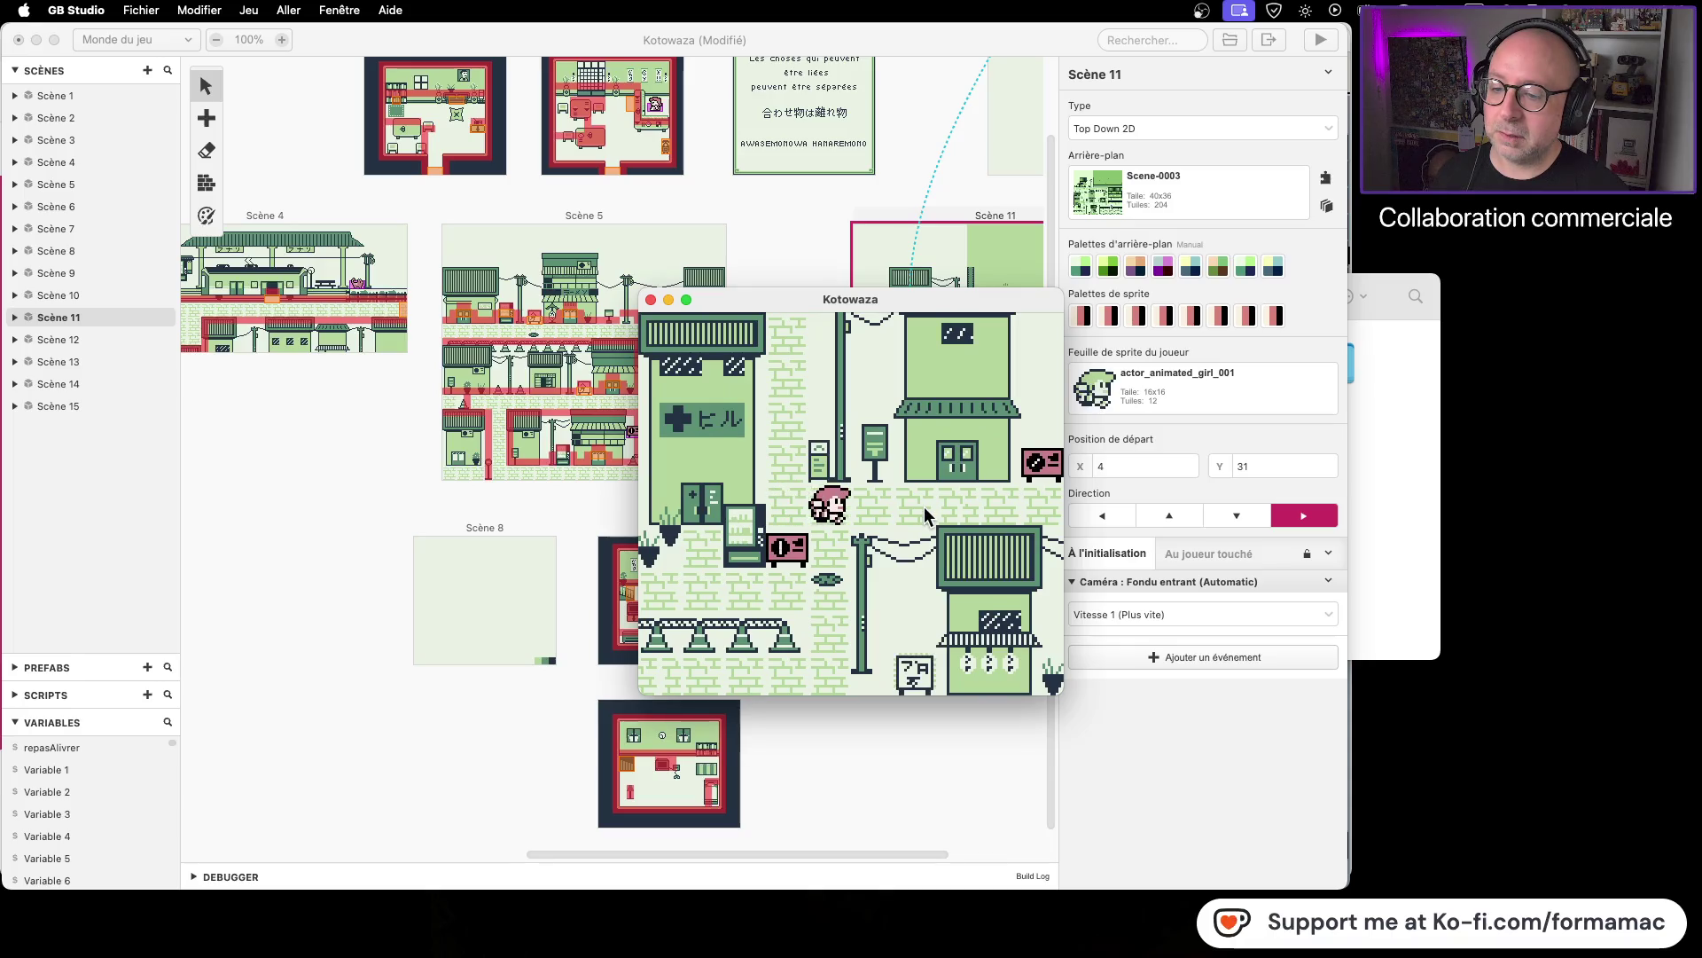
pyautogui.press('Down')
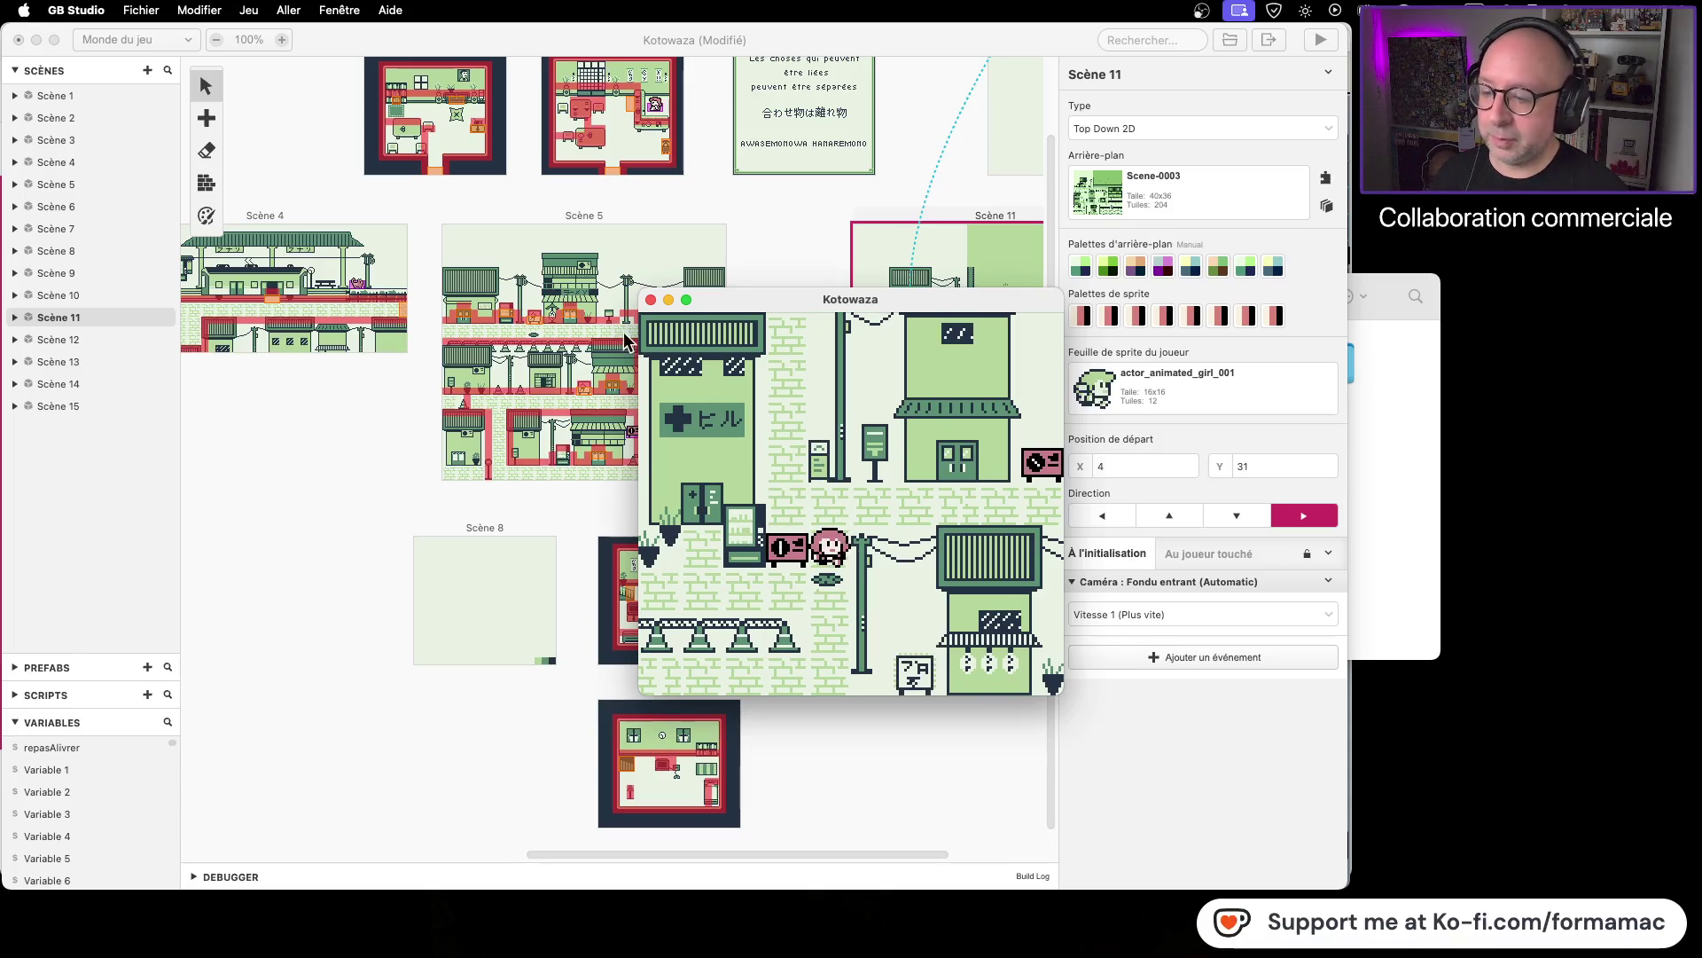
pyautogui.press('Down')
pyautogui.press('Down')
pyautogui.press('Left')
pyautogui.press('Left')
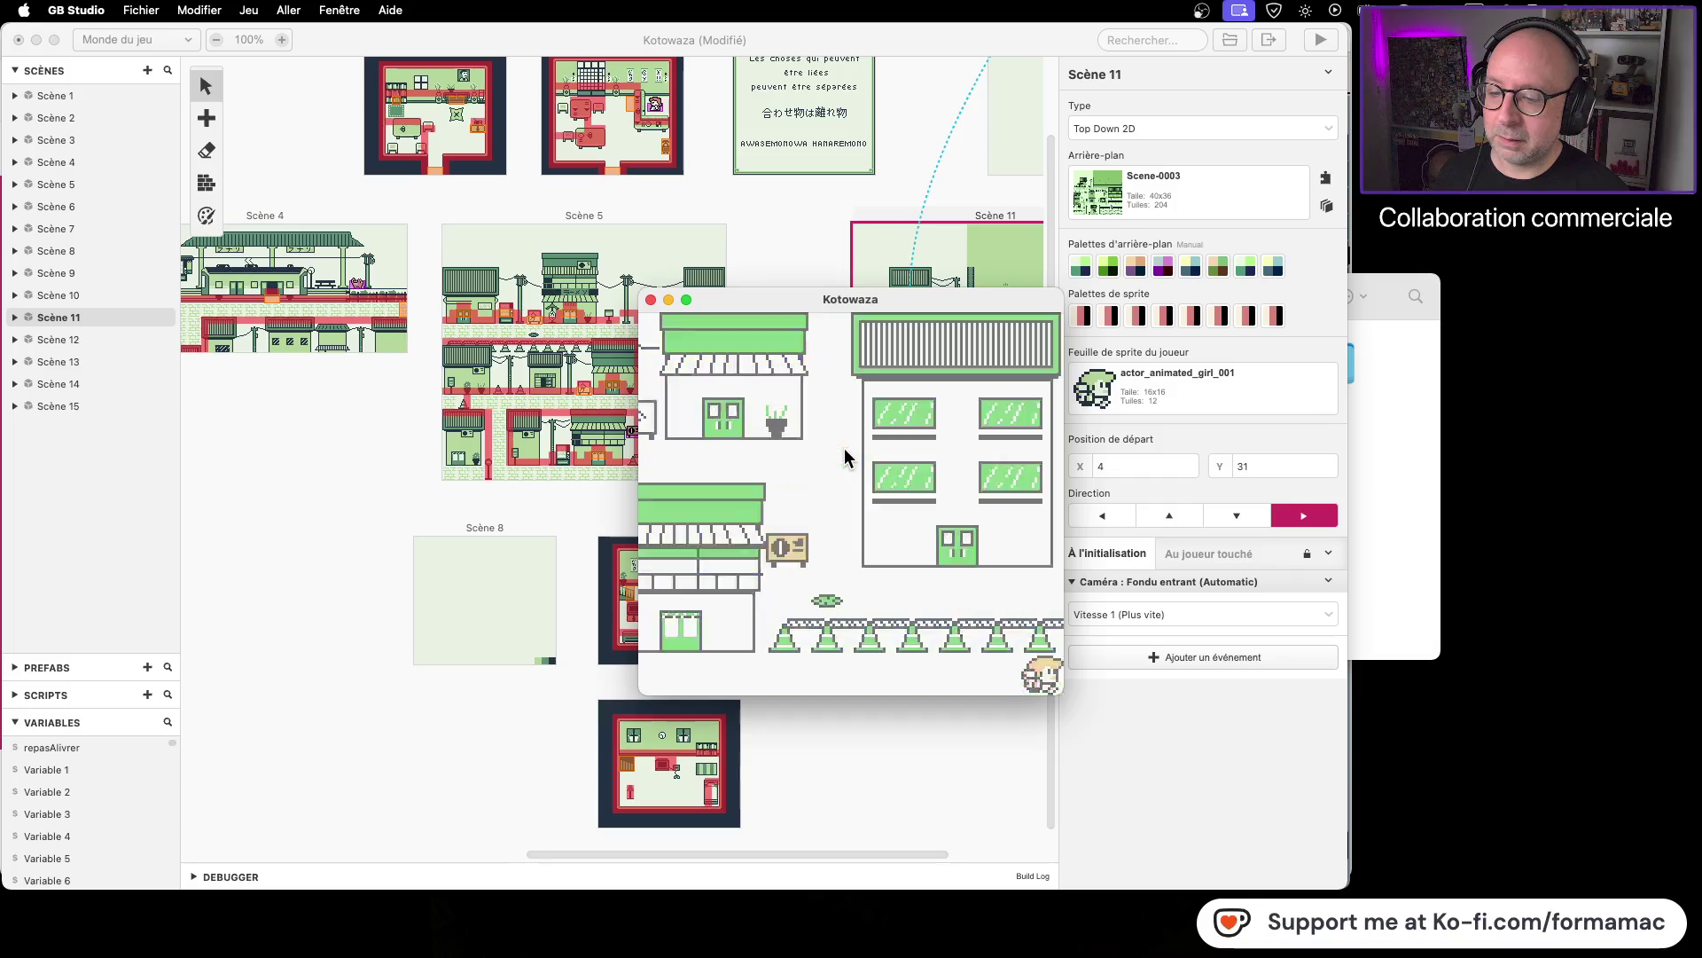
pyautogui.press('Right')
pyautogui.press('Up')
pyautogui.press('Left')
pyautogui.press('Up')
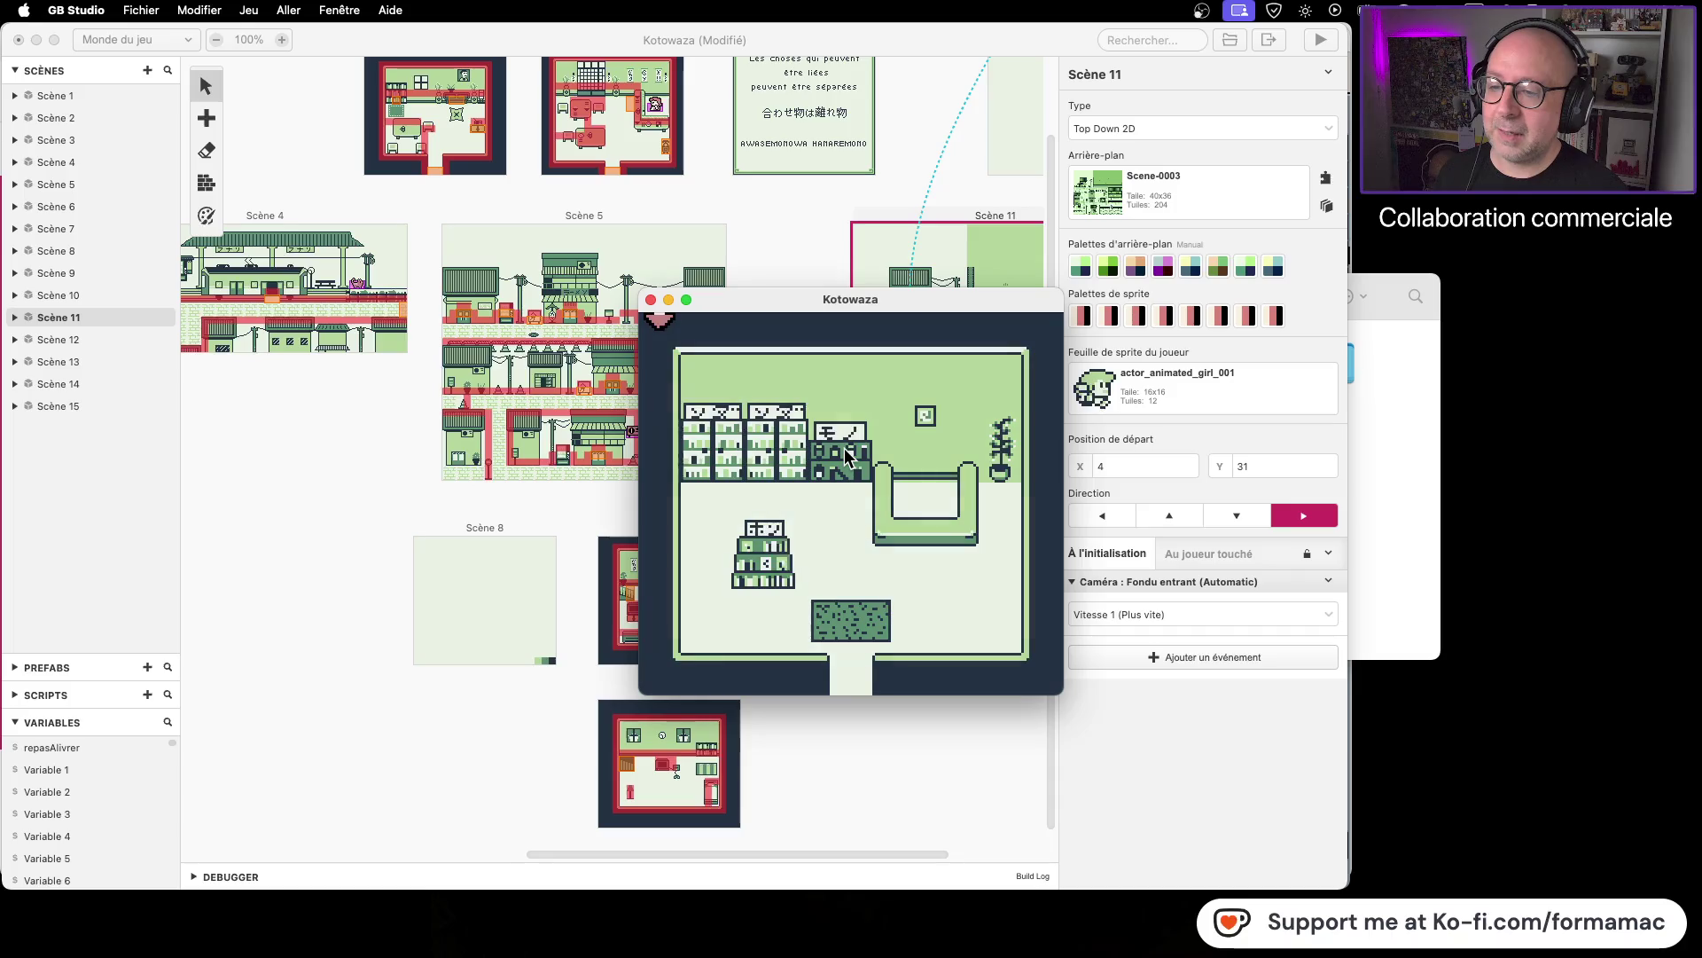
pyautogui.click(651, 301)
pyautogui.click(930, 512)
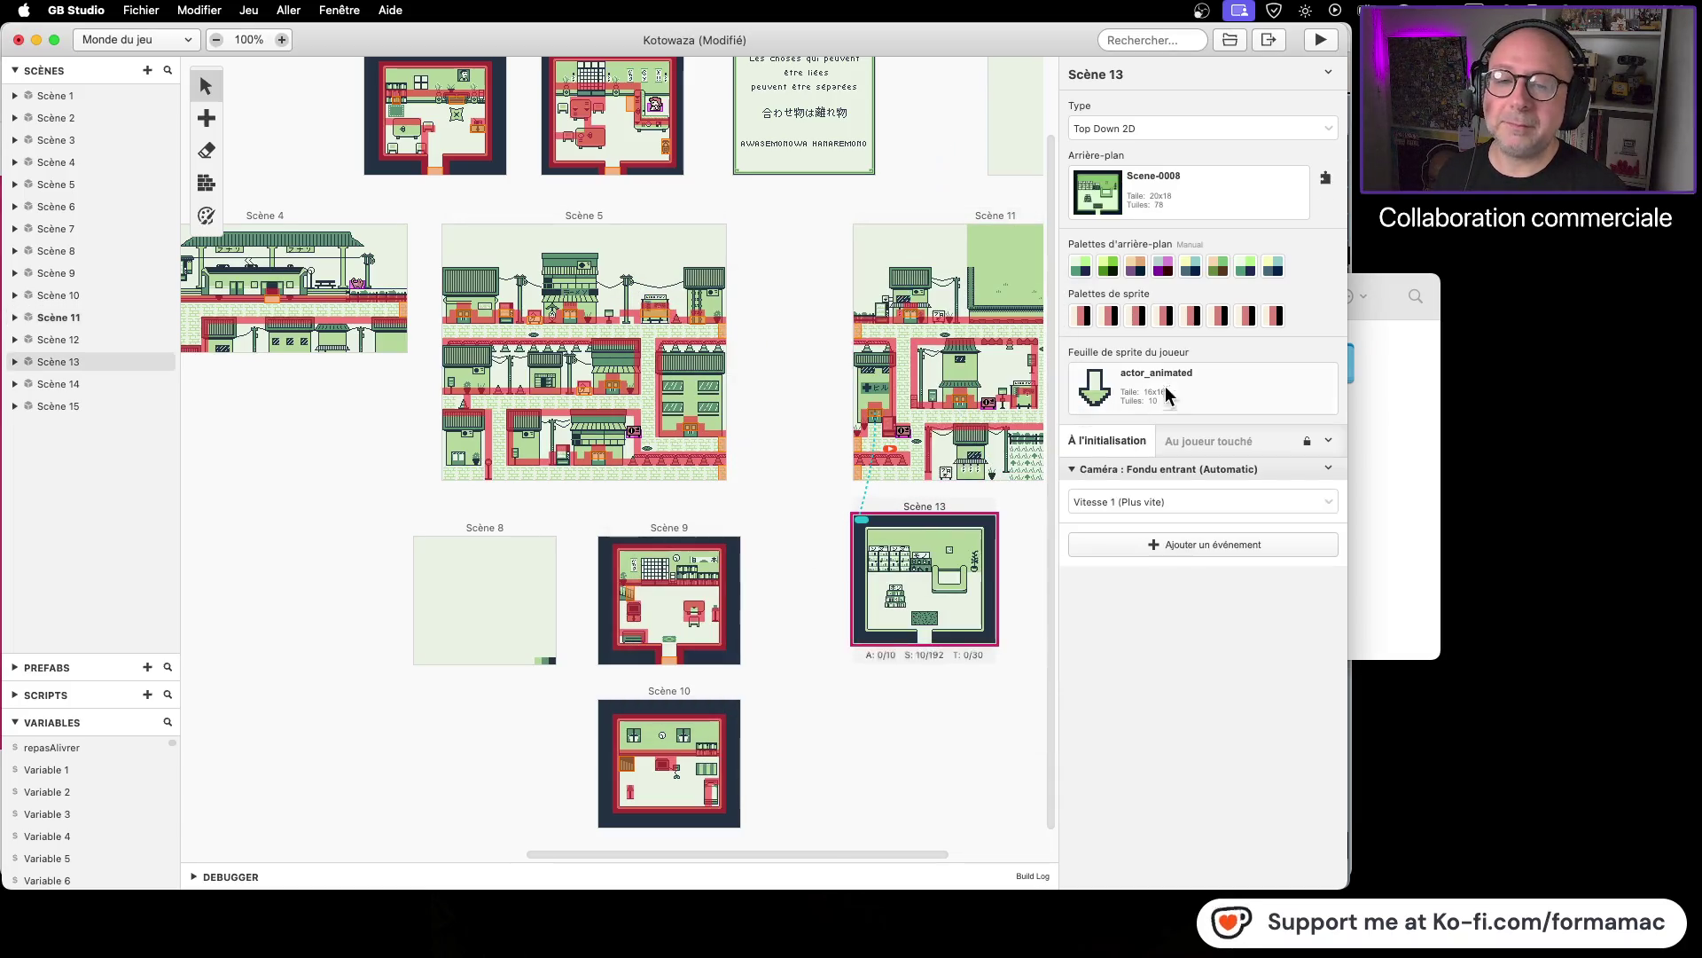
# Step: Make actor_animated_girl_001 Scène 13's player sprite and test-walk toward the building door
pyautogui.click(1170, 395)
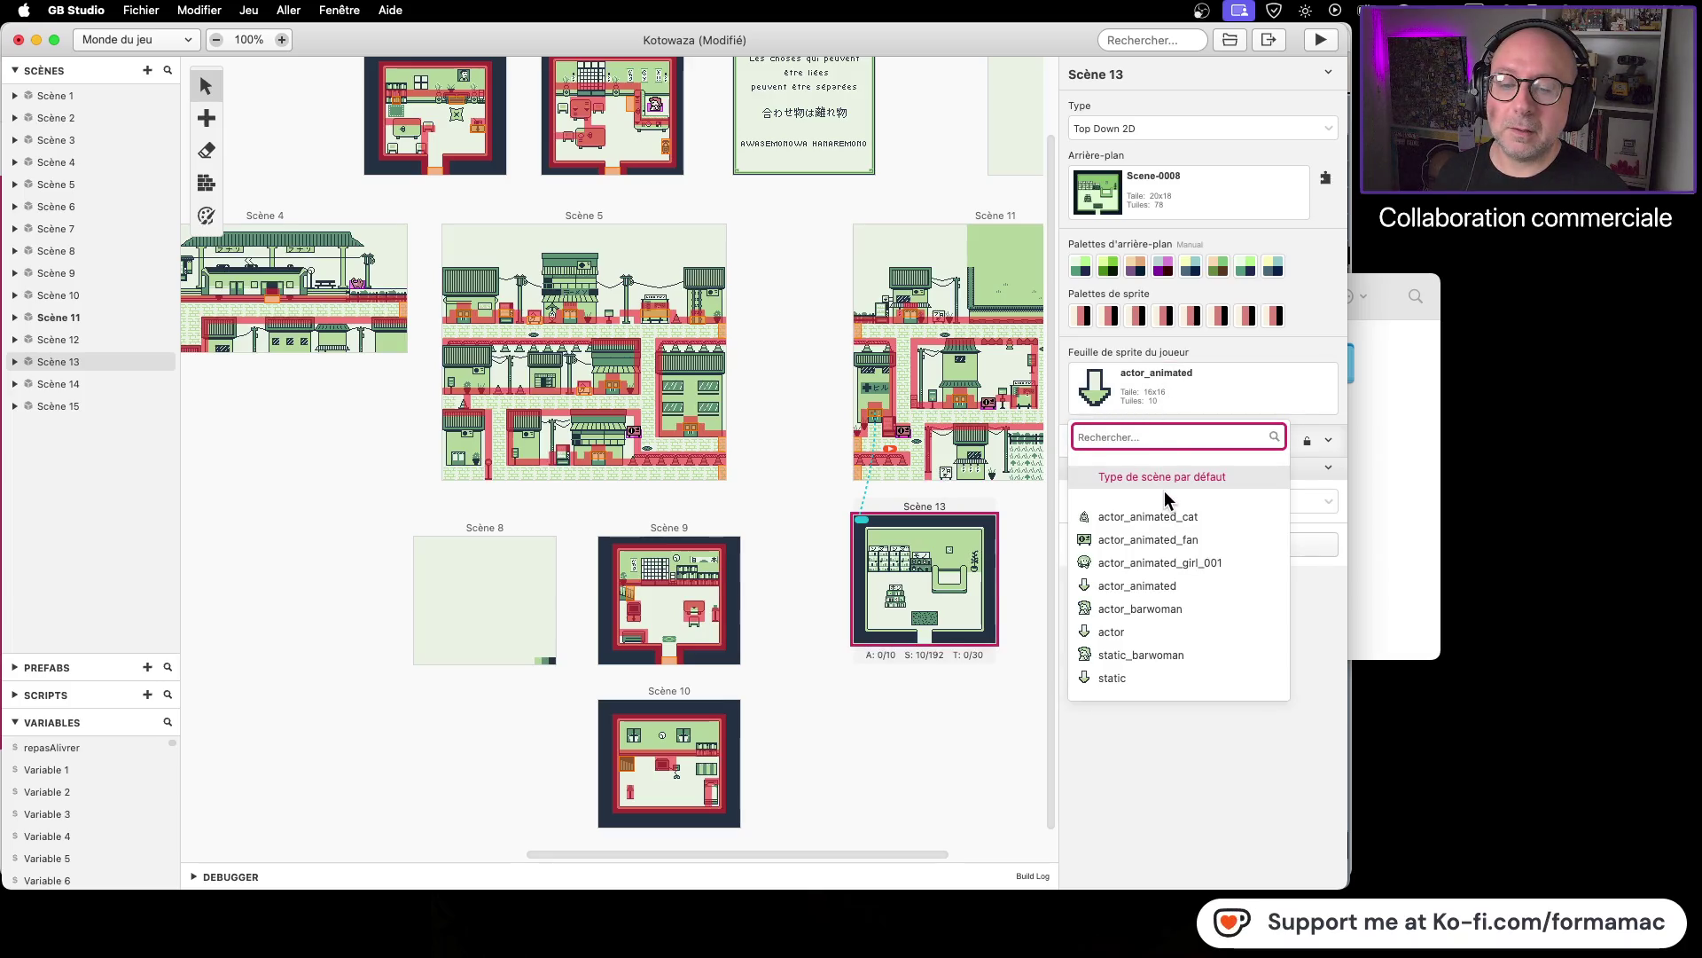
pyautogui.click(1170, 562)
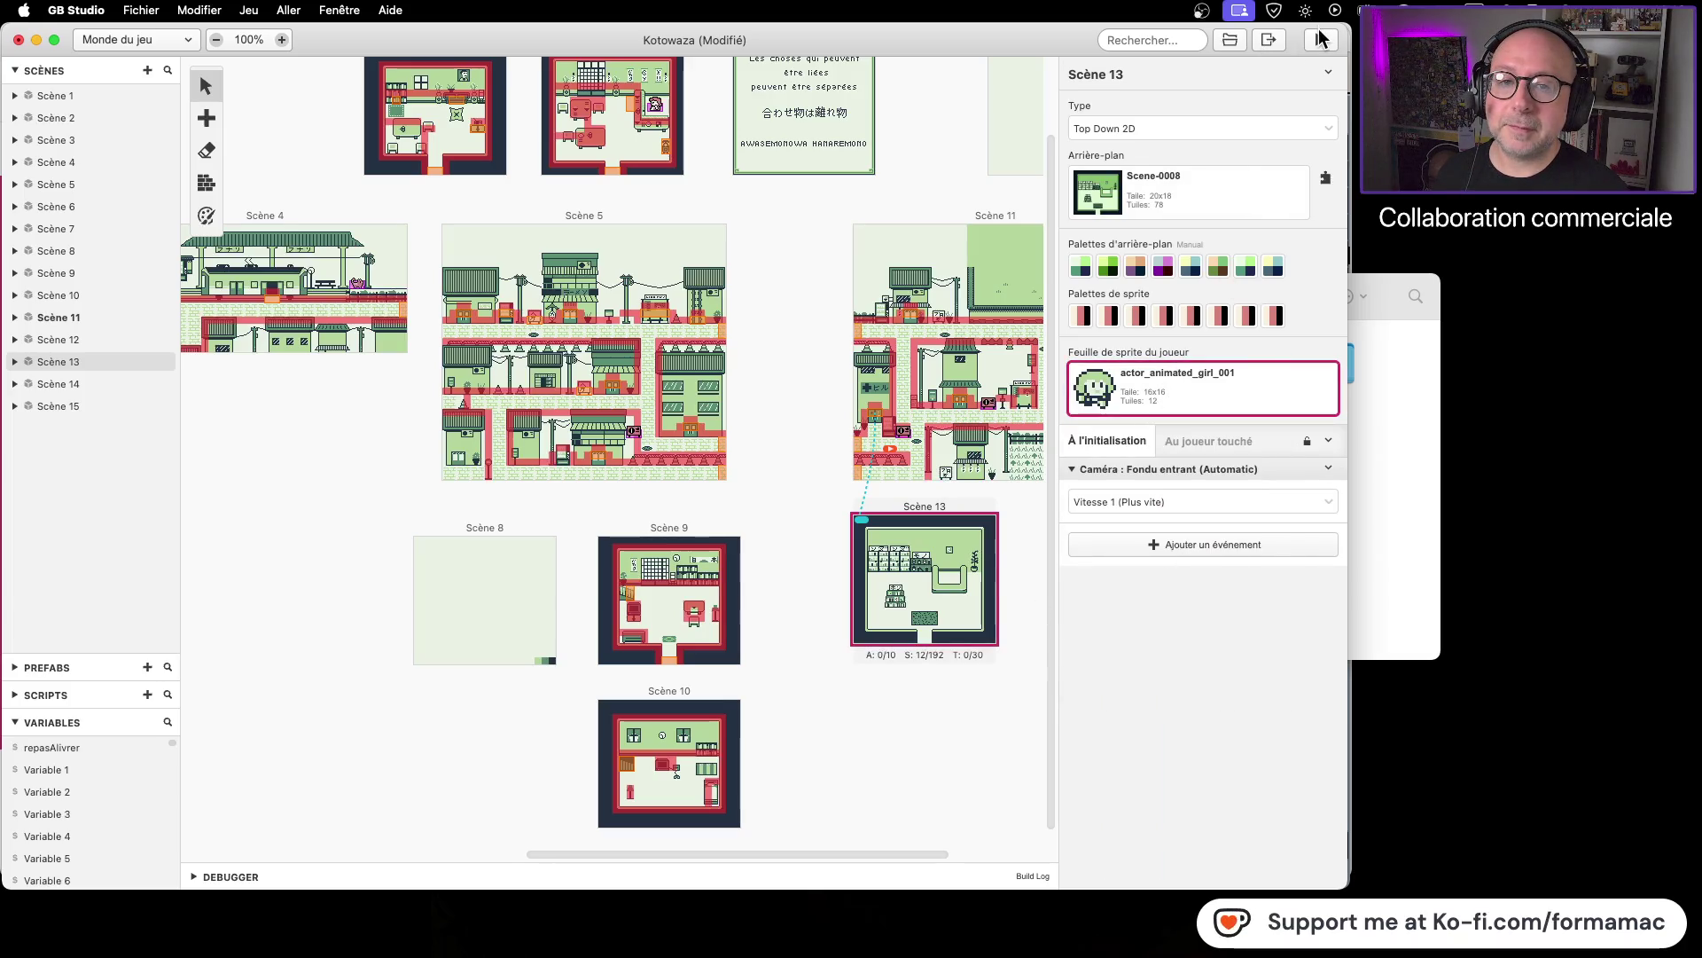
pyautogui.click(1322, 39)
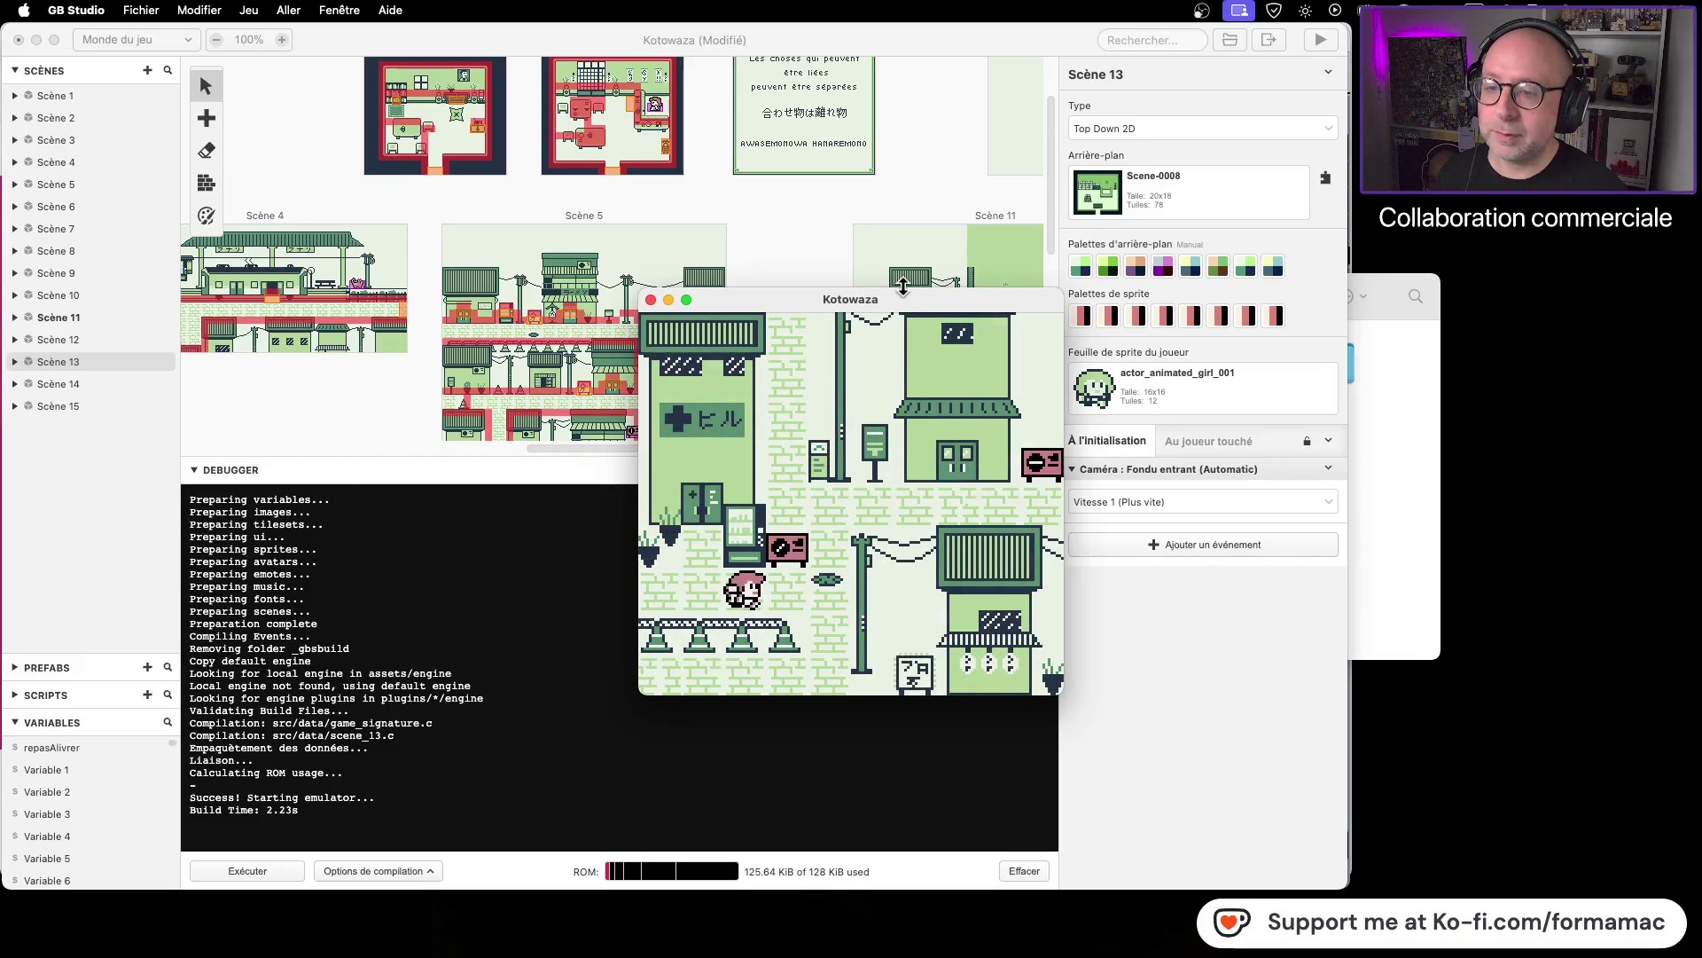
pyautogui.press('Left')
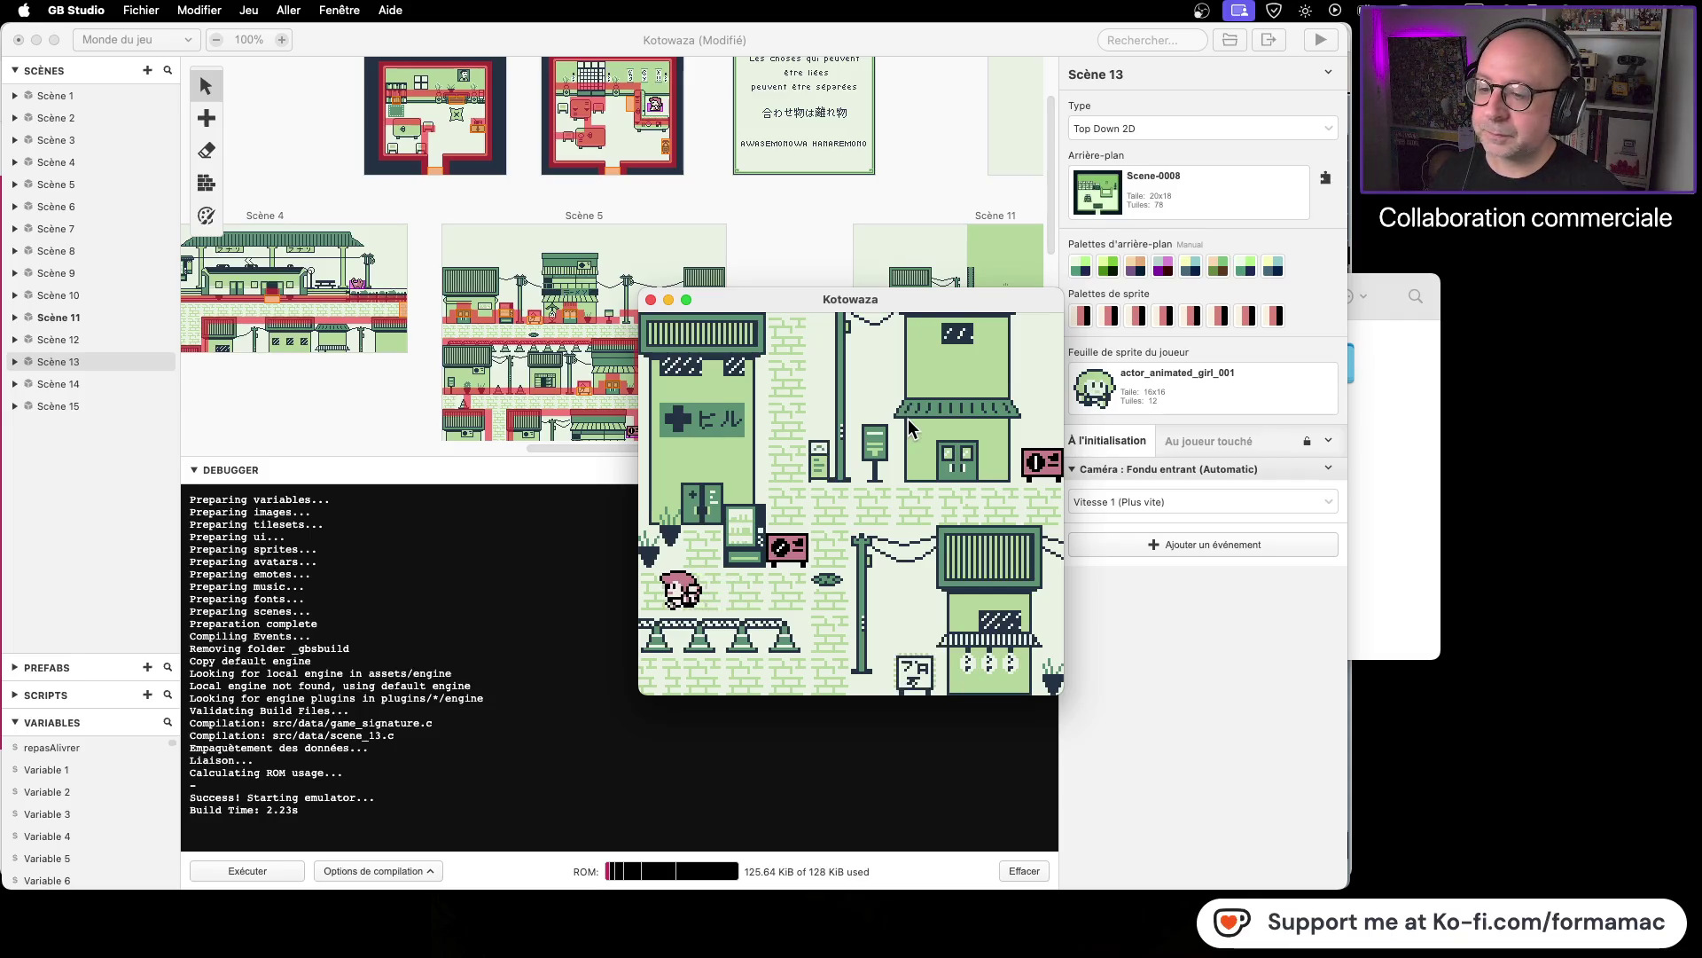
pyautogui.press('Up')
pyautogui.press('Up')
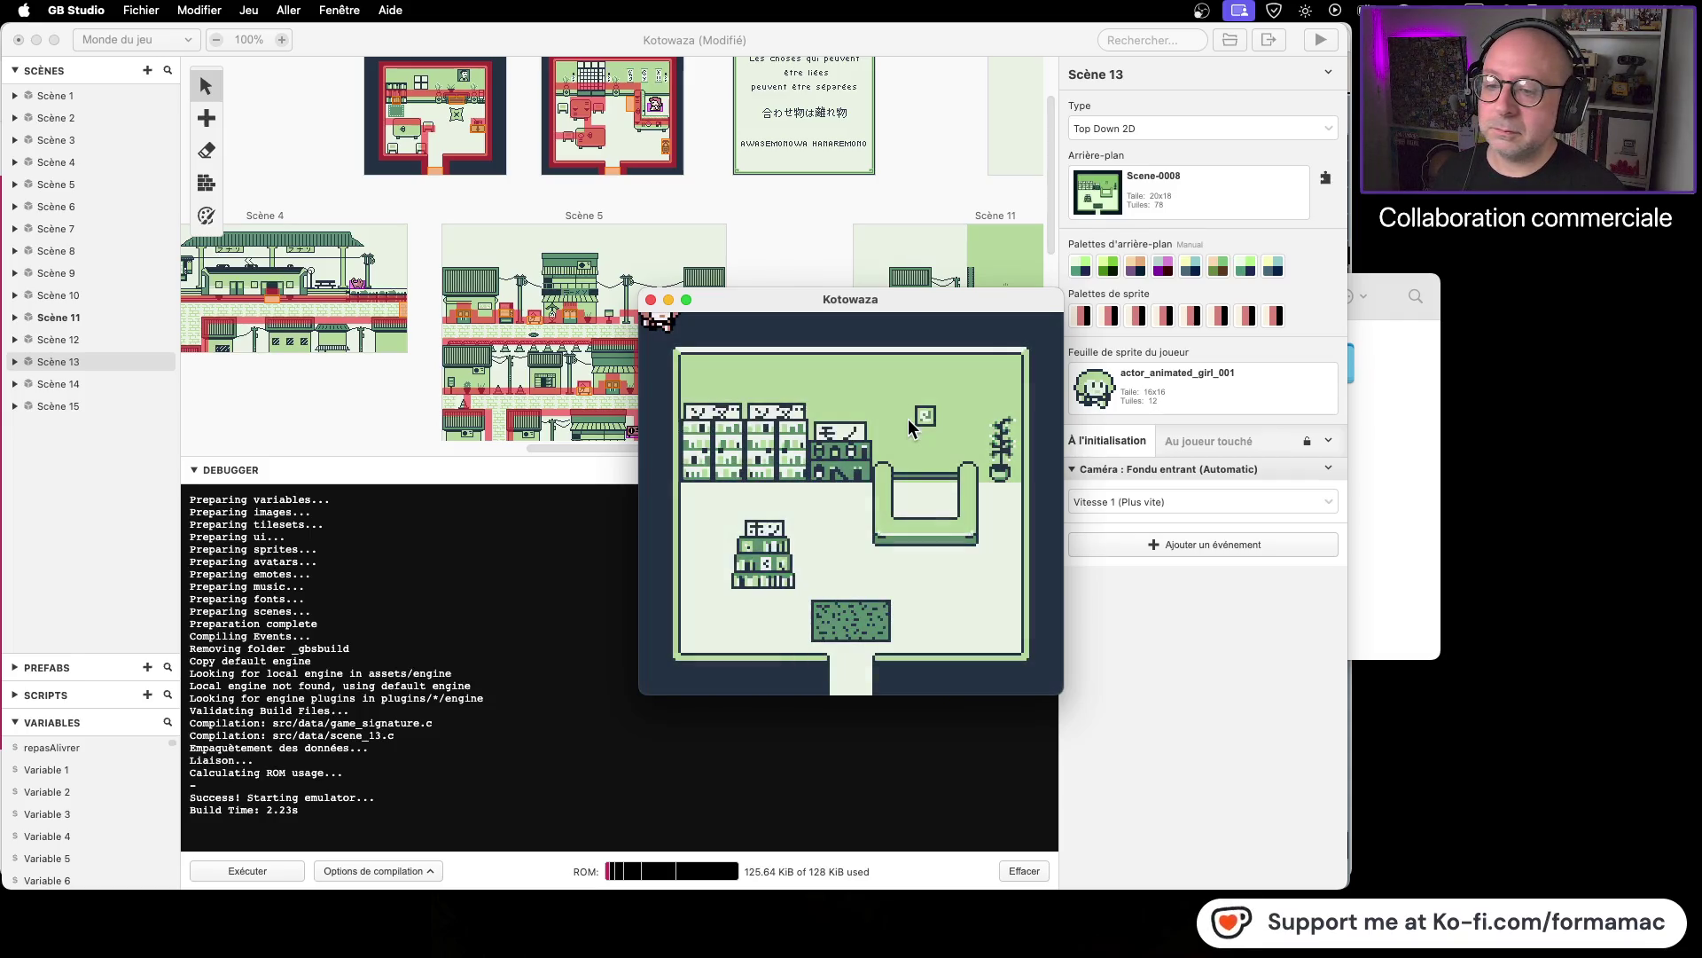
# Step: Close the test game, collapse the debugger, and move Scène 13's arrival point to 9,15
pyautogui.click(652, 301)
pyautogui.moveTo(928, 452); pyautogui.dragTo(904, 879)
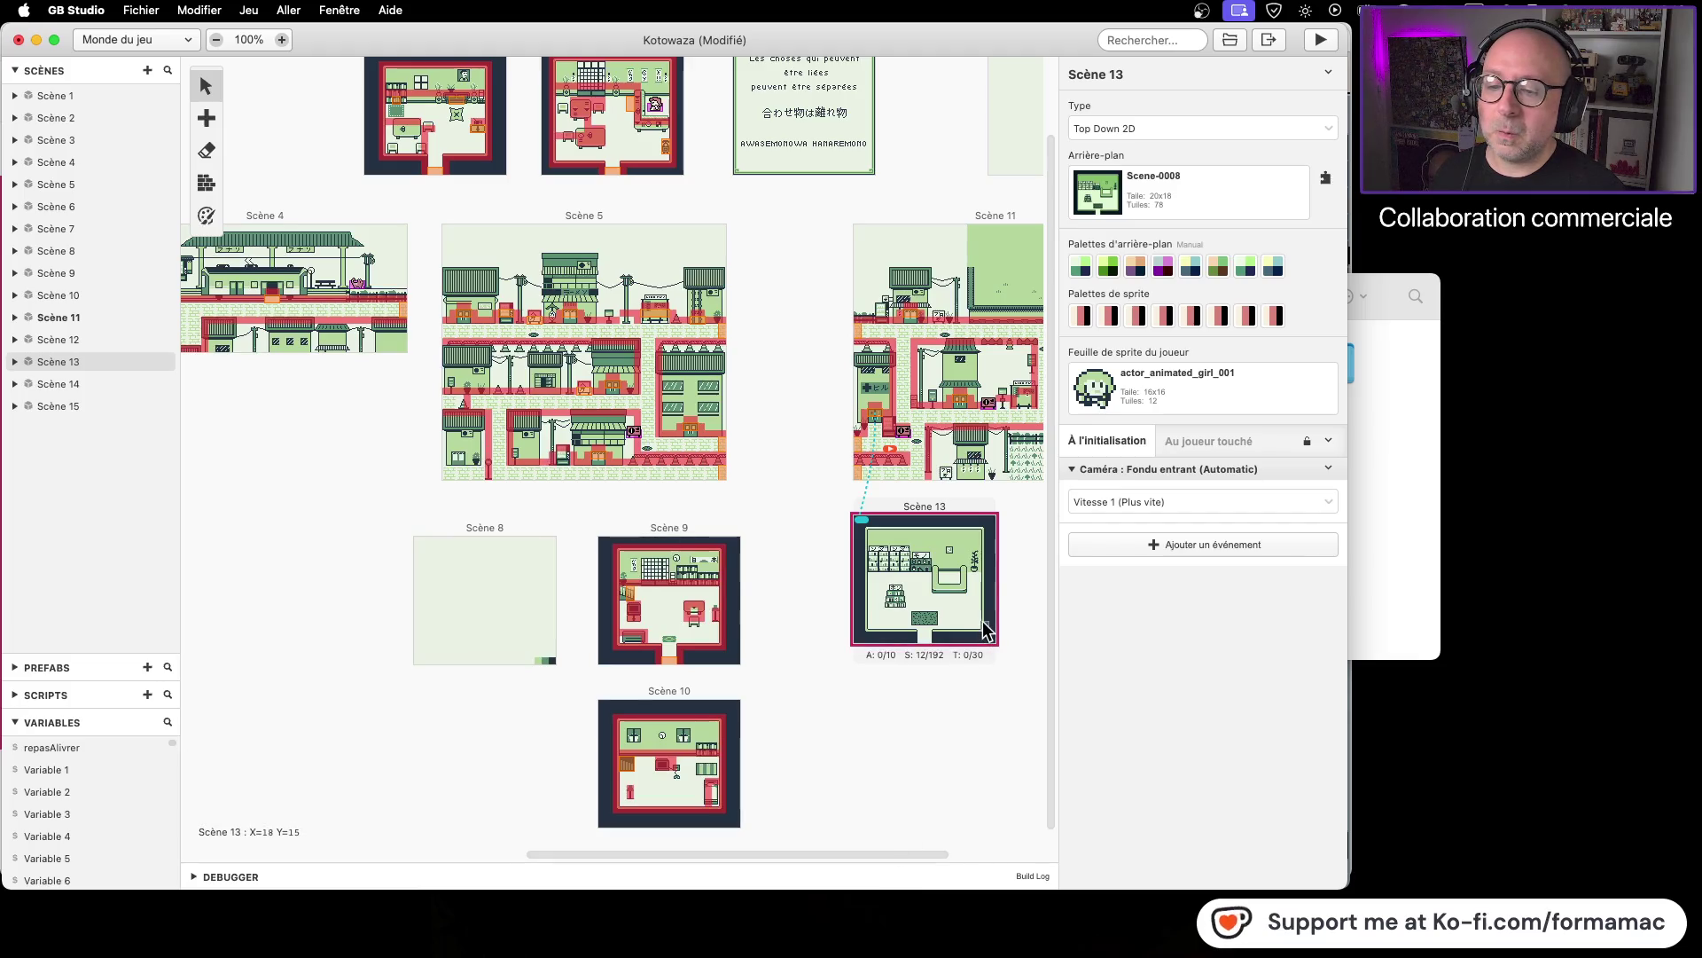
pyautogui.moveTo(863, 520); pyautogui.dragTo(923, 632)
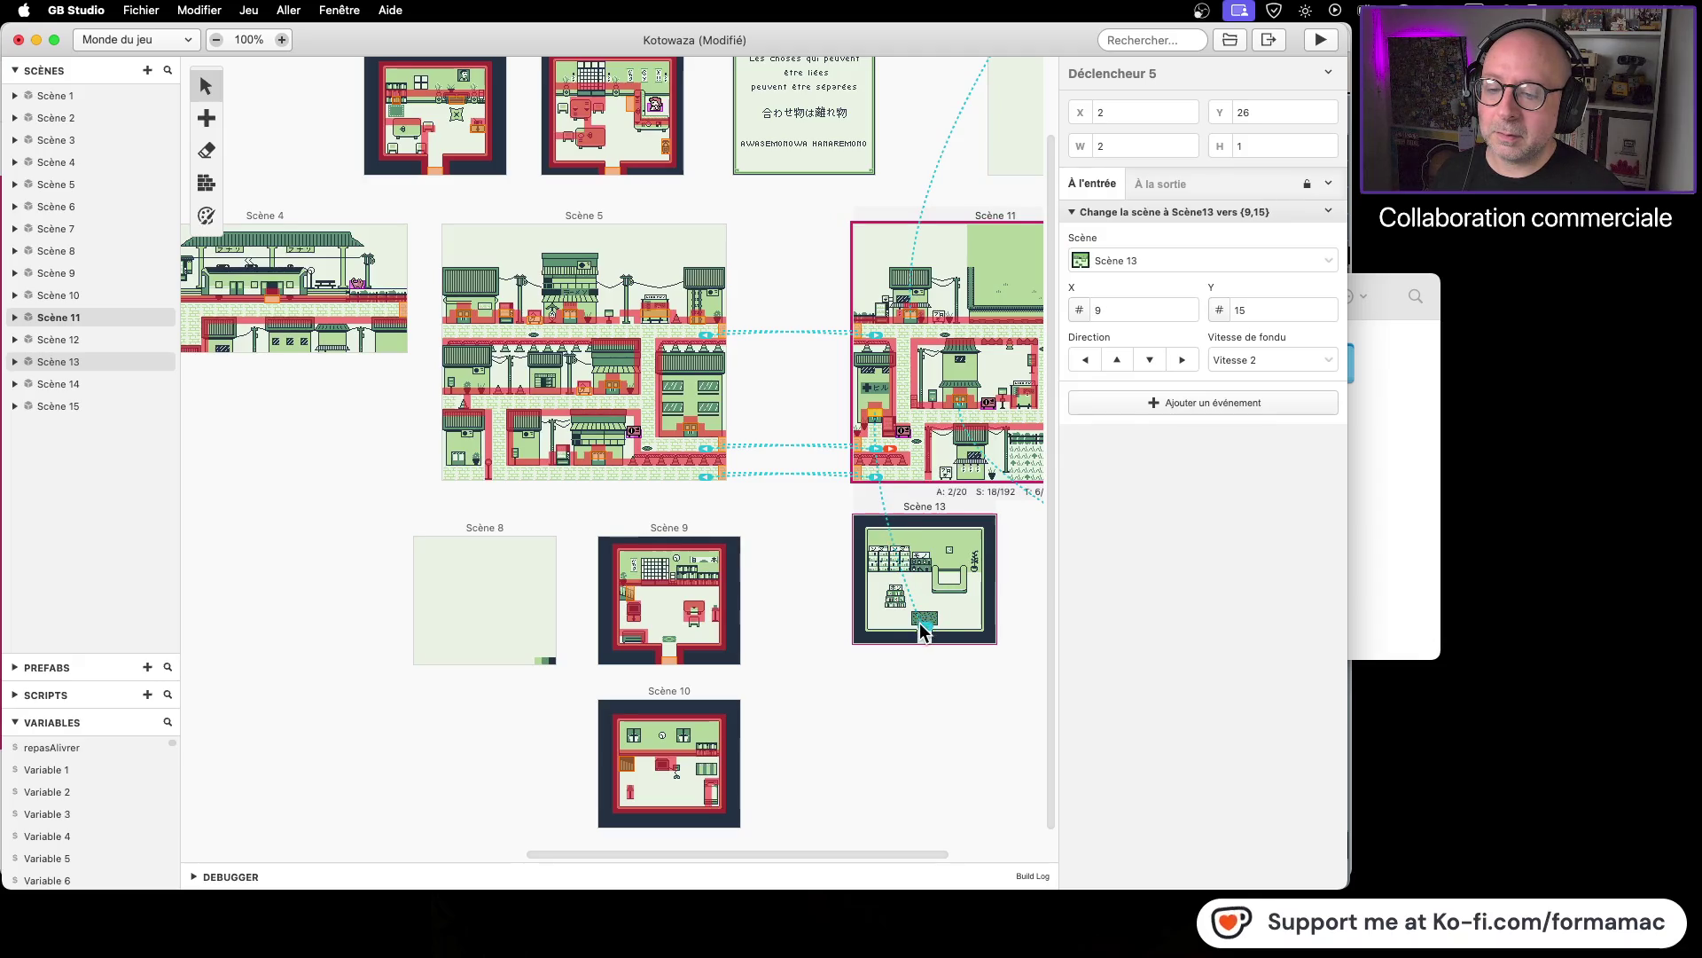
# Step: Playtest the game, walking into the building door to check arrival at Scène 13
pyautogui.click(1321, 44)
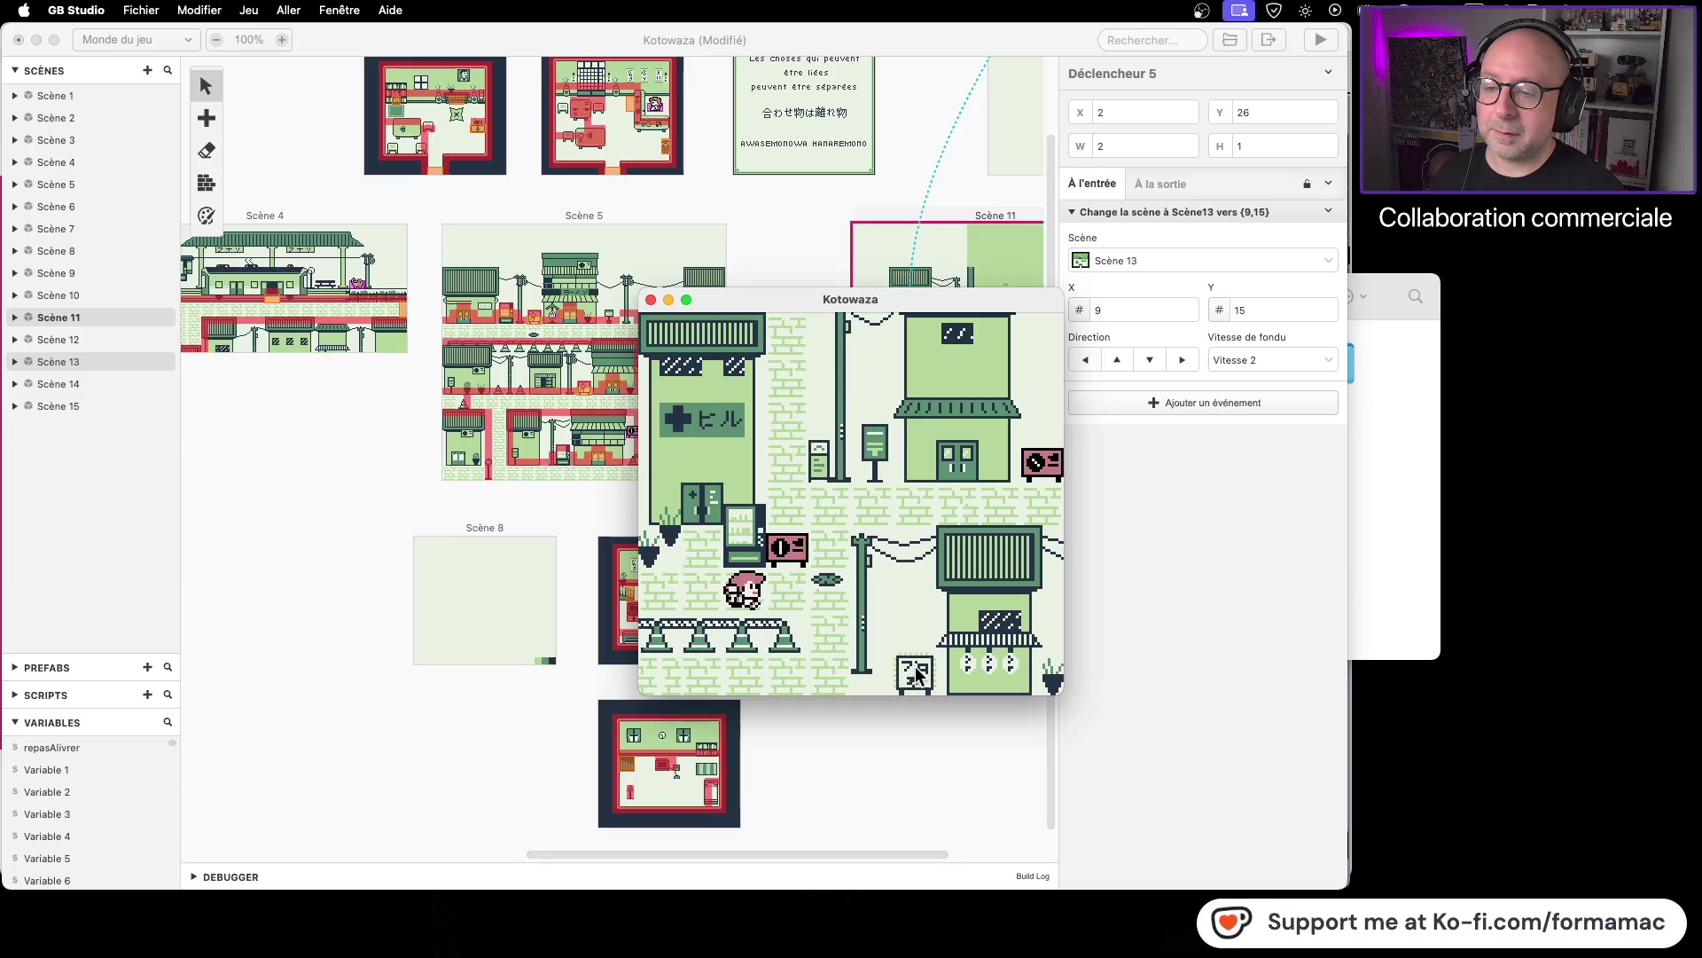
pyautogui.press('Left')
pyautogui.press('Left')
pyautogui.press('Up')
pyautogui.press('Up')
pyautogui.press('Up')
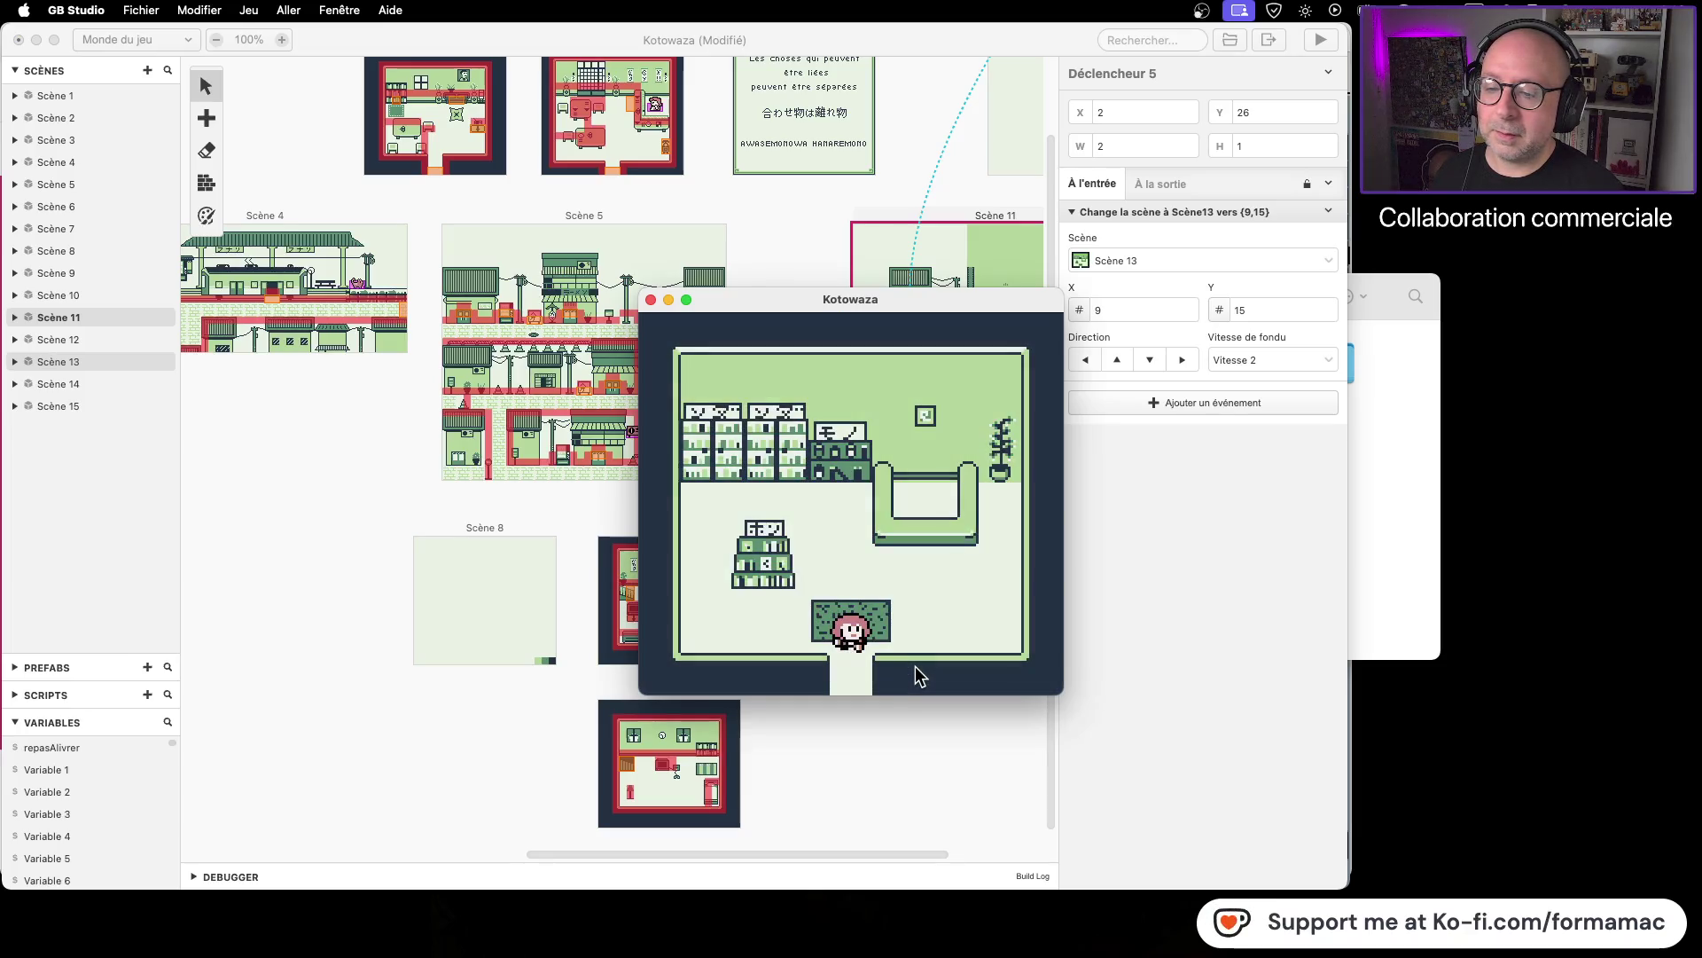
pyautogui.click(652, 301)
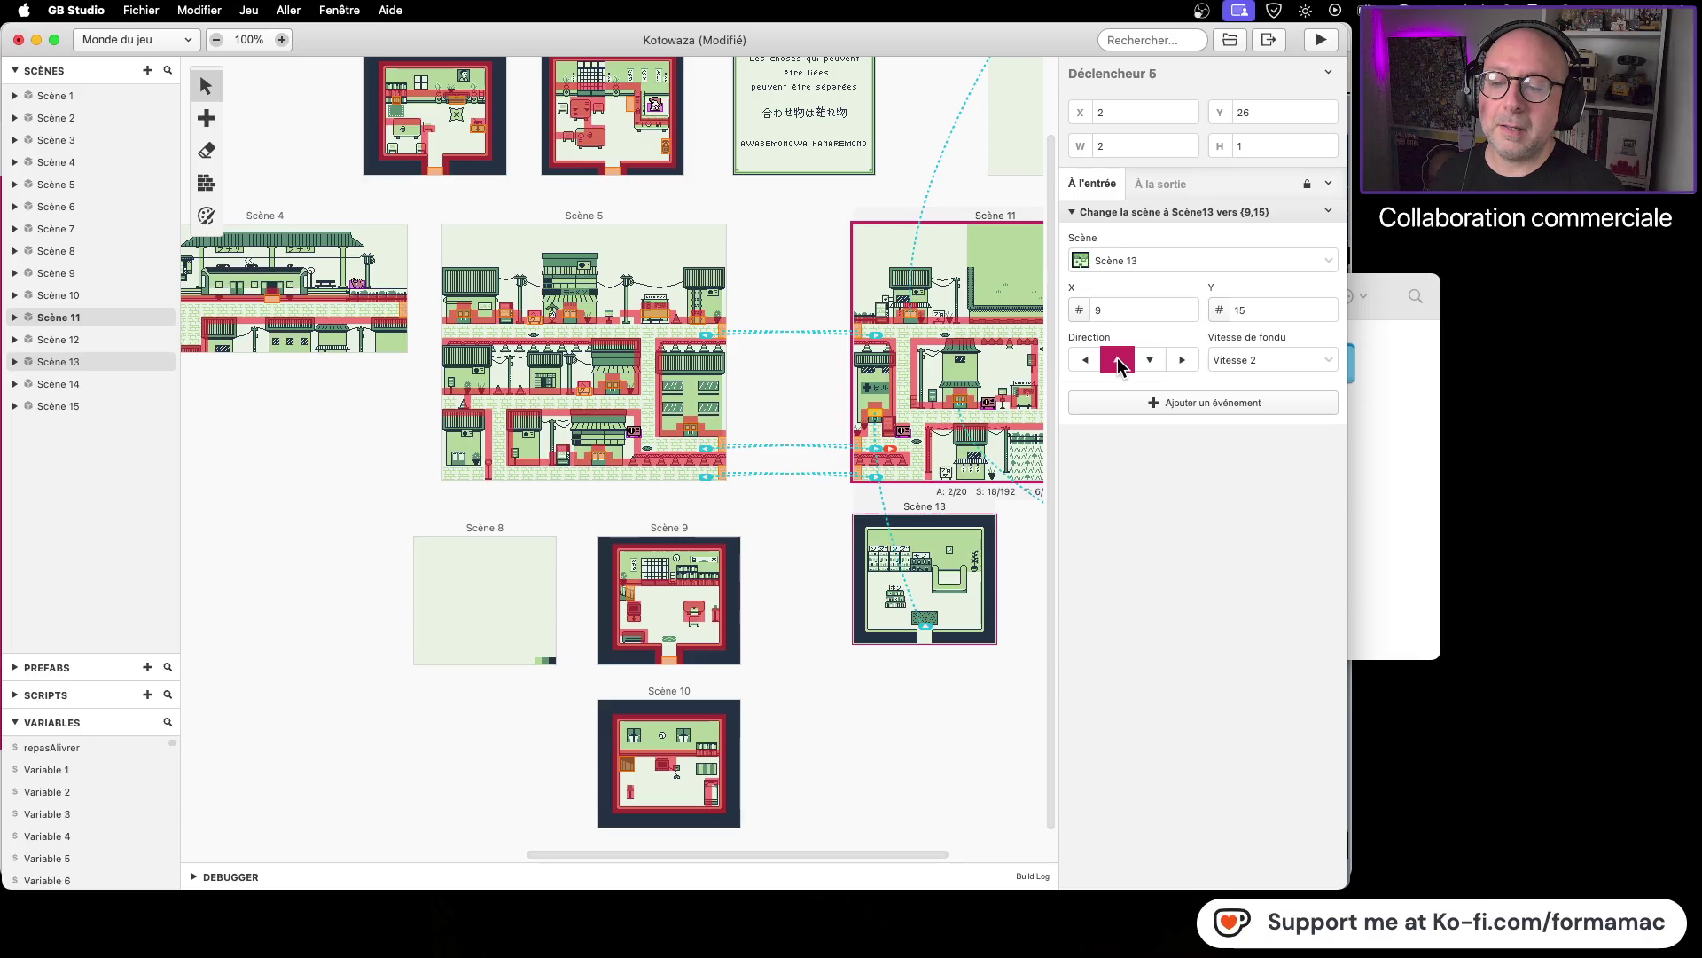
# Step: Place a new trigger on Scène 13's bottom entrance
pyautogui.click(205, 118)
pyautogui.click(235, 165)
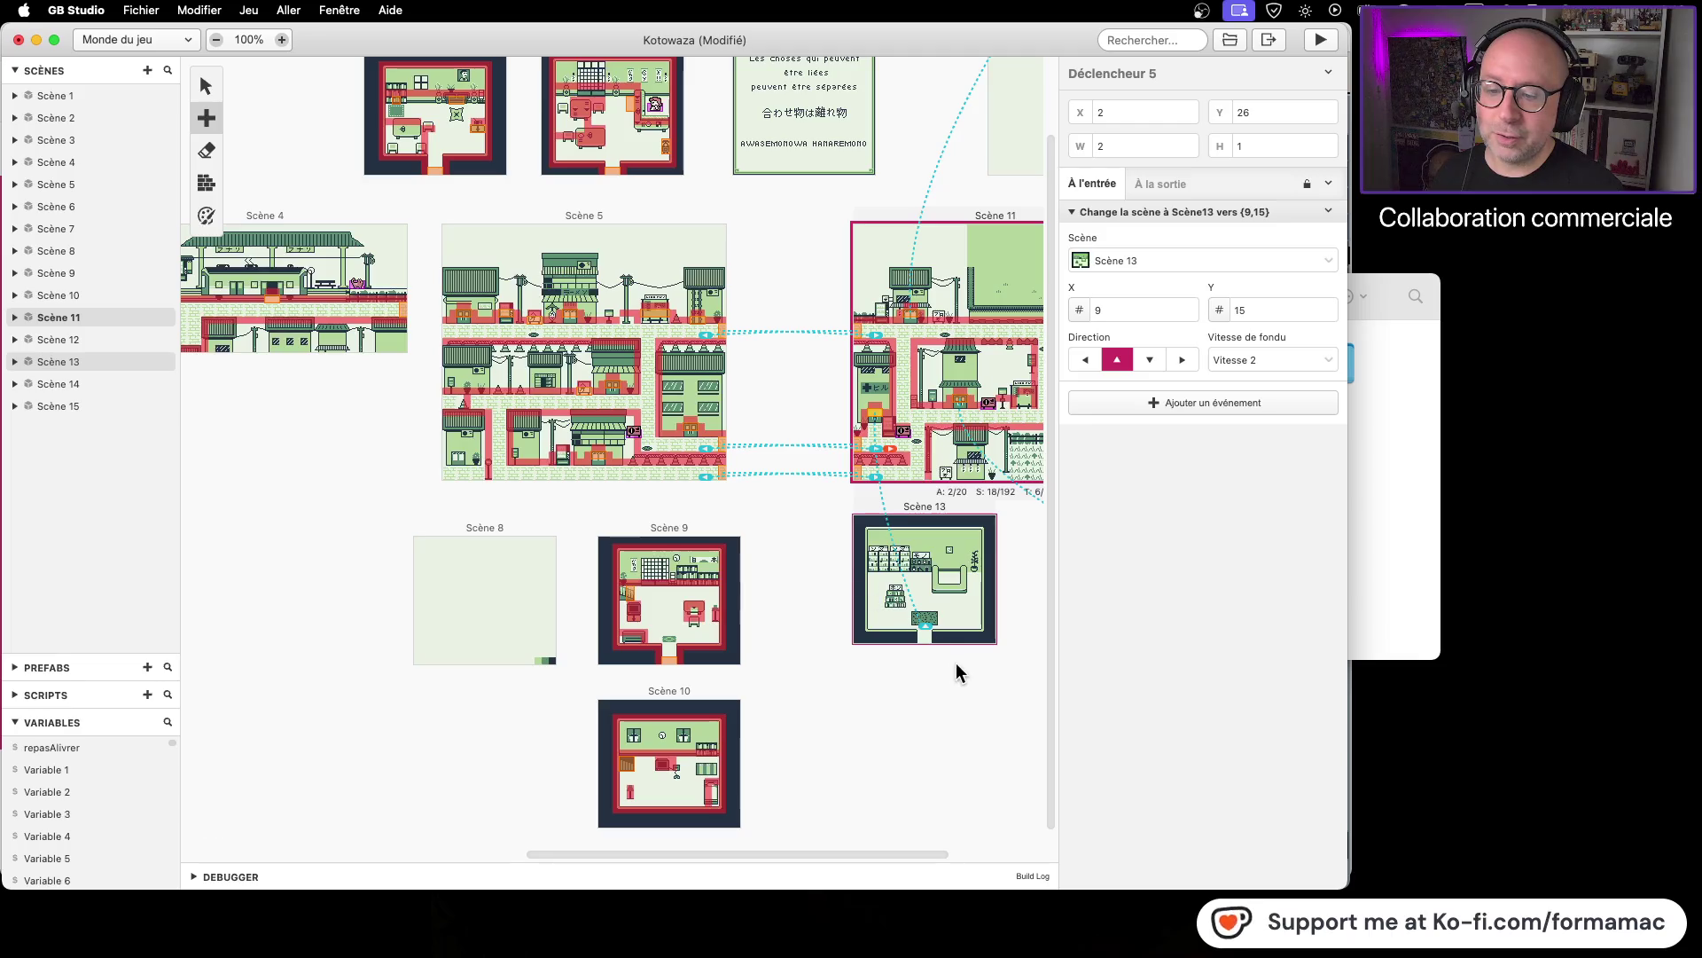
pyautogui.click(923, 638)
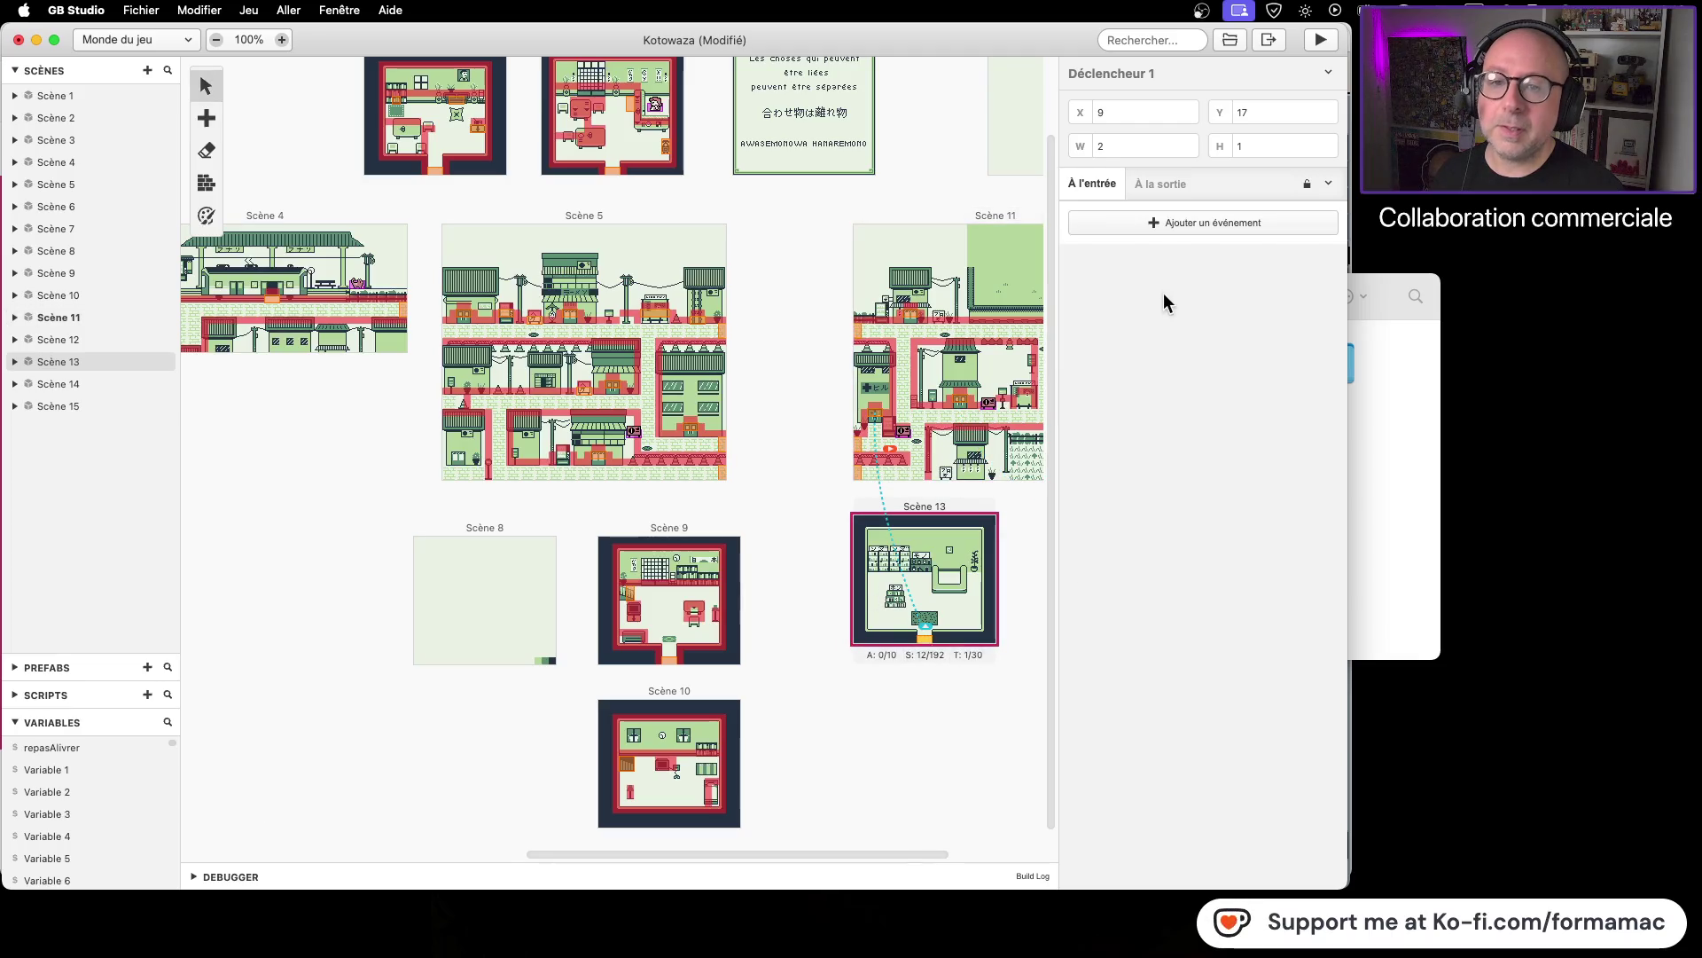
# Step: Give the trigger a Change la scène event to Scène 11 at (2,29), save, and launch a test build
pyautogui.click(1167, 225)
pyautogui.click(1002, 315)
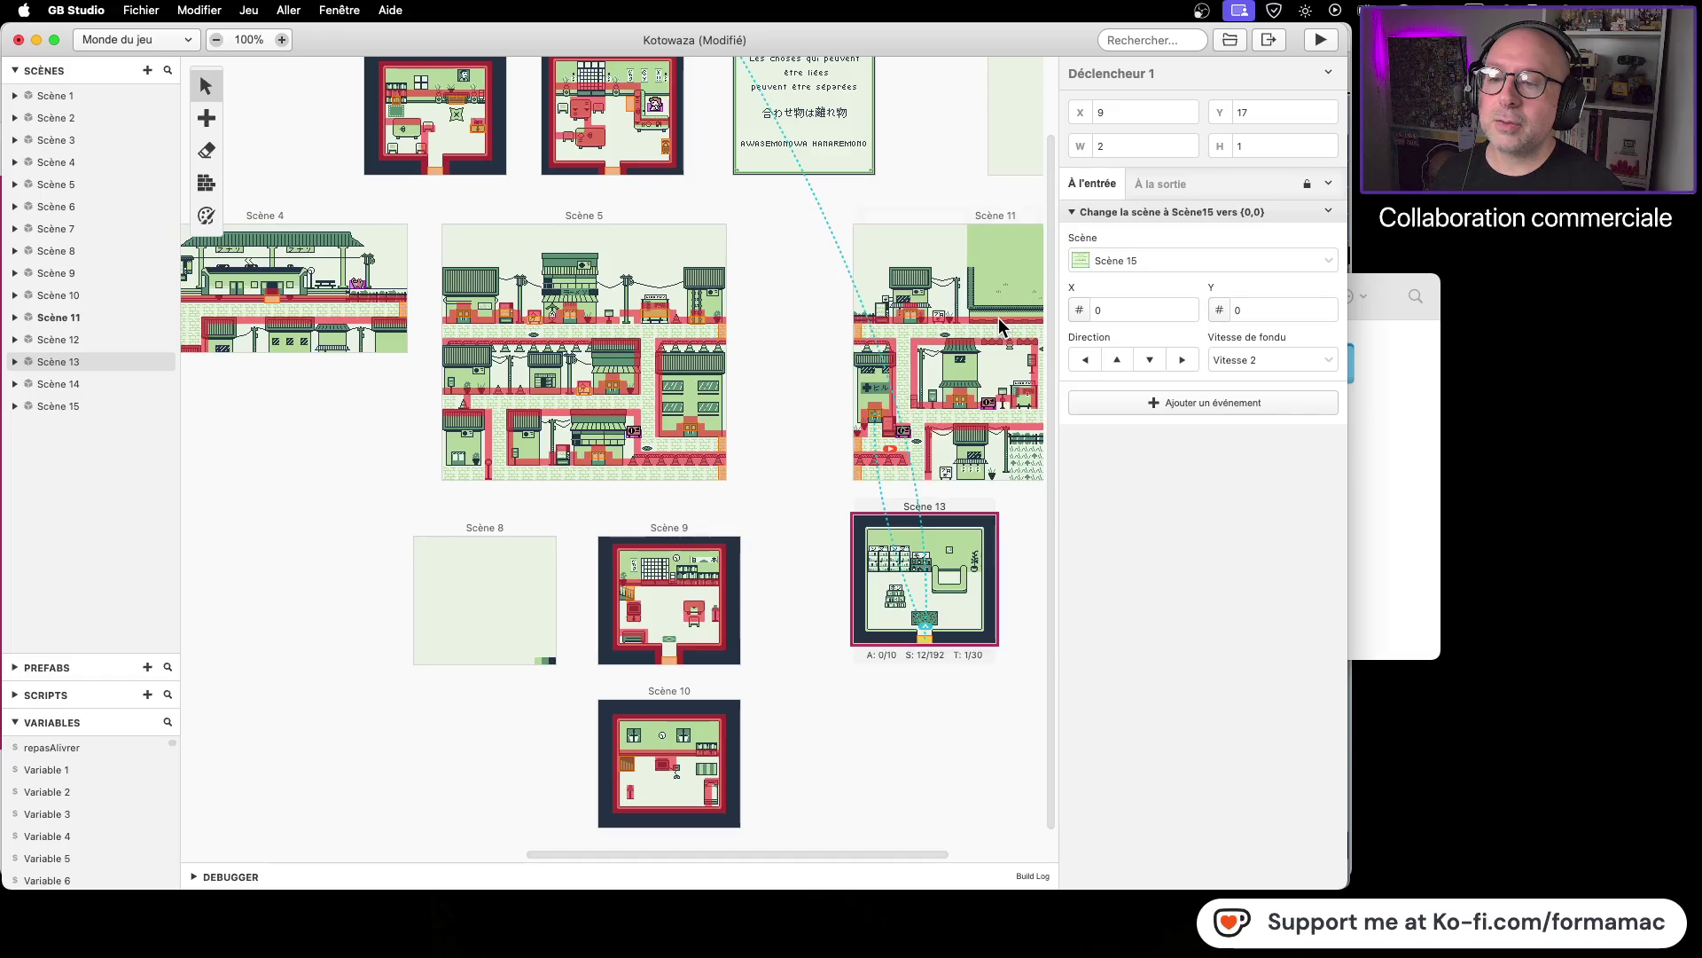
pyautogui.click(1128, 261)
pyautogui.click(1144, 524)
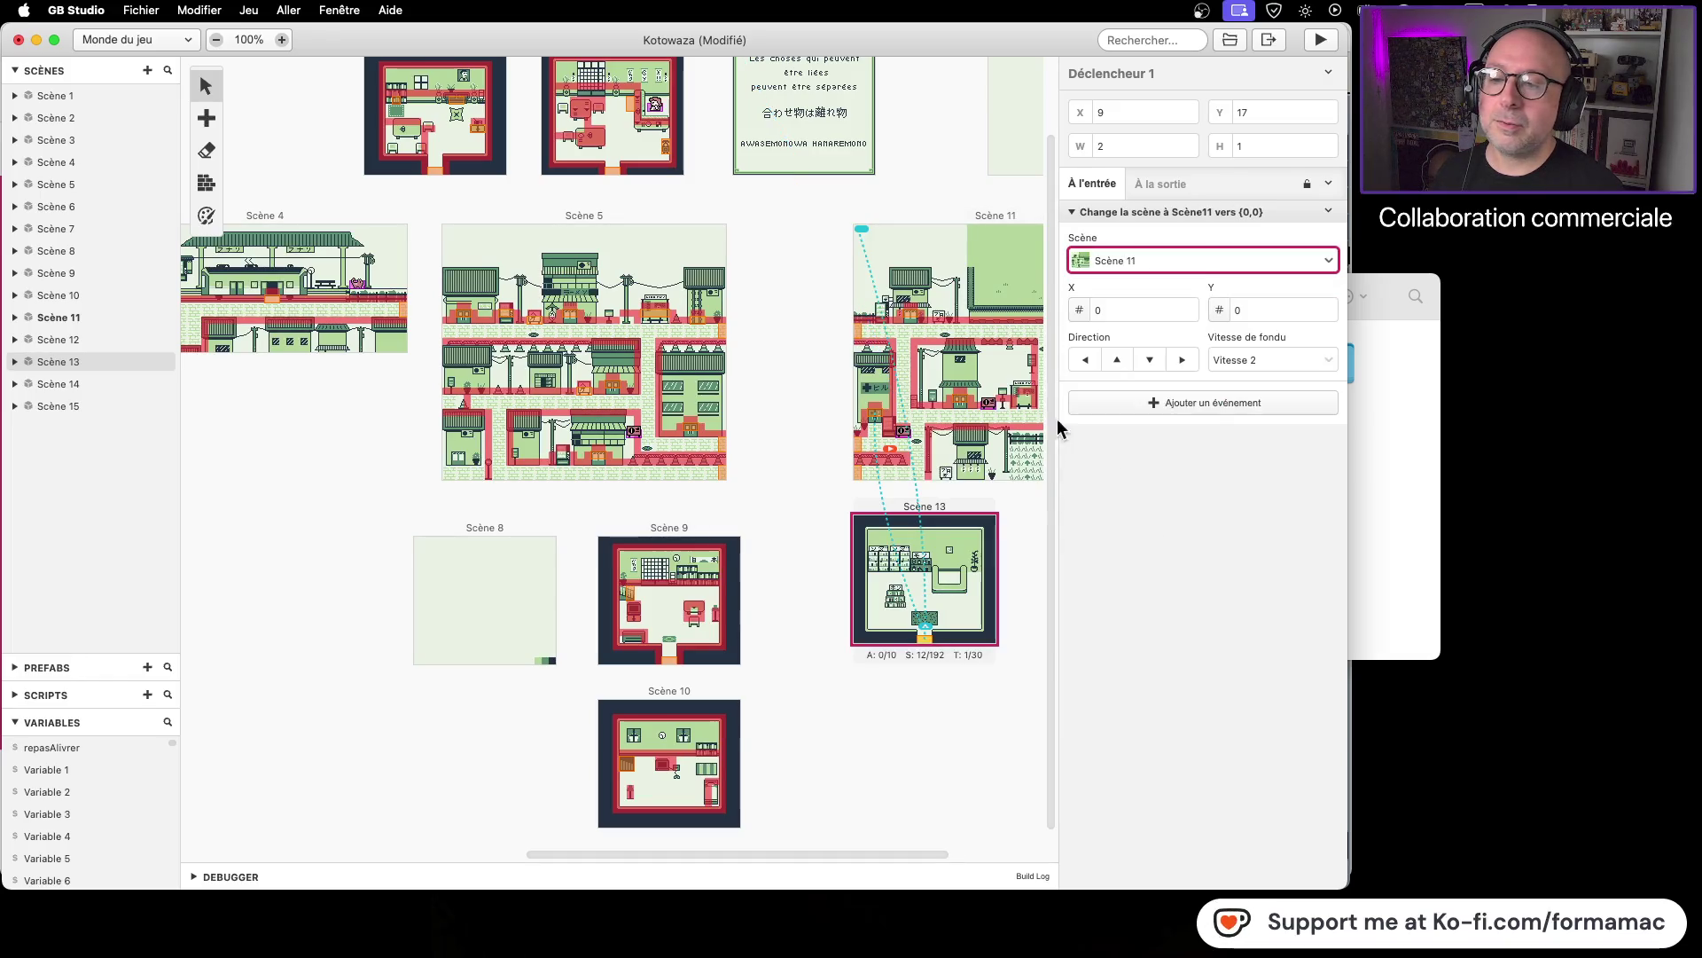
pyautogui.moveTo(859, 234); pyautogui.dragTo(859, 434)
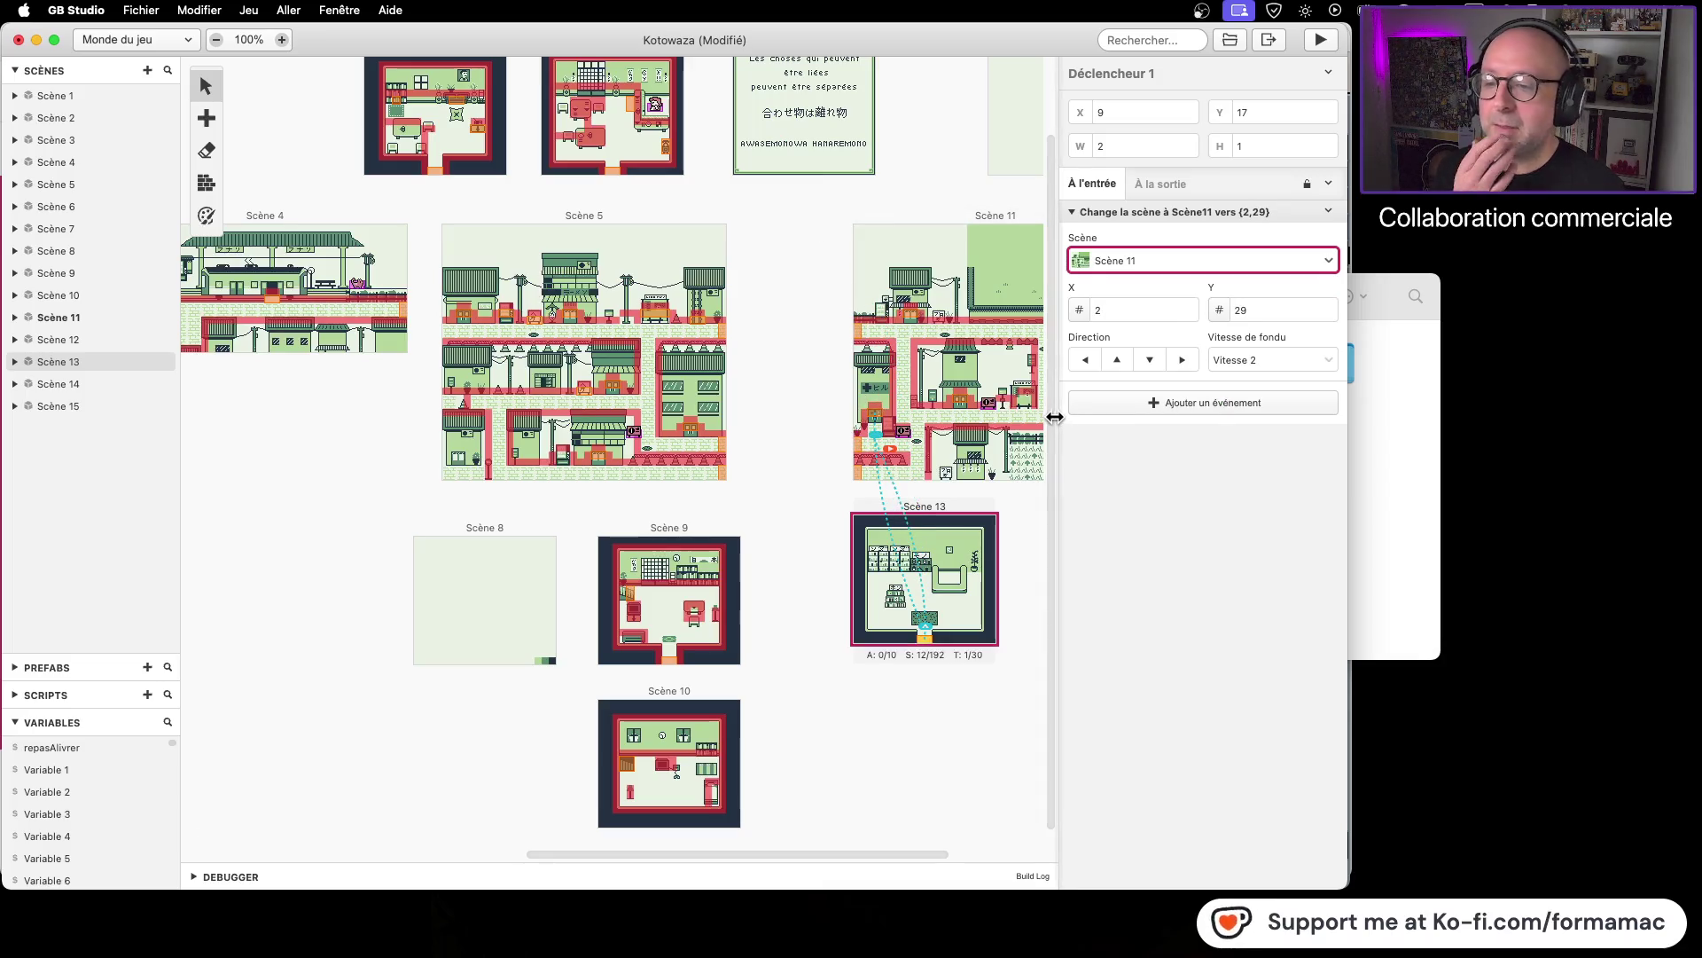
pyautogui.press('super+s')
pyautogui.click(1326, 41)
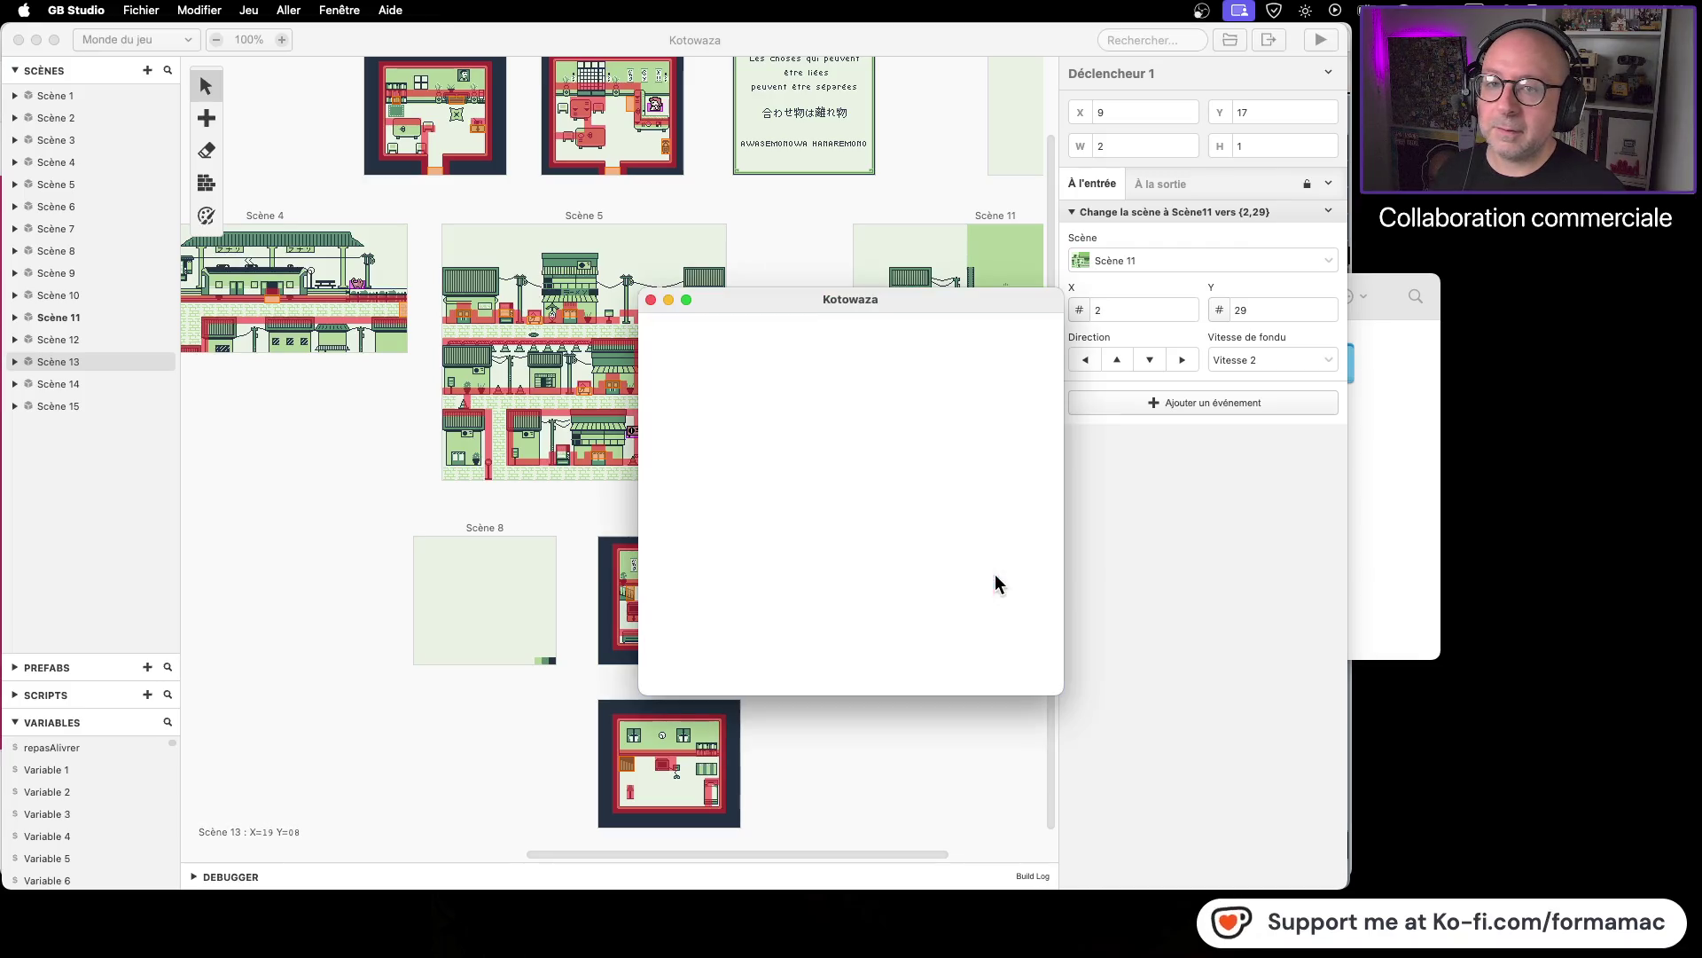
pyautogui.press('Left')
pyautogui.press('Up')
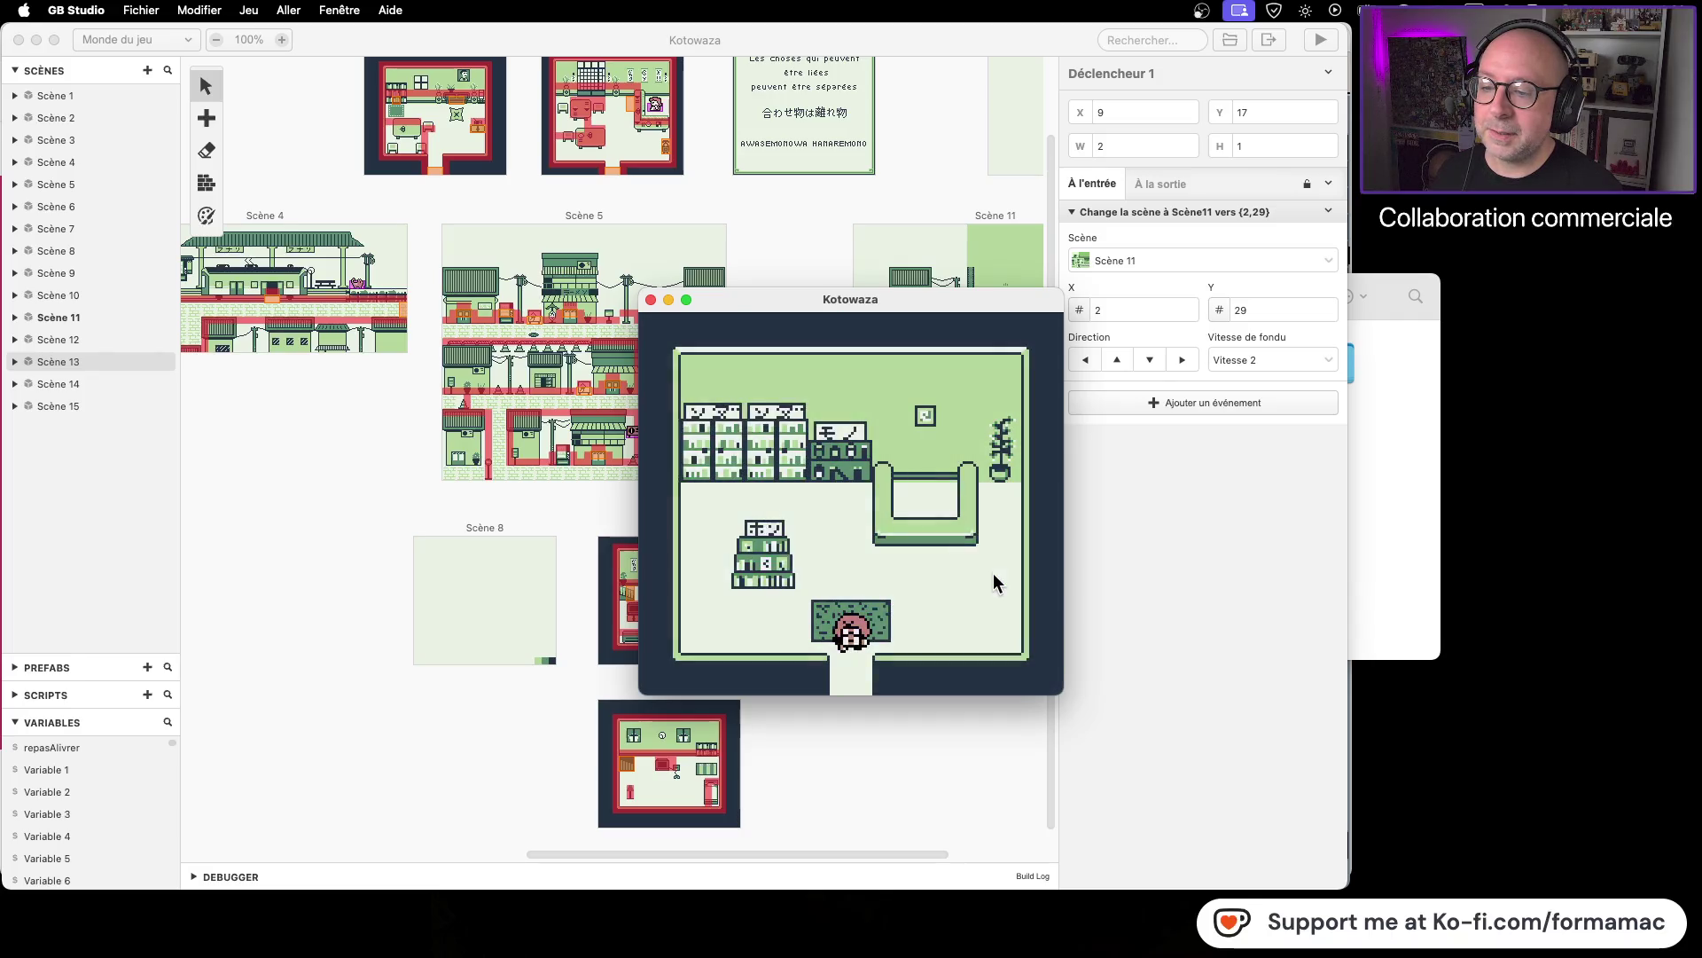
pyautogui.press('Down')
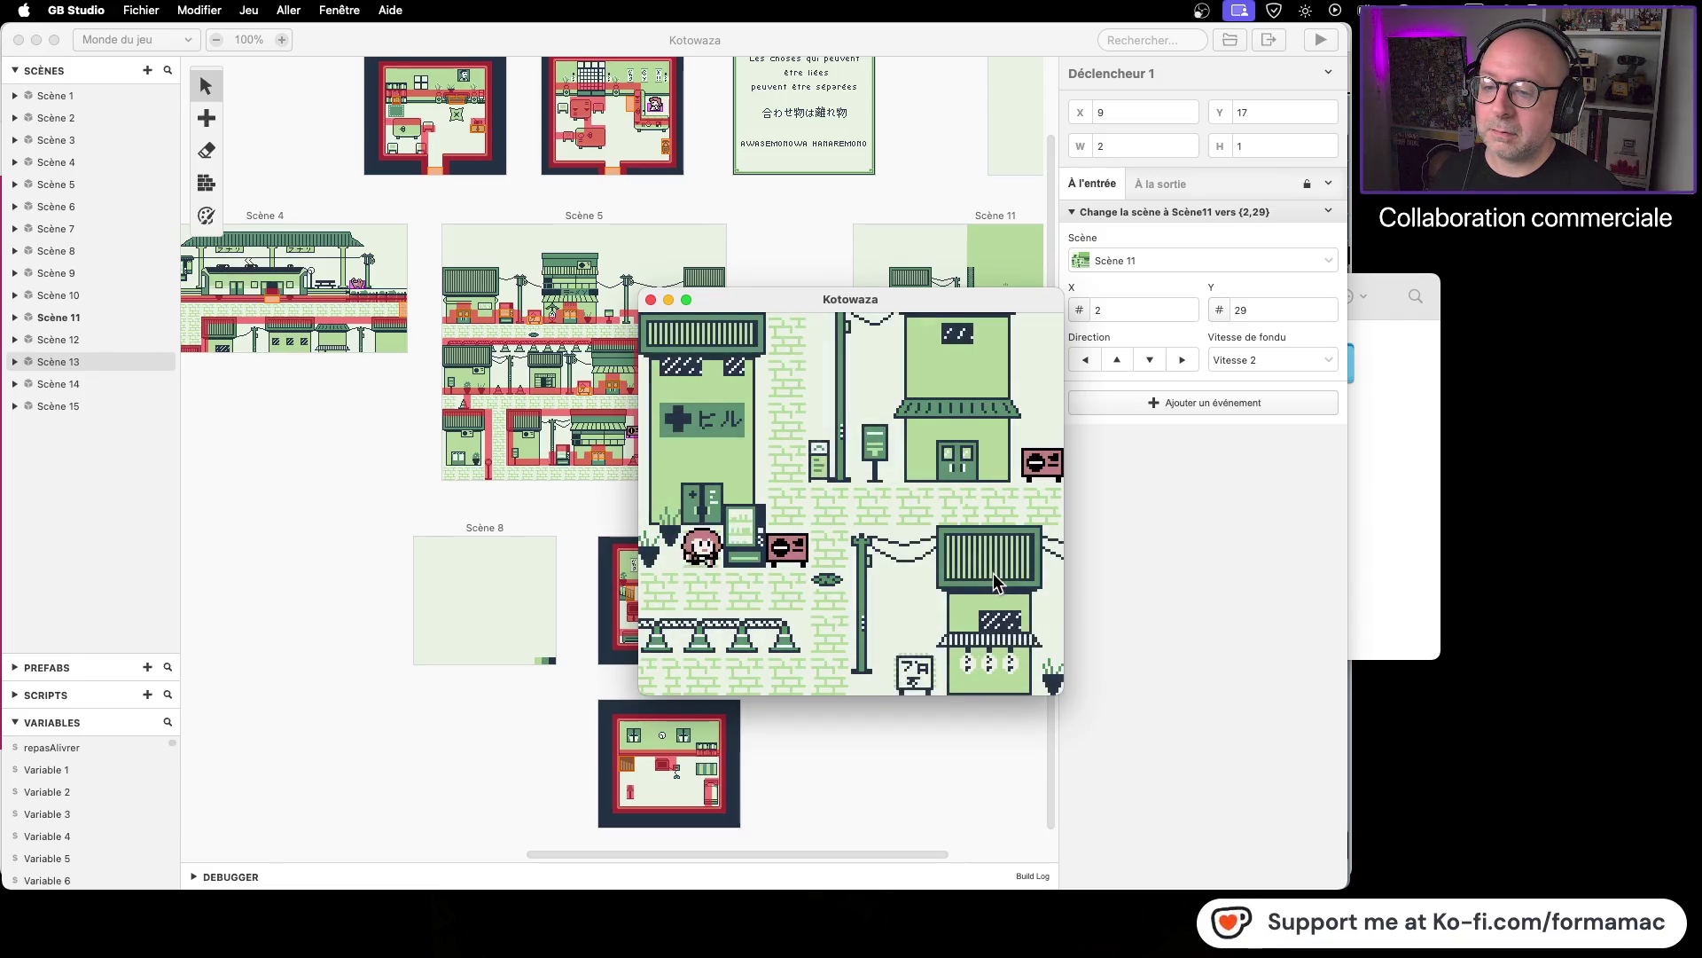
pyautogui.press('Up')
pyautogui.press('Down')
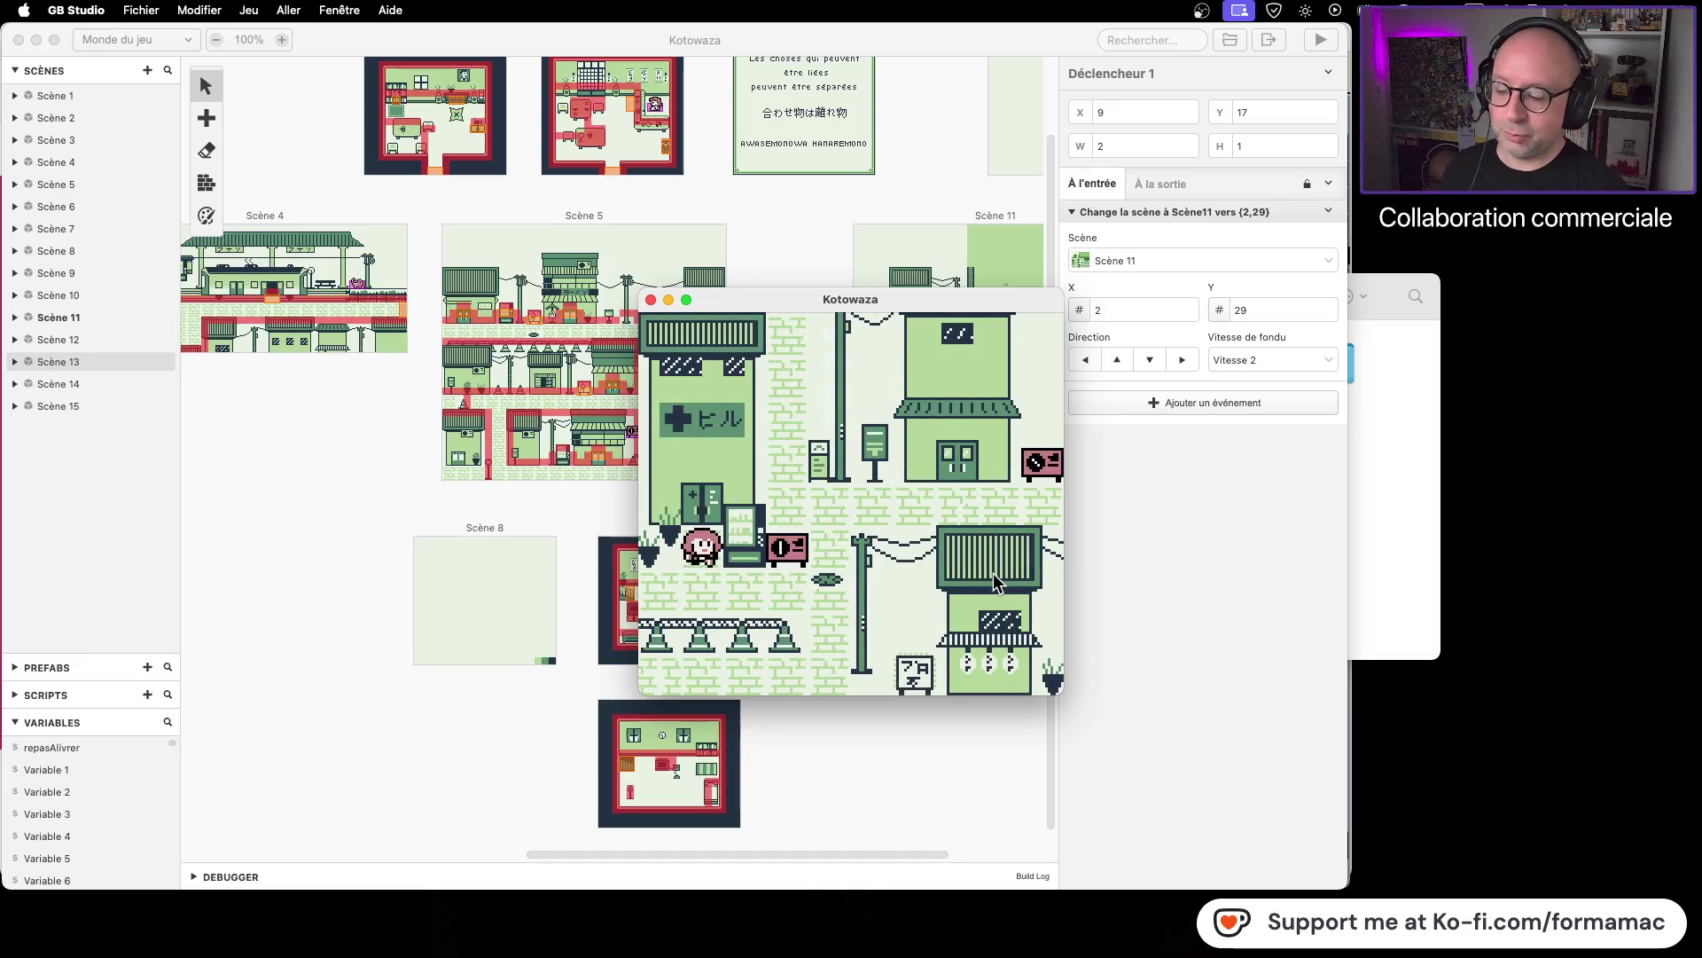
pyautogui.press('Up')
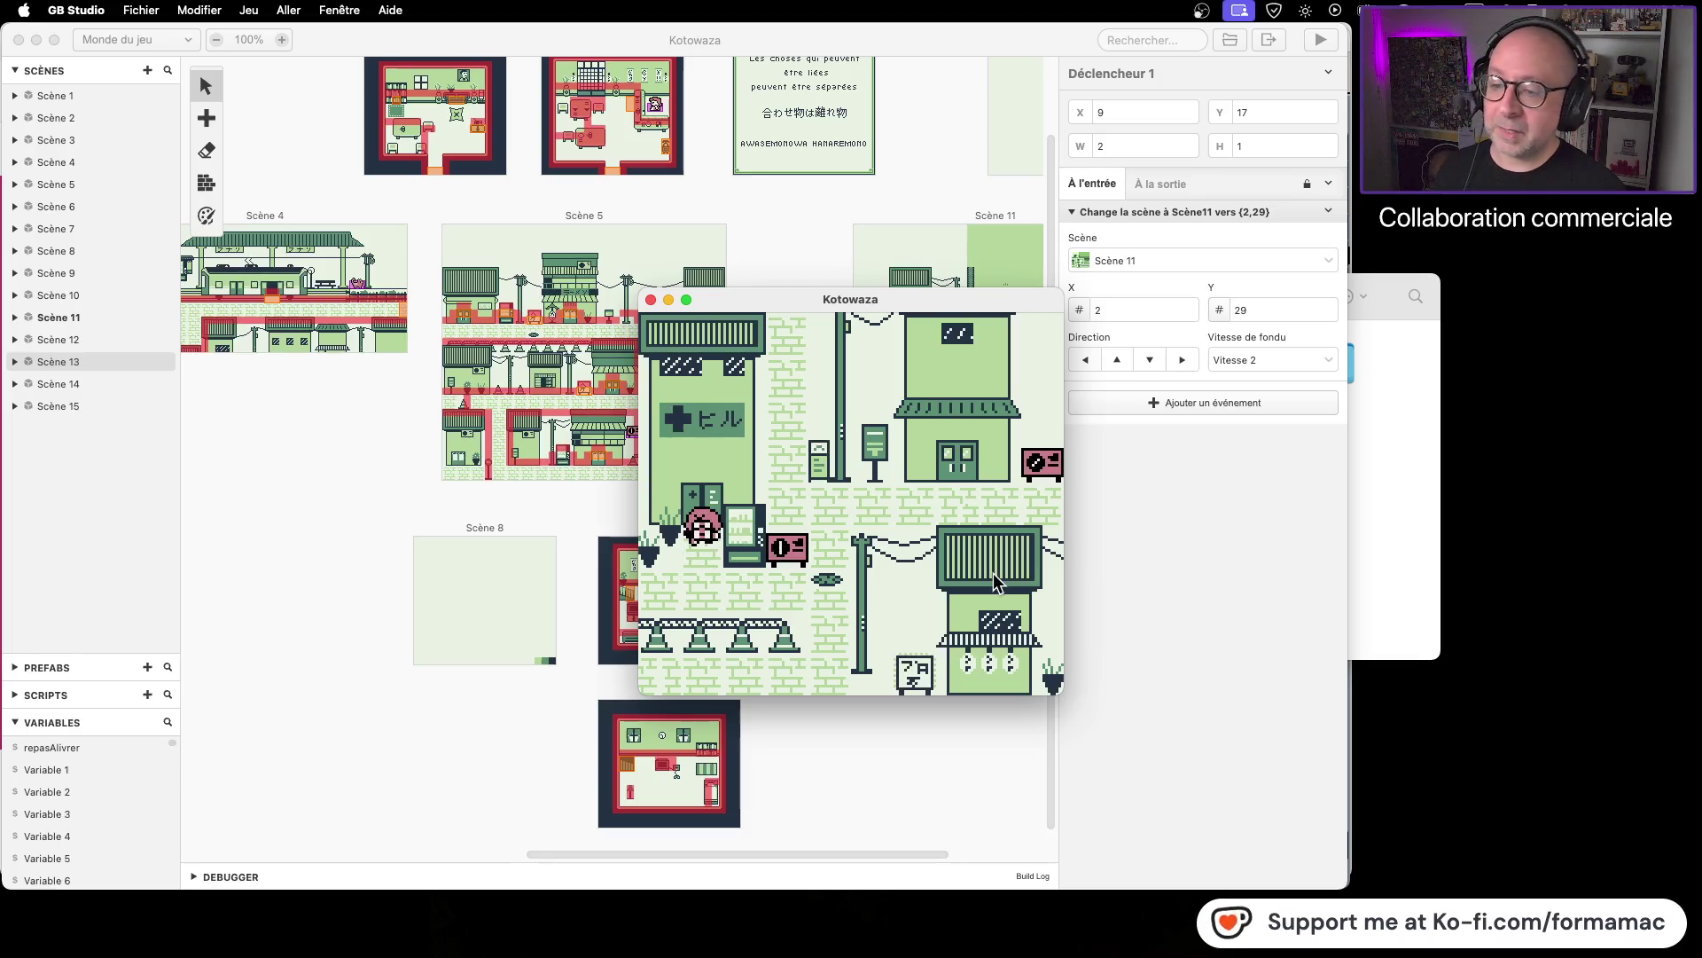
pyautogui.press('Up')
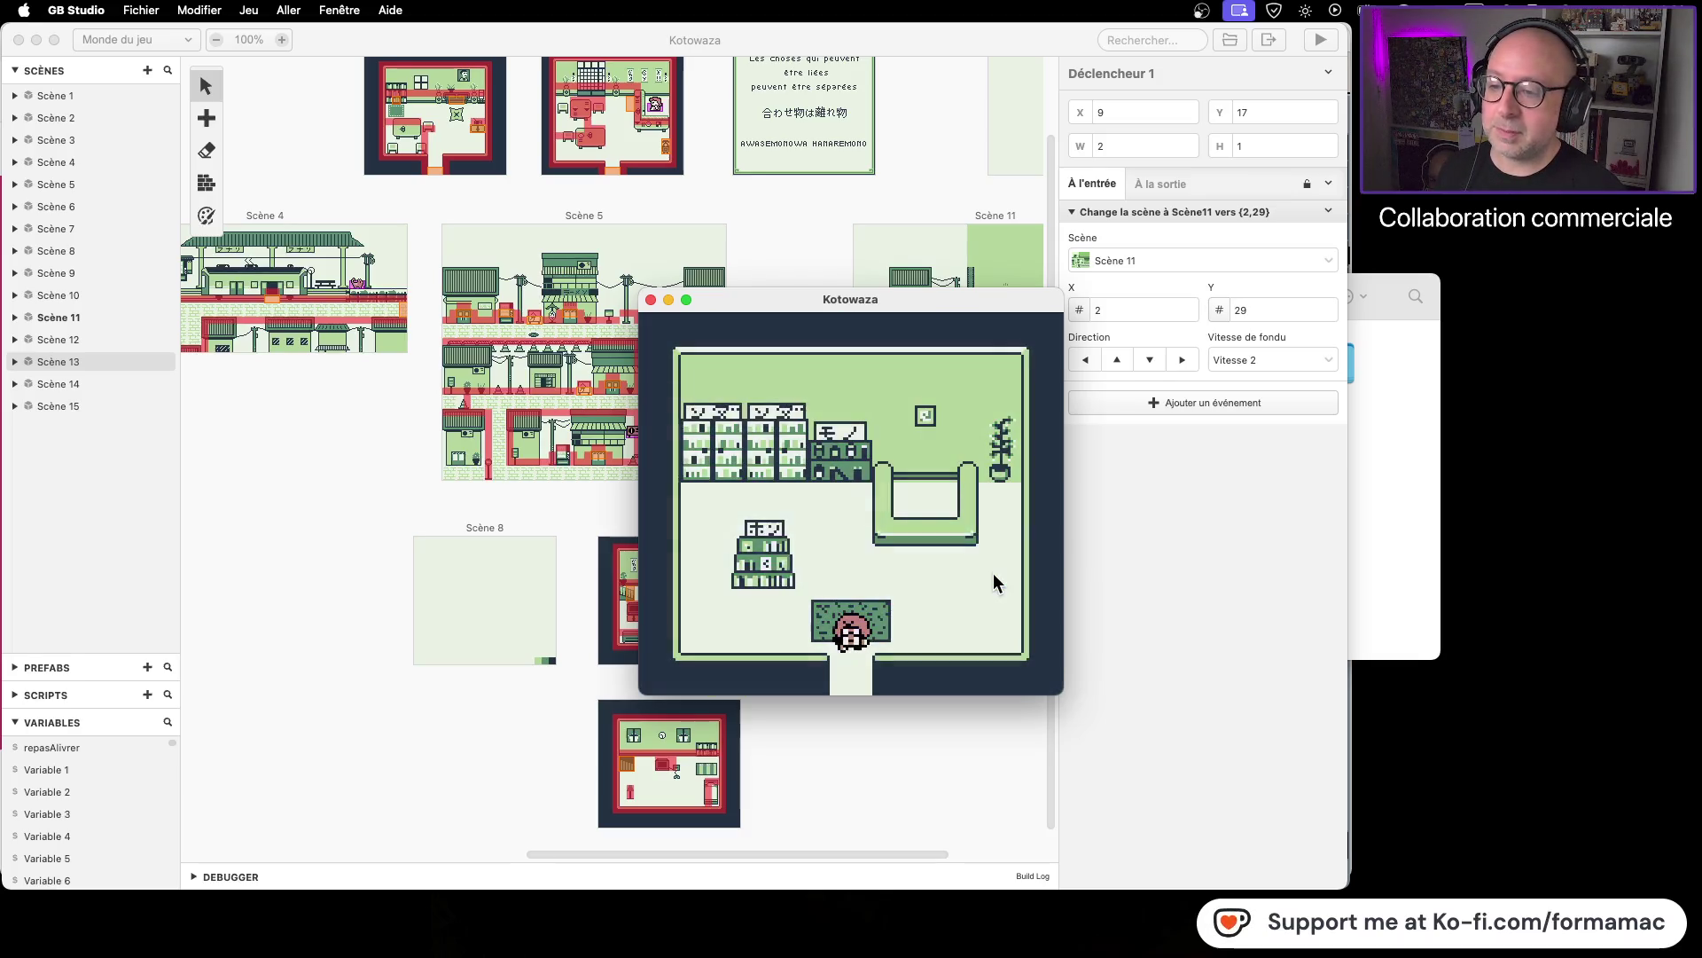
pyautogui.press('Up')
pyautogui.press('Right')
pyautogui.press('Up')
pyautogui.press('Left')
pyautogui.press('Up')
pyautogui.press('Left')
pyautogui.press('Down')
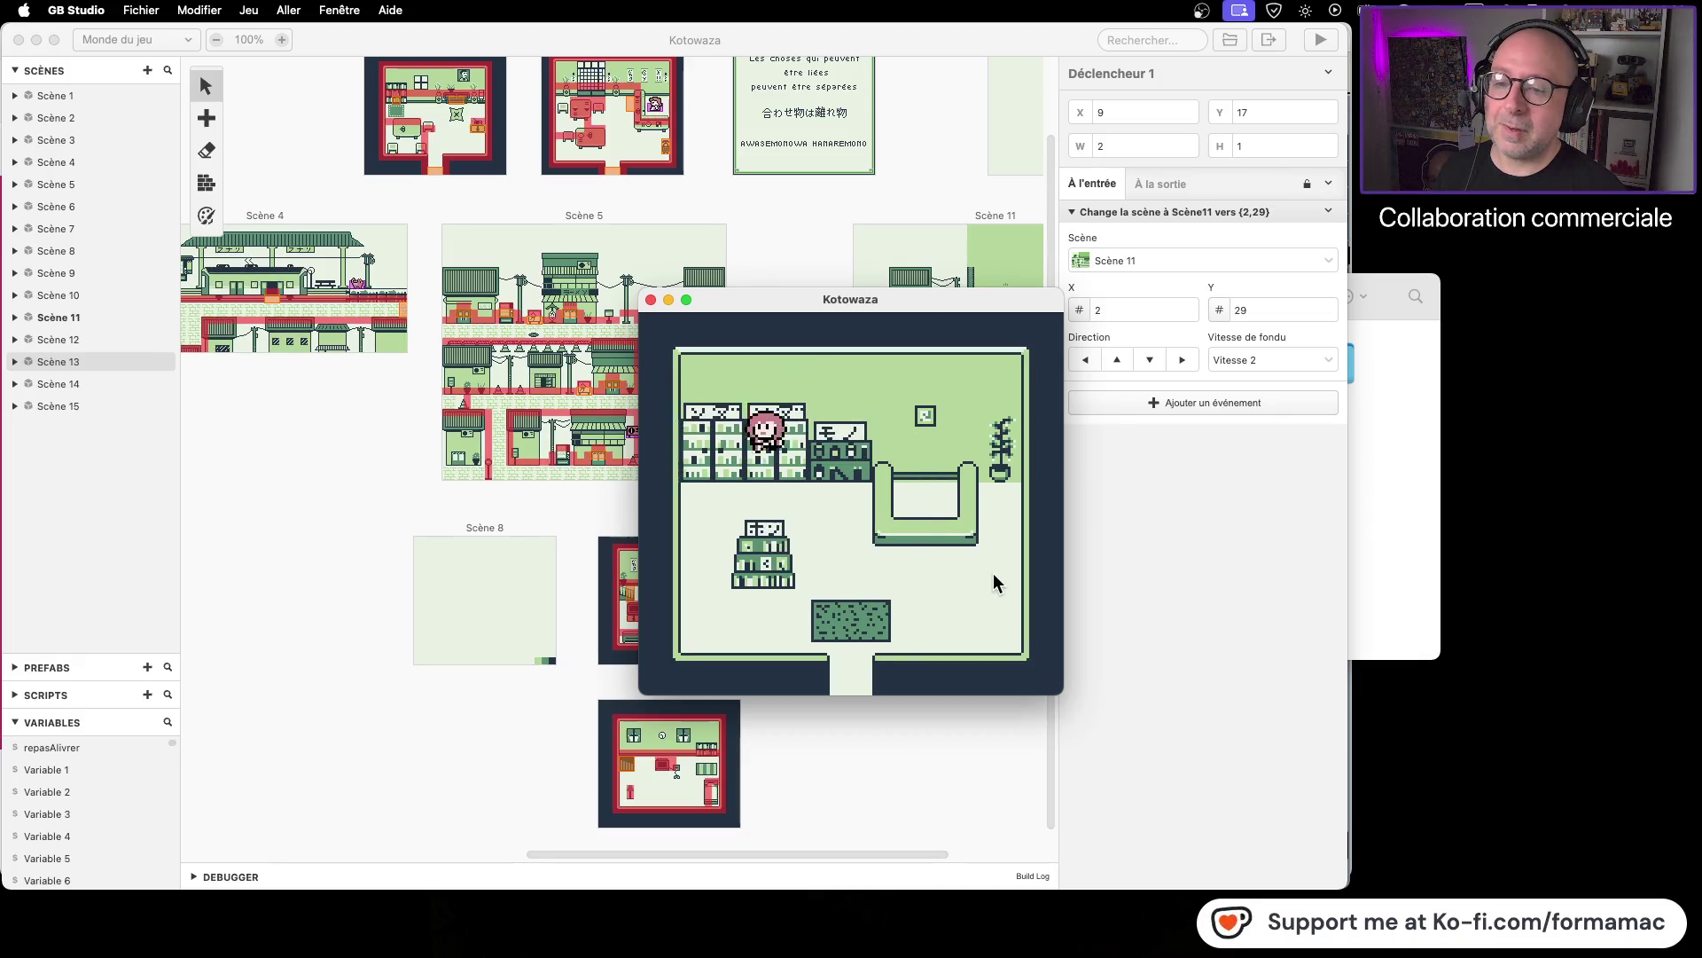
pyautogui.press('Right')
pyautogui.press('Right')
pyautogui.press('Down')
pyautogui.press('Right')
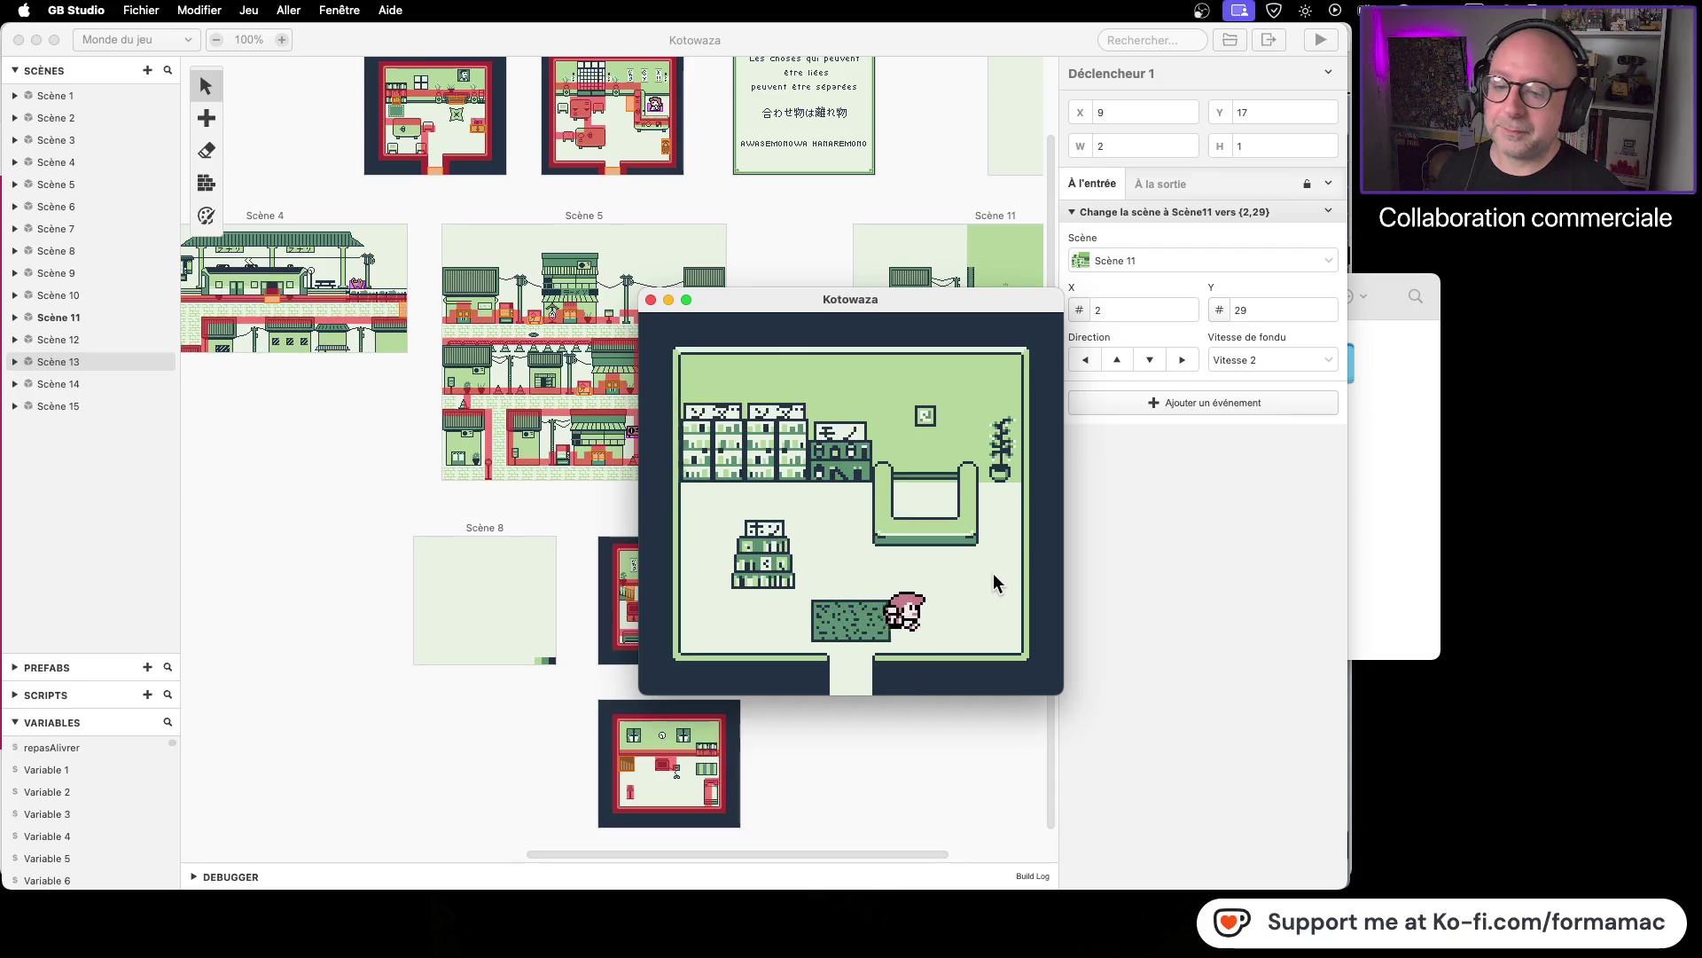
pyautogui.click(652, 301)
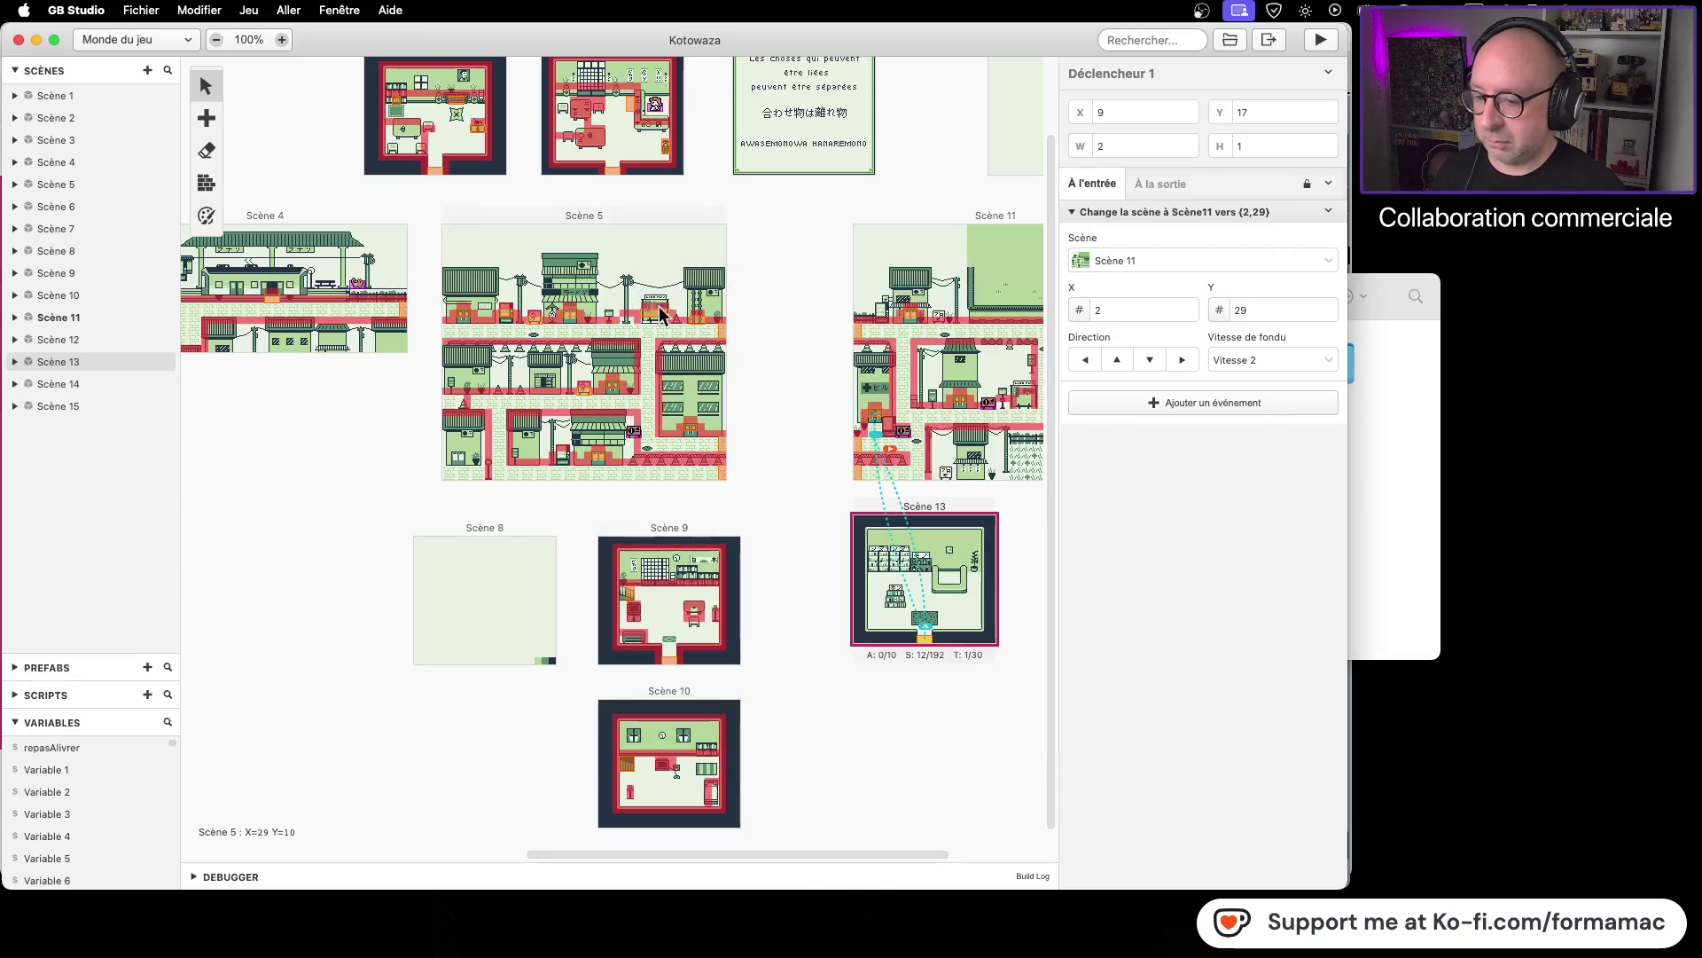
# Step: Zoom the world canvas to 400% and pan until Scène 13 fills the view
pyautogui.click(281, 40)
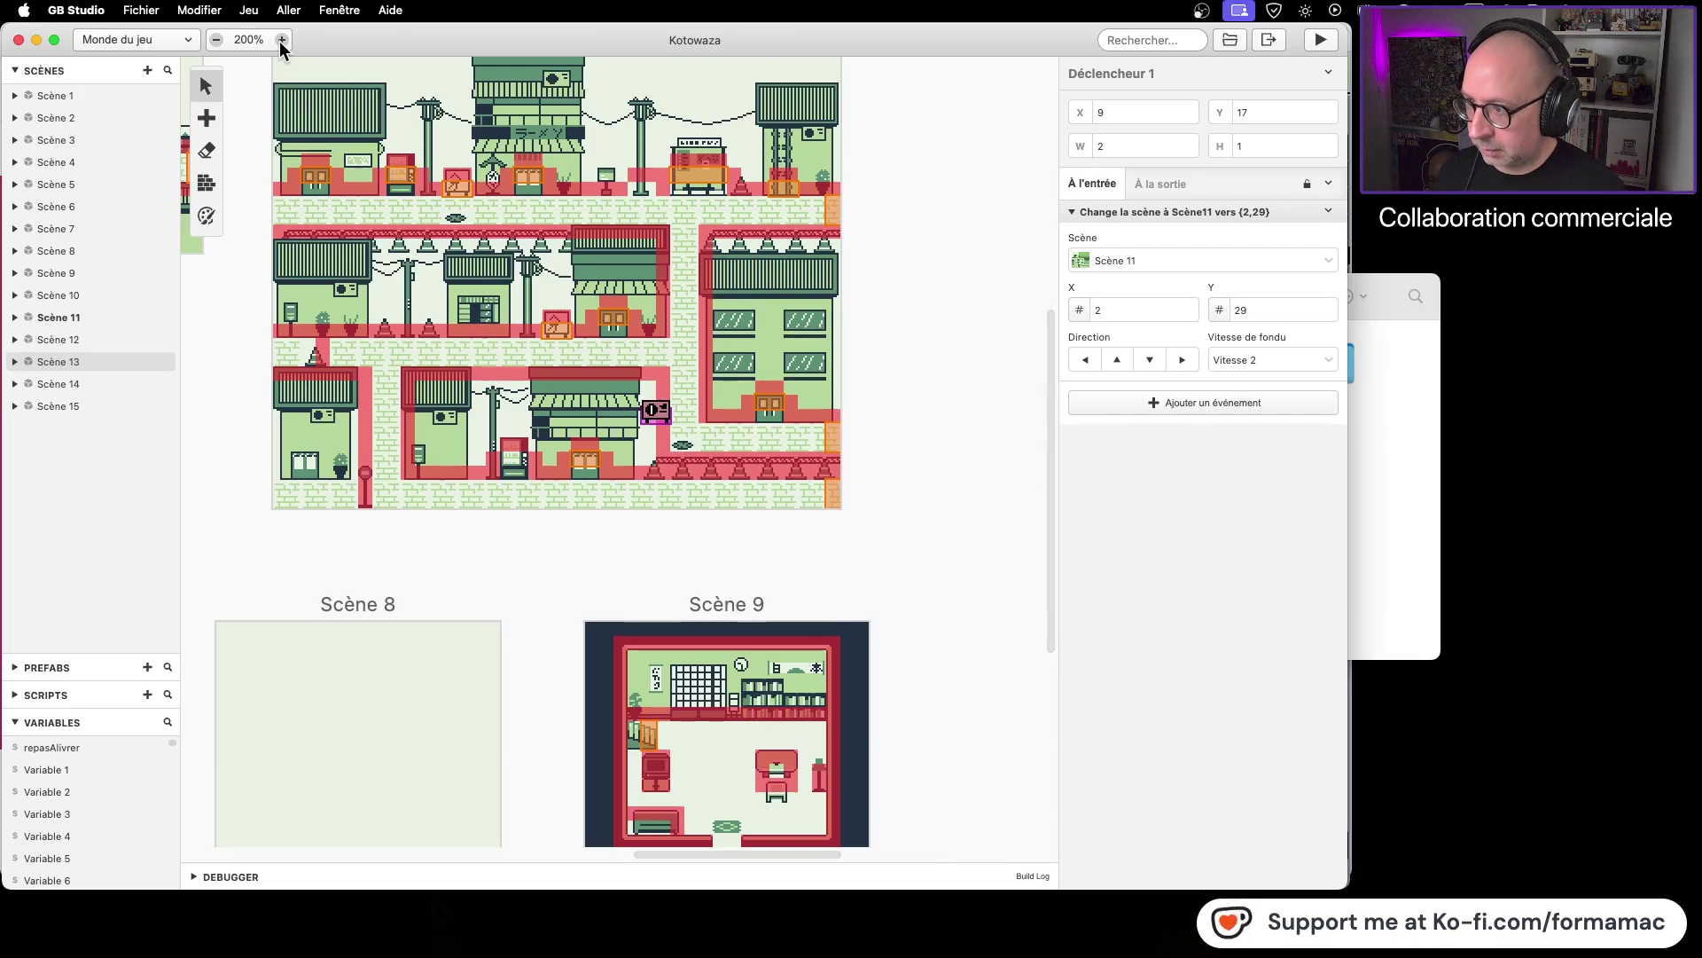
pyautogui.click(281, 40)
pyautogui.scroll(-5, 869, 253)
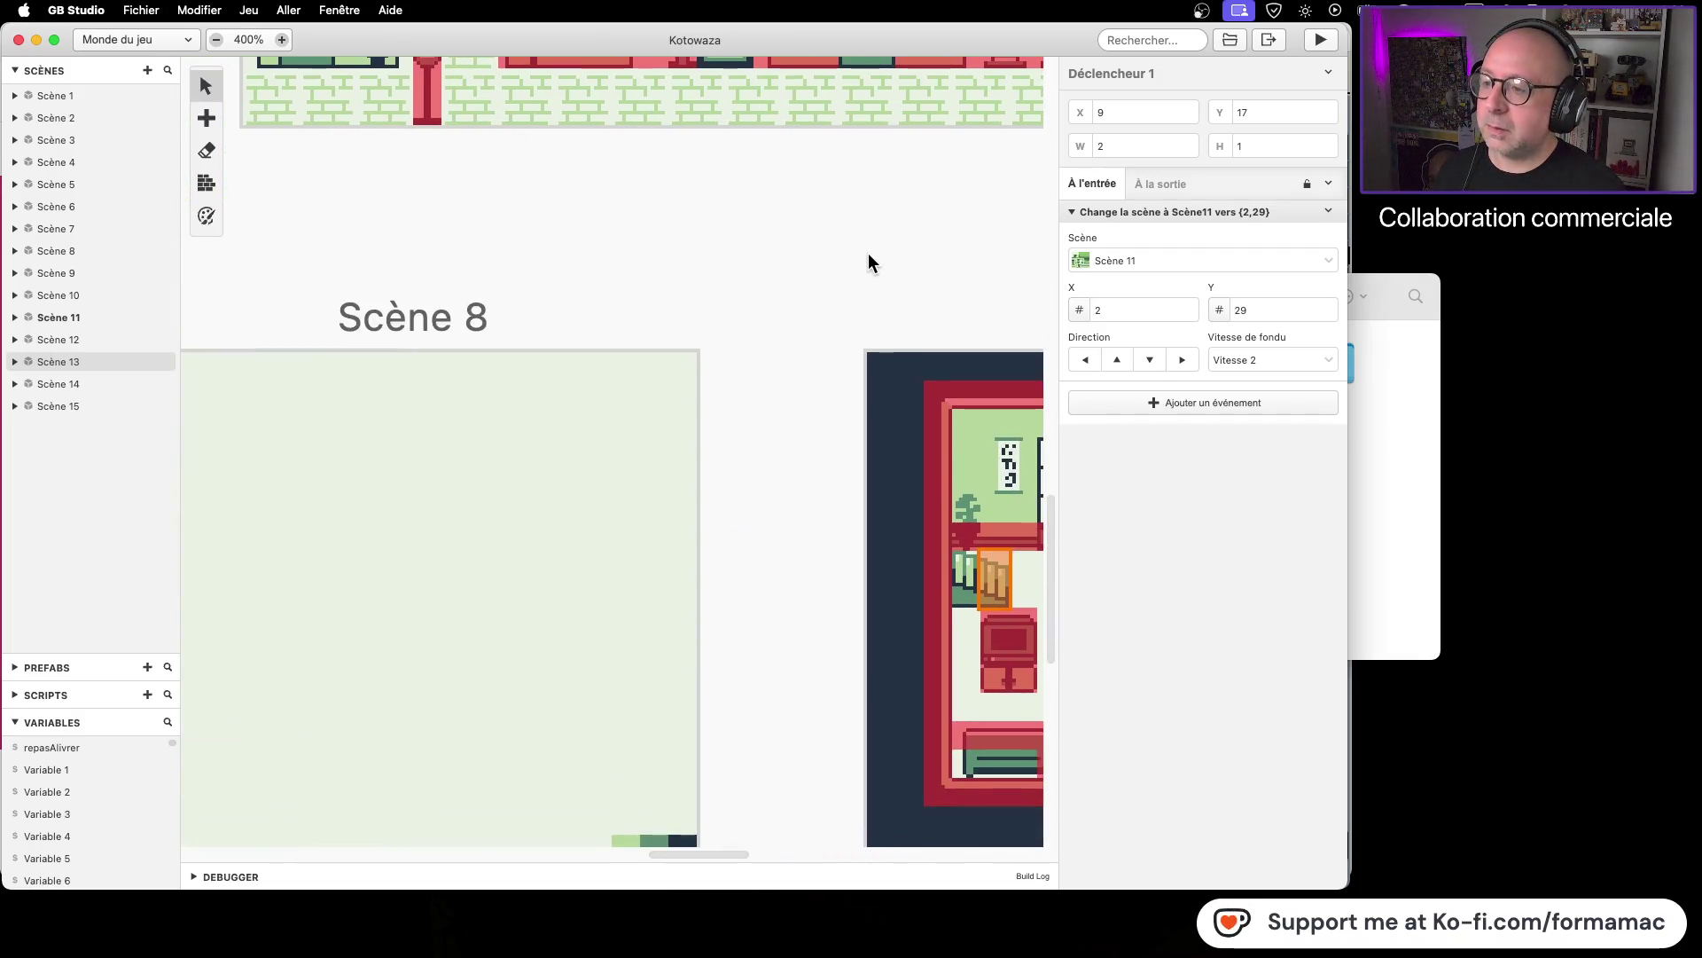
pyautogui.hscroll(-3, 931, 230)
pyautogui.hscroll(15, 833, 452)
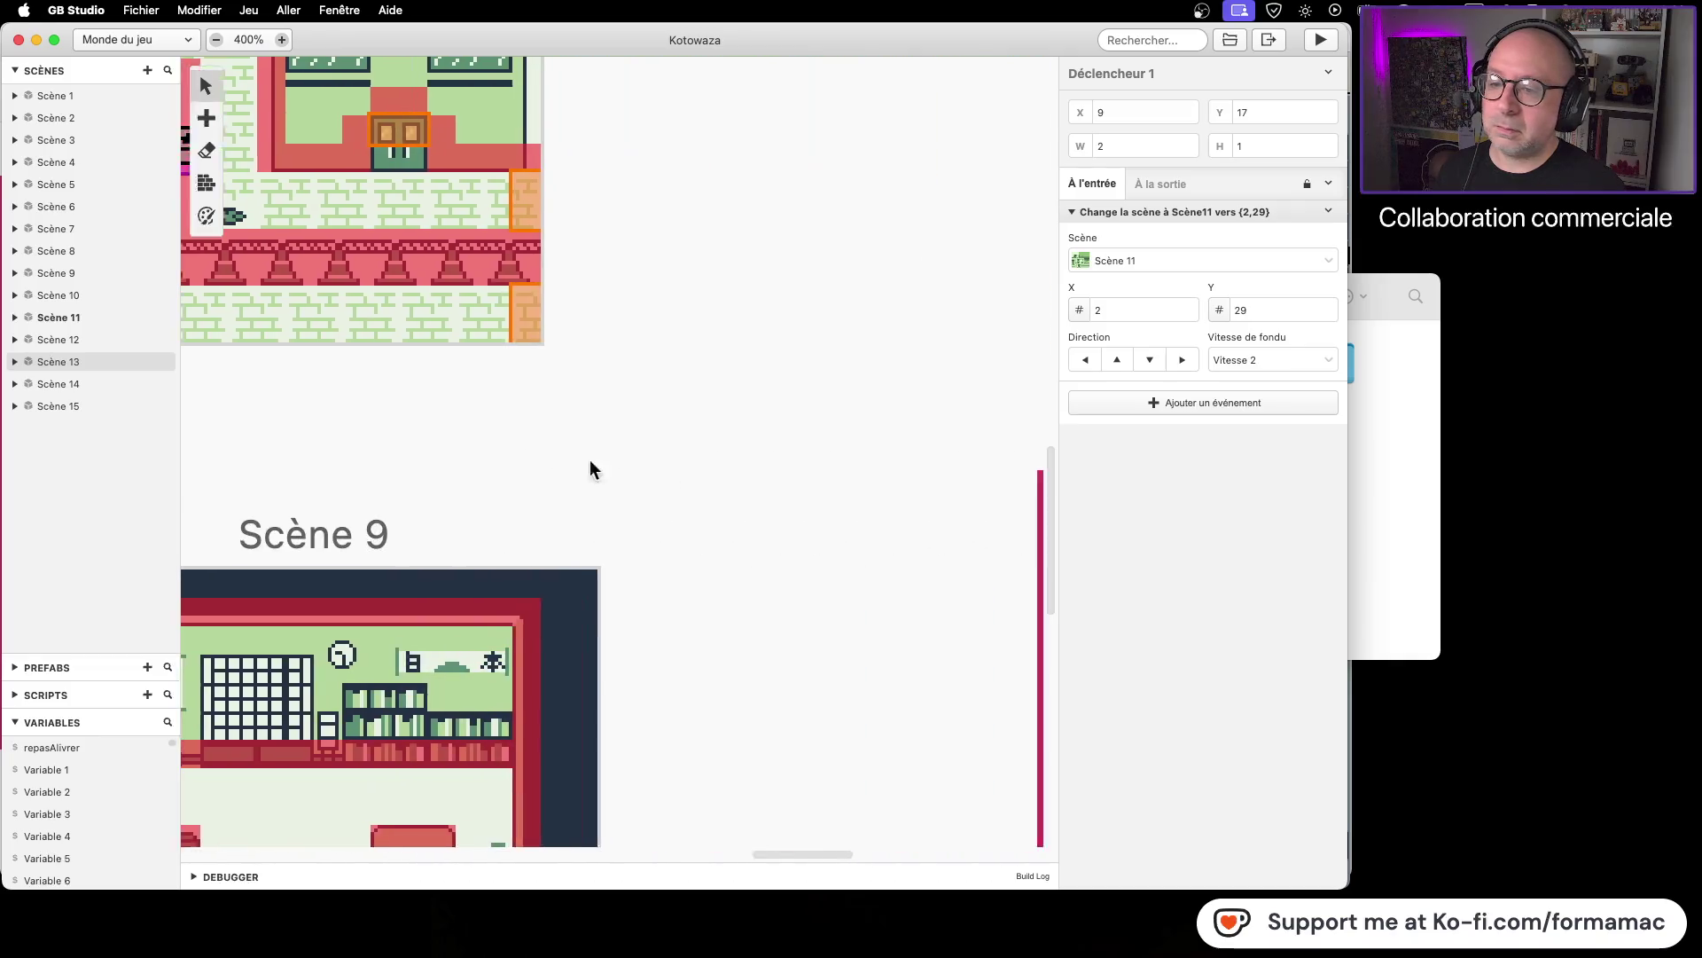
pyautogui.hscroll(5, 858, 406)
pyautogui.scroll(-5, 539, 357)
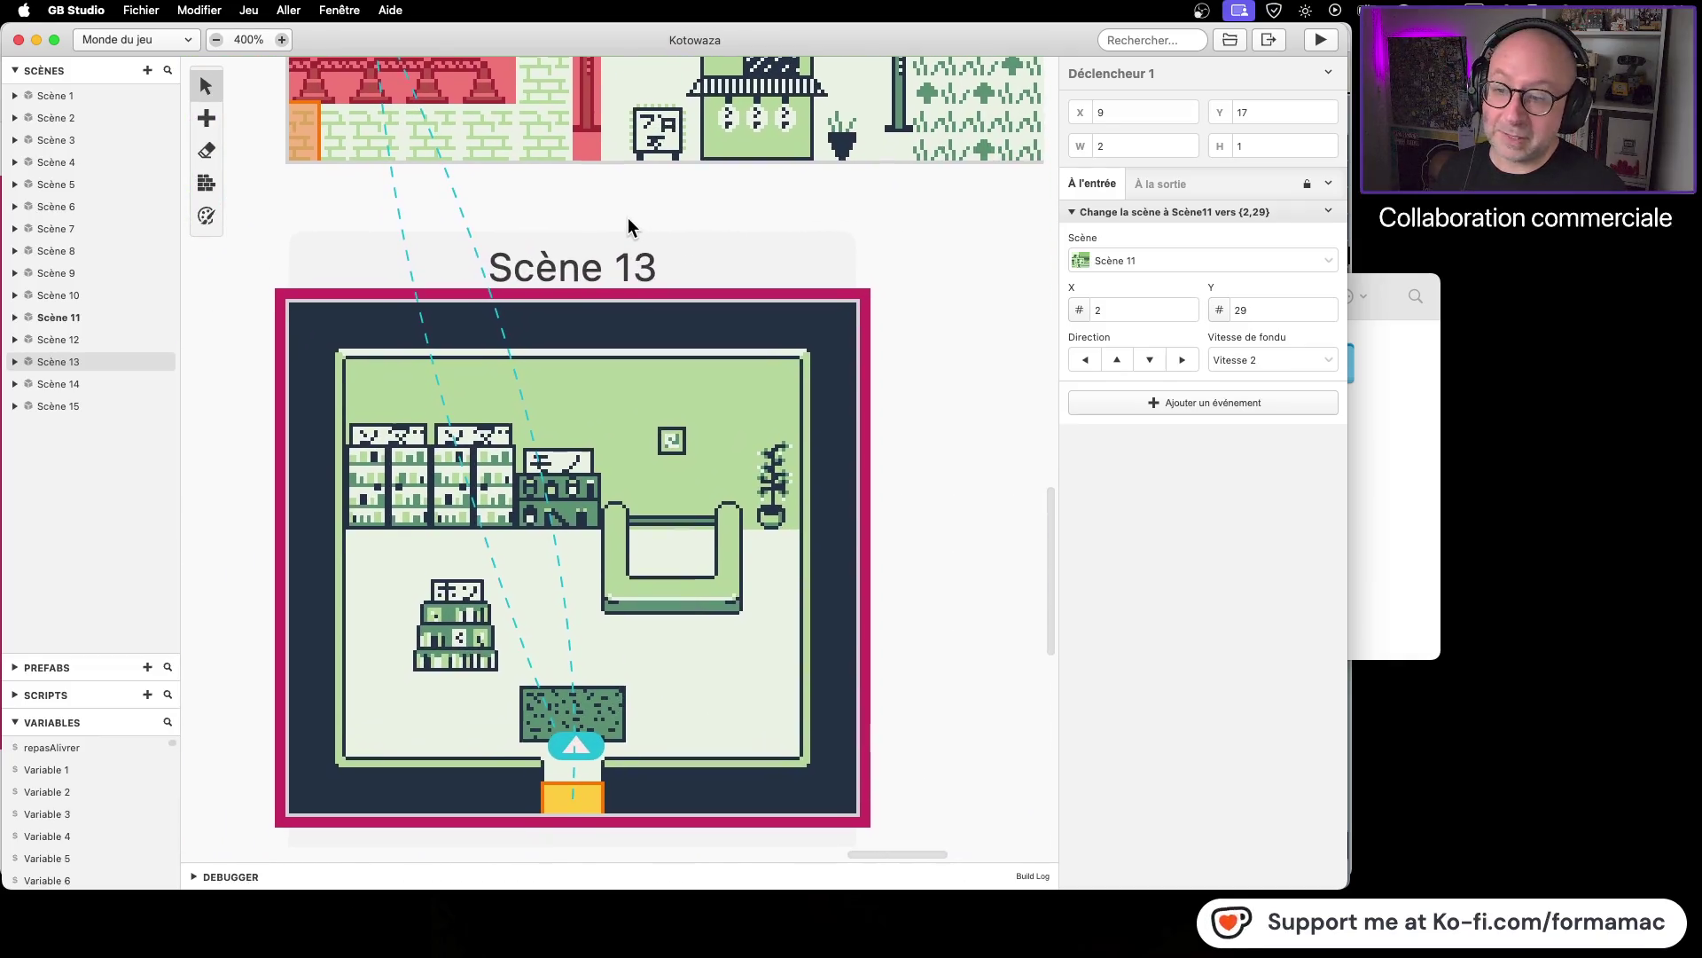
pyautogui.scroll(8, 754, 399)
pyautogui.scroll(5, 753, 612)
pyautogui.hscroll(3, 754, 612)
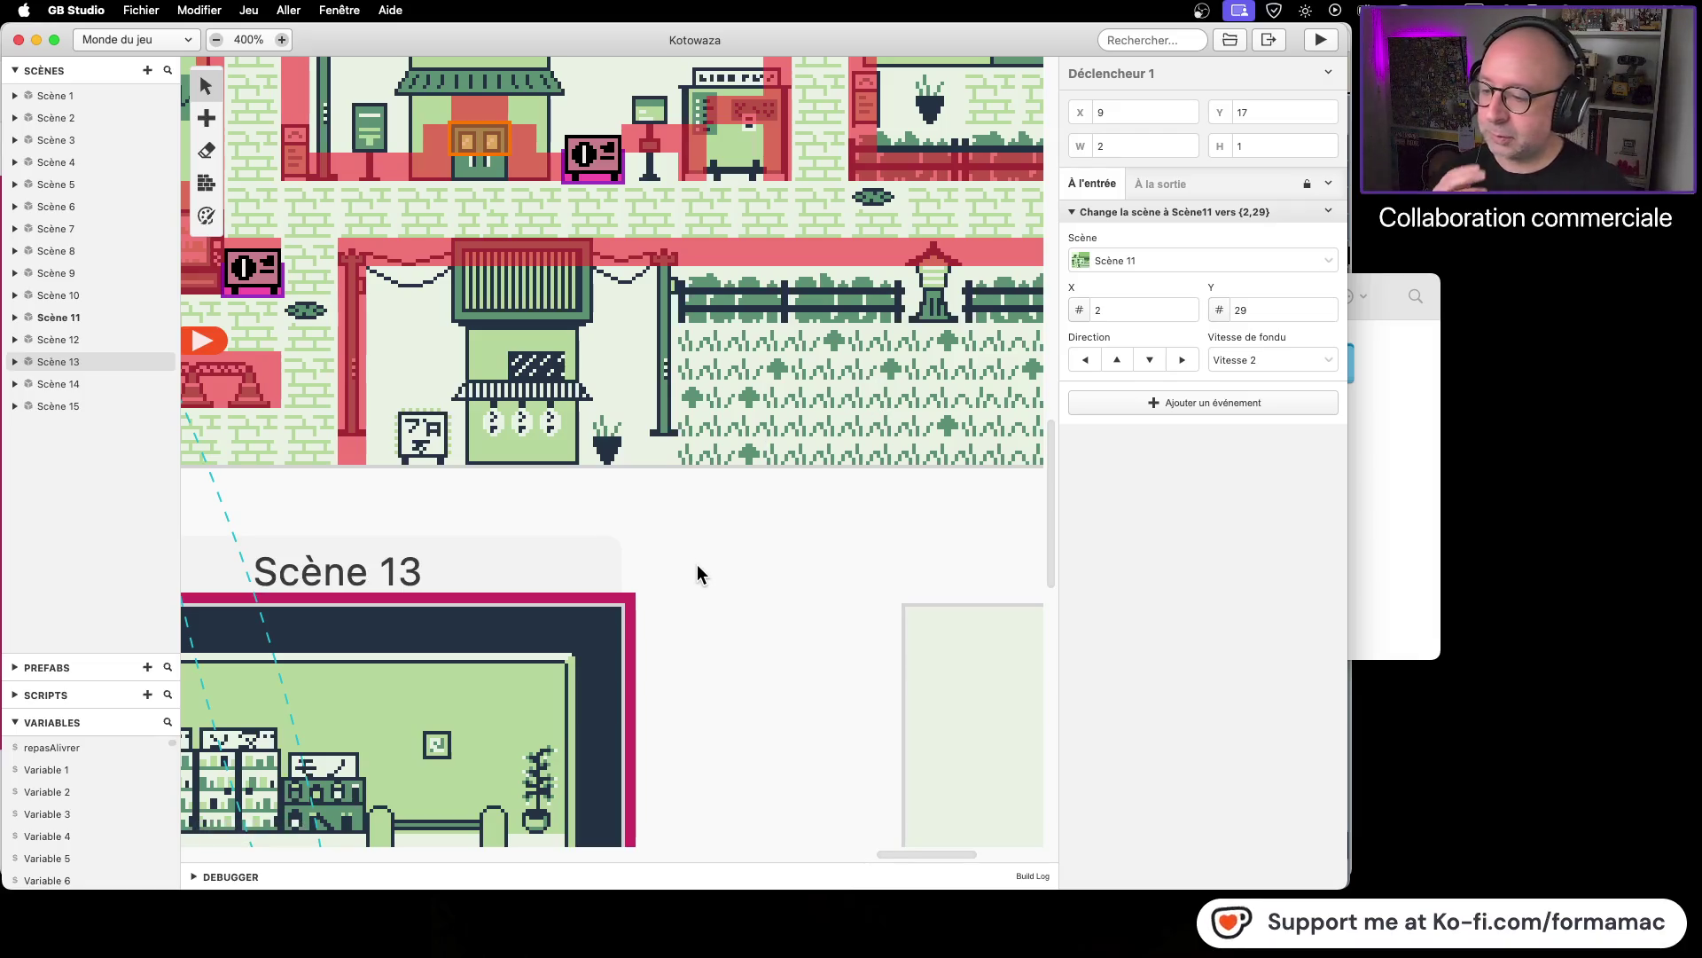
pyautogui.moveTo(695, 563); pyautogui.dragTo(907, 195)
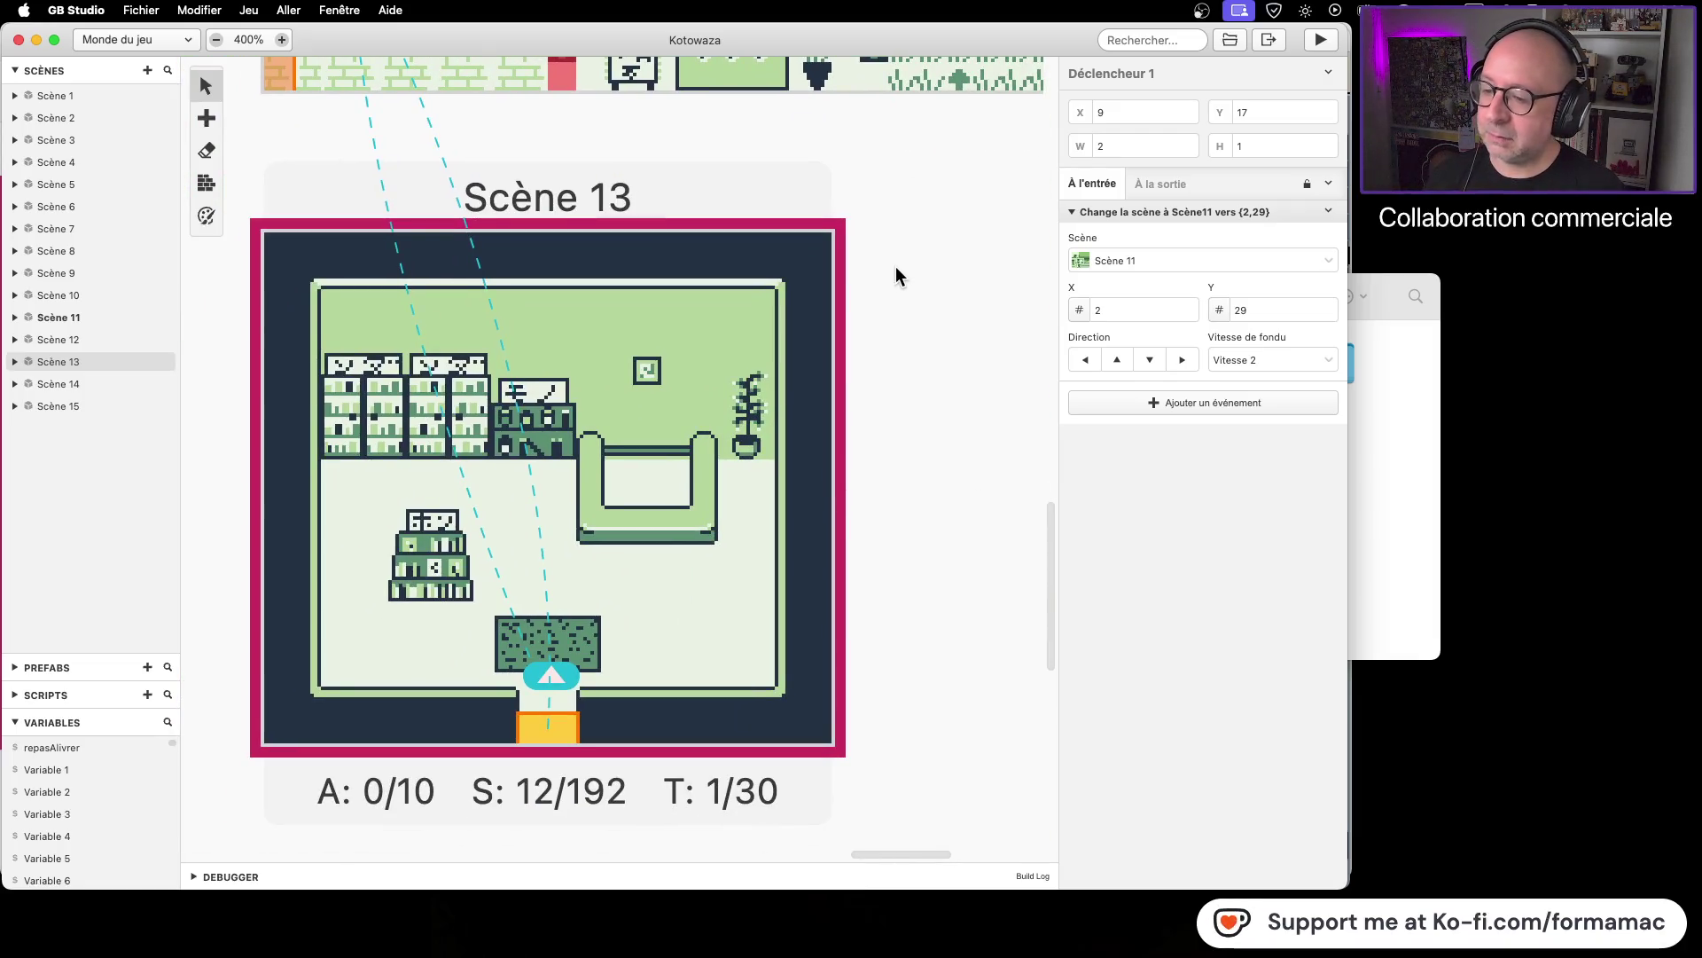
# Step: Paint collision over Scène 13's top bookshelf row, small bookcase and left shelves
pyautogui.click(206, 183)
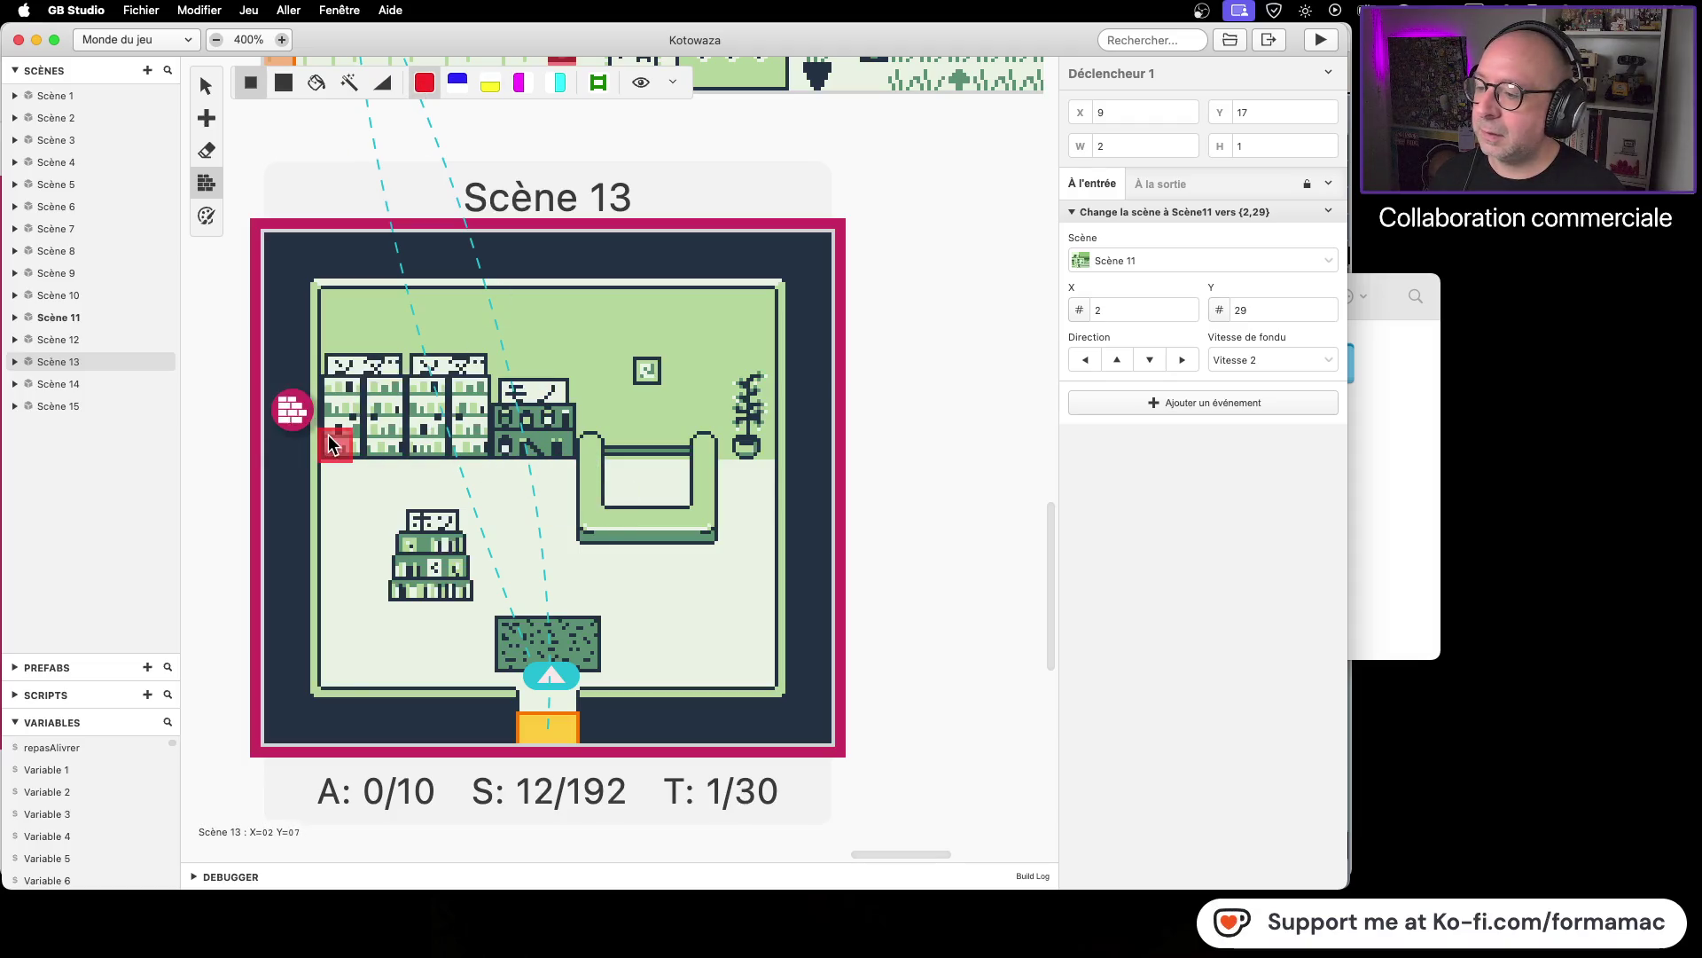
pyautogui.moveTo(330, 432)
pyautogui.mouseDown()
pyautogui.moveTo(592, 418)
pyautogui.moveTo(587, 532)
pyautogui.moveTo(705, 532)
pyautogui.moveTo(705, 440)
pyautogui.moveTo(768, 444)
pyautogui.mouseUp()
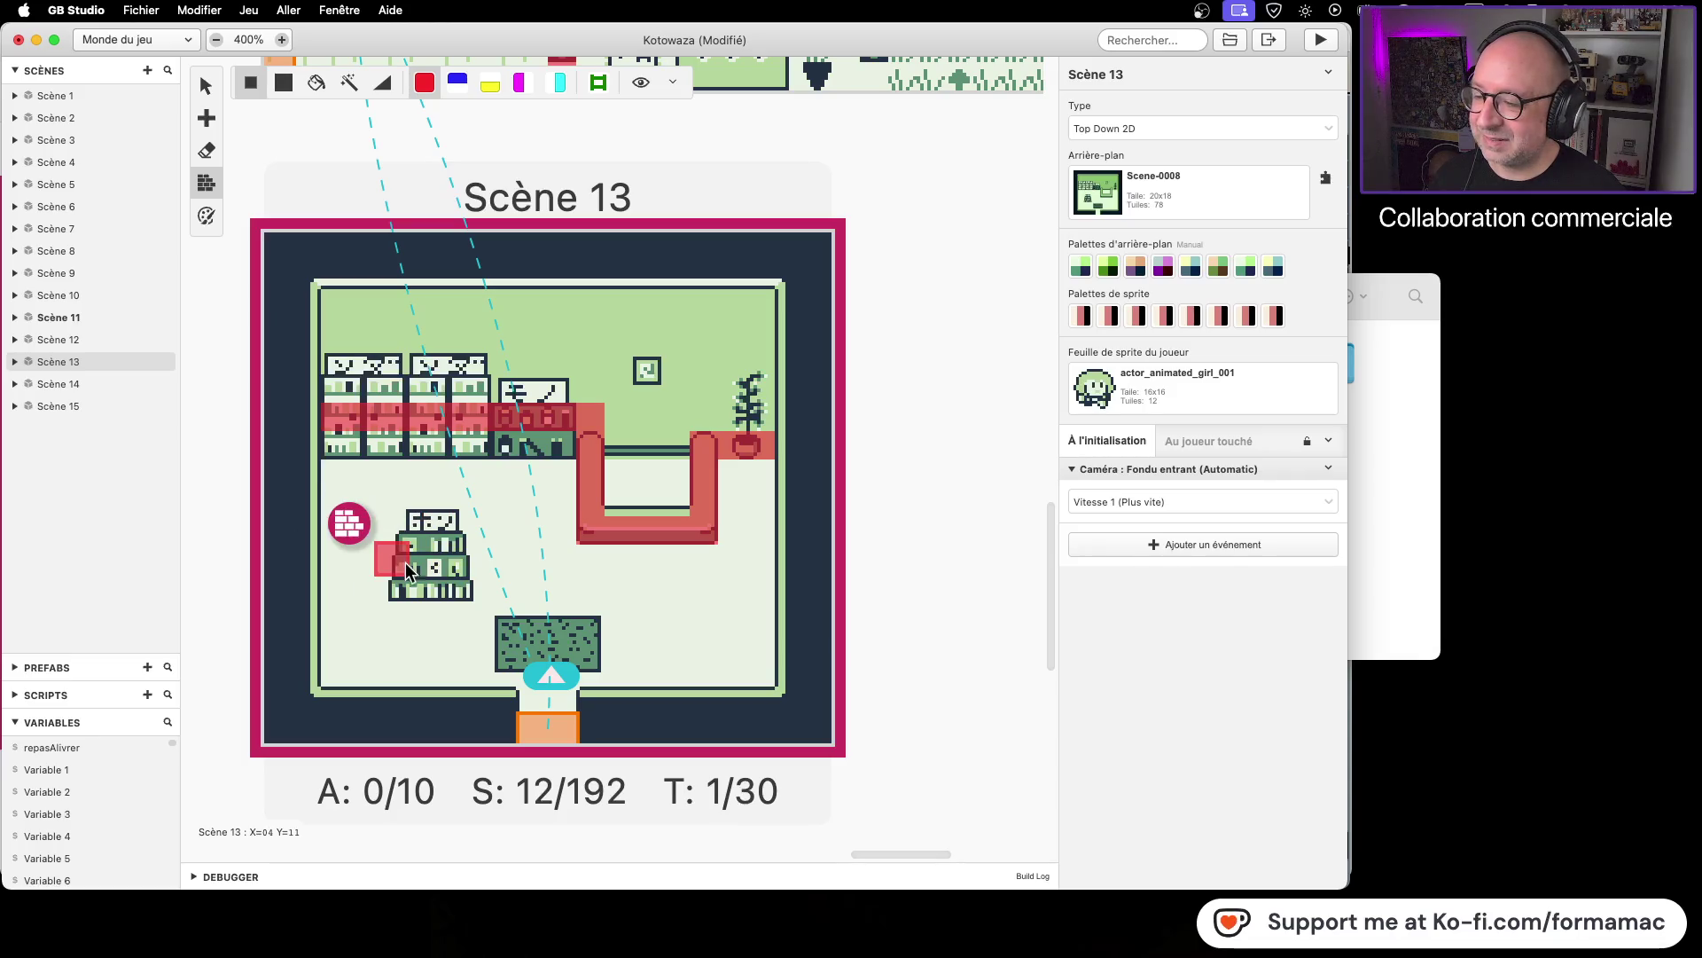
pyautogui.moveTo(407, 586)
pyautogui.mouseDown()
pyautogui.moveTo(483, 586)
pyautogui.moveTo(430, 567)
pyautogui.moveTo(416, 532)
pyautogui.moveTo(444, 541)
pyautogui.mouseUp()
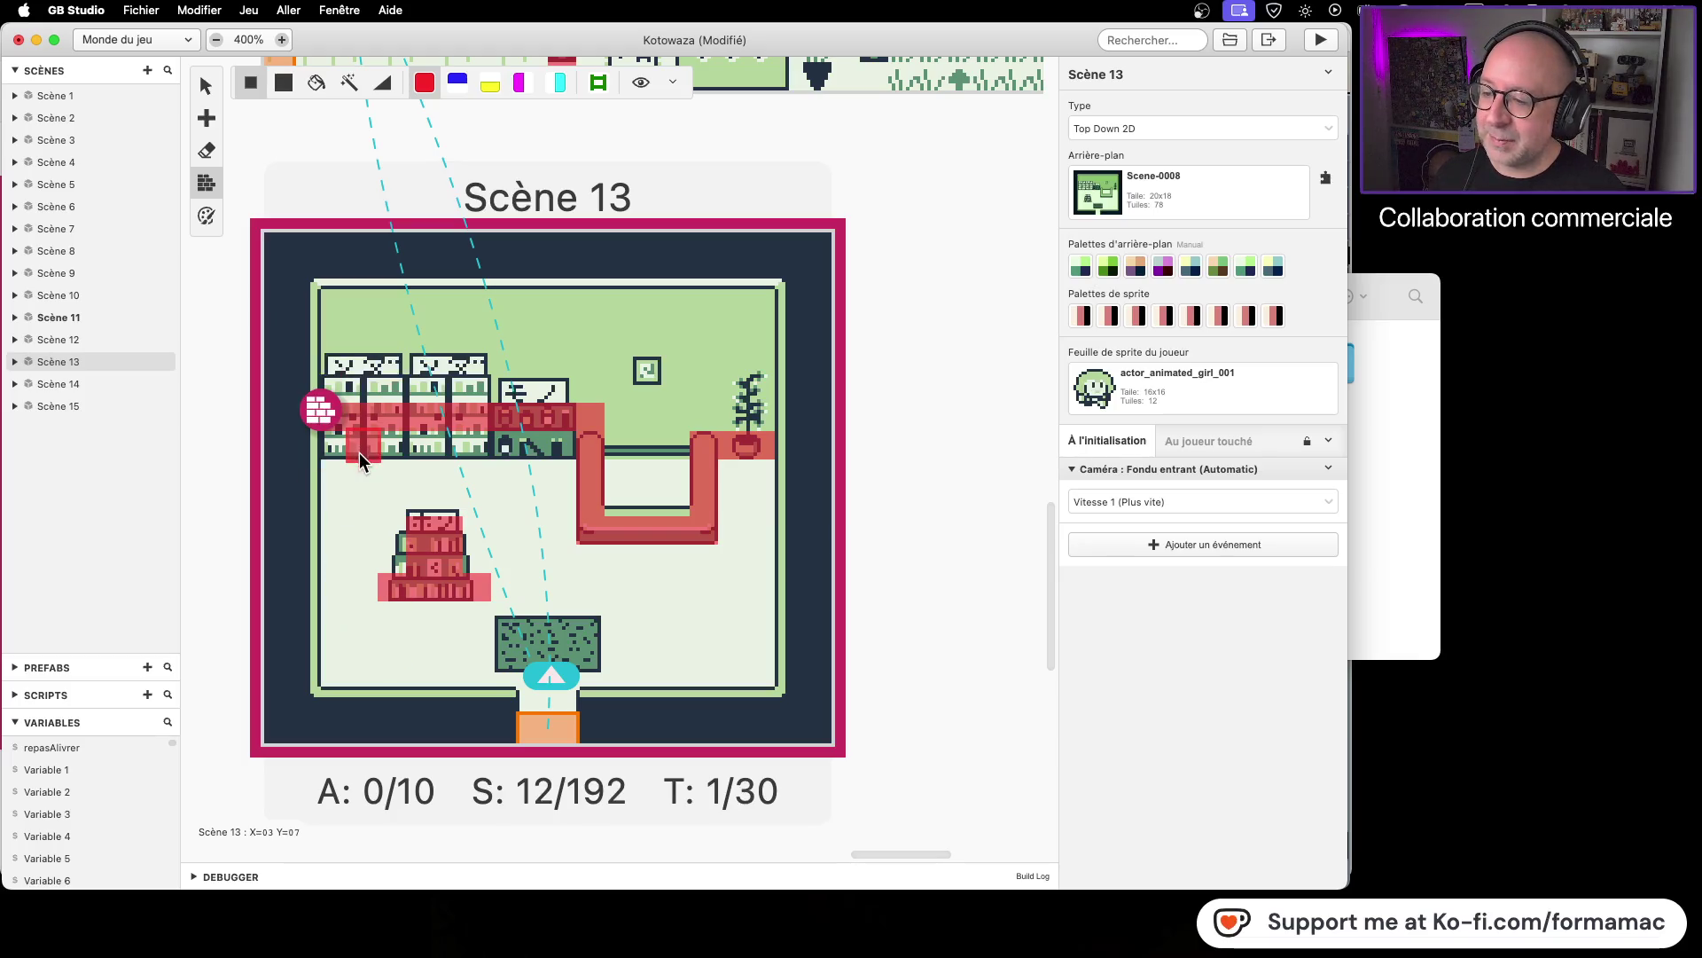
pyautogui.moveTo(391, 558)
pyautogui.mouseDown()
pyautogui.moveTo(390, 530)
pyautogui.moveTo(477, 557)
pyautogui.mouseUp()
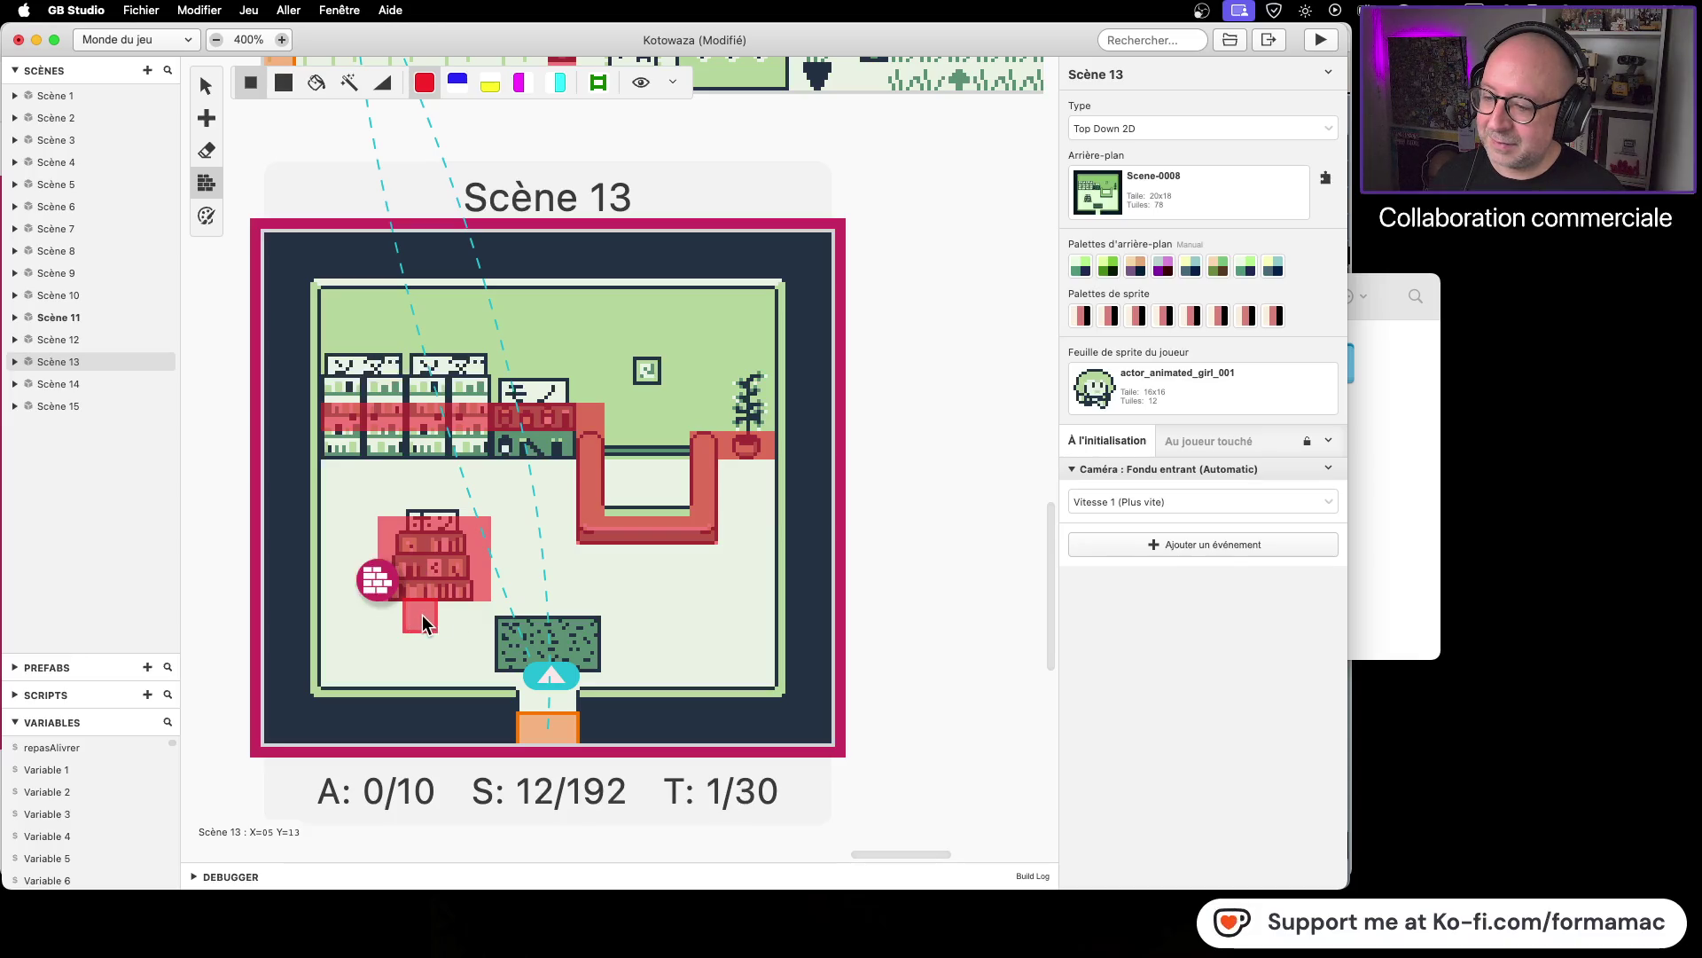
pyautogui.click(401, 621)
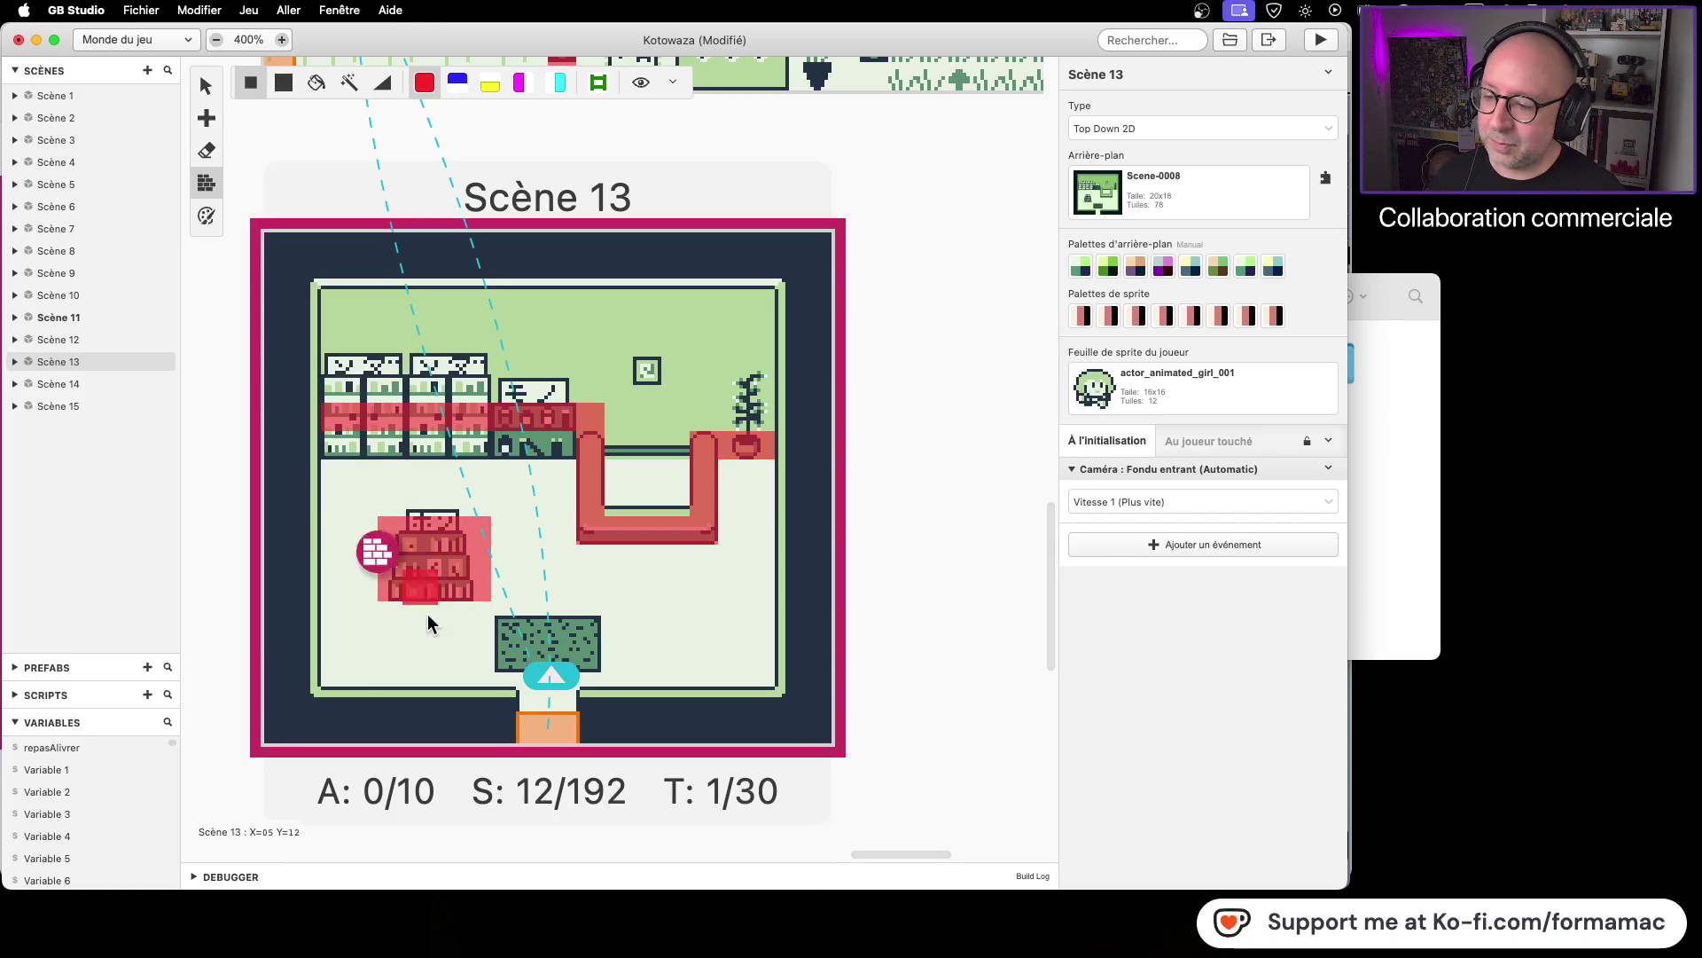
pyautogui.click(1394, 439)
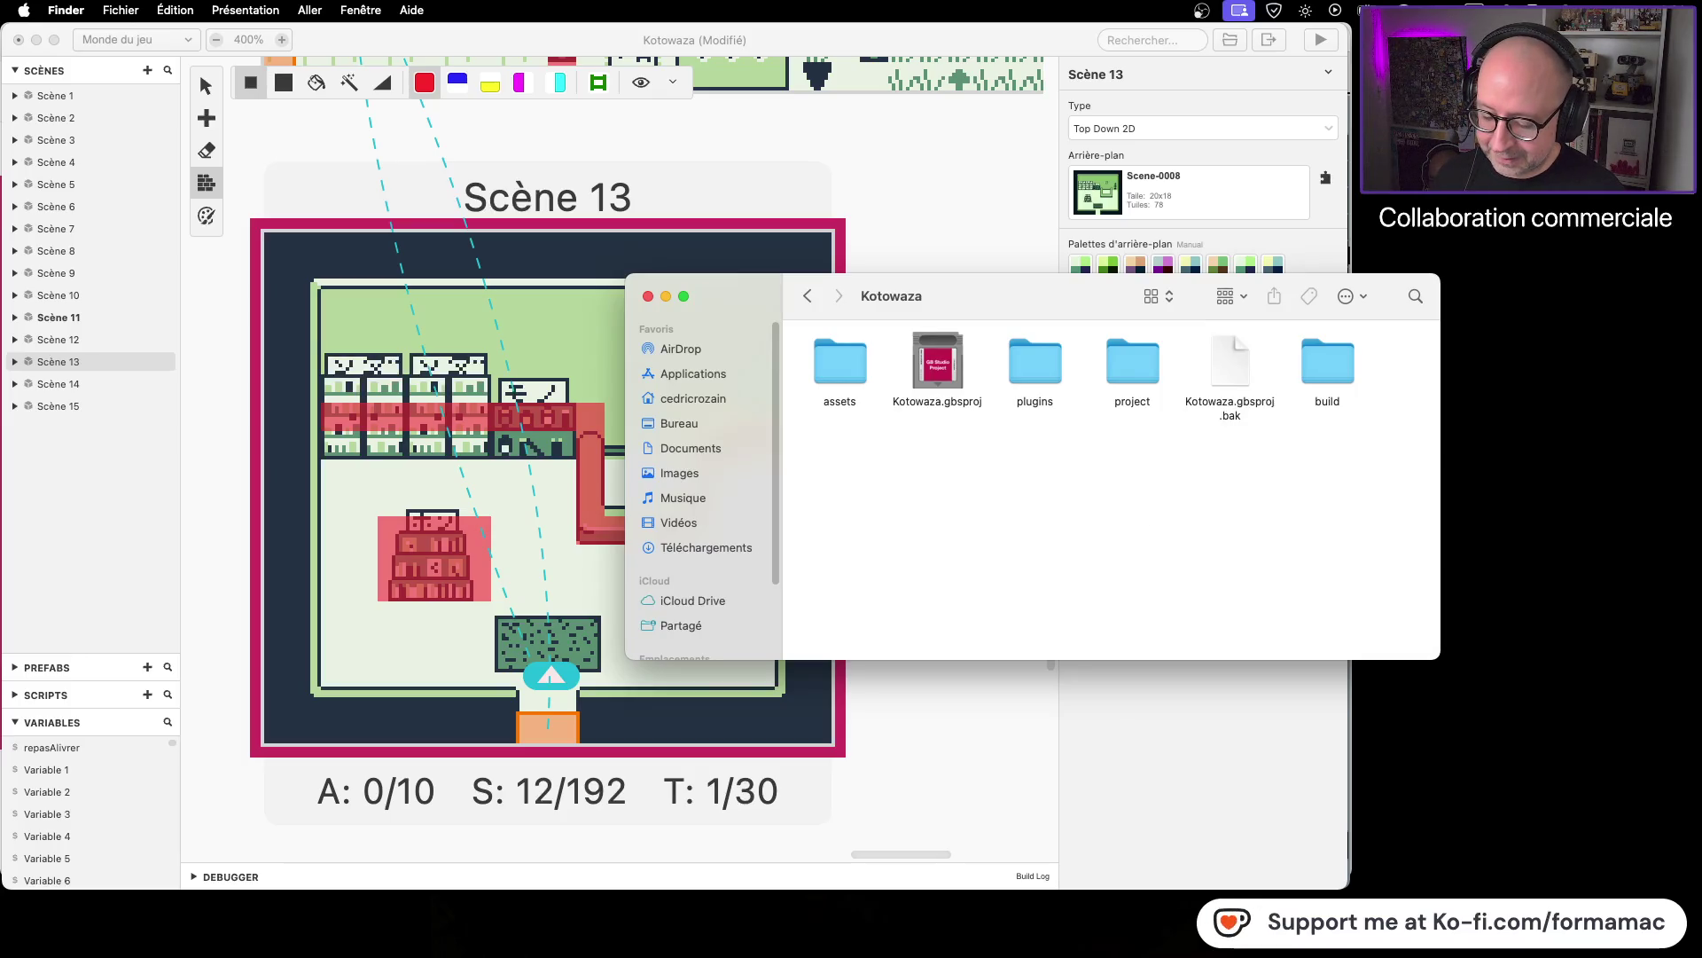
# Step: In LibreSprite, marquee-select the bookshelf in Scene-0008.png and nudge it slightly left
pyautogui.press('super+Tab')
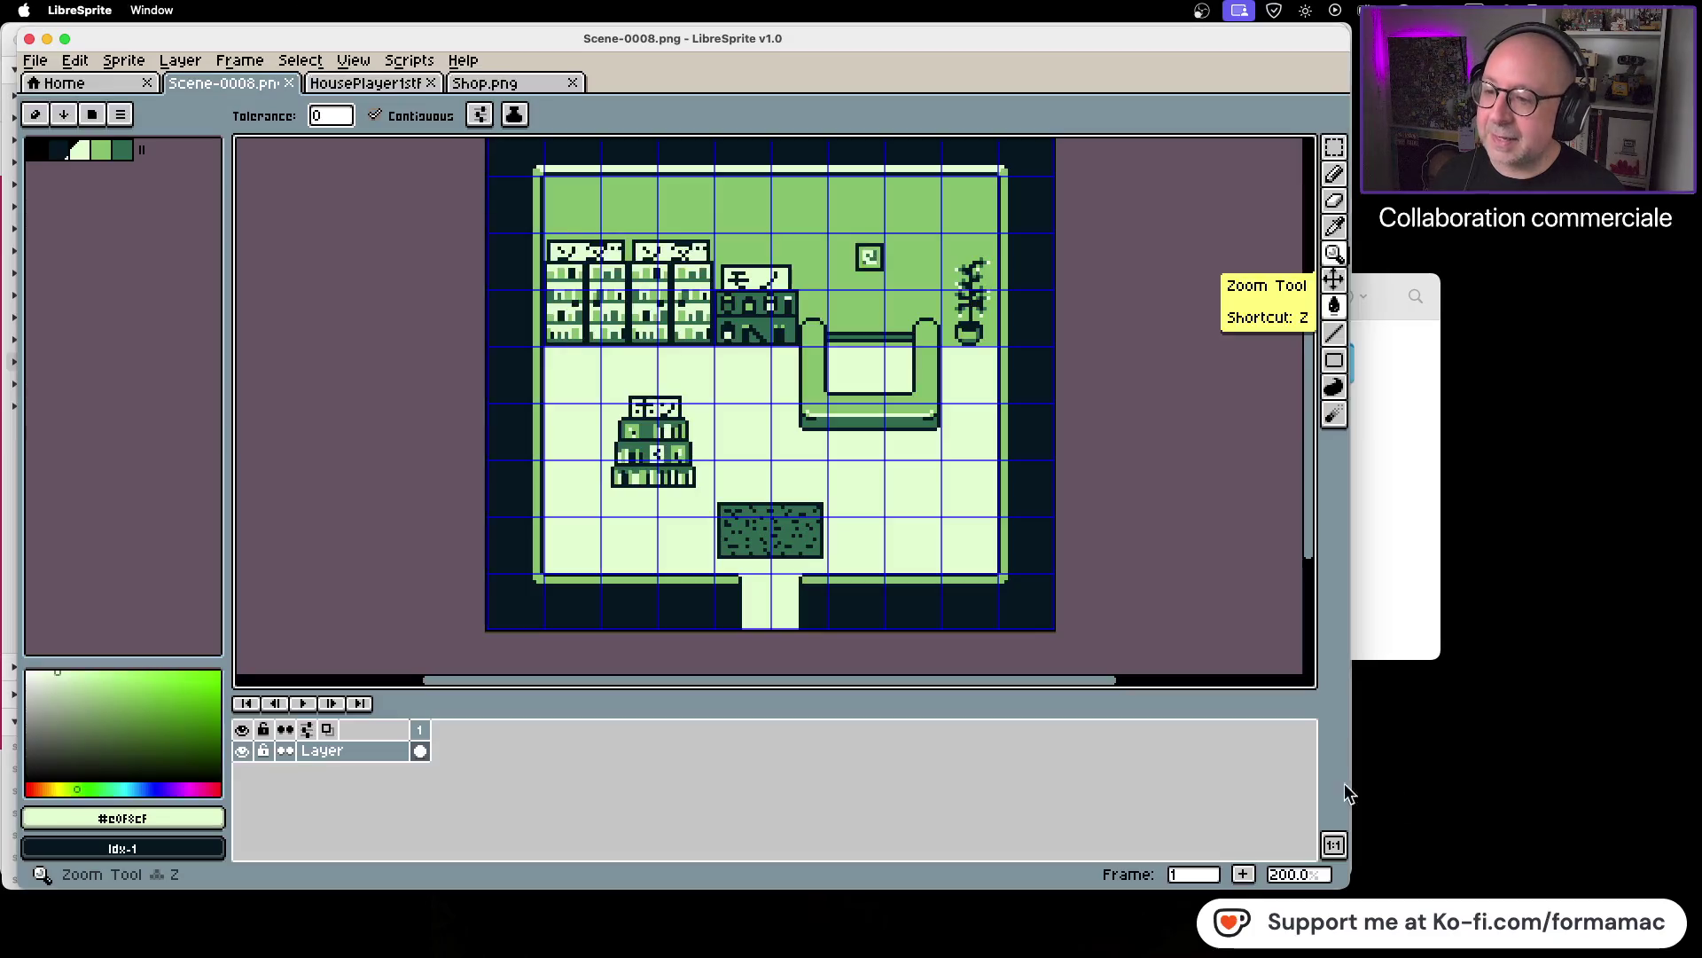
pyautogui.scroll(1, 526, 404)
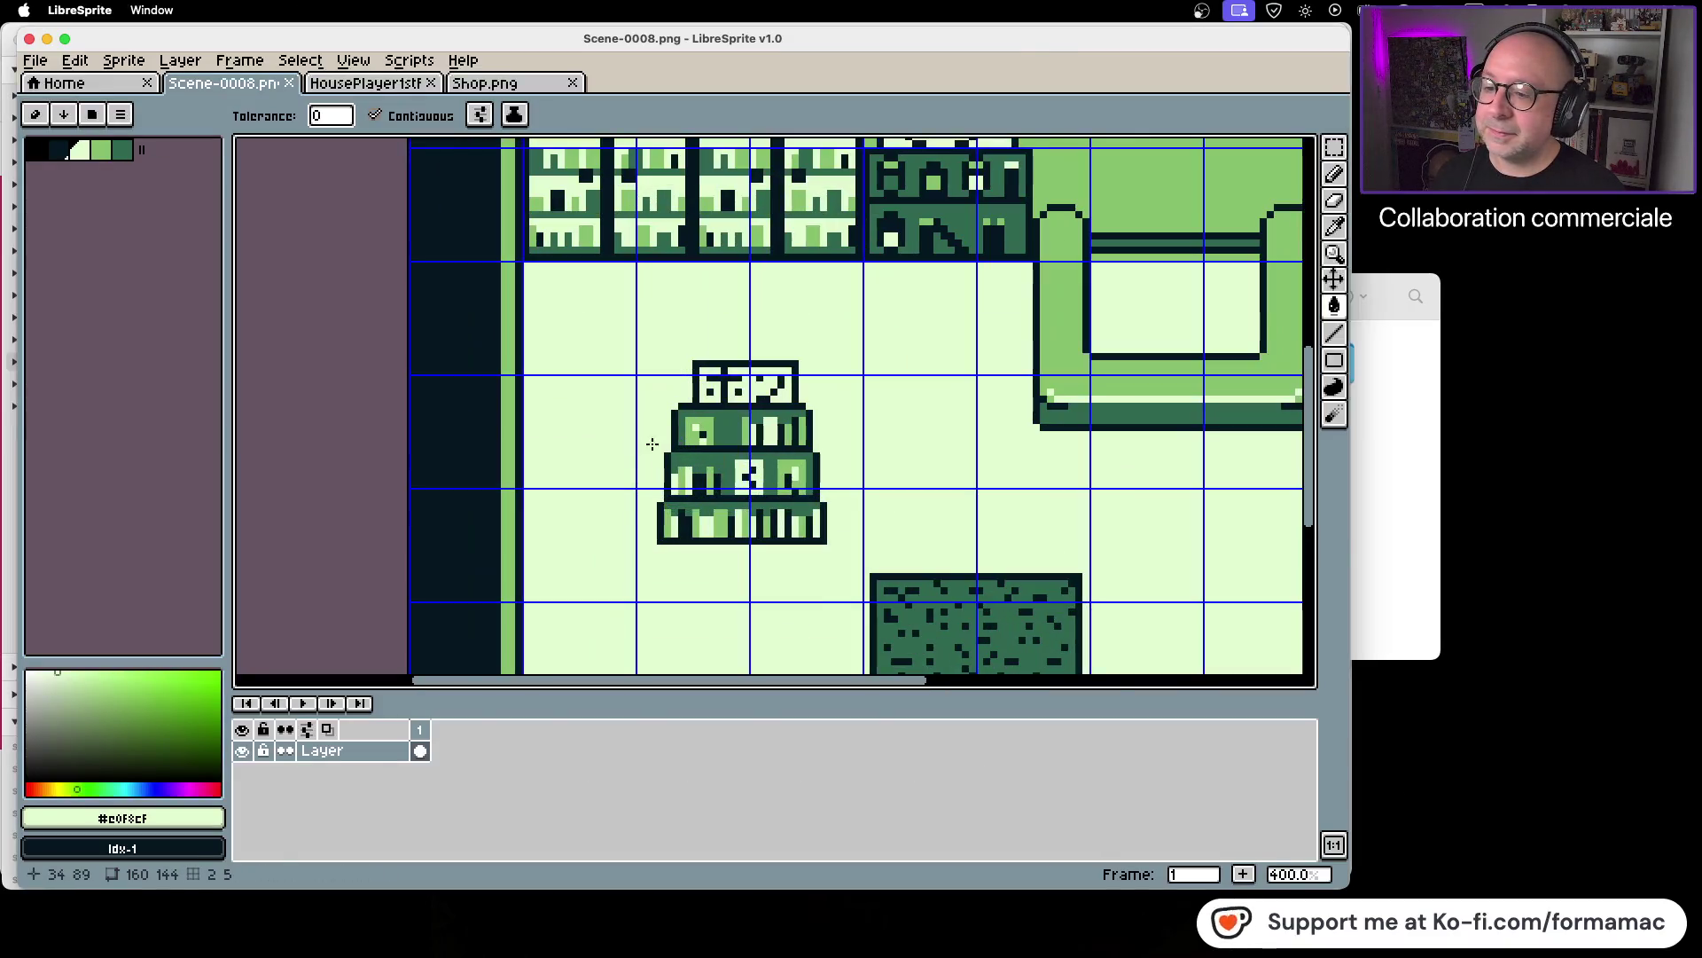
pyautogui.click(1342, 157)
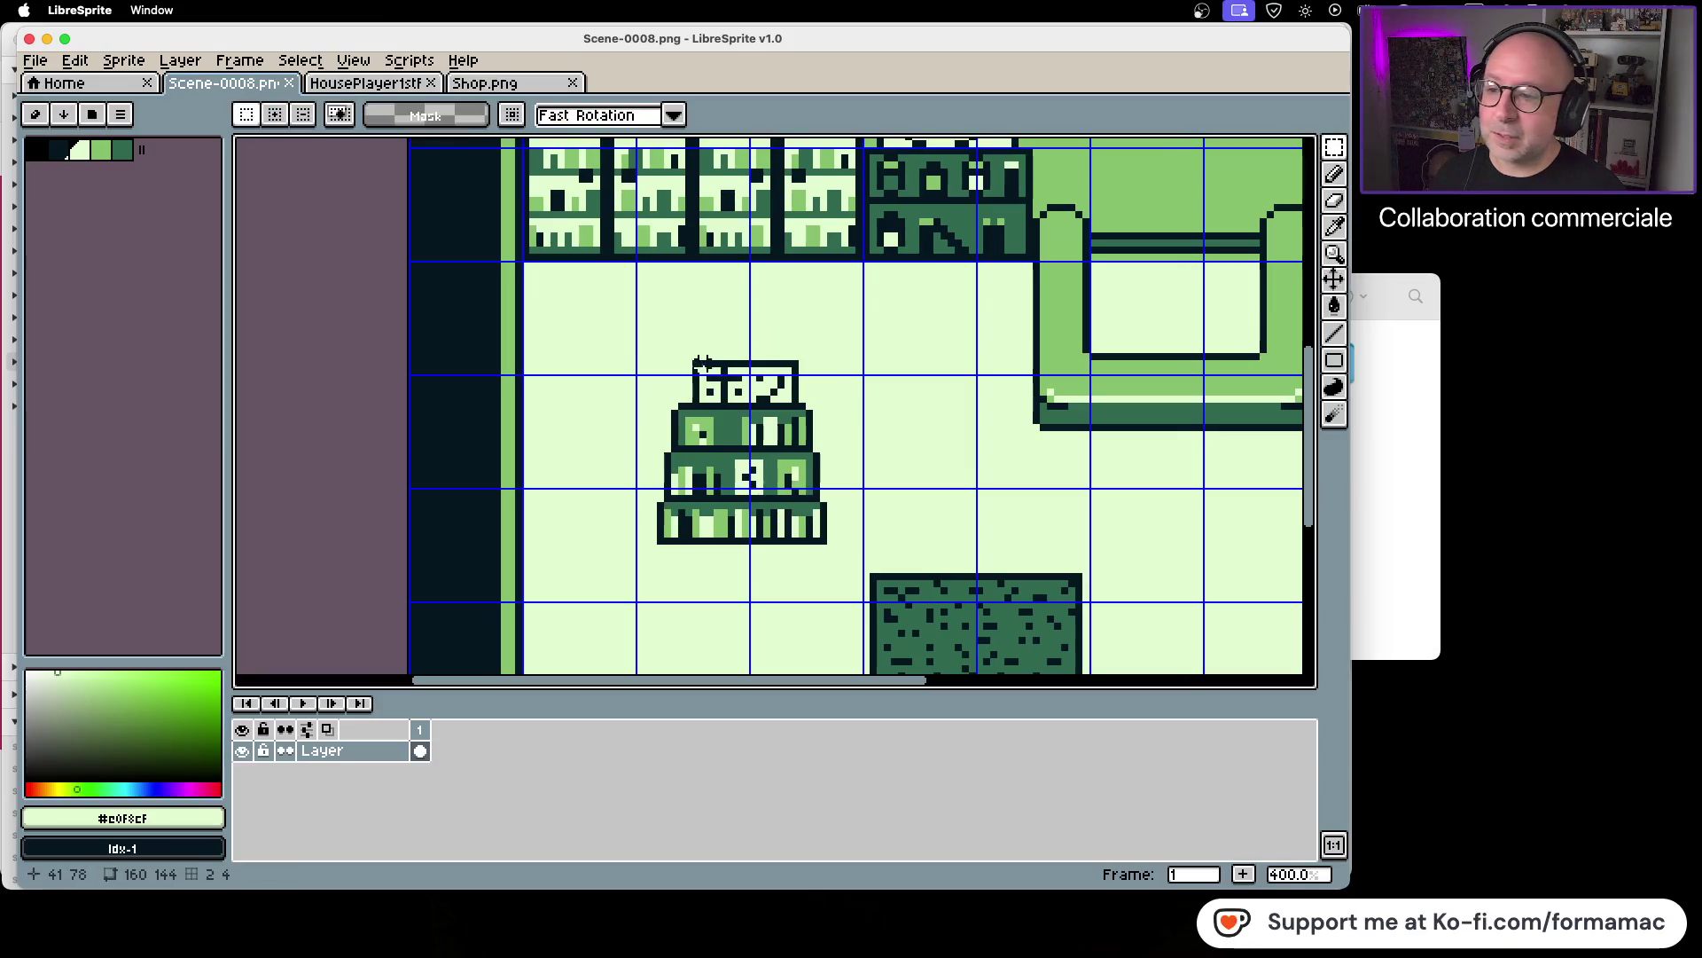
pyautogui.moveTo(638, 364)
pyautogui.mouseDown()
pyautogui.moveTo(825, 541)
pyautogui.moveTo(802, 549)
pyautogui.mouseUp()
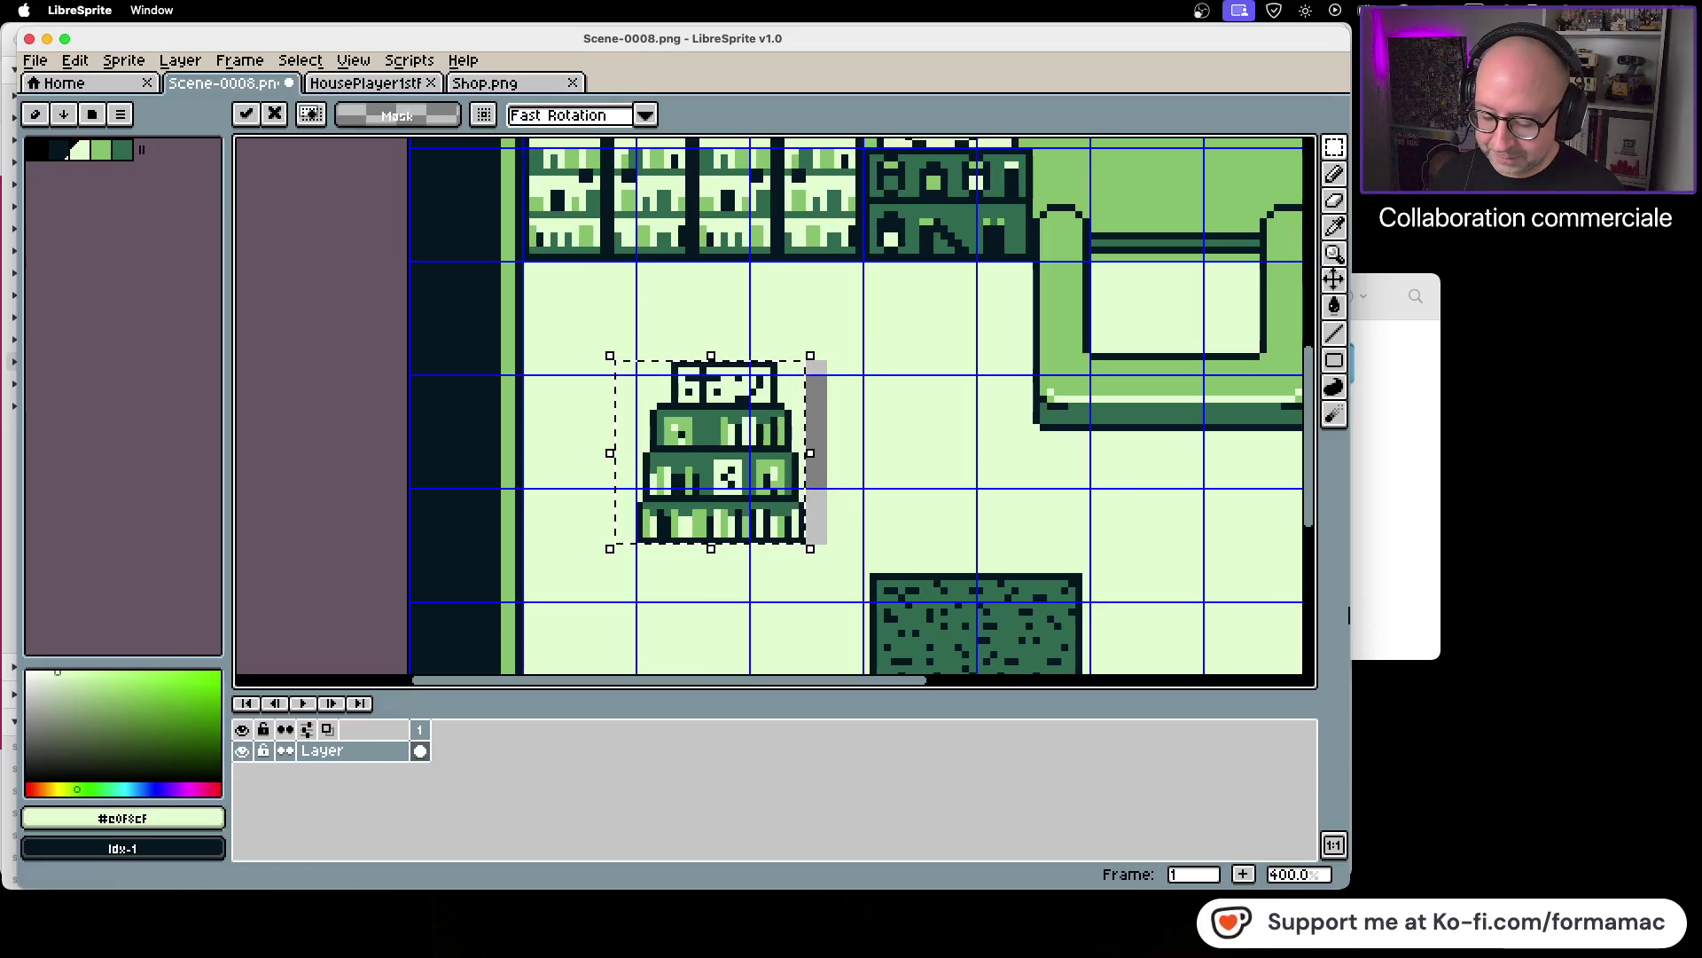
pyautogui.press('super+Tab')
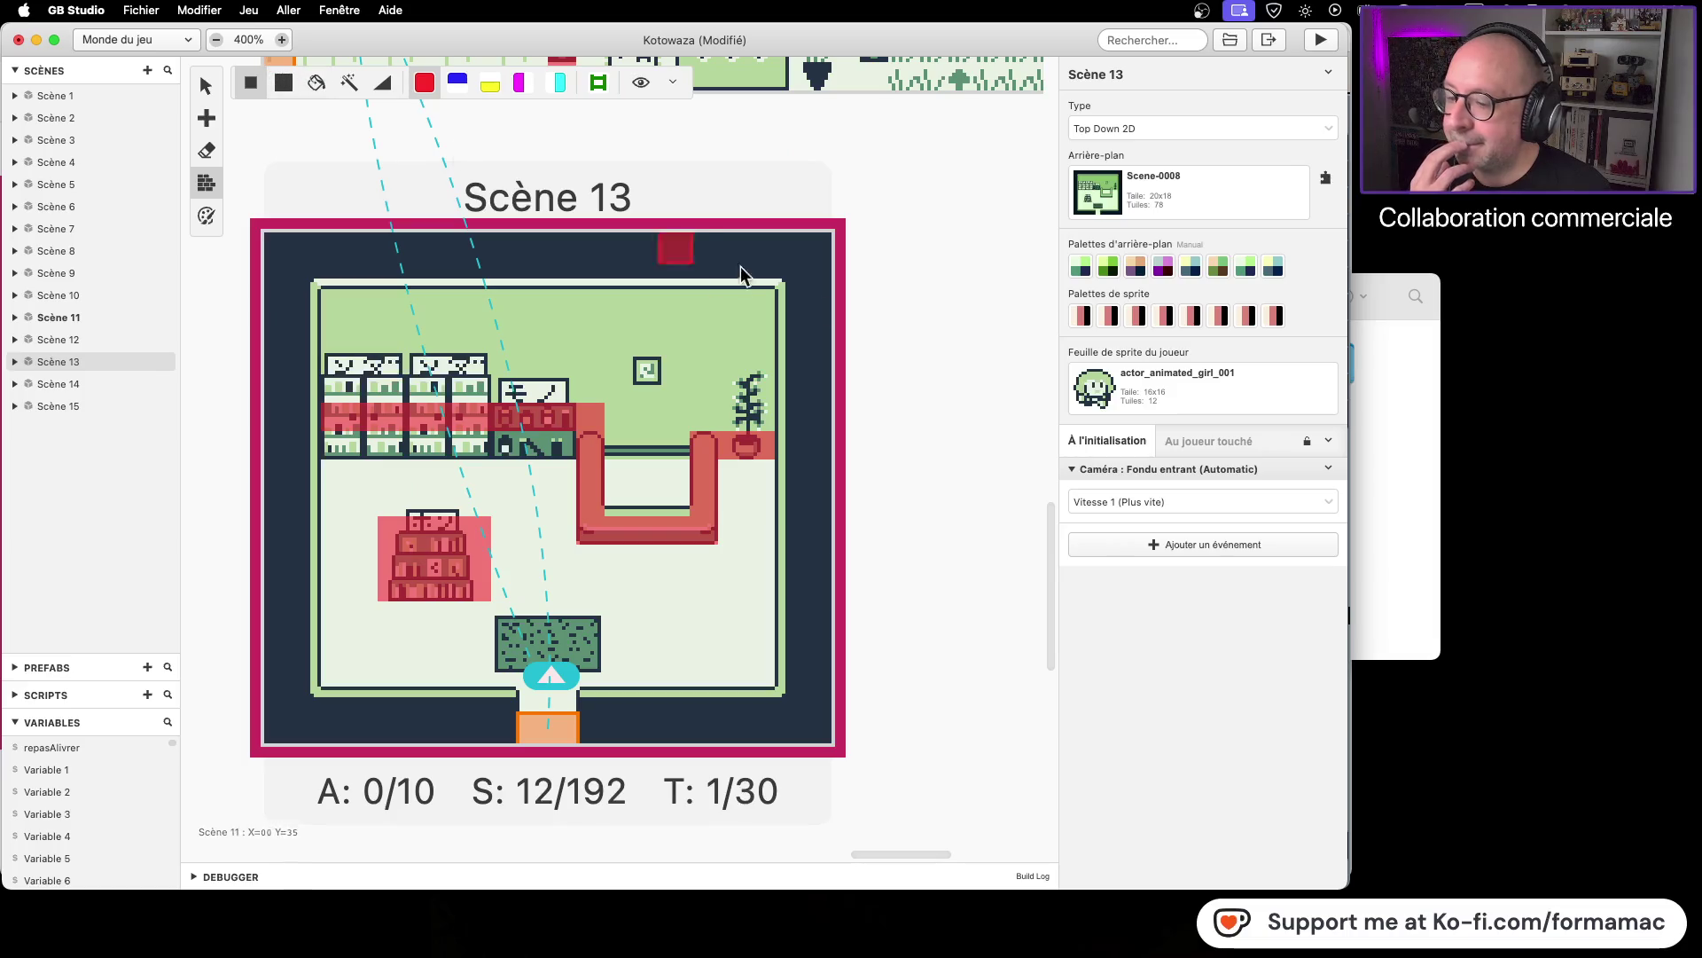
# Step: Glance at Discord, then return to Scene-0008.png in LibreSprite
pyautogui.press('super+Tab')
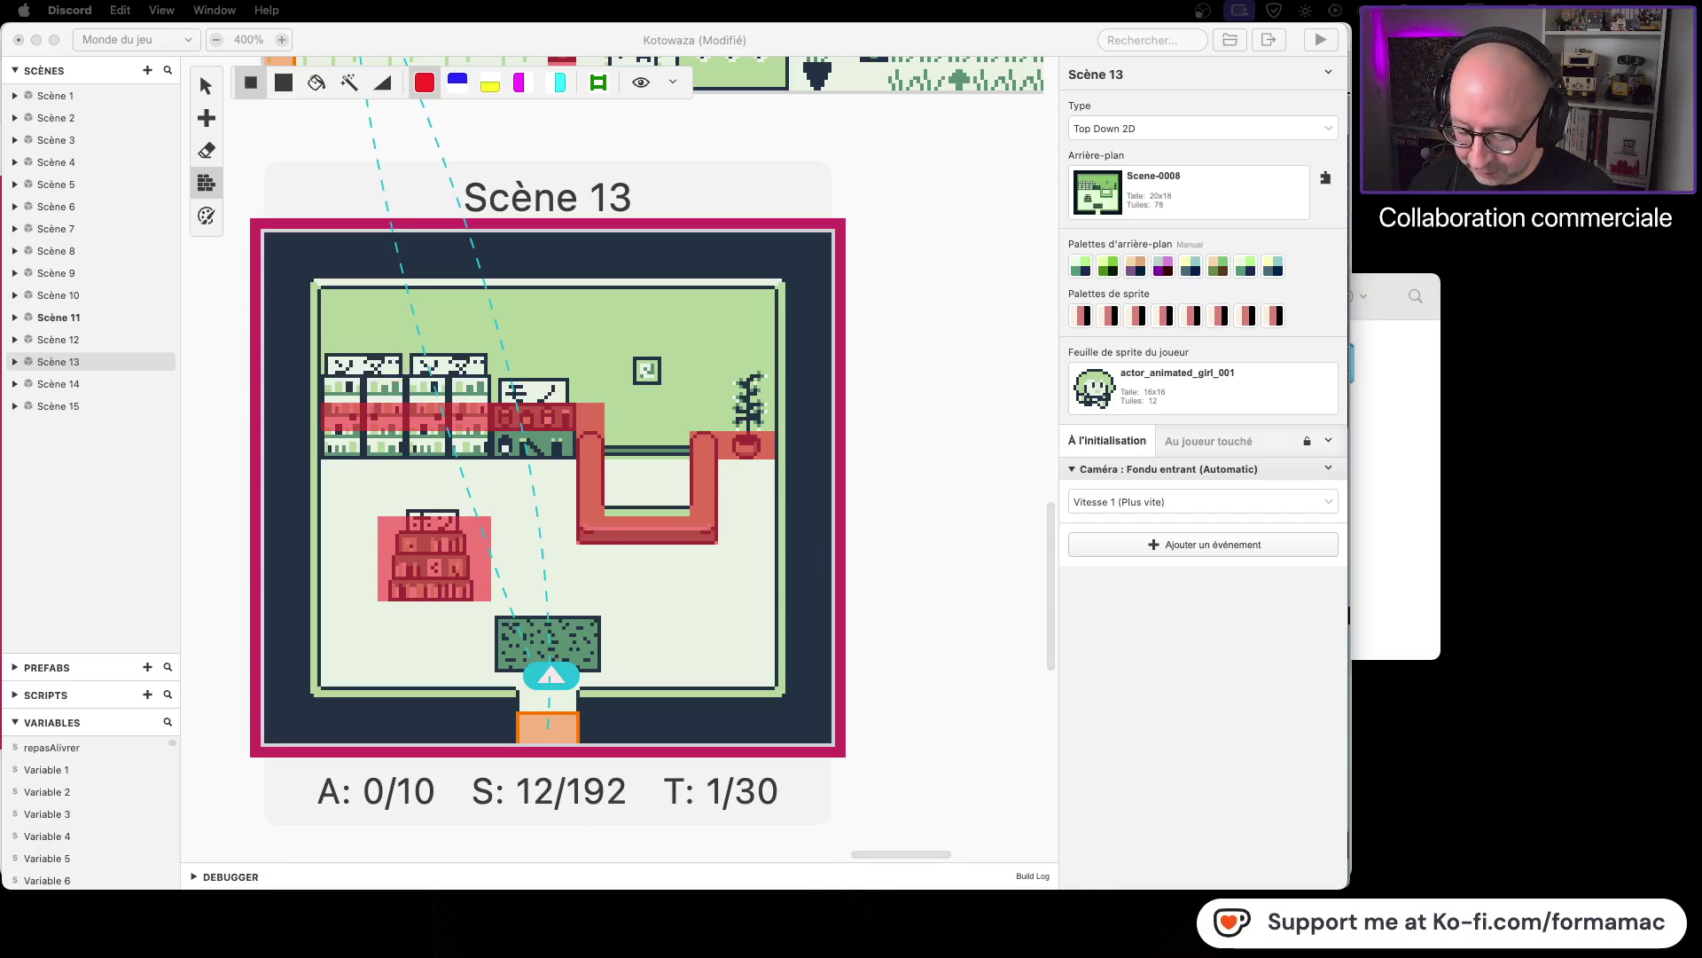
pyautogui.press('super+Tab')
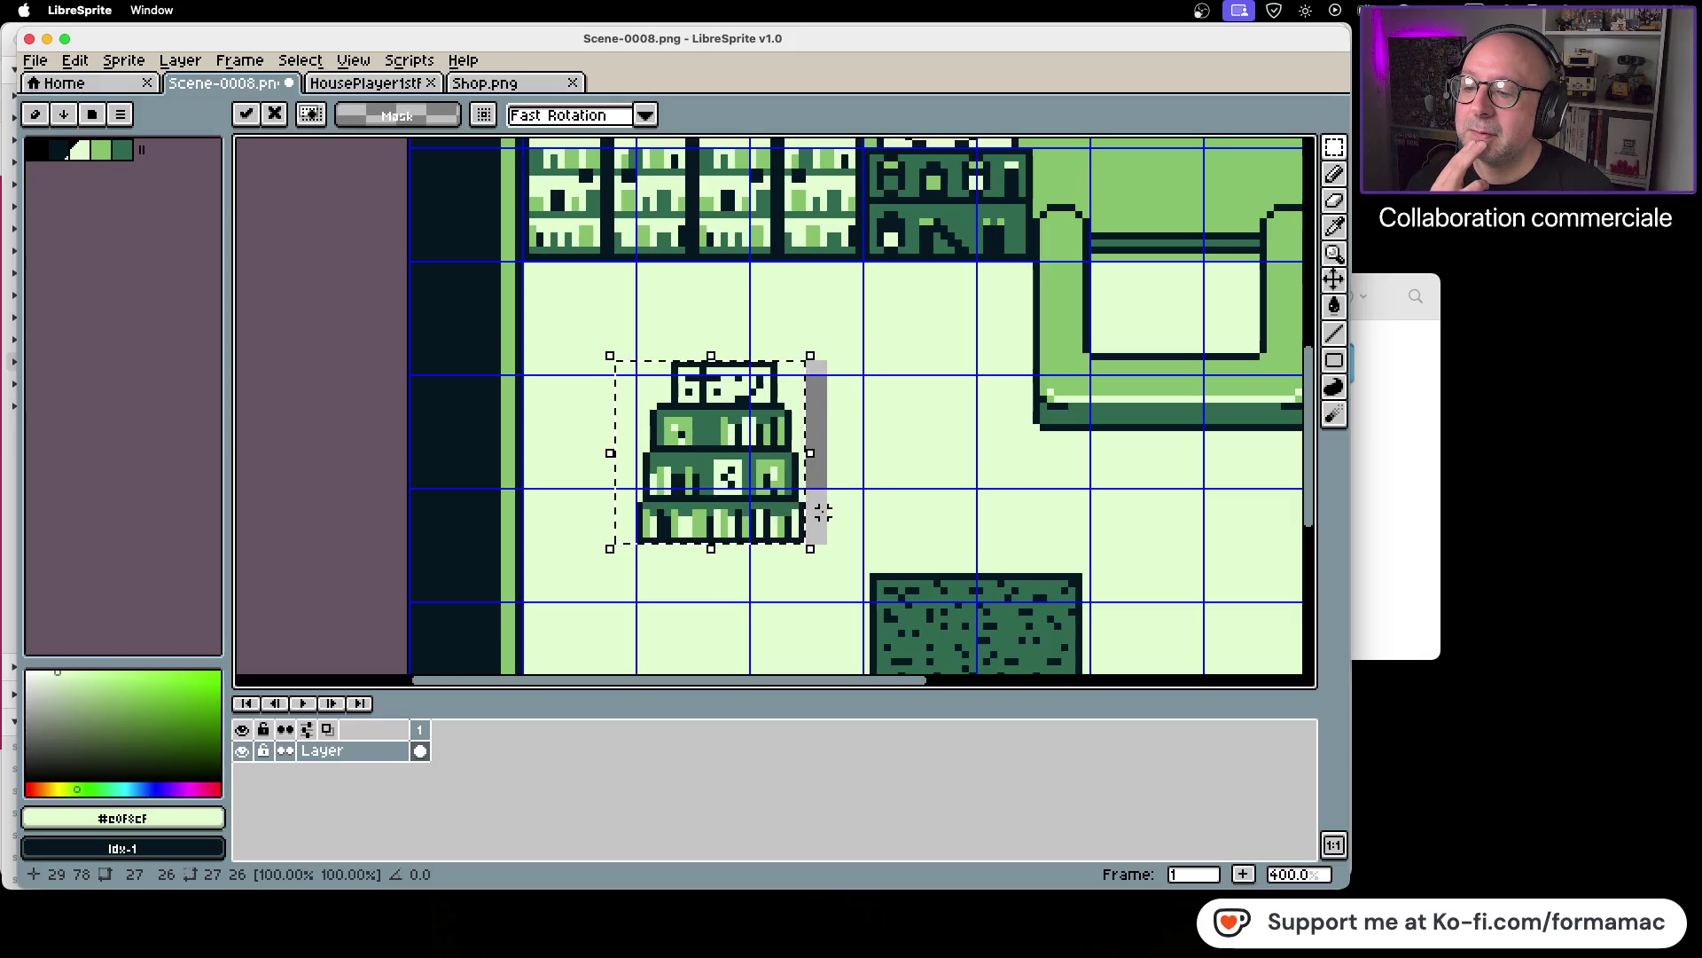
# Step: Zoom to 800%, commit the bookshelf's left shift, and lower the middle shelf row a pixel
pyautogui.scroll(2, 823, 512)
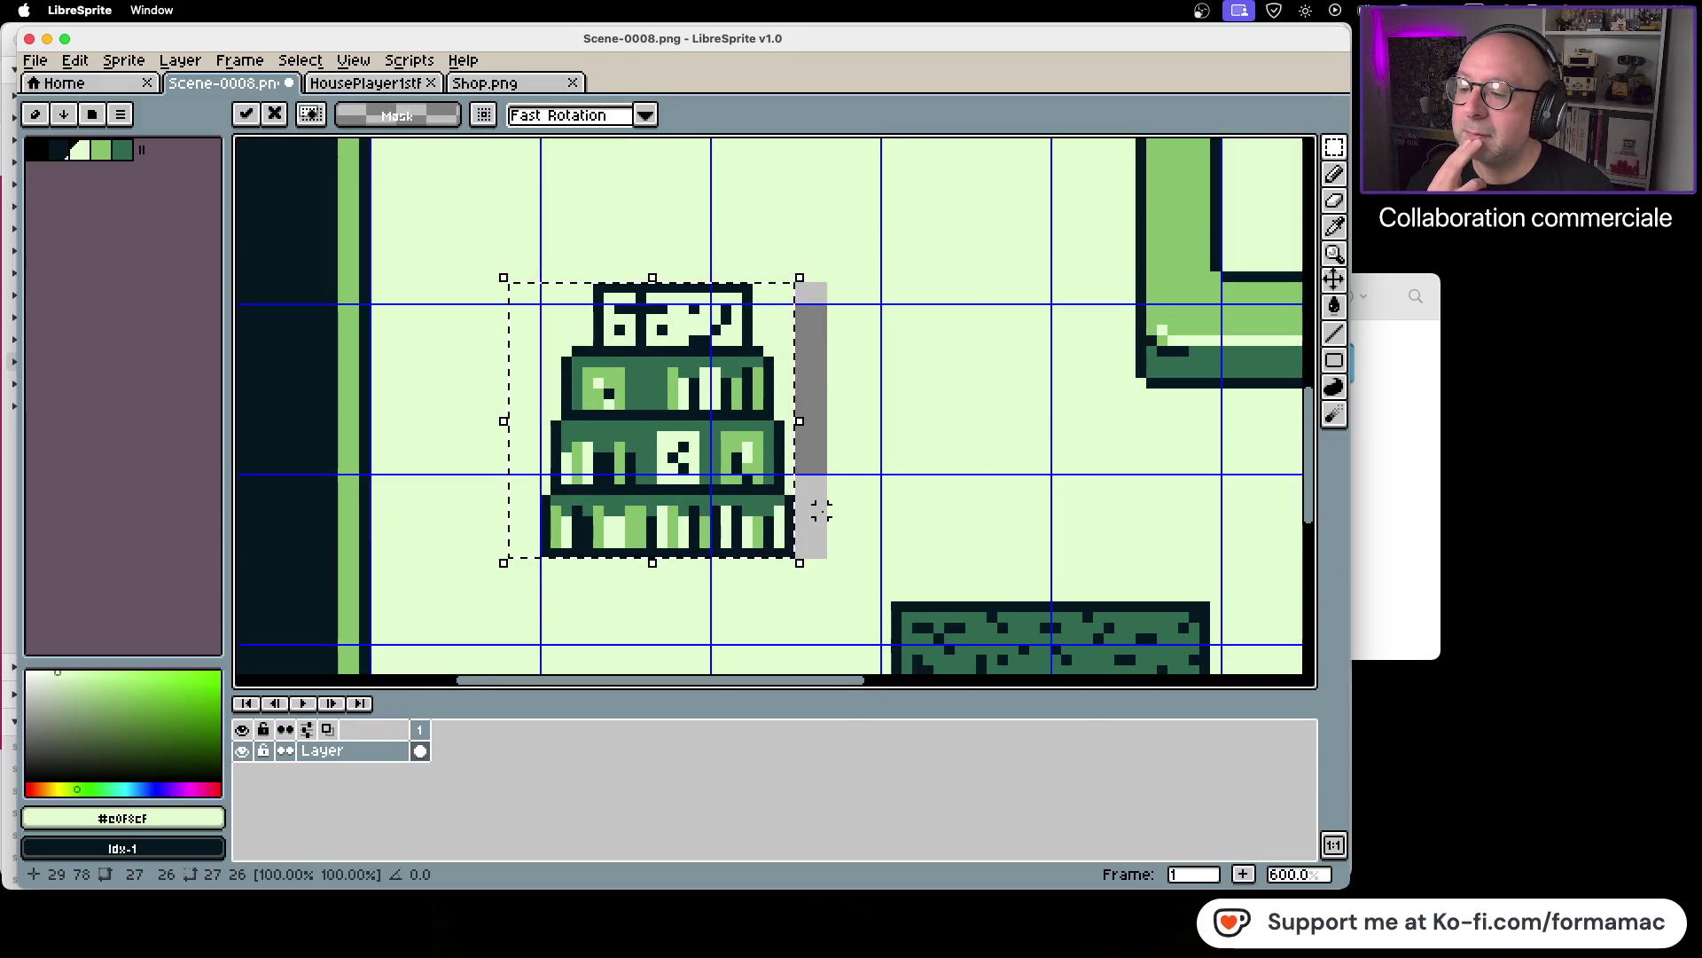
pyautogui.scroll(1, 821, 512)
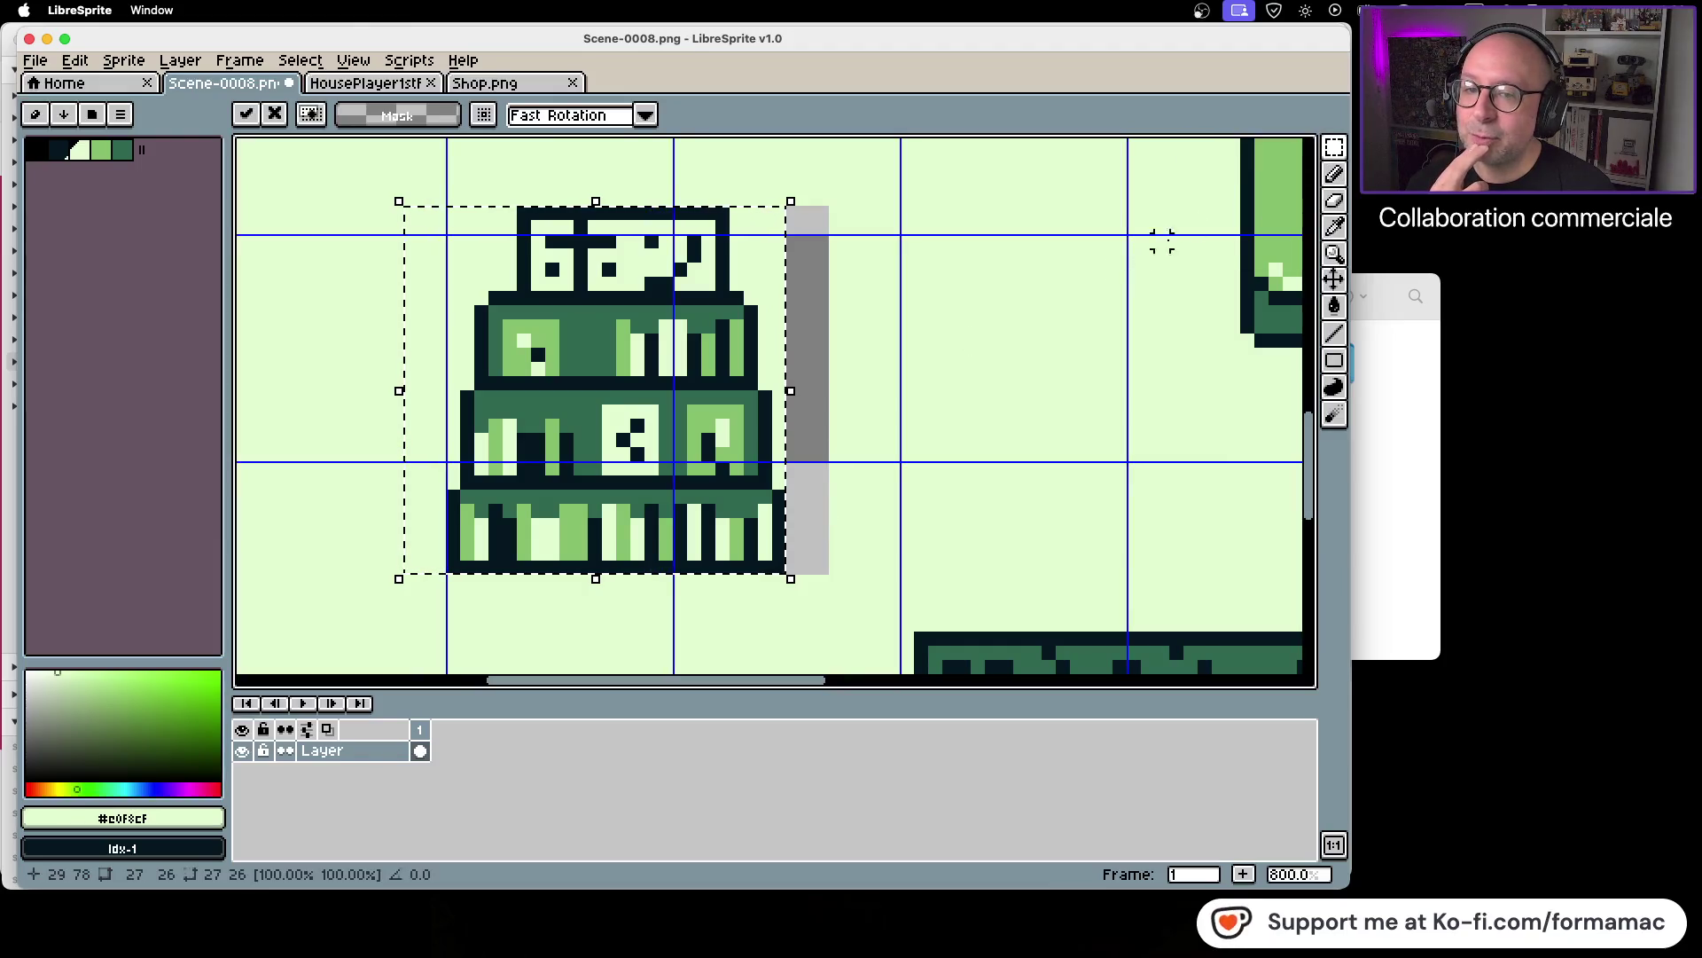
pyautogui.click(950, 353)
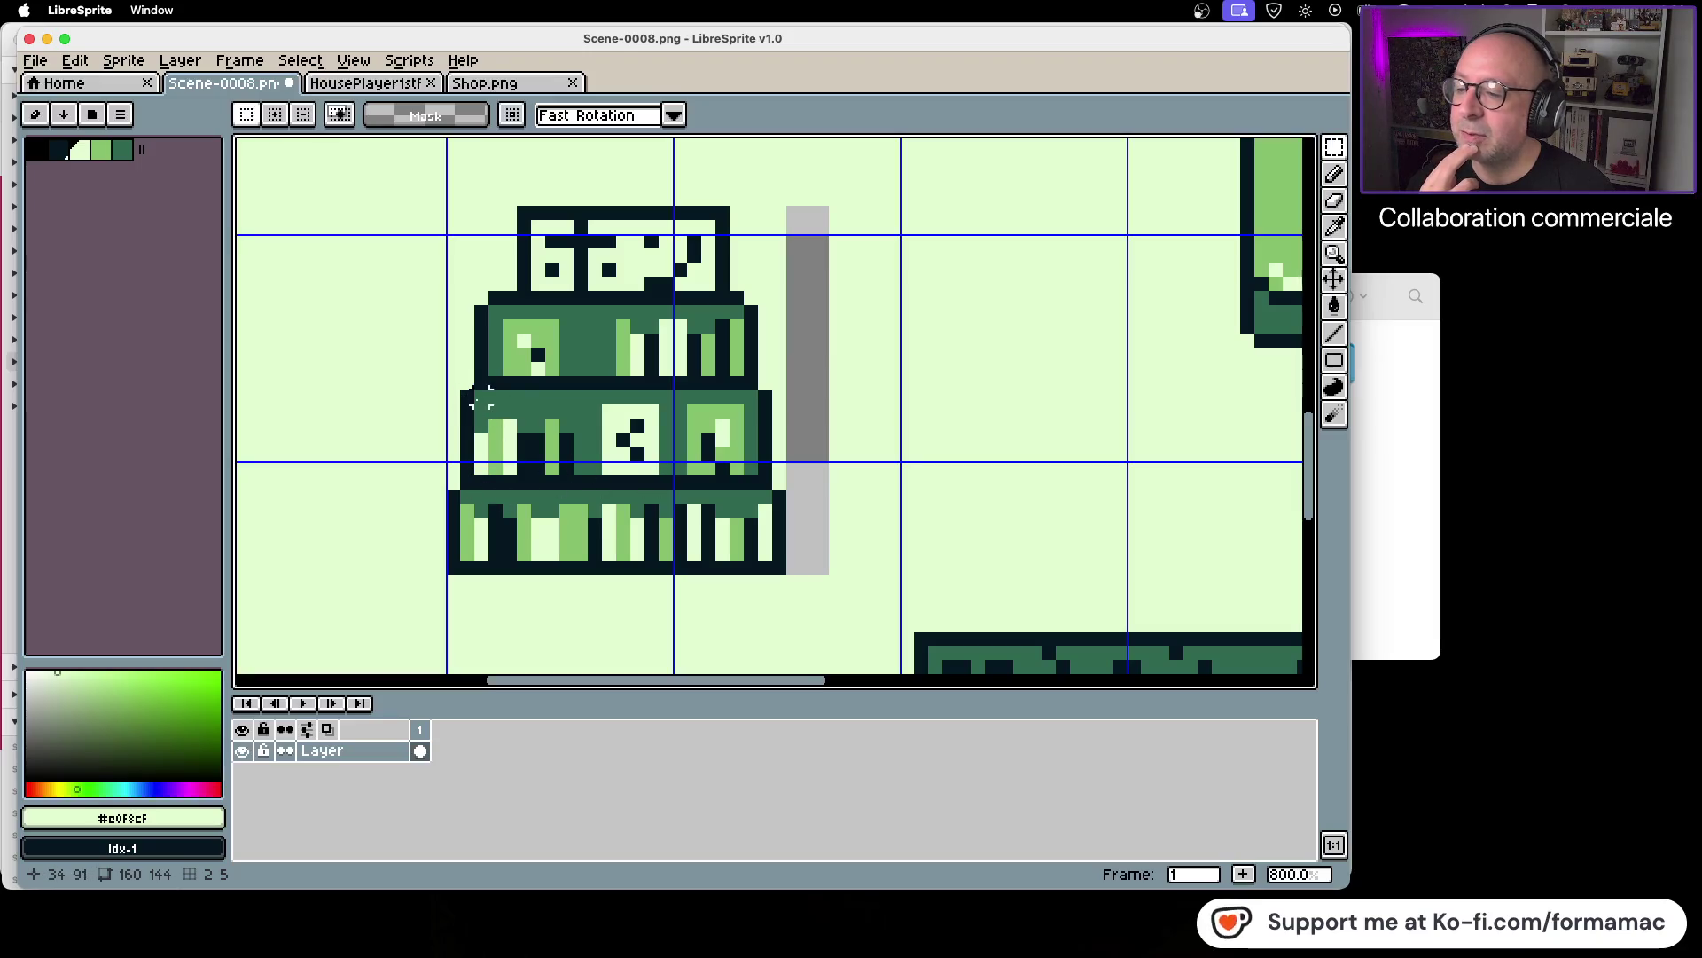
pyautogui.moveTo(463, 393)
pyautogui.mouseDown()
pyautogui.moveTo(709, 492)
pyautogui.moveTo(773, 493)
pyautogui.moveTo(760, 501)
pyautogui.mouseUp()
pyautogui.click(876, 495)
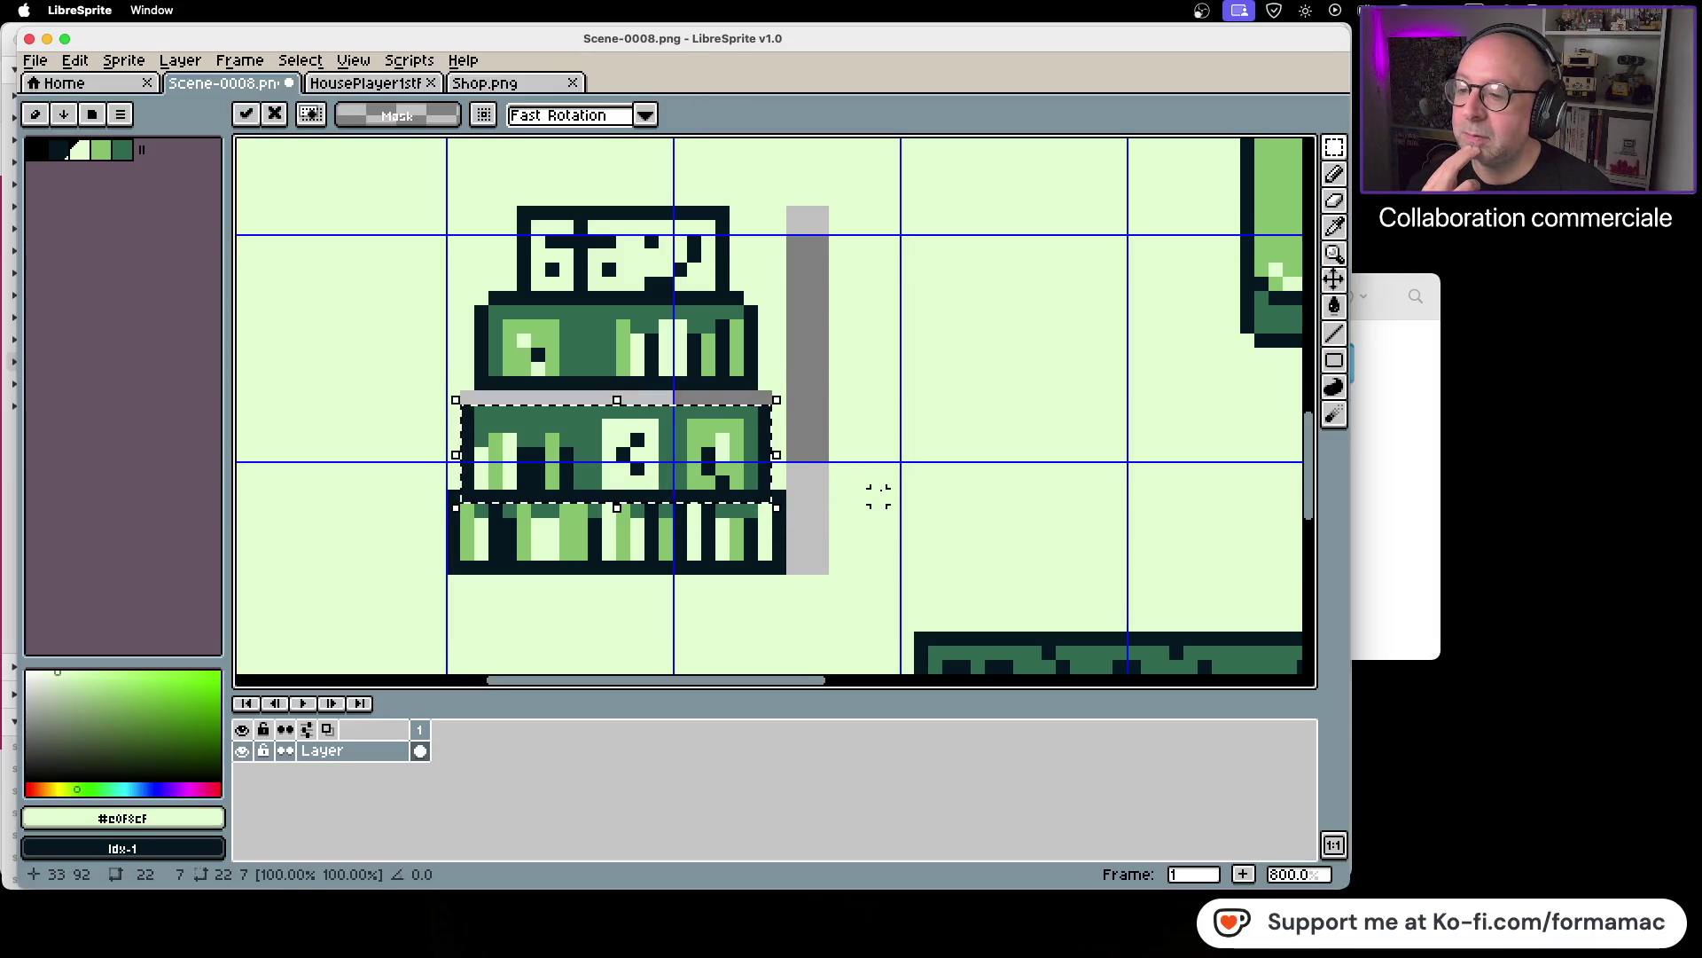
# Step: Lower the upper shelf row and the upper green shelf tier by a pixel each
pyautogui.moveTo(479, 297)
pyautogui.mouseDown()
pyautogui.moveTo(594, 391)
pyautogui.moveTo(750, 382)
pyautogui.moveTo(721, 387)
pyautogui.moveTo(733, 395)
pyautogui.mouseUp()
pyautogui.click(935, 368)
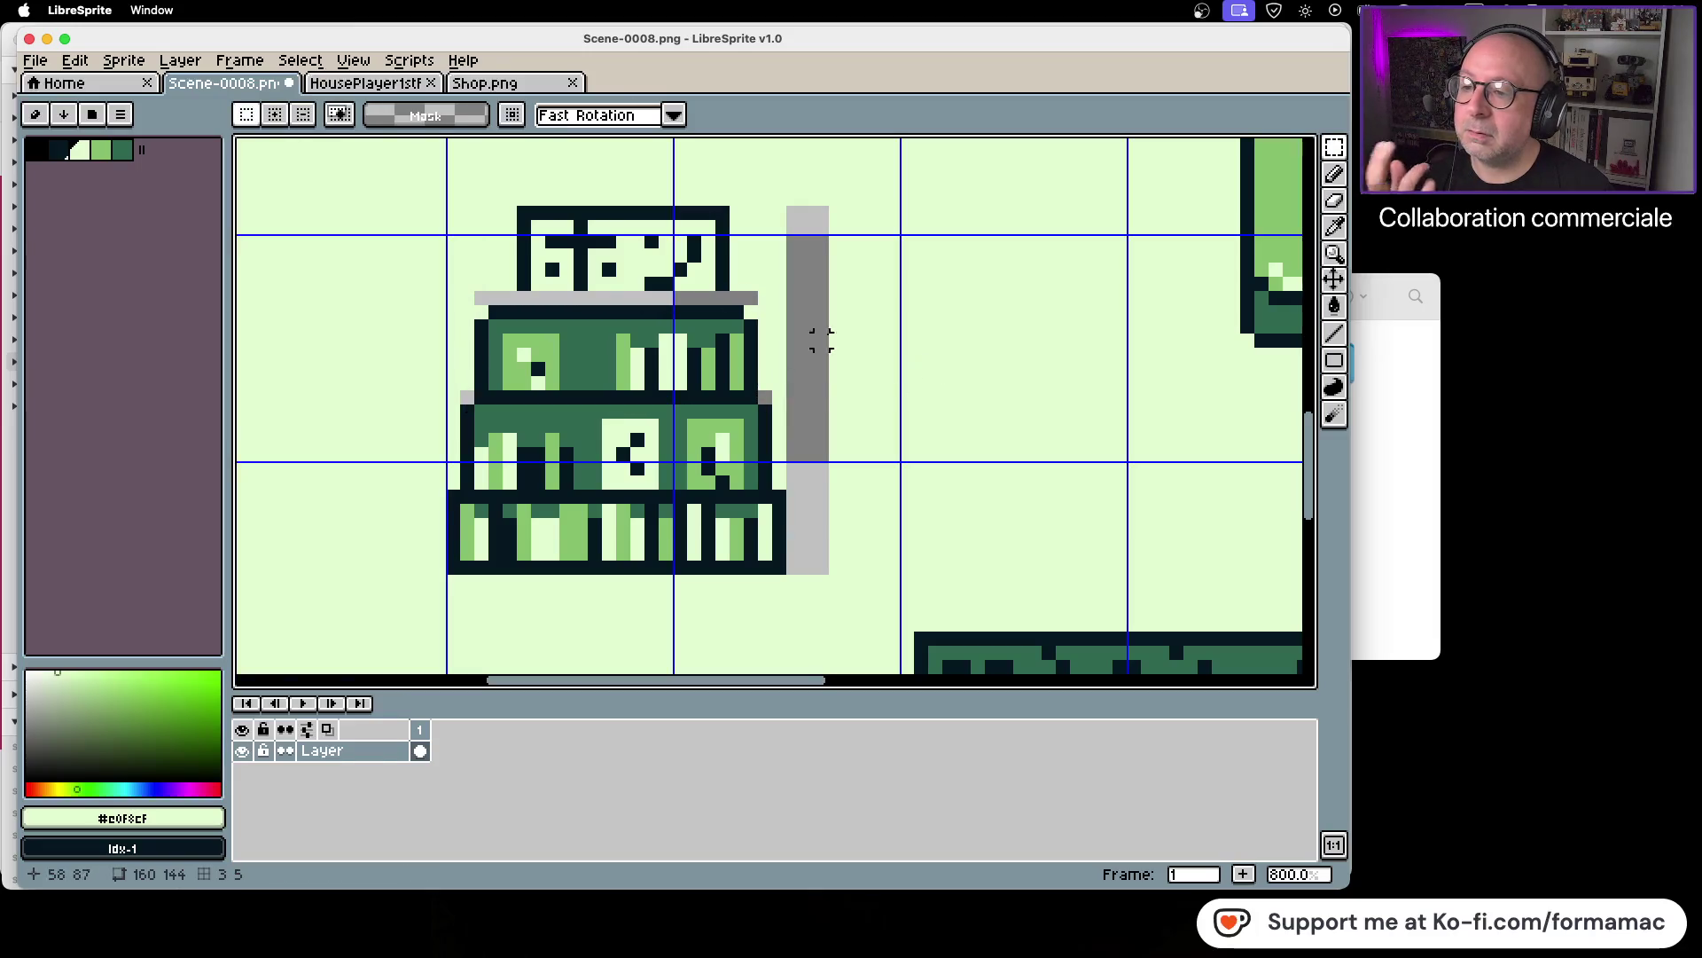
pyautogui.moveTo(522, 217)
pyautogui.mouseDown()
pyautogui.moveTo(523, 266)
pyautogui.moveTo(734, 295)
pyautogui.moveTo(717, 295)
pyautogui.mouseUp()
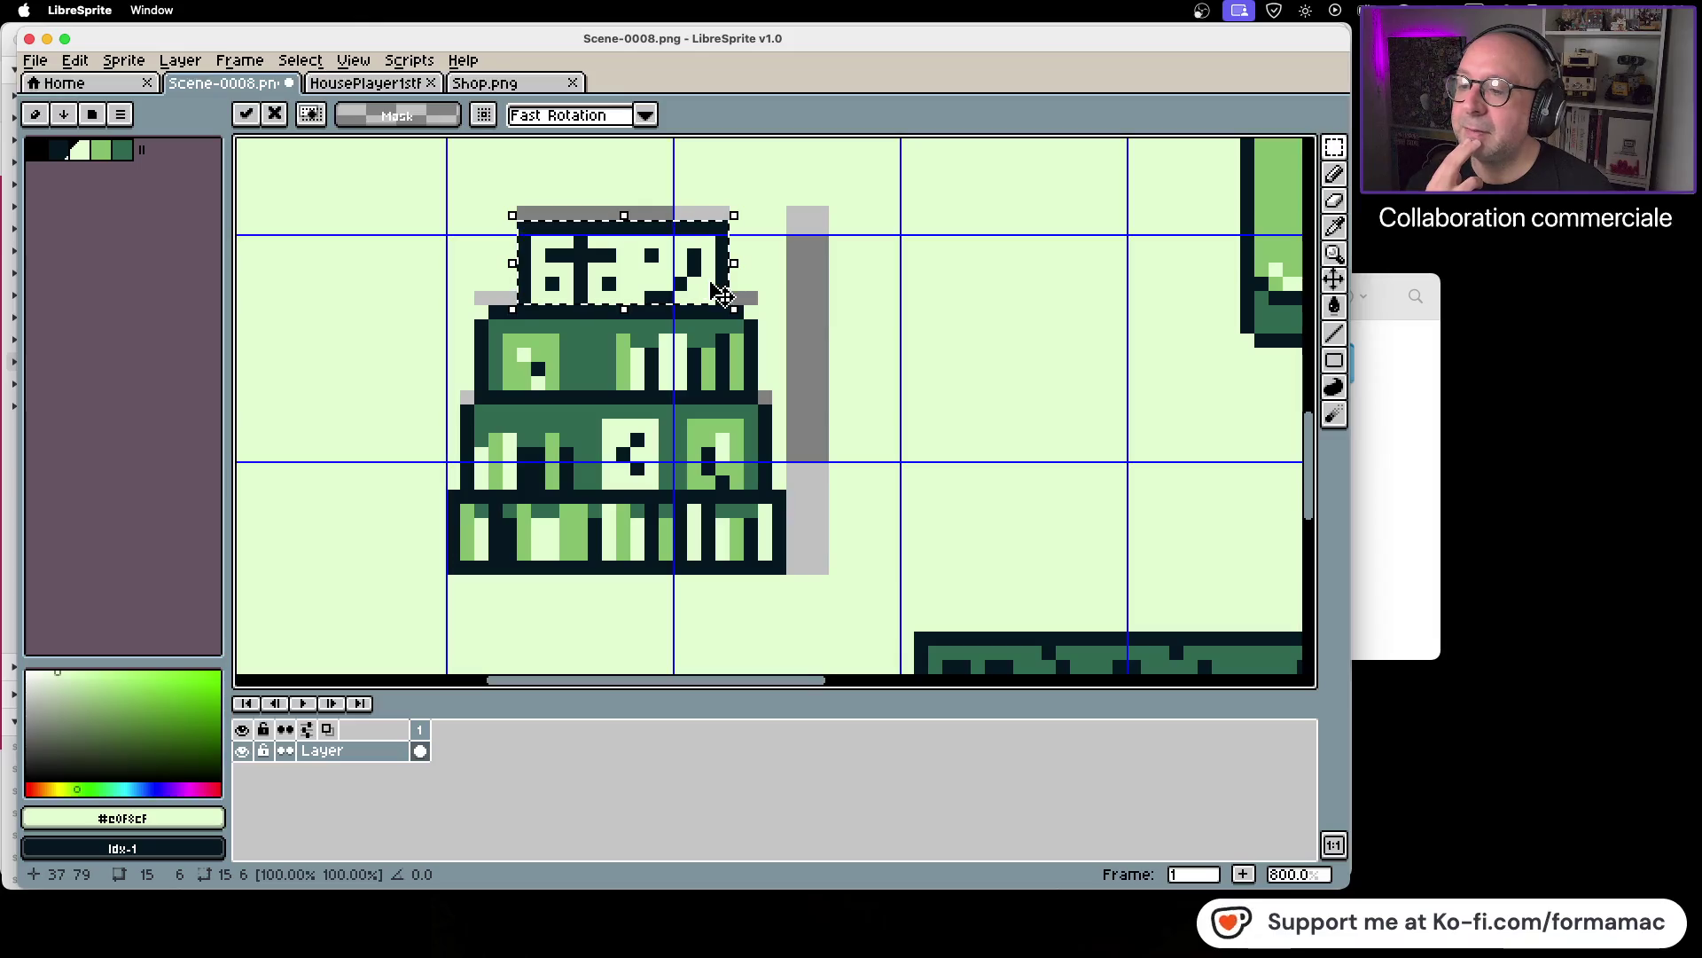
pyautogui.click(964, 325)
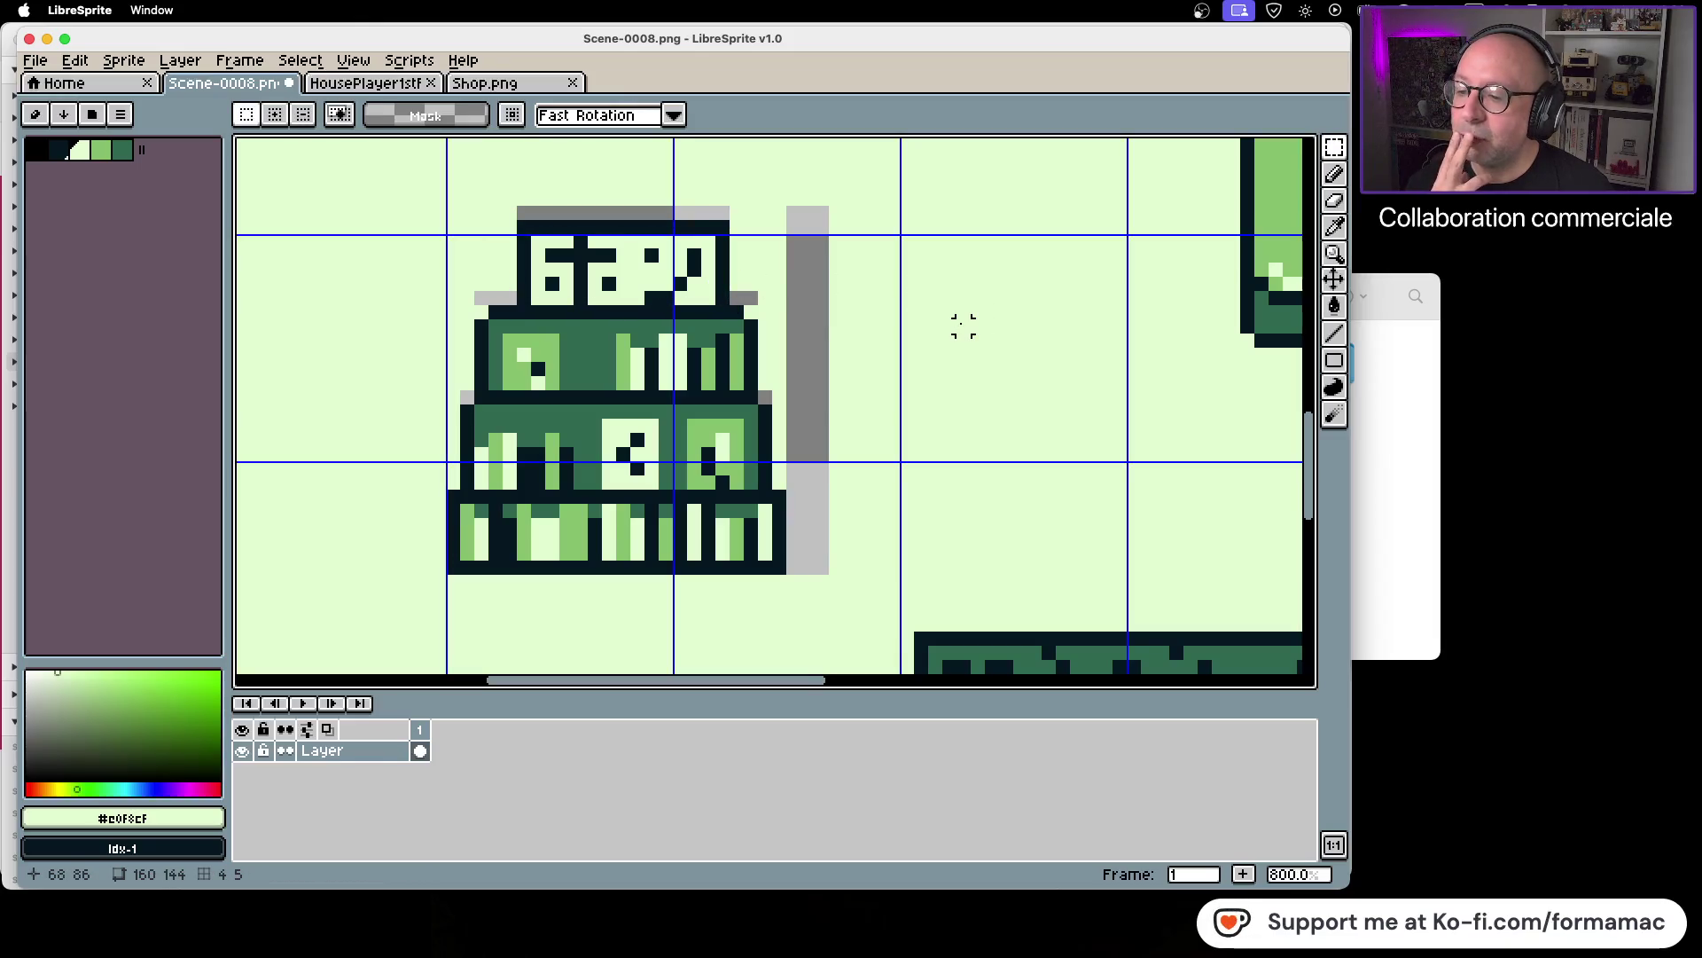
pyautogui.moveTo(479, 311)
pyautogui.mouseDown()
pyautogui.moveTo(495, 340)
pyautogui.moveTo(737, 396)
pyautogui.moveTo(761, 424)
pyautogui.mouseUp()
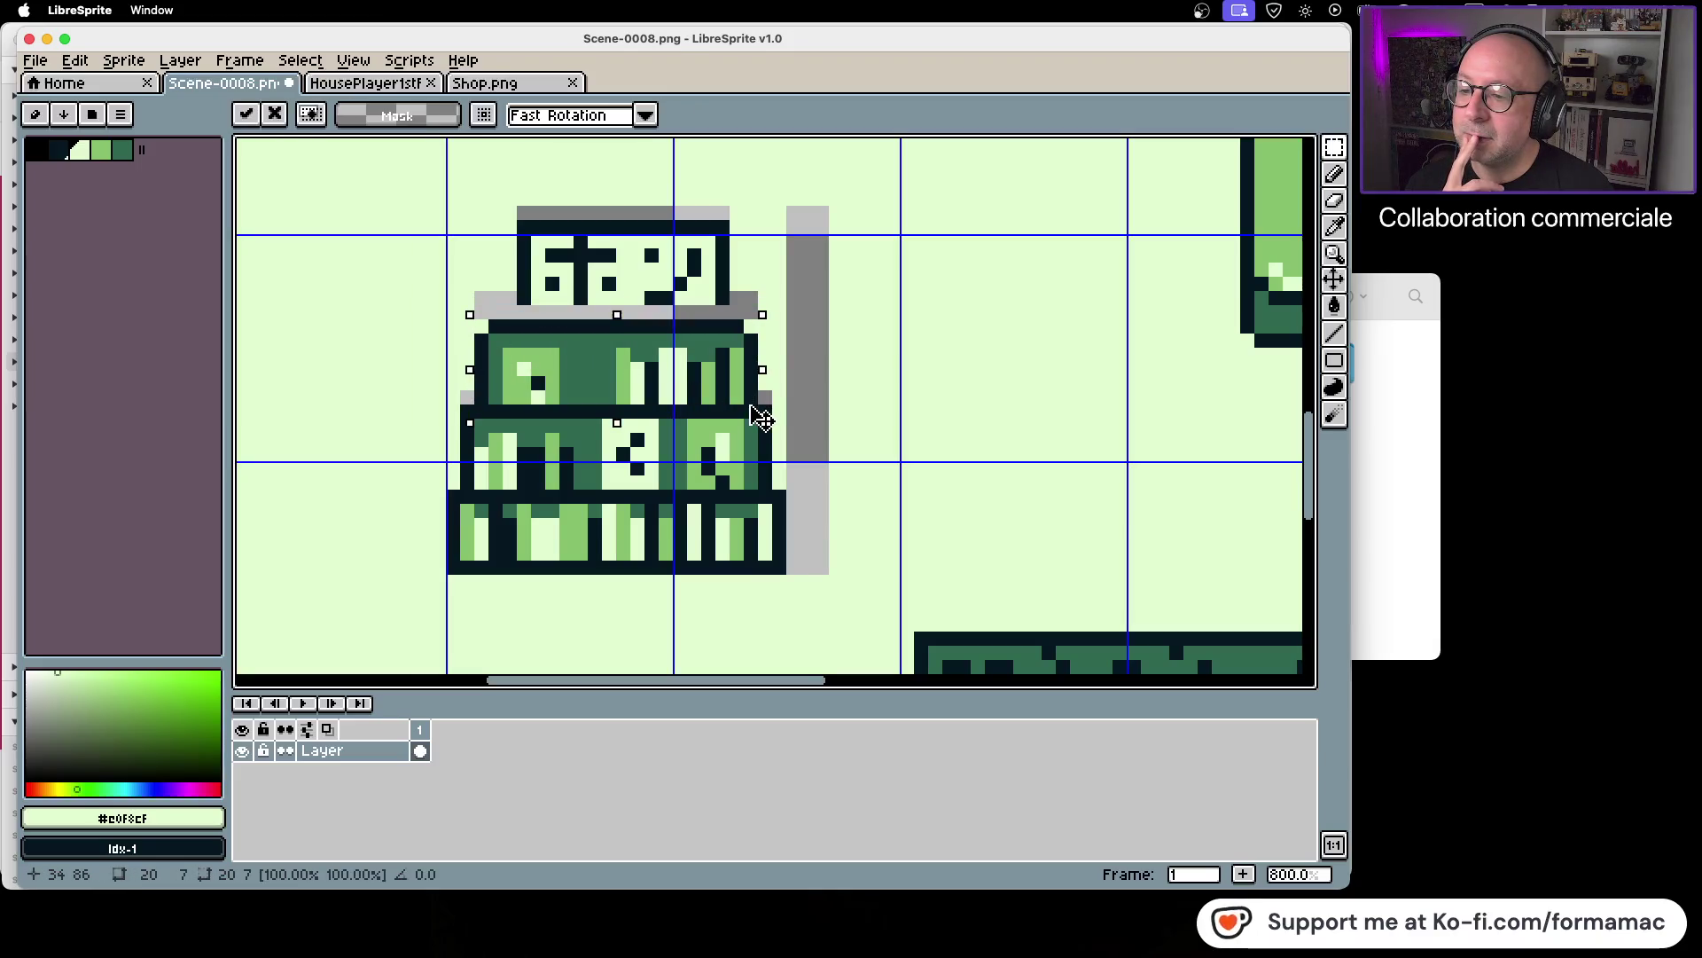
pyautogui.click(849, 383)
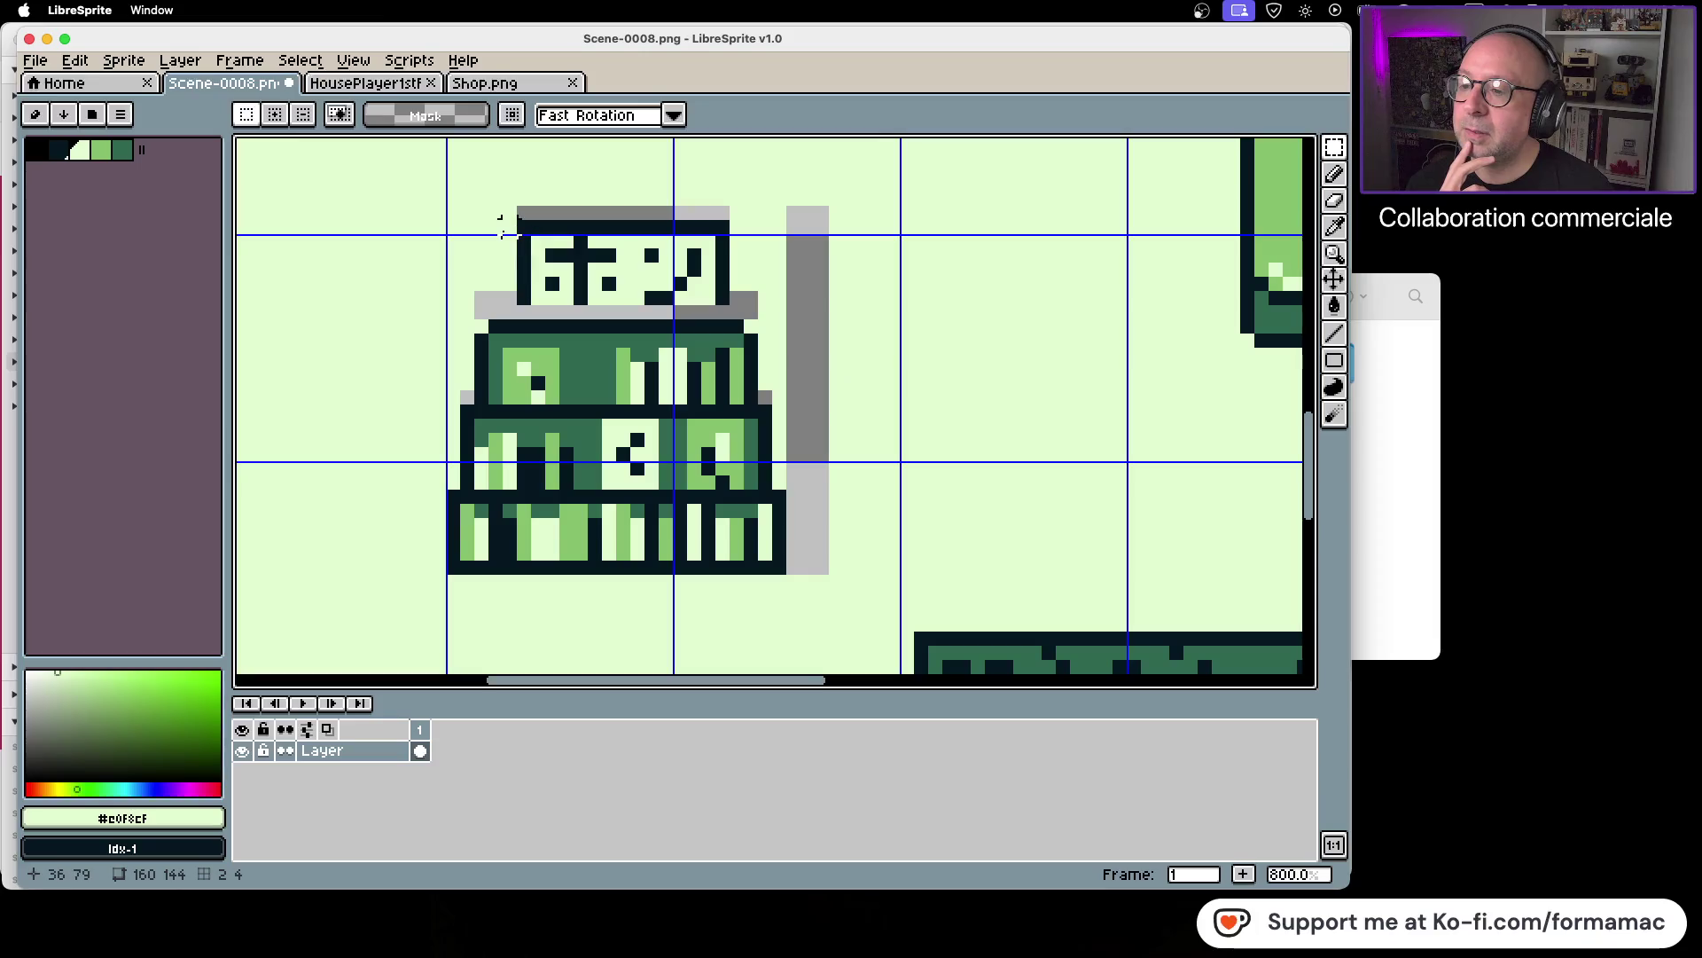
# Step: Lower the top box by a pixel, drop the stray selection, and return to GB Studio
pyautogui.moveTo(524, 224); pyautogui.dragTo(524, 238)
pyautogui.moveTo(523, 282)
pyautogui.mouseDown()
pyautogui.moveTo(734, 323)
pyautogui.moveTo(724, 310)
pyautogui.mouseUp()
pyautogui.click(817, 306)
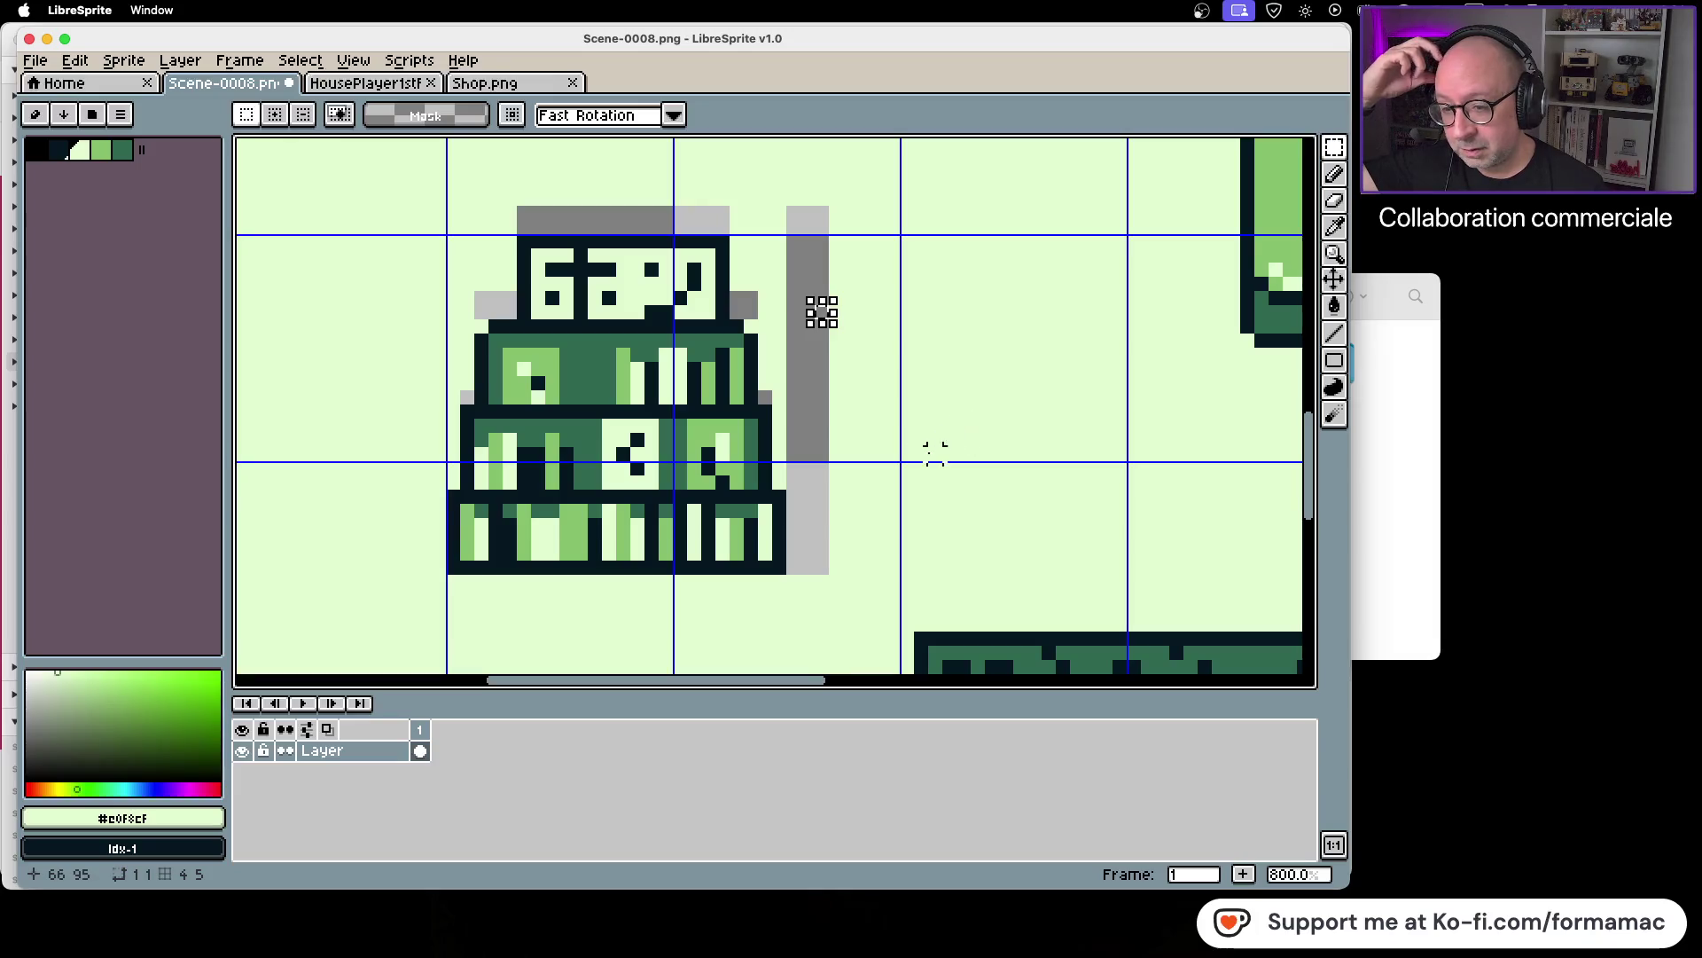
pyautogui.click(851, 449)
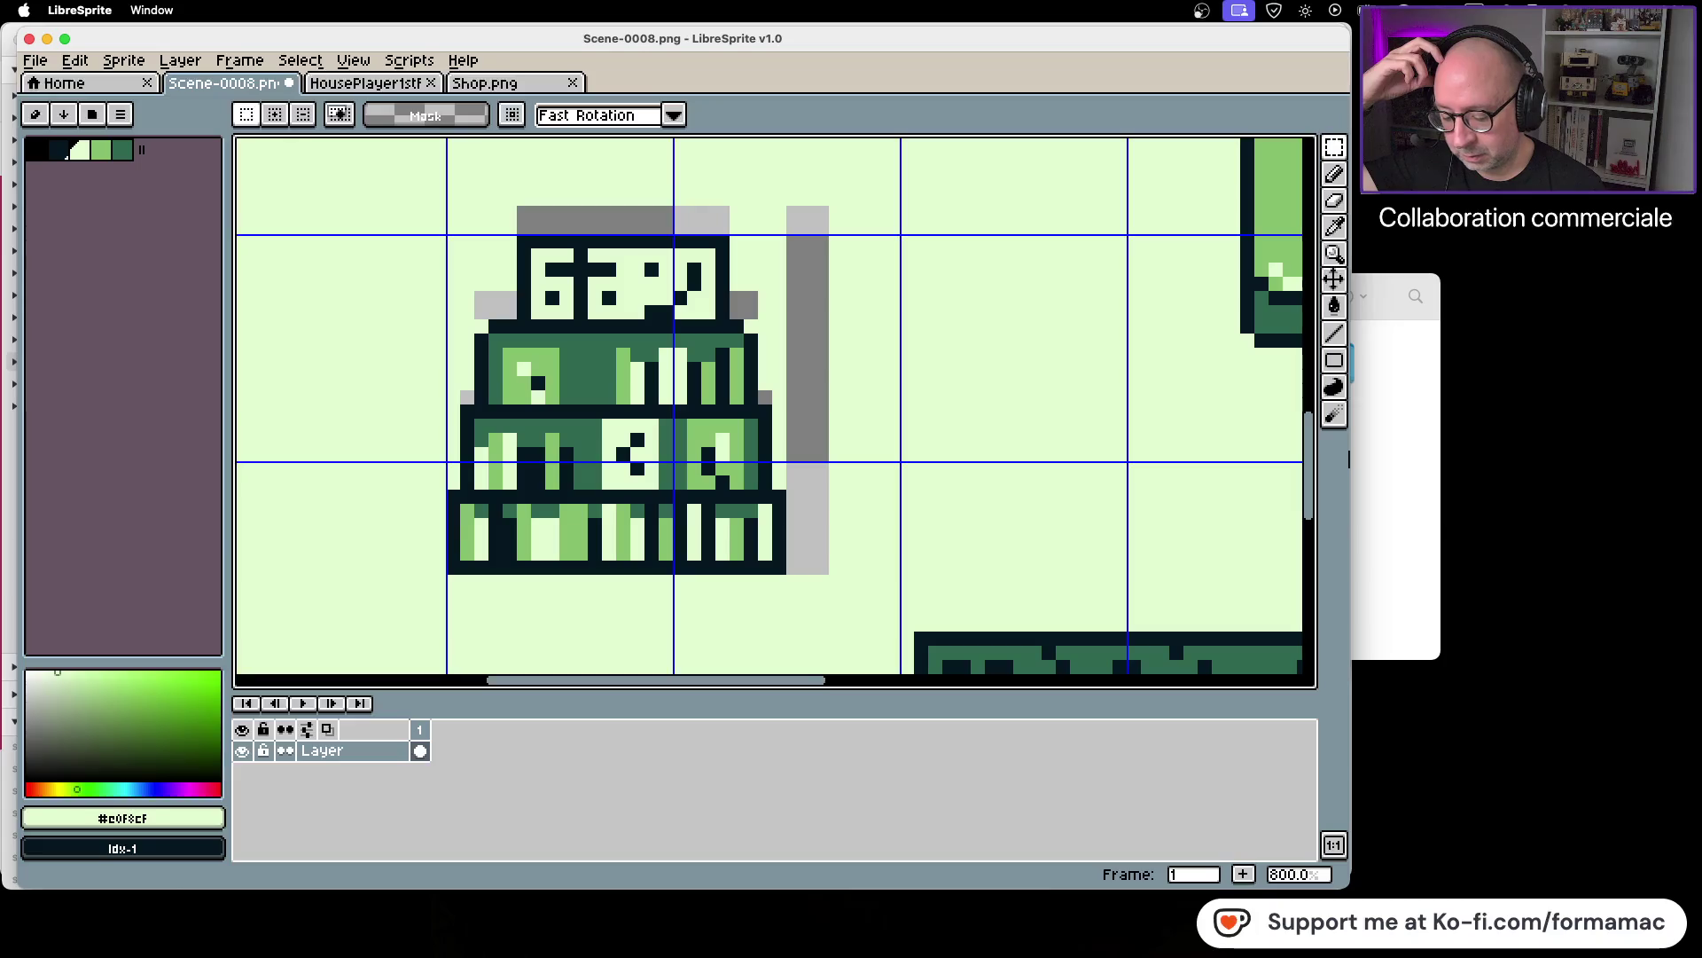
pyautogui.click(1350, 458)
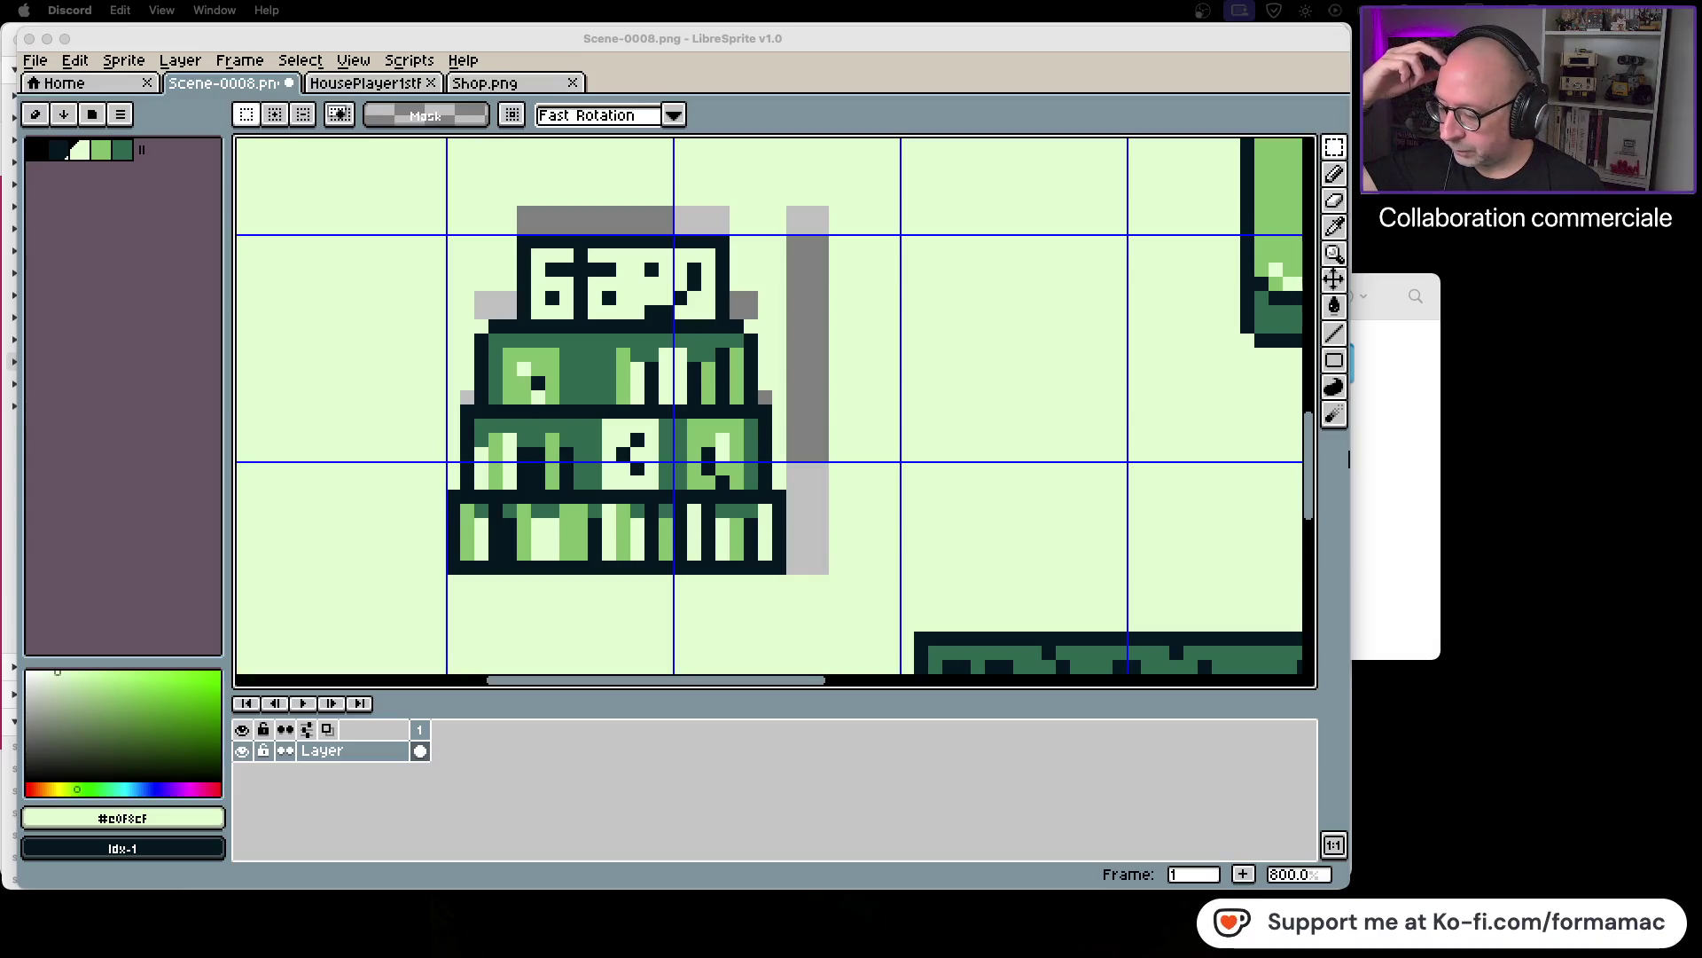
pyautogui.press('super+Tab')
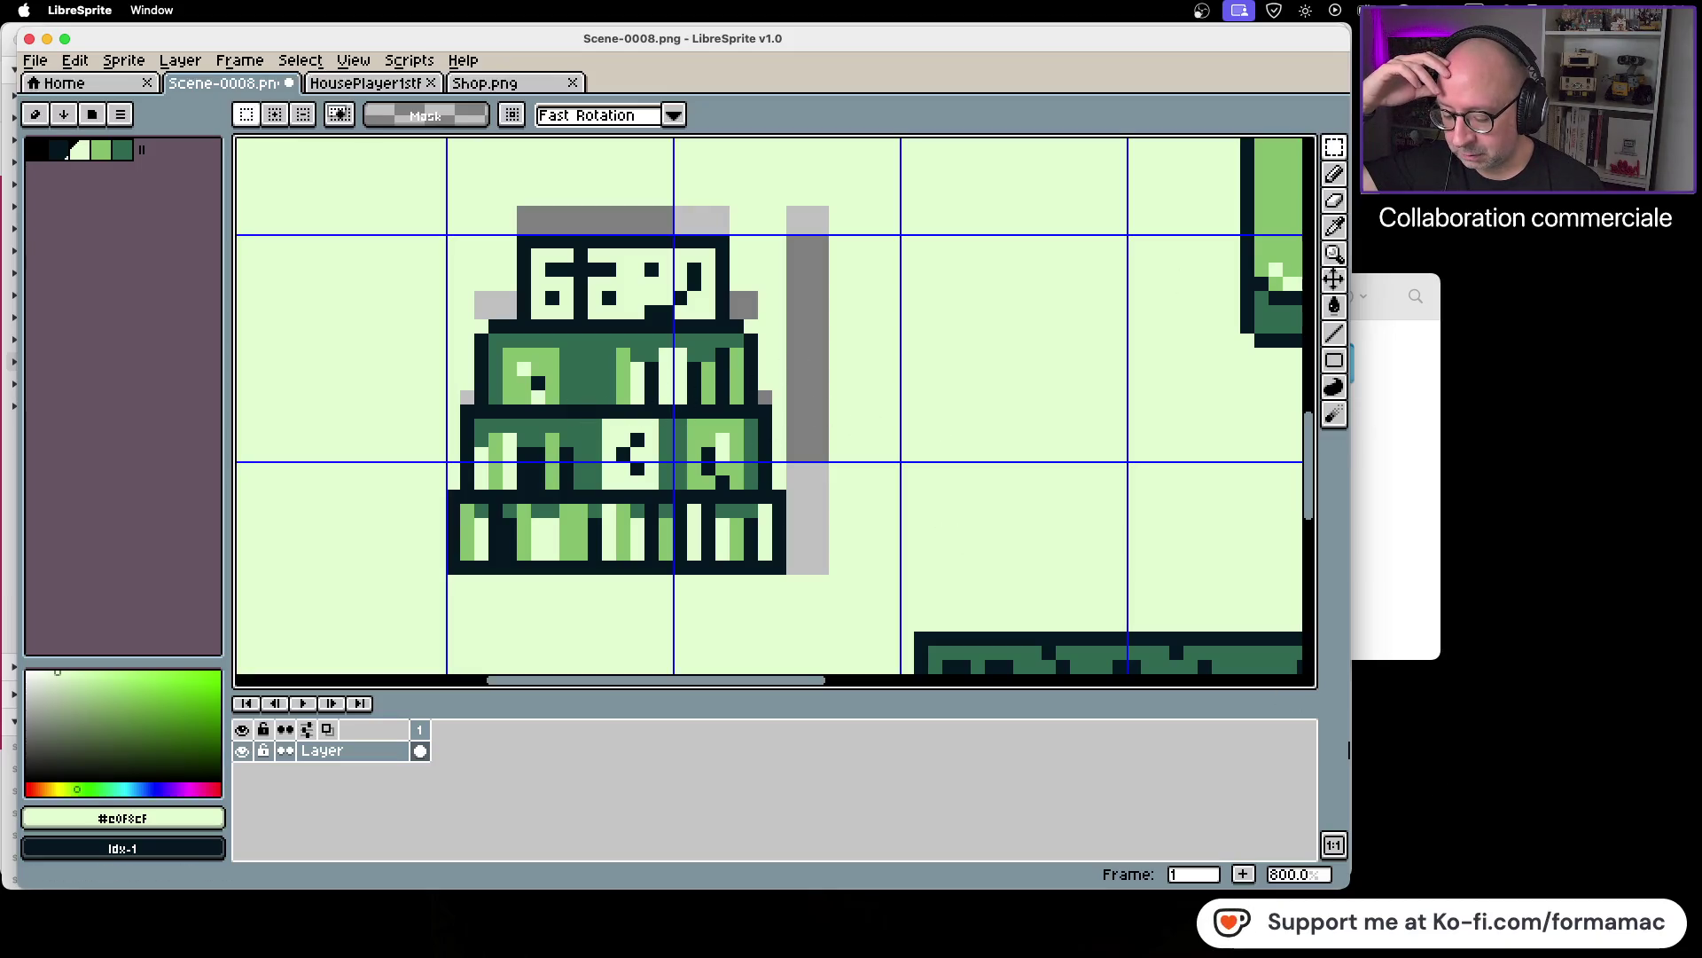
pyautogui.press('super+Tab')
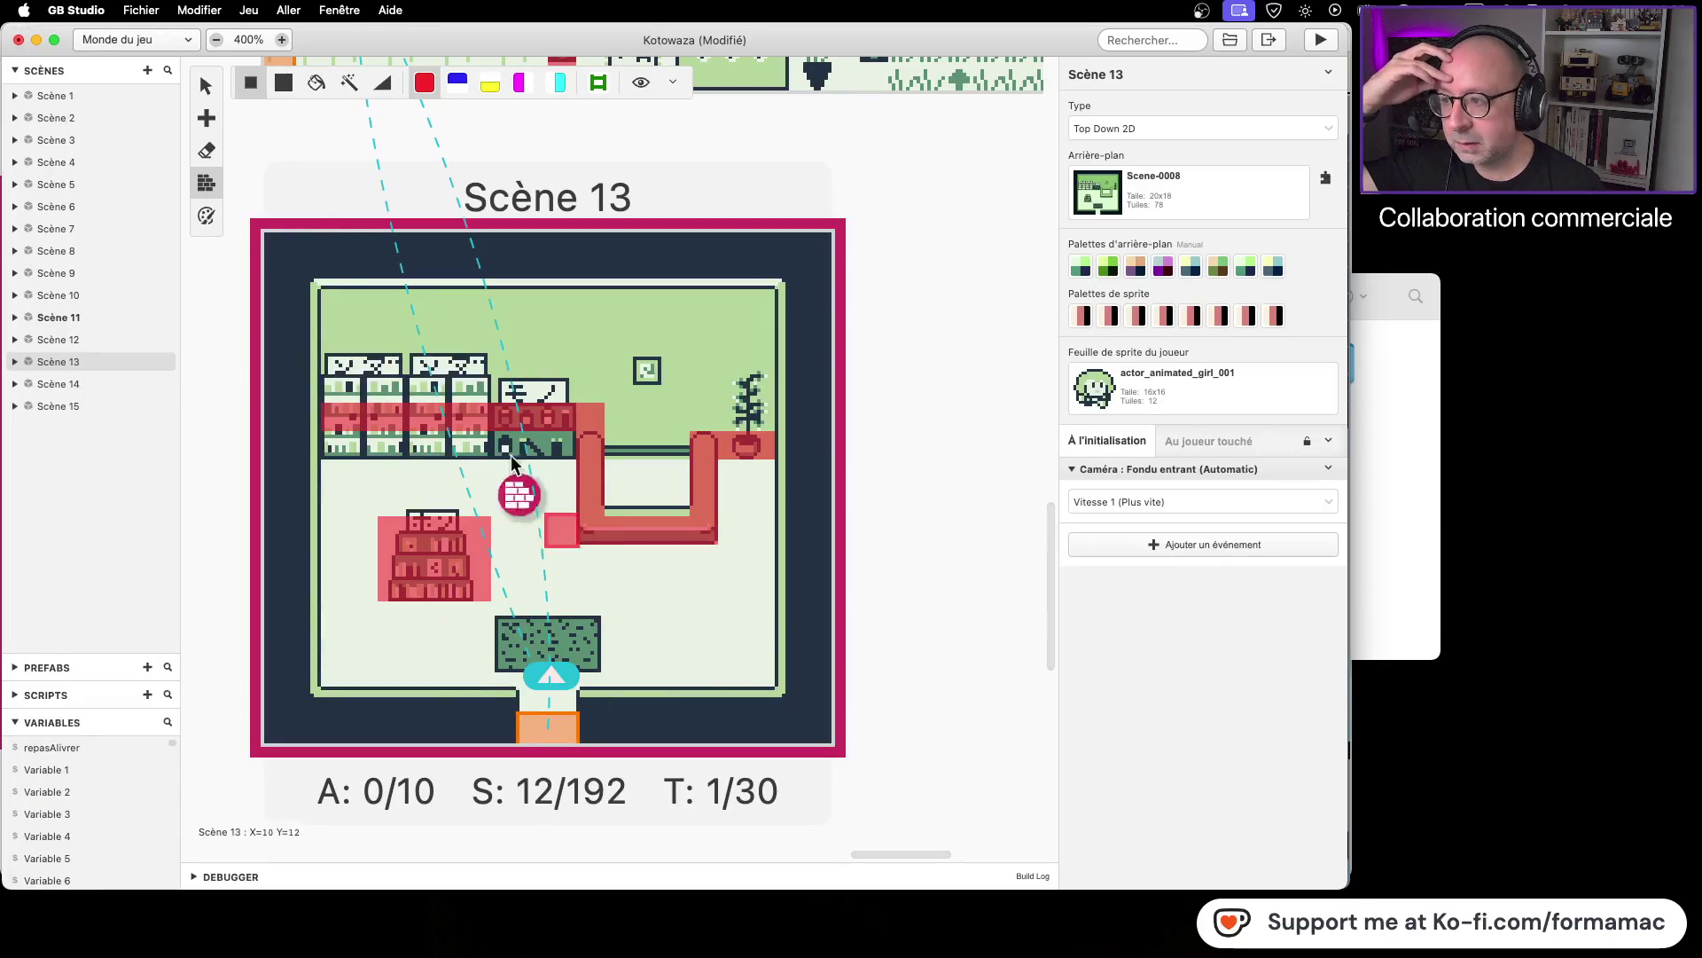
pyautogui.moveTo(205, 120)
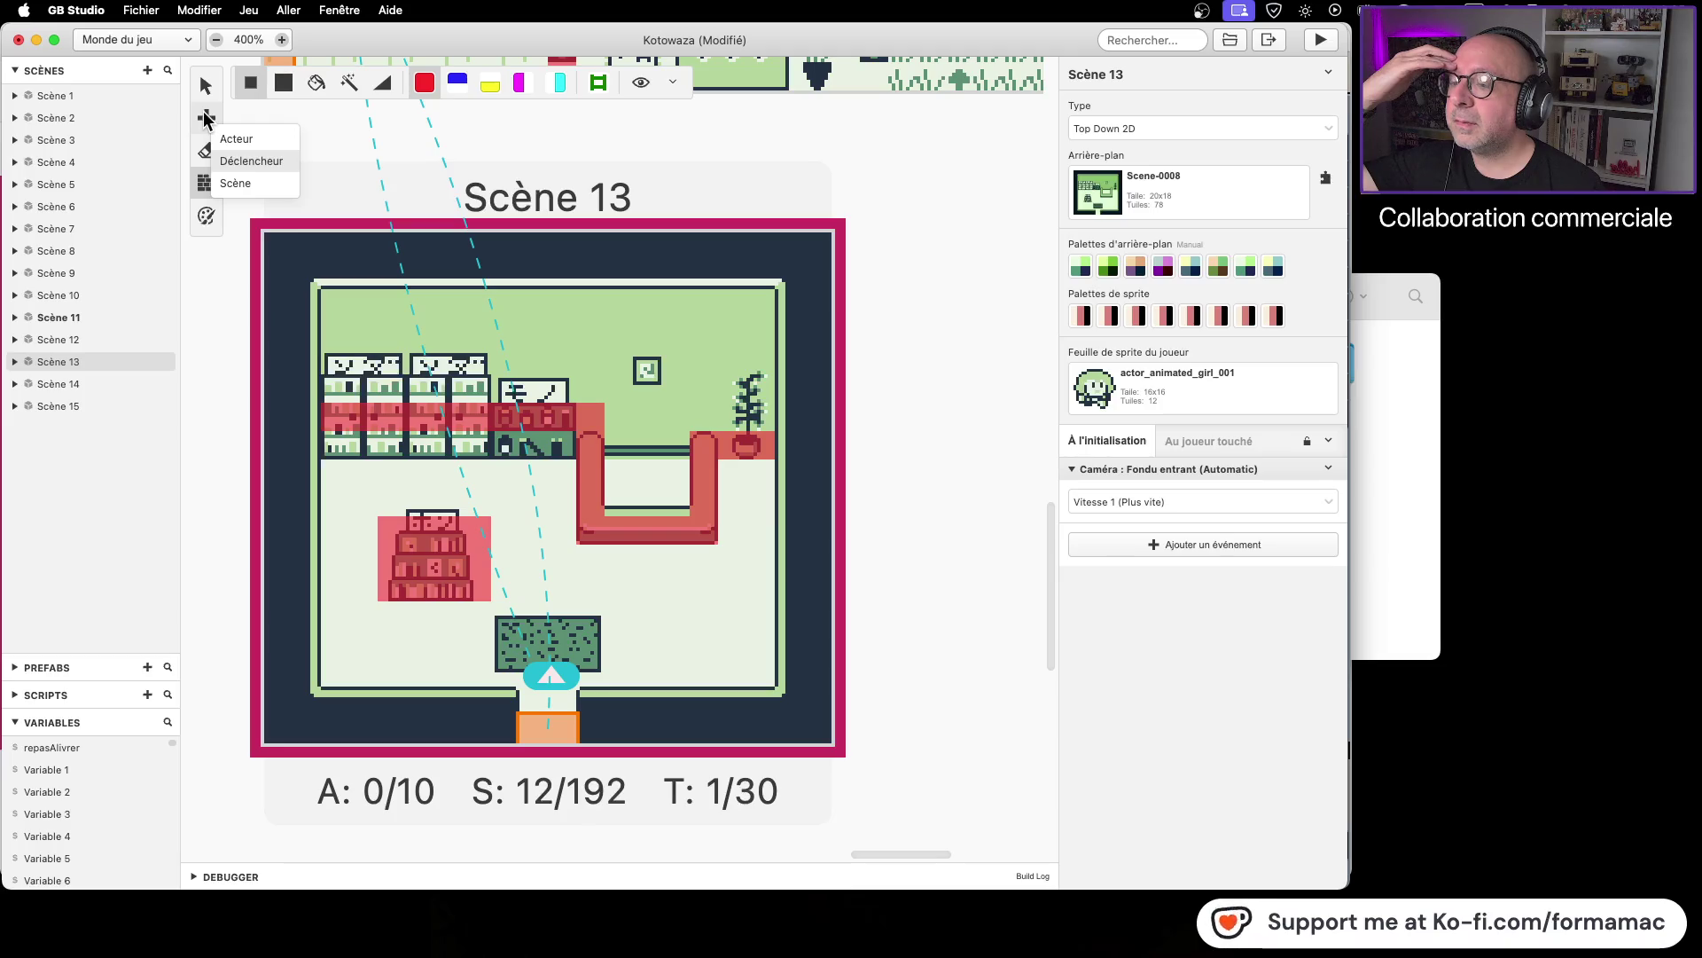
pyautogui.click(205, 120)
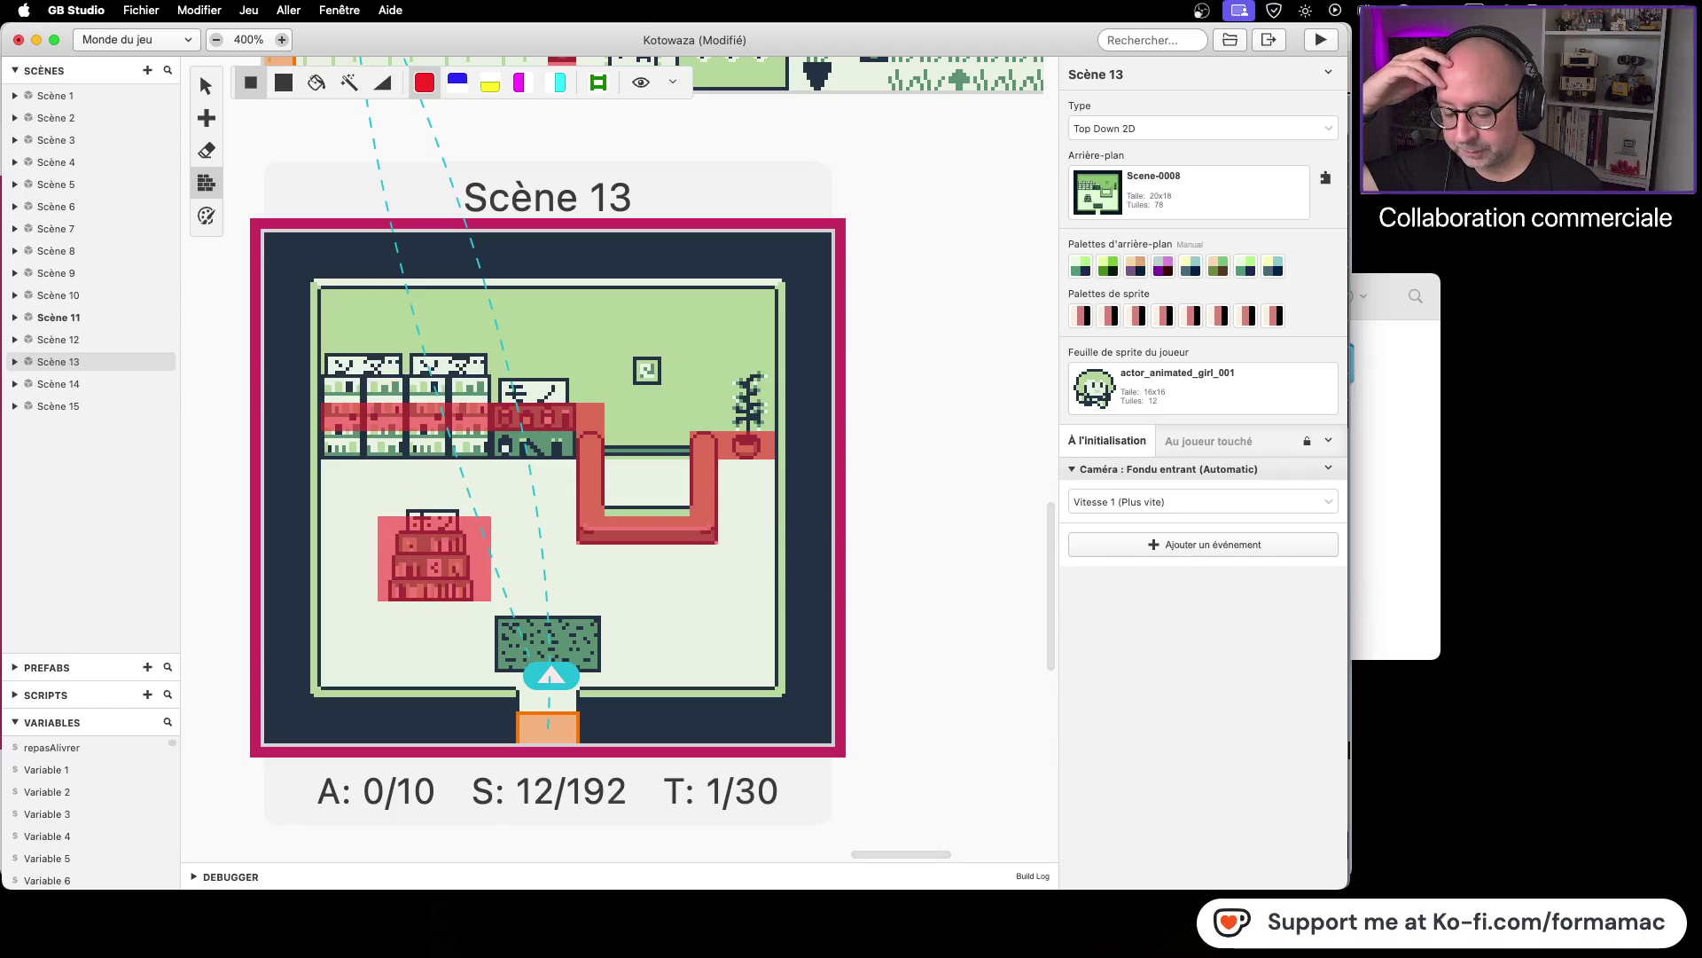
pyautogui.press('super+Tab')
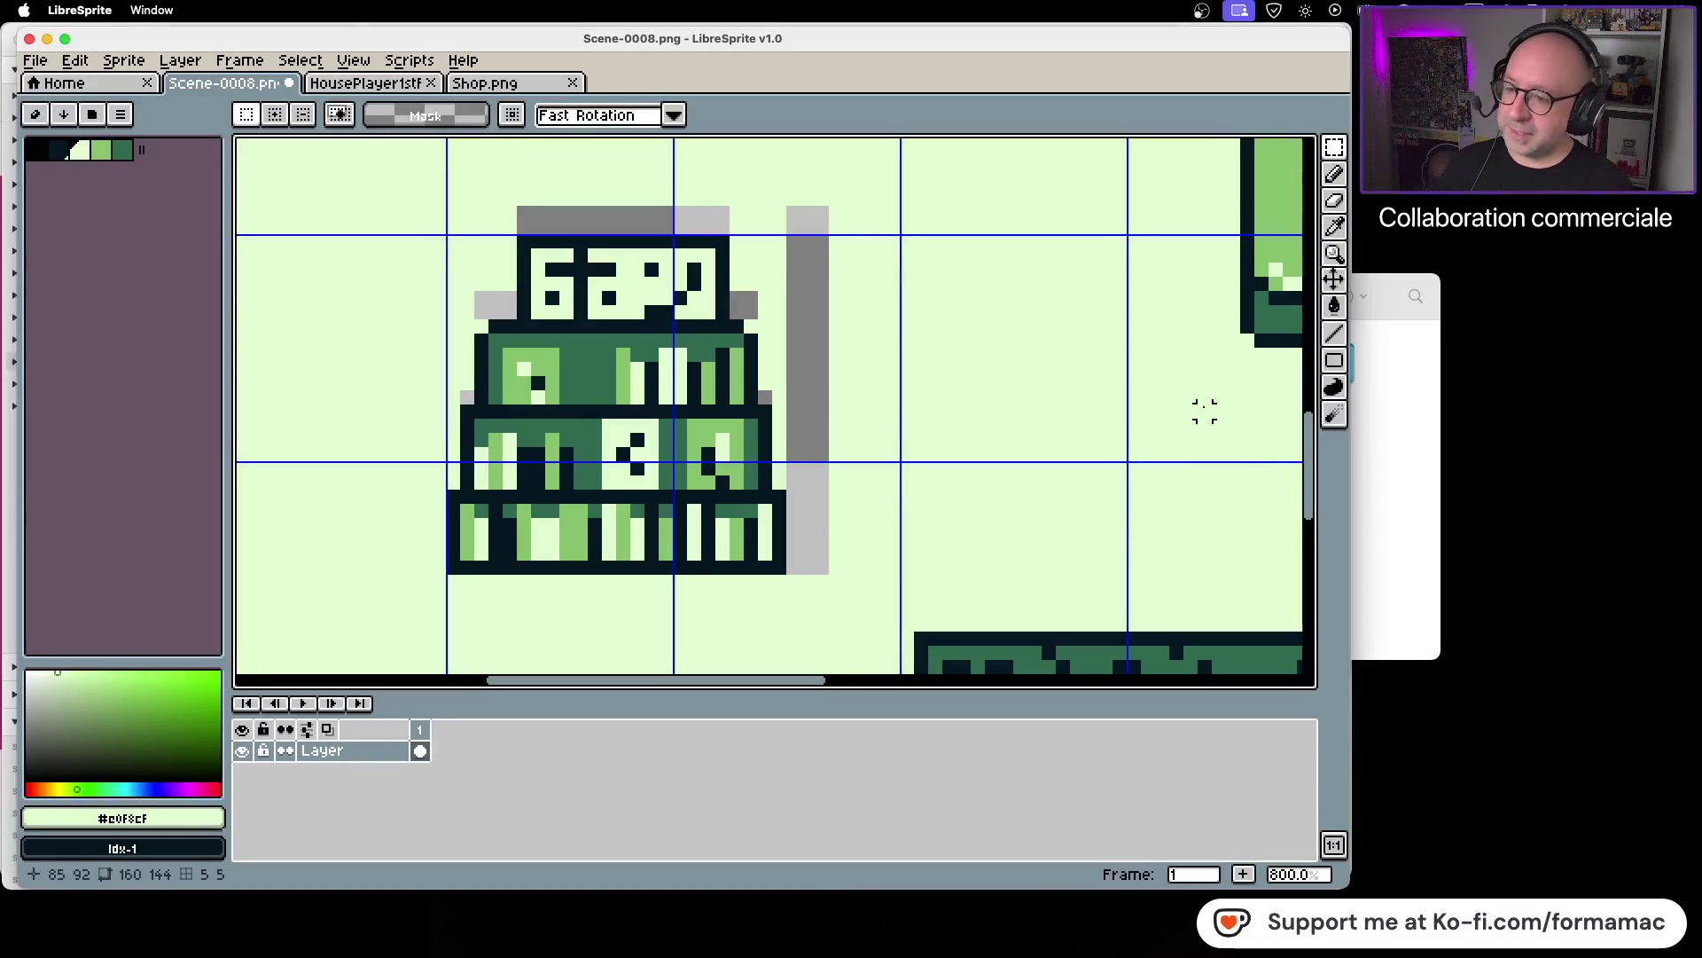
# Step: Flood-fill the grey strips around the bookshelf with the floor colour
pyautogui.scroll(-2, 964, 411)
pyautogui.moveTo(916, 407)
pyautogui.mouseDown()
pyautogui.moveTo(966, 391)
pyautogui.moveTo(890, 474)
pyautogui.mouseUp()
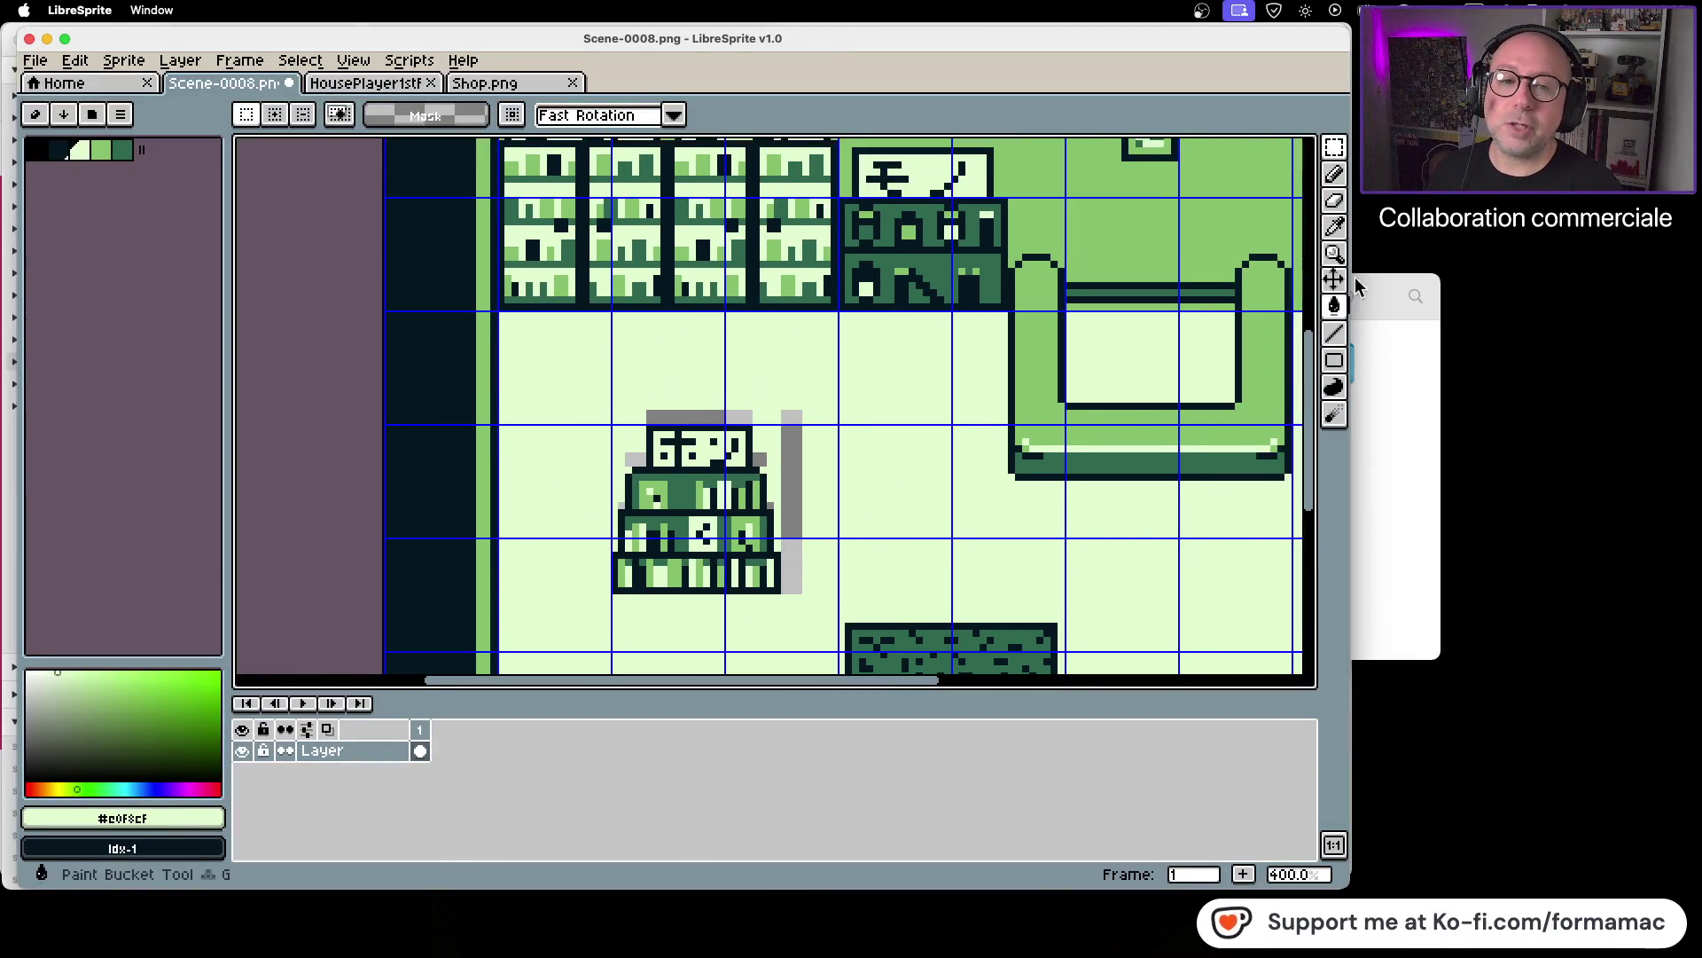
pyautogui.click(1337, 227)
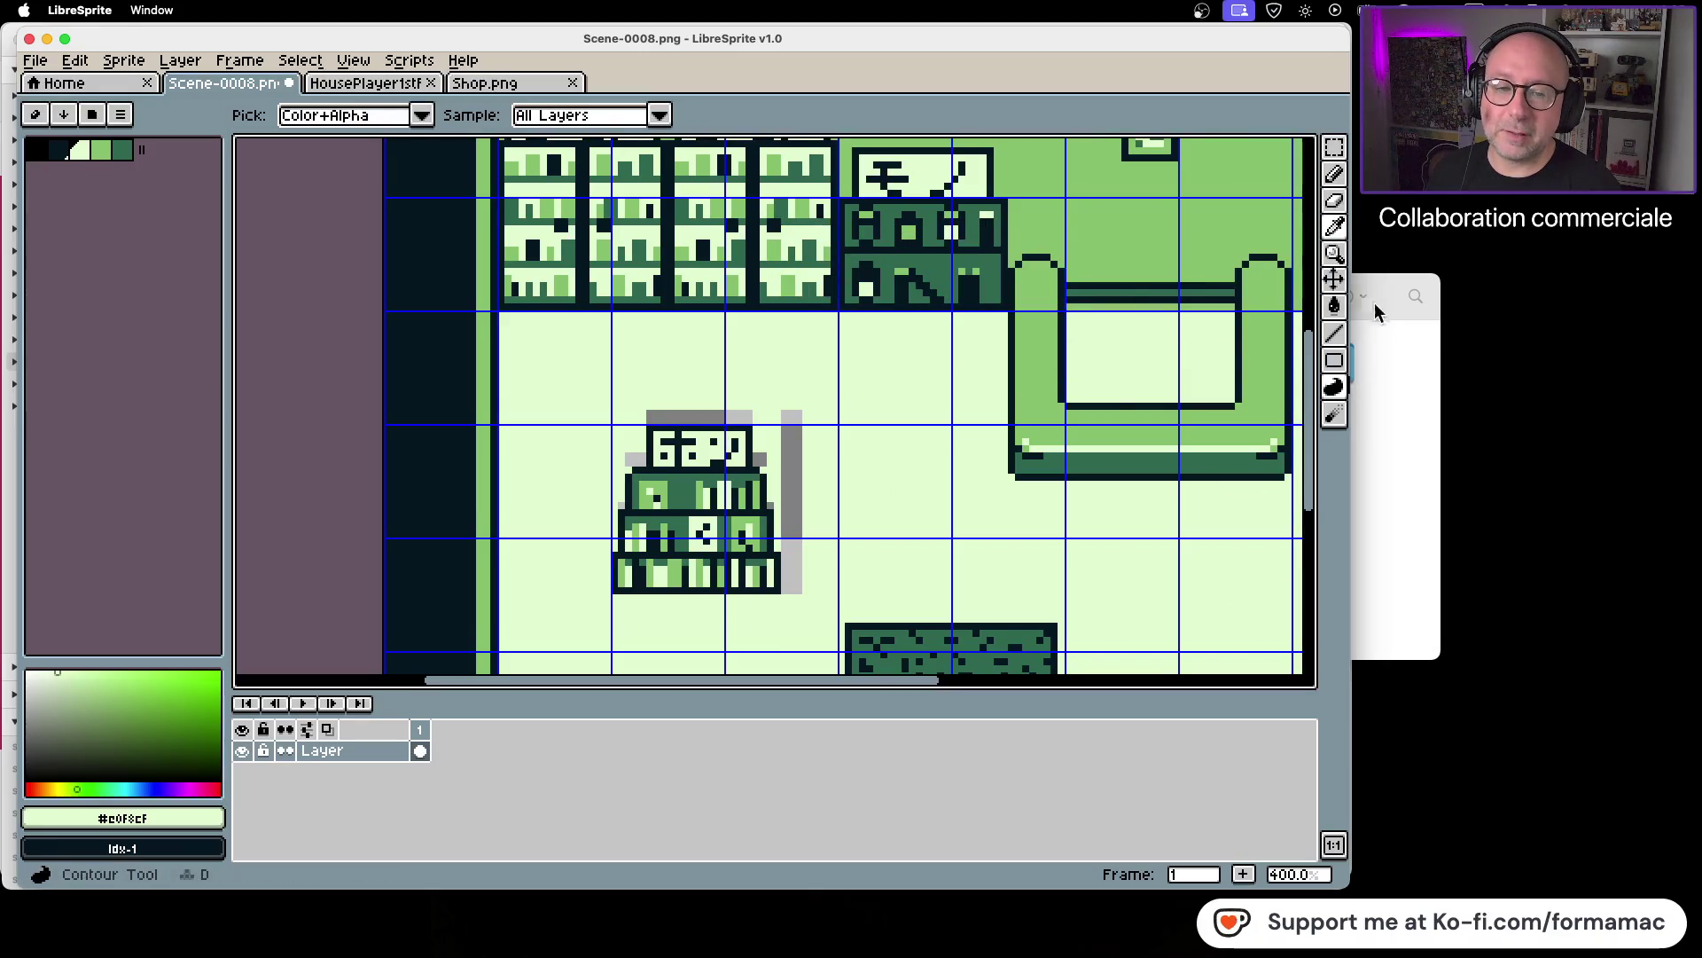
pyautogui.click(1334, 308)
pyautogui.click(789, 475)
pyautogui.click(760, 459)
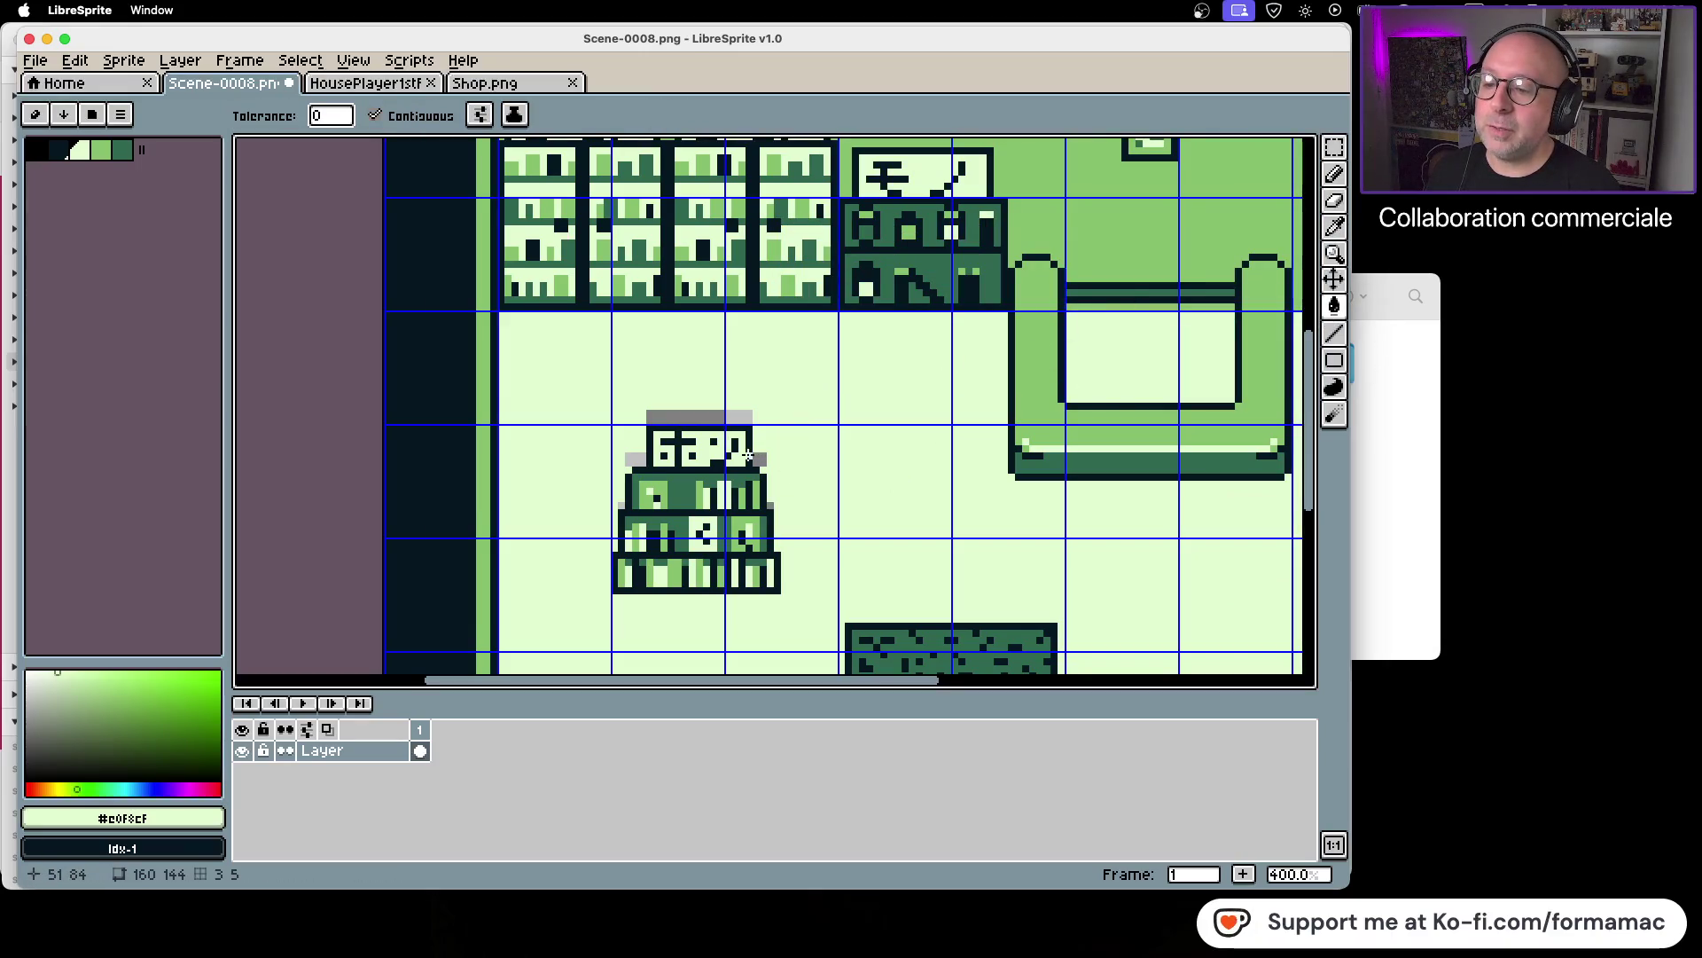
pyautogui.click(710, 416)
pyautogui.click(636, 459)
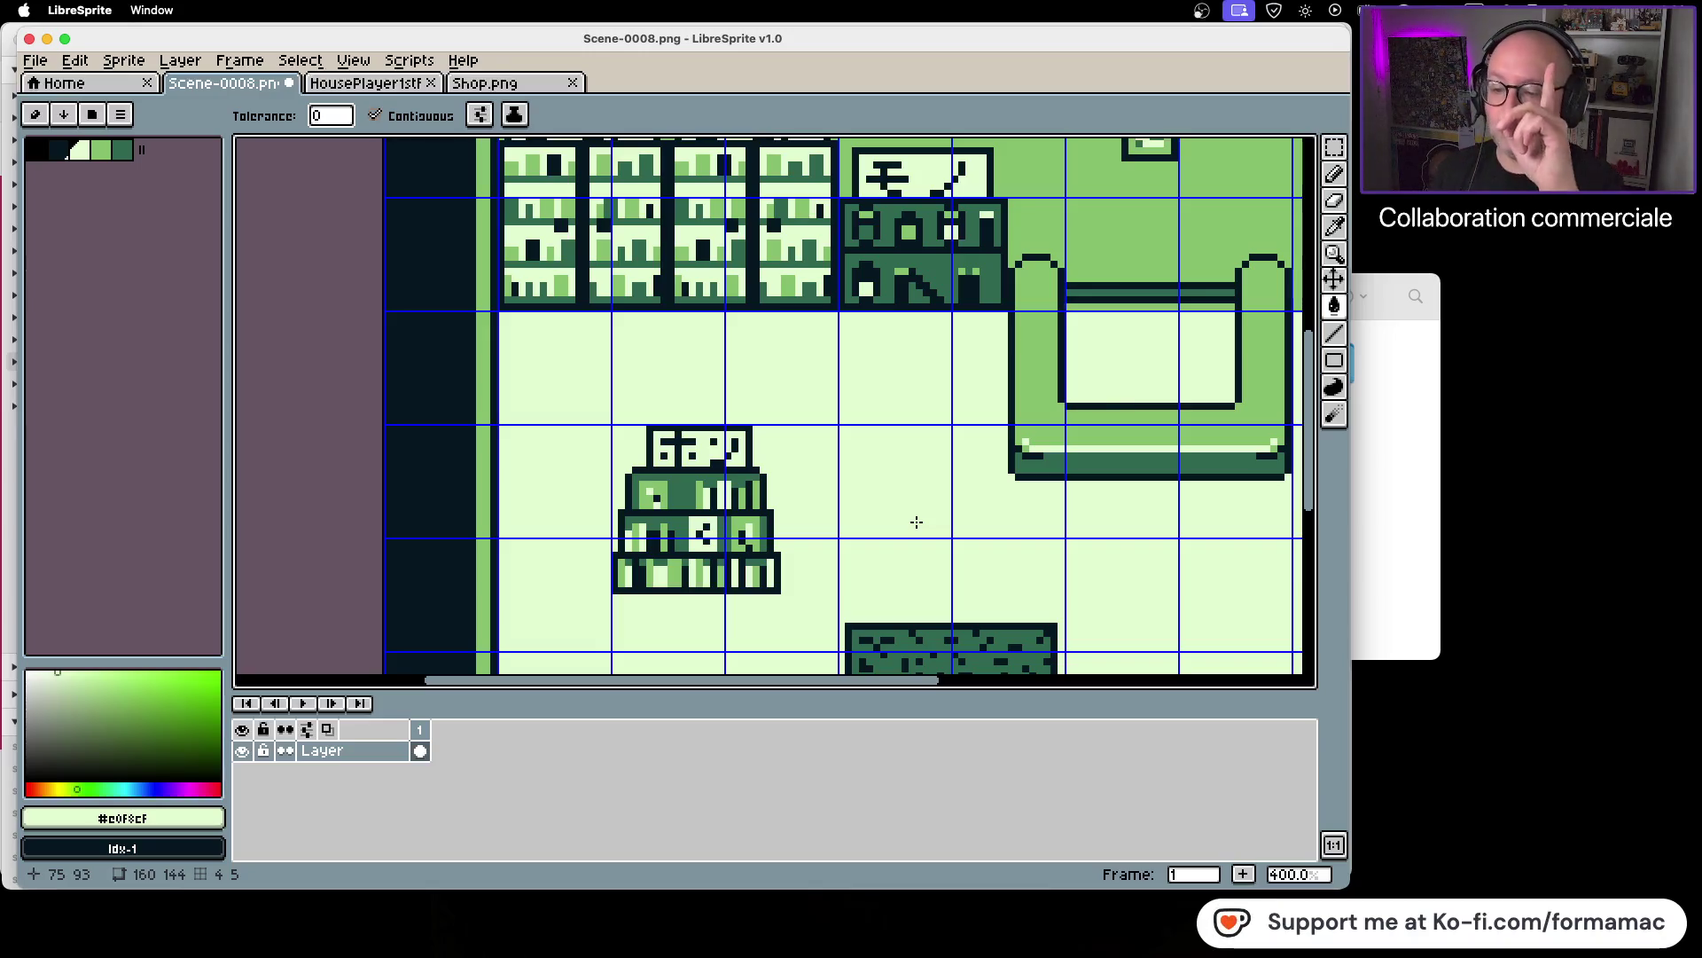
# Step: Pick black as the drawing colour, undoing an accidental black fill of the floor
pyautogui.scroll(1, 825, 556)
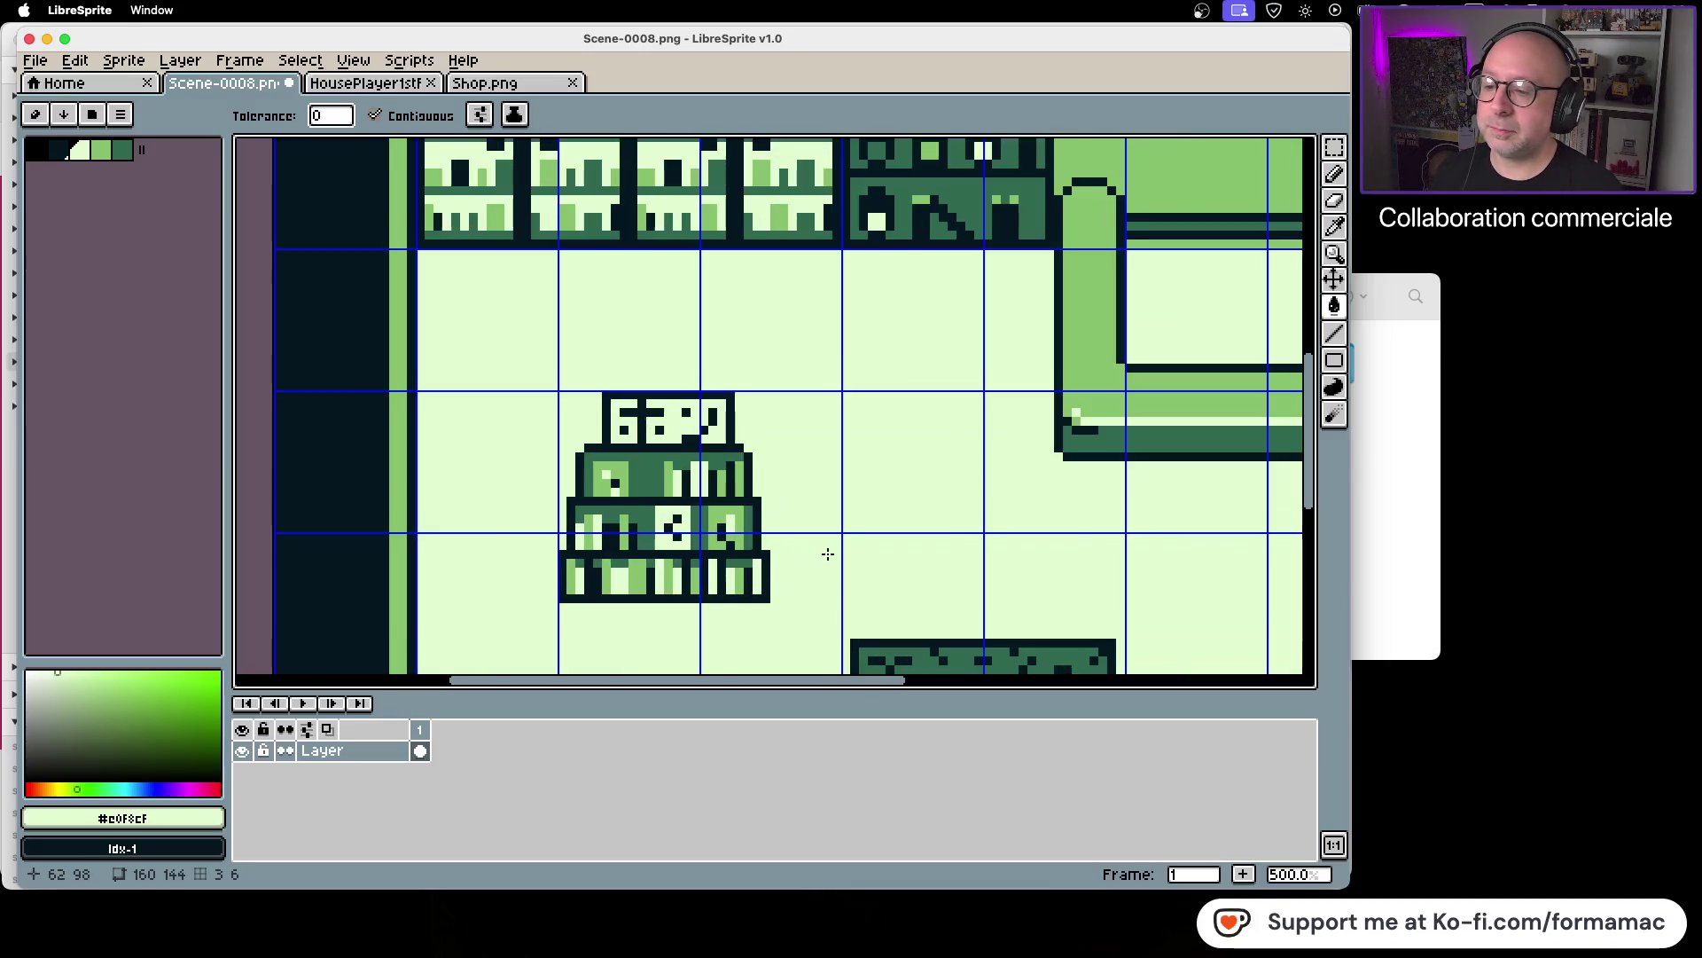
pyautogui.scroll(1, 793, 529)
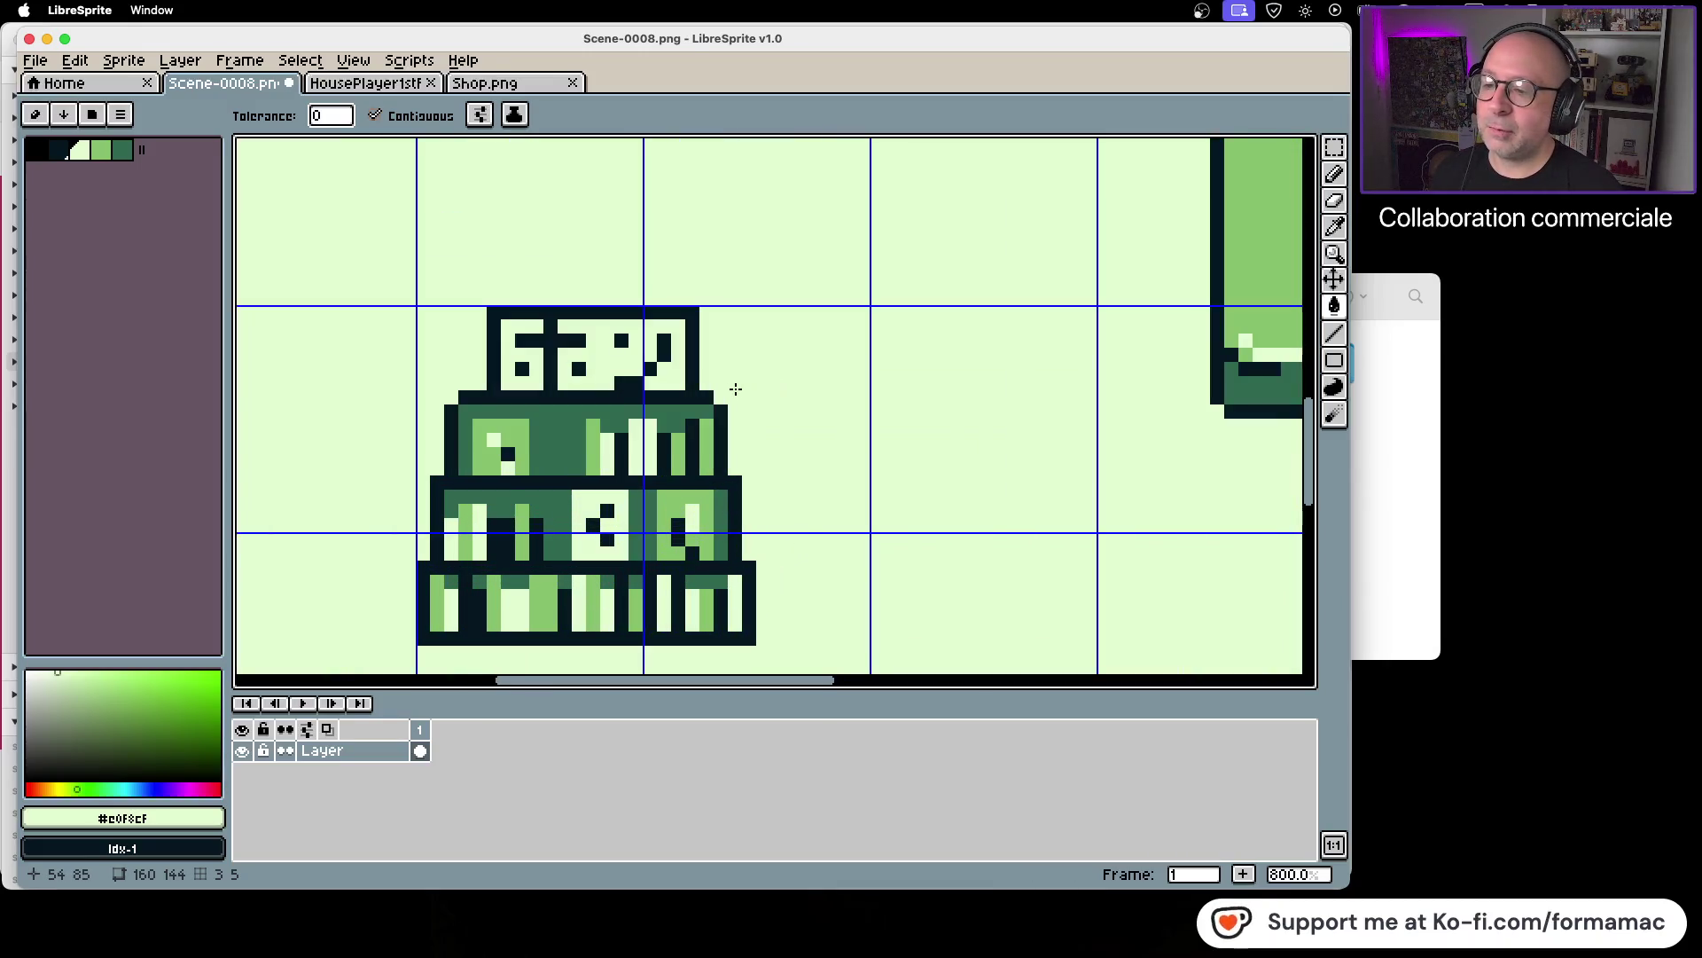
pyautogui.click(35, 149)
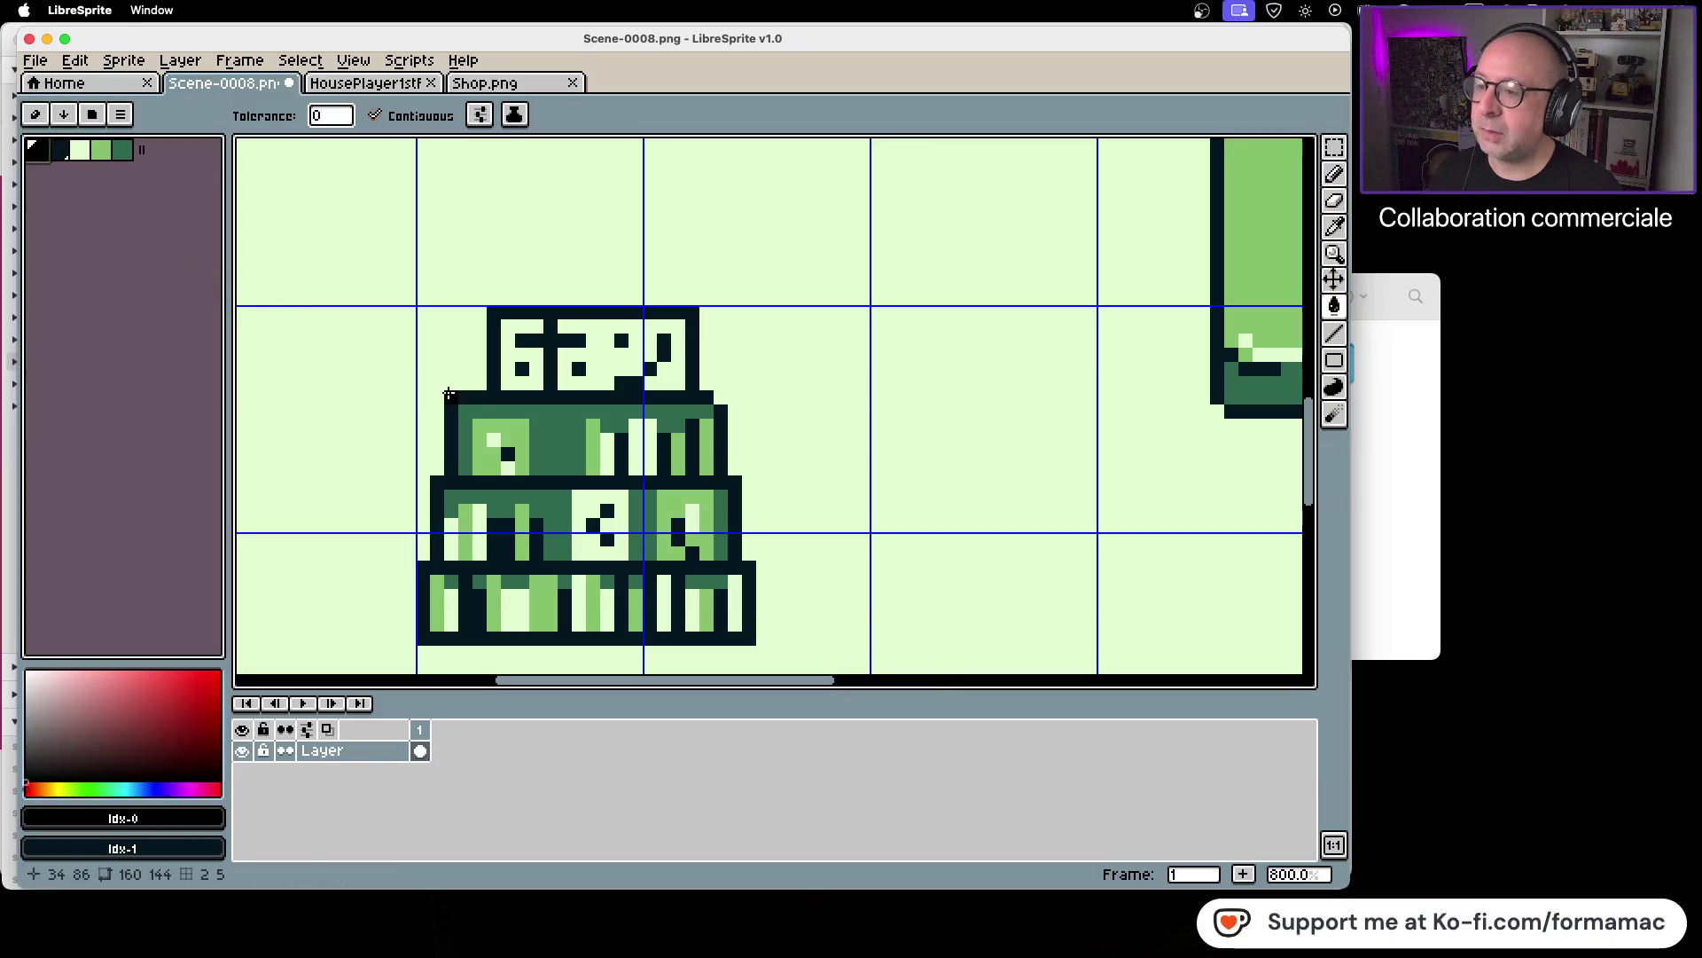
pyautogui.click(449, 394)
pyautogui.hotkey('ctrl', 'z')
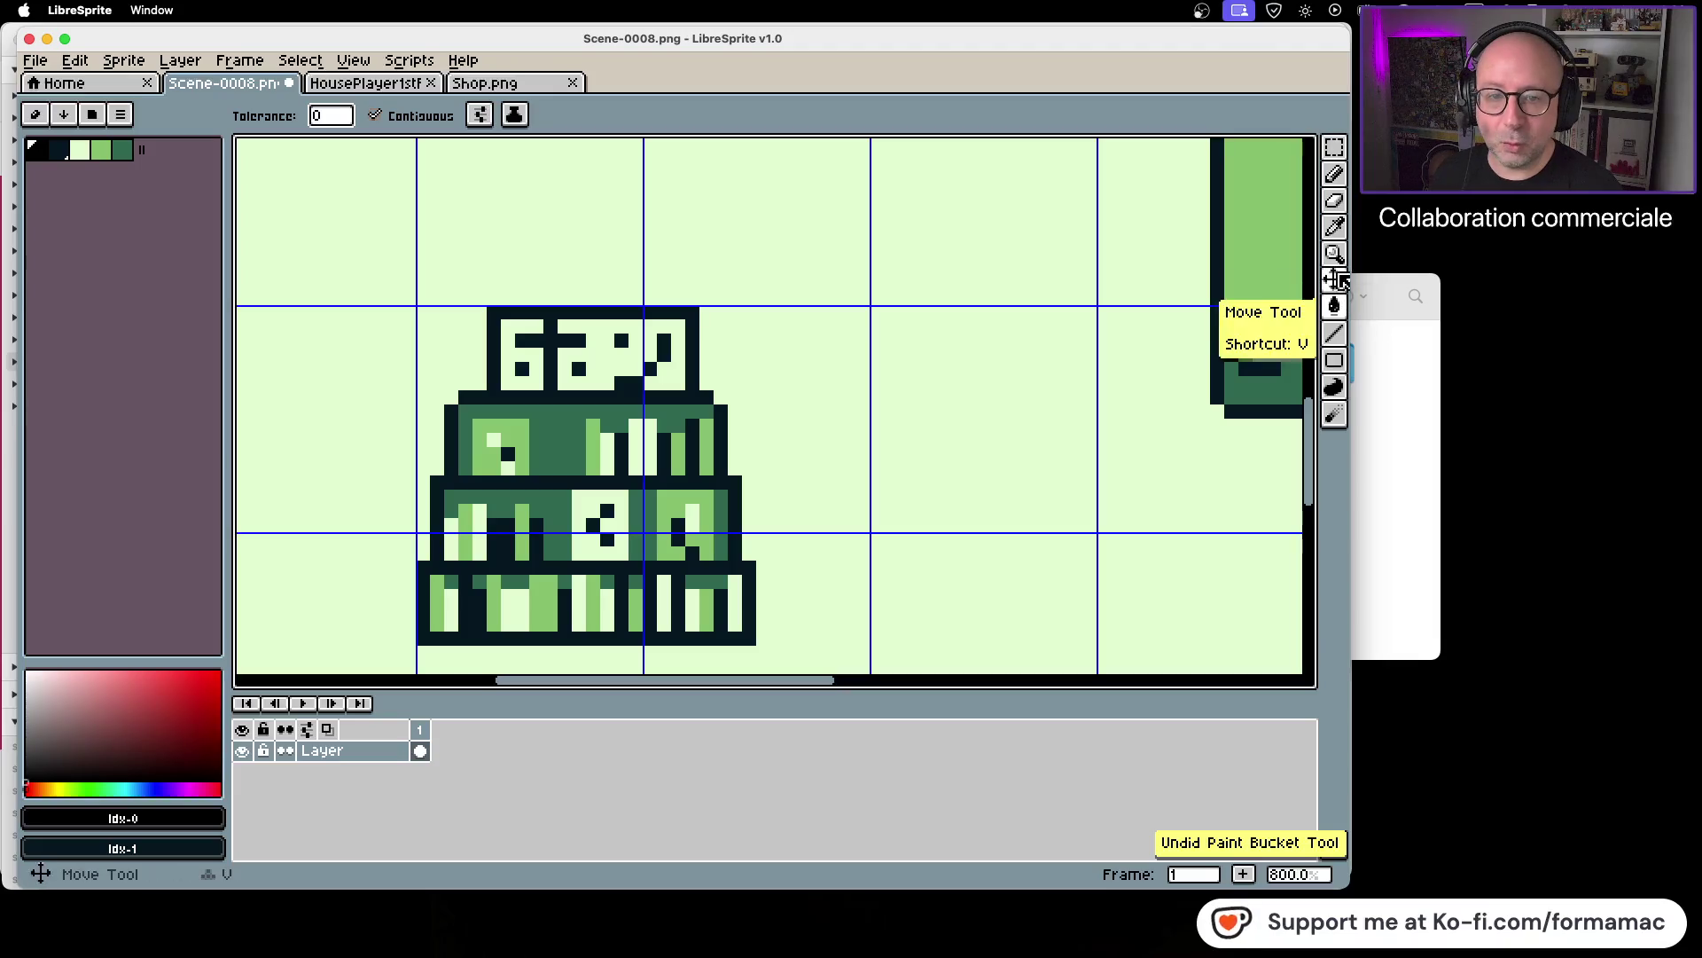
# Step: Touch up the small shelf's outline with the Pencil and save Scene-0008.png
pyautogui.click(1335, 174)
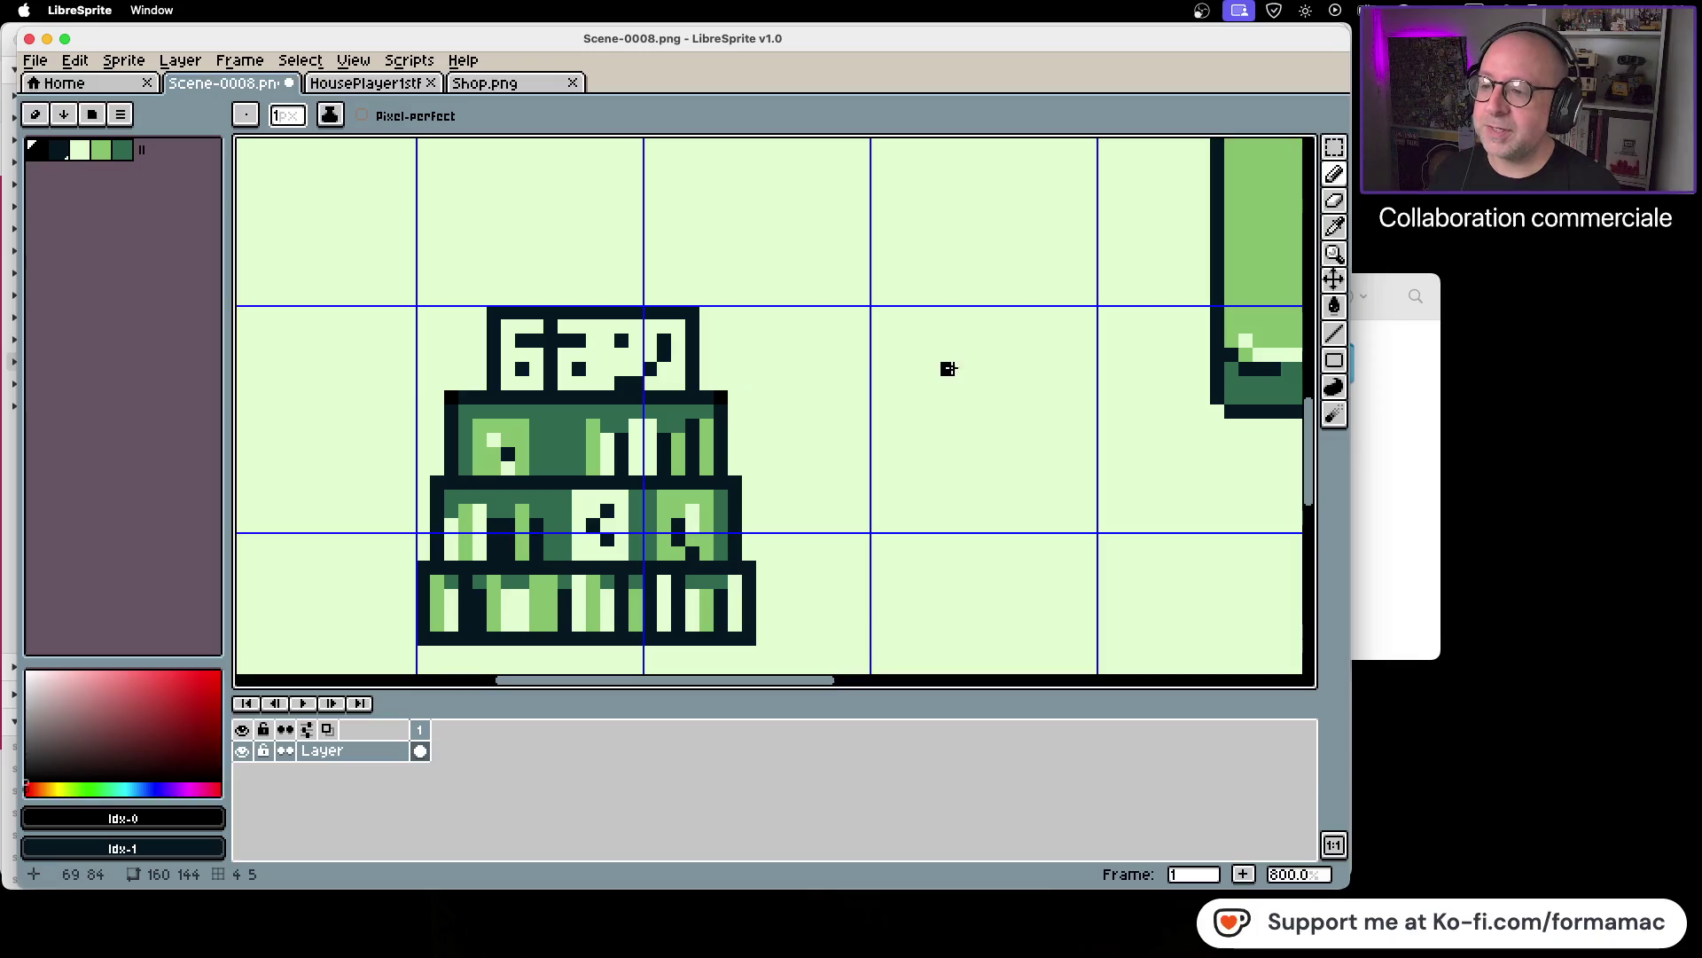
pyautogui.scroll(-1, 862, 411)
pyautogui.scroll(-3, 862, 410)
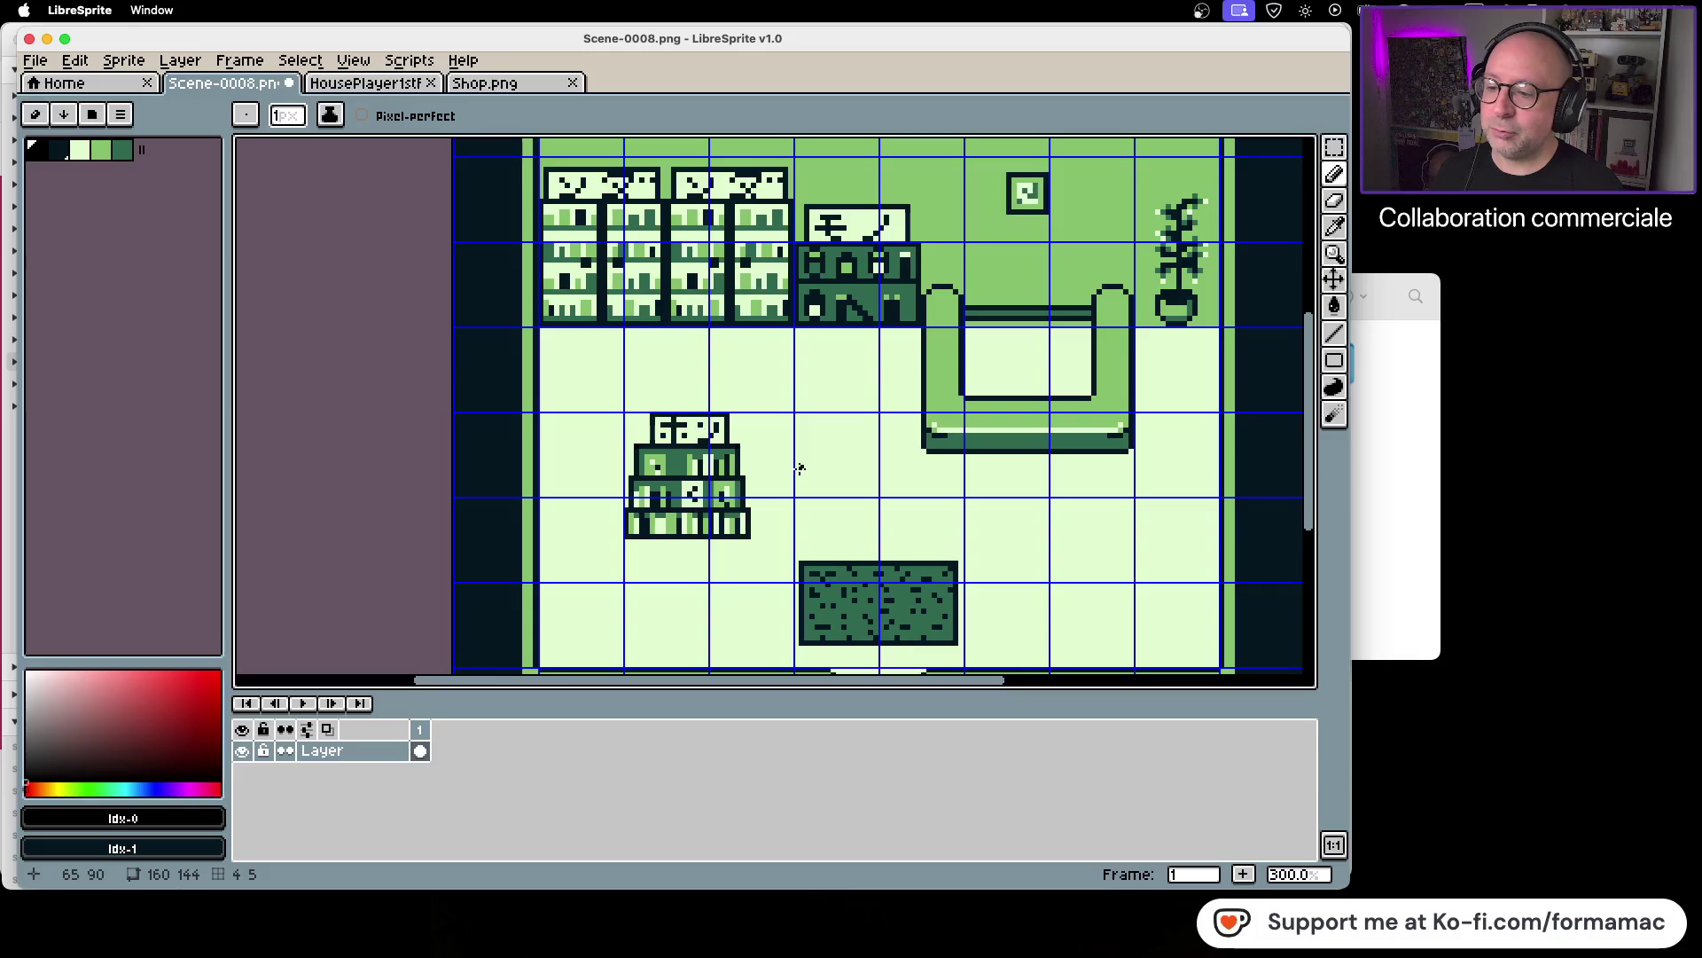
pyautogui.scroll(3, 791, 471)
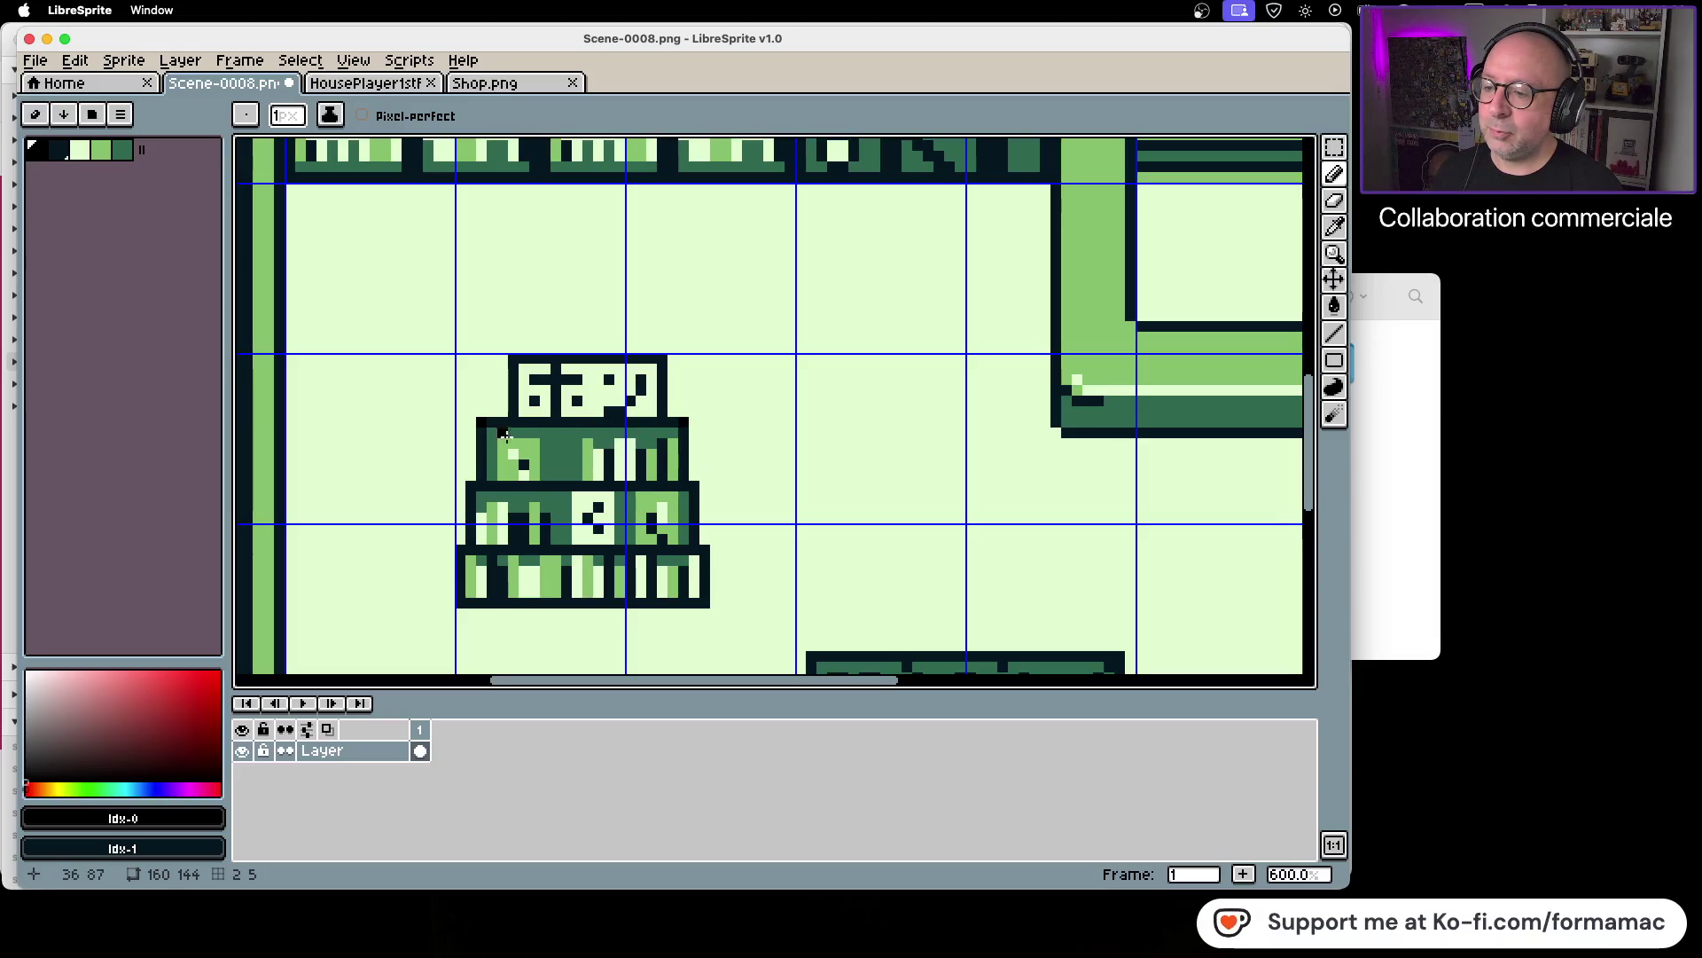
pyautogui.scroll(1, 807, 430)
pyautogui.scroll(-2, 807, 430)
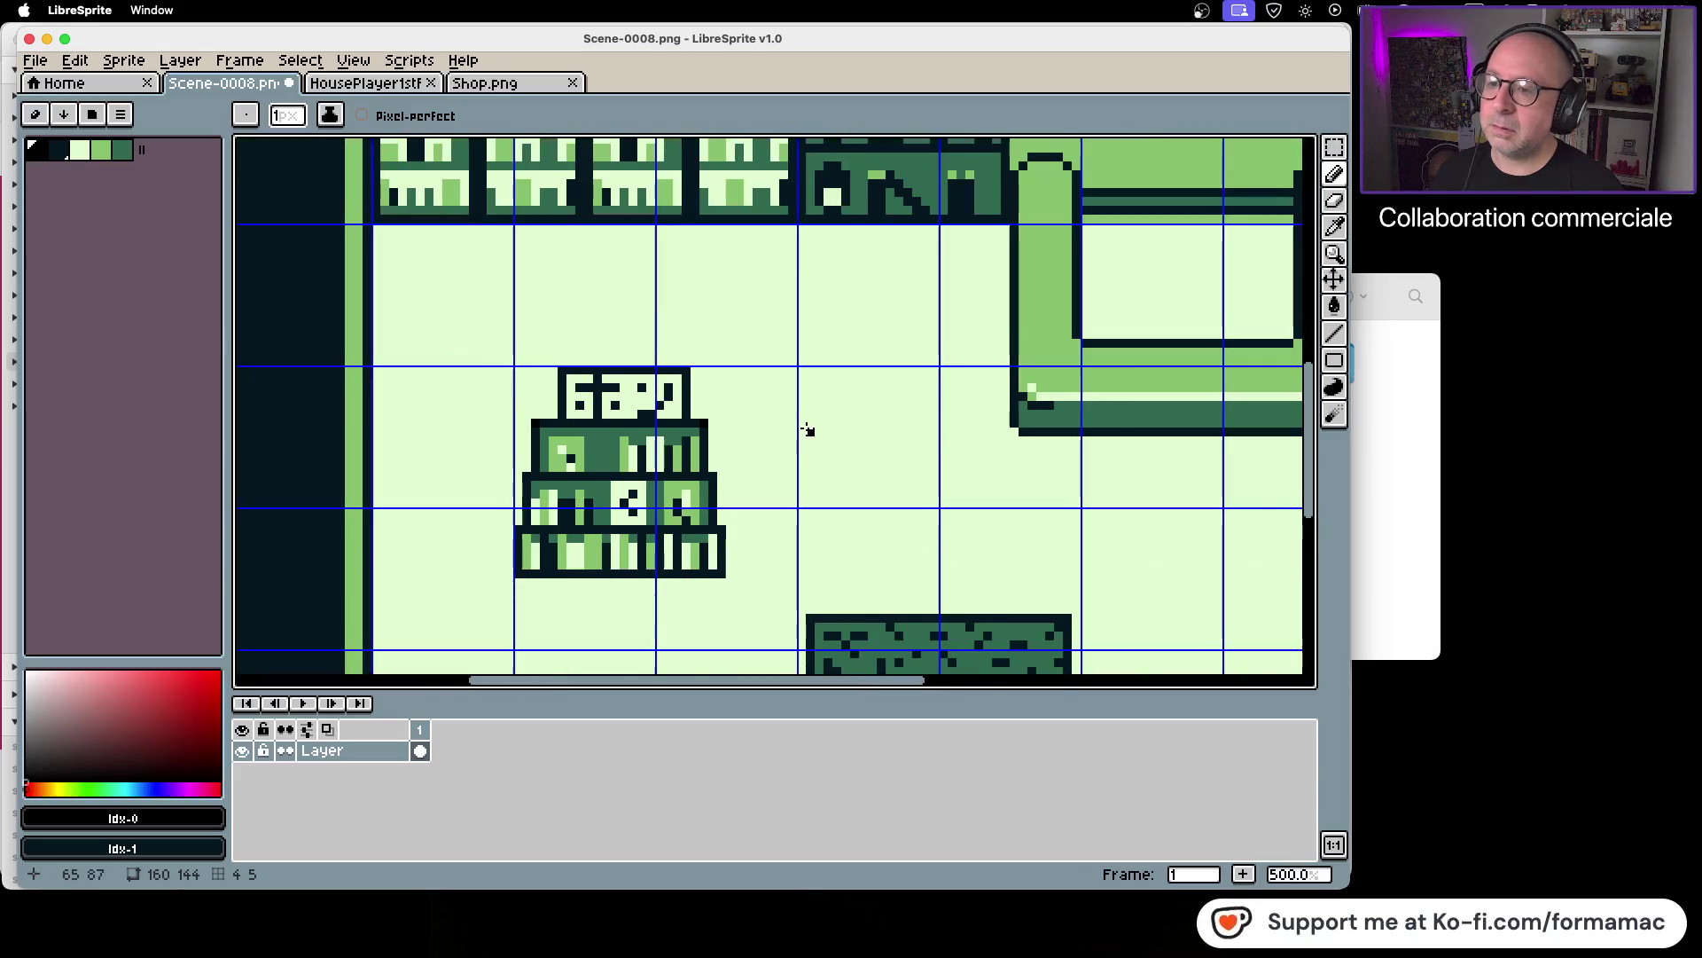
pyautogui.scroll(-2, 807, 430)
pyautogui.scroll(2, 785, 426)
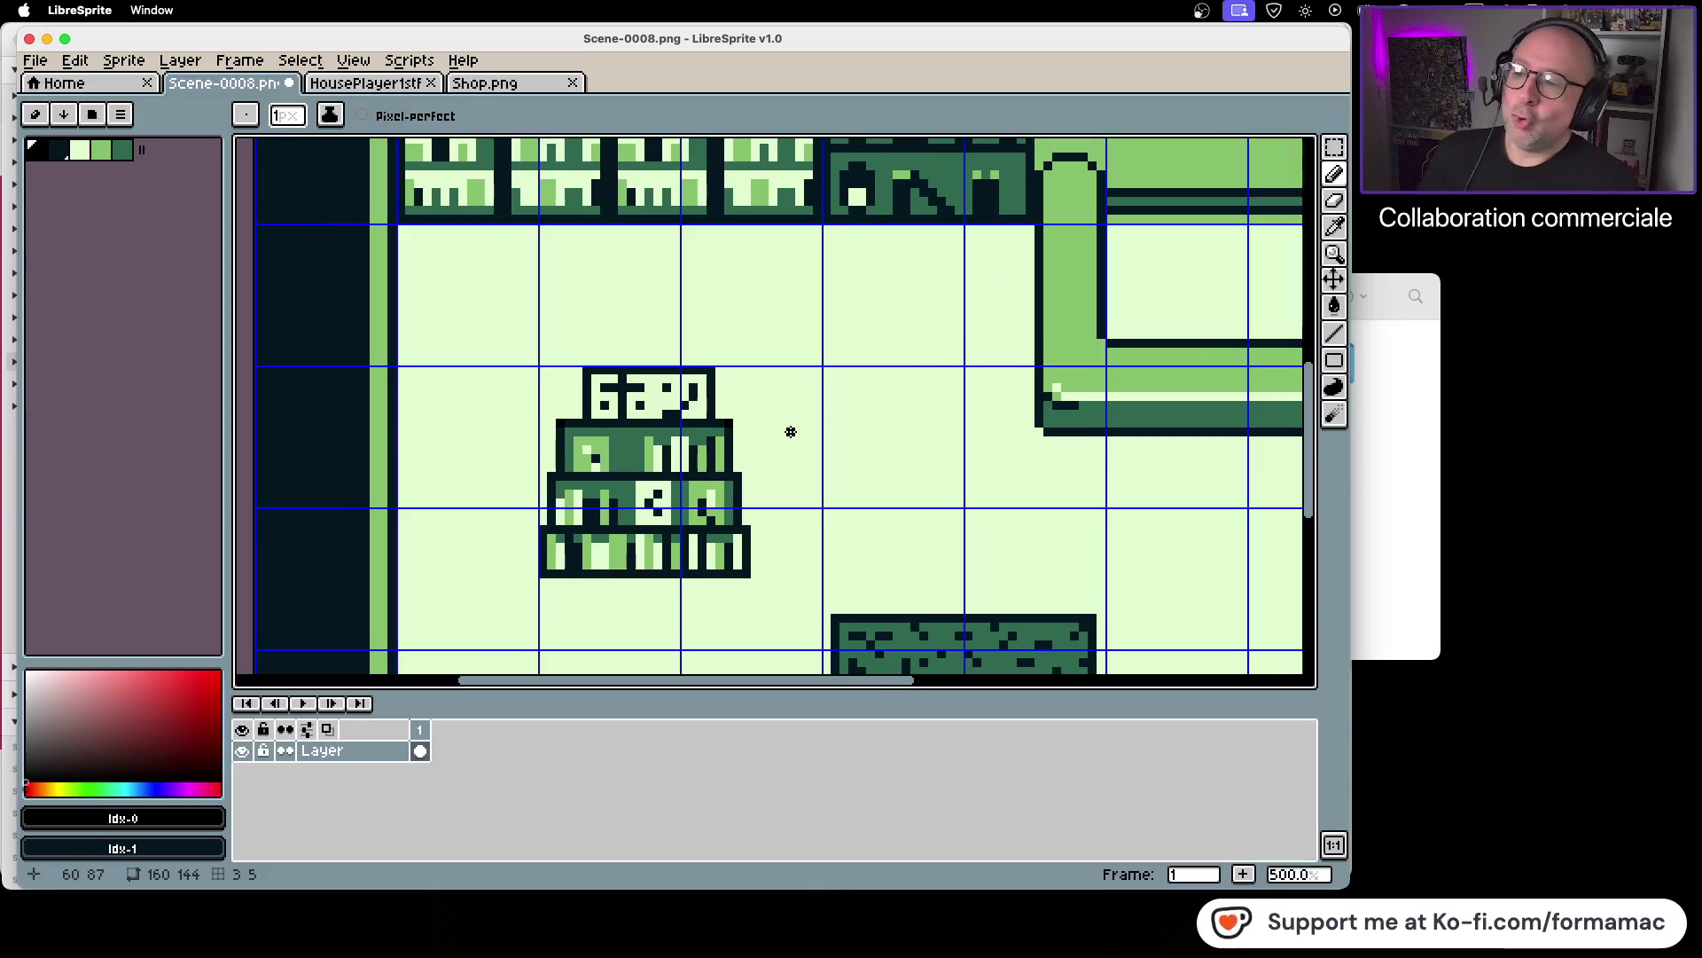
pyautogui.hotkey('ctrl', 's')
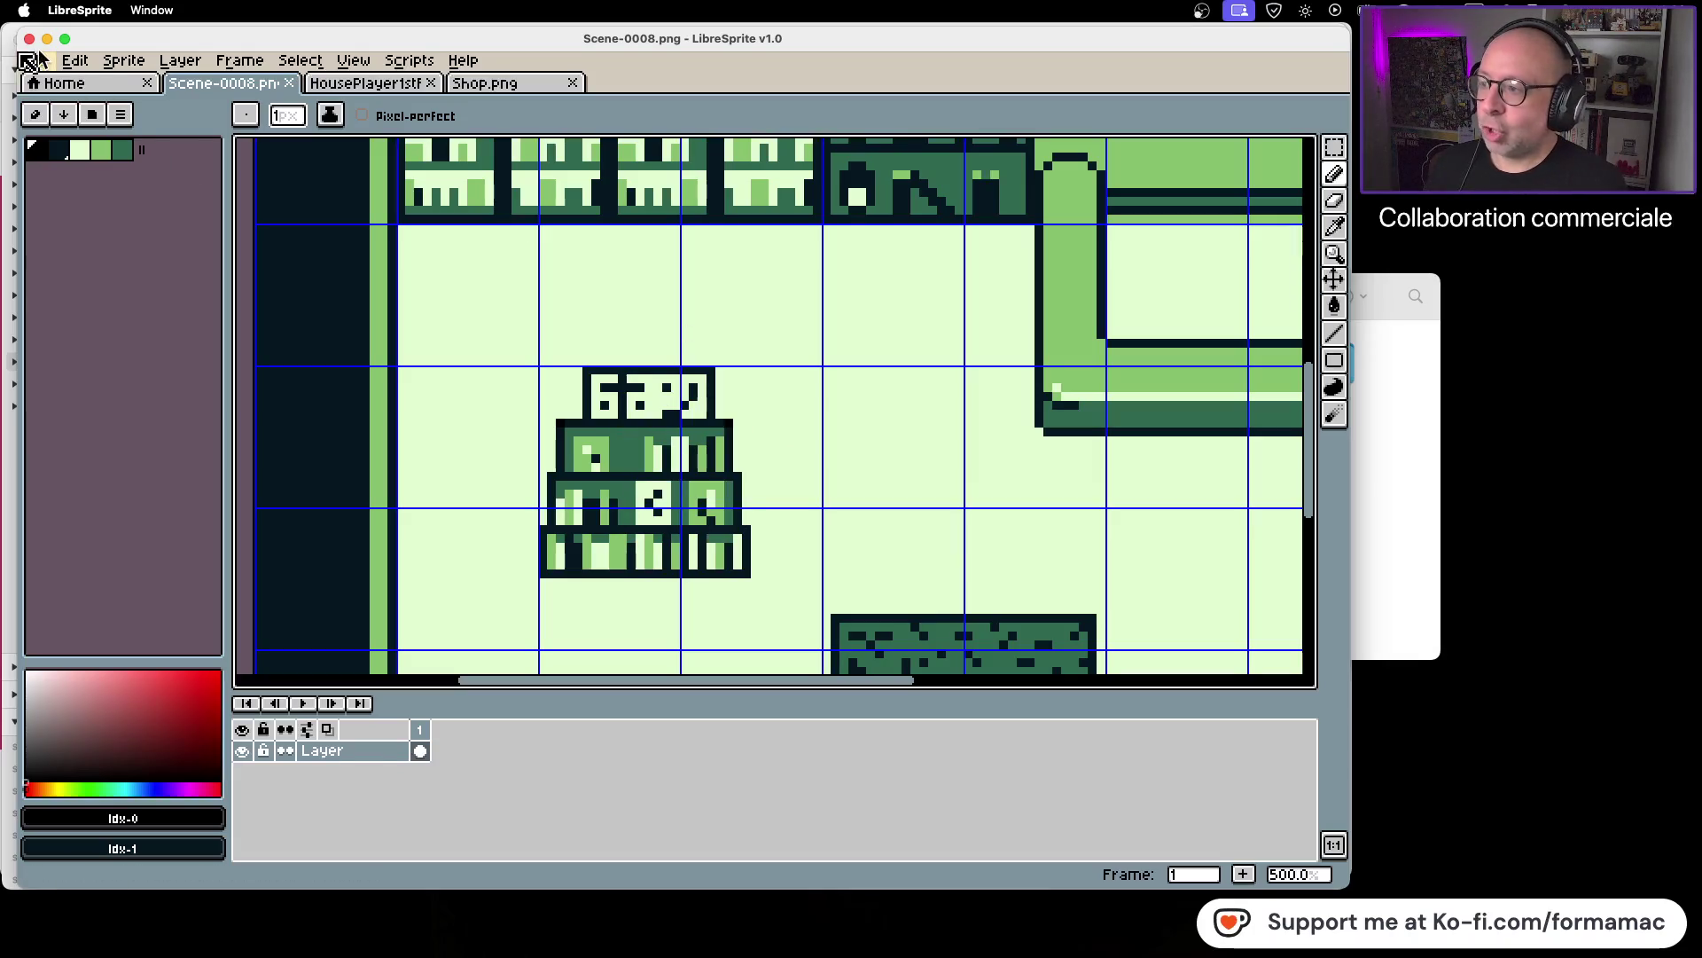
# Step: Save the scene as Scene-0008.aseprite in aseprite format, overwriting the existing file
pyautogui.click(36, 59)
pyautogui.click(133, 171)
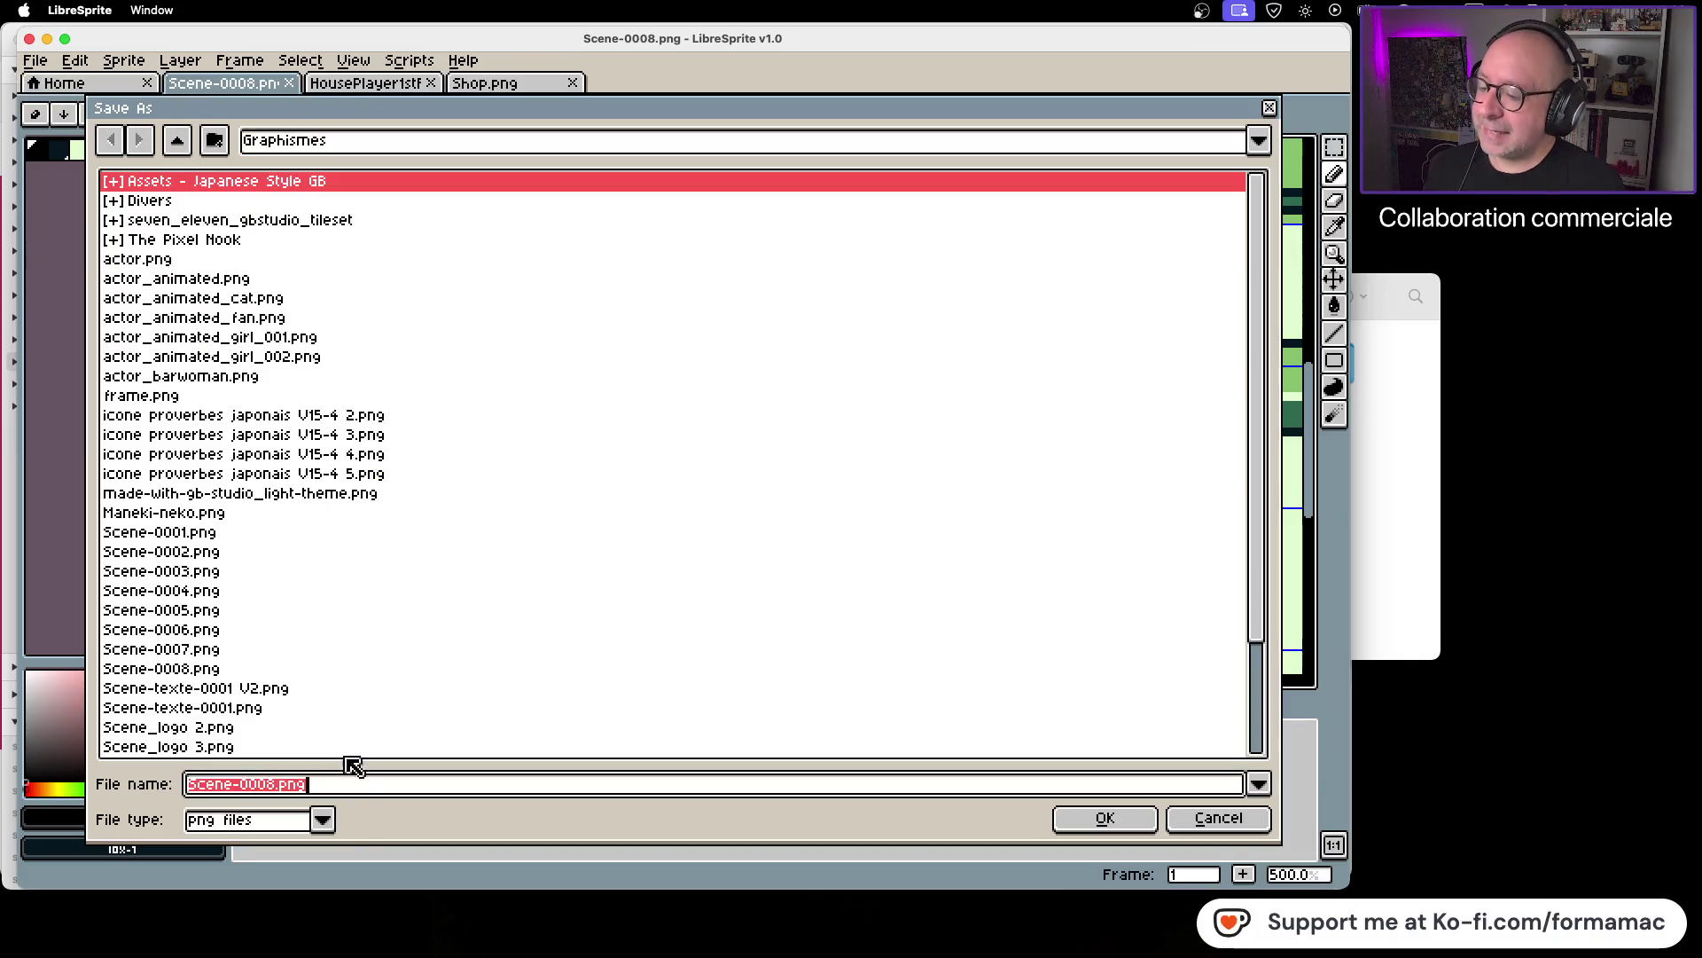
pyautogui.click(322, 819)
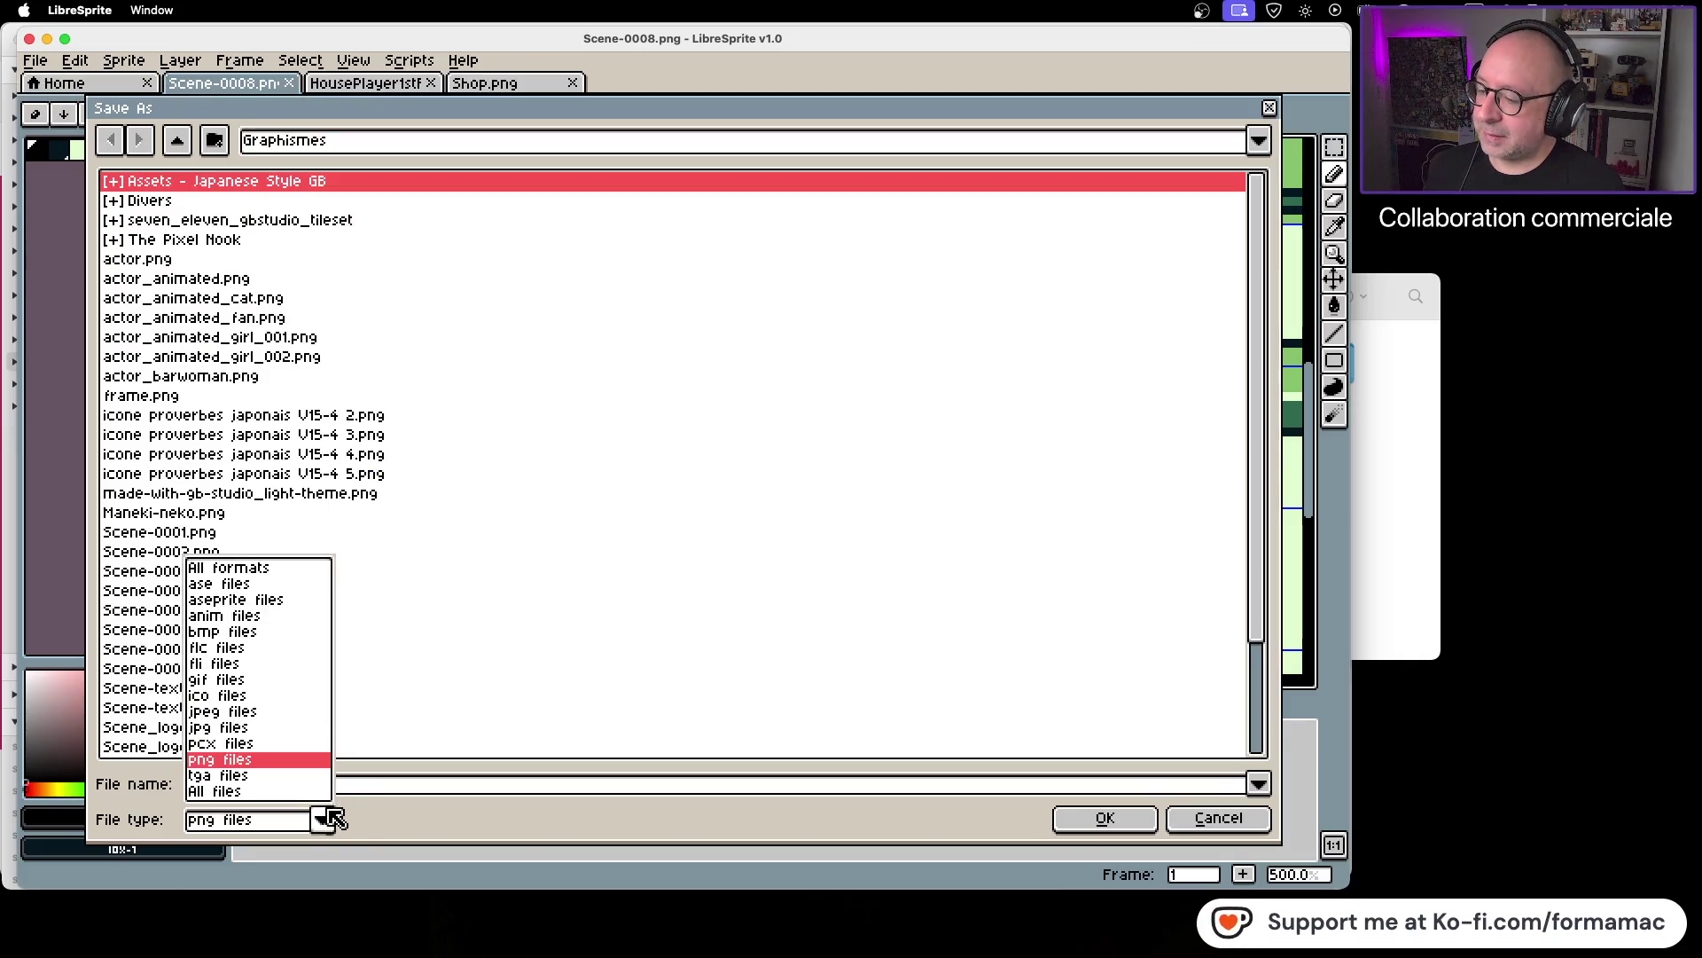
pyautogui.click(287, 603)
pyautogui.click(1104, 818)
pyautogui.click(595, 517)
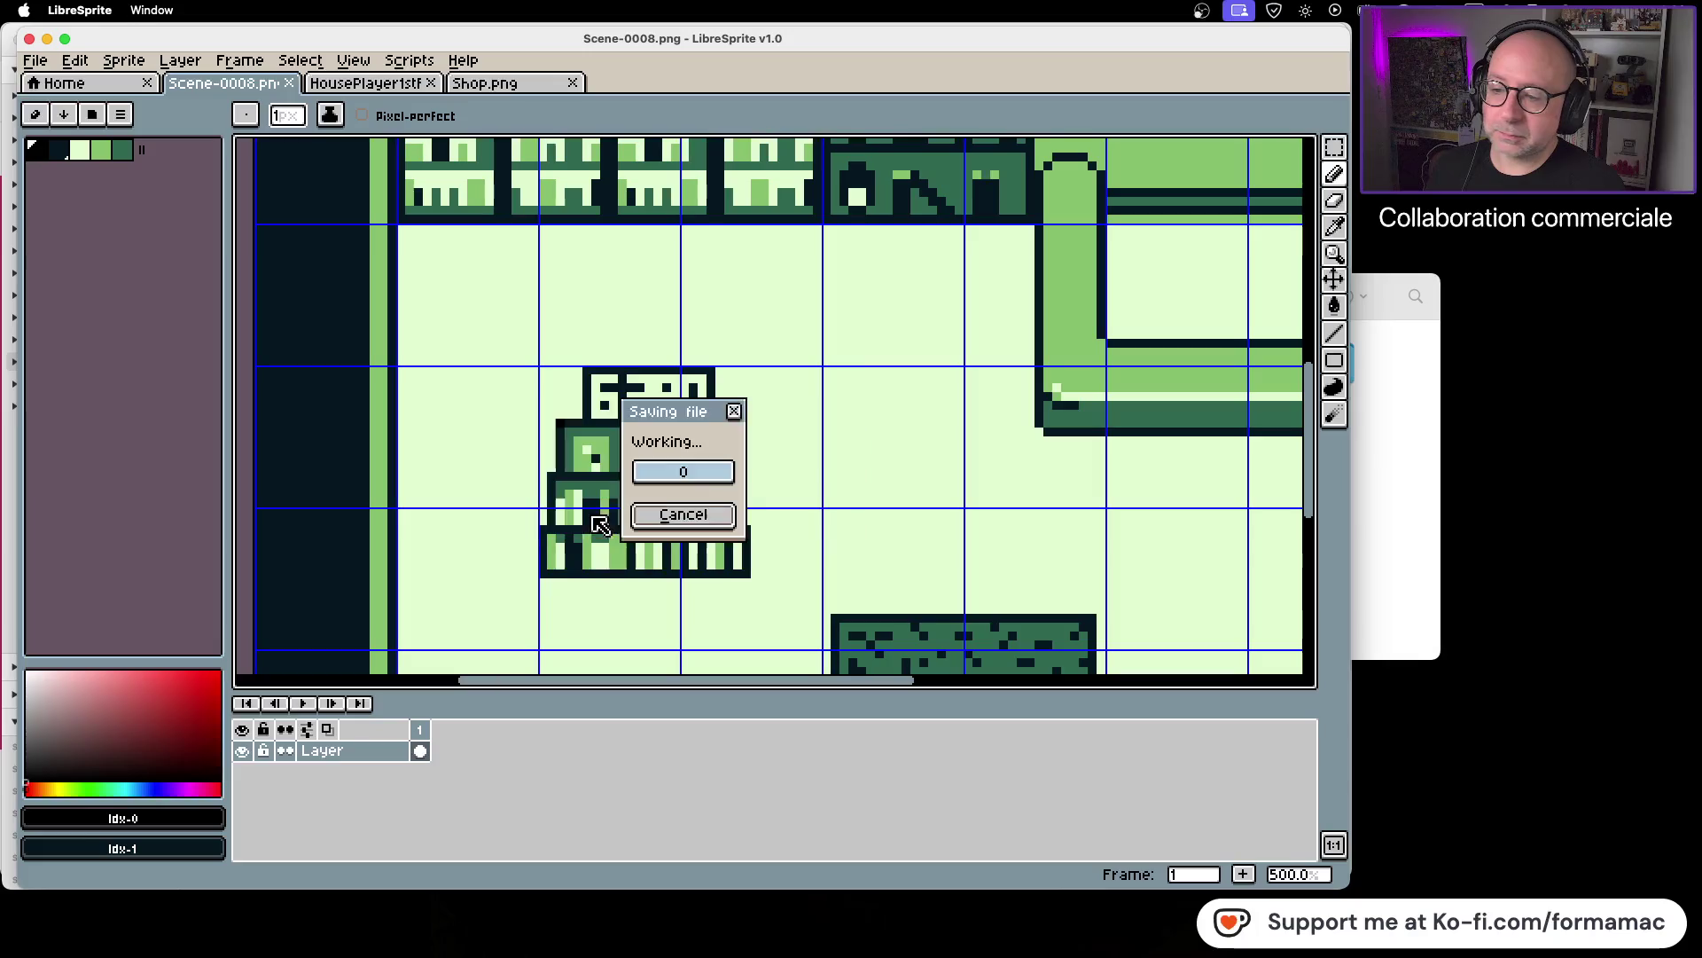
pyautogui.click(1366, 511)
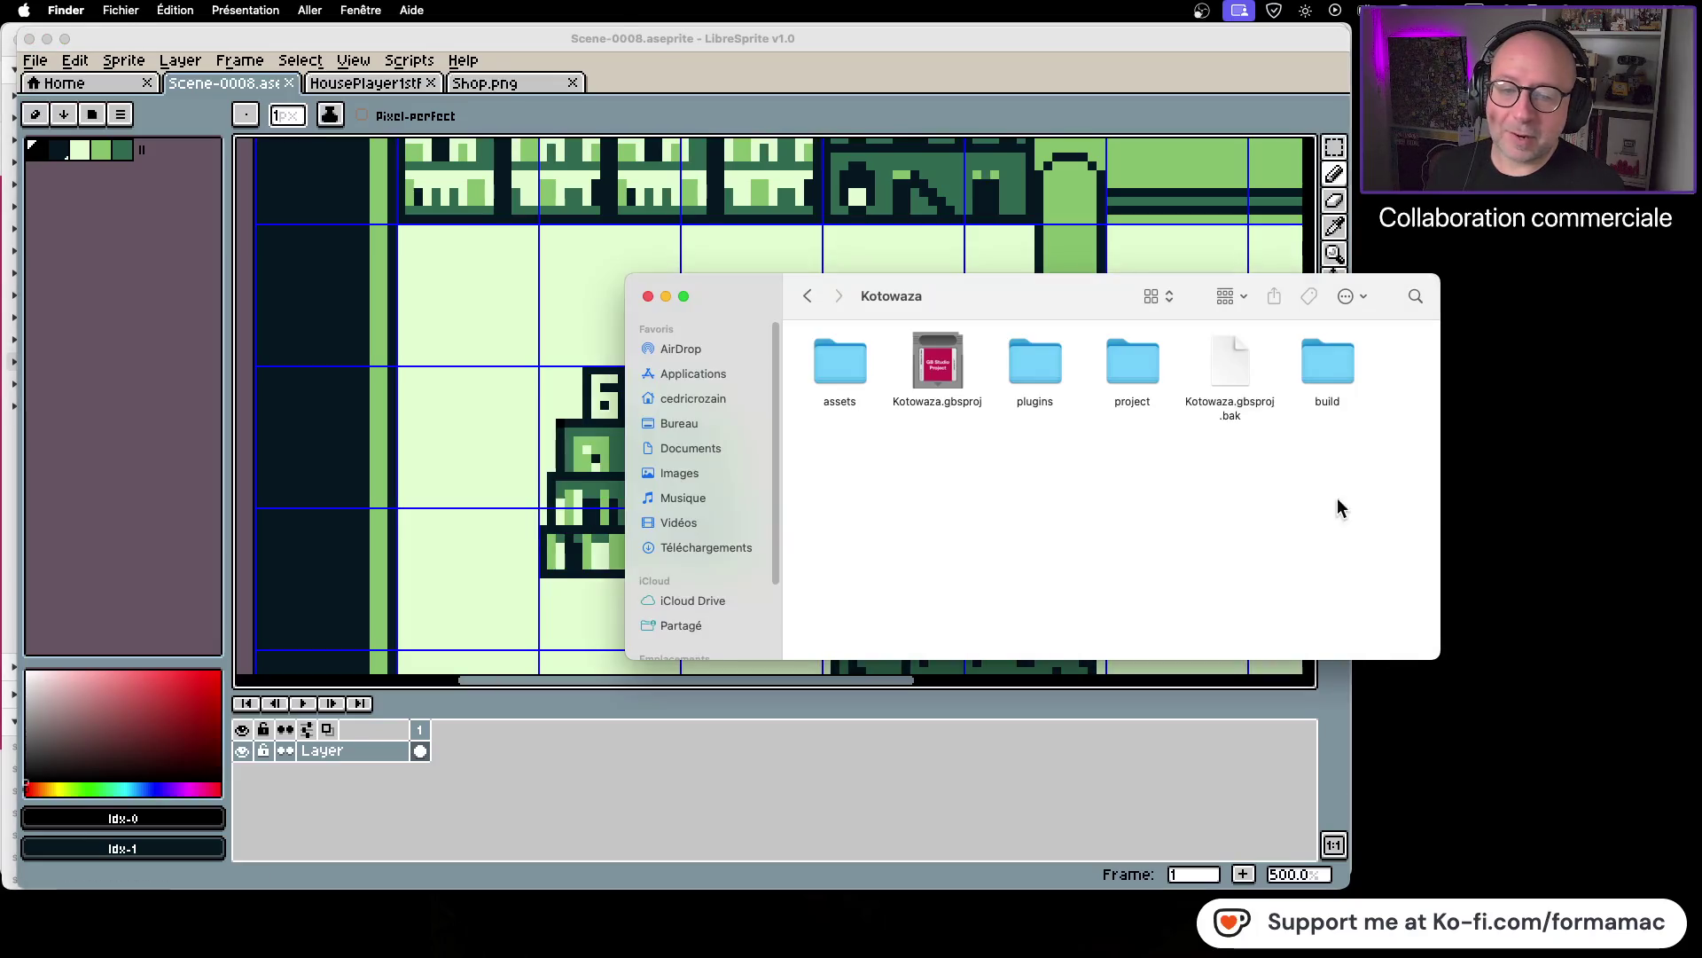
# Step: Open the Graphismes folder in Finder to confirm Scene-0008.png was saved
pyautogui.click(807, 298)
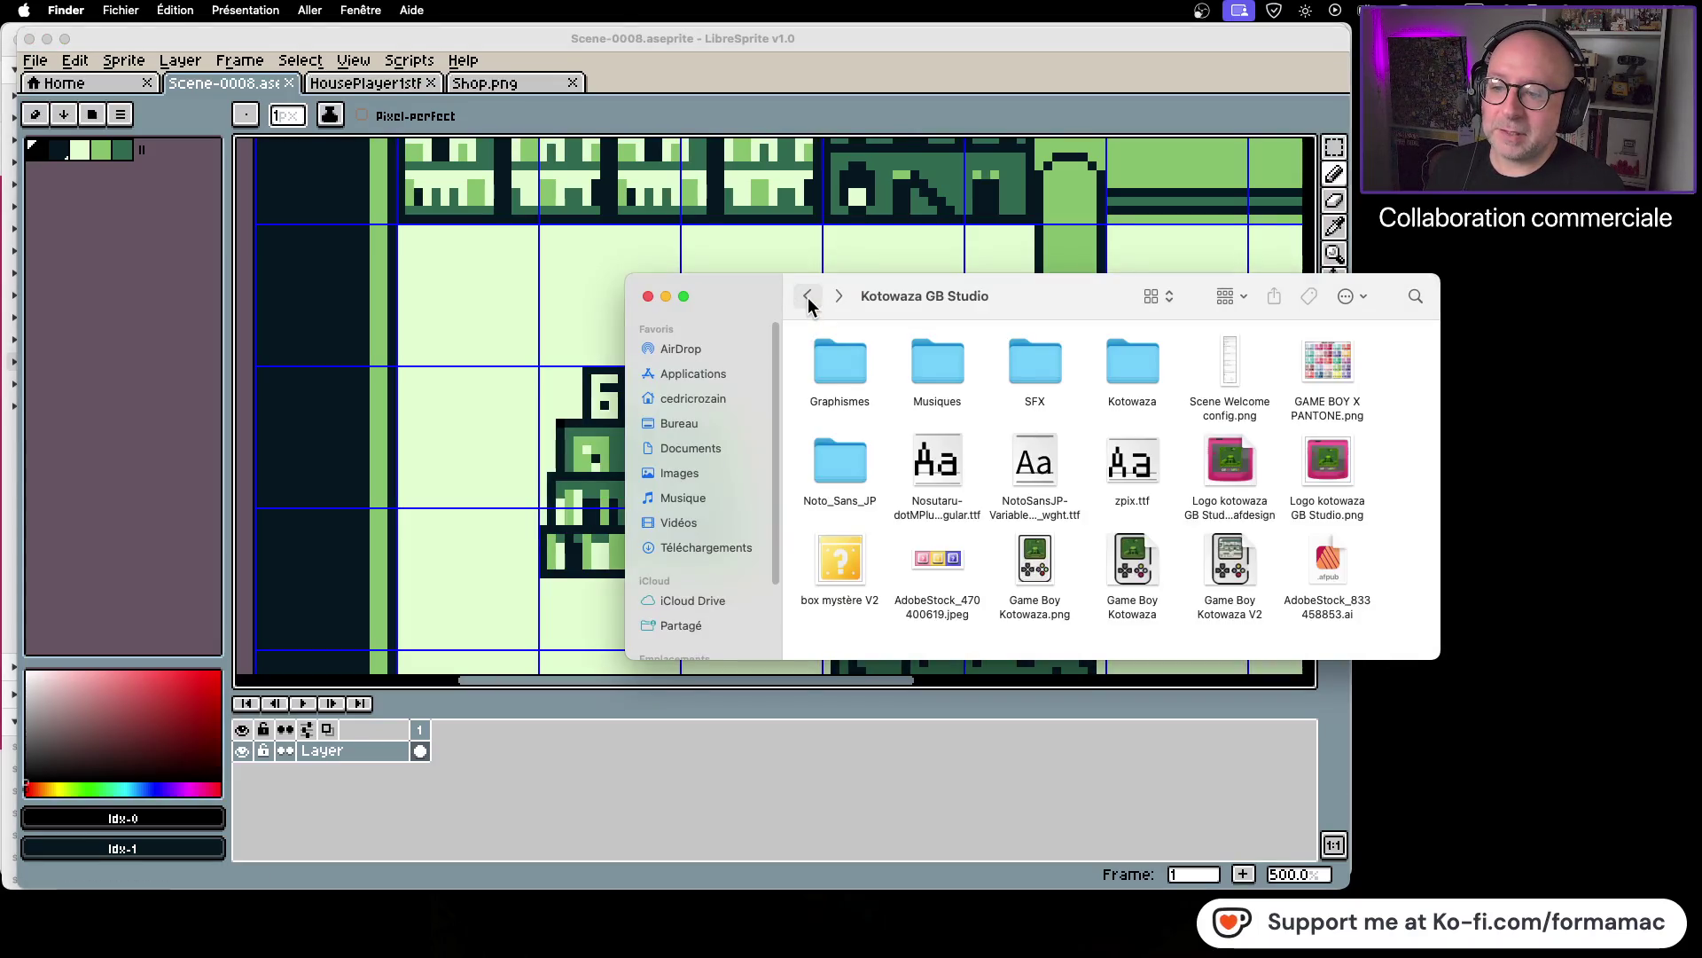
pyautogui.doubleClick(826, 379)
pyautogui.click(1046, 588)
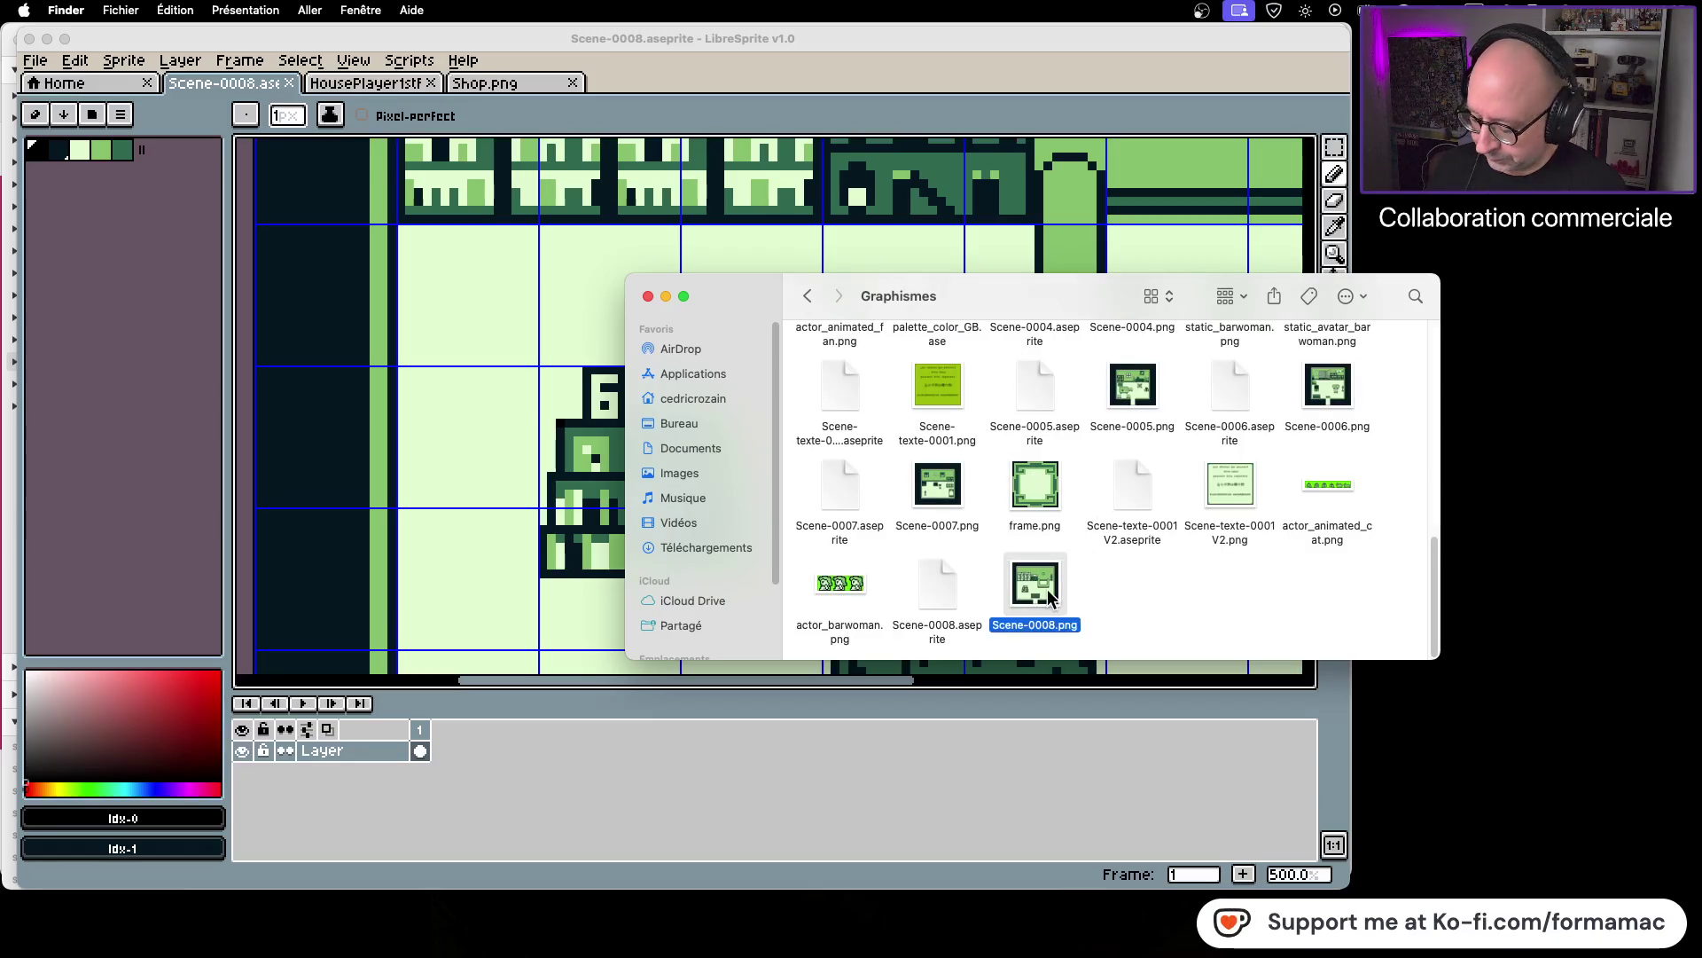
pyautogui.click(1178, 575)
# Step: Browse into Kotowaza > assets > backgrounds in Finder
pyautogui.doubleClick(810, 296)
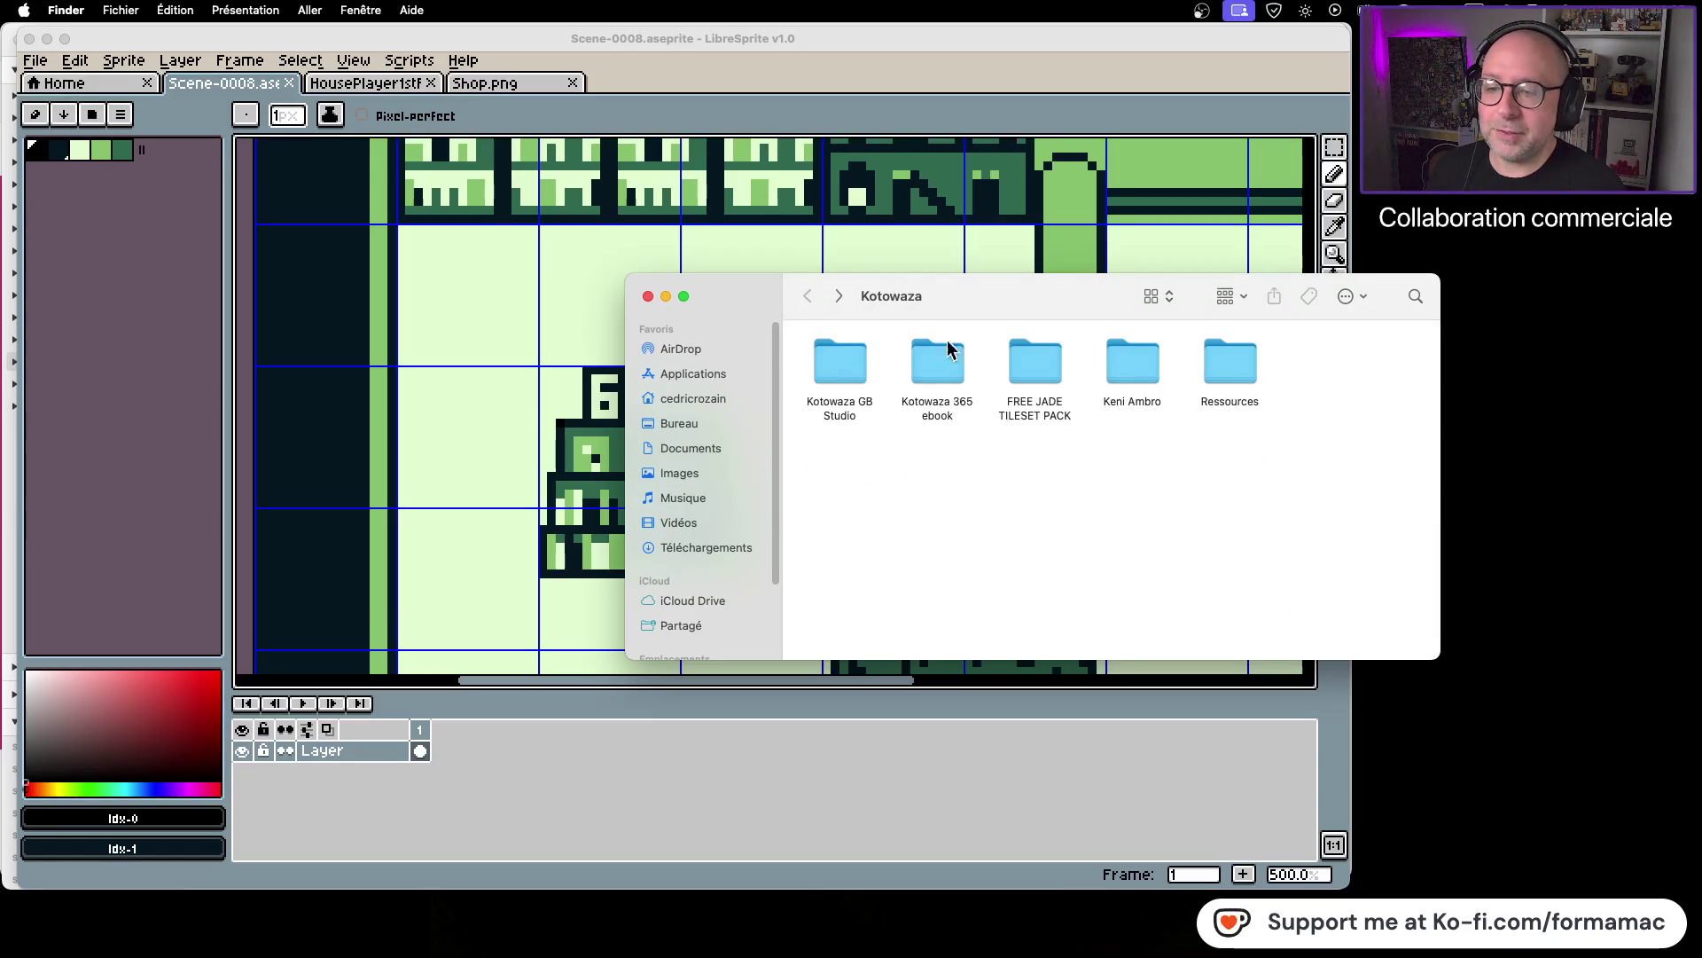
pyautogui.doubleClick(843, 364)
pyautogui.click(1140, 368)
pyautogui.doubleClick(1140, 368)
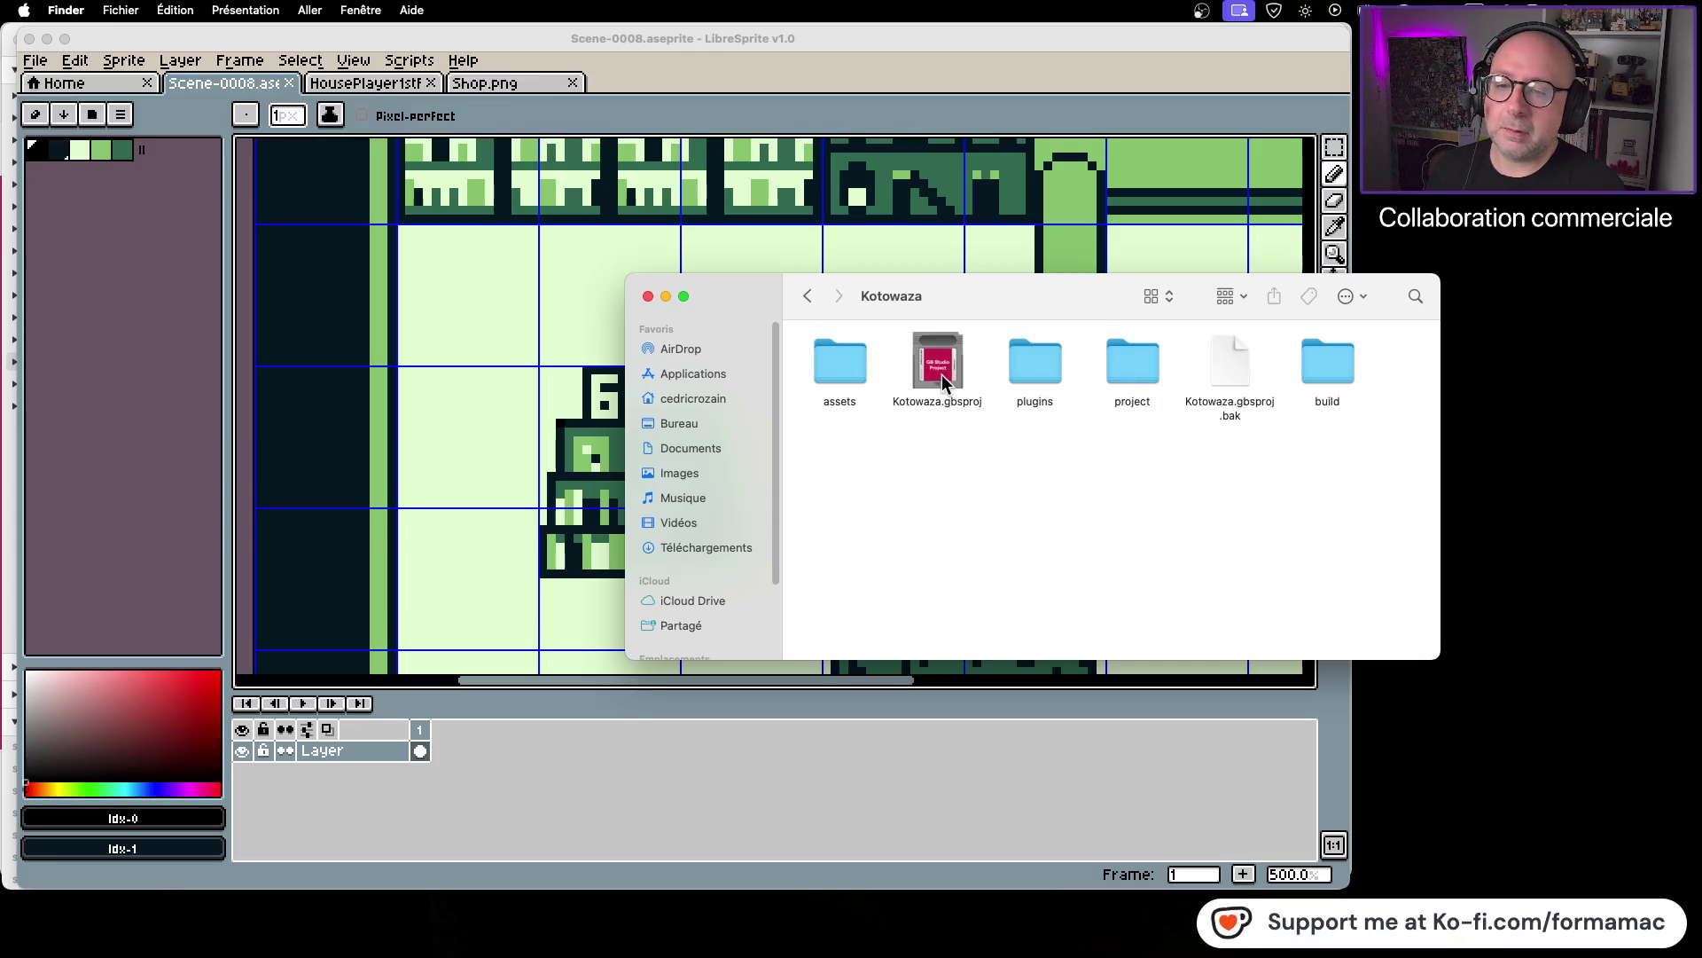
pyautogui.doubleClick(842, 368)
pyautogui.doubleClick(960, 380)
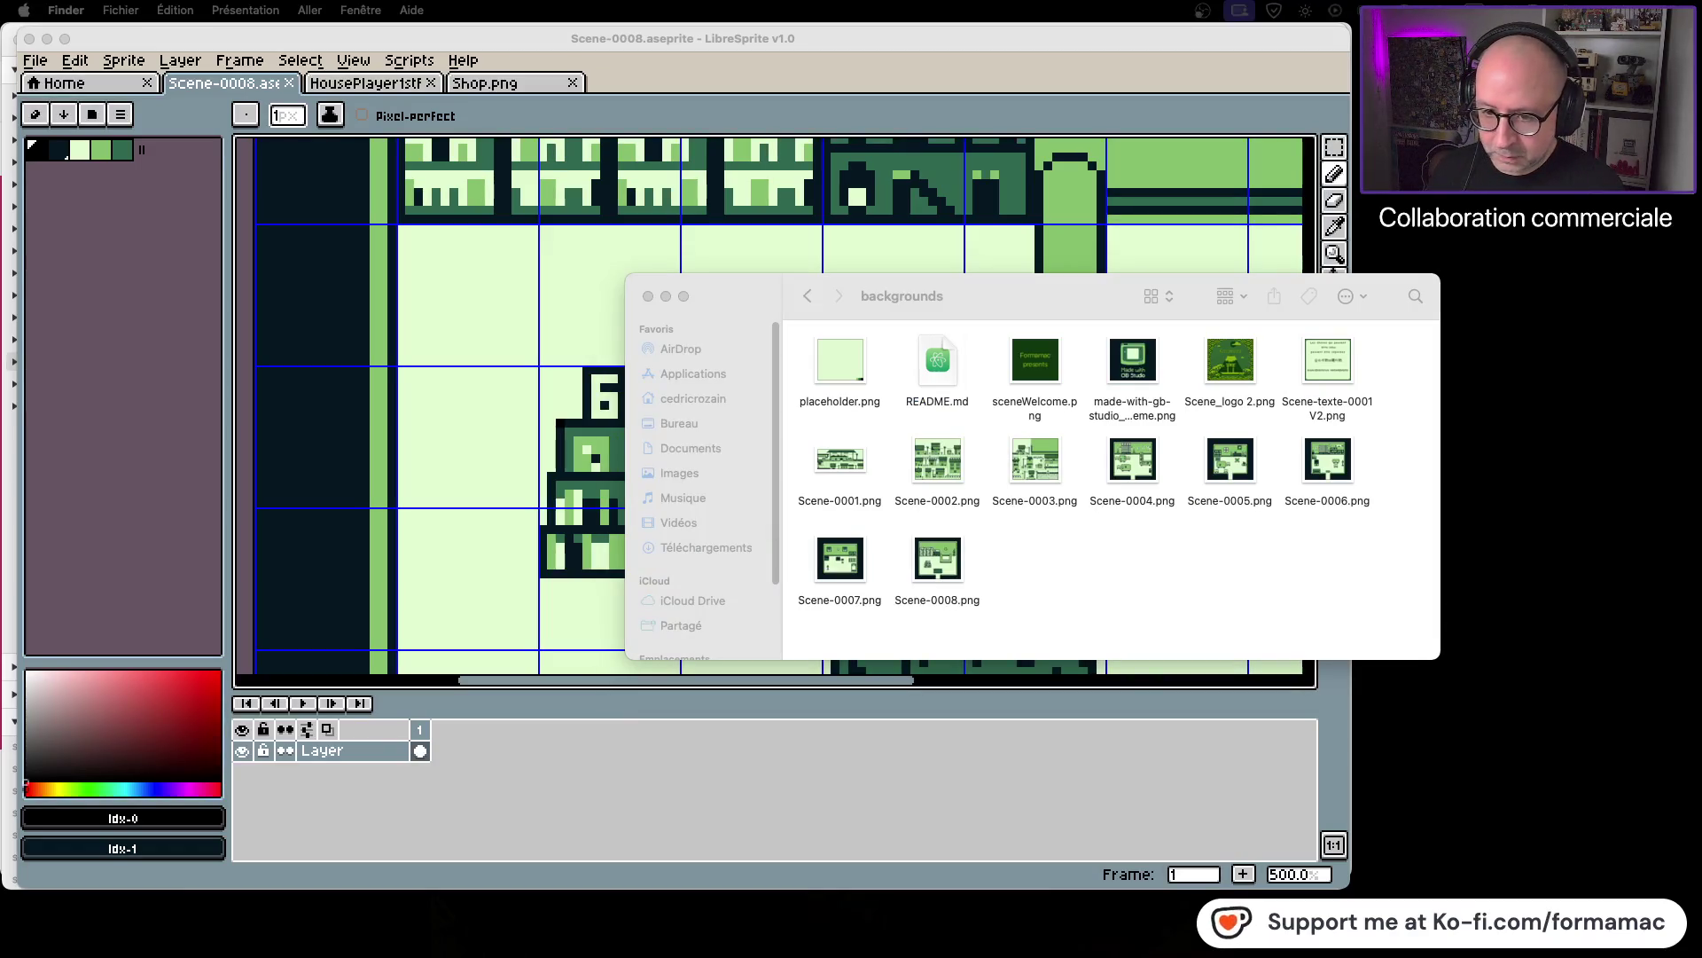
# Step: Save and close the GB Studio project, then reopen Kotowaza from Finder
pyautogui.press('super+Tab')
pyautogui.click(869, 423)
pyautogui.press('super+s')
pyautogui.click(16, 41)
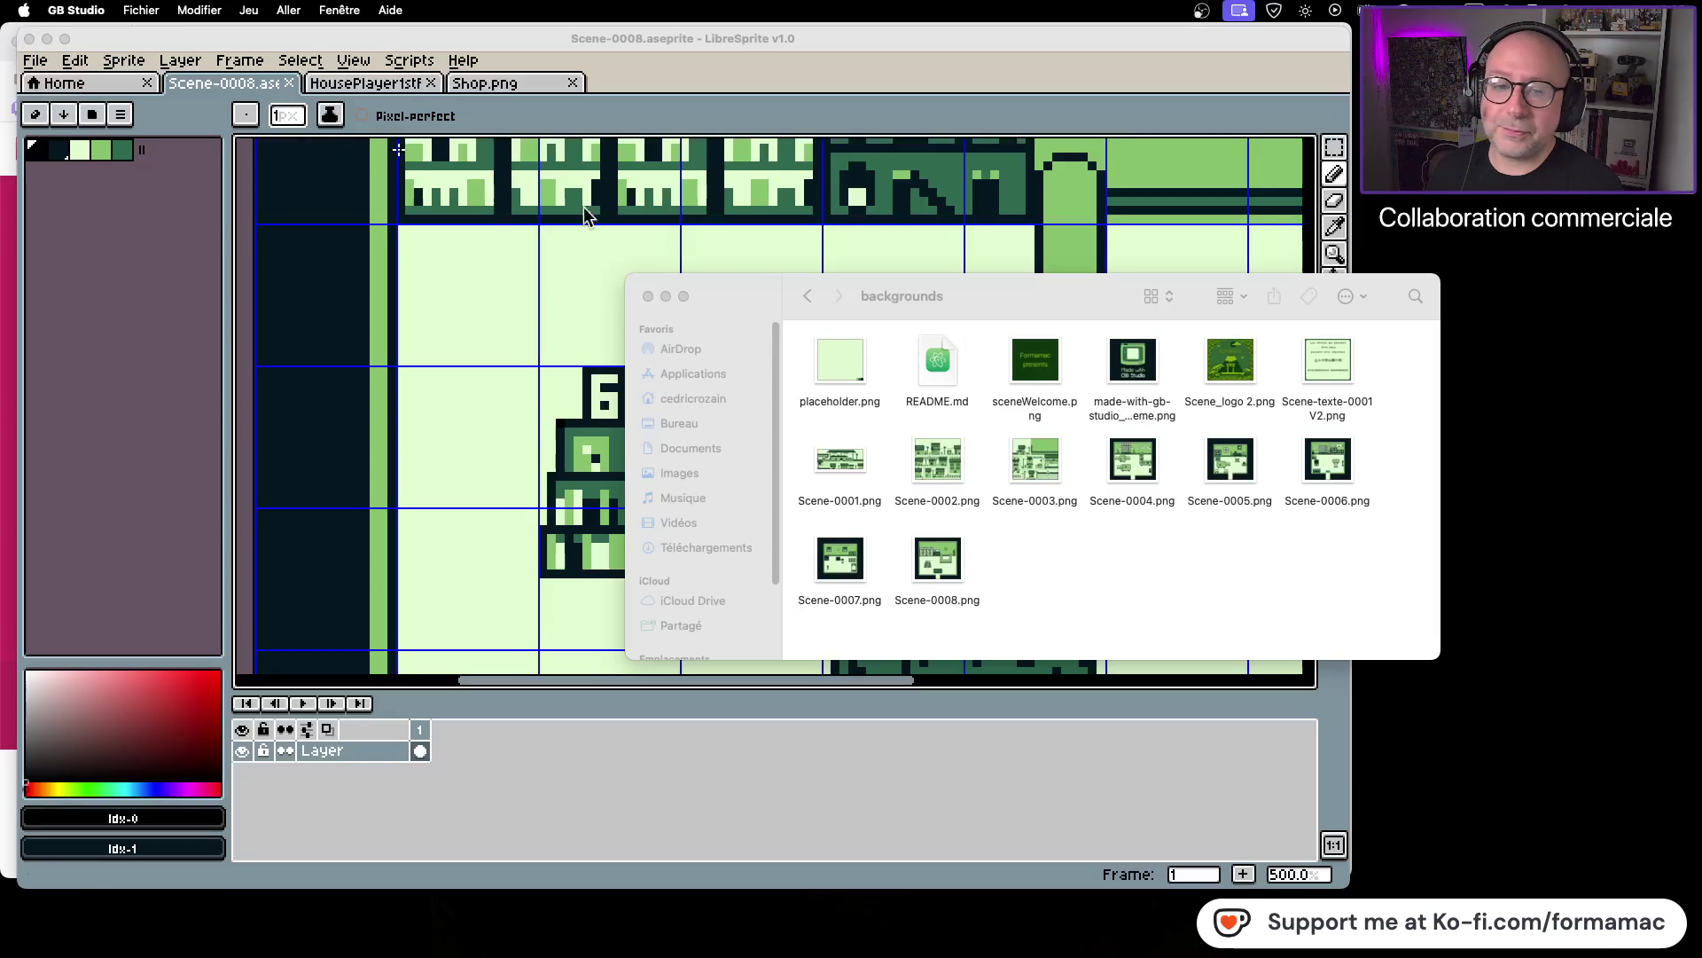
pyautogui.click(807, 298)
pyautogui.click(807, 298)
pyautogui.doubleClick(946, 374)
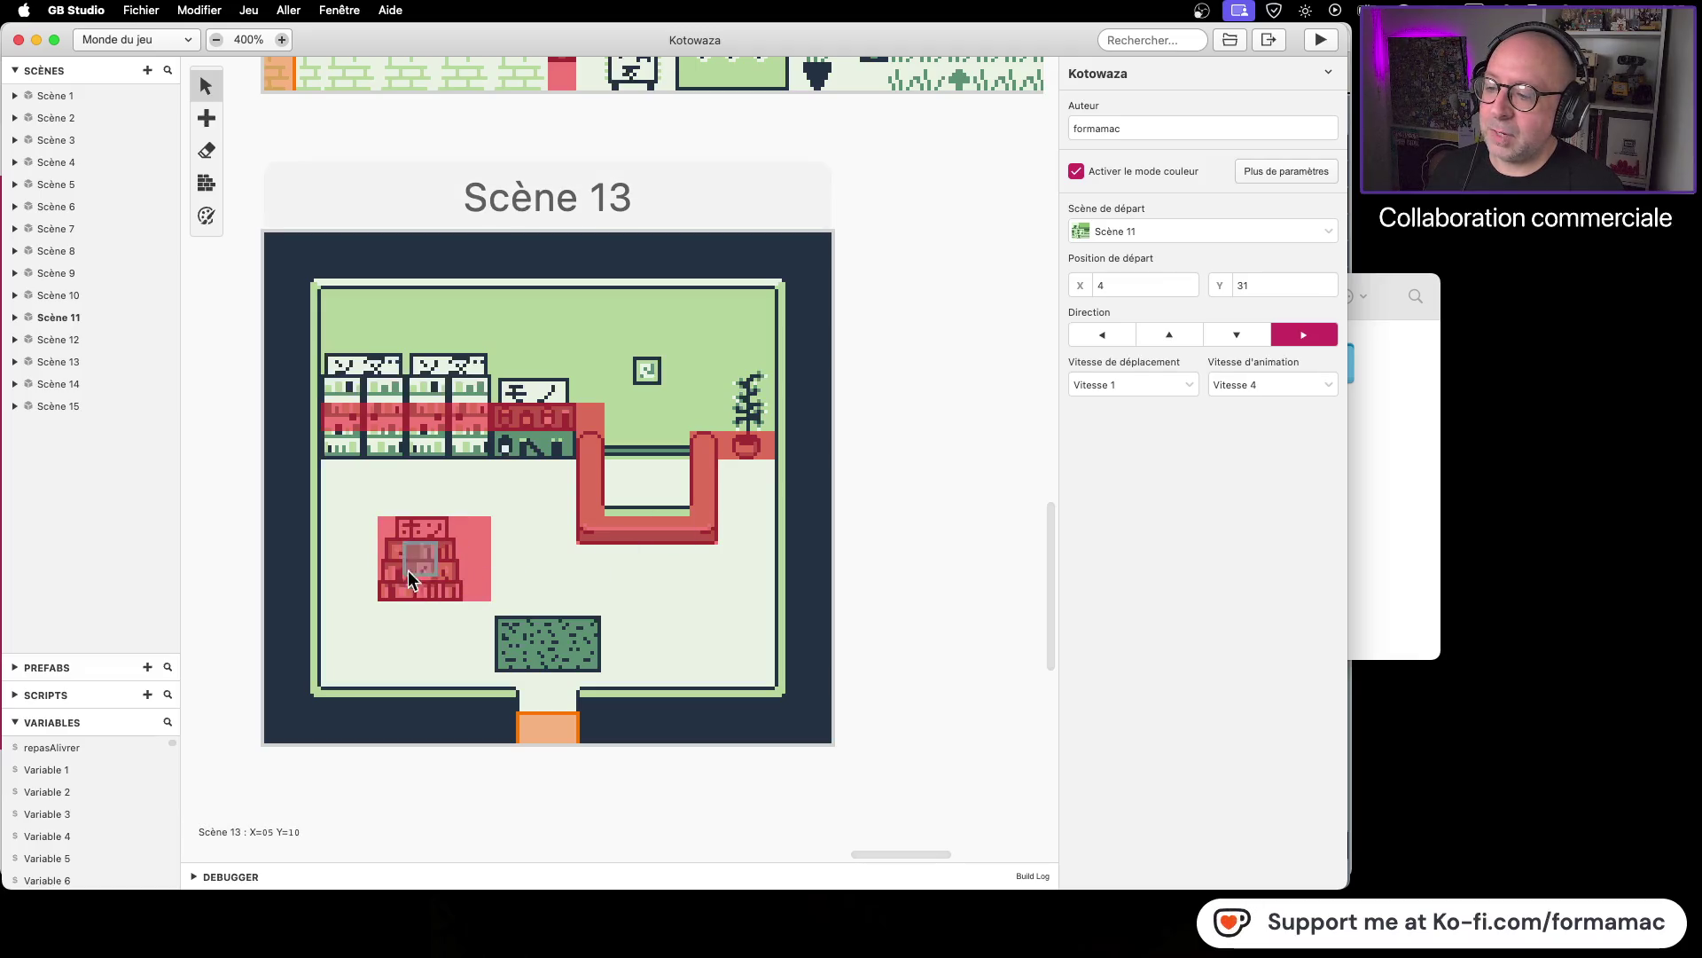
# Step: Erase the collision column right of the small bookshelf and zoom the room to 800%
pyautogui.click(206, 183)
pyautogui.moveTo(484, 529); pyautogui.dragTo(481, 585)
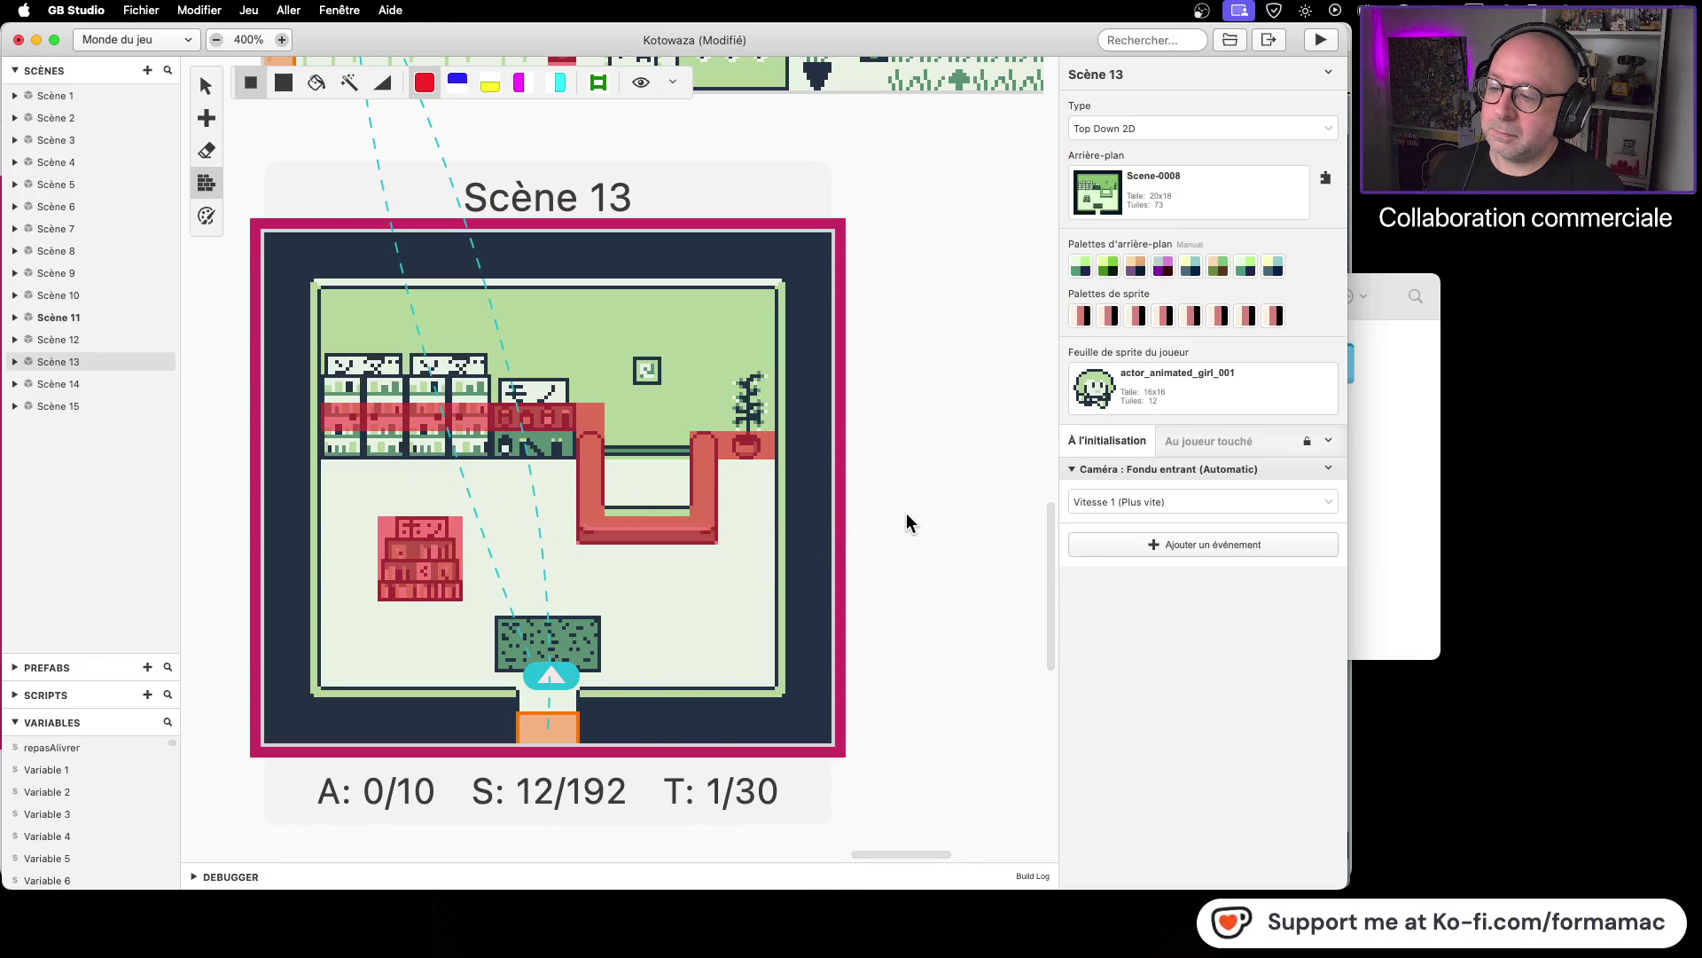
pyautogui.click(282, 39)
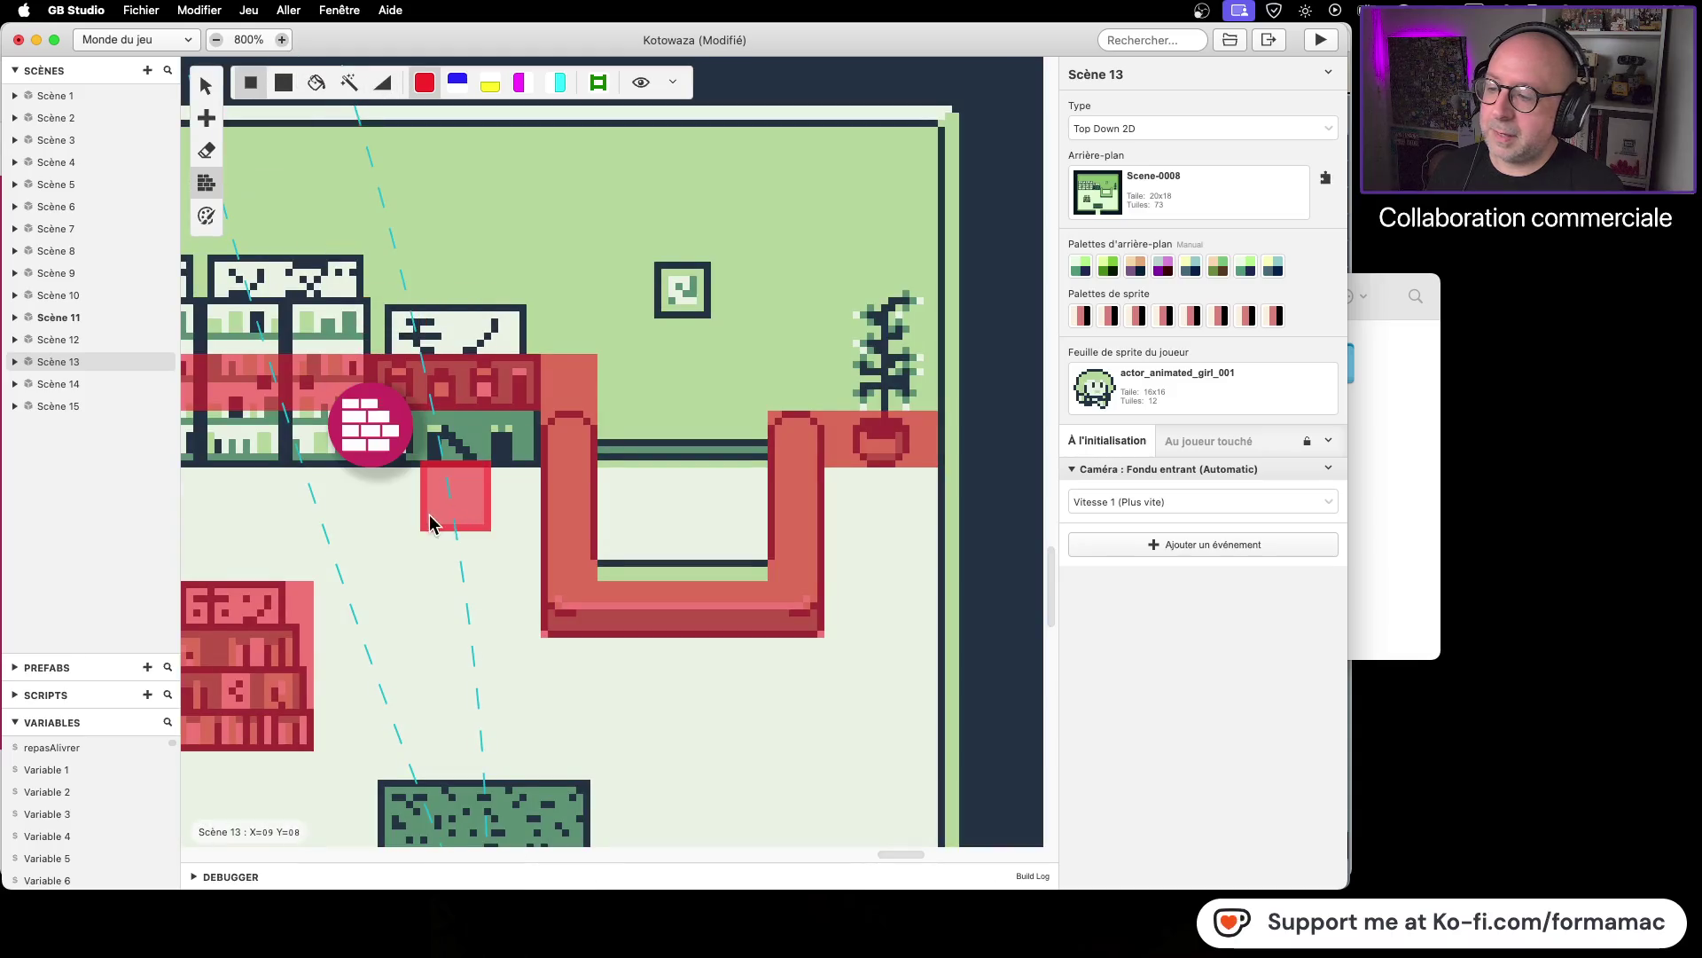
pyautogui.hscroll(-5, 849, 315)
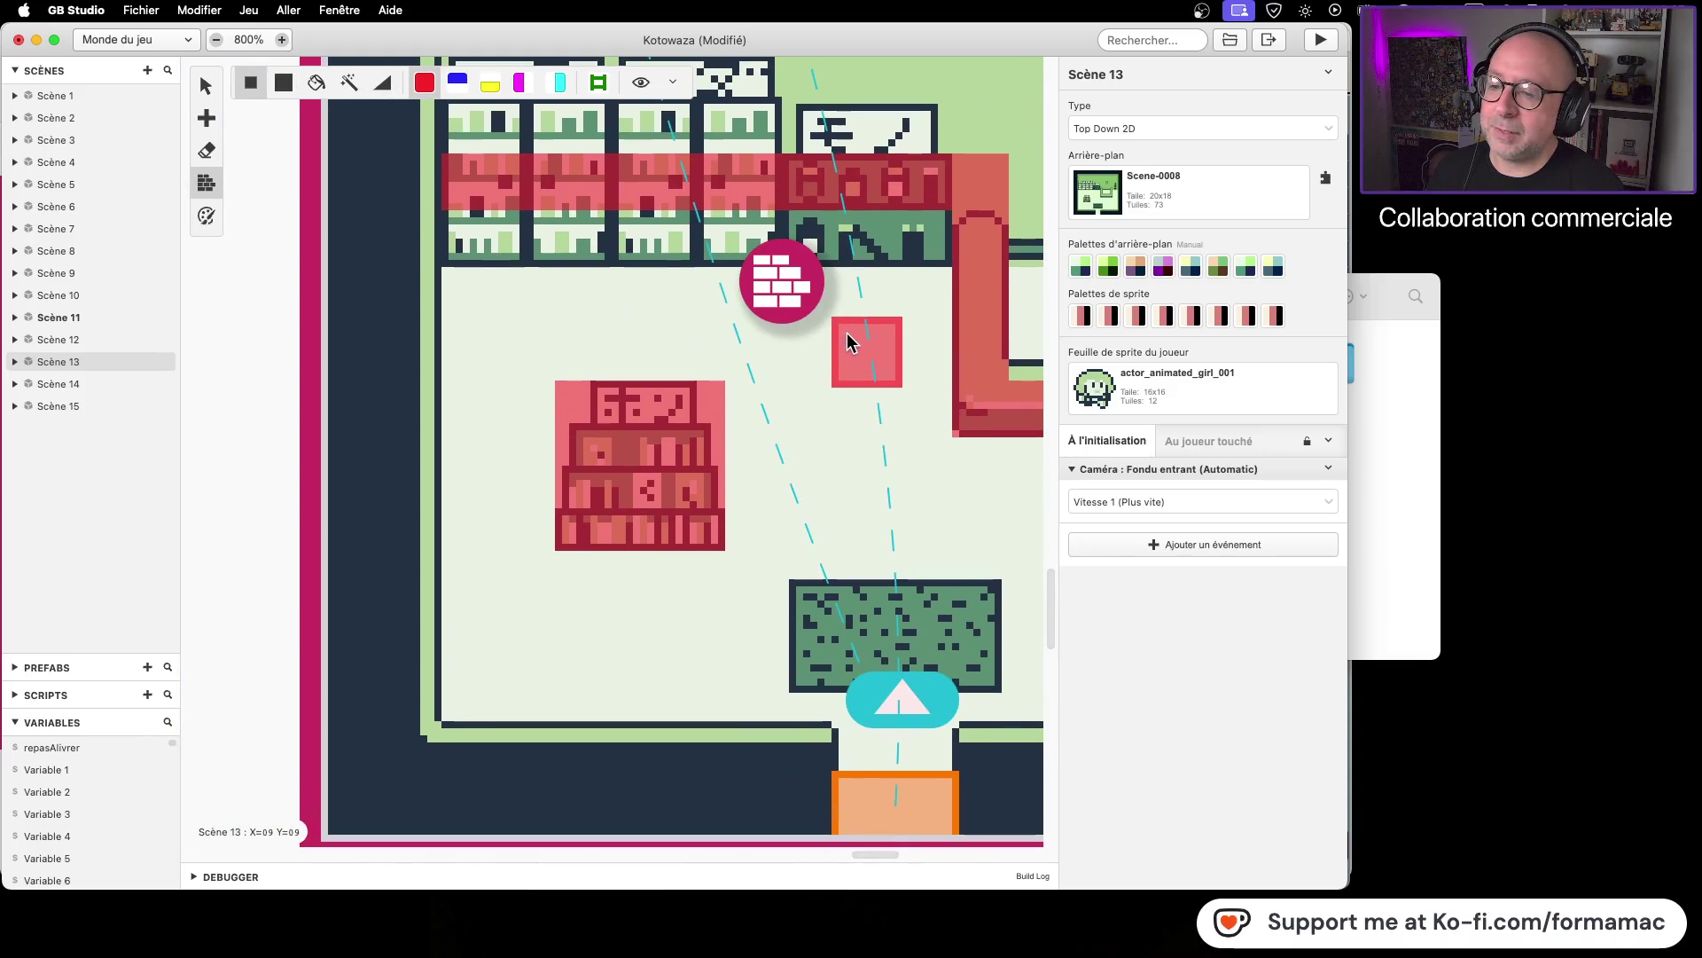
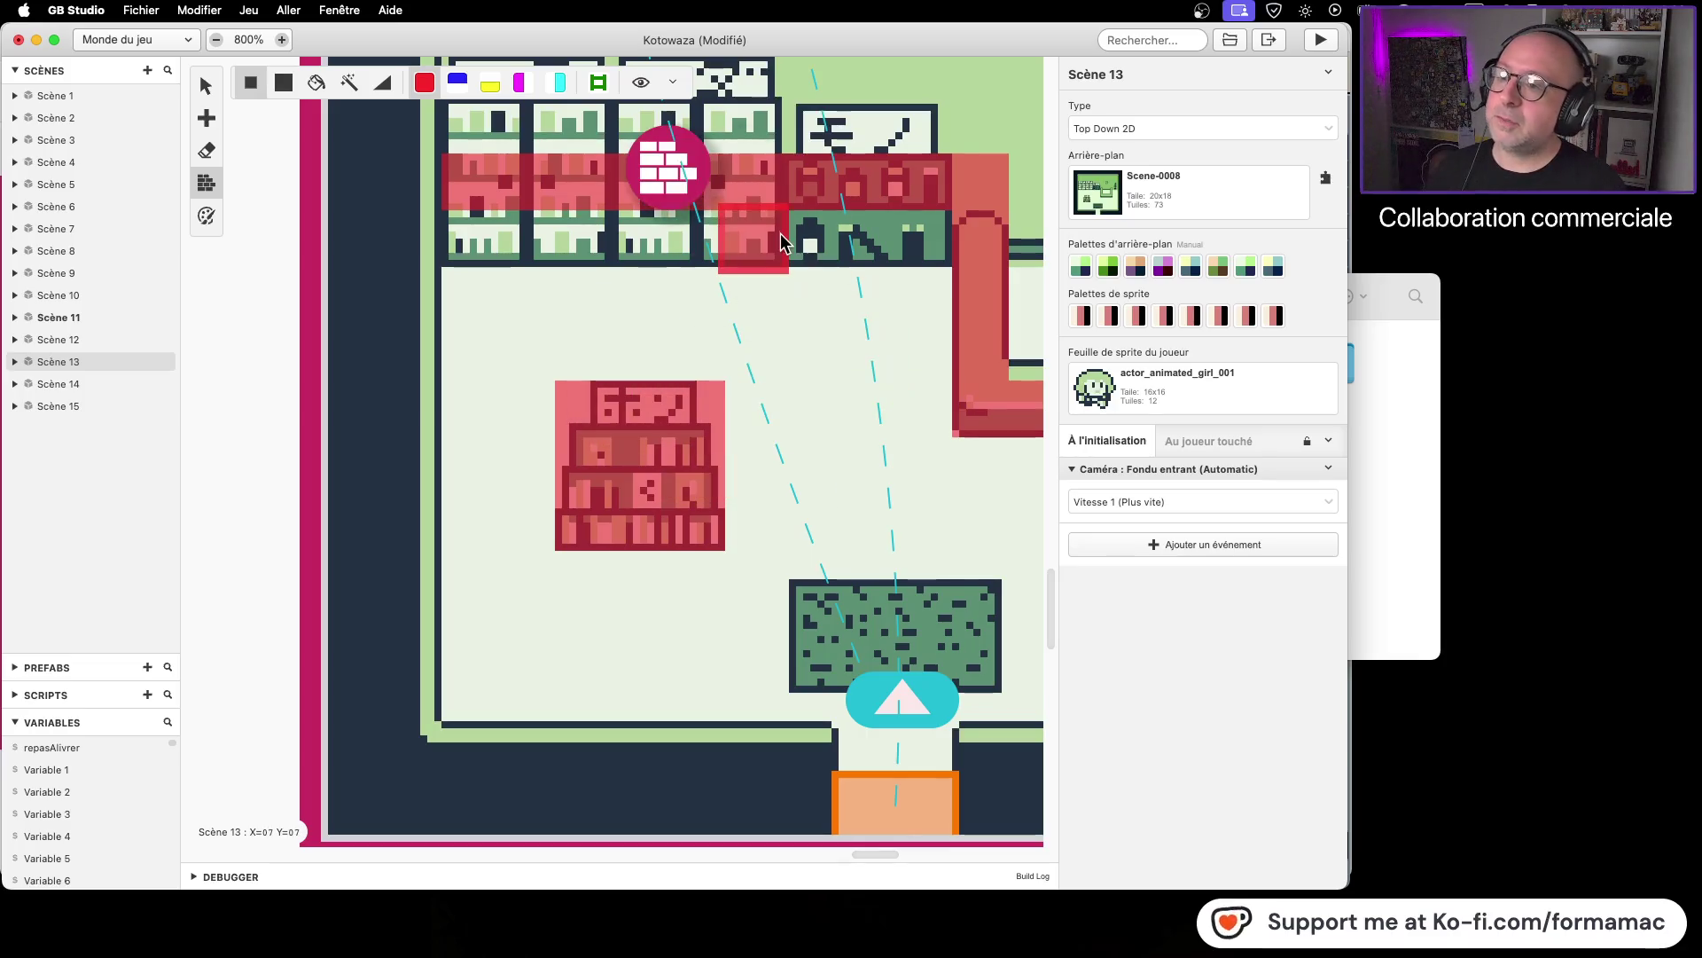
# Step: Save the Kotowaza project and launch the game in the preview window
pyautogui.press('super+s')
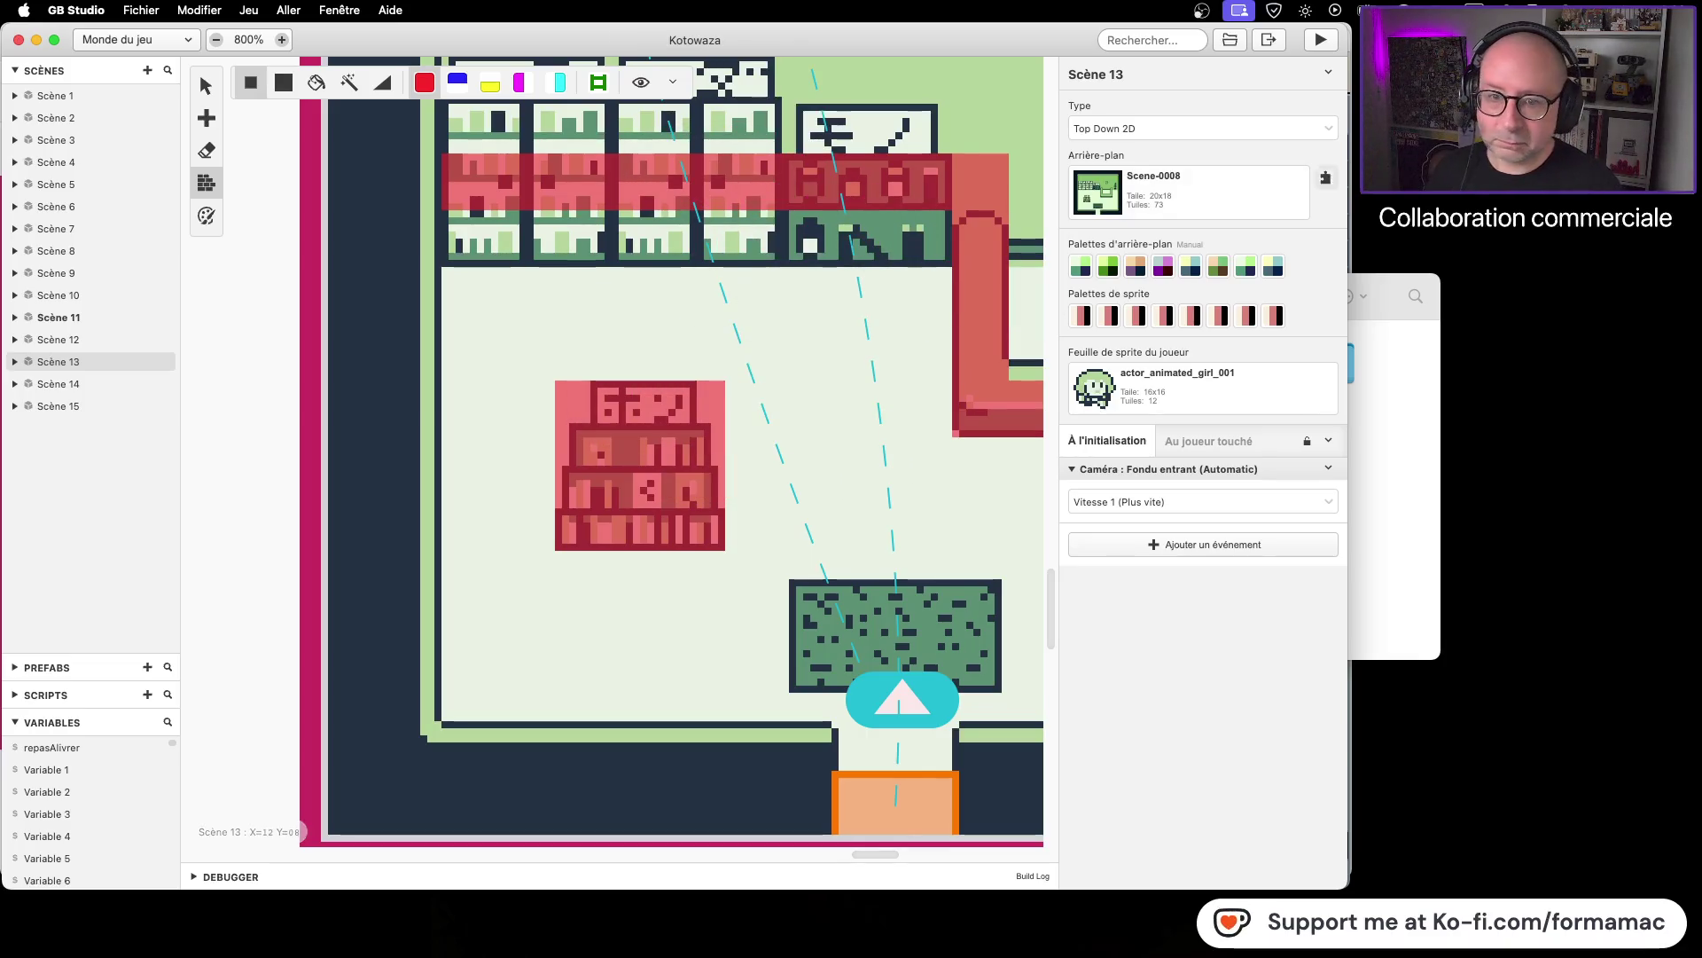
pyautogui.click(1322, 44)
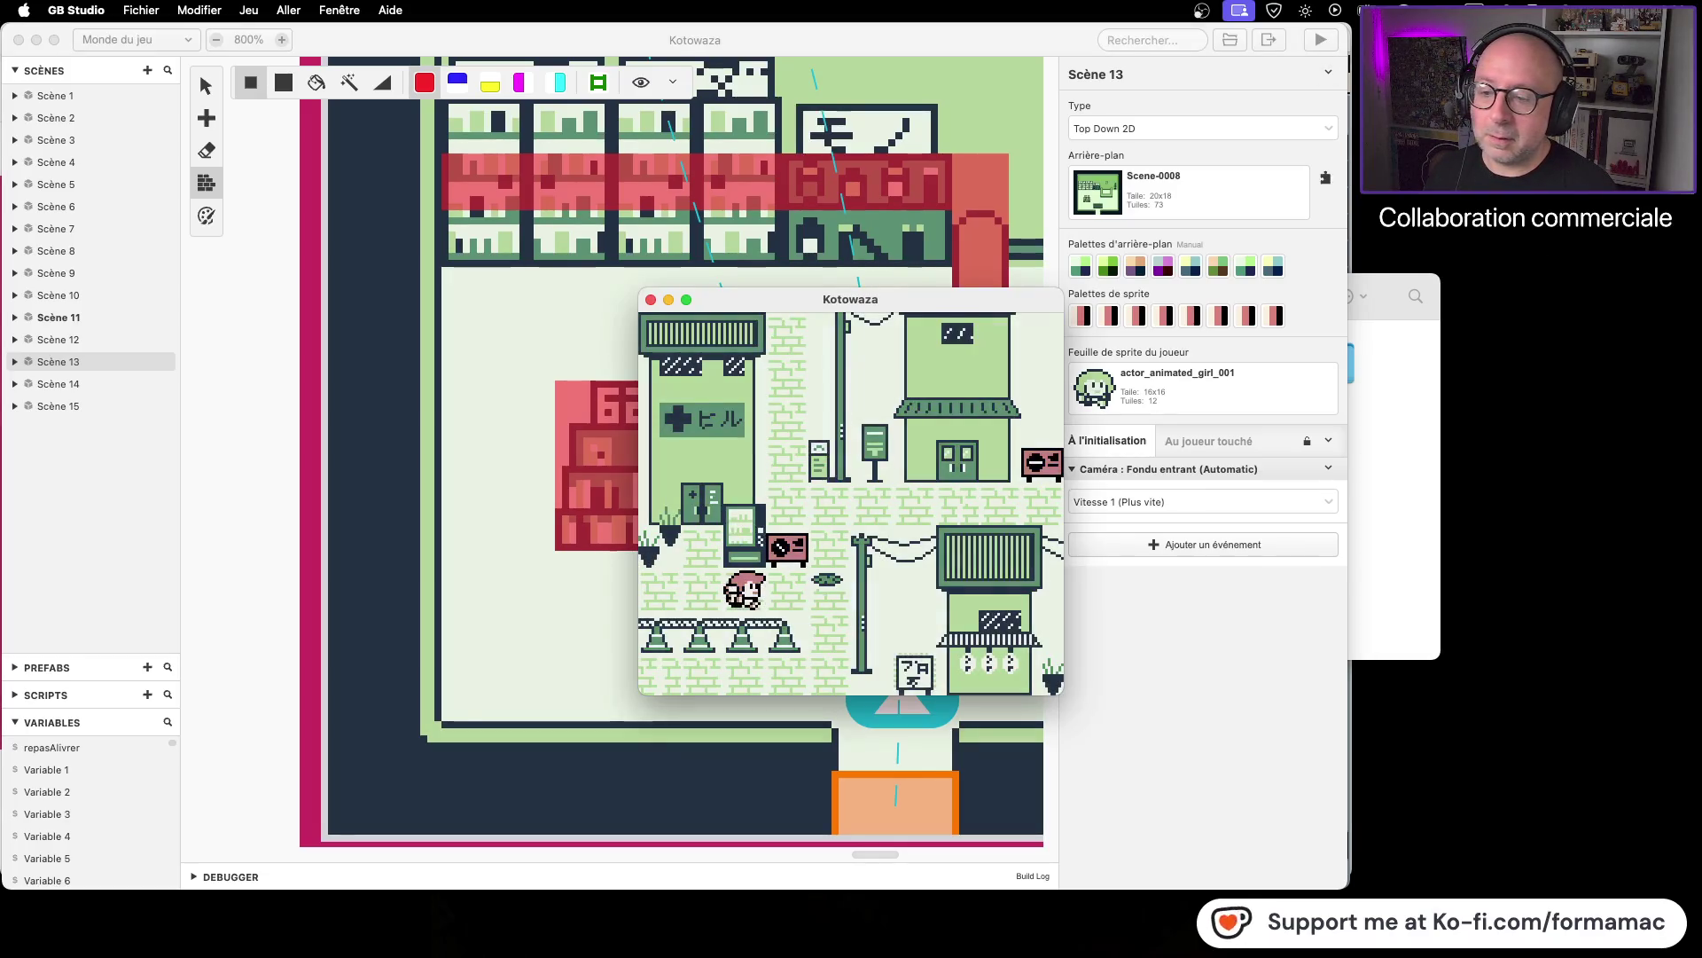
# Step: Walk the character into the pharmacy and around the shop floor along the bookshelf
pyautogui.press('Up')
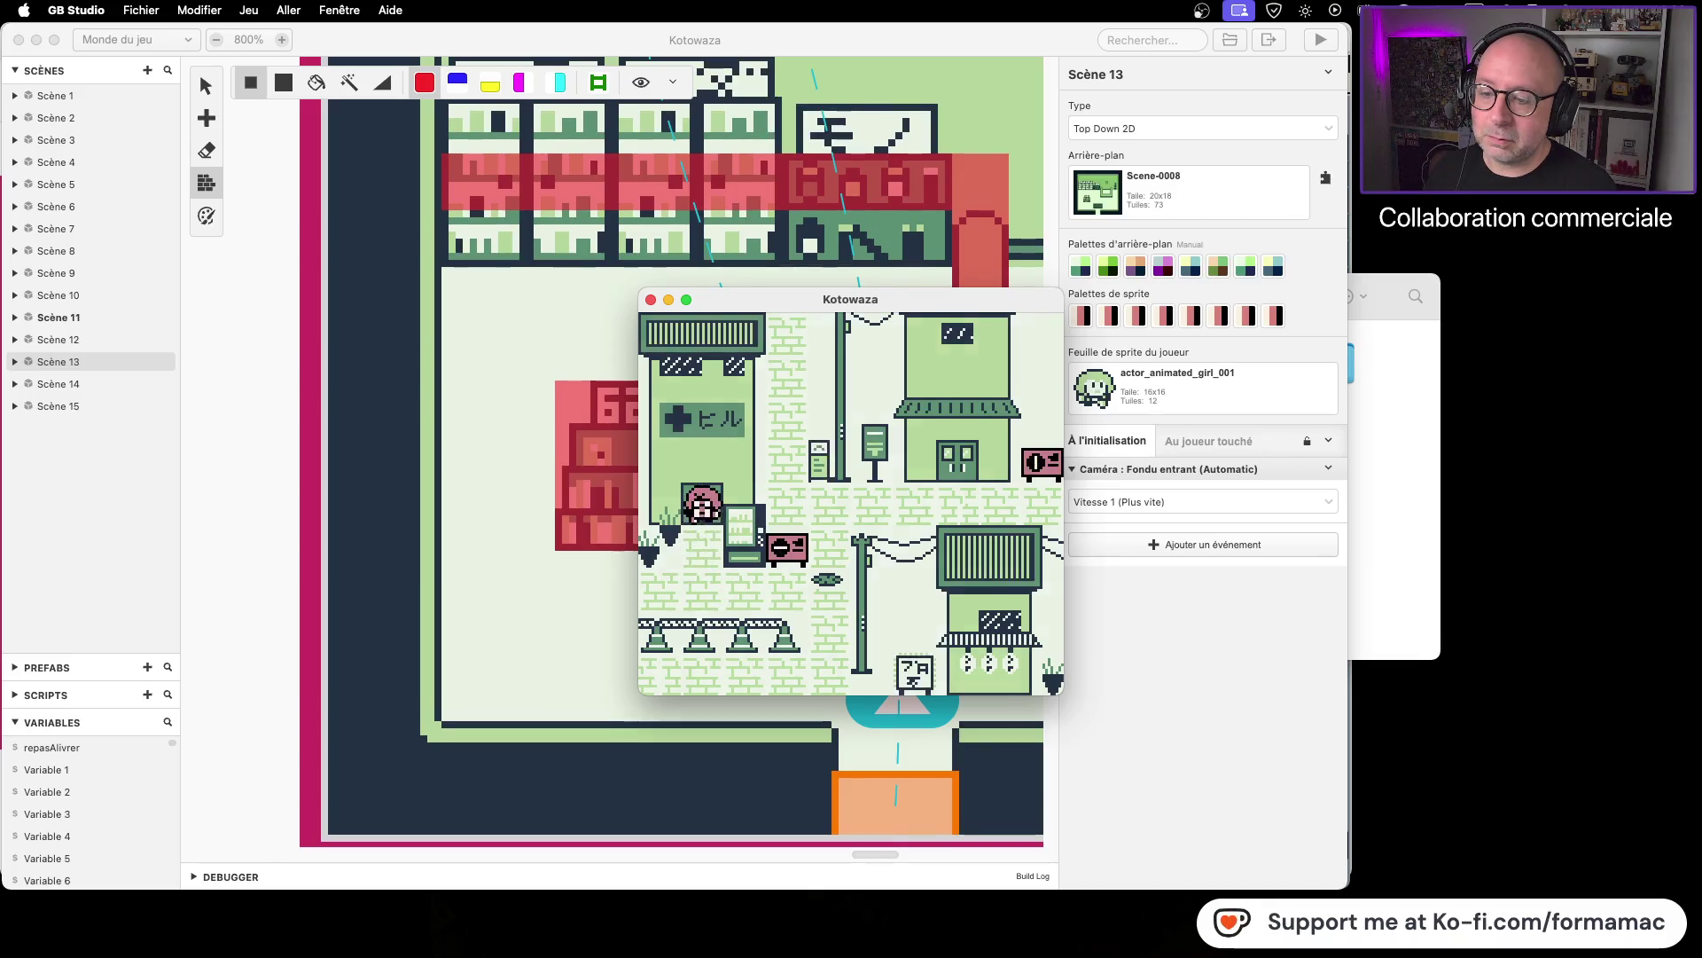
pyautogui.press('Up')
pyautogui.press('Left')
pyautogui.press('Up')
pyautogui.press('Down')
pyautogui.press('Right')
pyautogui.press('Up')
pyautogui.press('Left')
pyautogui.press('Up')
pyautogui.press('Left')
pyautogui.press('Up')
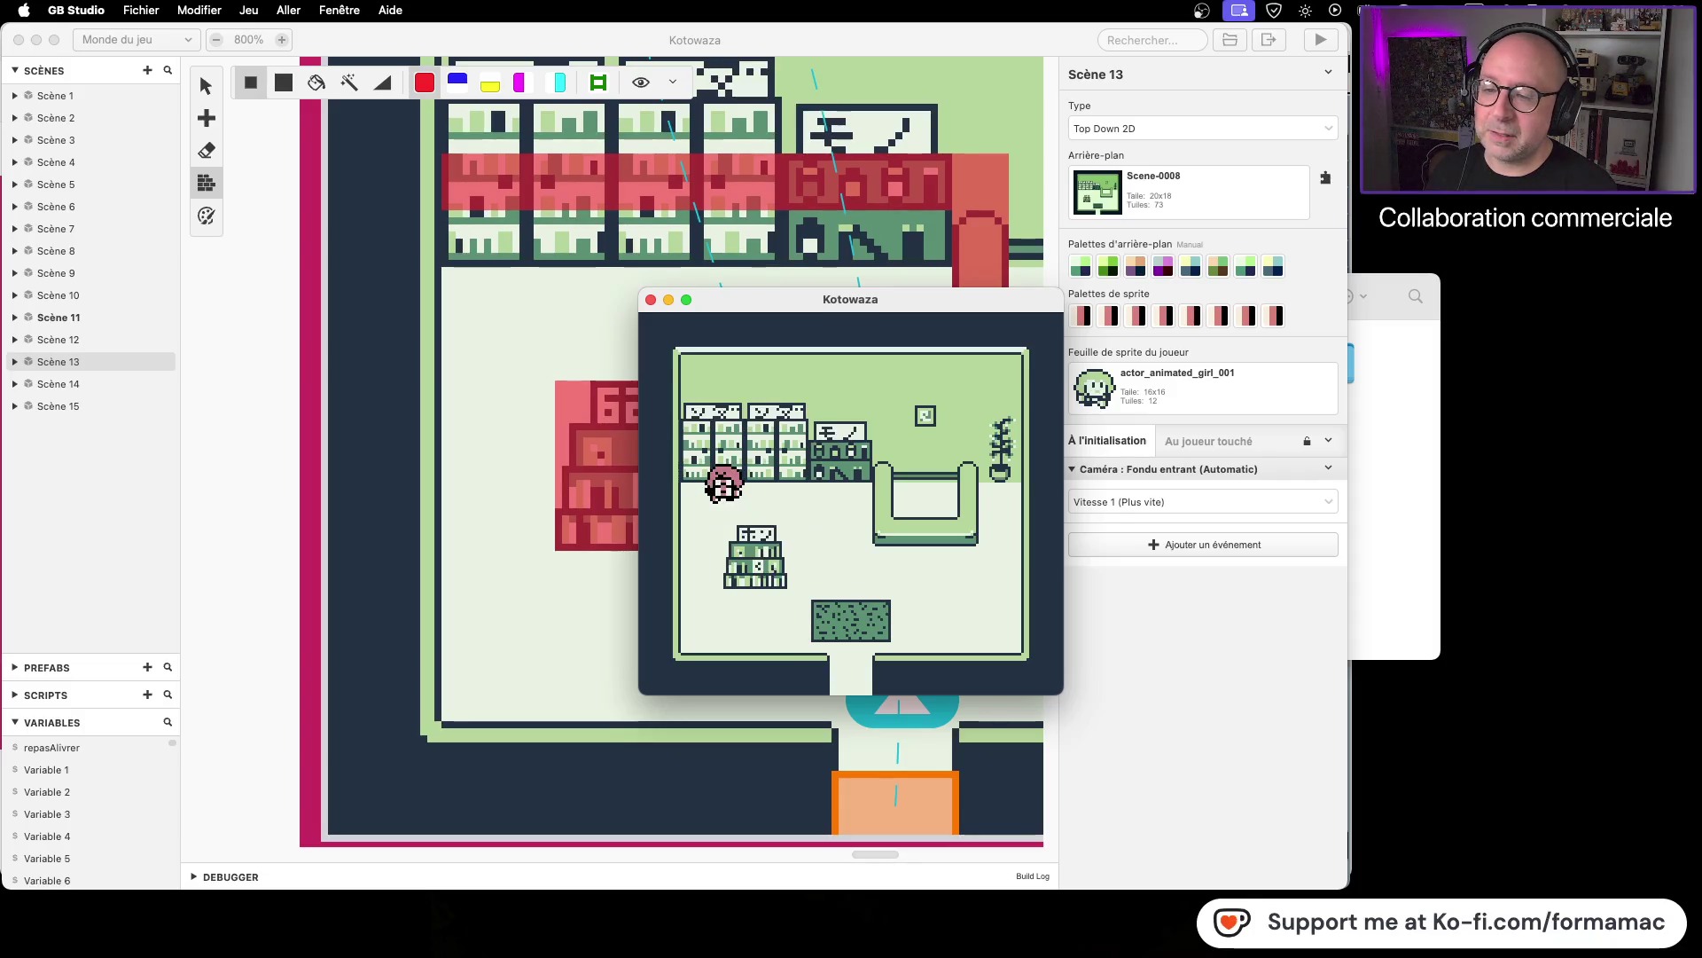
pyautogui.press('Right')
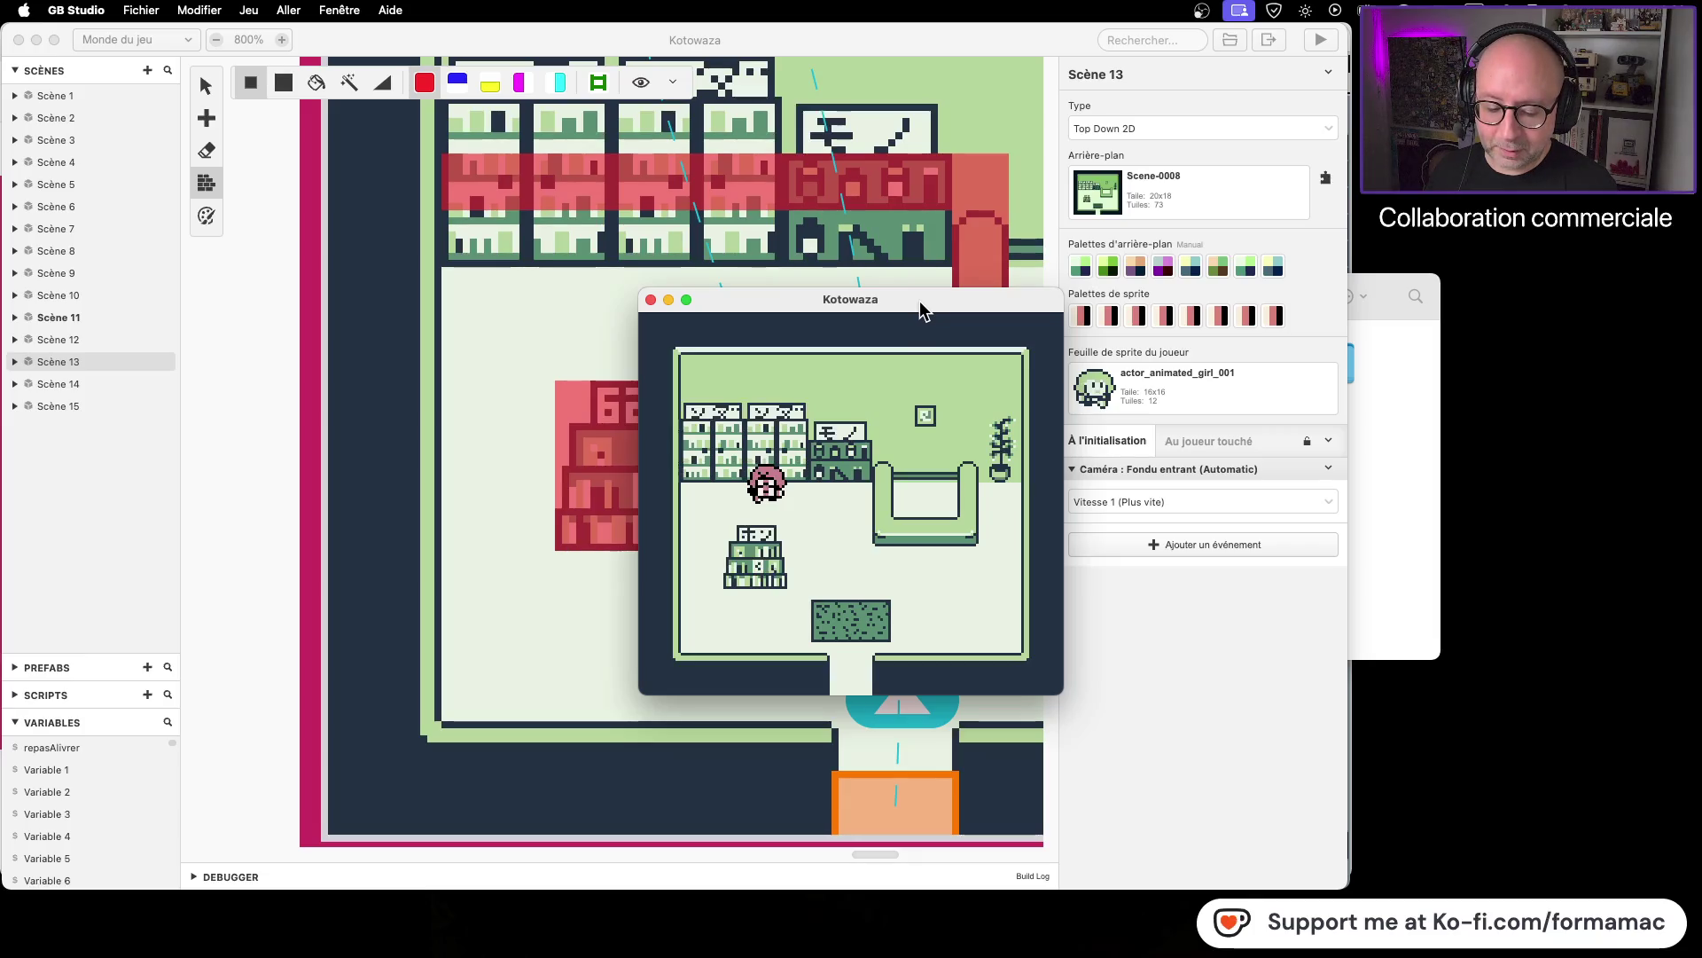
# Step: Move the game window, walk the character up toward the counter, and close the preview
pyautogui.moveTo(921, 308)
pyautogui.mouseDown()
pyautogui.moveTo(1183, 302)
pyautogui.moveTo(829, 250)
pyautogui.mouseUp()
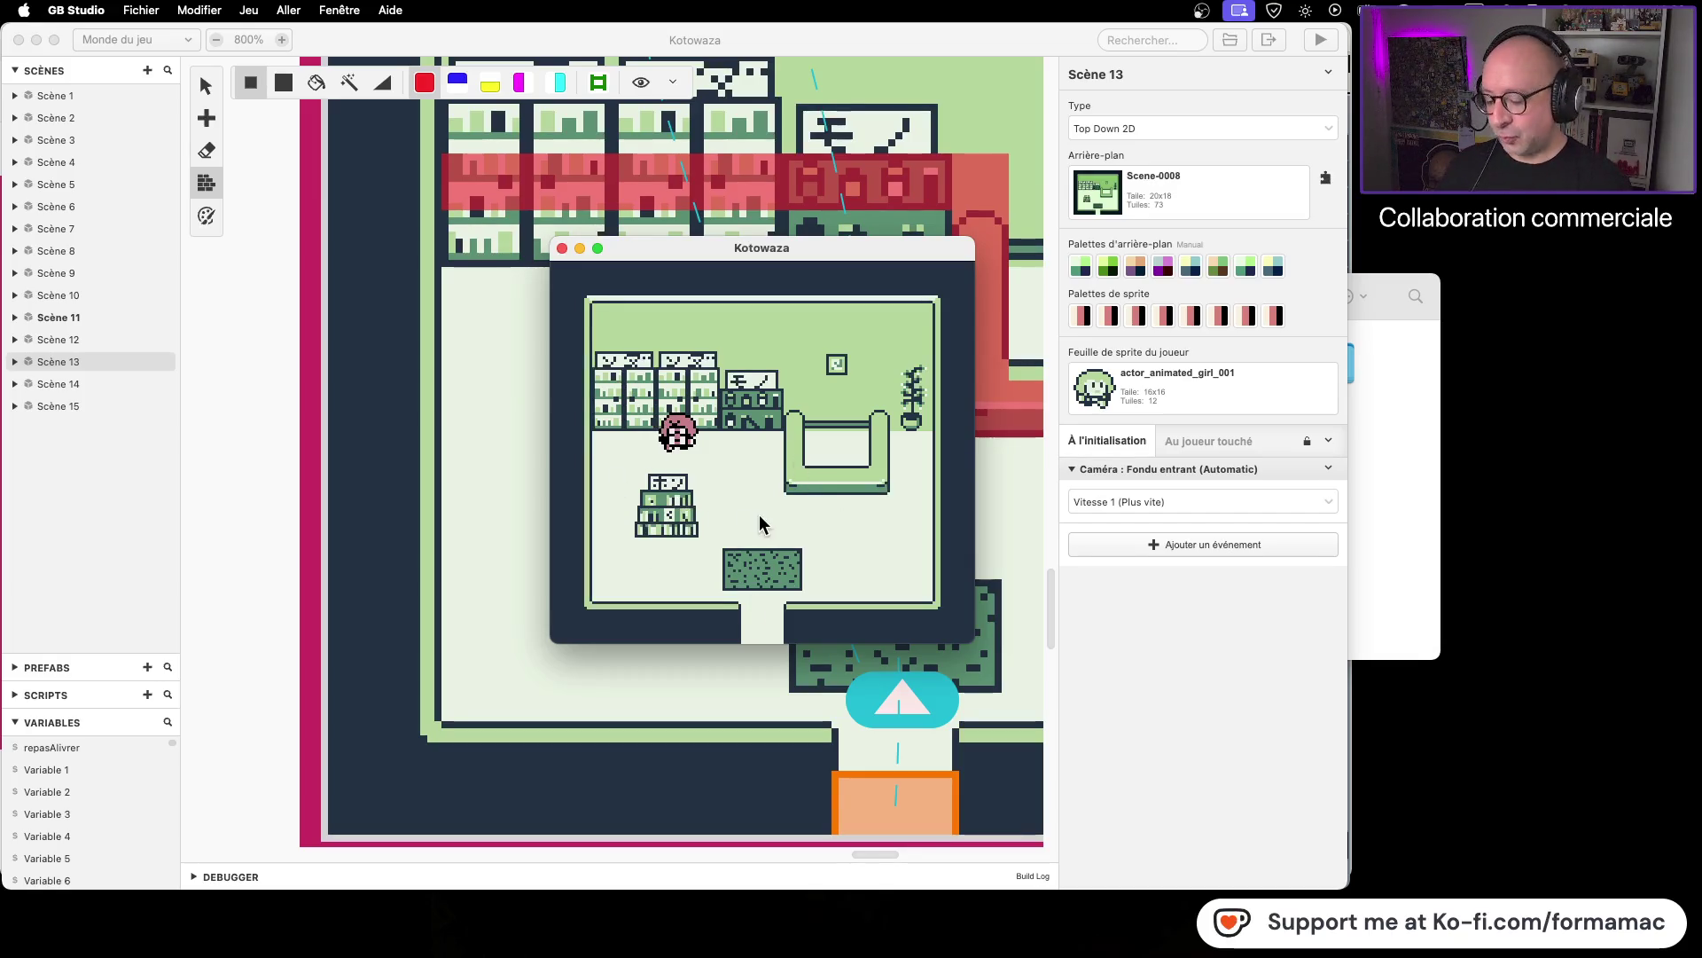
pyautogui.press('Down')
pyautogui.press('Right')
pyautogui.press('Up')
pyautogui.press('Right')
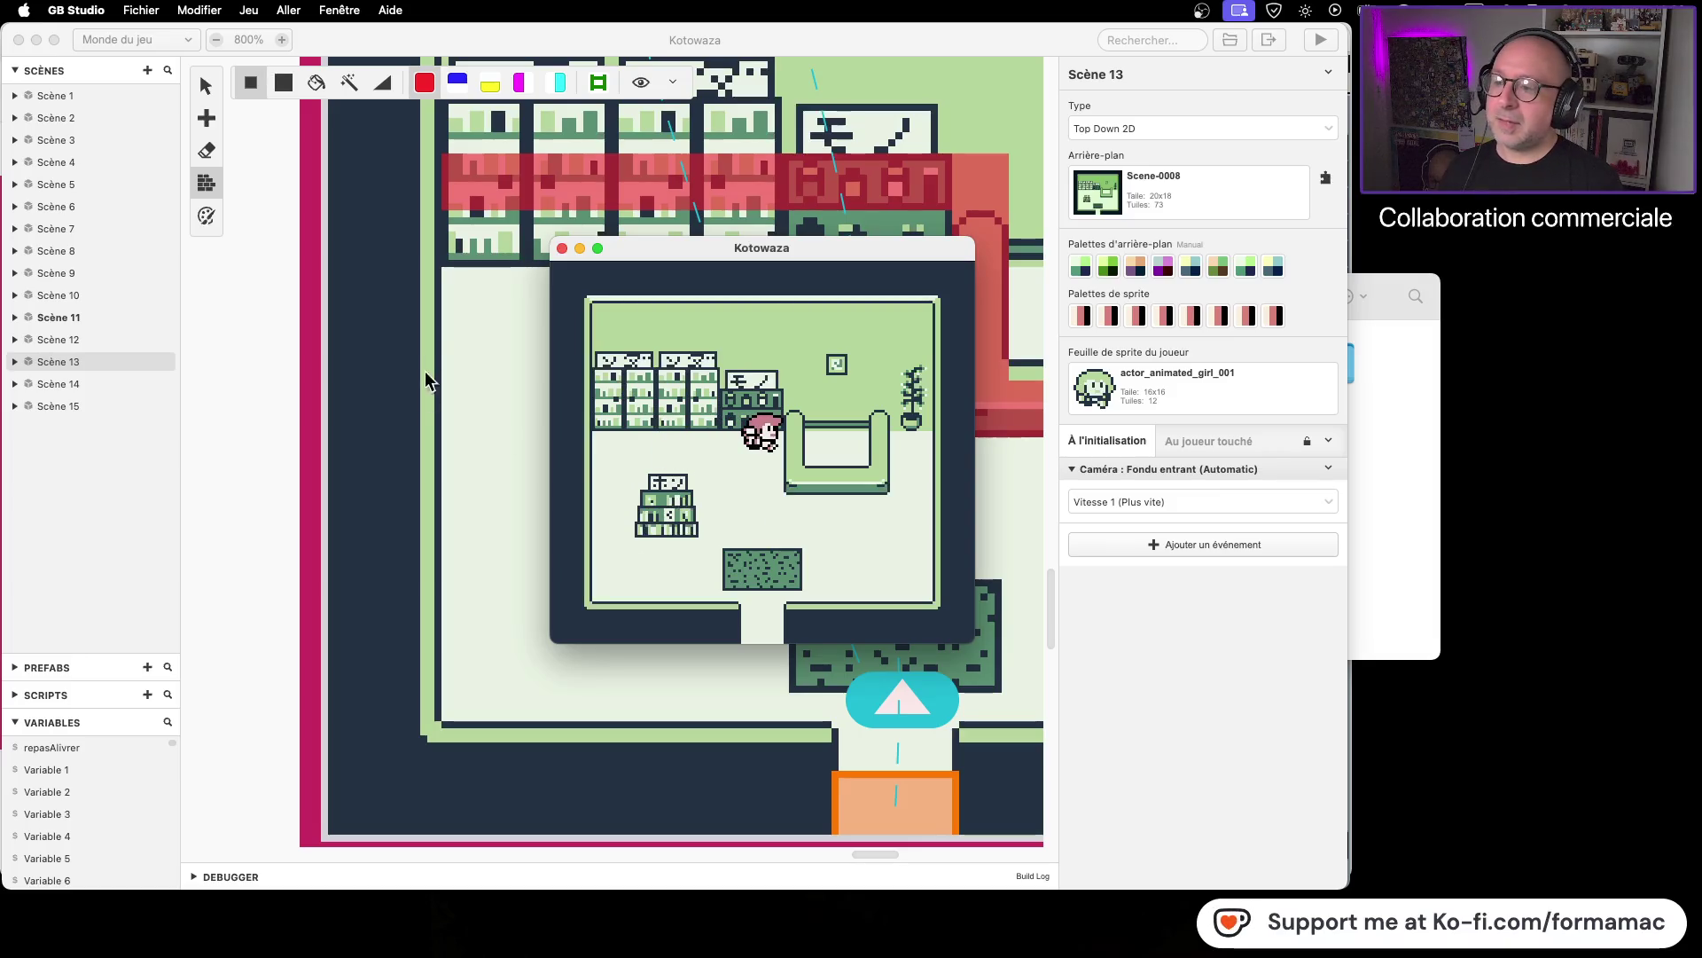
pyautogui.click(561, 248)
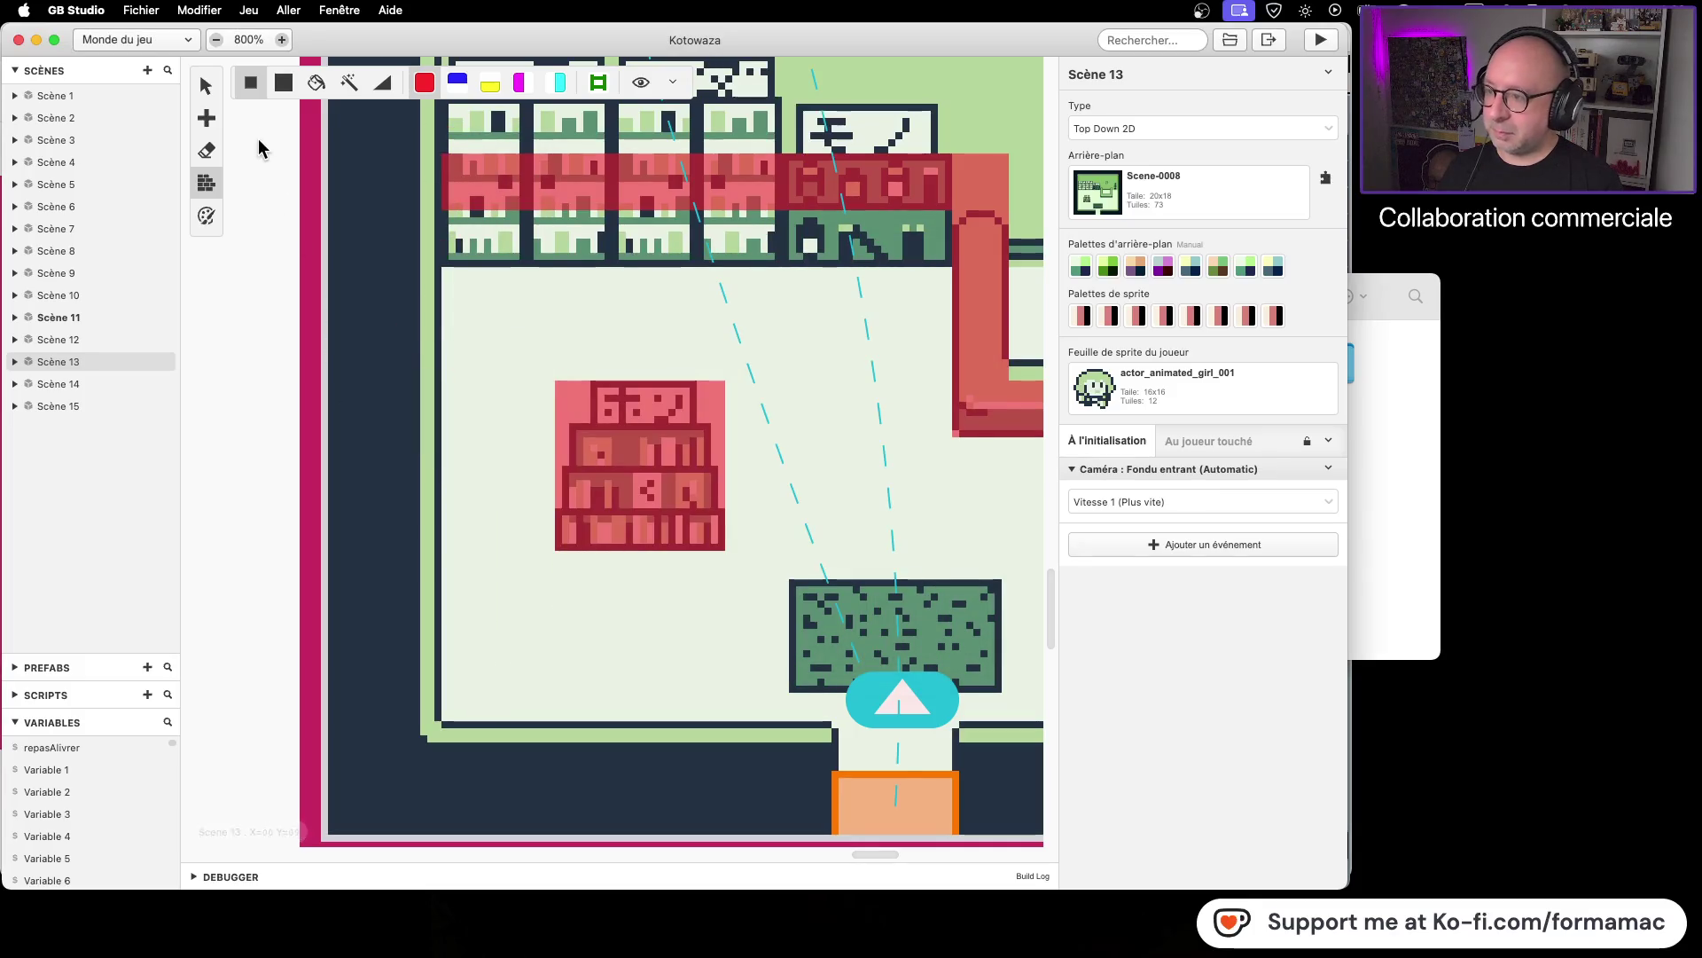
# Step: Zoom the world view to 200% and look over Scène 13, Scène 14 and the Scène 11 town map
pyautogui.click(213, 39)
pyautogui.click(213, 39)
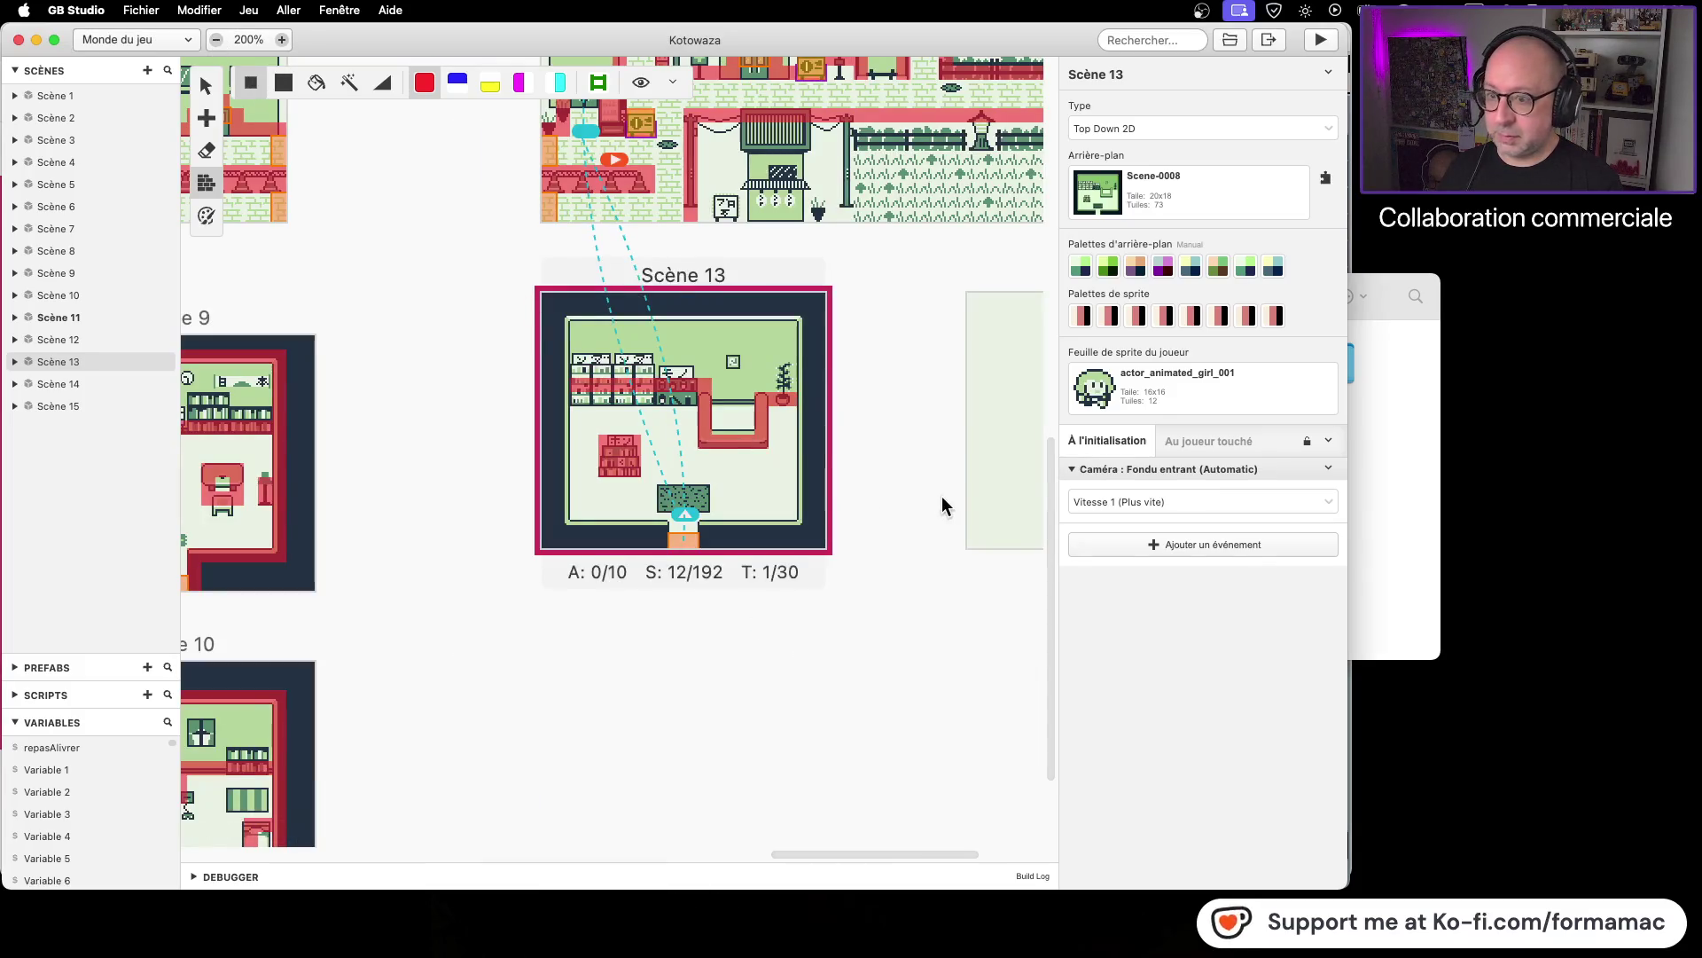
pyautogui.moveTo(881, 482); pyautogui.dragTo(646, 824)
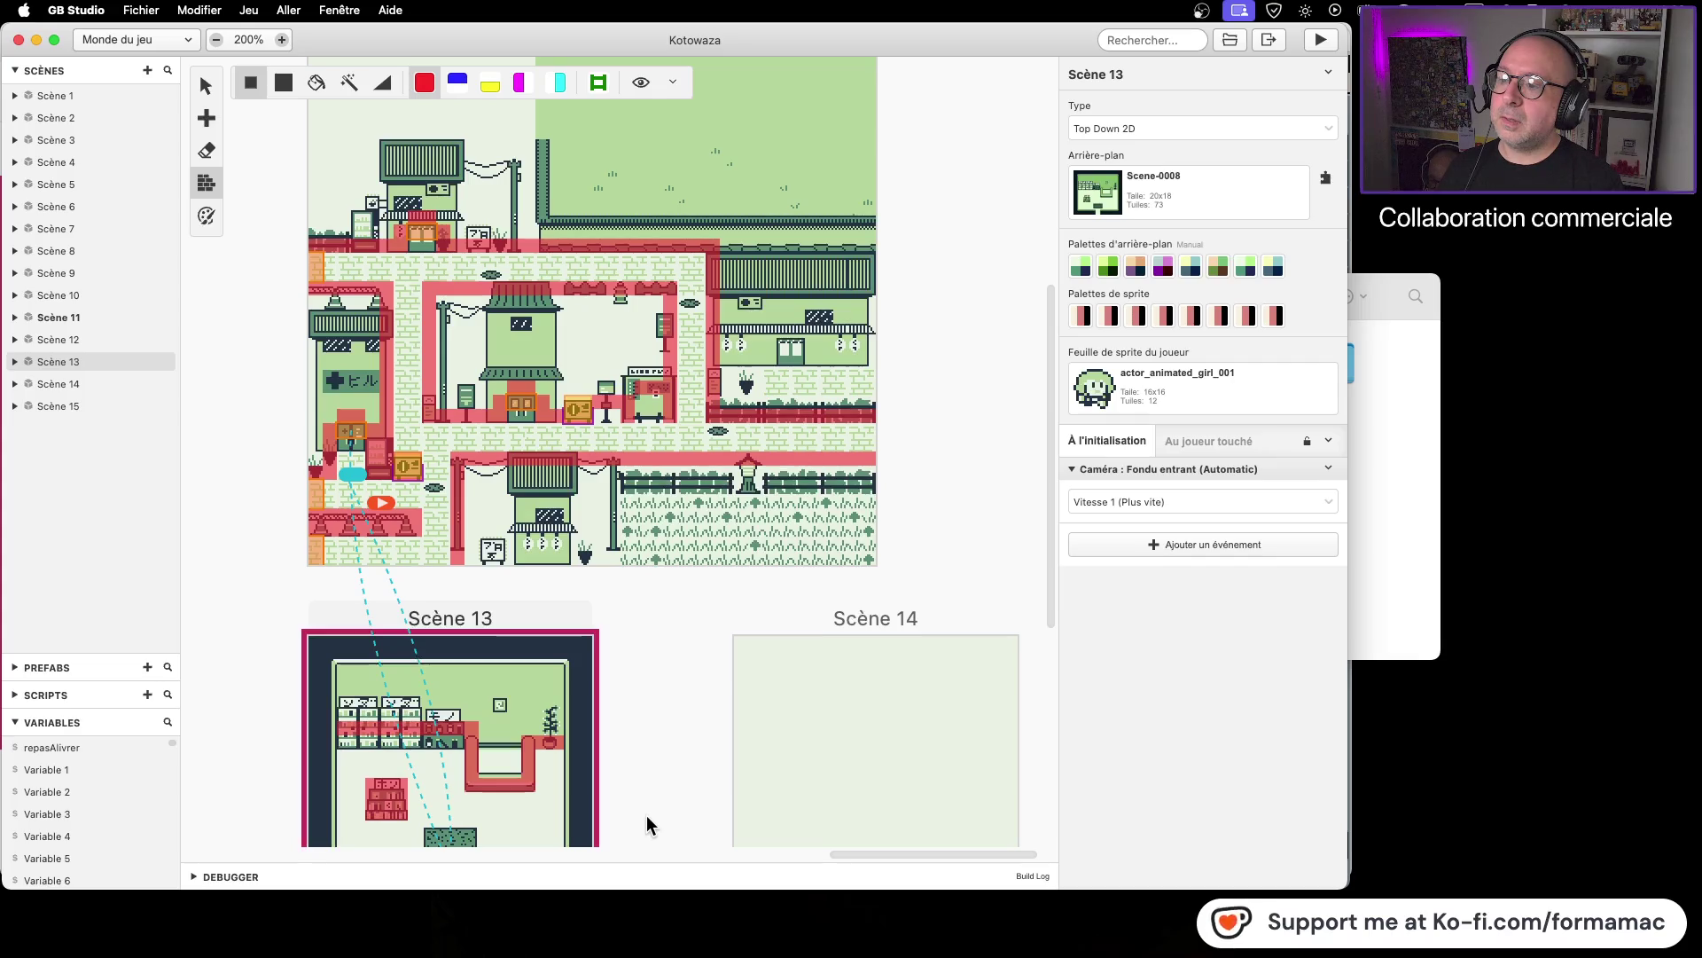
pyautogui.moveTo(647, 816); pyautogui.dragTo(639, 886)
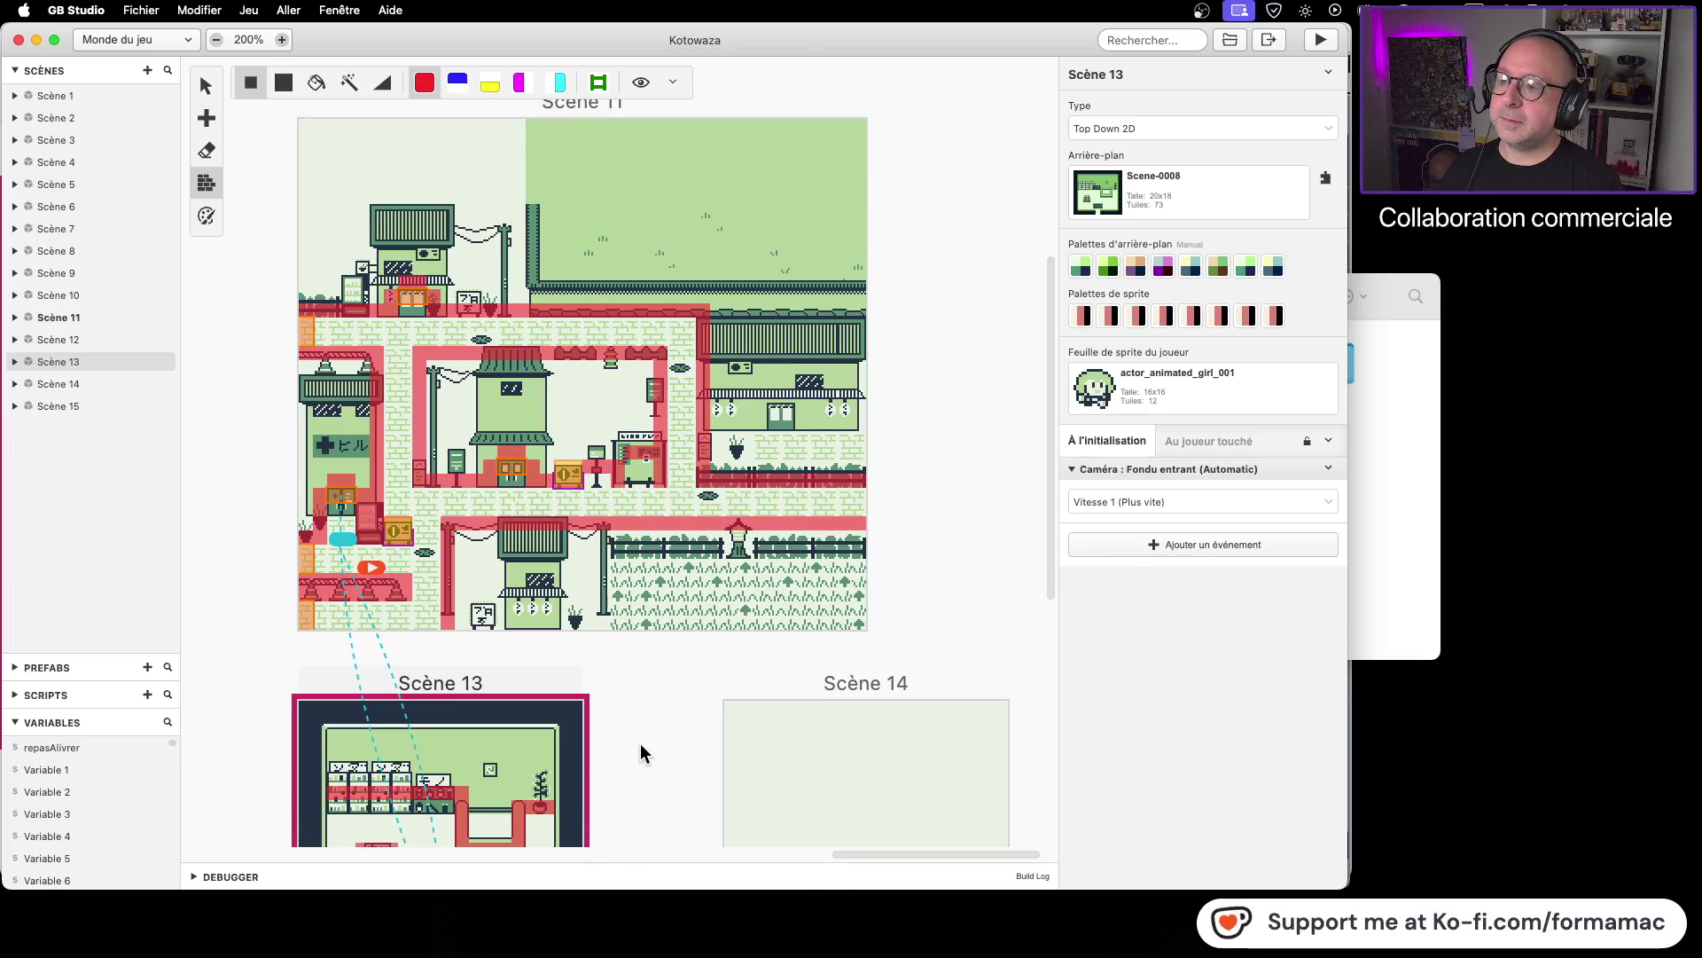
pyautogui.moveTo(638, 756); pyautogui.dragTo(696, 462)
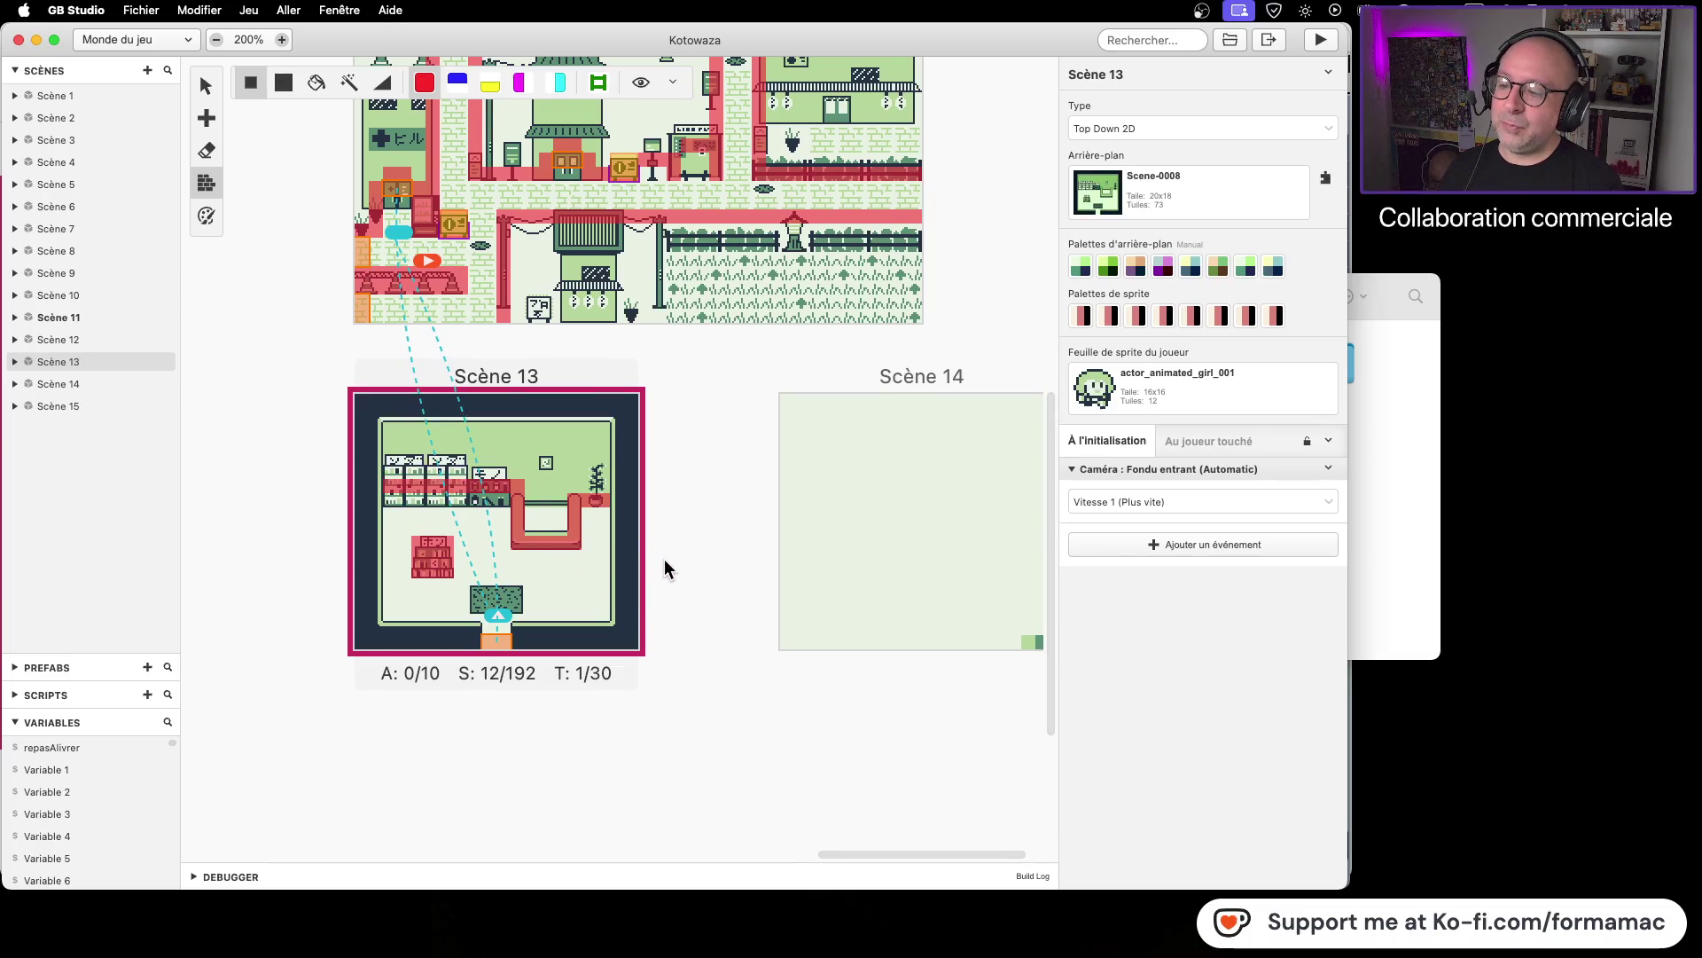
pyautogui.scroll(15, 684, 695)
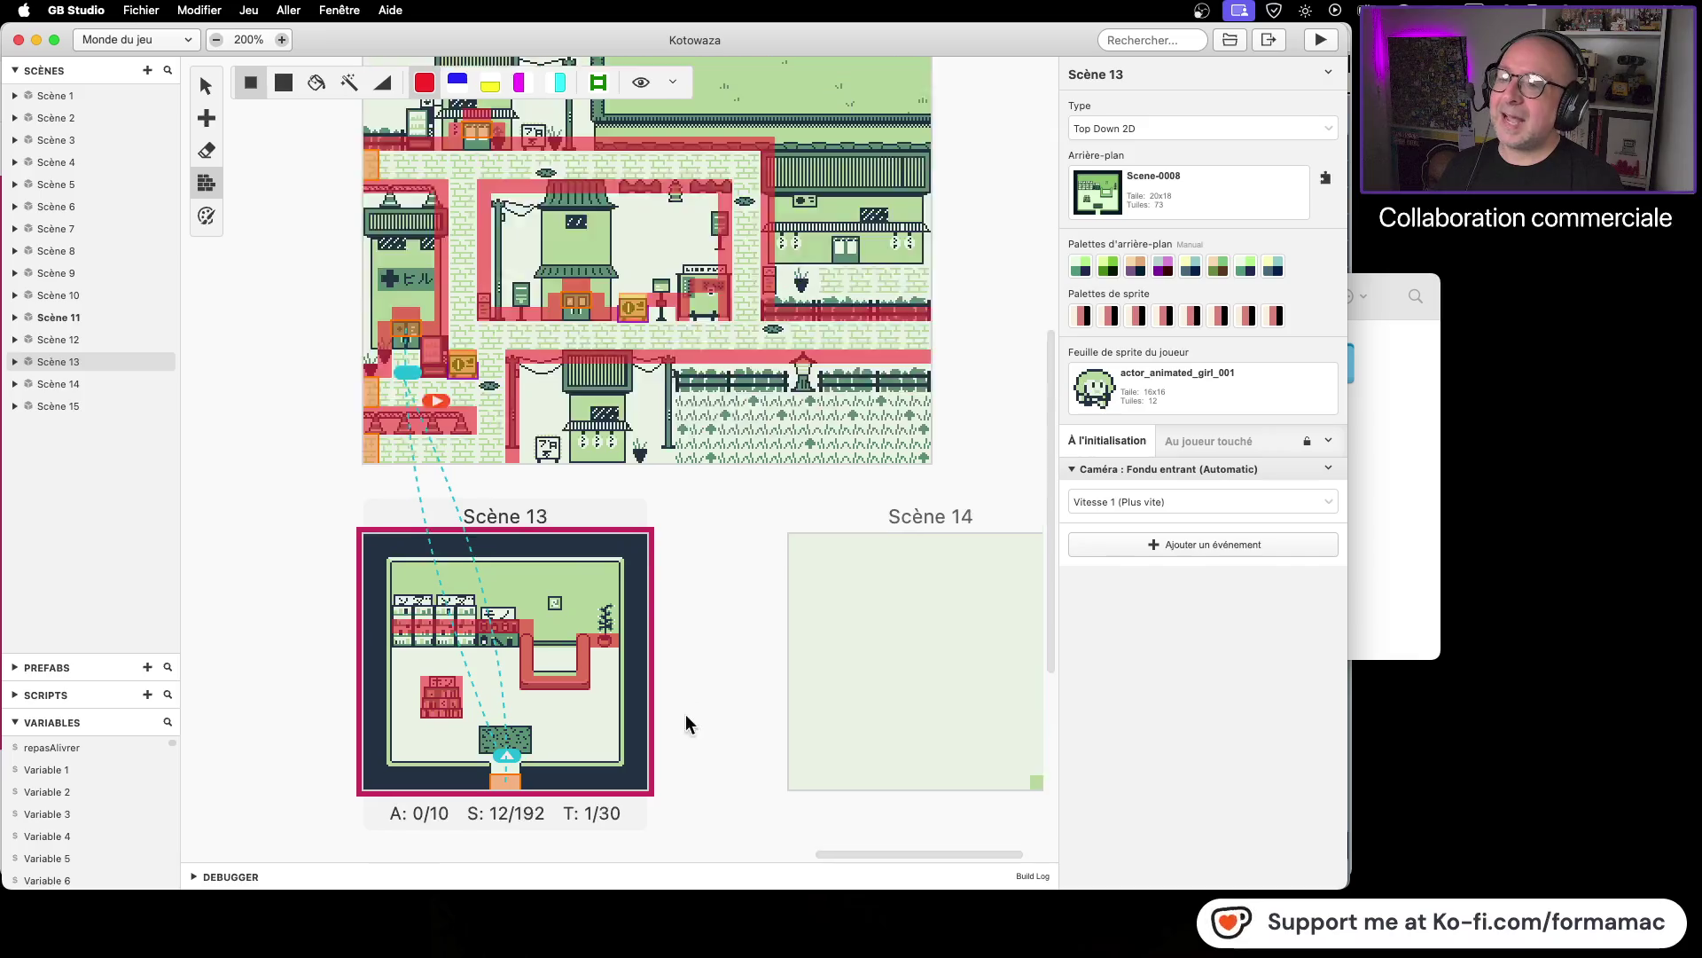
pyautogui.scroll(5, 914, 611)
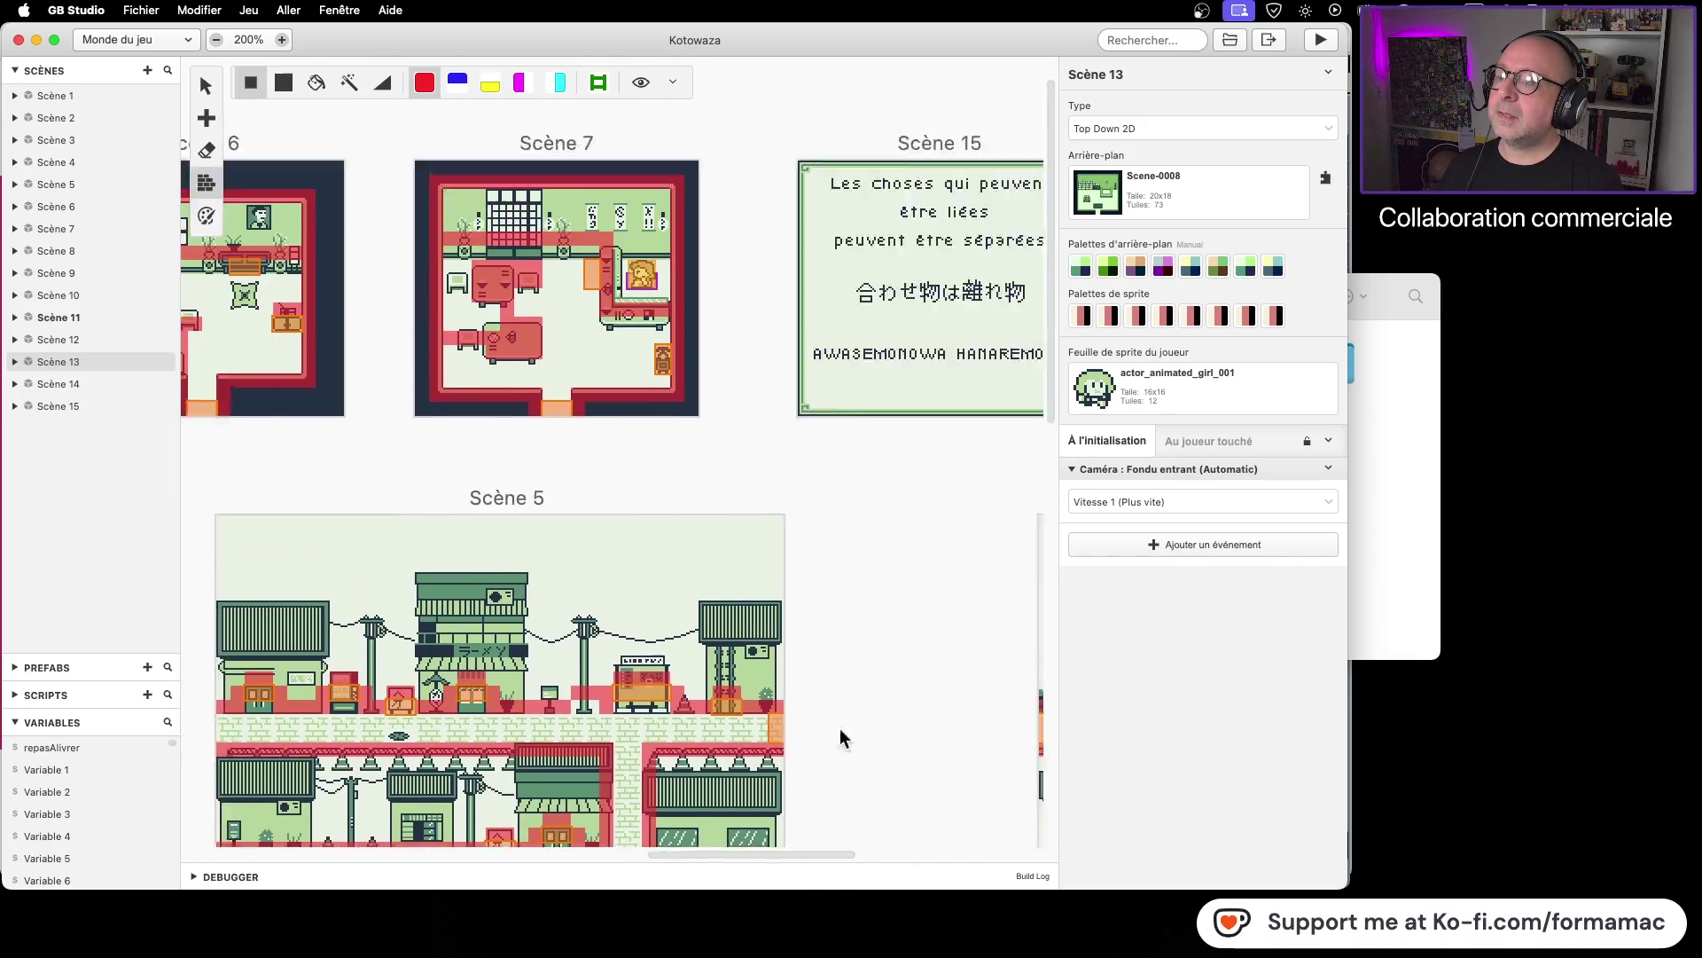
pyautogui.hscroll(-5, 439, 444)
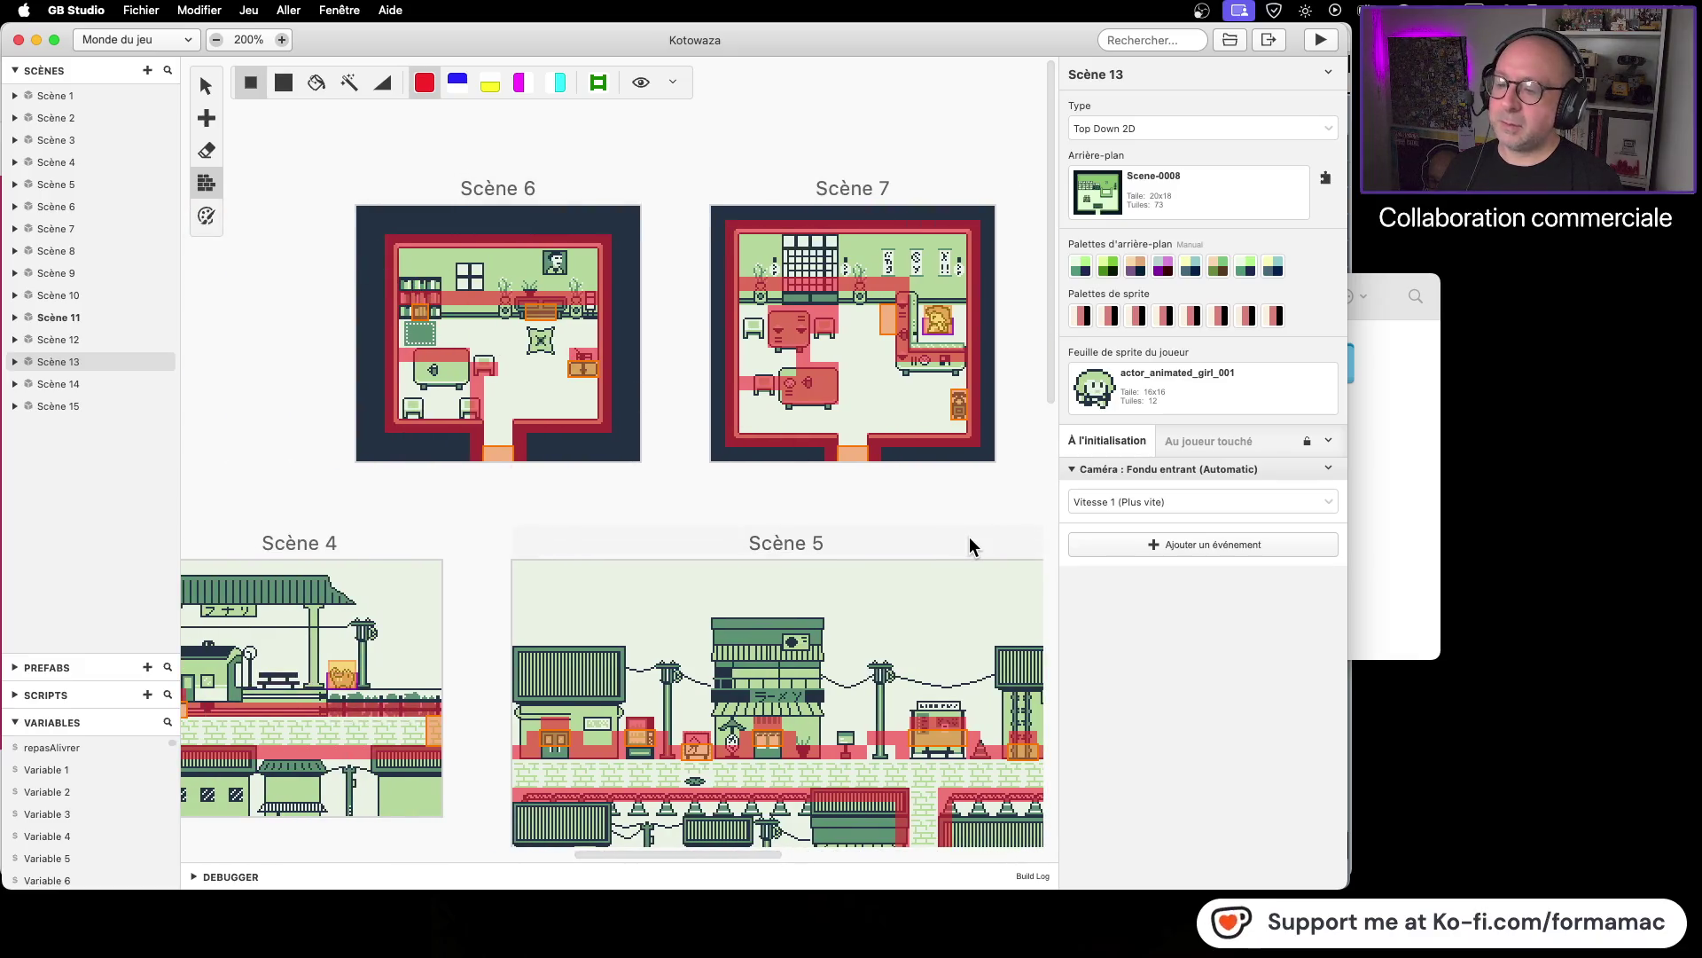
pyautogui.scroll(-15, 969, 544)
pyautogui.scroll(-5, 760, 600)
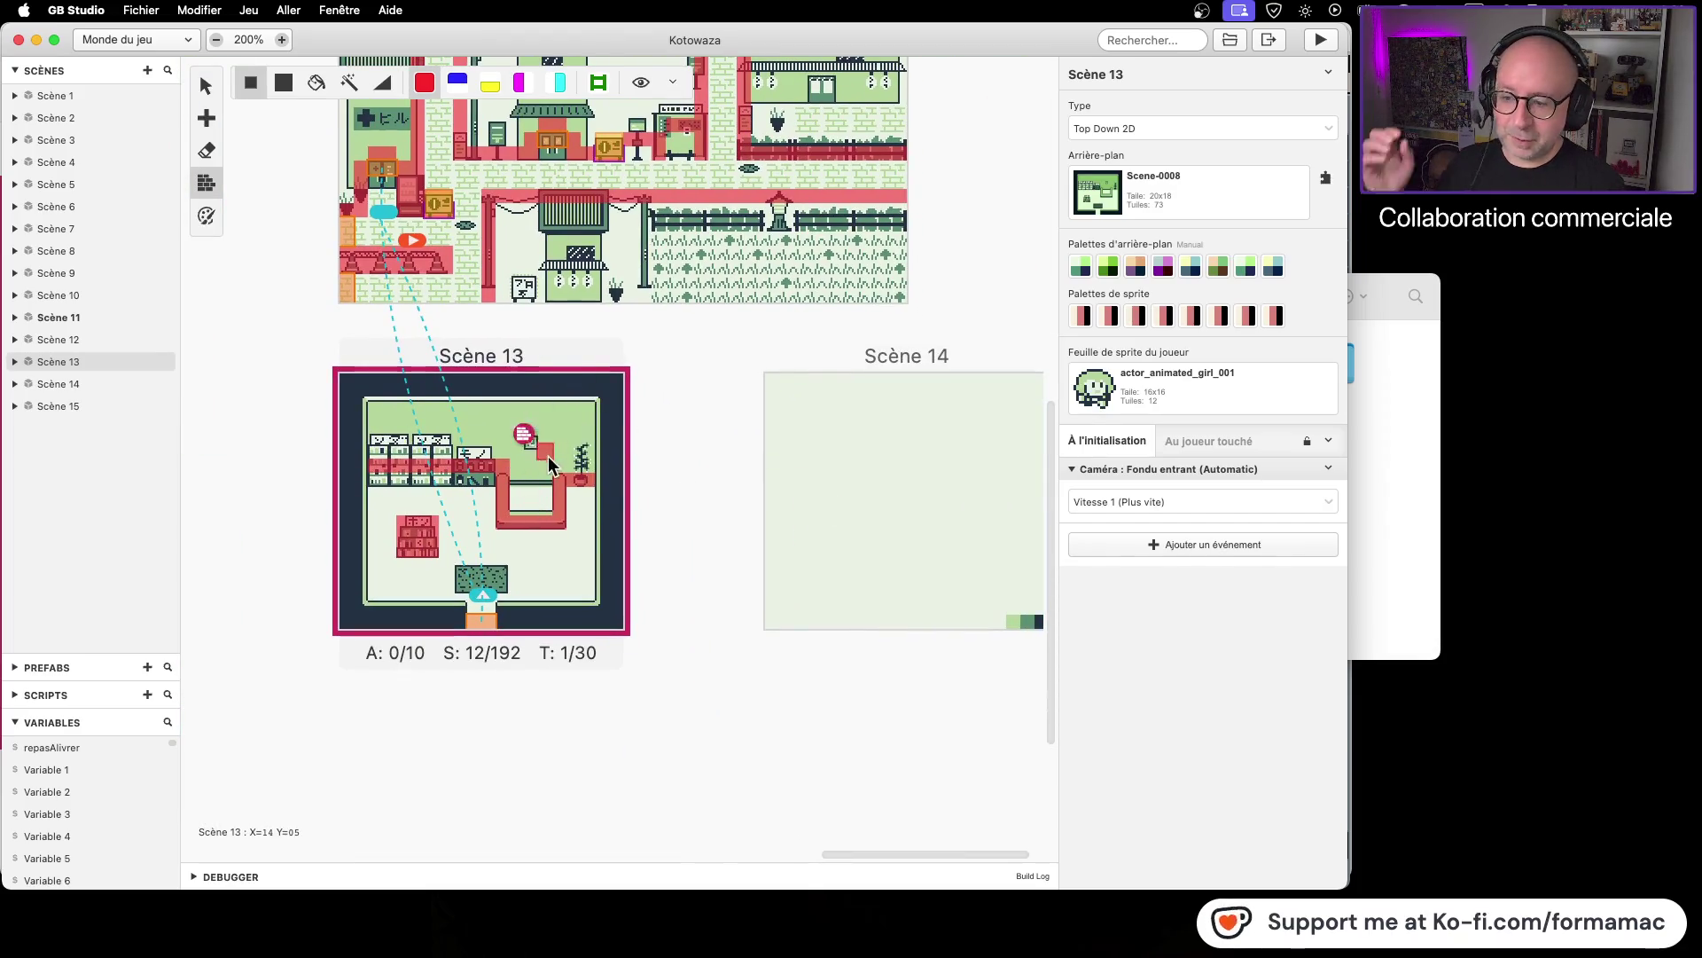
pyautogui.click(1407, 498)
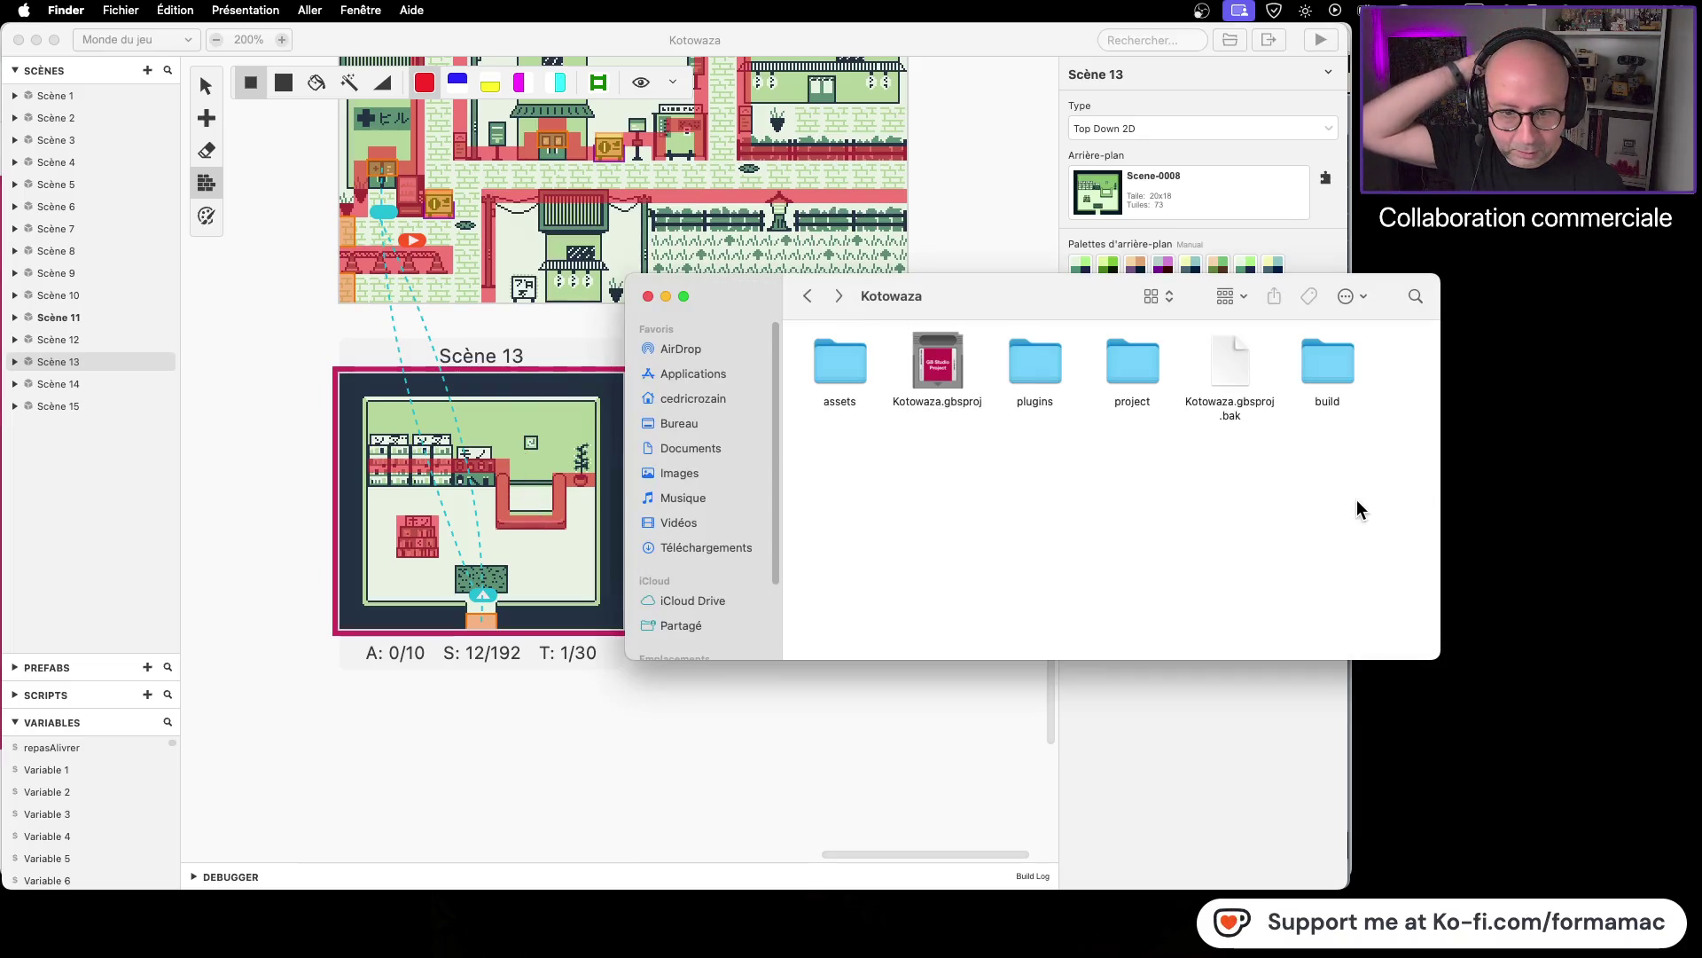
# Step: Preview inside_example_big.png and inside_example.png in the seven_eleven_gbstudio_tileset folder
pyautogui.click(808, 298)
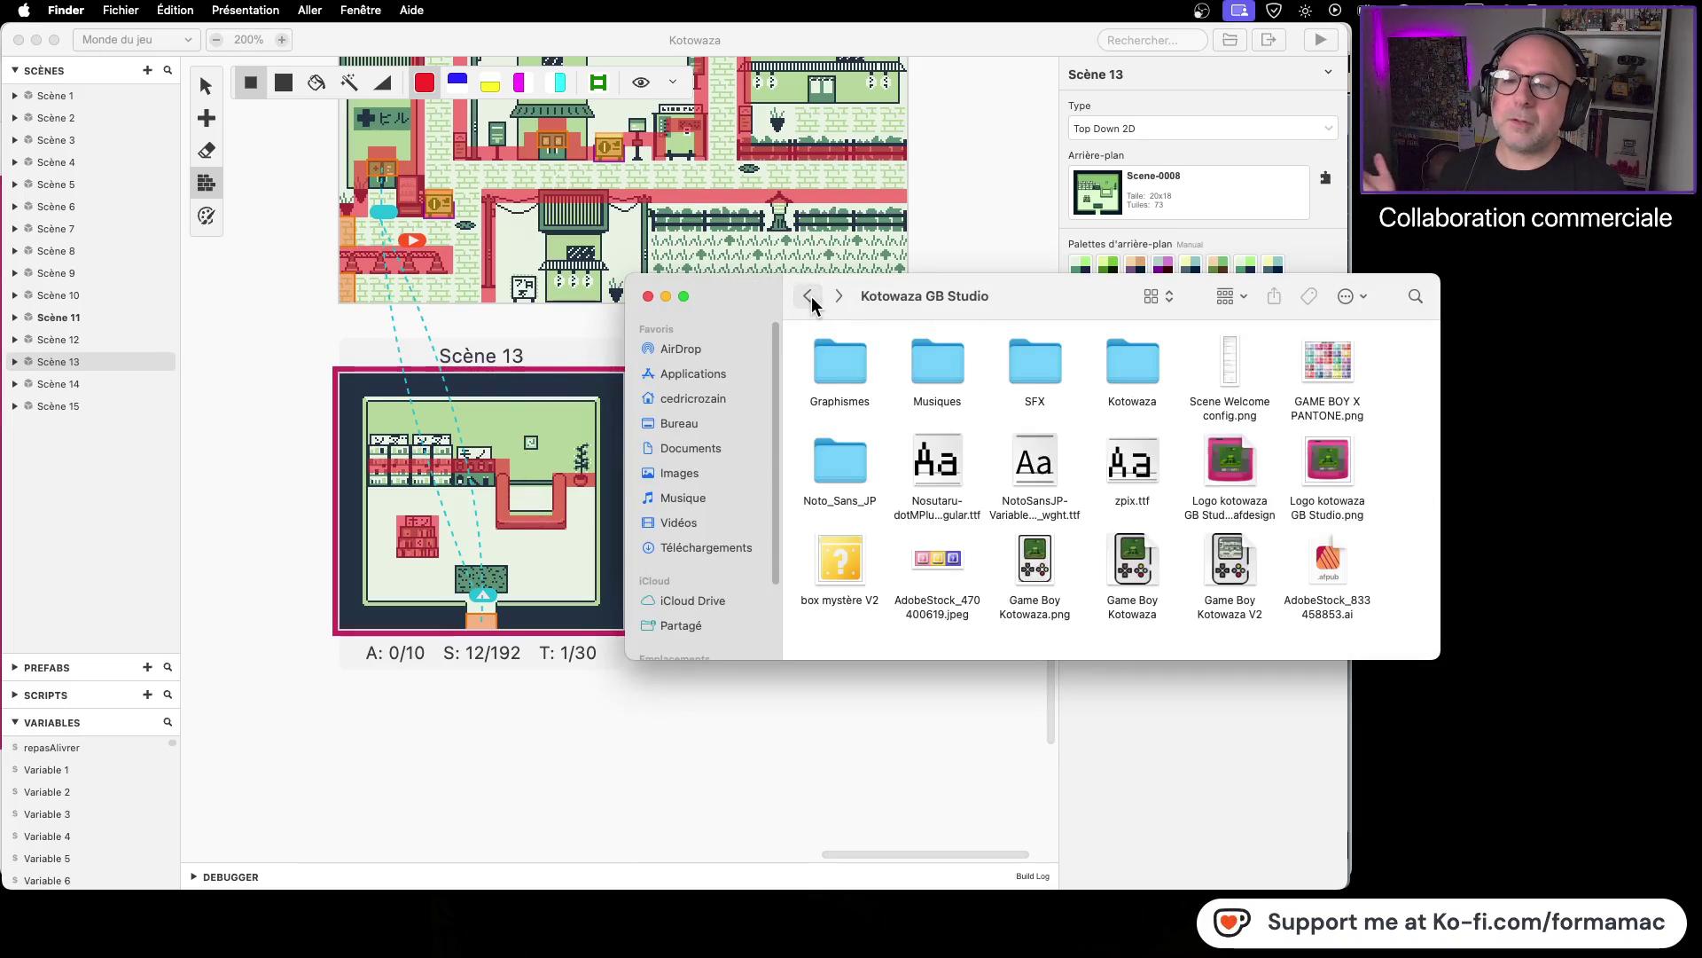
pyautogui.doubleClick(839, 365)
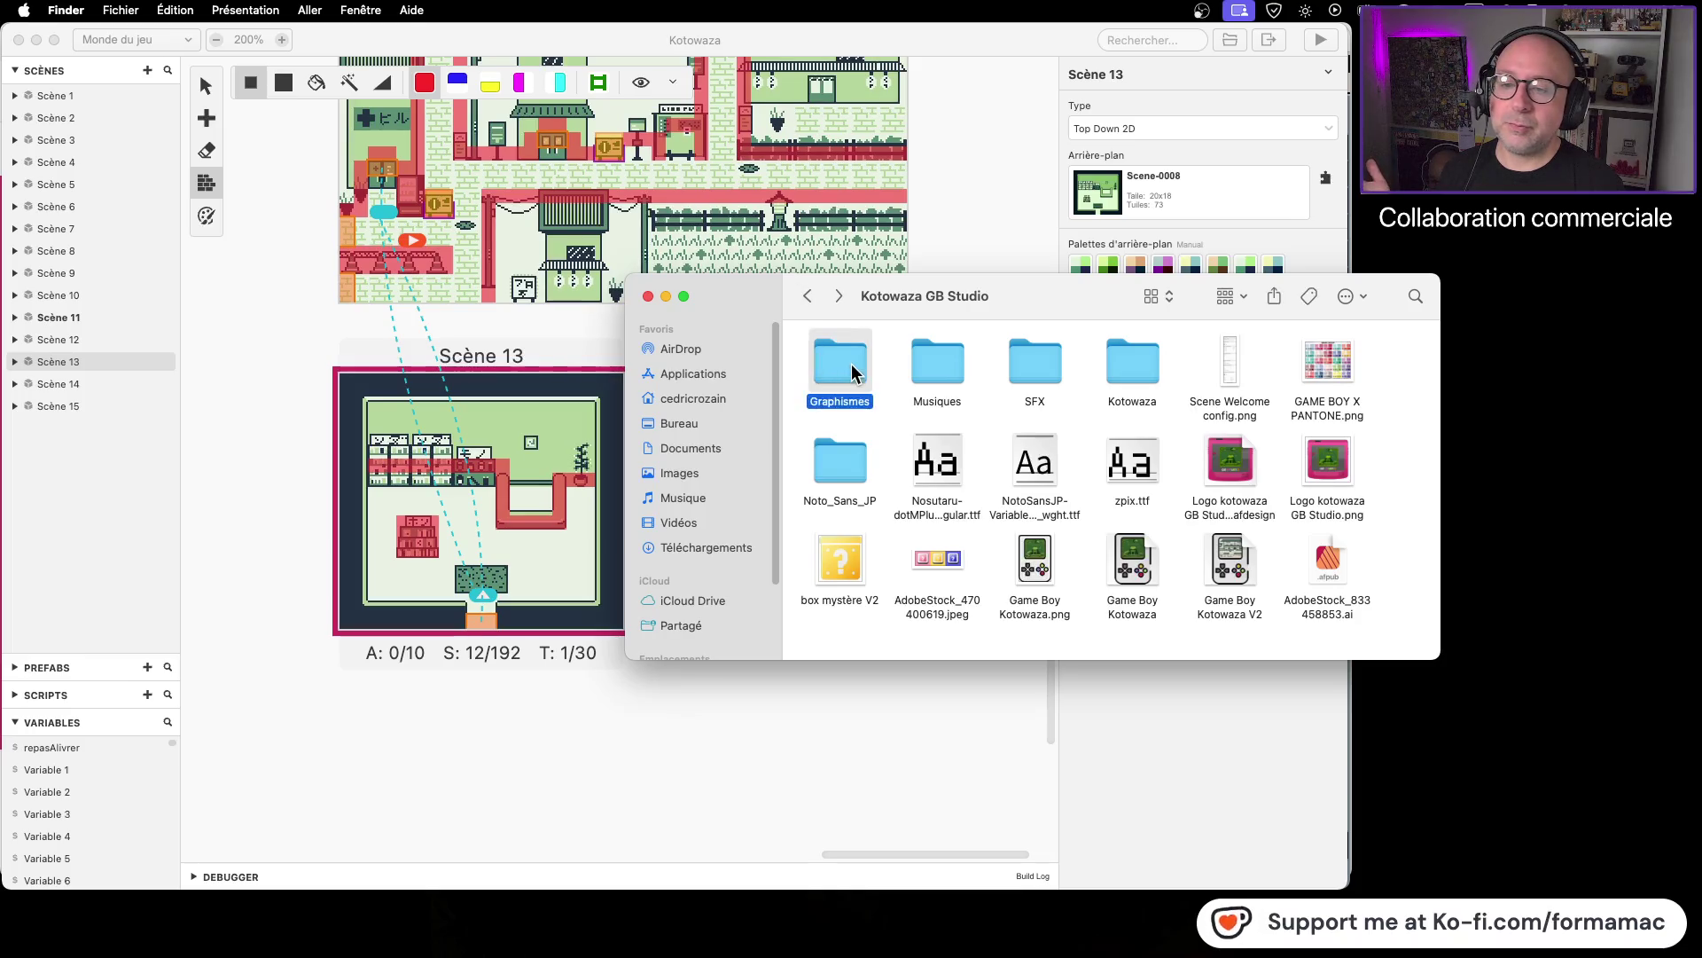
pyautogui.scroll(10, 1064, 443)
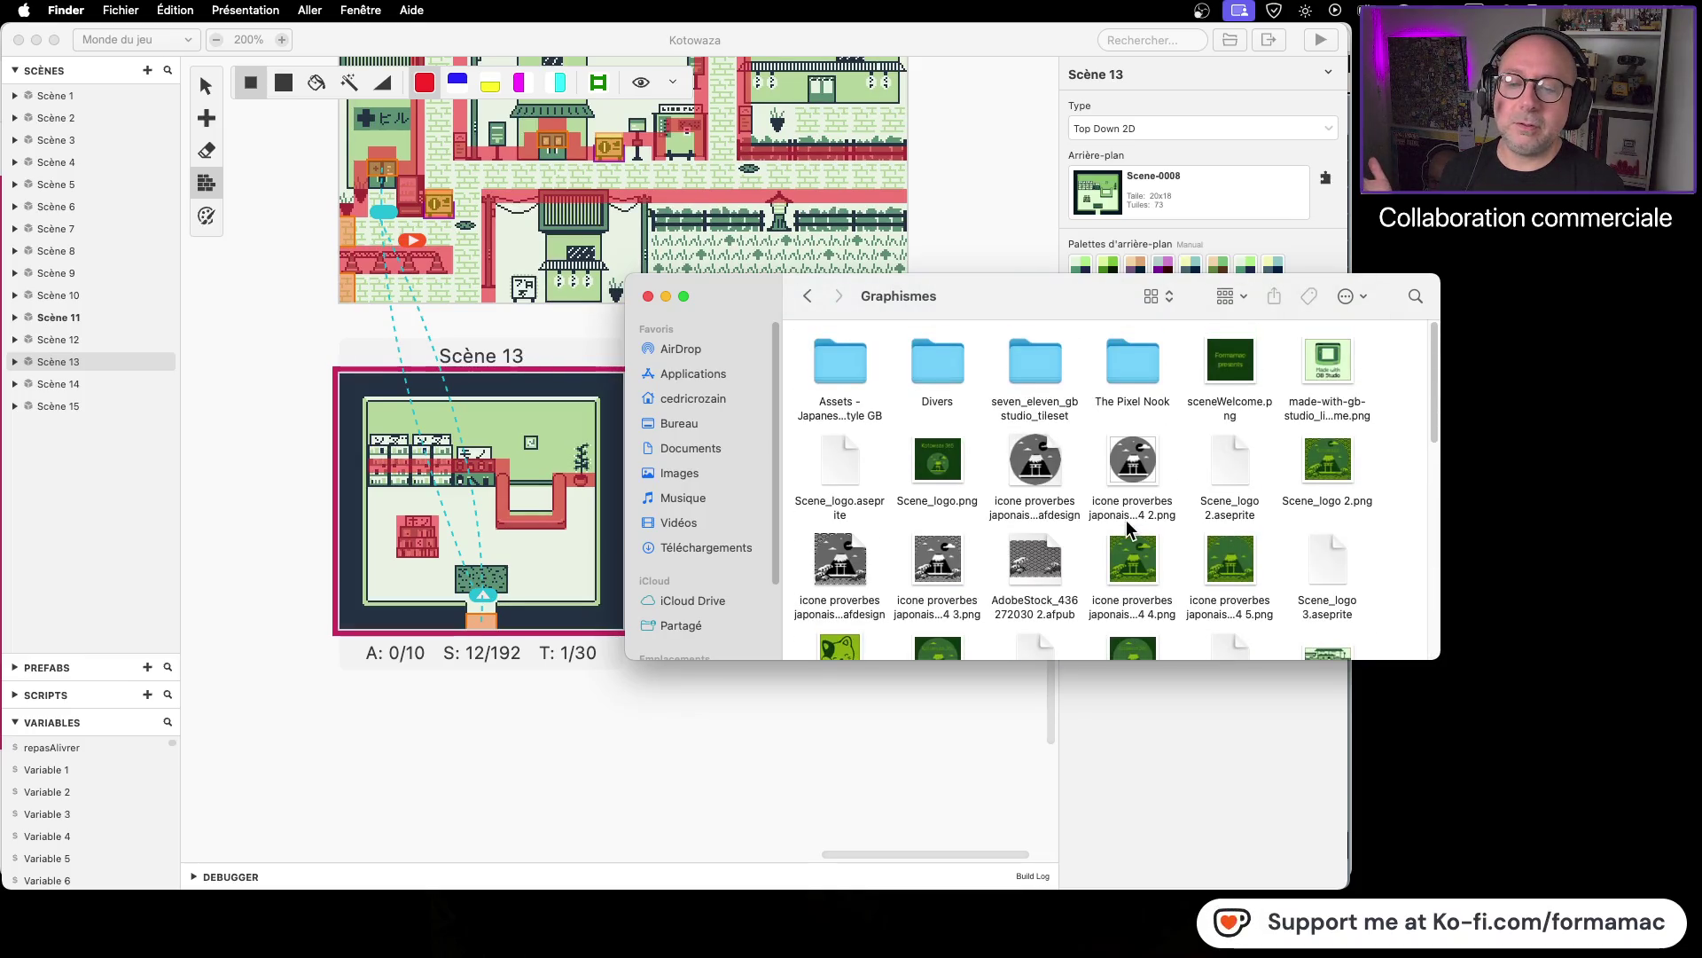
pyautogui.doubleClick(1035, 368)
pyautogui.click(856, 380)
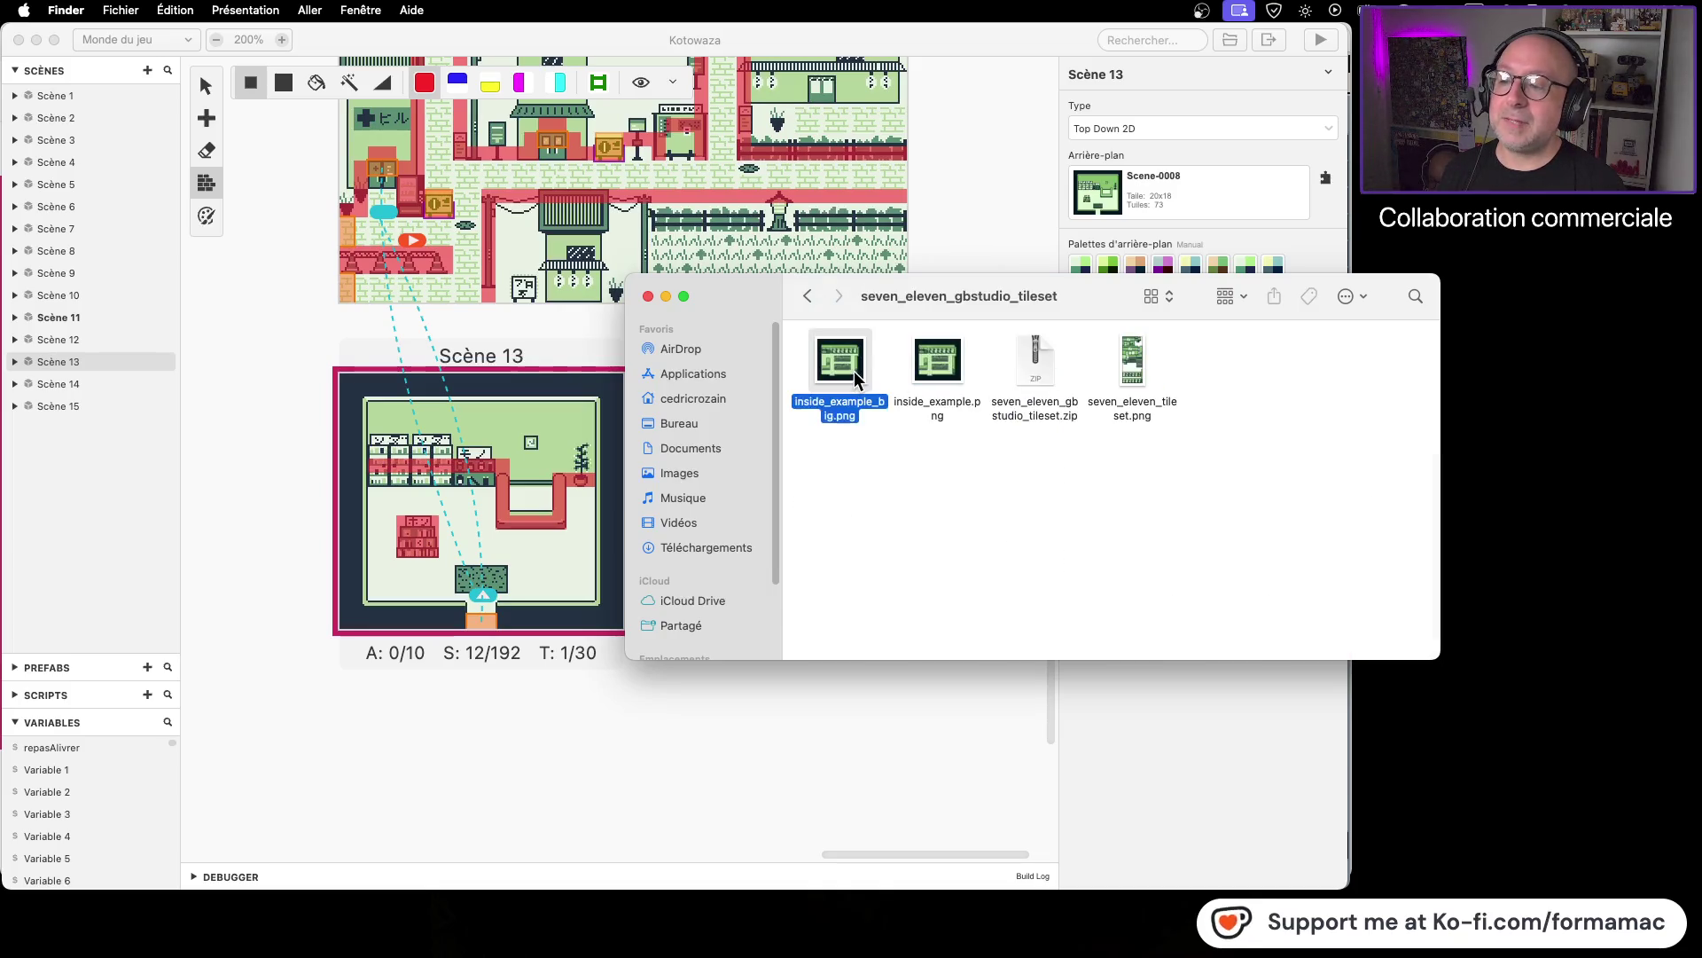
pyautogui.press('space')
pyautogui.press('space')
pyautogui.click(939, 366)
pyautogui.press('space')
pyautogui.press('space')
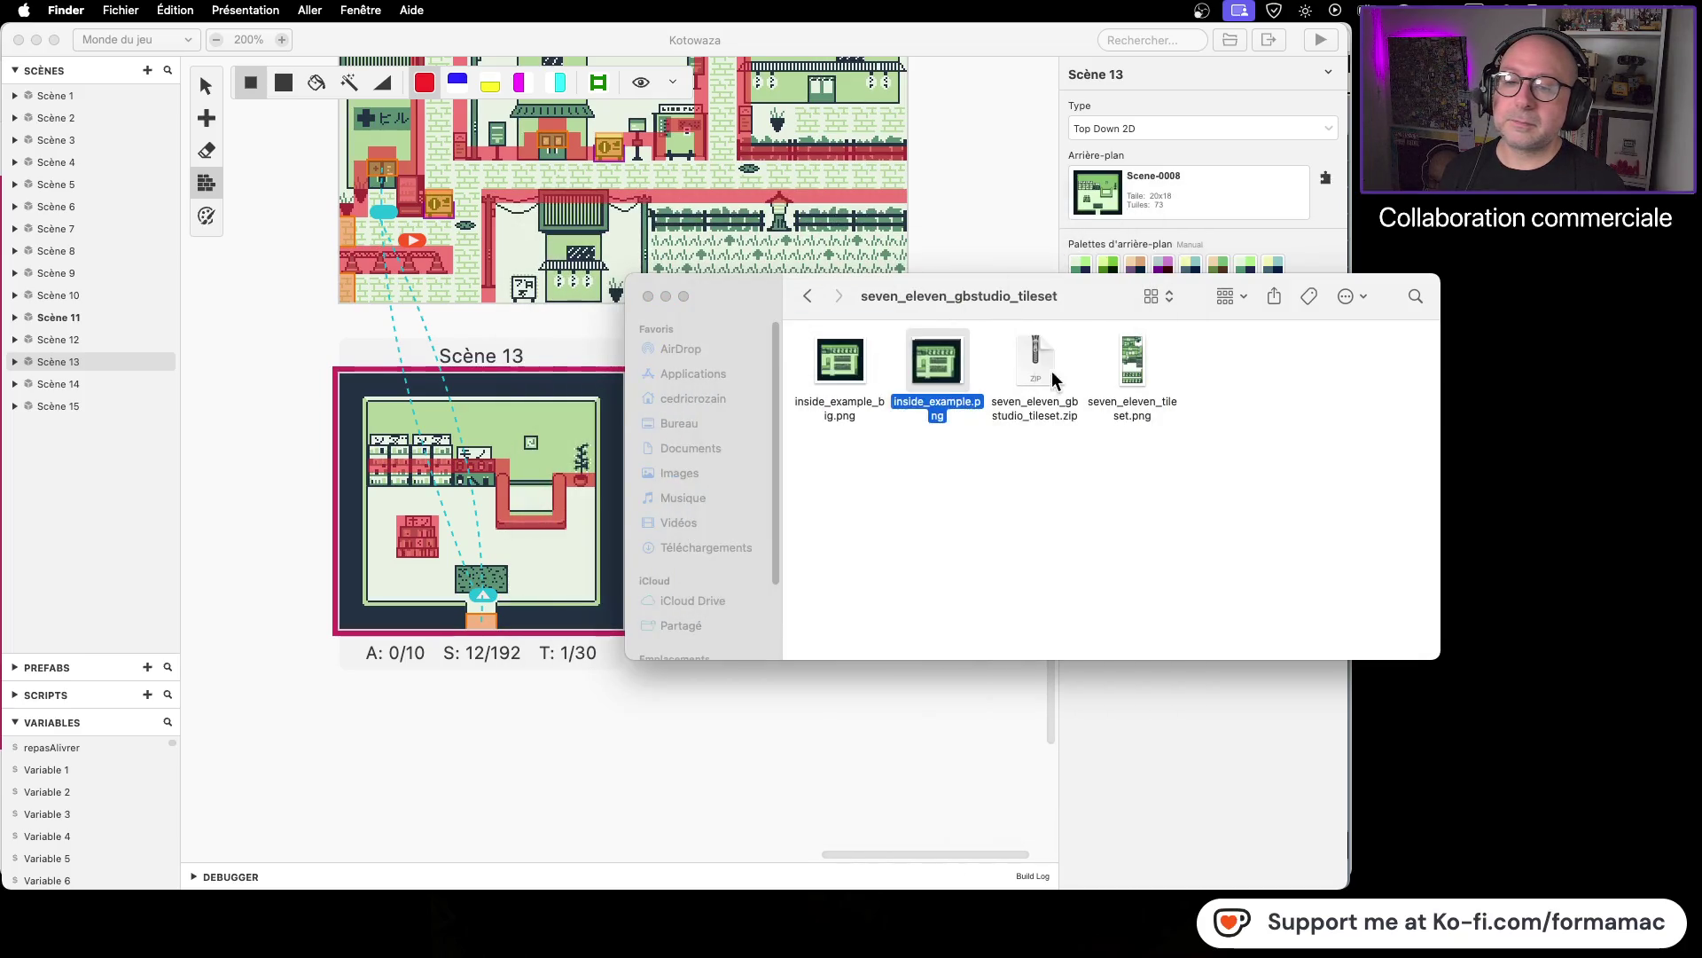
# Step: Open Character_MegaPack.png from the Graphismes folder in LibreSprite
pyautogui.click(807, 296)
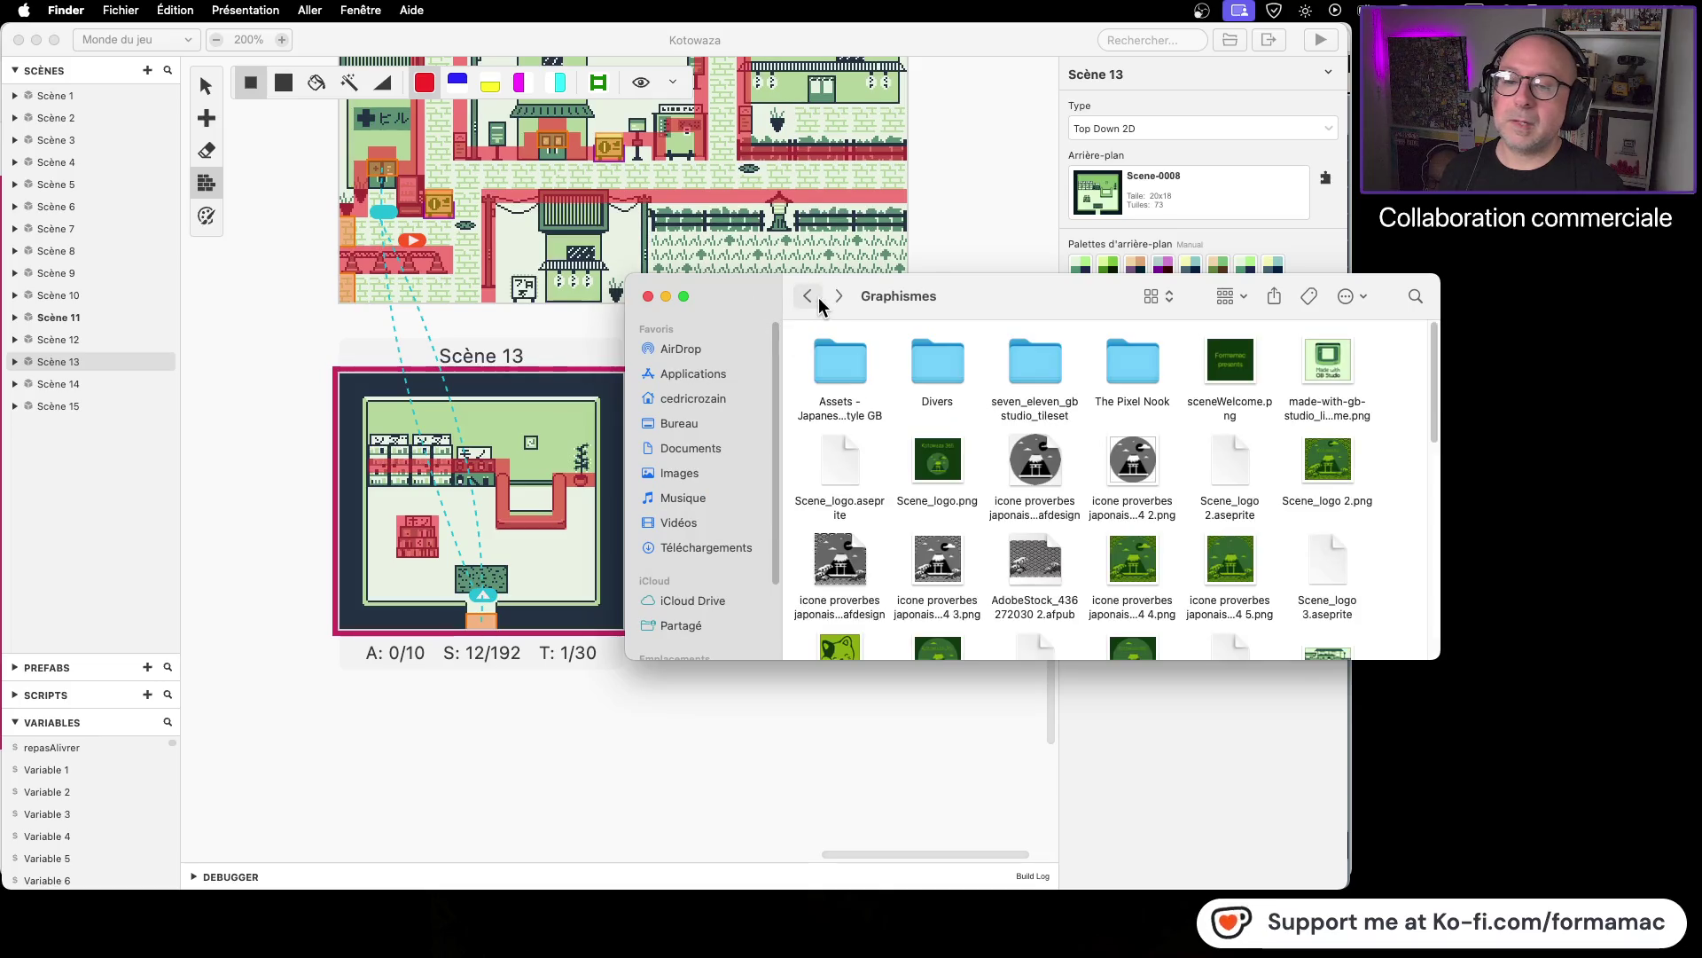
pyautogui.scroll(-3, 938, 372)
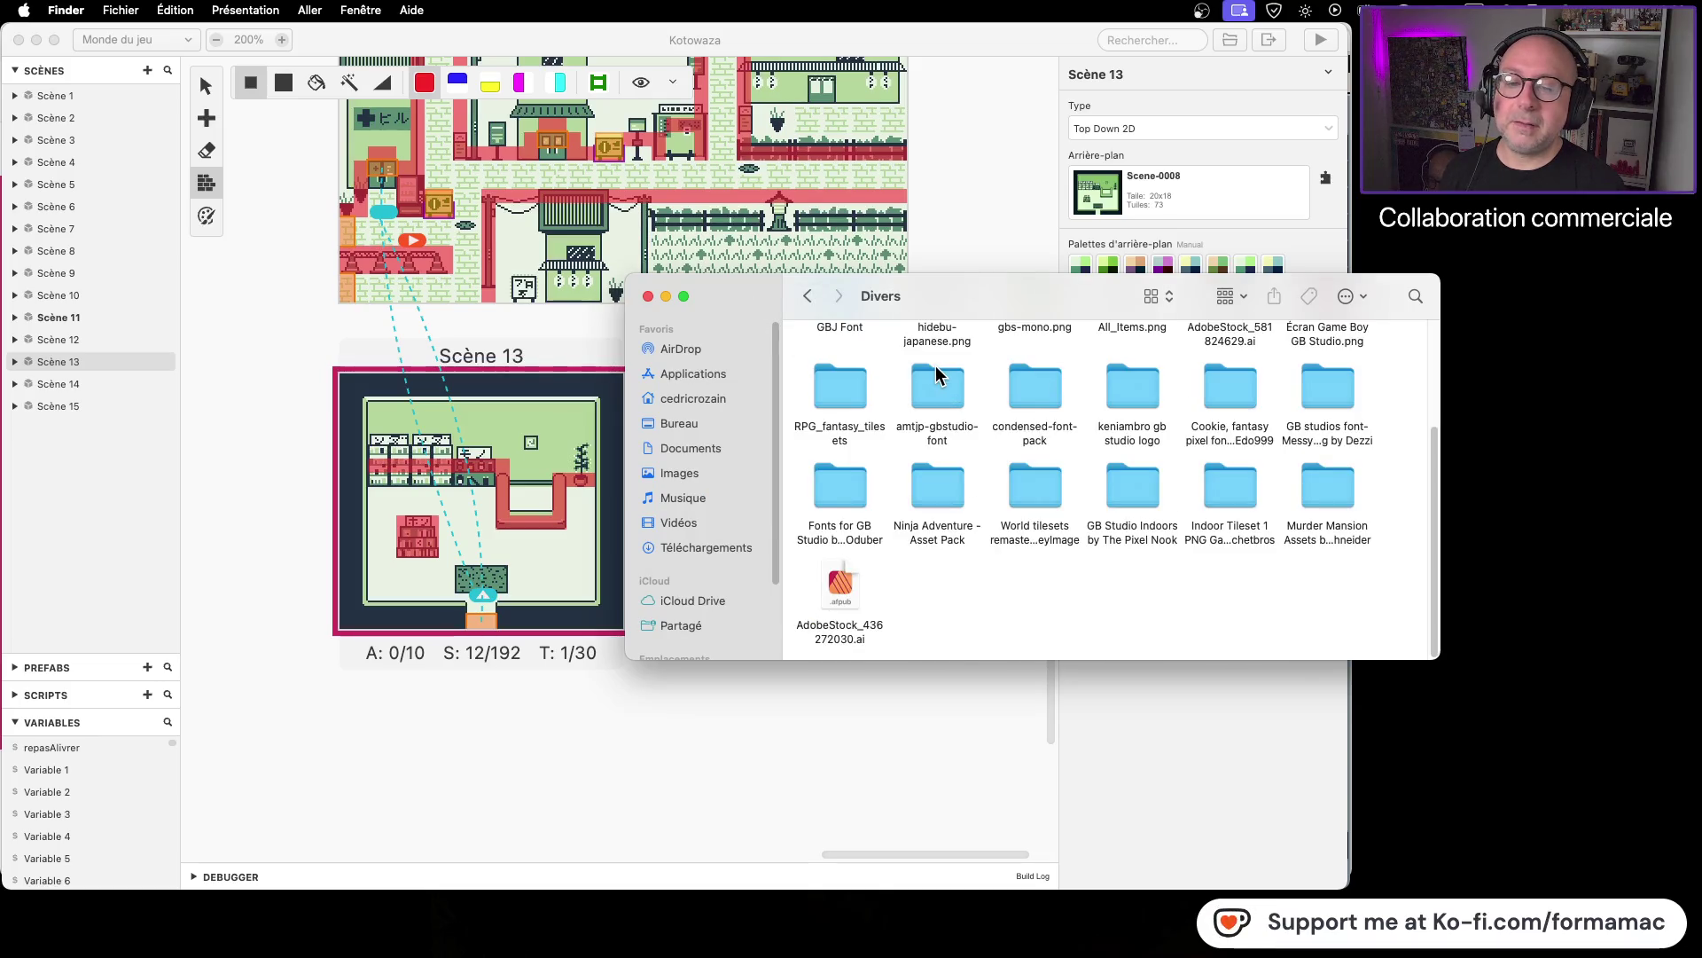
pyautogui.scroll(2, 929, 382)
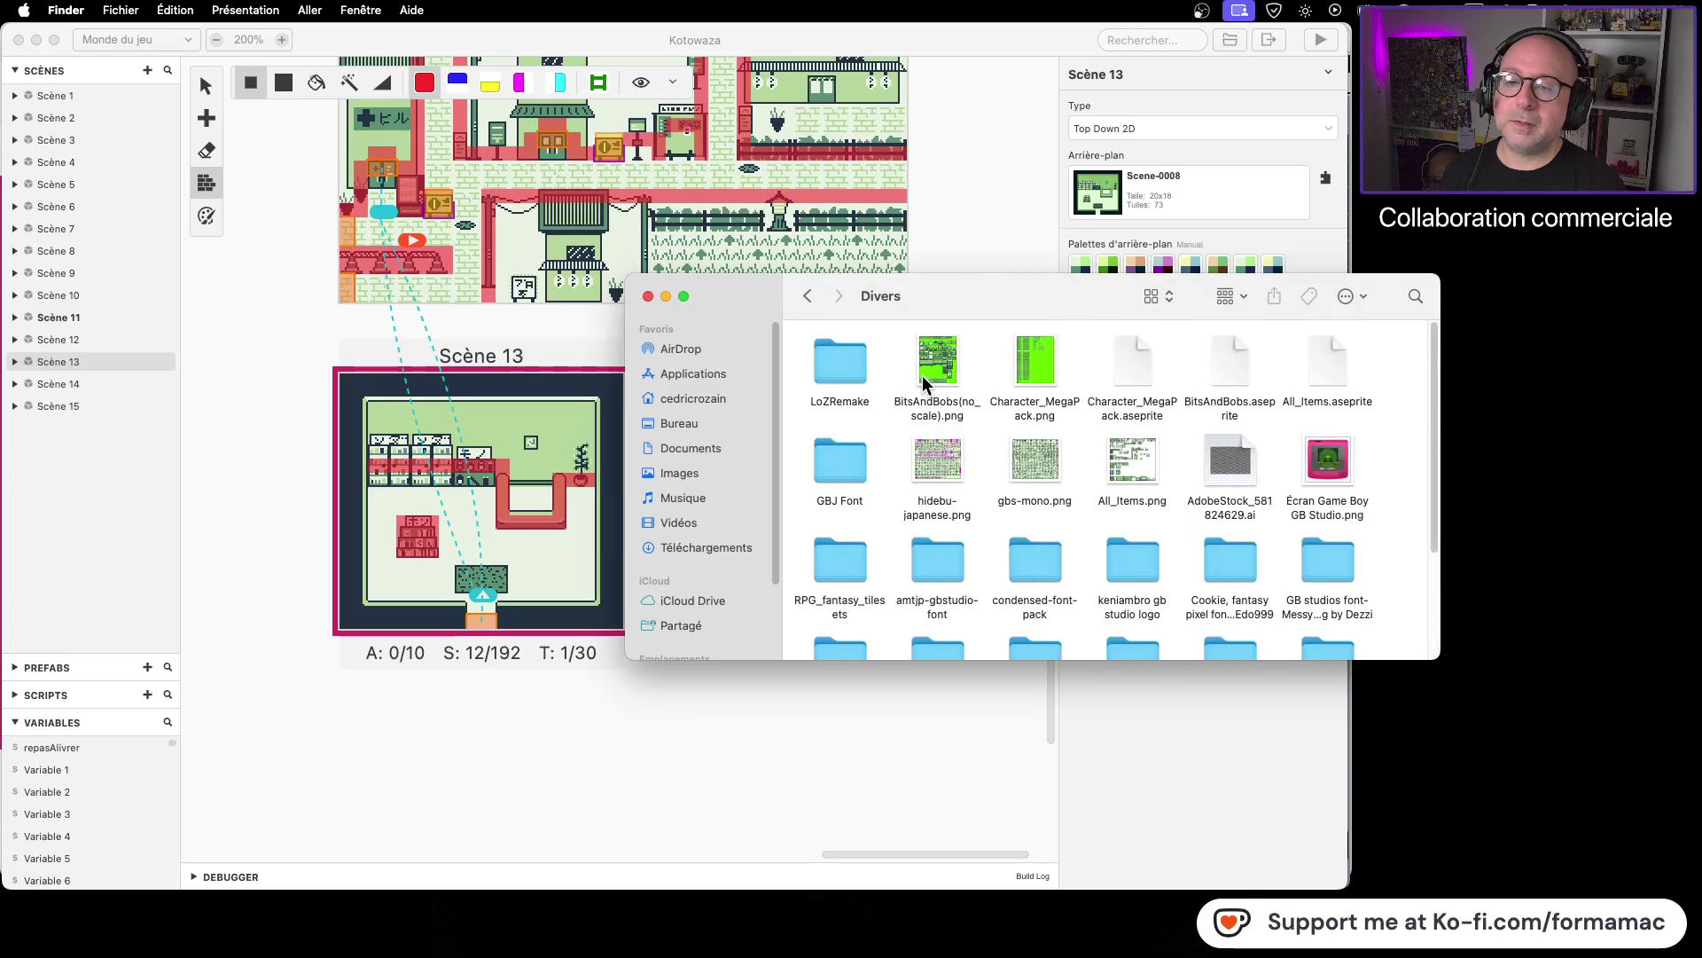
pyautogui.rightClick(1049, 361)
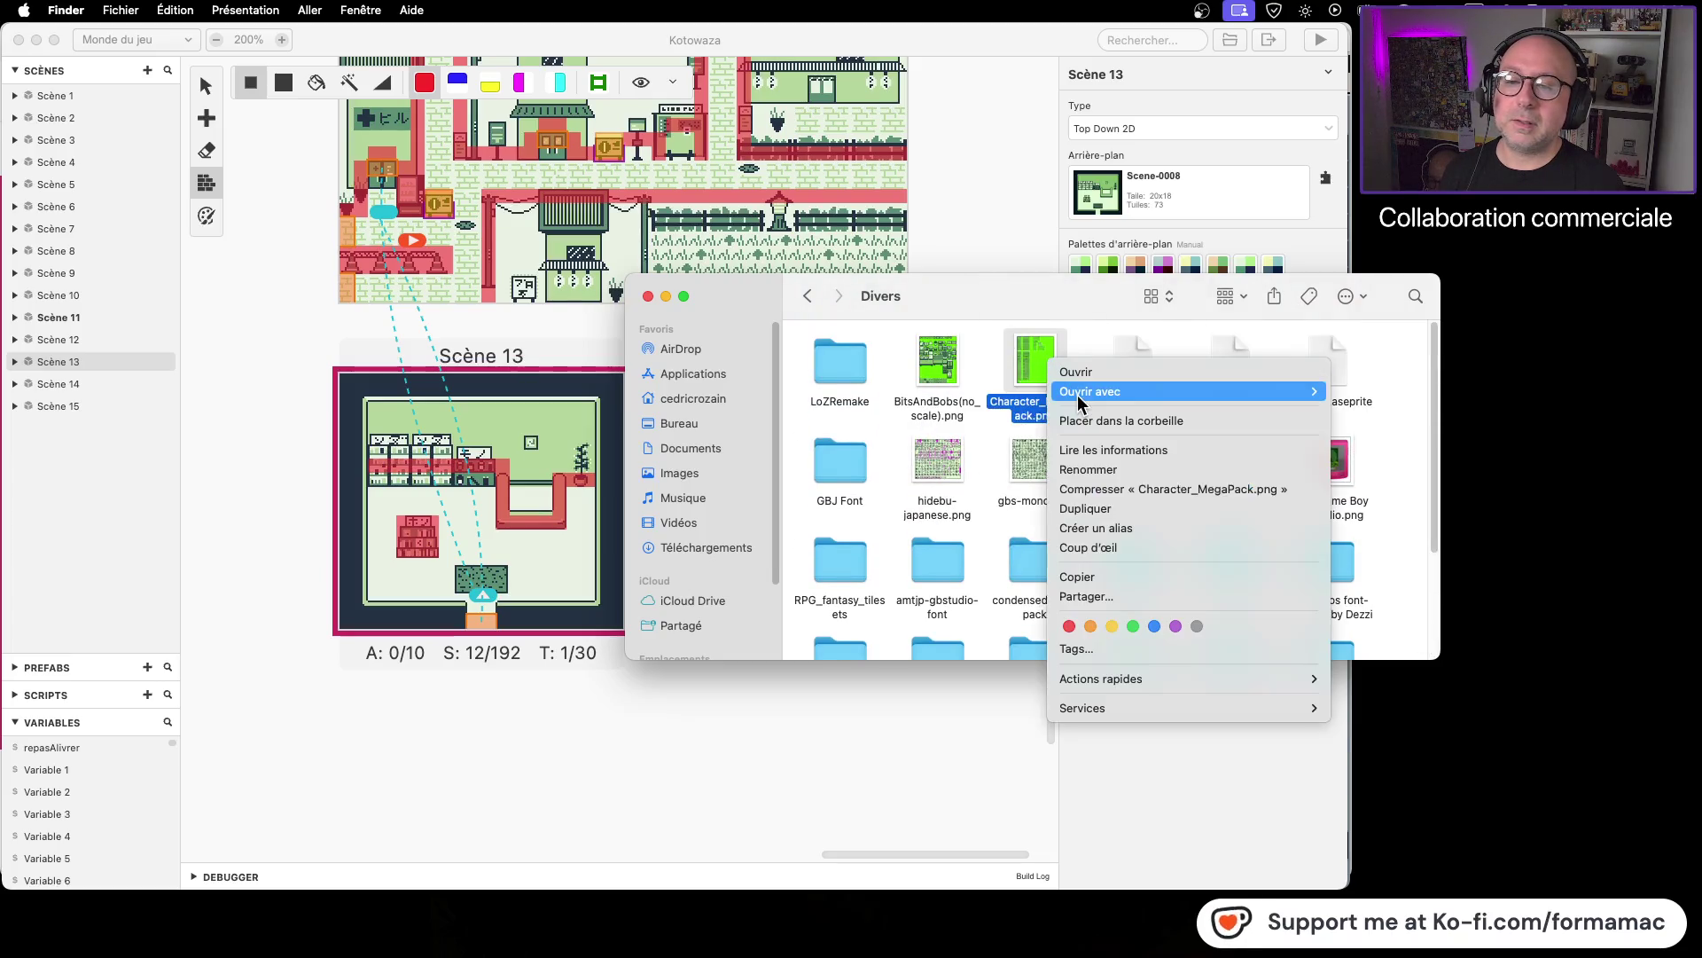
pyautogui.moveTo(1153, 391)
pyautogui.click(1385, 557)
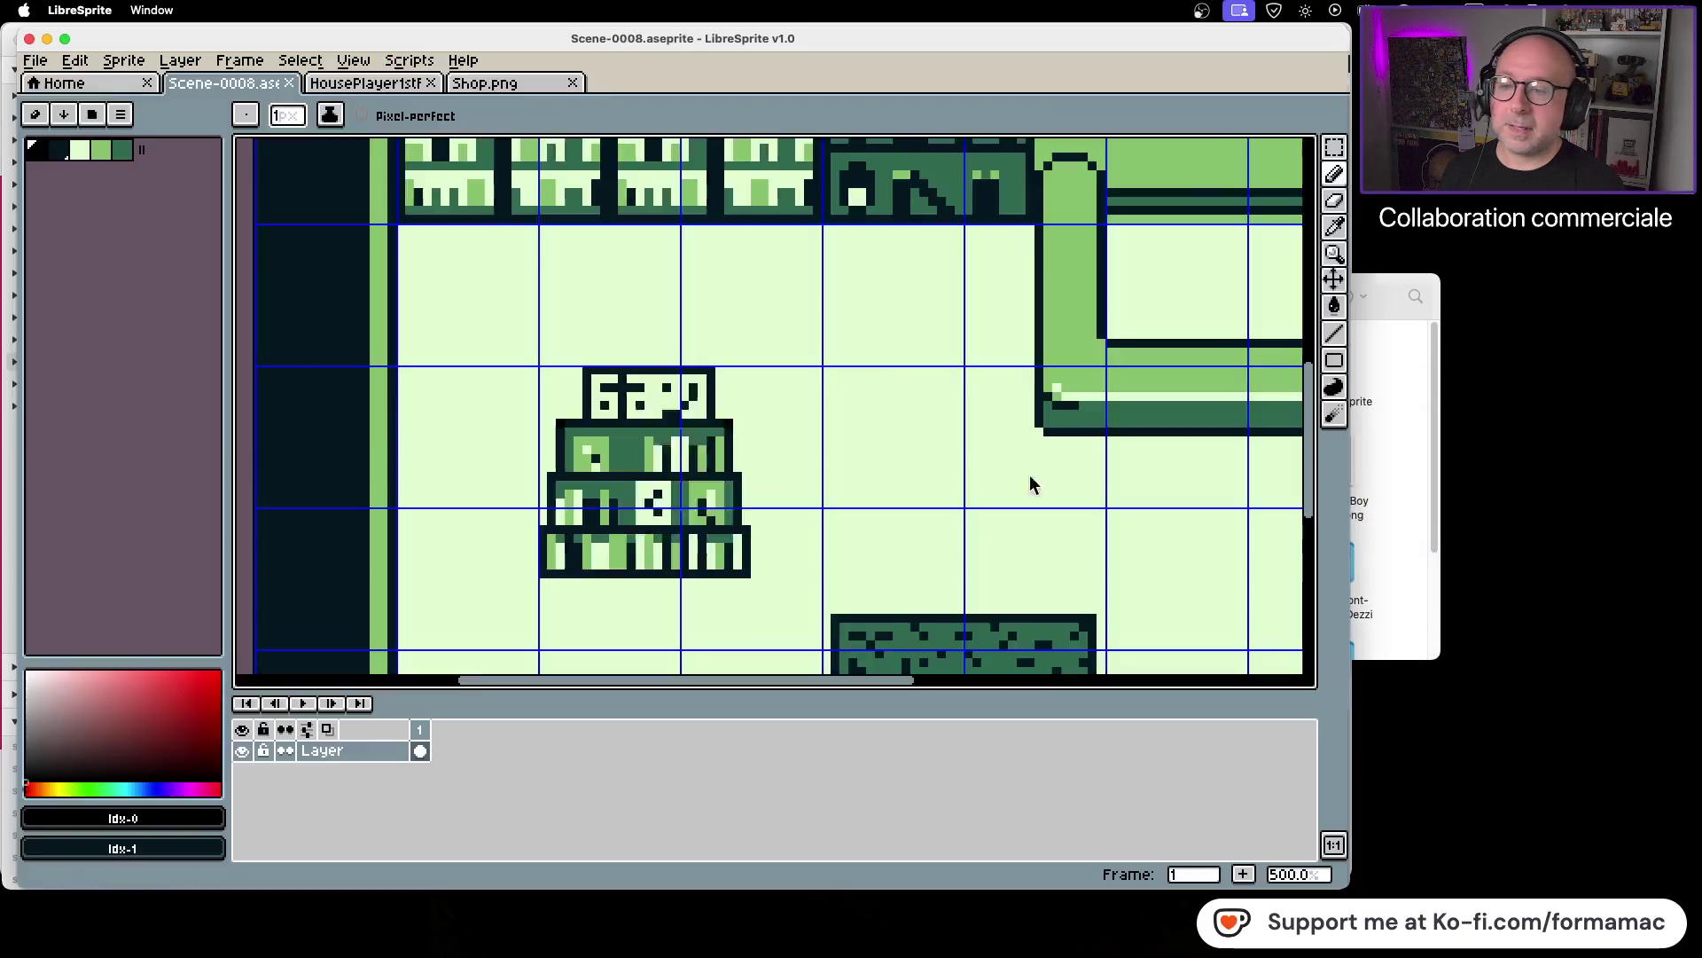
# Step: Pan across the Character_MegaPack sheet's character rows in LibreSprite, then switch to GB Studio
pyautogui.moveTo(628, 371); pyautogui.dragTo(901, 562)
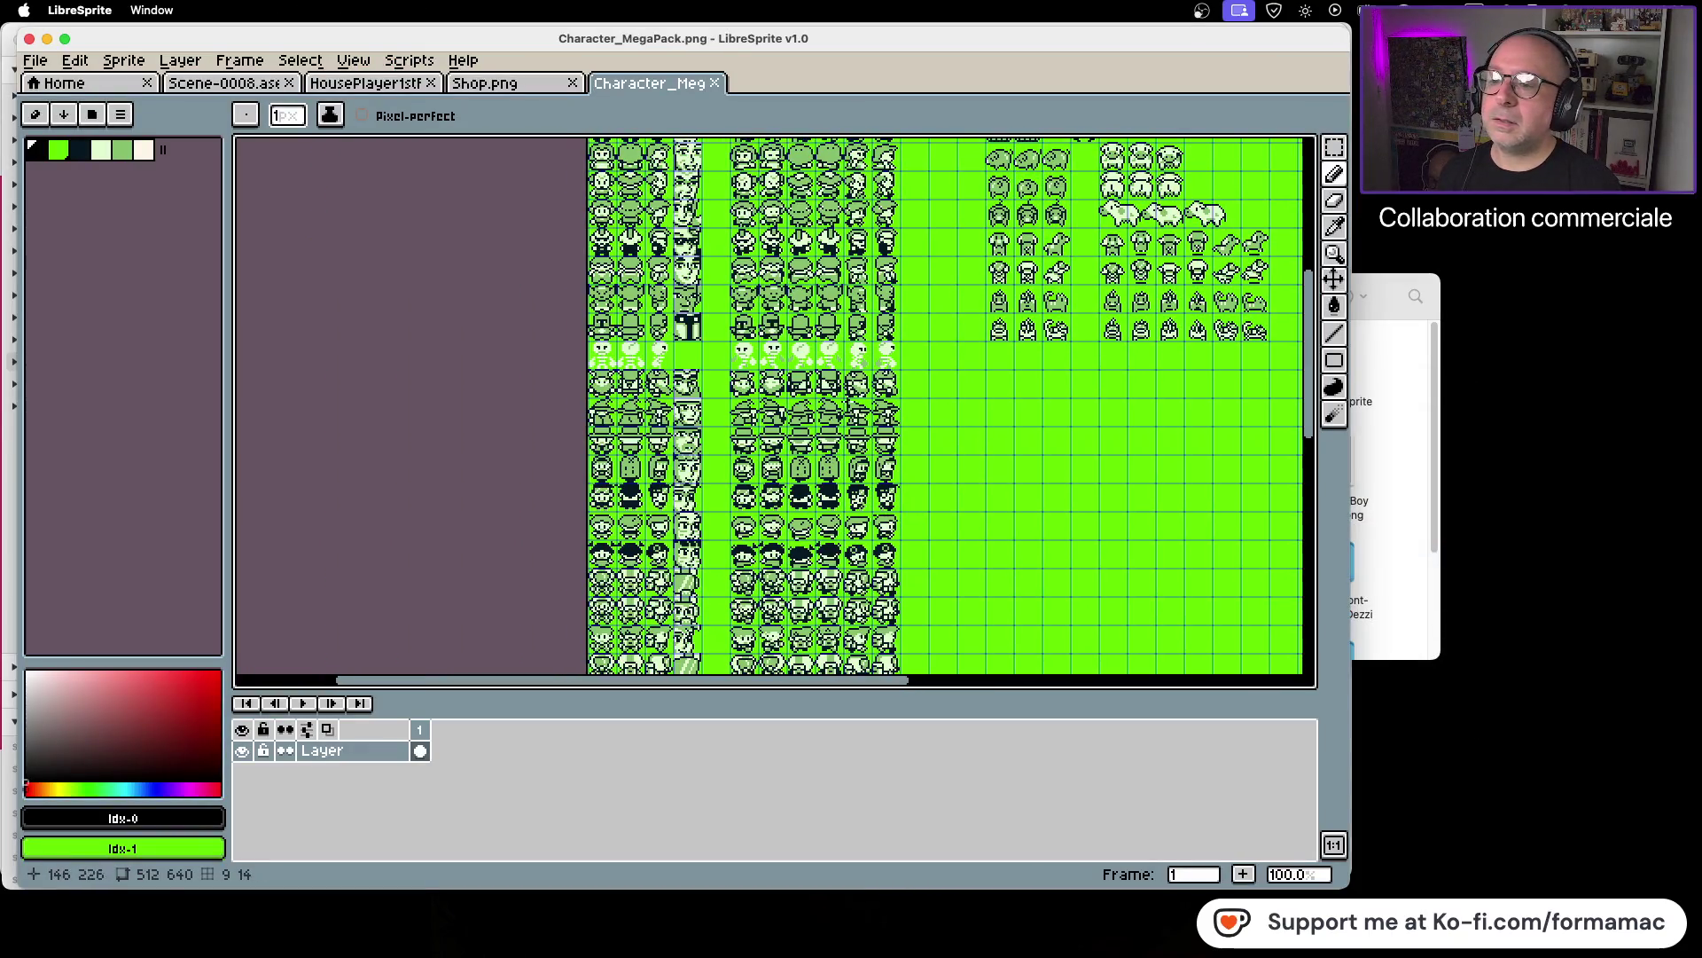
pyautogui.moveTo(824, 359); pyautogui.dragTo(832, 551)
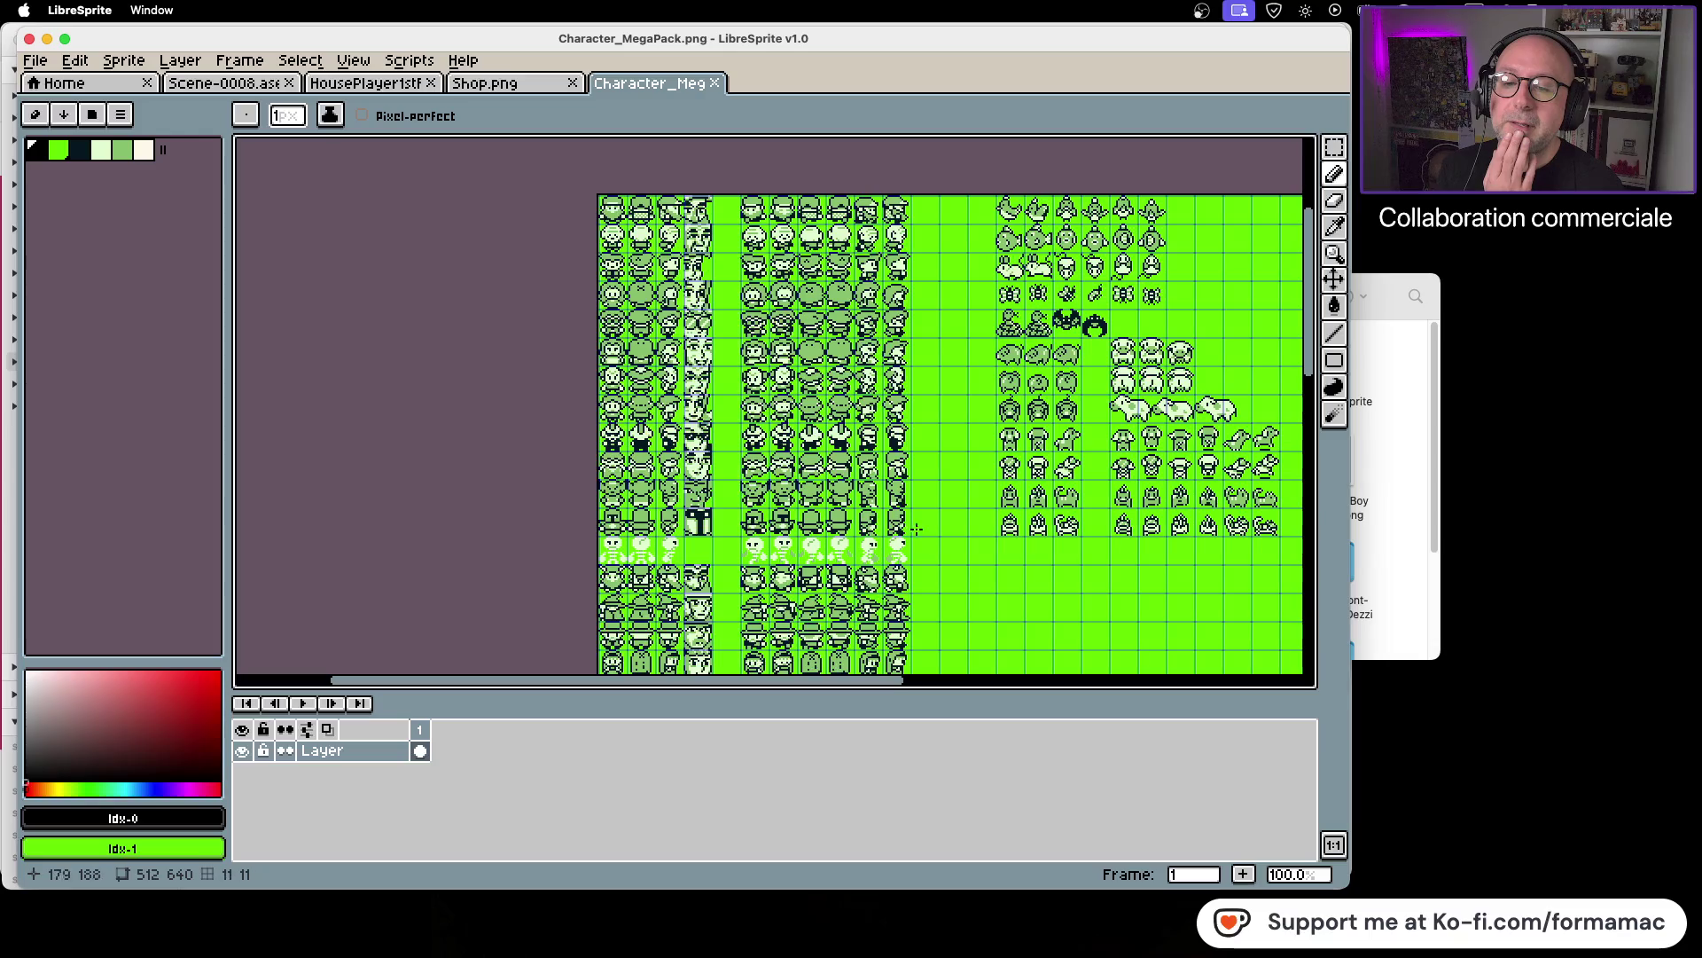
pyautogui.moveTo(947, 563); pyautogui.dragTo(924, 400)
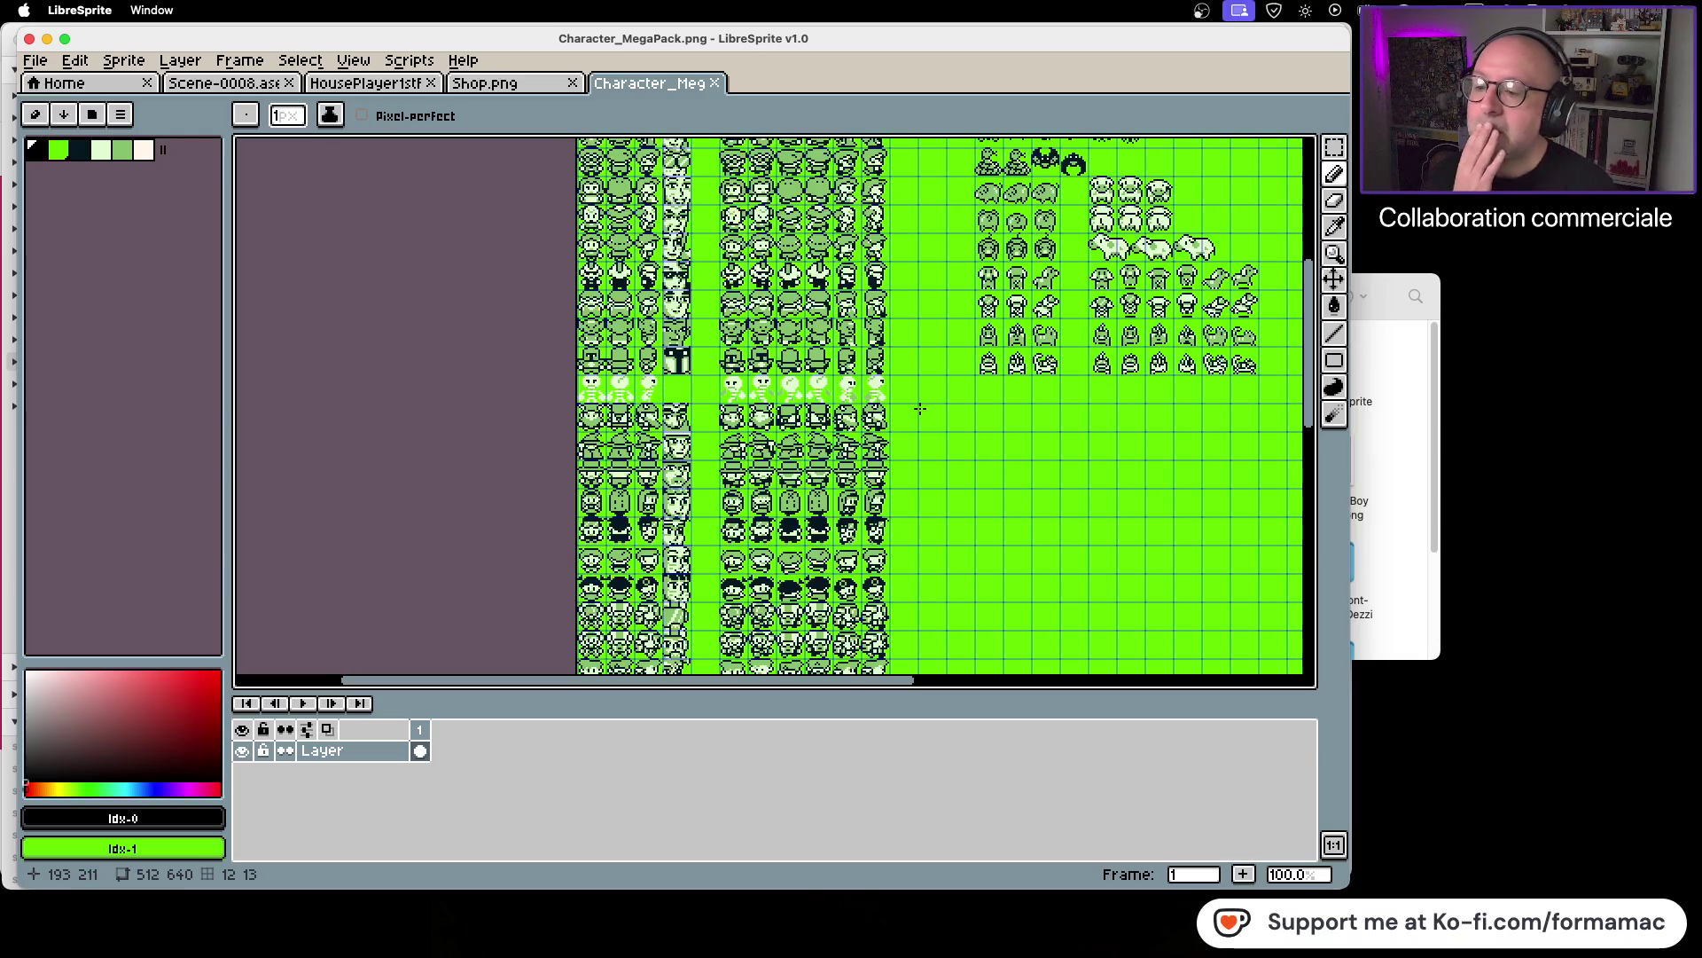
pyautogui.moveTo(924, 521); pyautogui.dragTo(899, 352)
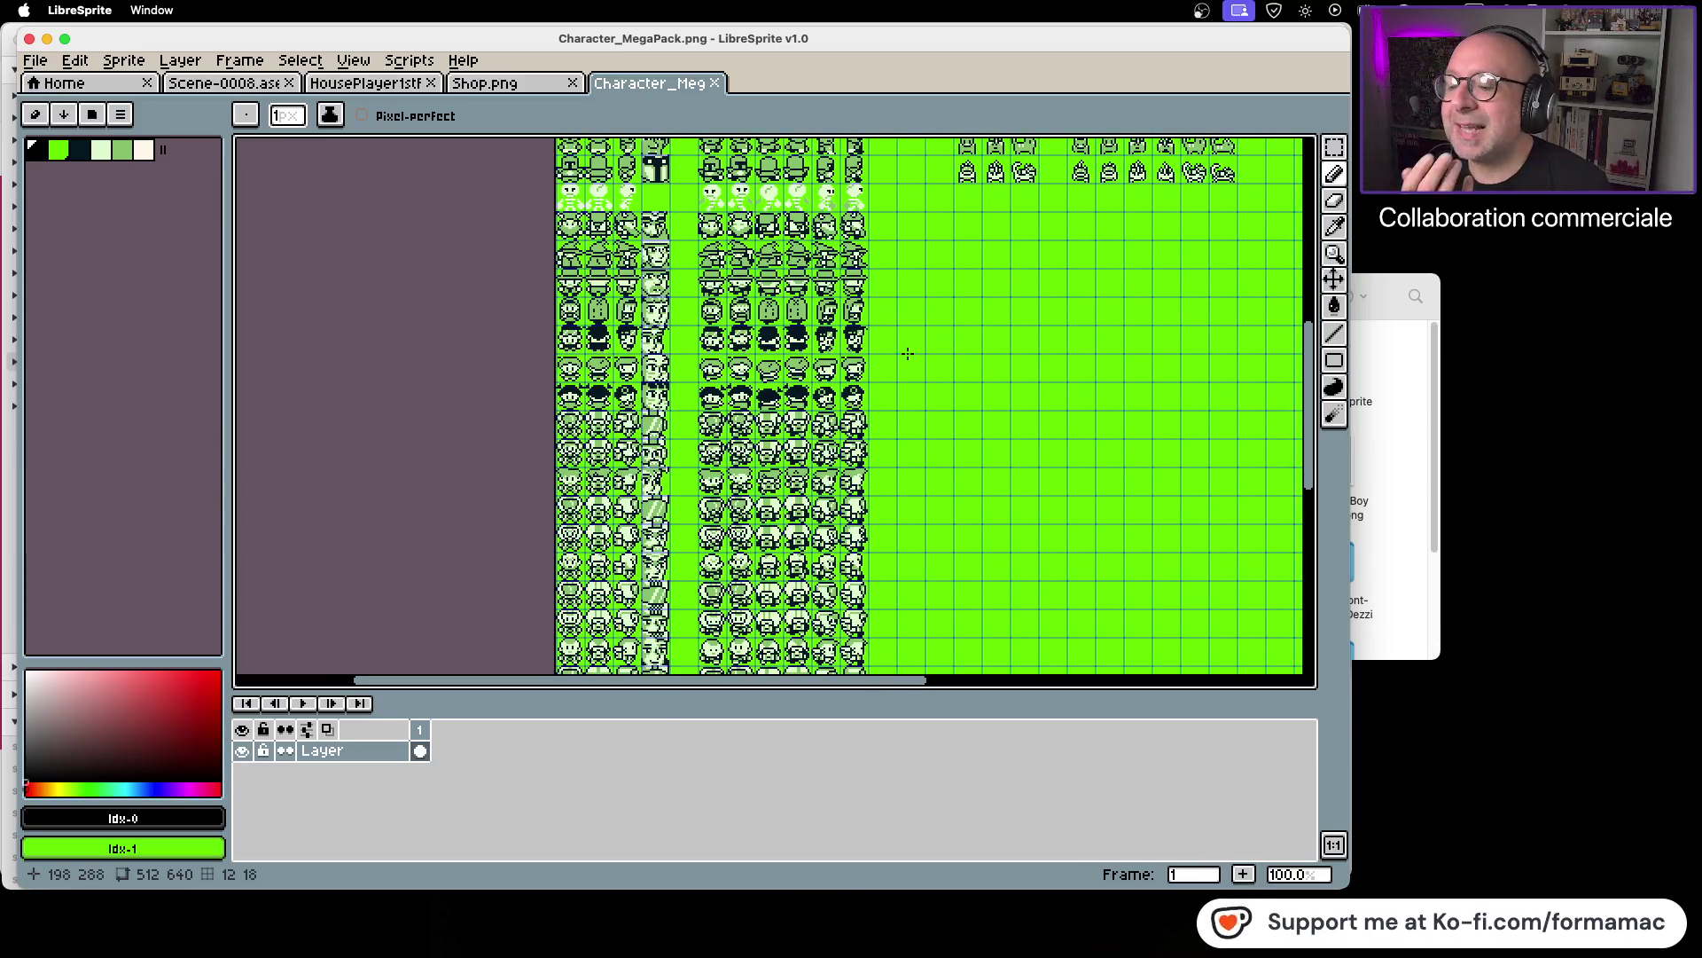
pyautogui.scroll(-2, 901, 283)
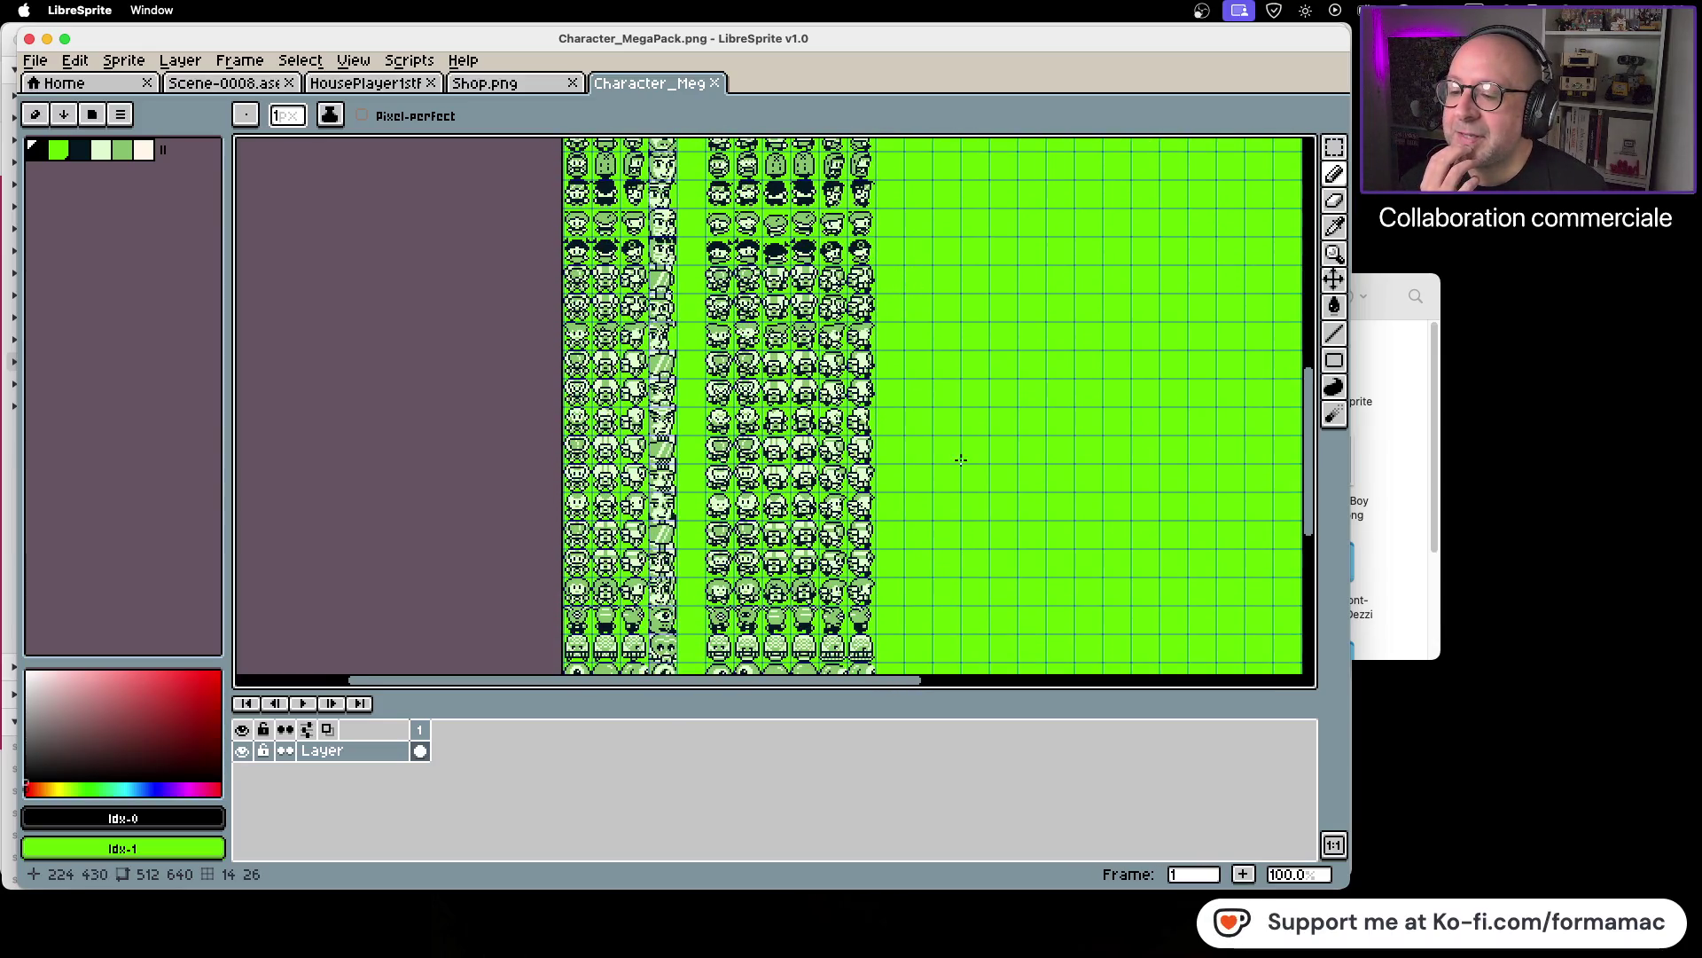
pyautogui.scroll(-3, 962, 297)
pyautogui.scroll(4, 957, 354)
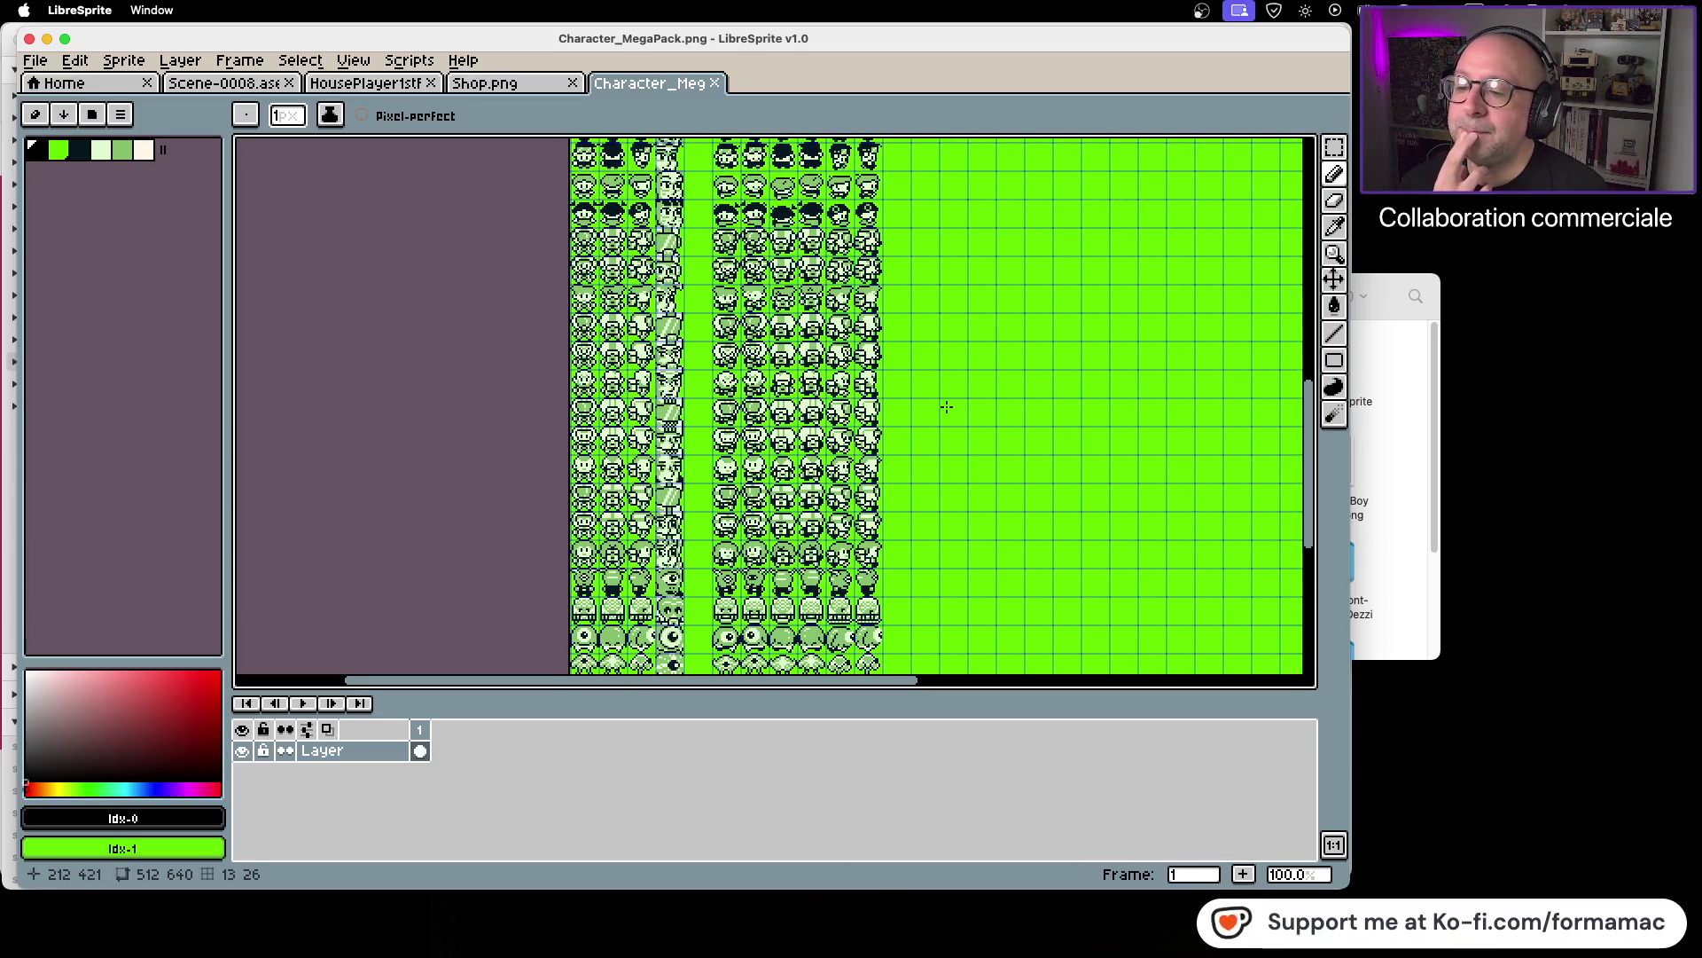
pyautogui.scroll(4, 948, 417)
pyautogui.scroll(3, 955, 389)
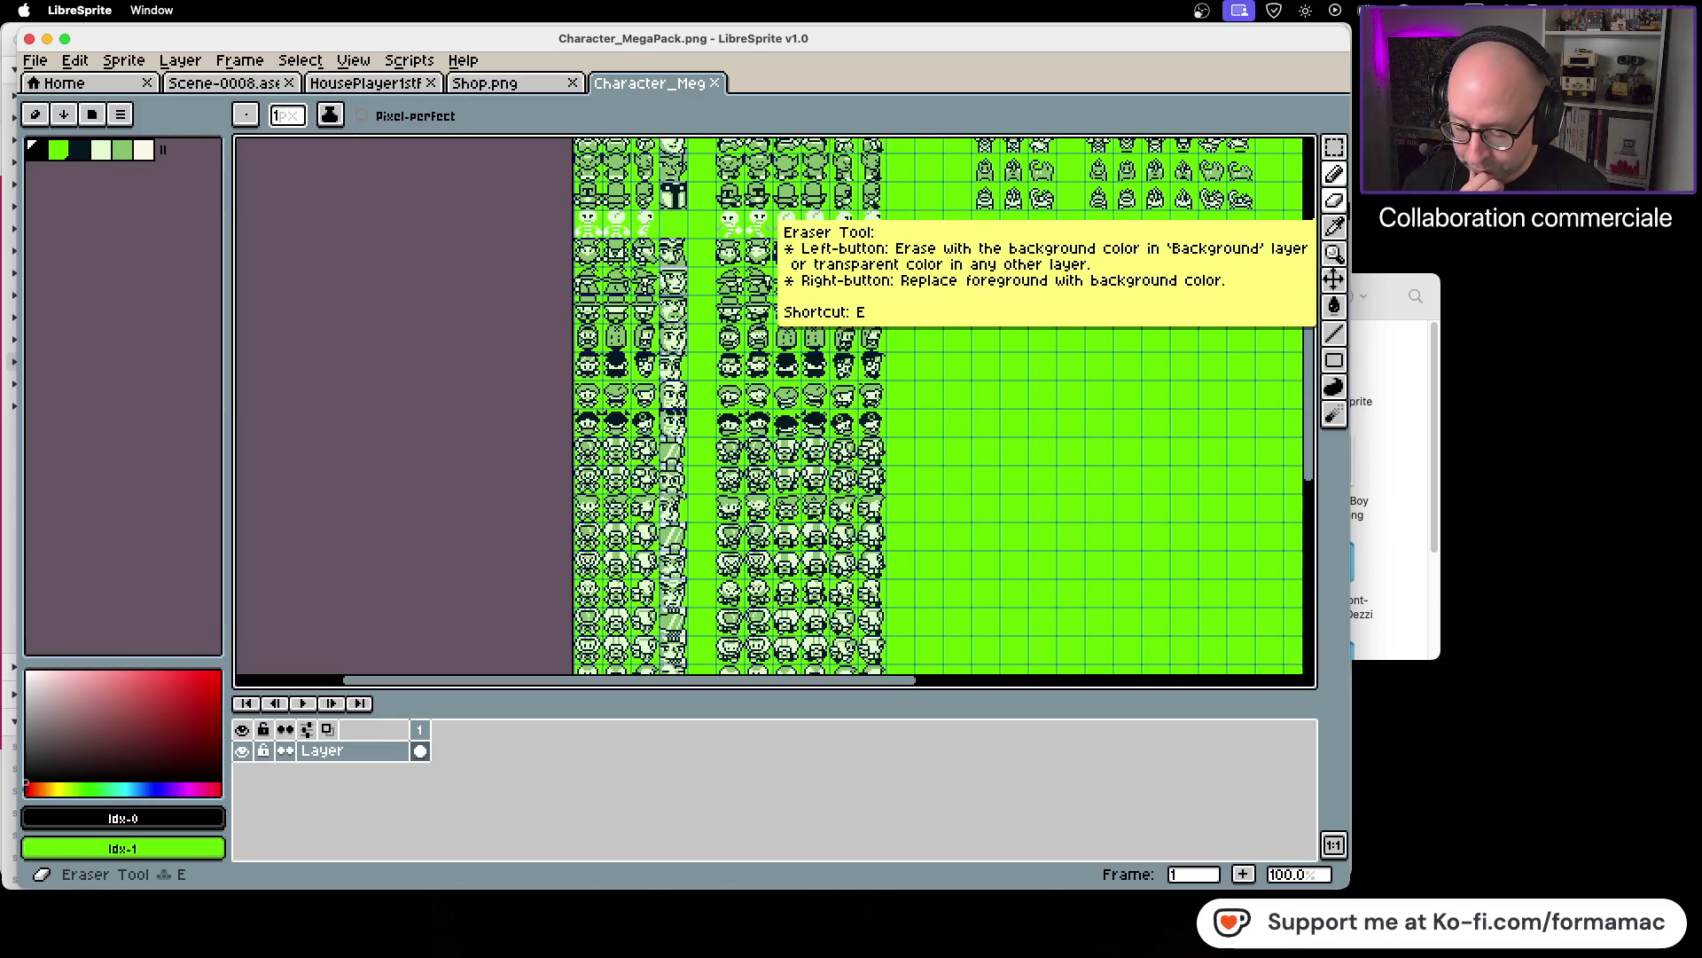
pyautogui.press('super+Tab')
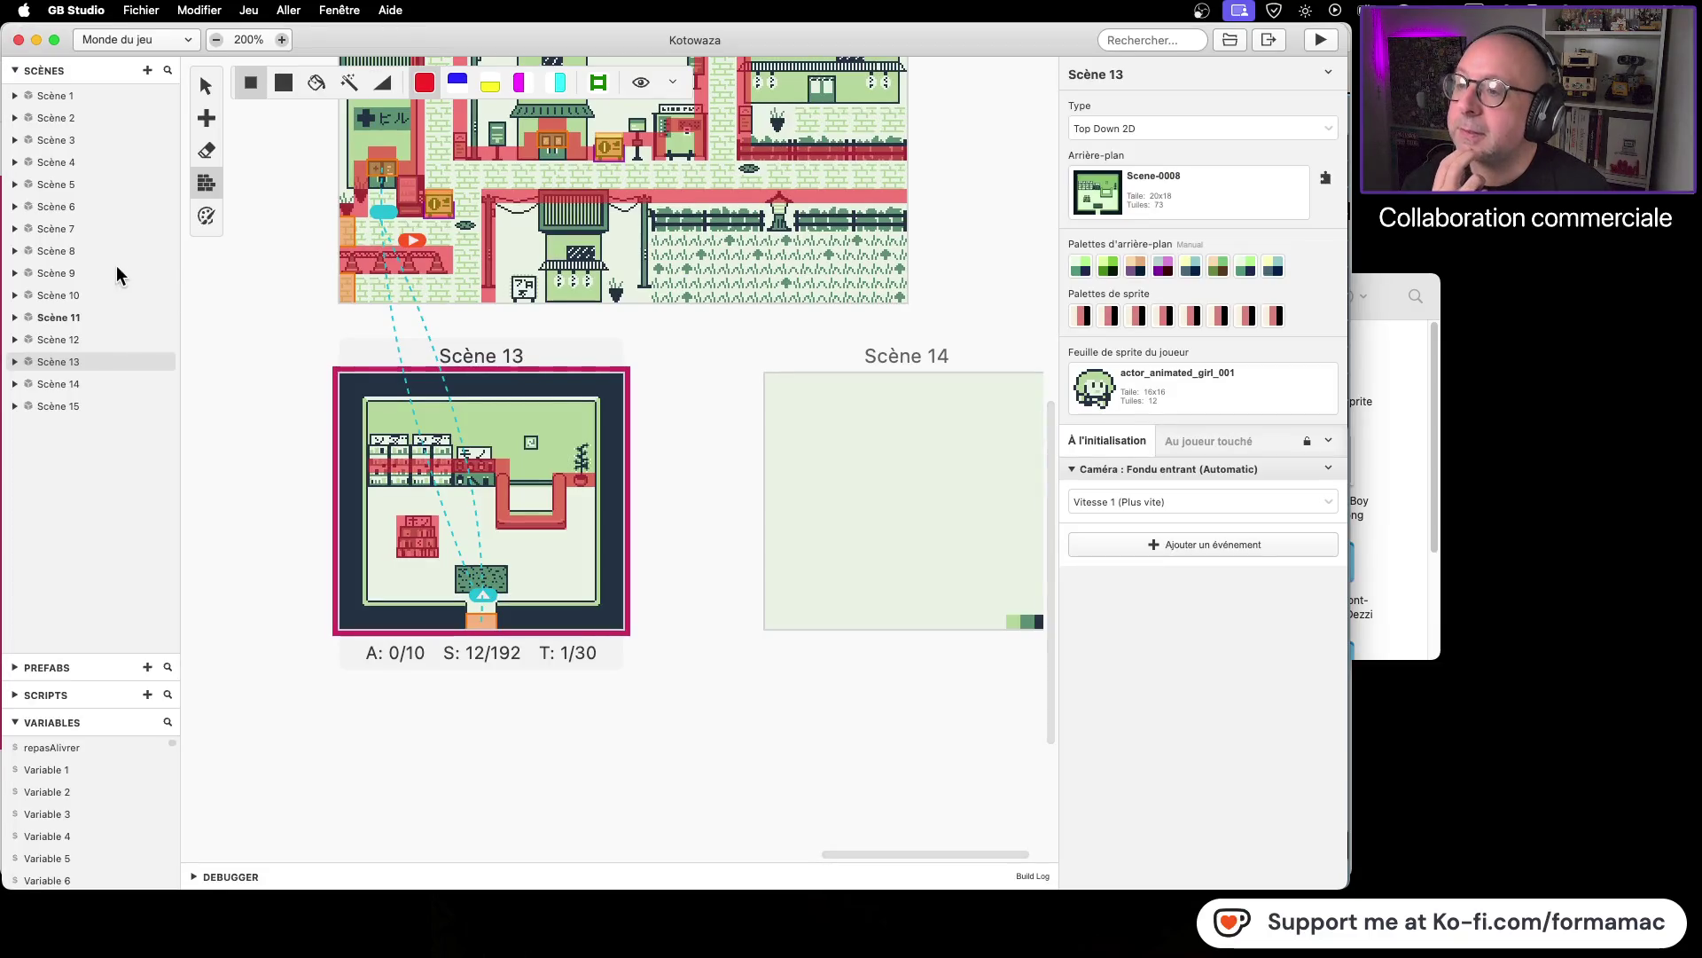
# Step: Scroll the GB Studio world canvas up and left to look over other scenes
pyautogui.scroll(10, 823, 631)
pyautogui.hscroll(-5, 823, 631)
pyautogui.hscroll(-2, 823, 631)
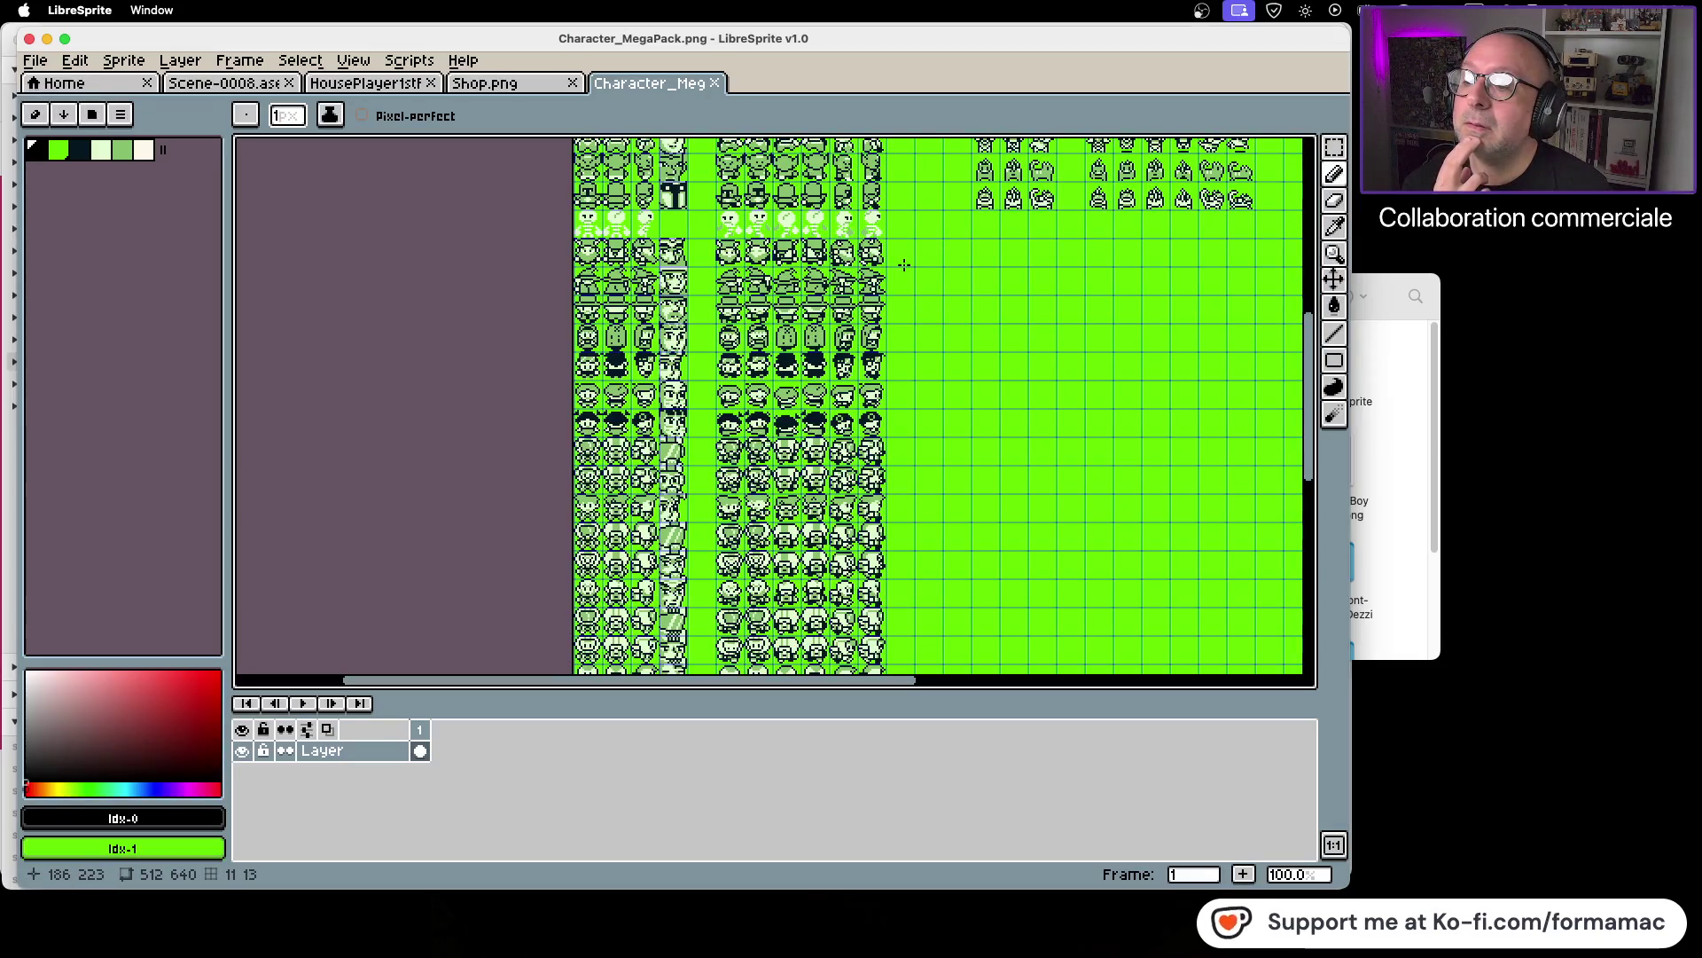
# Step: Zoom the character sheet to 200% and pan down to the lower character rows
pyautogui.scroll(5, 937, 264)
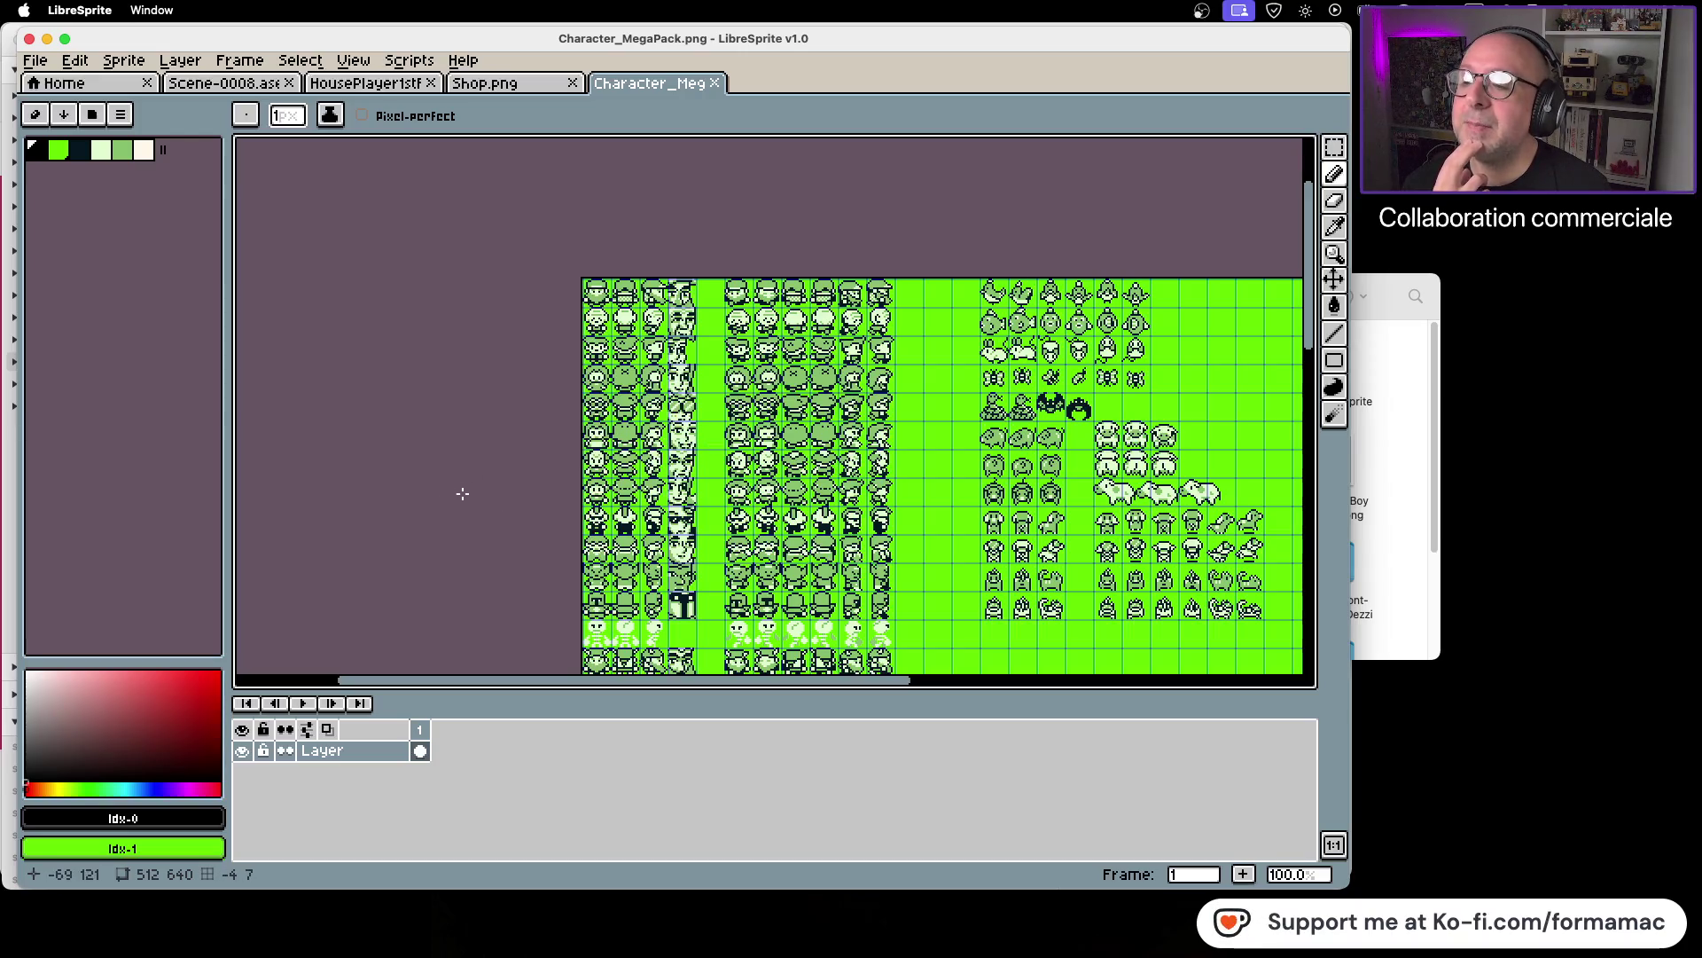
pyautogui.scroll(-3, 455, 511)
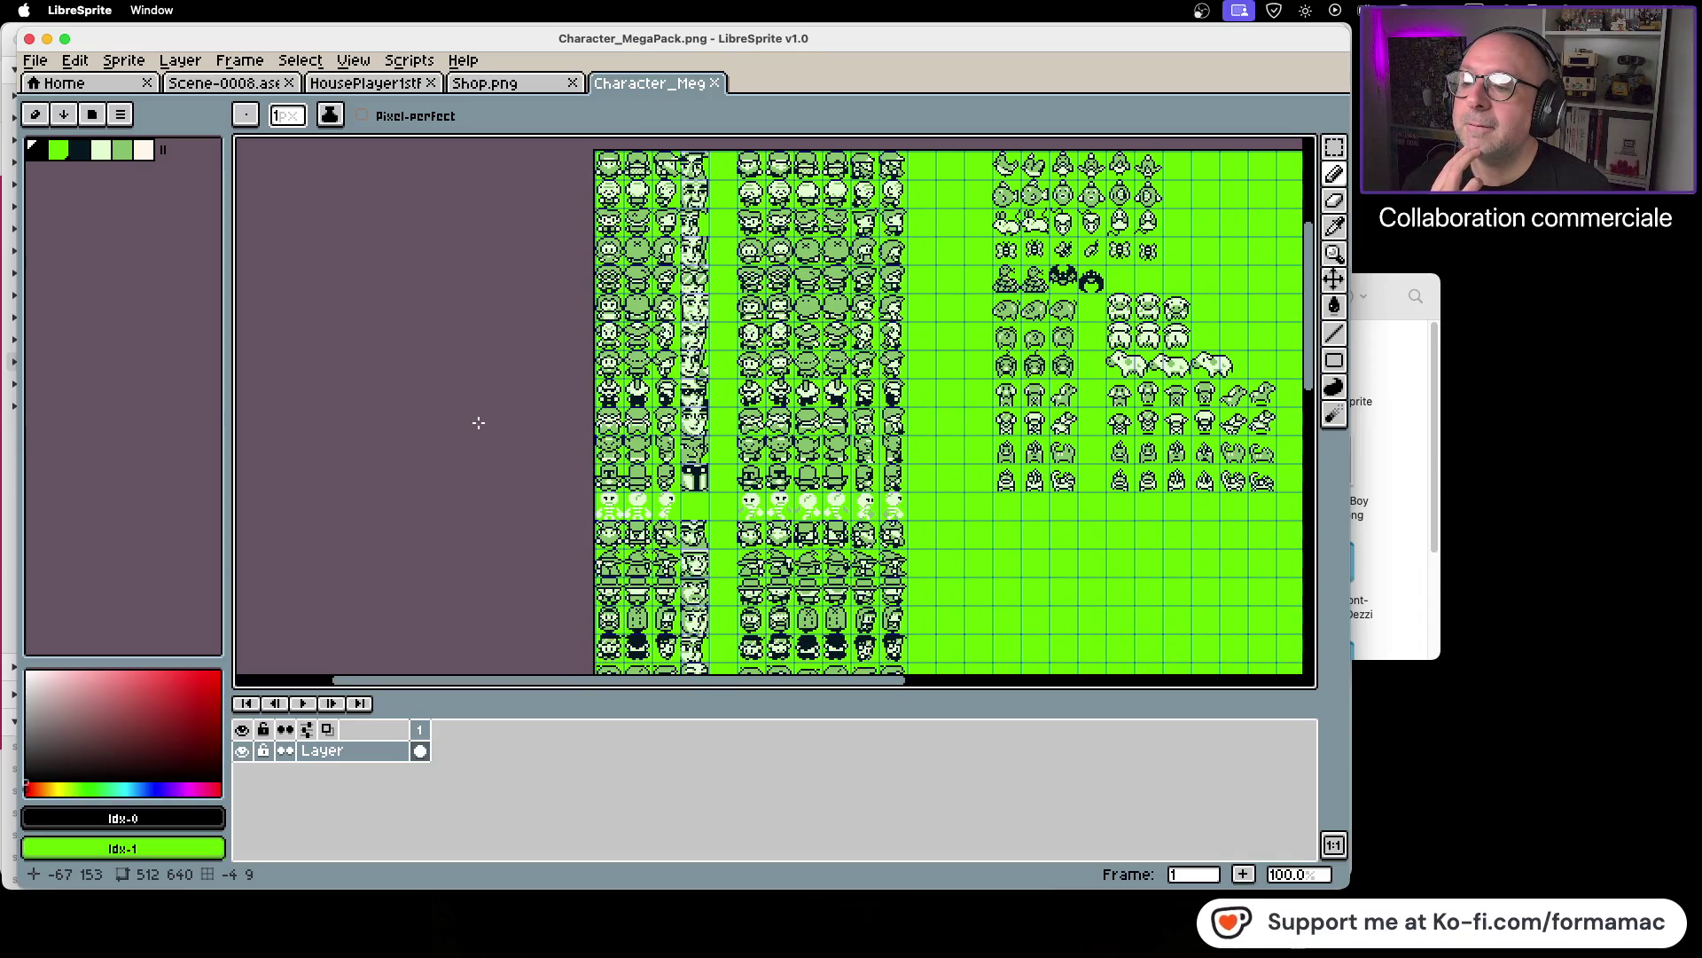
pyautogui.moveTo(488, 499); pyautogui.dragTo(486, 403)
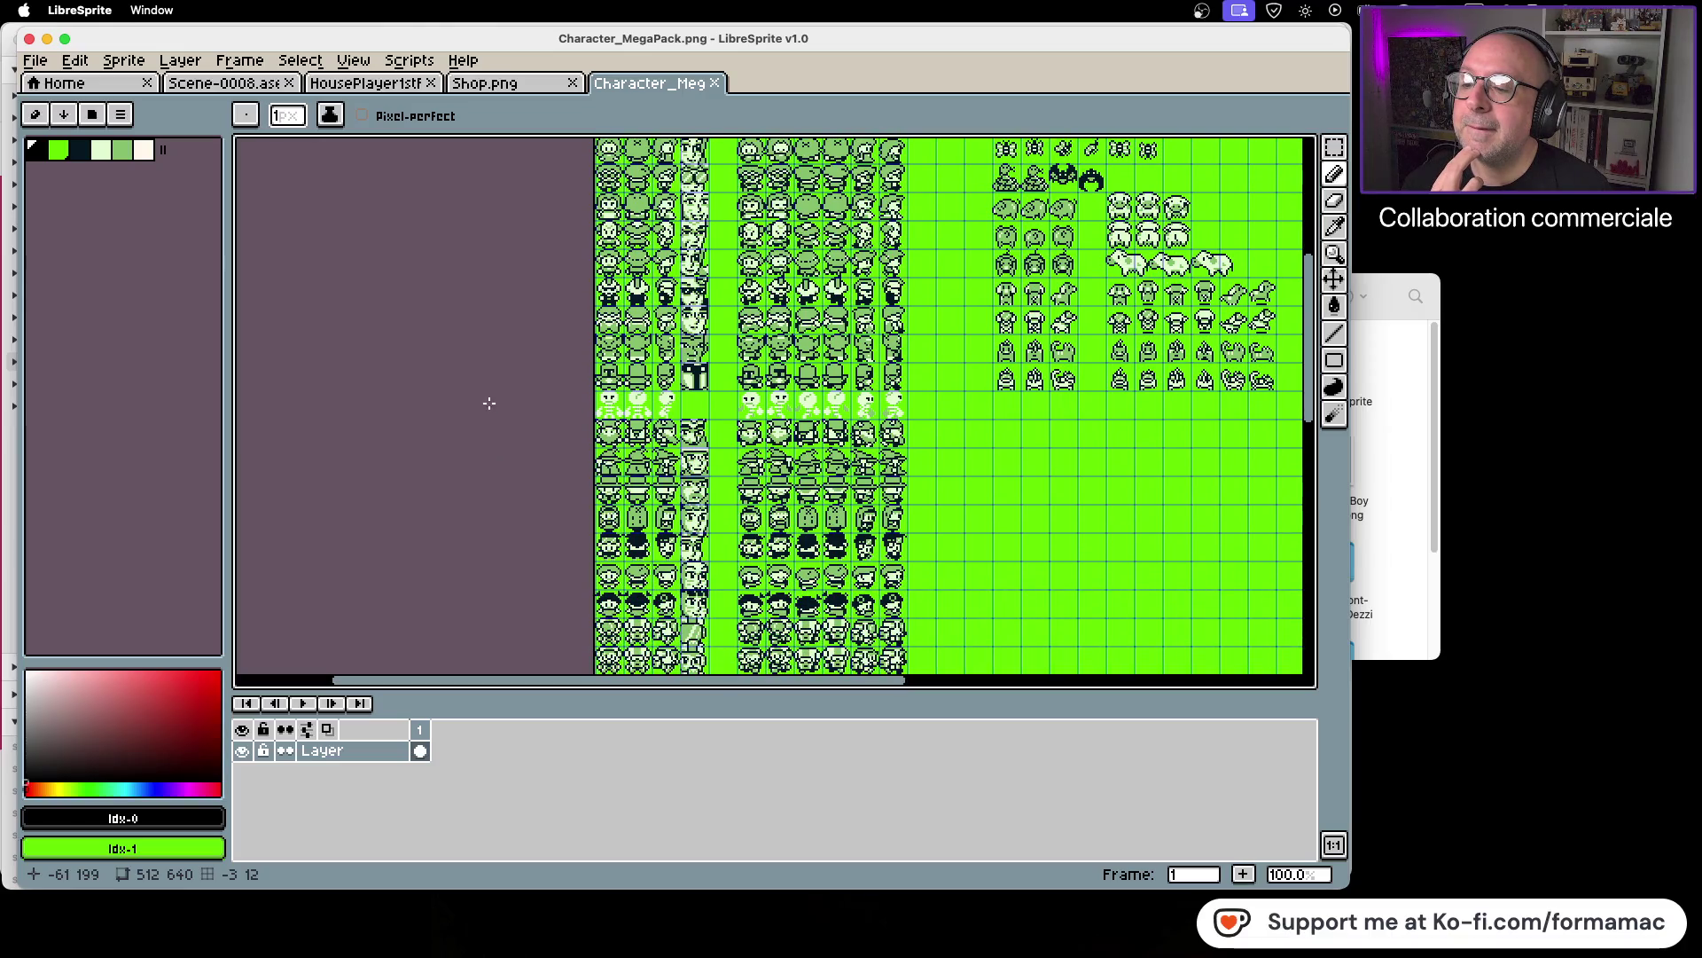
pyautogui.moveTo(516, 500); pyautogui.dragTo(513, 463)
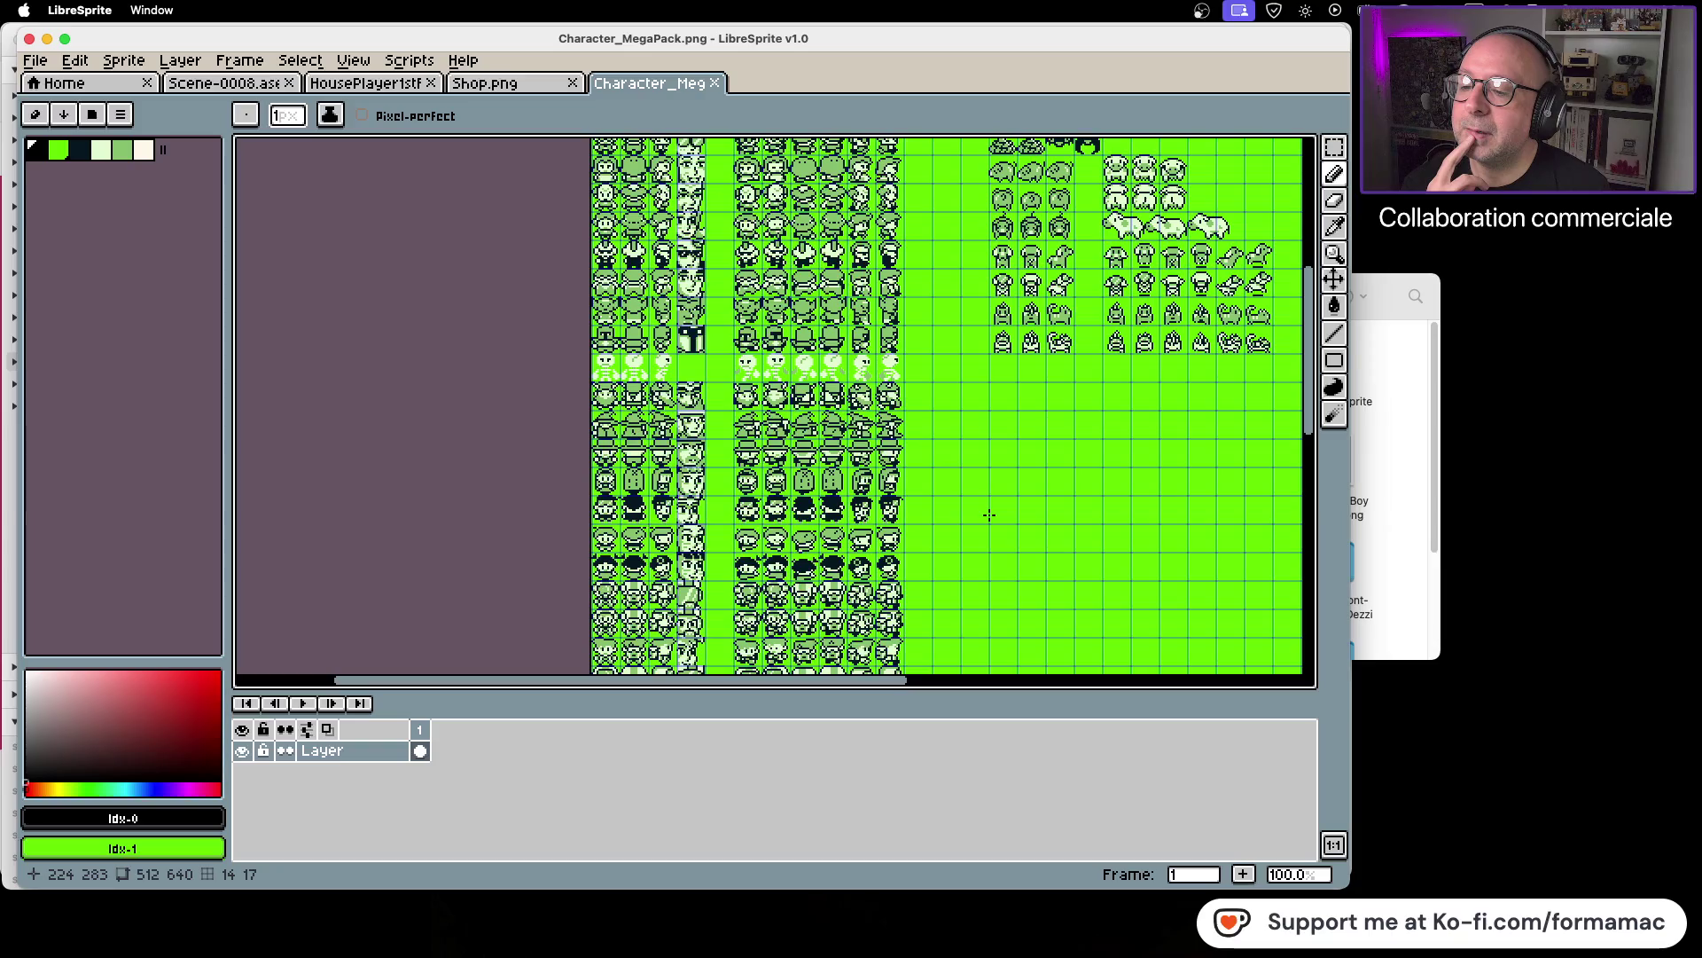
pyautogui.scroll(-2, 981, 479)
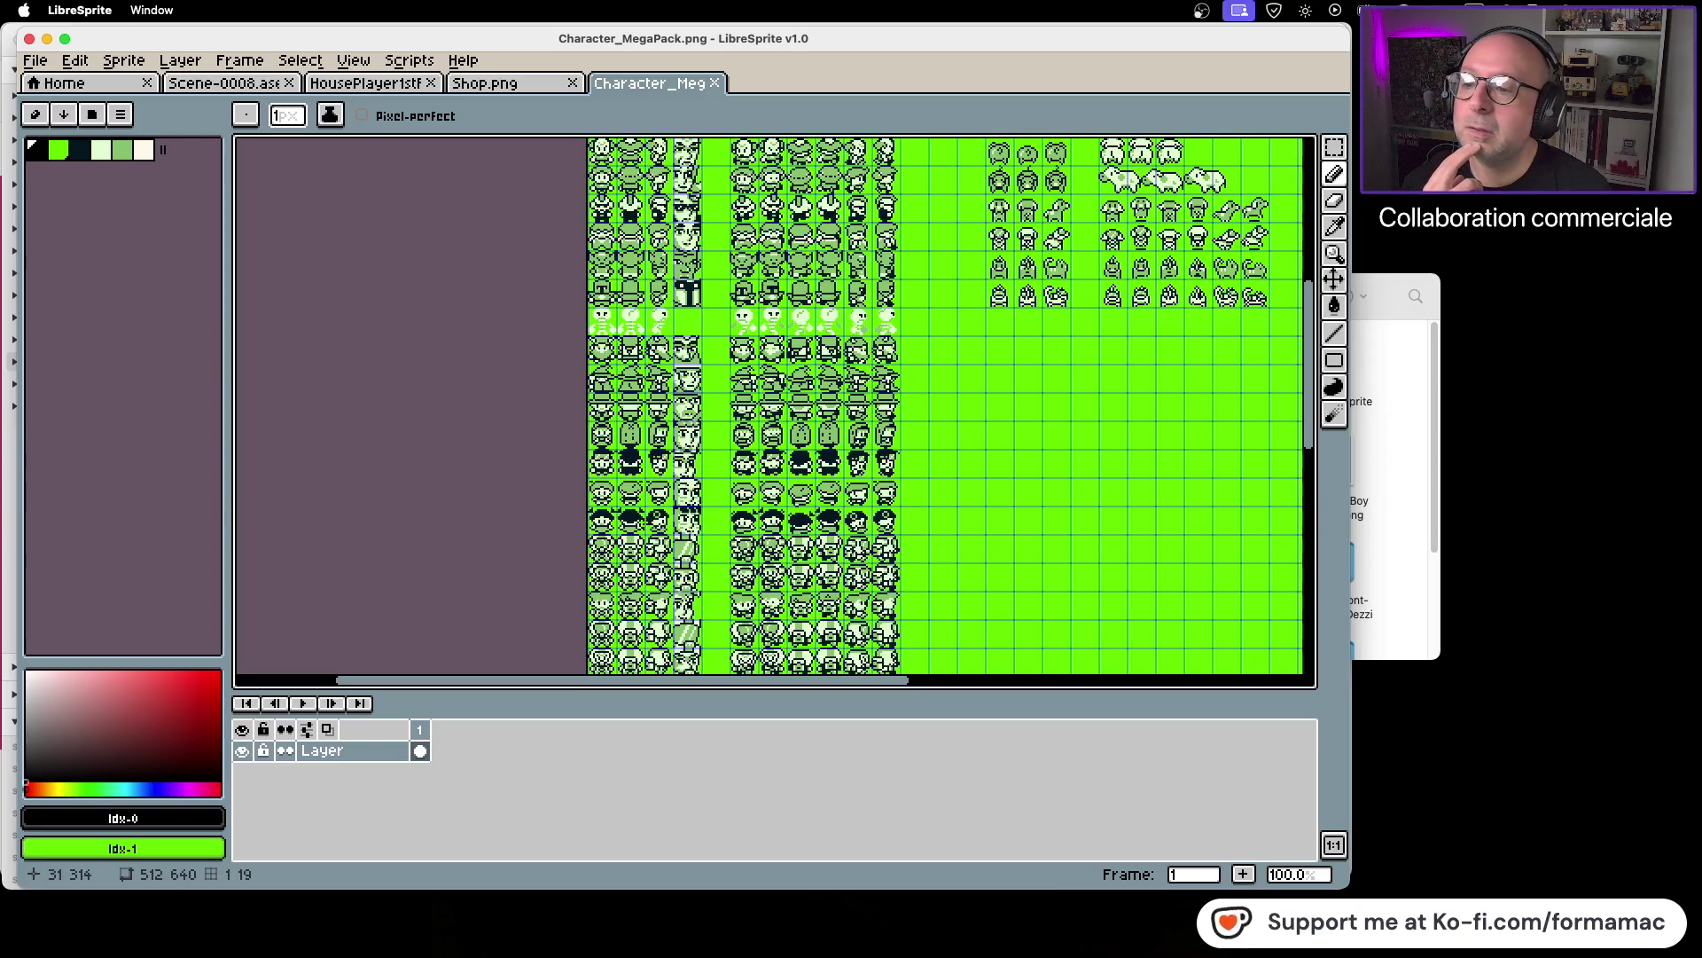
pyautogui.scroll(5, 642, 521)
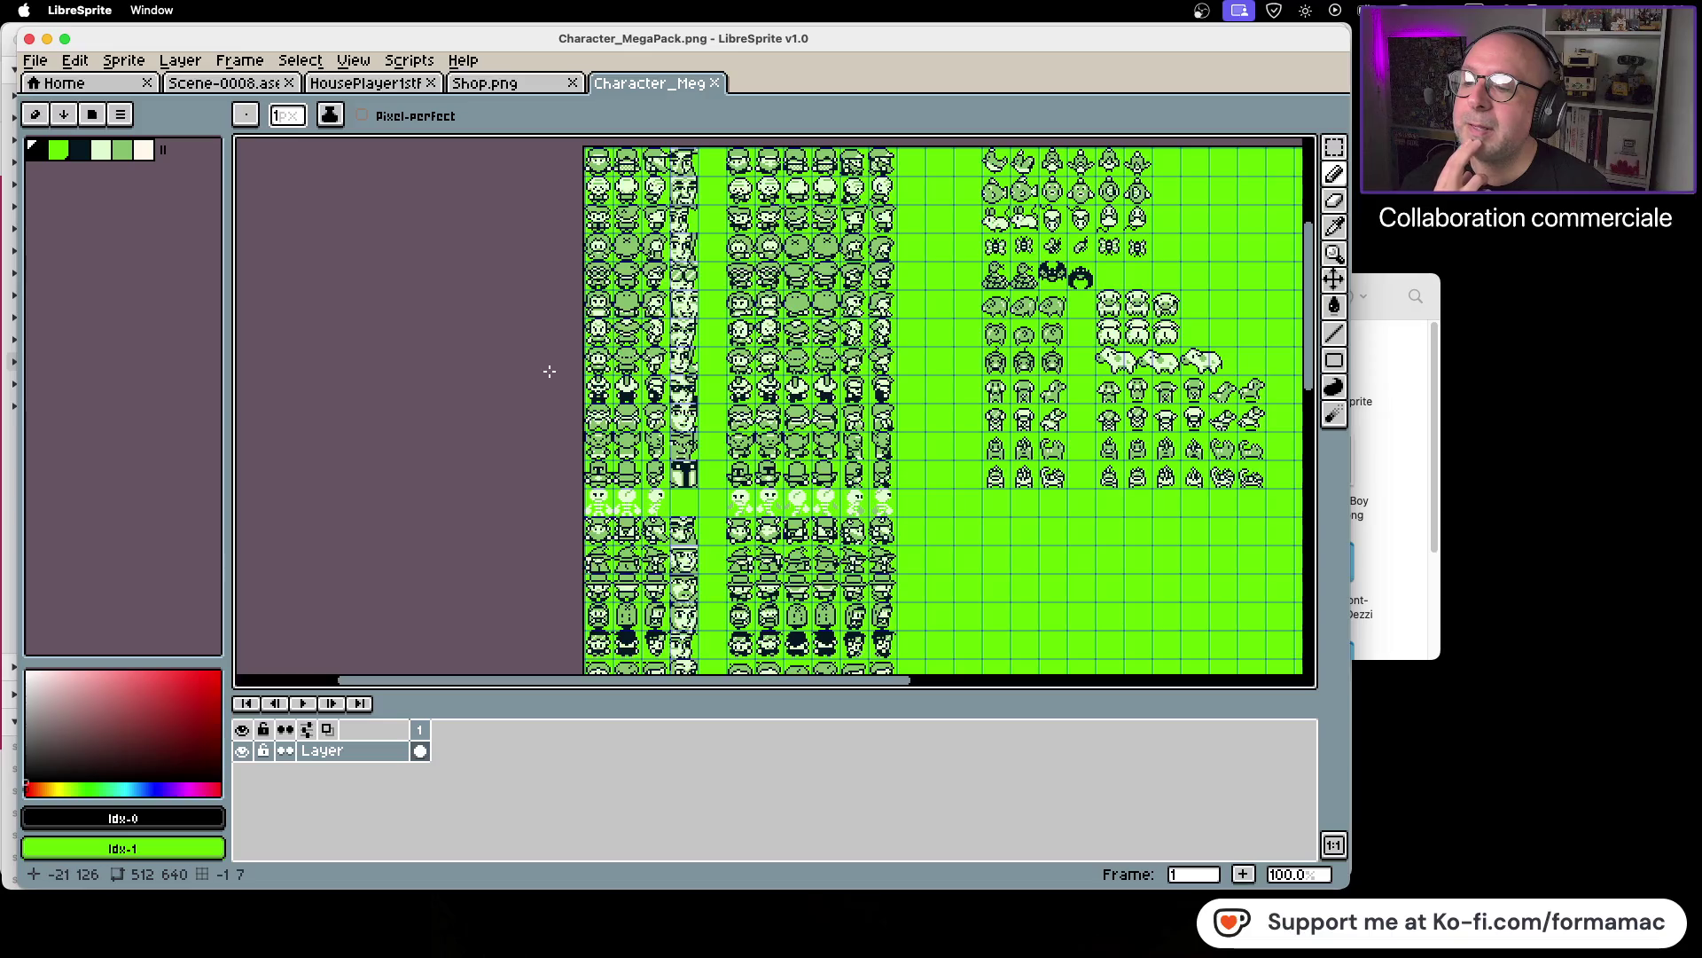
# Step: Reveal the rows below the skeletons and pick the Rectangular Marquee tool
pyautogui.scroll(-1, 559, 367)
pyautogui.scroll(2, 559, 367)
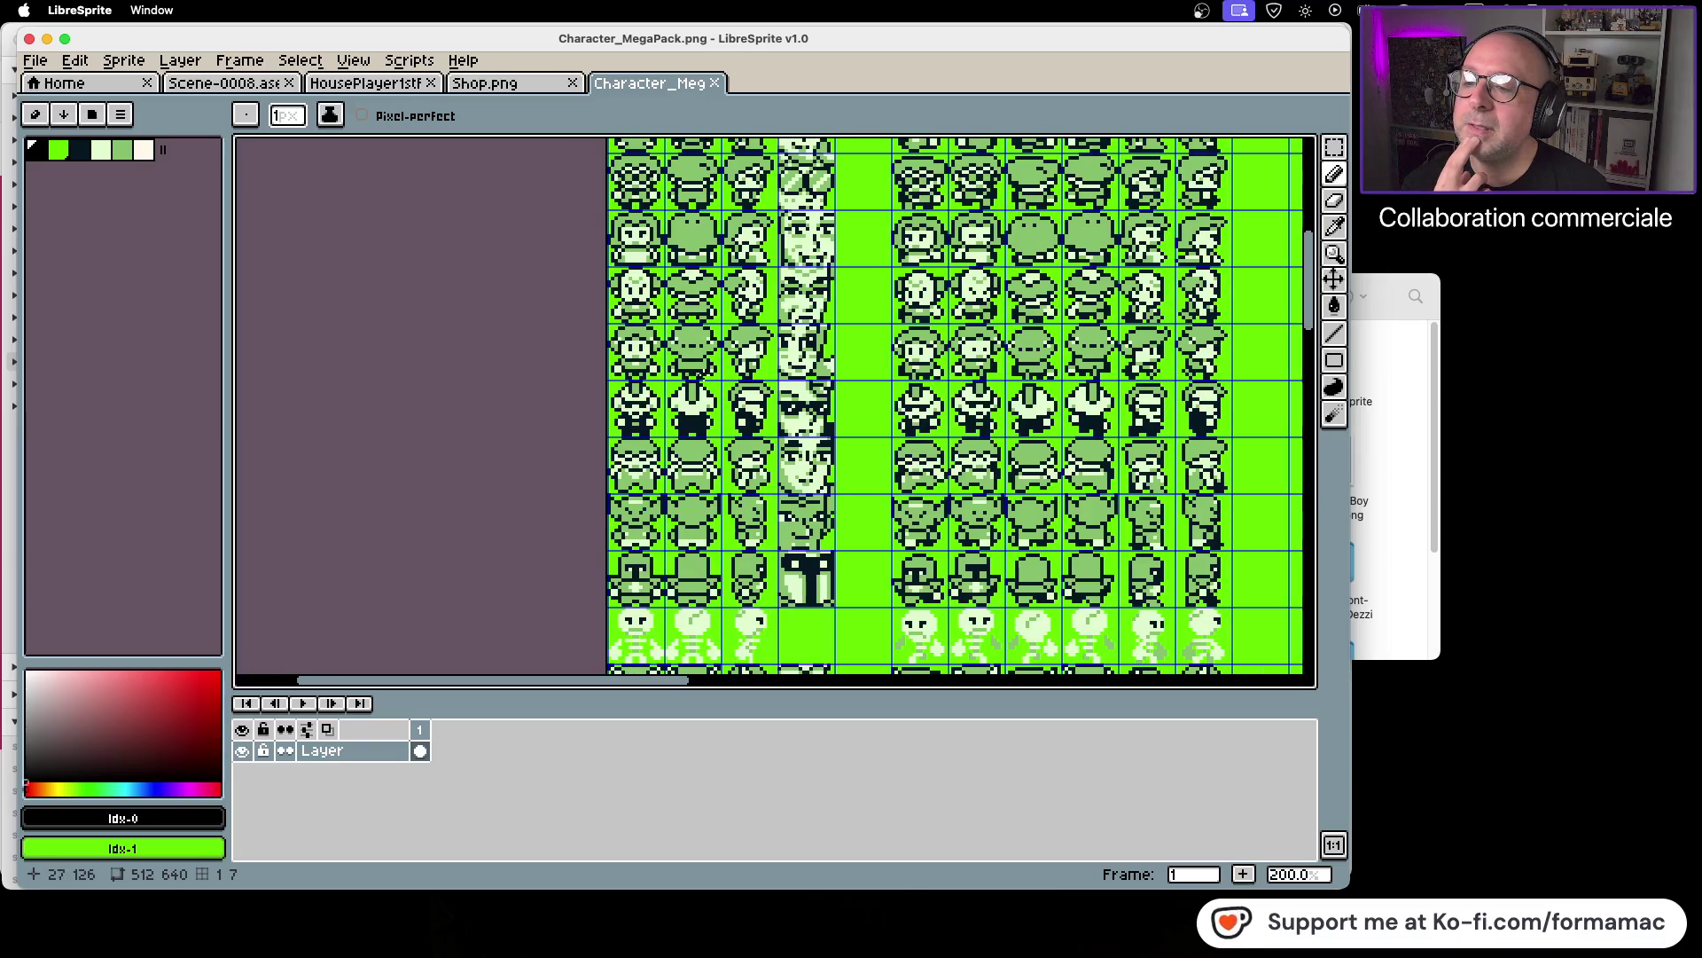
pyautogui.scroll(-1, 816, 437)
pyautogui.scroll(-5, 816, 437)
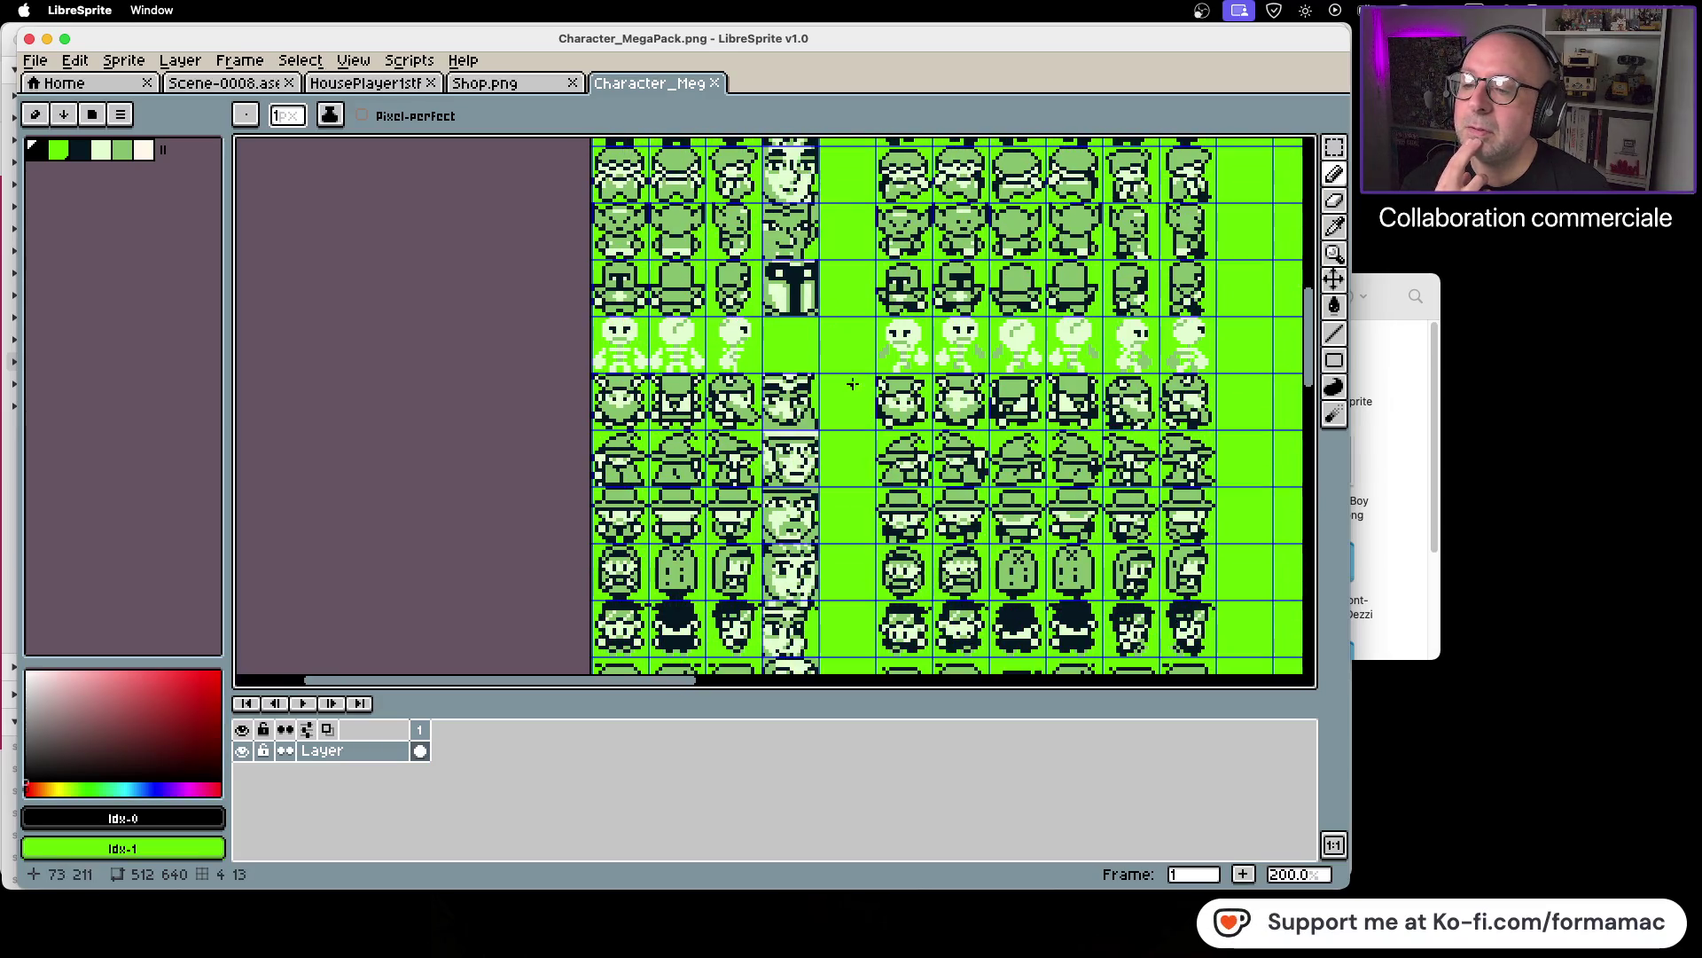
pyautogui.moveTo(843, 409); pyautogui.dragTo(853, 244)
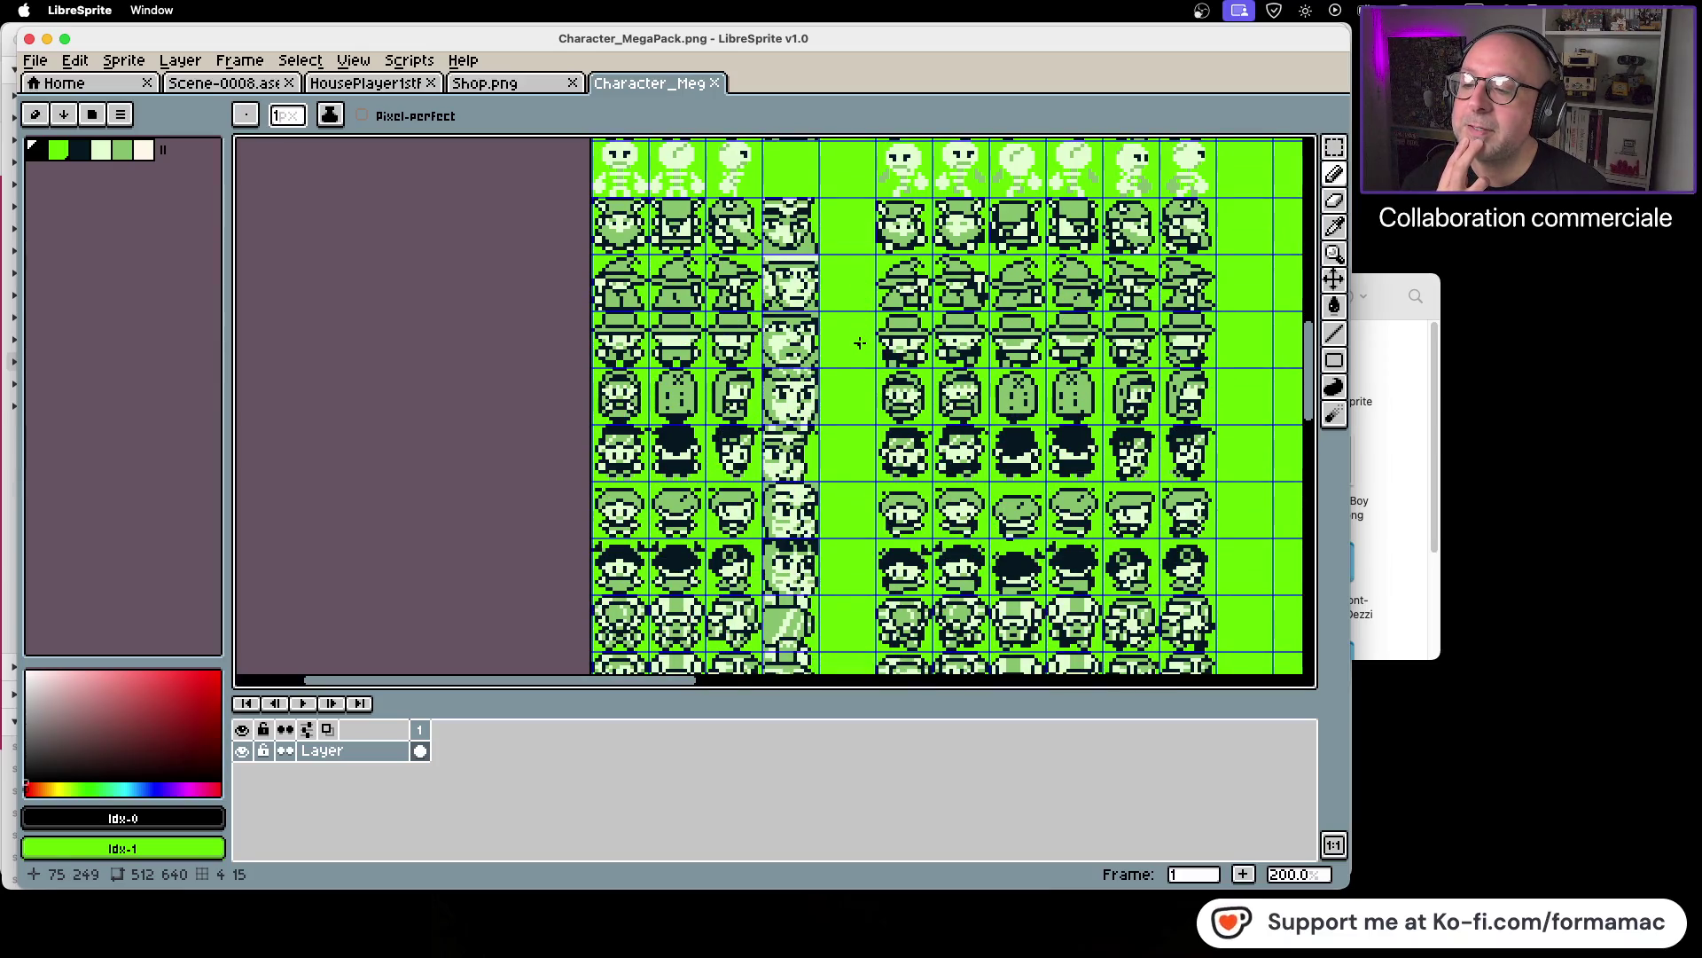
pyautogui.moveTo(860, 343)
pyautogui.mouseDown()
pyautogui.moveTo(867, 252)
pyautogui.moveTo(860, 343)
pyautogui.mouseUp()
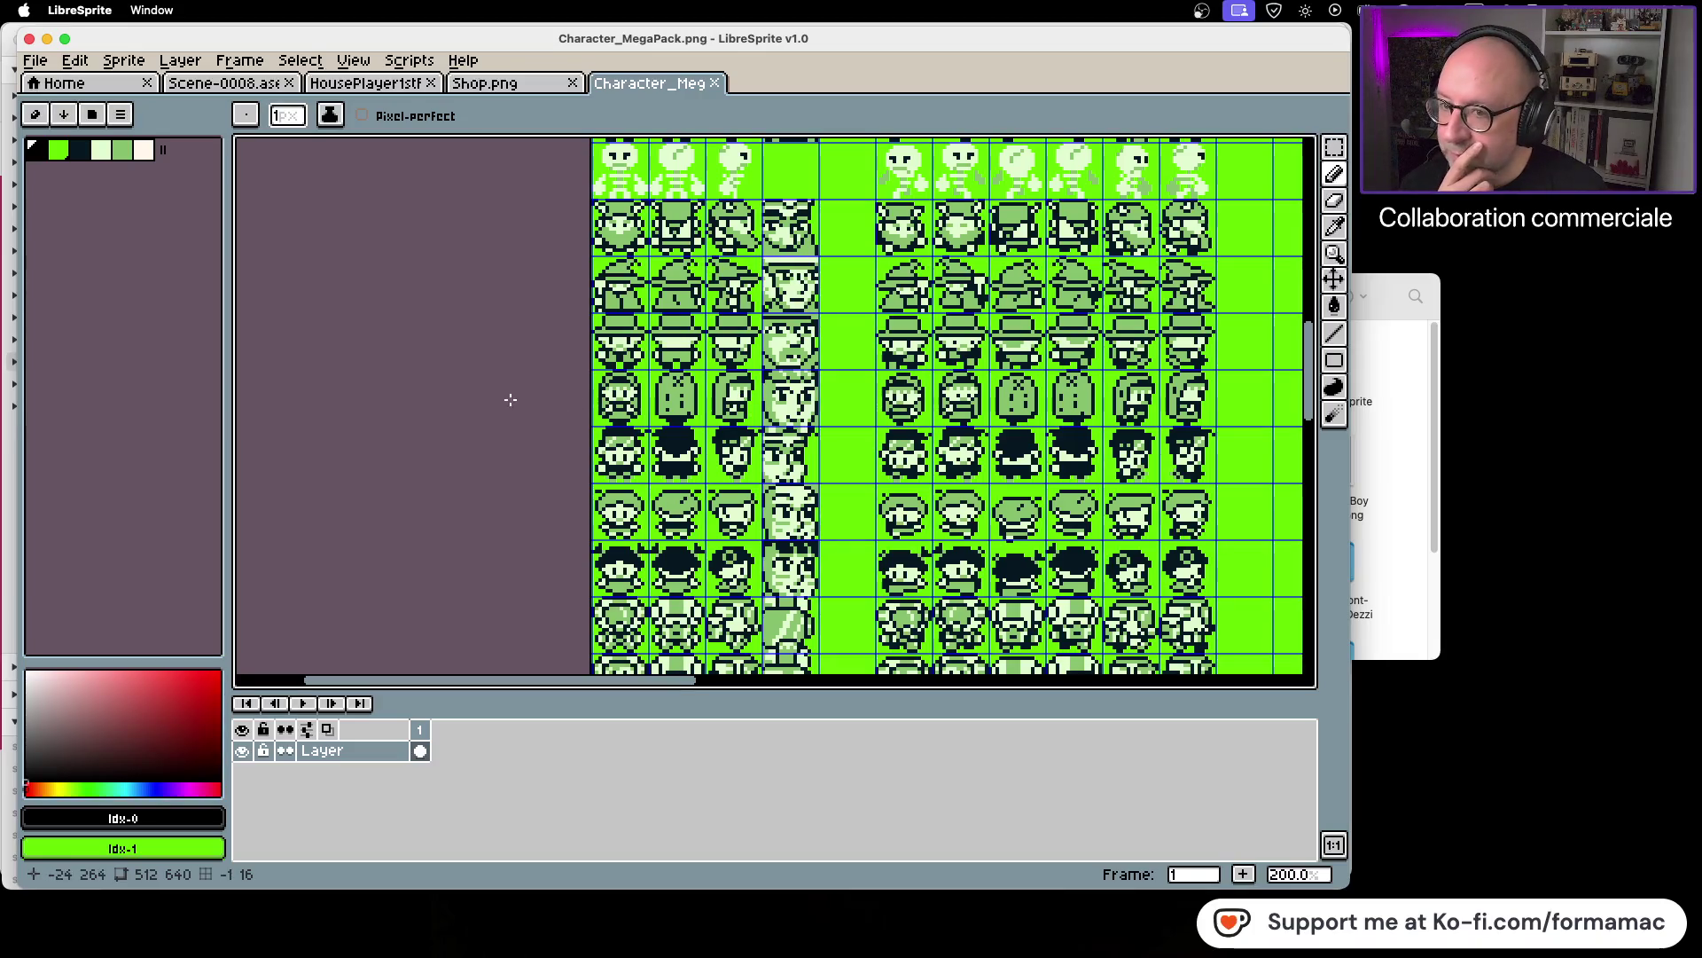
pyautogui.click(1335, 146)
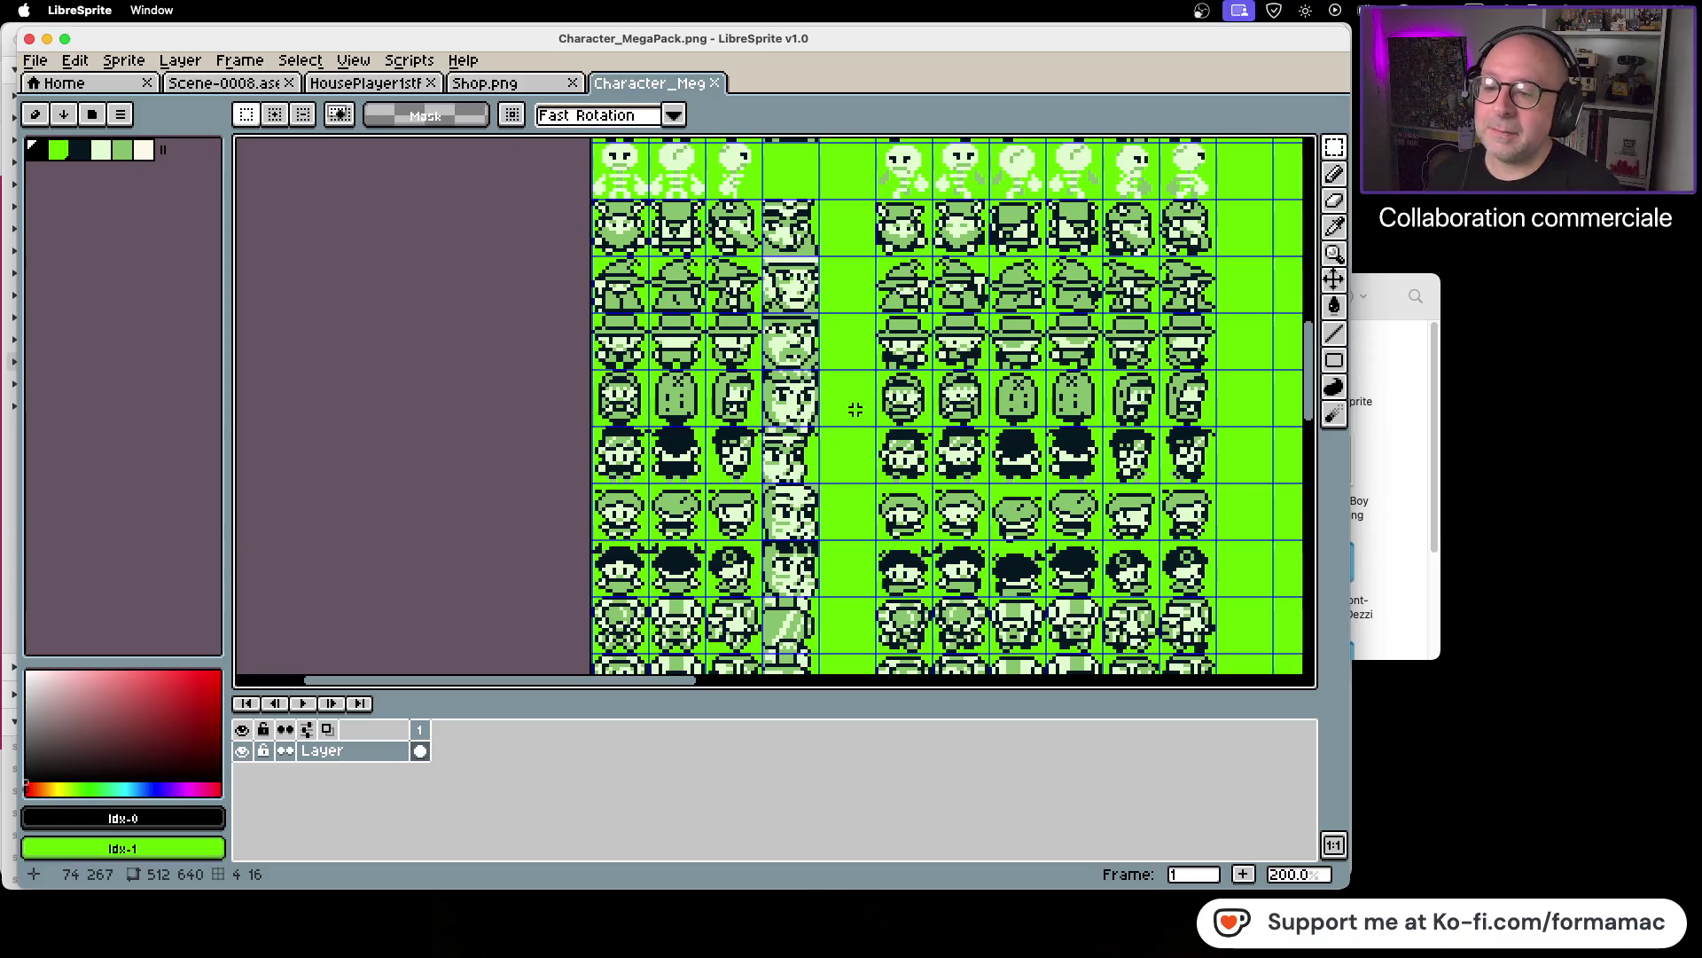
pyautogui.click(1412, 463)
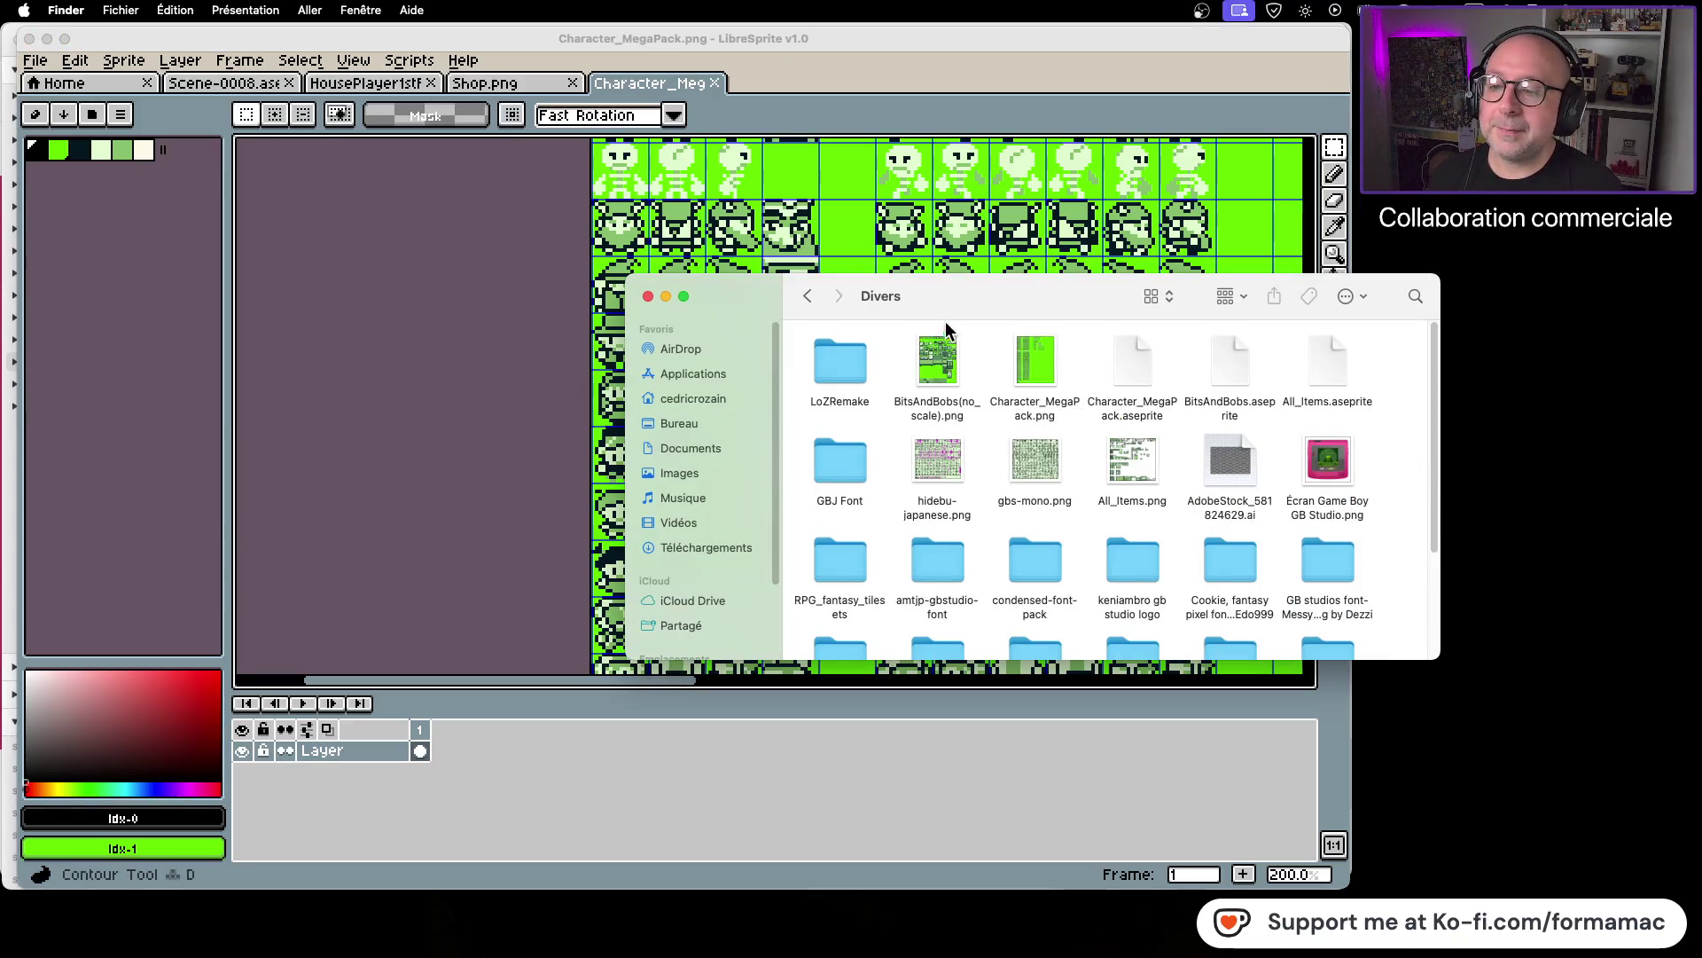
# Step: Return to the Graphismes folder and look over its files, including static.png's options
pyautogui.click(809, 300)
pyautogui.click(809, 300)
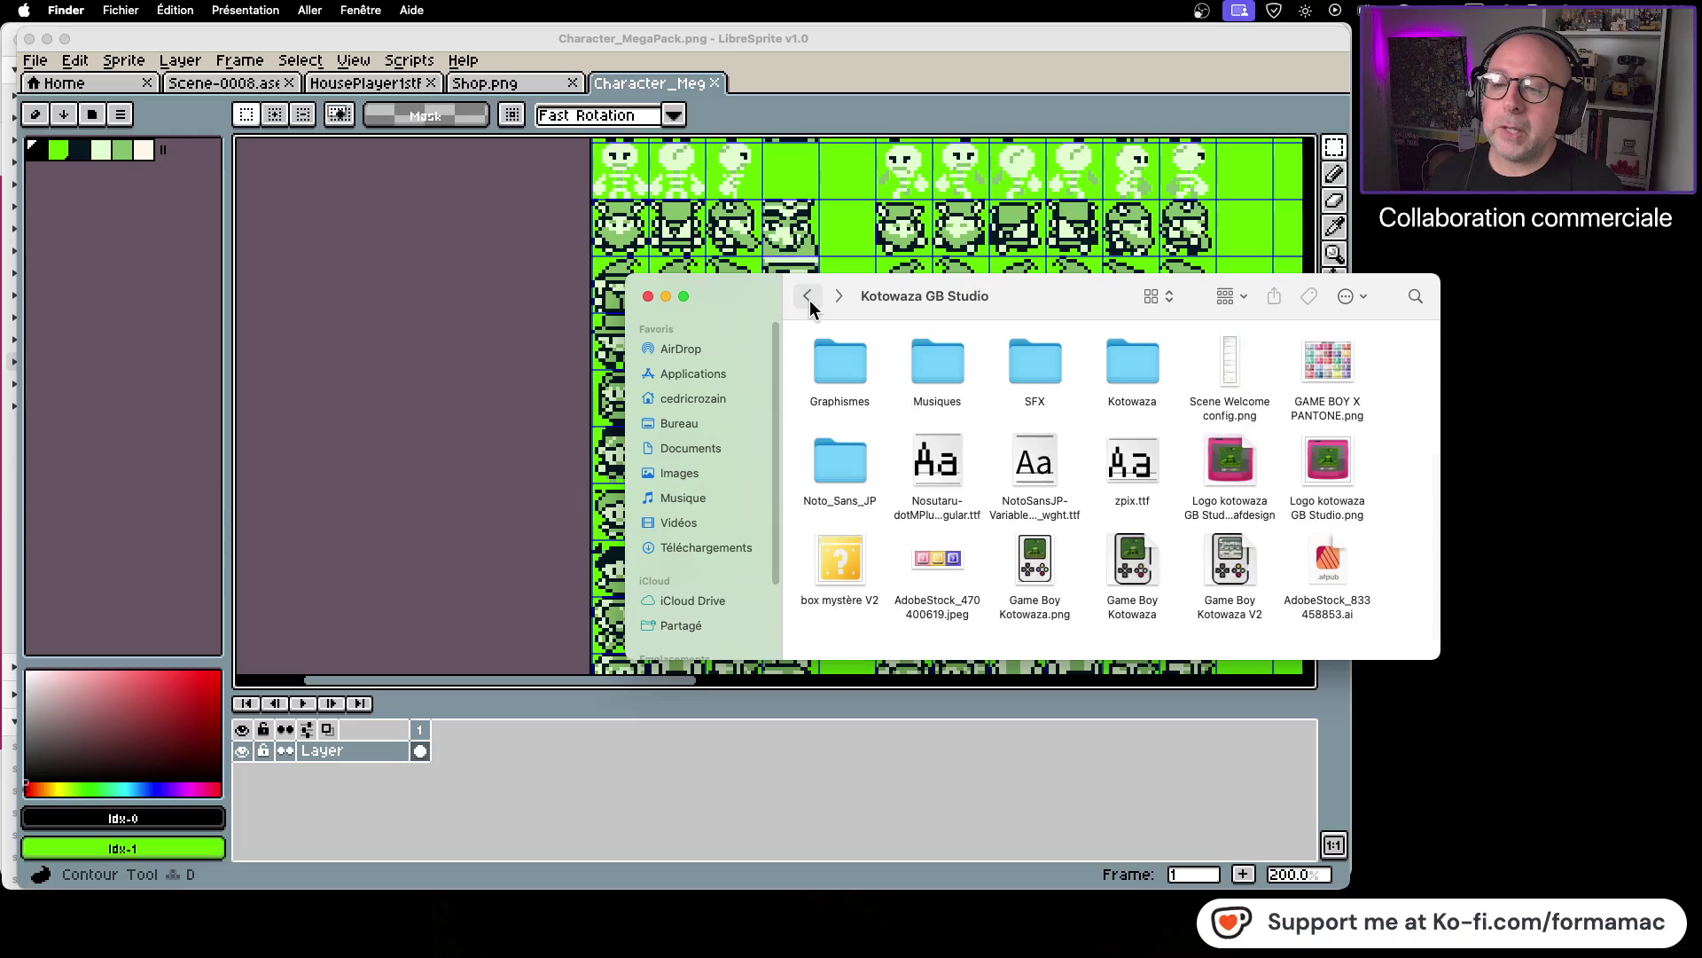
pyautogui.doubleClick(831, 370)
pyautogui.scroll(-5, 922, 464)
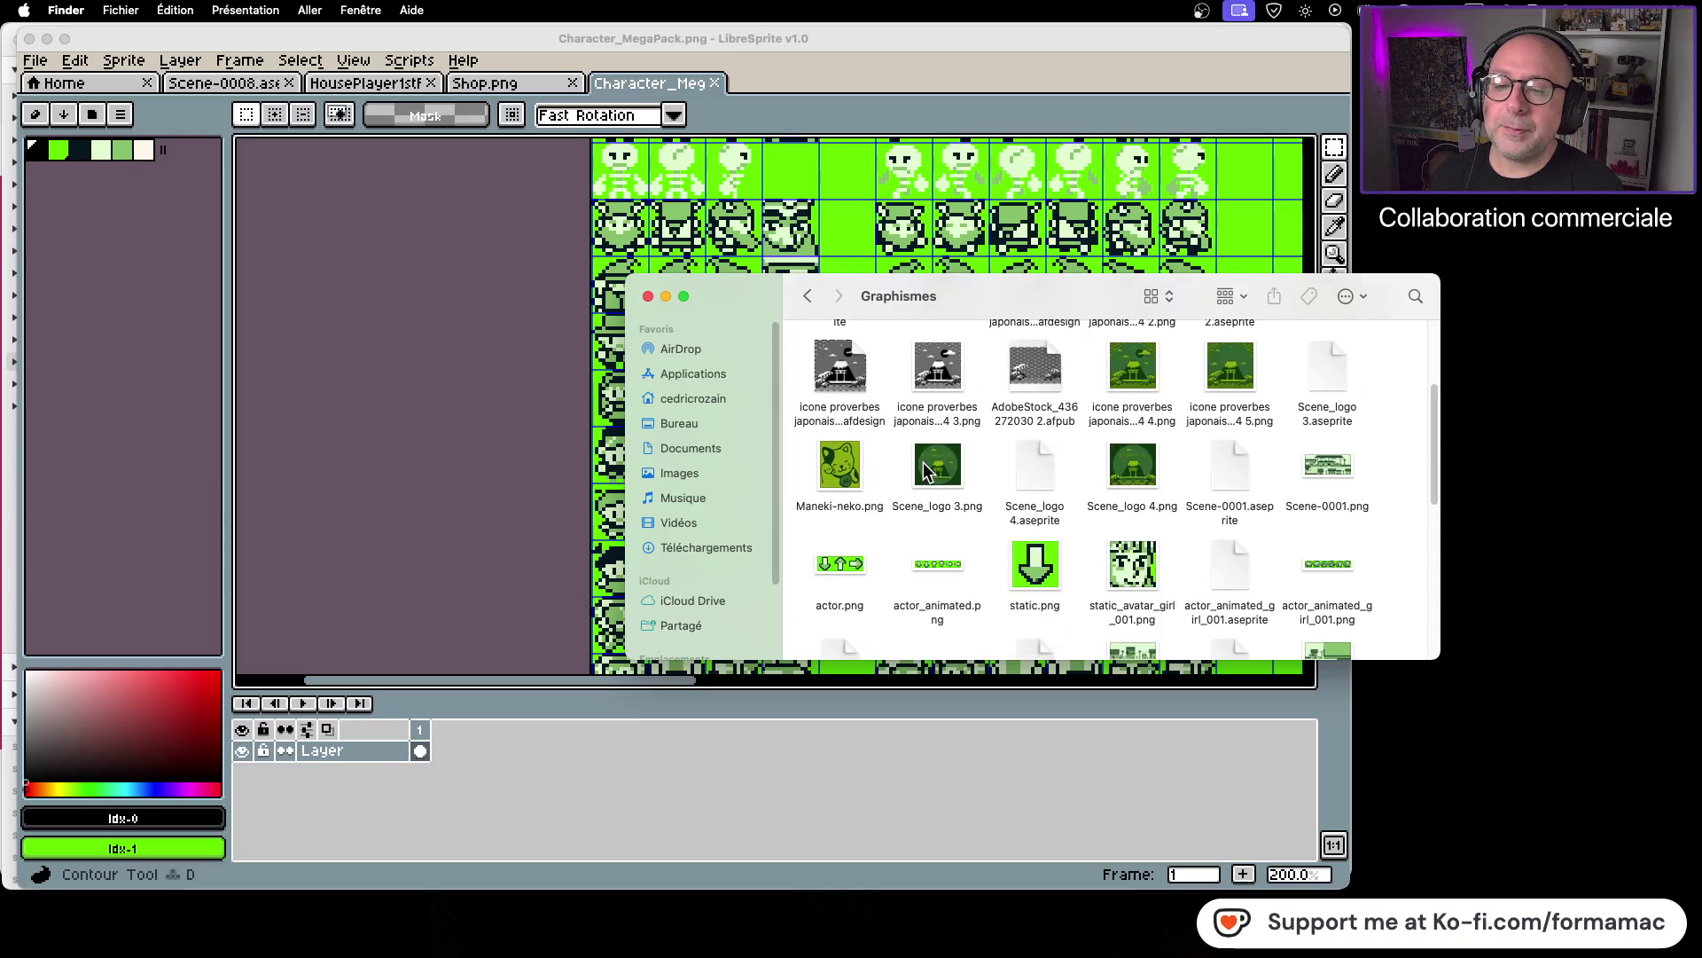
pyautogui.scroll(-2, 920, 465)
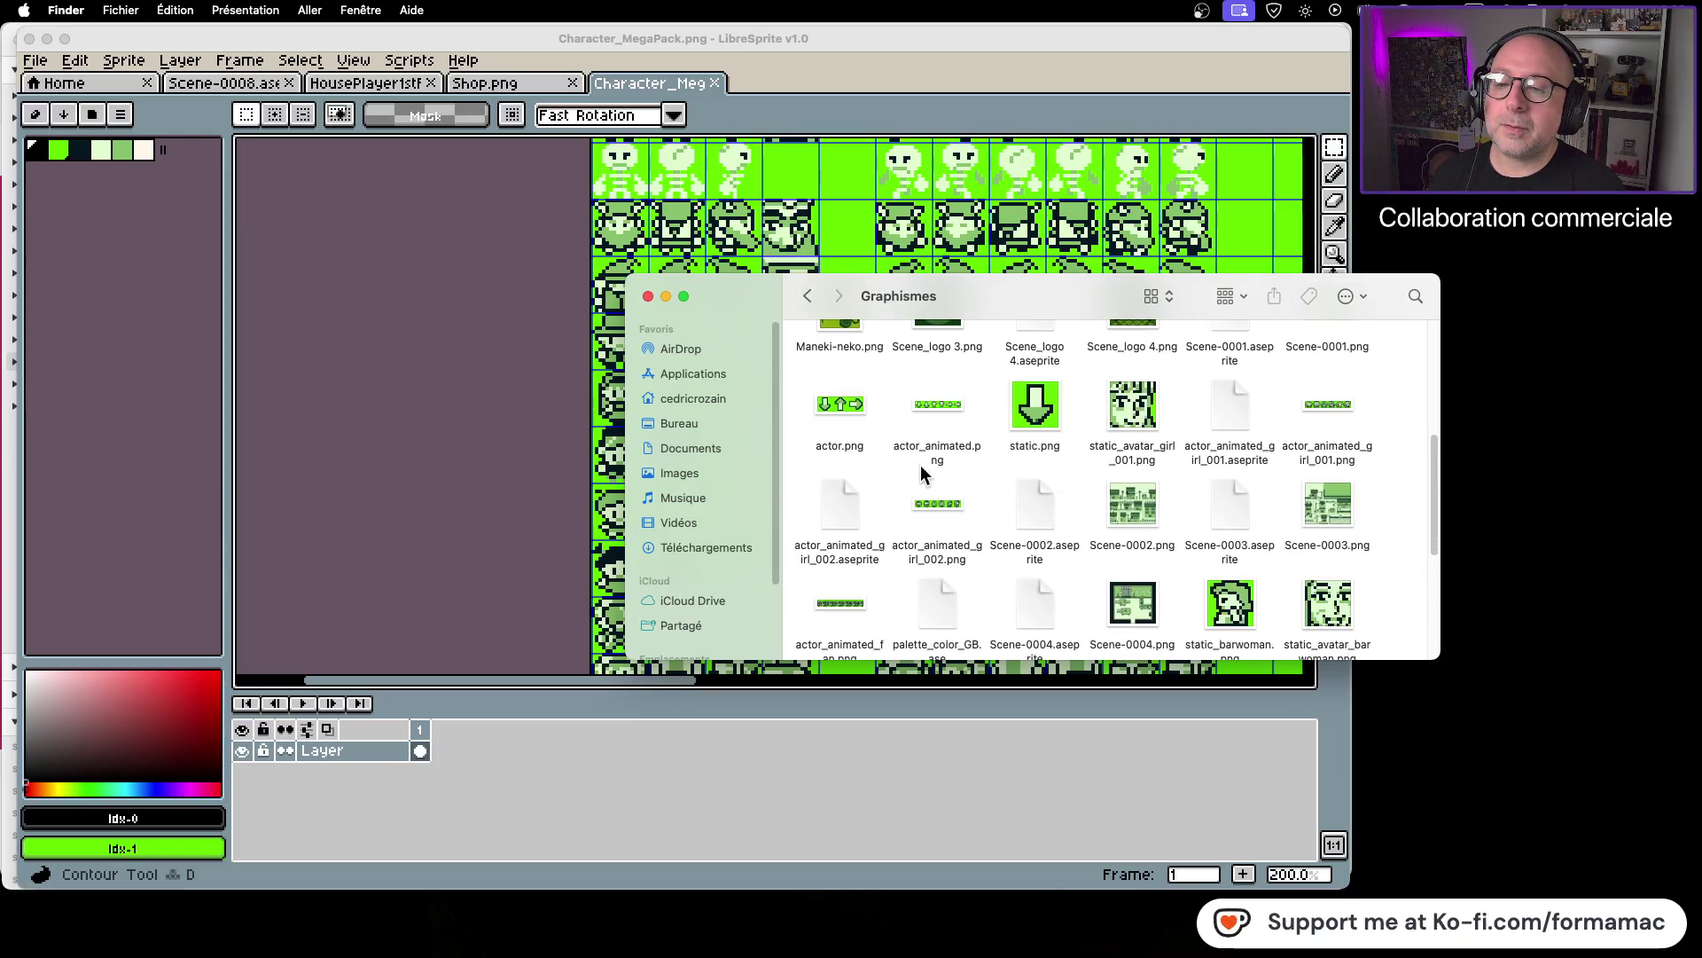
pyautogui.scroll(-3, 920, 464)
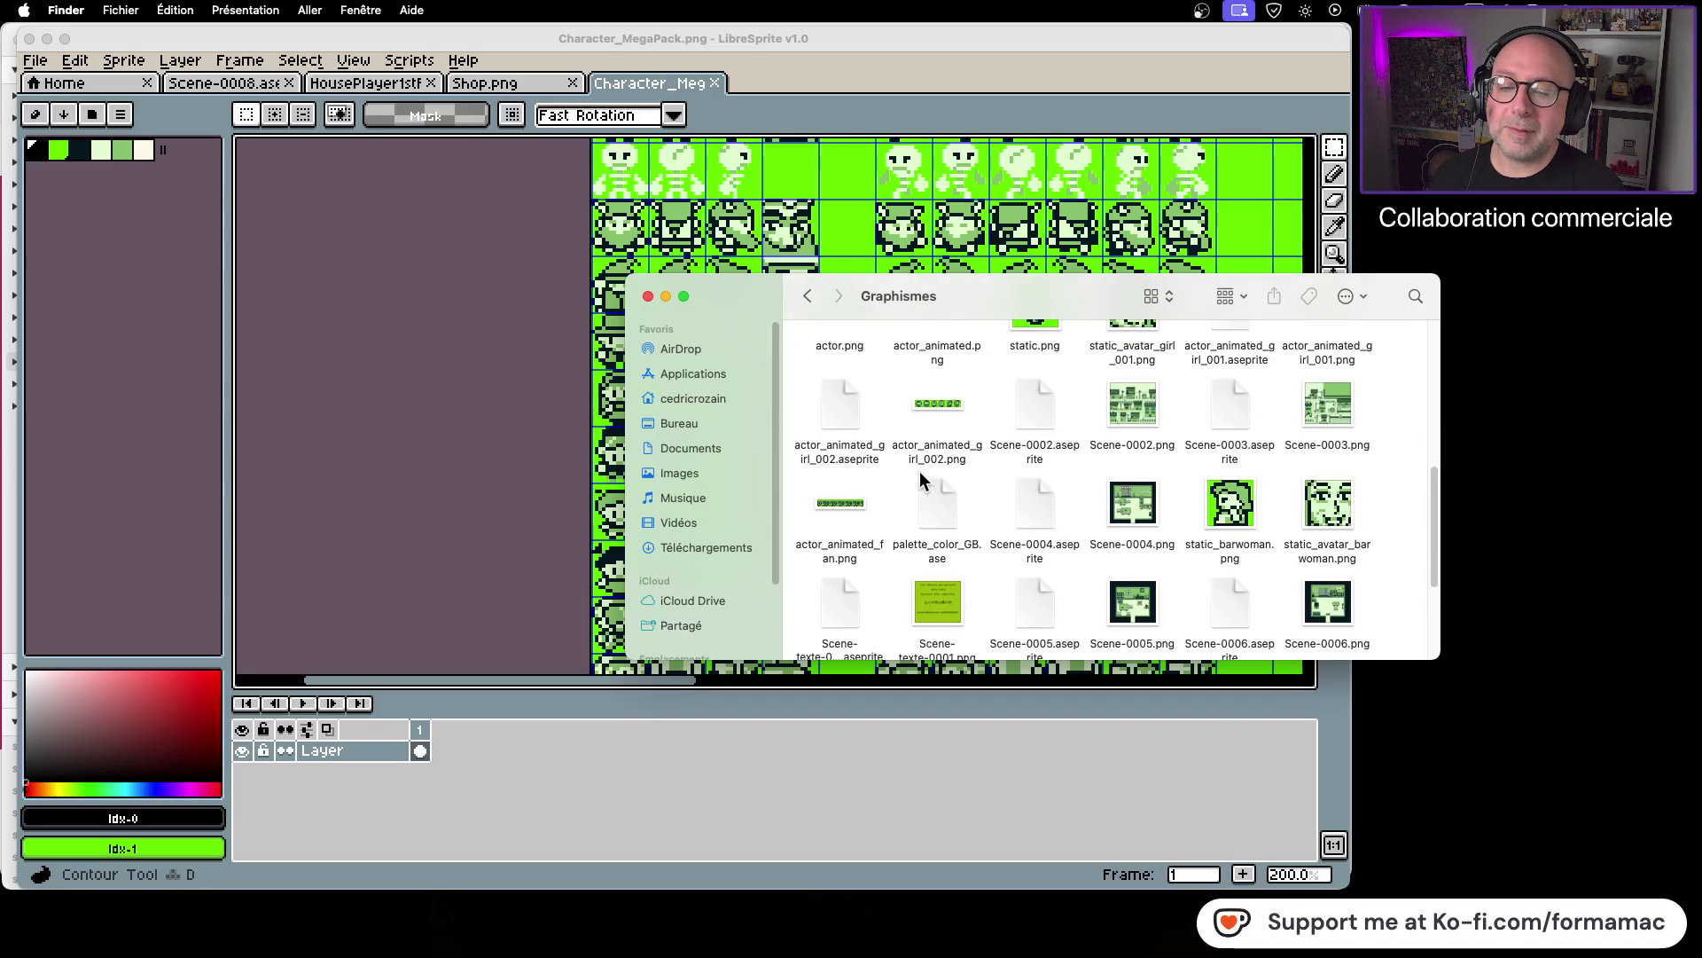
pyautogui.scroll(7, 919, 478)
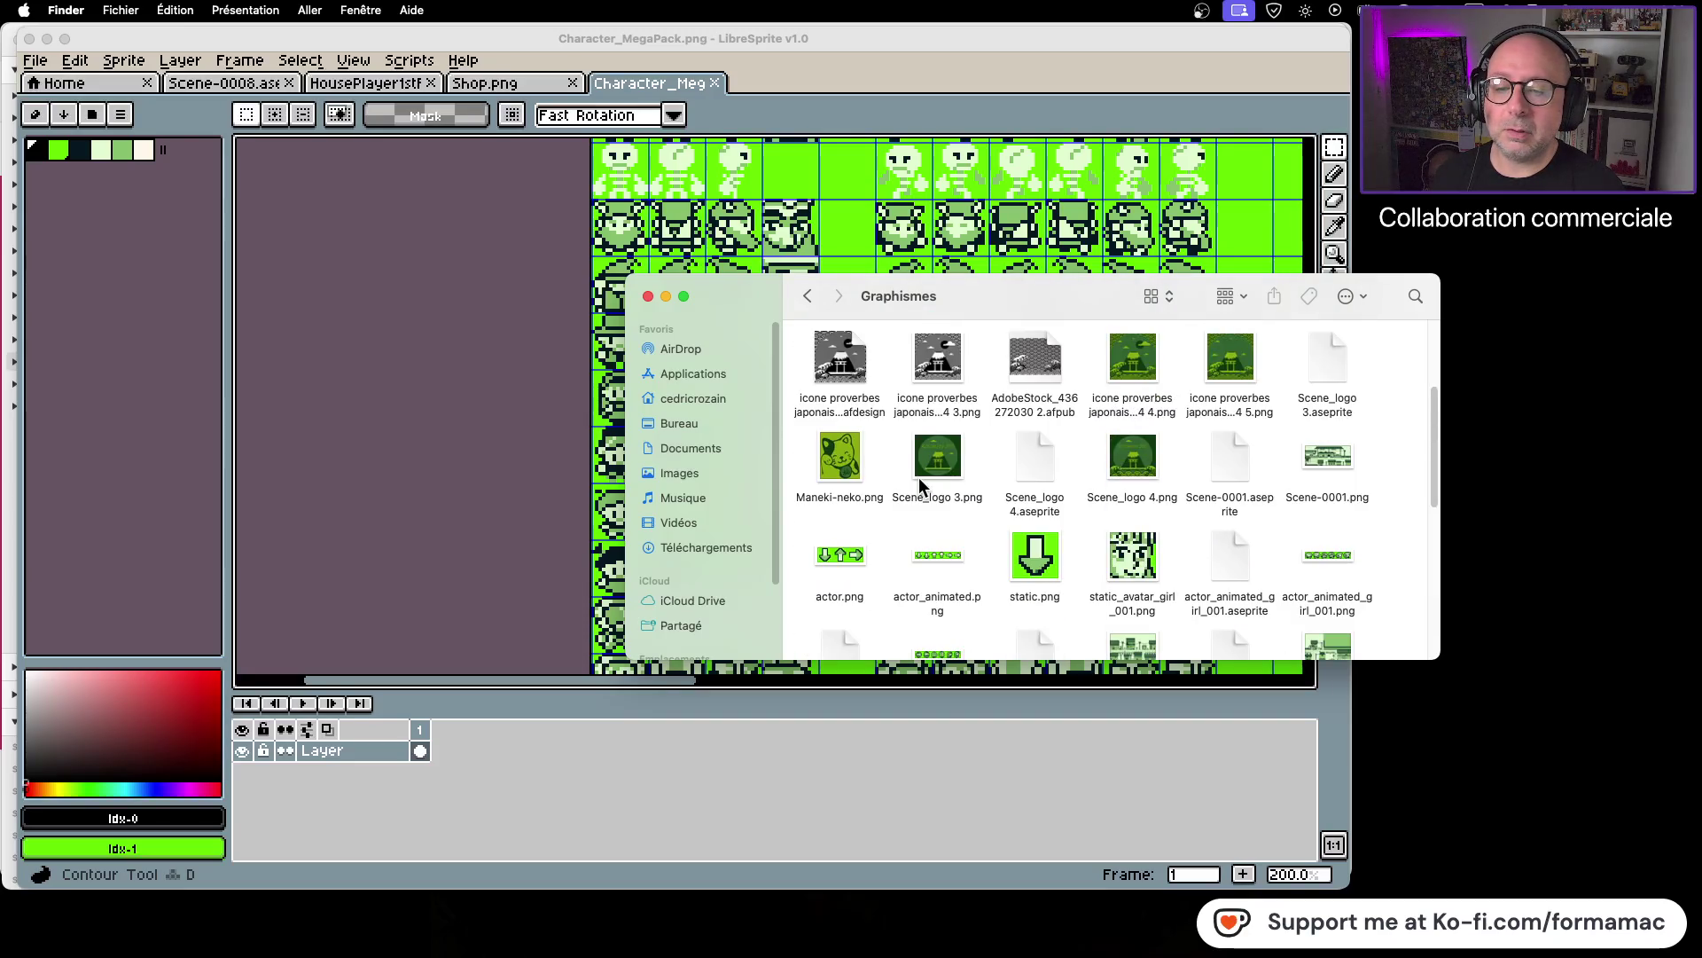
pyautogui.rightClick(1043, 543)
pyautogui.moveTo(1073, 574)
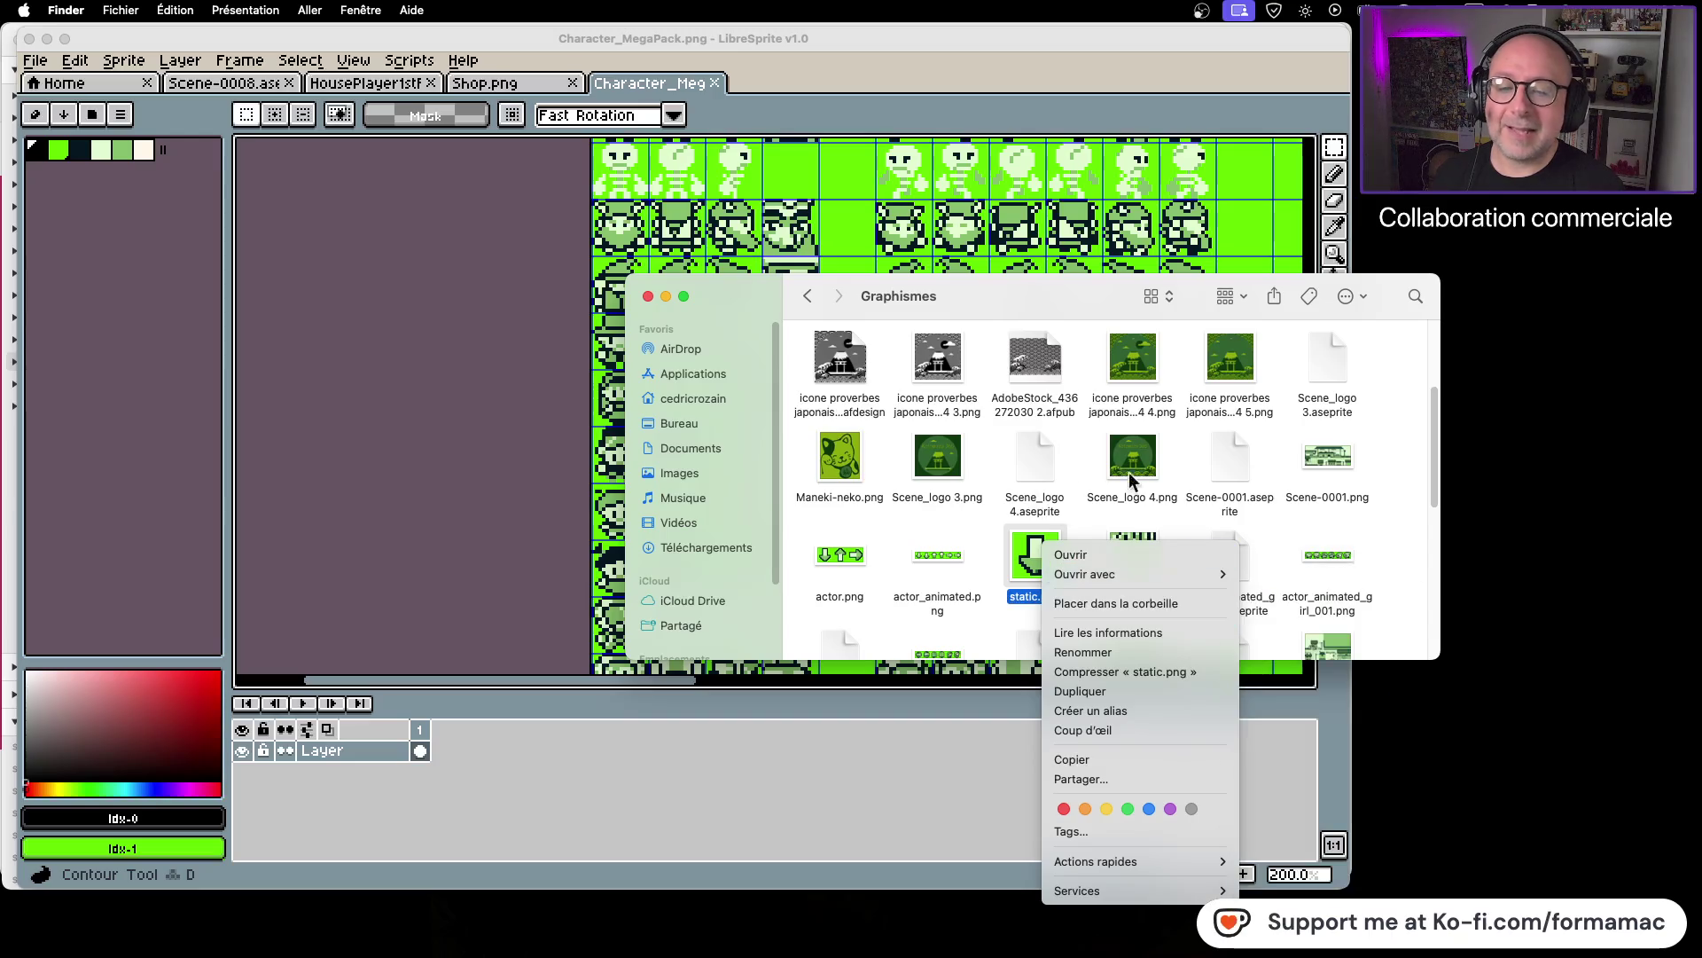
pyautogui.click(1408, 501)
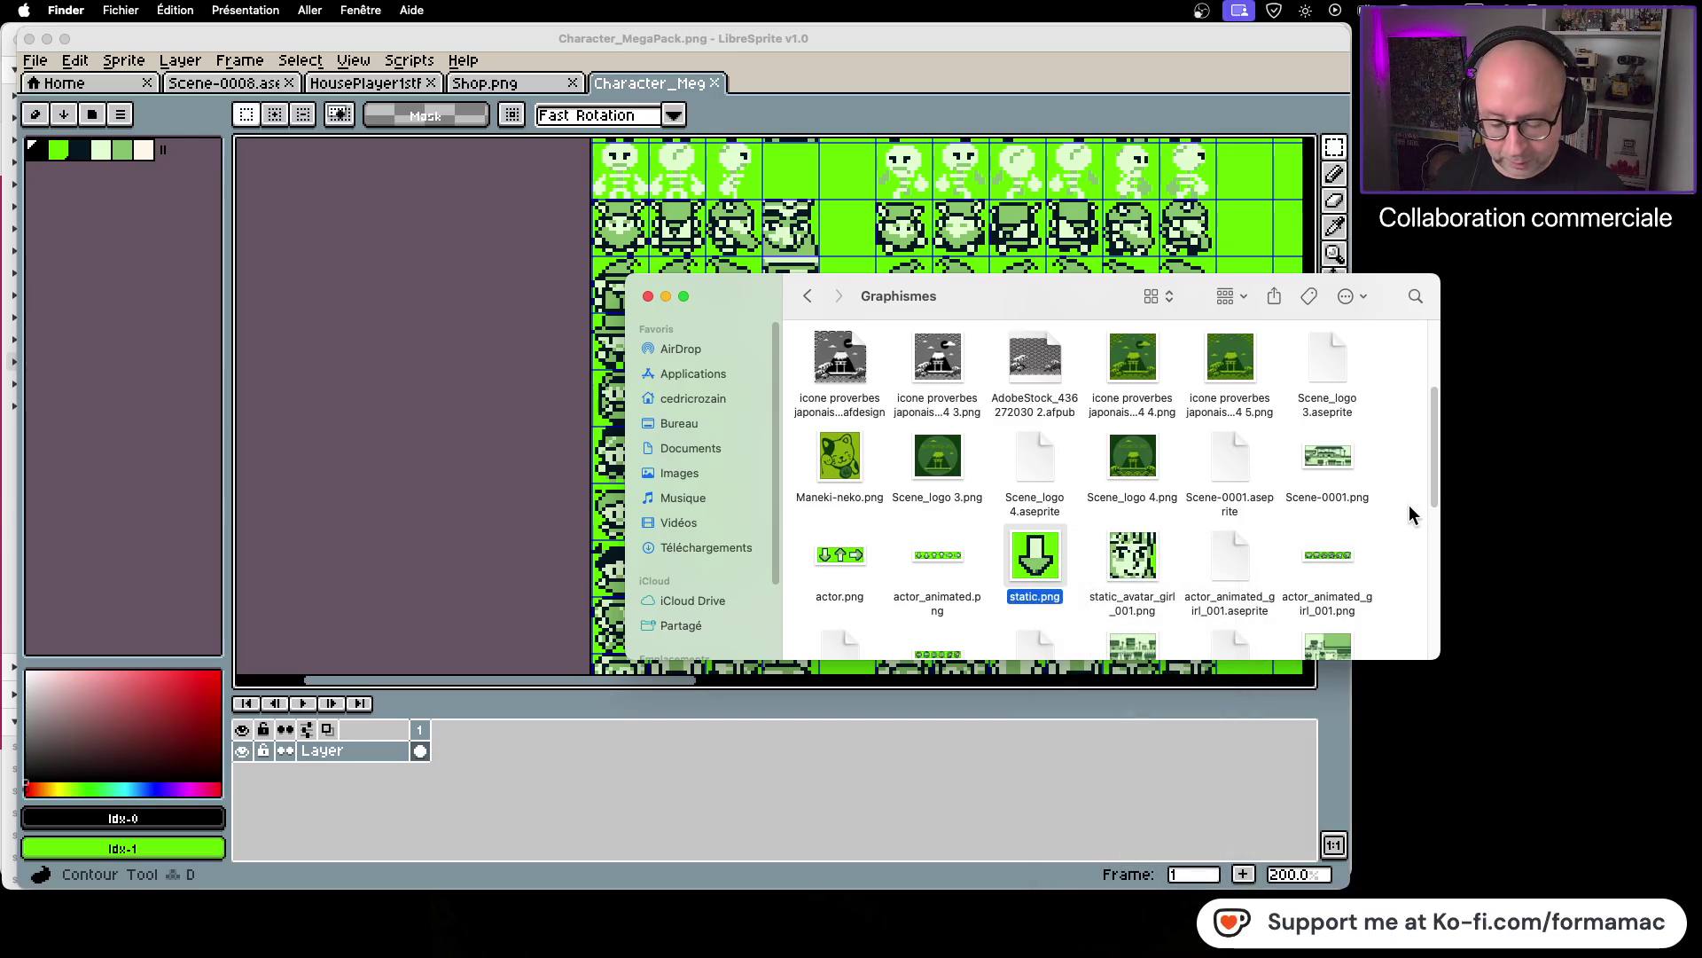
# Step: Quick Look the actor_animated_girl_002.png and actor_animated_girl_001.png sprite sheets
pyautogui.scroll(-2, 1410, 513)
pyautogui.scroll(-4, 1374, 508)
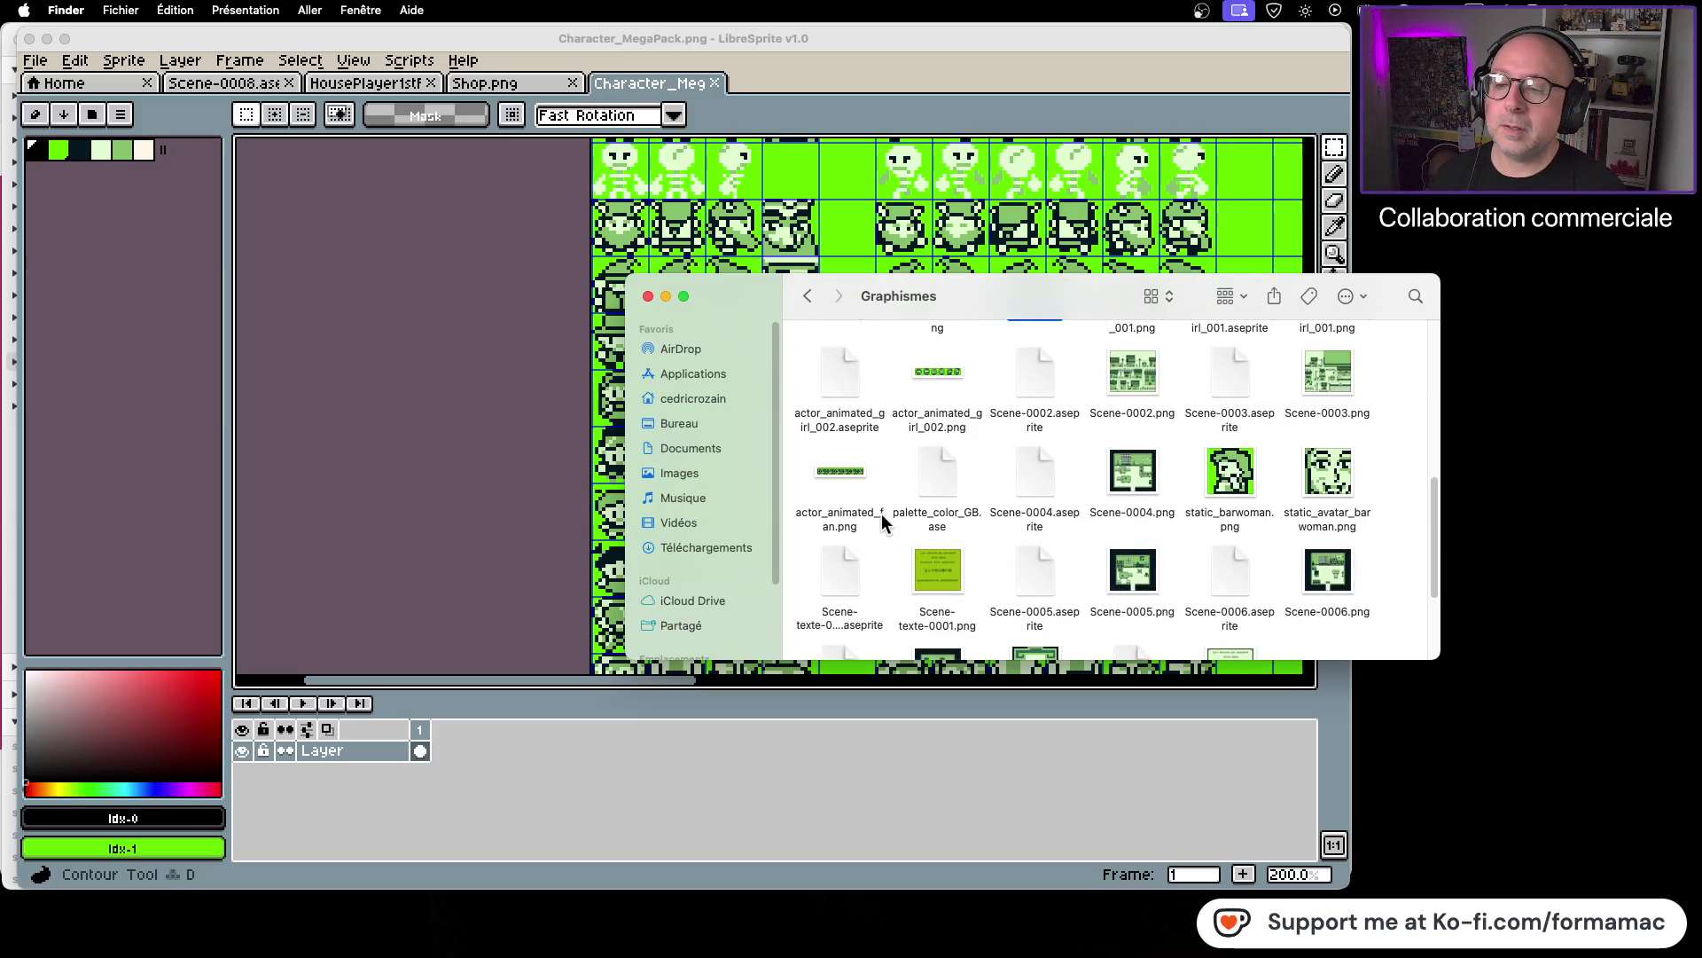
pyautogui.click(837, 476)
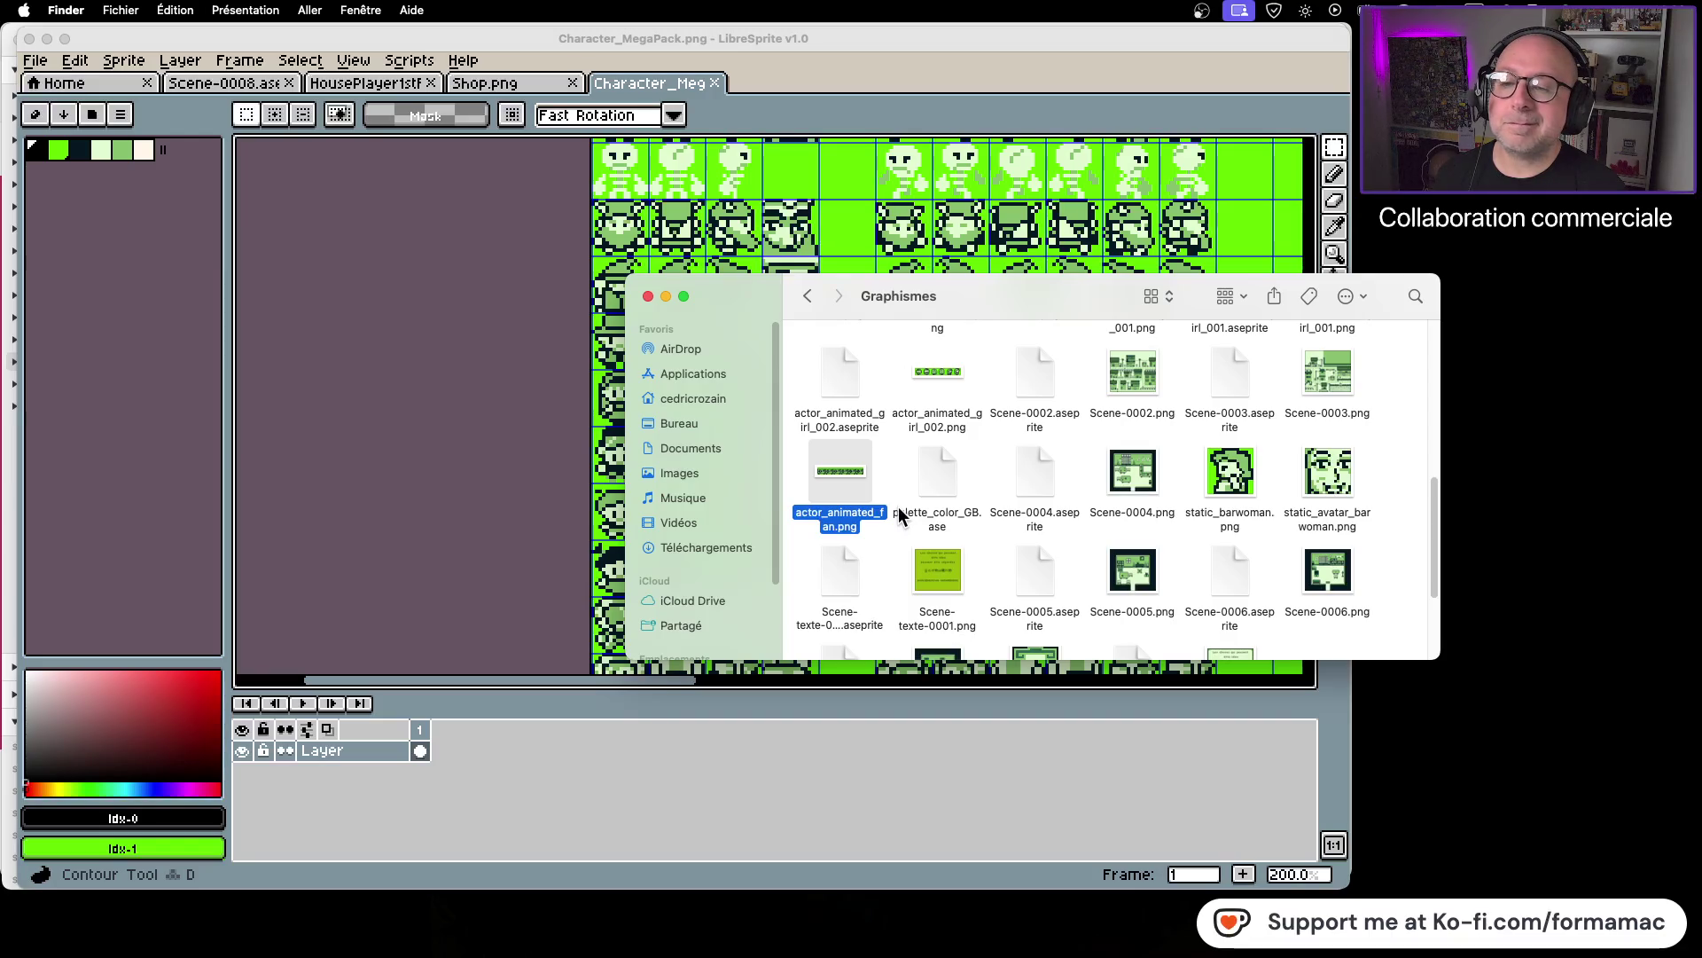
pyautogui.click(955, 375)
pyautogui.press('space')
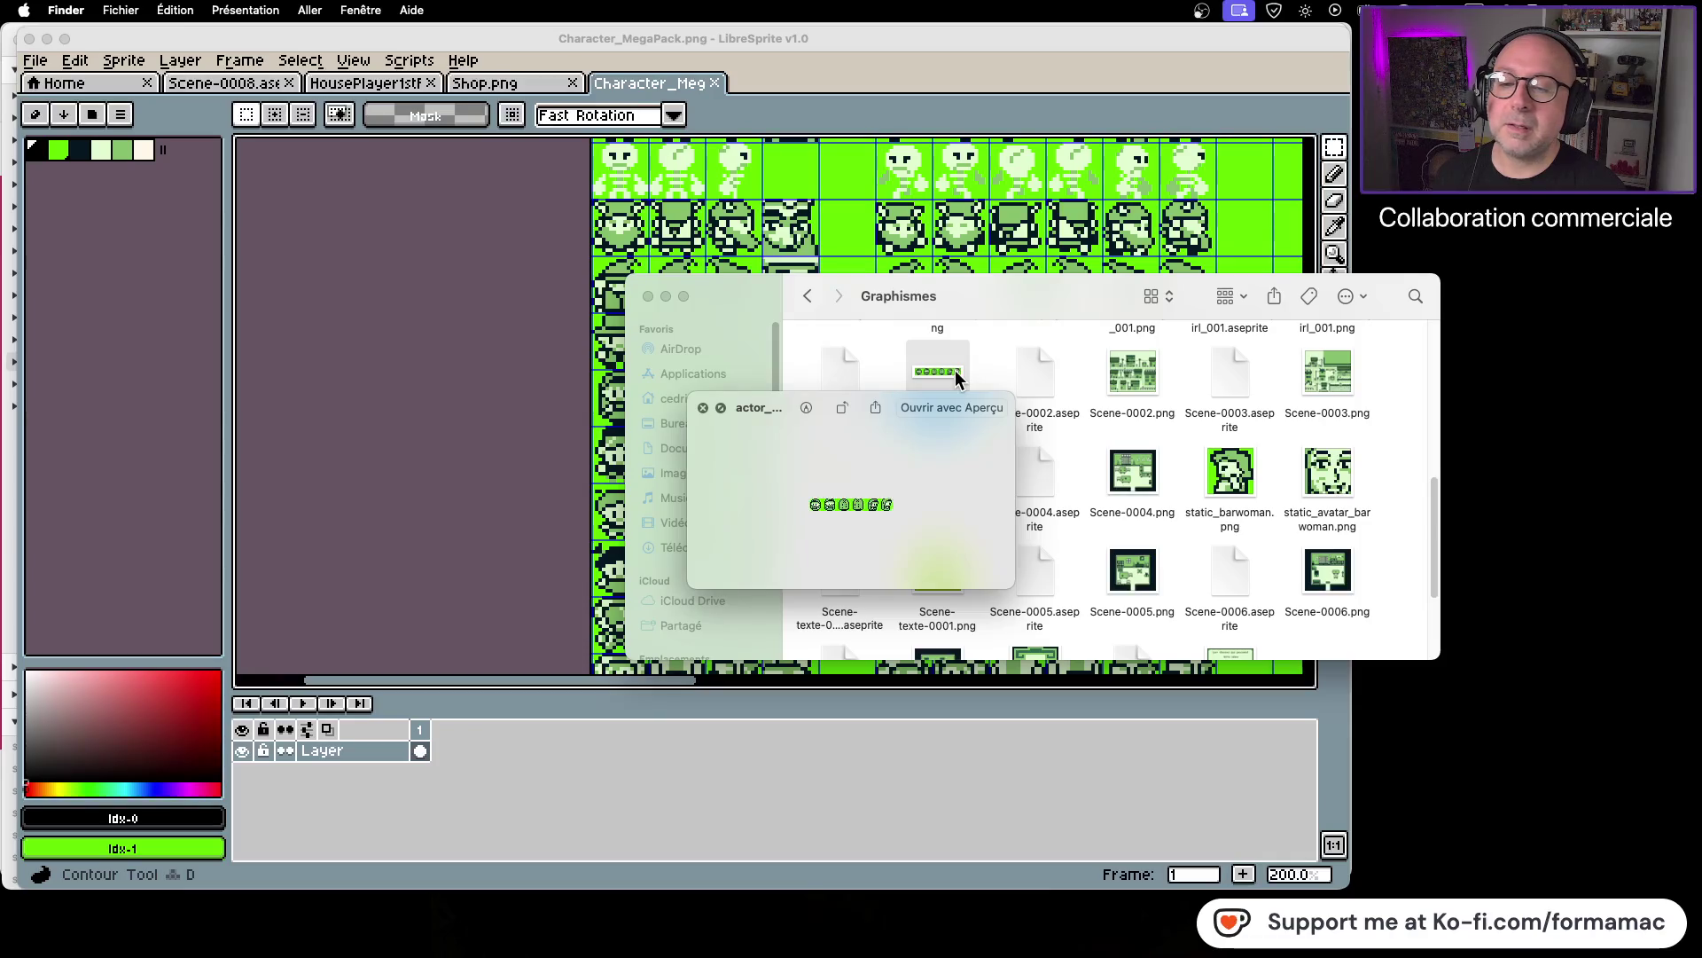
pyautogui.press('space')
pyautogui.scroll(3, 960, 383)
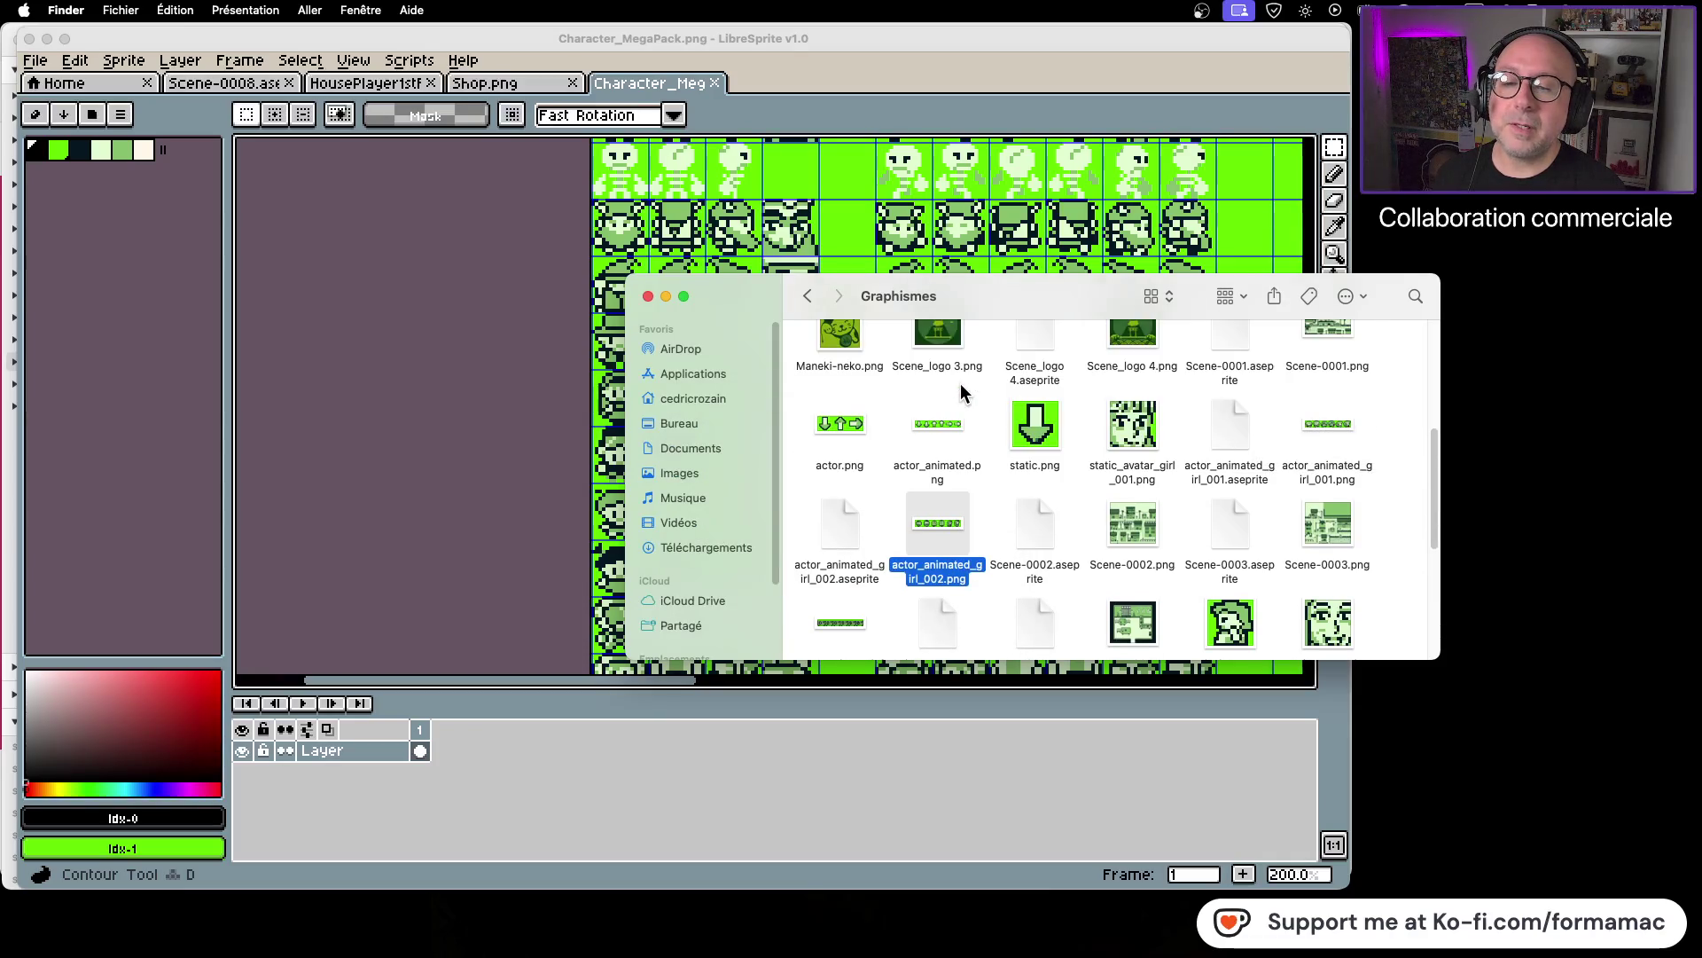
pyautogui.scroll(1, 960, 383)
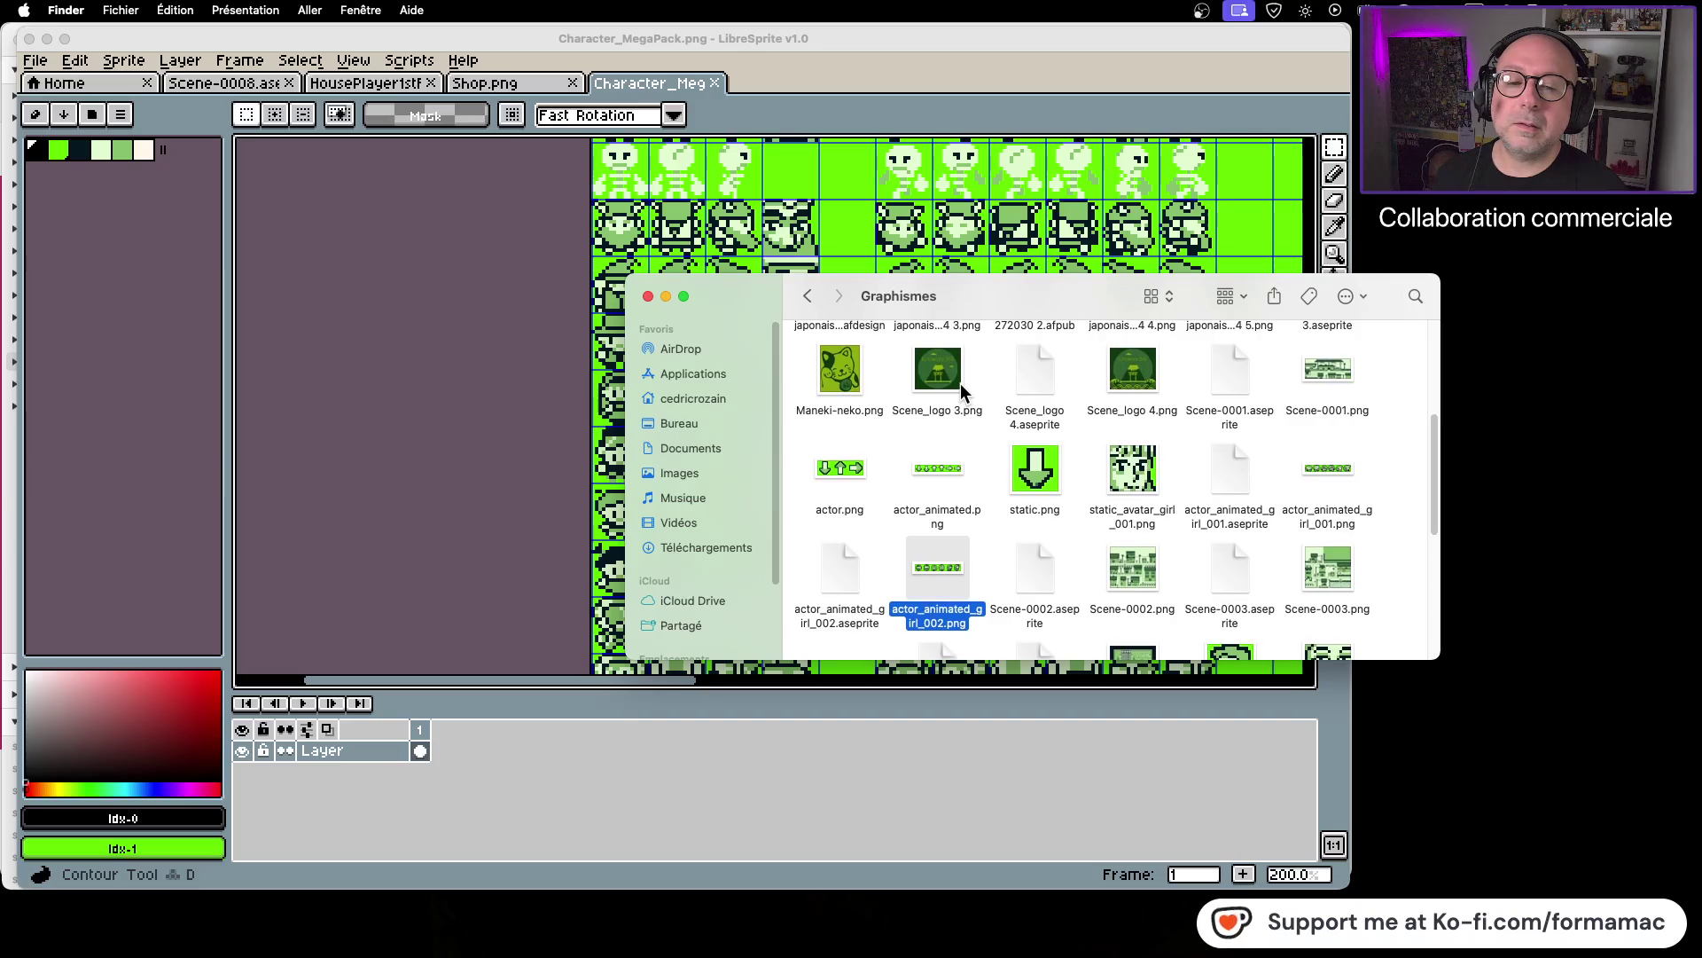
pyautogui.click(1318, 466)
pyautogui.press('space')
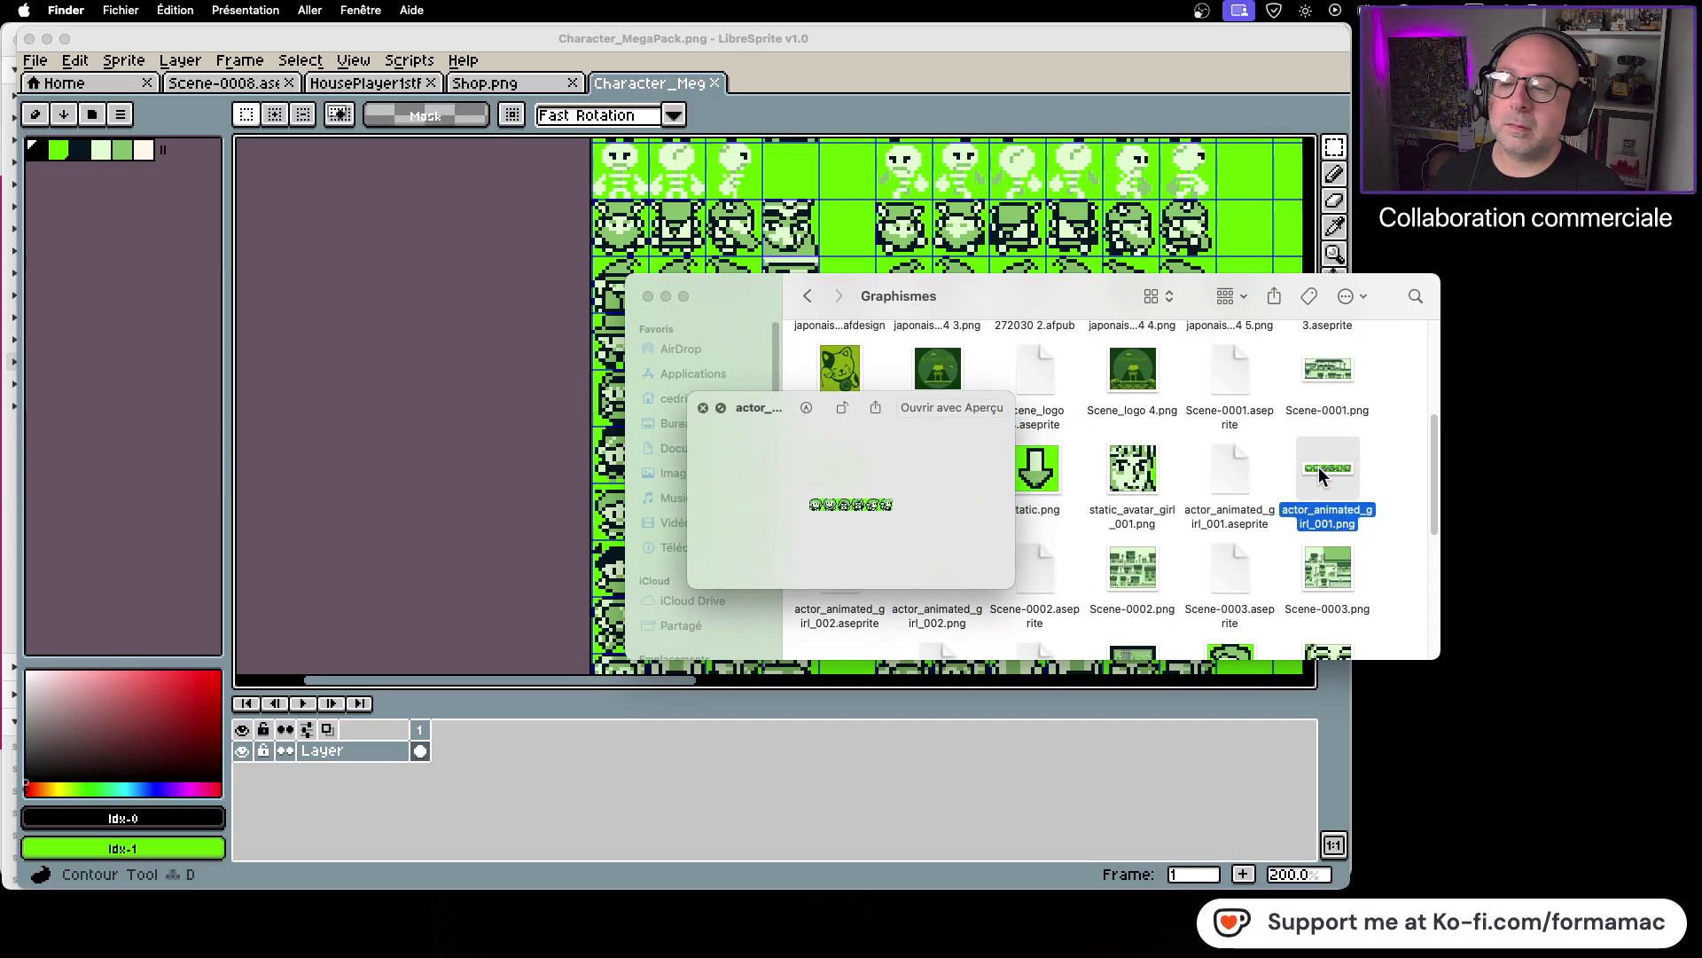
pyautogui.press('space')
# Step: Preview actor_animated_girl_002.png again, then open actor_animated_girl_002.aseprite in LibreSprite
pyautogui.scroll(-1, 1152, 491)
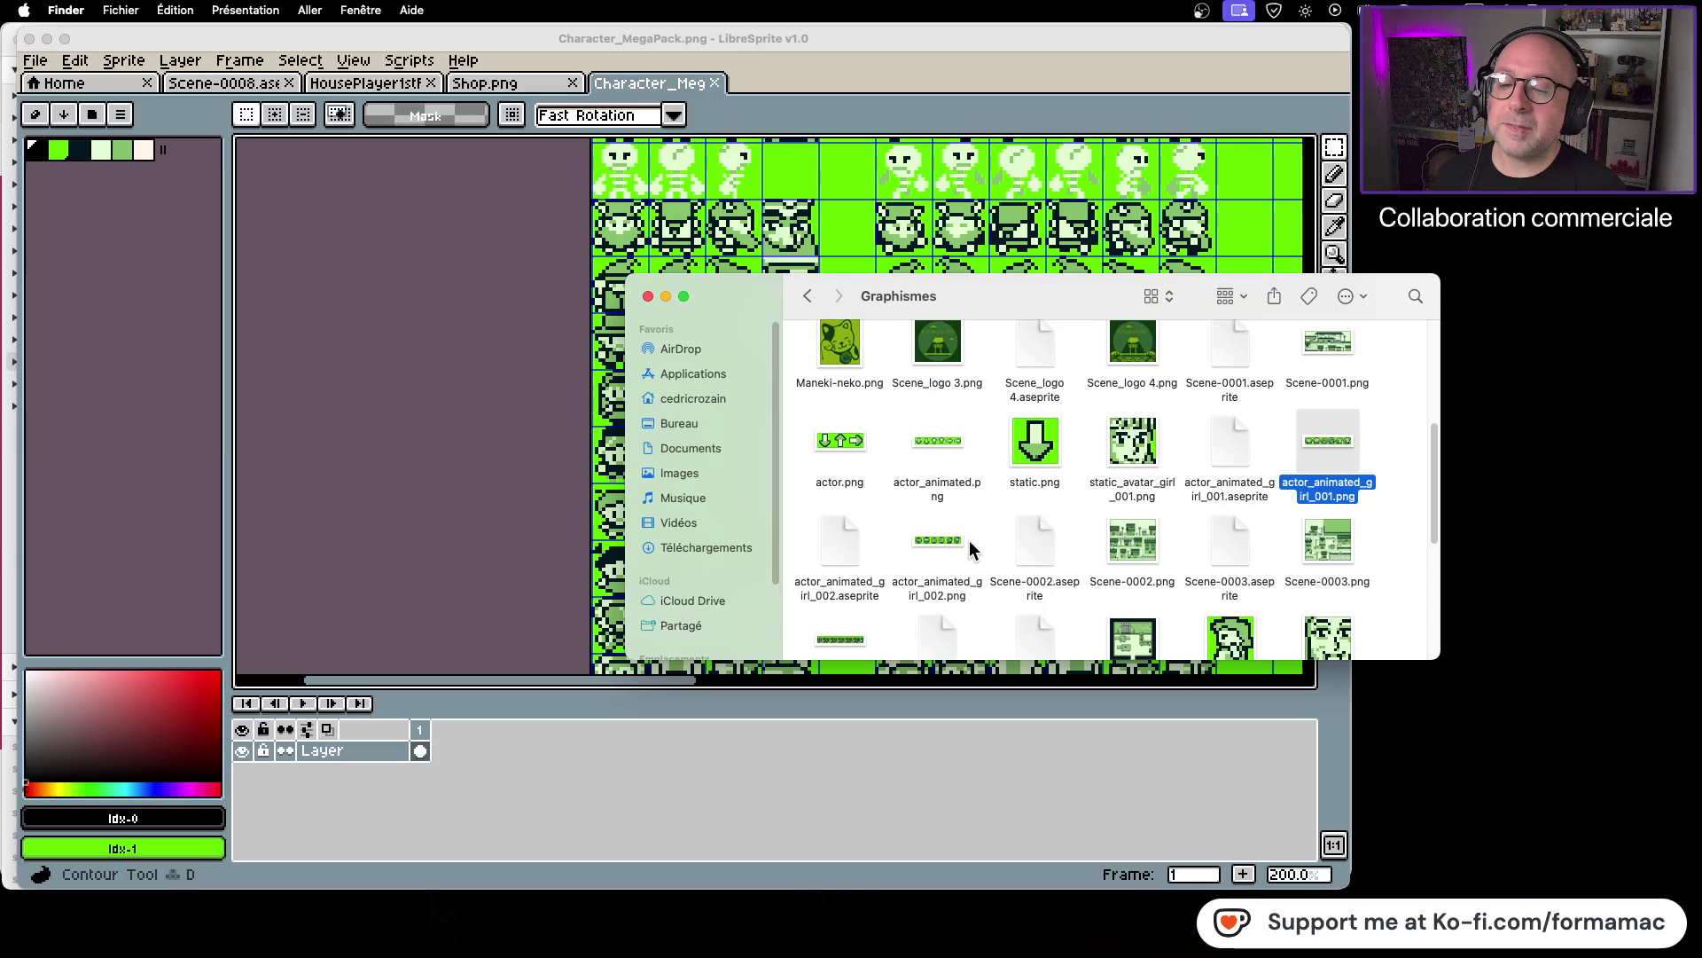
pyautogui.click(950, 540)
pyautogui.press('space')
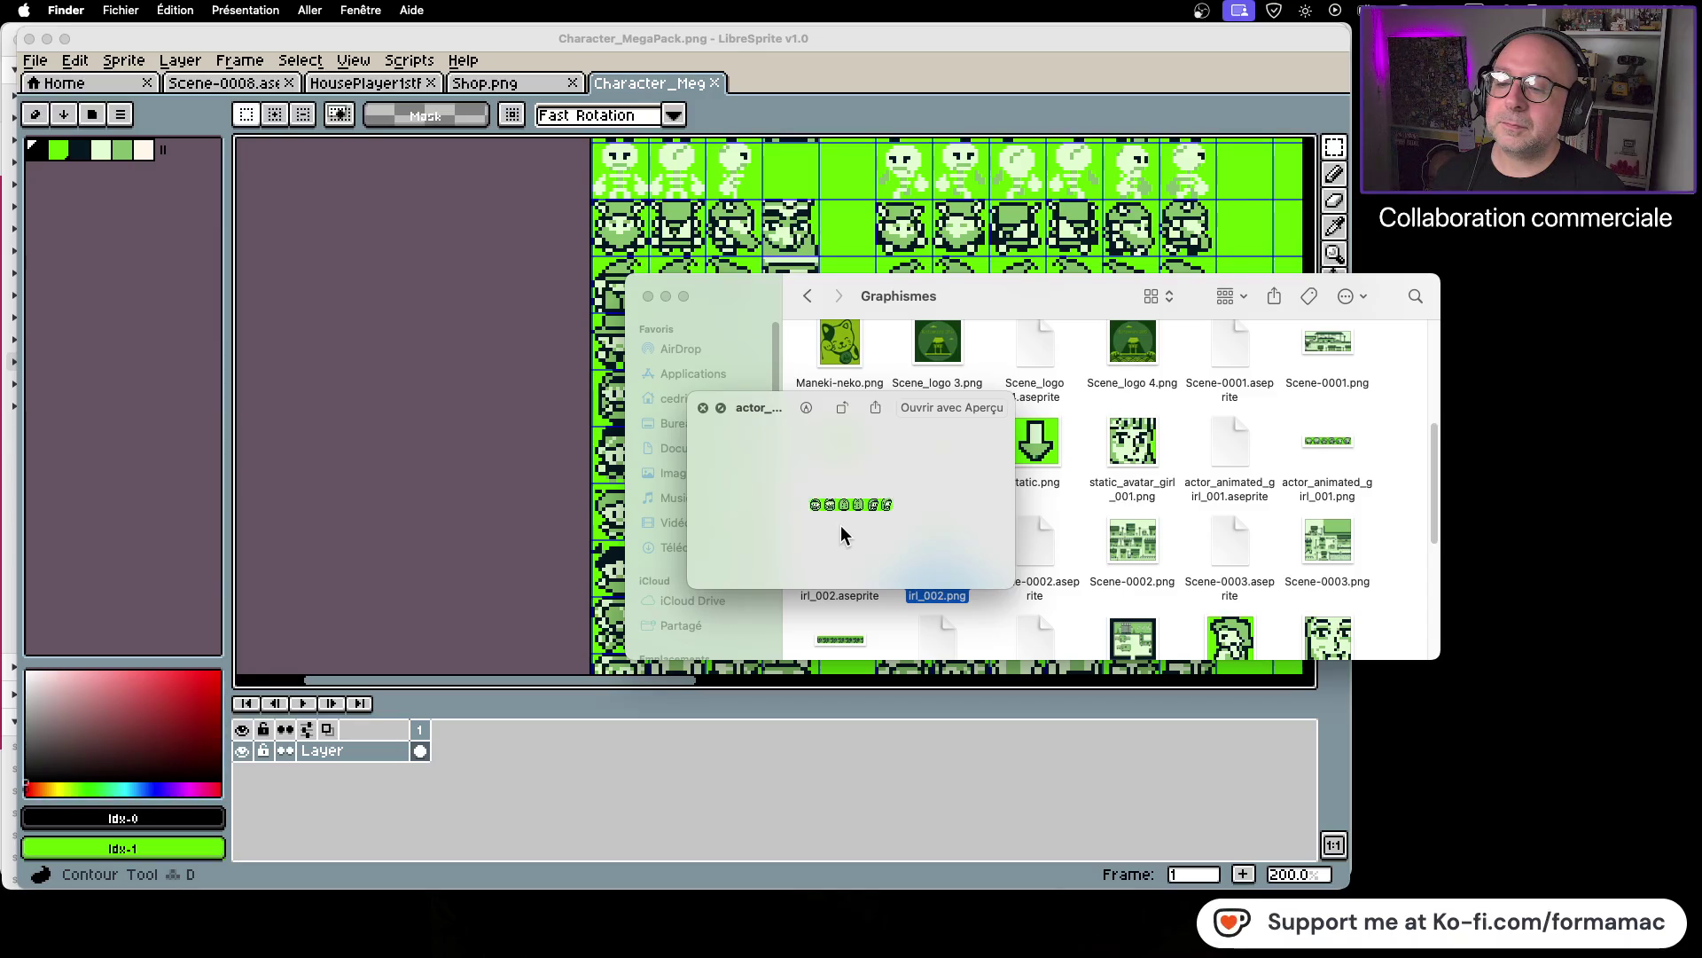
pyautogui.press('space')
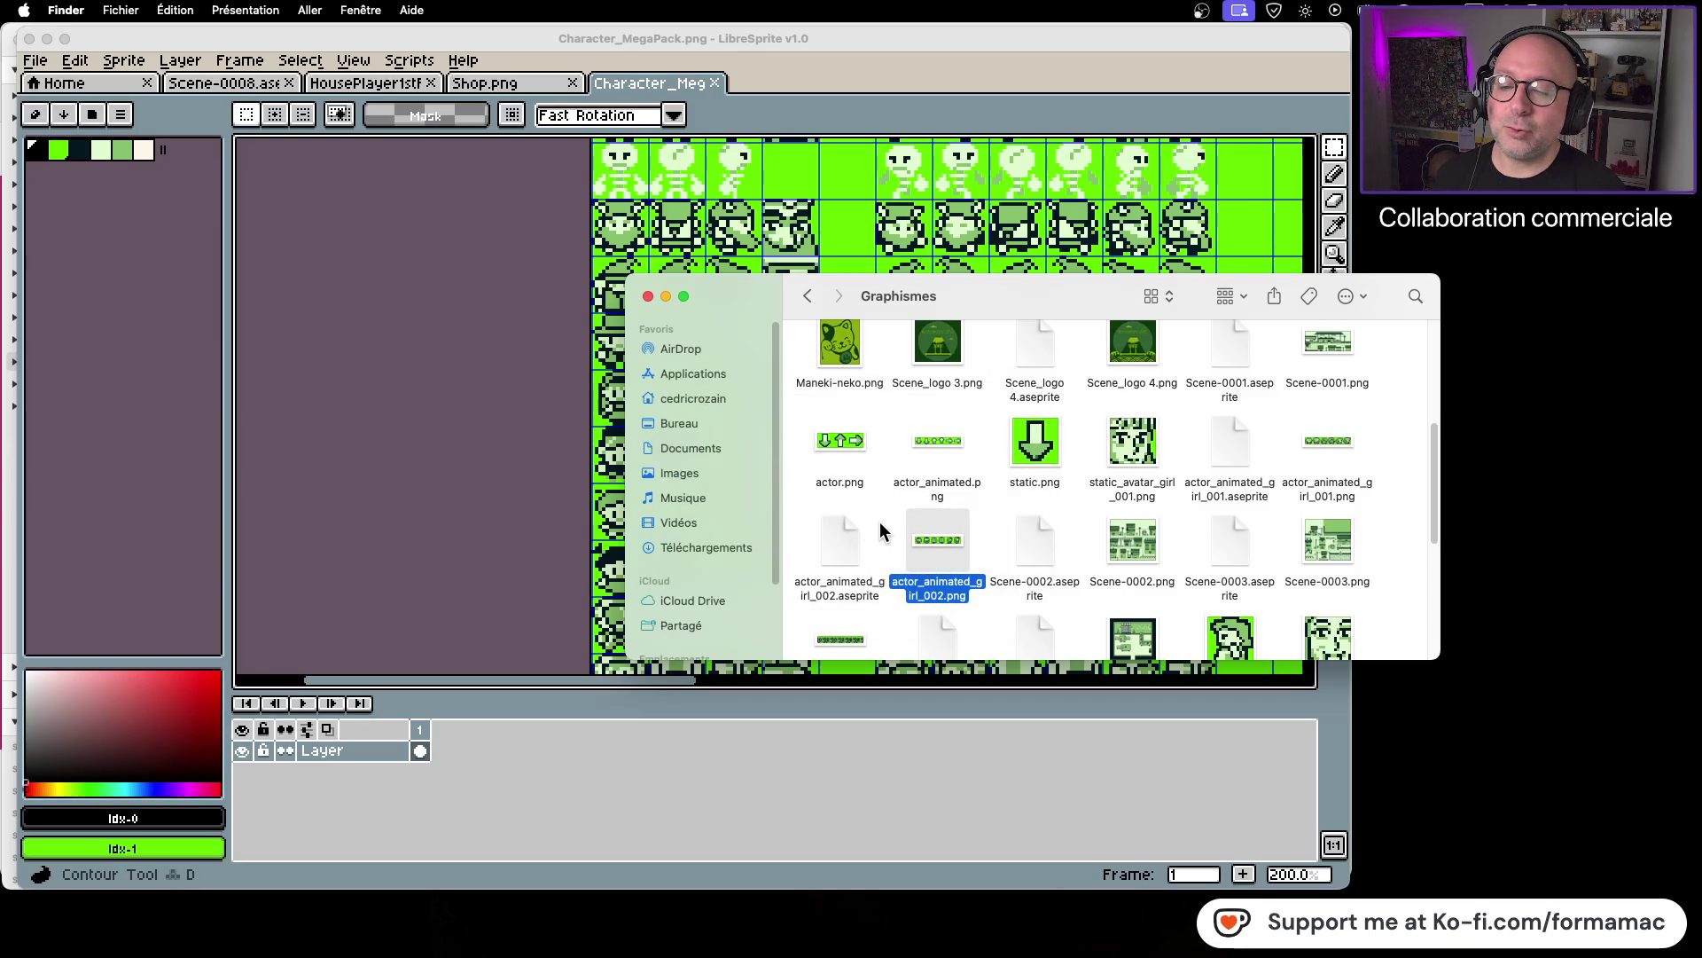
pyautogui.doubleClick(847, 543)
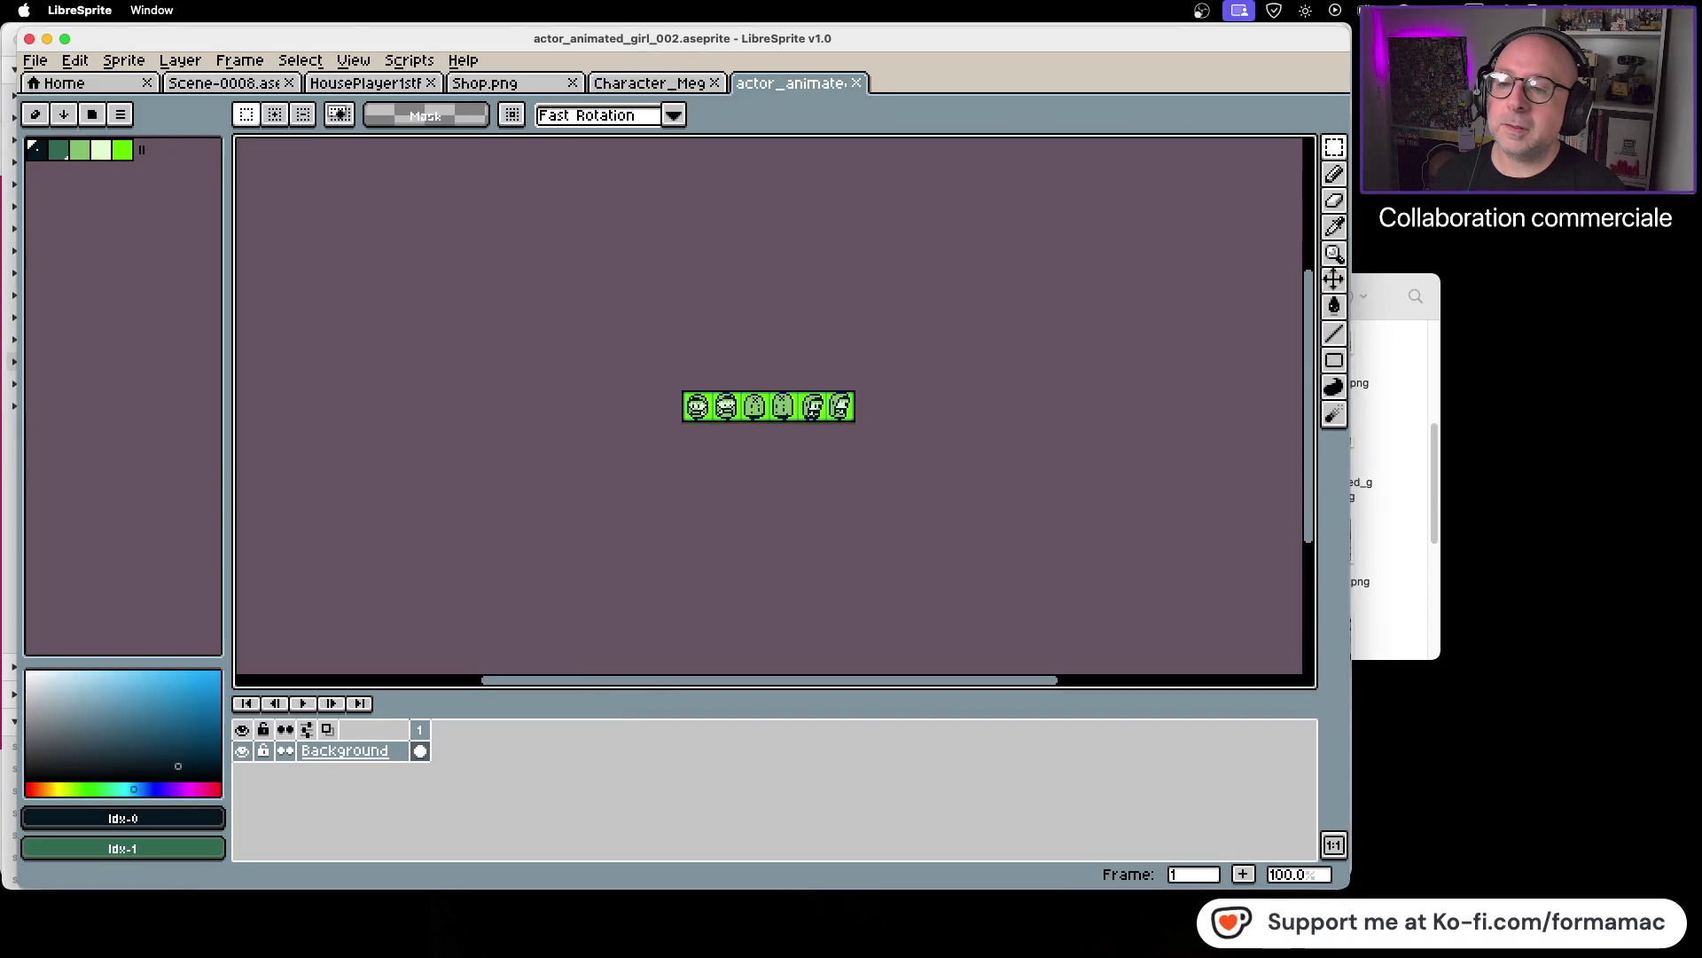
pyautogui.scroll(1, 803, 428)
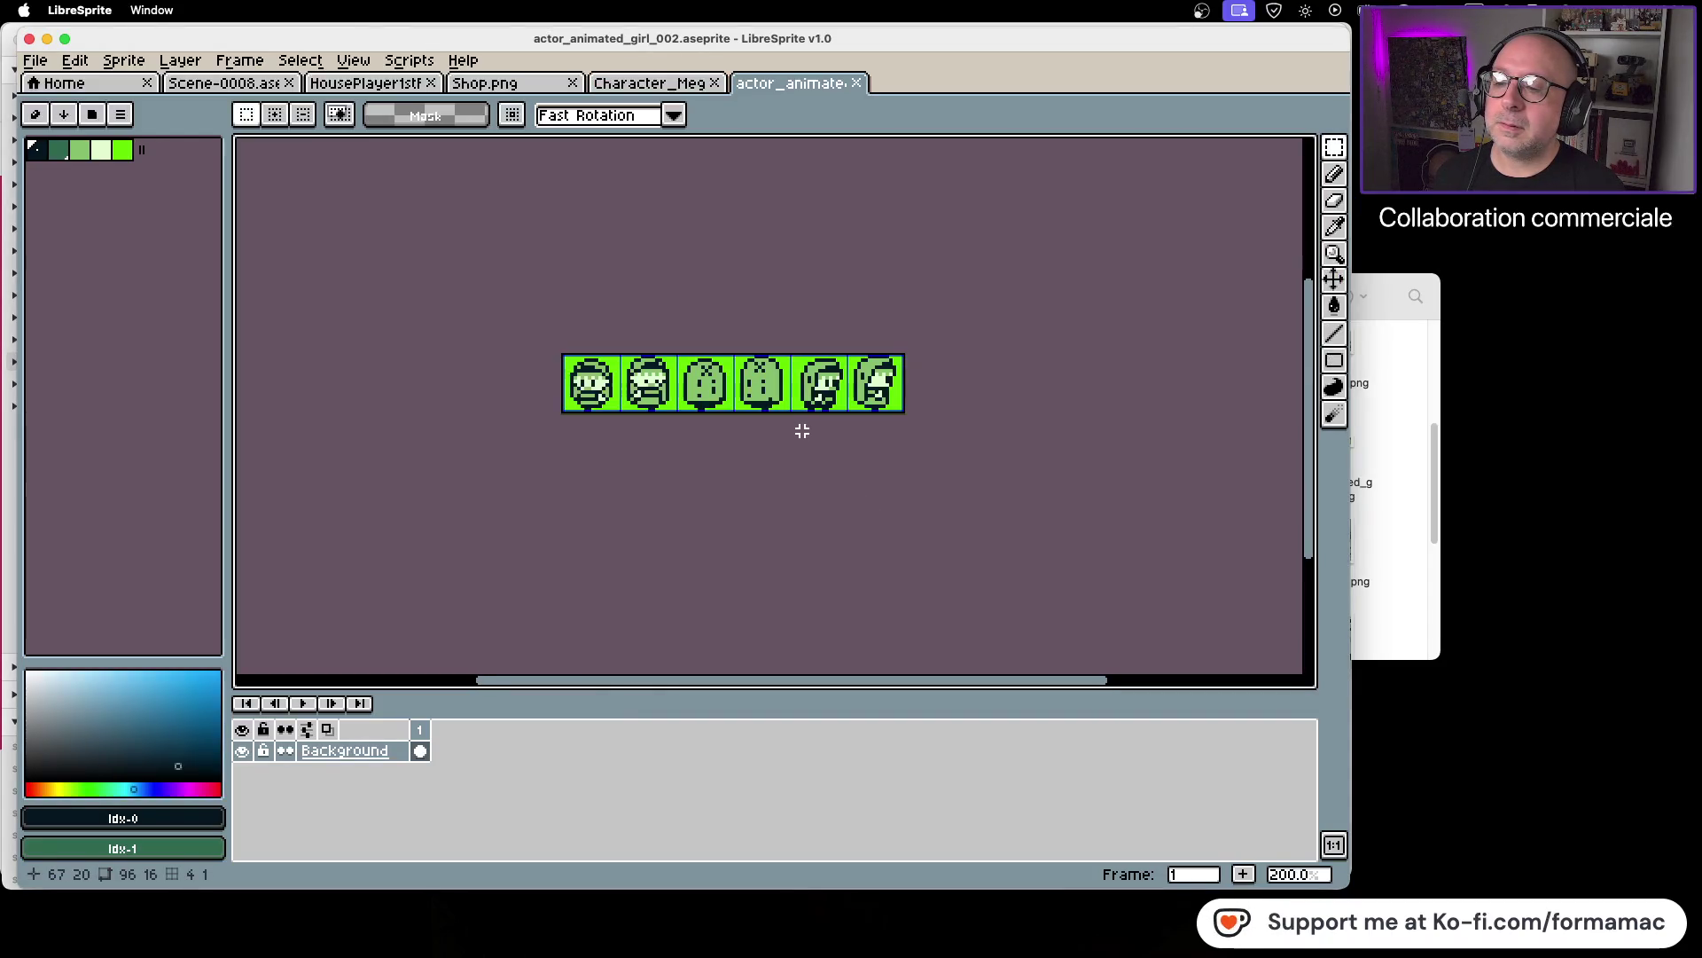
pyautogui.scroll(-1, 802, 431)
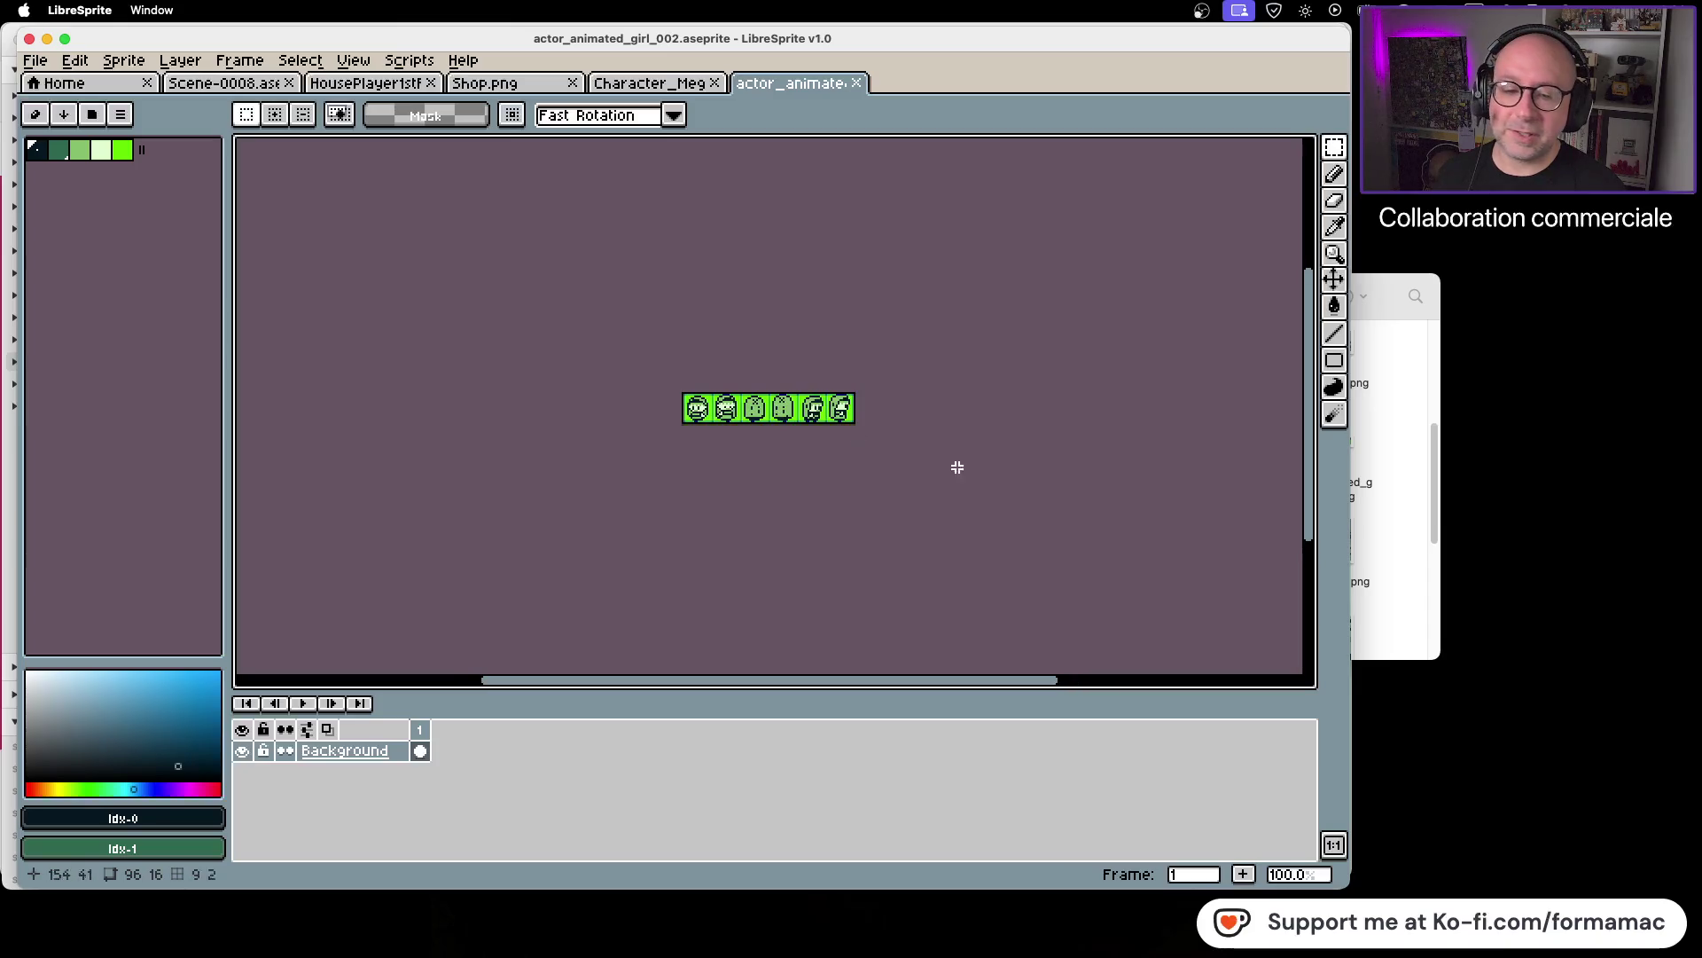
pyautogui.click(1396, 554)
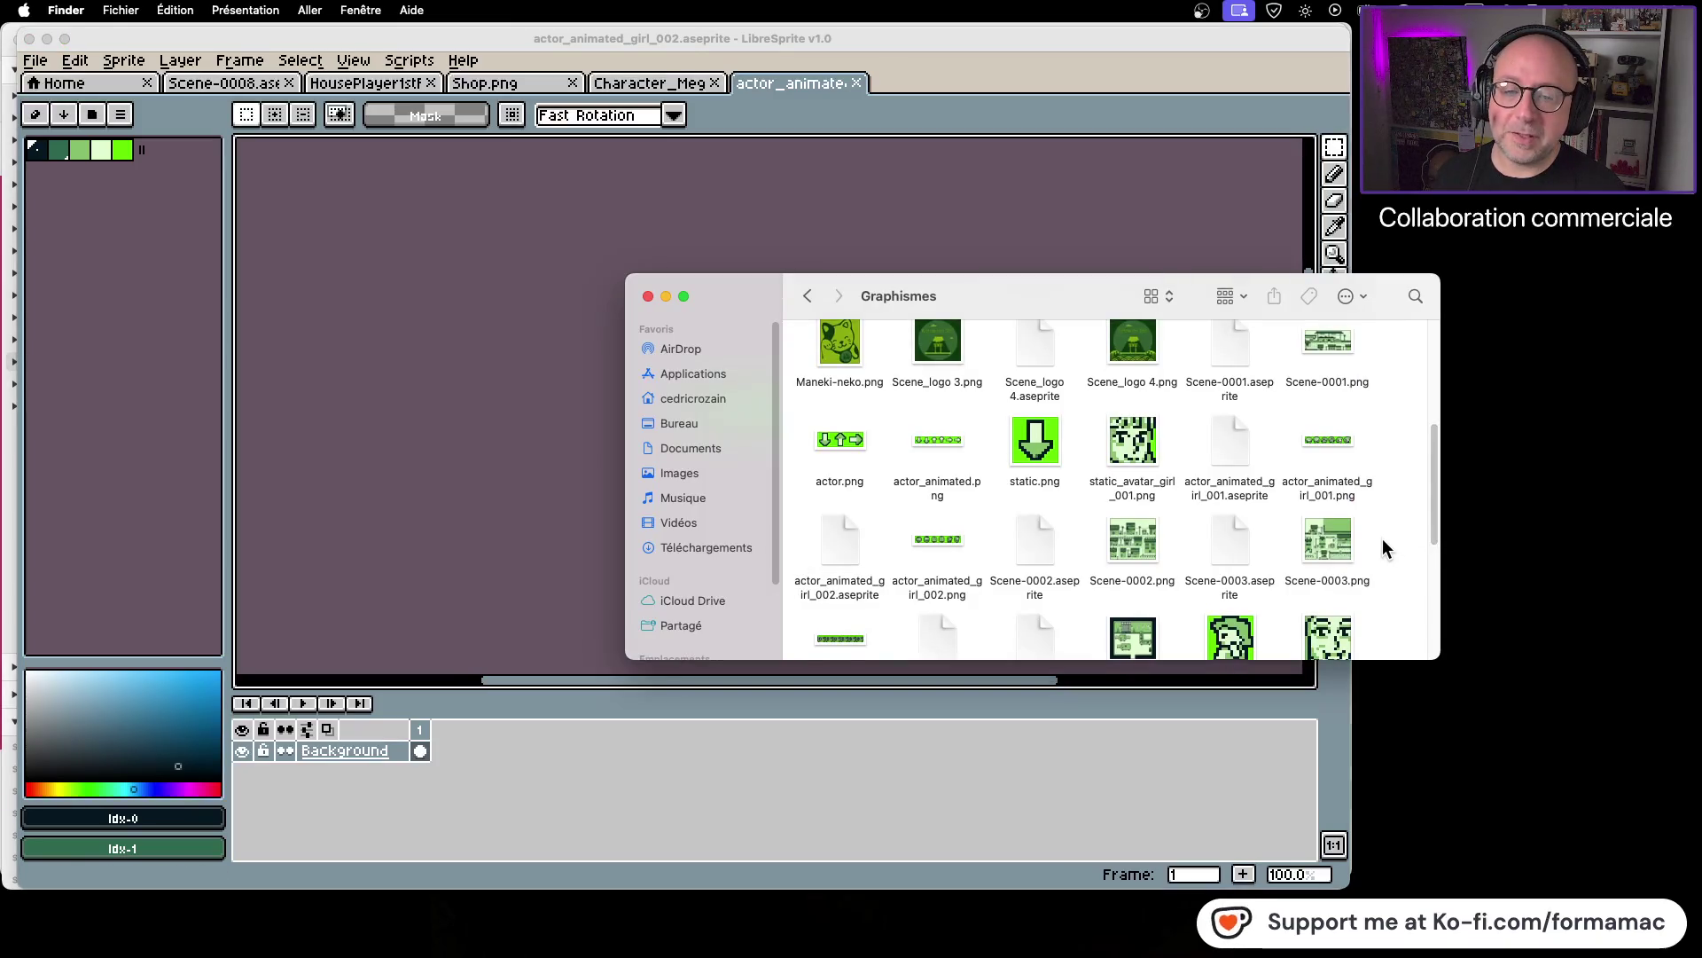
# Step: Scroll the Graphismes folder, briefly check Discord, then return to the Kotowaza project in GB Studio
pyautogui.scroll(-3, 1383, 541)
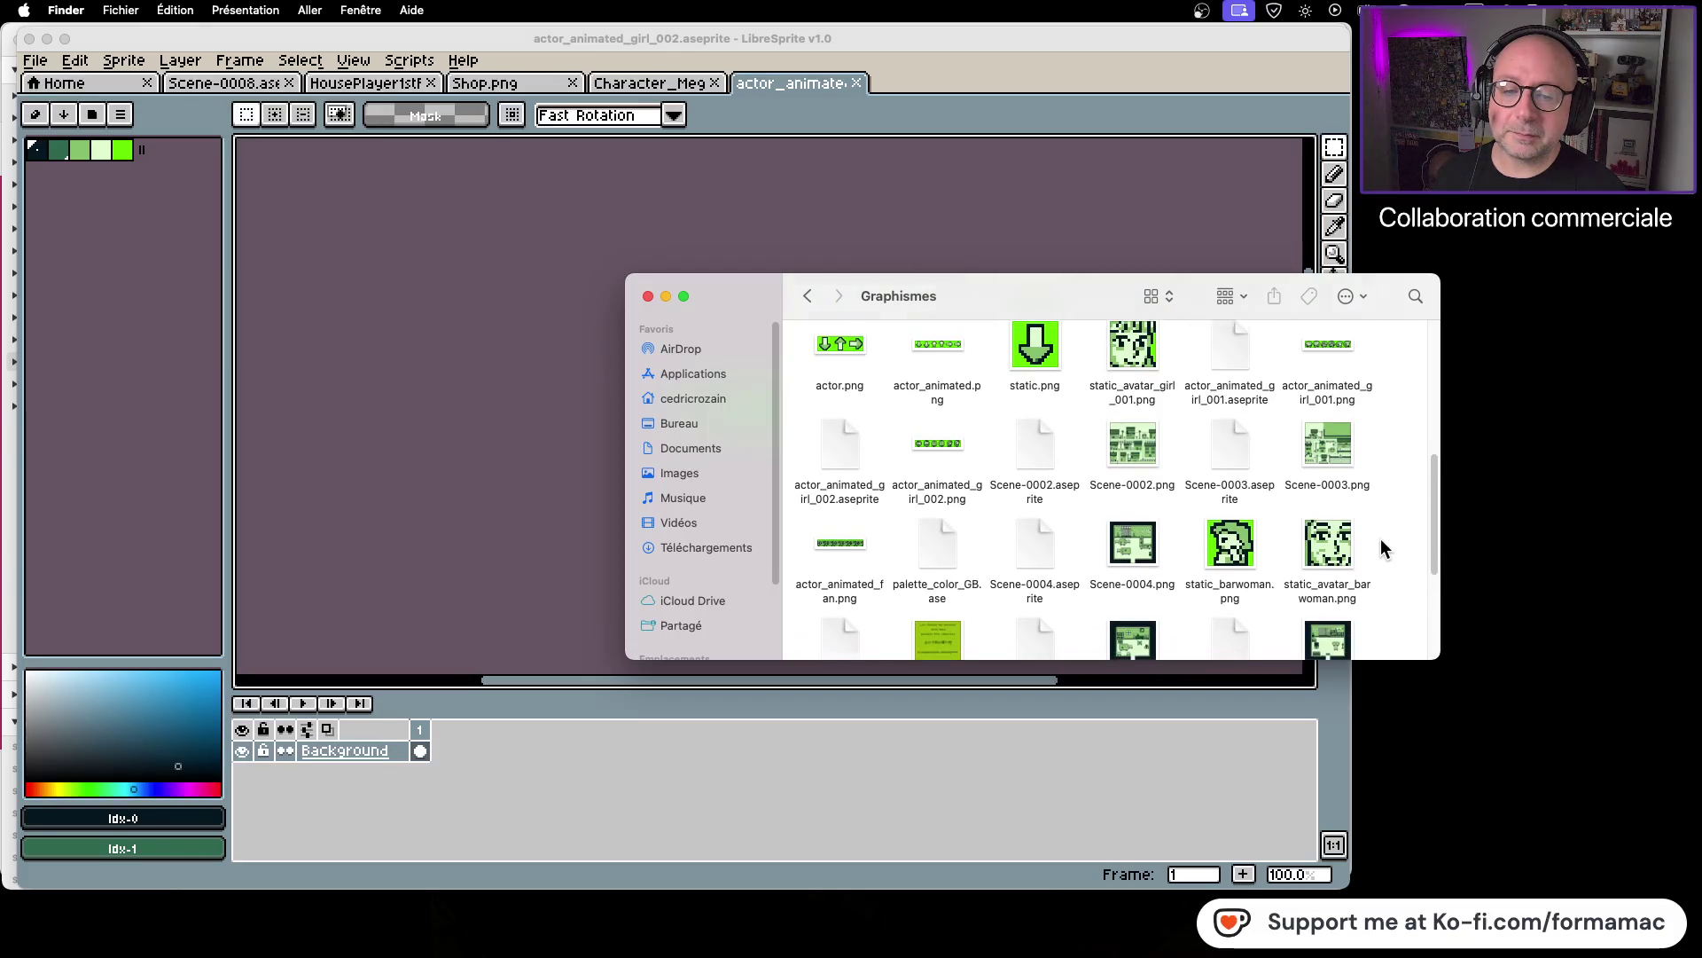
pyautogui.scroll(-2, 1381, 539)
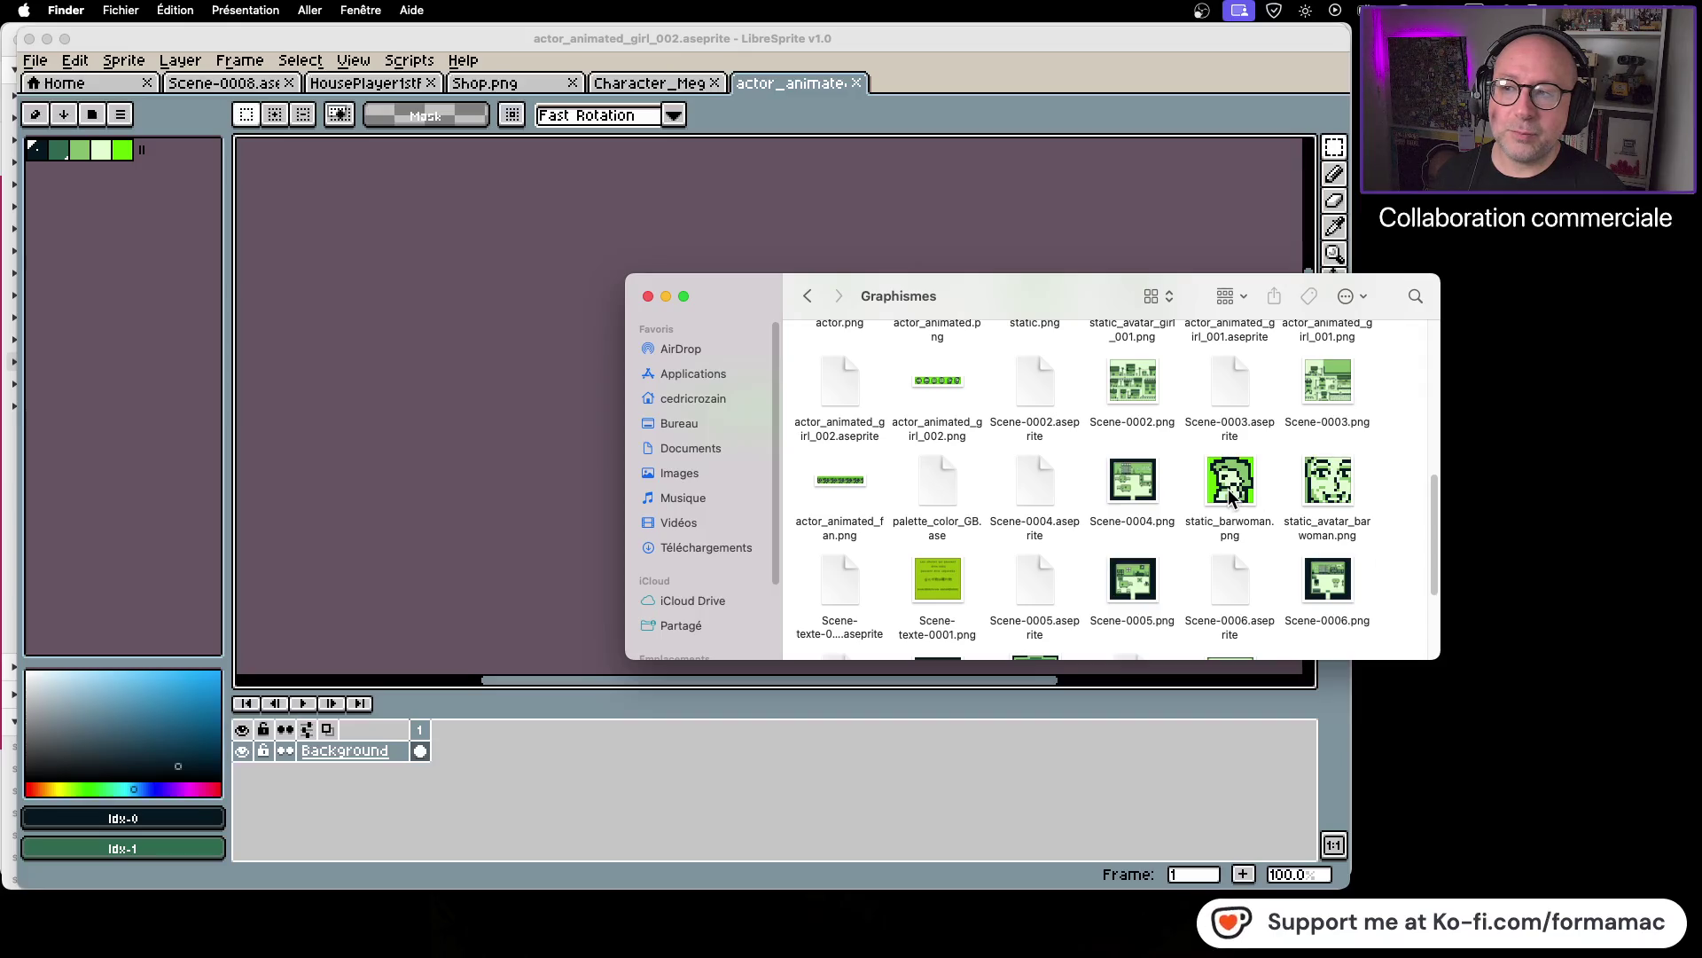
pyautogui.press('super+Tab')
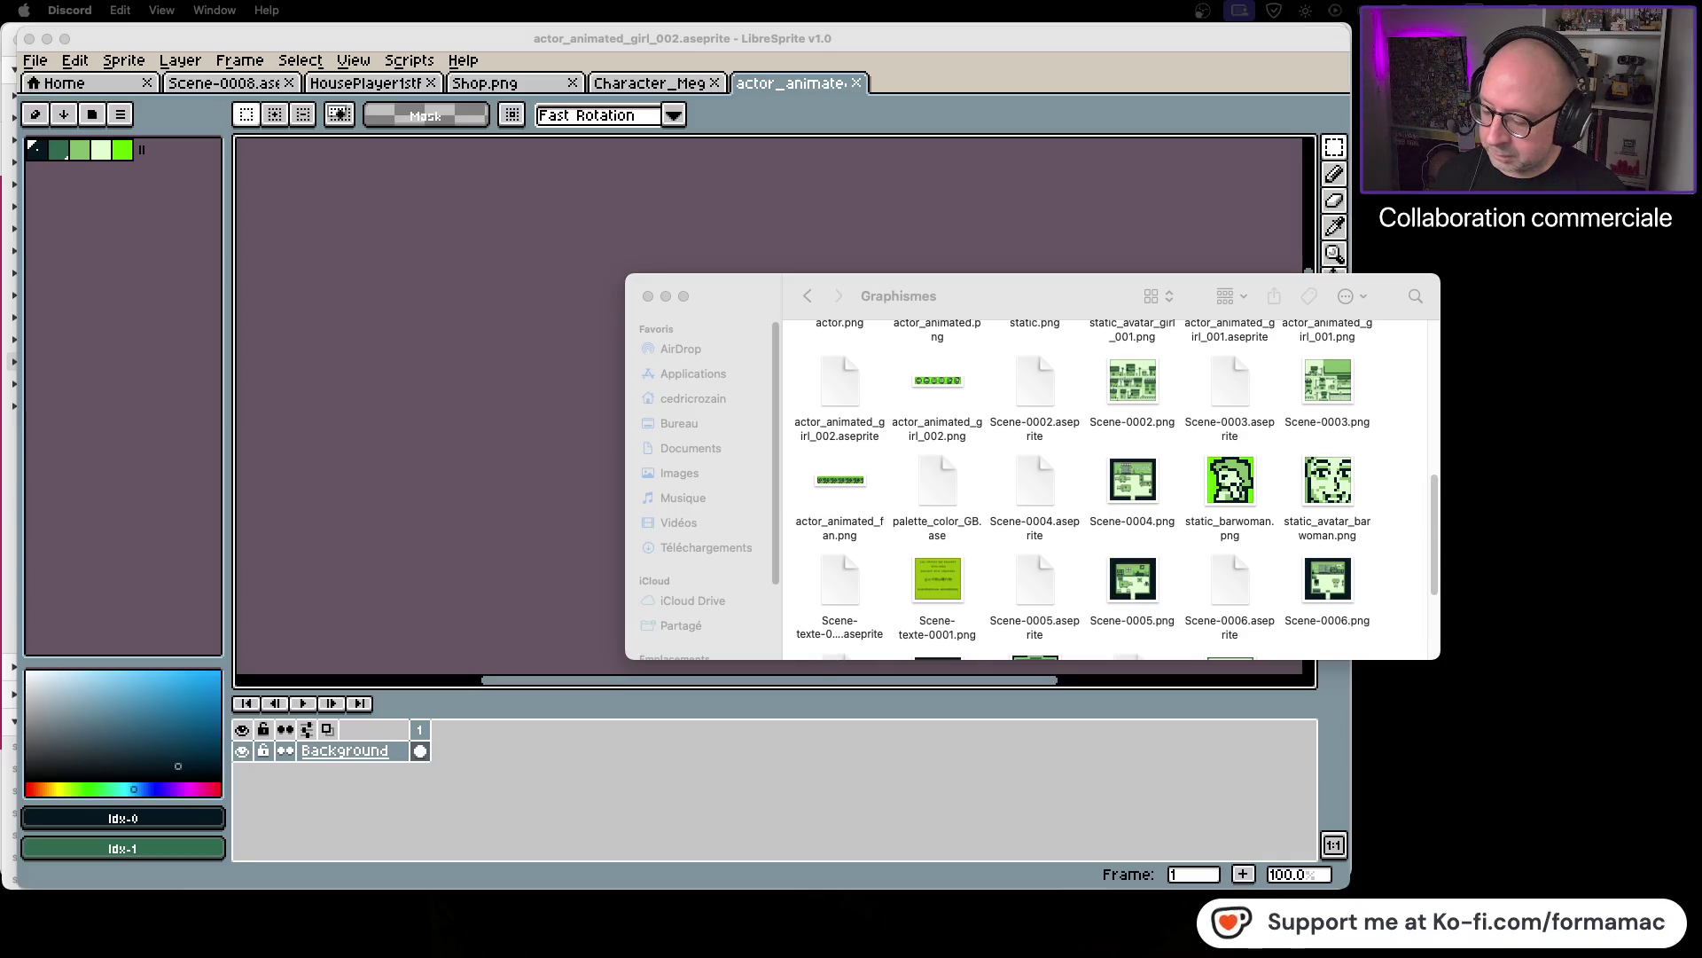
pyautogui.press('super+Tab')
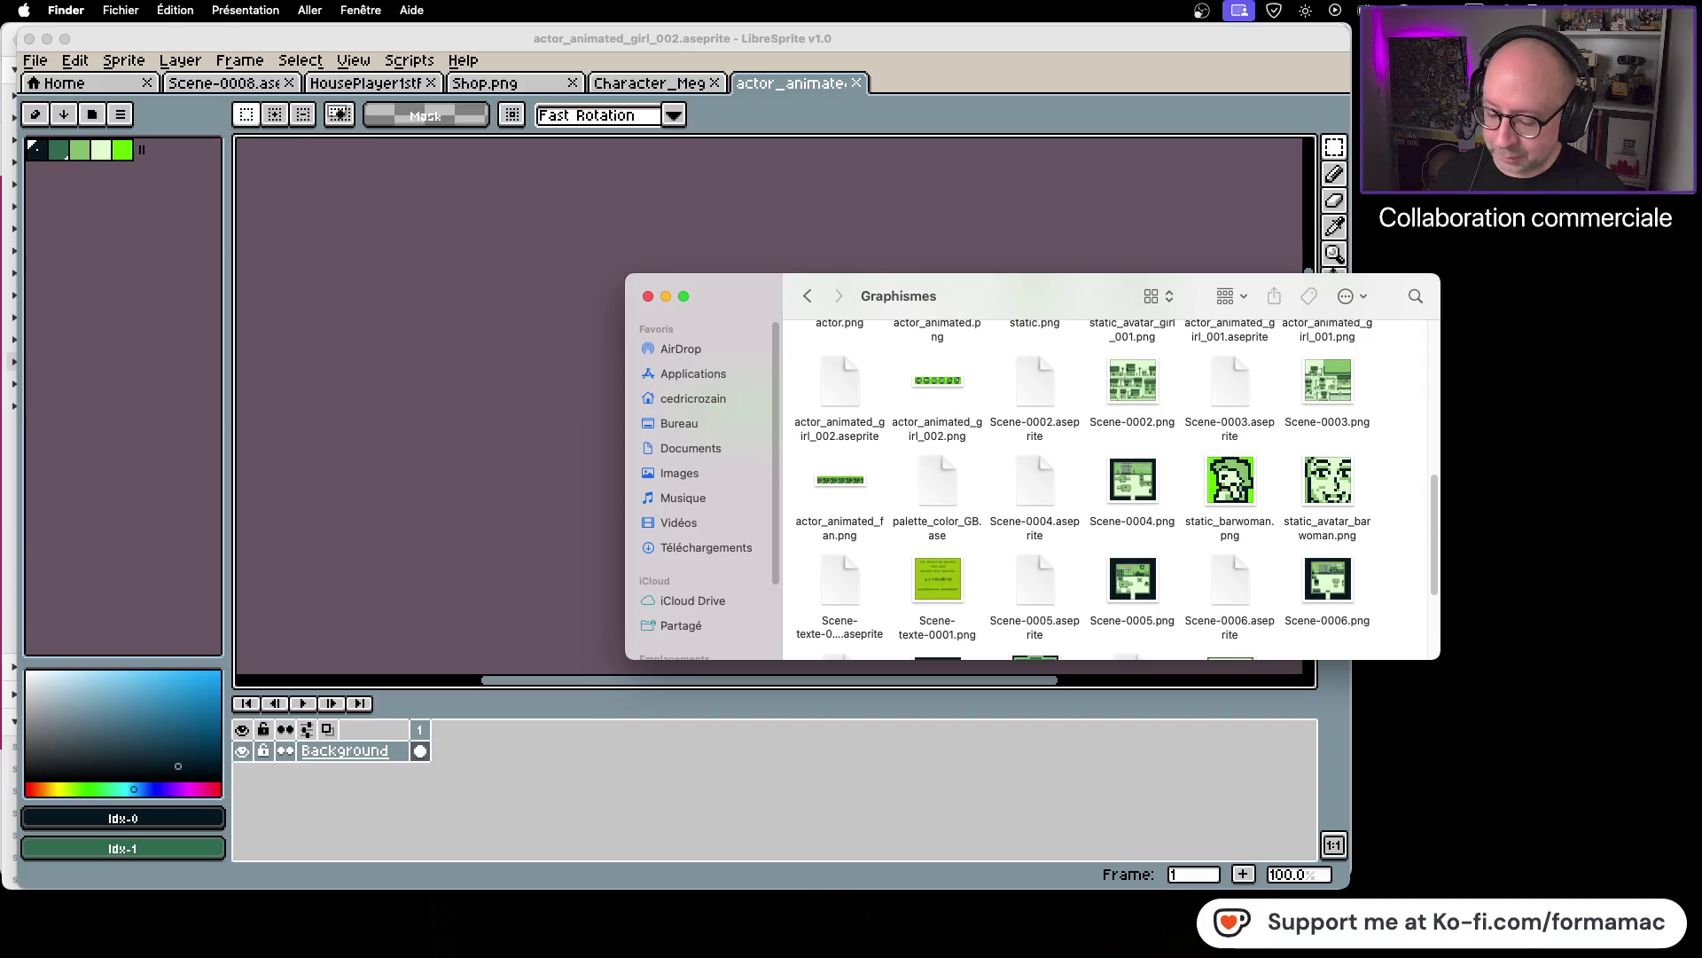
pyautogui.press('super+Tab')
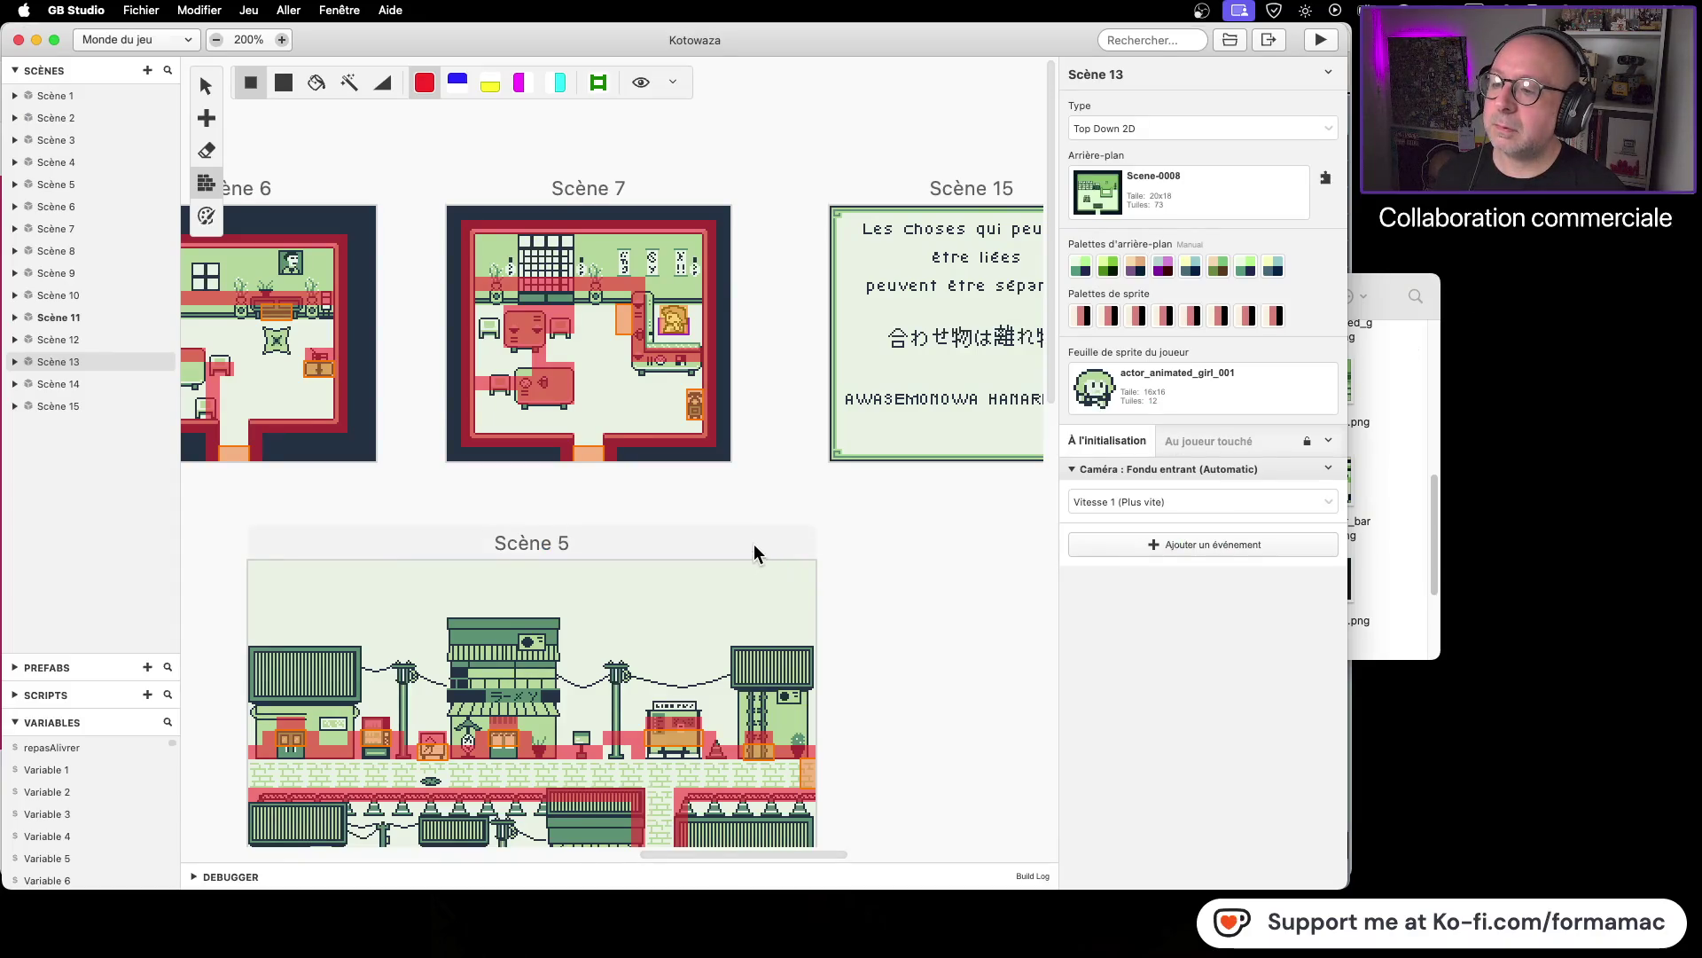
pyautogui.hscroll(-5, 754, 555)
pyautogui.click(1321, 39)
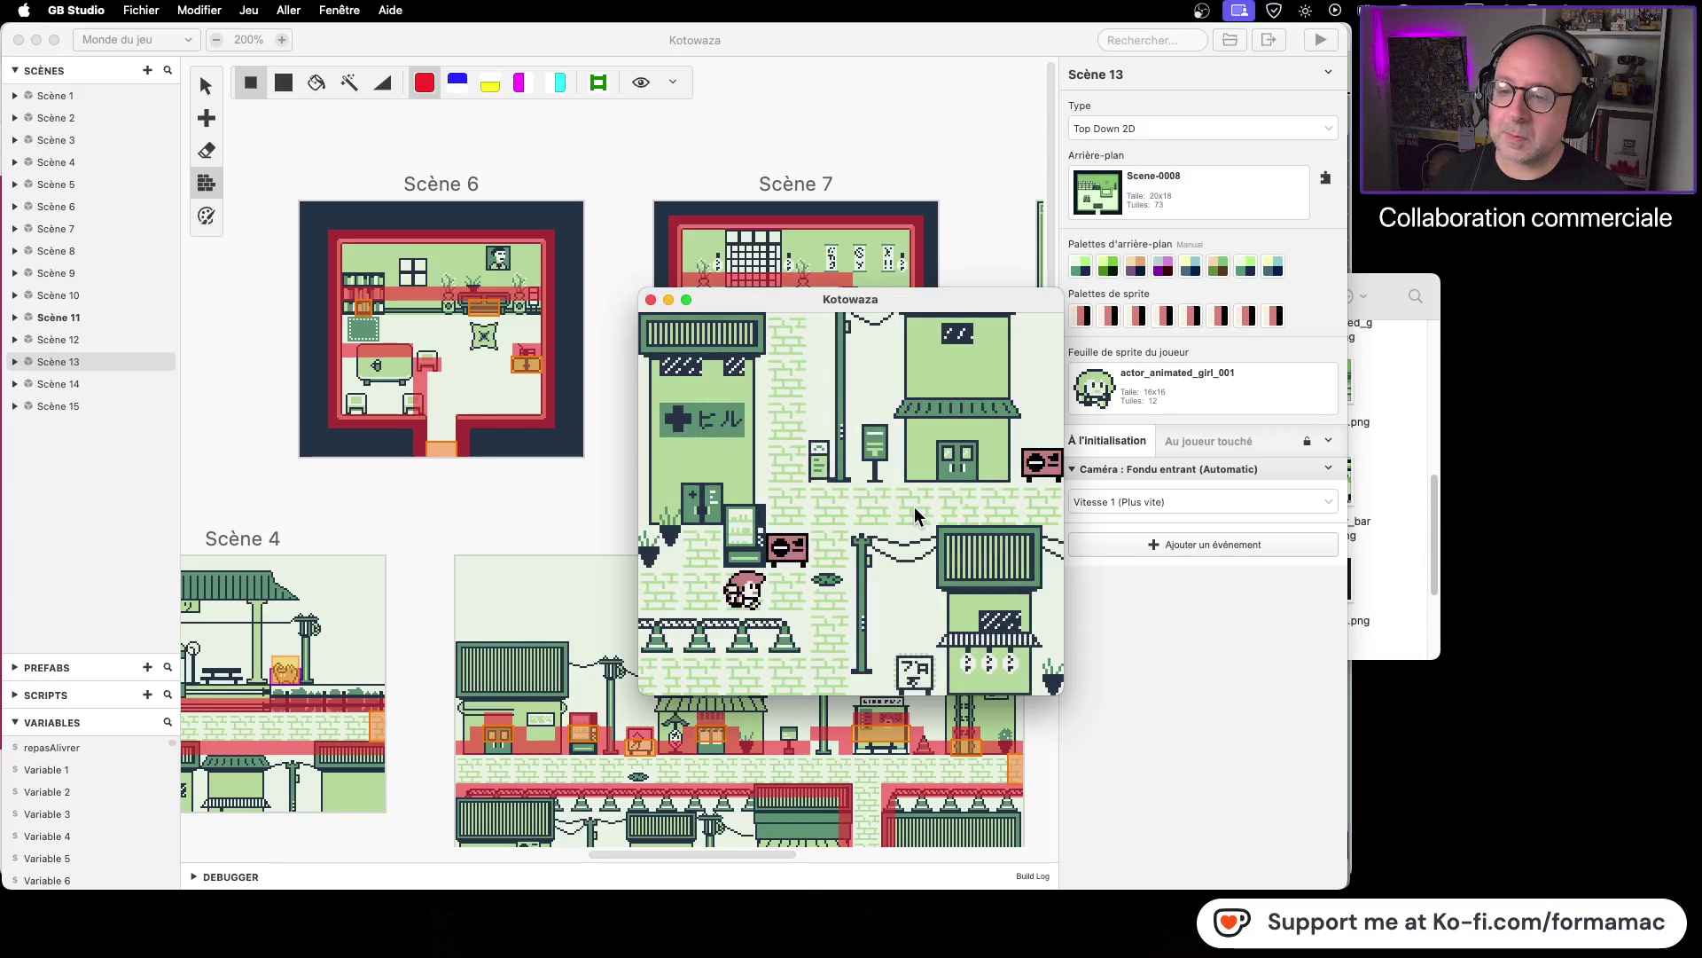
pyautogui.press('Right')
pyautogui.press('Down')
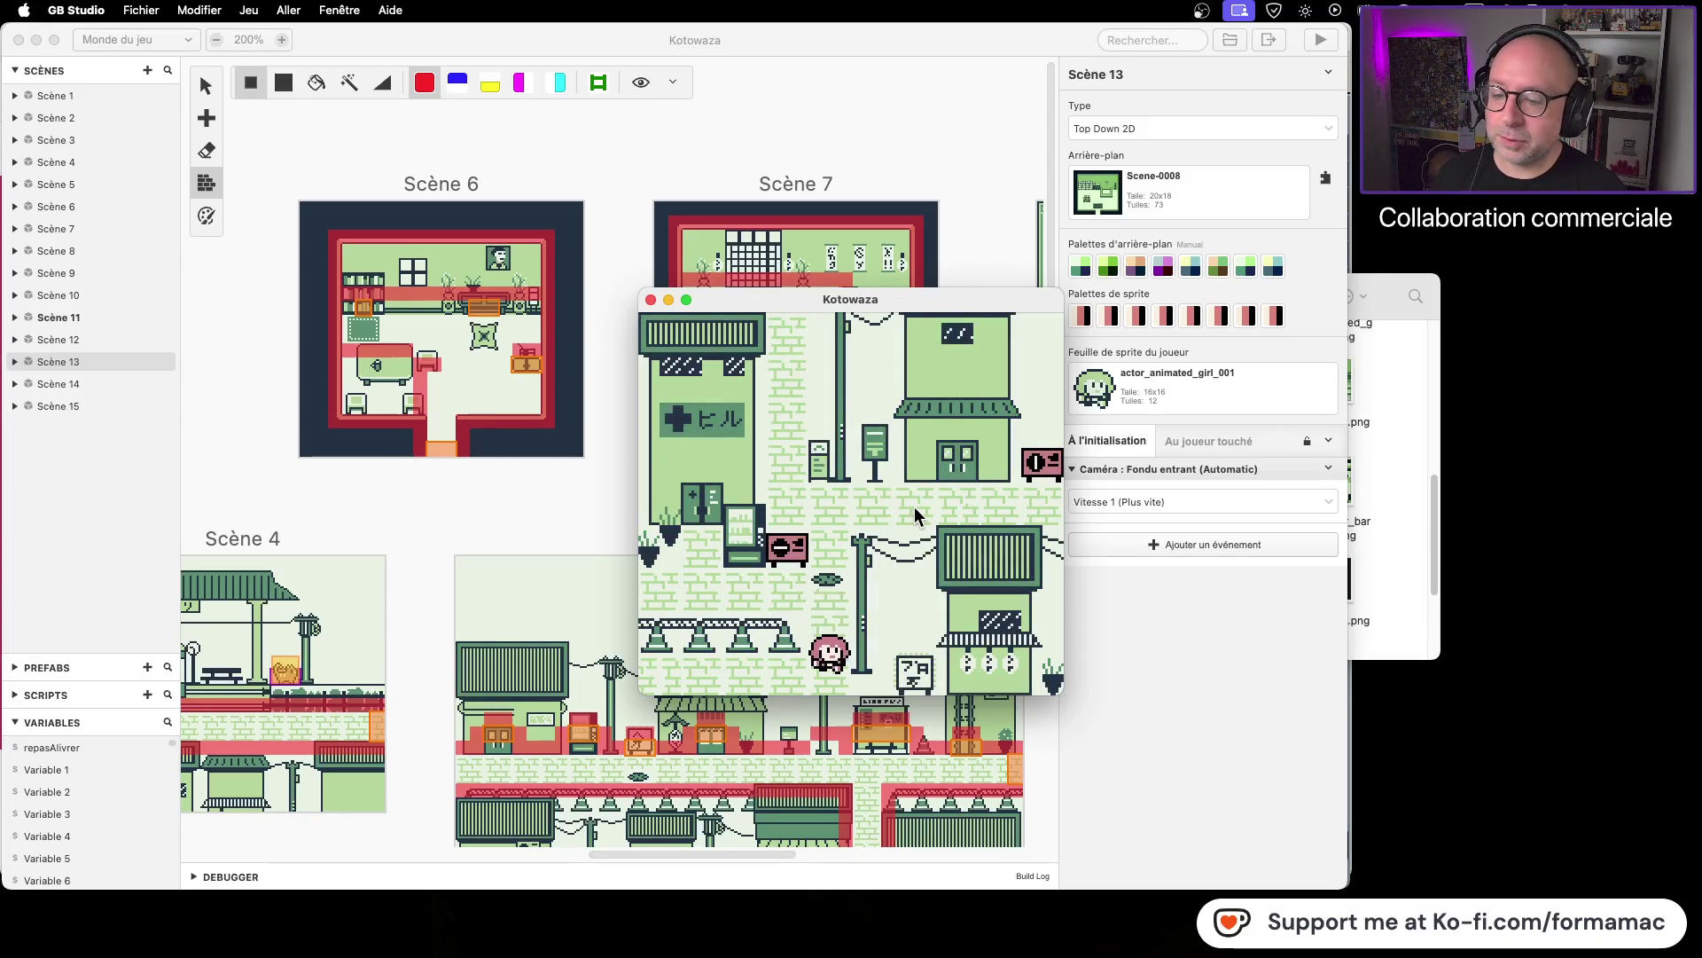
pyautogui.press('Left')
pyautogui.press('Left')
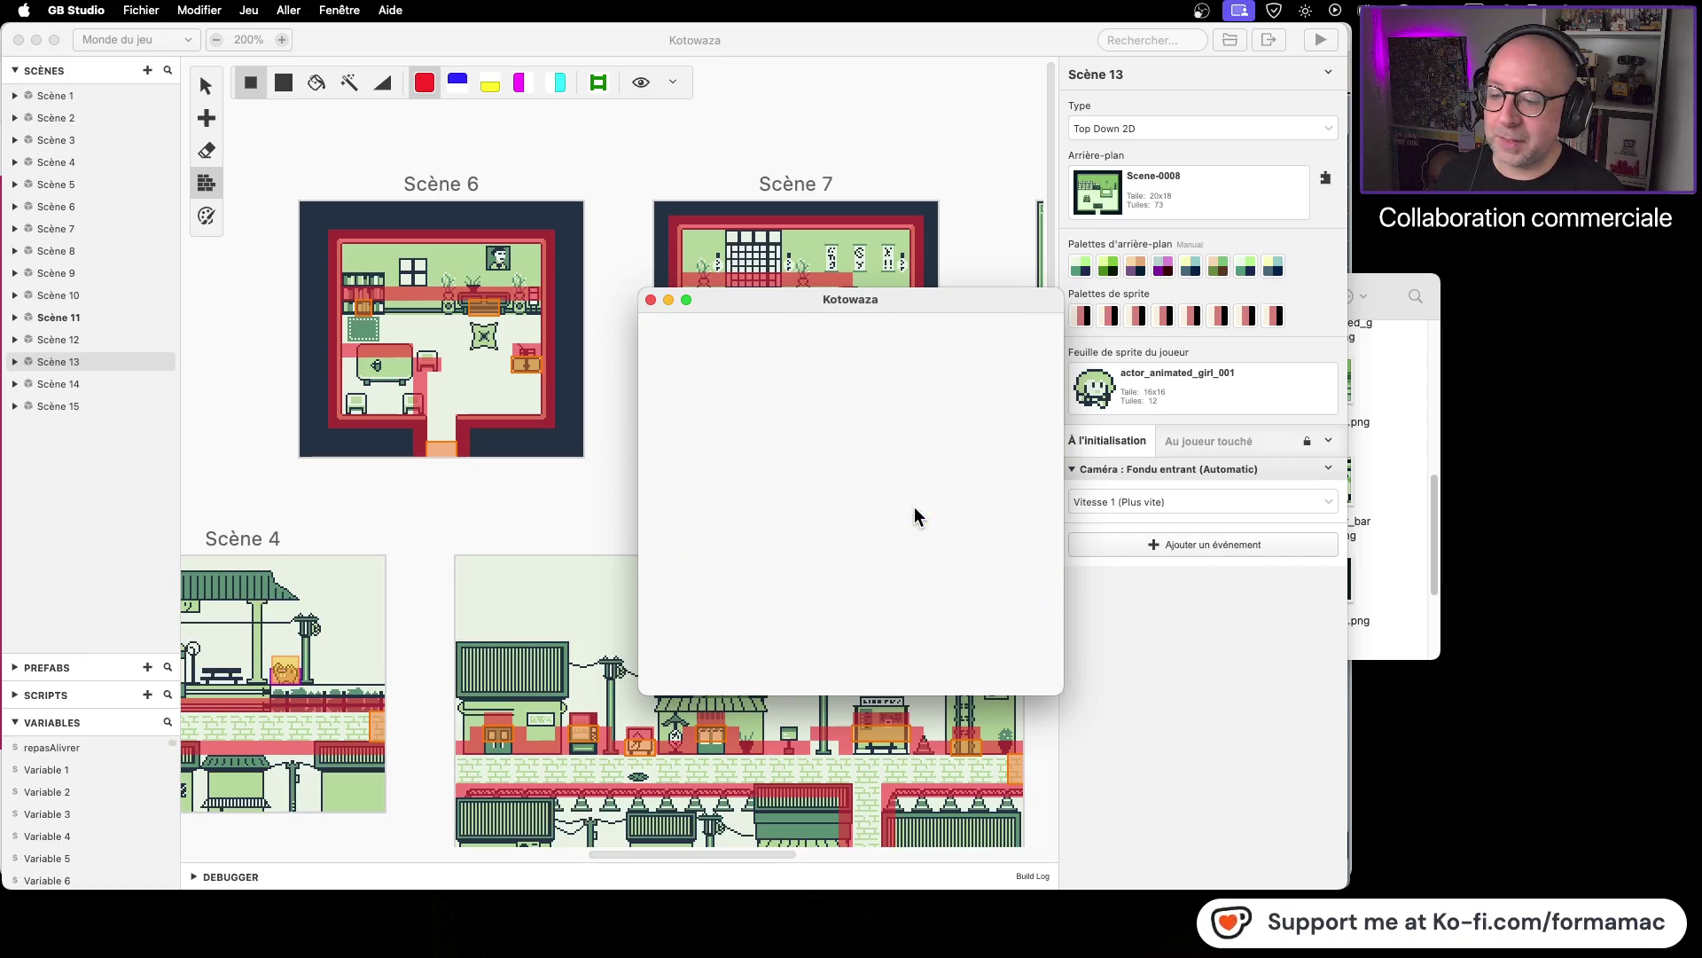
pyautogui.press('Left')
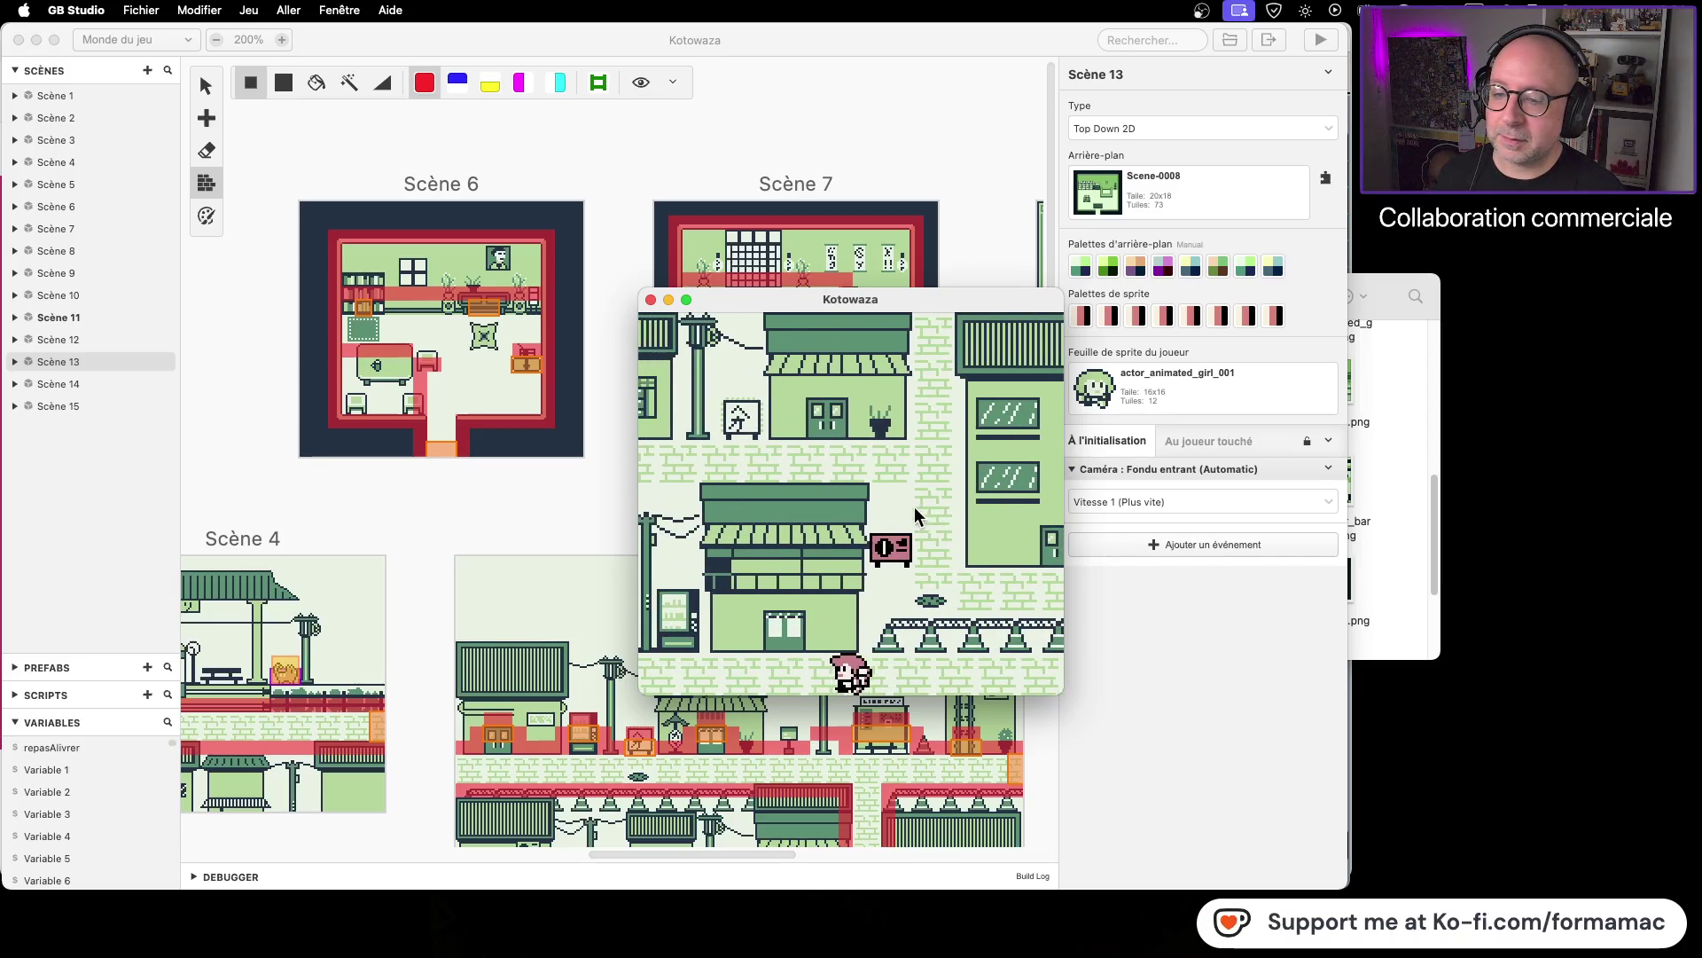
pyautogui.press('Left')
pyautogui.press('Up')
pyautogui.press('Right')
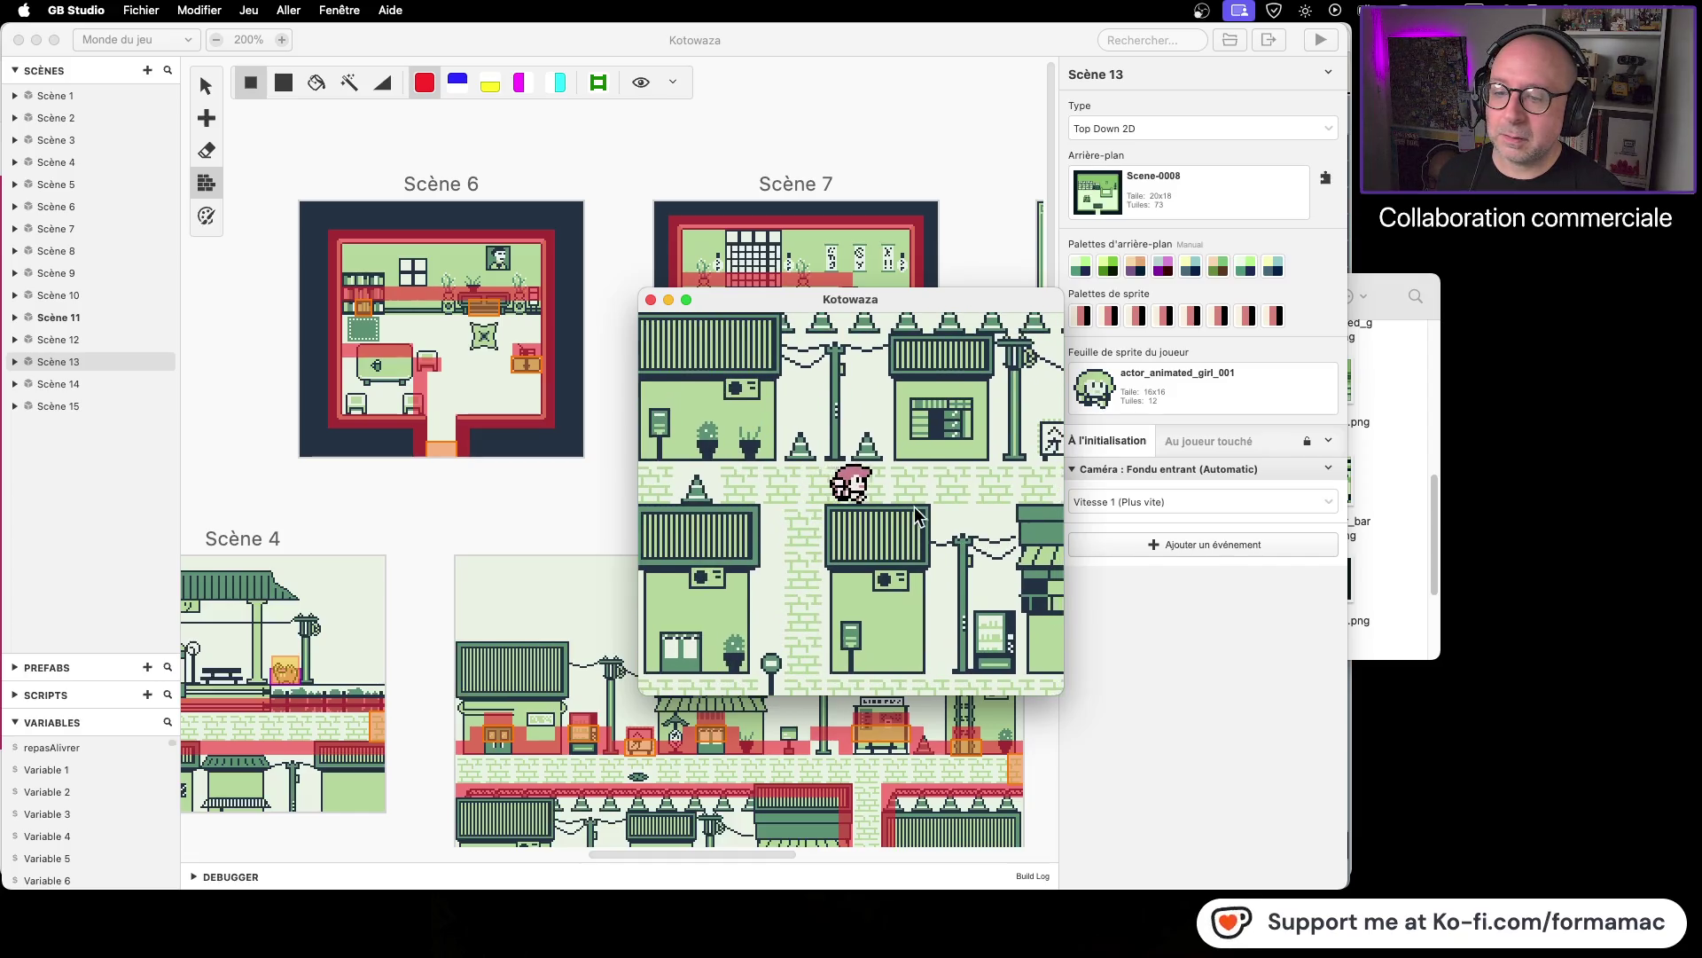
pyautogui.press('Right')
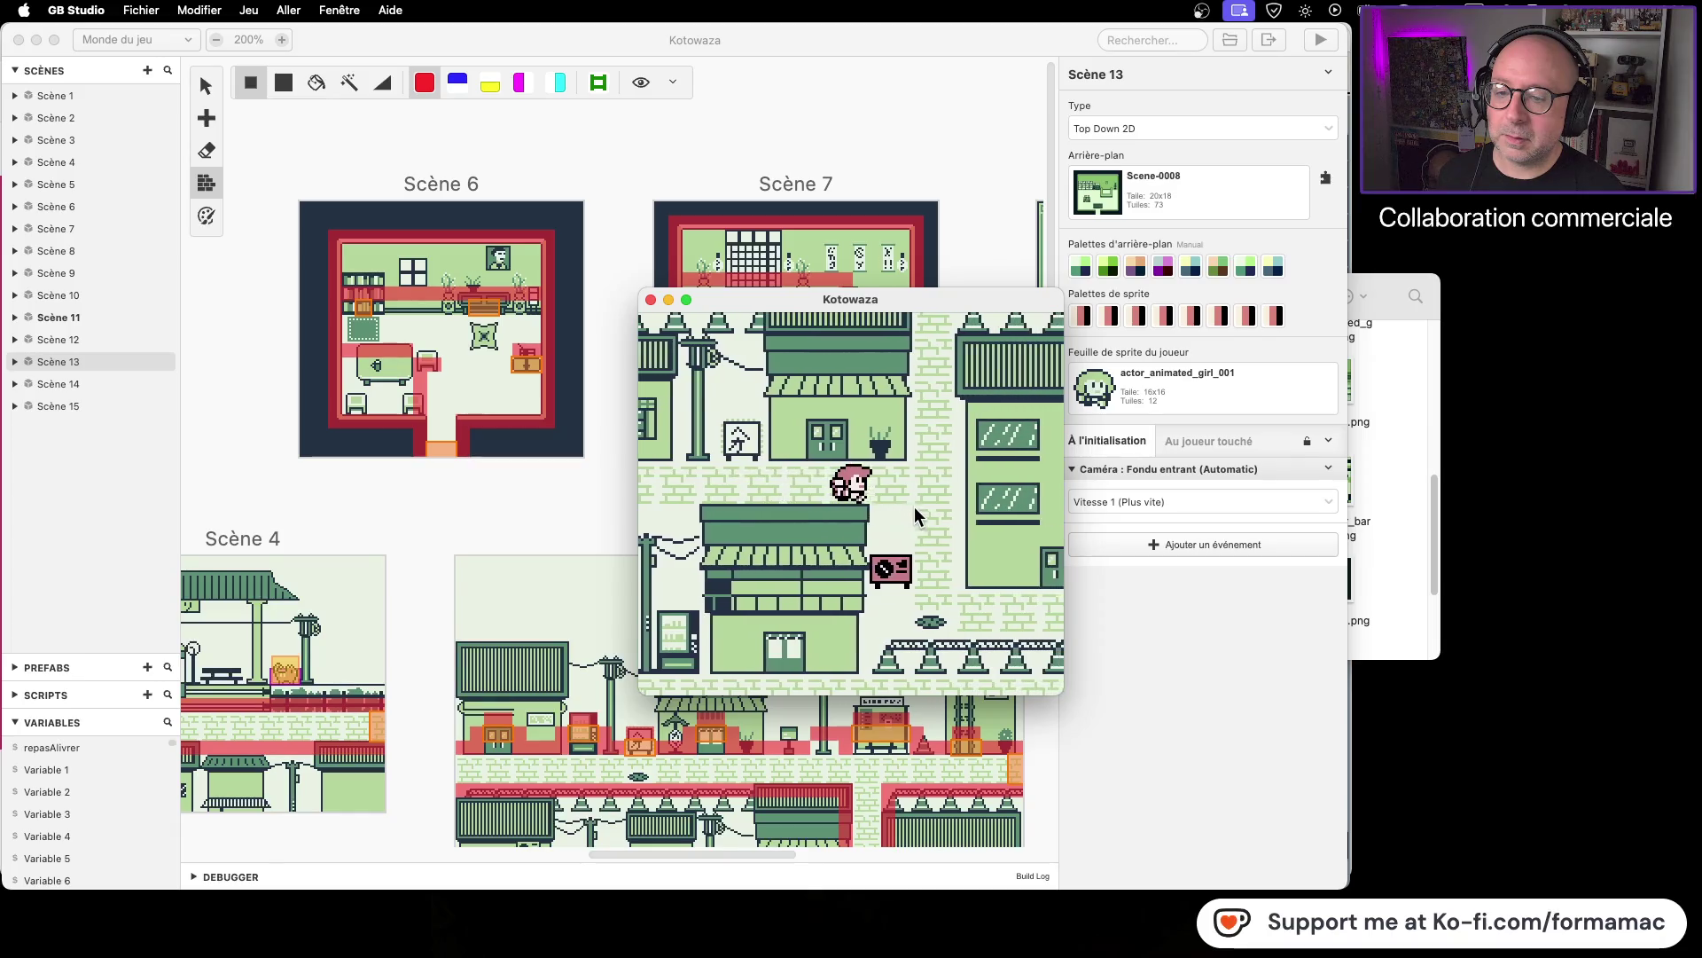
pyautogui.press('Up')
pyautogui.press('Right')
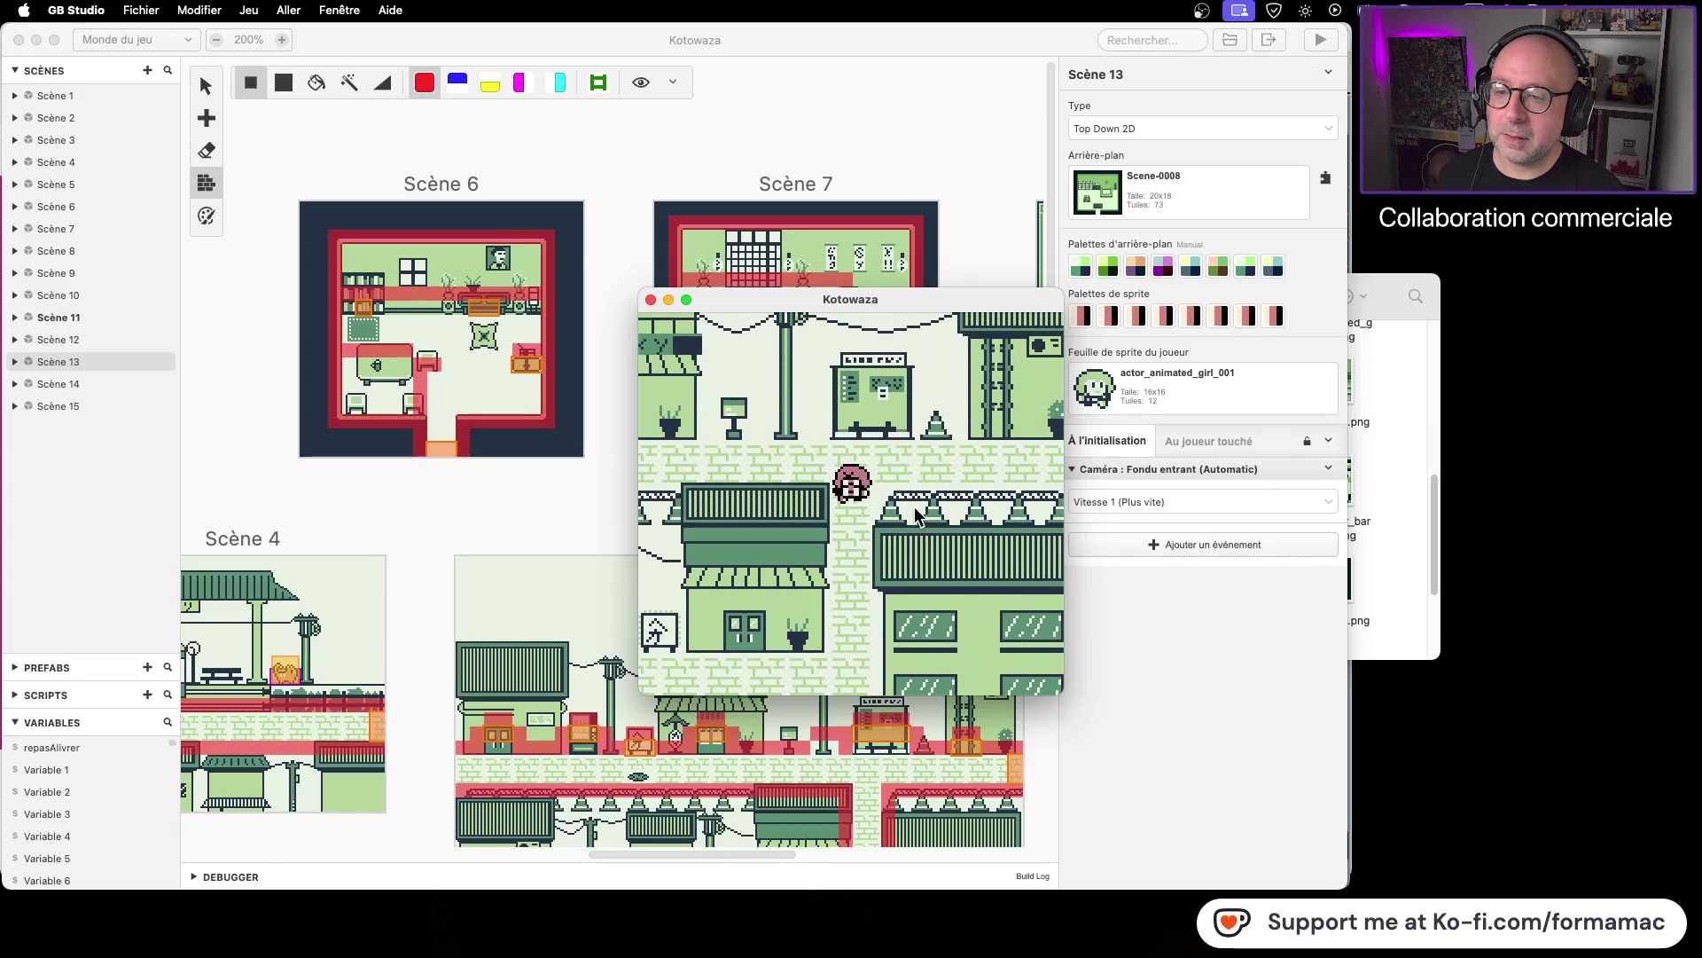
pyautogui.press('Right')
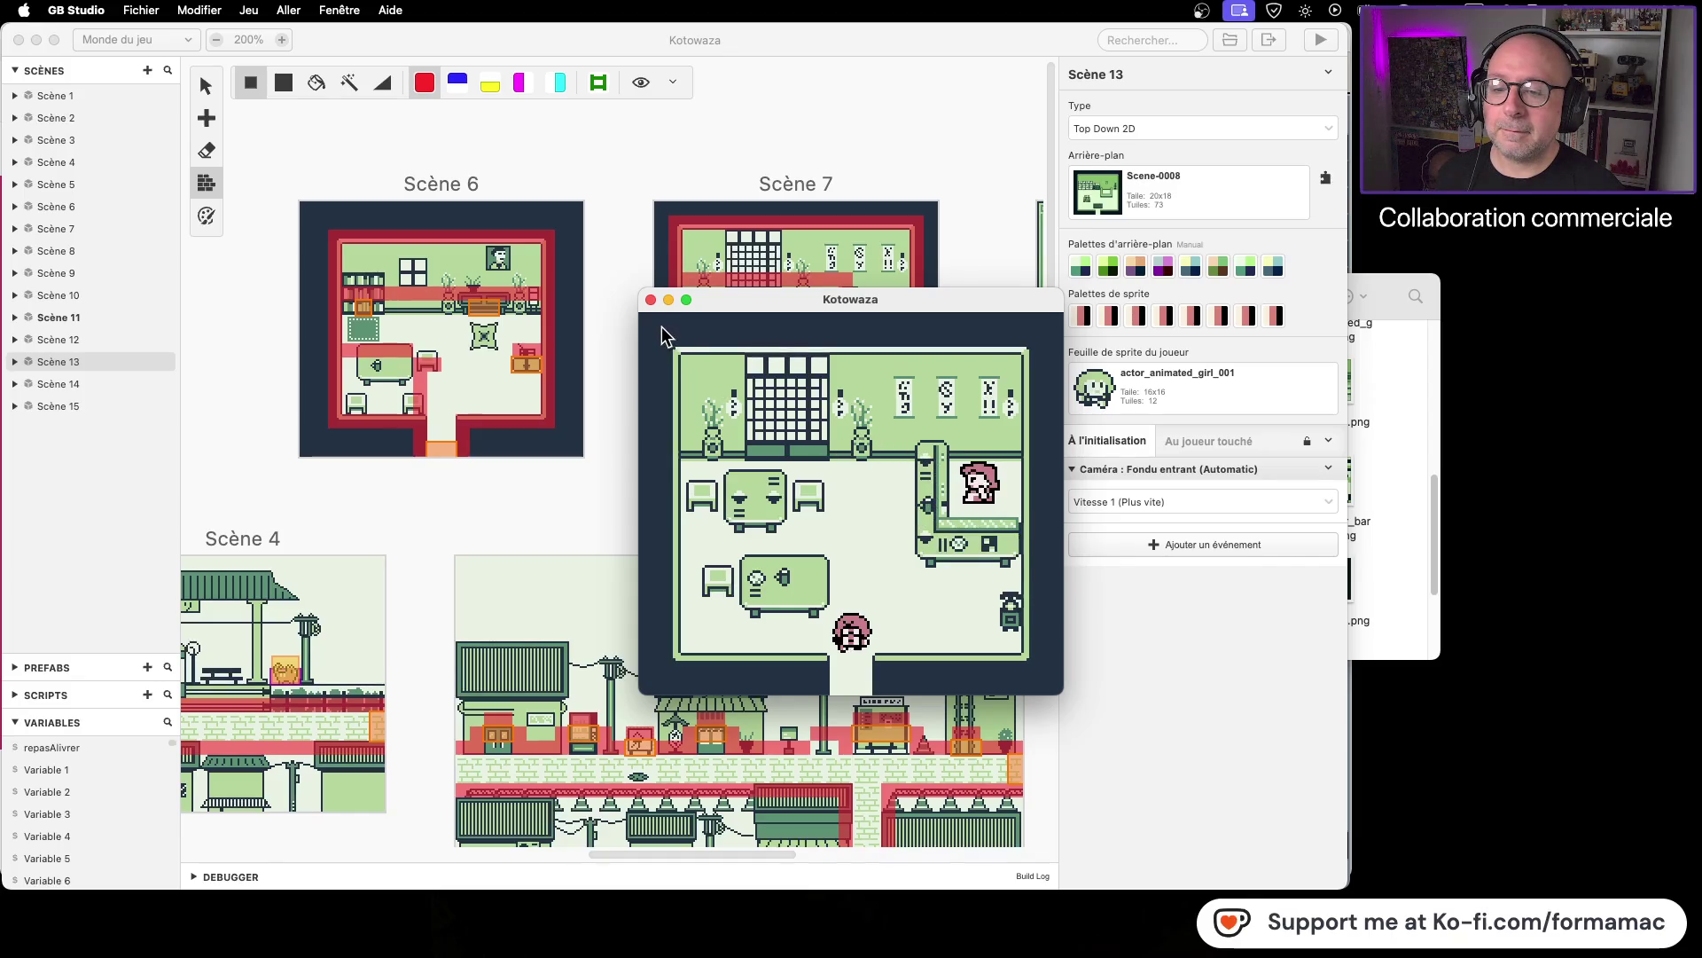
pyautogui.click(650, 300)
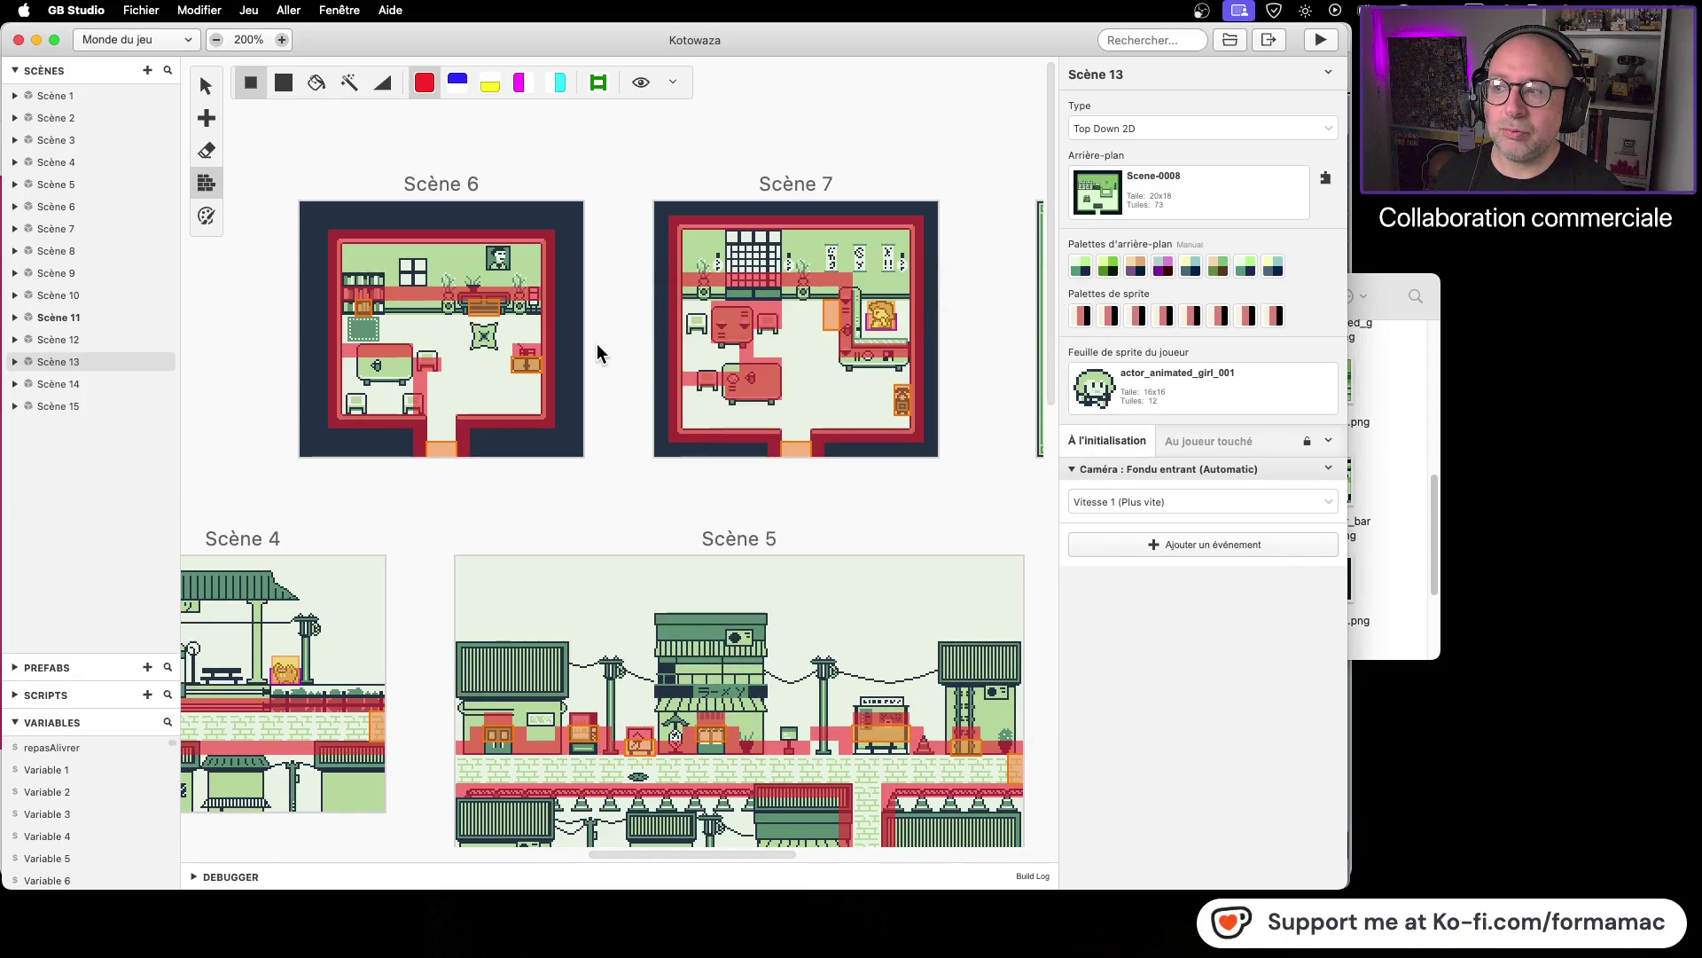
# Step: Switch to the Sprites editor and browse actor_animated_girl_001, actor_animated and actor_barwoman
pyautogui.click(119, 39)
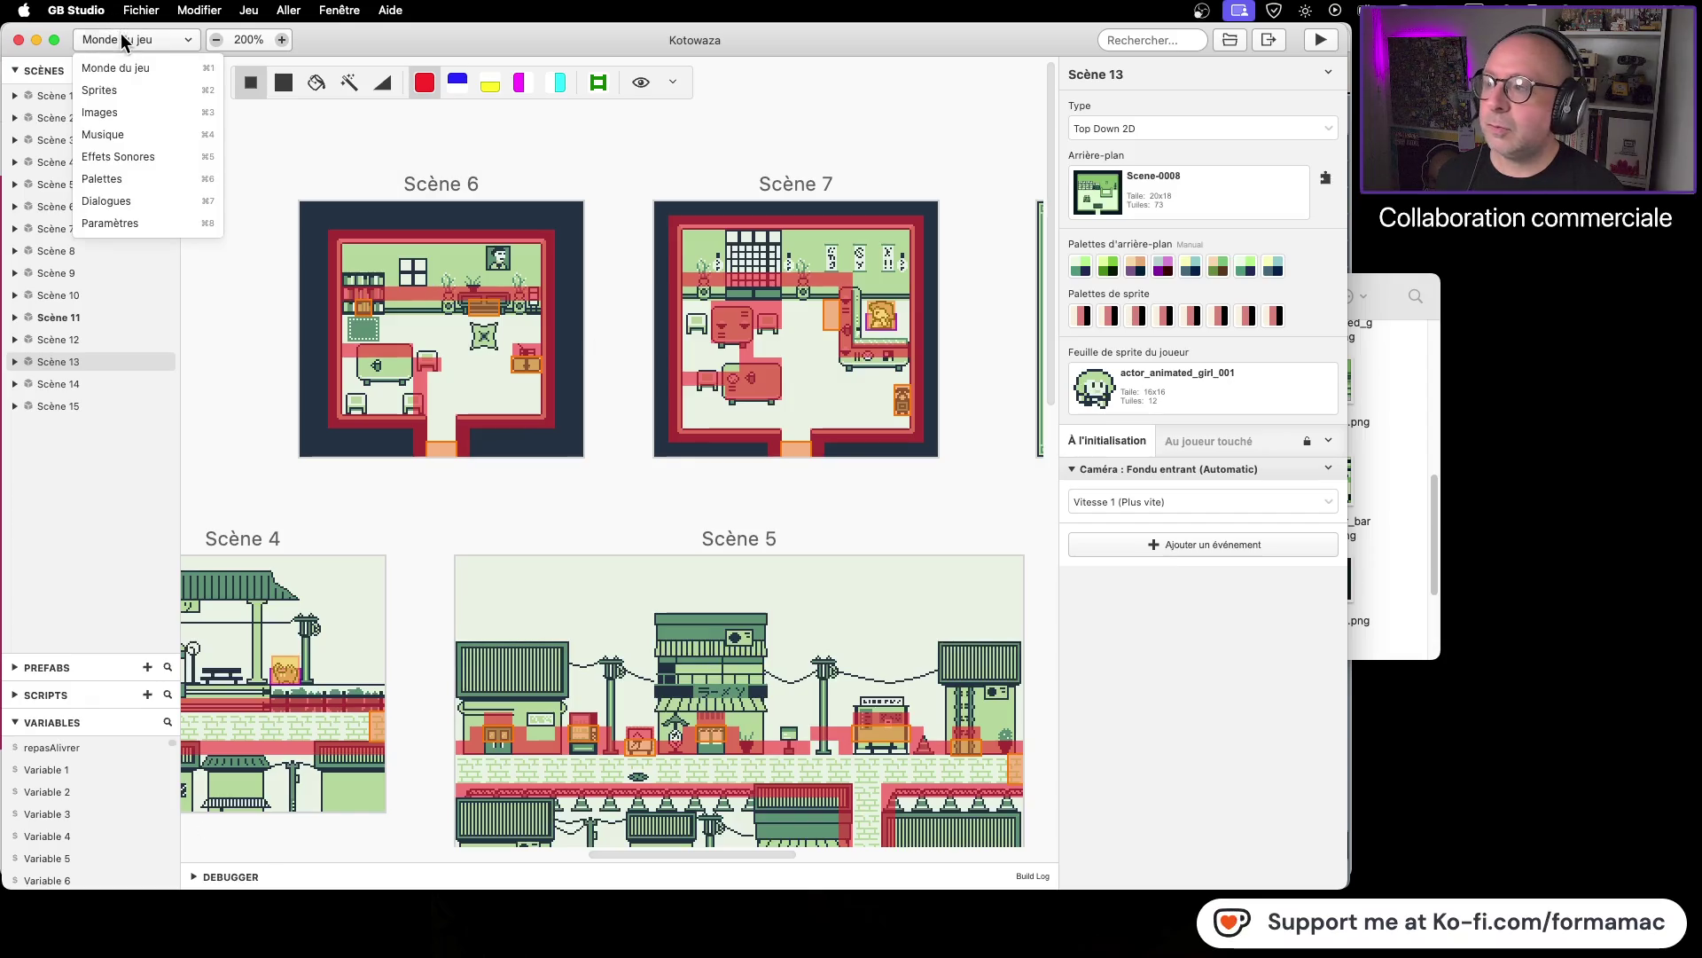
pyautogui.click(123, 90)
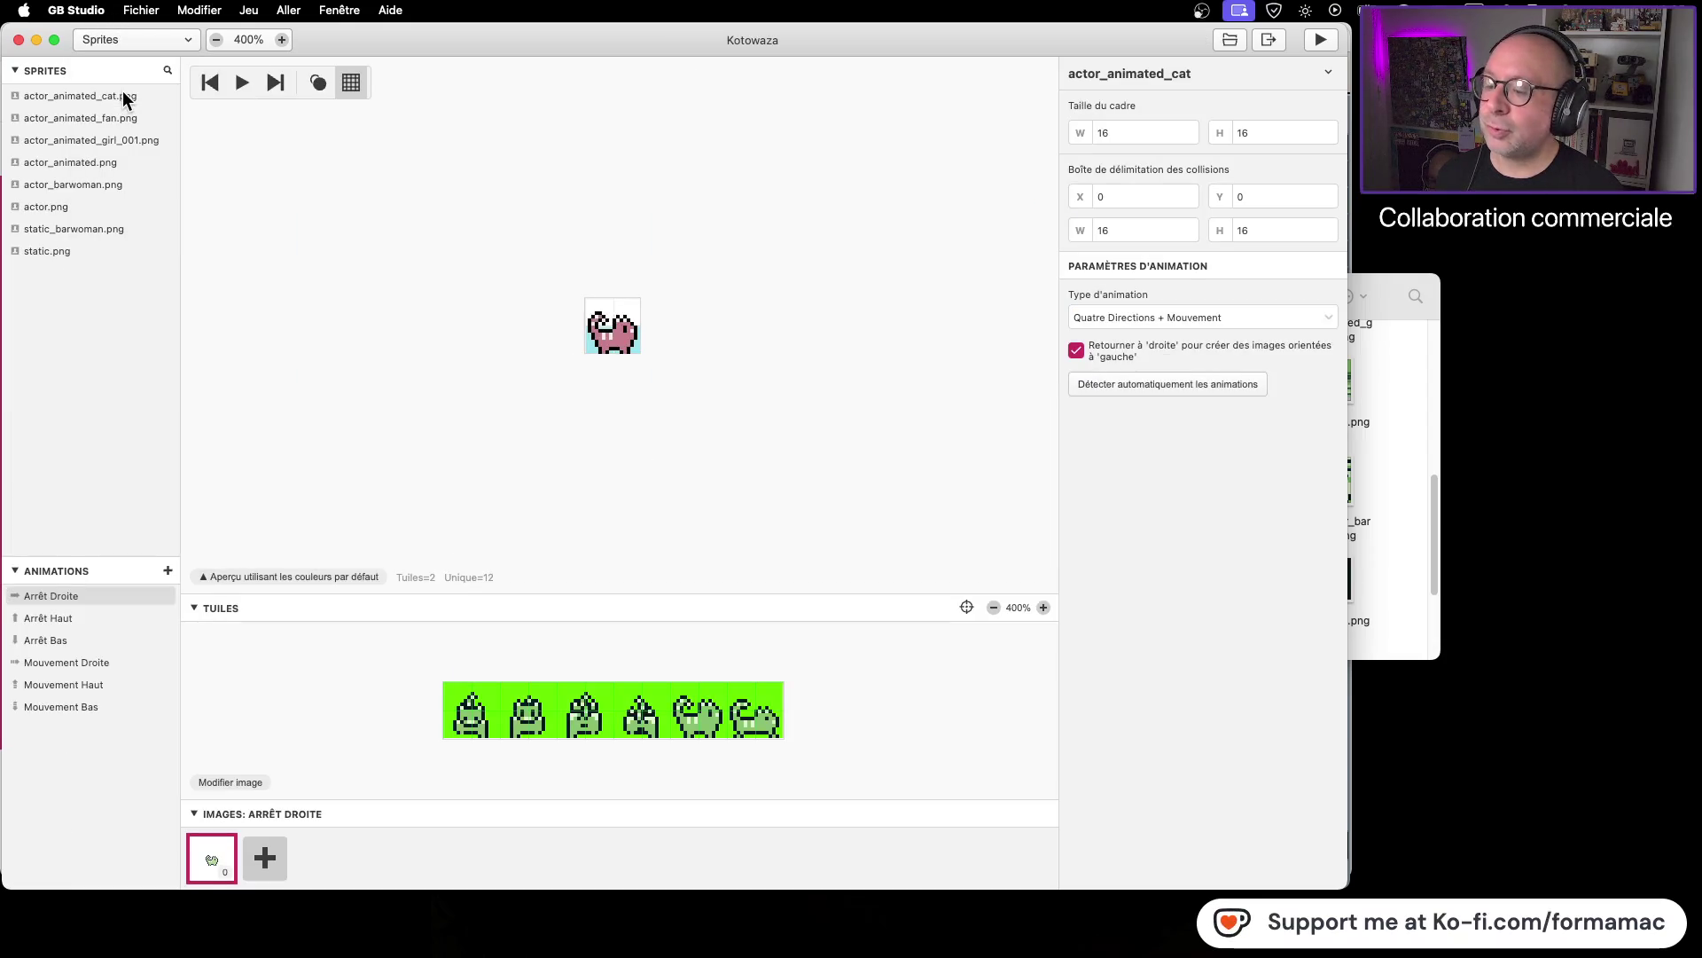
pyautogui.click(125, 139)
pyautogui.click(119, 161)
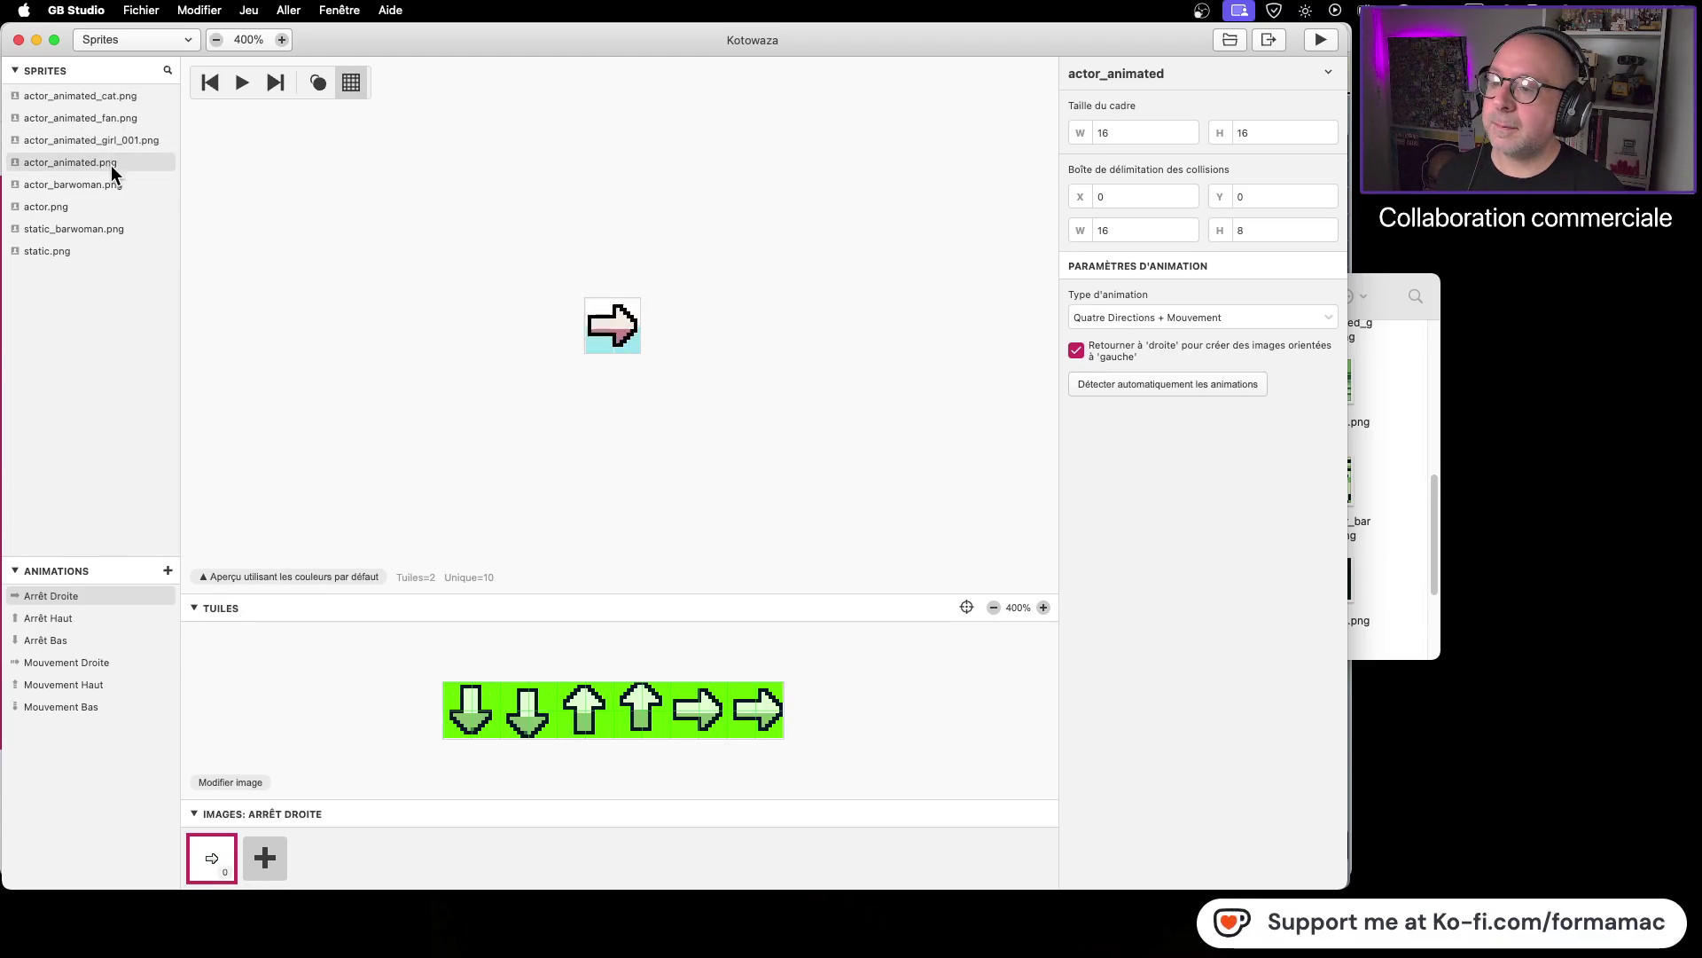
pyautogui.click(115, 188)
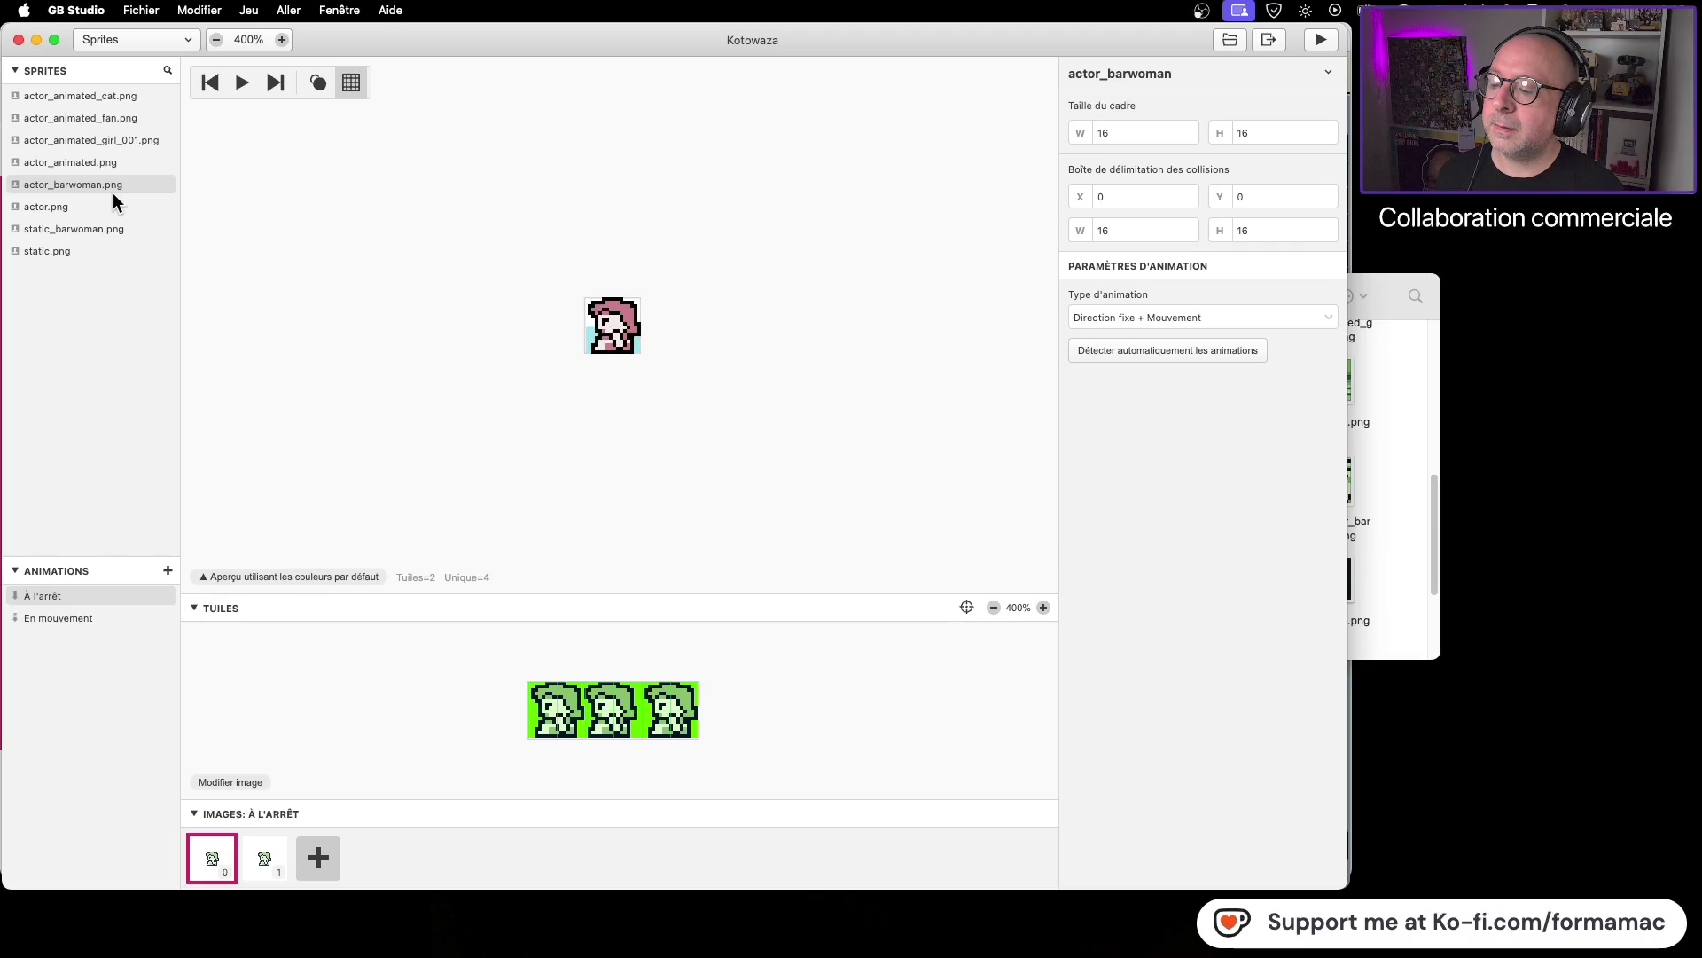
pyautogui.click(1430, 447)
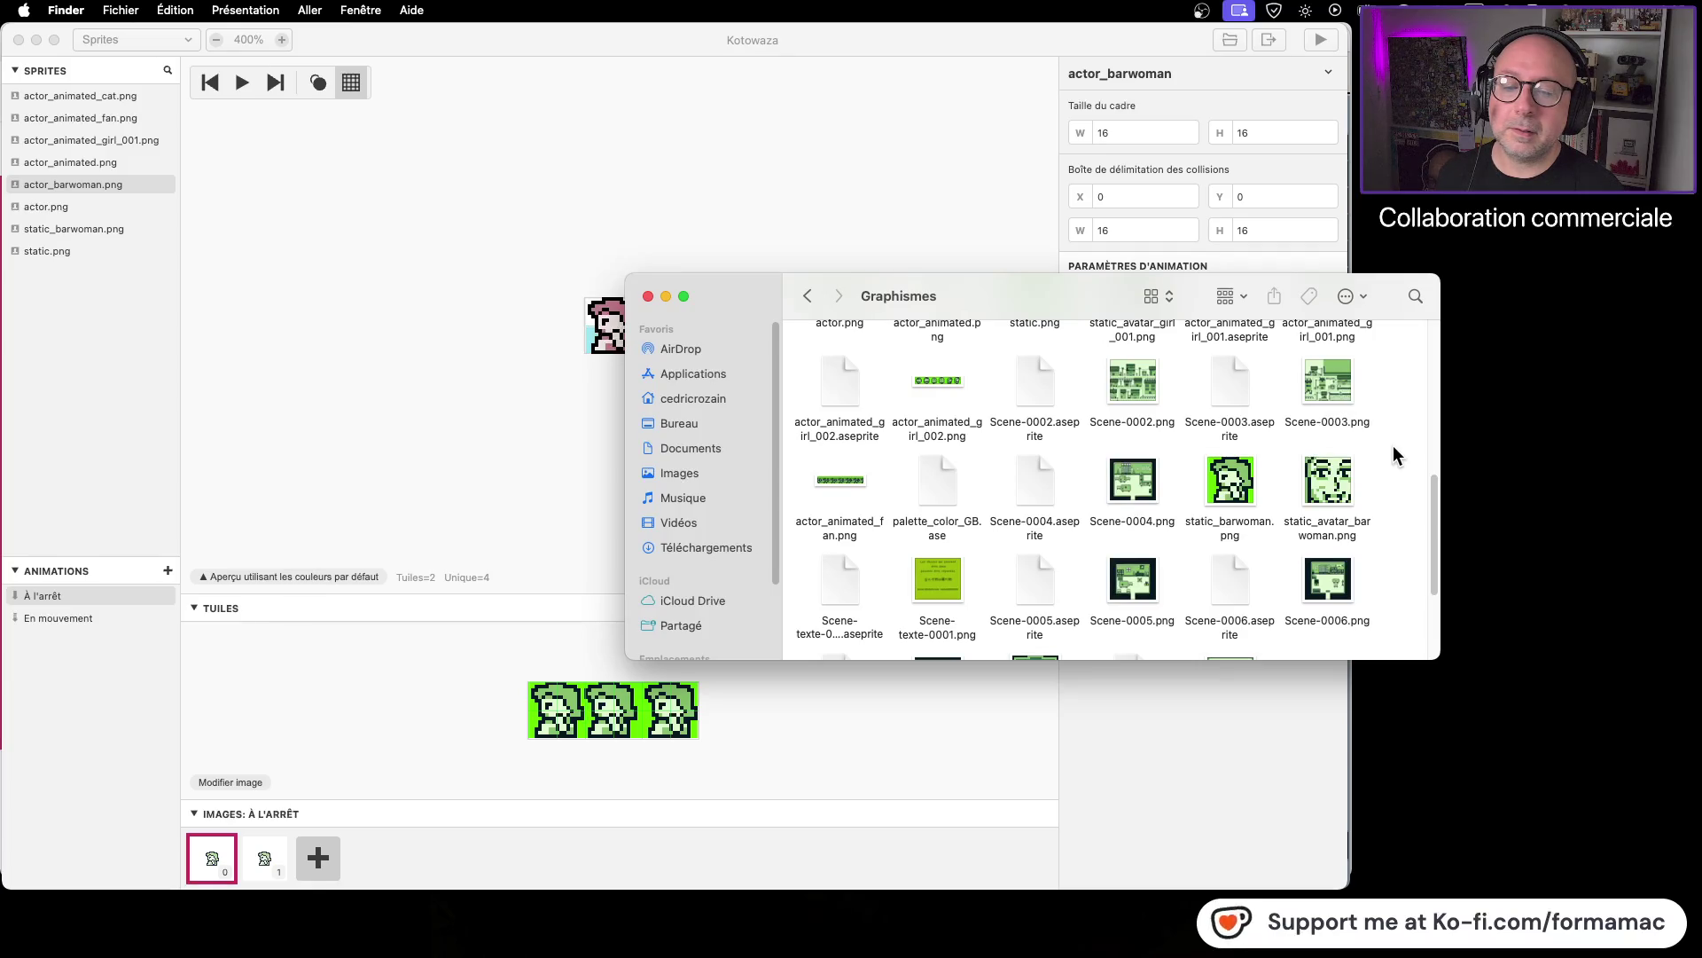
# Step: Open actor.png from the Graphismes folder in LibreSprite using Open With
pyautogui.scroll(-1, 1392, 445)
pyautogui.scroll(-2, 1392, 445)
pyautogui.scroll(-1, 1392, 454)
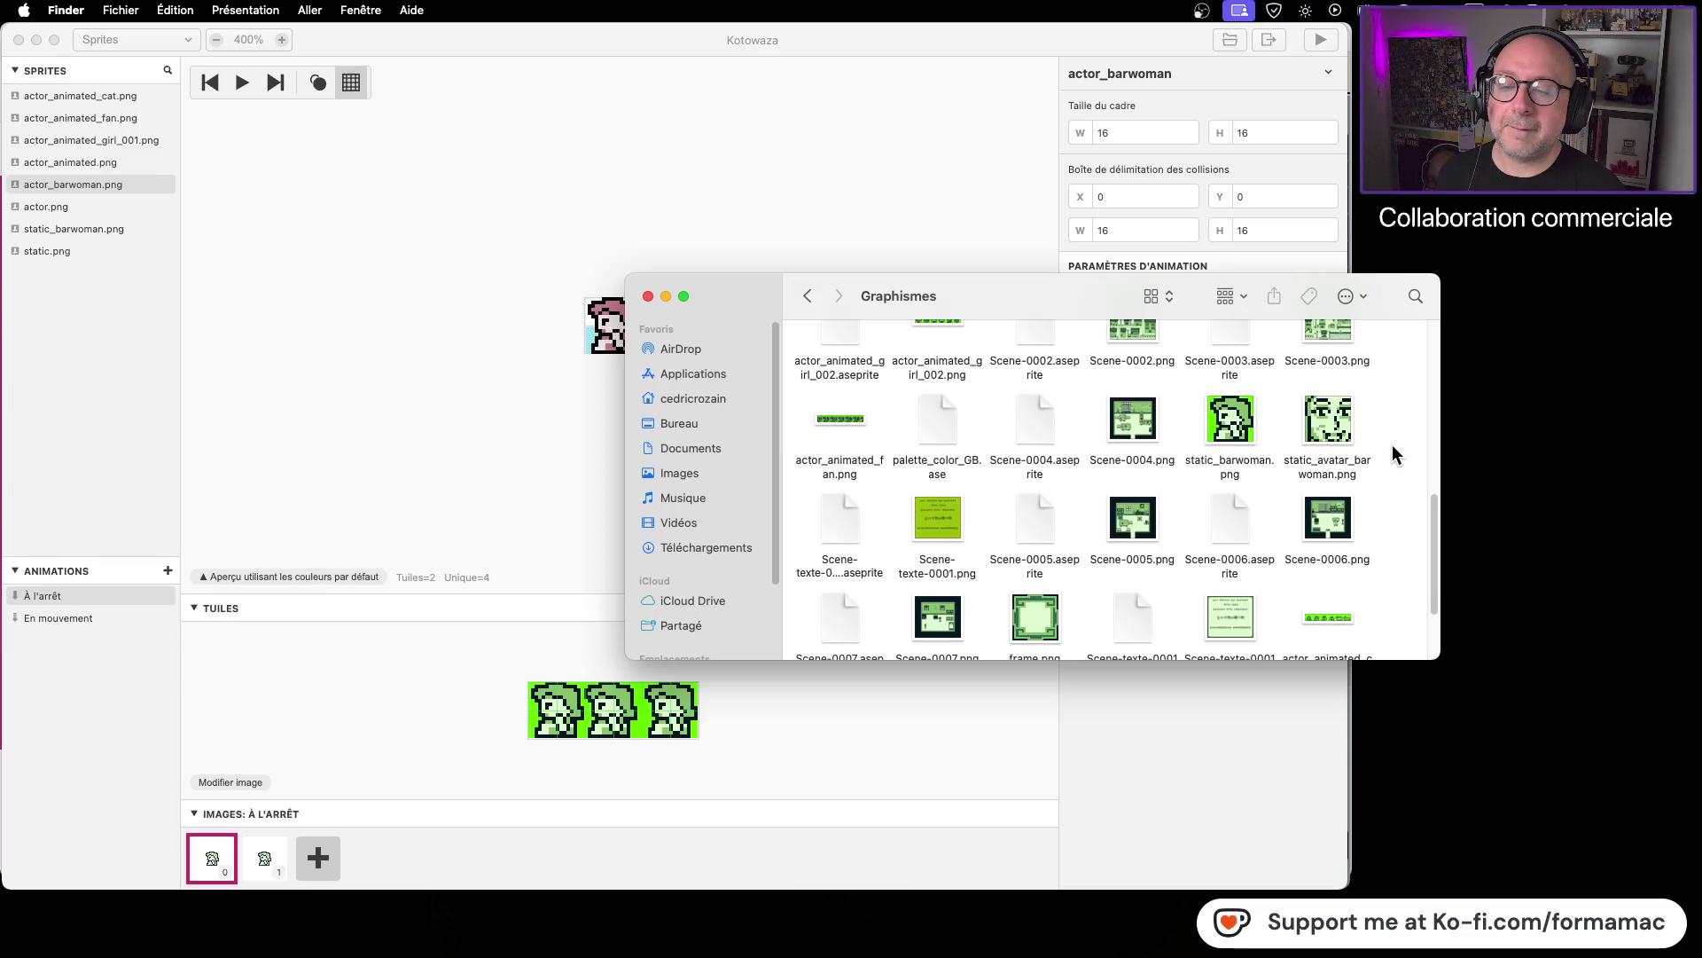
pyautogui.scroll(-5, 1392, 445)
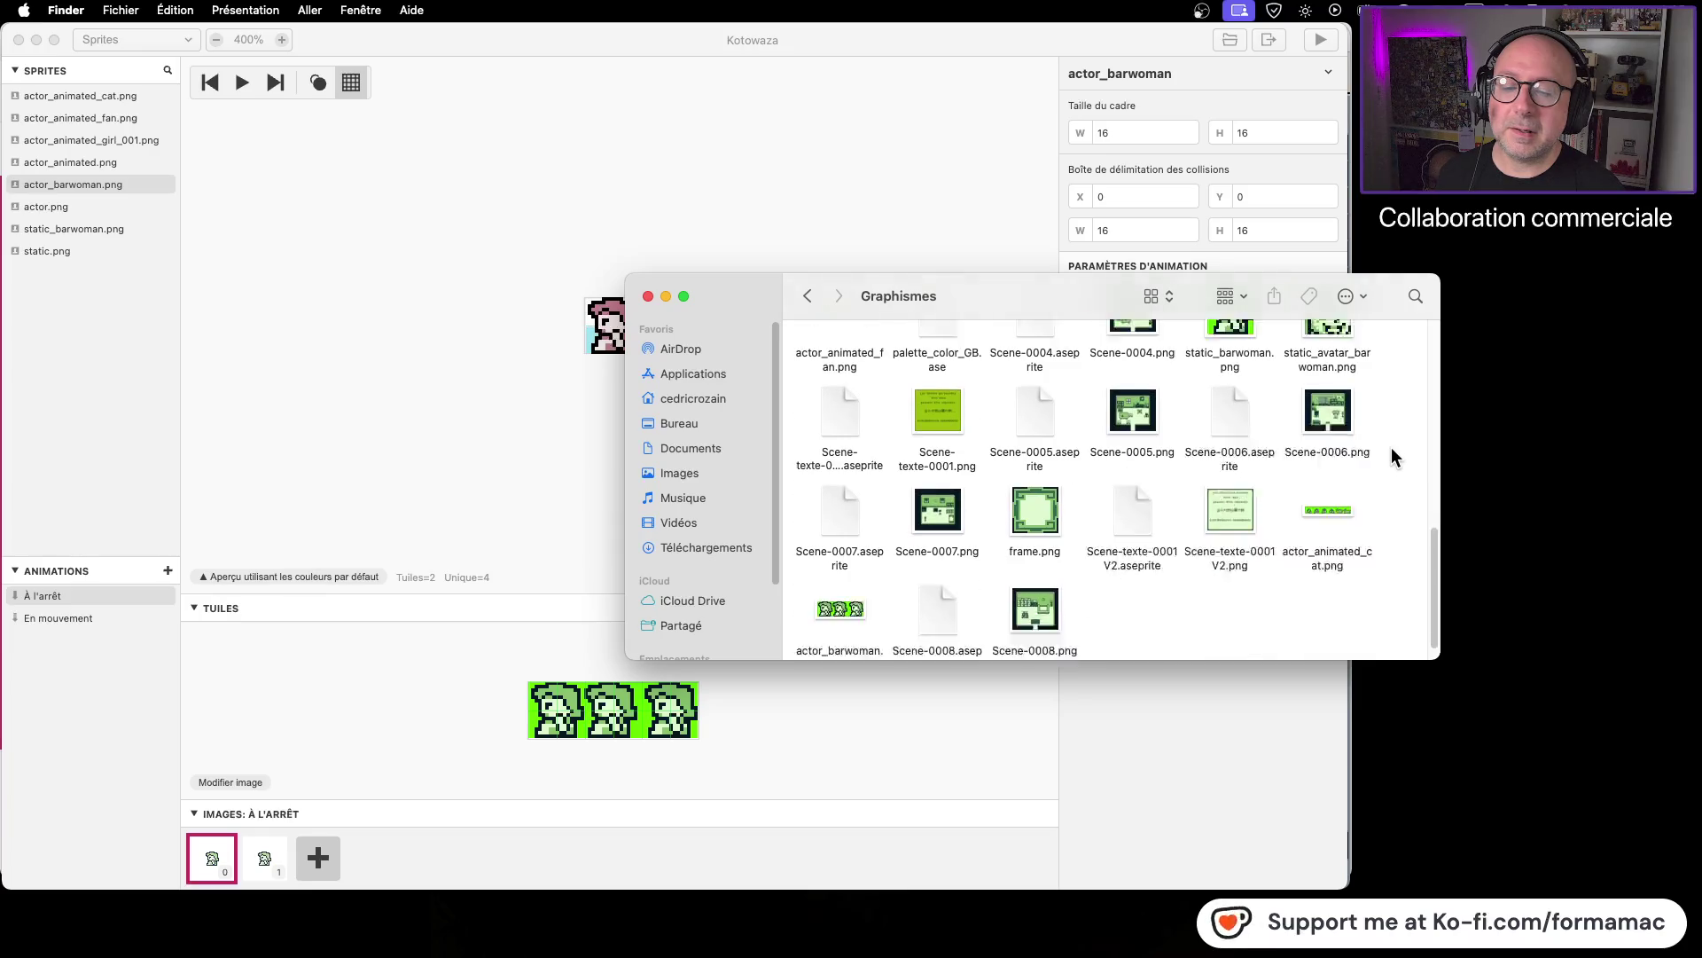
pyautogui.click(832, 593)
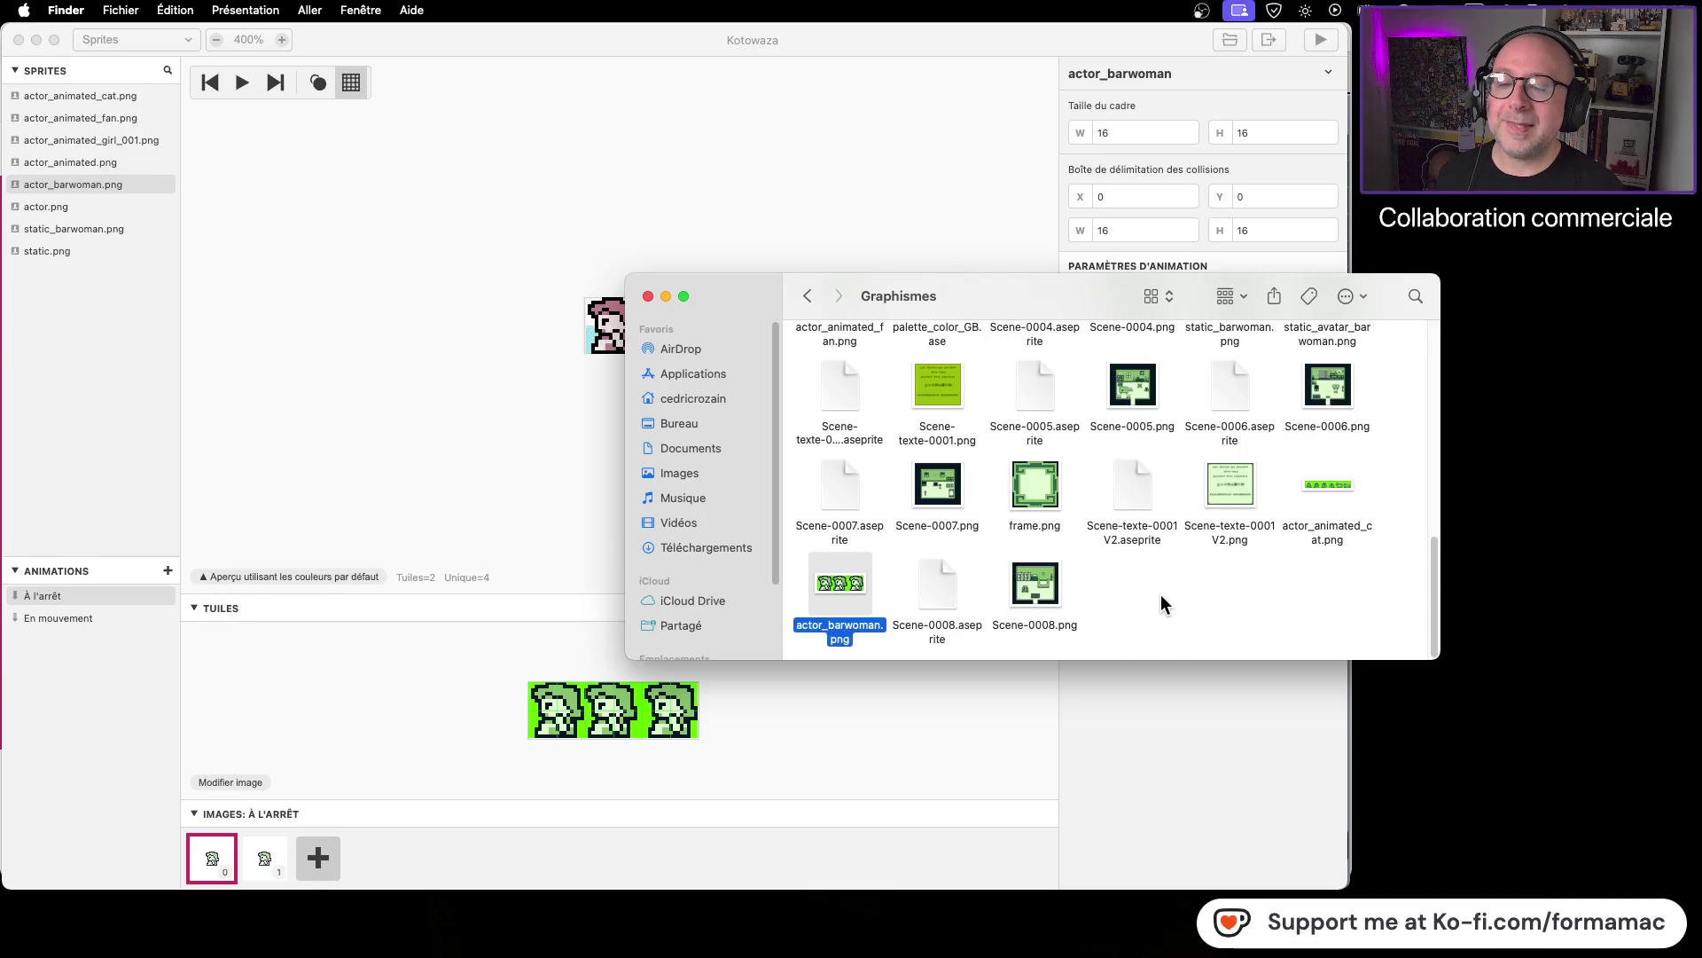
pyautogui.scroll(10, 1161, 596)
pyautogui.scroll(2, 1162, 594)
pyautogui.rightClick(846, 484)
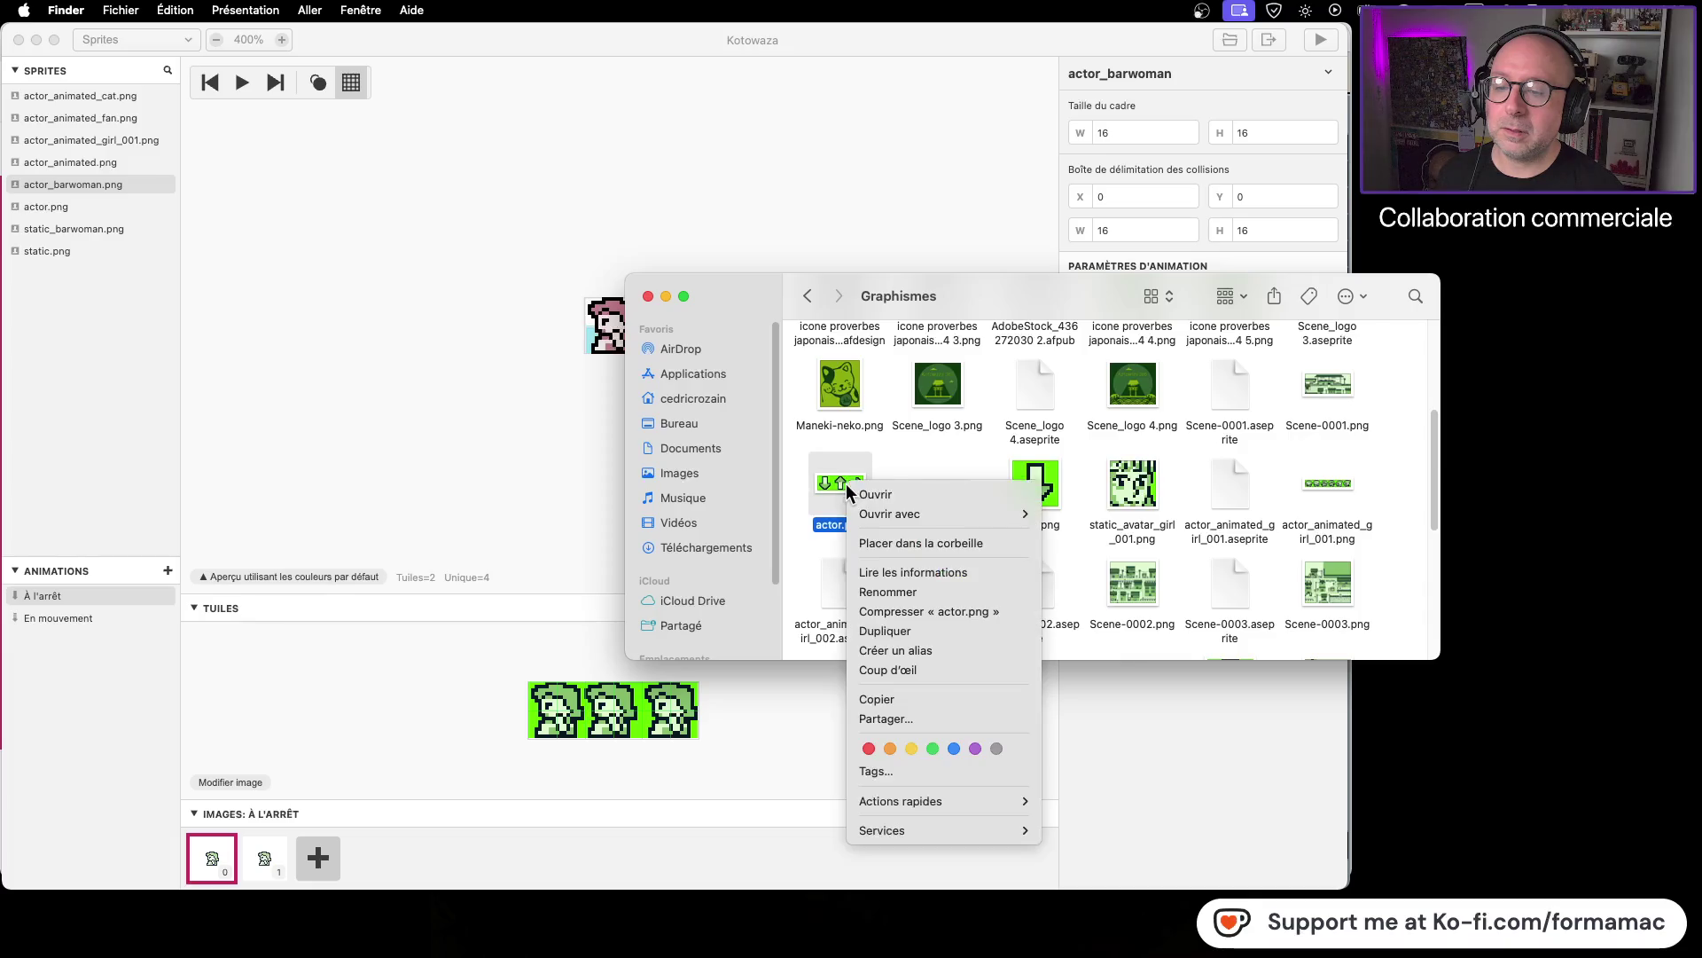
pyautogui.moveTo(896, 513)
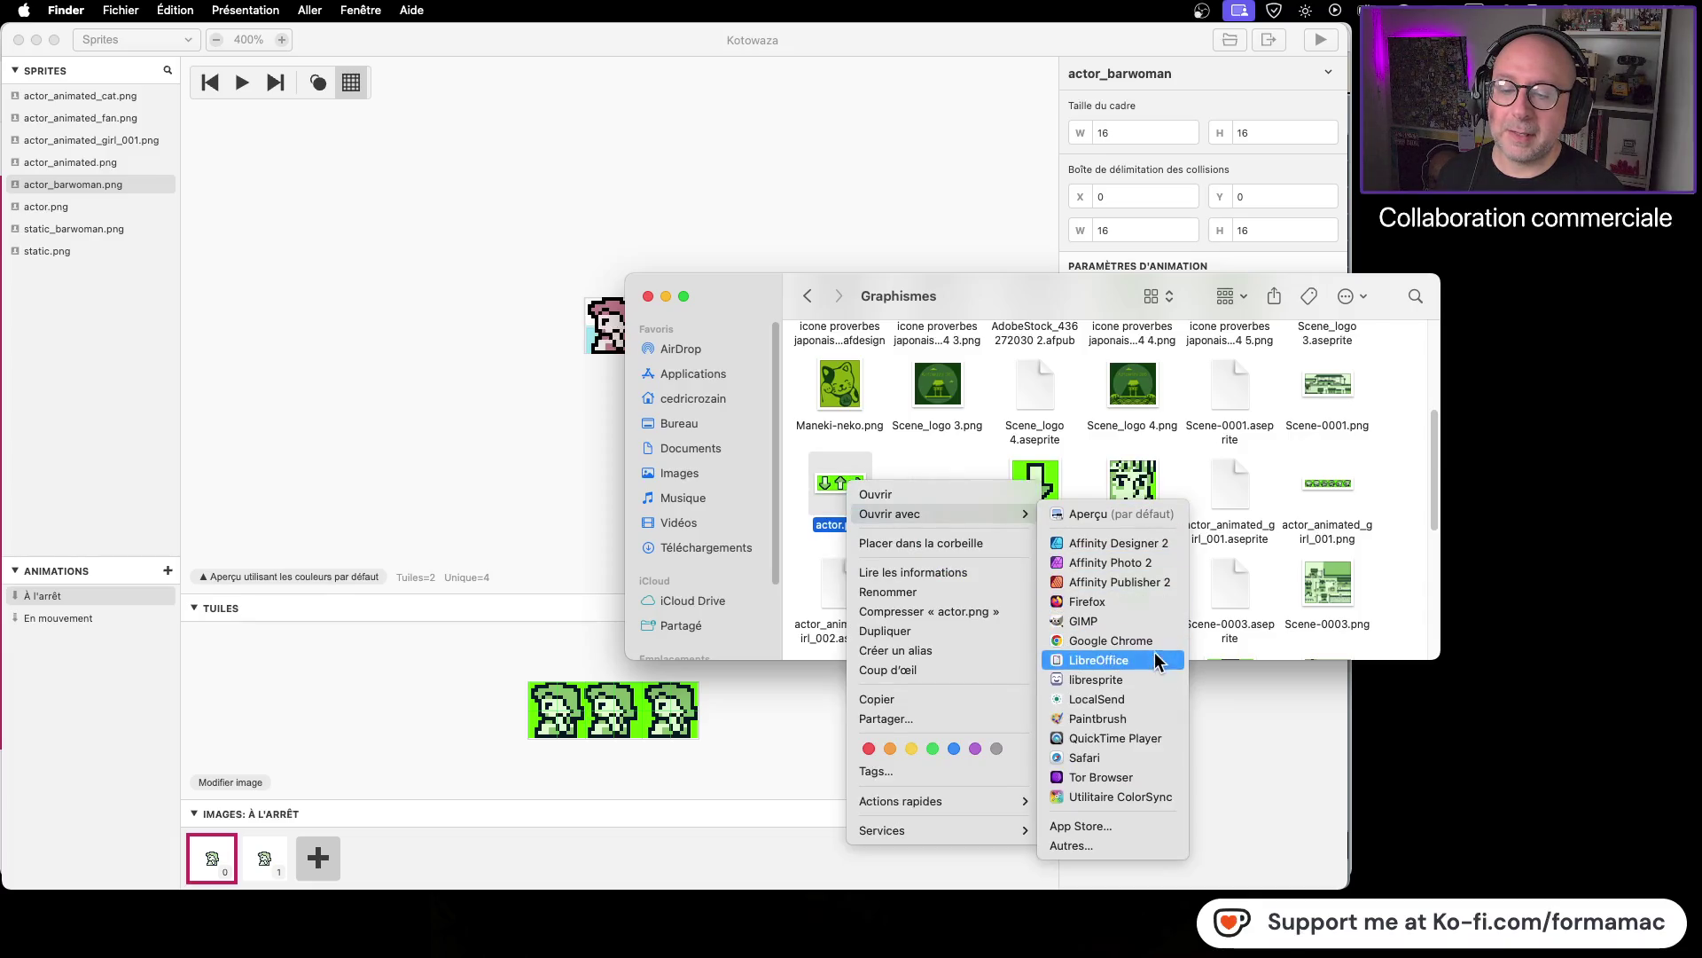
pyautogui.click(1153, 680)
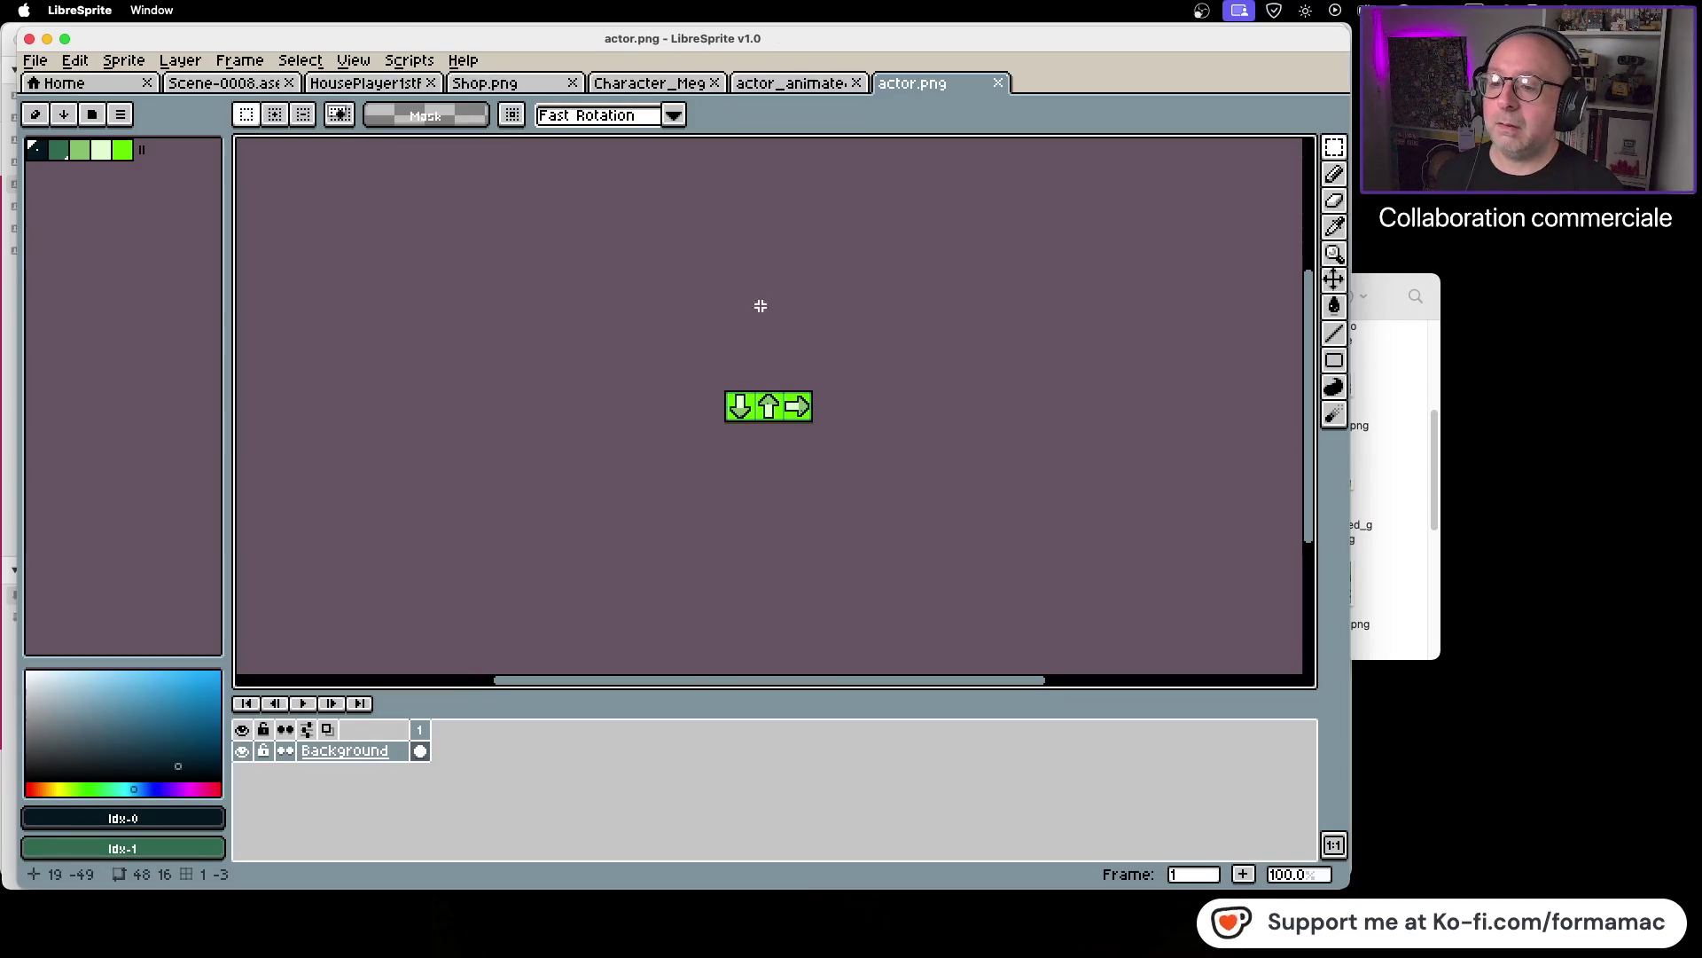
# Step: Close the animated girl sprite and select one 16x16 character on the Character_MegaPack sheet
pyautogui.click(817, 88)
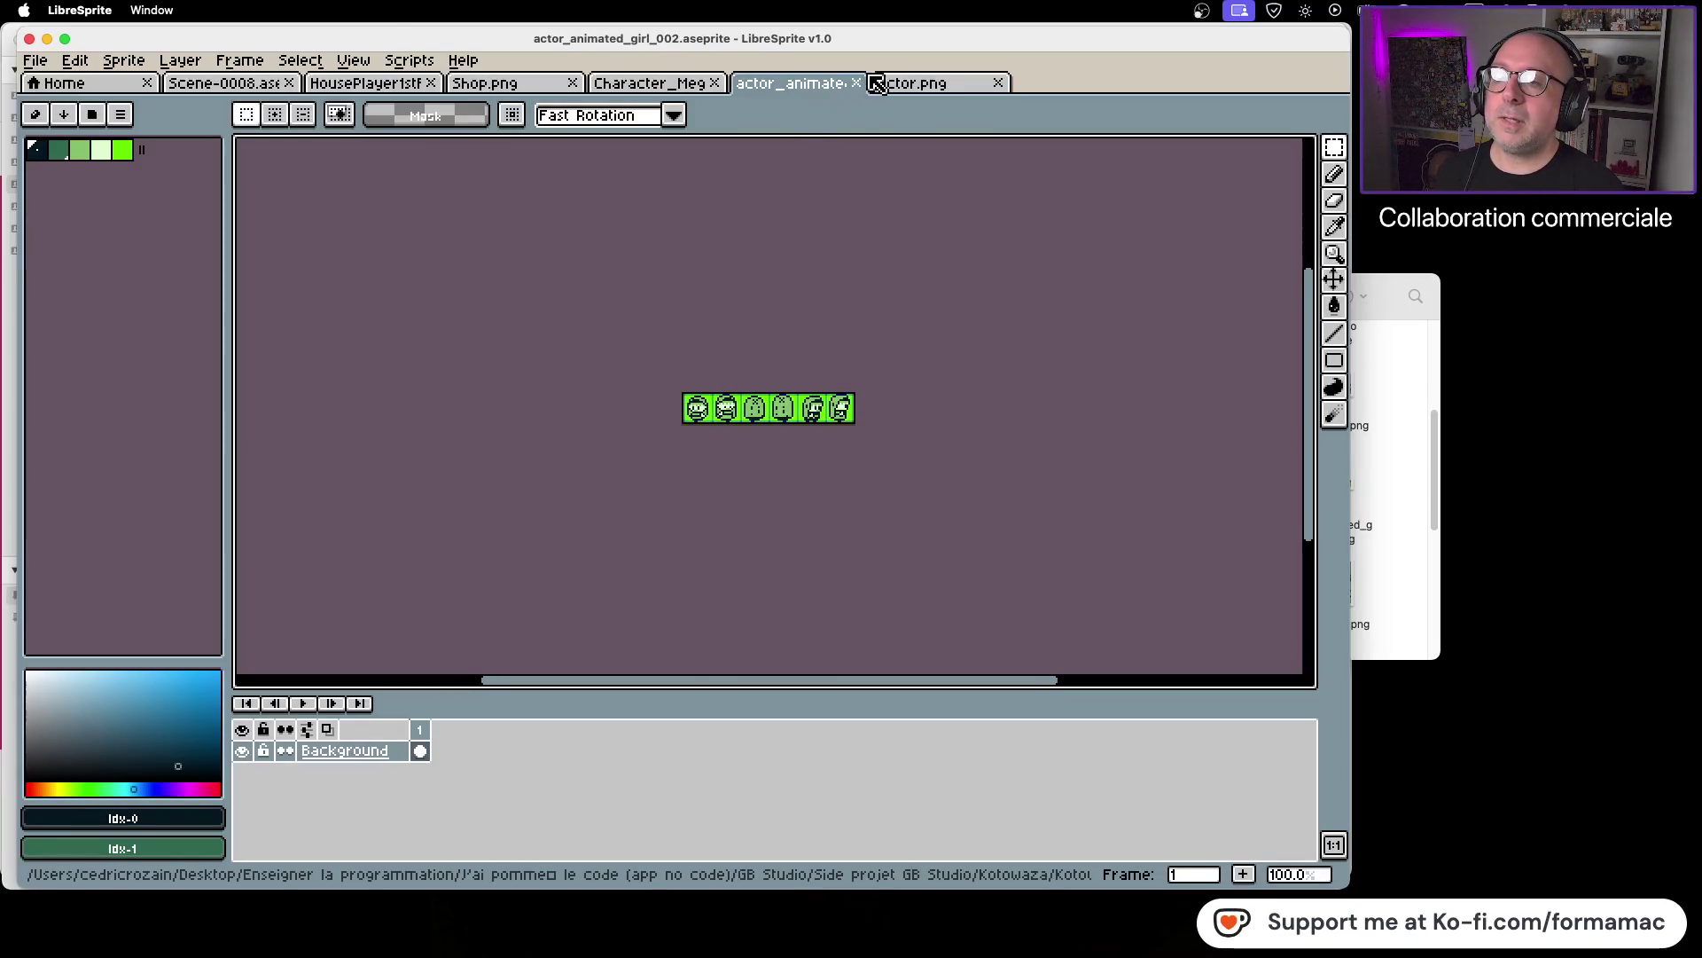
pyautogui.click(858, 86)
pyautogui.click(678, 86)
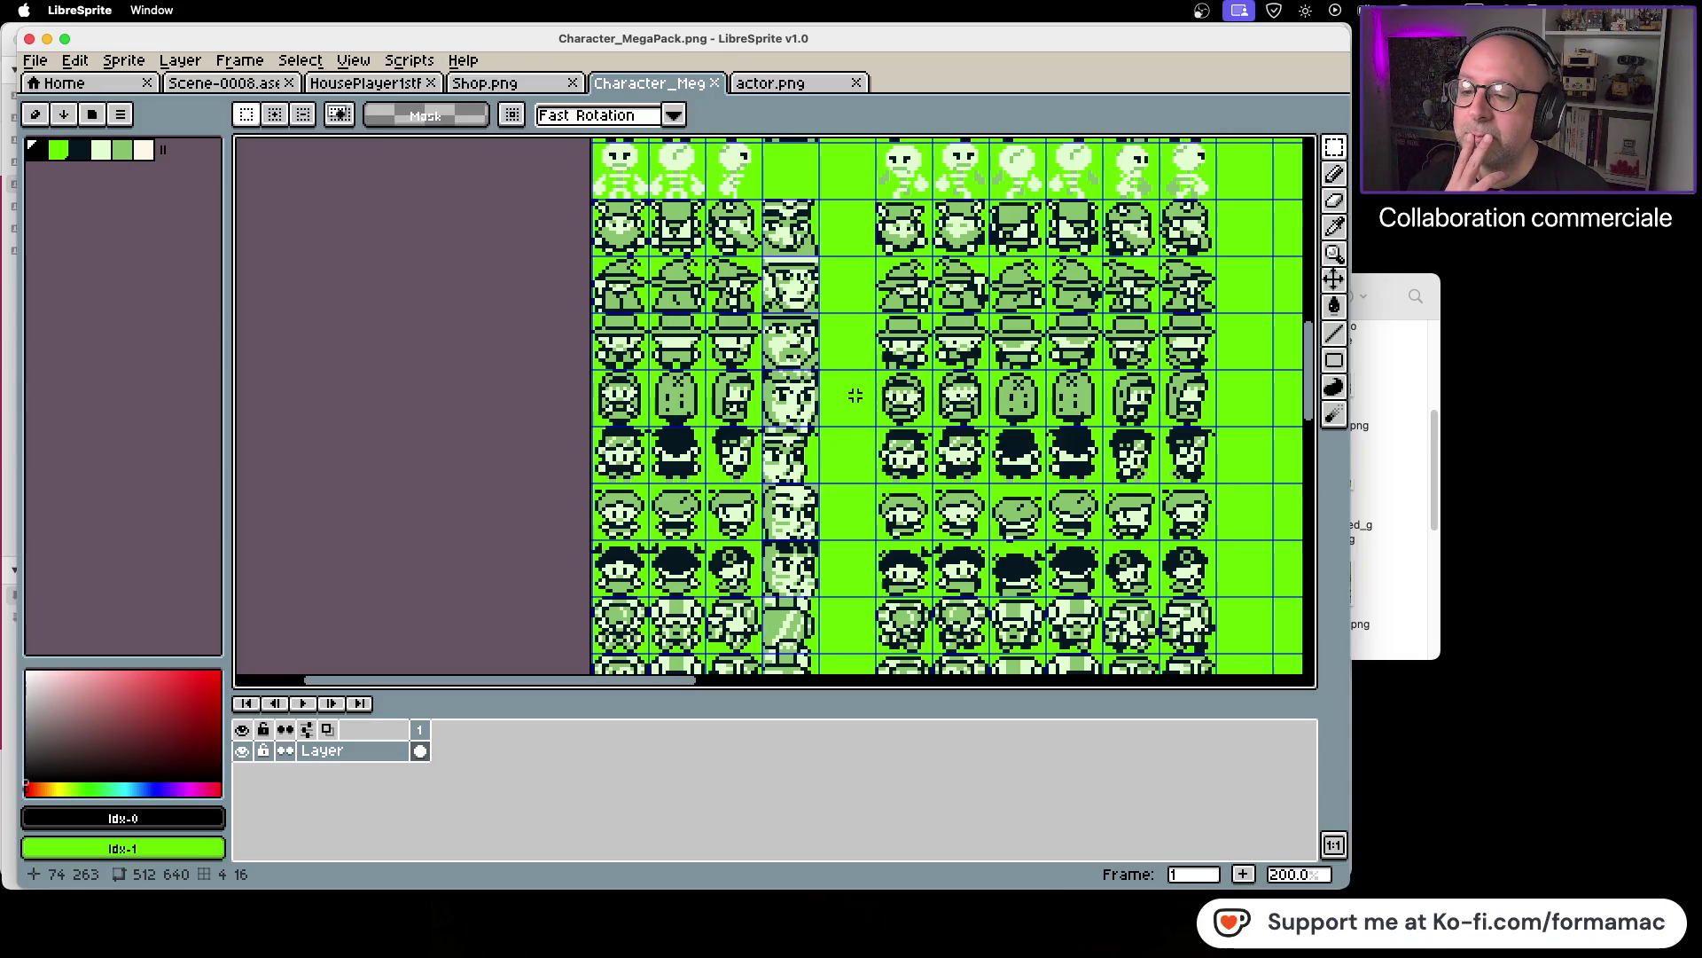
pyautogui.scroll(-2, 854, 395)
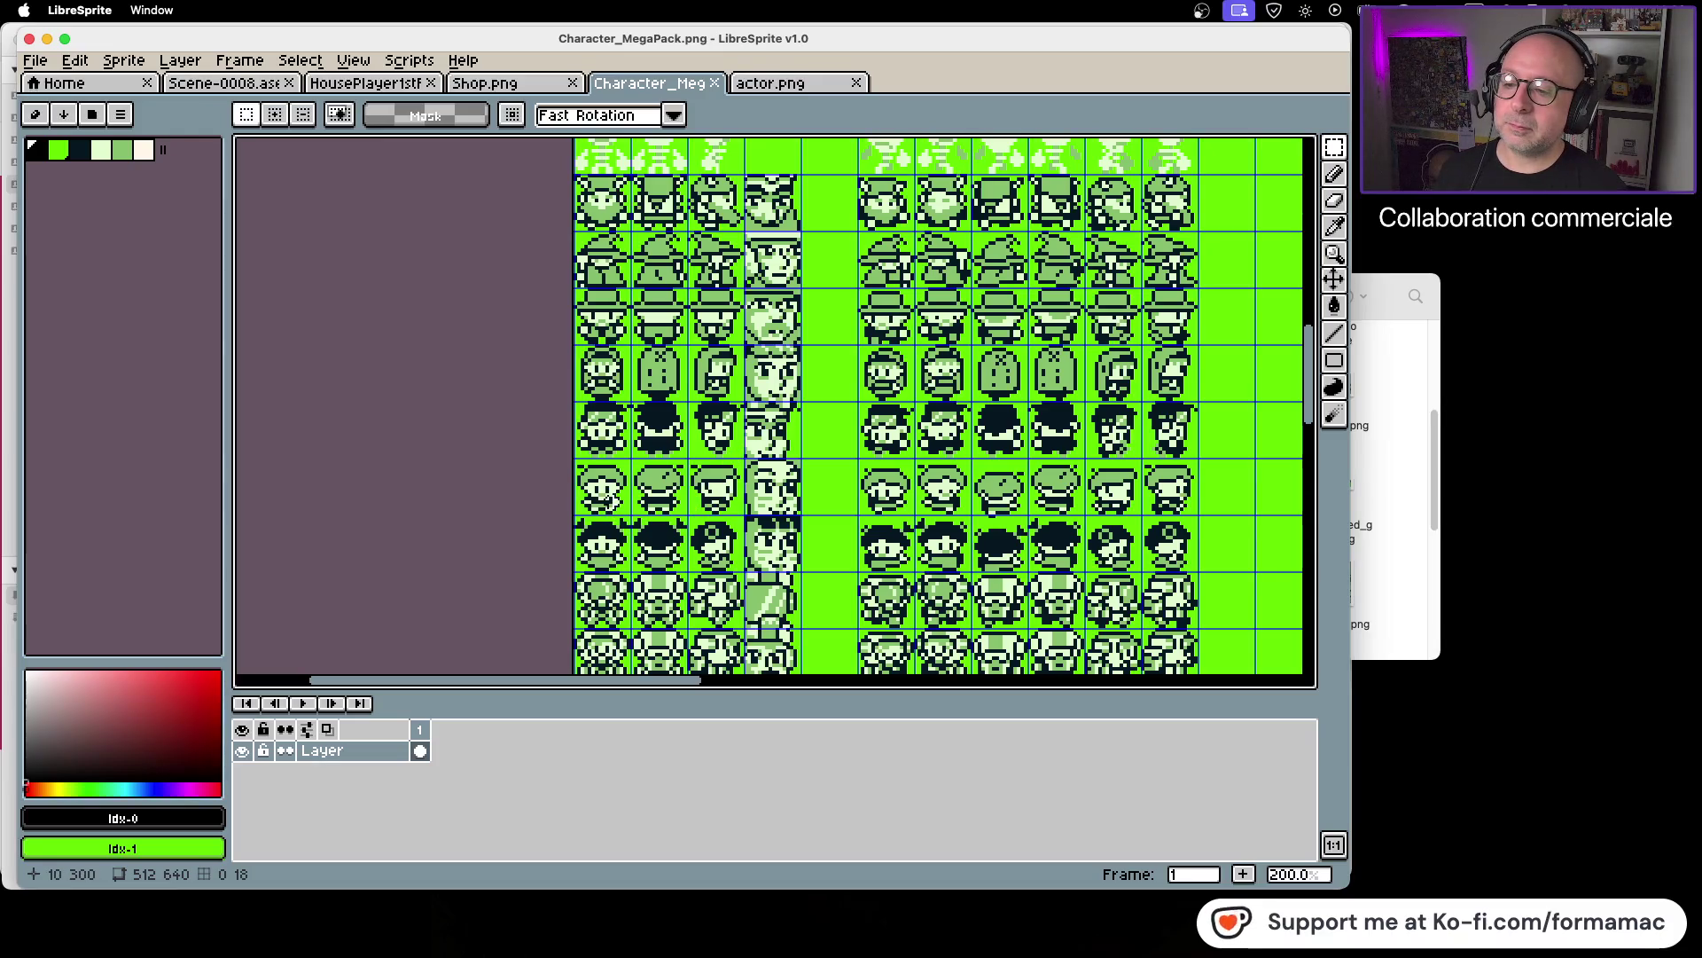
pyautogui.moveTo(610, 498); pyautogui.dragTo(623, 509)
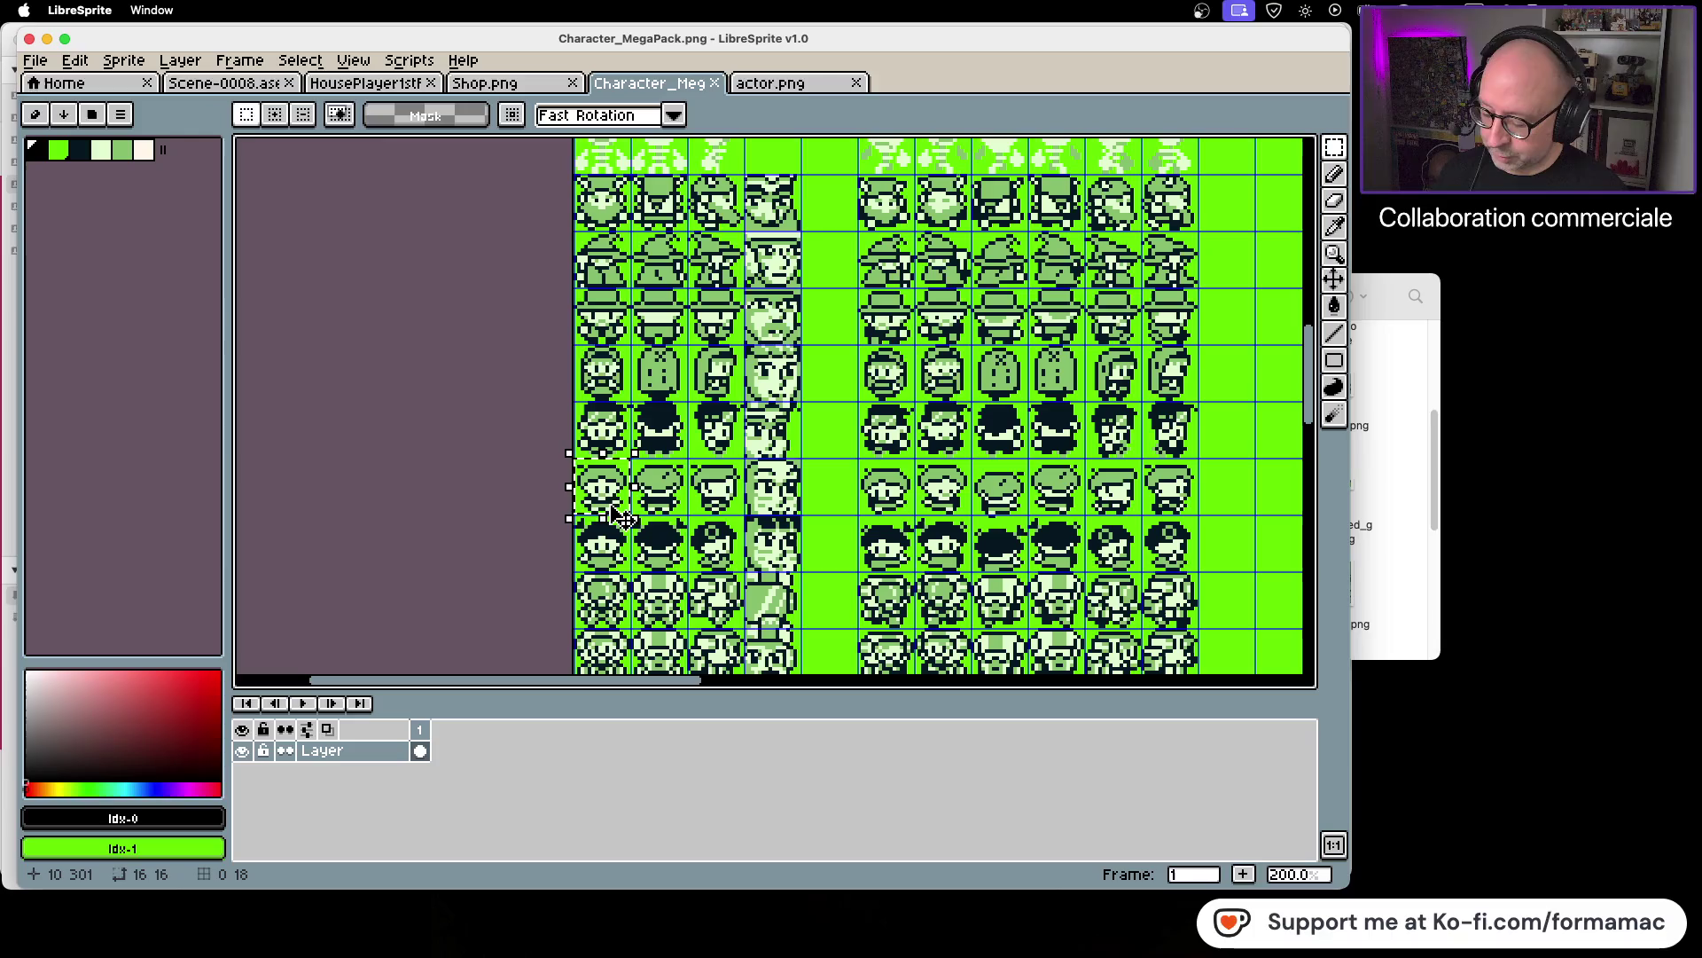
pyautogui.click(789, 83)
# Step: Paste the character into actor.png and place copies over the left and right frames
pyautogui.scroll(4, 749, 416)
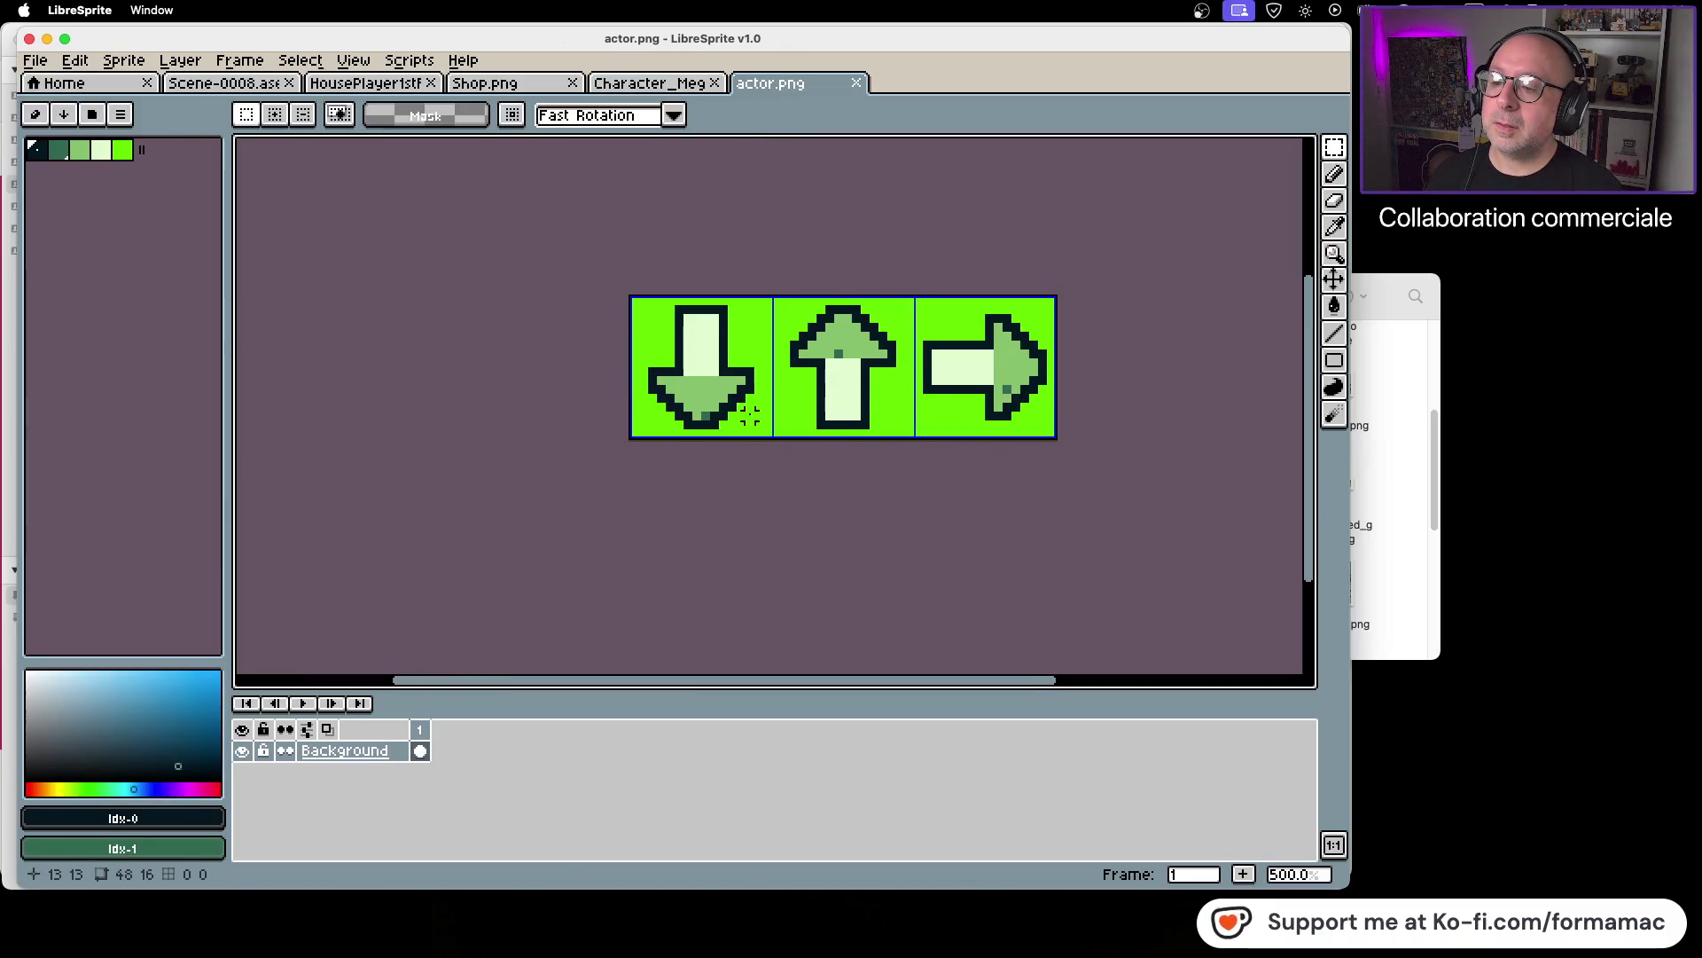
pyautogui.press('super+v')
pyautogui.moveTo(842, 396)
pyautogui.mouseDown()
pyautogui.moveTo(700, 388)
pyautogui.moveTo(835, 382)
pyautogui.mouseUp()
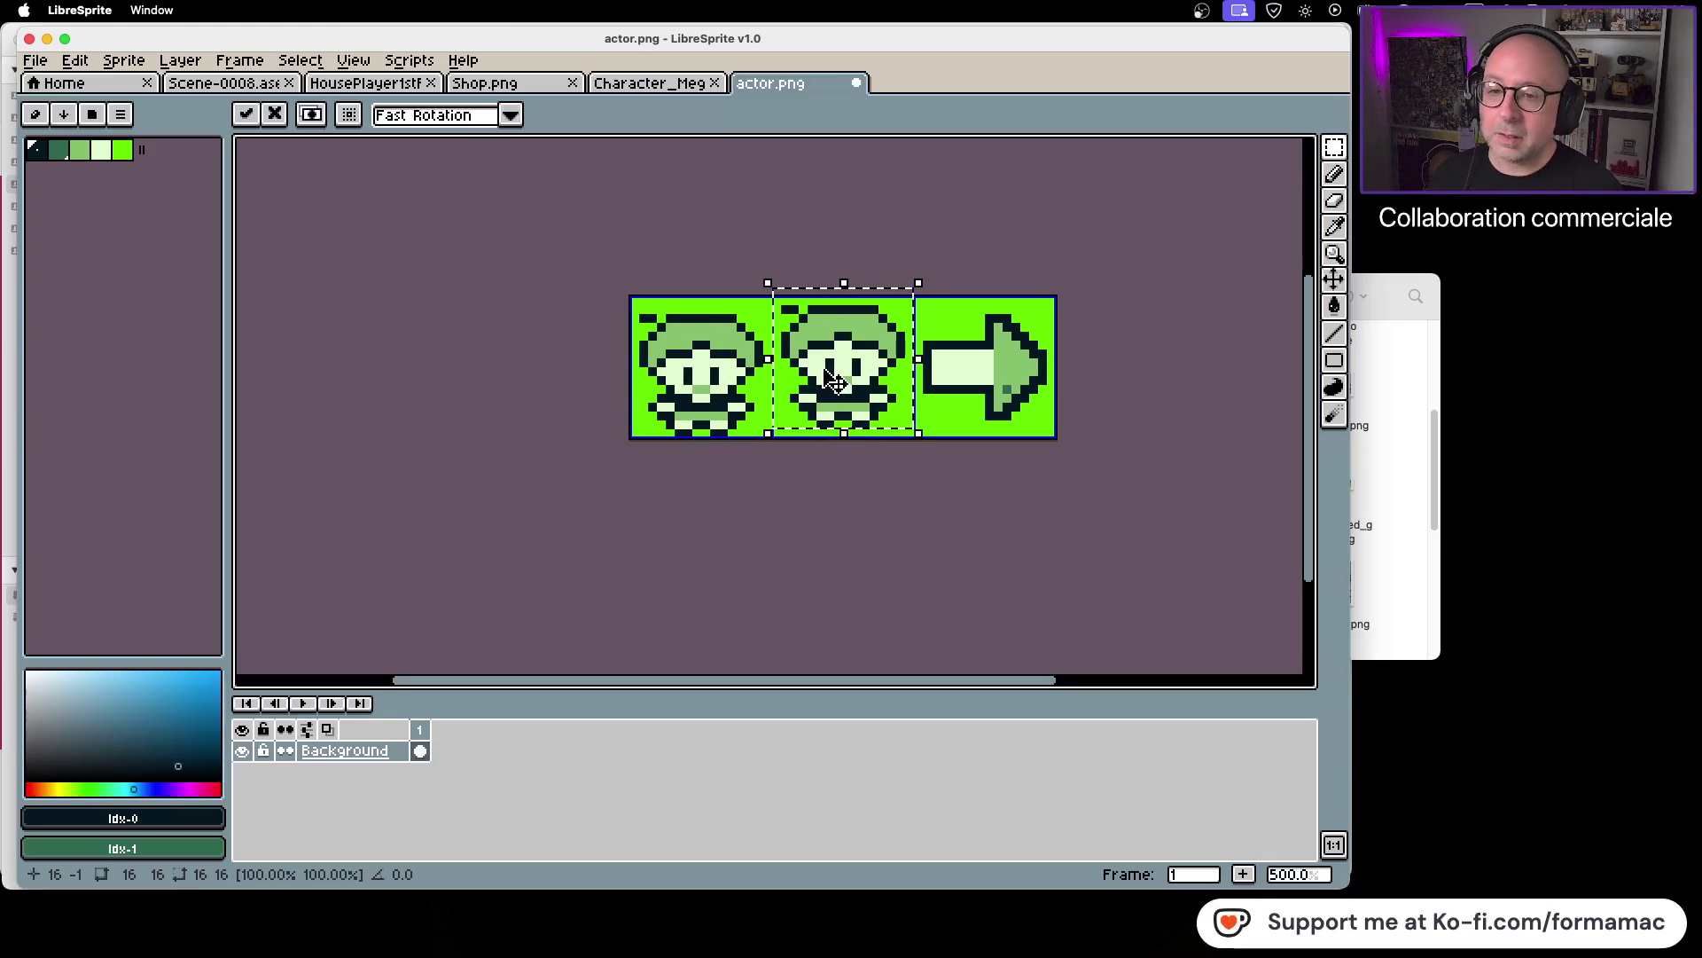
pyautogui.moveTo(835, 381); pyautogui.dragTo(1015, 390)
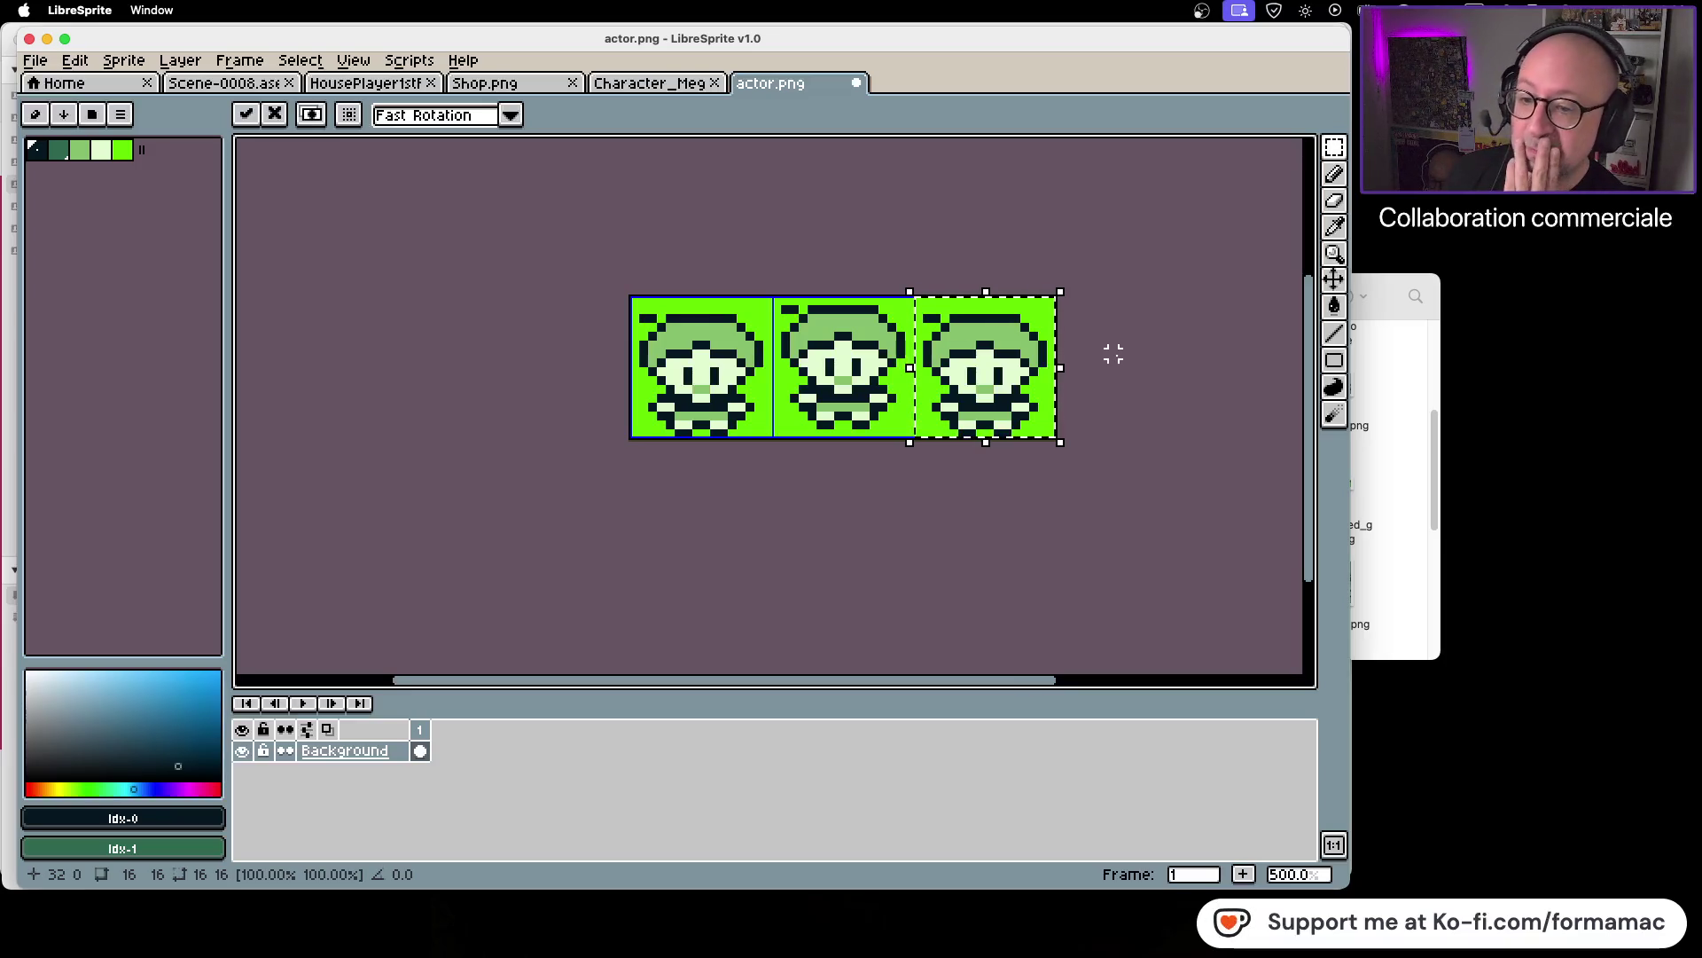
pyautogui.click(1113, 354)
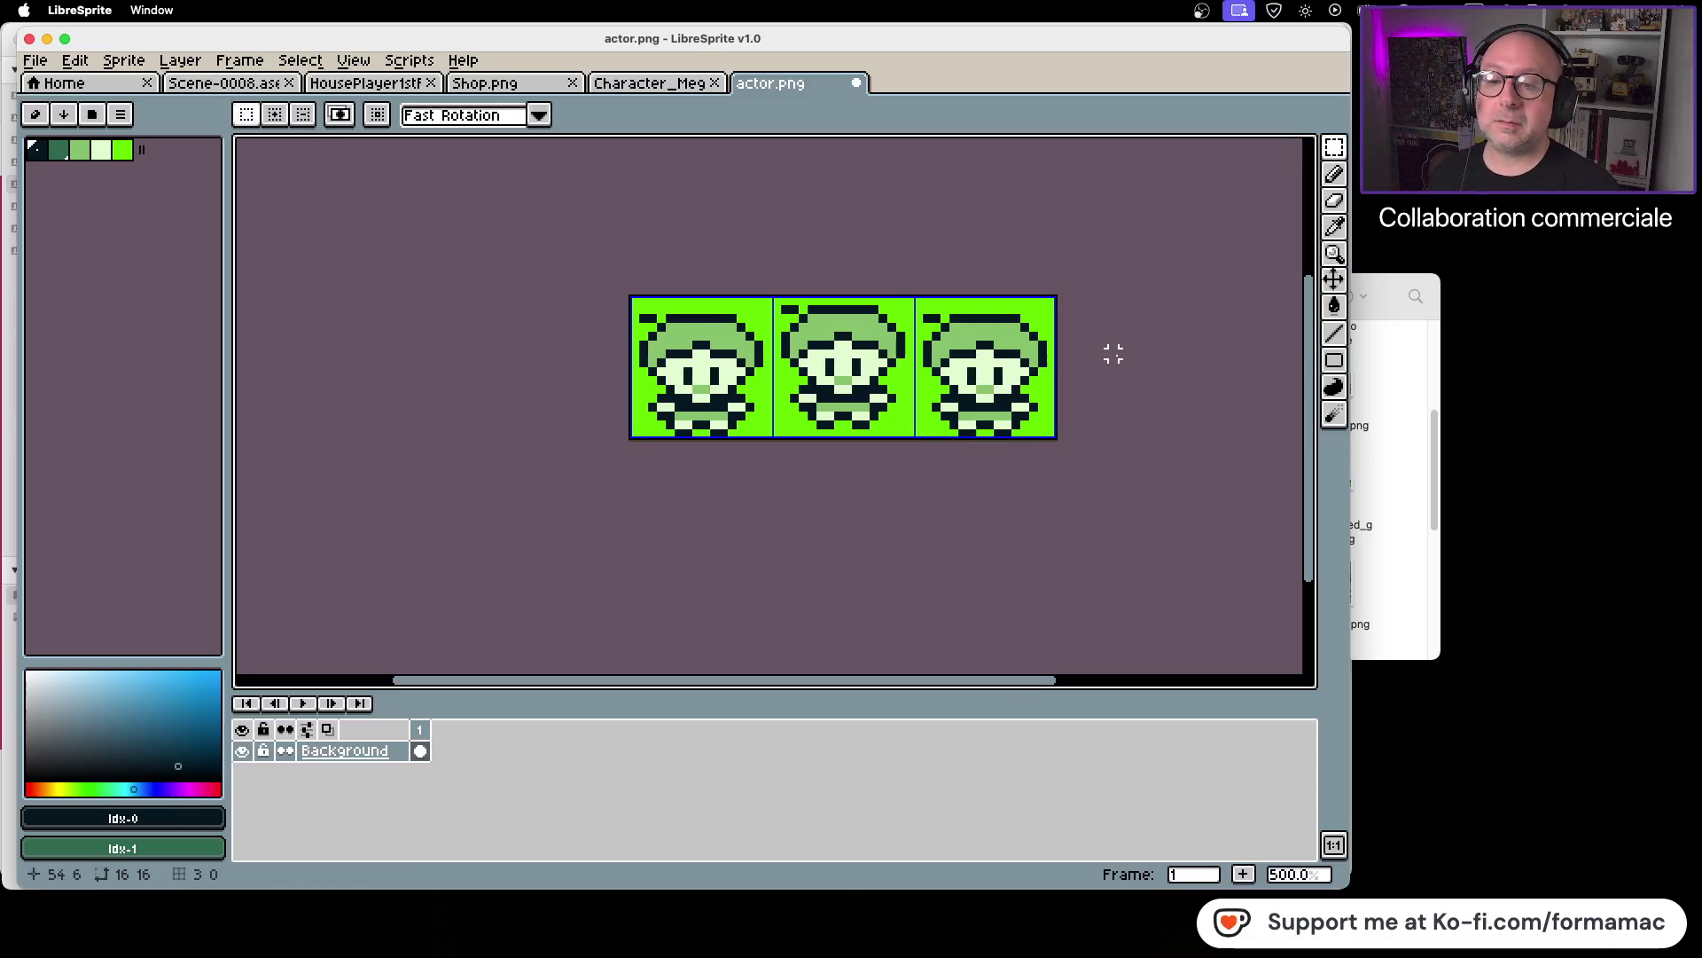
pyautogui.click(1418, 562)
pyautogui.scroll(-10, 1100, 552)
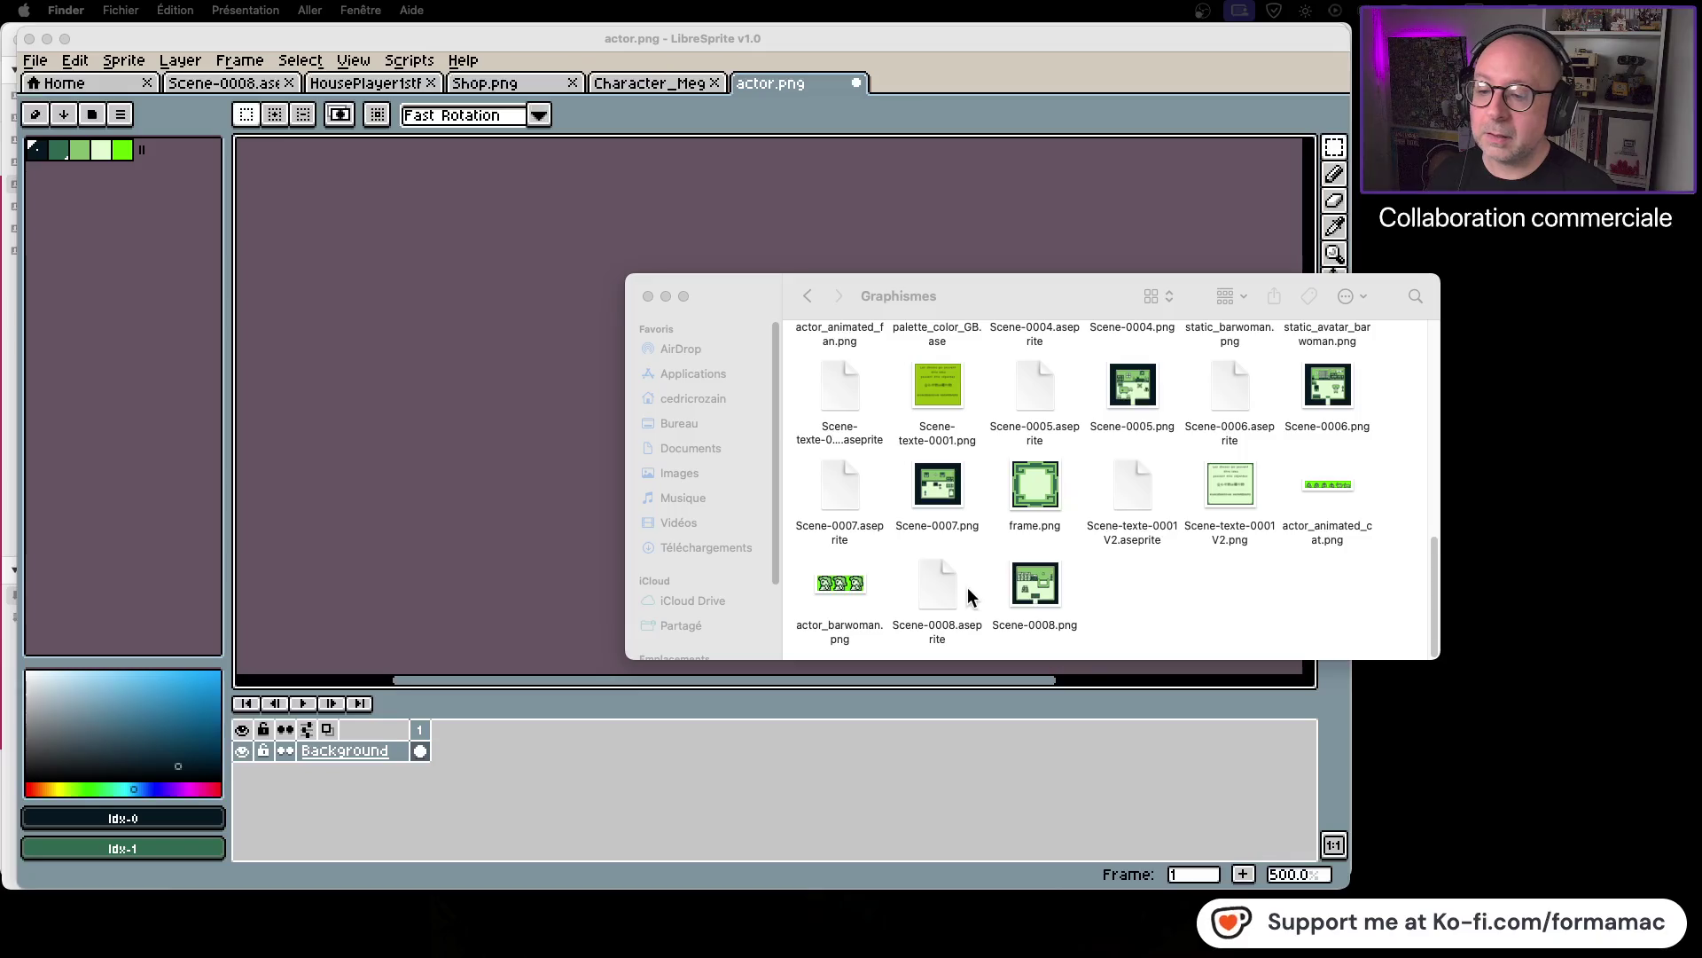
pyautogui.click(766, 243)
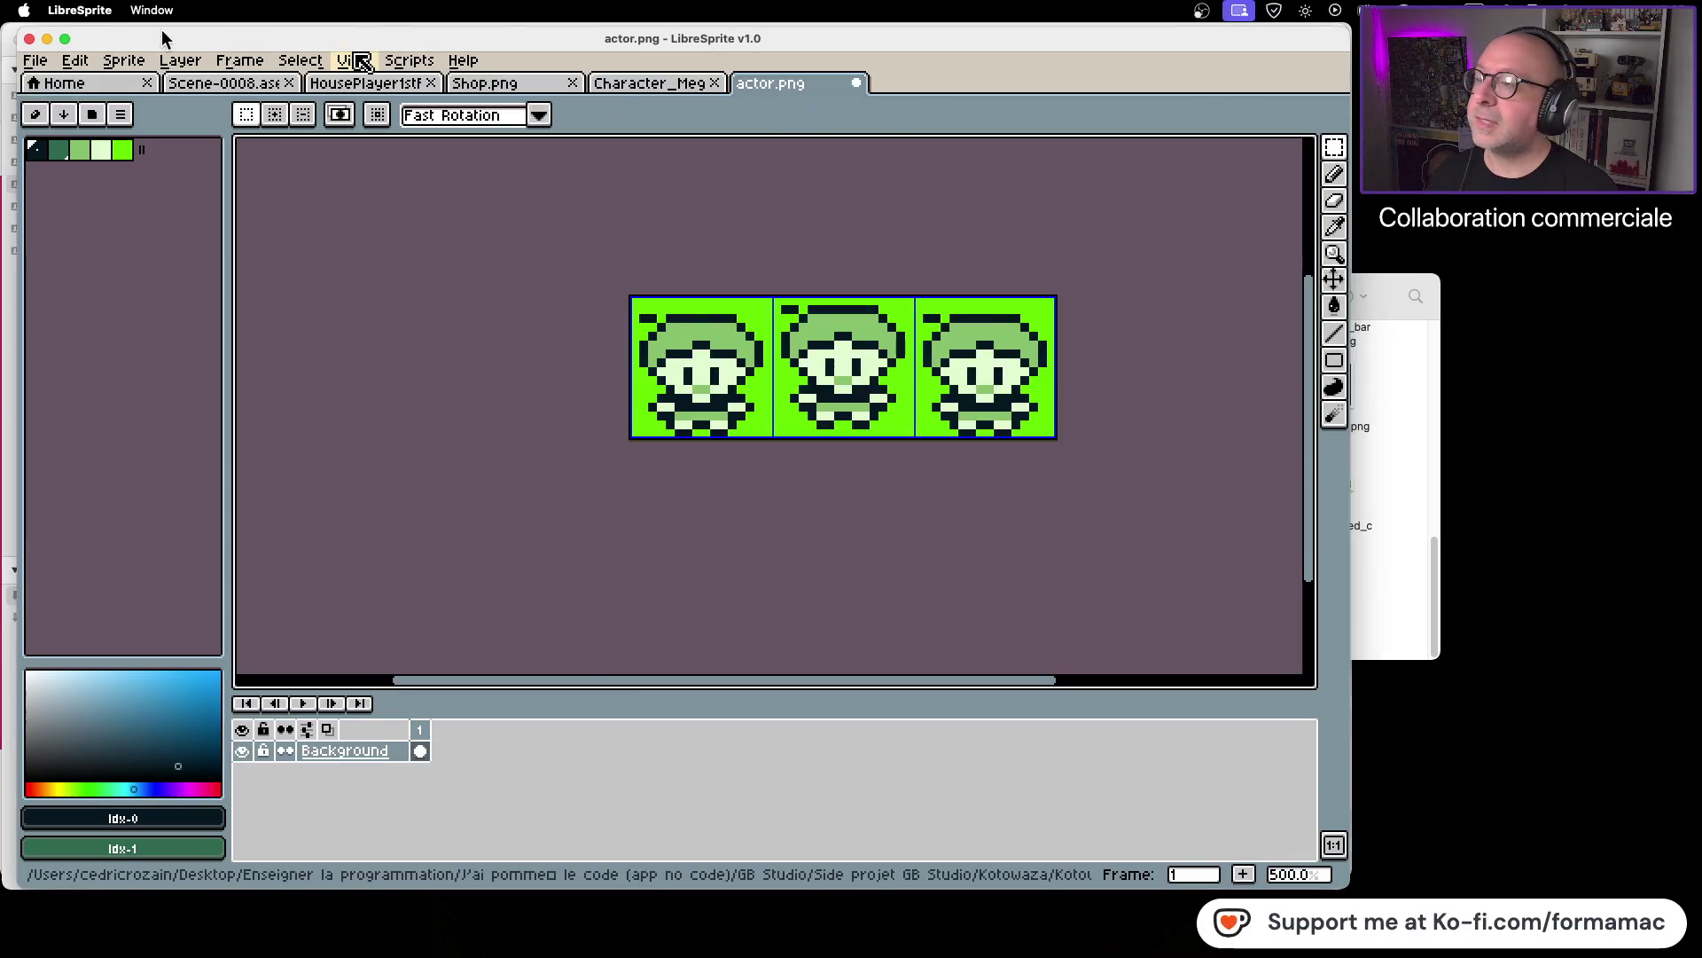
# Step: Save the character sprite as actor_pharmacist.png
pyautogui.click(34, 60)
pyautogui.click(96, 171)
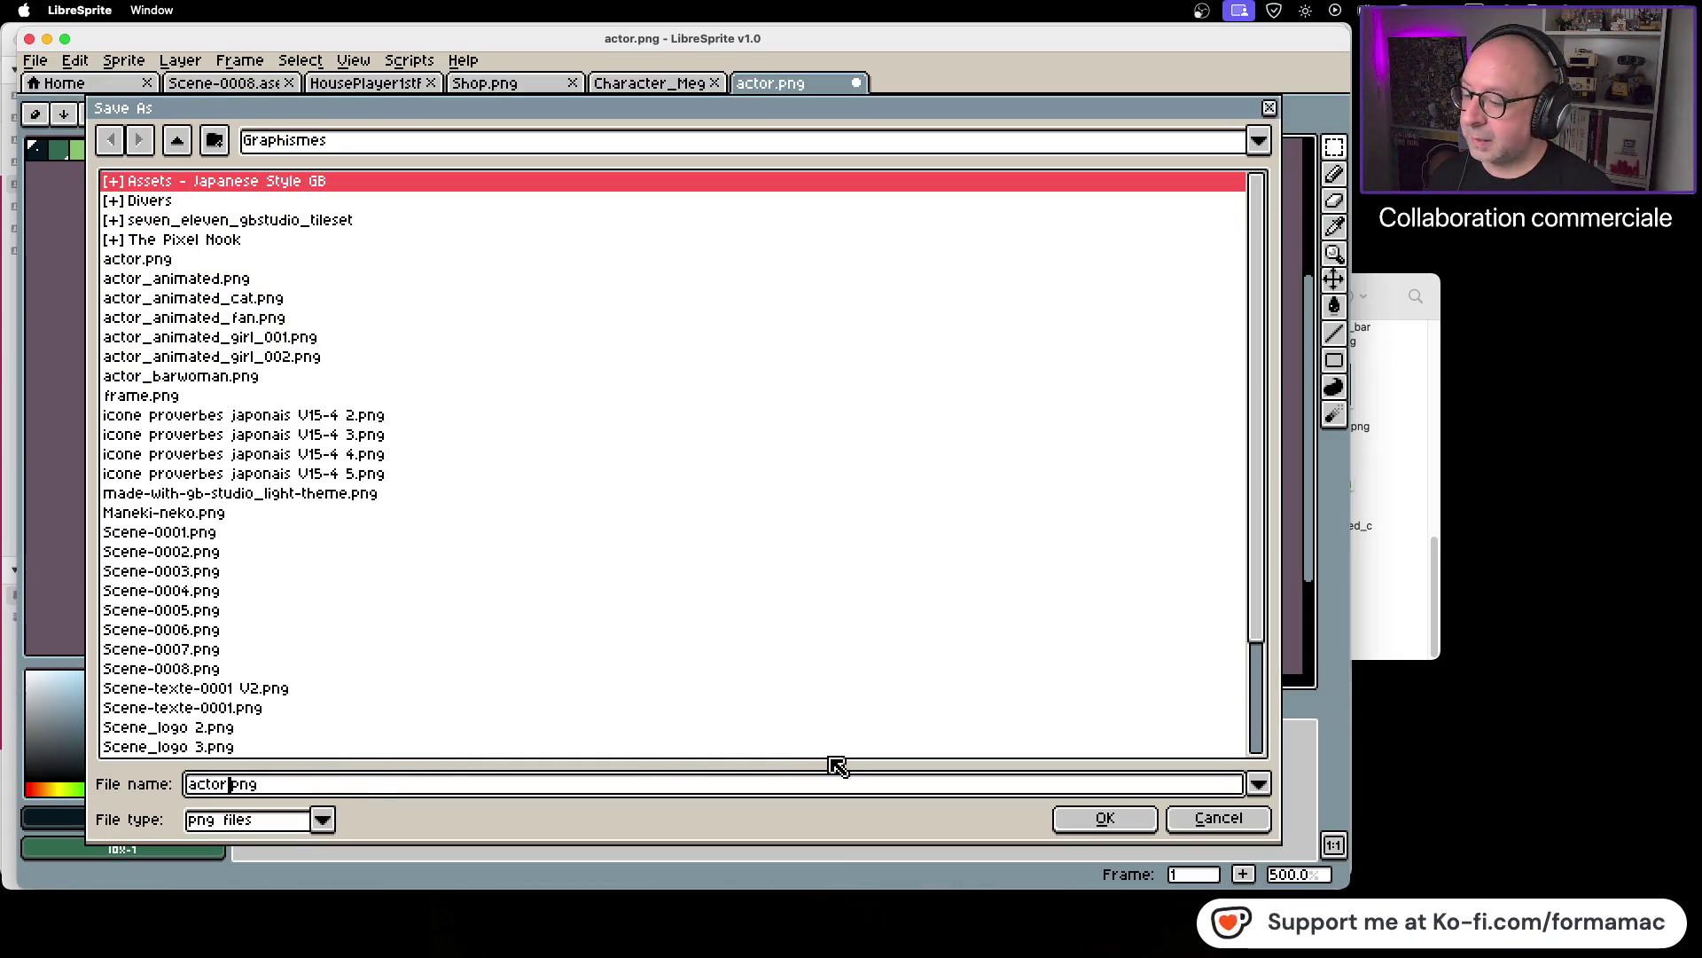
pyautogui.write('_pharmacist')
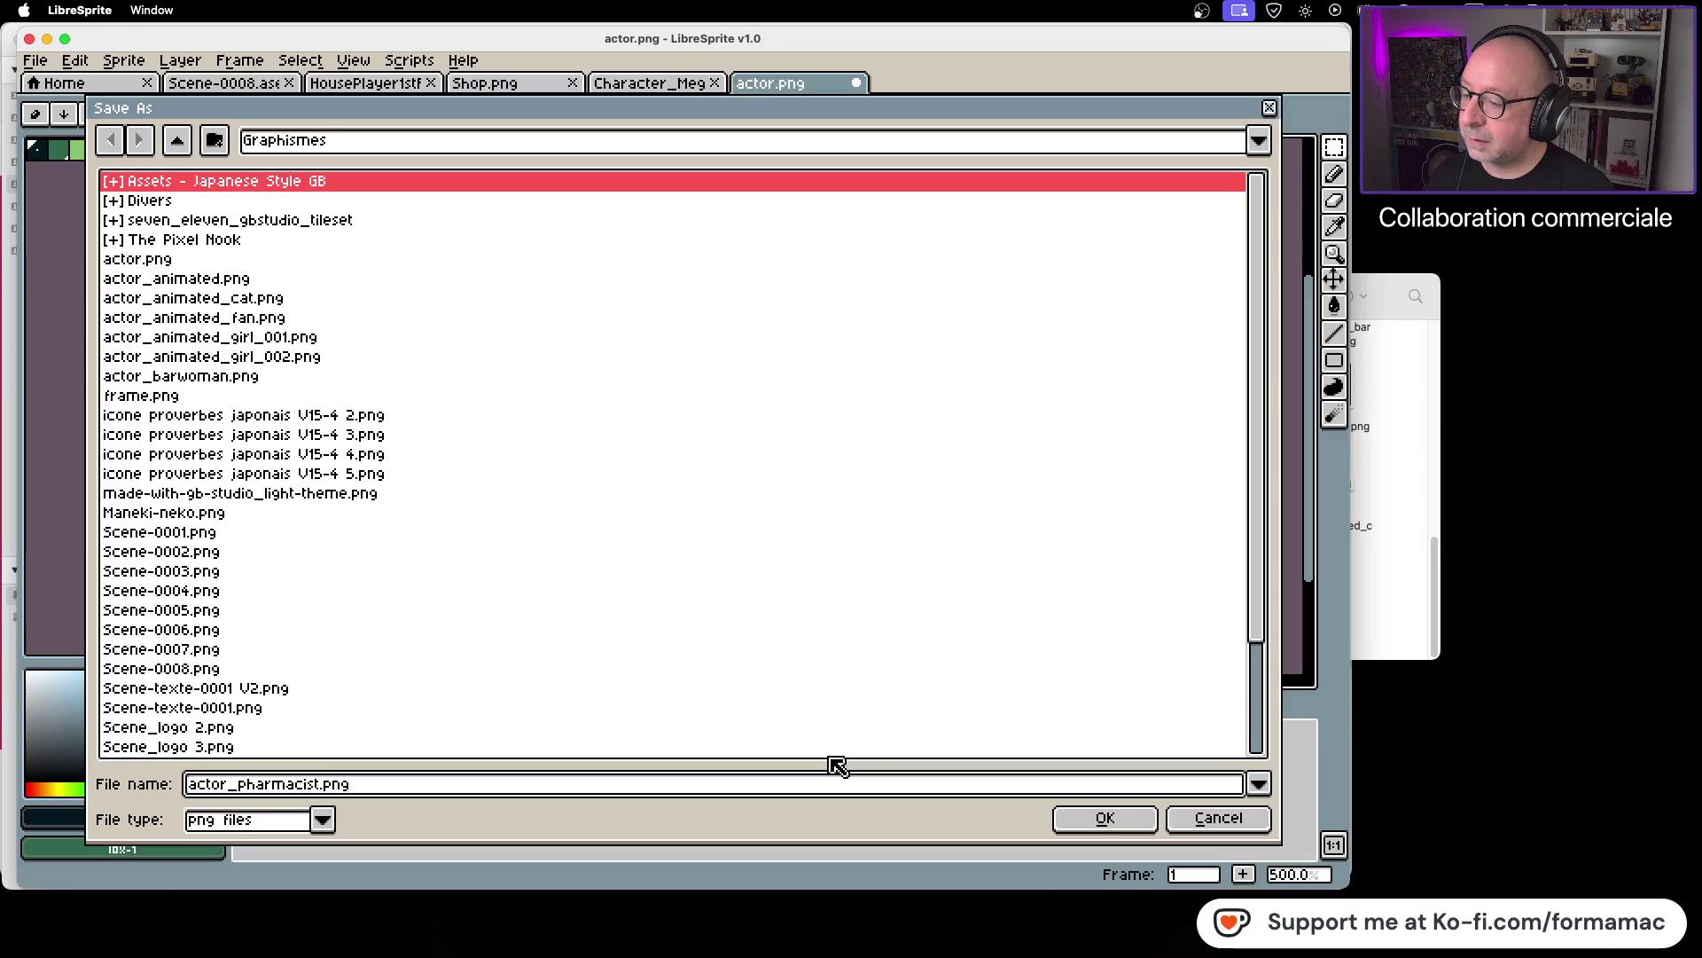
pyautogui.click(1104, 823)
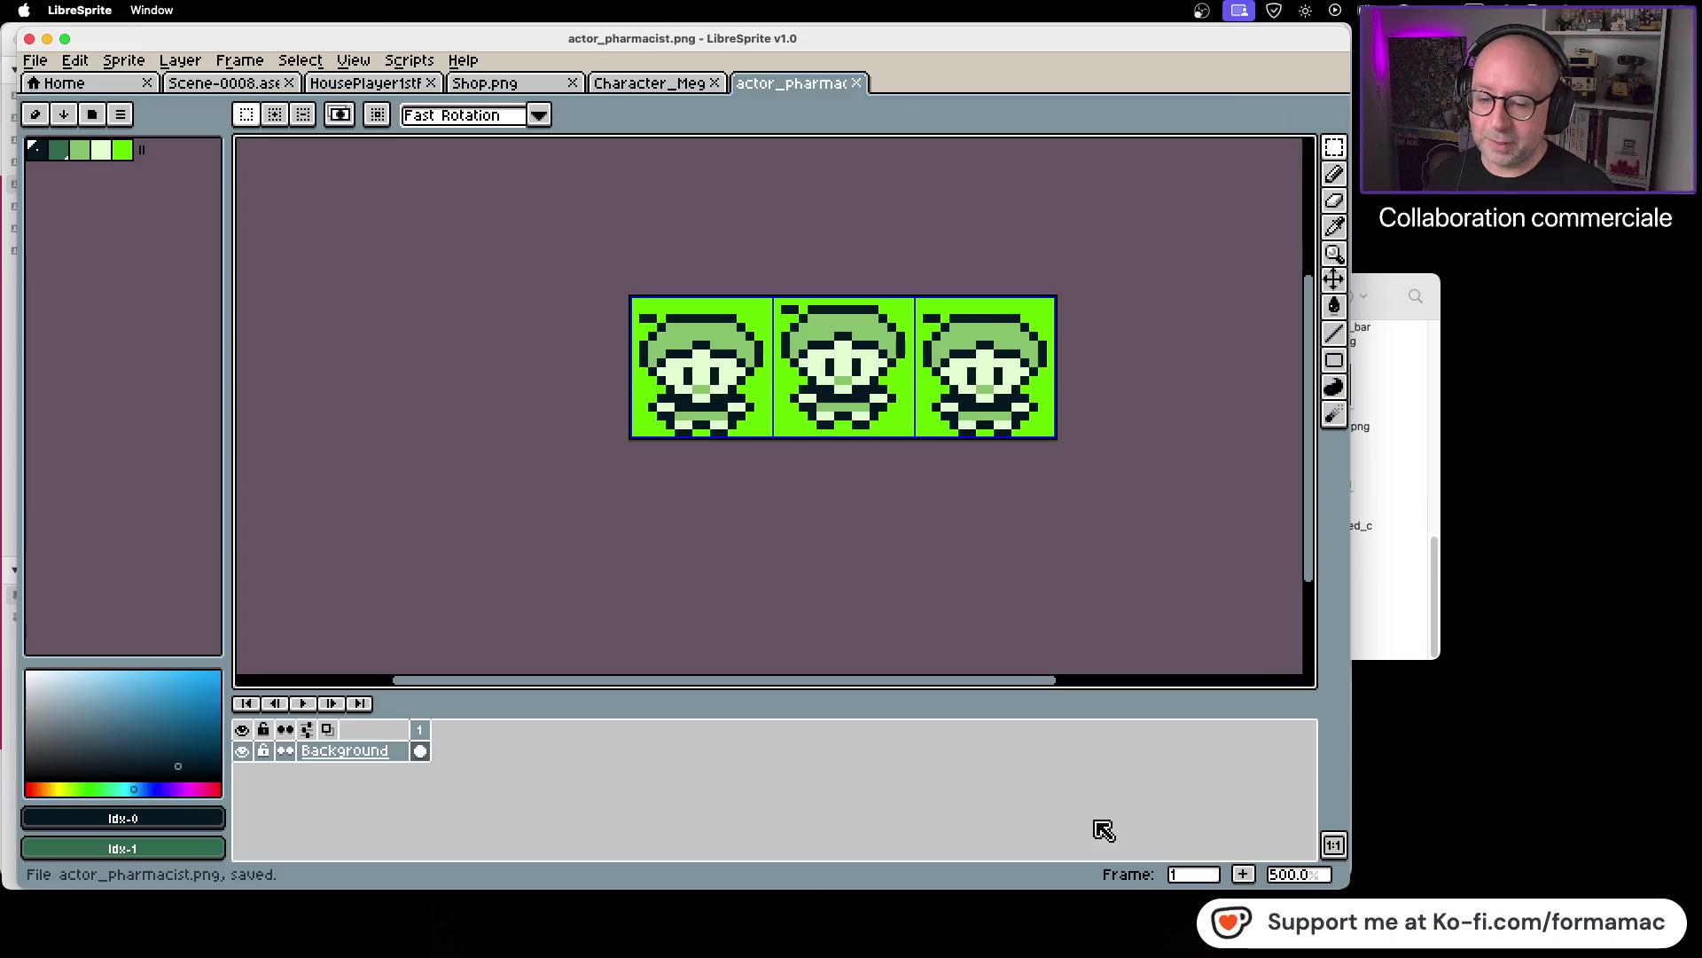
# Step: Save it again in aseprite format as actor_pharmacist.aseprite
pyautogui.click(37, 62)
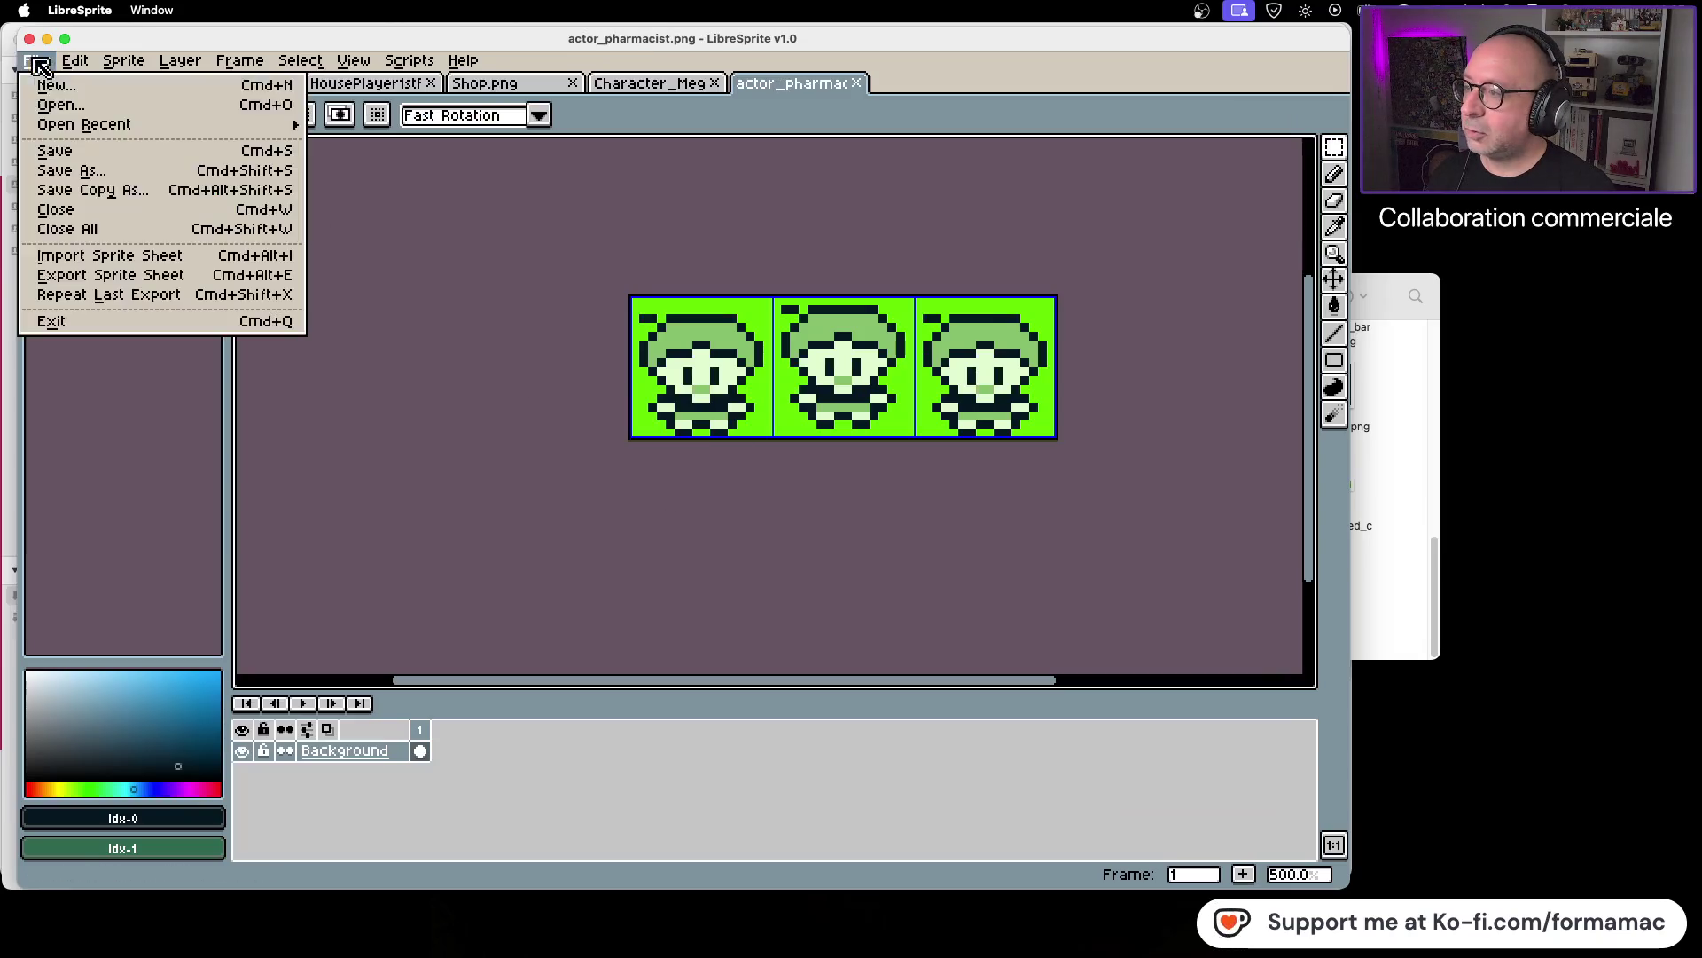
pyautogui.click(82, 177)
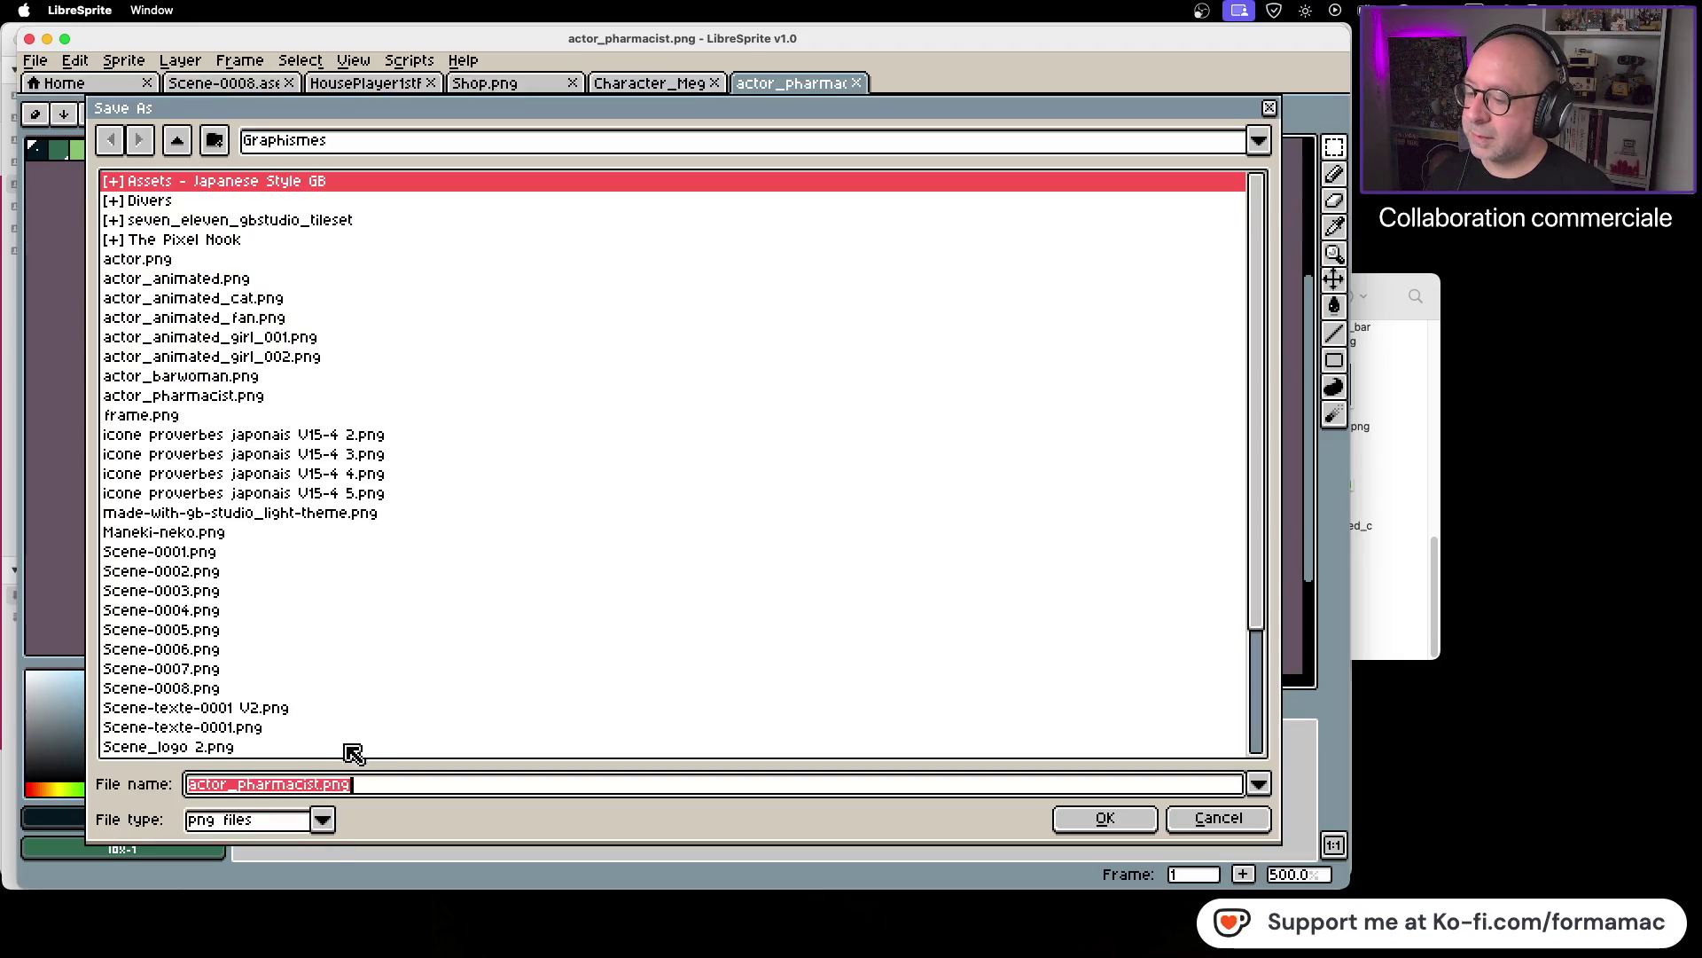
pyautogui.click(322, 819)
pyautogui.click(299, 614)
pyautogui.press('Return')
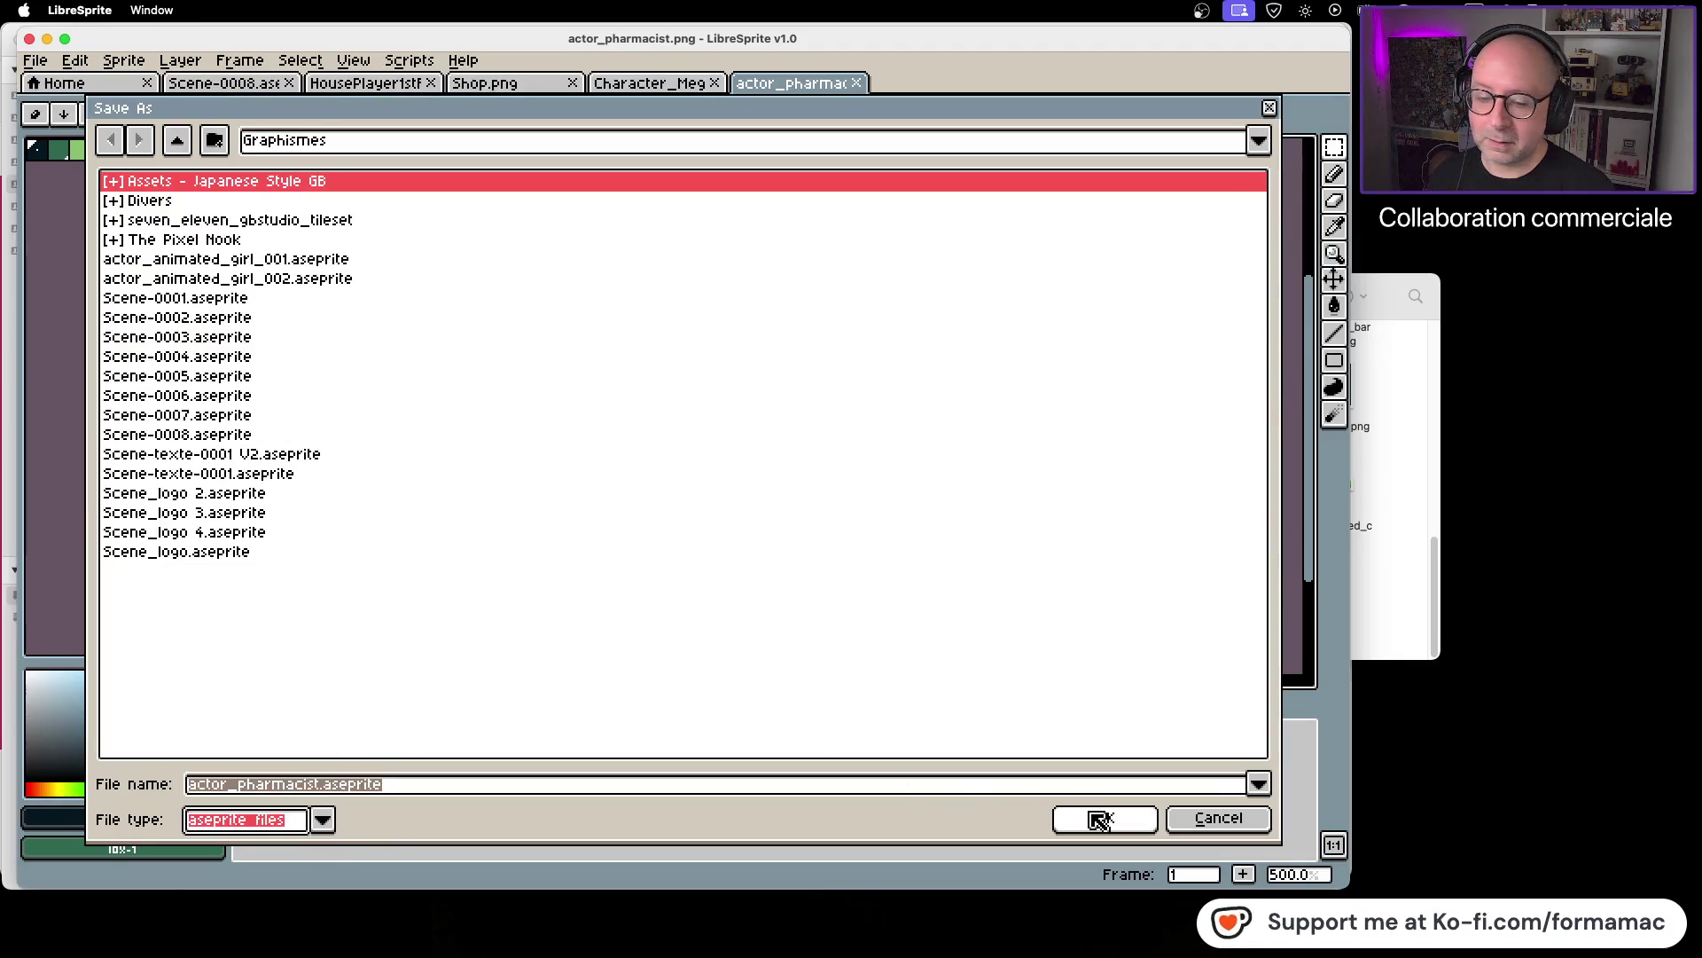
pyautogui.click(1389, 581)
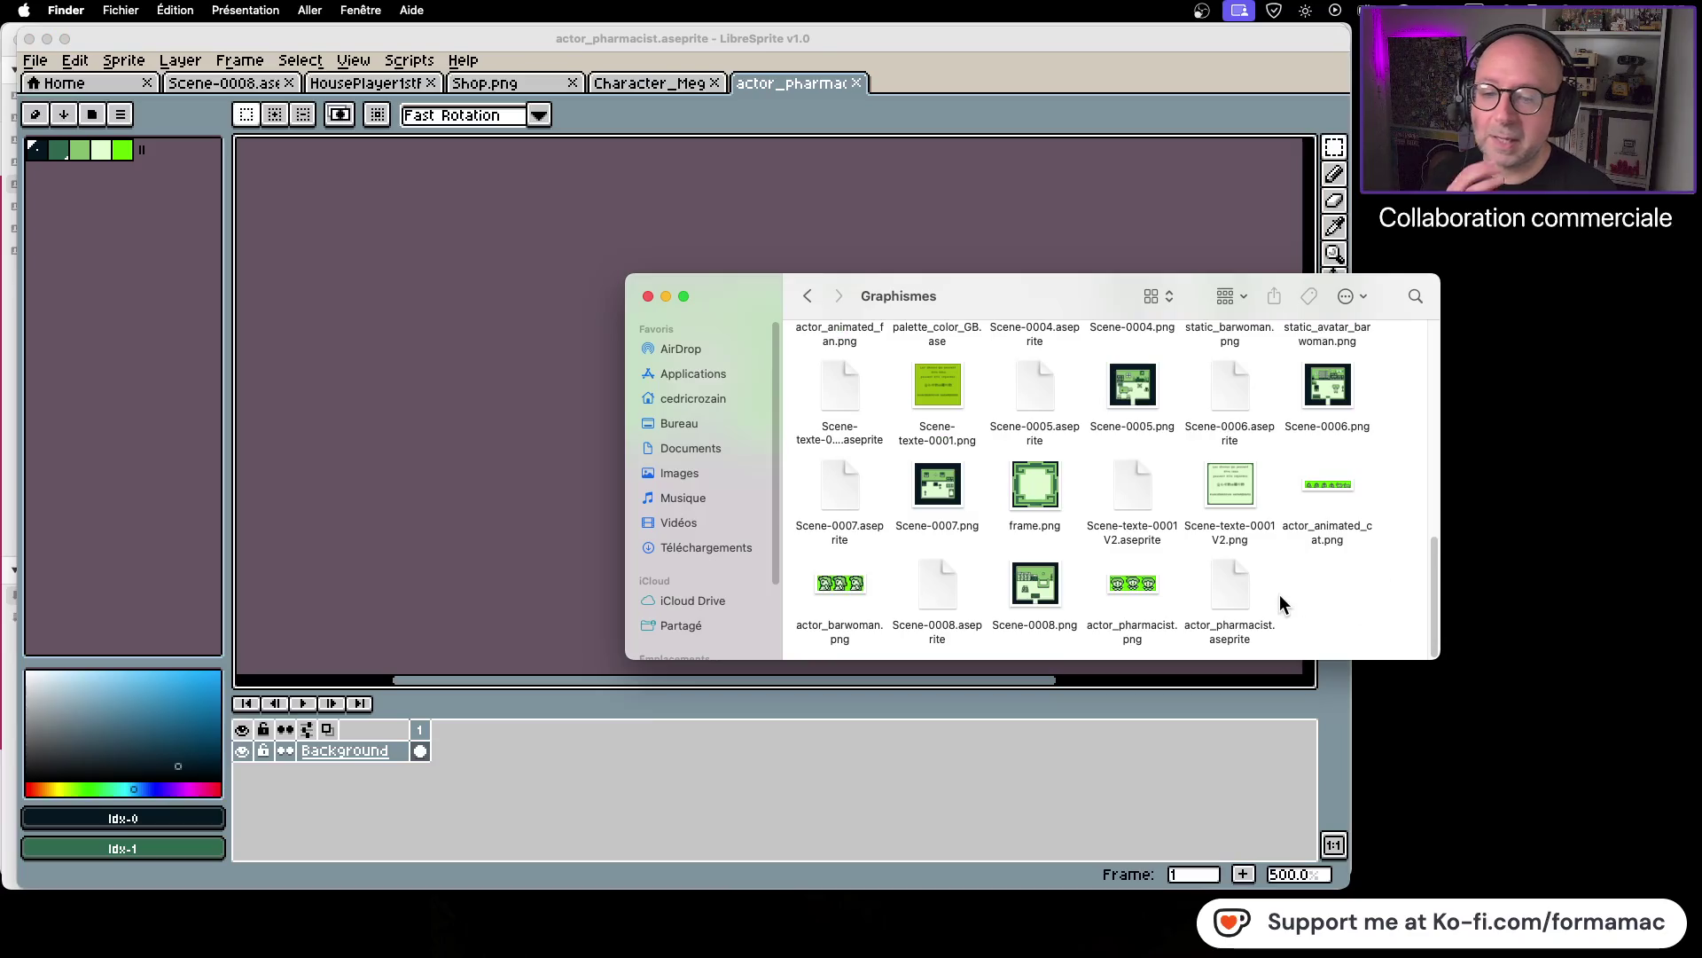
# Step: Reposition actor_pharmacist.png in Graphismes, then step back up to the Kotowaza folder
pyautogui.moveTo(1155, 578)
pyautogui.mouseDown()
pyautogui.moveTo(1320, 587)
pyautogui.moveTo(1161, 594)
pyautogui.moveTo(1307, 584)
pyautogui.moveTo(1228, 585)
pyautogui.mouseUp()
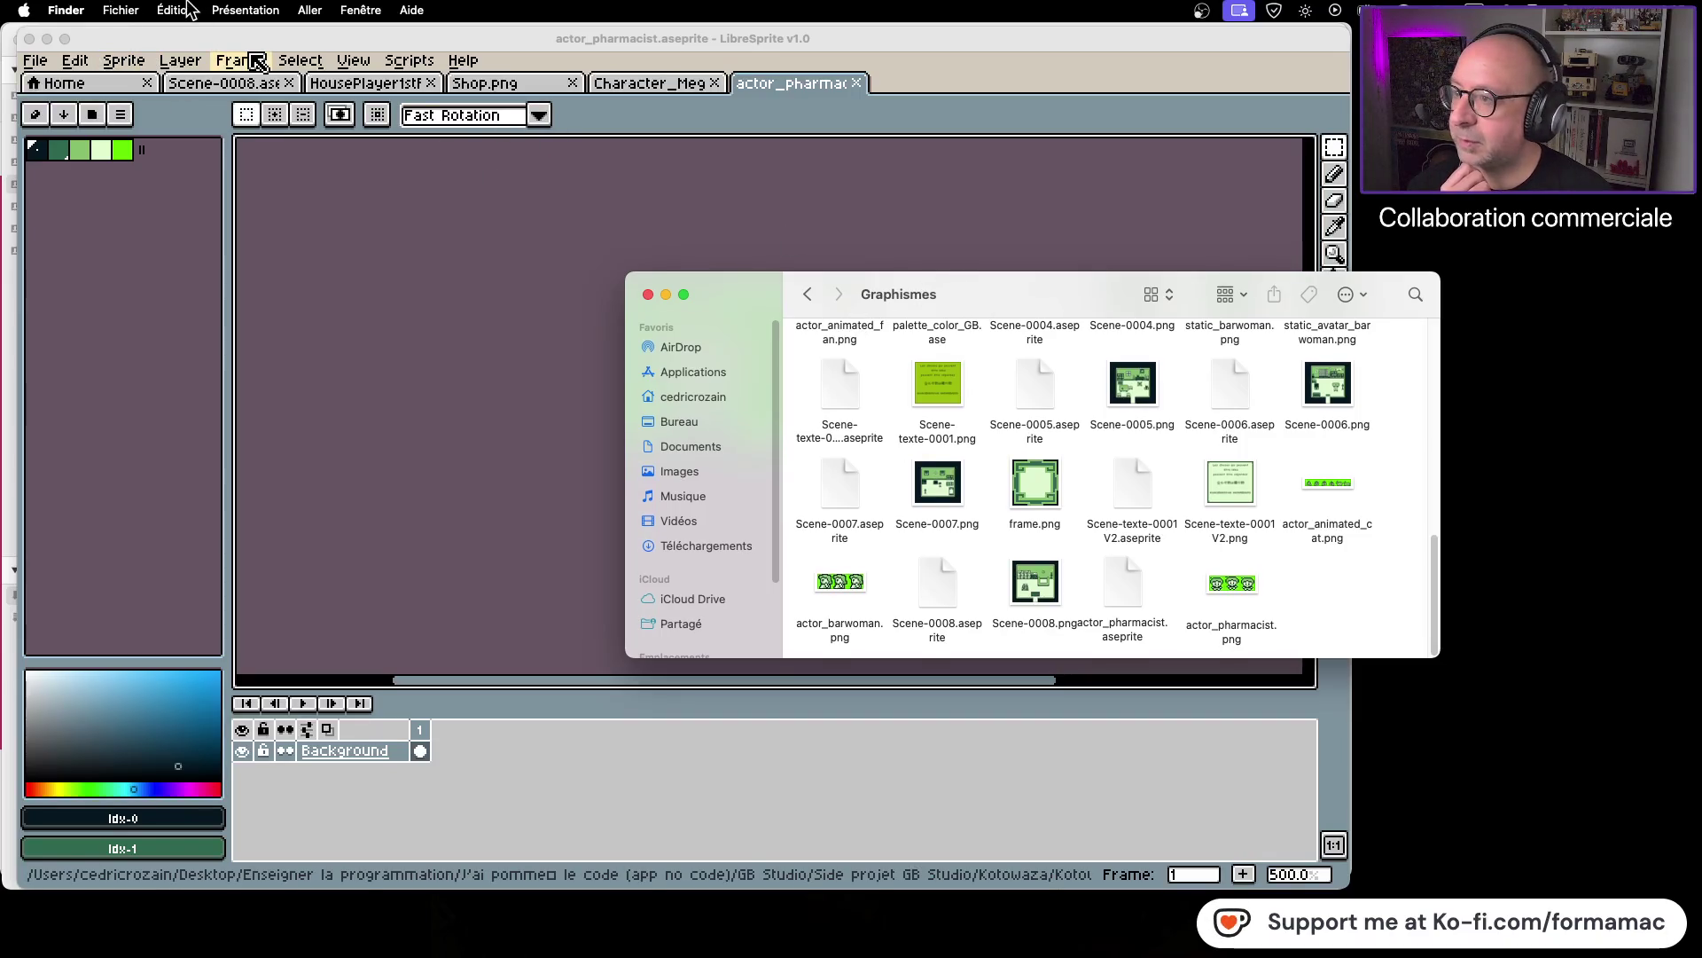
pyautogui.click(244, 10)
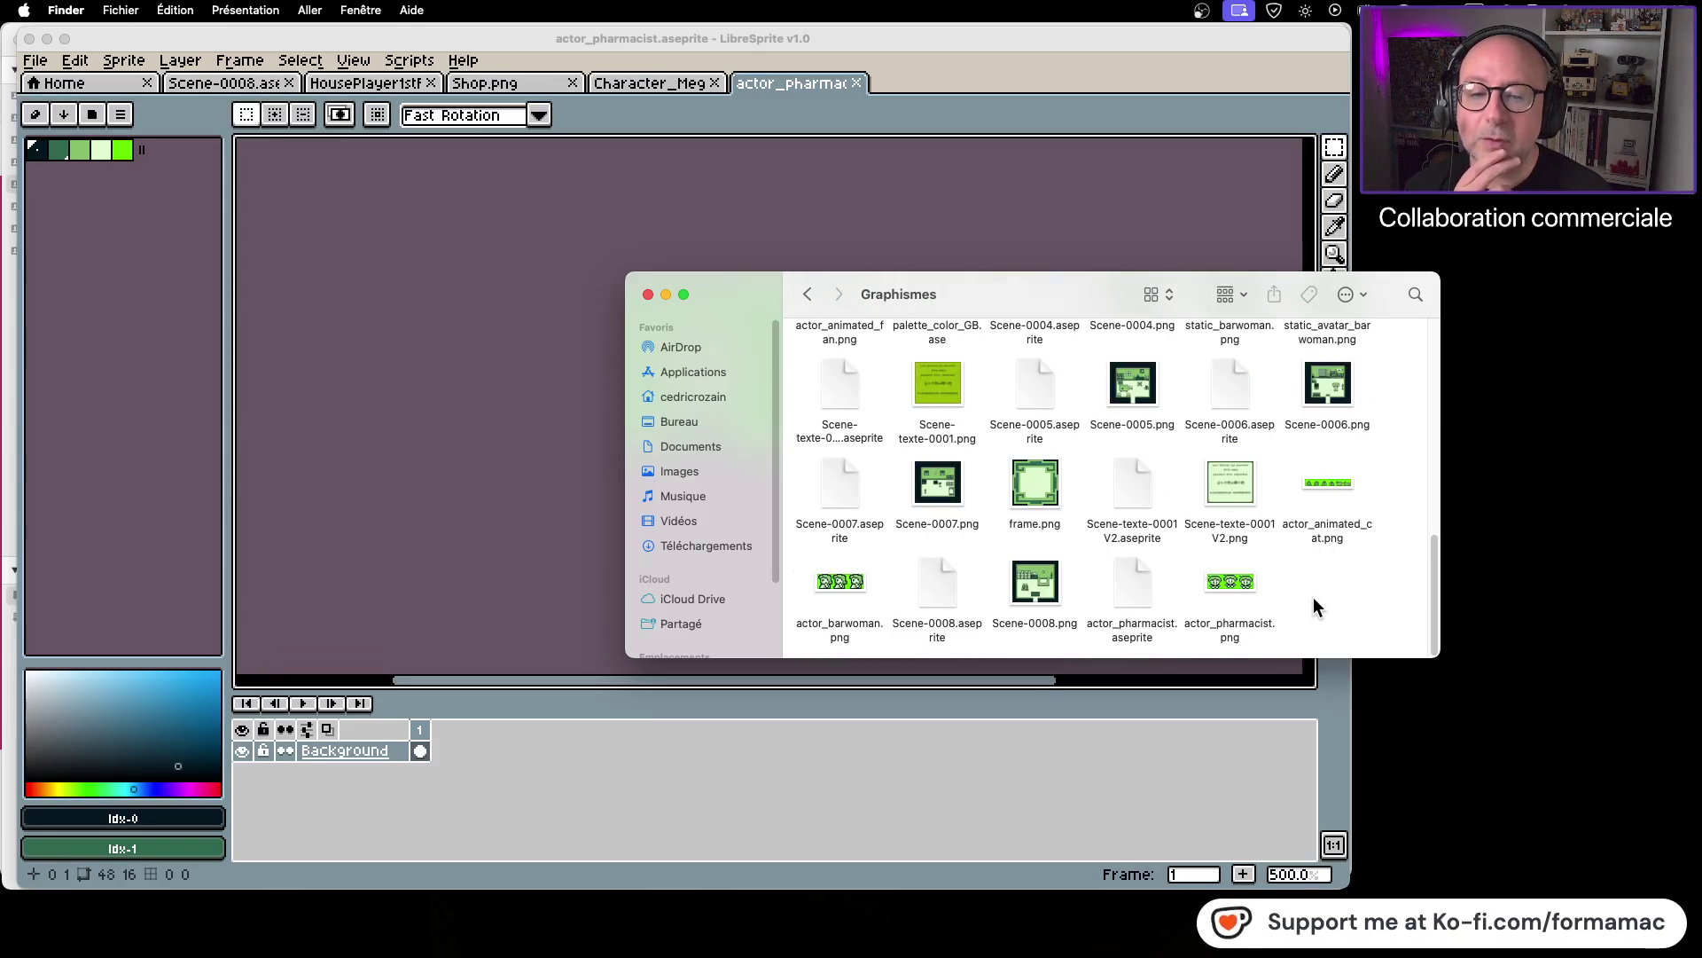
pyautogui.click(1216, 578)
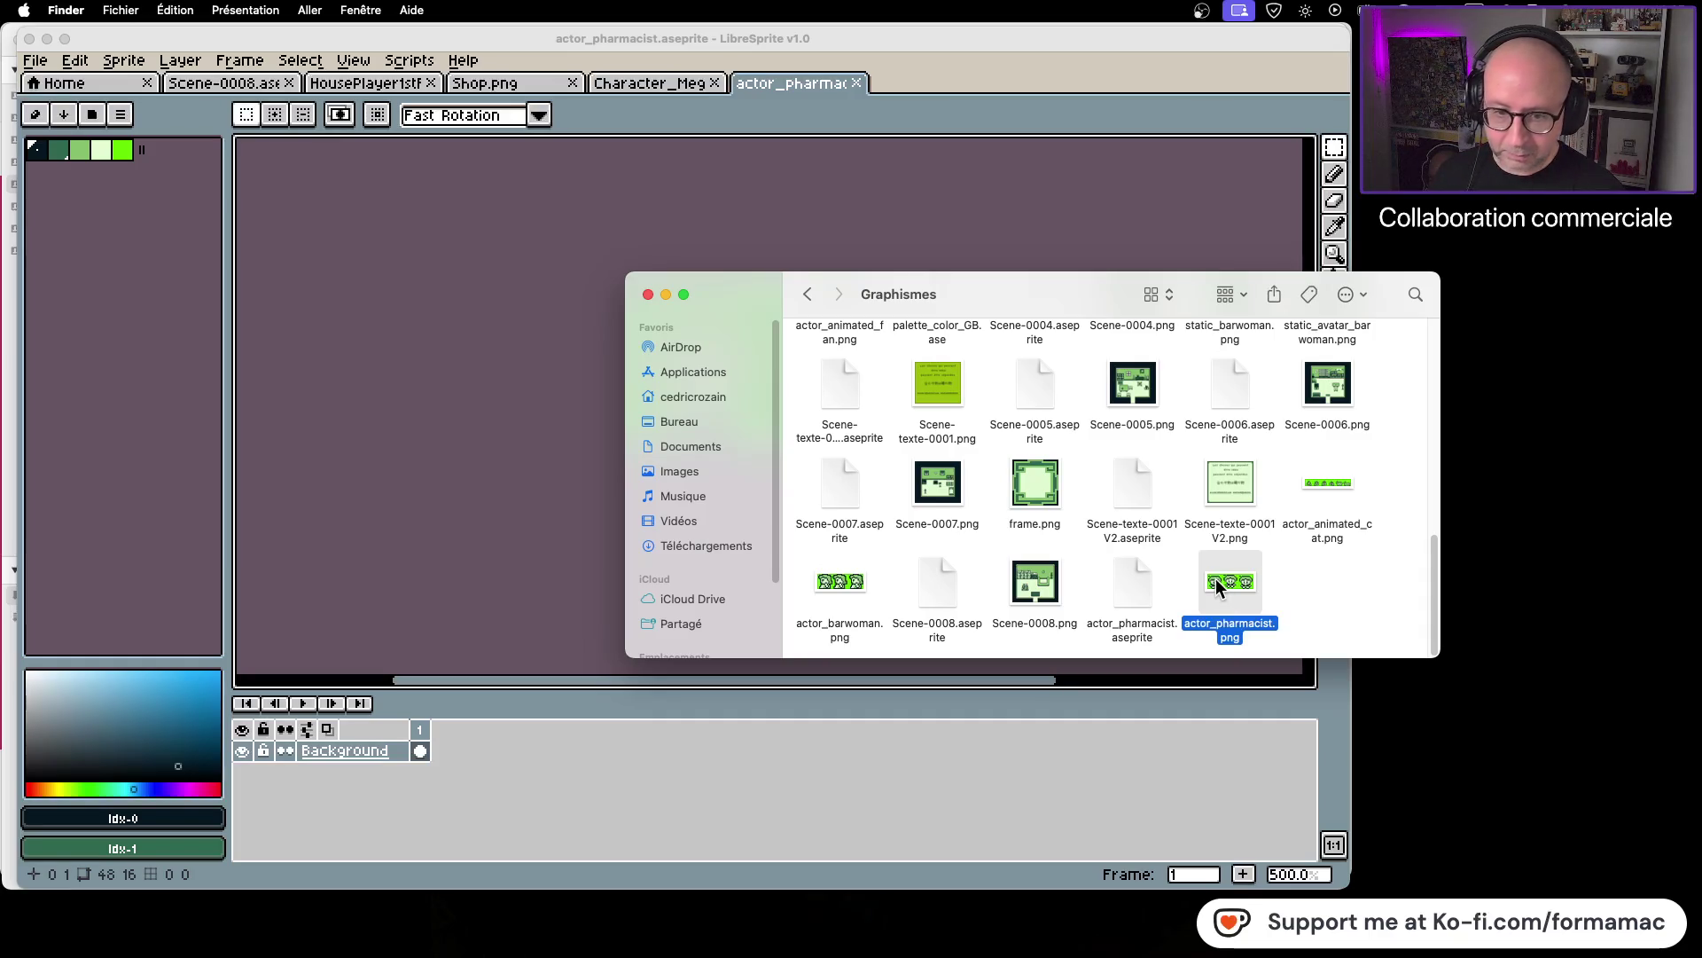
pyautogui.click(1341, 585)
pyautogui.click(808, 295)
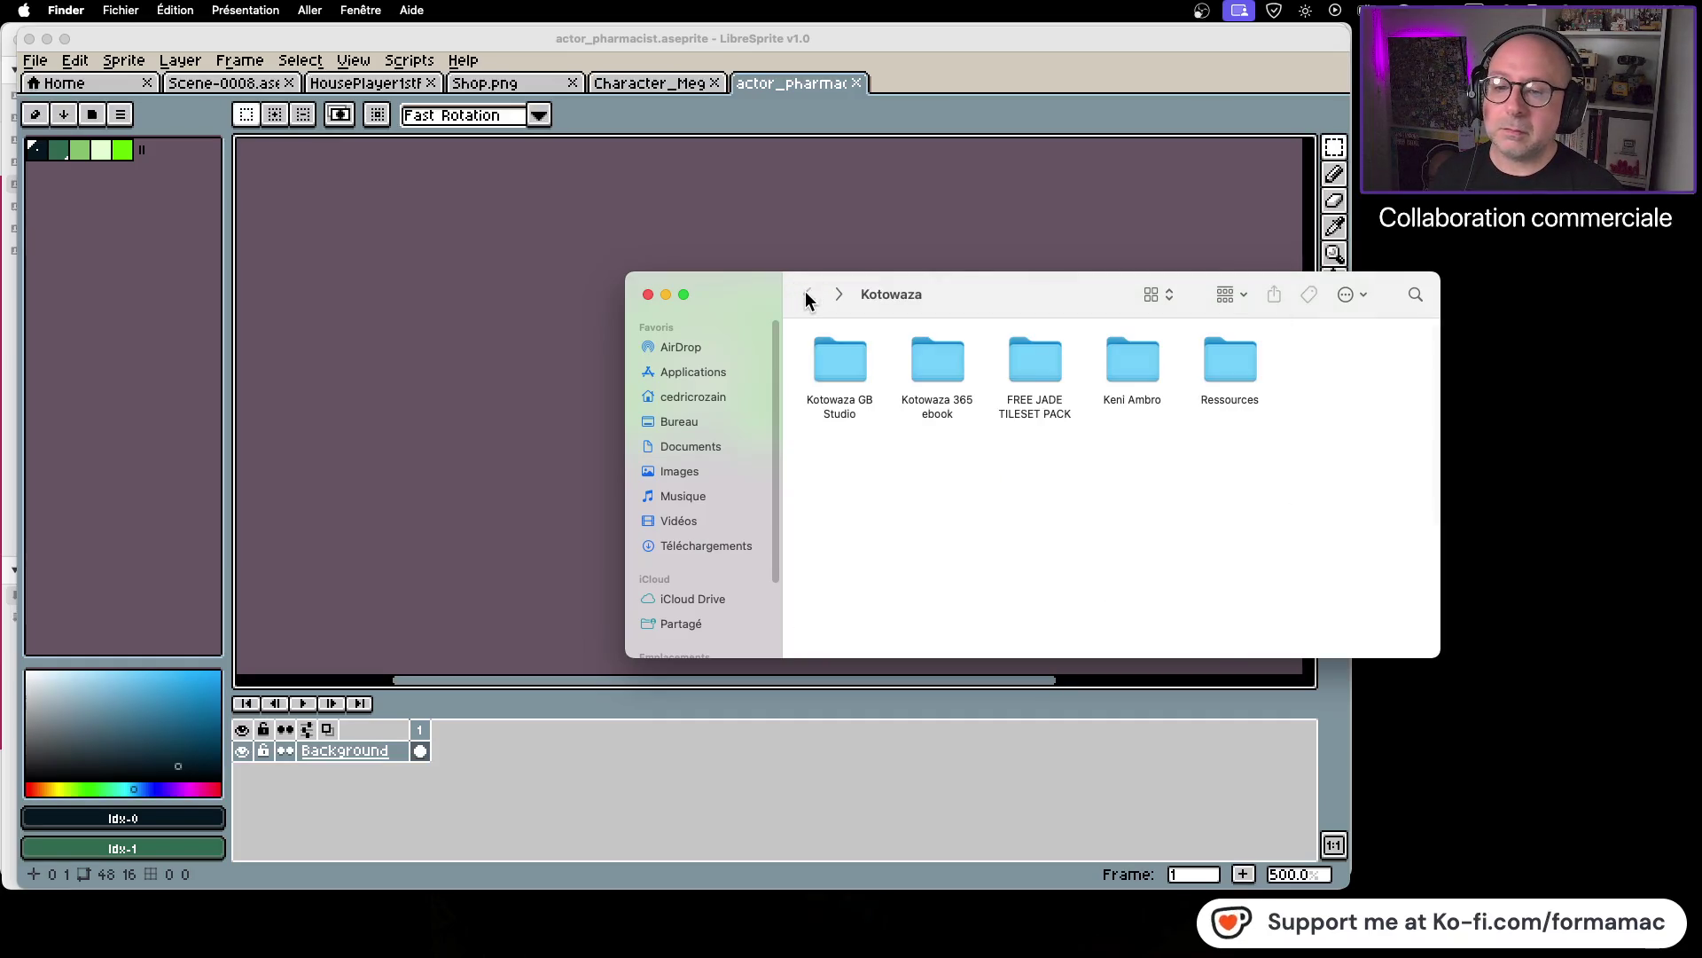
# Step: In the project's assets/sprites folder, trash static_barwoman.png and tidy the icon layout
pyautogui.doubleClick(1124, 365)
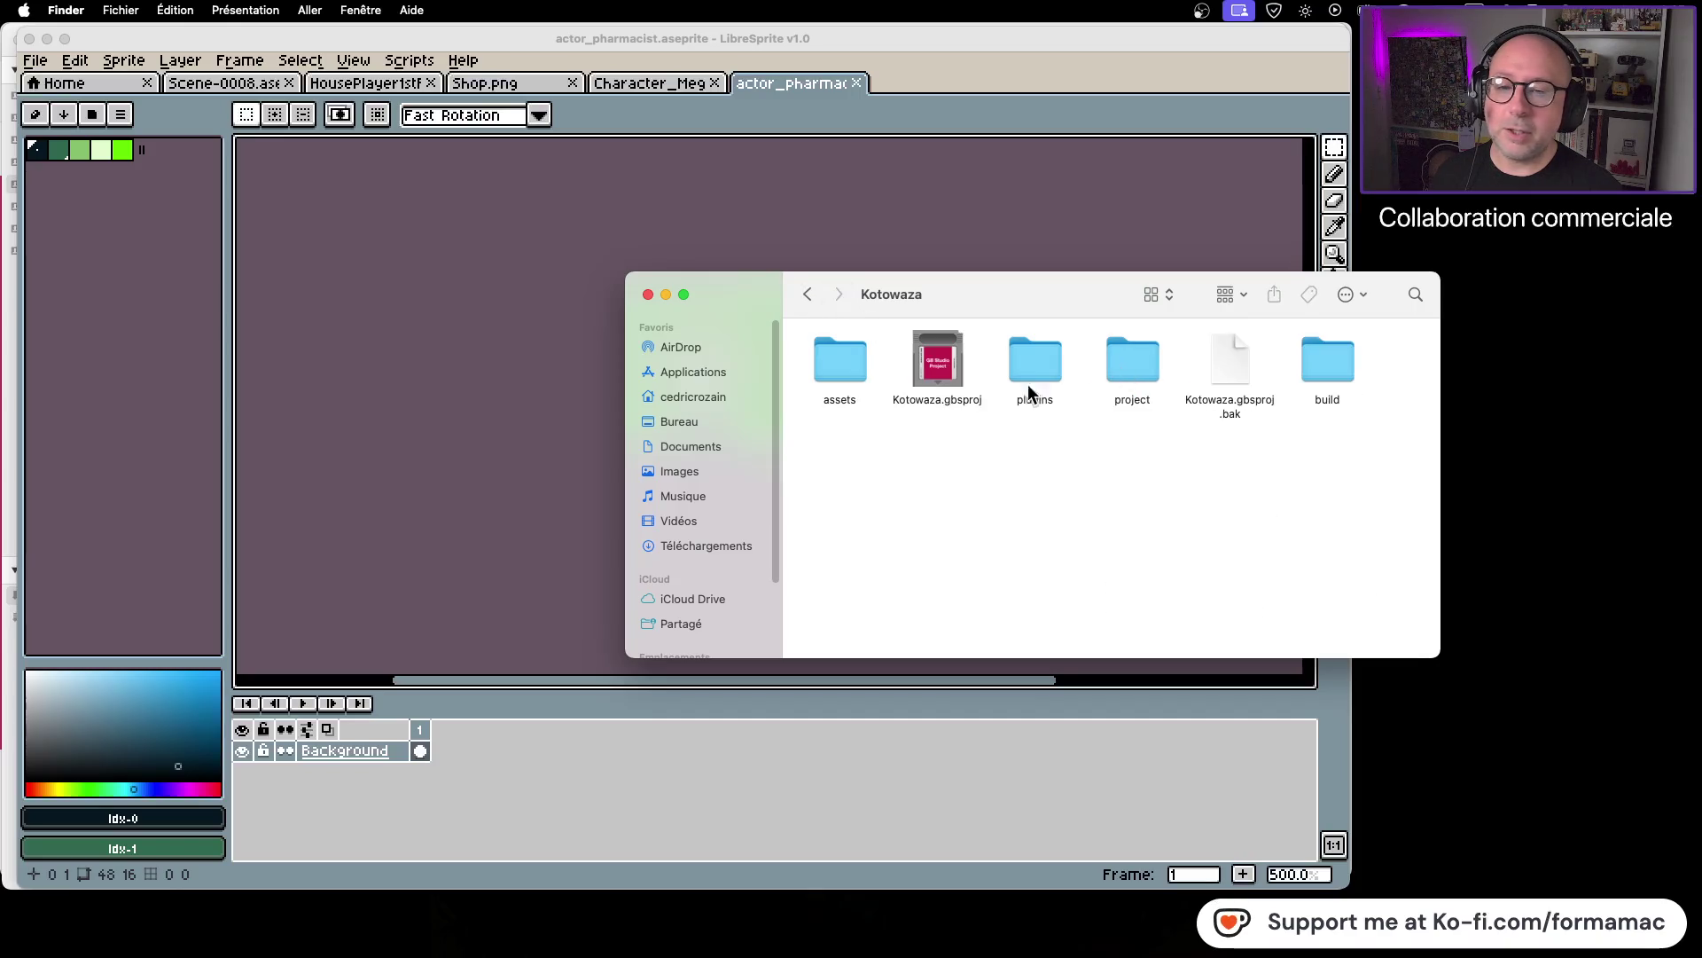
pyautogui.doubleClick(828, 355)
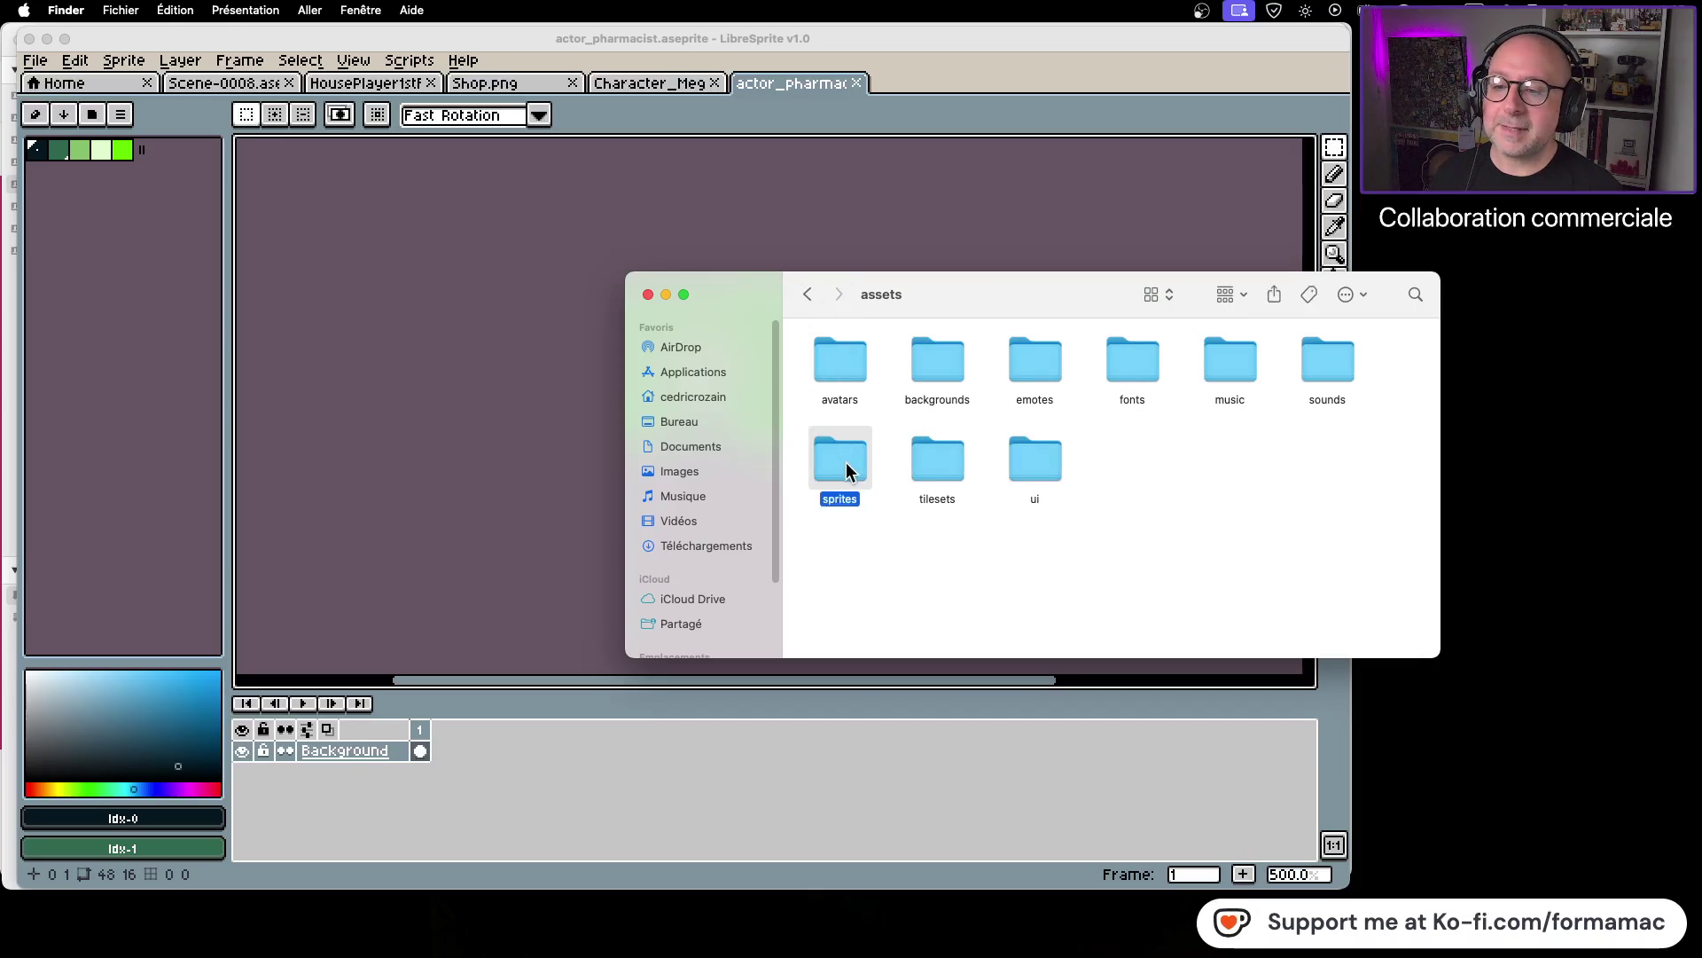
pyautogui.doubleClick(844, 464)
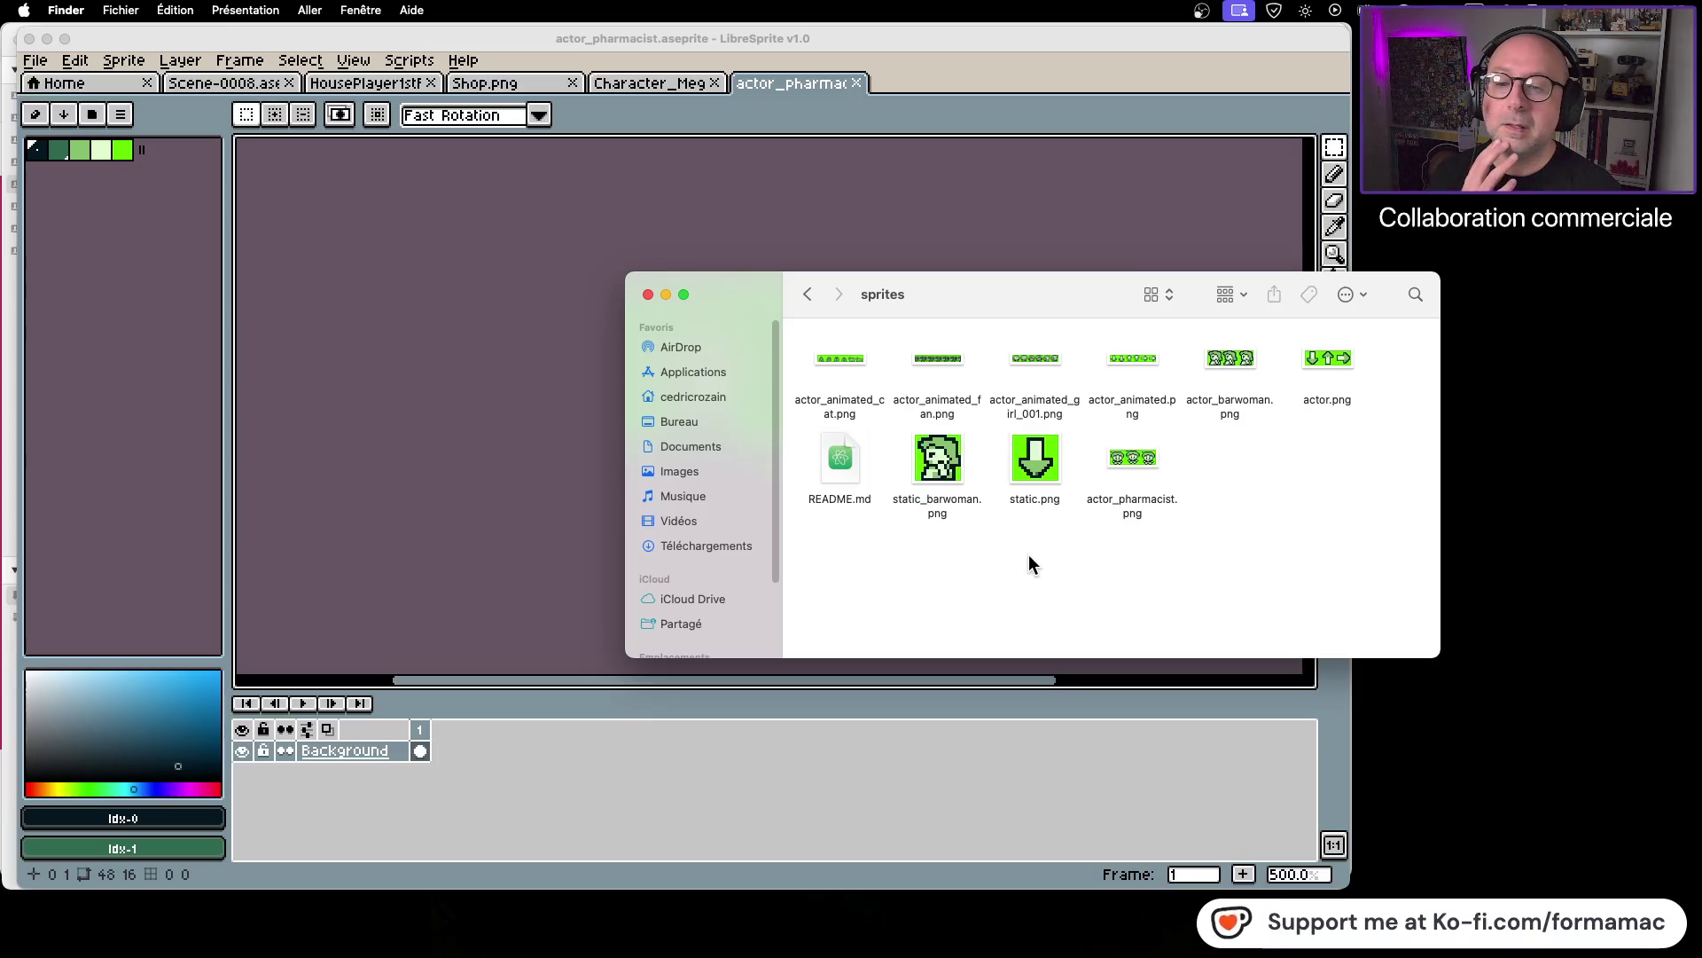
pyautogui.click(942, 459)
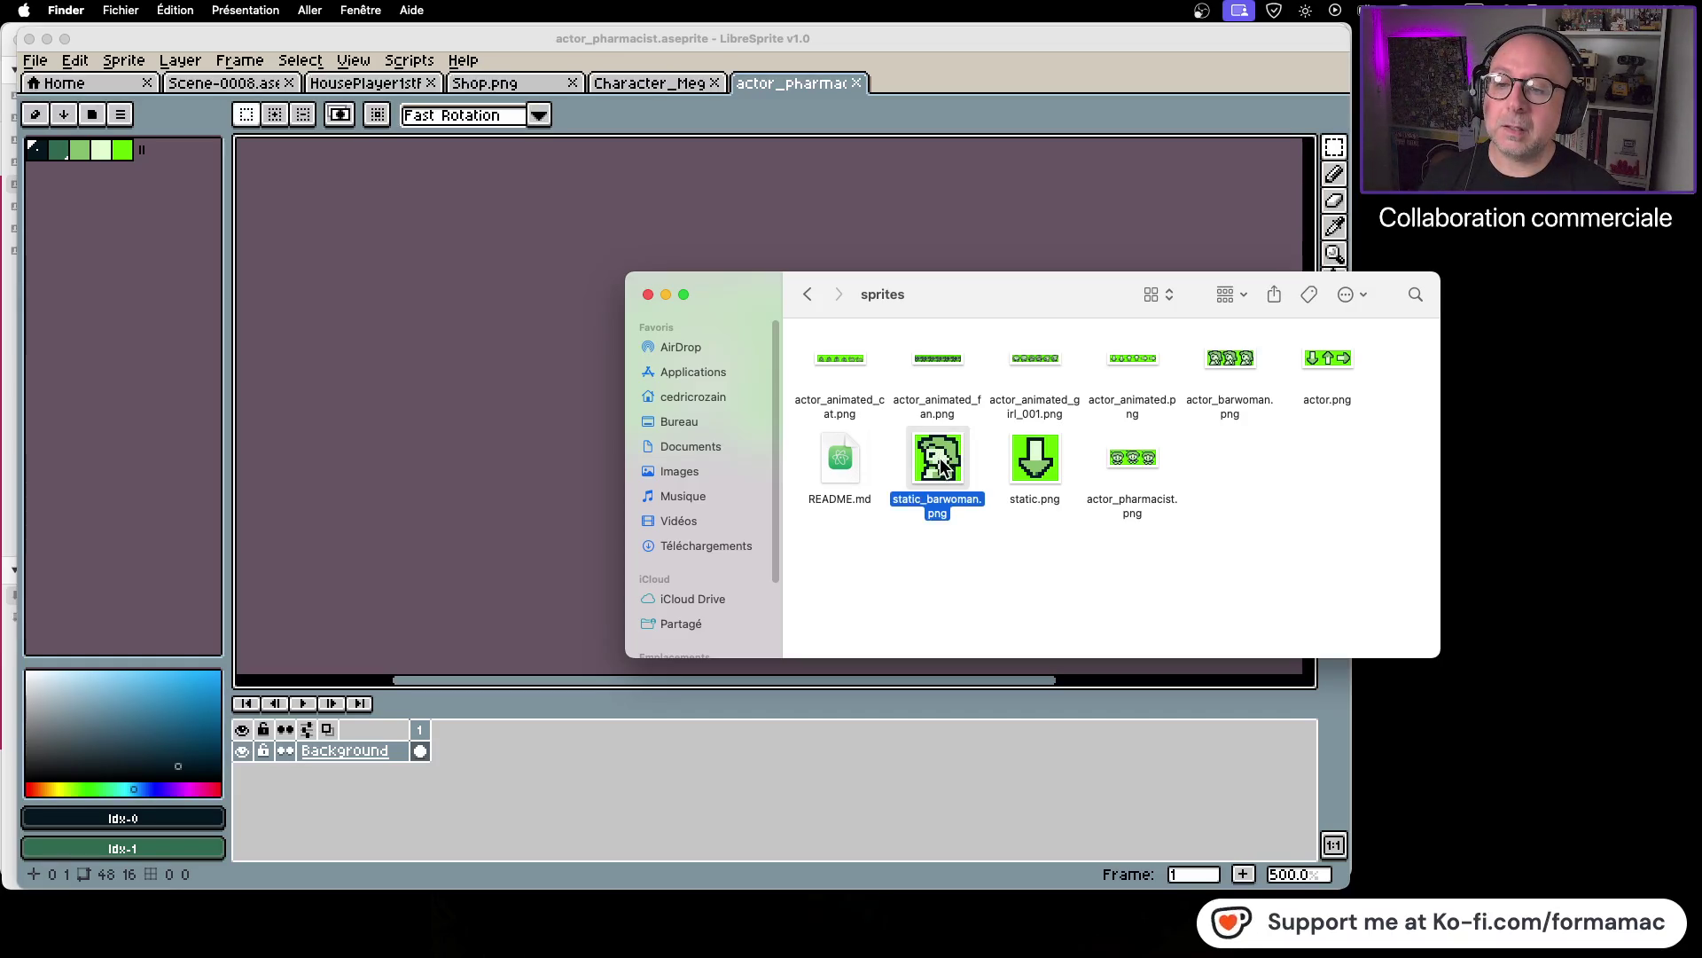
pyautogui.press('super+BackSpace')
pyautogui.moveTo(1123, 459)
pyautogui.mouseDown()
pyautogui.moveTo(1040, 456)
pyautogui.moveTo(1105, 457)
pyautogui.mouseUp()
pyautogui.click(243, 10)
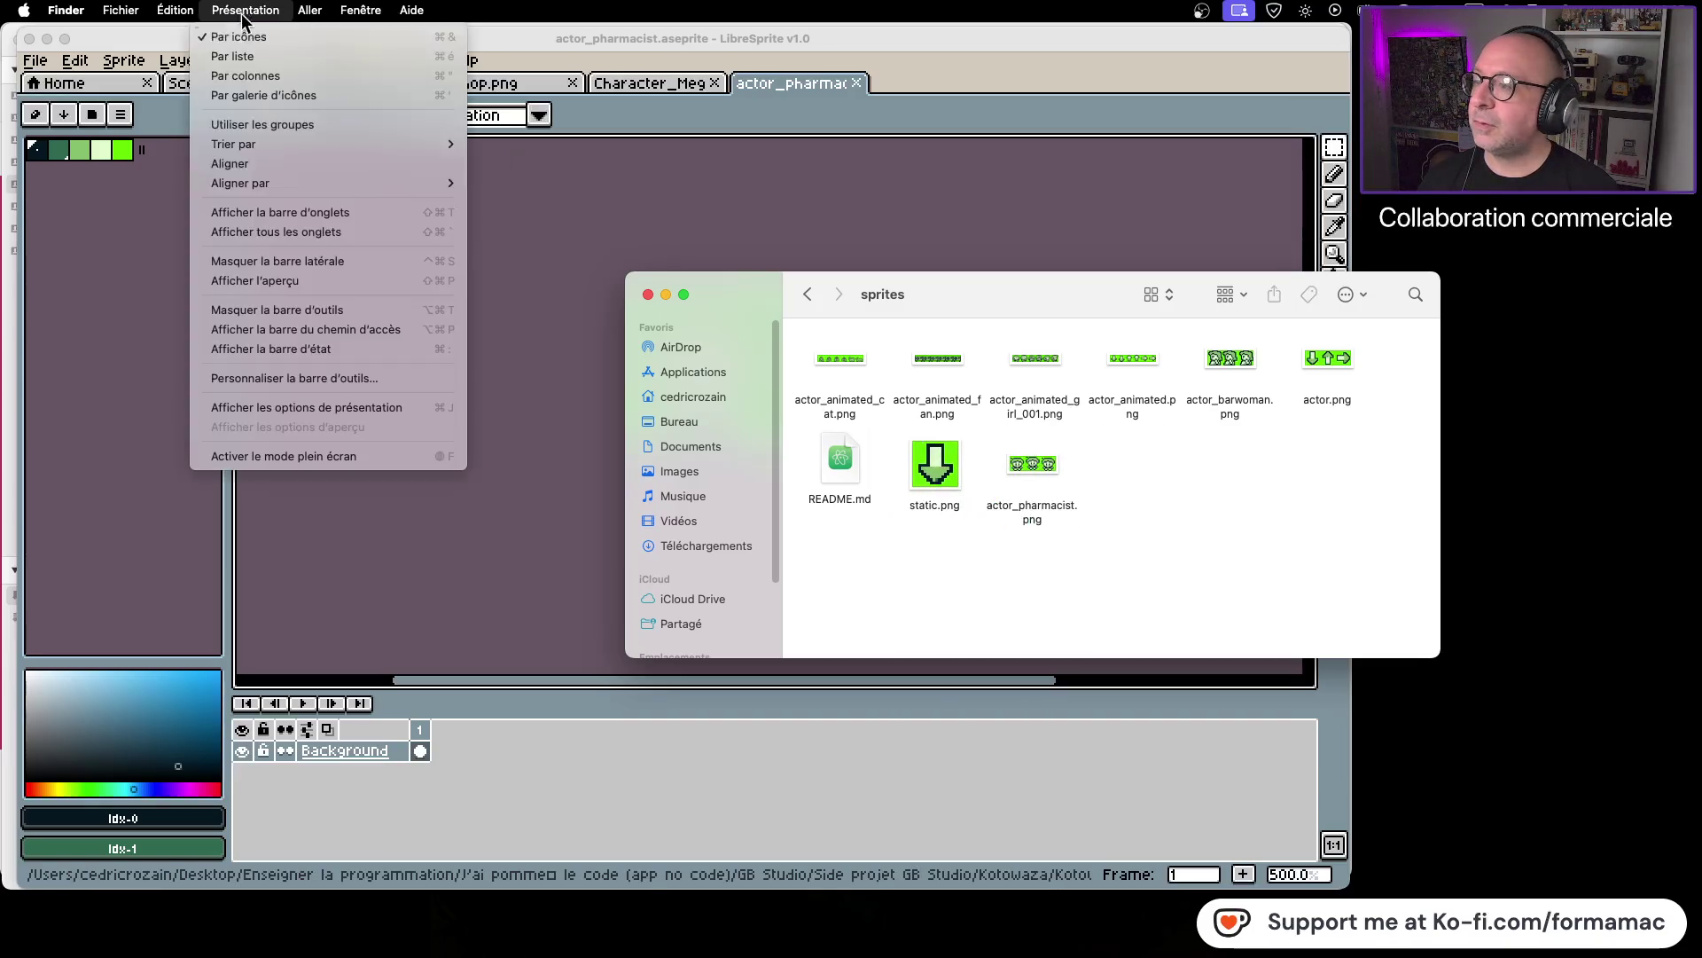
pyautogui.click(296, 169)
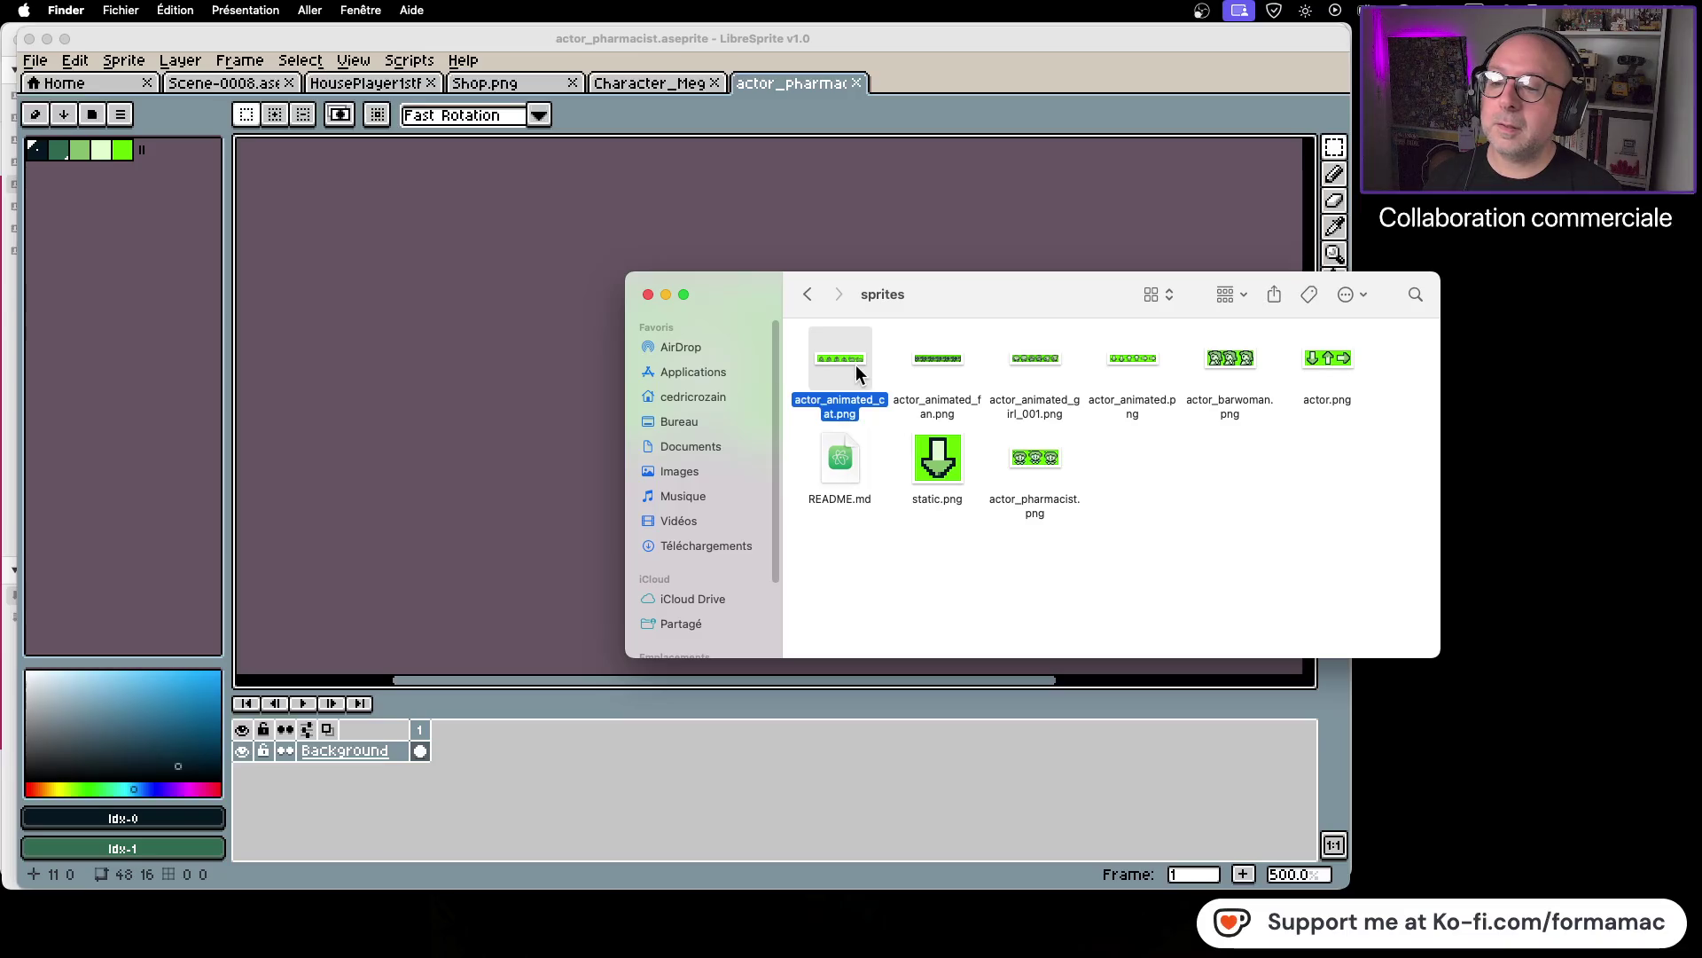
# Step: Quick Look through the sprites from actor_animated_fan.png to actor_barwoman.png, then return to GB Studio
pyautogui.press('space')
pyautogui.press('Right')
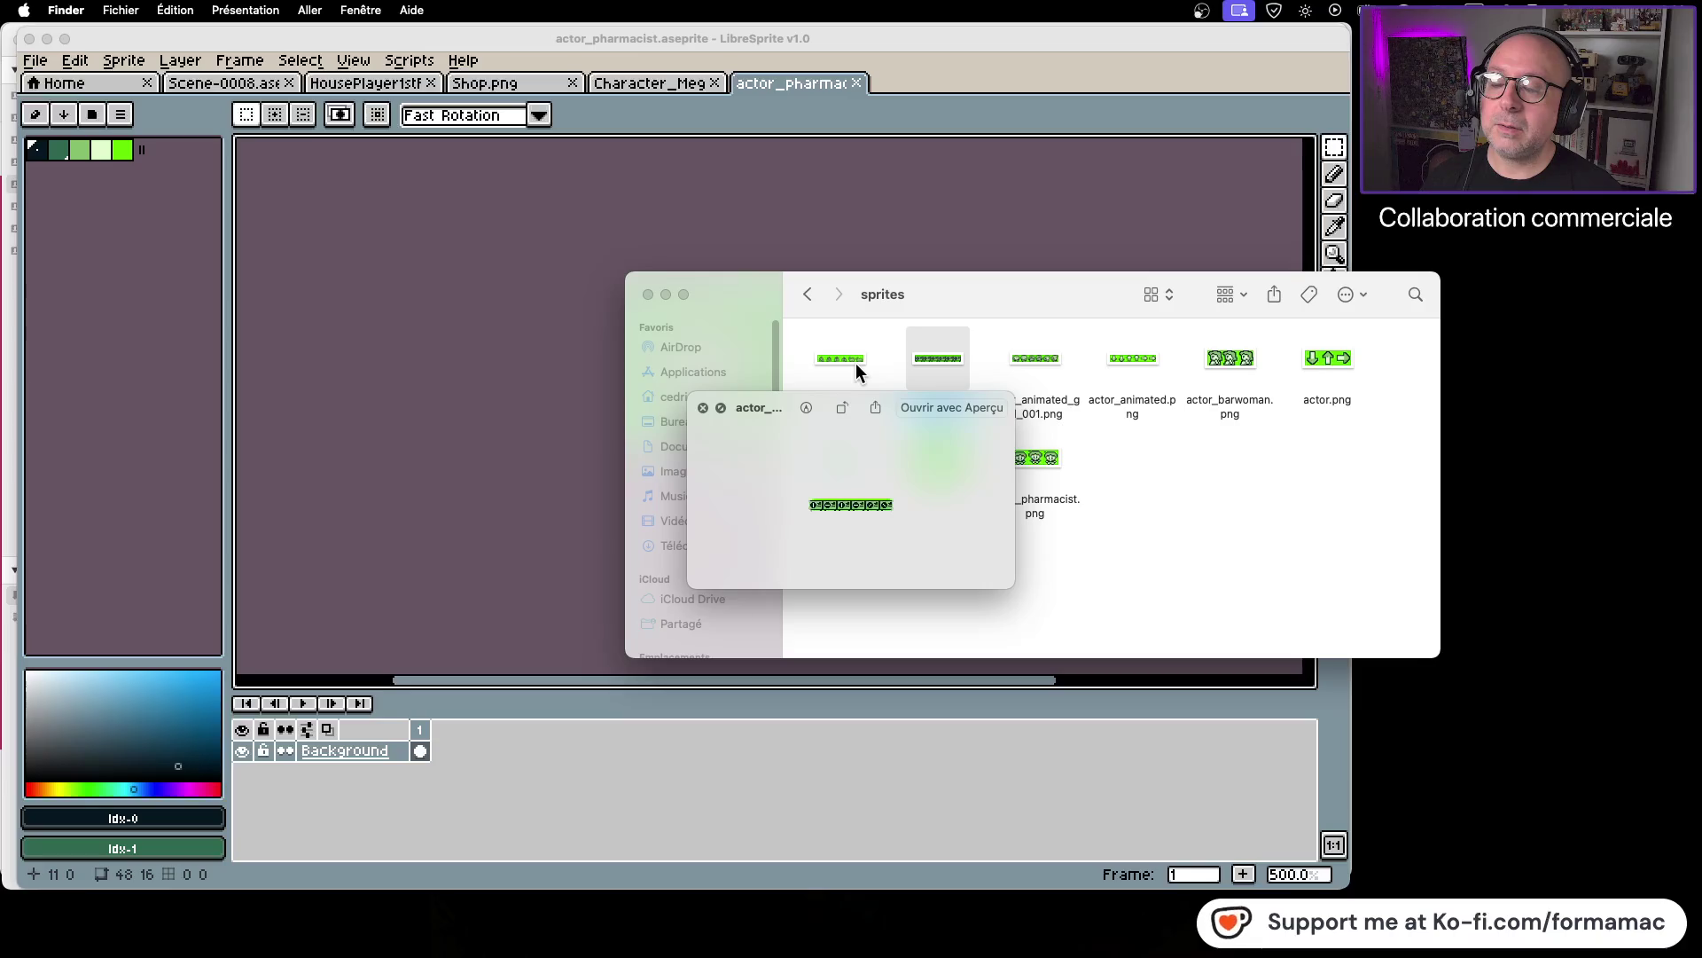
pyautogui.press('Right')
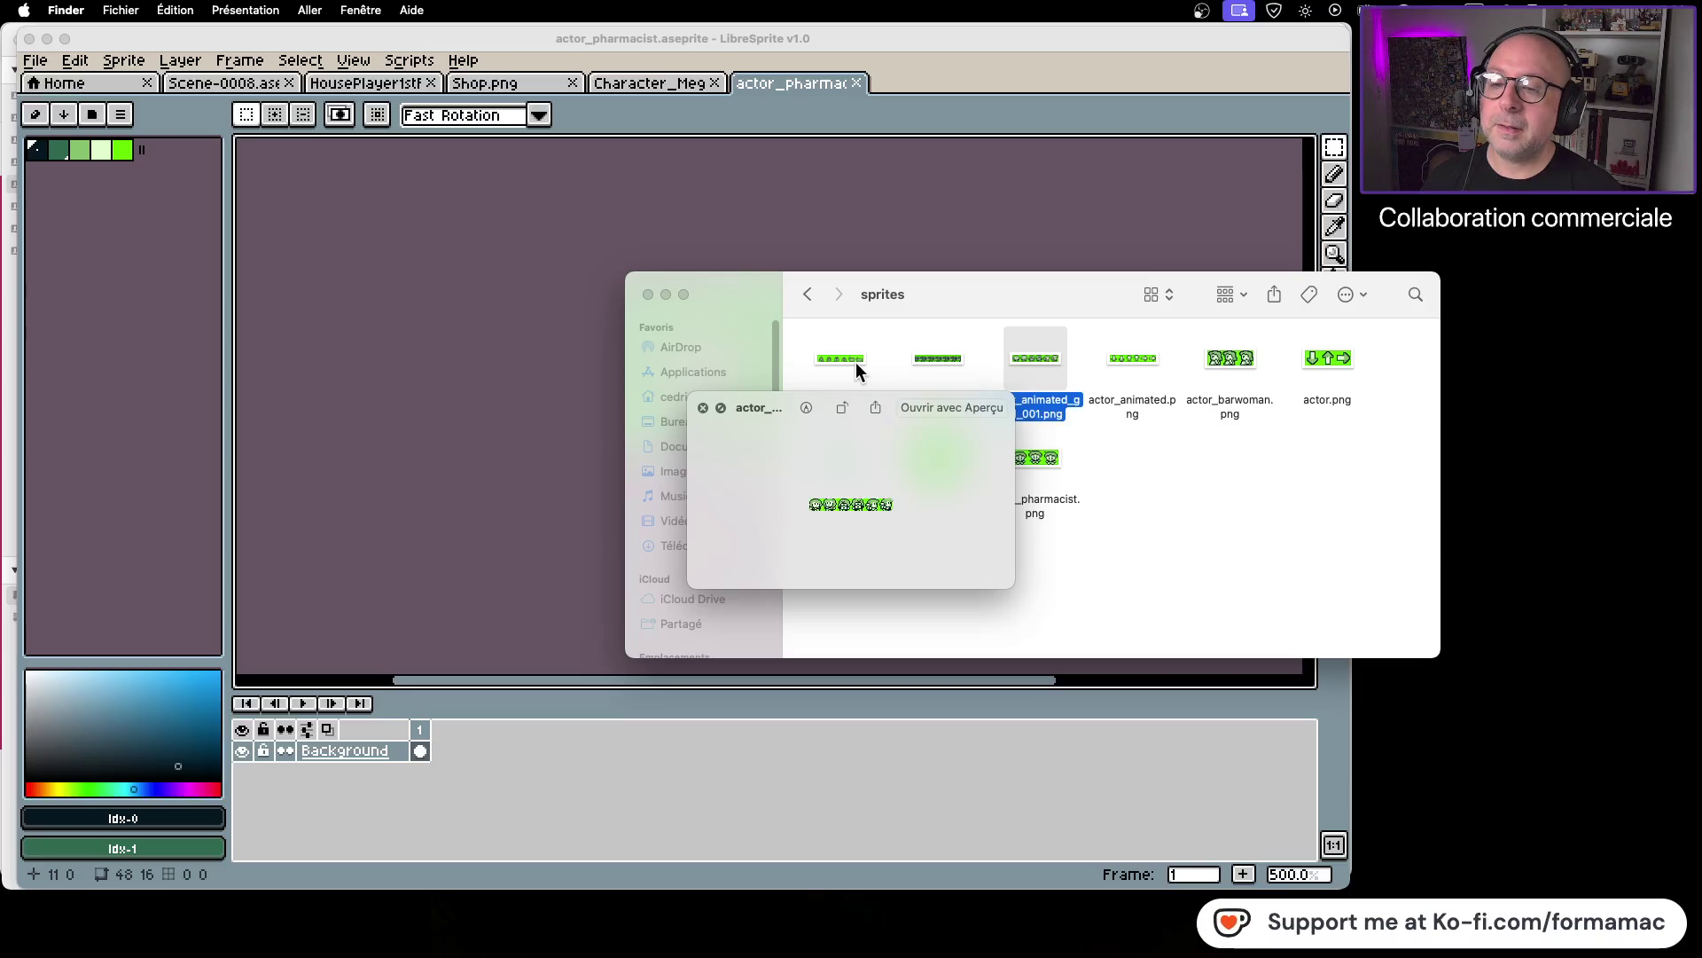
pyautogui.press('Right')
pyautogui.press('Right')
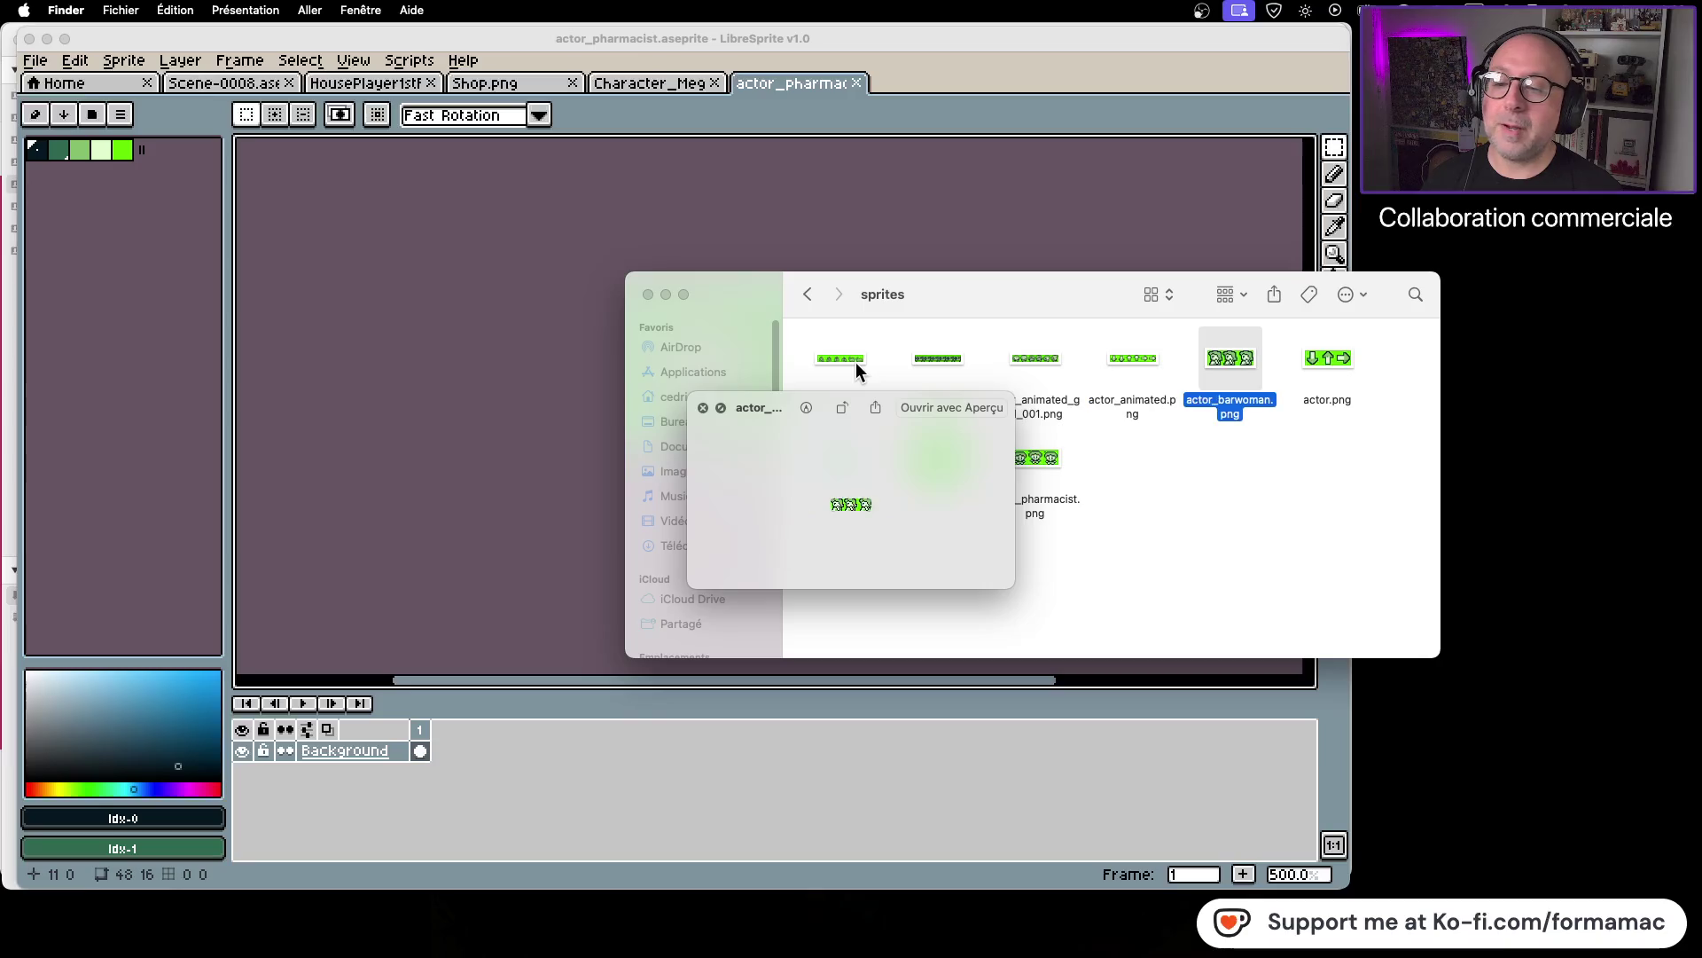
pyautogui.press('space')
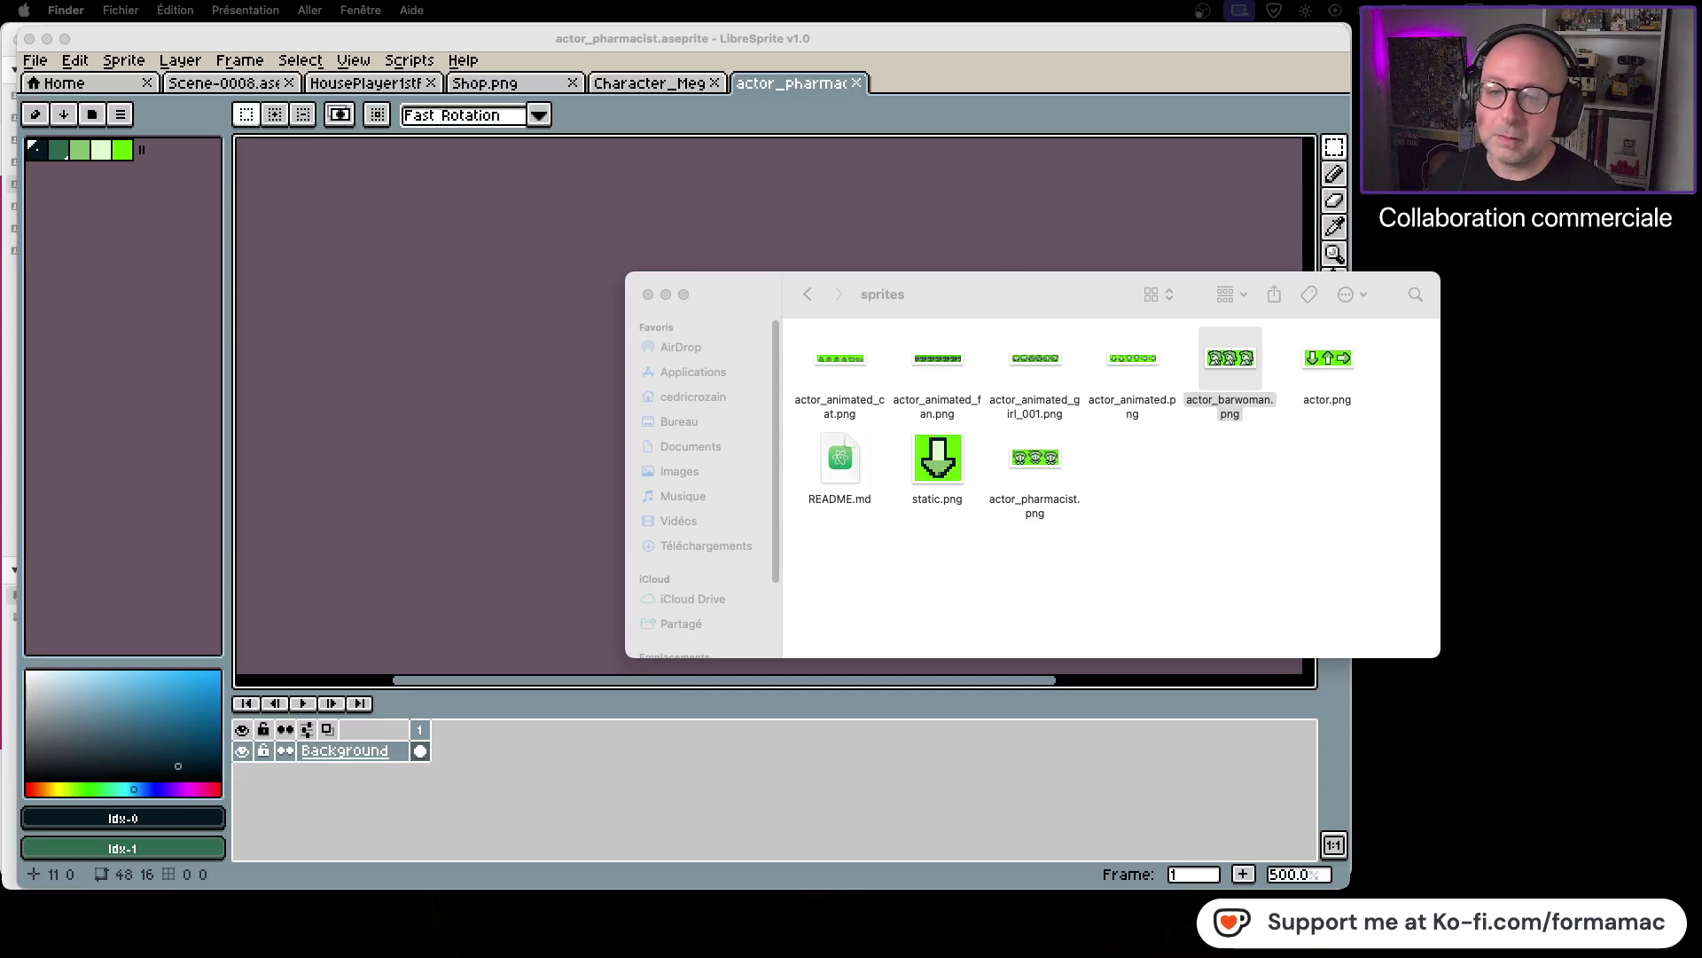
pyautogui.click(1206, 503)
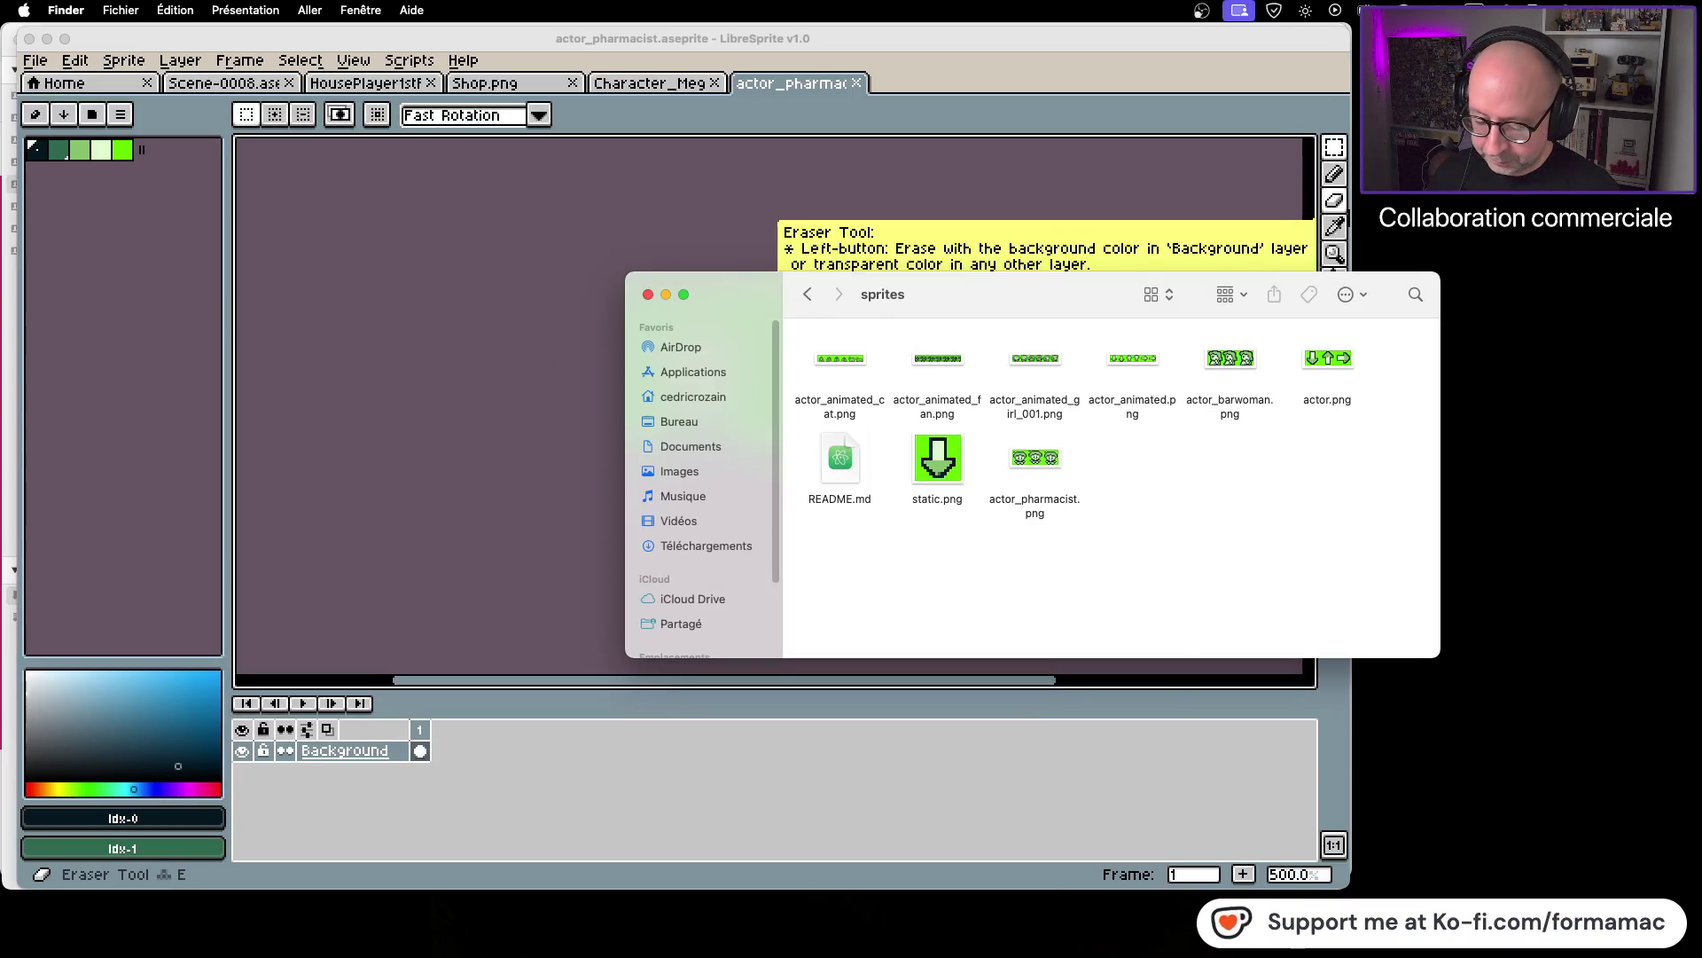
pyautogui.press('super+Tab')
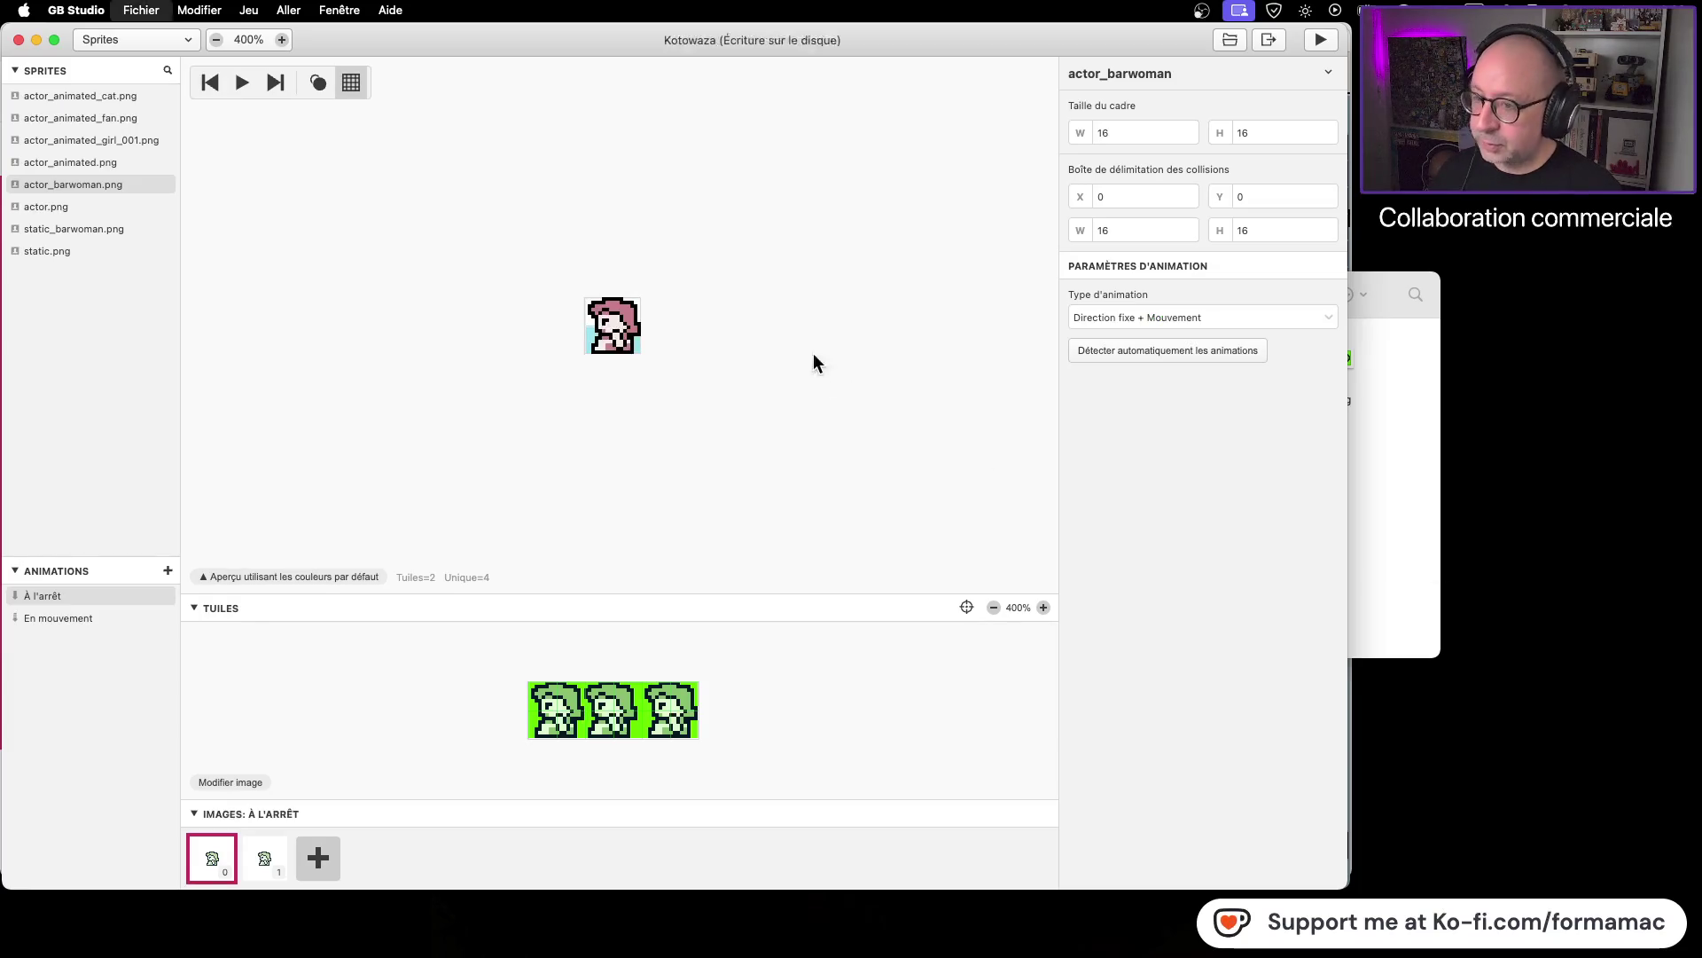
# Step: Switch to the game world view and reopen Kotowaza.gbsproj from the project folder
pyautogui.click(180, 39)
pyautogui.click(178, 67)
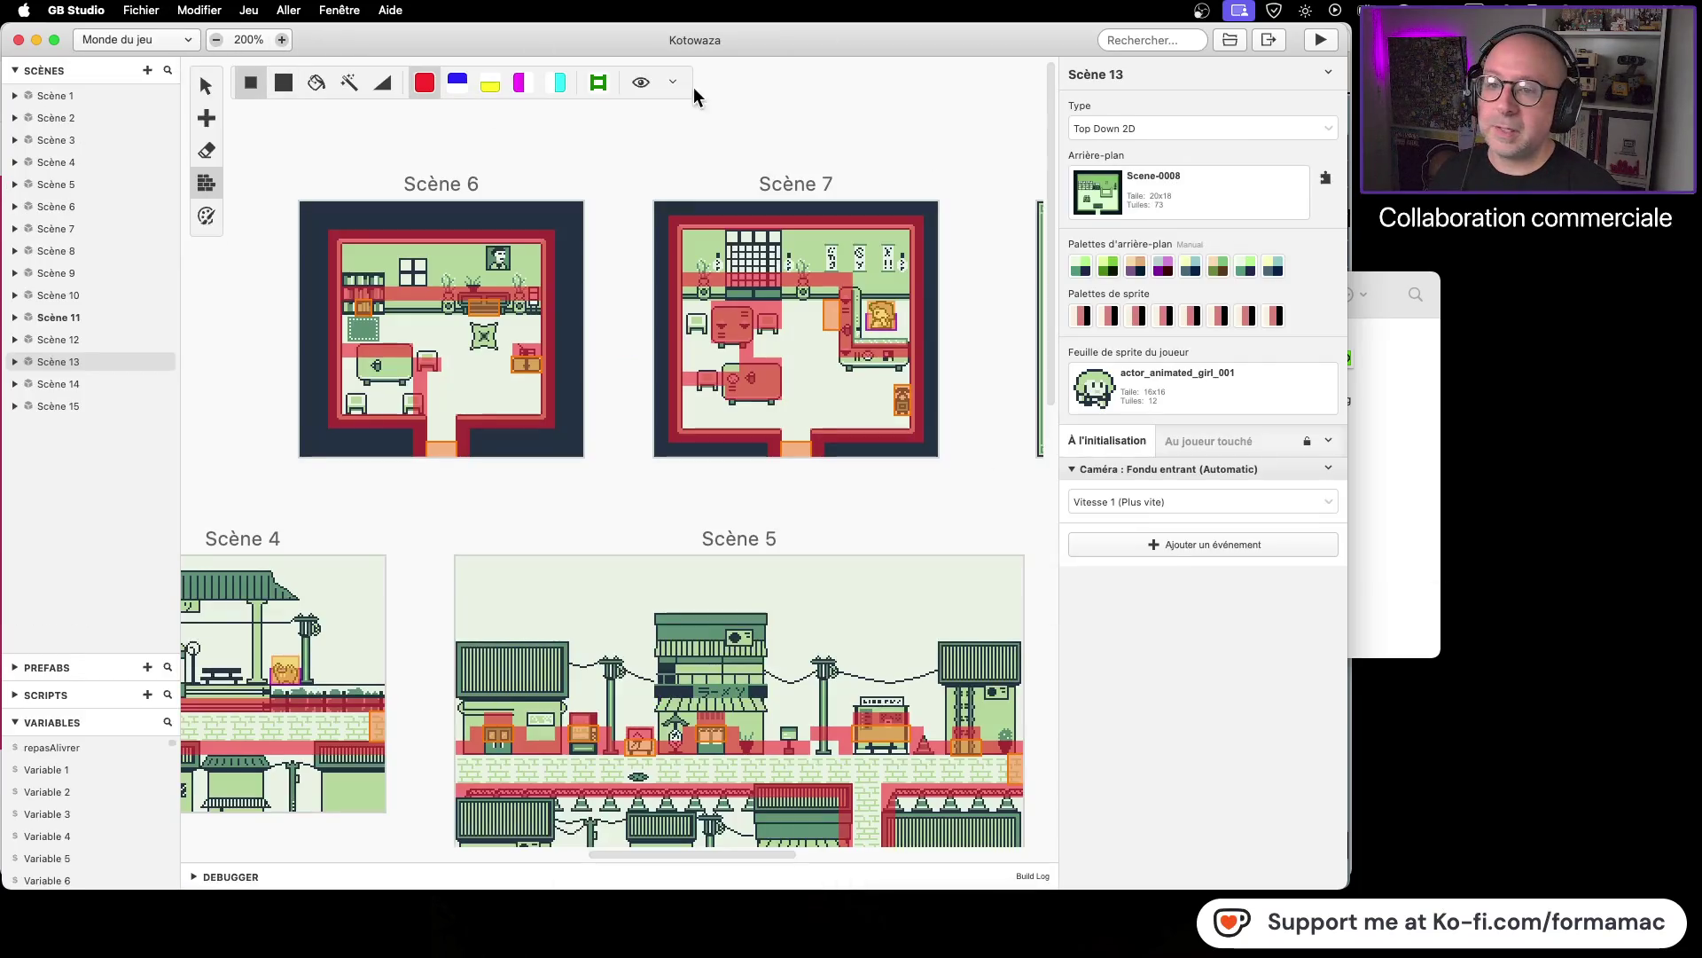
pyautogui.click(36, 40)
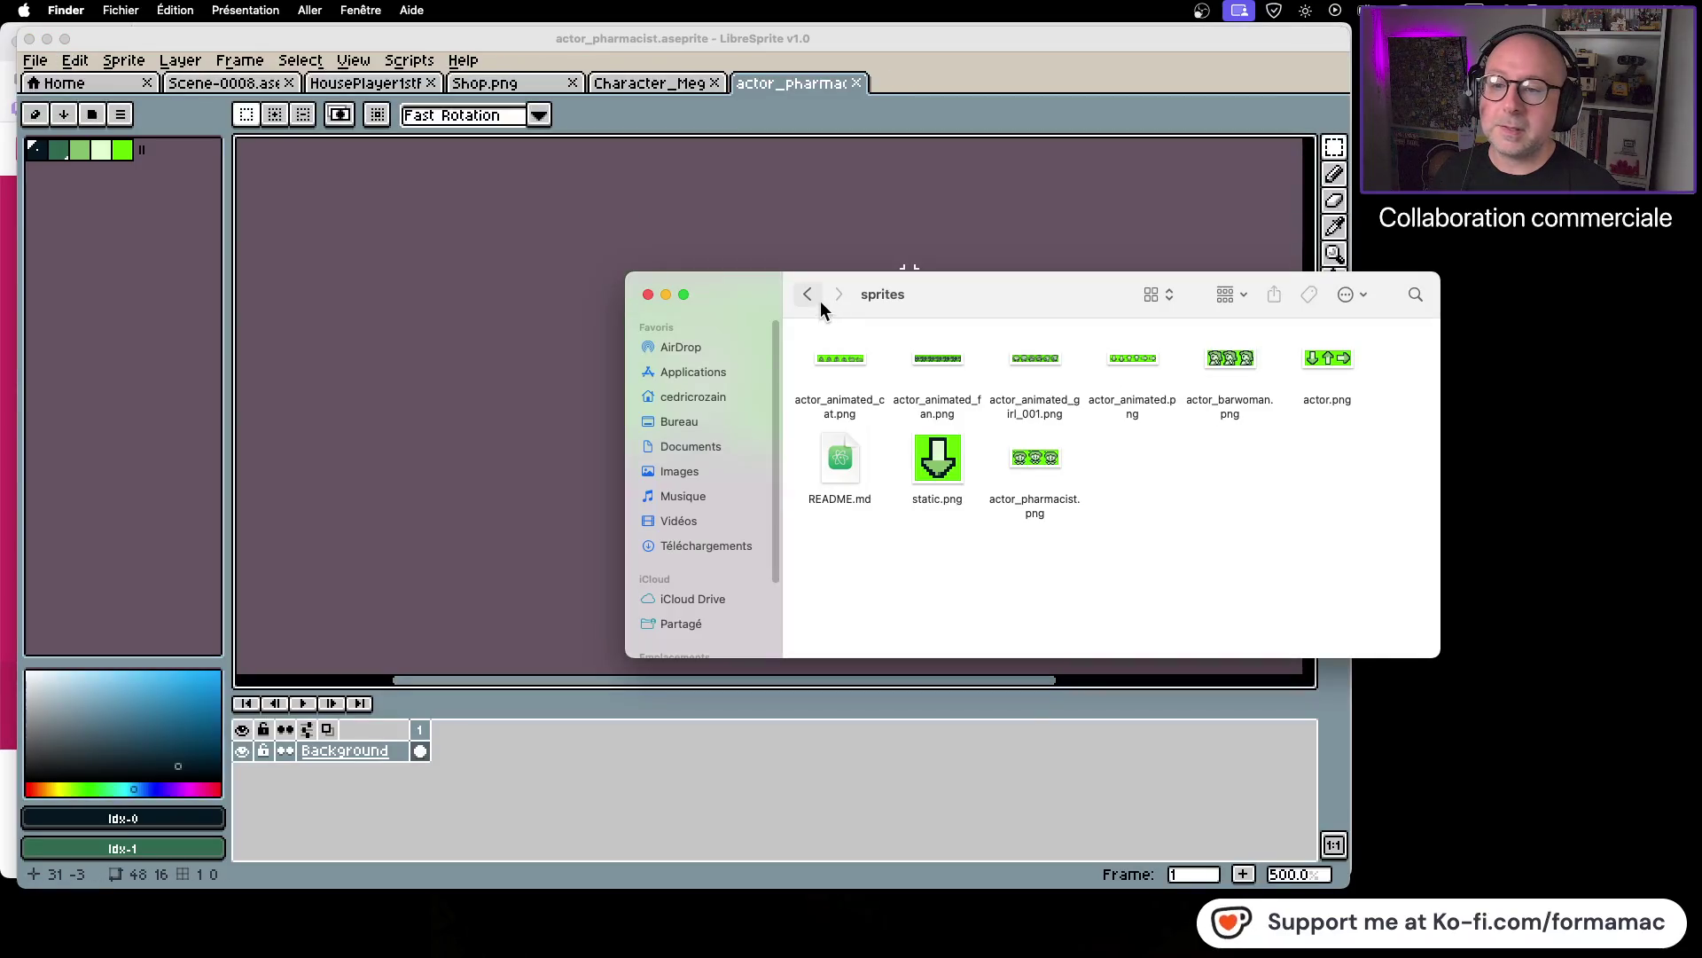
pyautogui.click(807, 294)
pyautogui.click(807, 294)
pyautogui.click(954, 377)
pyautogui.doubleClick(954, 377)
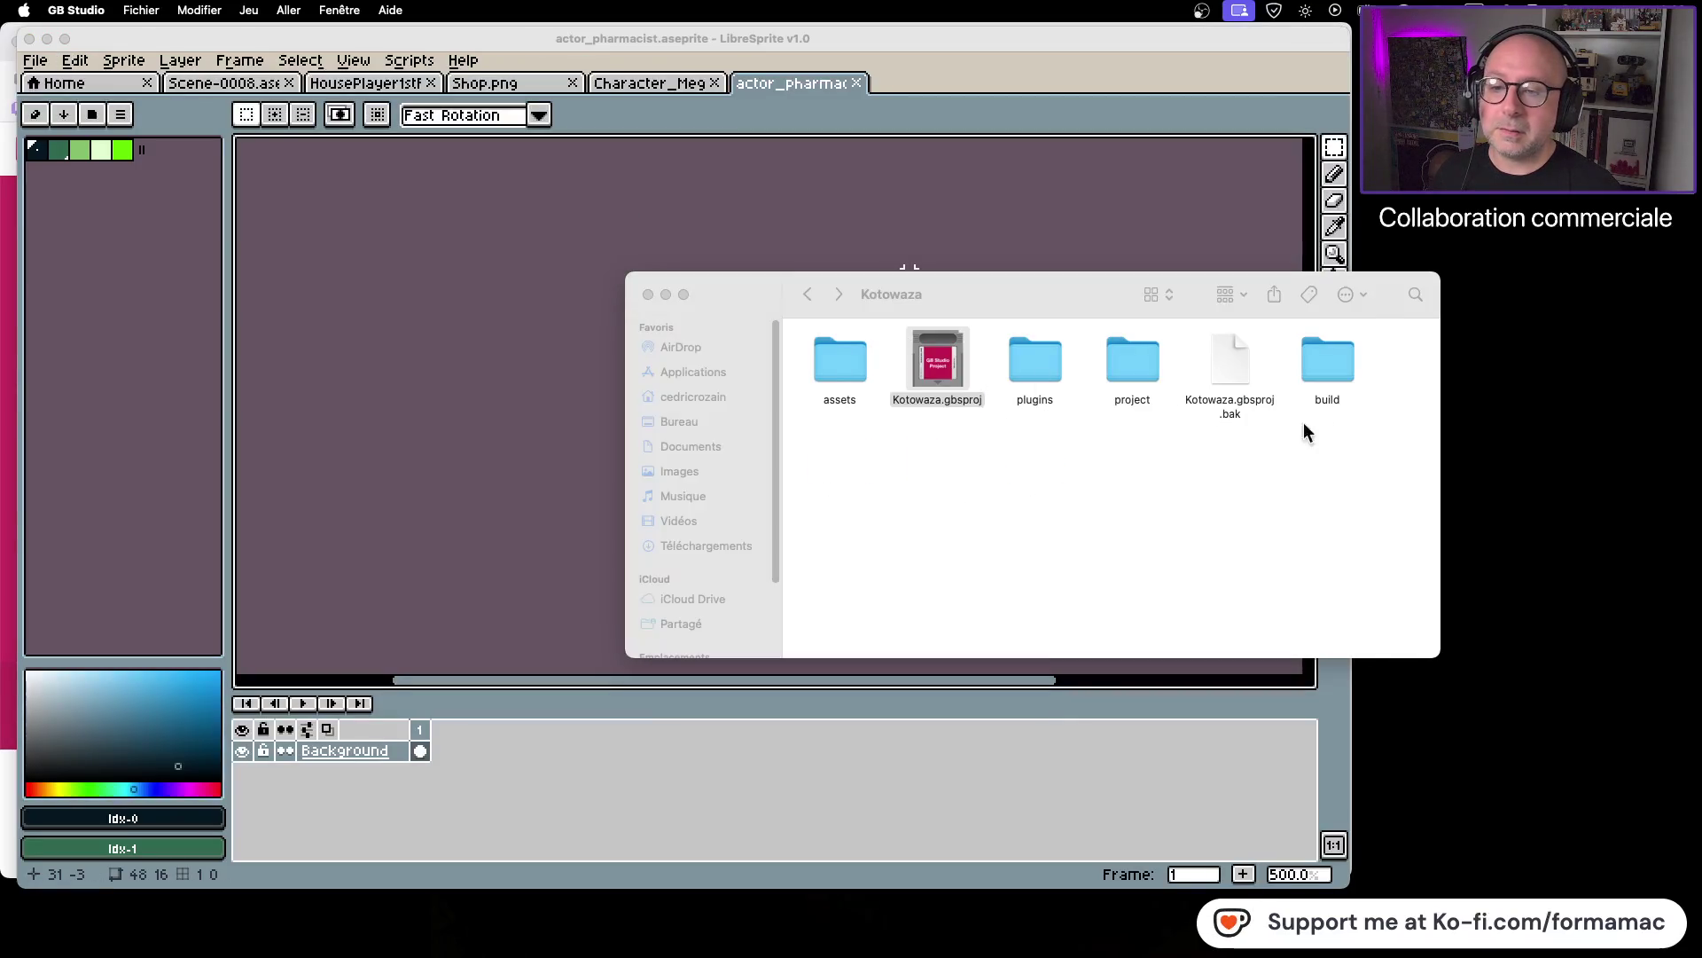
# Step: Scroll to Scène 13 and add a new actor behind the counter at X 12, Y 8
pyautogui.scroll(-8, 812, 513)
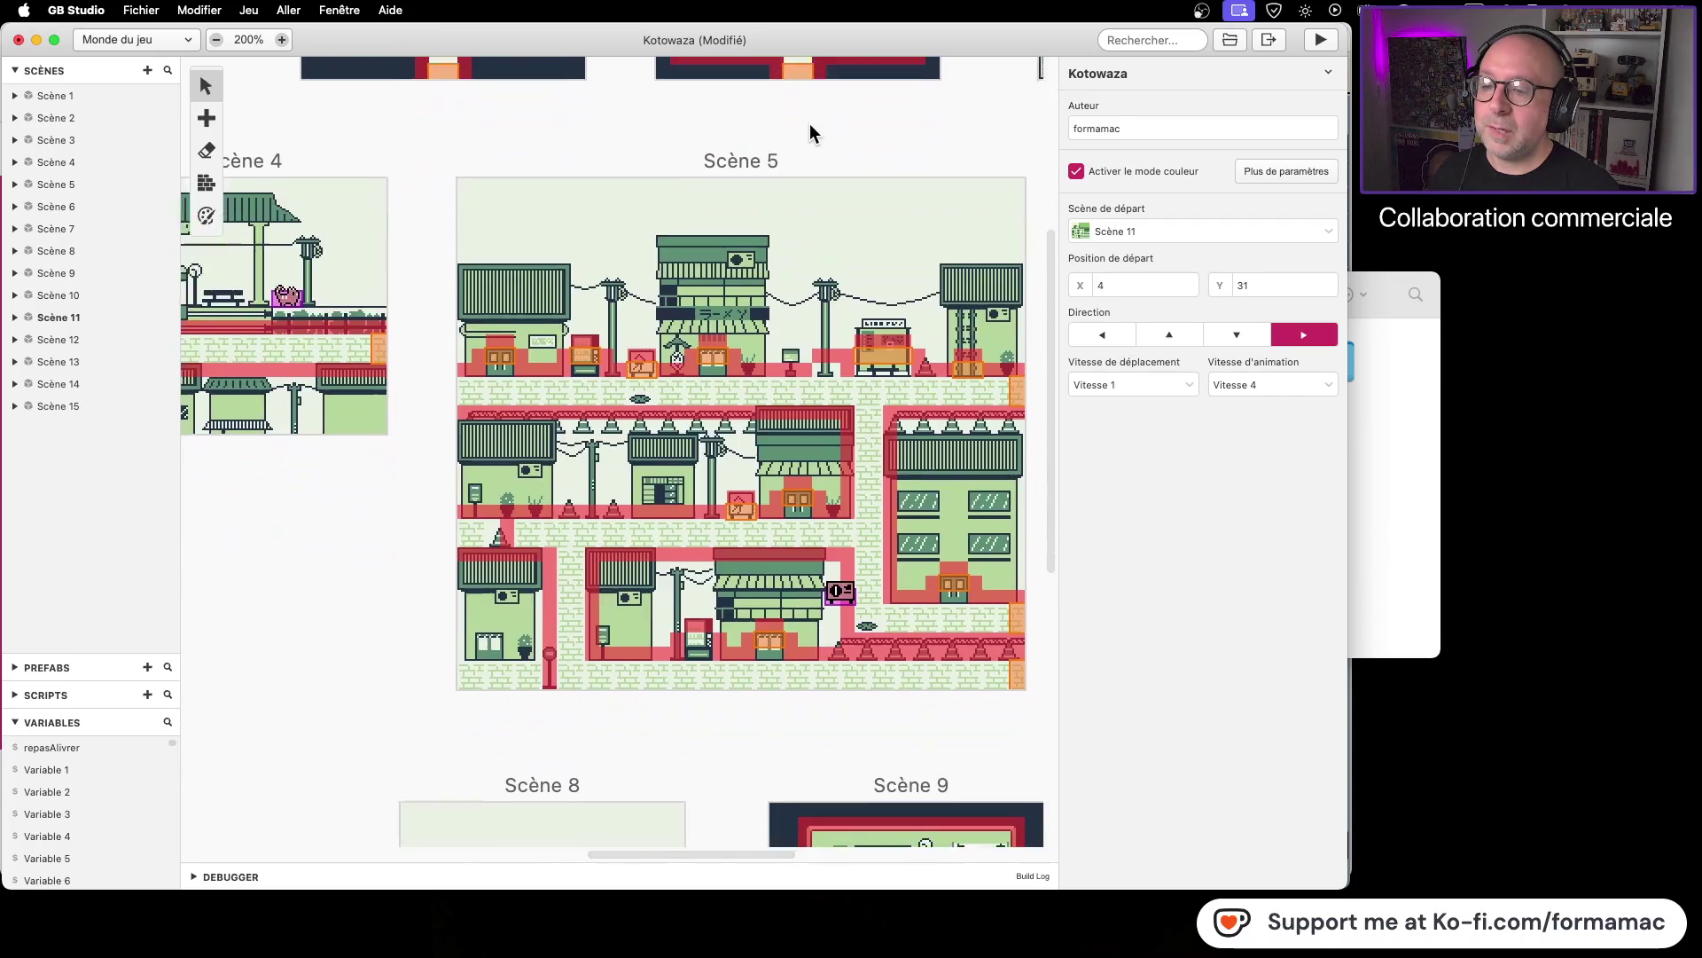
pyautogui.hscroll(10, 326, 490)
pyautogui.hscroll(2, 326, 490)
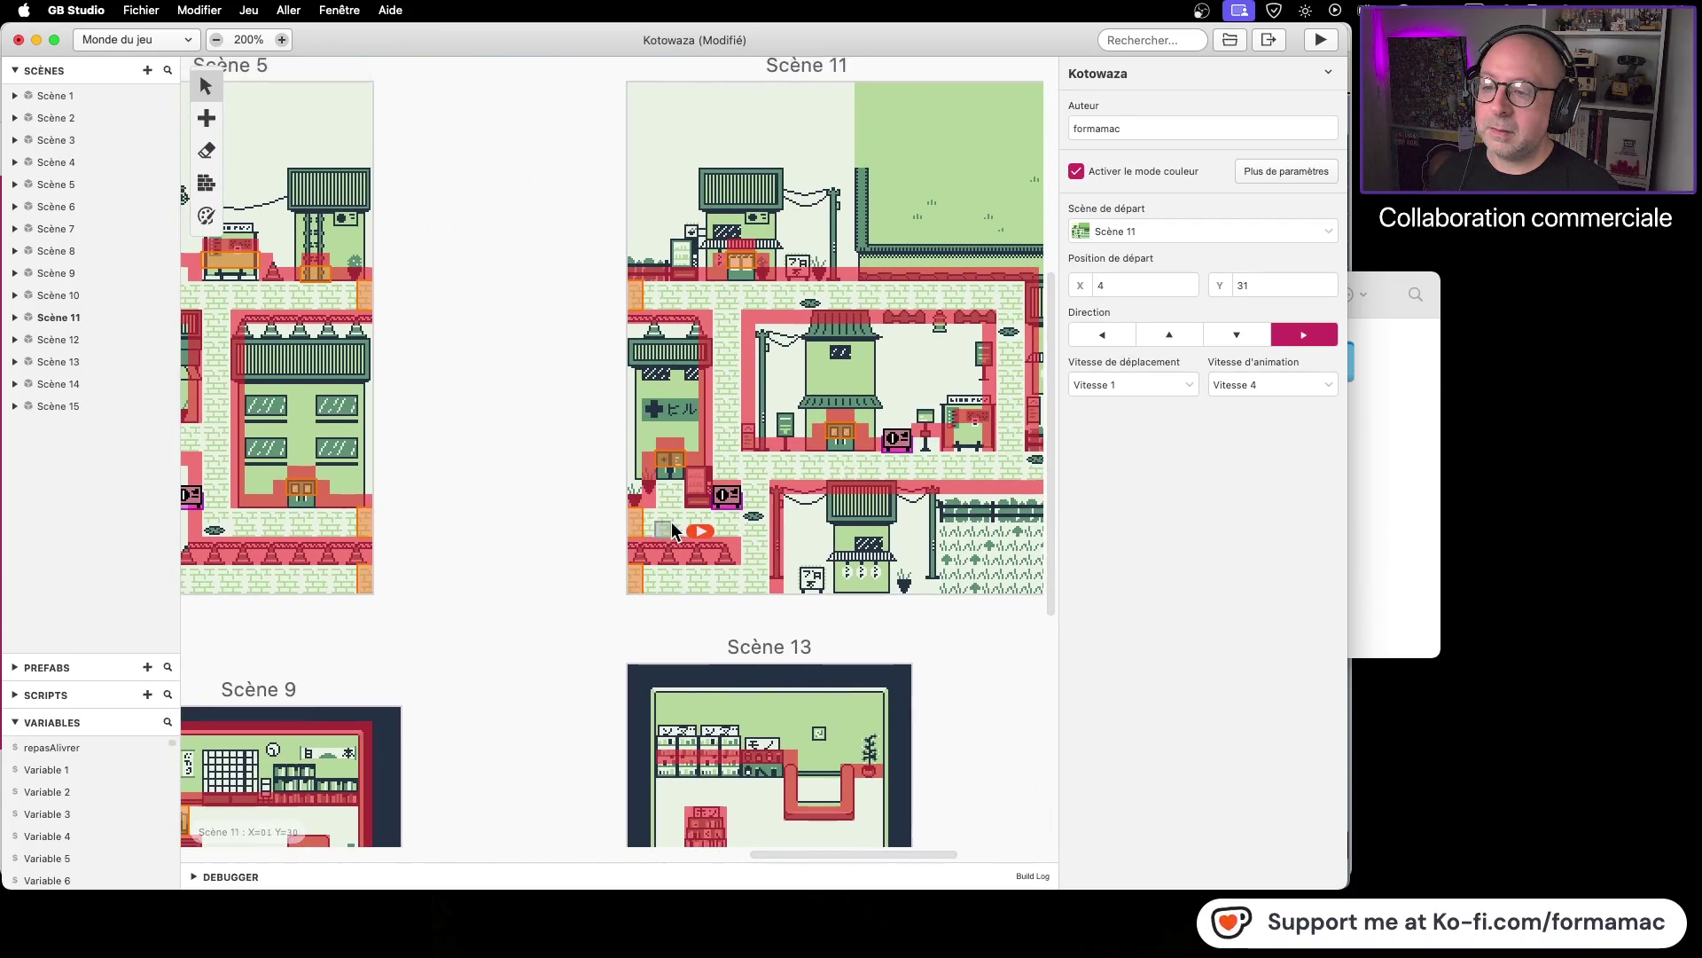
pyautogui.scroll(-5, 701, 566)
pyautogui.hscroll(3, 701, 566)
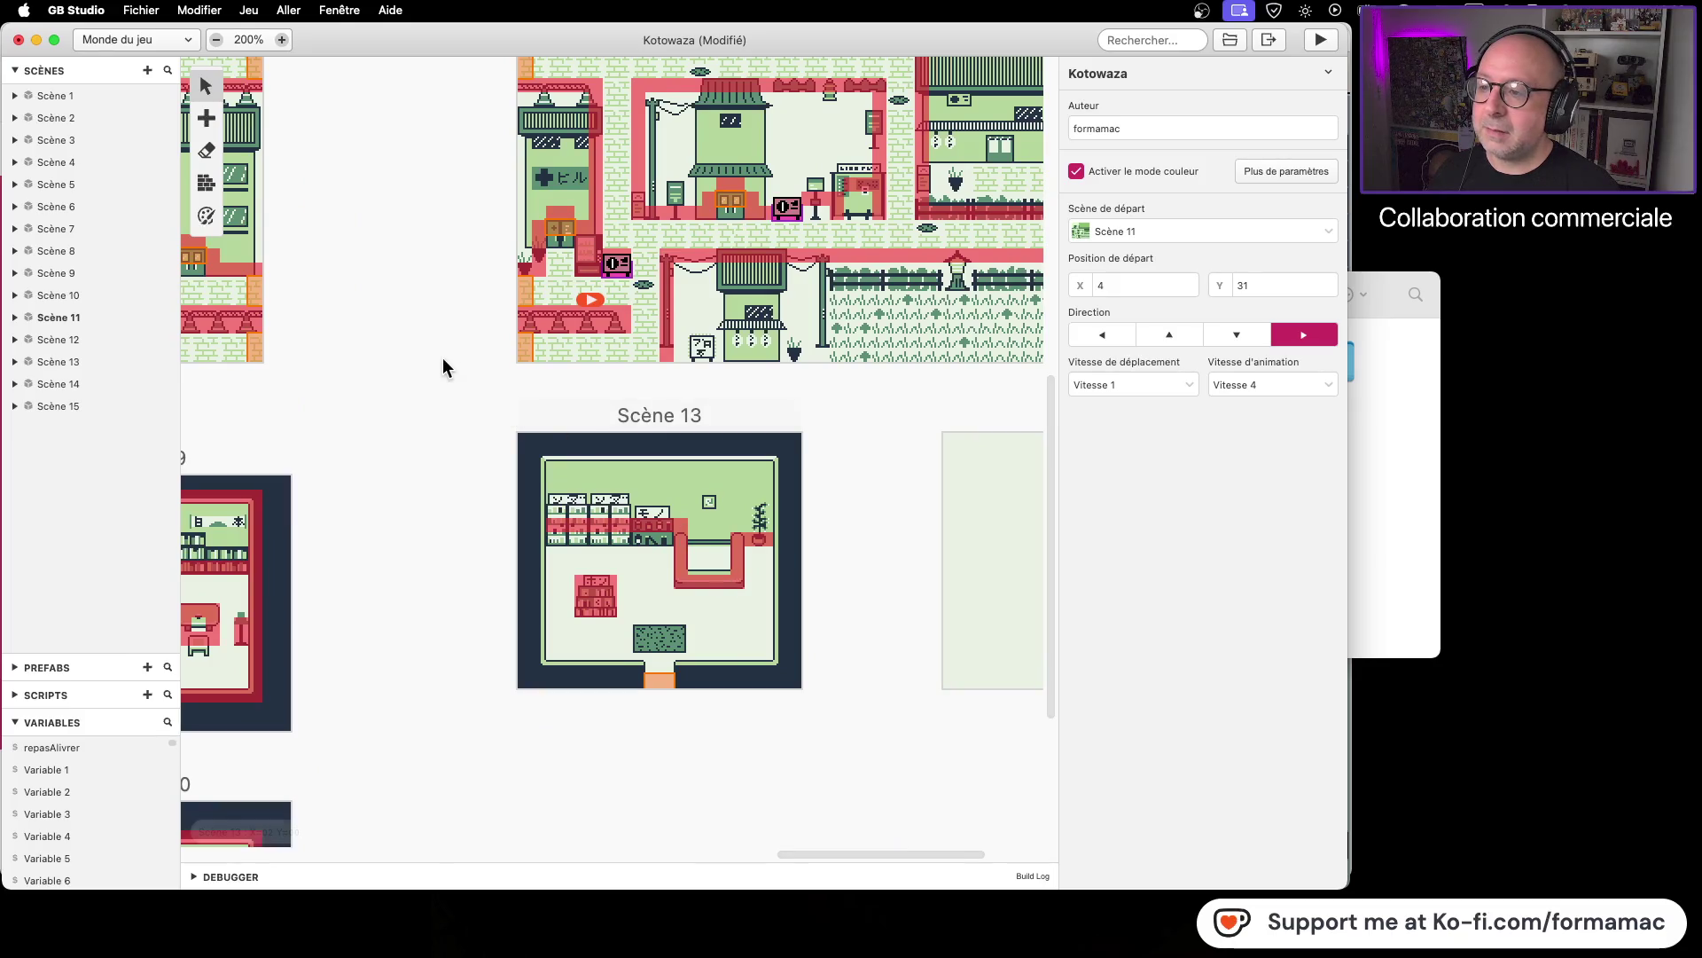
pyautogui.scroll(7, 623, 452)
pyautogui.hscroll(-3, 624, 452)
pyautogui.scroll(-4, 324, 248)
pyautogui.hscroll(3, 325, 249)
pyautogui.scroll(-4, 851, 657)
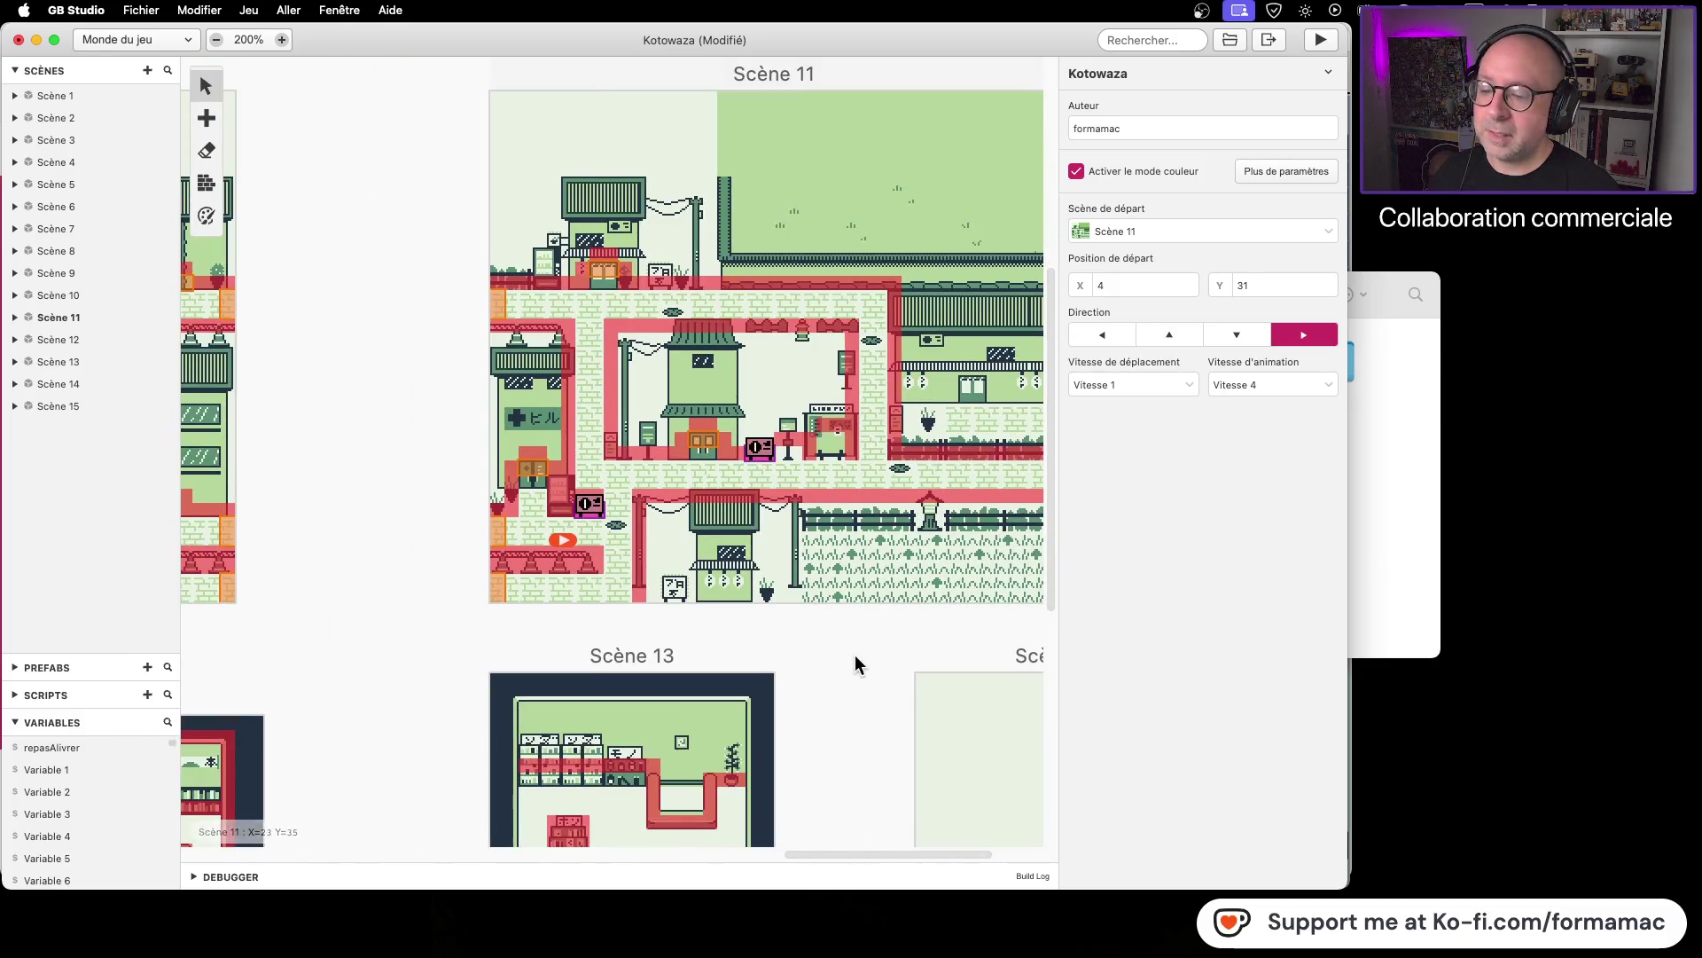
pyautogui.hscroll(2, 772, 506)
pyautogui.click(206, 118)
pyautogui.click(248, 164)
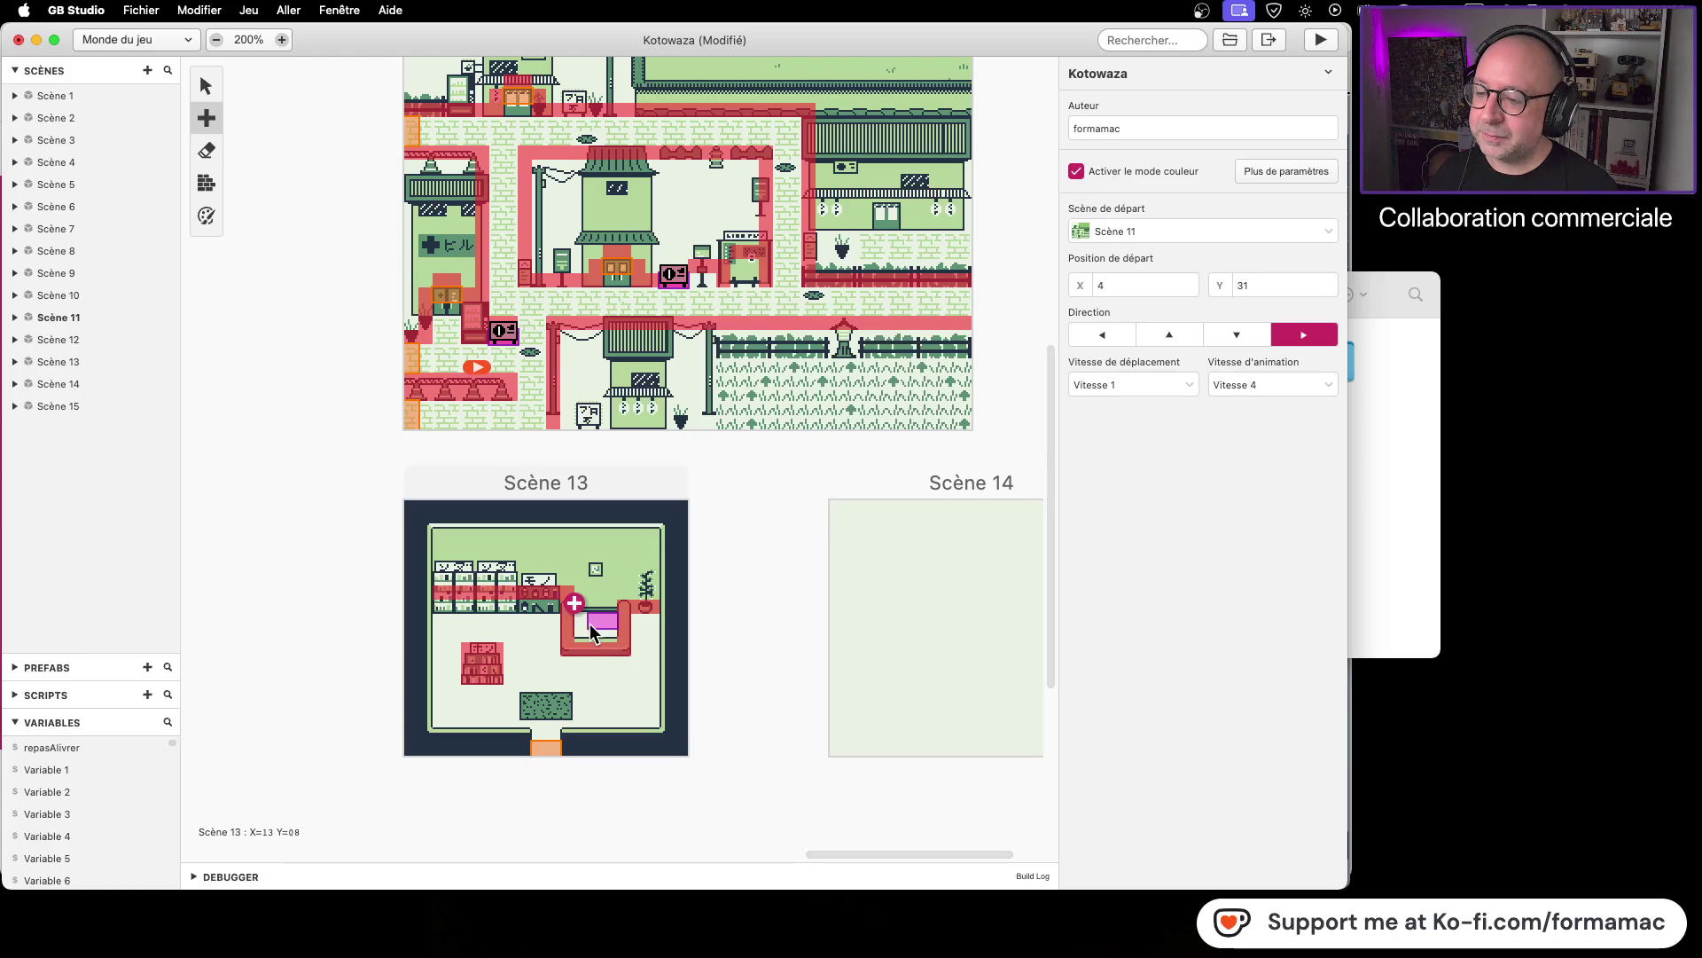
pyautogui.click(588, 624)
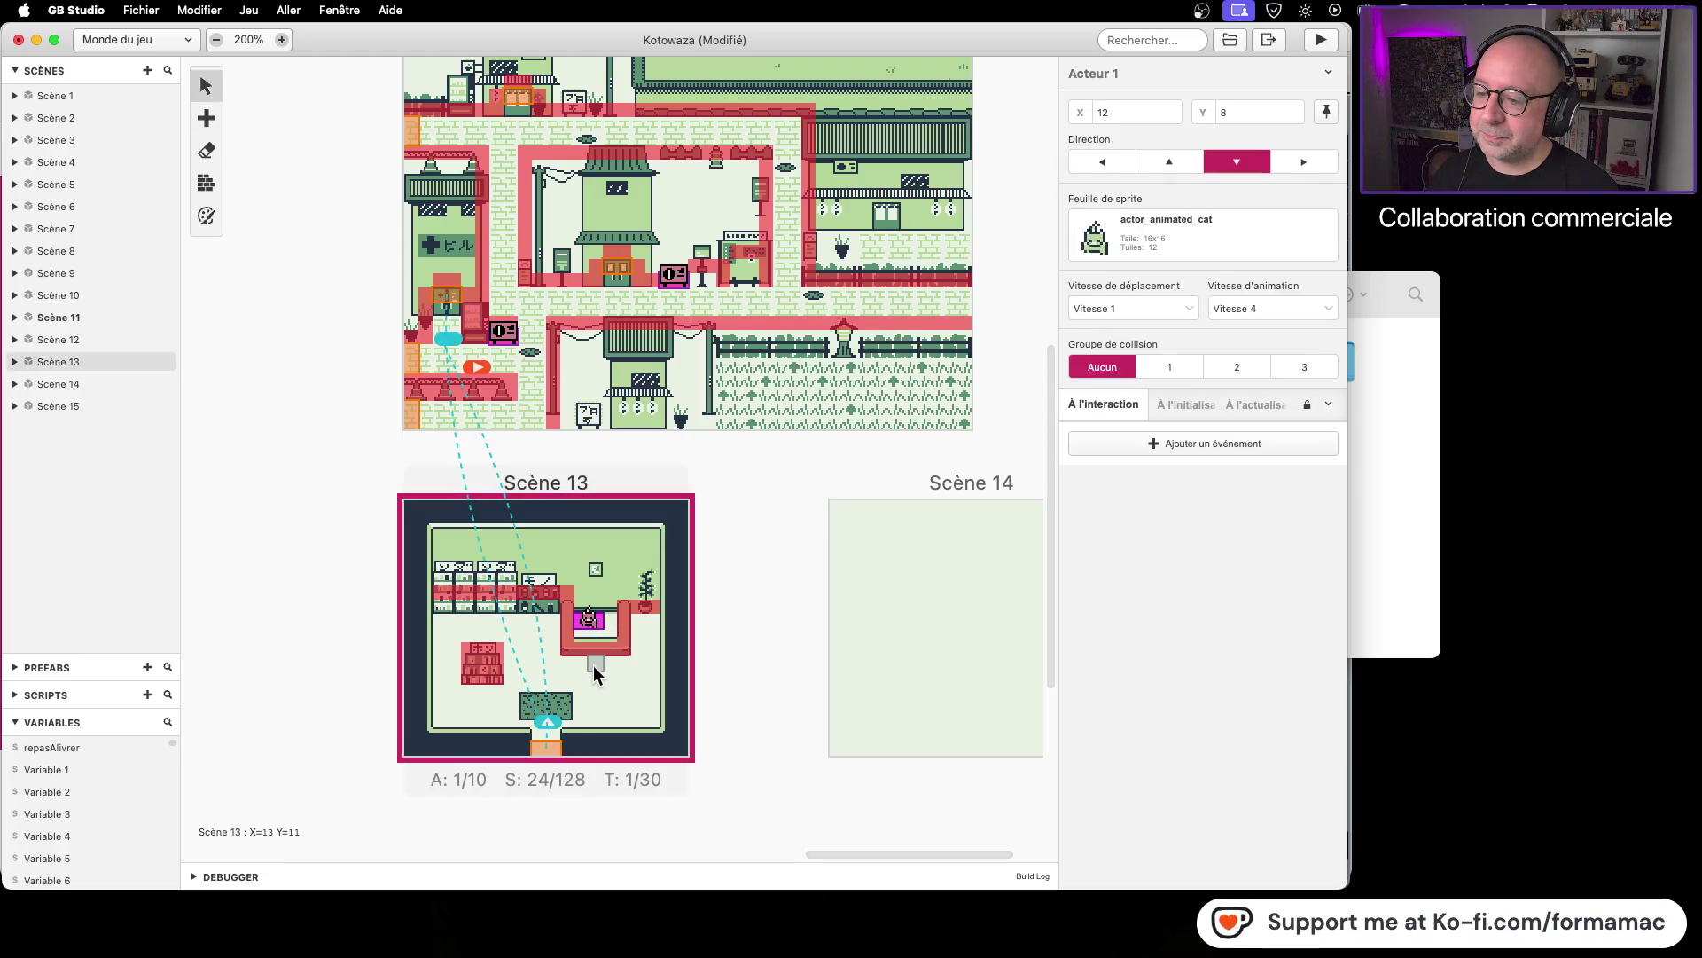
# Step: Give Acteur 1 the actor_pharmacist sprite sheet and zoom the scene view to 400%
pyautogui.click(1114, 225)
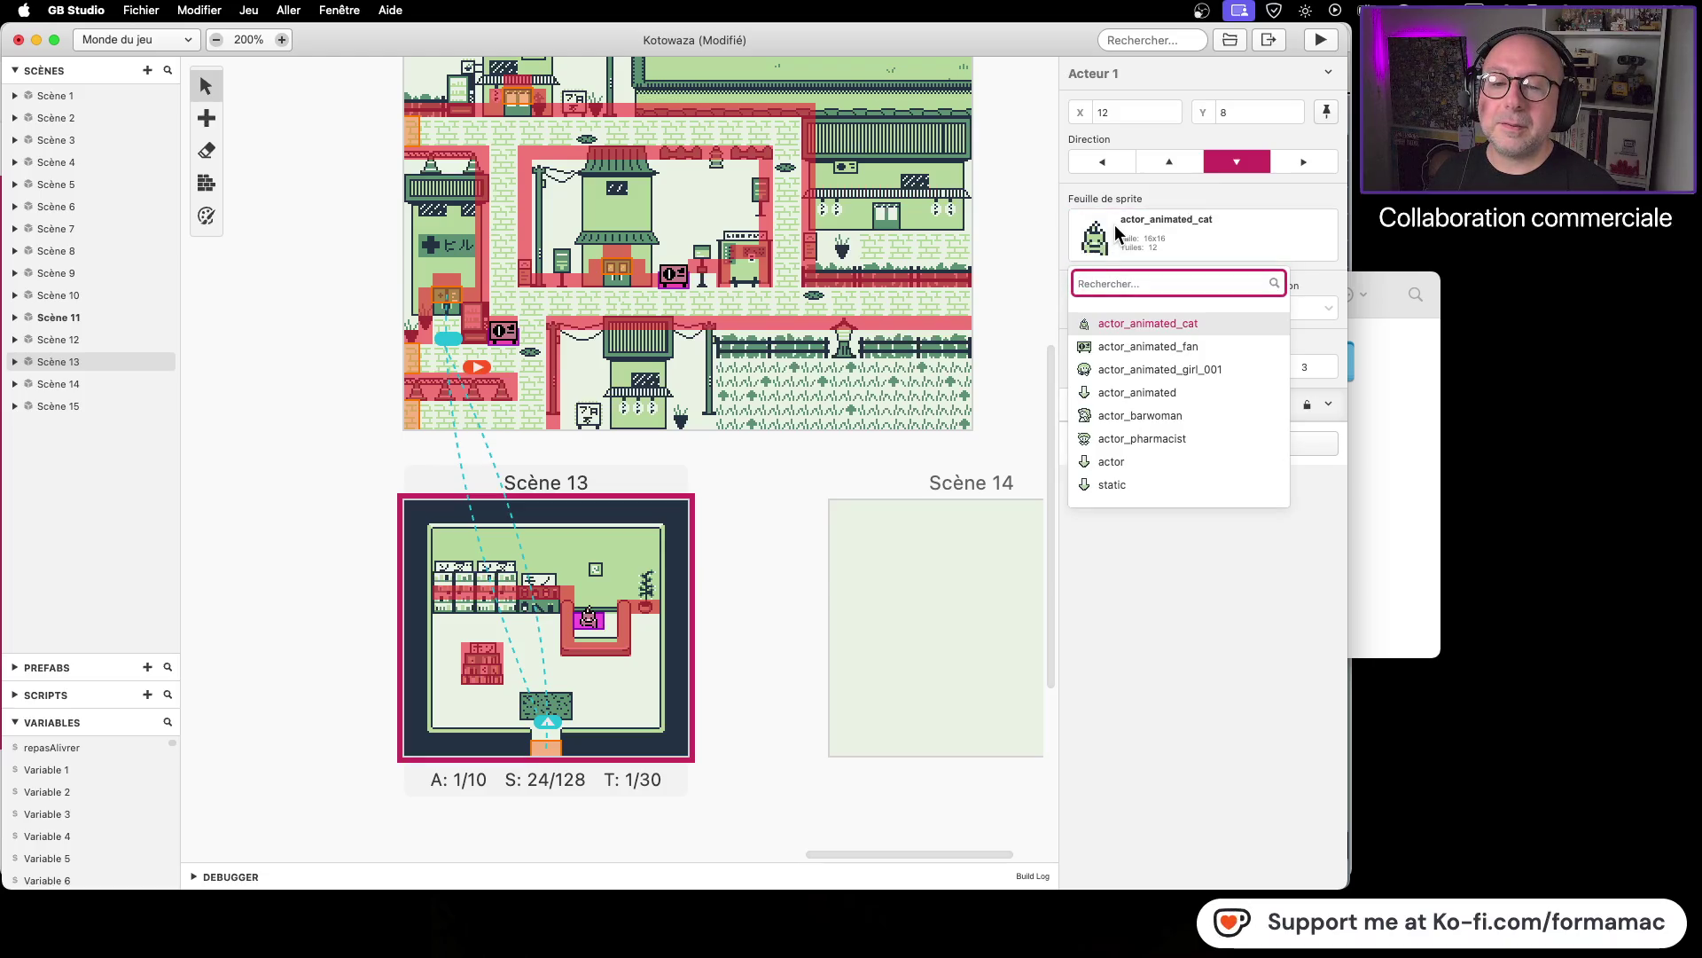
pyautogui.click(1138, 438)
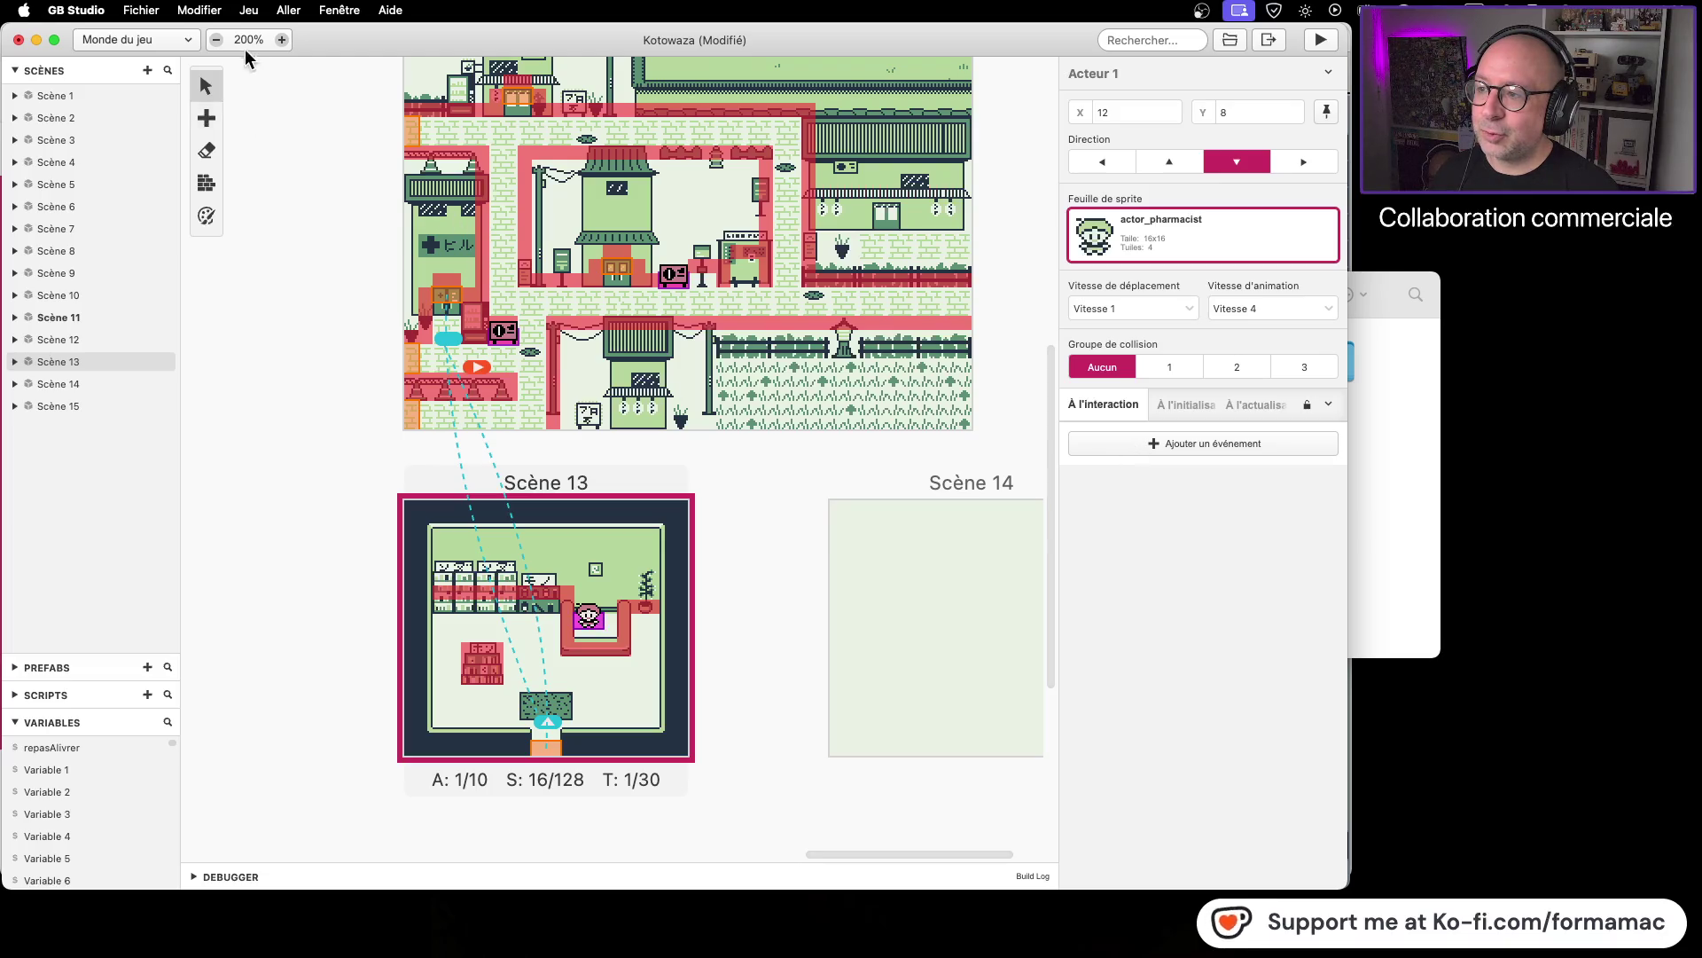
pyautogui.click(282, 40)
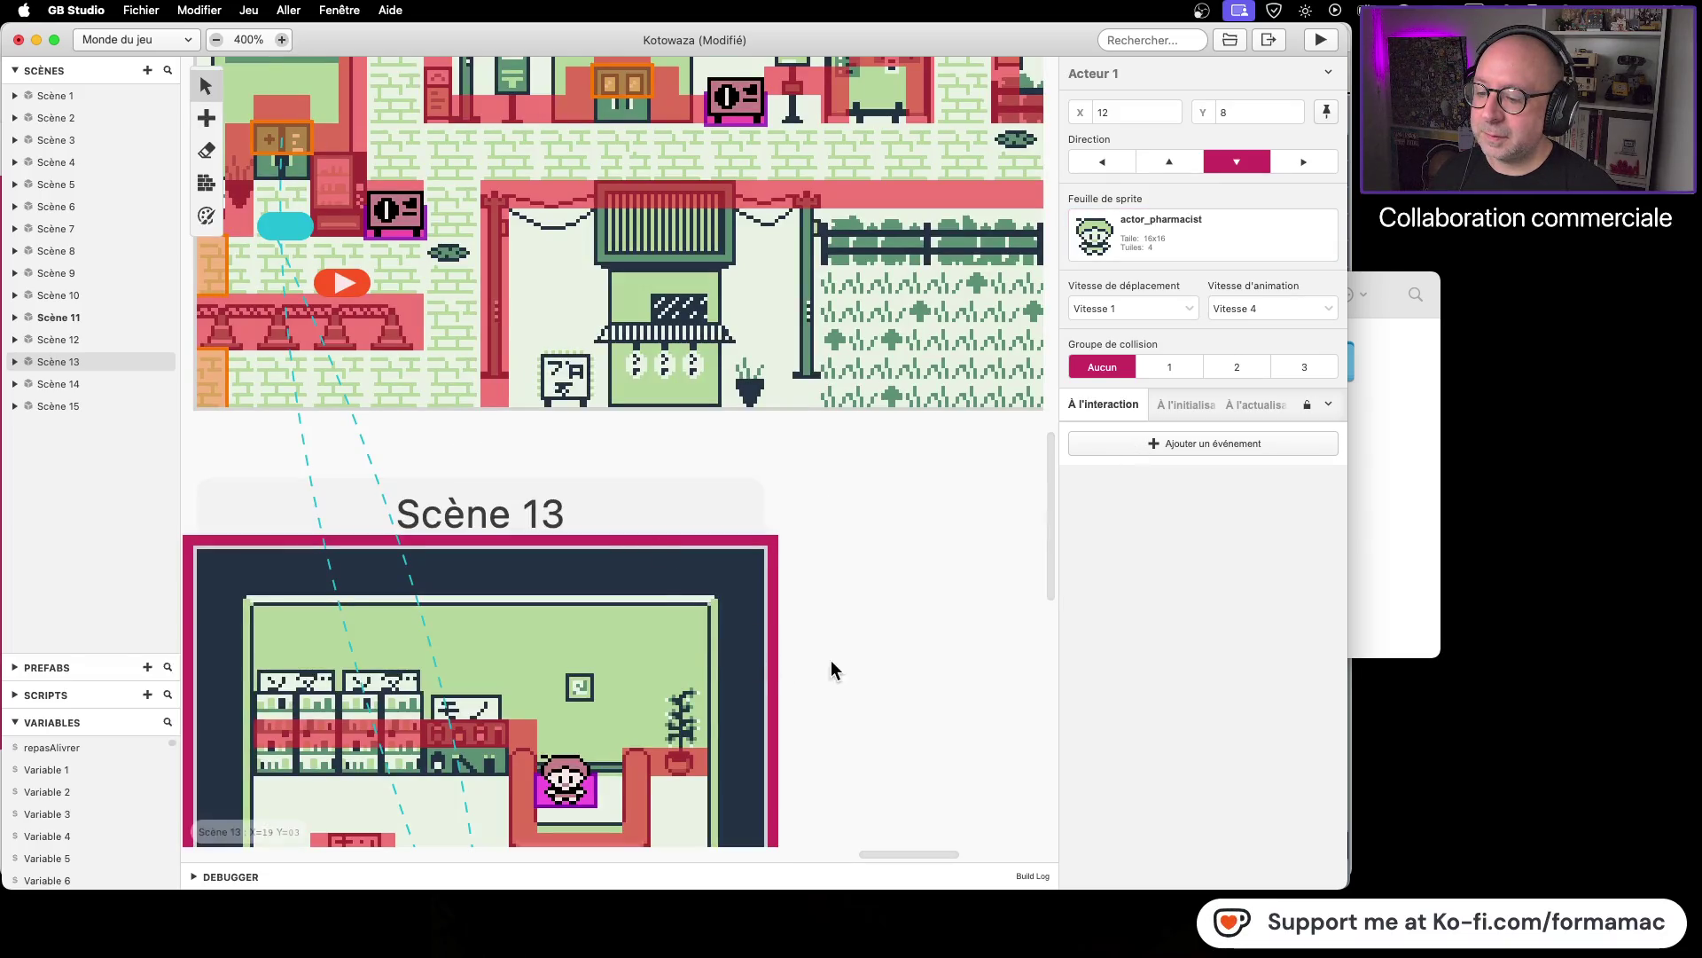
pyautogui.scroll(-5, 689, 302)
pyautogui.hscroll(-2, 689, 302)
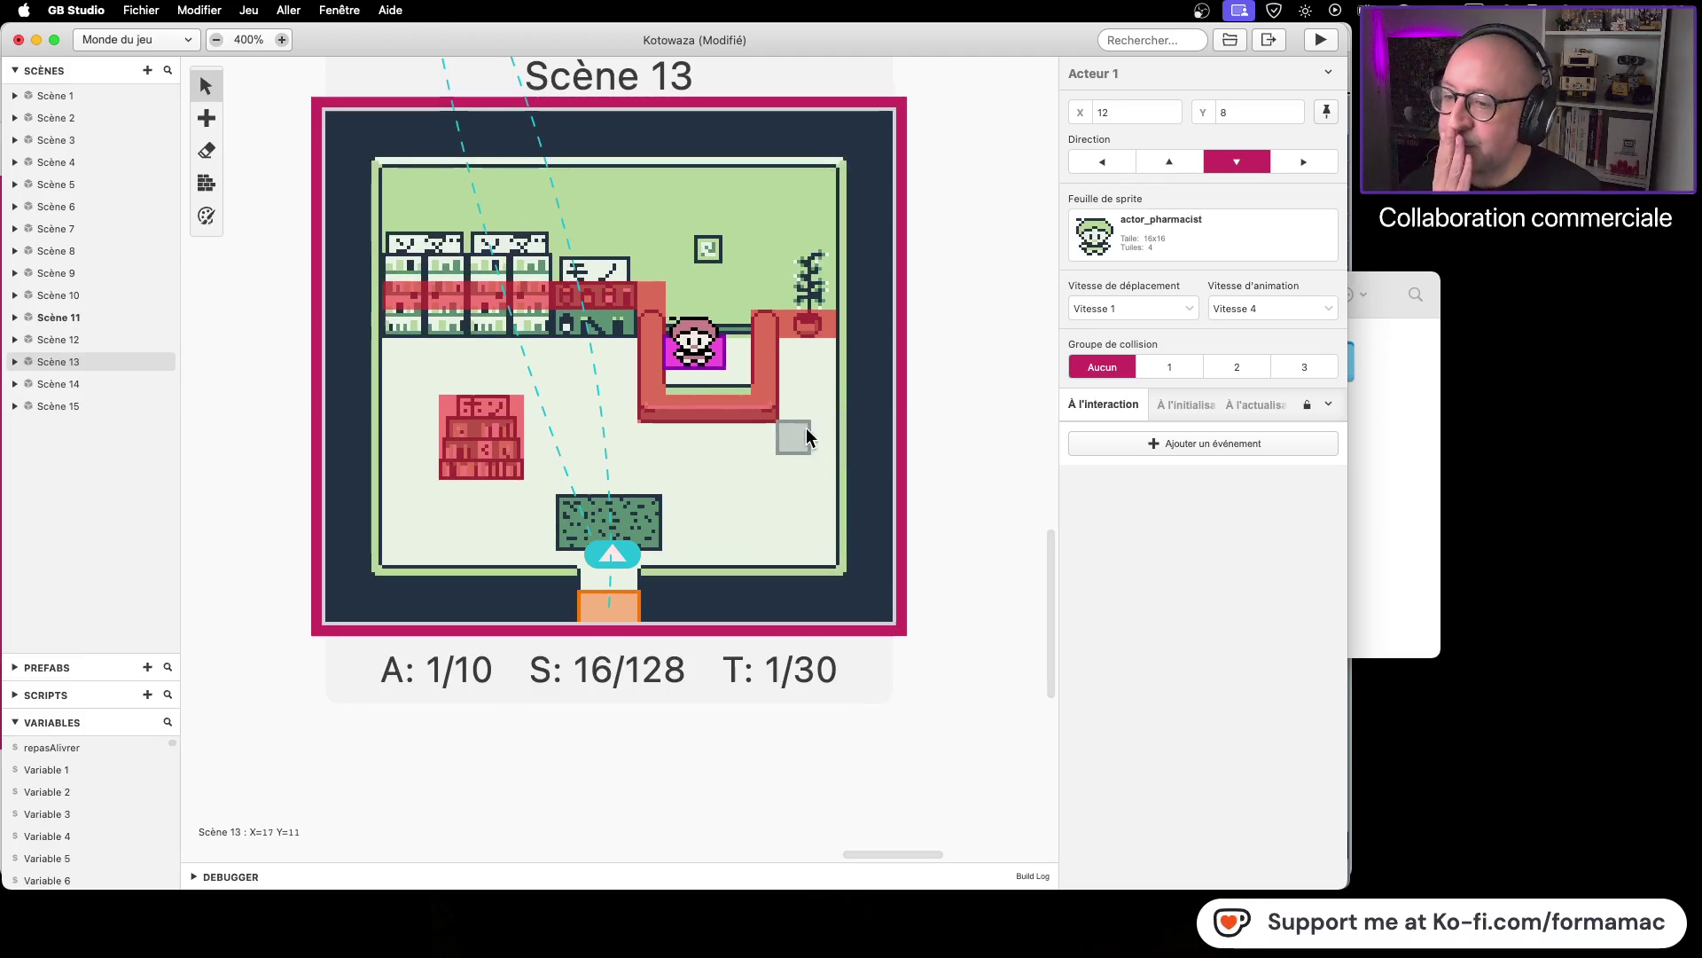
pyautogui.click(1321, 41)
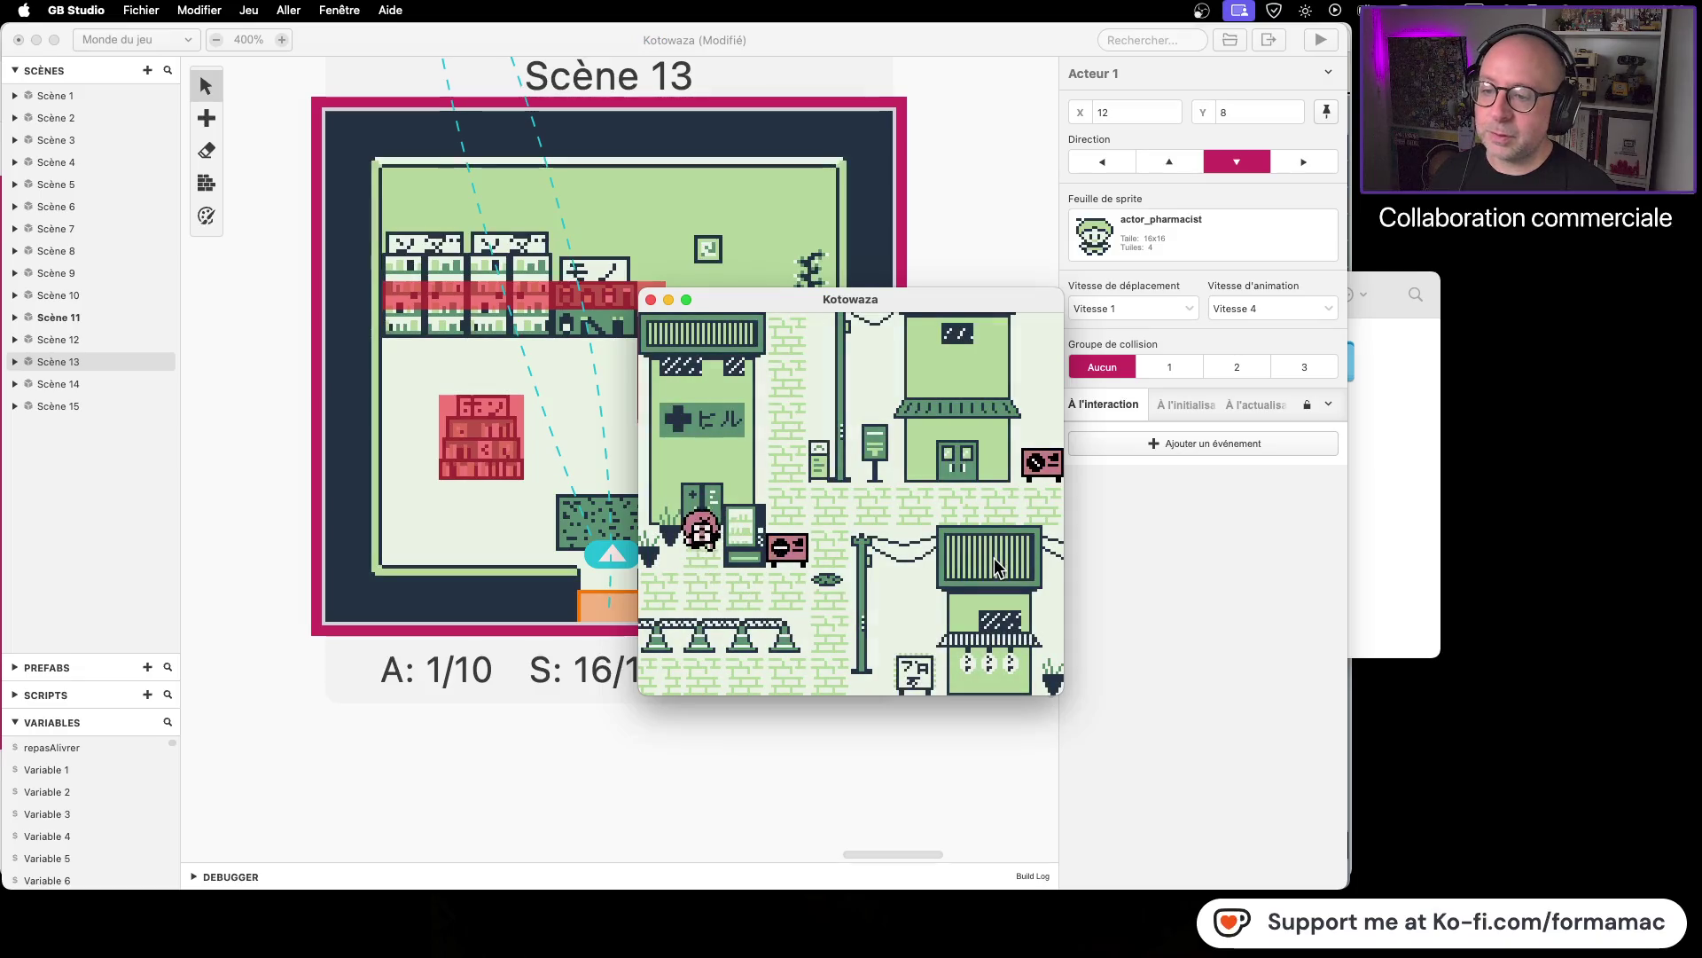
pyautogui.press('Up')
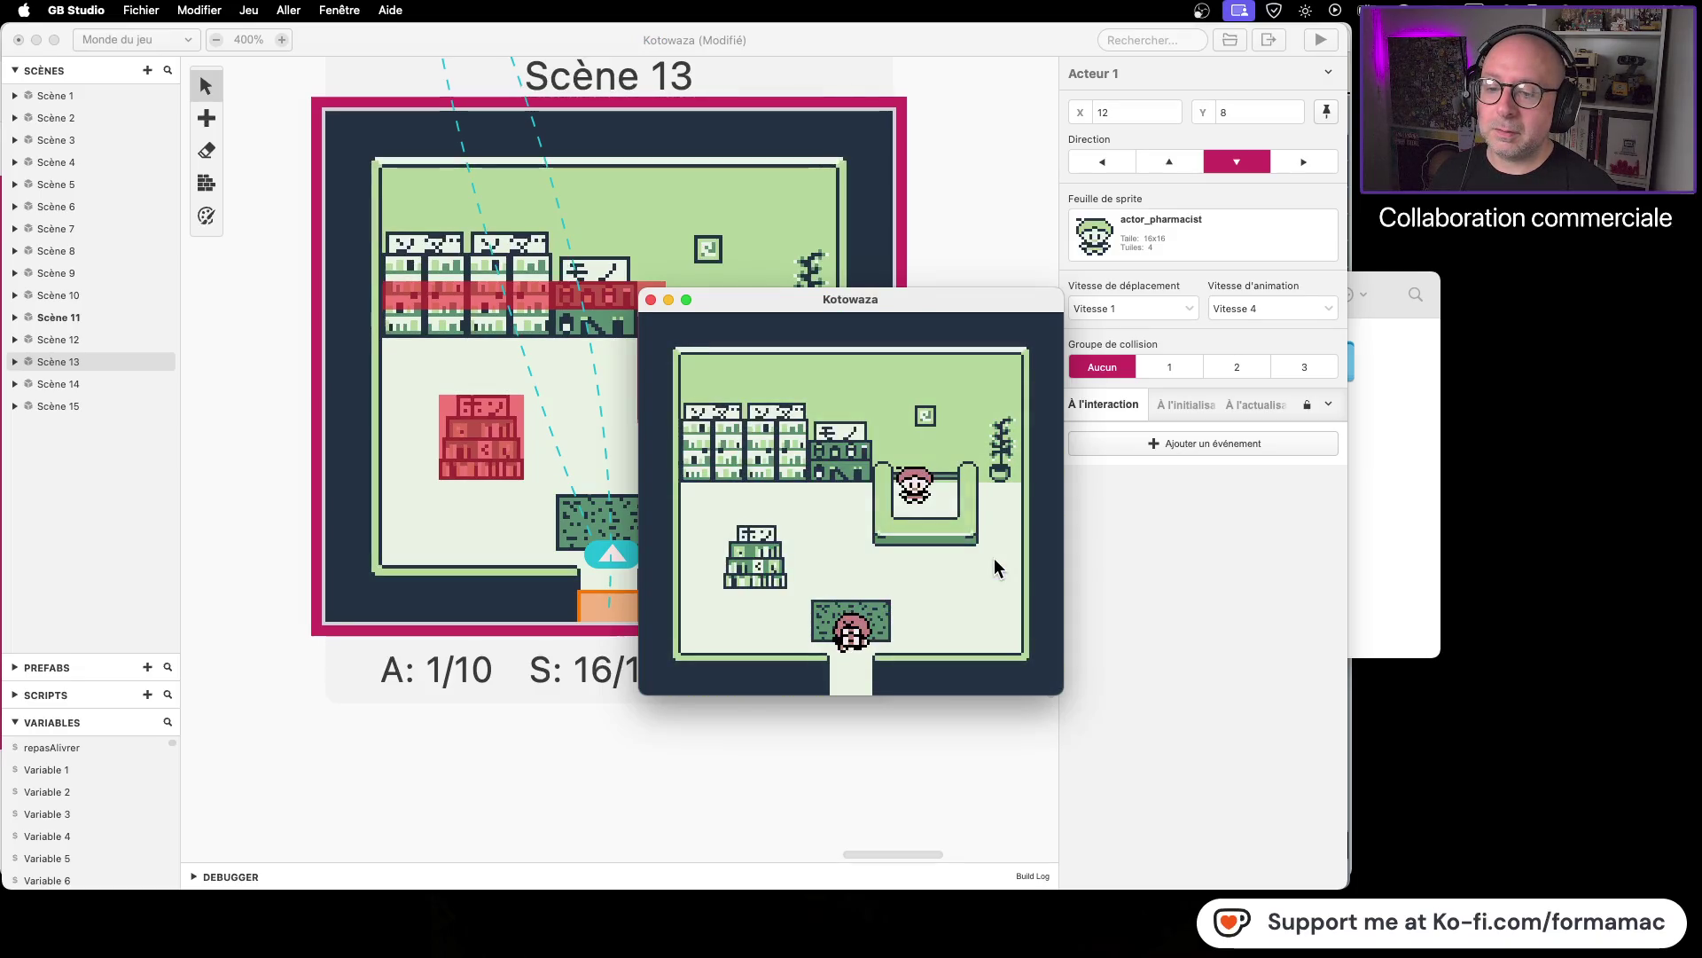
pyautogui.press('Up')
pyautogui.press('Right')
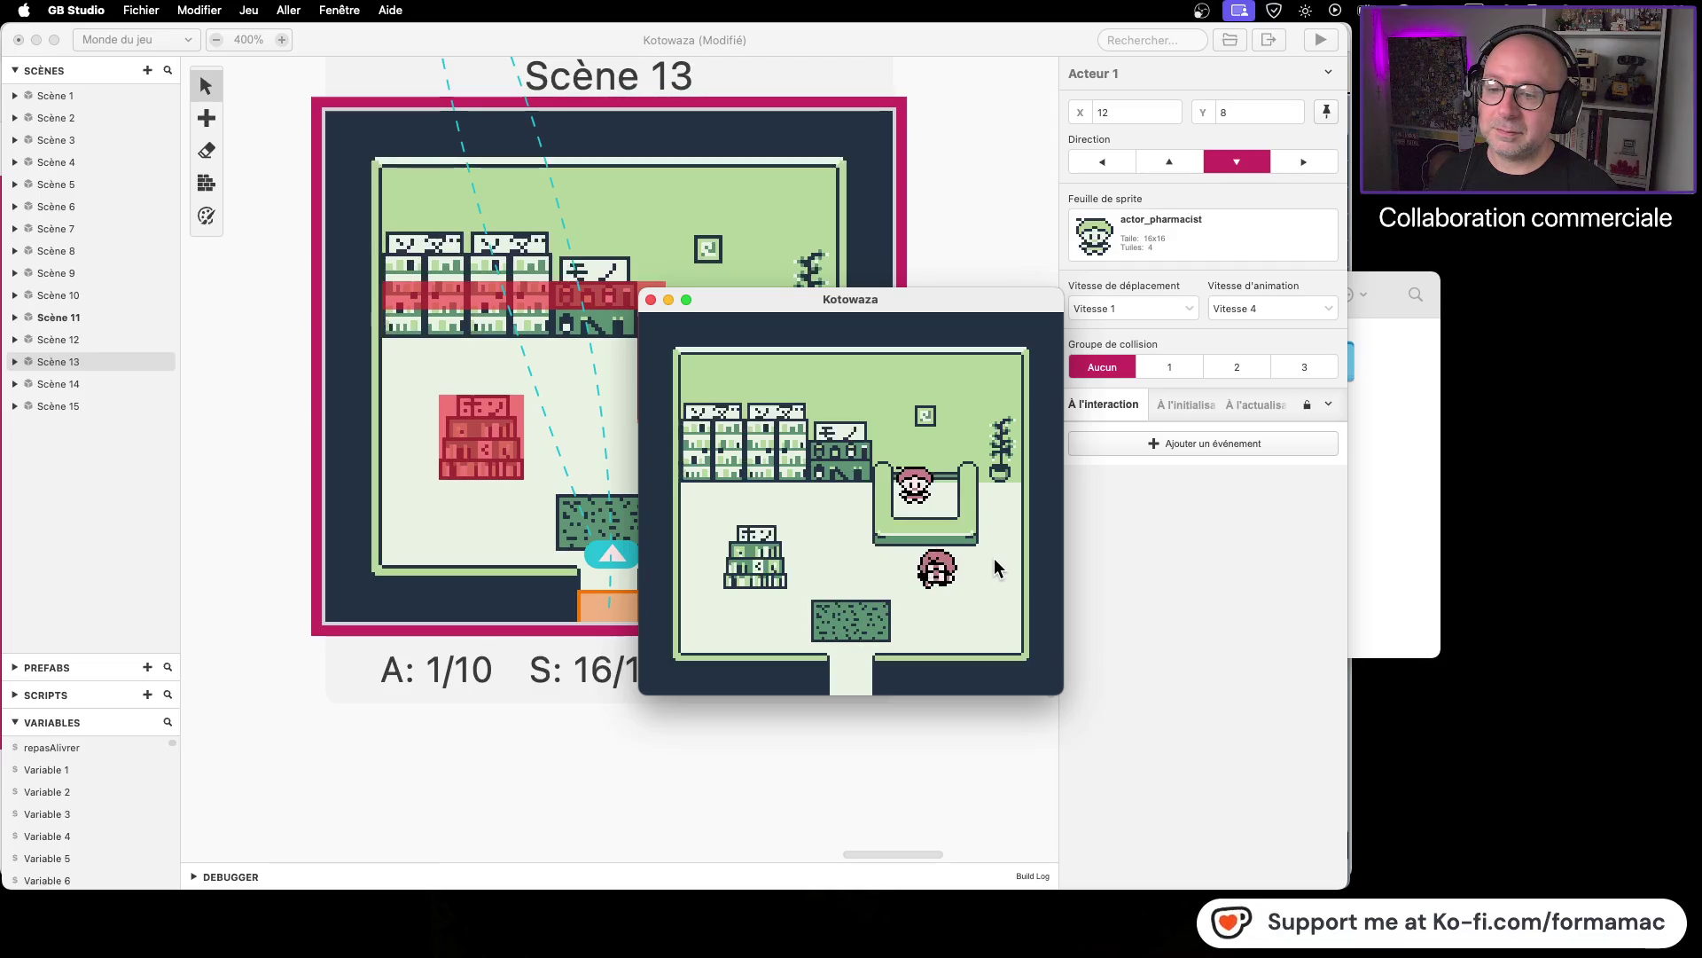
pyautogui.click(651, 299)
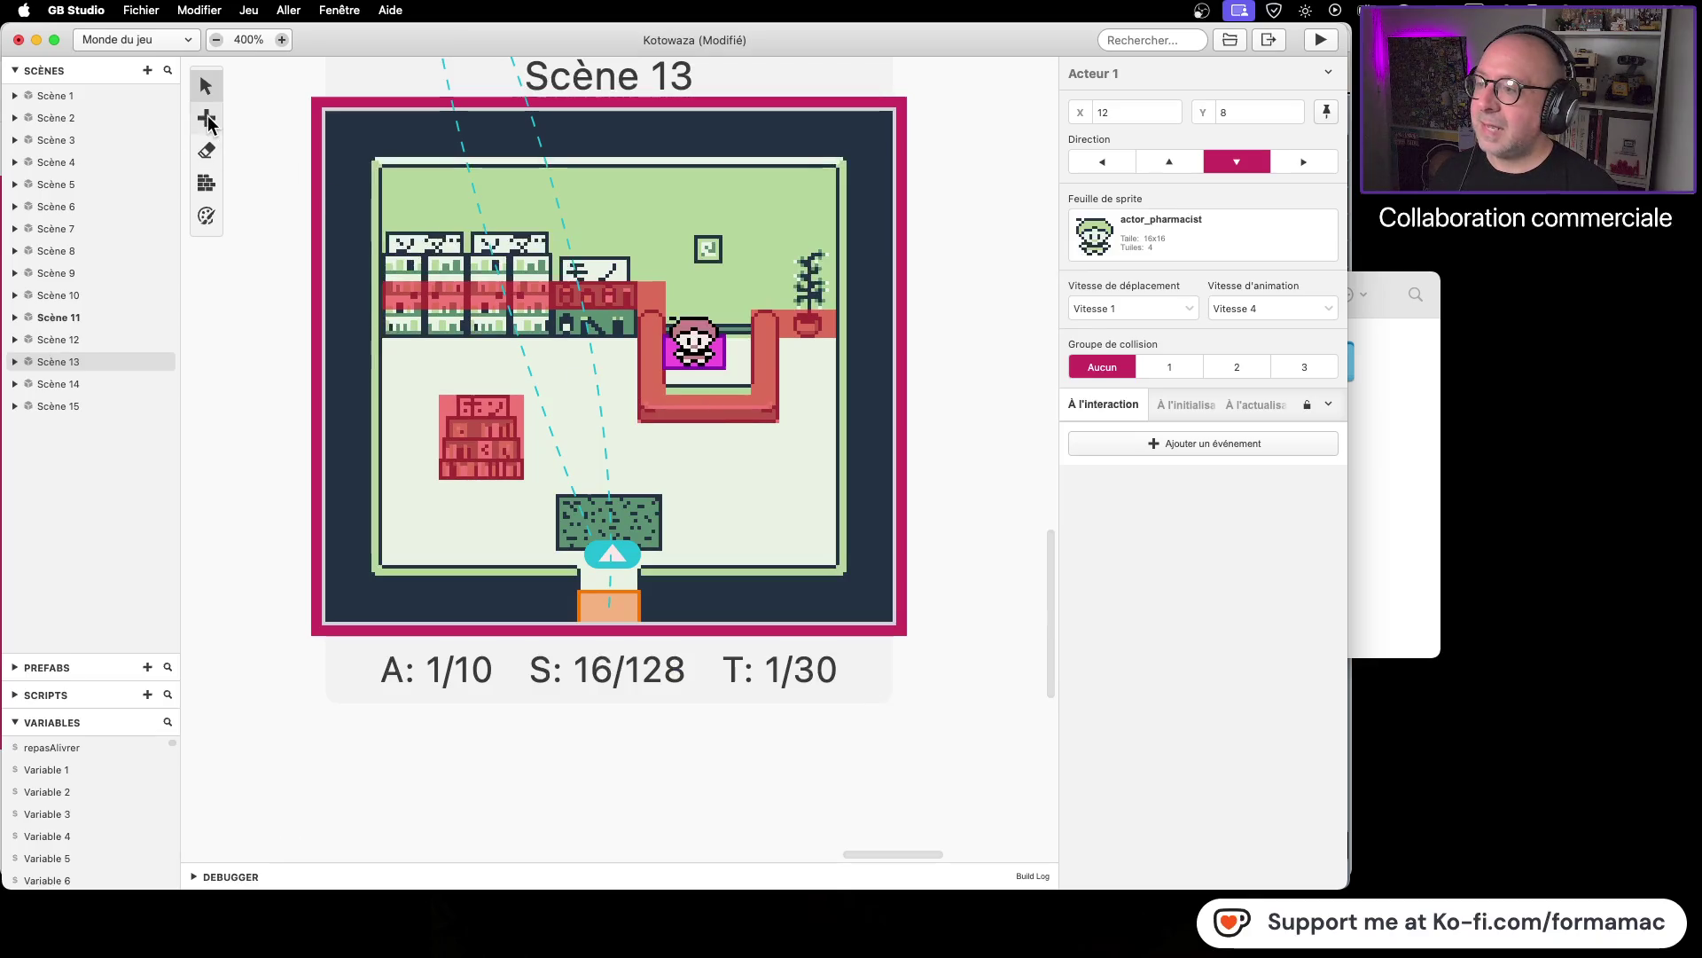
pyautogui.click(206, 183)
# Step: Paint a solid collision row inside the Scène 13 counter, then select Scène 7
pyautogui.moveTo(673, 389)
pyautogui.mouseDown()
pyautogui.moveTo(726, 385)
pyautogui.moveTo(682, 385)
pyautogui.moveTo(684, 399)
pyautogui.moveTo(731, 405)
pyautogui.mouseUp()
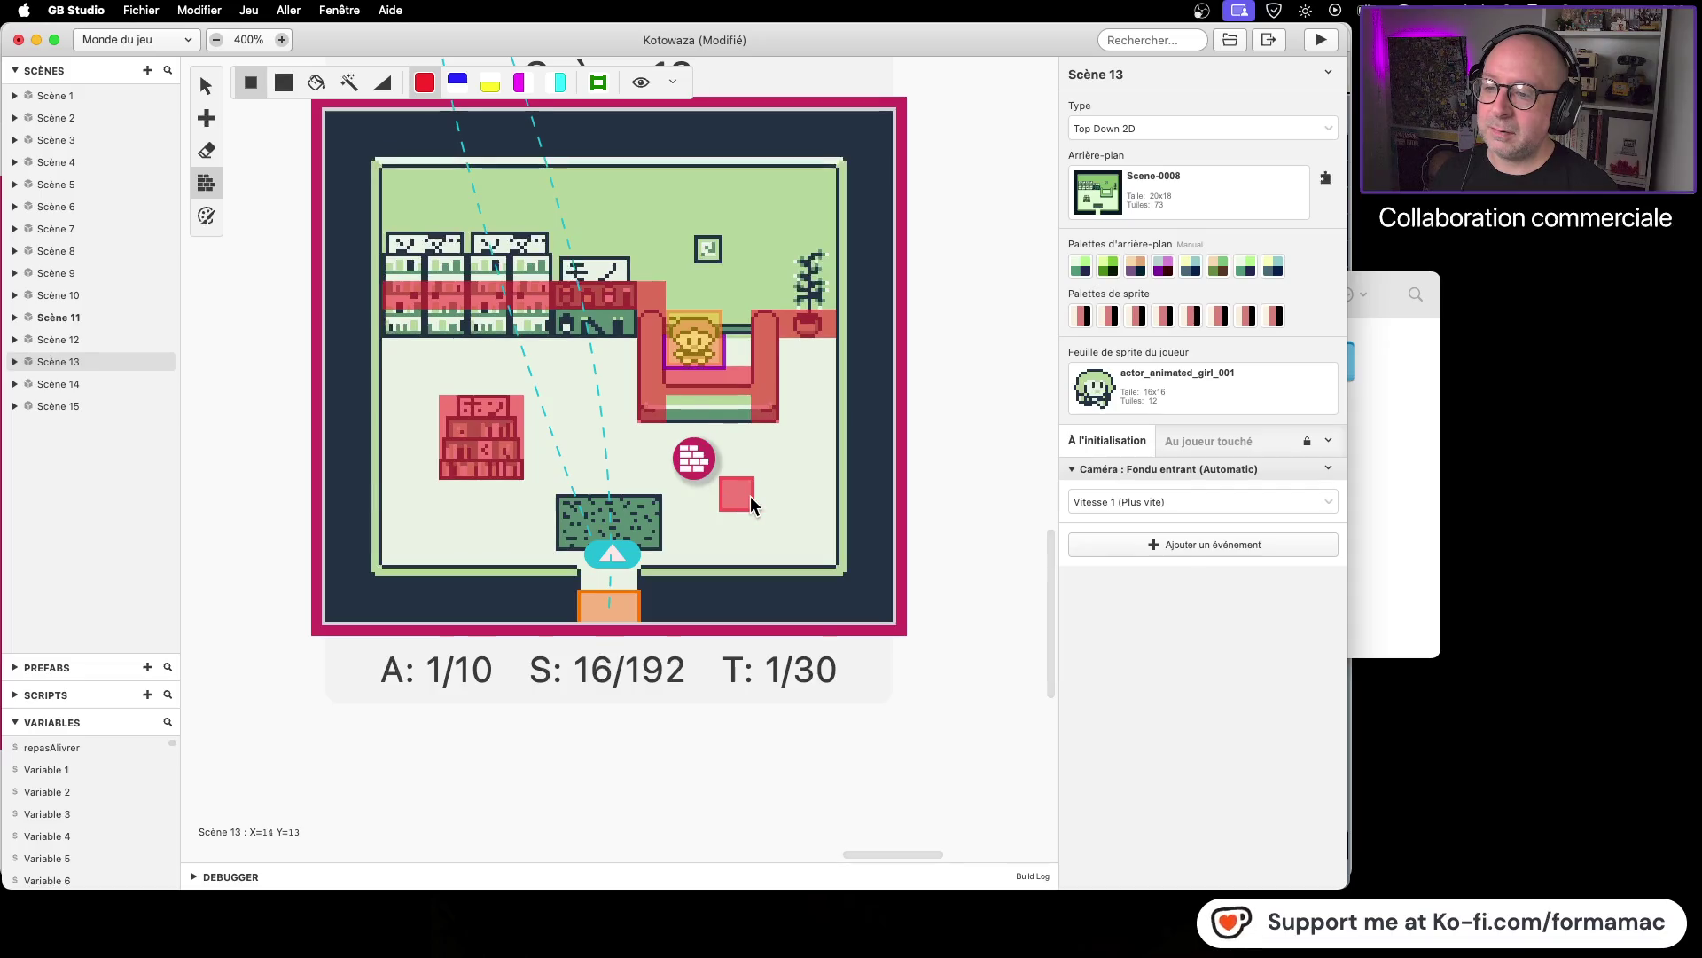
pyautogui.scroll(10, 463, 319)
pyautogui.hscroll(-10, 556, 658)
pyautogui.scroll(15, 780, 344)
pyautogui.hscroll(-5, 781, 344)
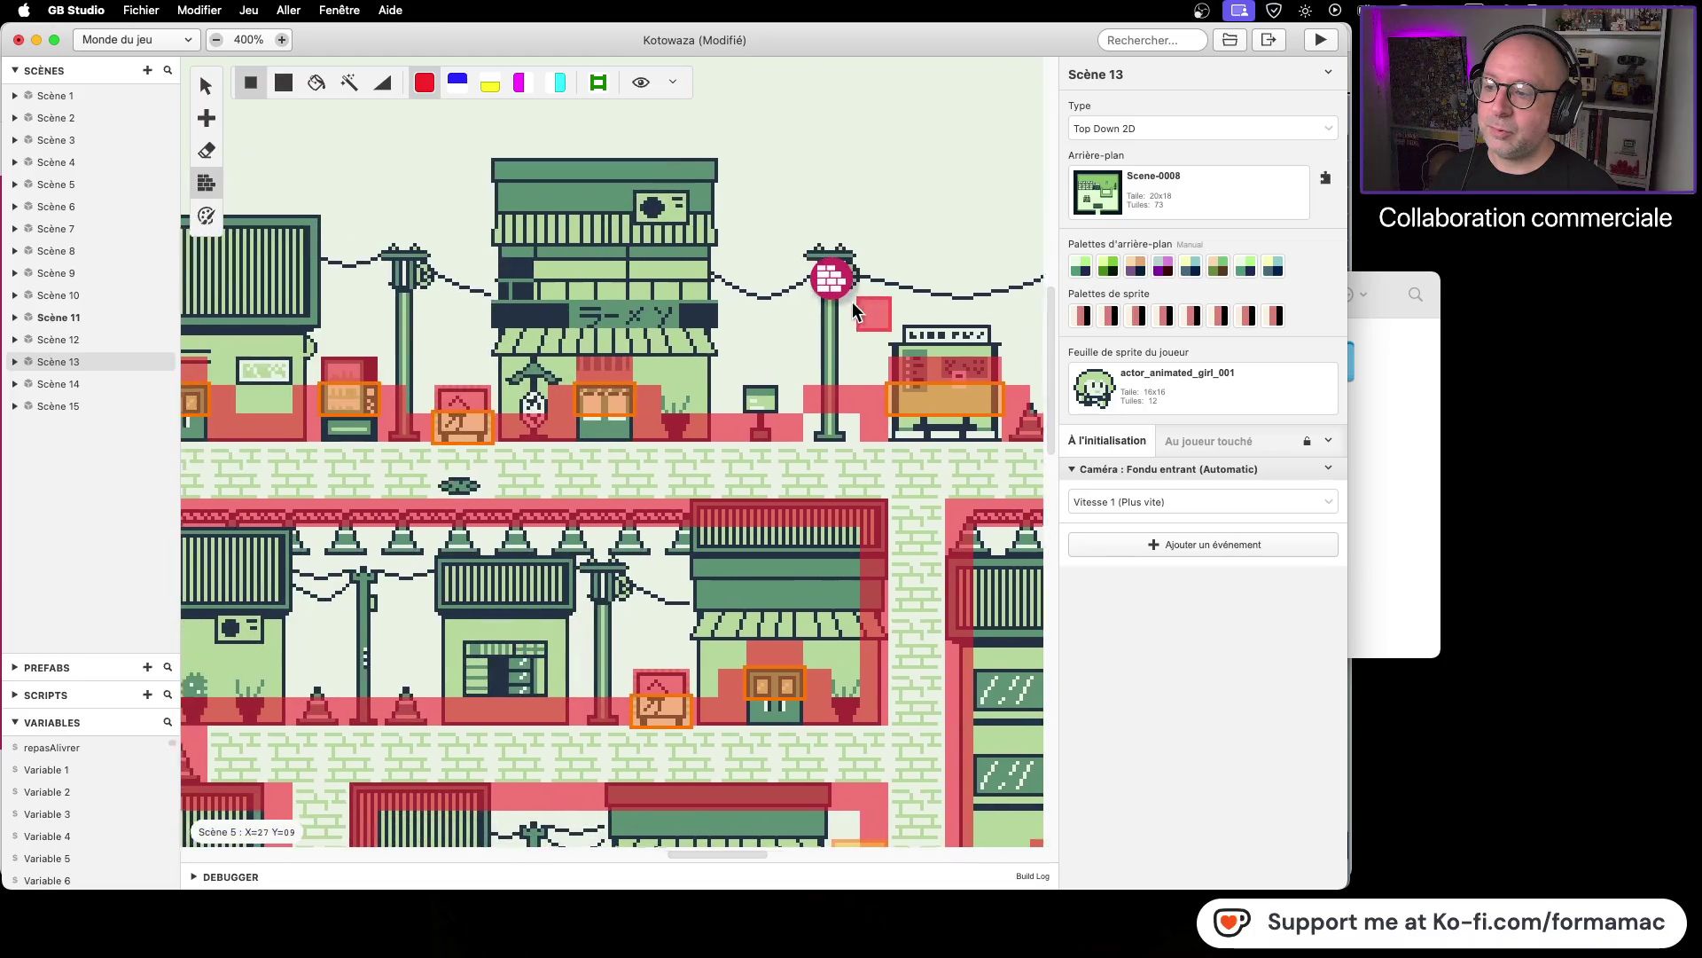
pyautogui.scroll(2, 642, 618)
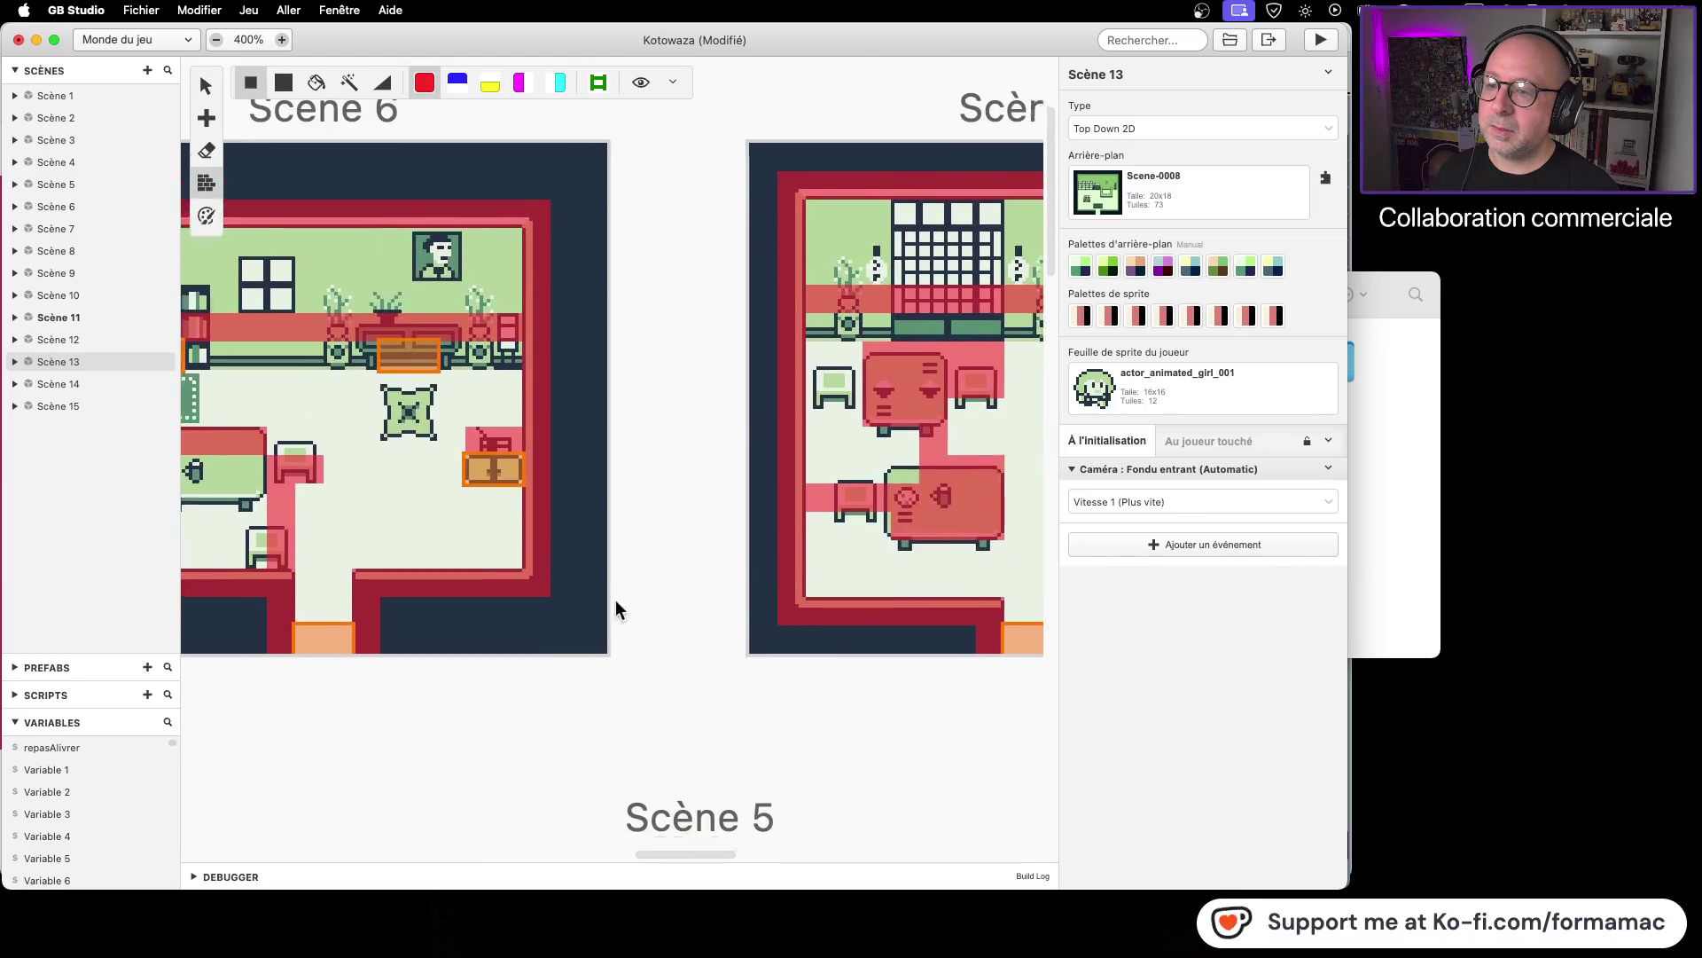
pyautogui.scroll(-2, 677, 619)
pyautogui.hscroll(5, 678, 619)
pyautogui.hscroll(5, 777, 641)
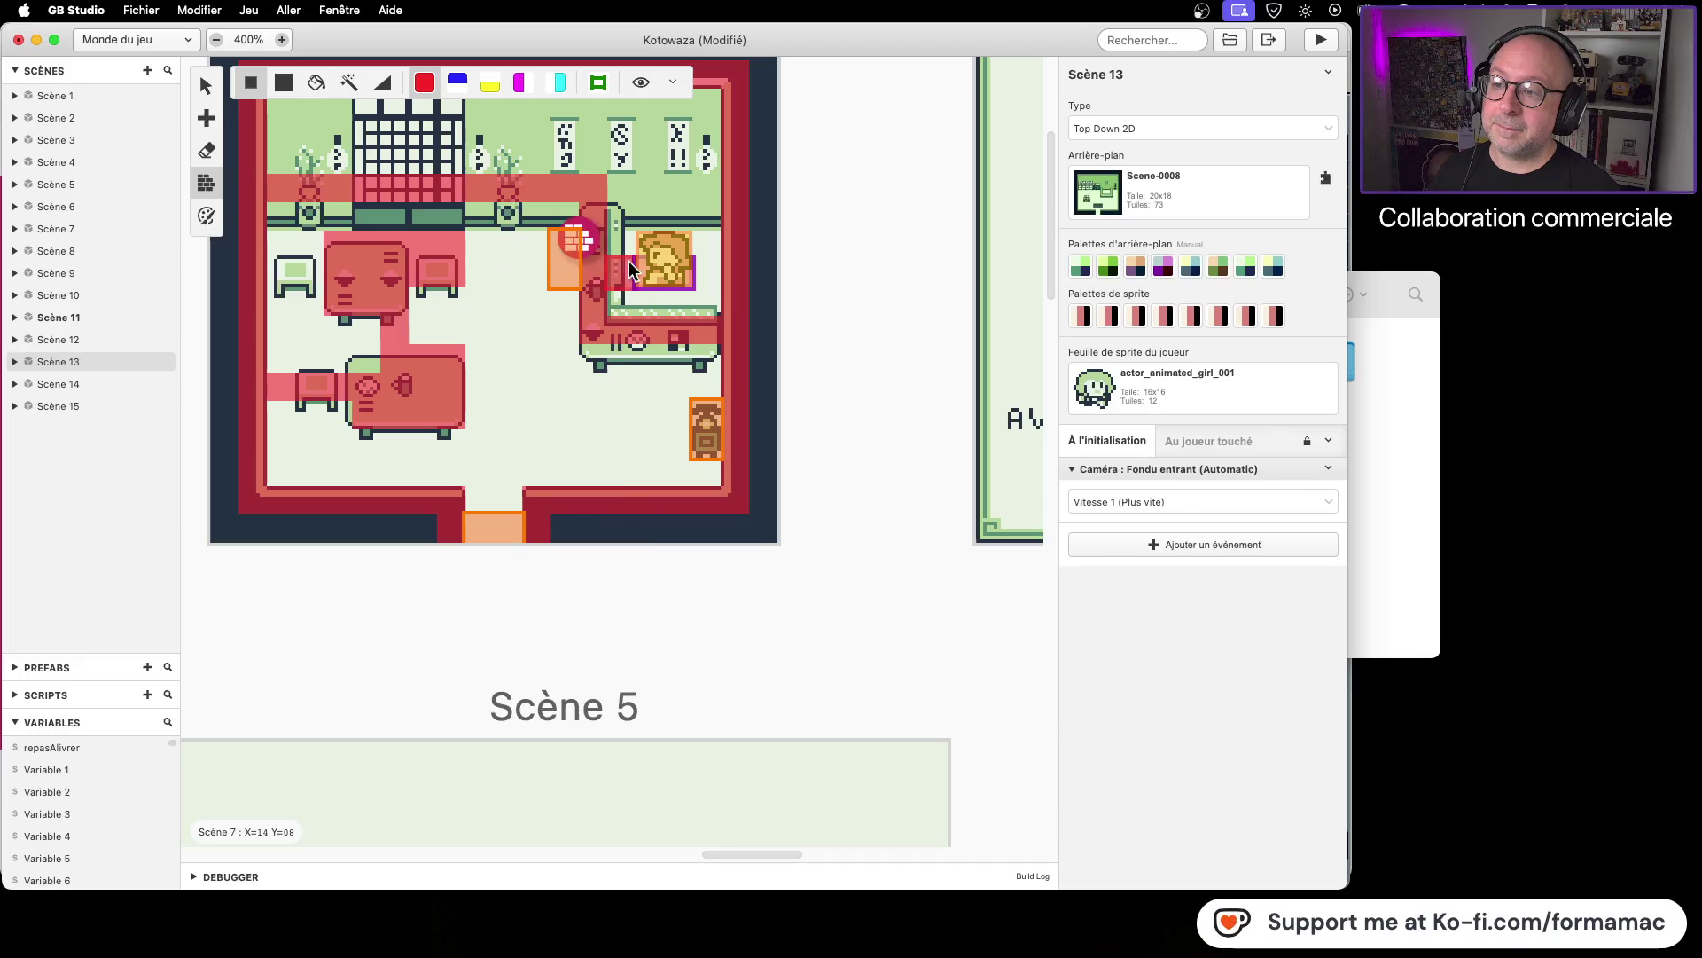
pyautogui.click(619, 239)
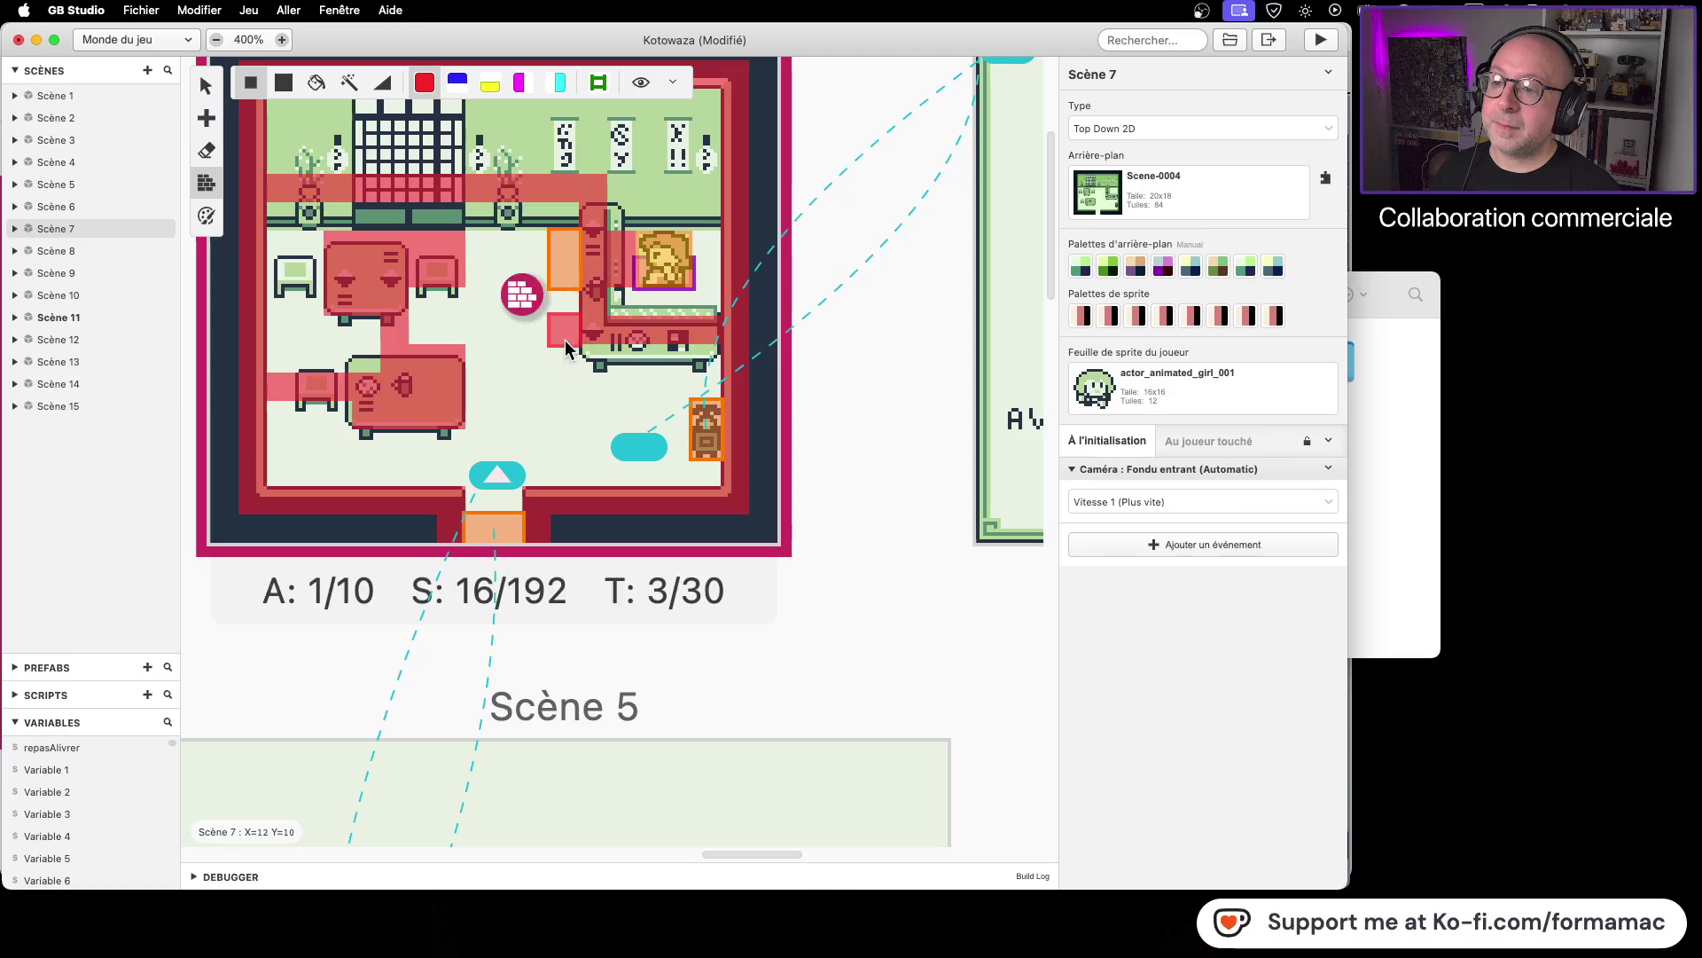
# Step: Open Scène 7's trigger to view its dialogue events and save the project
pyautogui.click(206, 85)
pyautogui.click(549, 262)
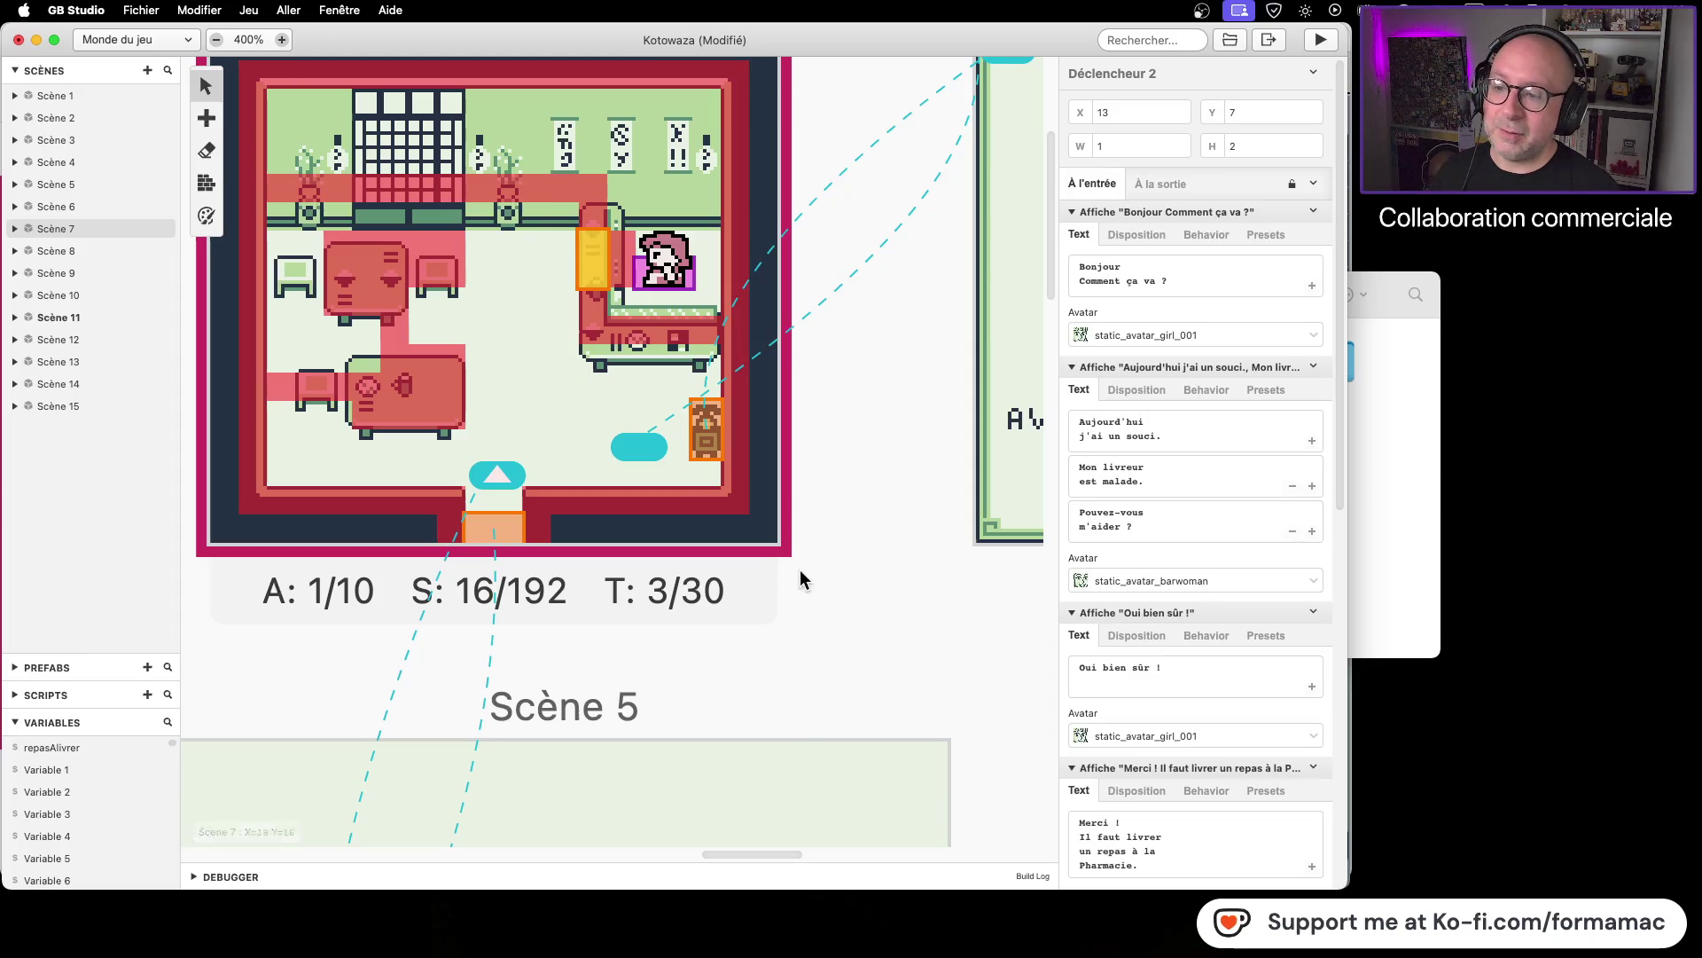
pyautogui.press('super+s')
# Step: Select Scène 13 and paint tiles over the couch area
pyautogui.scroll(-10, 944, 620)
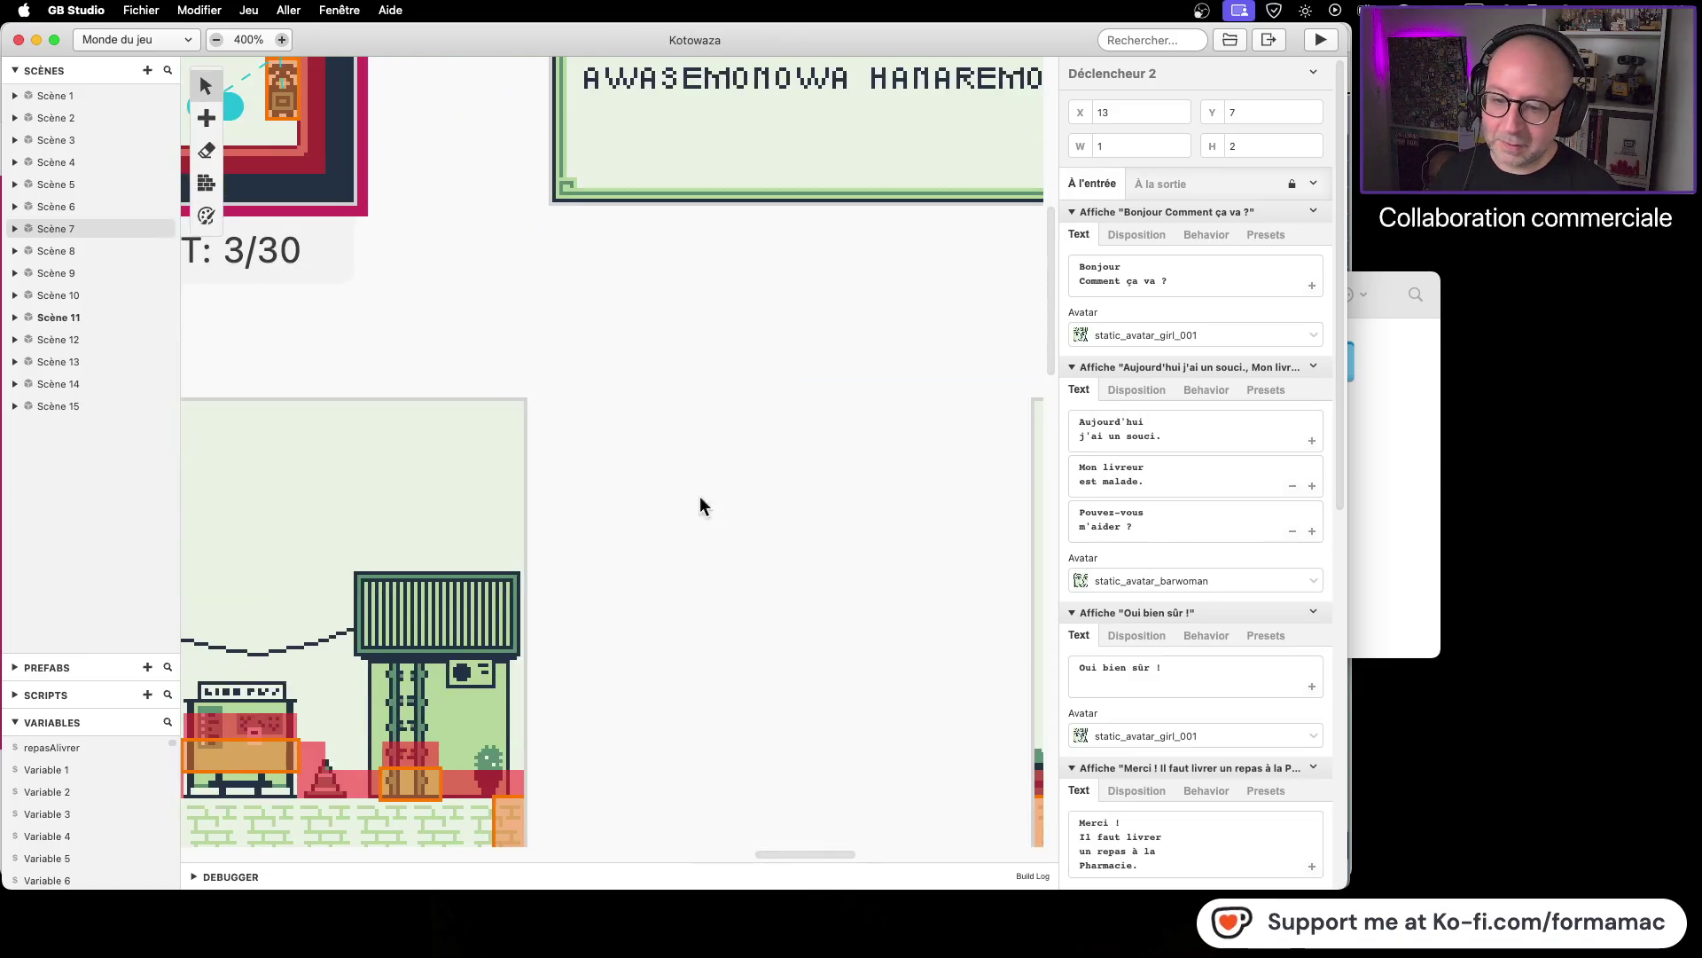
pyautogui.scroll(-10, 630, 463)
pyautogui.hscroll(10, 677, 493)
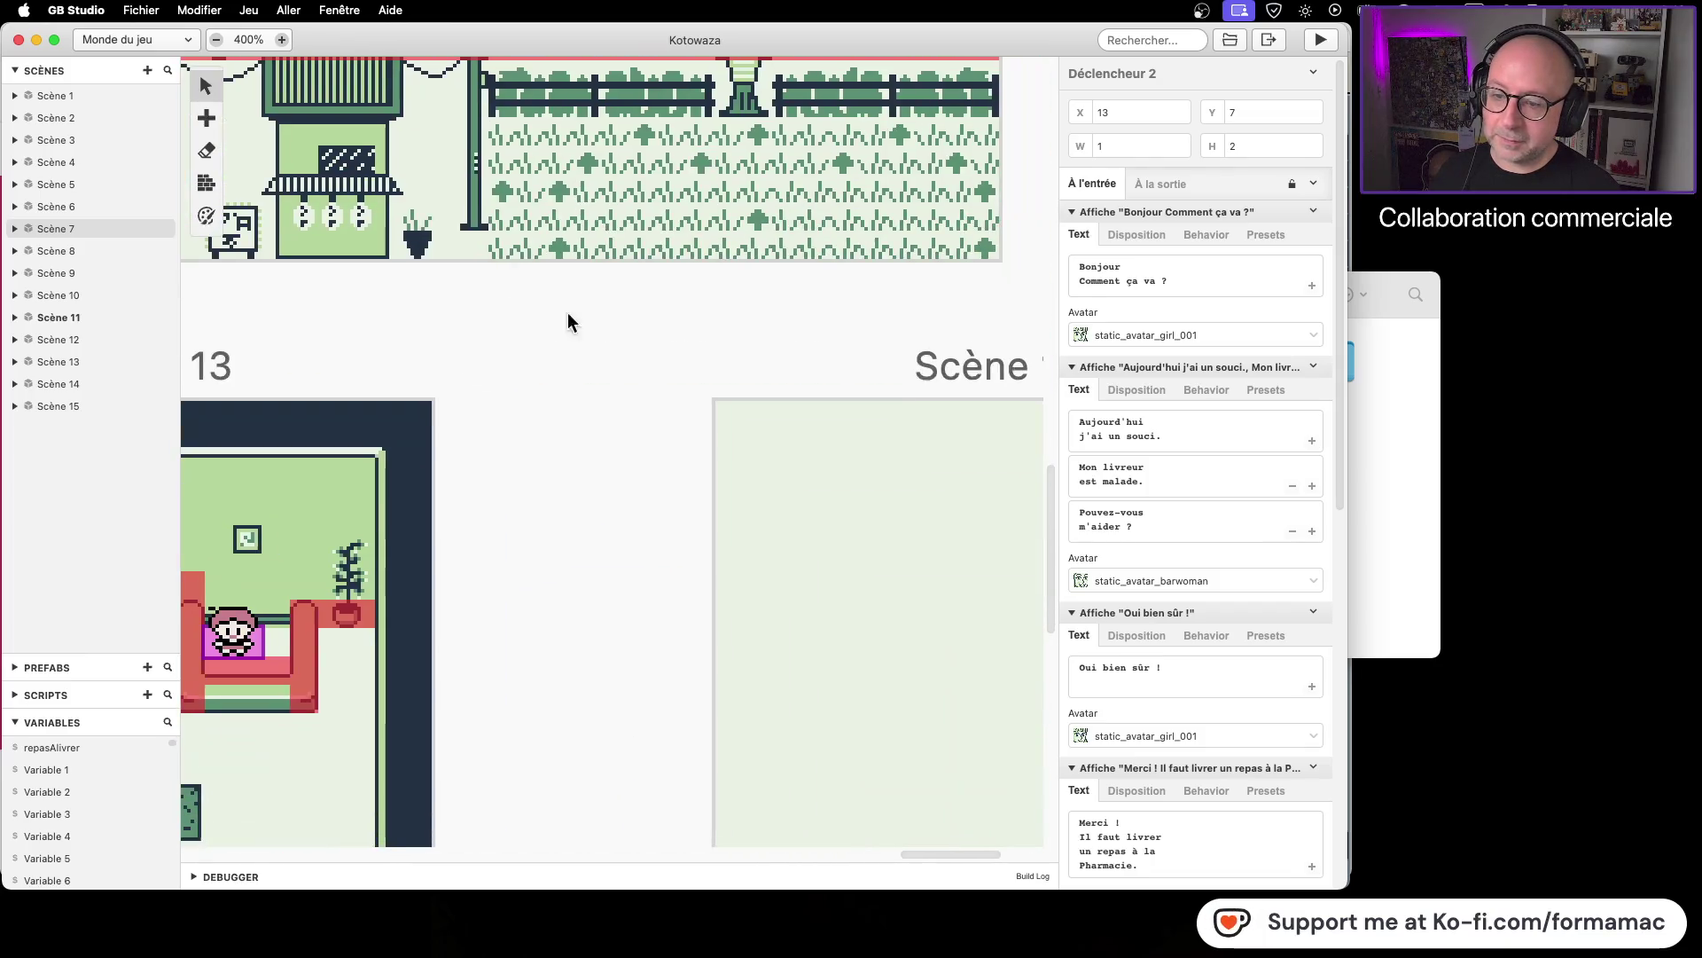
pyautogui.hscroll(-10, 407, 452)
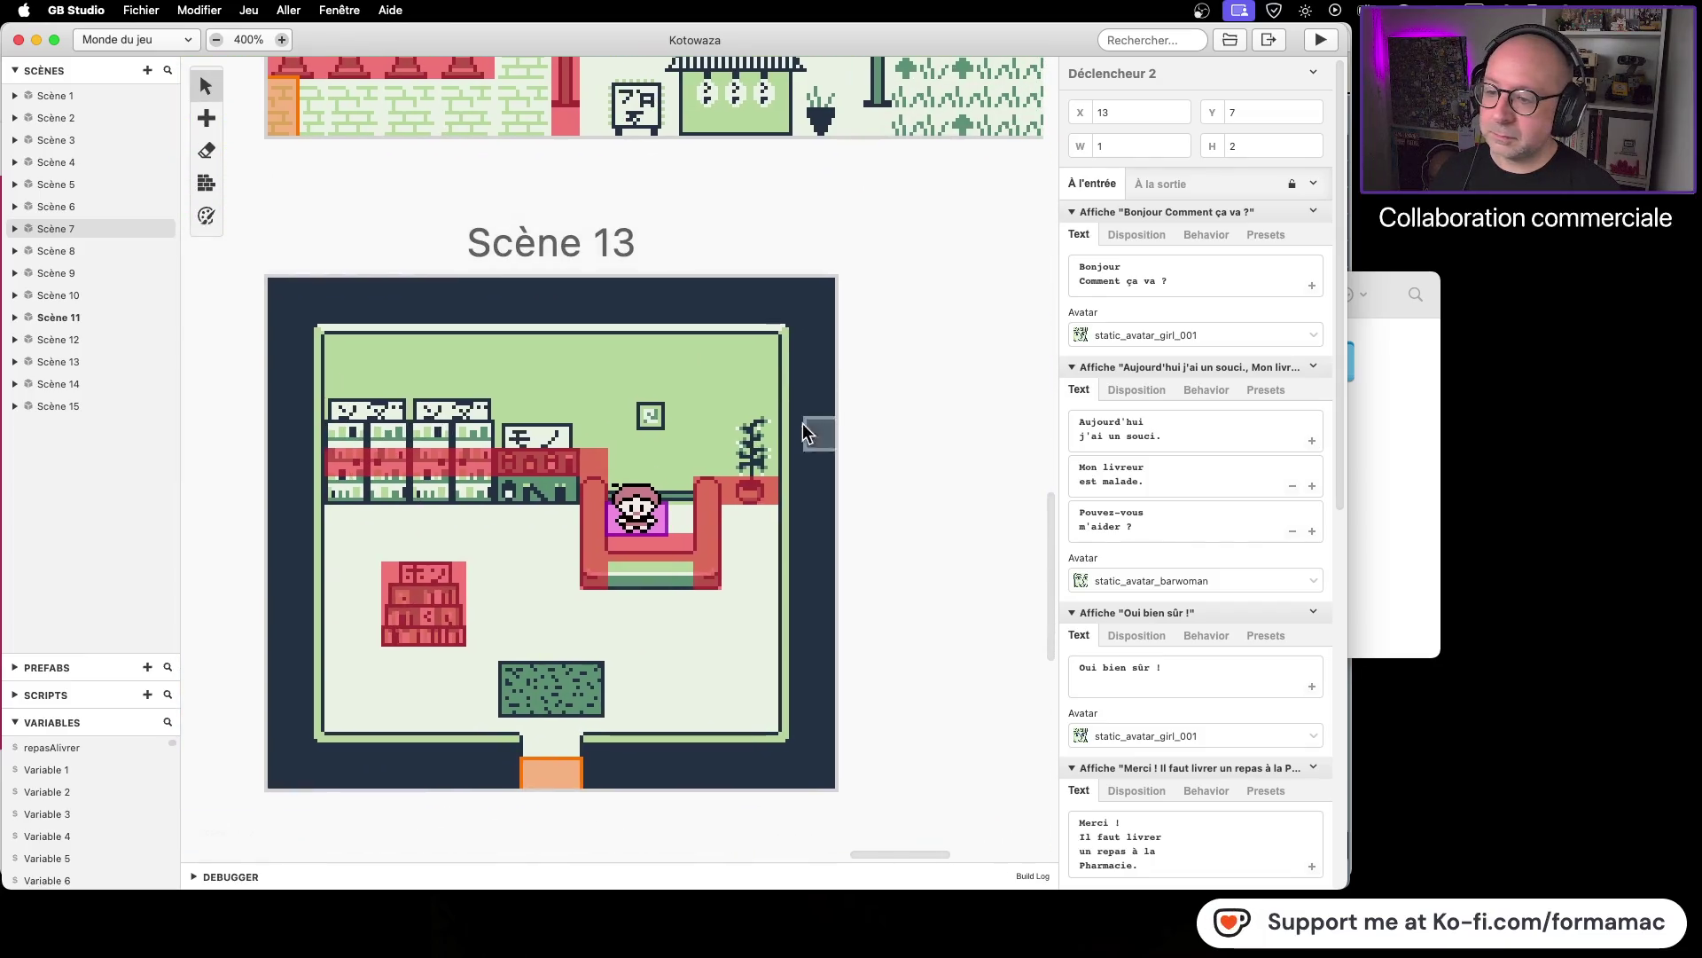
pyautogui.click(661, 563)
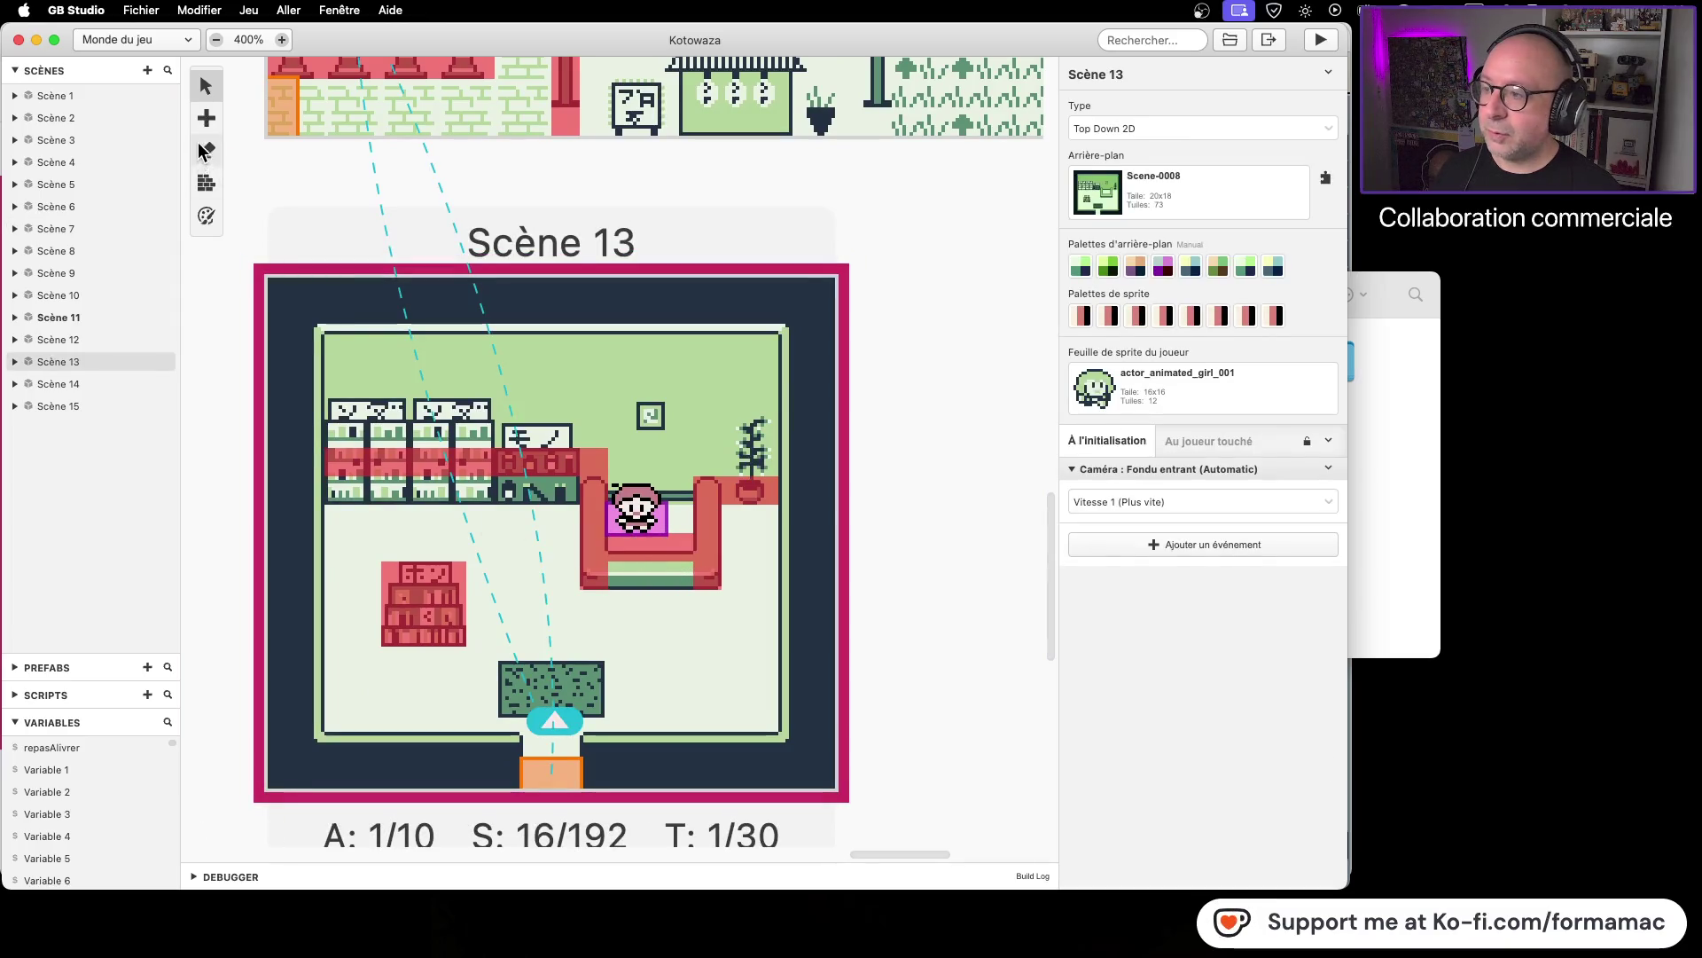
pyautogui.click(206, 183)
pyautogui.click(617, 550)
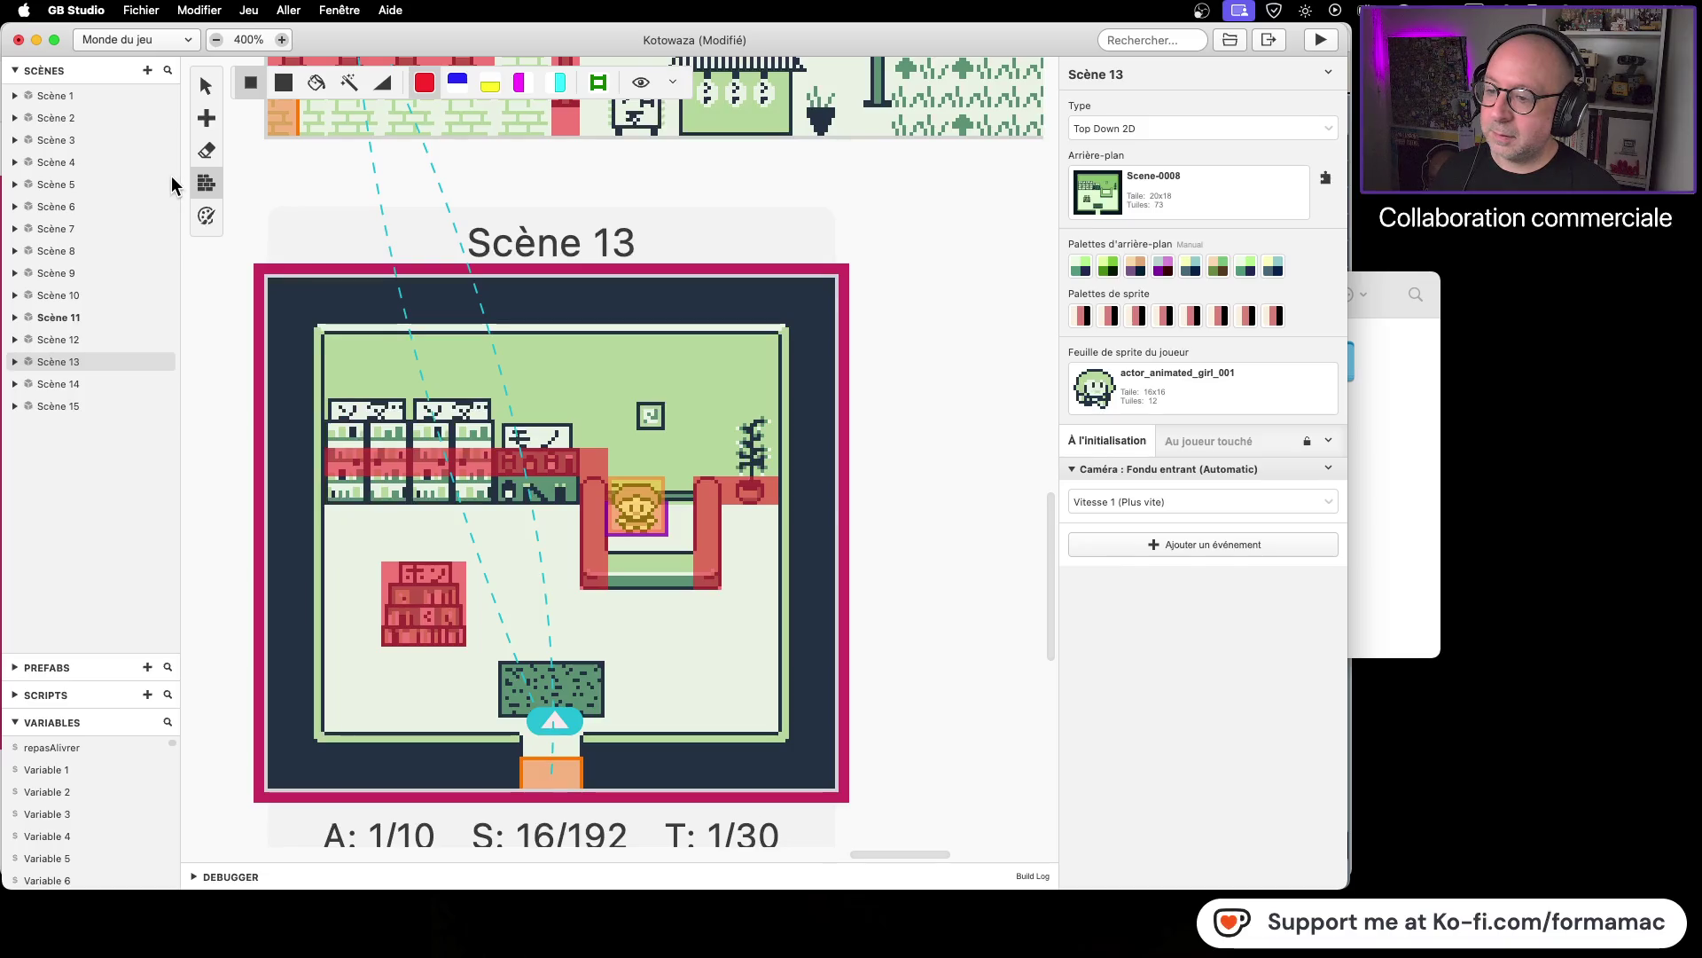
# Step: Add a 3×1 trigger, Déclencheur 2, across the pharmacist's counter at X=12, Y=9
pyautogui.click(207, 124)
pyautogui.click(233, 160)
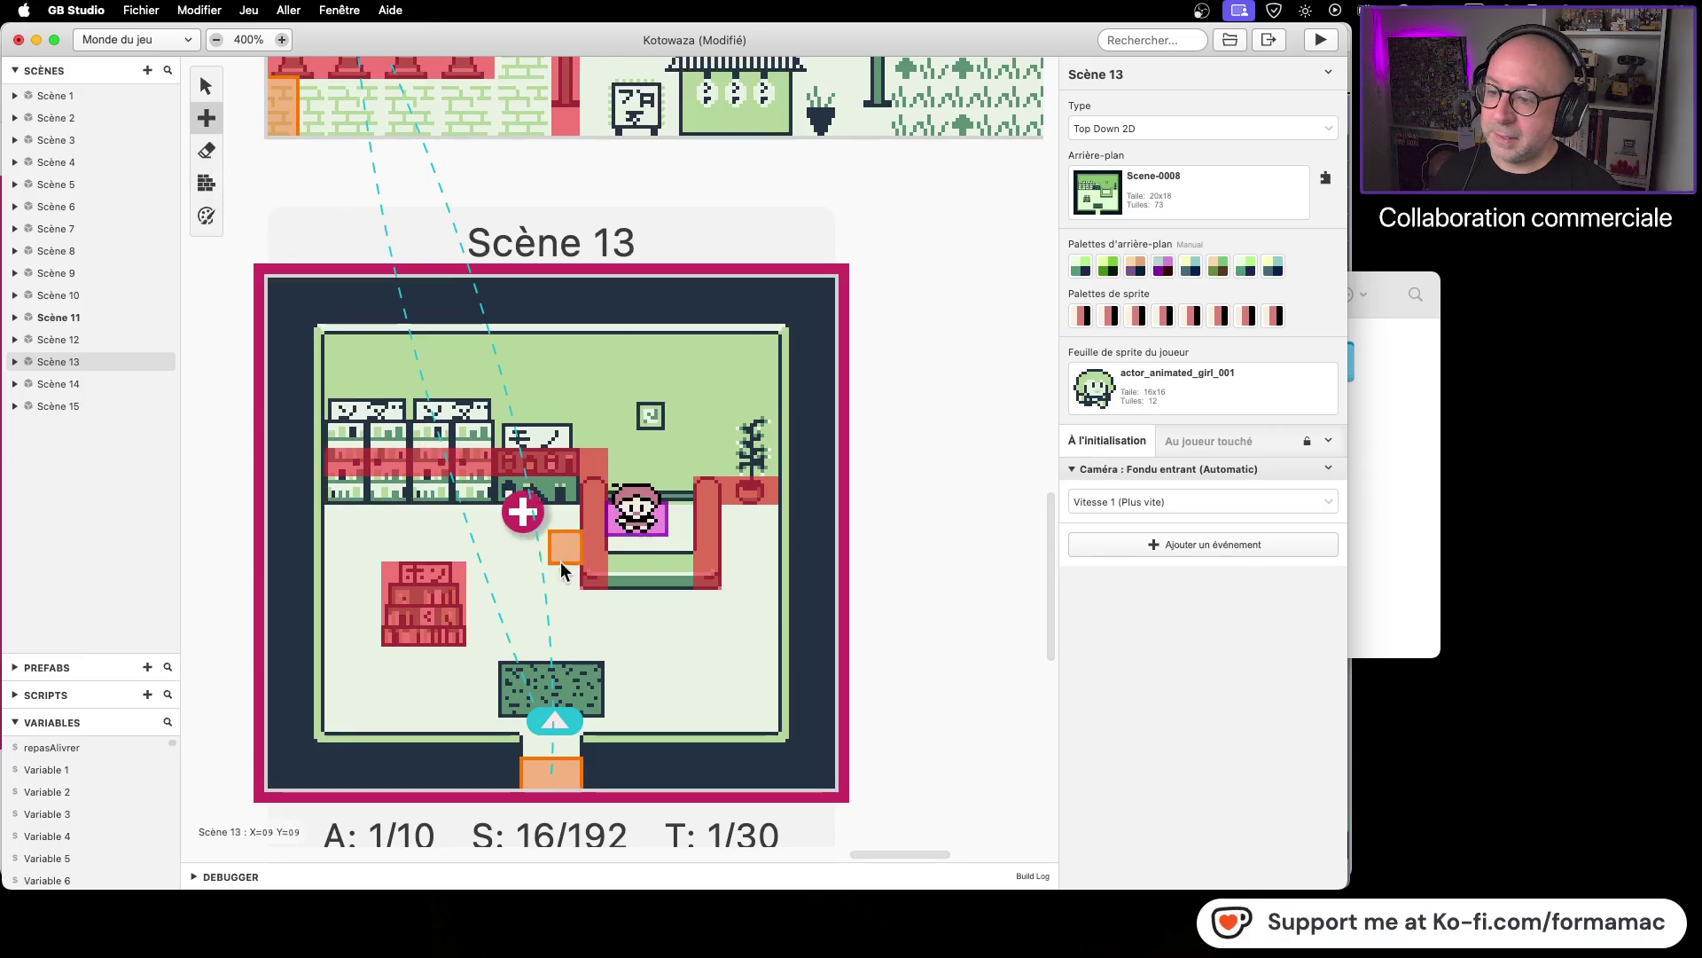
pyautogui.moveTo(621, 545); pyautogui.dragTo(682, 545)
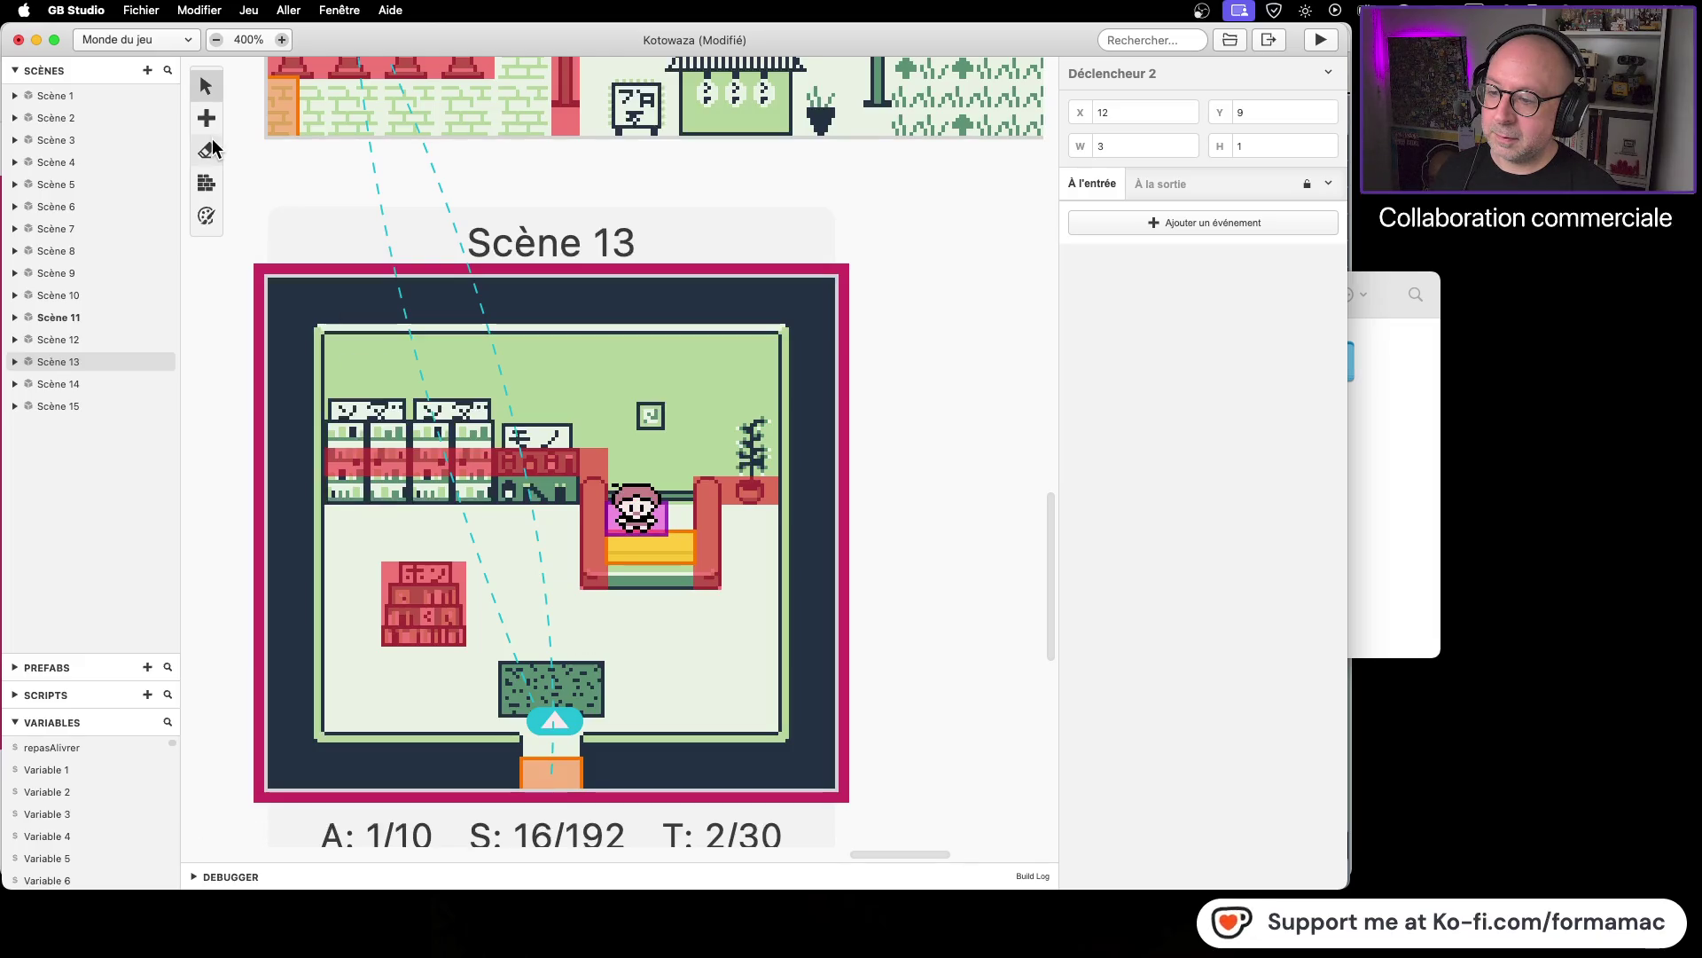
# Step: Edit collision on the counter tiles and launch the game for a playtest
pyautogui.click(207, 182)
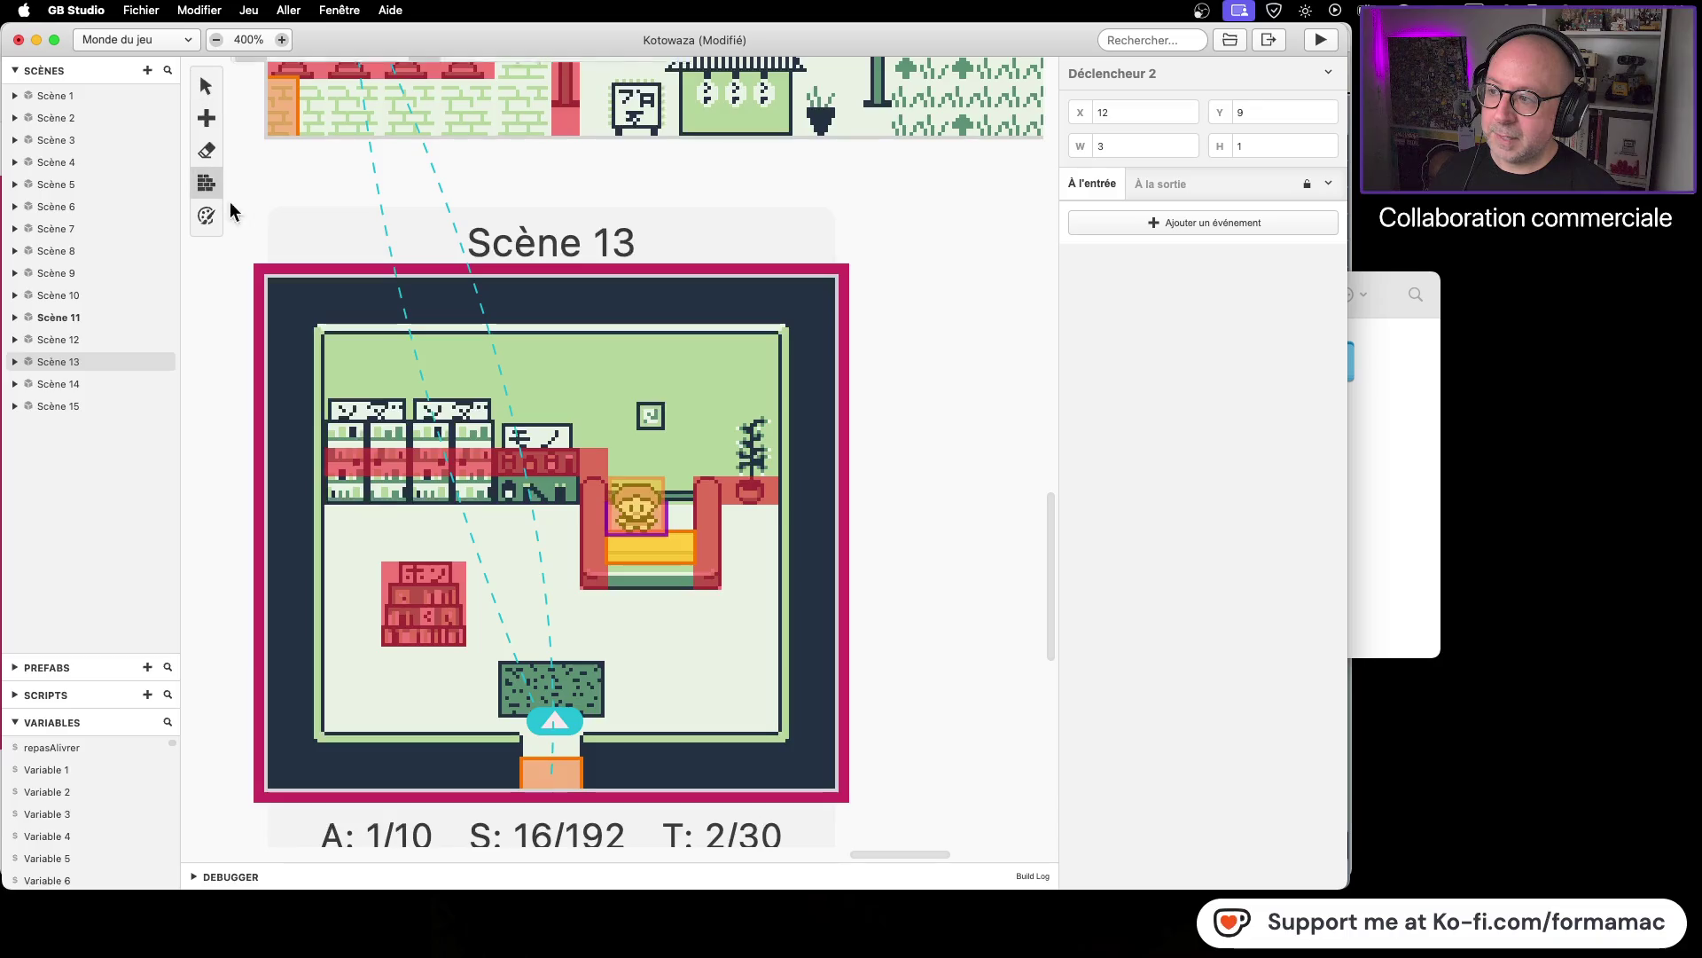
pyautogui.click(594, 579)
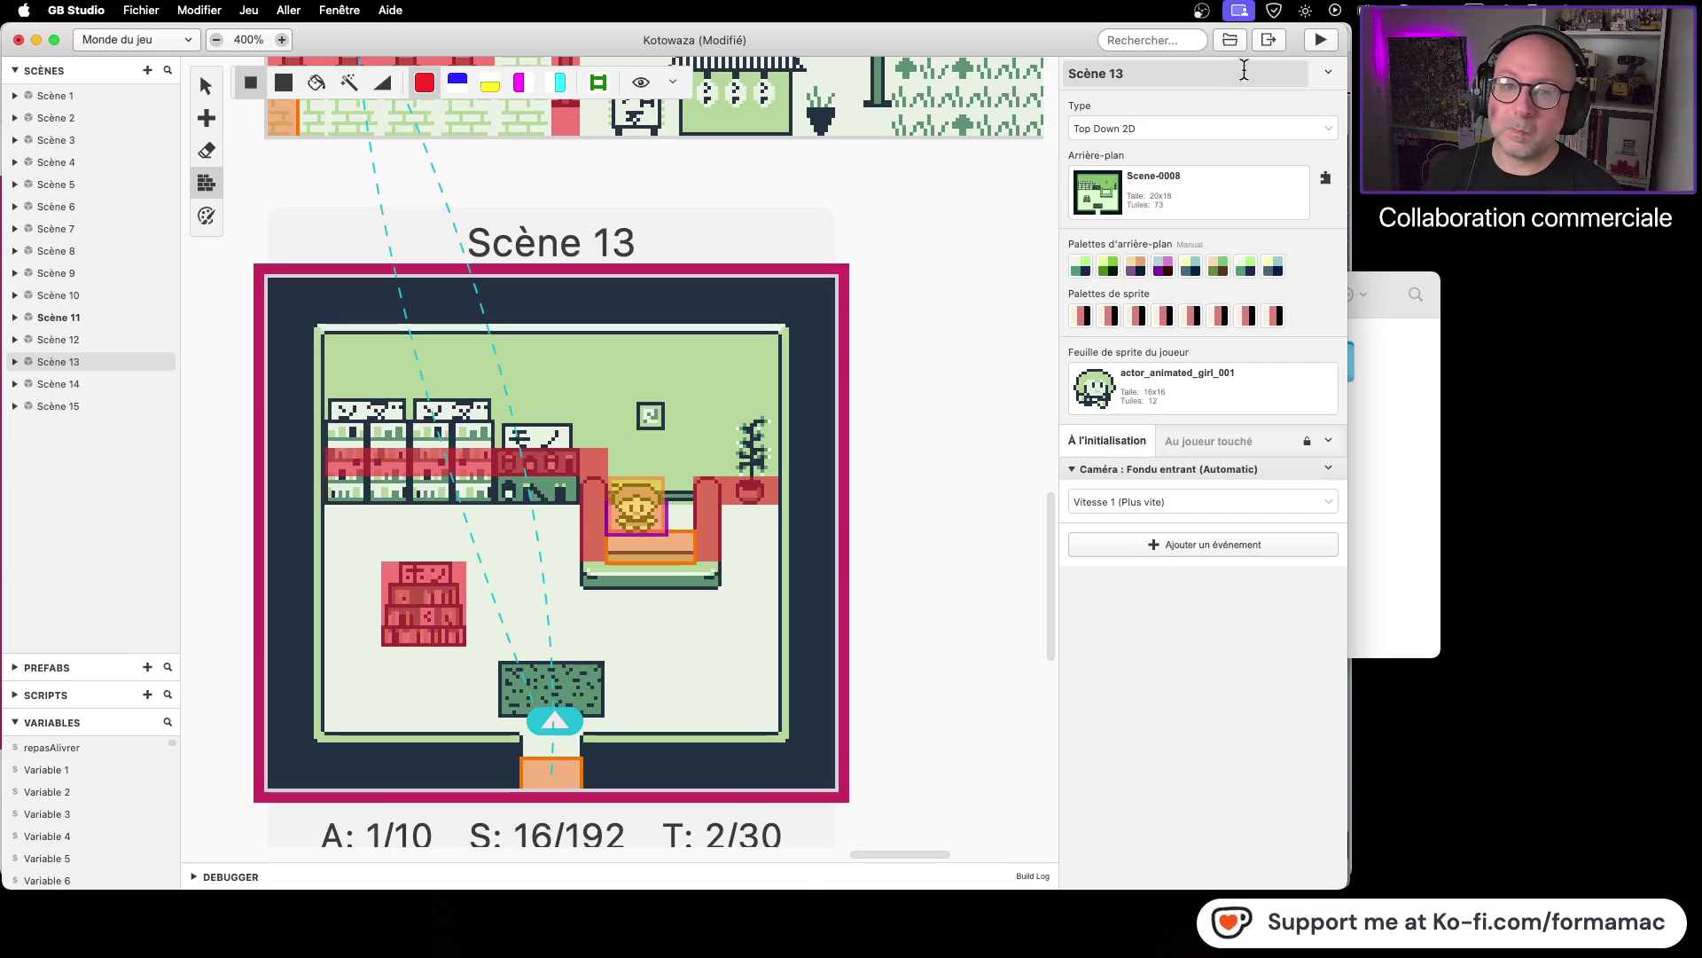
pyautogui.click(1322, 45)
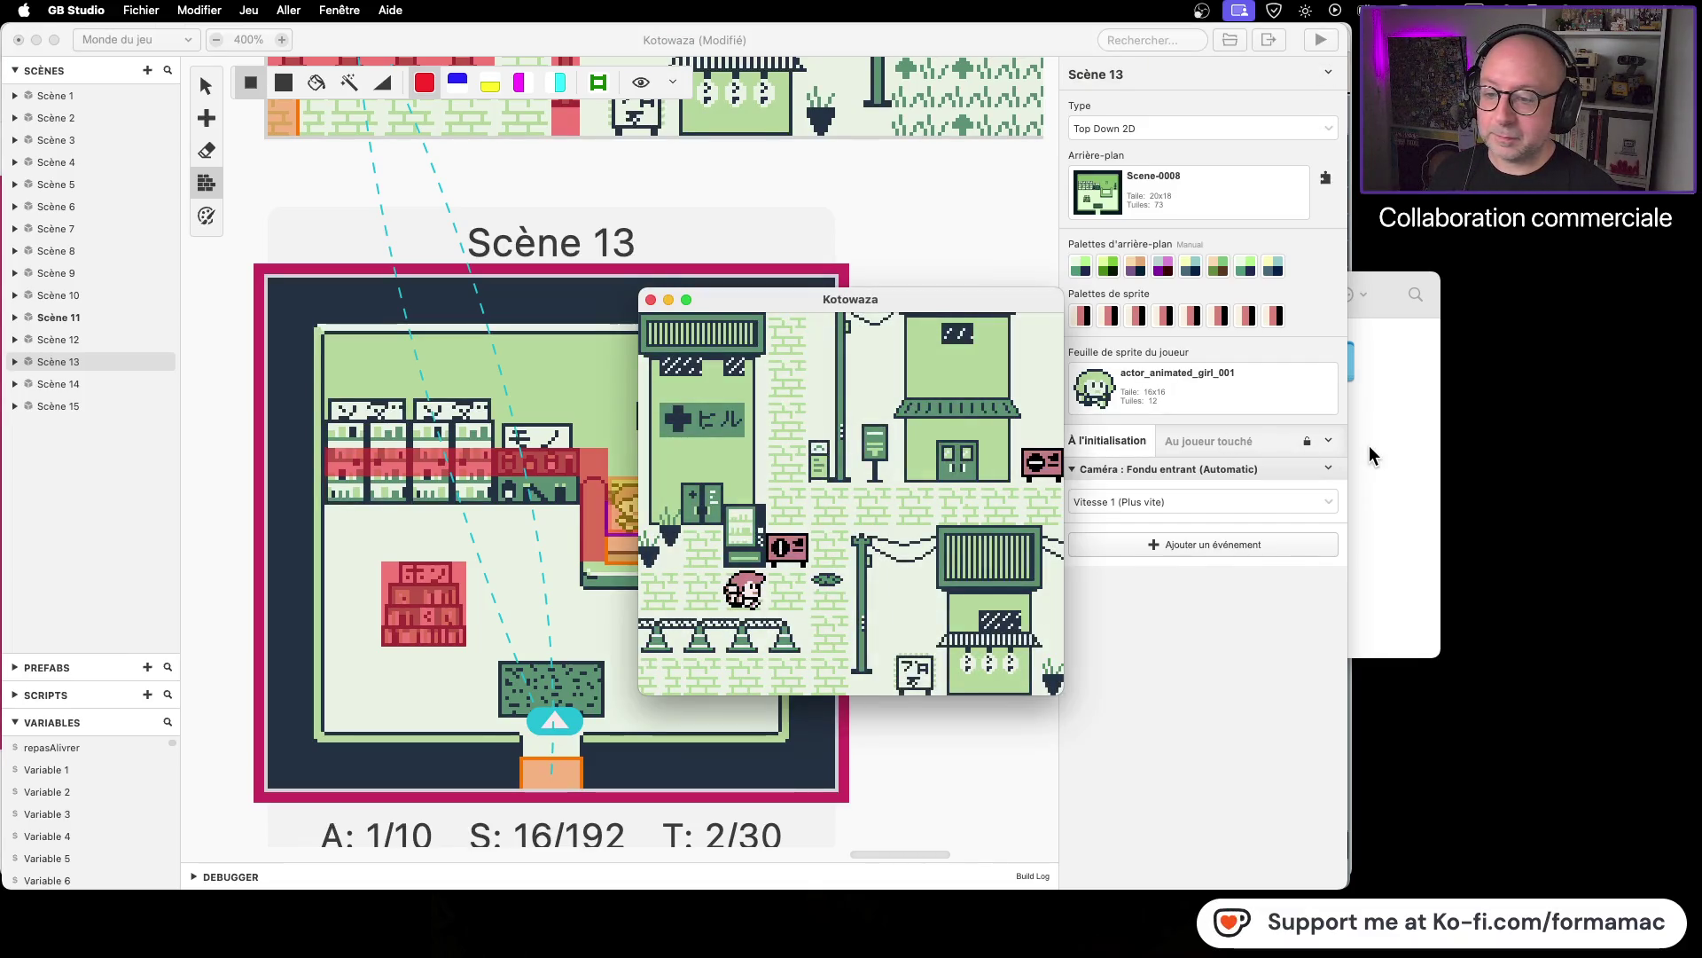
pyautogui.press('Left')
pyautogui.press('Right')
pyautogui.press('Up')
pyautogui.press('Right')
pyautogui.press('Up')
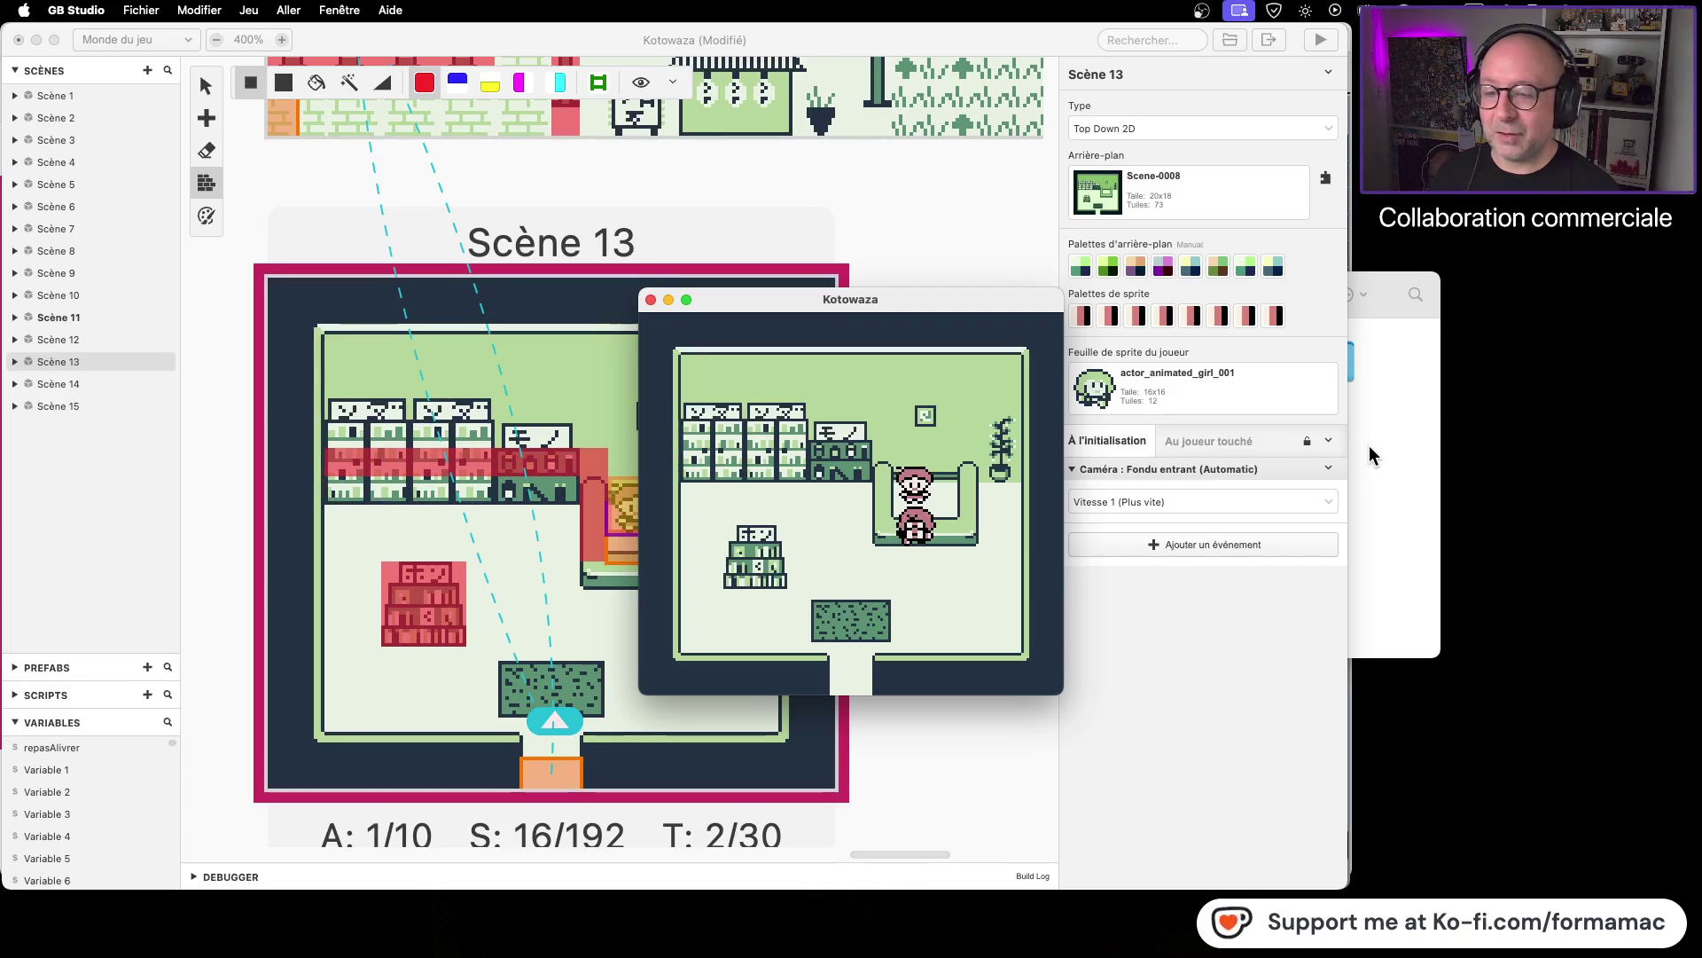
pyautogui.press('Down')
pyautogui.press('Up')
pyautogui.press('Down')
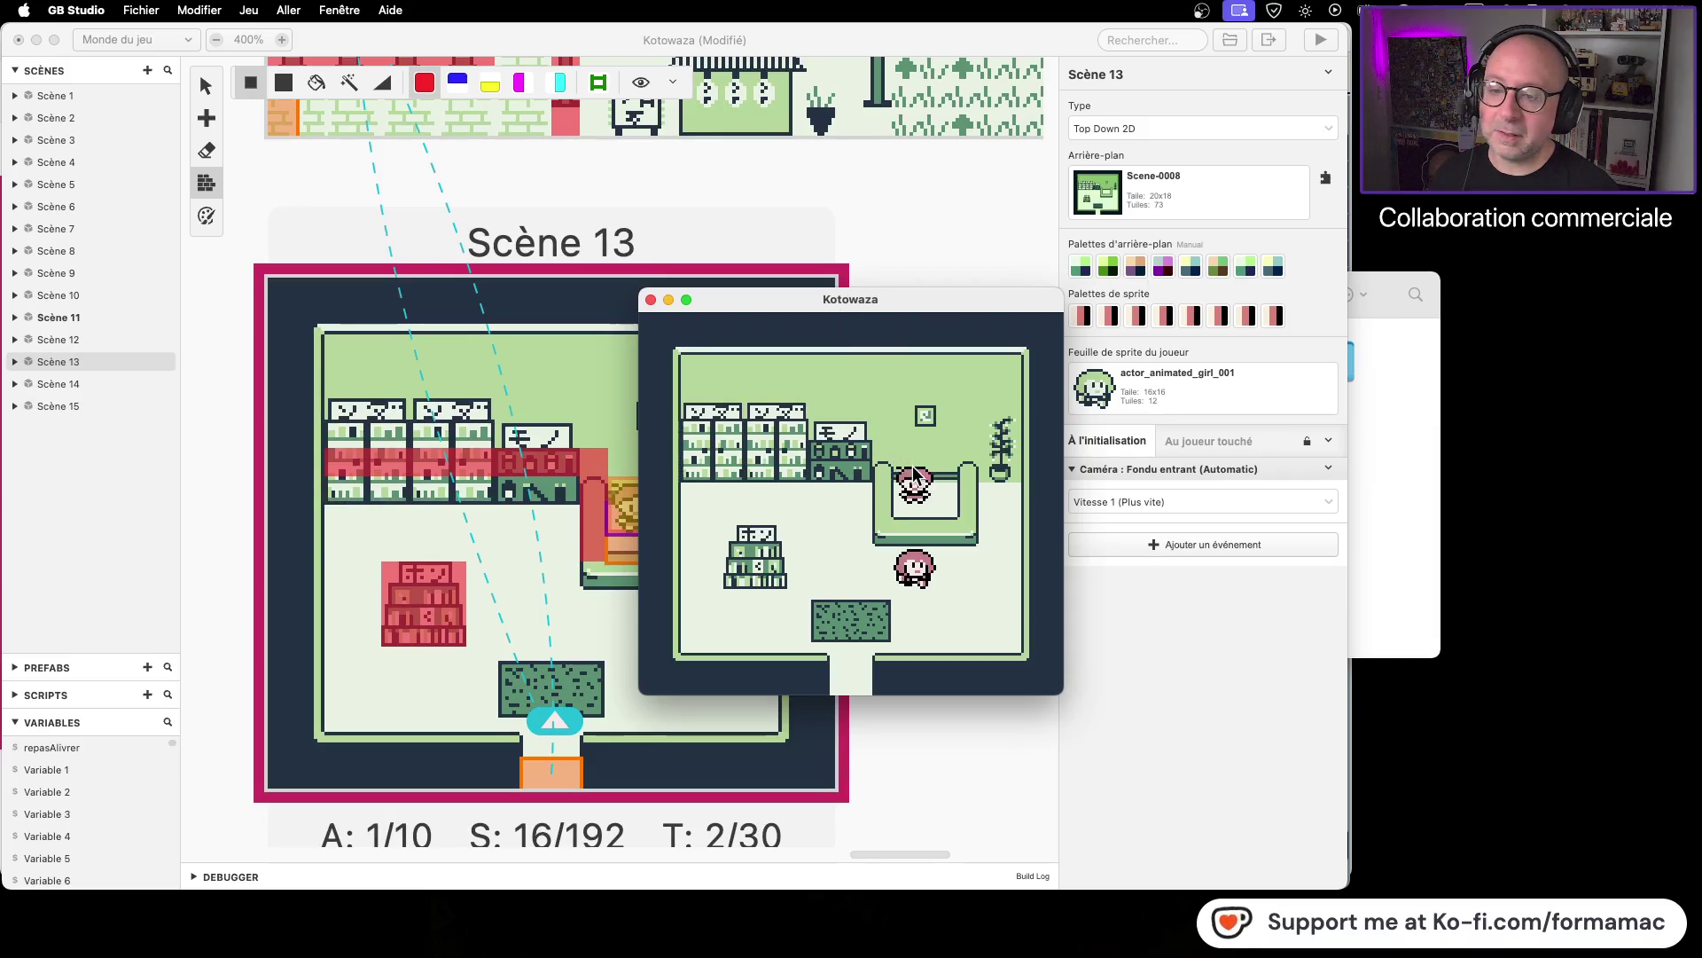
pyautogui.click(652, 299)
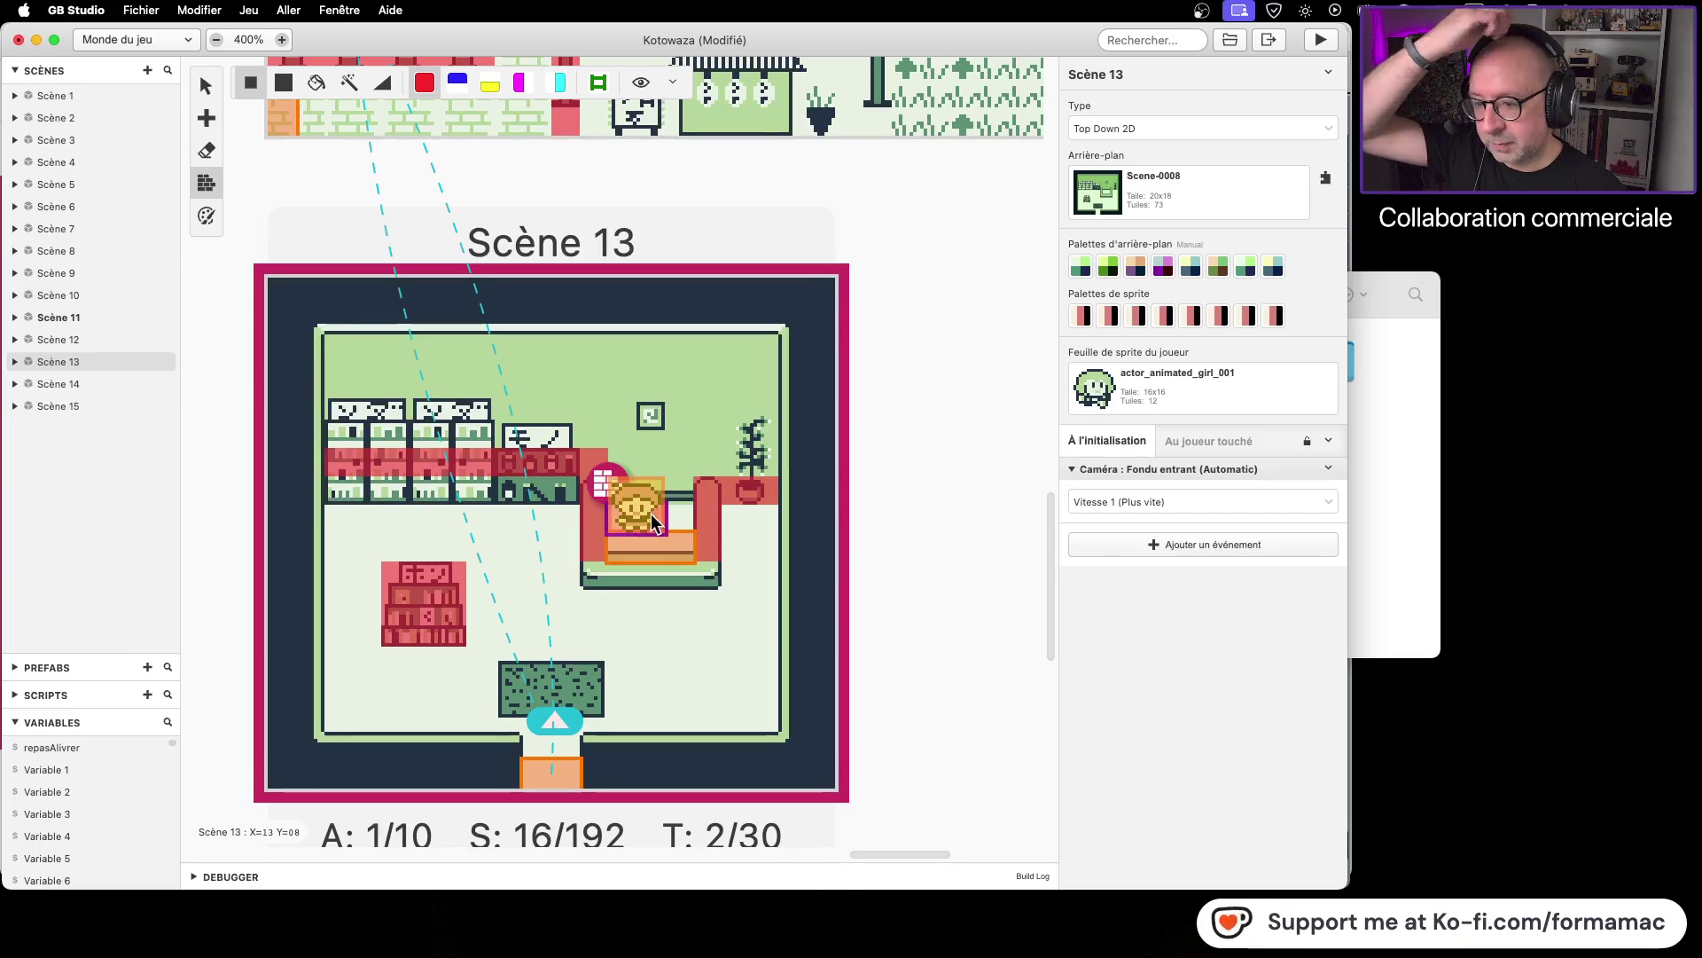
# Step: Move the pharmacist actor one tile right to X=13, Y=8, then open actor_pharmacist.aseprite from Graphismes
pyautogui.click(206, 86)
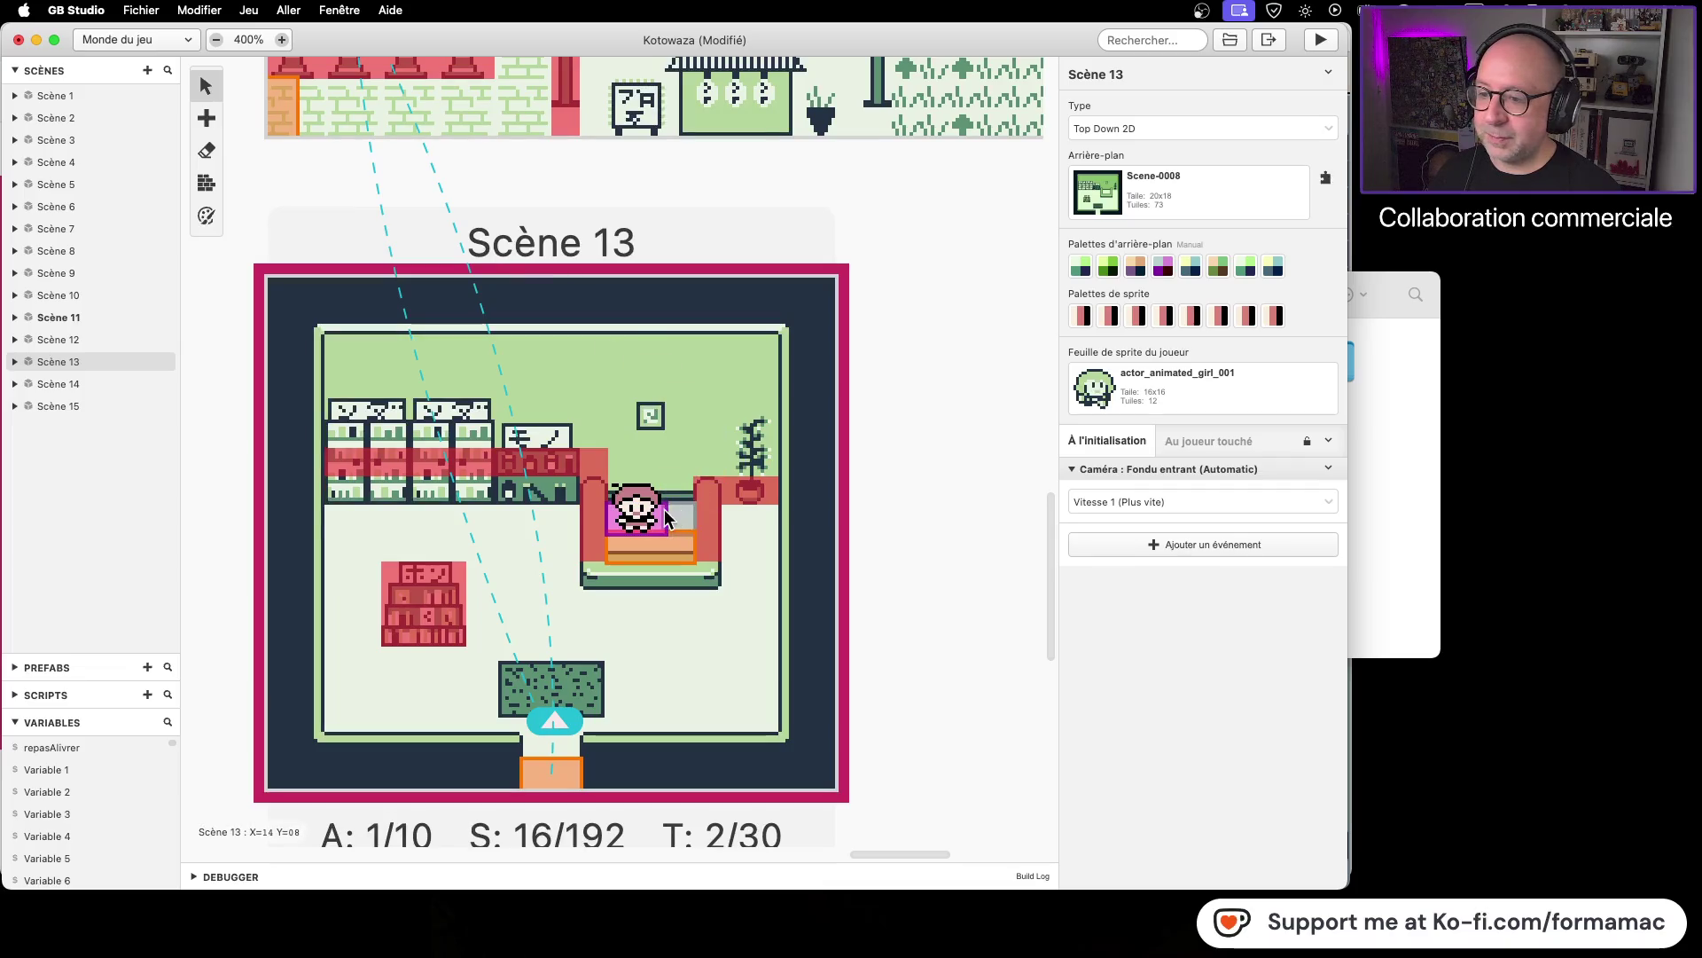
pyautogui.moveTo(652, 519)
pyautogui.mouseDown()
pyautogui.moveTo(685, 520)
pyautogui.moveTo(660, 522)
pyautogui.mouseUp()
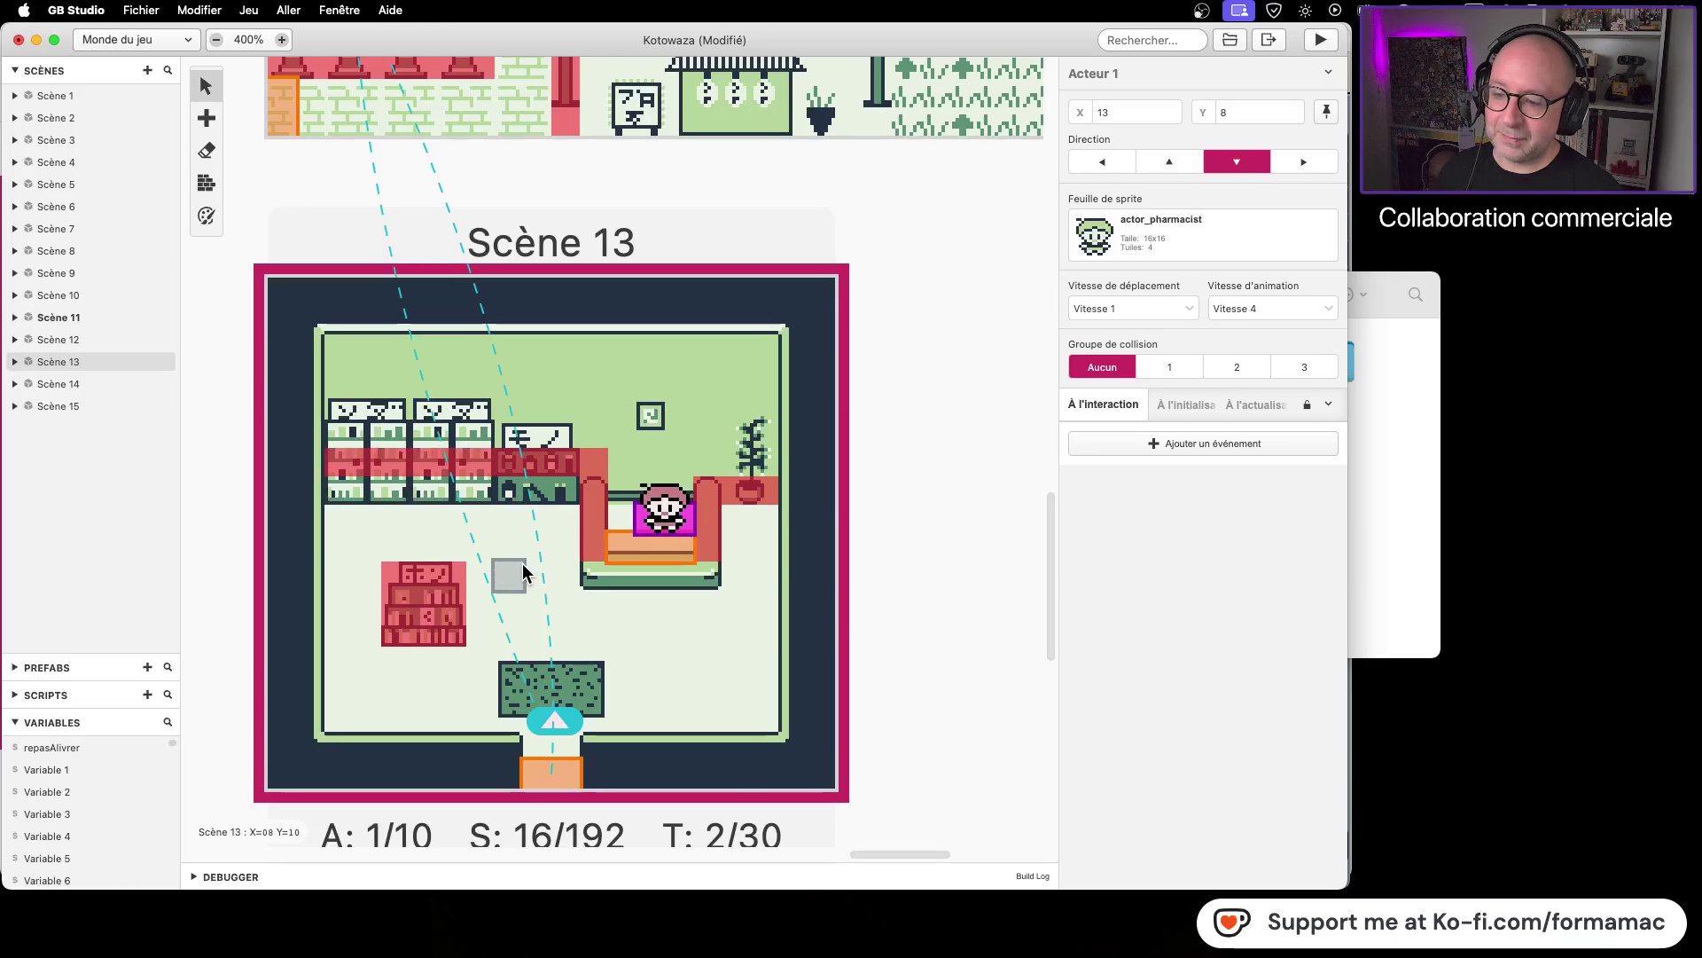
pyautogui.click(1356, 537)
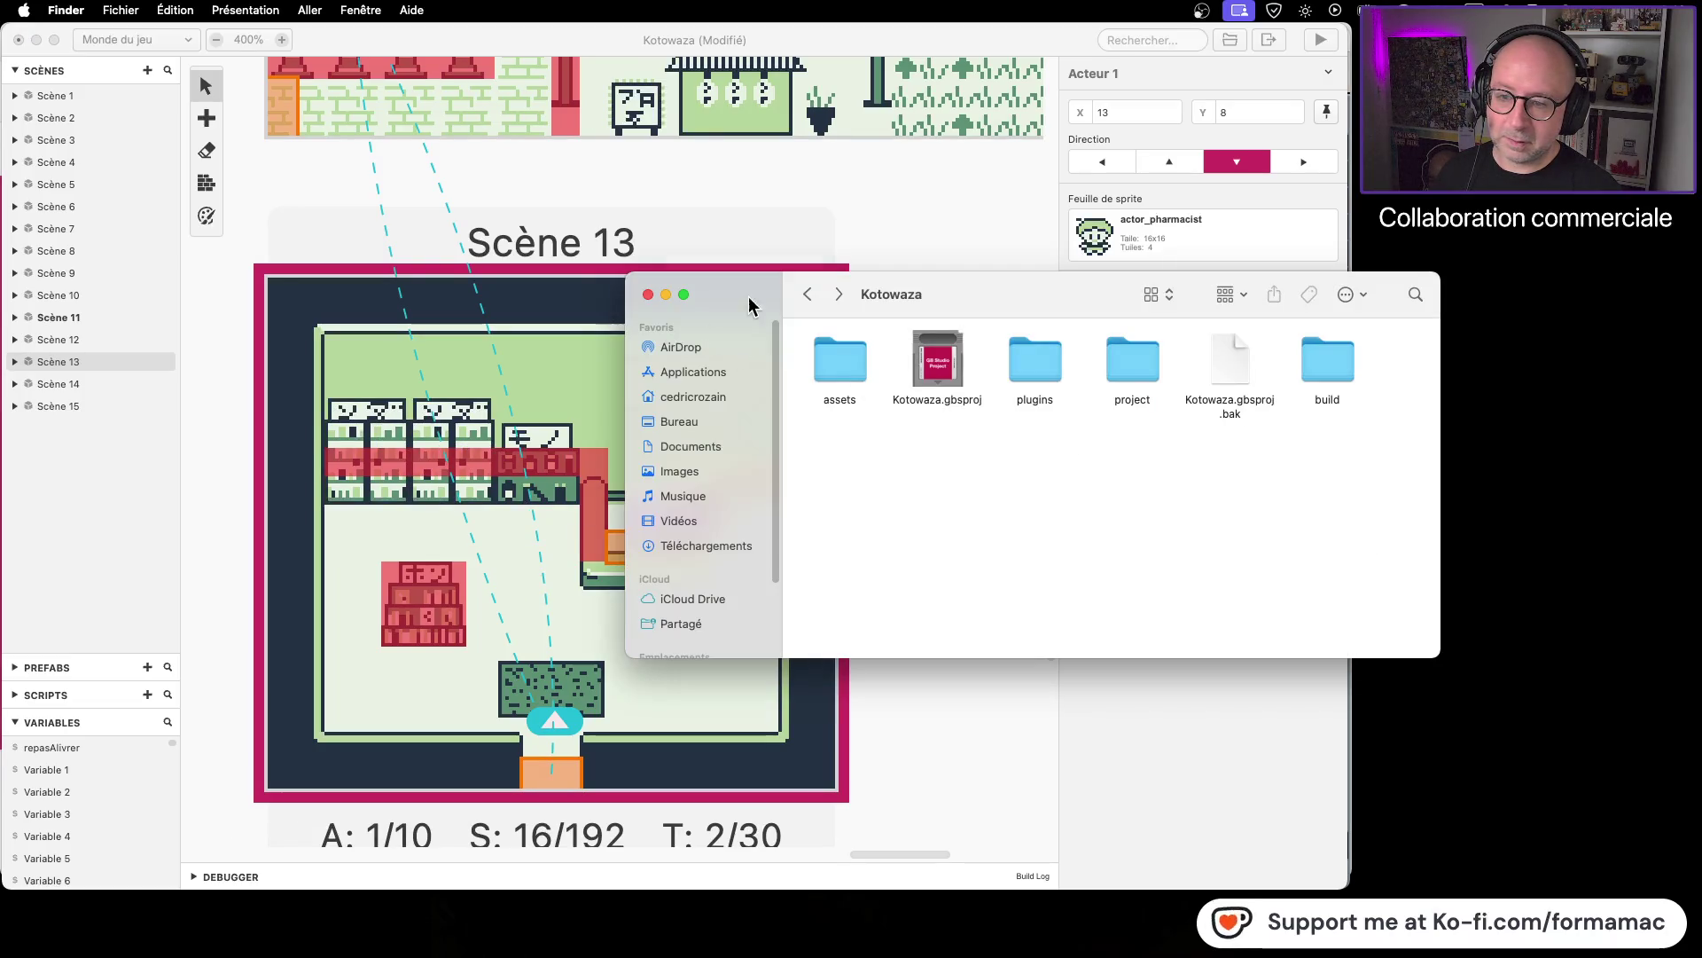
pyautogui.click(804, 296)
pyautogui.doubleClick(820, 368)
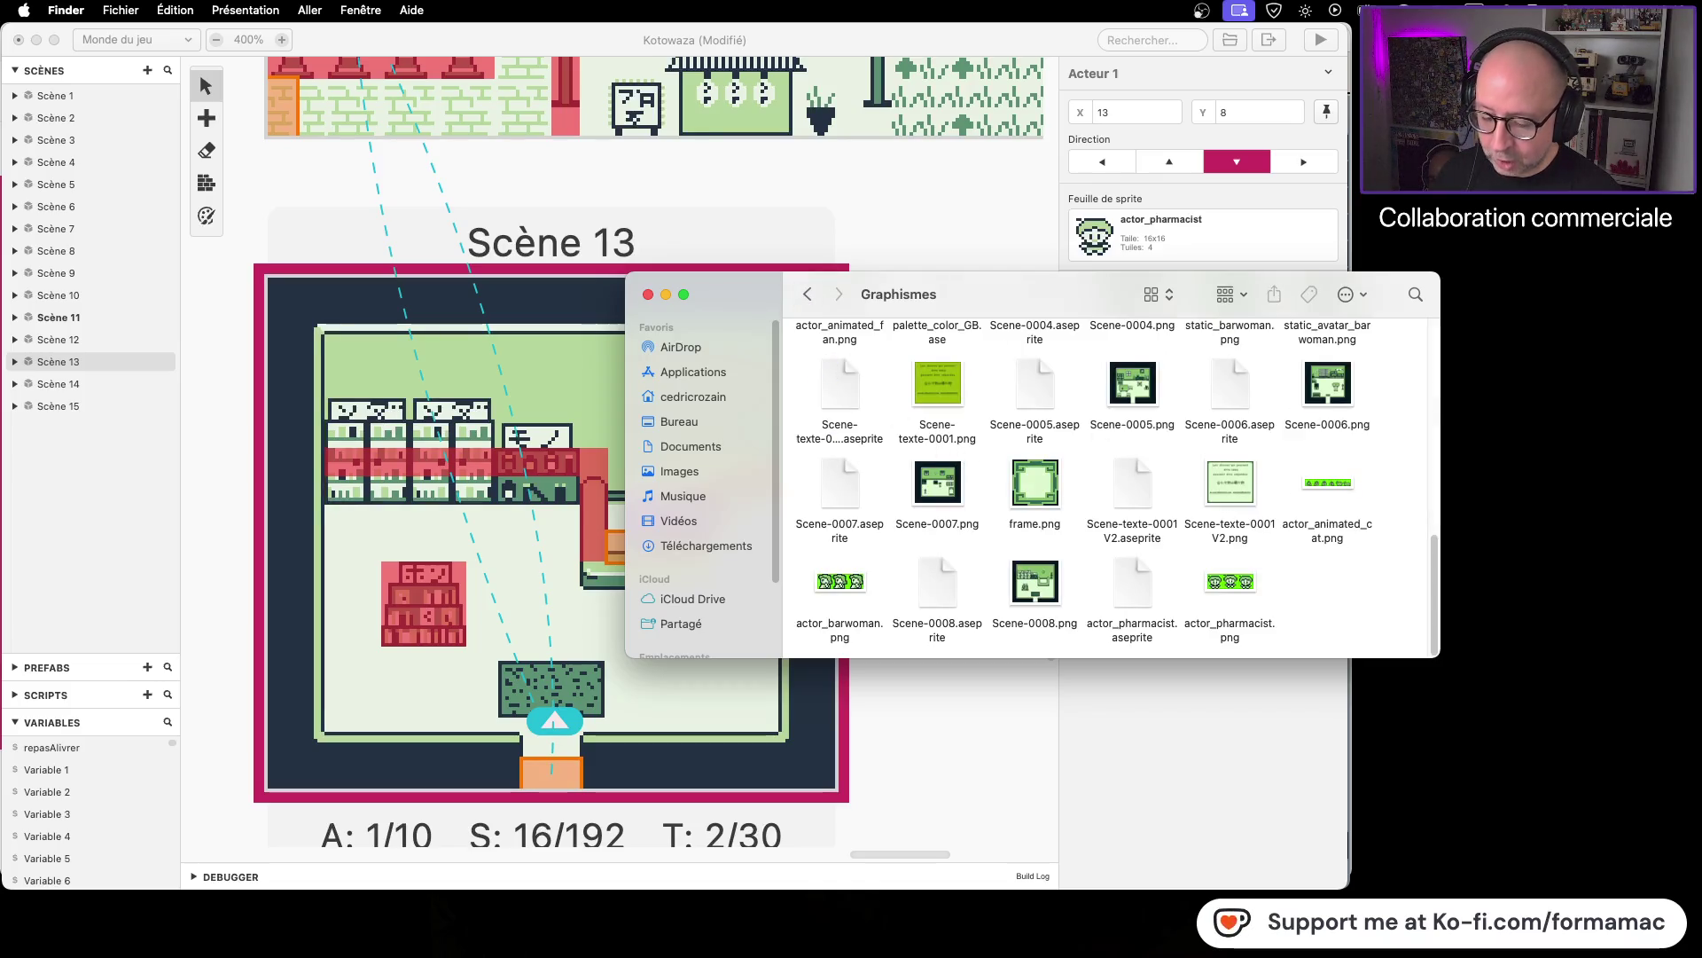
pyautogui.doubleClick(1134, 585)
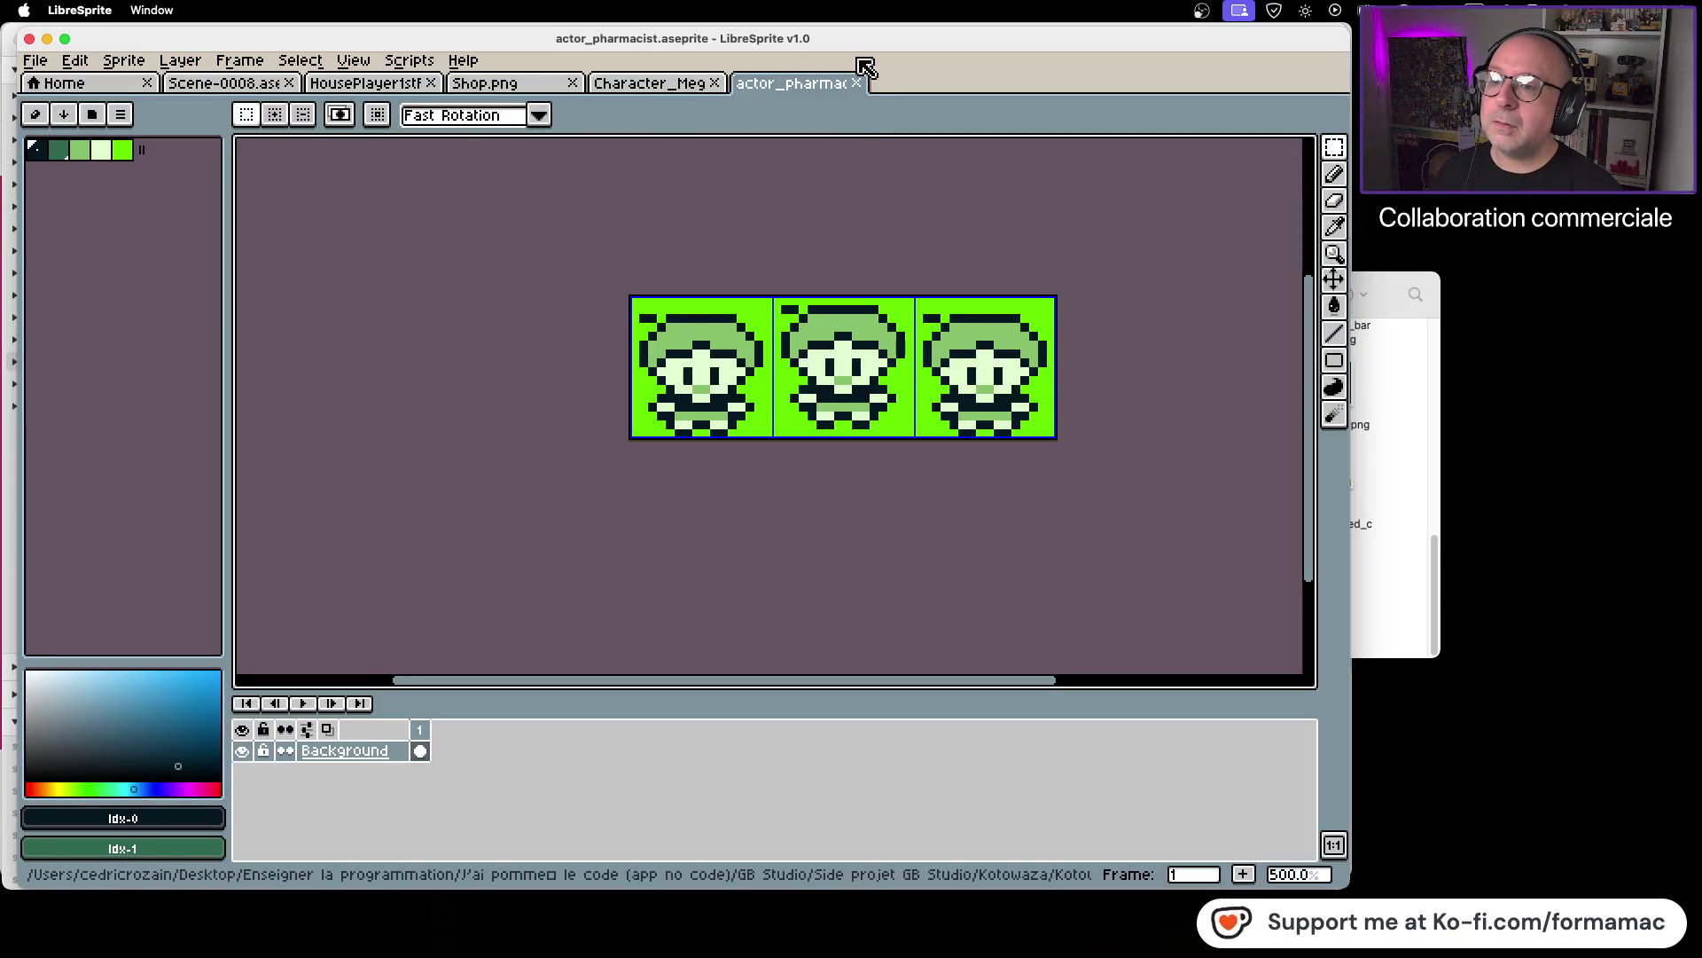
# Step: In Scene-0008.aseprite, move the sofa's left arm one tile to the right
pyautogui.click(856, 82)
pyautogui.click(546, 86)
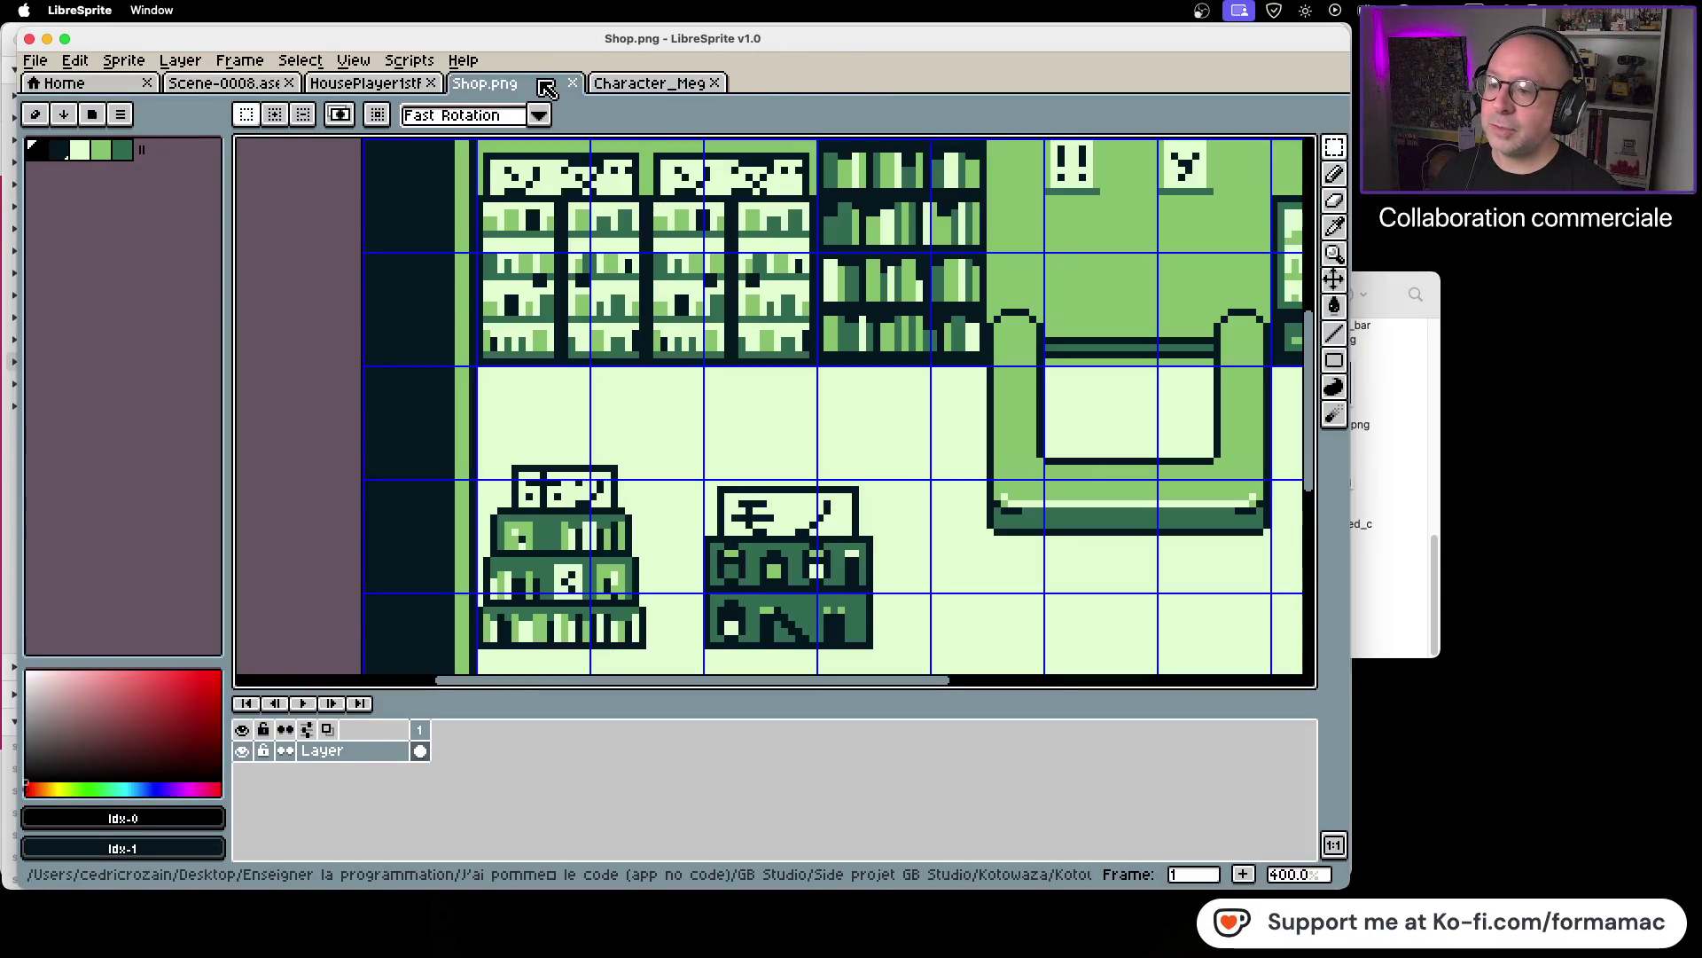
pyautogui.scroll(-3, 800, 287)
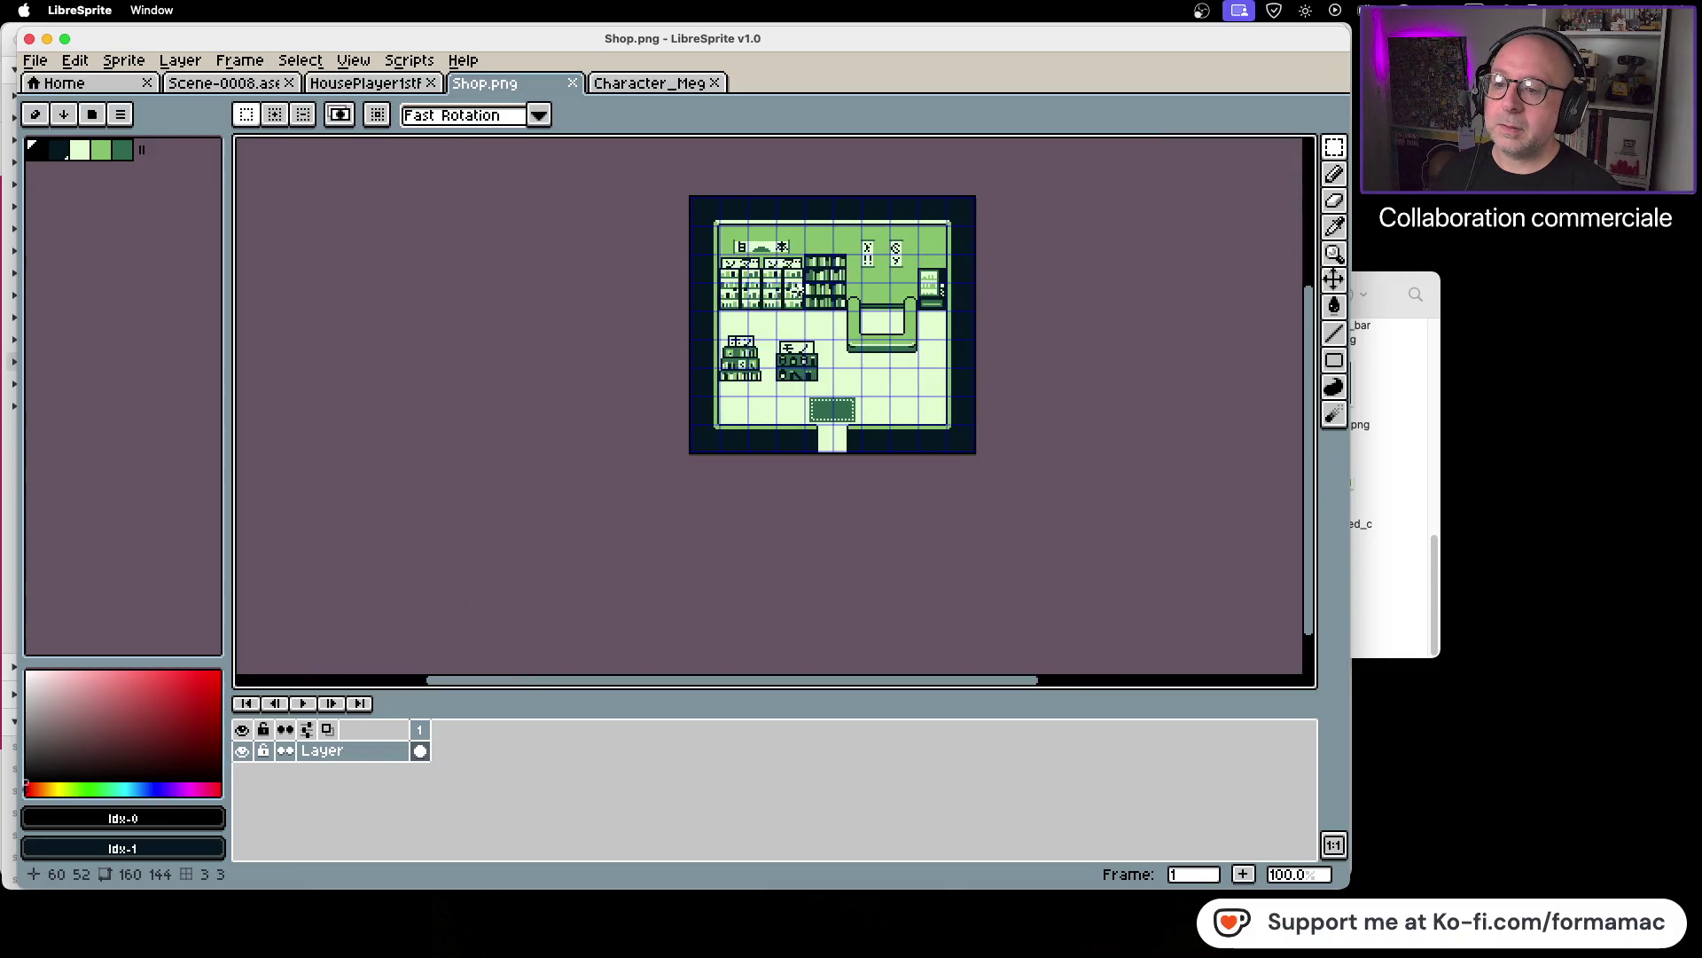
pyautogui.click(257, 84)
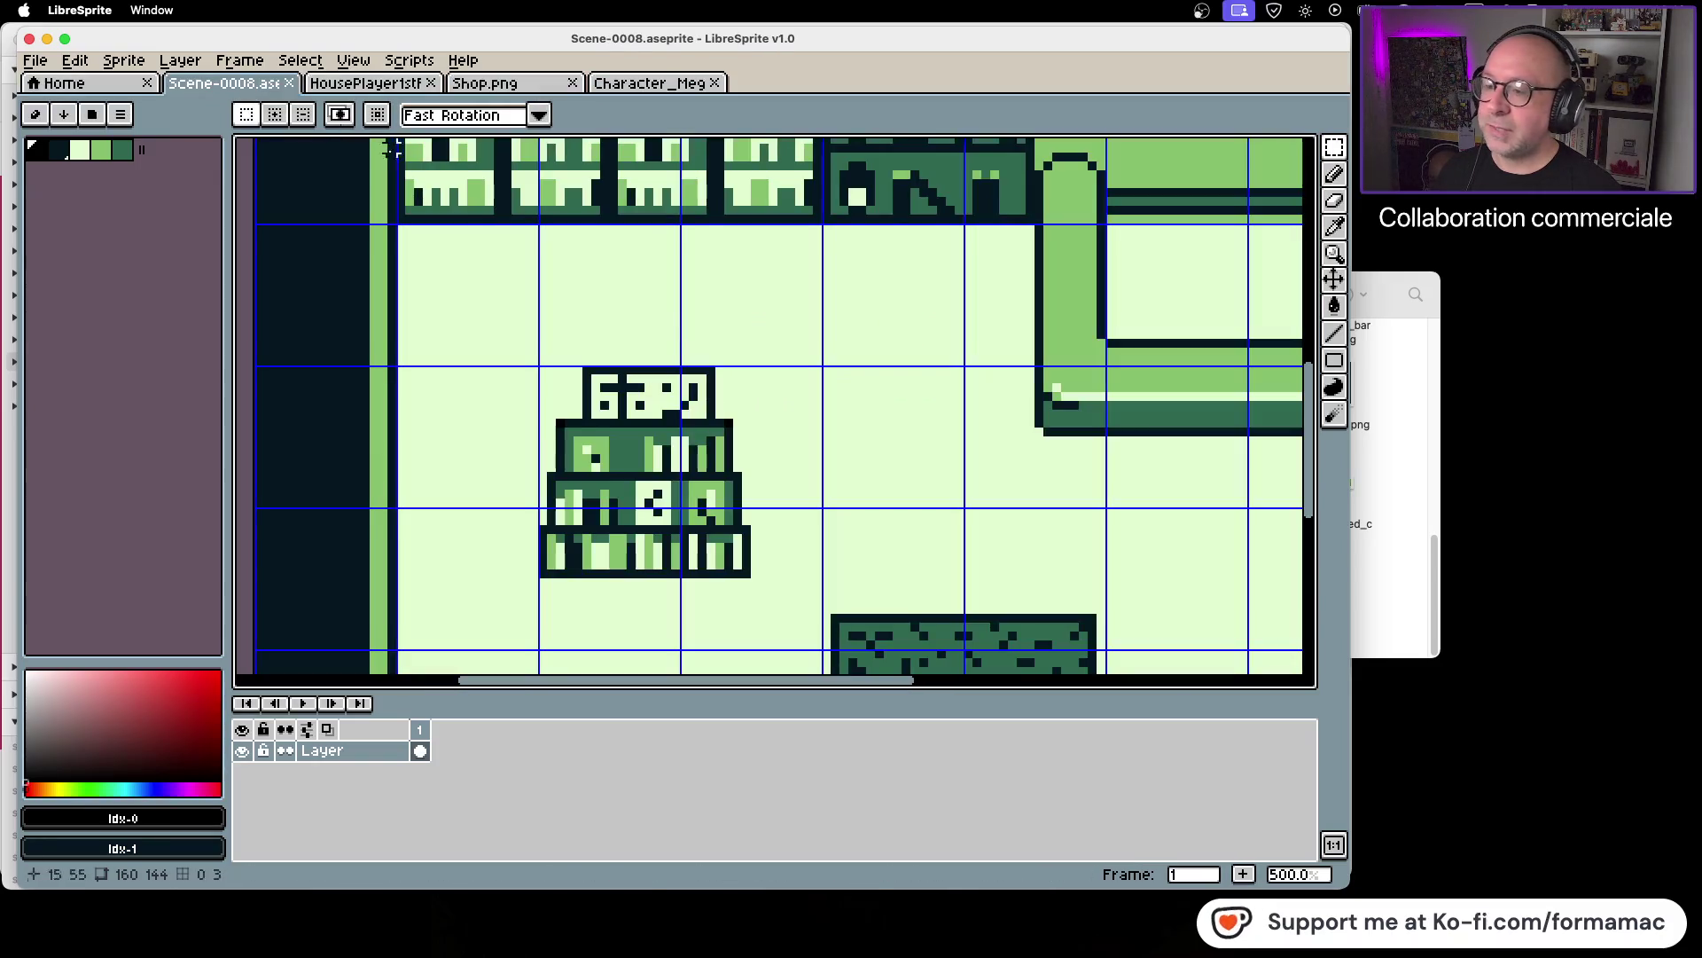
pyautogui.scroll(-1, 727, 341)
pyautogui.scroll(-1, 742, 335)
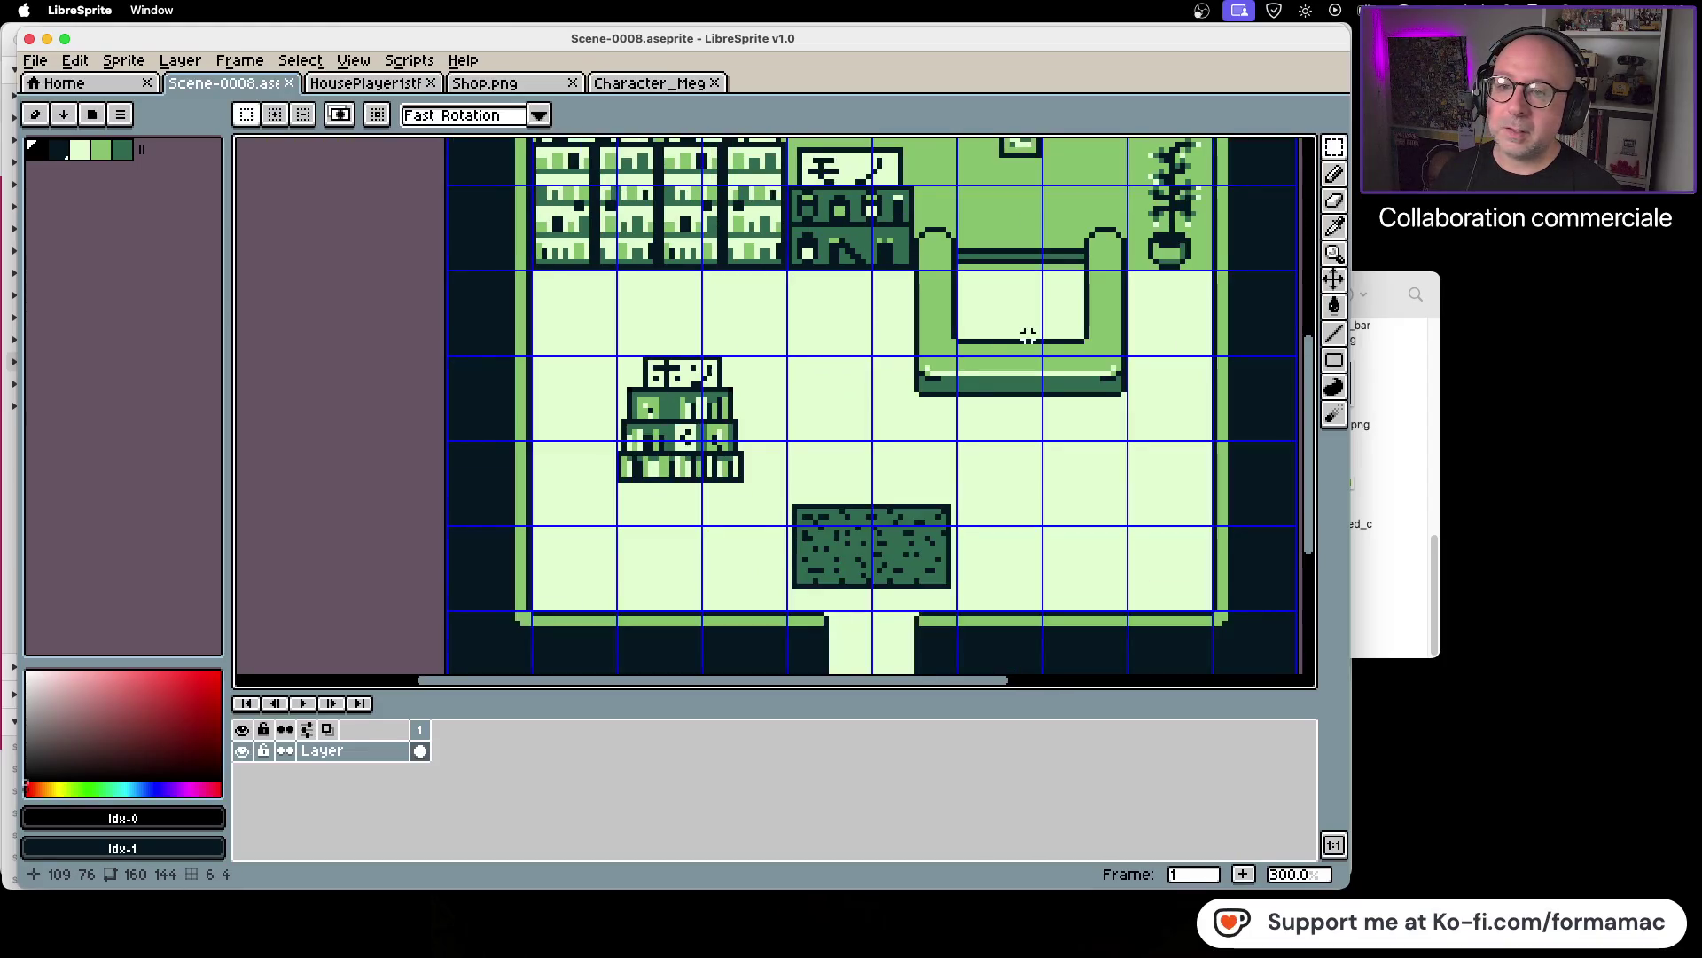
pyautogui.moveTo(1019, 353); pyautogui.dragTo(761, 354)
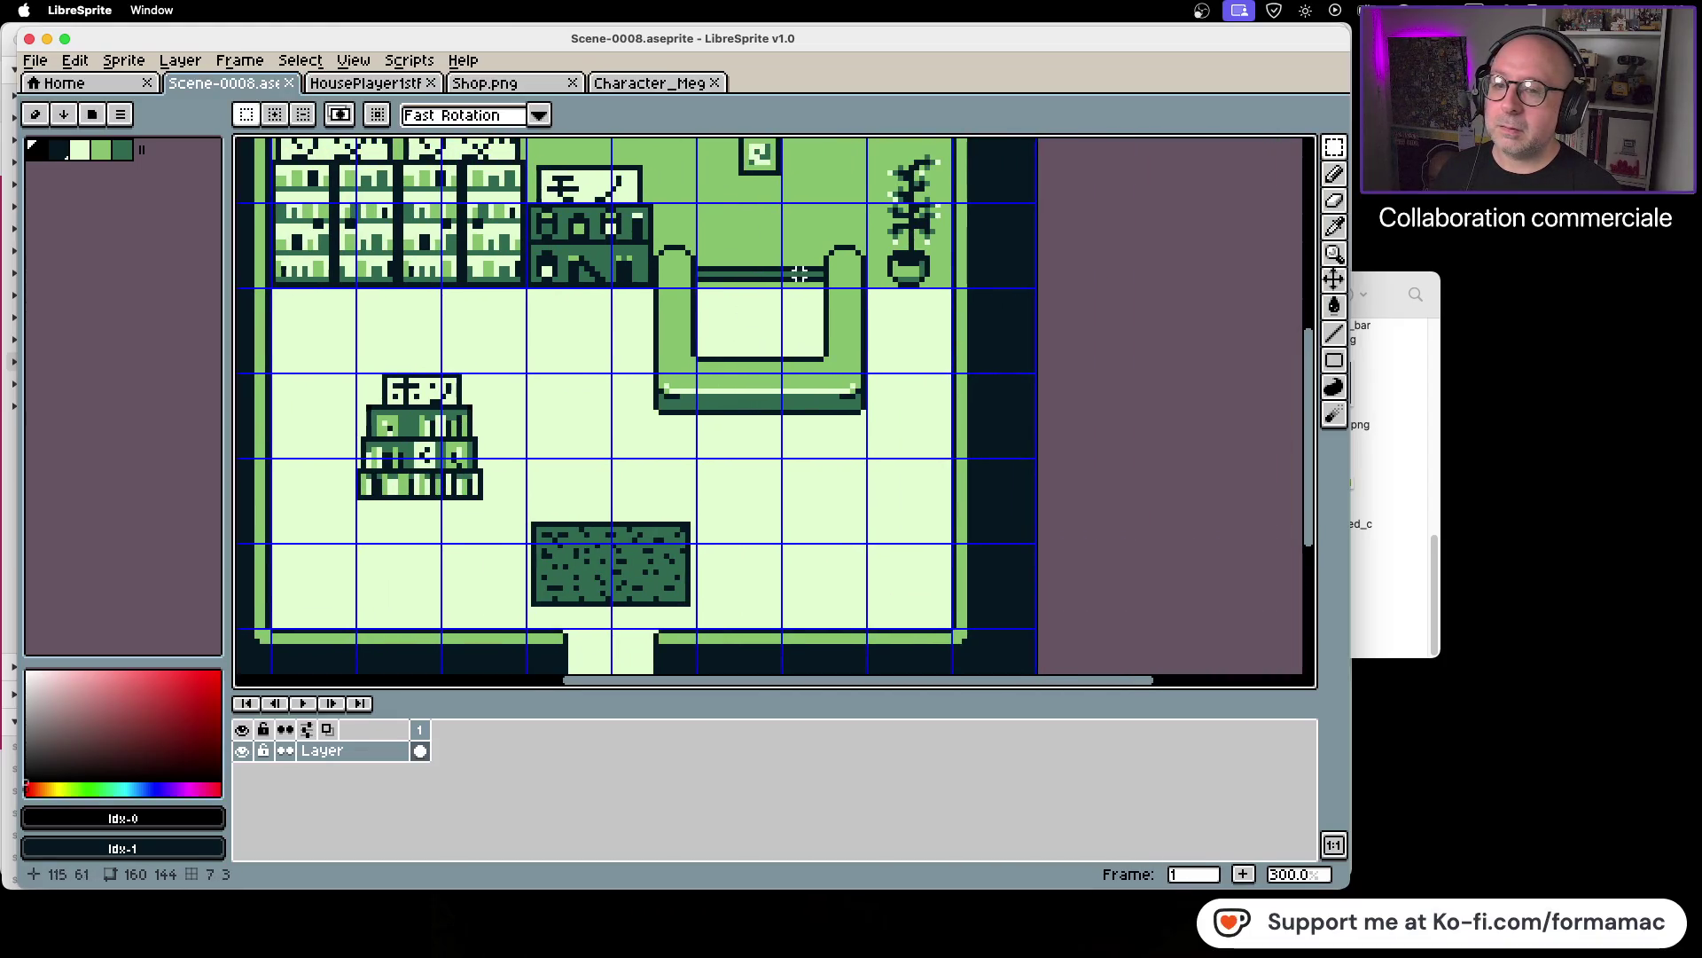
pyautogui.scroll(2, 709, 256)
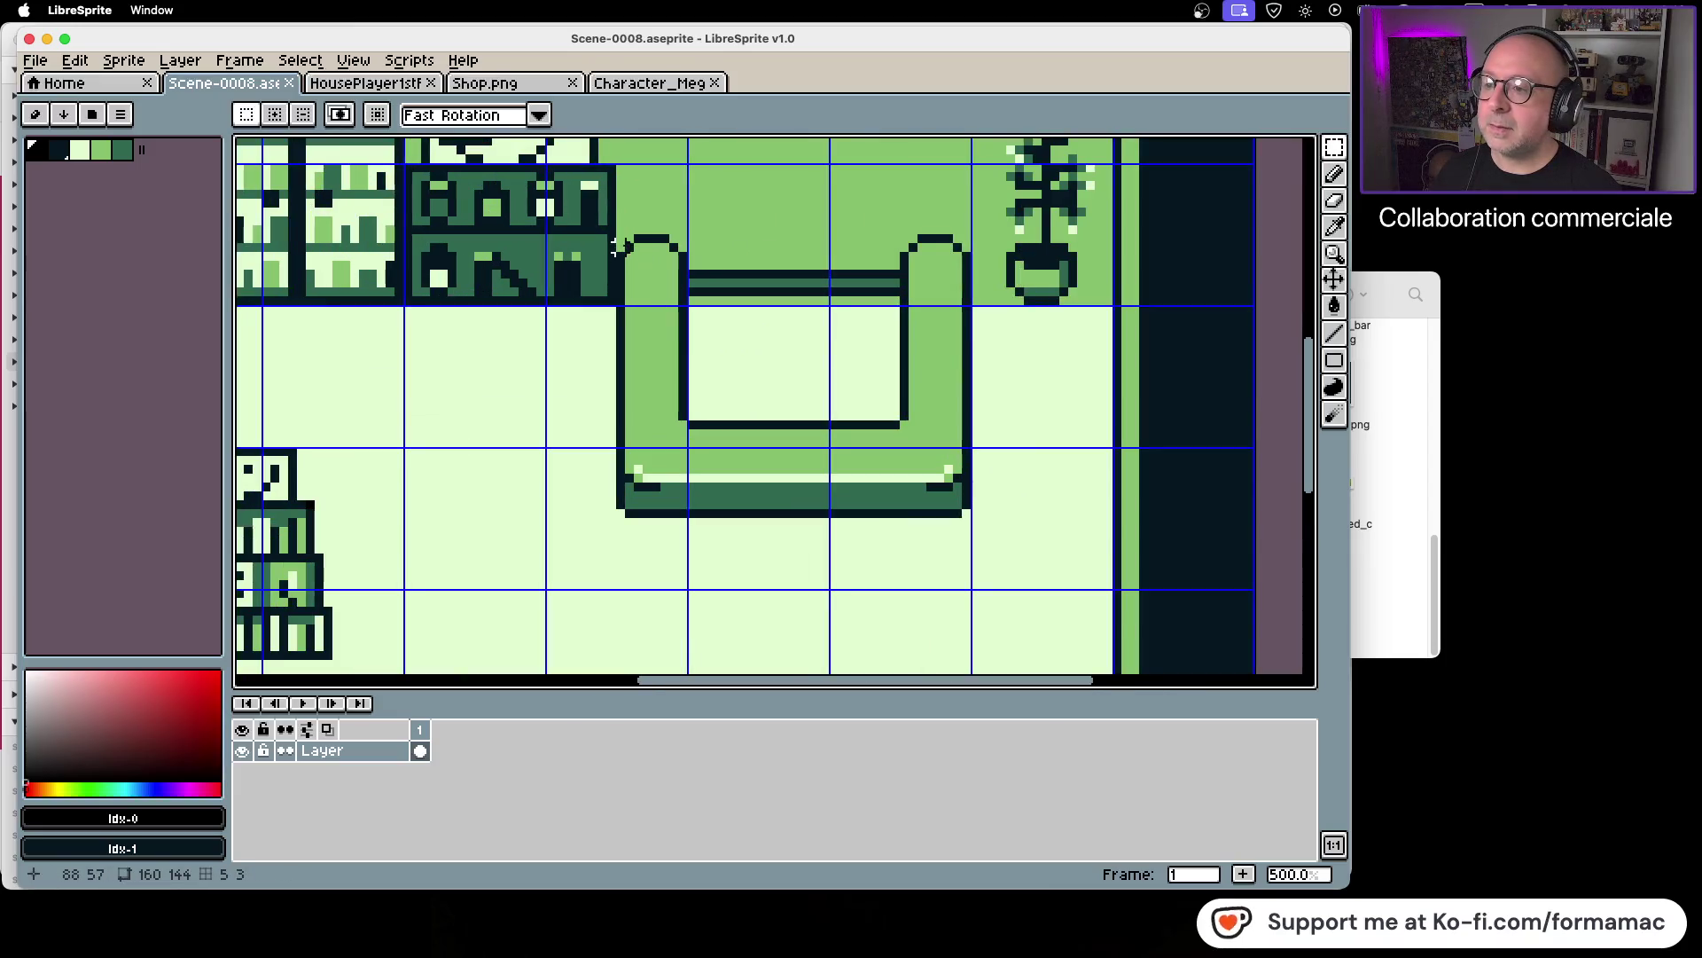
pyautogui.moveTo(621, 238); pyautogui.dragTo(694, 524)
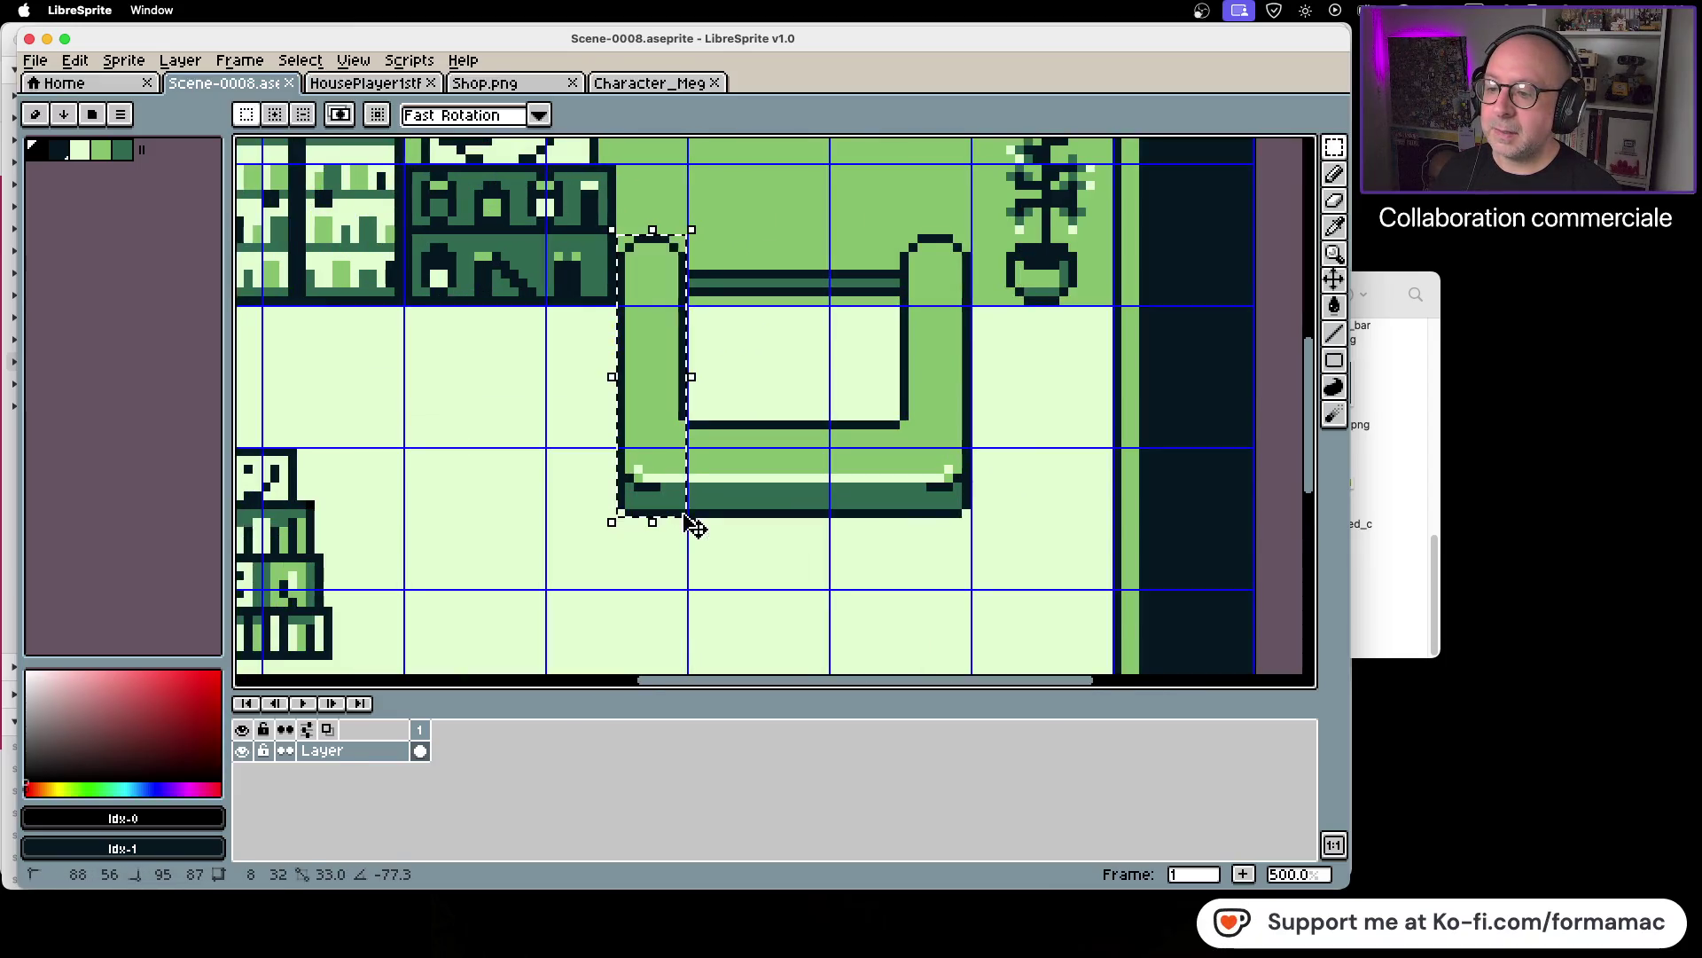
pyautogui.moveTo(671, 461); pyautogui.dragTo(745, 461)
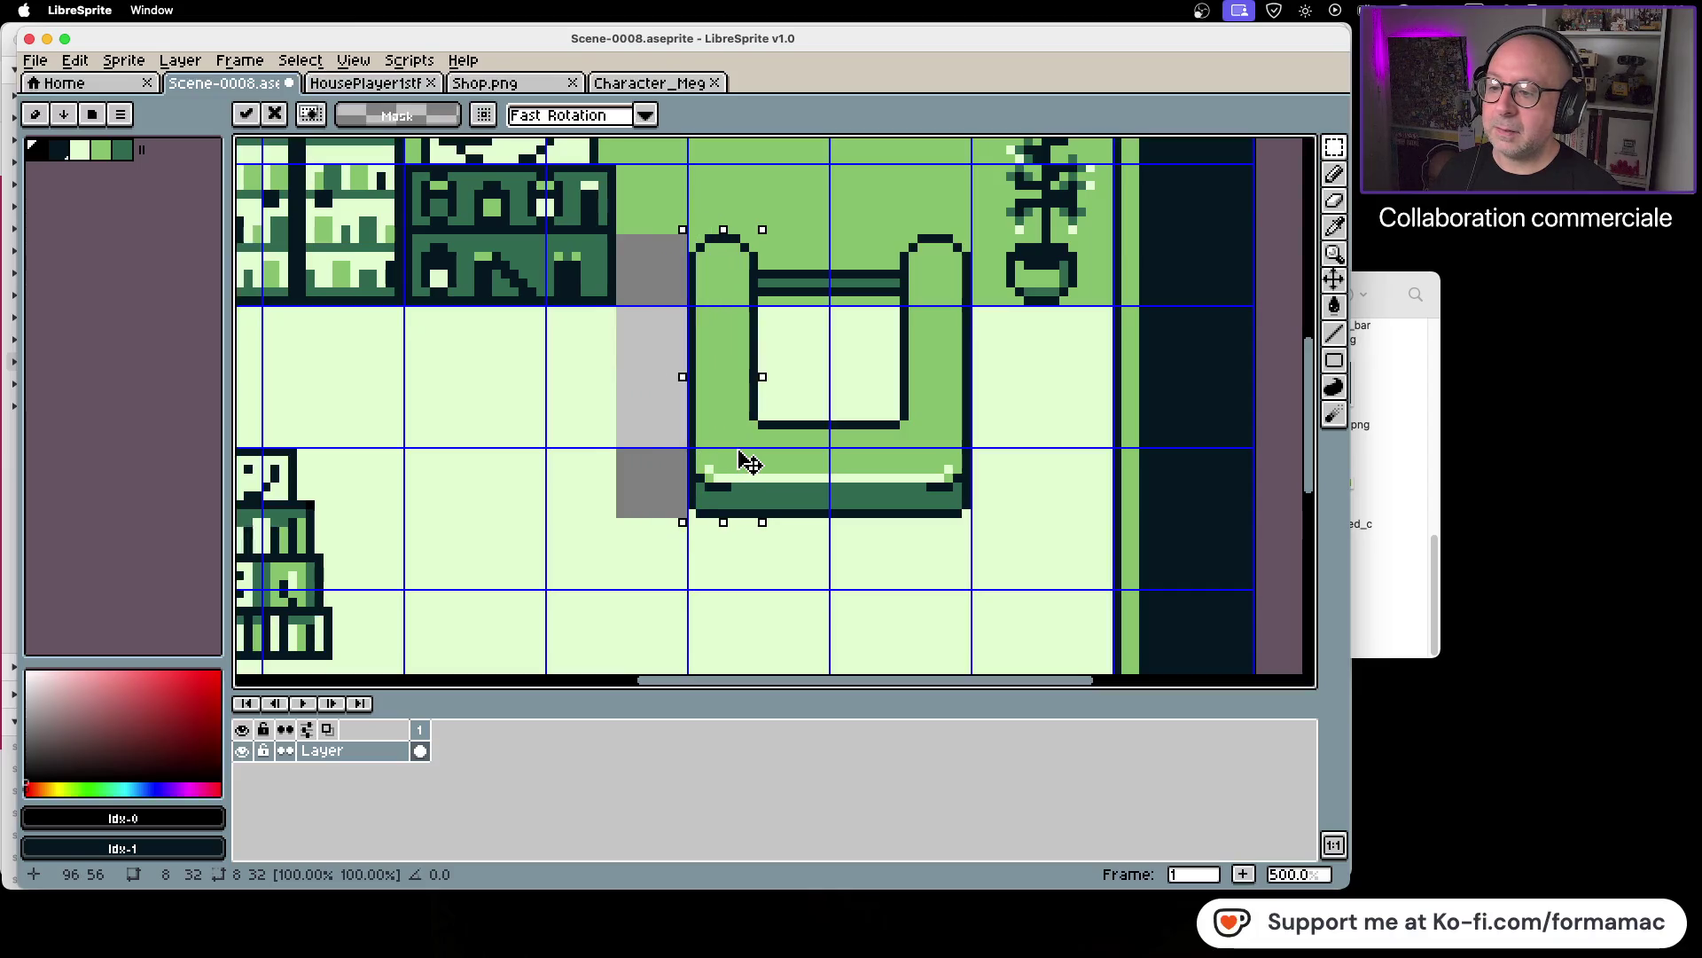
pyautogui.click(797, 573)
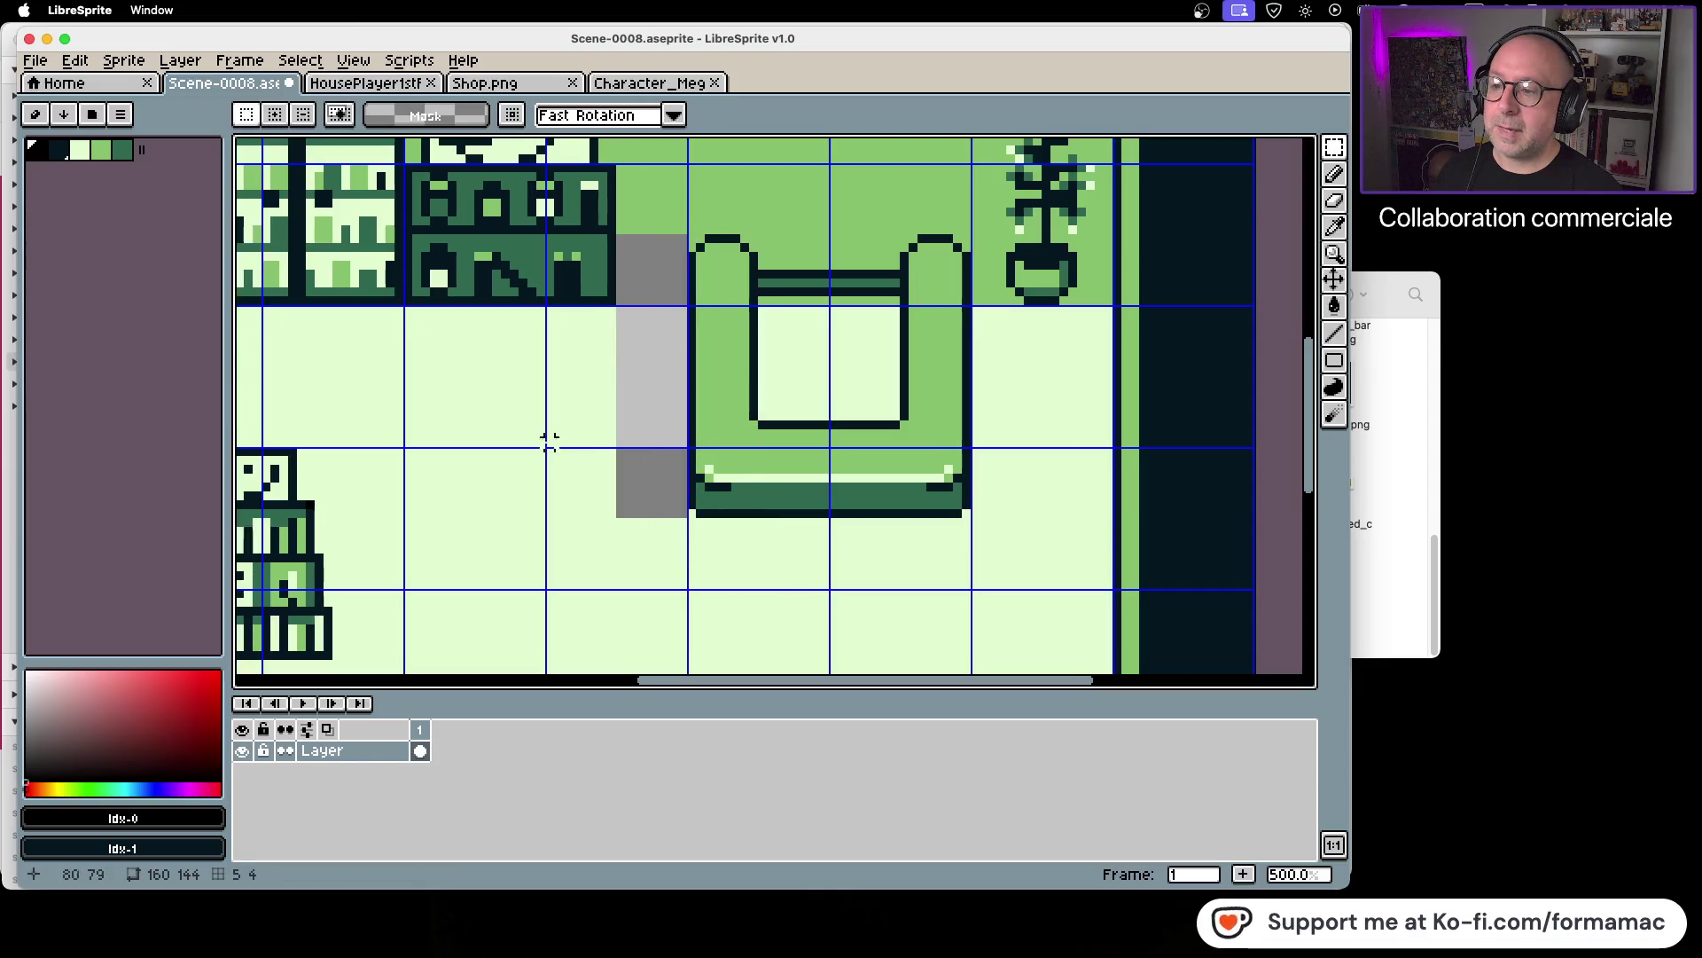
# Step: Reposition the two bookshelves along the back wall, nudging the left one right
pyautogui.scroll(2, 509, 429)
pyautogui.moveTo(509, 429); pyautogui.dragTo(533, 549)
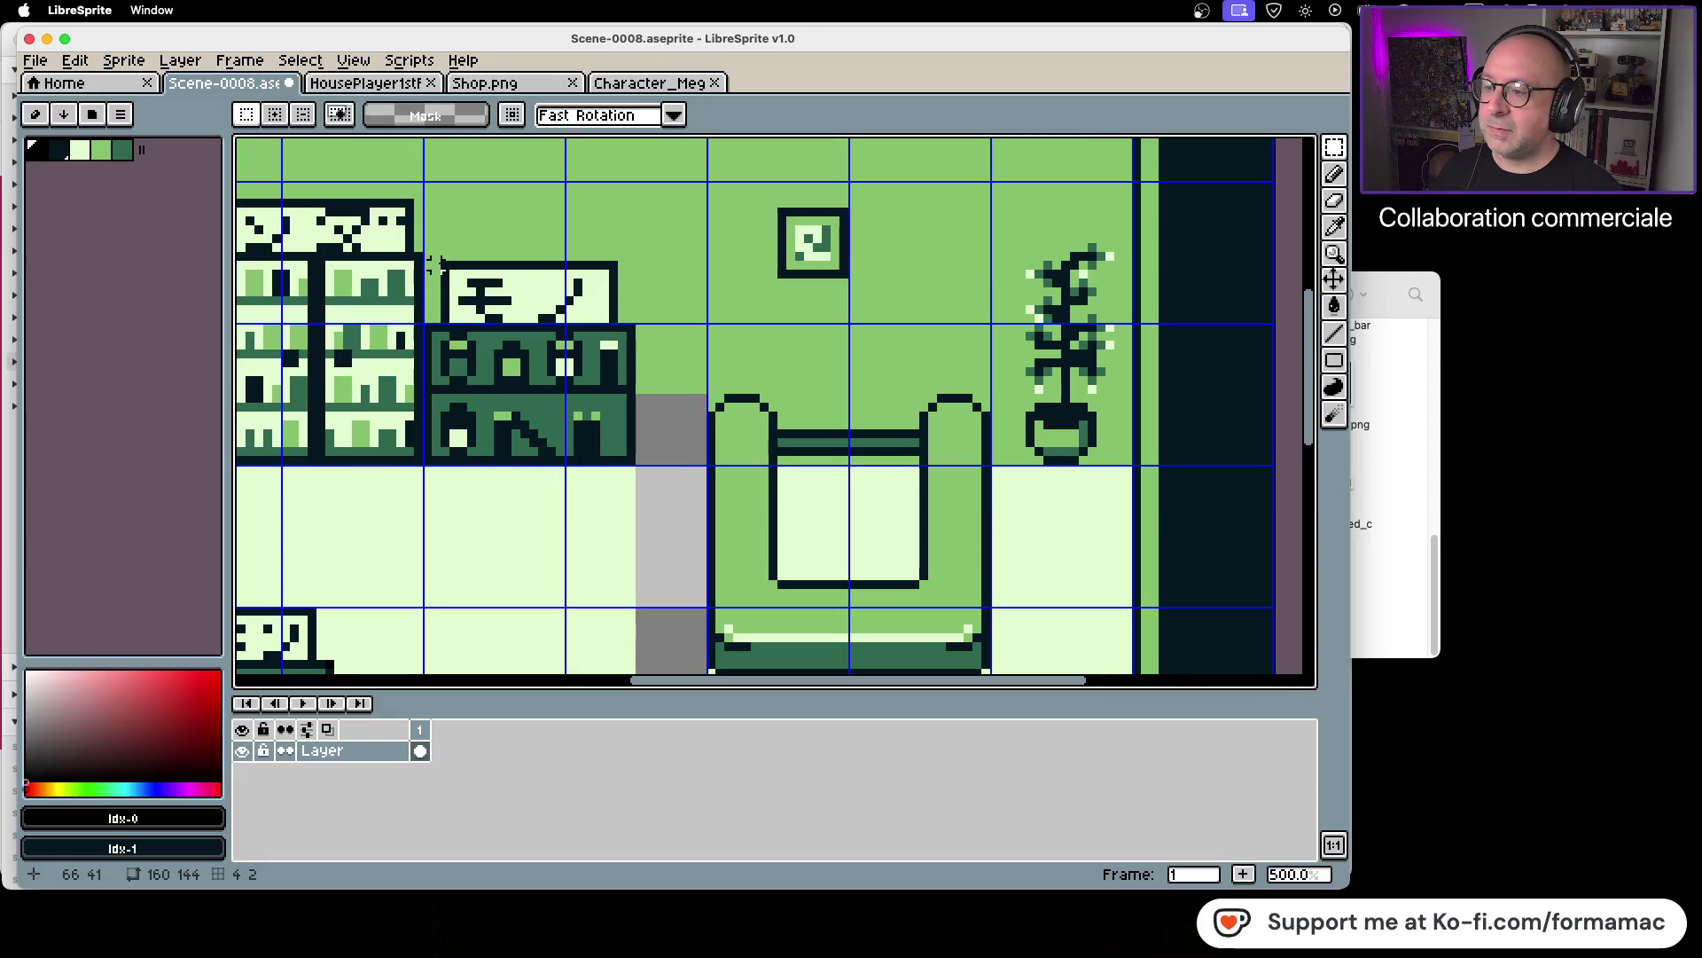
pyautogui.moveTo(429, 264)
pyautogui.mouseDown()
pyautogui.moveTo(473, 437)
pyautogui.moveTo(656, 465)
pyautogui.moveTo(630, 458)
pyautogui.moveTo(617, 427)
pyautogui.moveTo(643, 424)
pyautogui.moveTo(624, 411)
pyautogui.mouseUp()
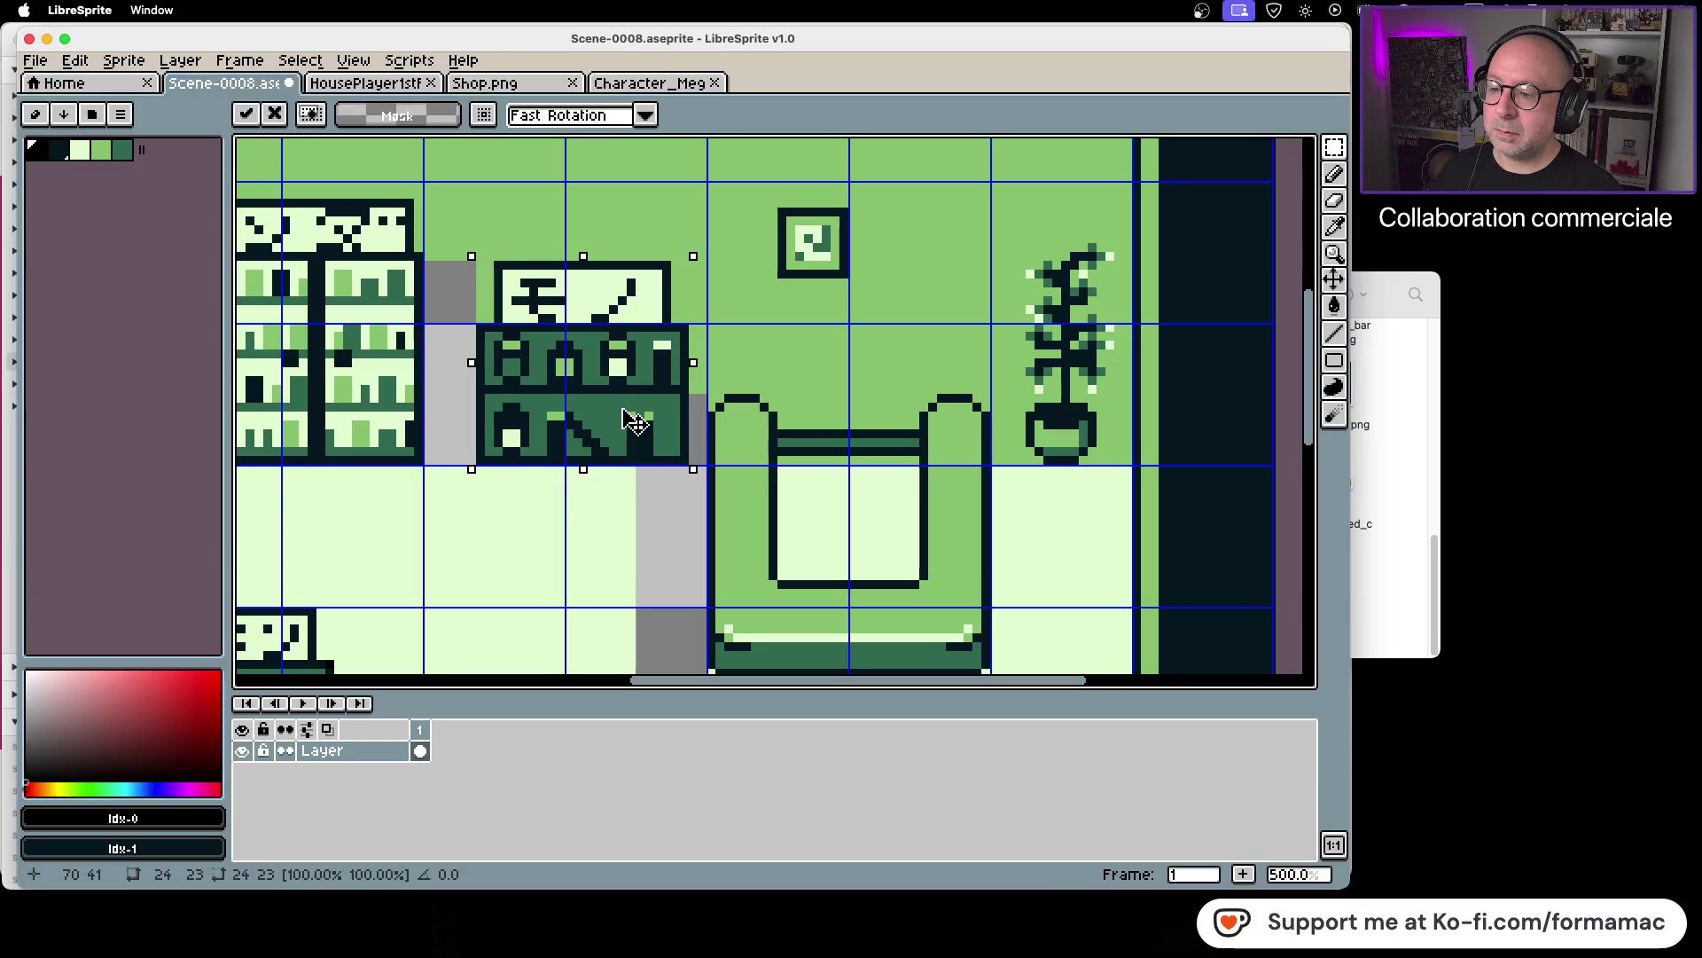
pyautogui.moveTo(479, 532); pyautogui.dragTo(825, 498)
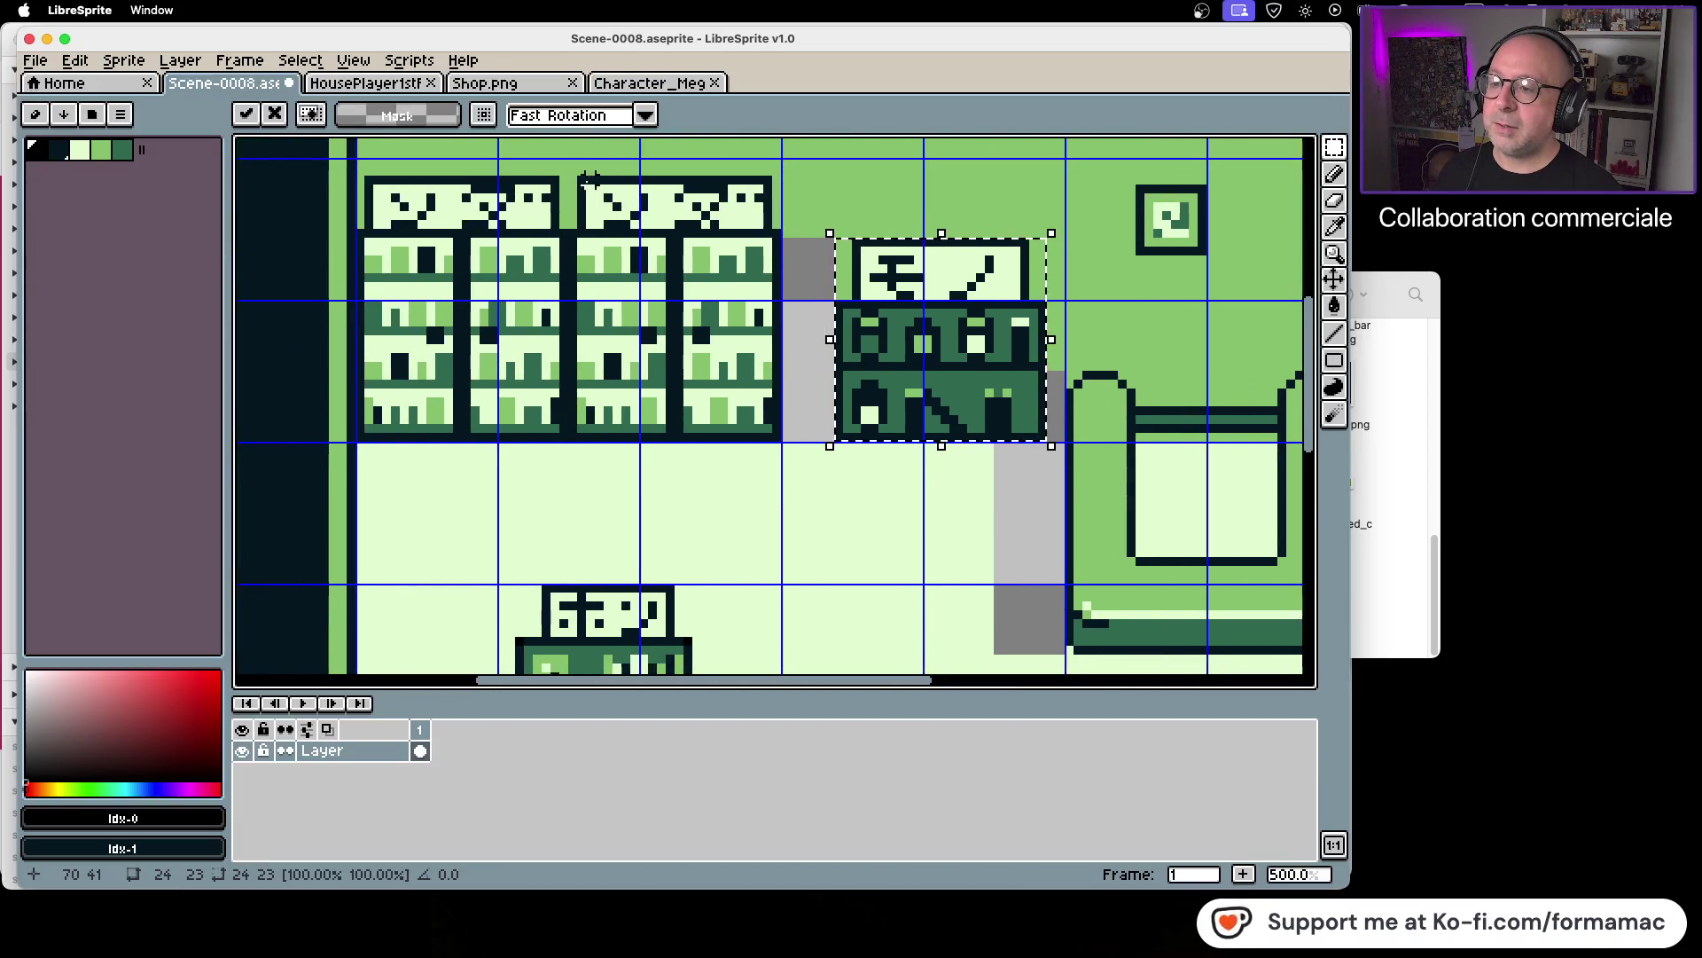
pyautogui.moveTo(572, 180)
pyautogui.mouseDown()
pyautogui.moveTo(599, 339)
pyautogui.moveTo(778, 441)
pyautogui.moveTo(814, 422)
pyautogui.mouseUp()
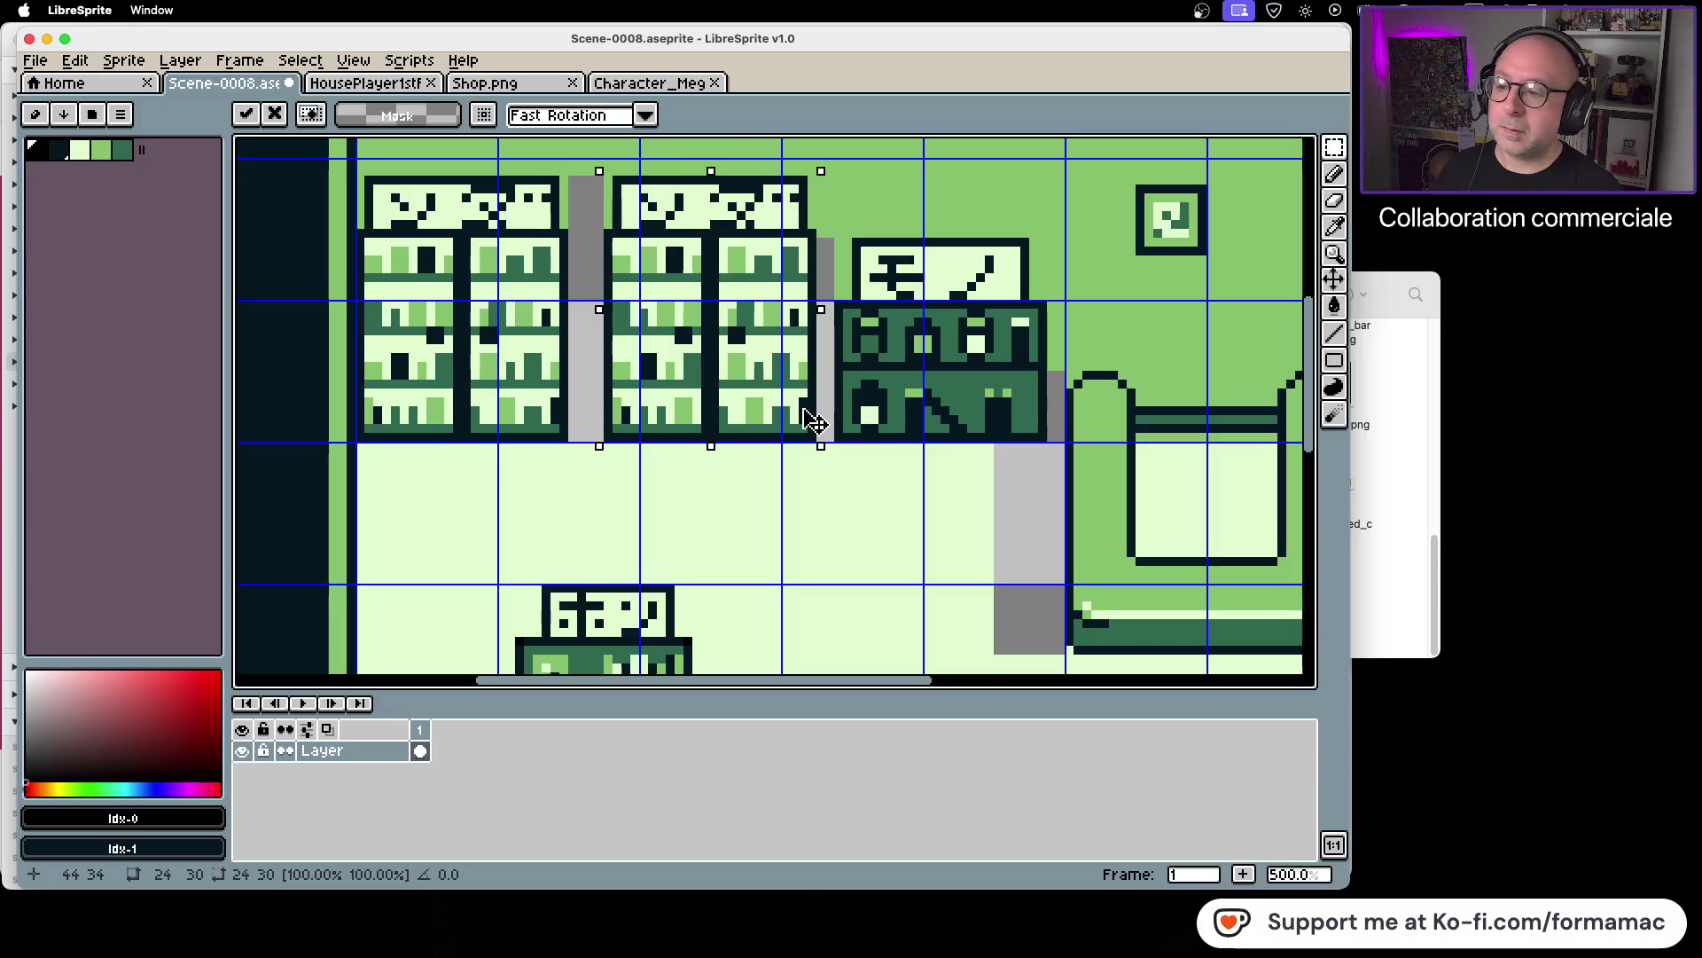
pyautogui.moveTo(563, 170)
pyautogui.mouseDown()
pyautogui.moveTo(554, 435)
pyautogui.moveTo(359, 436)
pyautogui.moveTo(427, 435)
pyautogui.mouseUp()
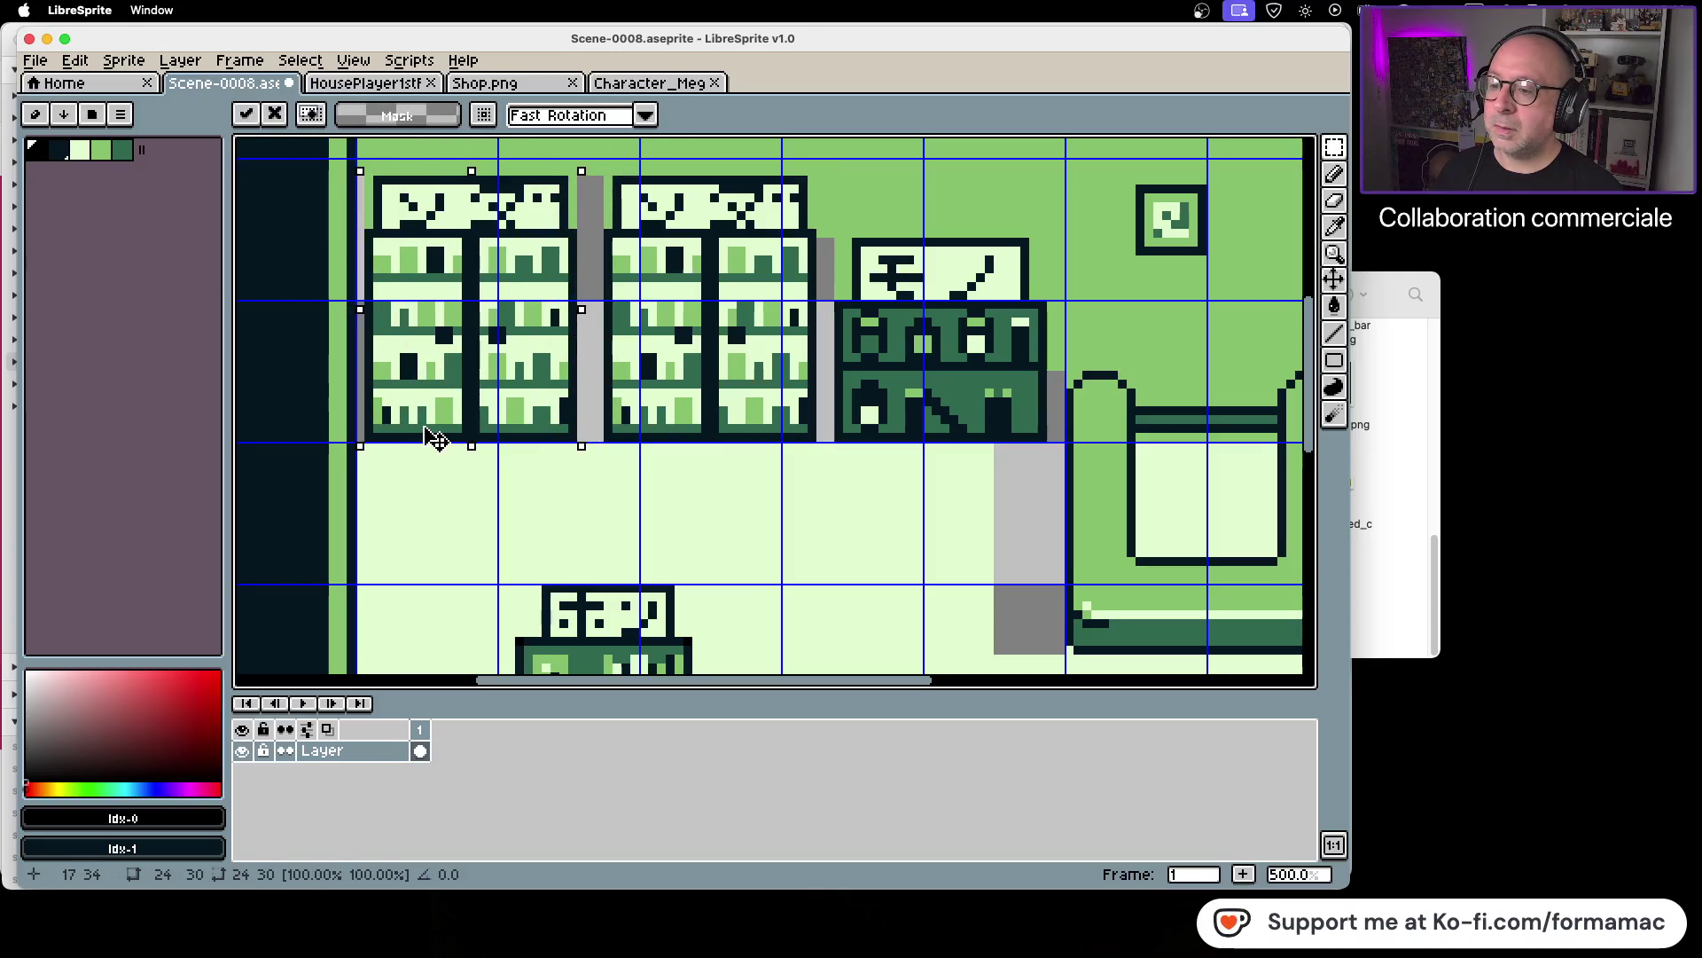
pyautogui.click(564, 499)
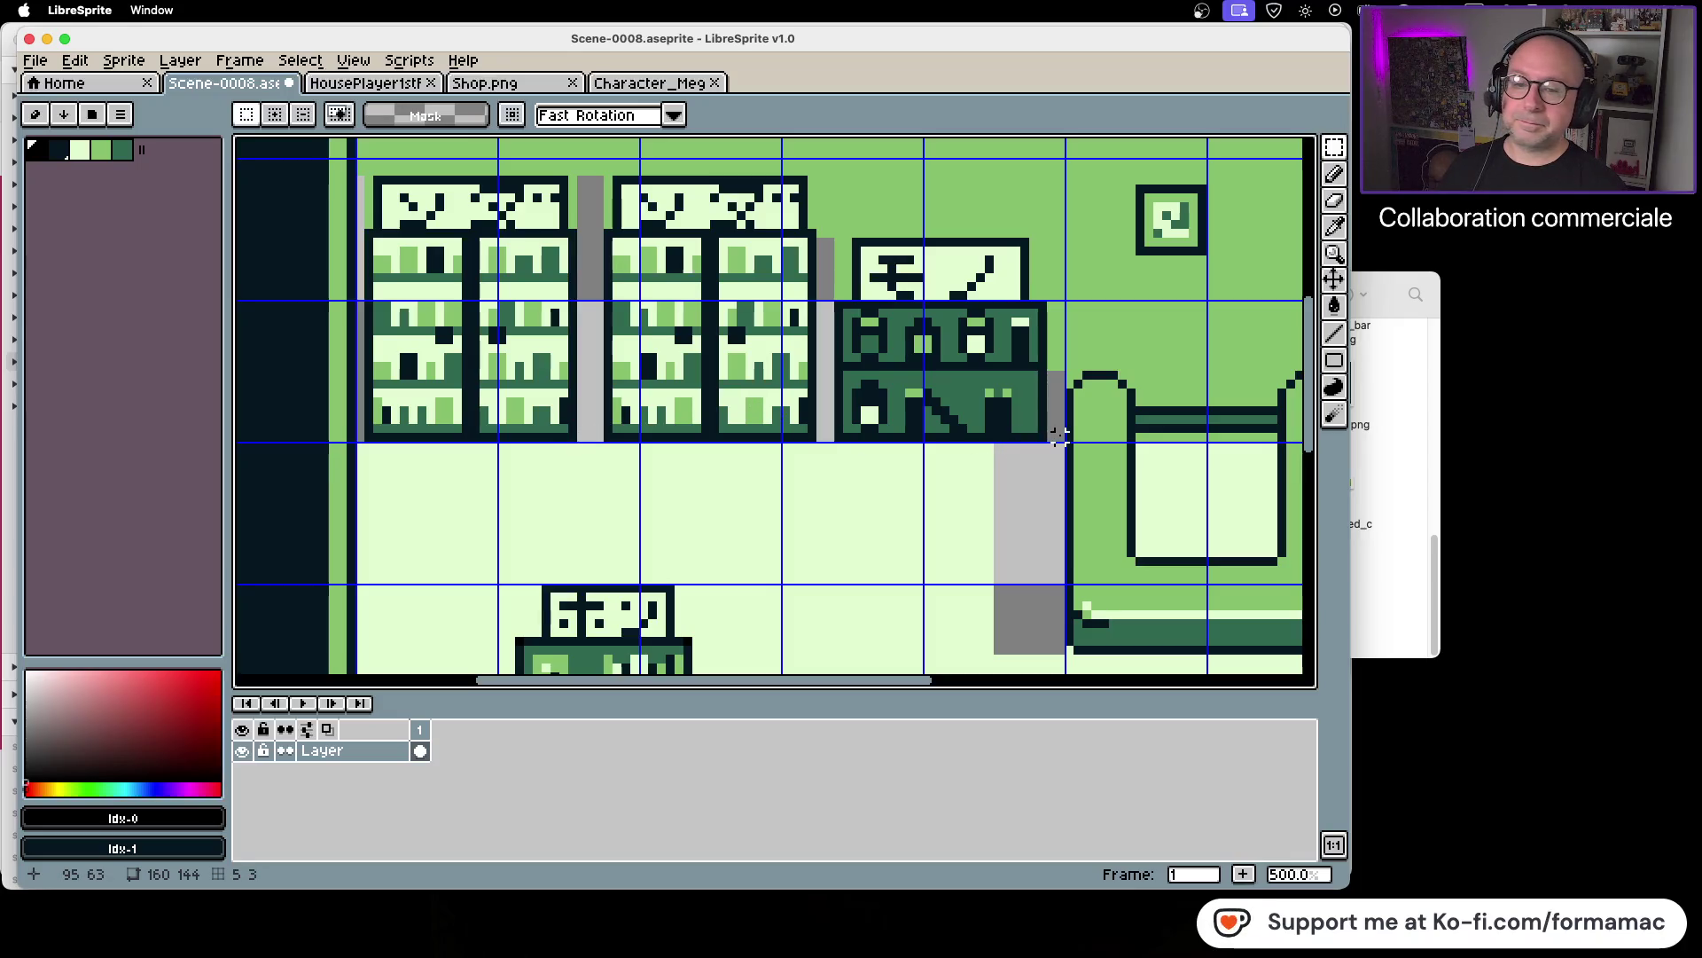
pyautogui.moveTo(364, 176)
pyautogui.mouseDown()
pyautogui.moveTo(413, 330)
pyautogui.moveTo(585, 441)
pyautogui.mouseUp()
pyautogui.click(590, 463)
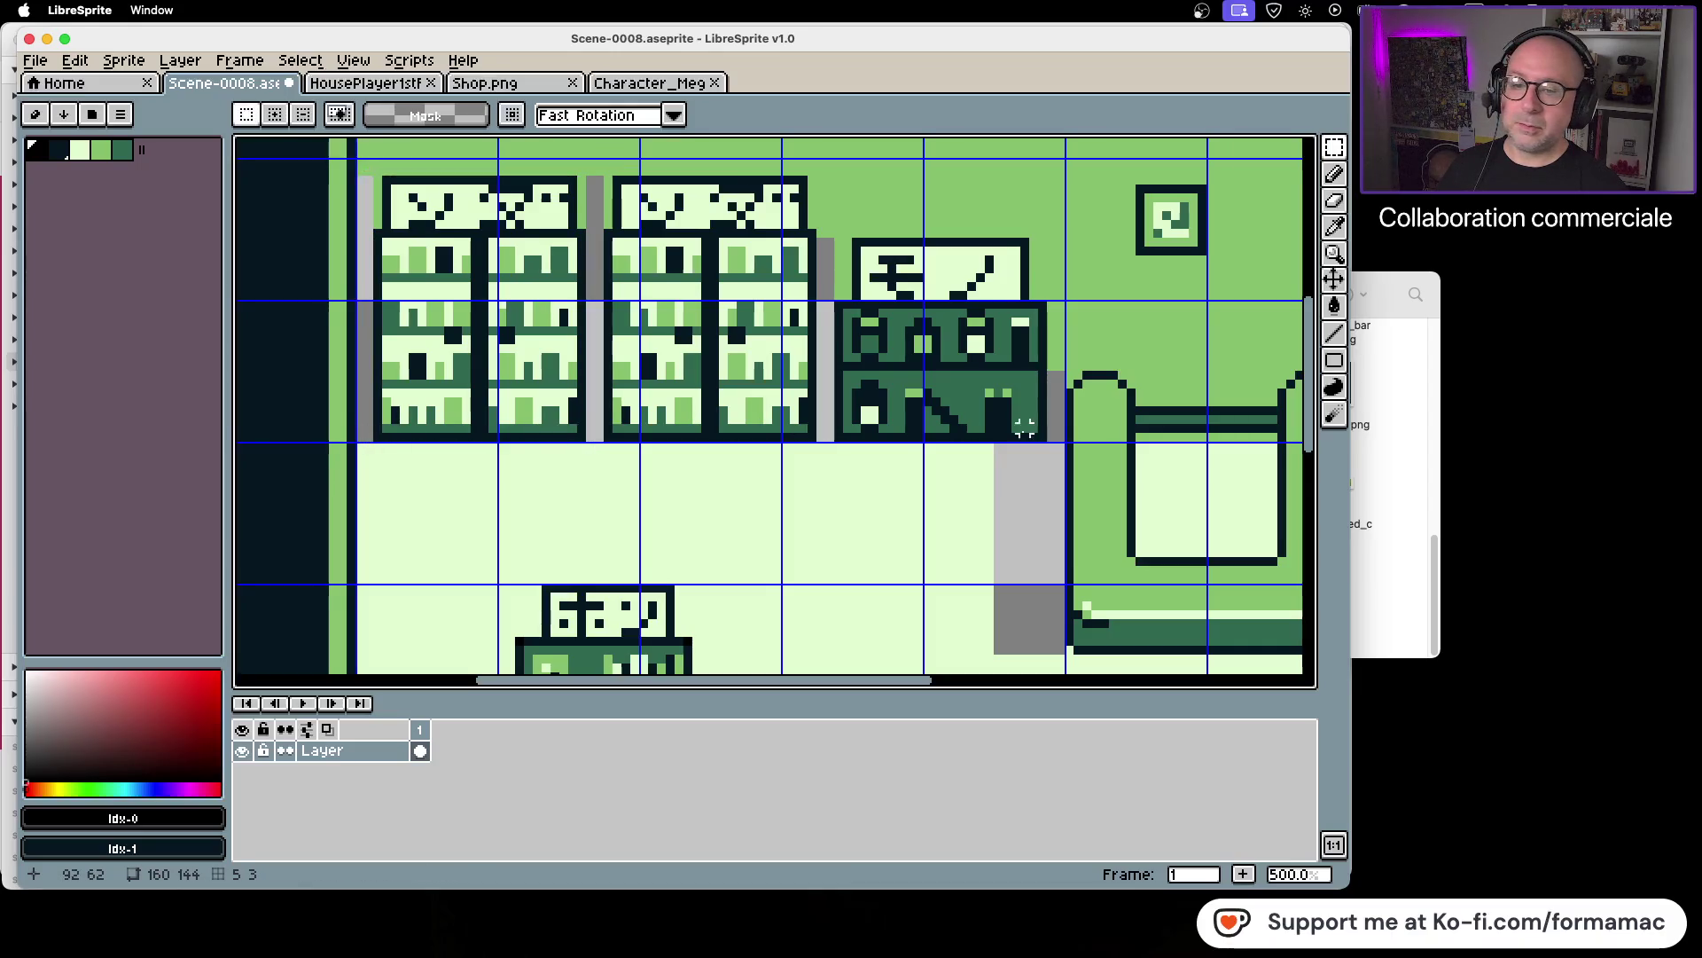
pyautogui.moveTo(1042, 448); pyautogui.dragTo(843, 424)
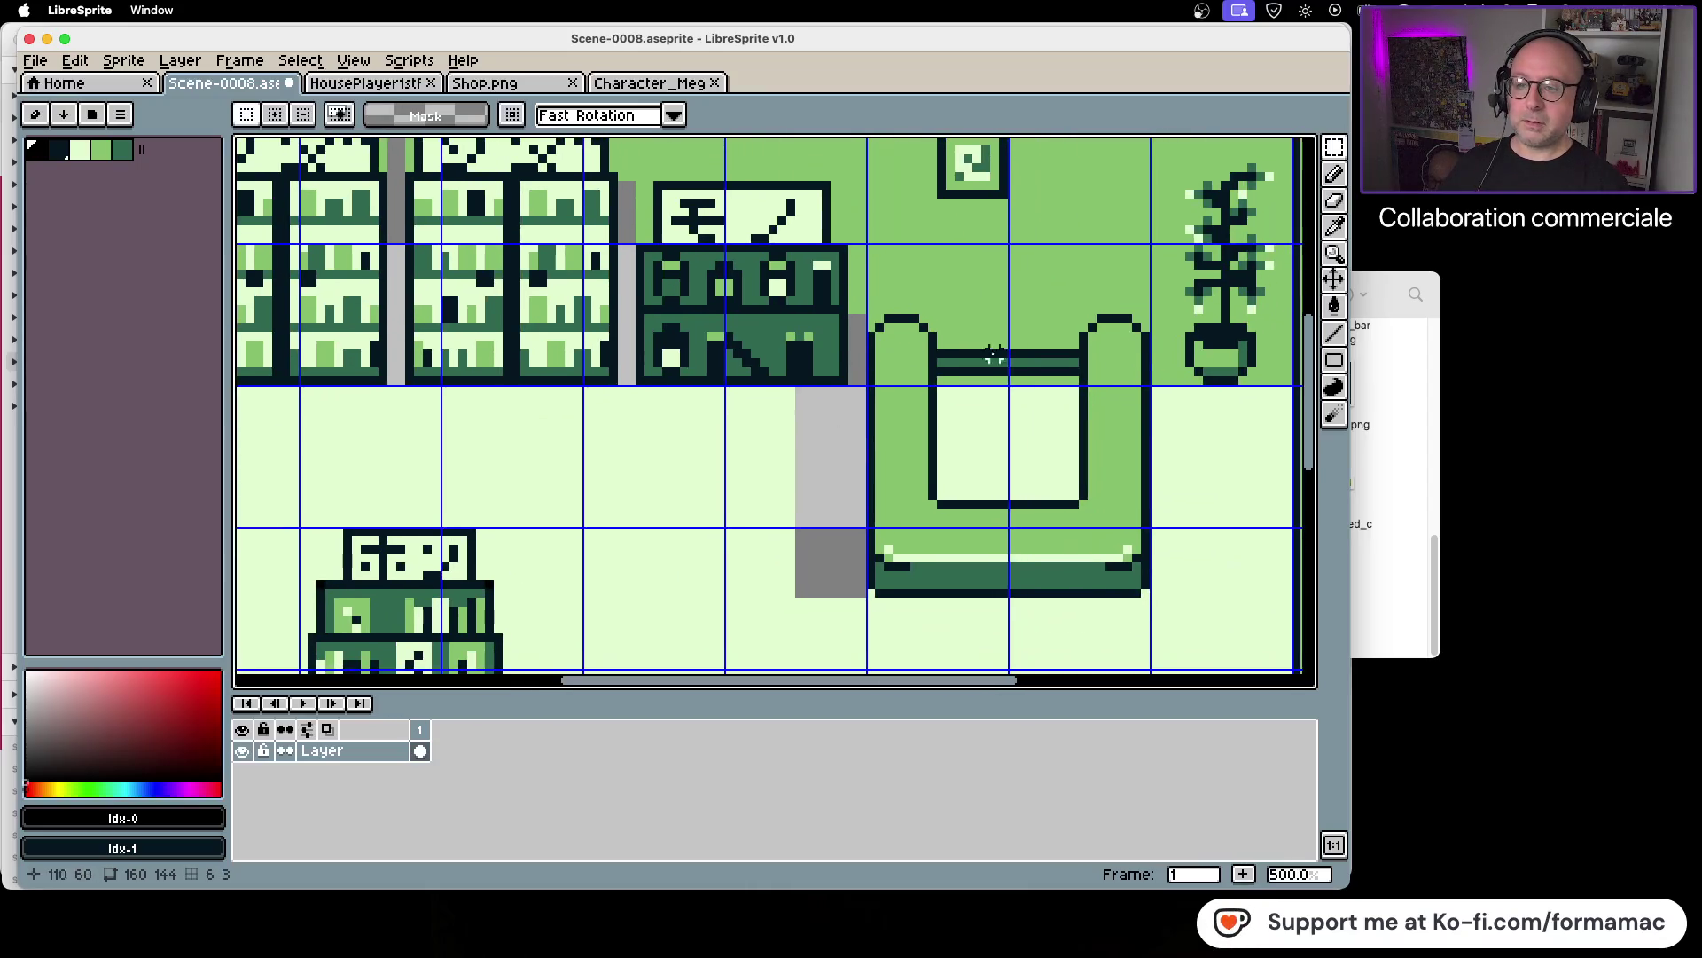
# Step: Fill the grey floor strip with the sampled light floor green
pyautogui.click(1335, 228)
pyautogui.click(1220, 476)
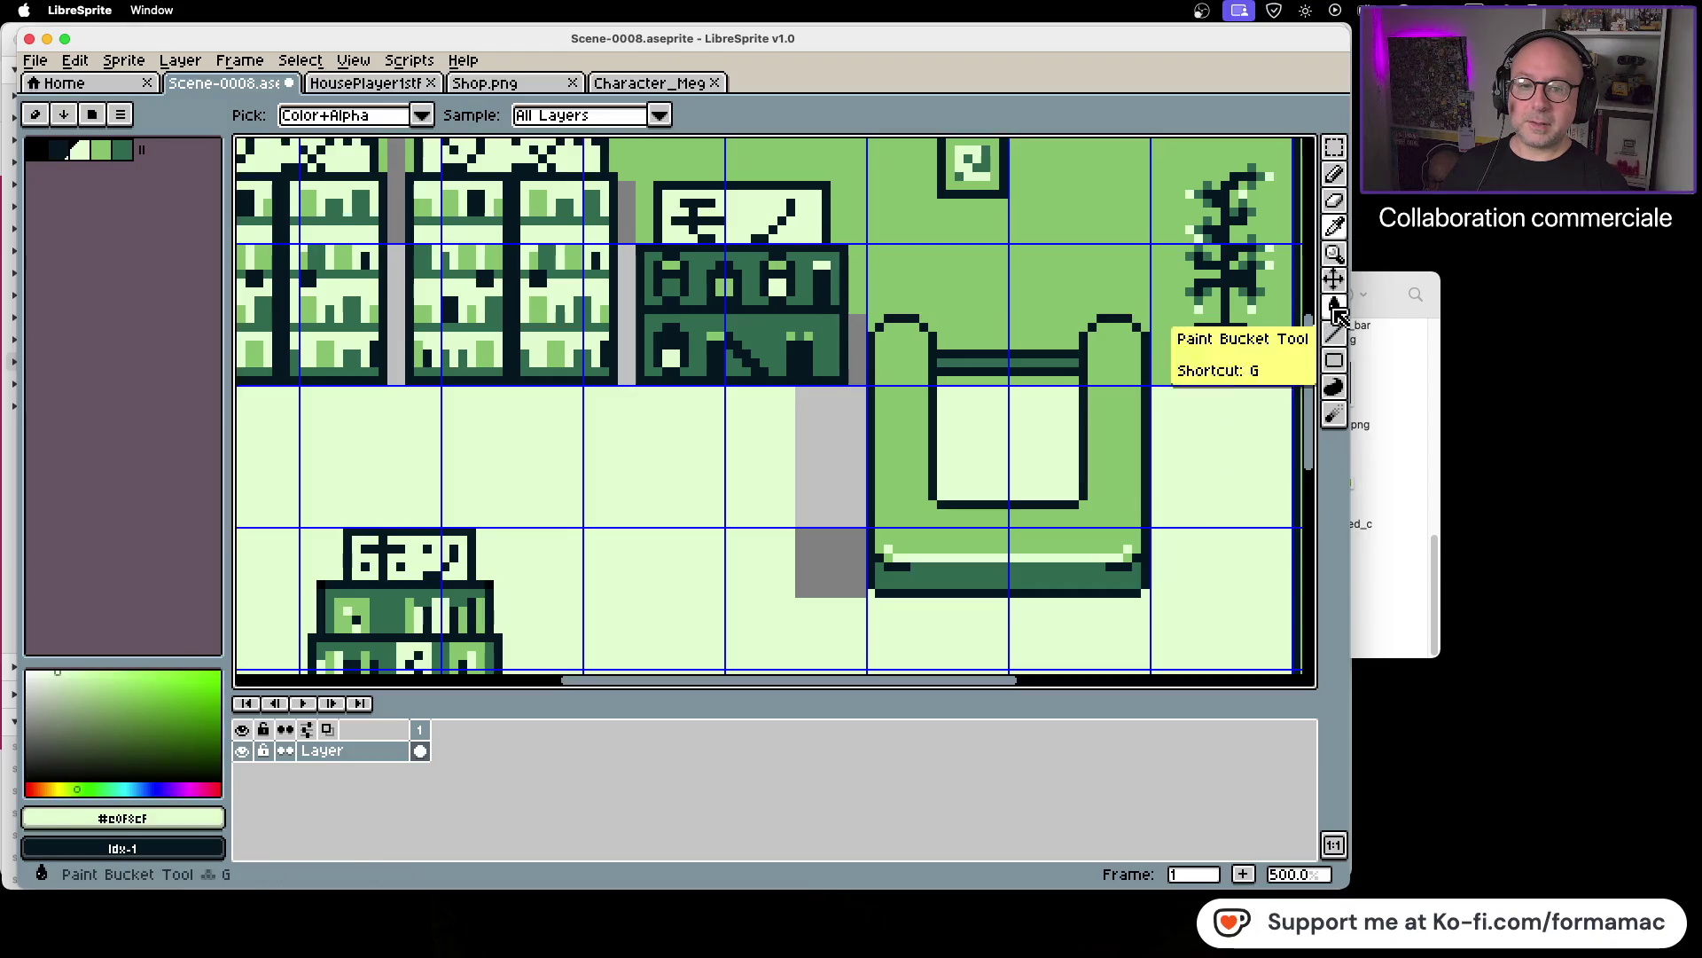
pyautogui.click(1335, 175)
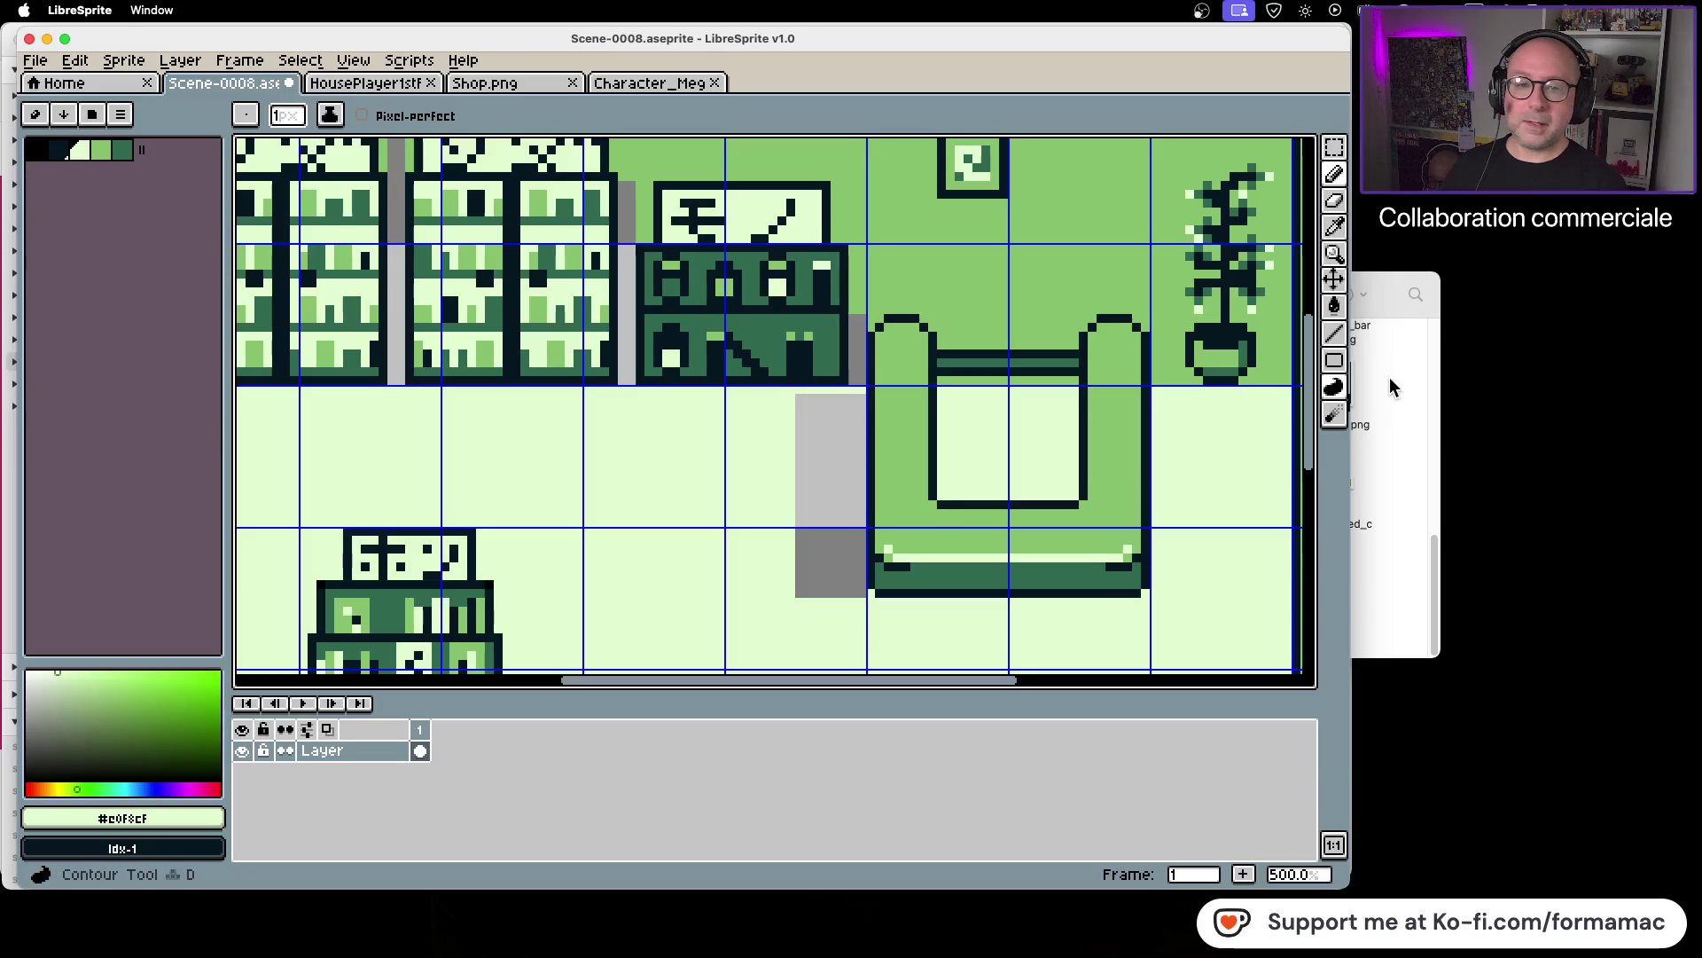
pyautogui.click(1334, 306)
pyautogui.click(842, 524)
pyautogui.scroll(-3, 793, 556)
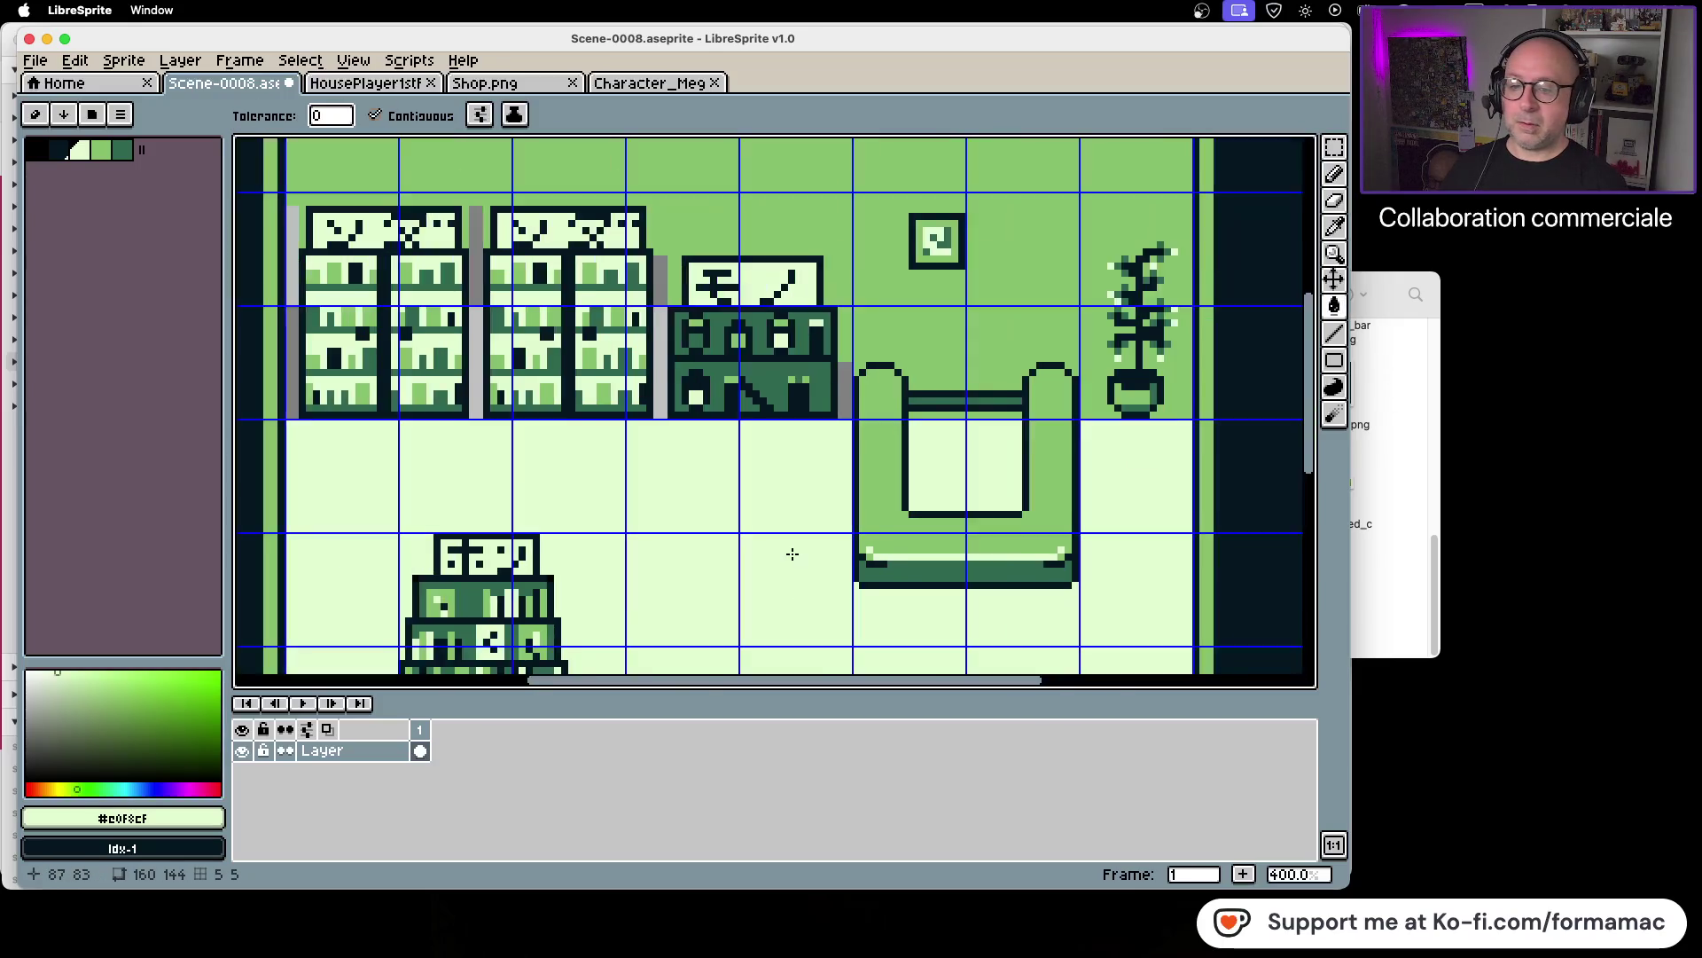
pyautogui.moveTo(790, 555)
pyautogui.mouseDown()
pyautogui.moveTo(773, 259)
pyautogui.moveTo(764, 503)
pyautogui.moveTo(811, 580)
pyautogui.mouseUp()
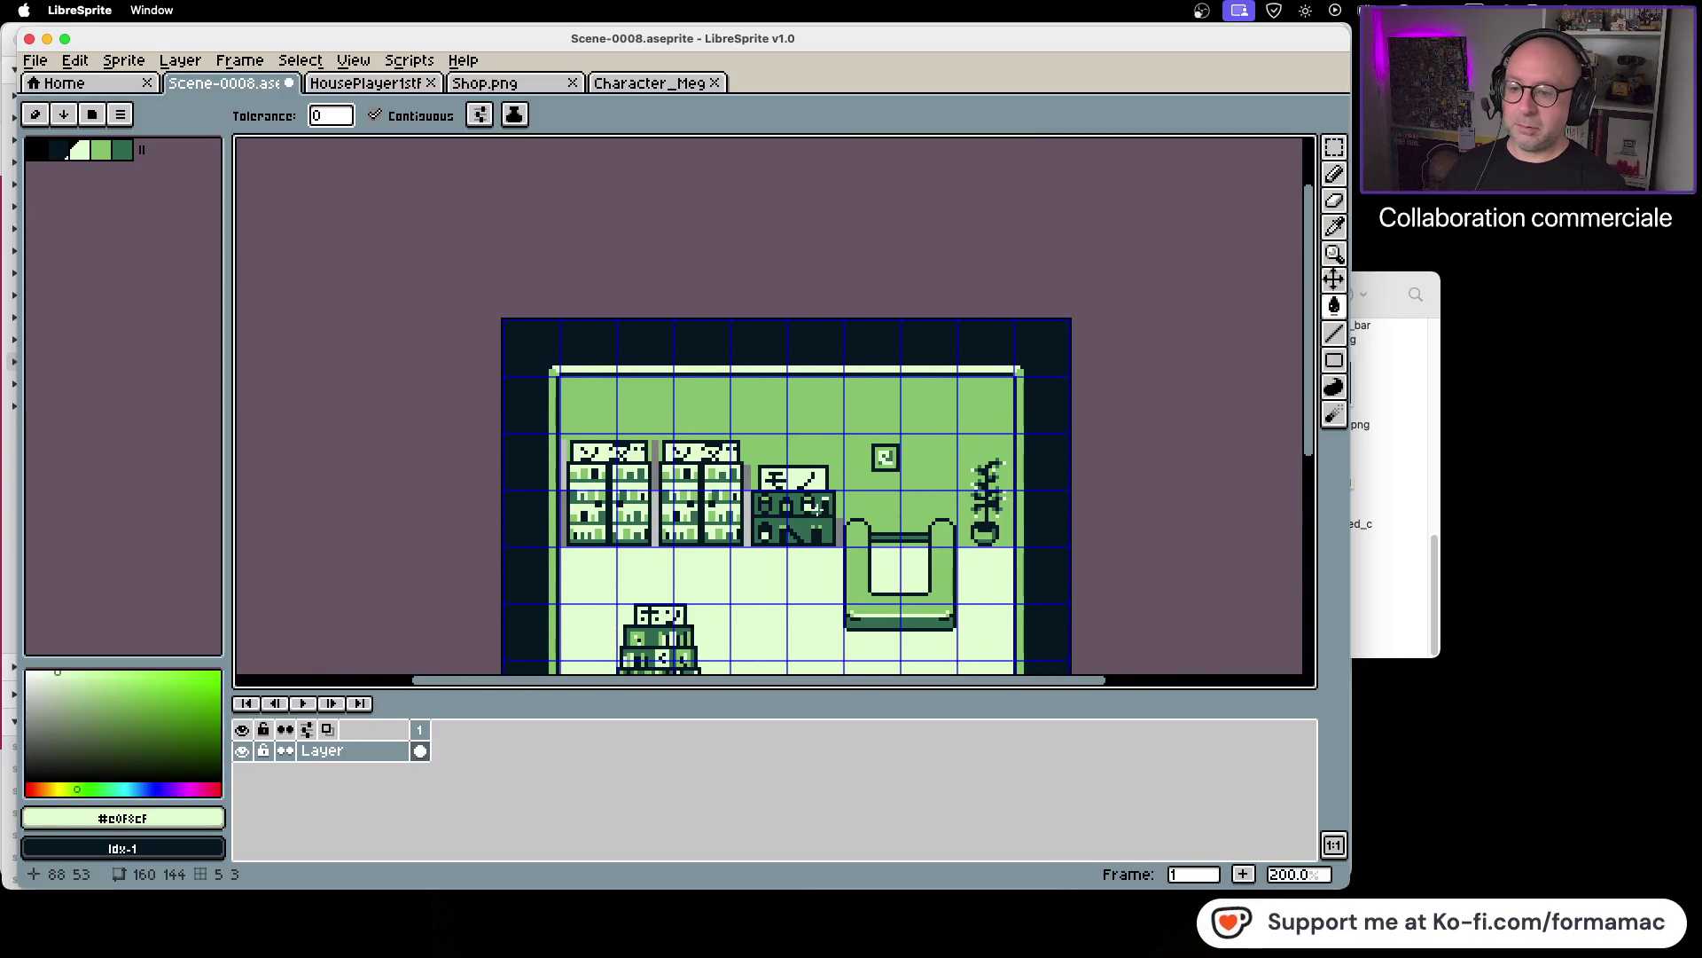
pyautogui.scroll(3, 798, 581)
# Step: Fill the grey wall strips left of, between and right of the bookshelves with wall green
pyautogui.click(1335, 241)
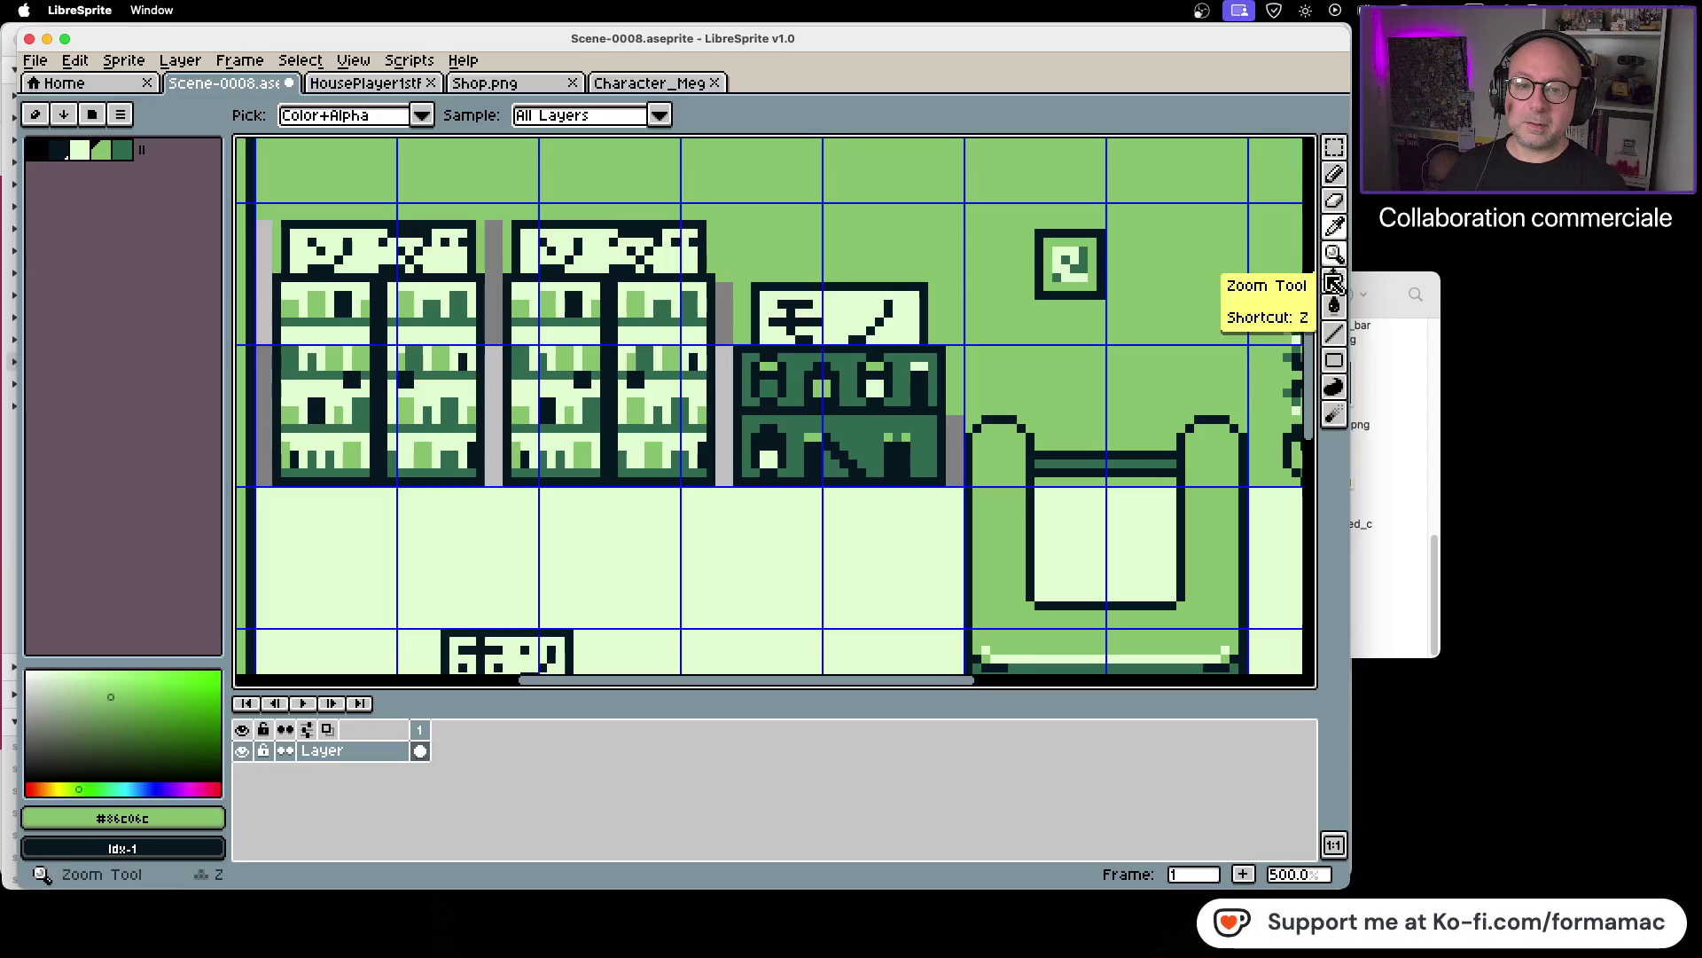
pyautogui.click(1335, 306)
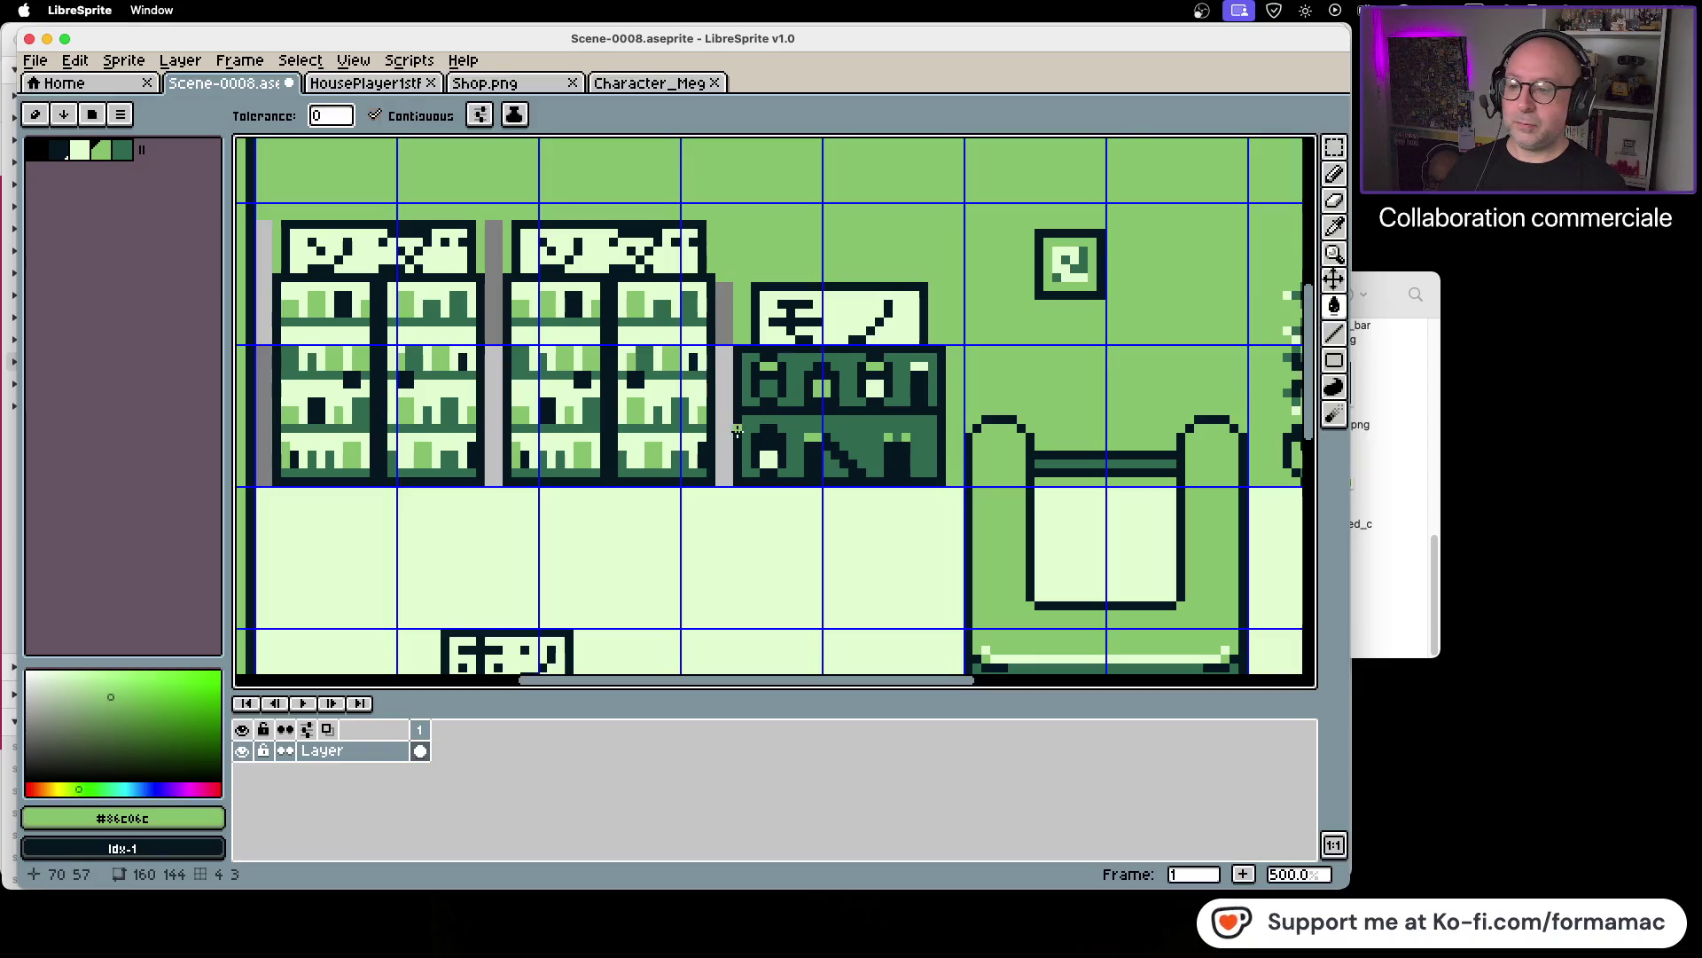
pyautogui.click(723, 426)
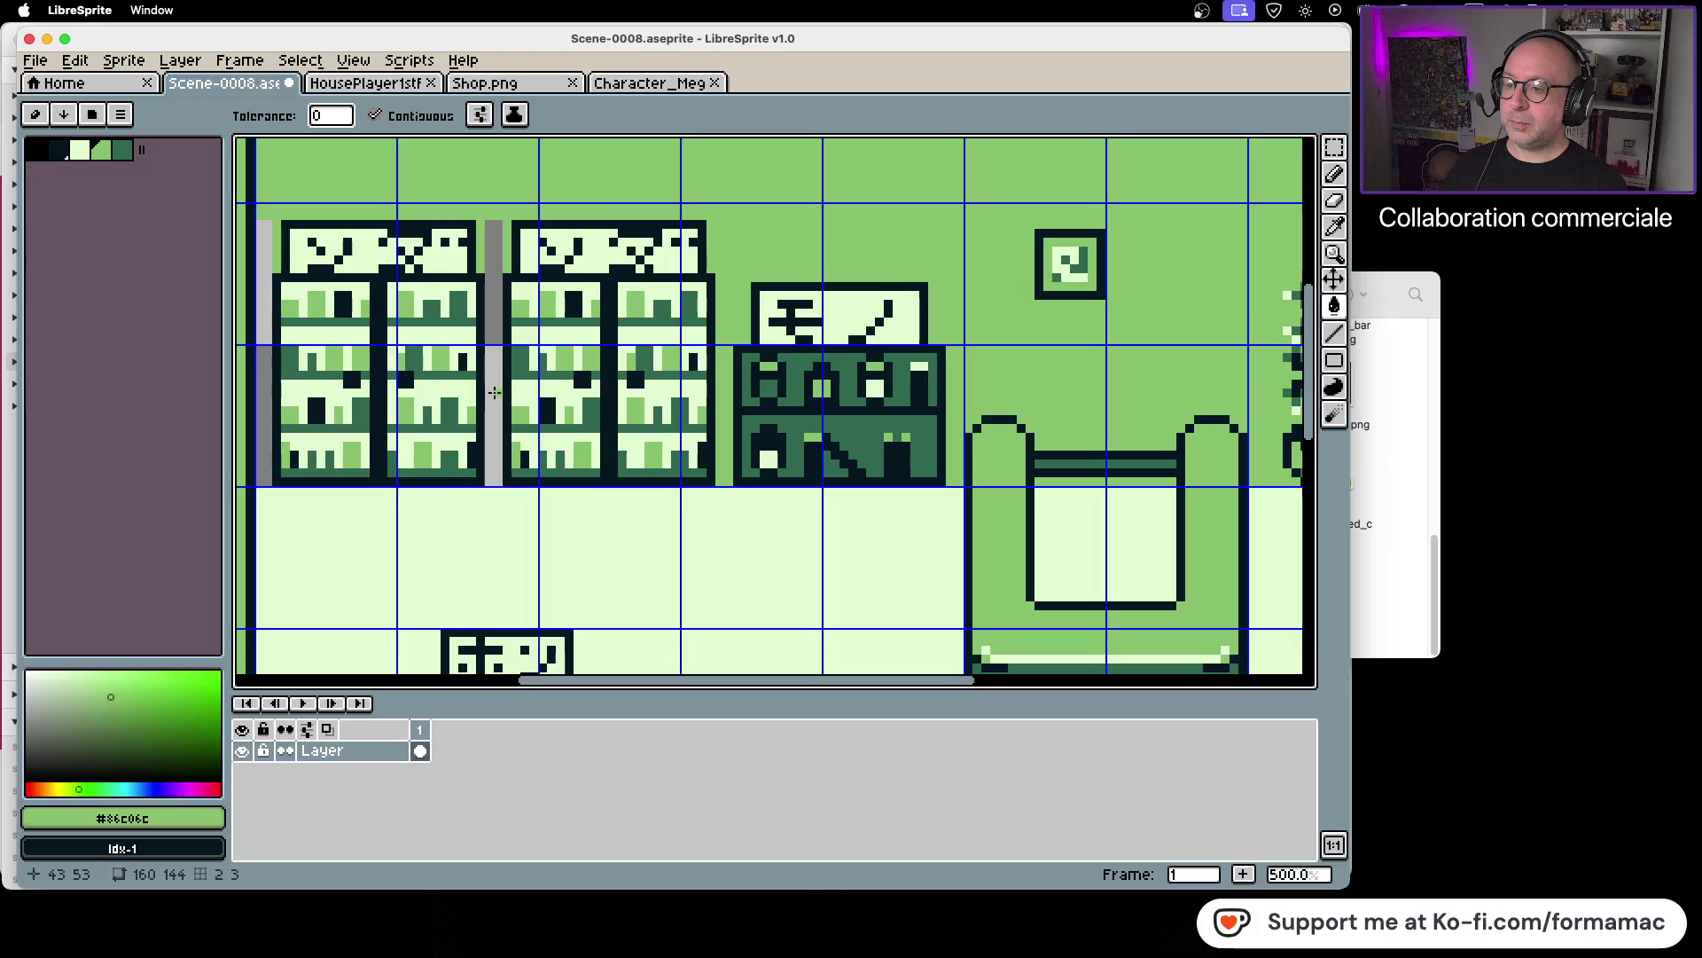
pyautogui.click(494, 396)
pyautogui.click(260, 411)
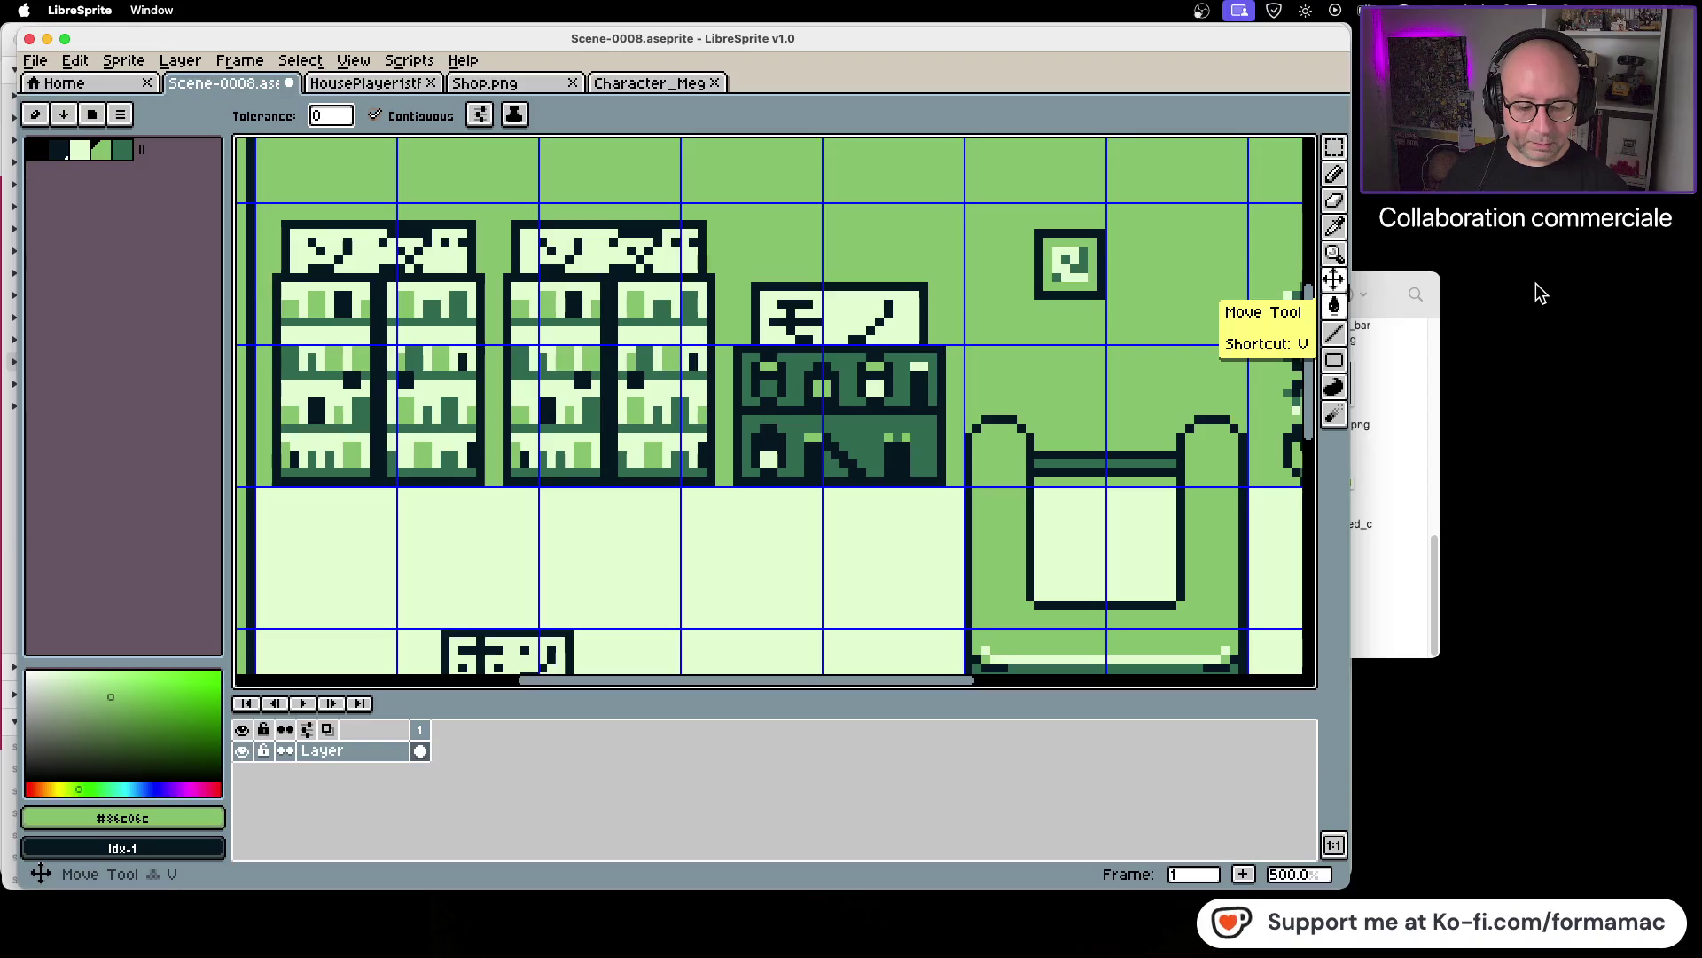
pyautogui.scroll(-3, 836, 364)
pyautogui.scroll(2, 806, 501)
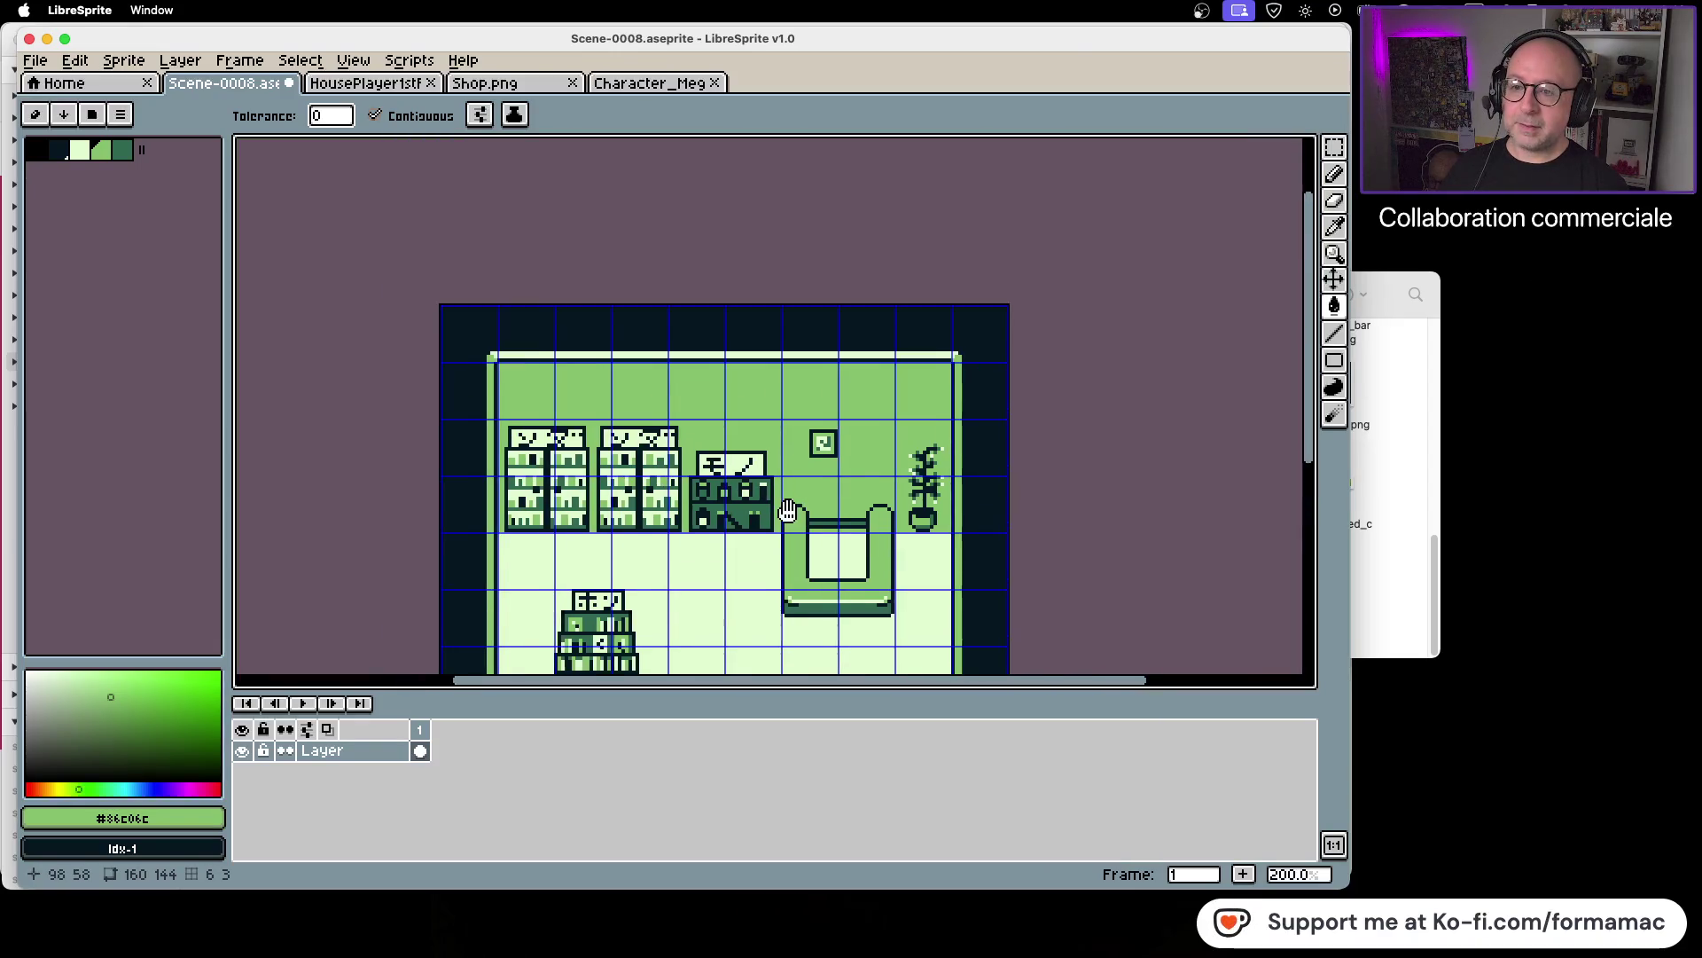
pyautogui.scroll(1, 806, 501)
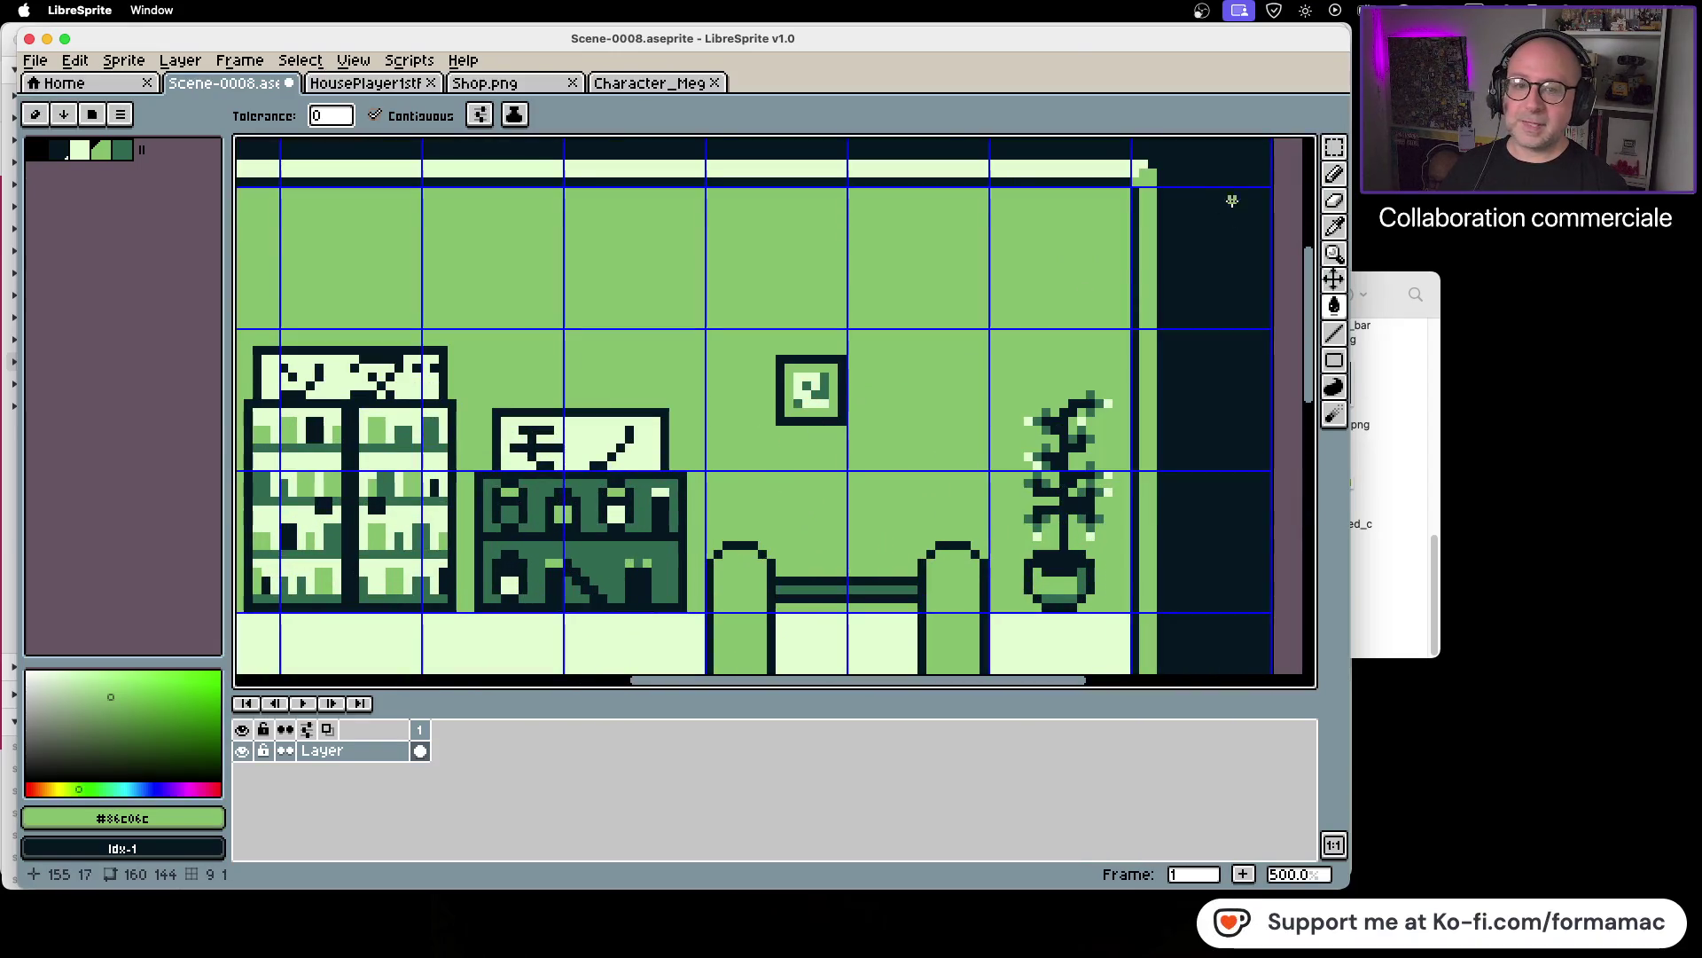
# Step: Move the framed wall picture up and fill the exposed grey patch with wall green
pyautogui.click(1338, 149)
pyautogui.moveTo(777, 356)
pyautogui.mouseDown()
pyautogui.moveTo(833, 421)
pyautogui.moveTo(870, 420)
pyautogui.mouseUp()
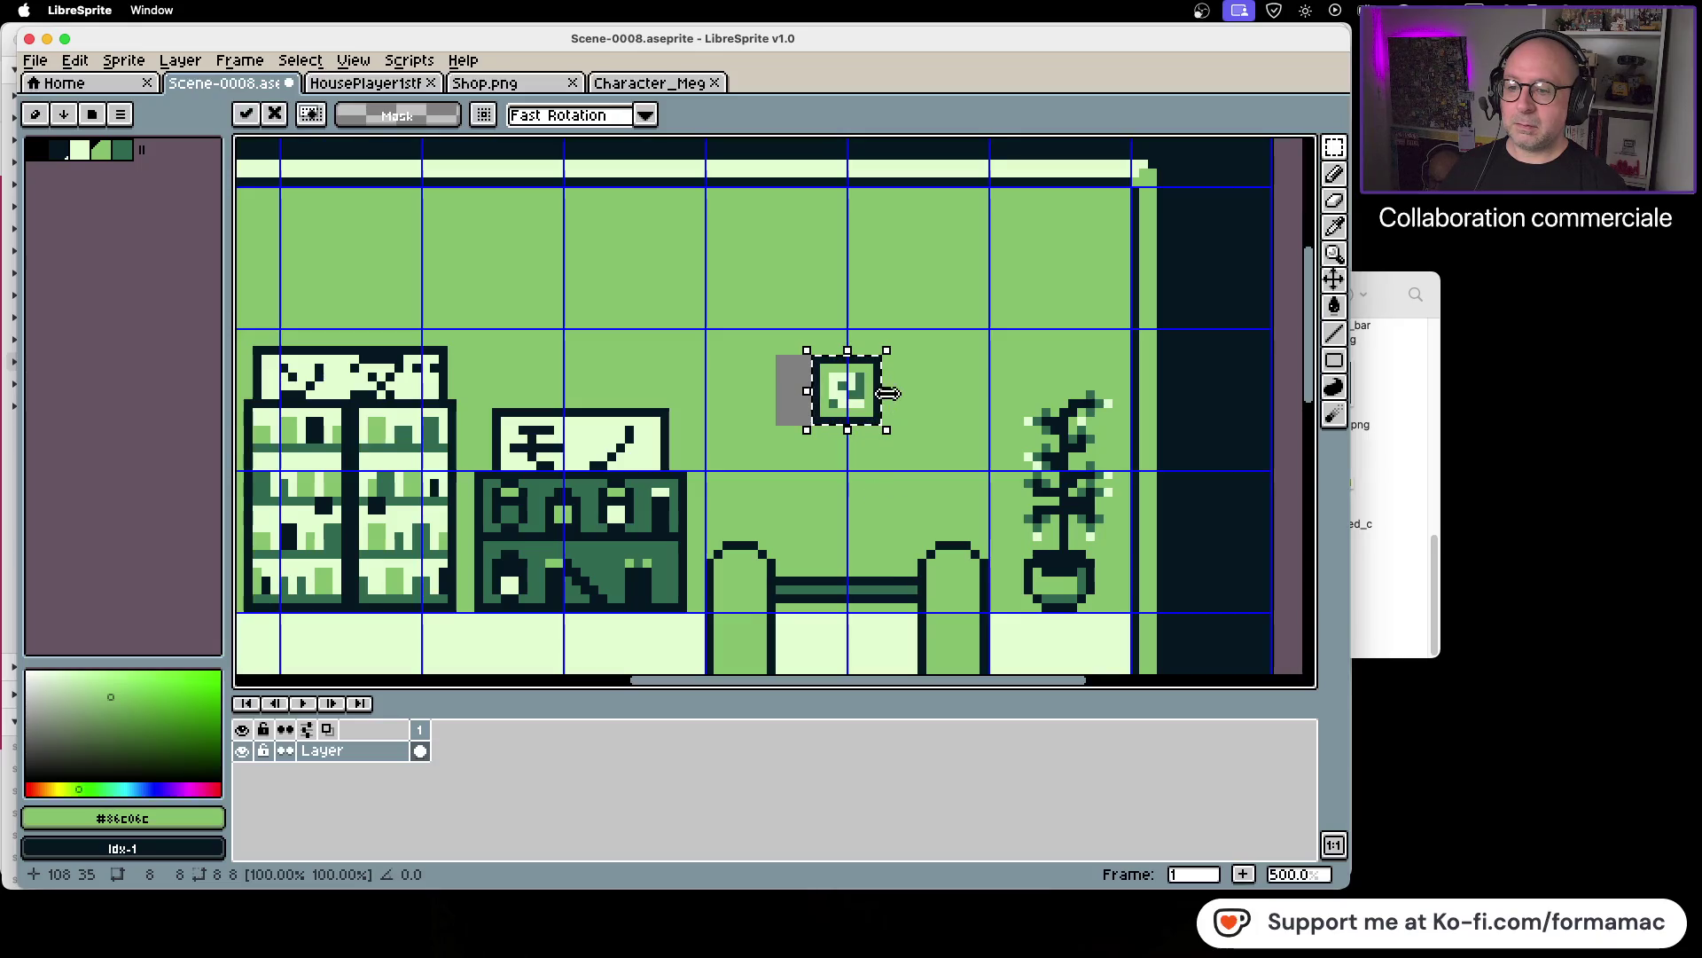
pyautogui.moveTo(871, 402); pyautogui.dragTo(872, 386)
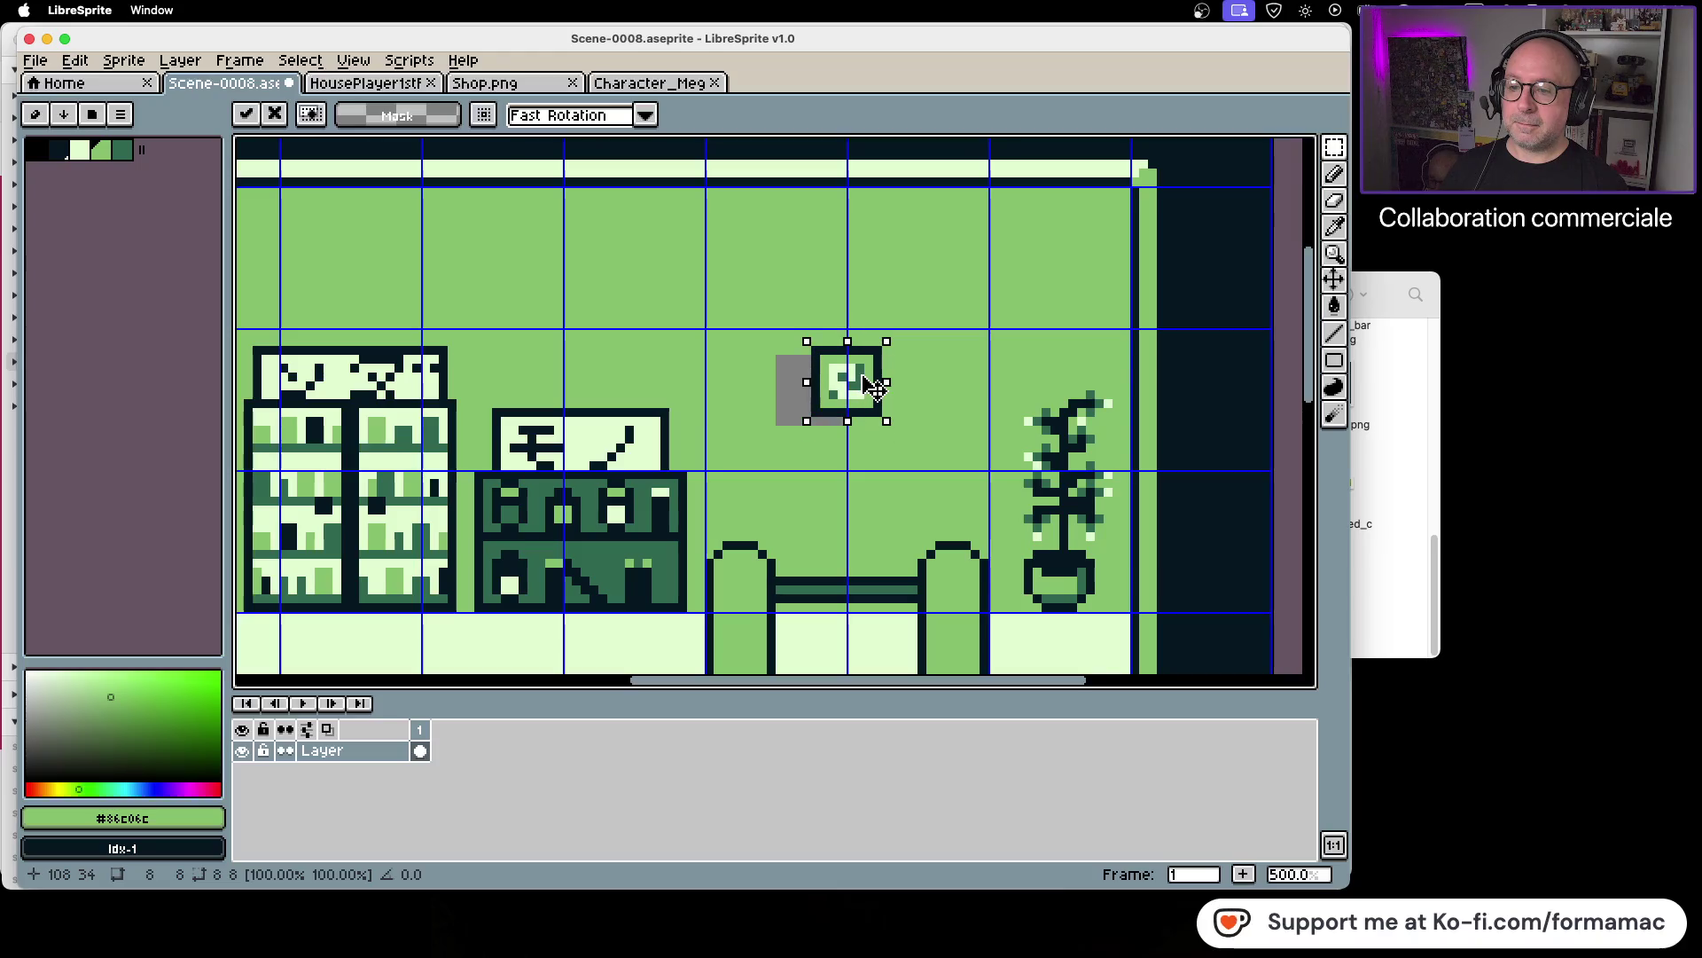
pyautogui.press('super+d')
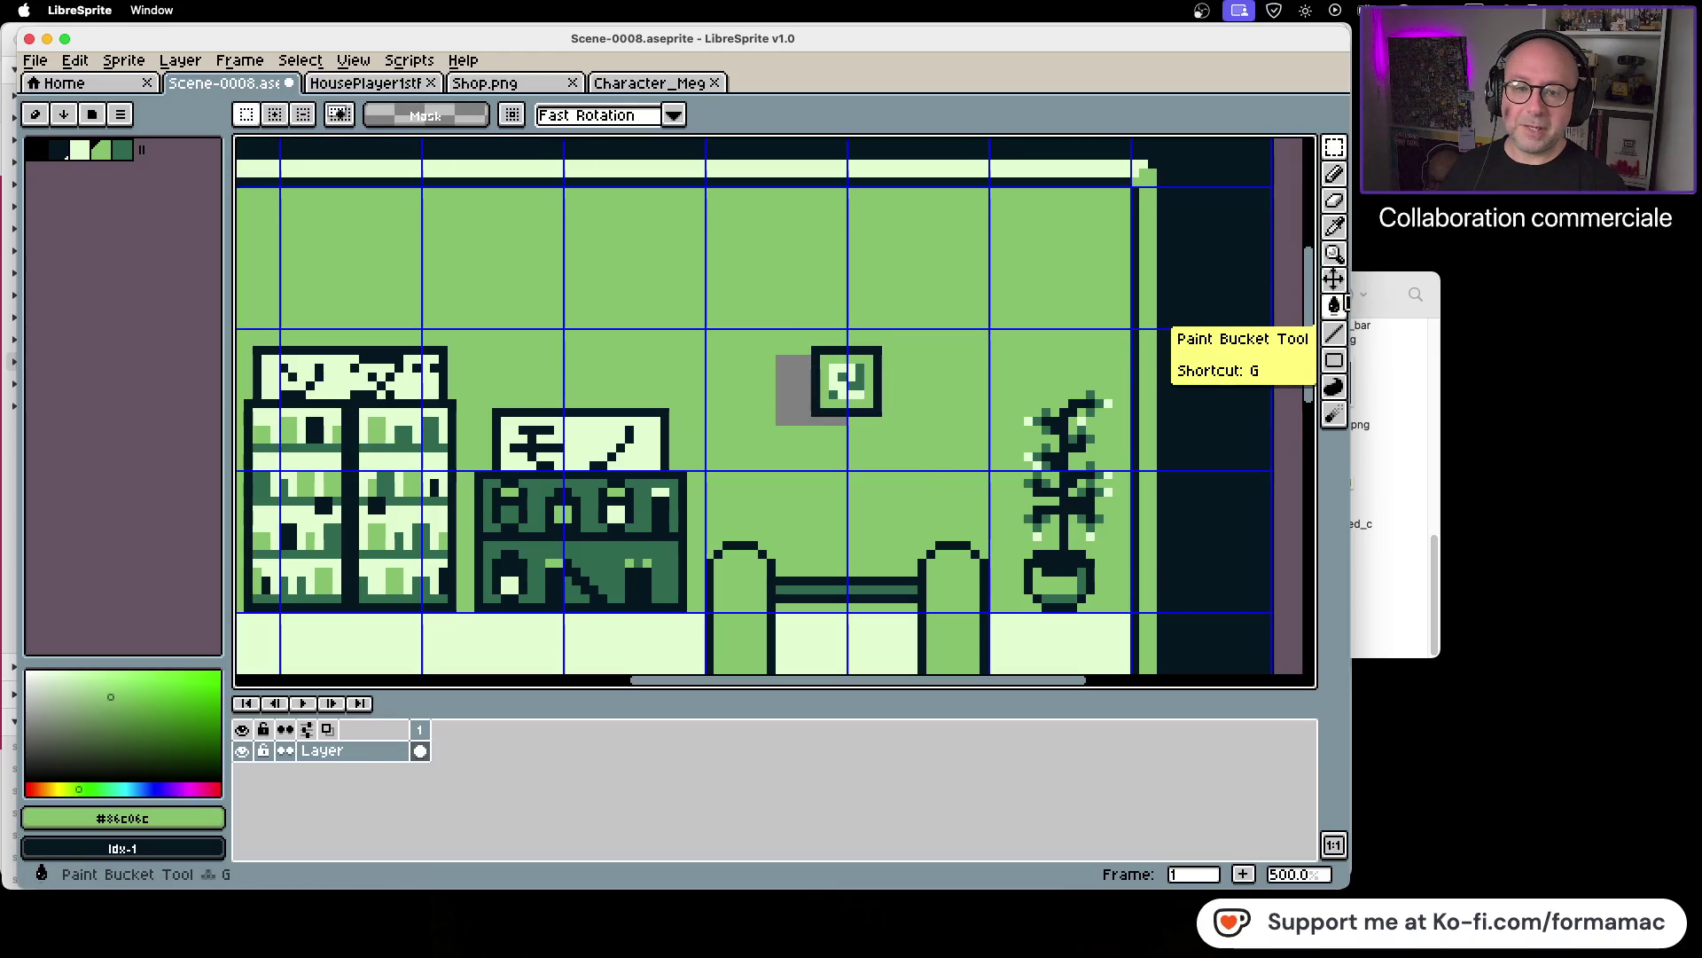
pyautogui.click(1335, 226)
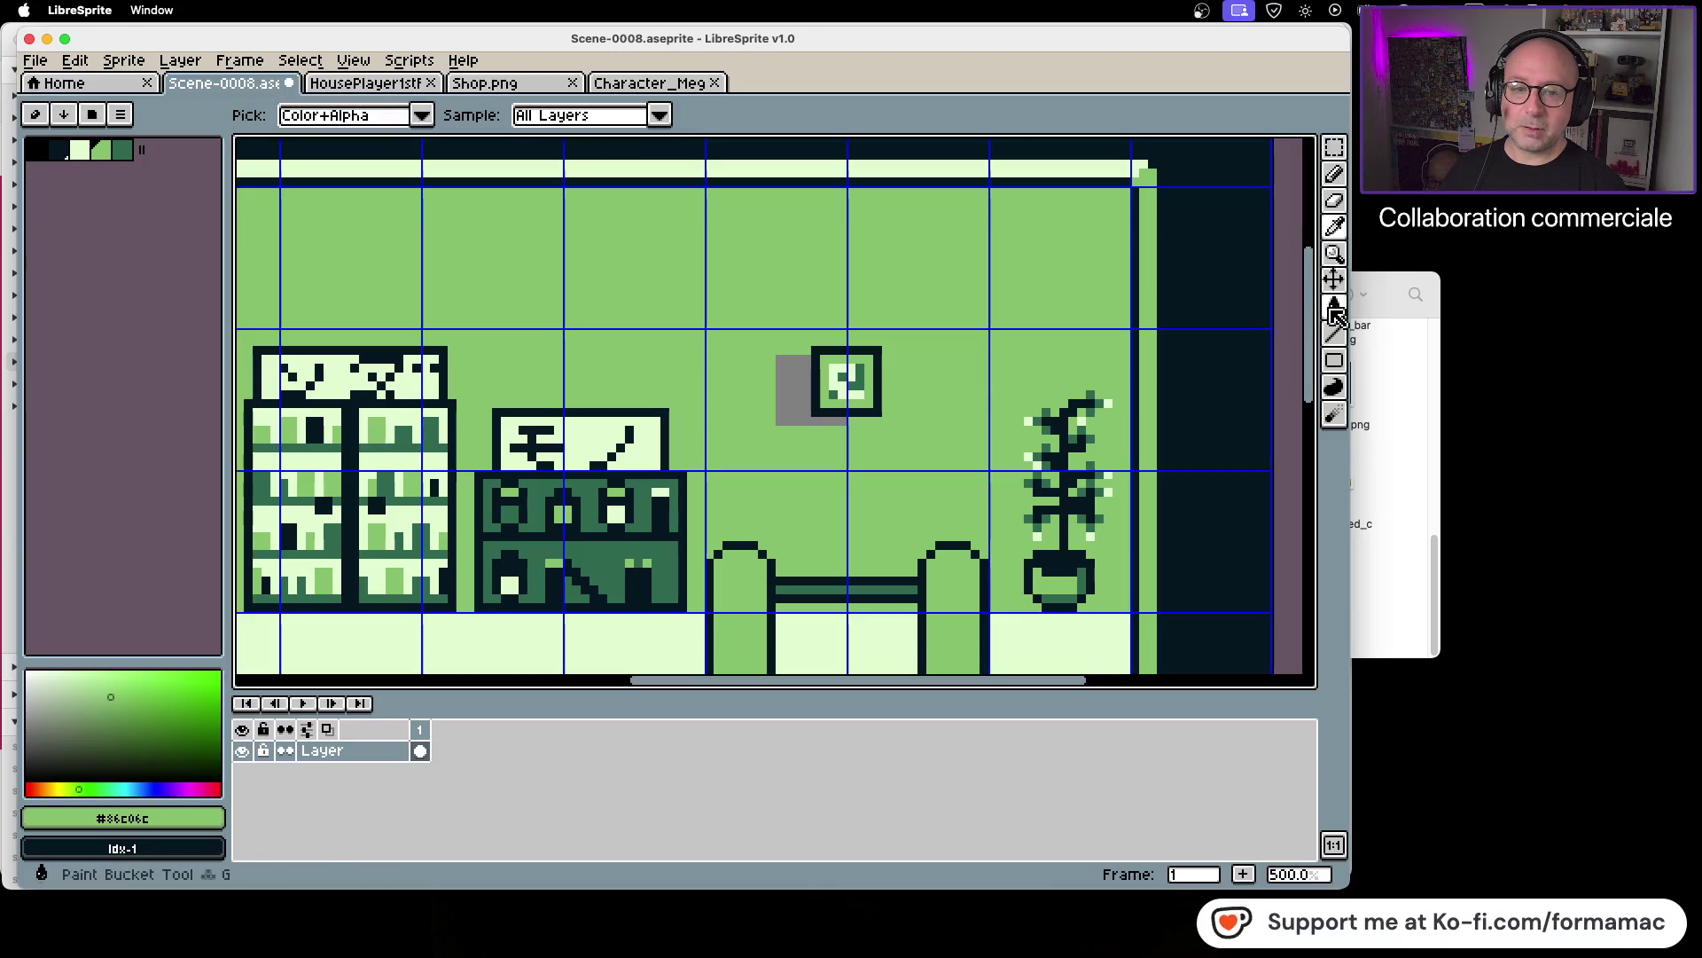
pyautogui.click(1334, 306)
pyautogui.click(785, 394)
pyautogui.scroll(-1, 778, 450)
pyautogui.scroll(-2, 778, 450)
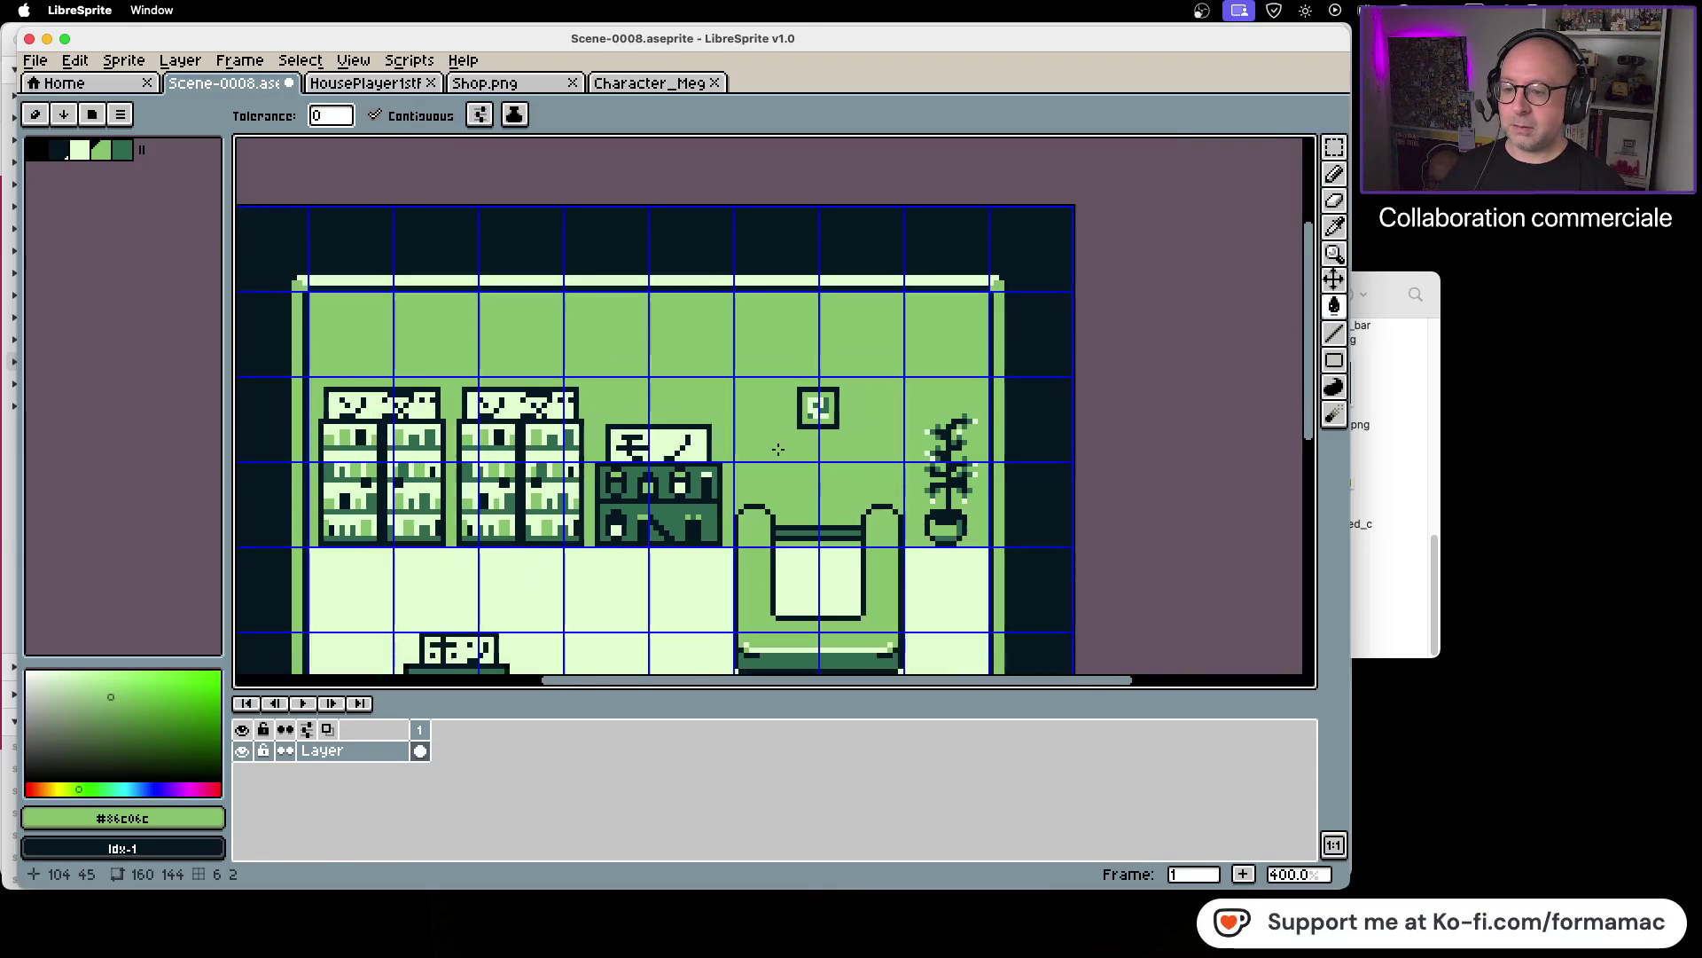
pyautogui.scroll(1, 806, 323)
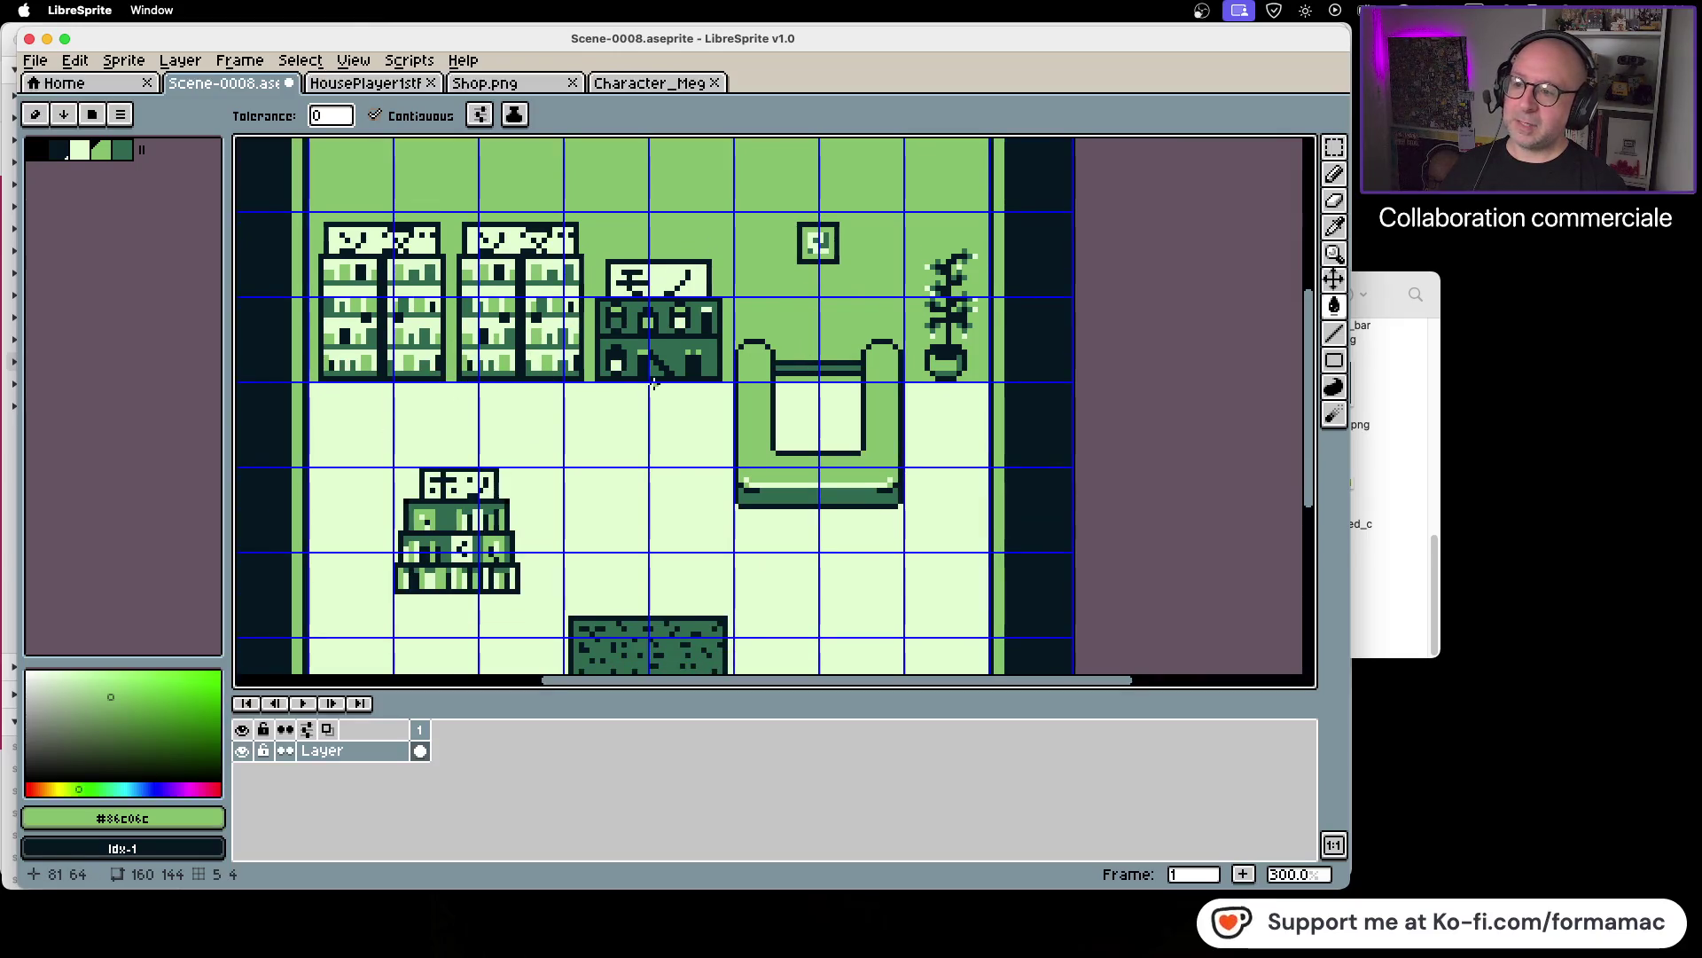
# Step: Save the room background as Scene-0008.png, overwriting the existing file, and locate it in Finder
pyautogui.click(36, 60)
pyautogui.click(95, 171)
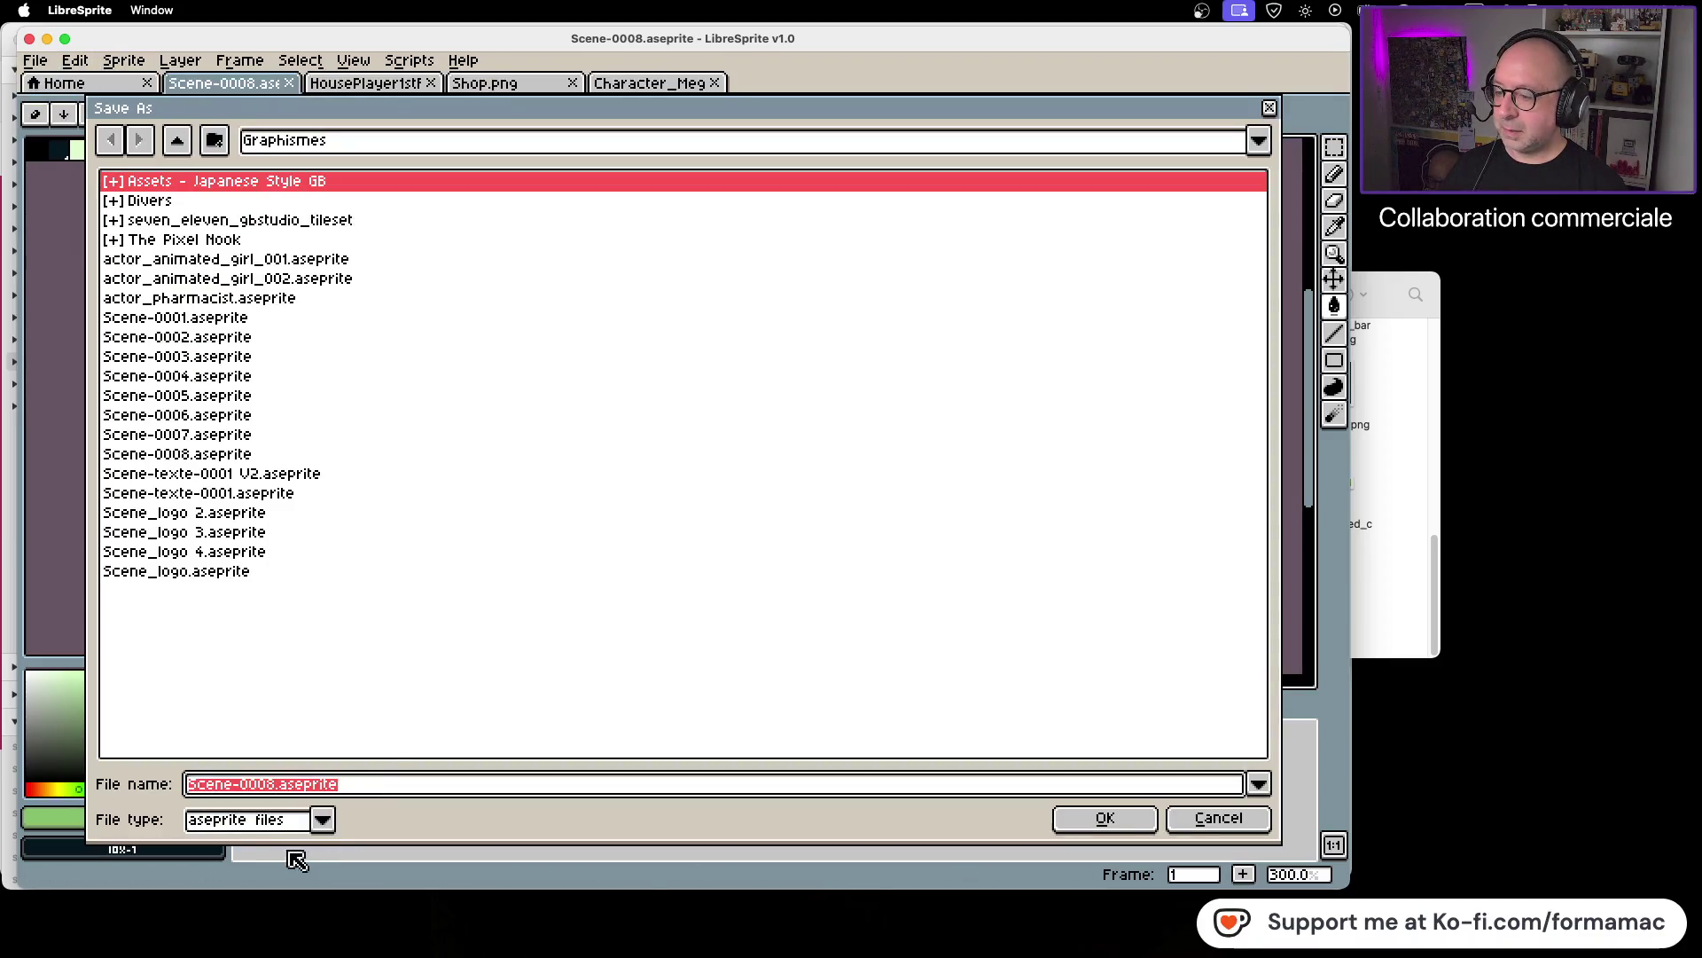
pyautogui.click(324, 820)
pyautogui.click(282, 764)
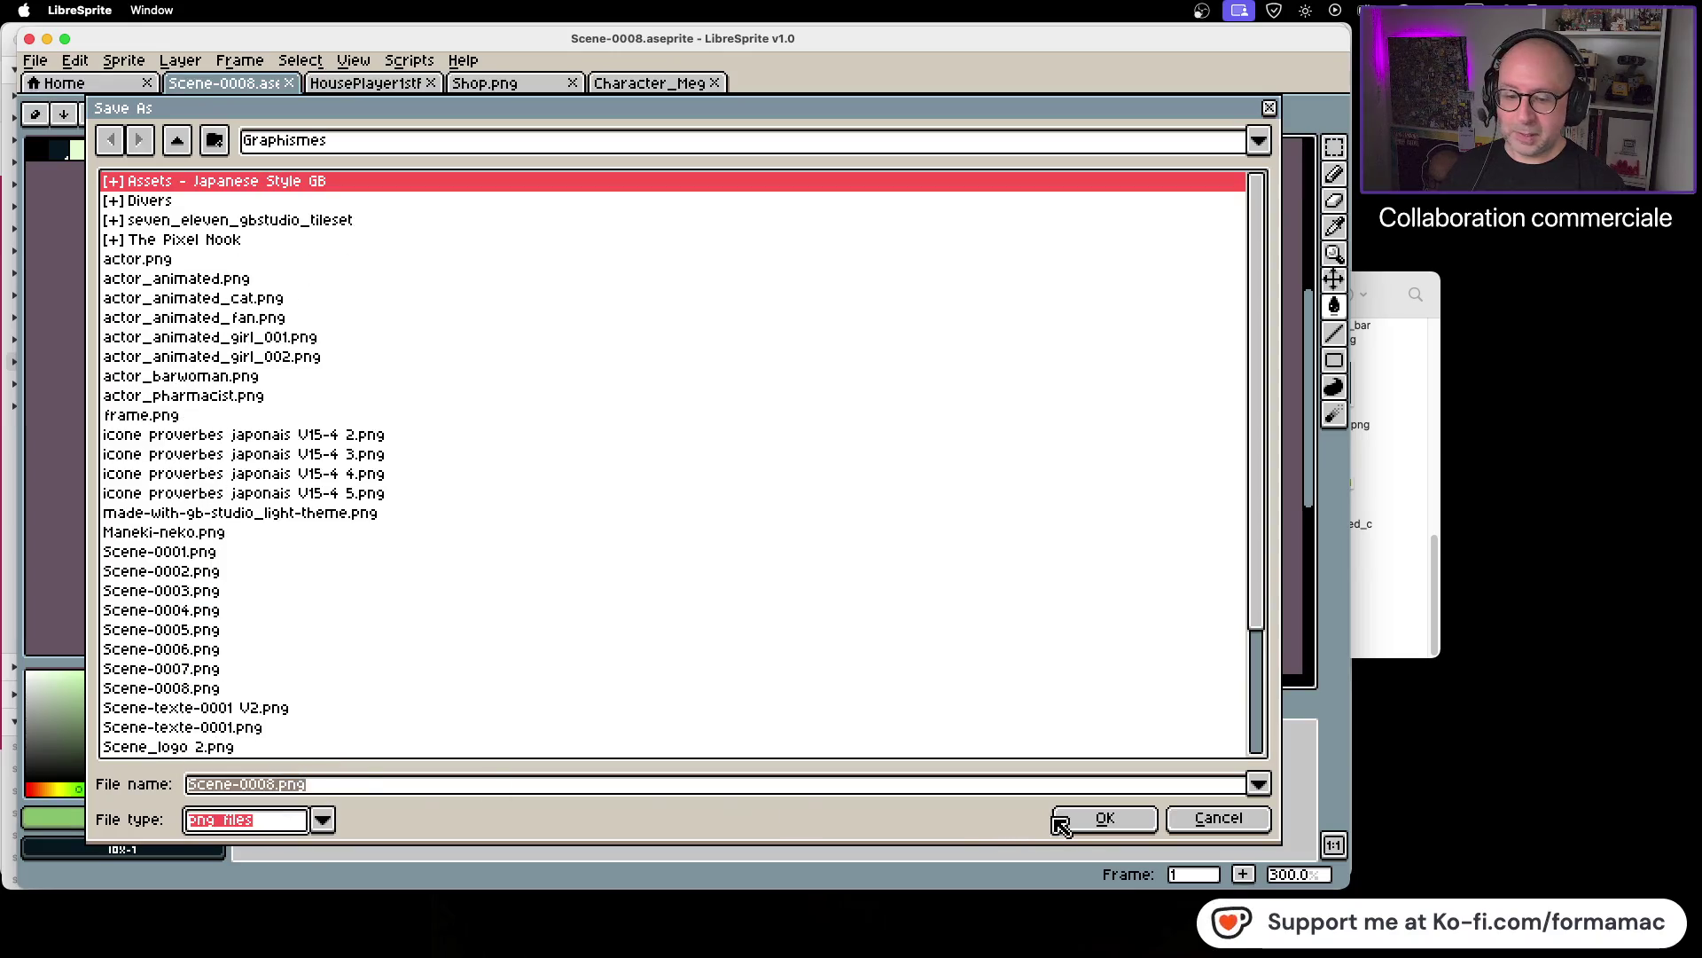
pyautogui.click(1103, 818)
pyautogui.click(570, 511)
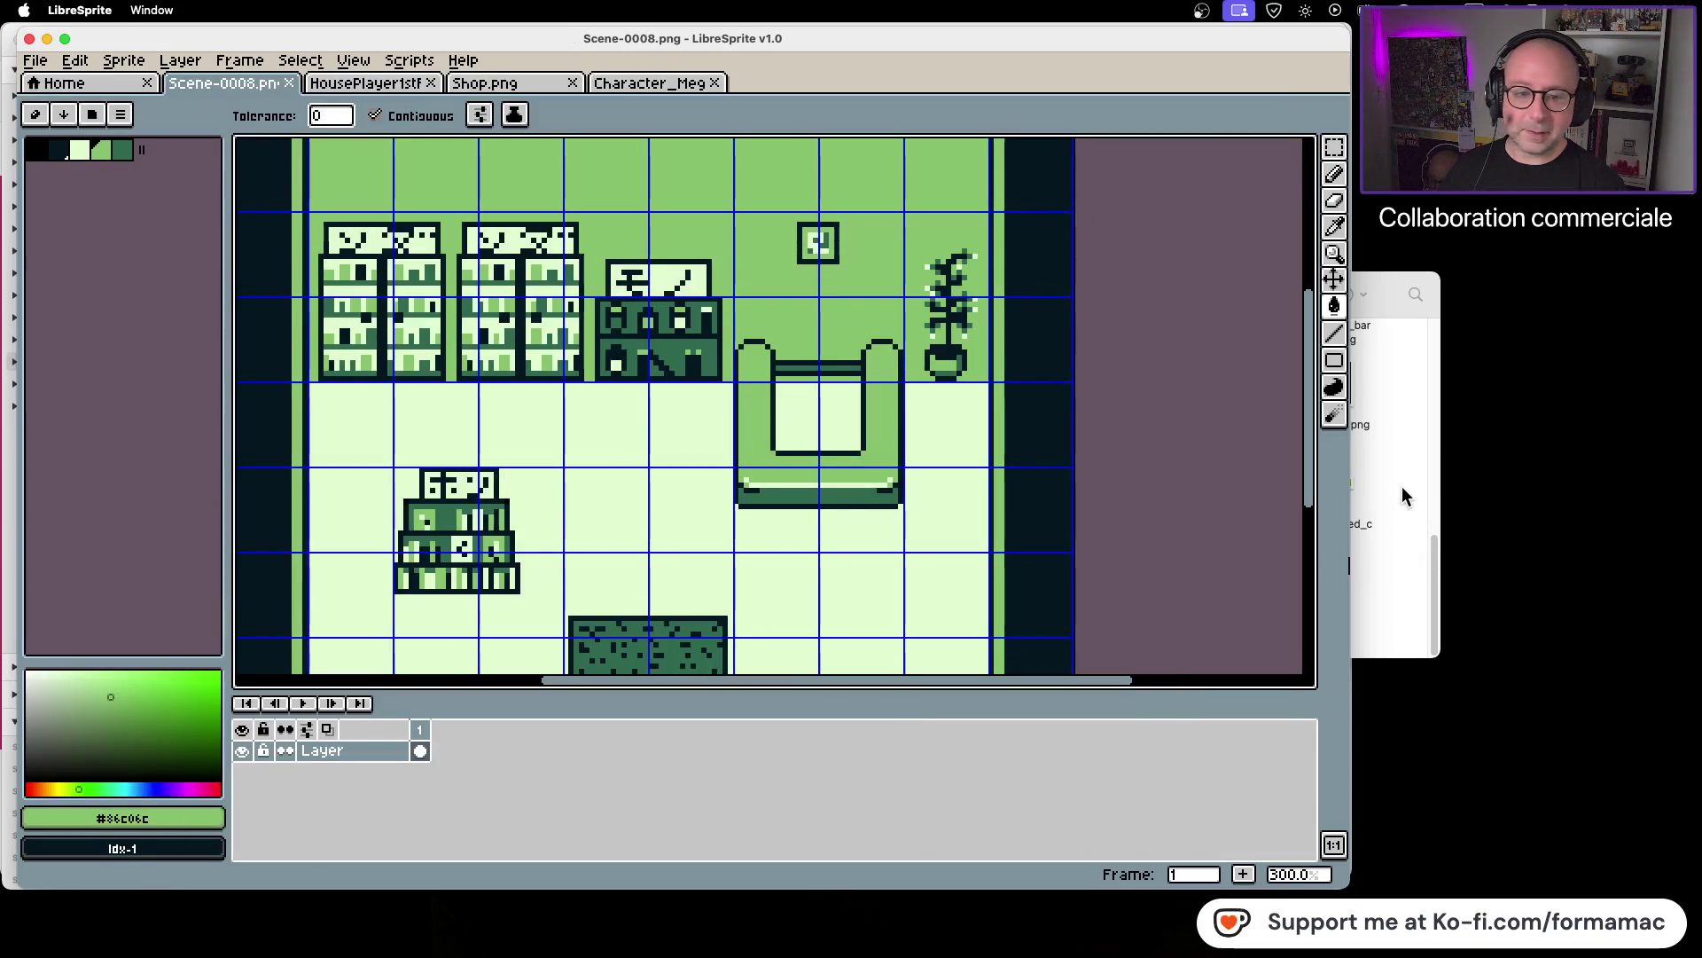
pyautogui.click(1417, 499)
pyautogui.click(1063, 577)
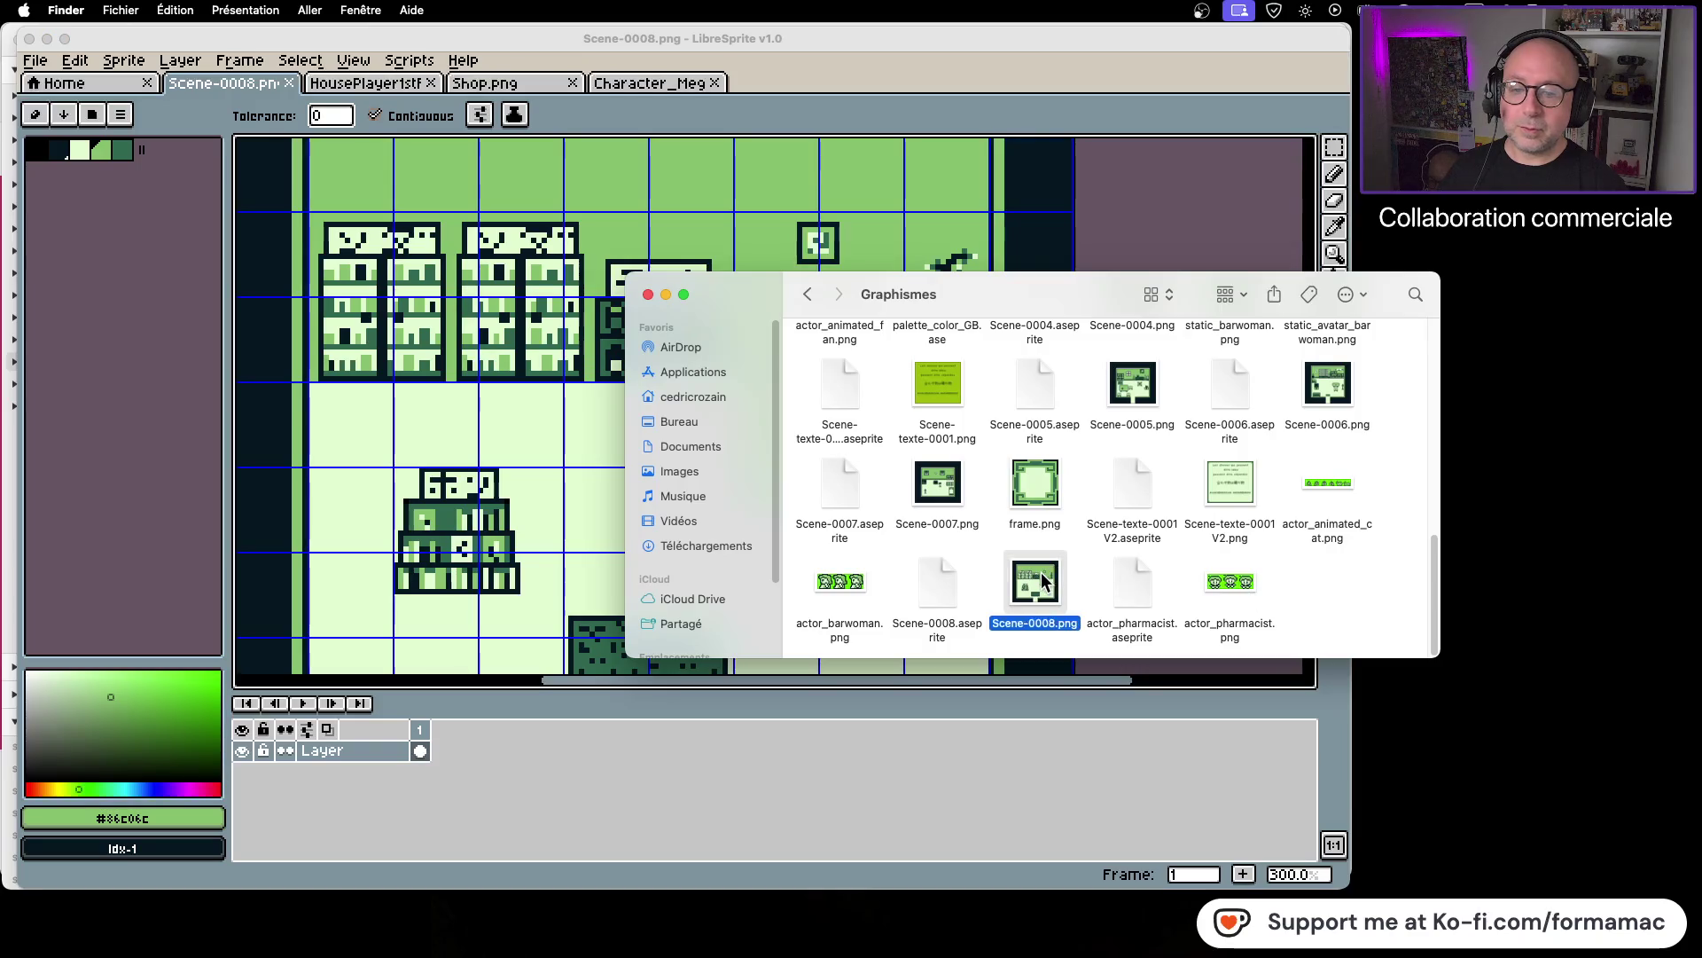
# Step: Browse from Graphismes to Kotowaza's assets/backgrounds folder to confirm Scene-0008.png, then return to GB Studio
pyautogui.click(855, 317)
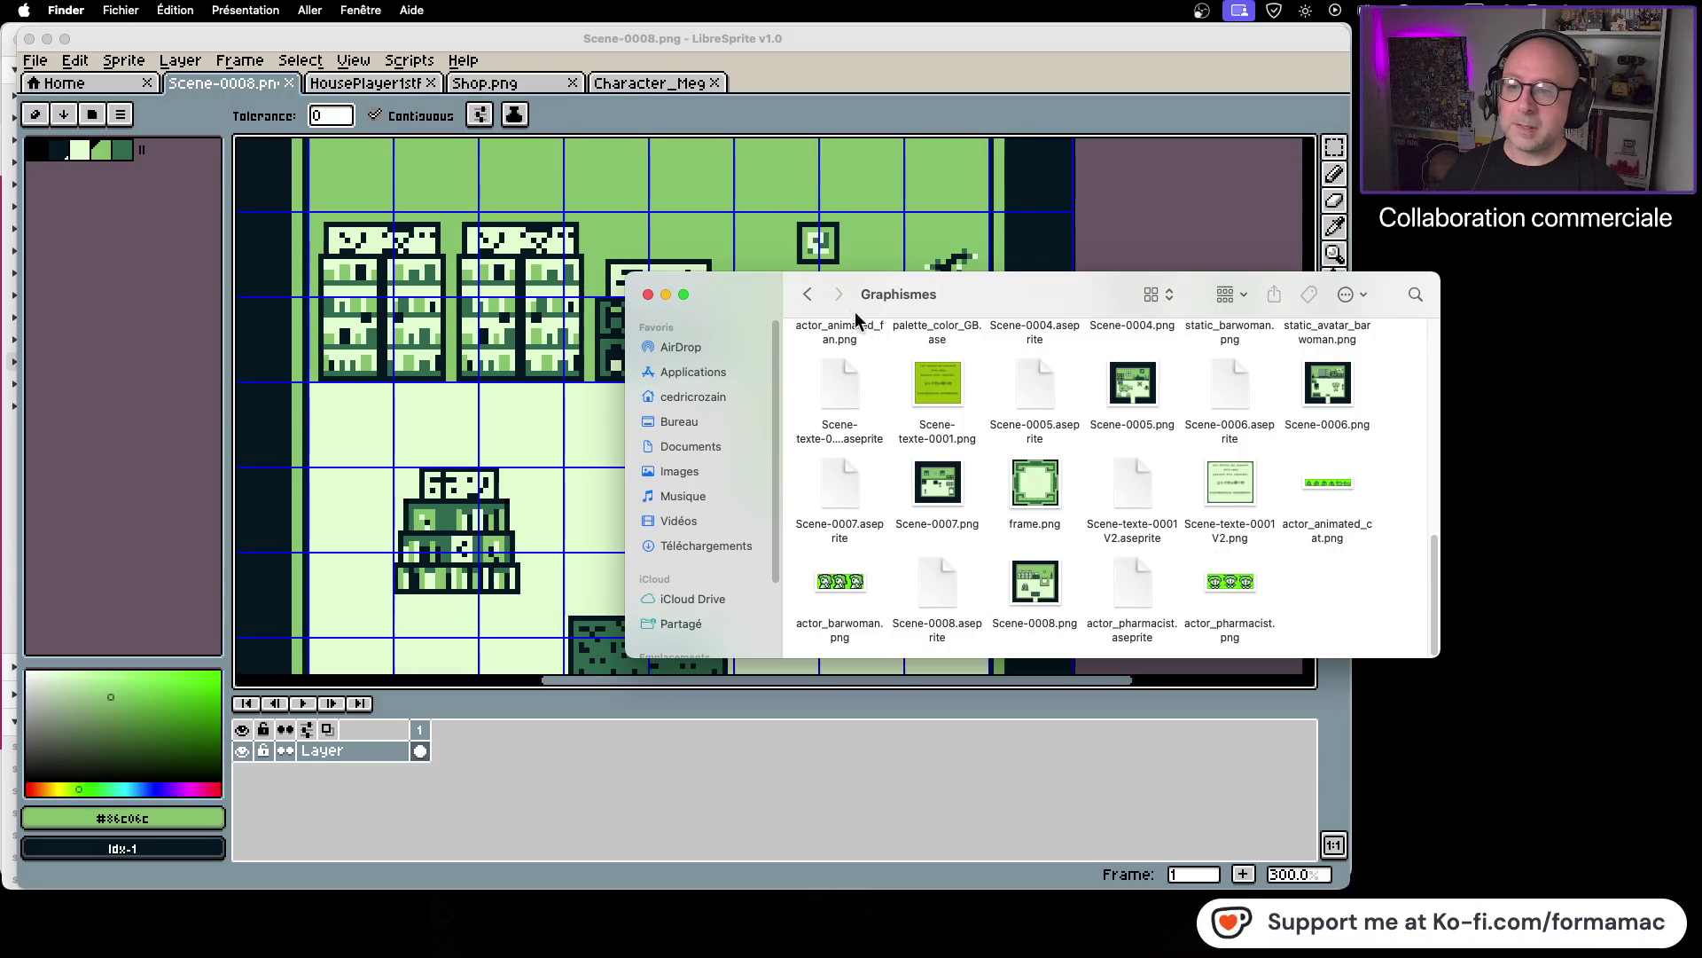
pyautogui.click(807, 293)
pyautogui.click(1138, 377)
pyautogui.doubleClick(1137, 377)
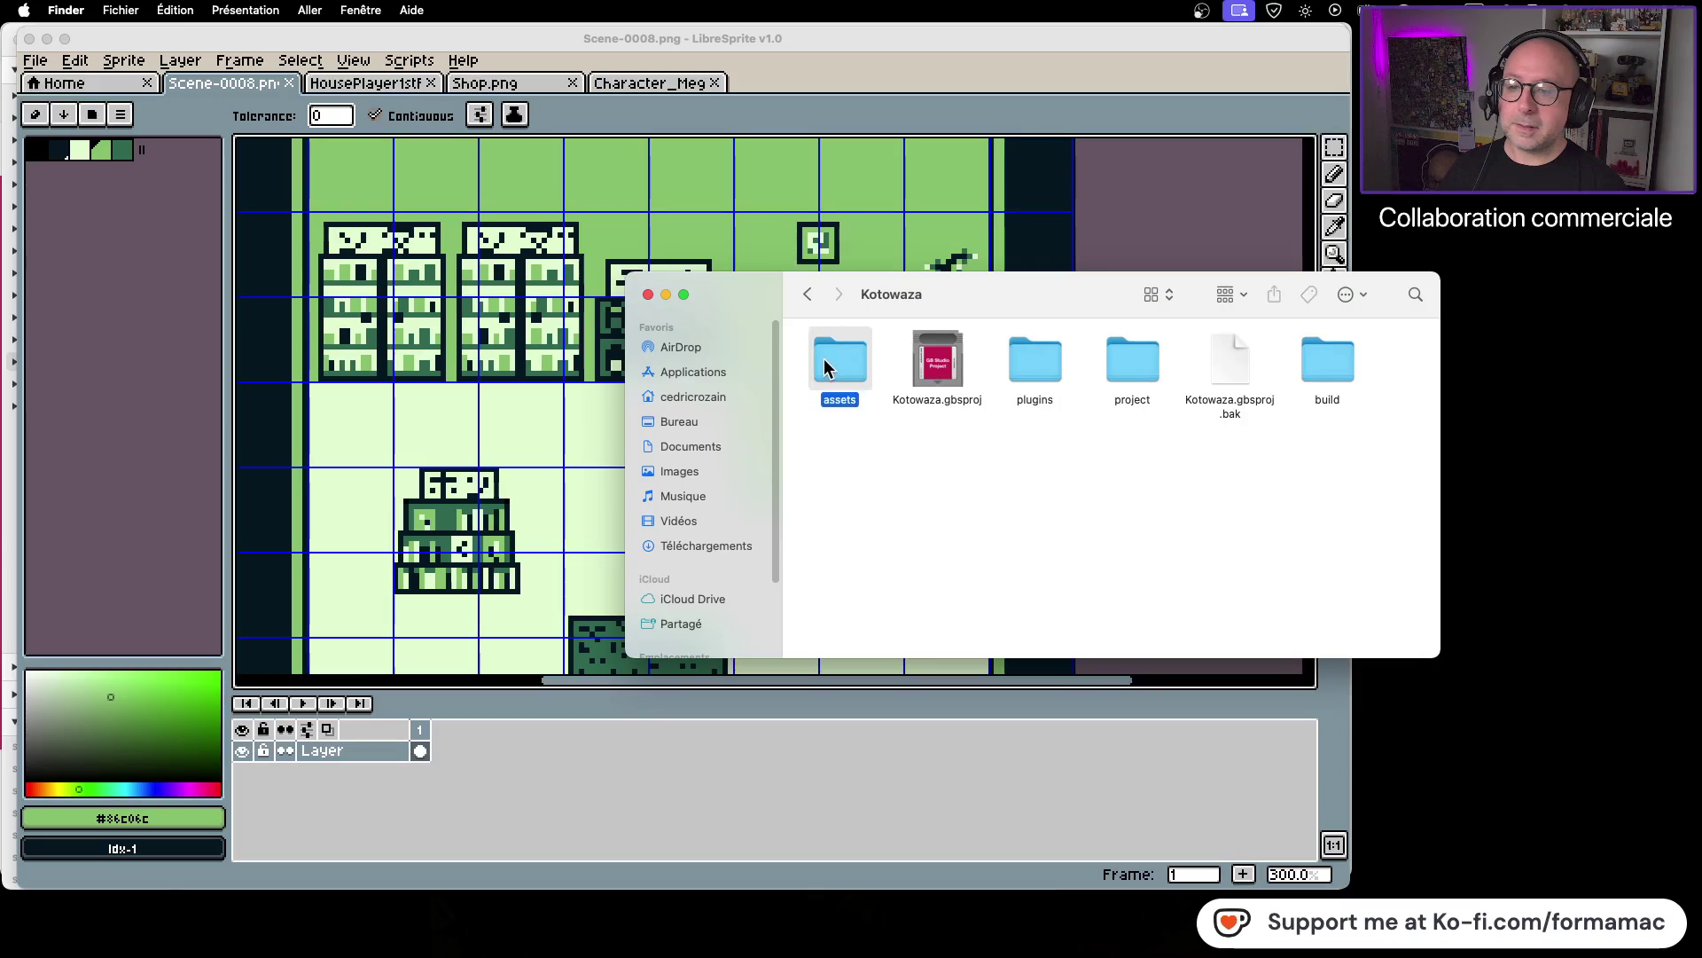
pyautogui.doubleClick(825, 359)
pyautogui.doubleClick(945, 371)
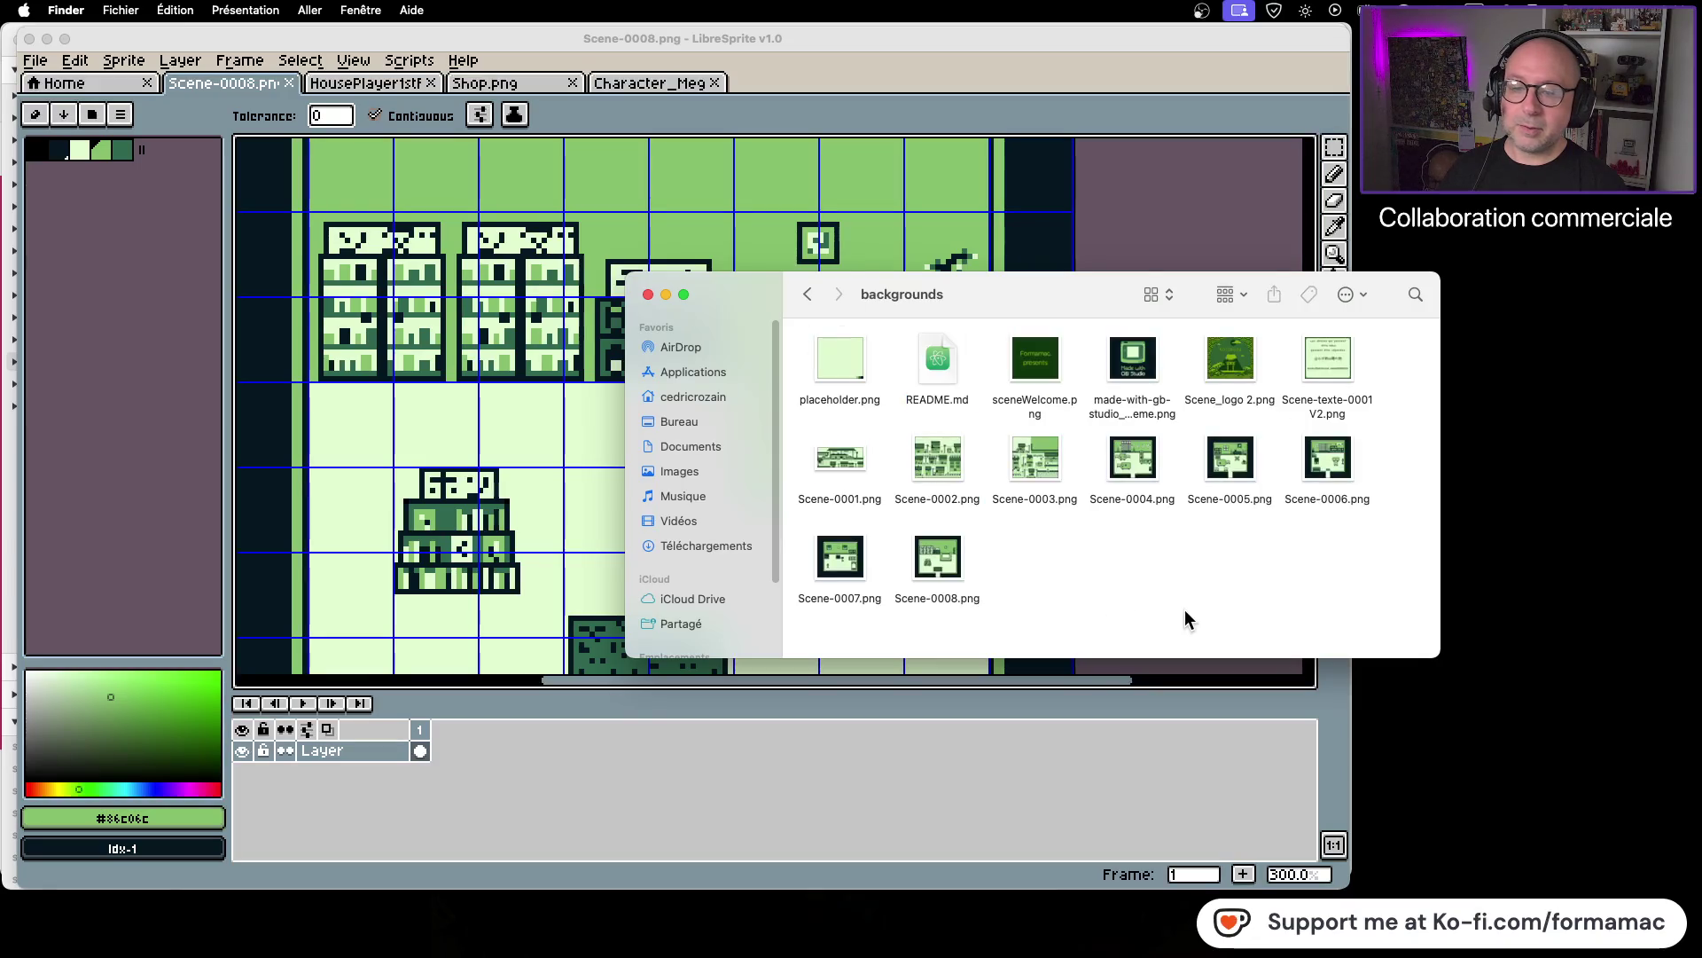
pyautogui.click(1556, 563)
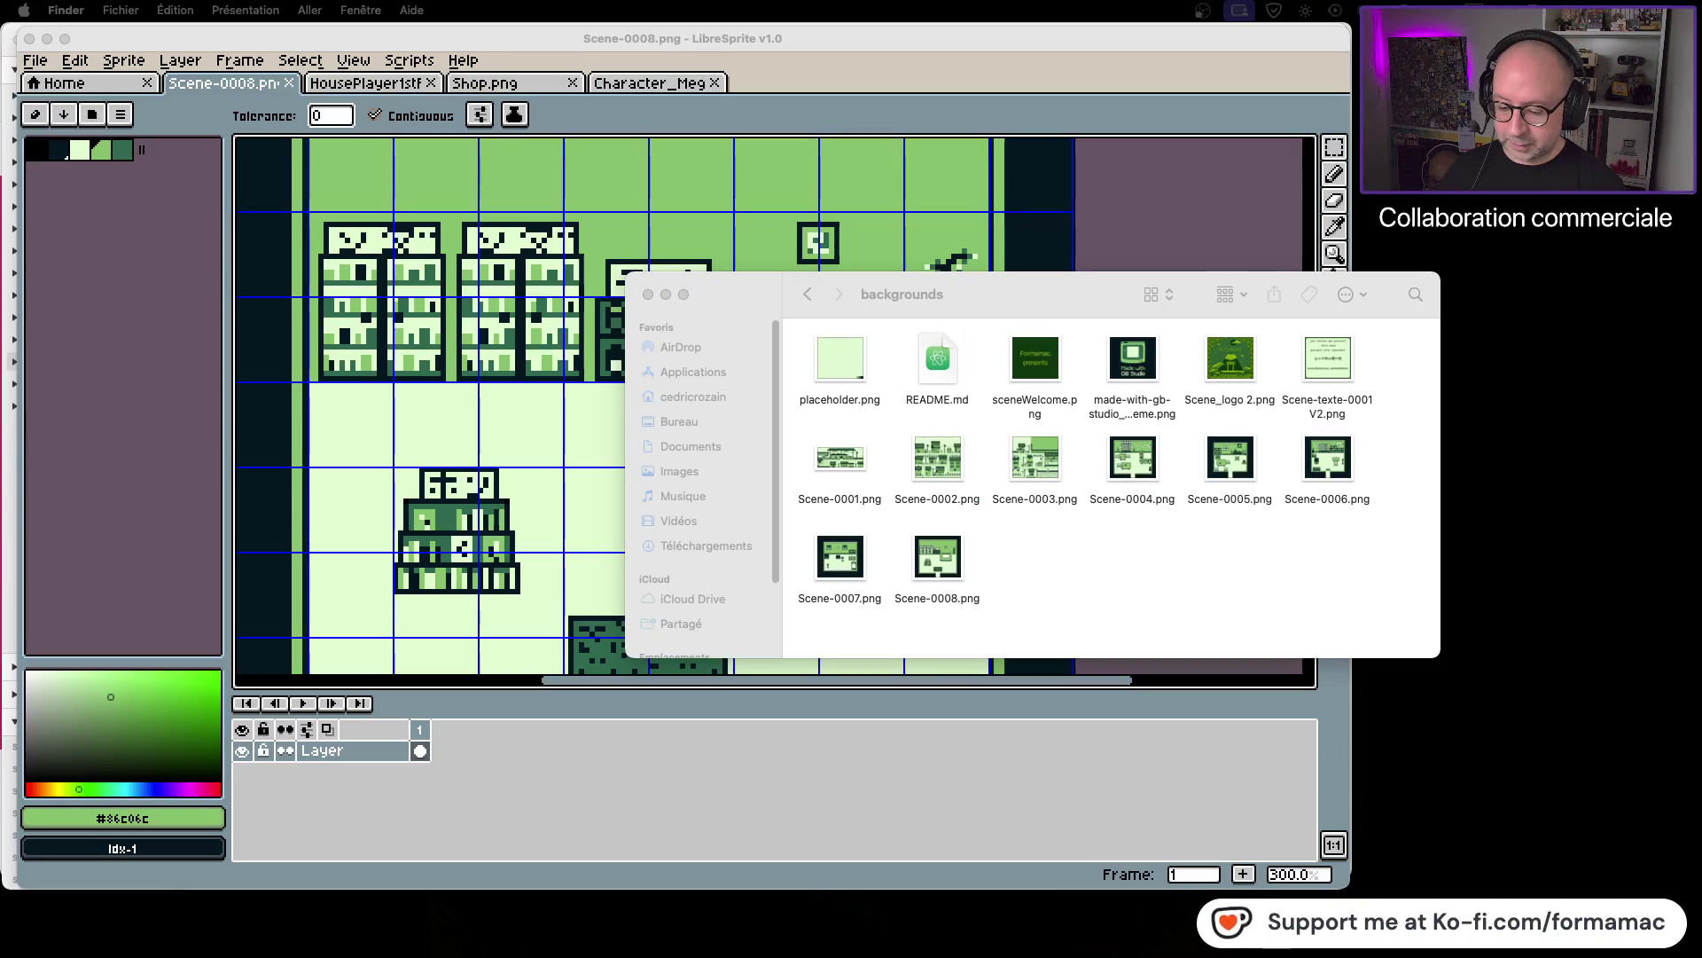
pyautogui.press('super+Tab')
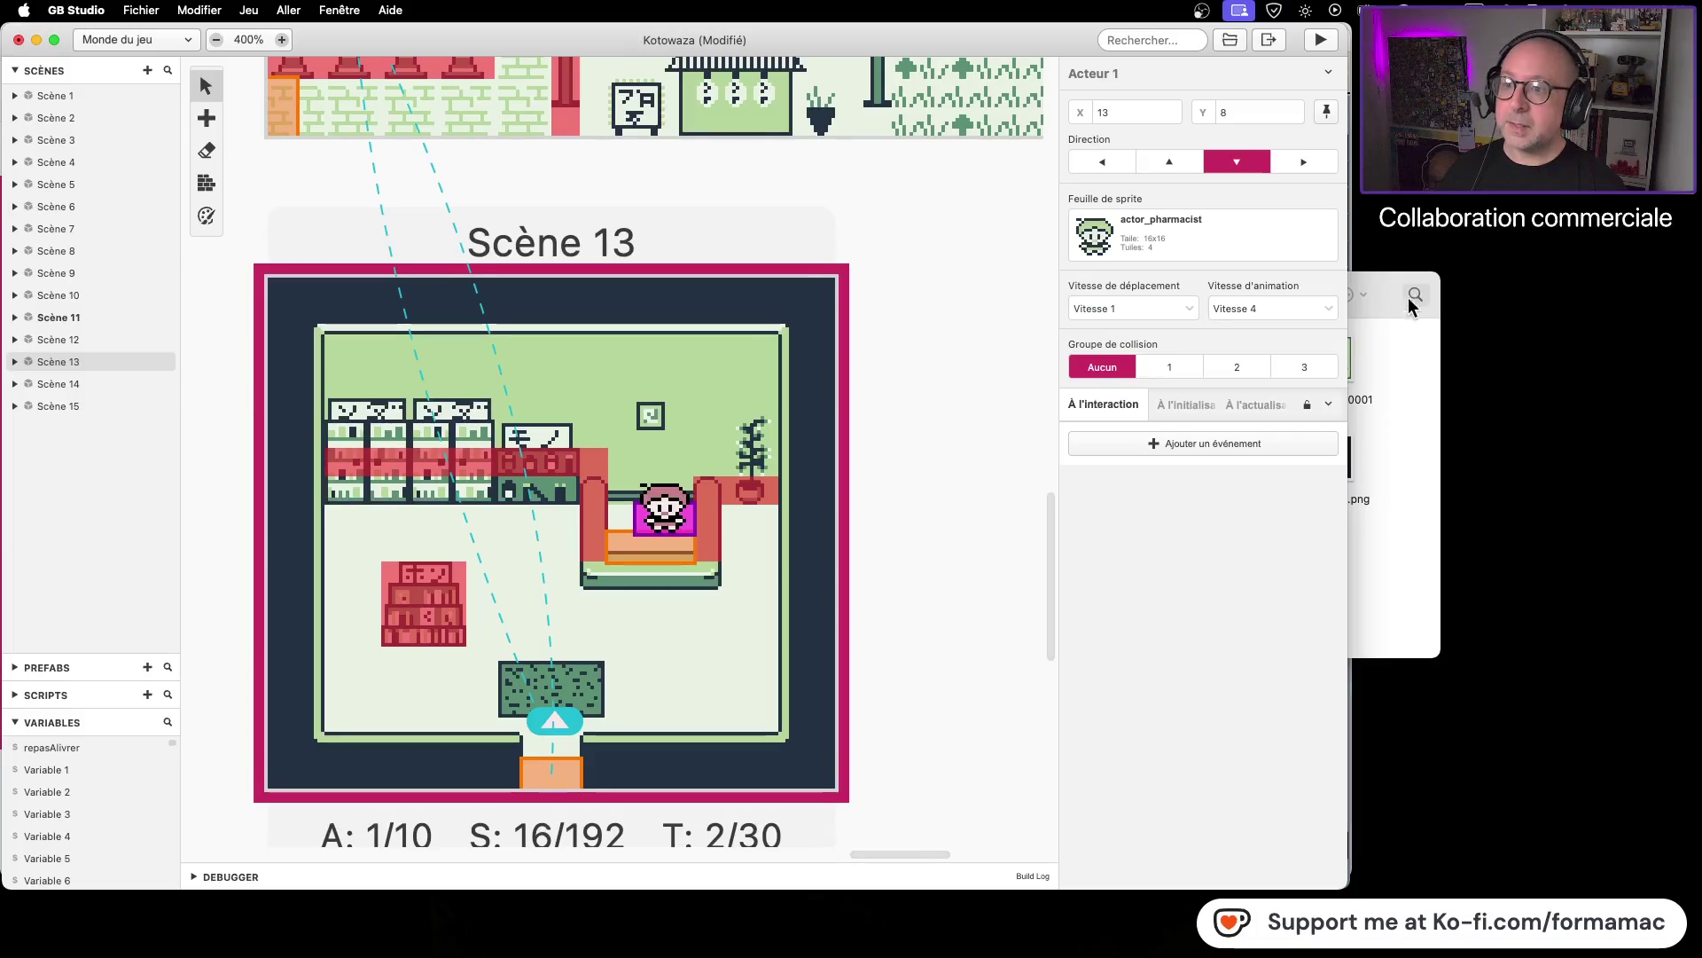
# Step: Reopen Kotowaza.gbsproj from the Kotowaza project folder
pyautogui.click(1011, 276)
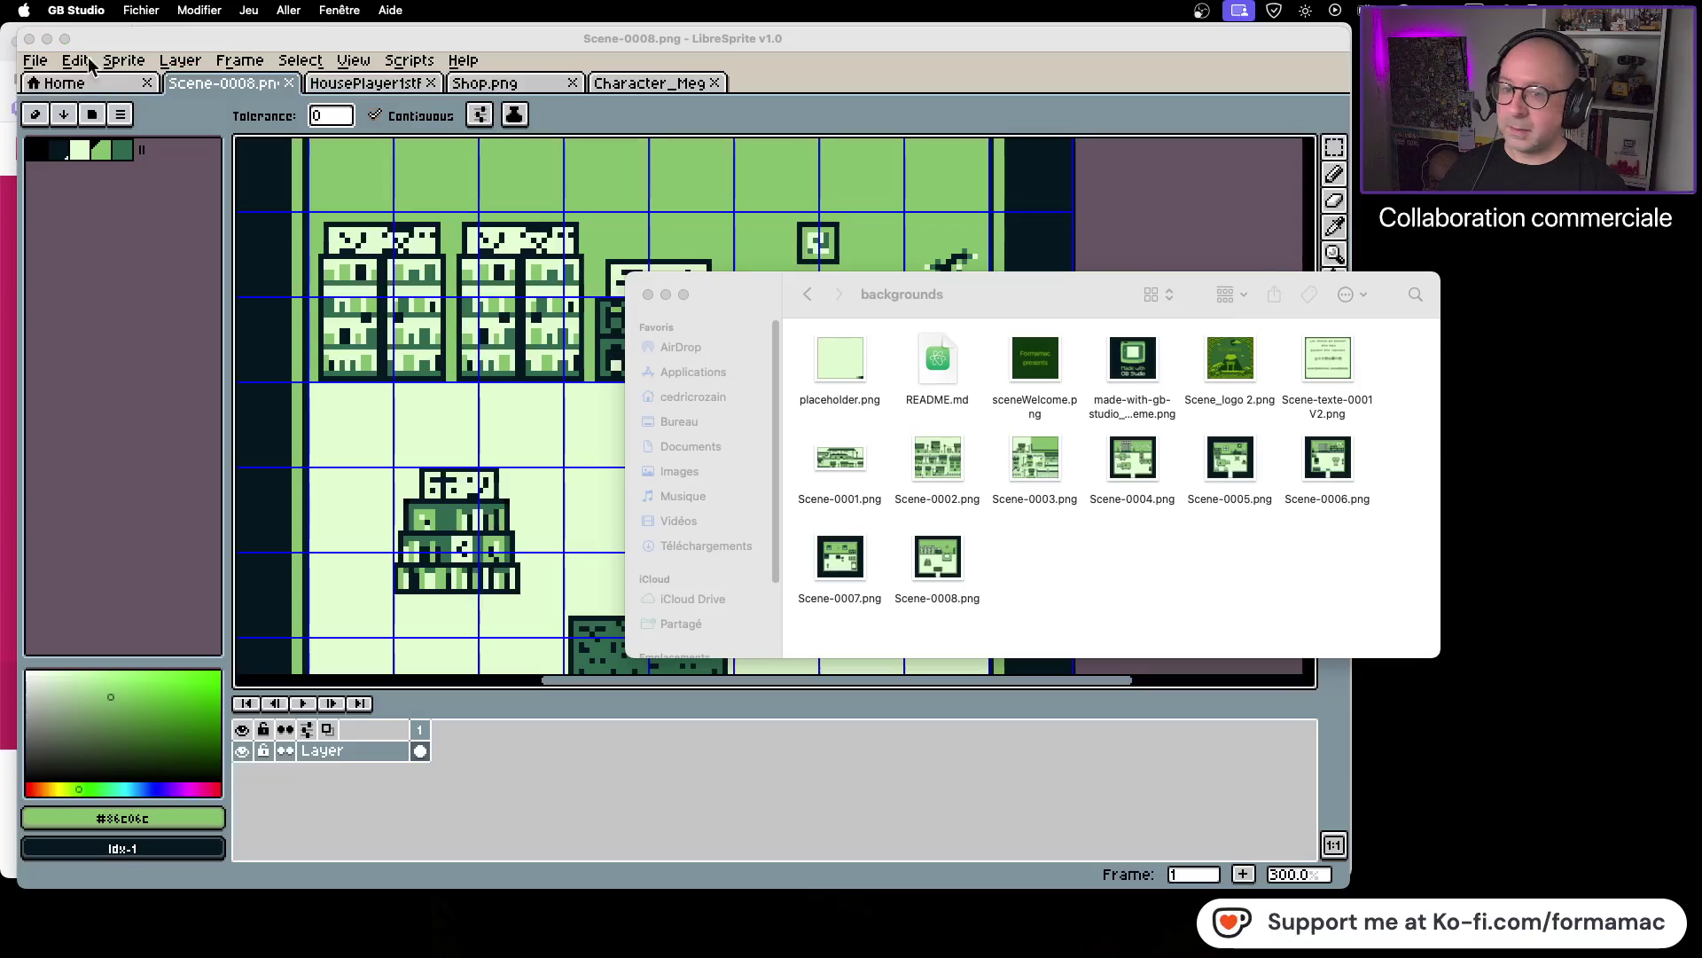
pyautogui.click(35, 39)
pyautogui.click(806, 292)
pyautogui.doubleClick(931, 360)
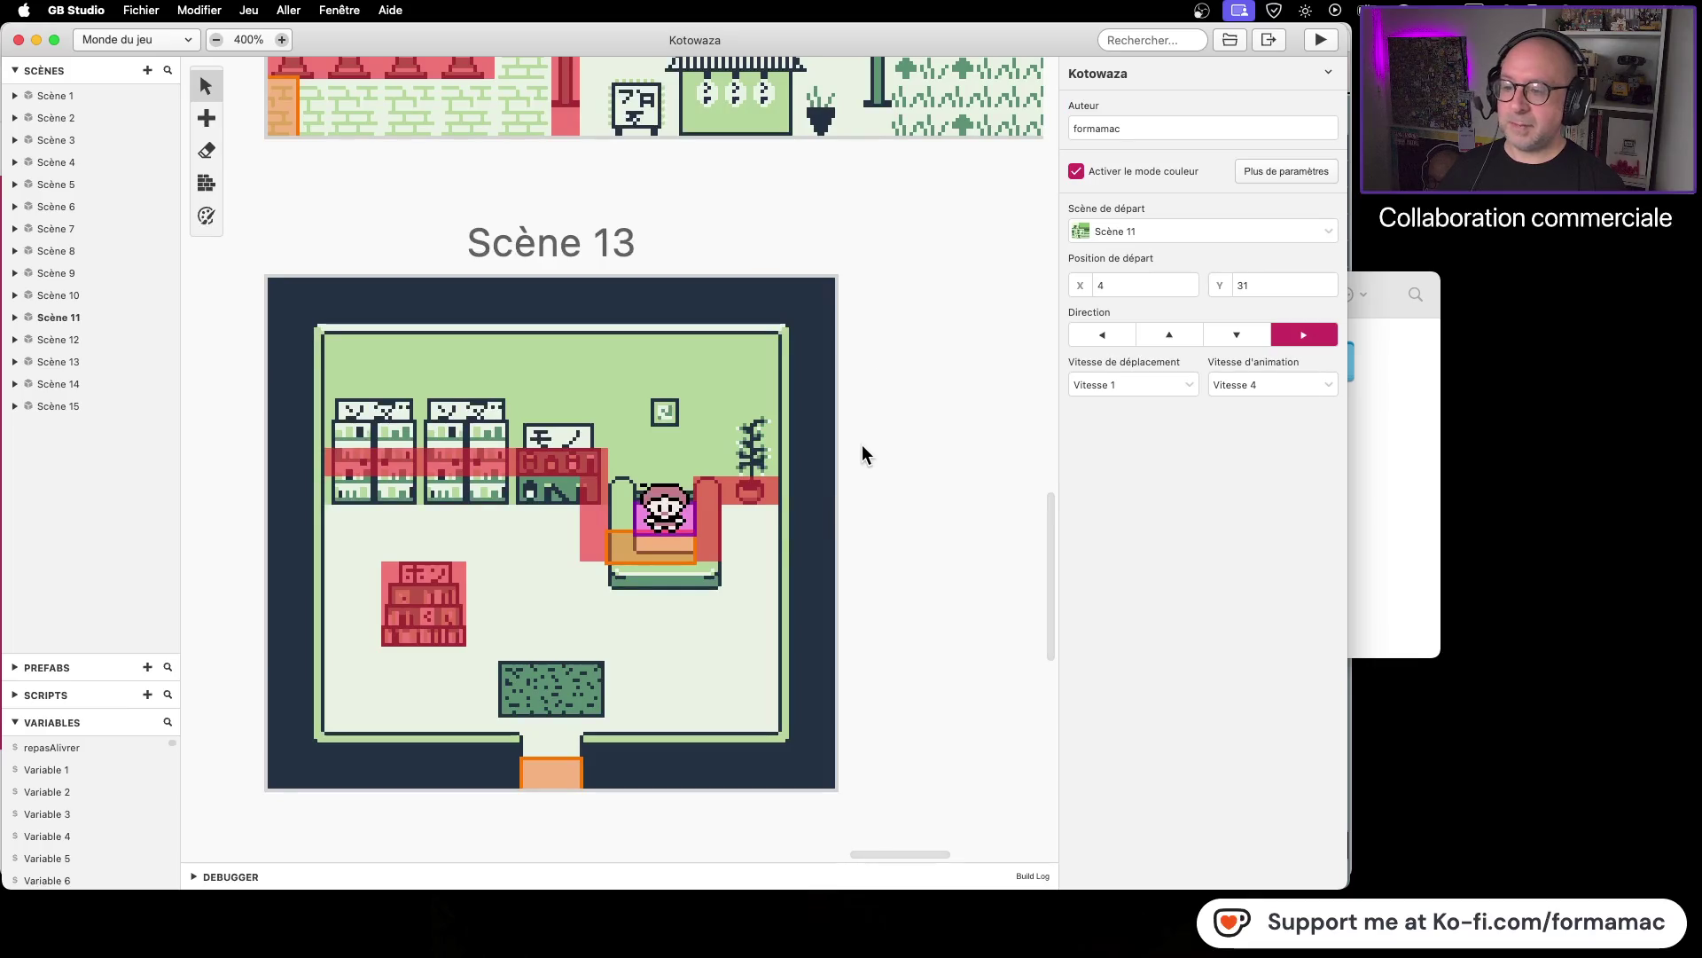
pyautogui.scroll(1, 634, 545)
pyautogui.scroll(1, 634, 550)
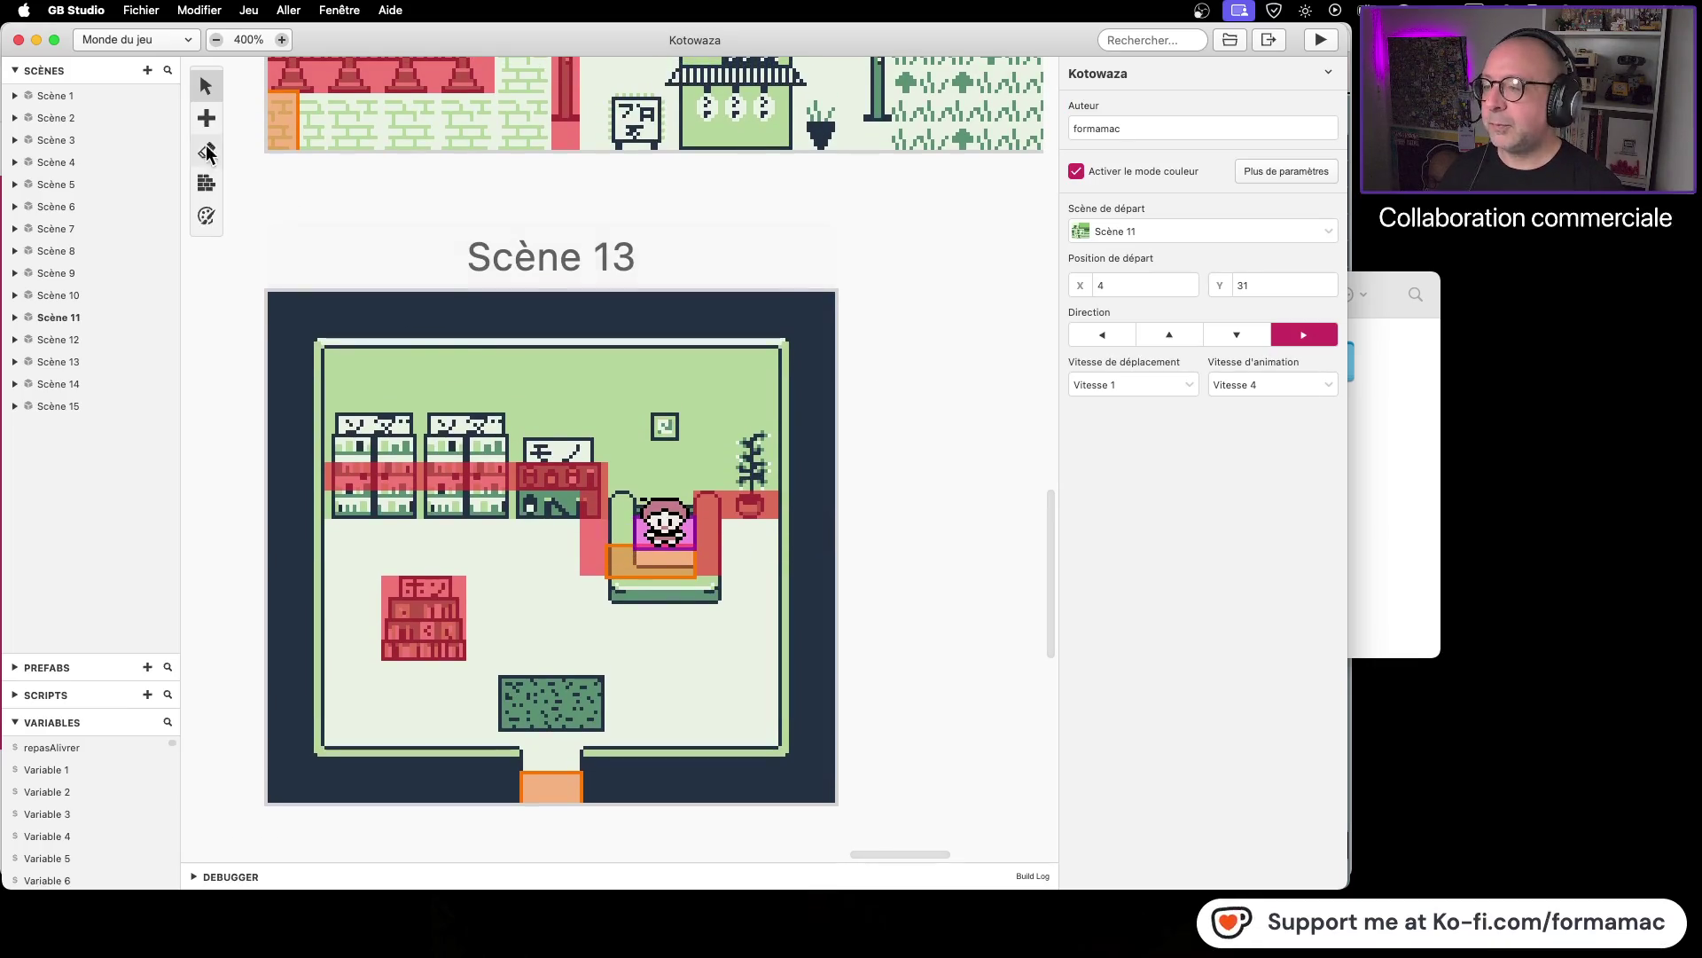
# Step: Paint a collision tile beside the pharmacist's counter and select the counter trigger
pyautogui.click(205, 183)
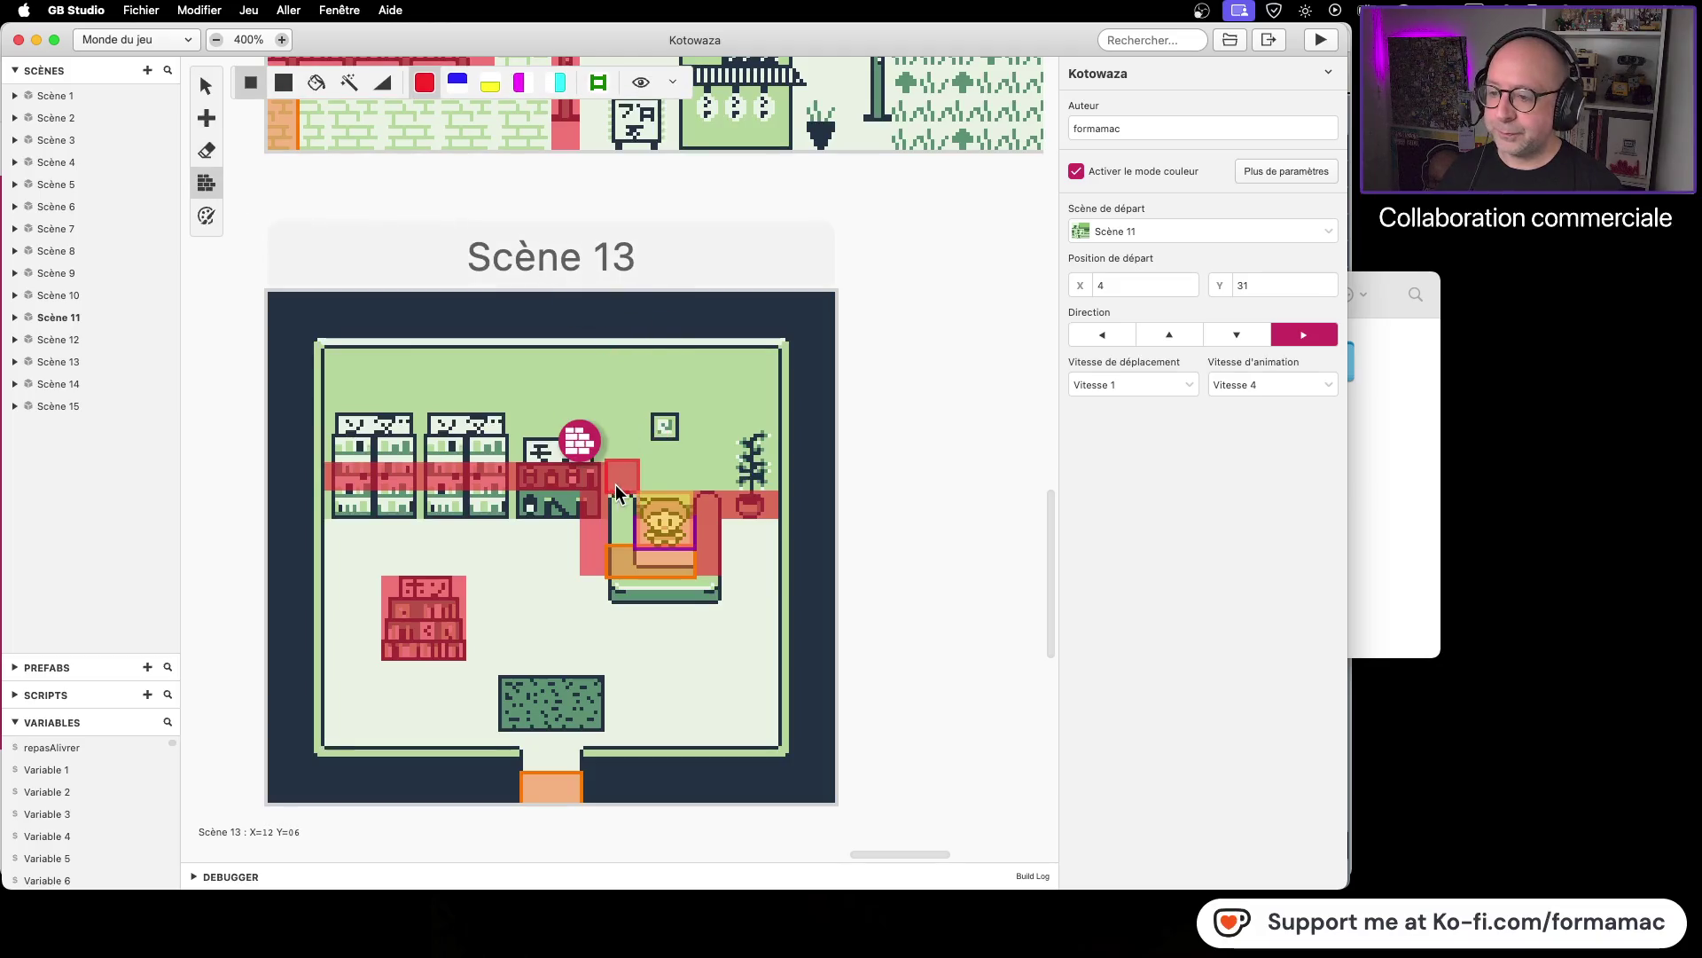
pyautogui.click(607, 544)
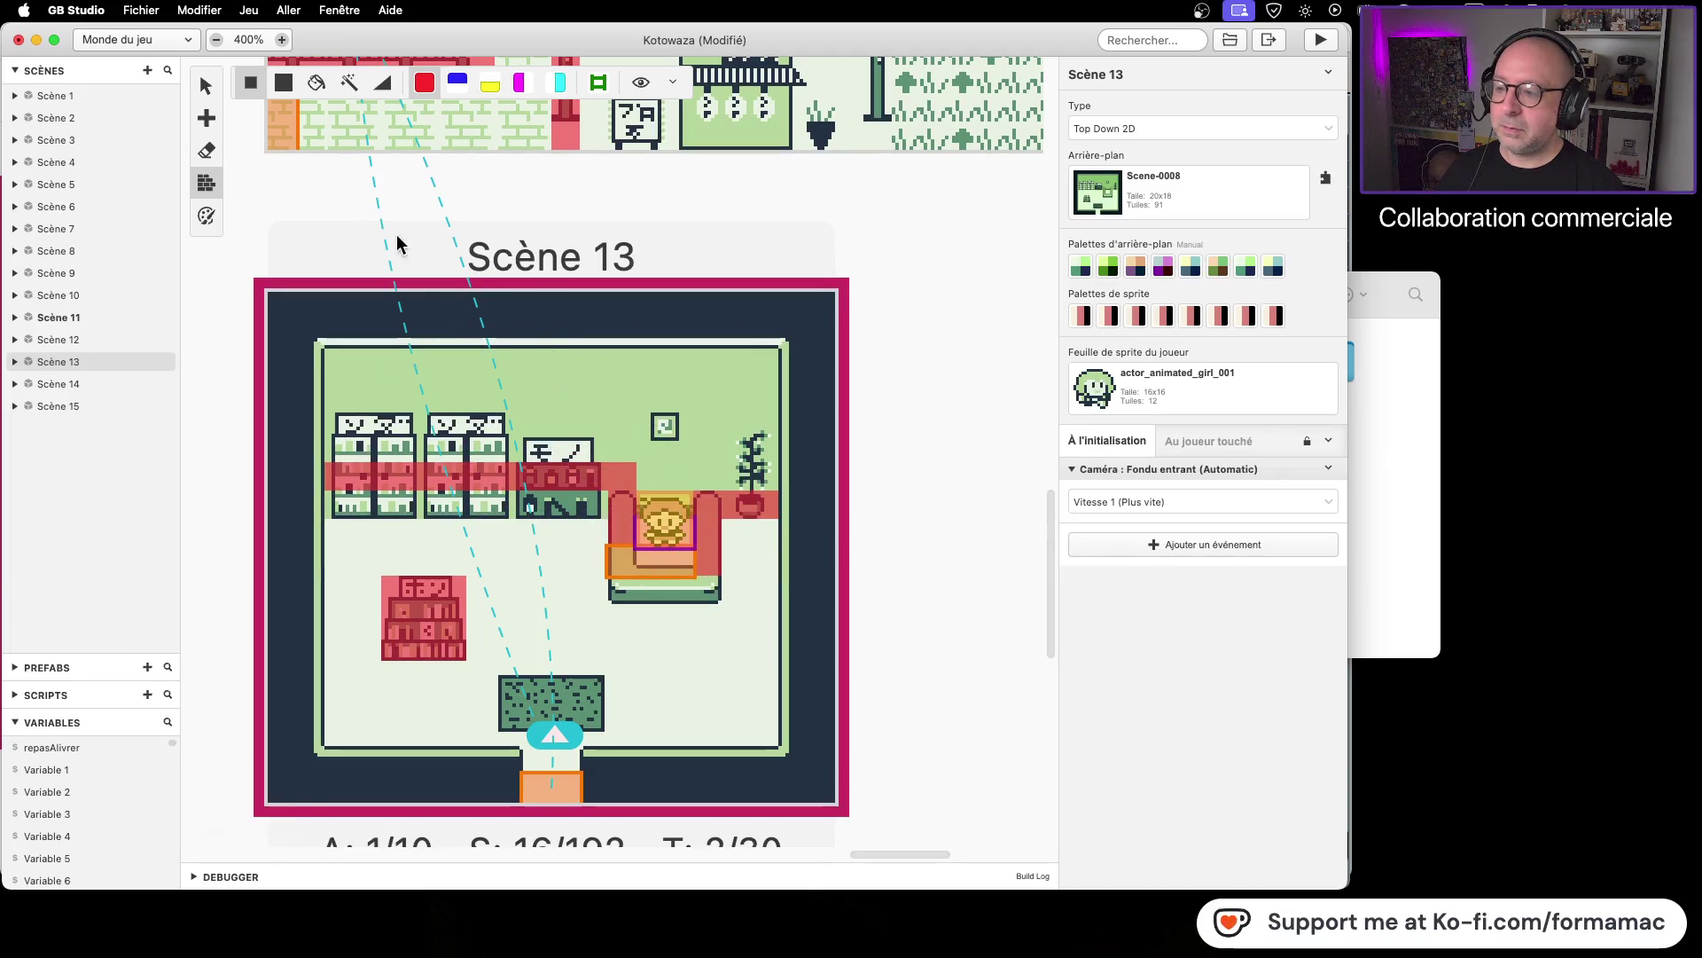
pyautogui.click(206, 85)
pyautogui.click(663, 556)
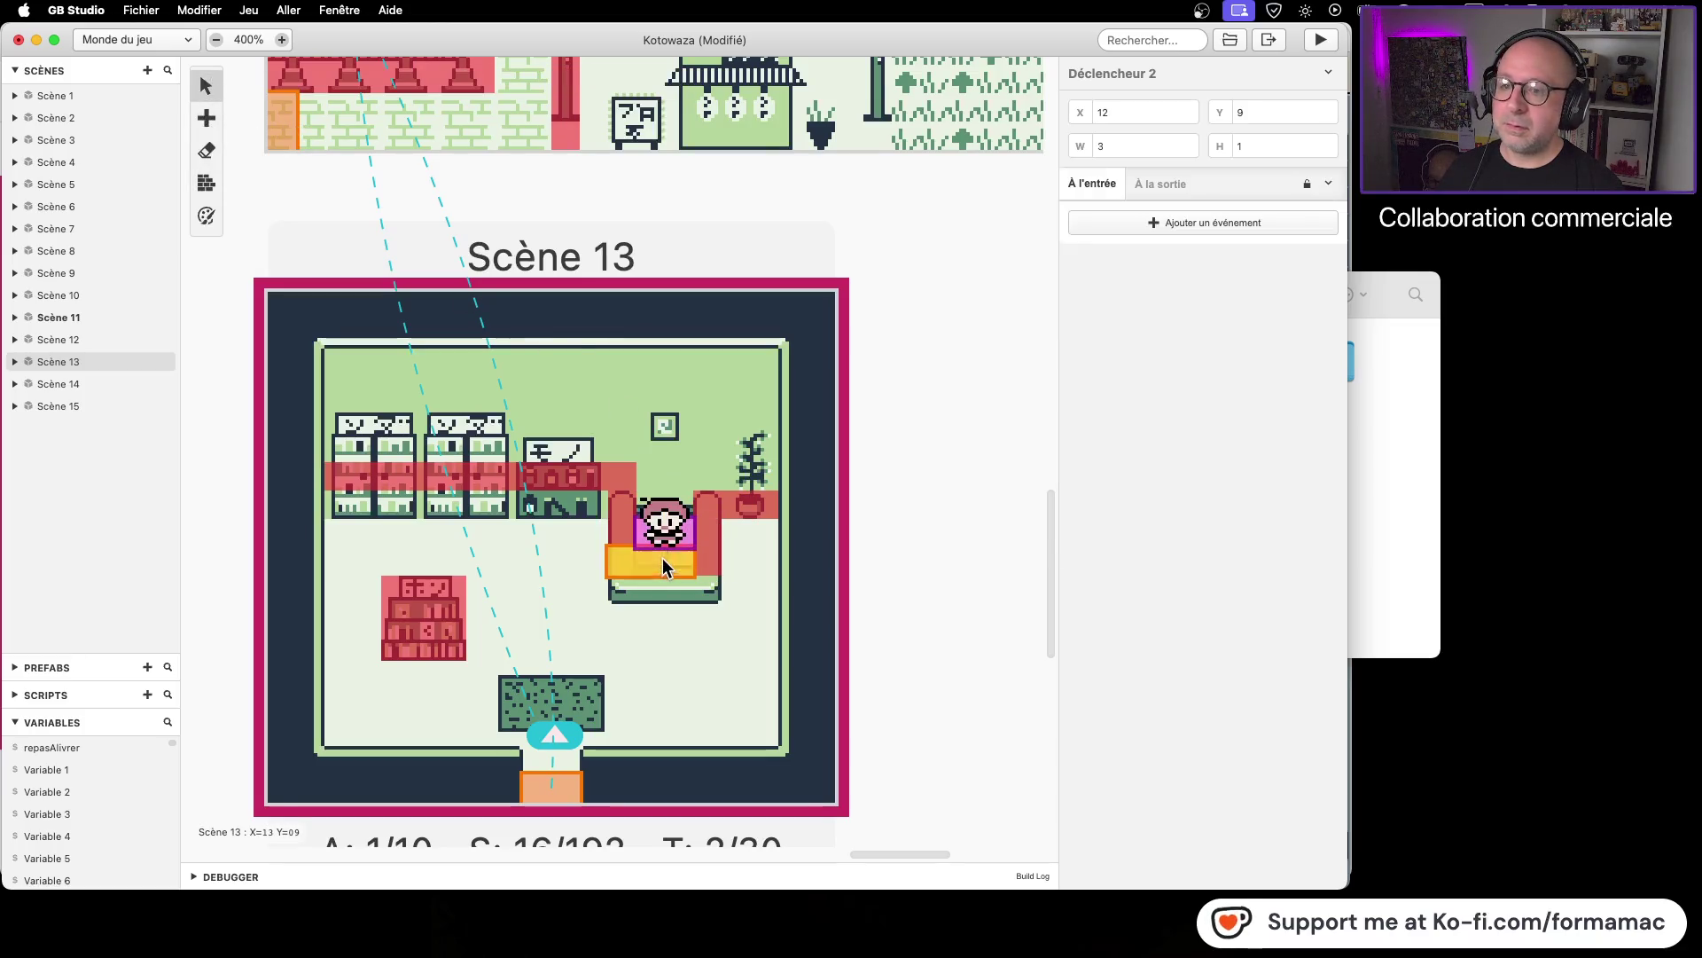
# Step: Narrow Déclencheur 2 to 2 tiles wide and shift it one tile right to X 13
pyautogui.click(1189, 151)
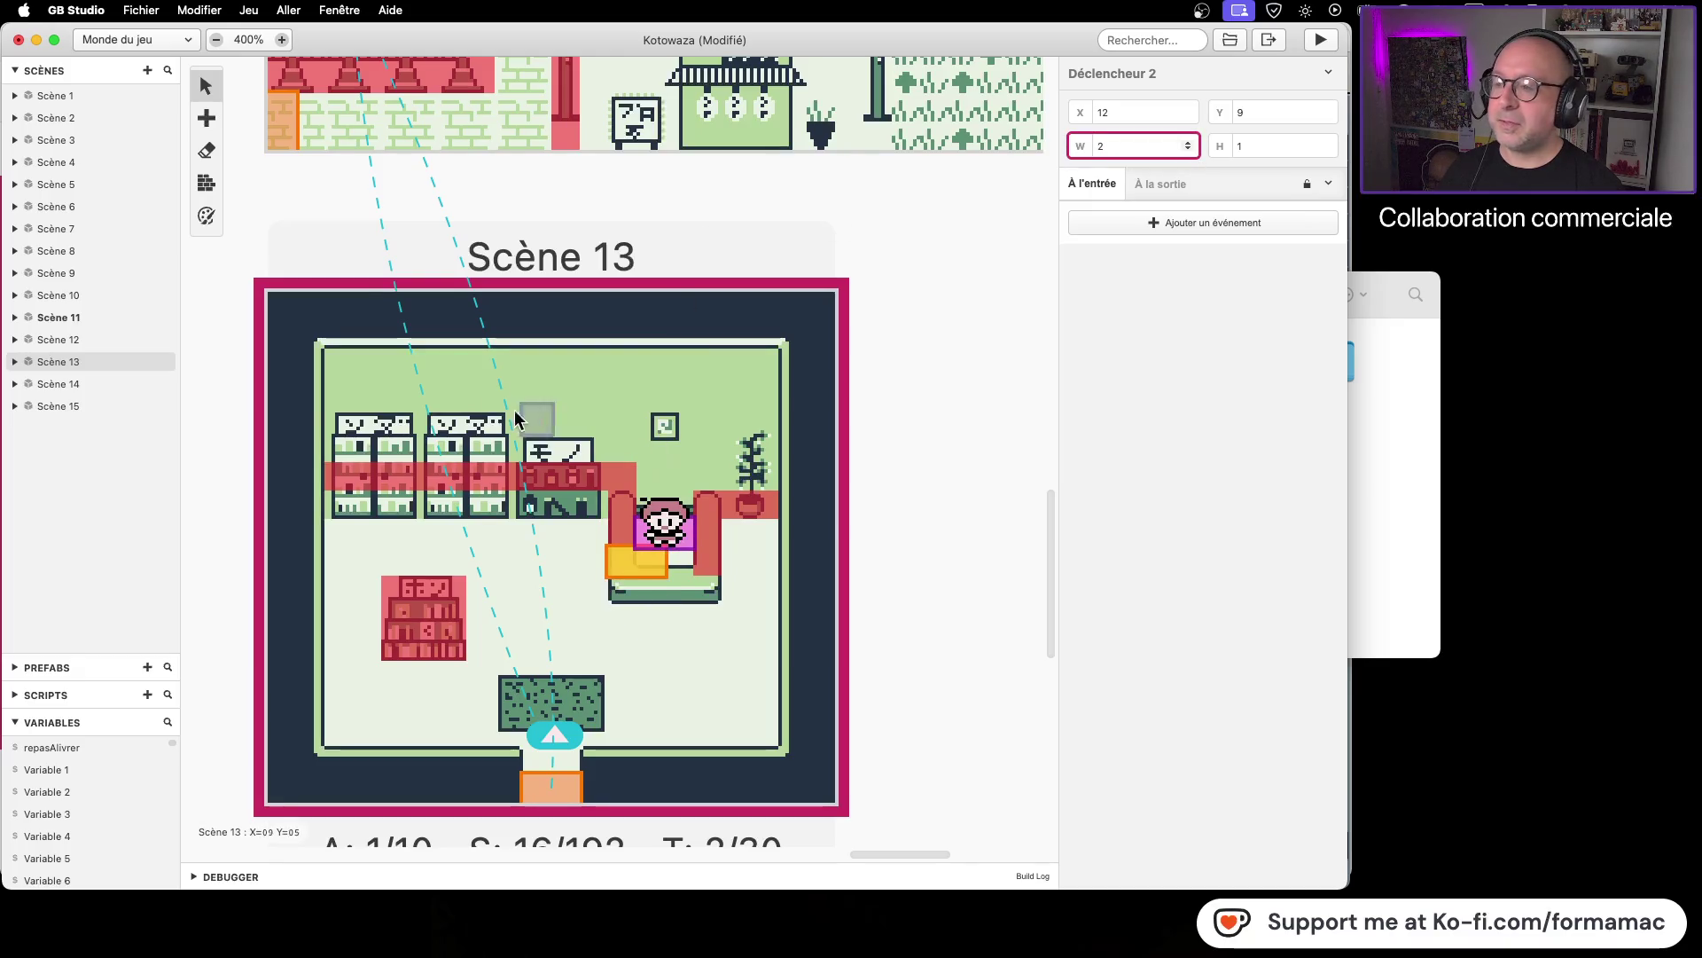
pyautogui.click(650, 572)
pyautogui.moveTo(650, 572)
pyautogui.mouseDown()
pyautogui.moveTo(701, 568)
pyautogui.moveTo(667, 568)
pyautogui.mouseUp()
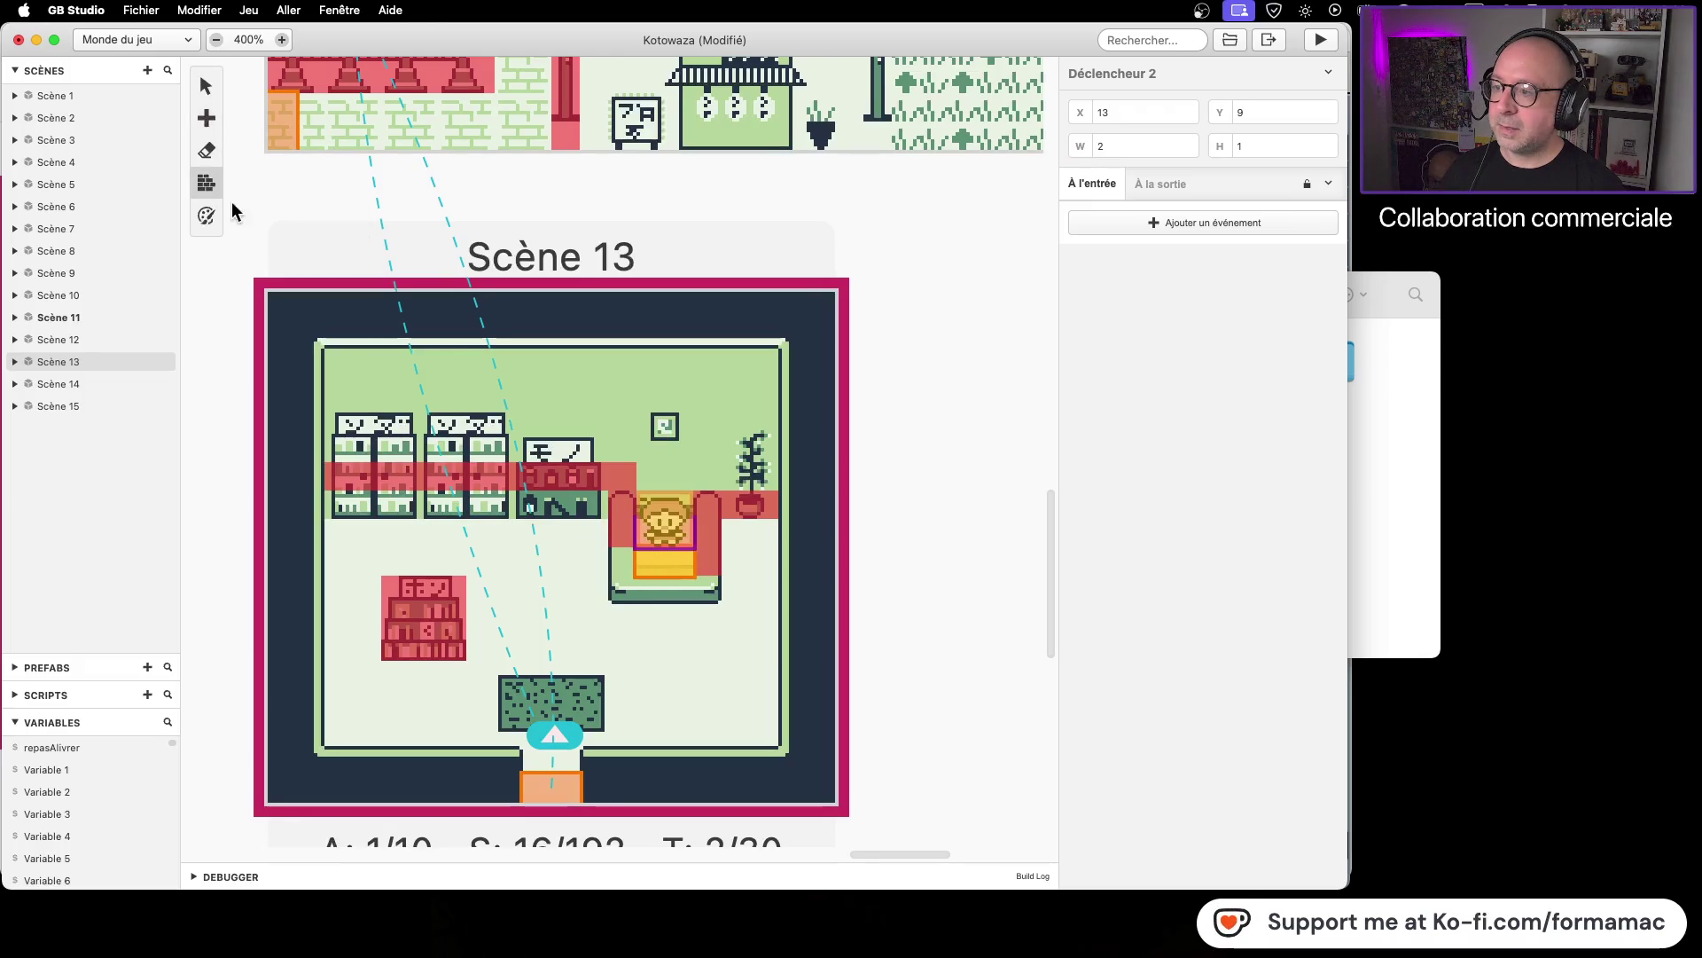
# Step: Save the project with Cmd+S and run the game
pyautogui.click(205, 182)
pyautogui.click(626, 568)
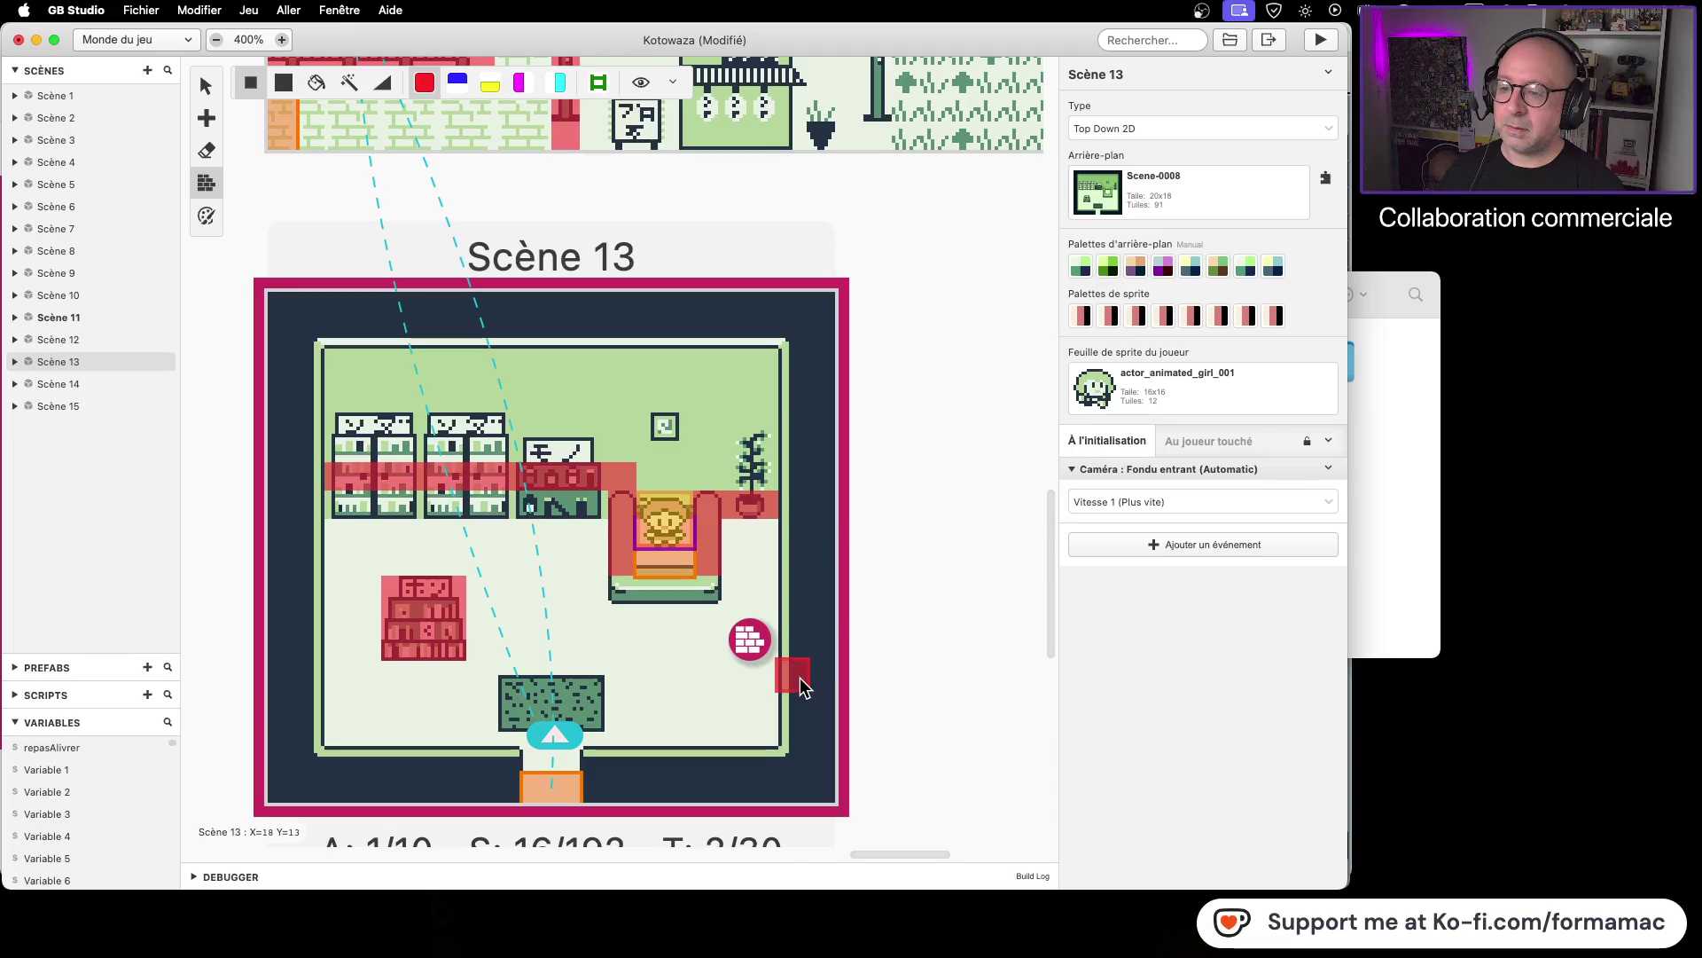
pyautogui.press('super+s')
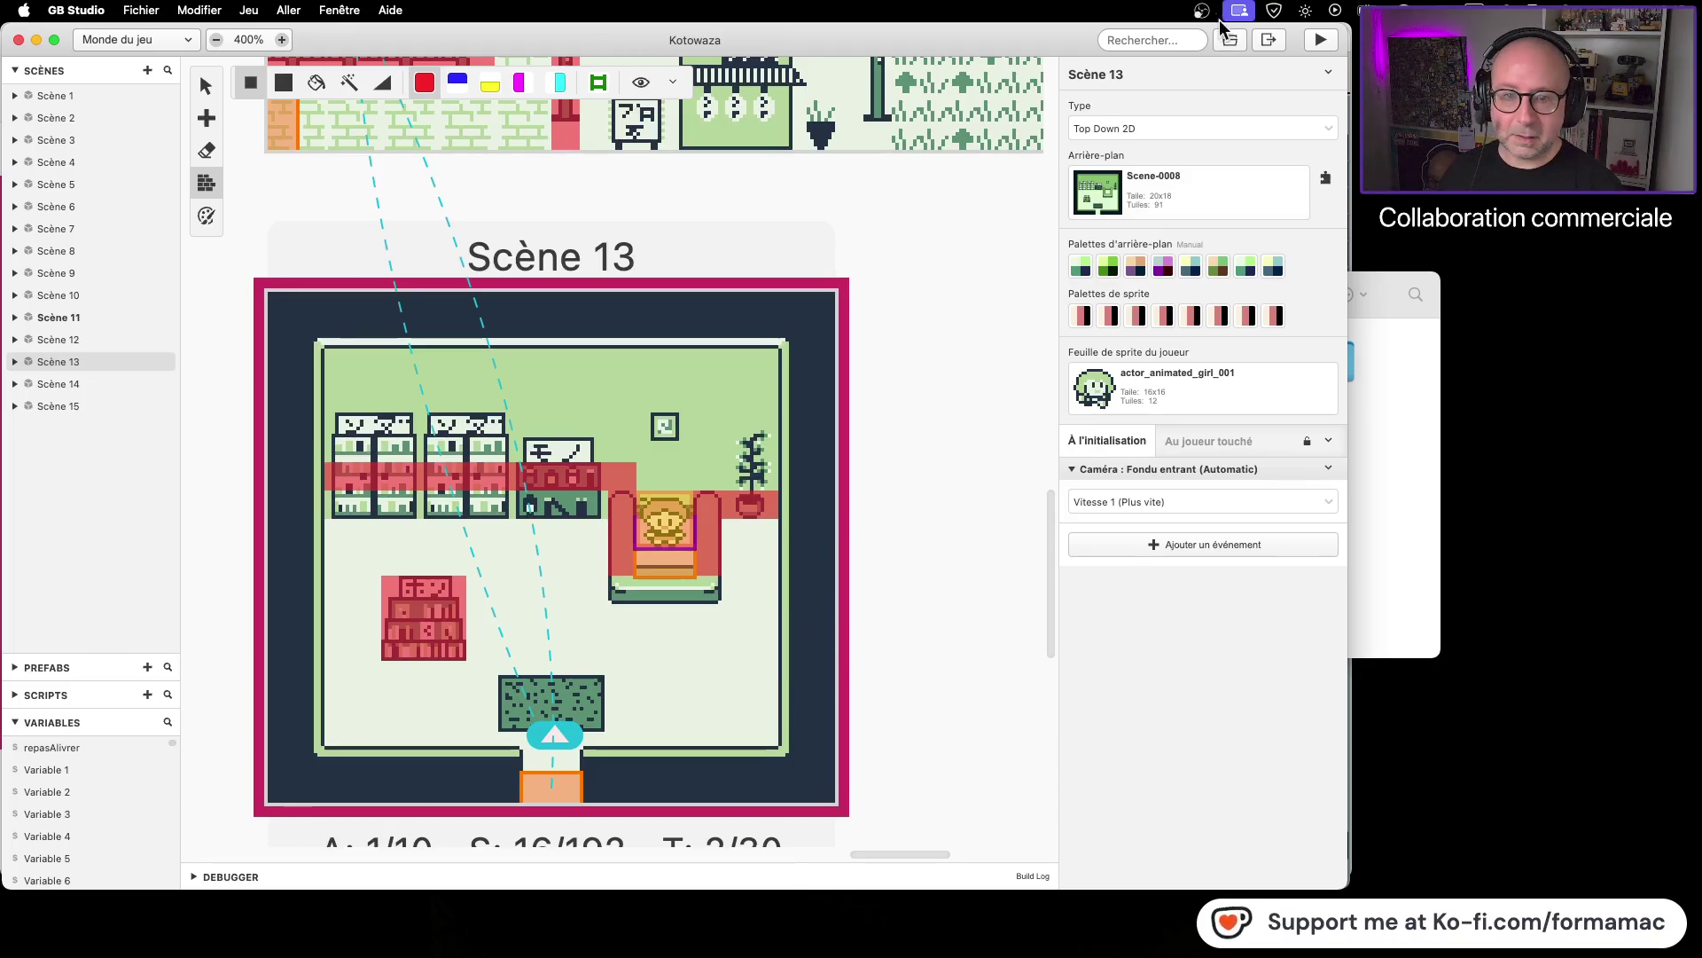
pyautogui.click(1321, 41)
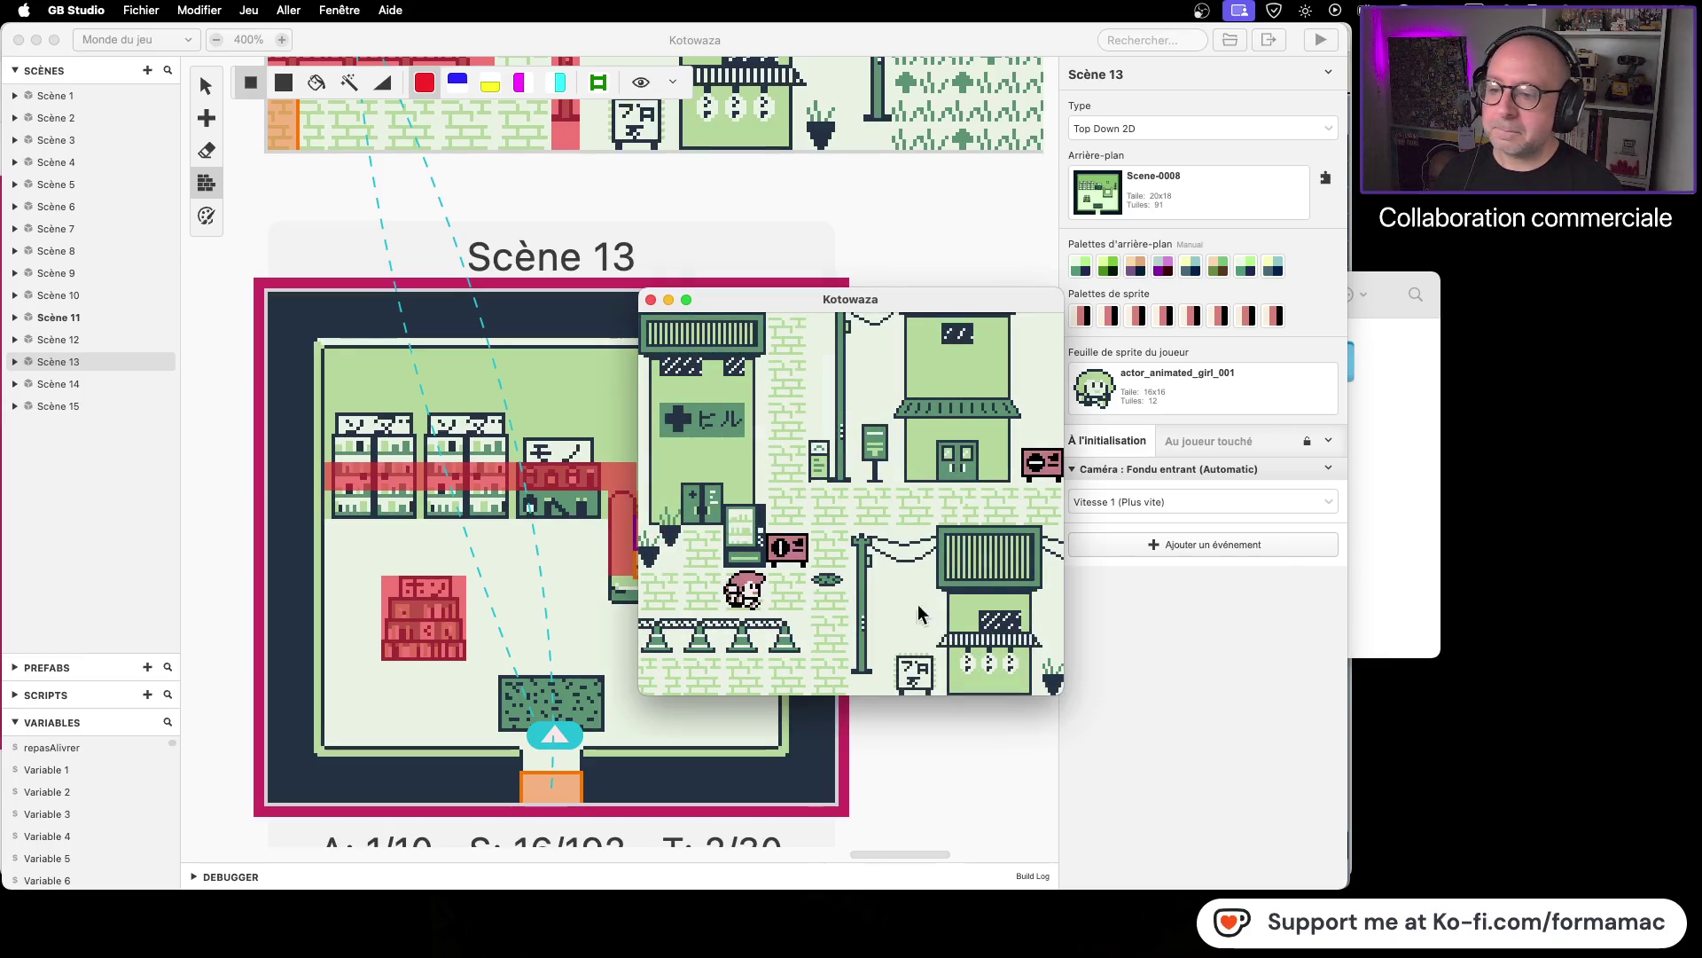
# Step: Walk the player into the pharmacy up to the counter and back, then close the preview
pyautogui.press('Left')
pyautogui.press('Right')
pyautogui.press('Up')
pyautogui.press('Up')
pyautogui.press('Right')
pyautogui.press('Right')
pyautogui.press('Up')
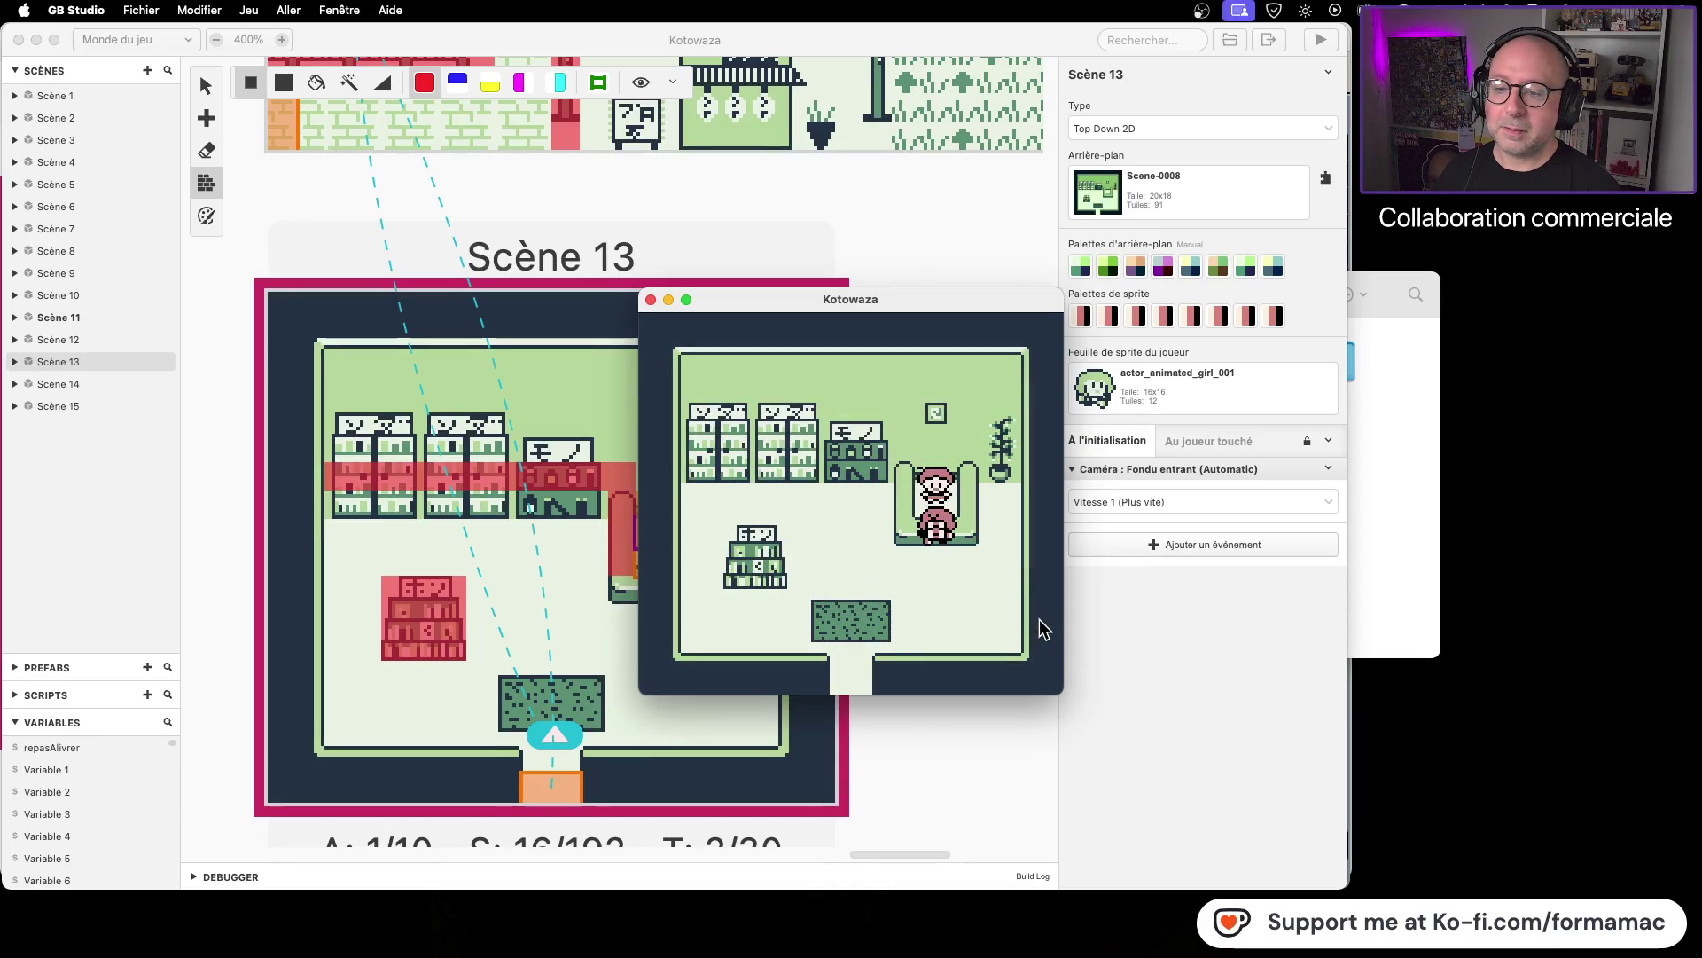
pyautogui.press('Down')
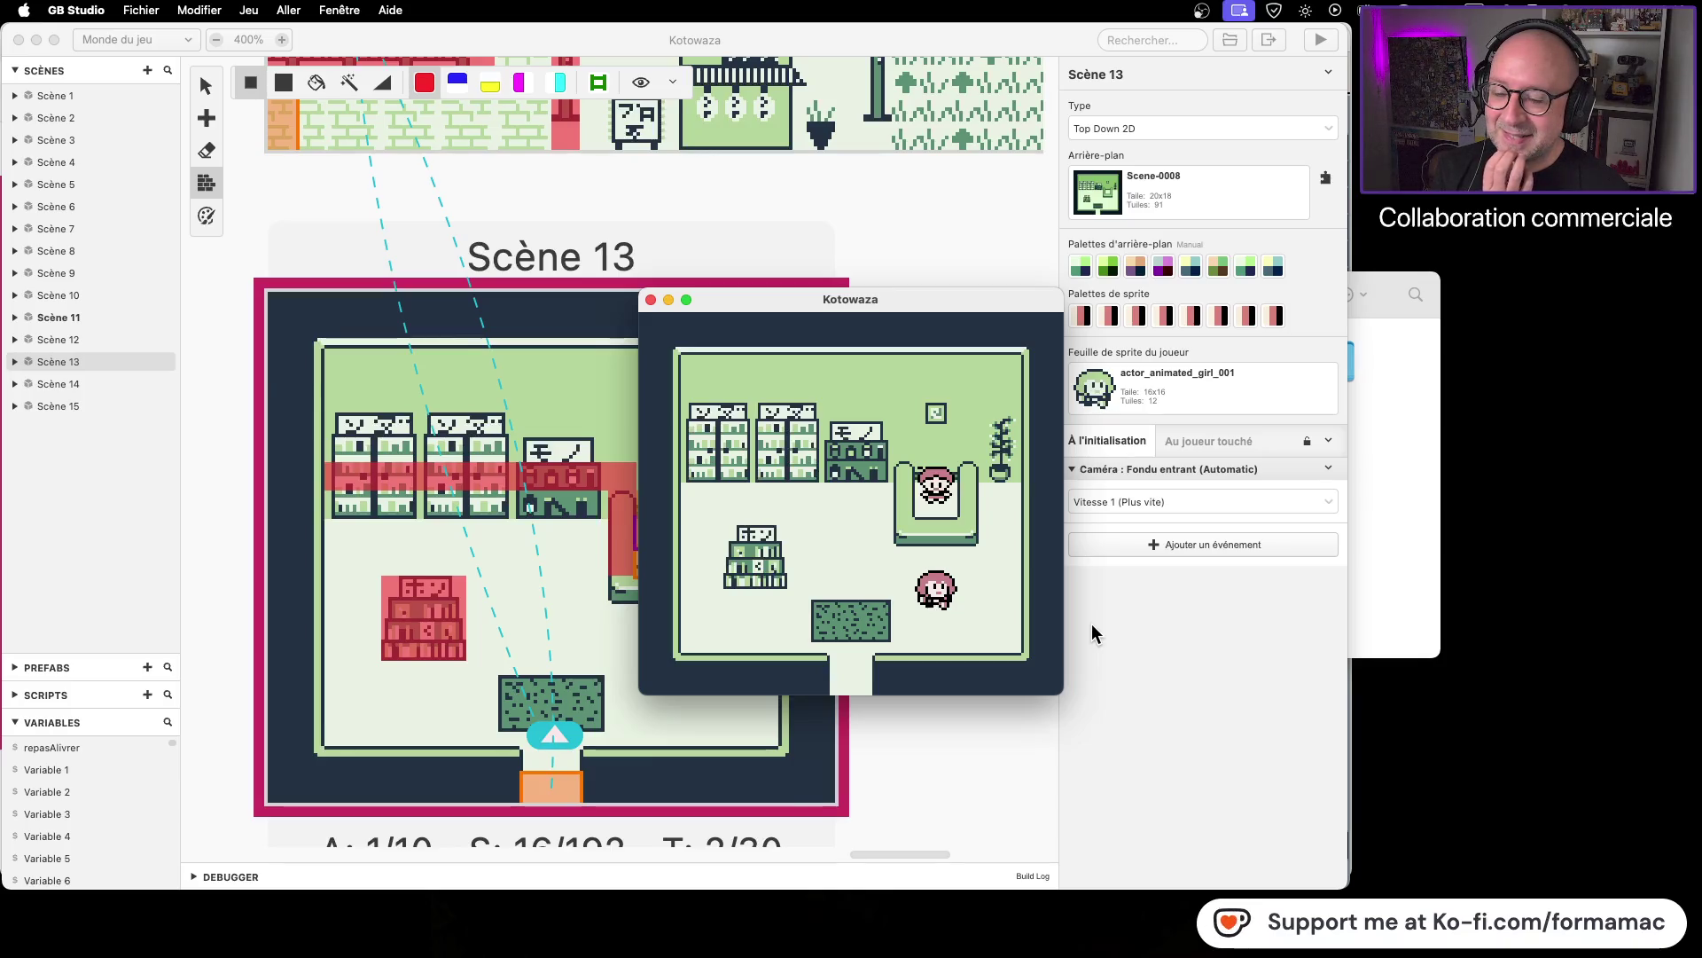
pyautogui.click(651, 298)
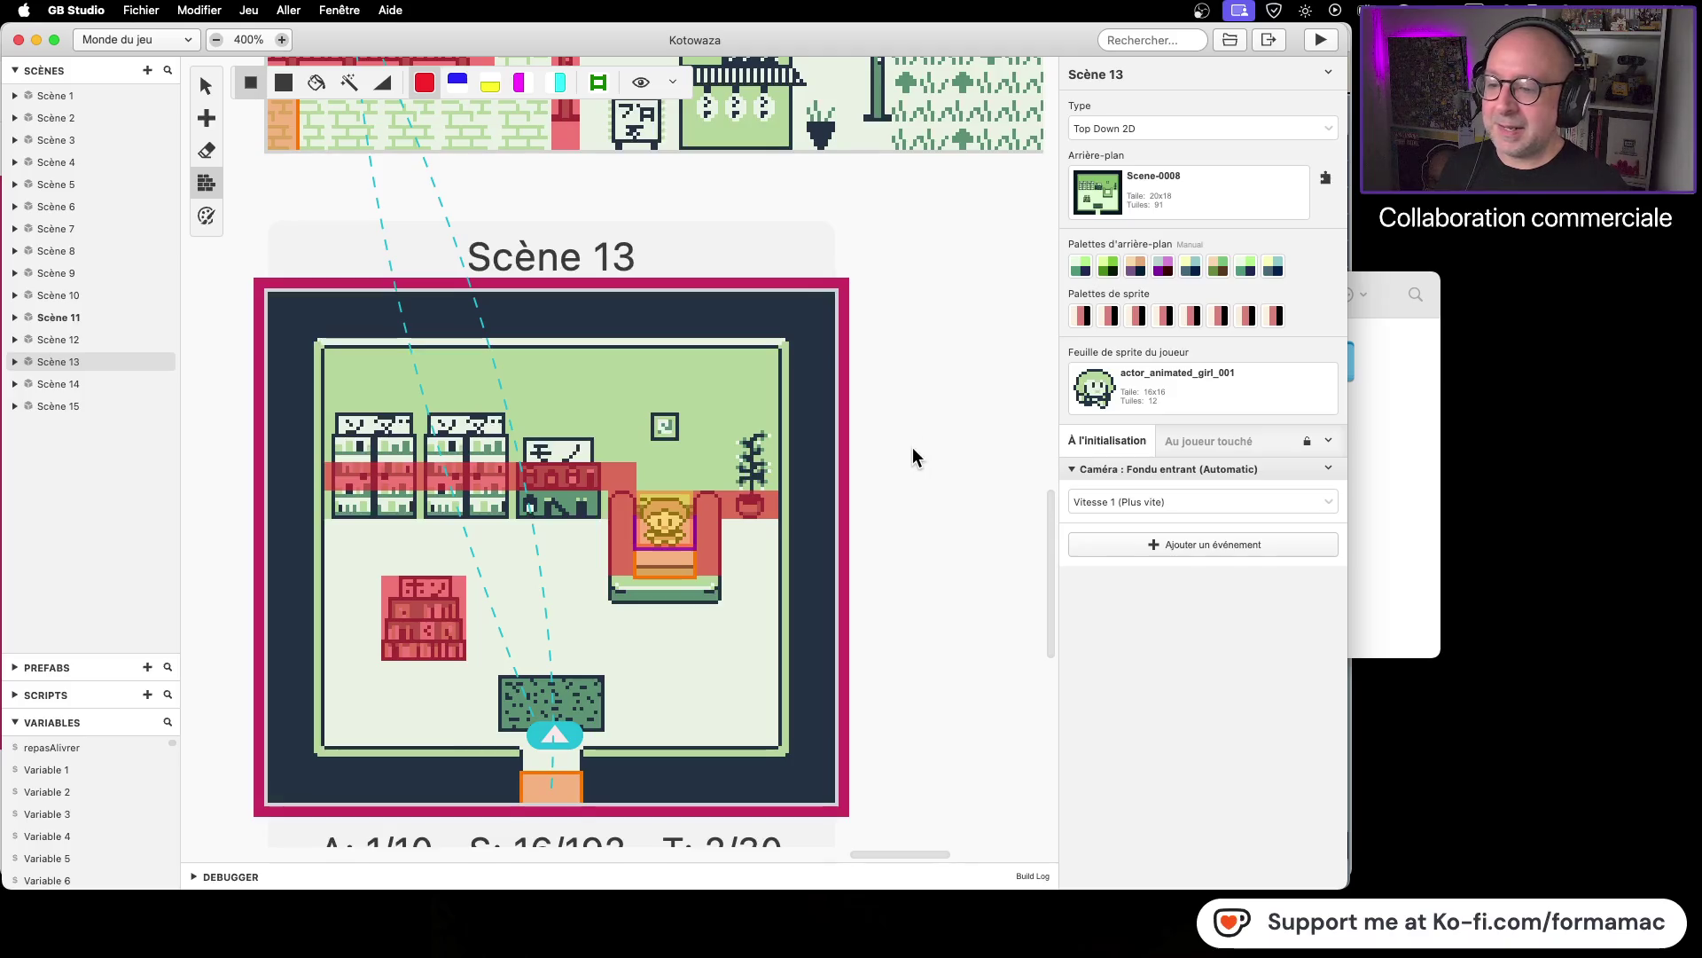
# Step: Select the counter trigger in Scène 13, then bring the Kotowaza folder forward and open assets
pyautogui.scroll(-3, 912, 449)
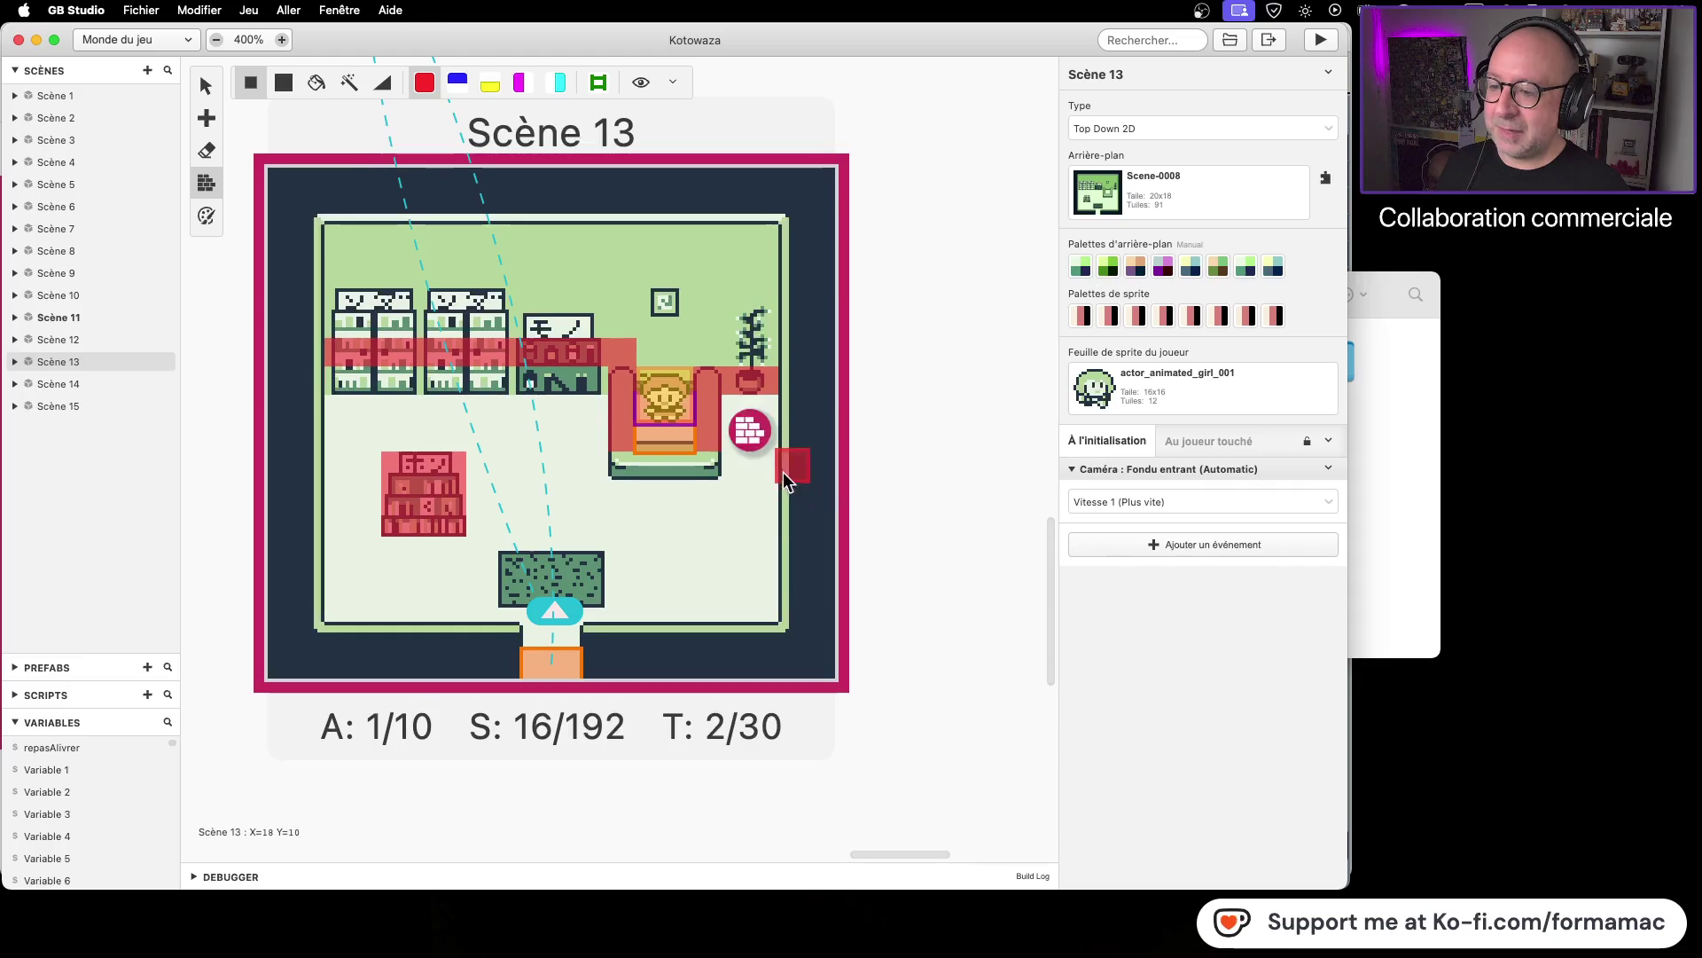
pyautogui.click(222, 91)
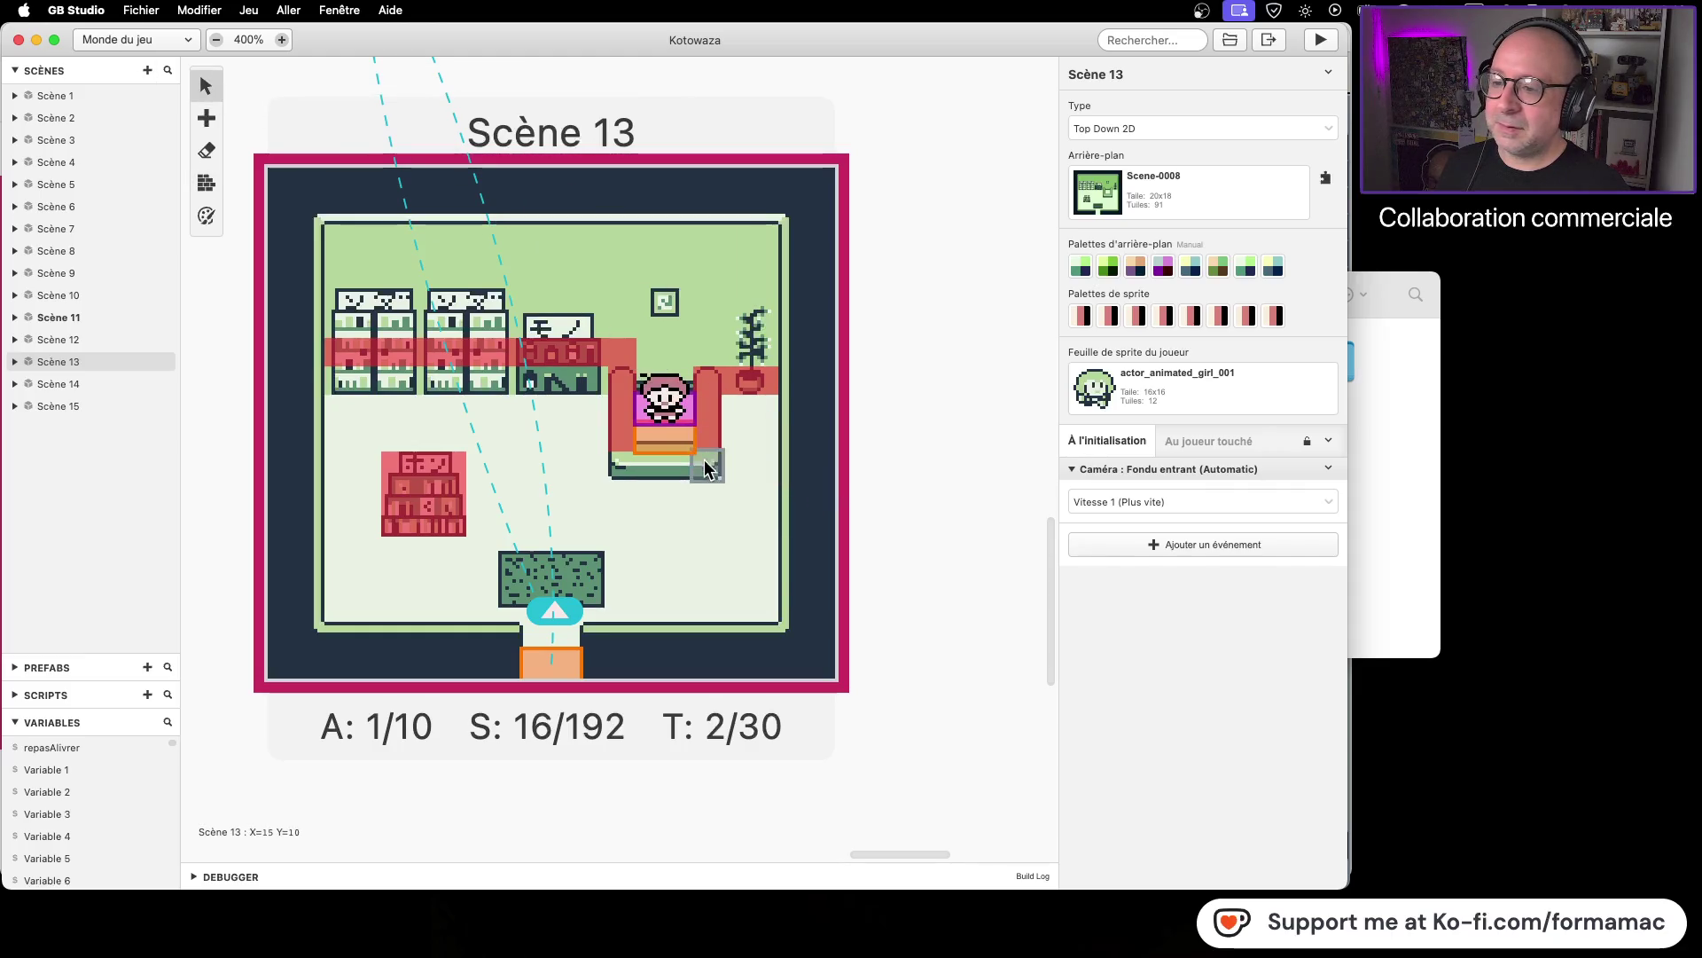
pyautogui.click(663, 440)
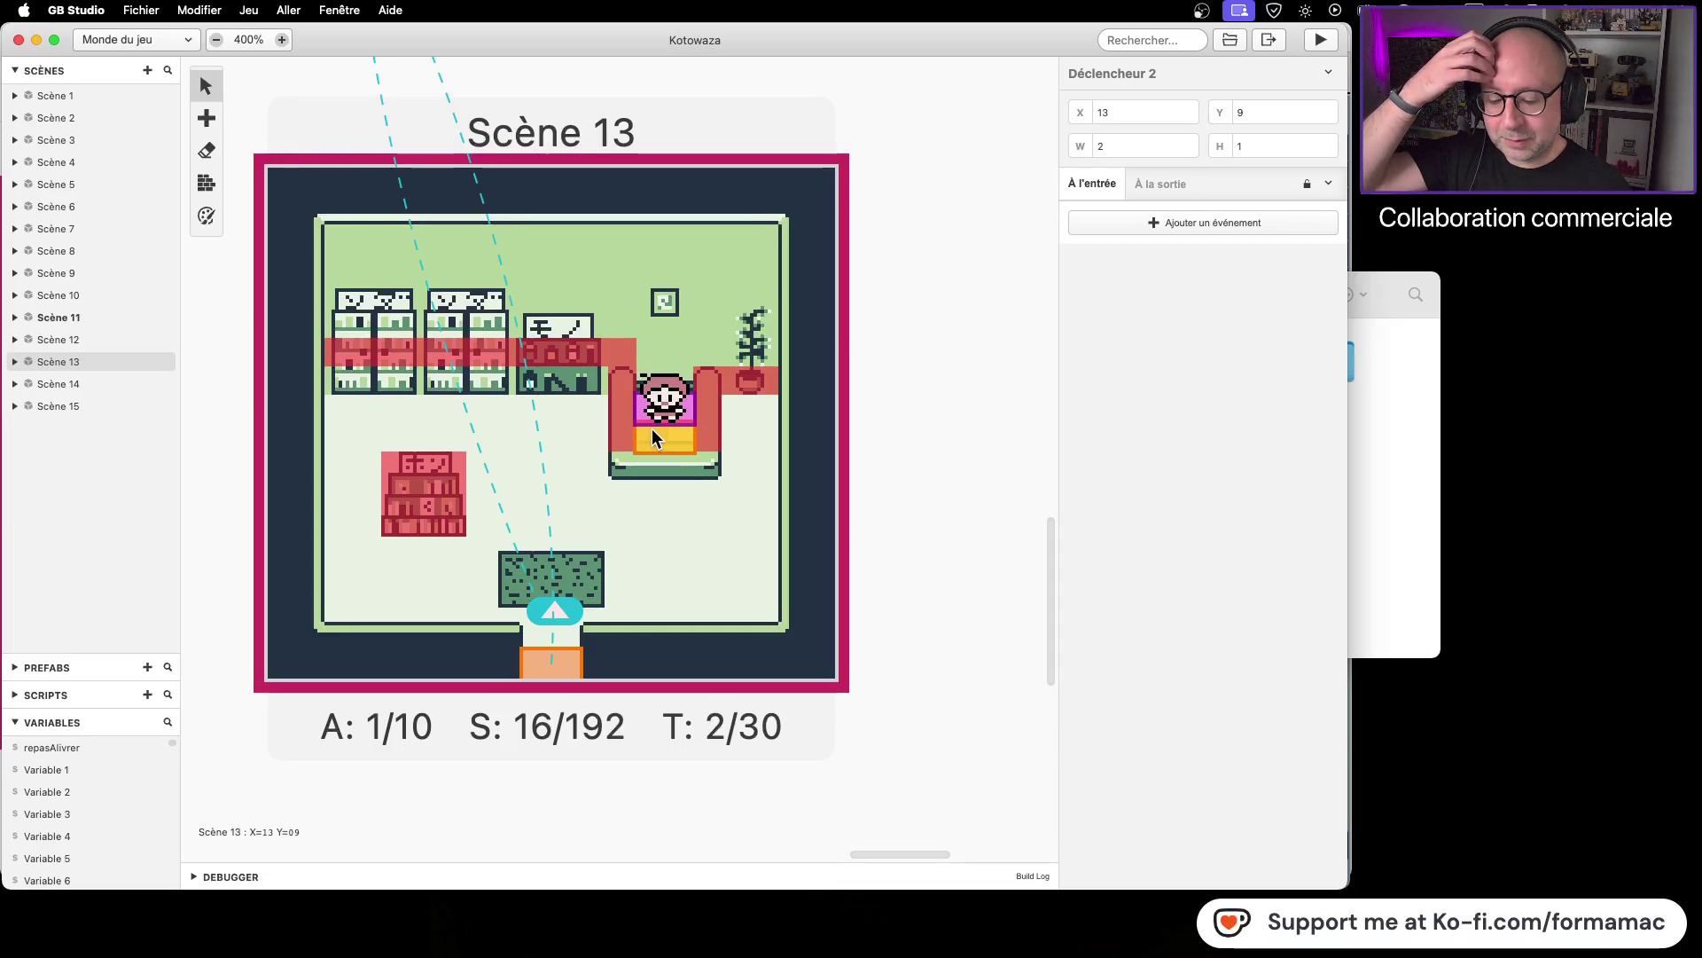
pyautogui.click(1408, 534)
pyautogui.doubleClick(834, 379)
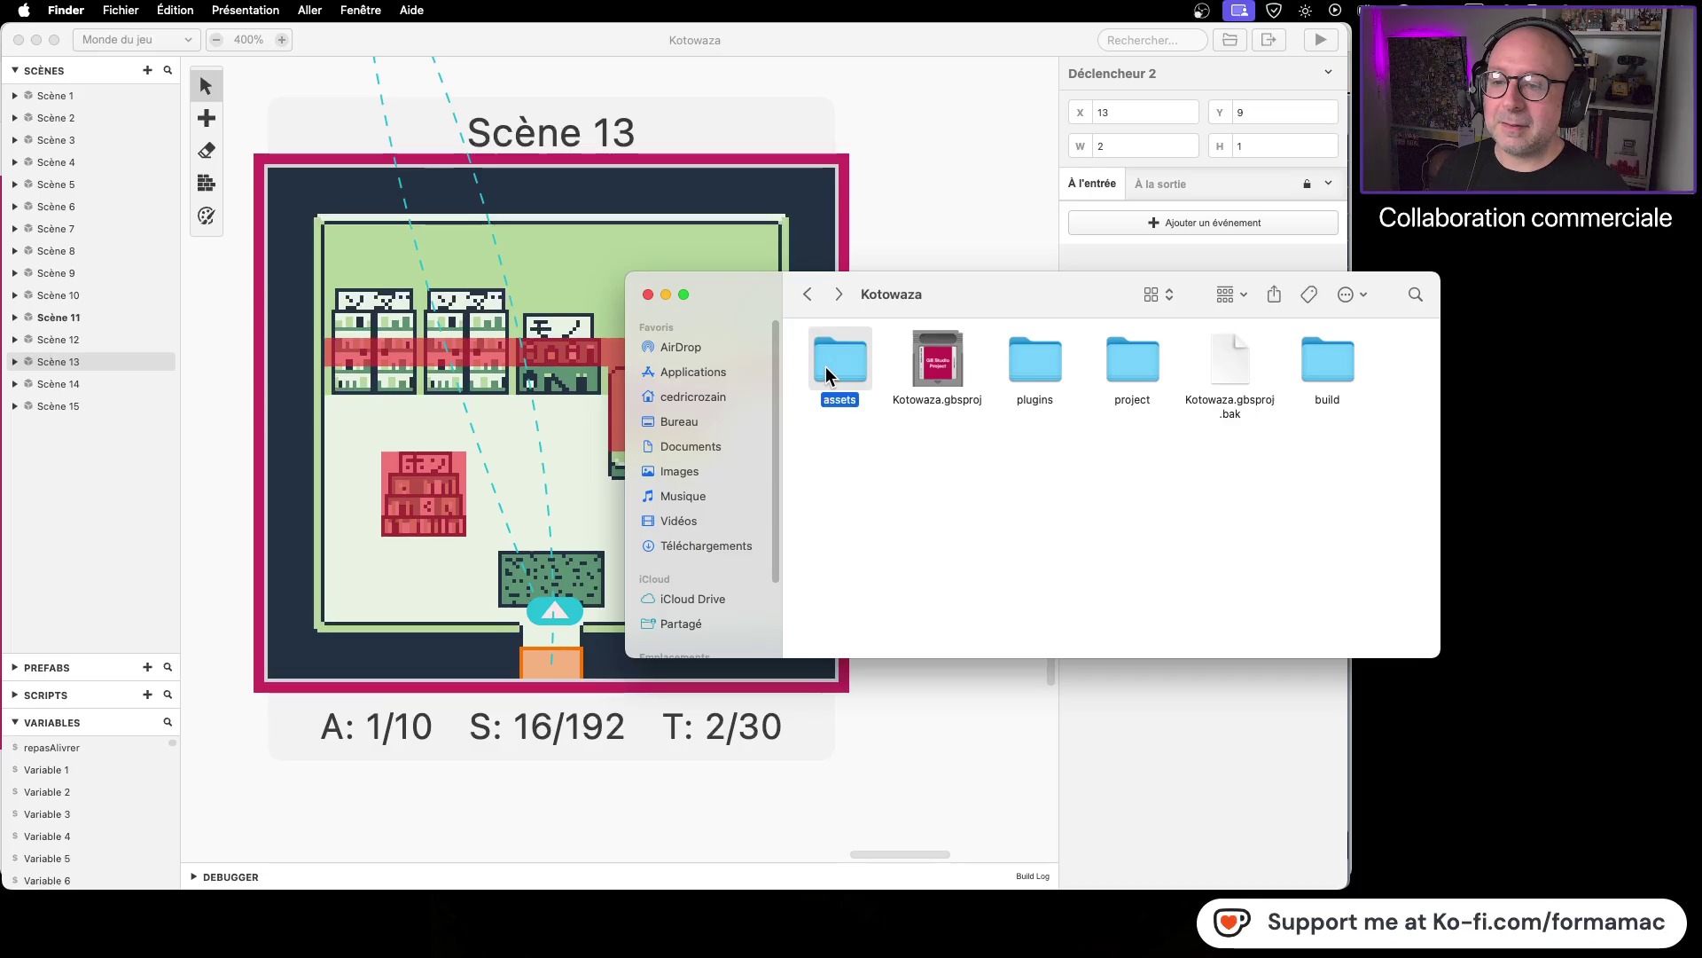
# Step: Open static_avatar_girl_001.png from the avatars folder in LibreSprite via Open With
pyautogui.doubleClick(834, 380)
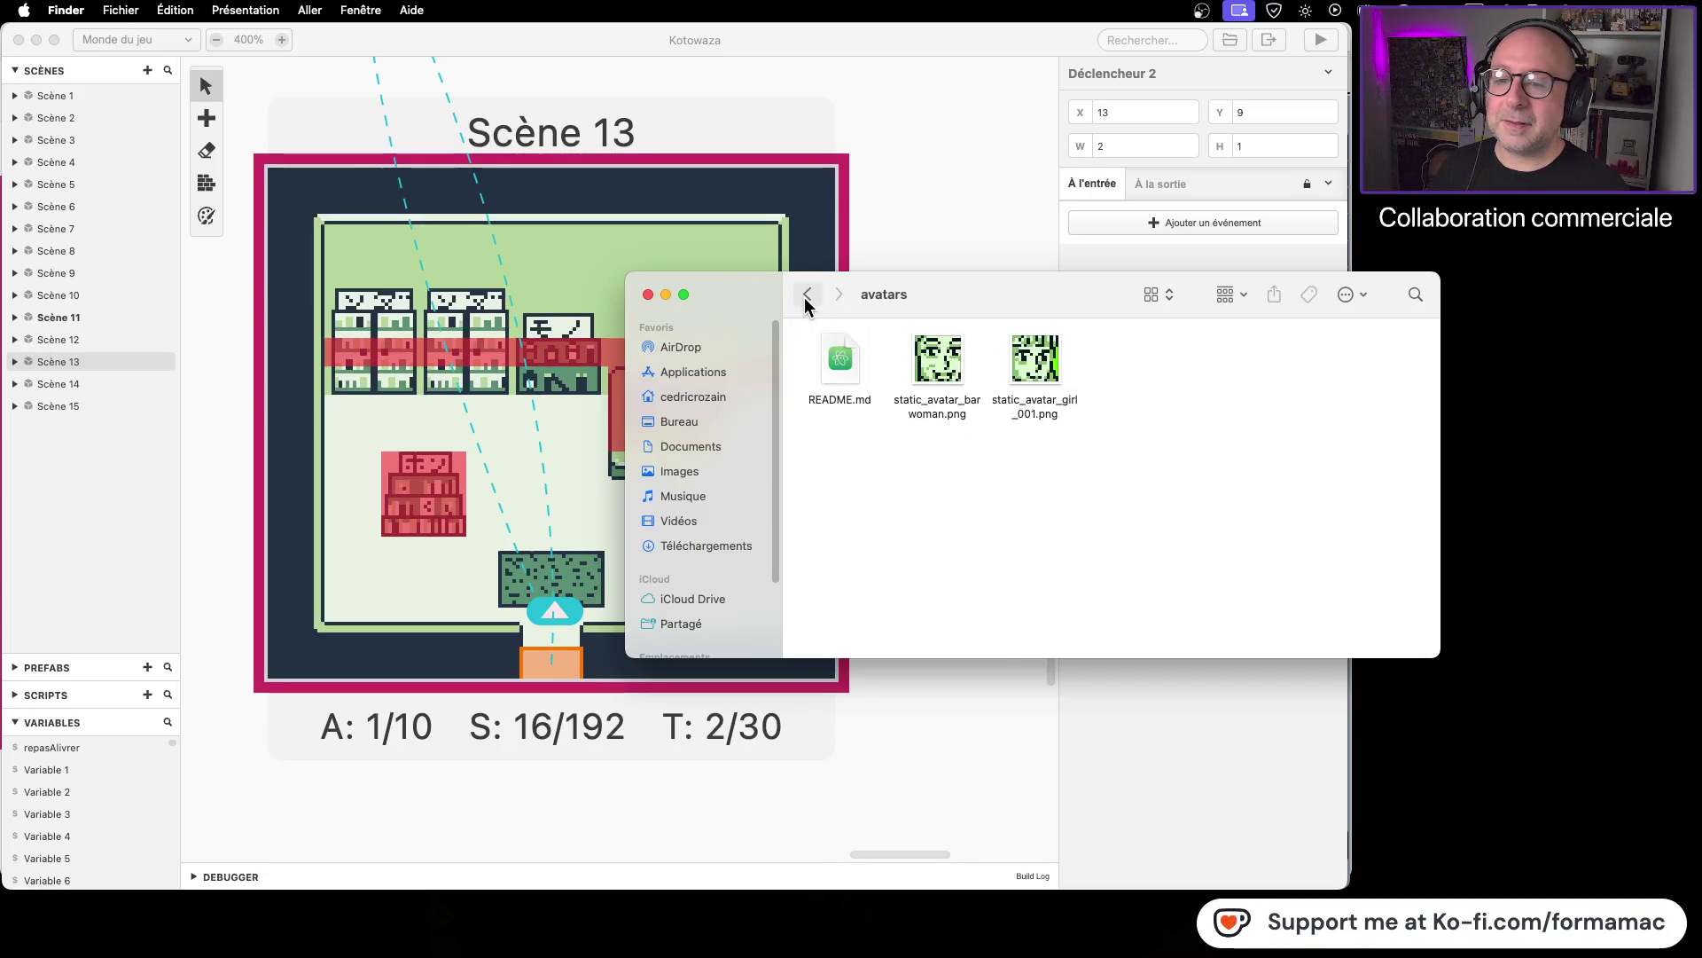
pyautogui.click(1026, 364)
pyautogui.rightClick(1027, 364)
pyautogui.moveTo(1108, 391)
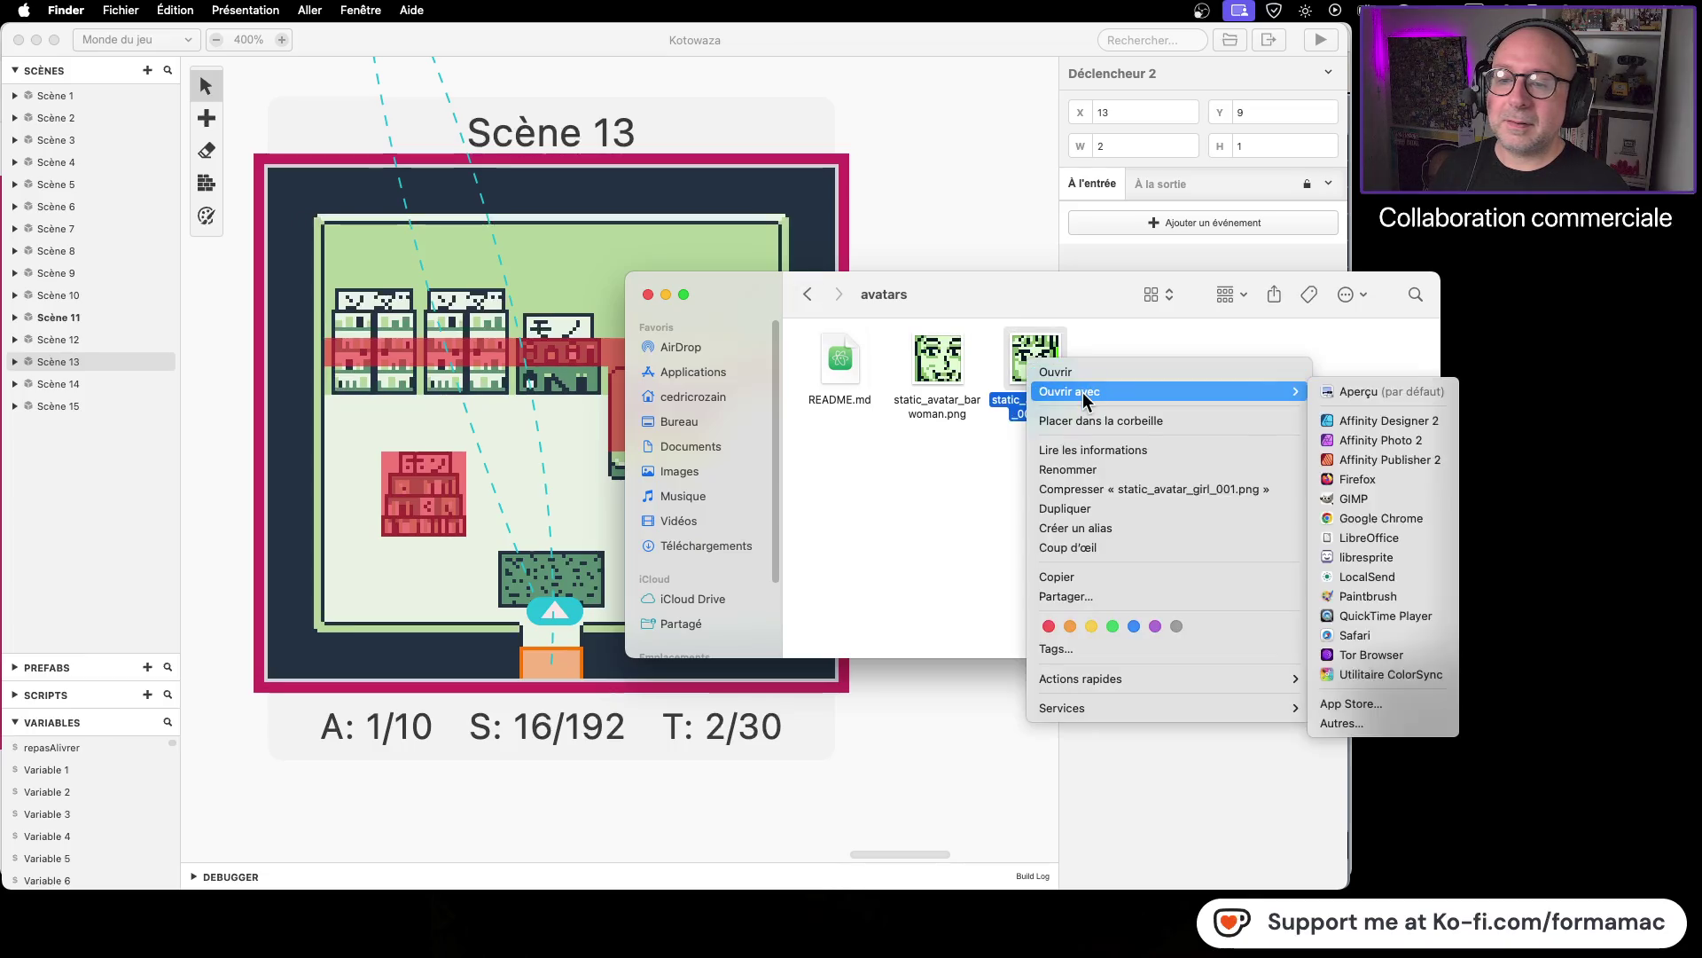
pyautogui.click(1410, 563)
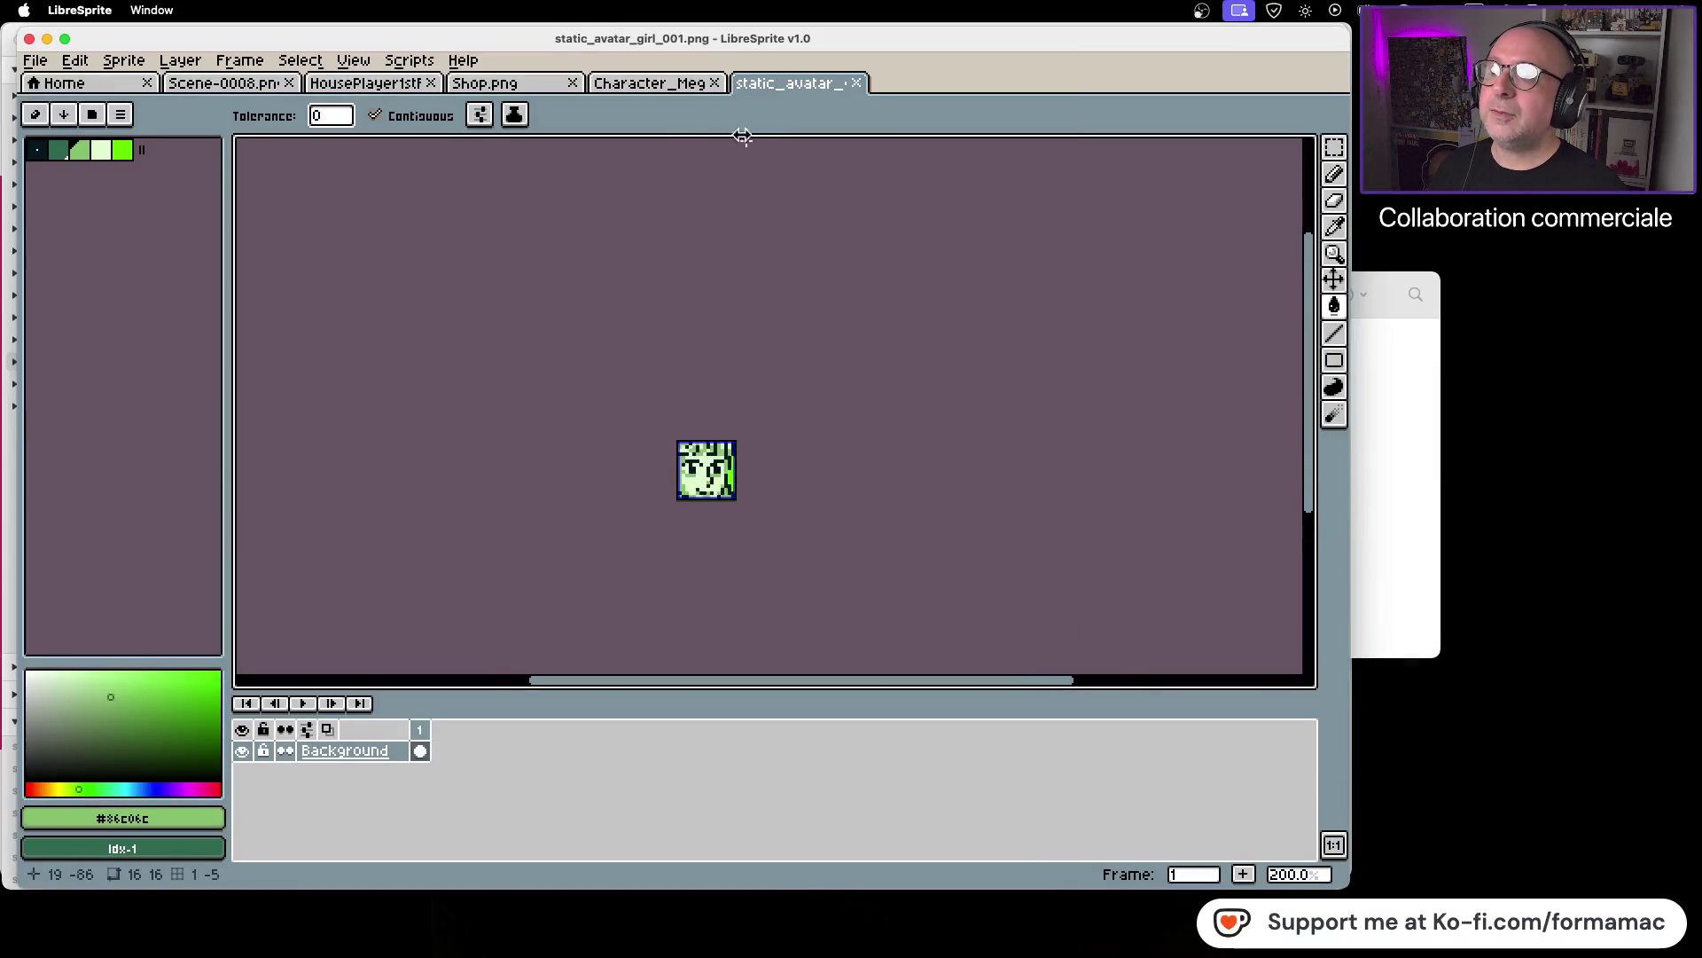
# Step: Copy the fourth-column face from the Character_MegaPack sheet and paste it over static_avatar_girl_001
pyautogui.click(678, 86)
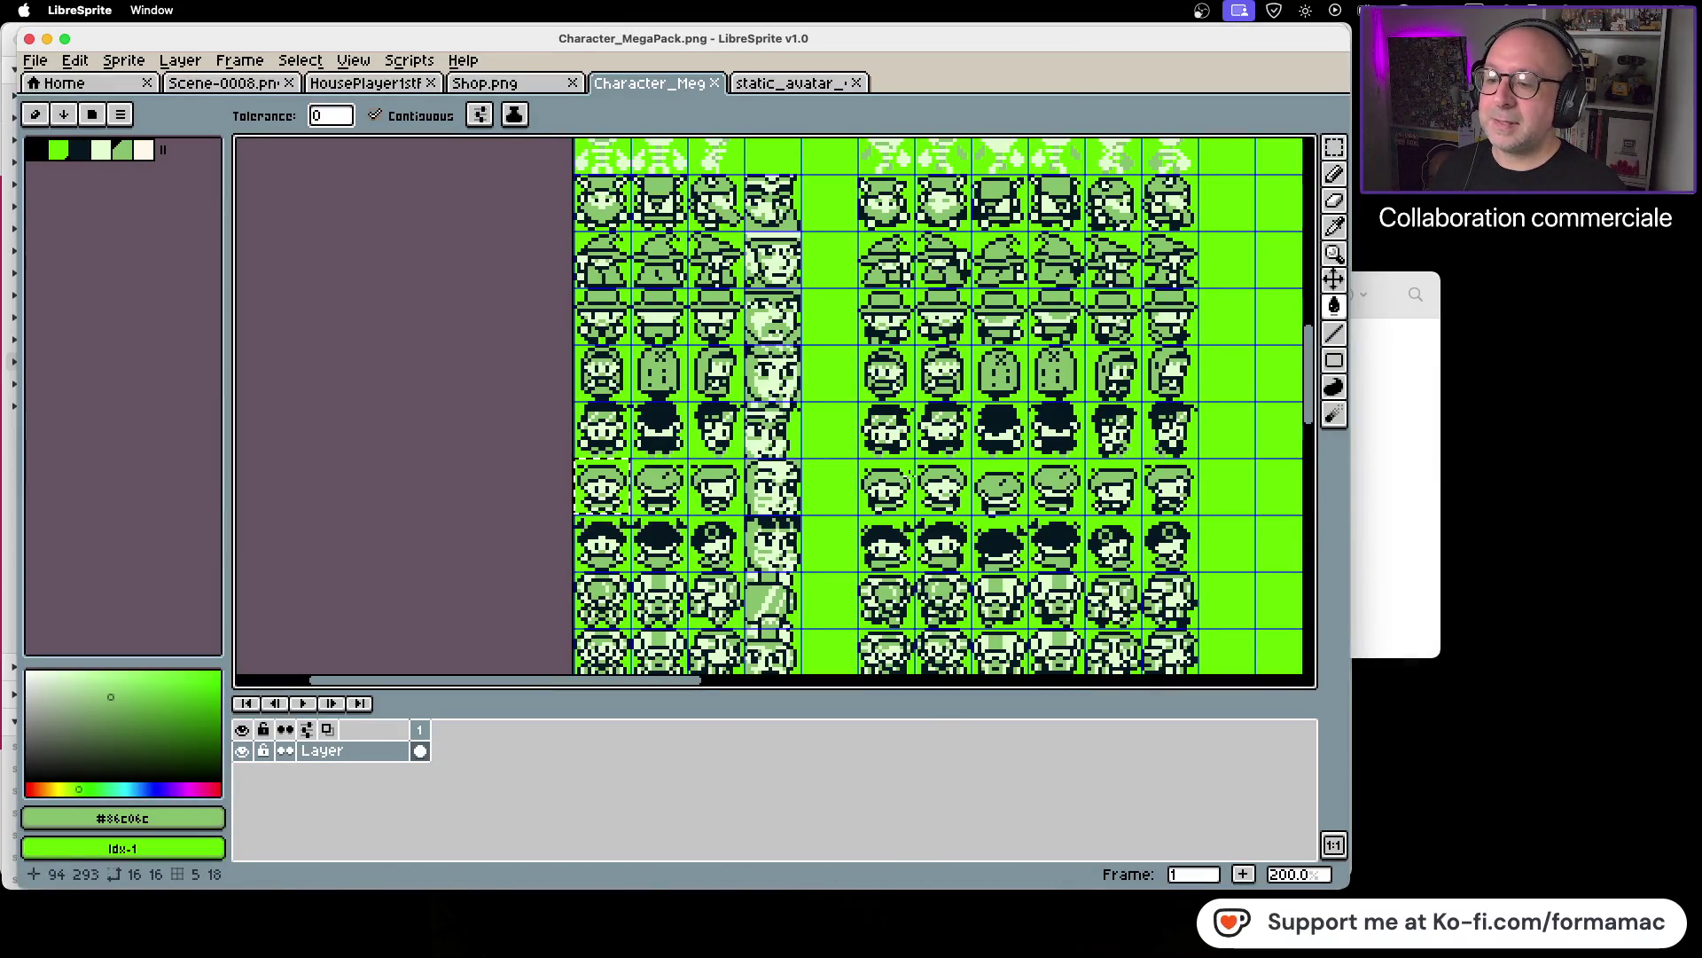
pyautogui.click(1334, 146)
pyautogui.click(773, 506)
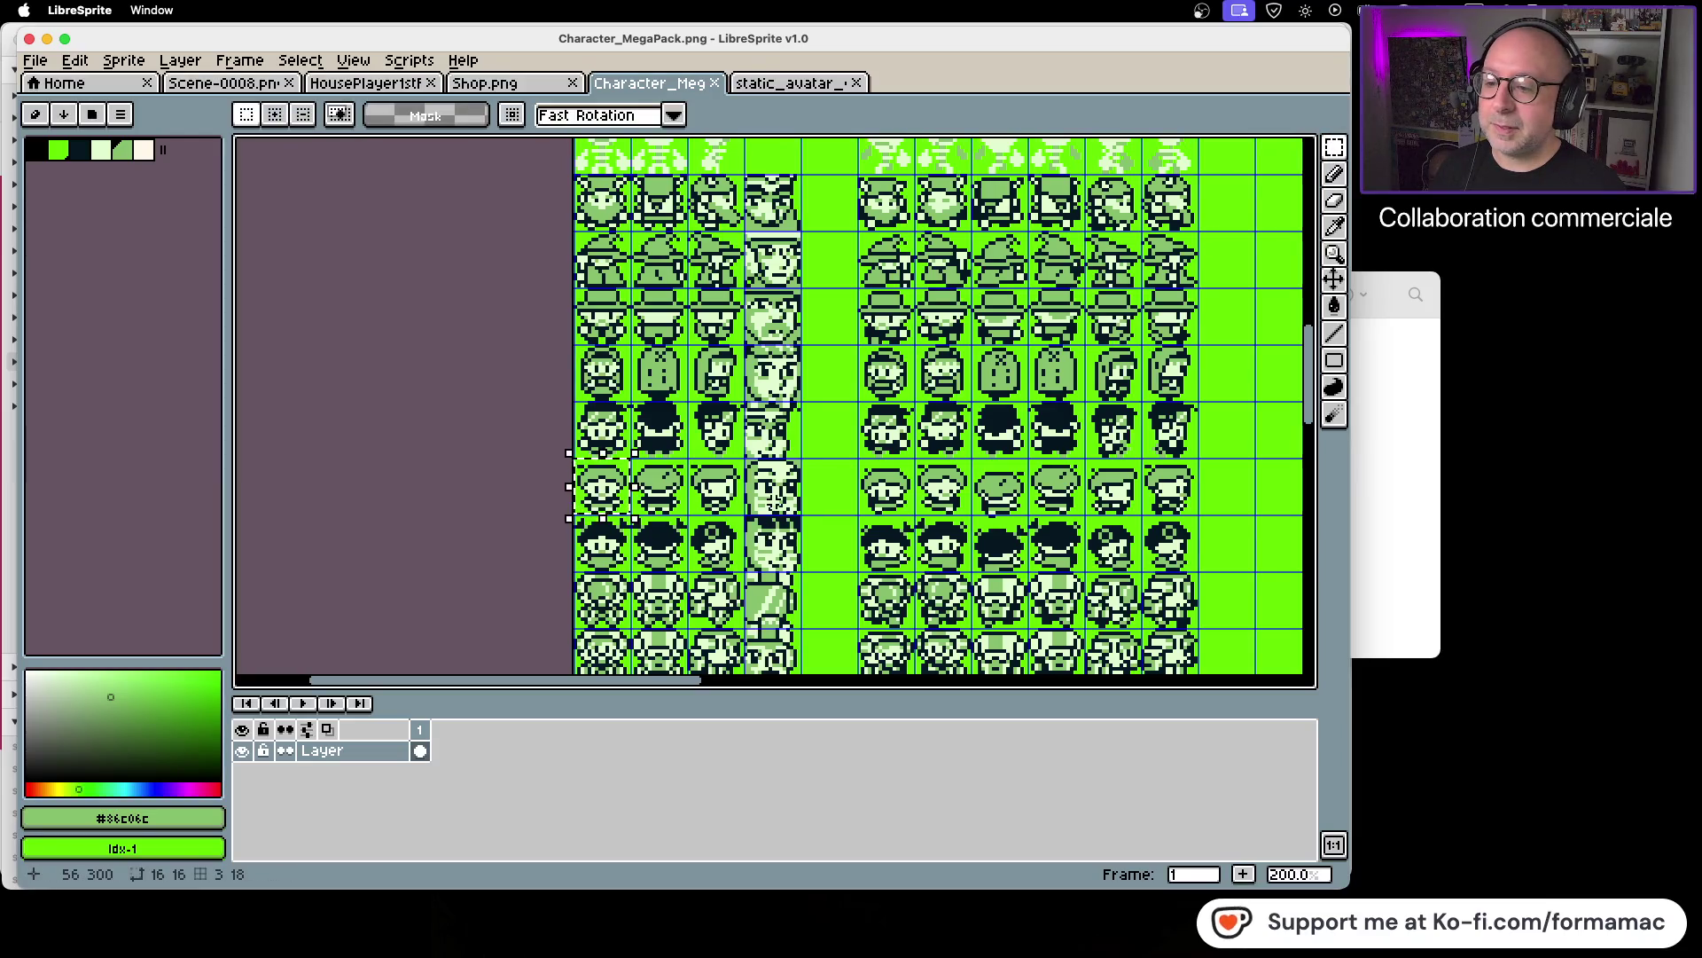
pyautogui.click(798, 84)
pyautogui.scroll(2, 727, 481)
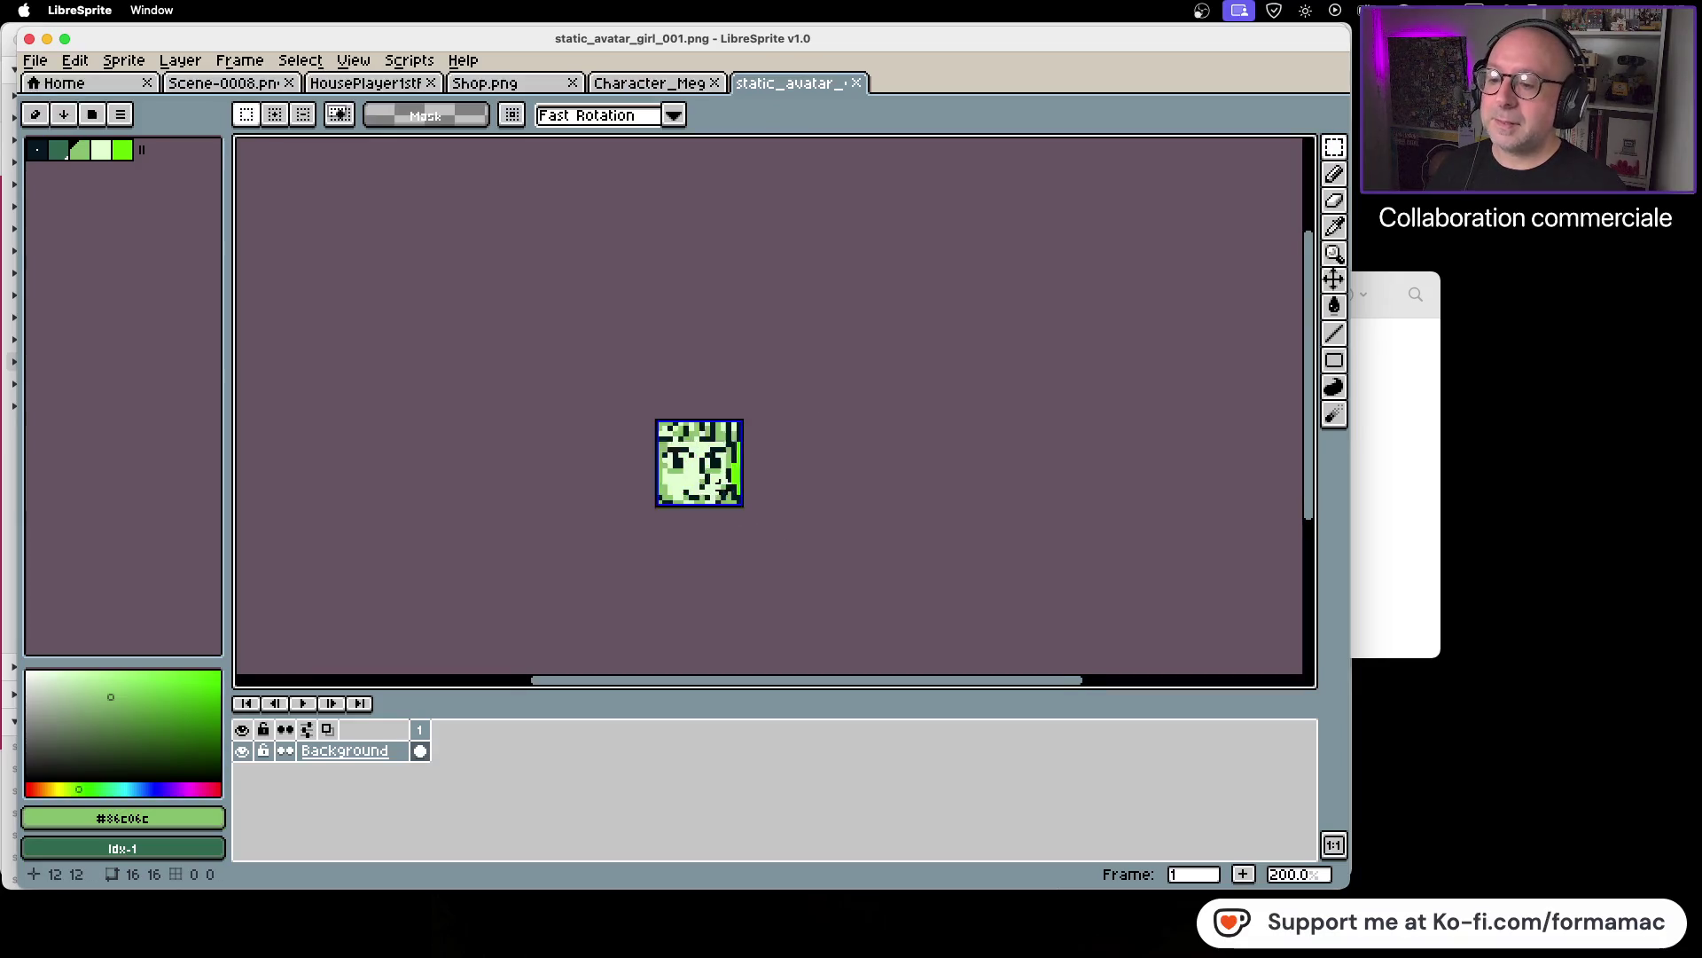
pyautogui.hotkey('ctrl', 'a')
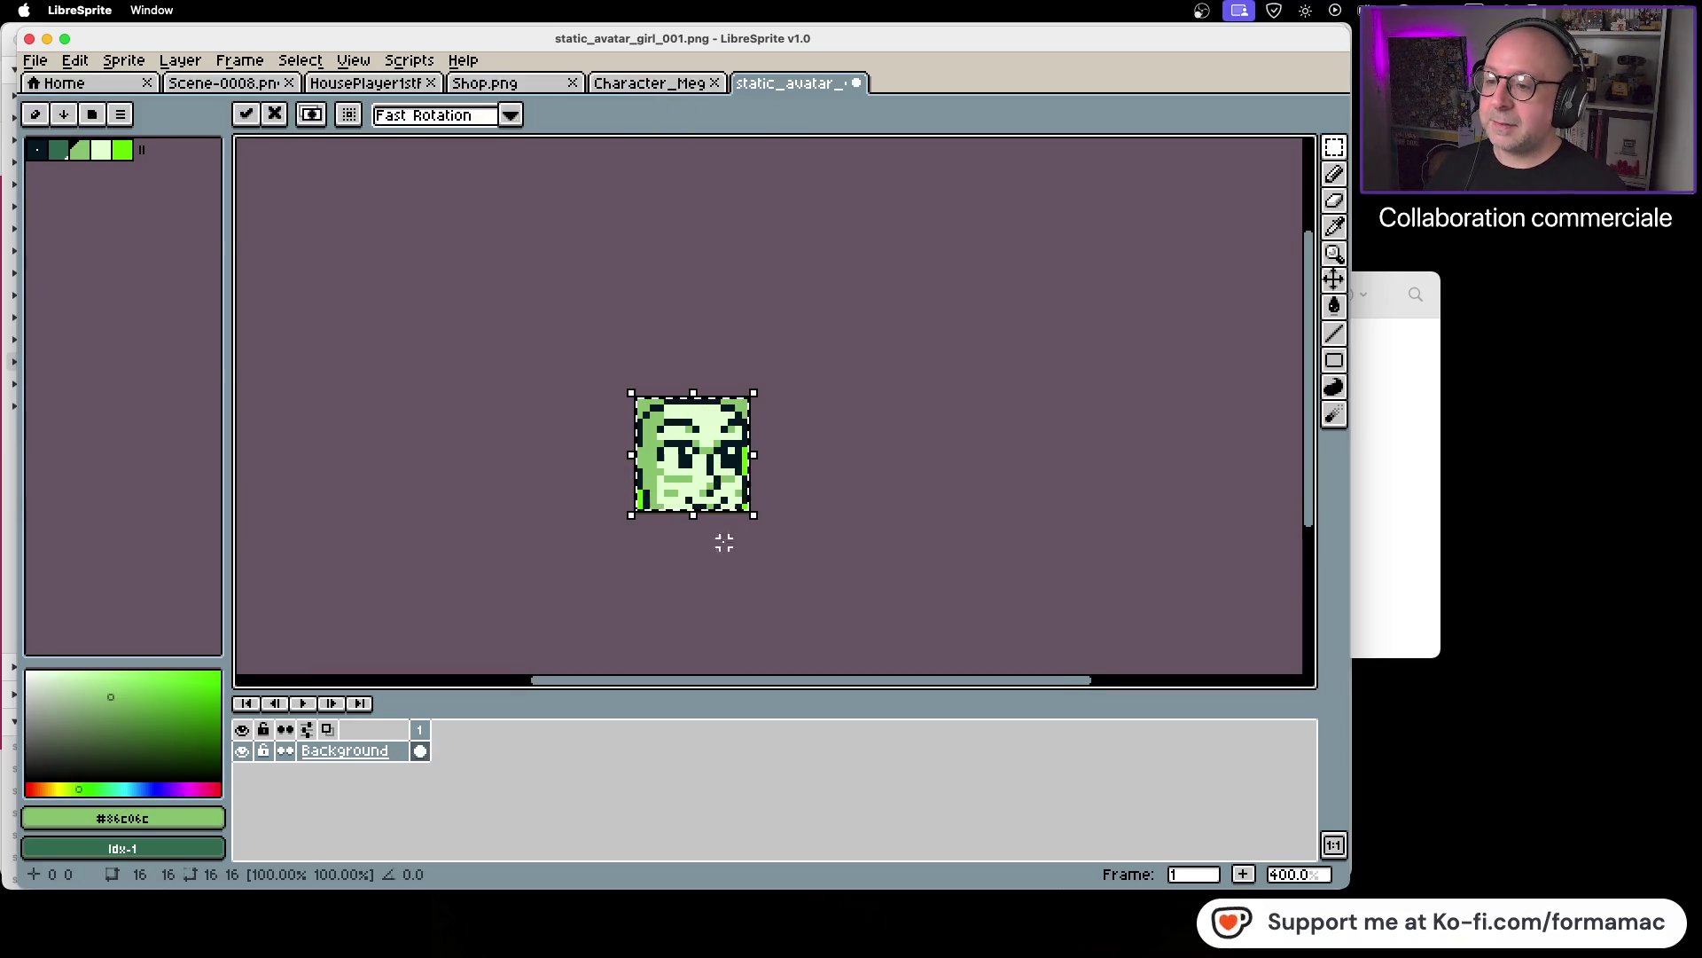
pyautogui.hotkey('ctrl', 'z')
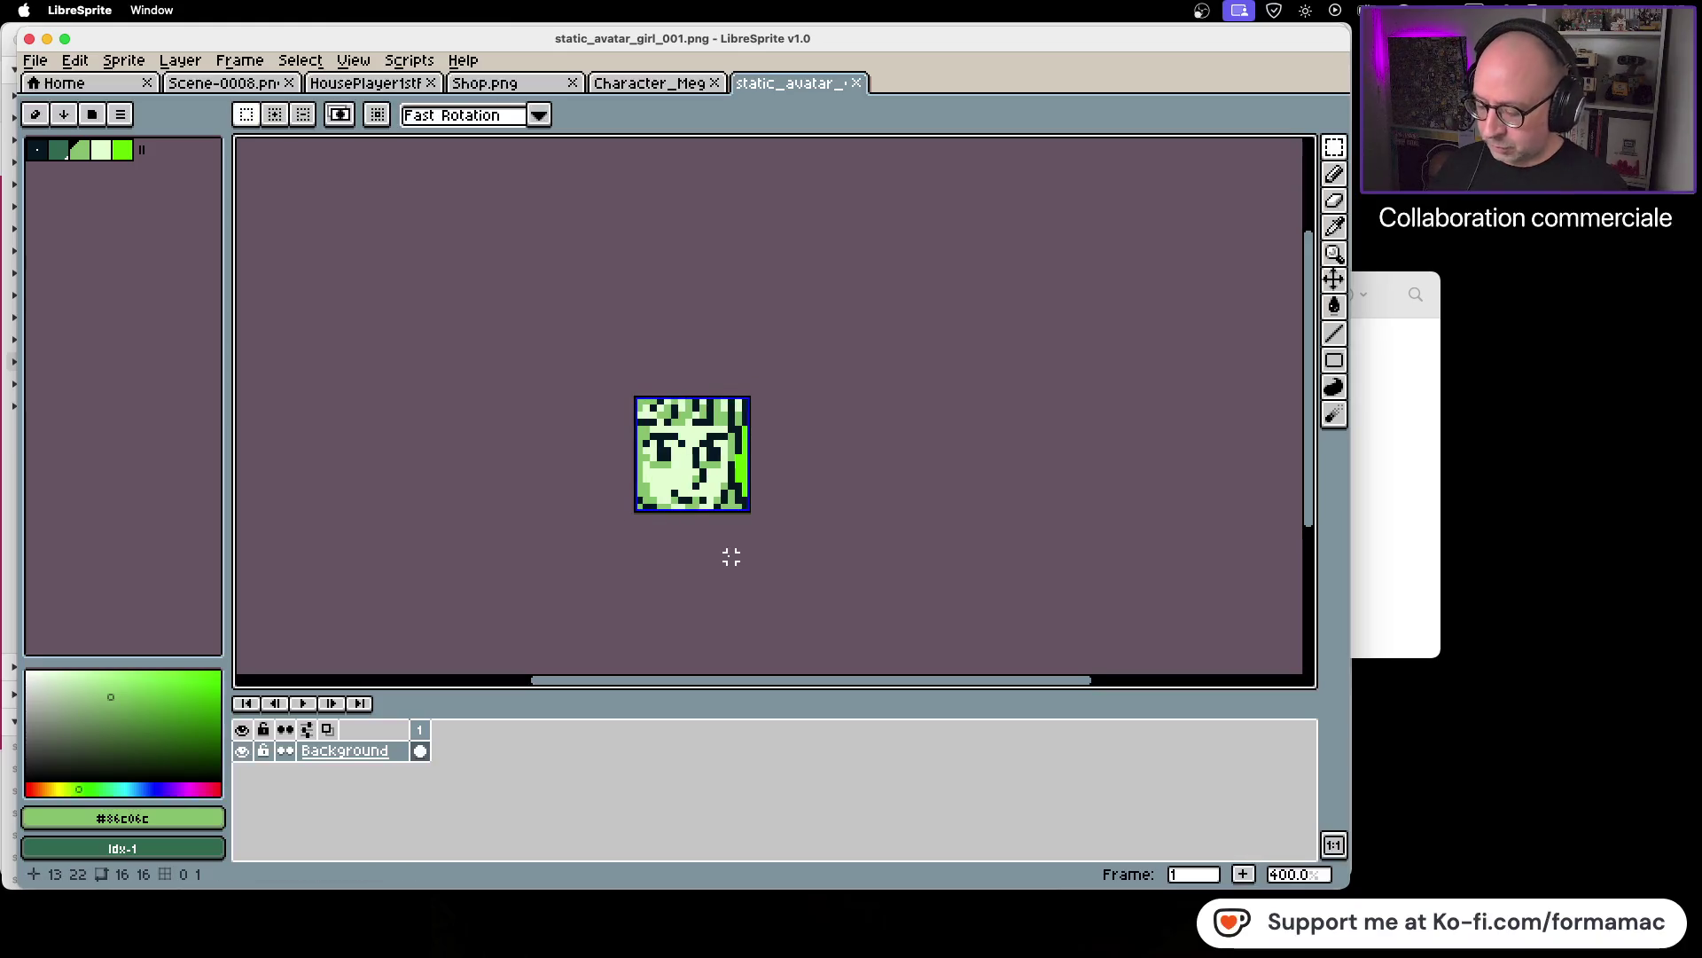
pyautogui.hotkey('ctrl', 'v')
pyautogui.click(40, 60)
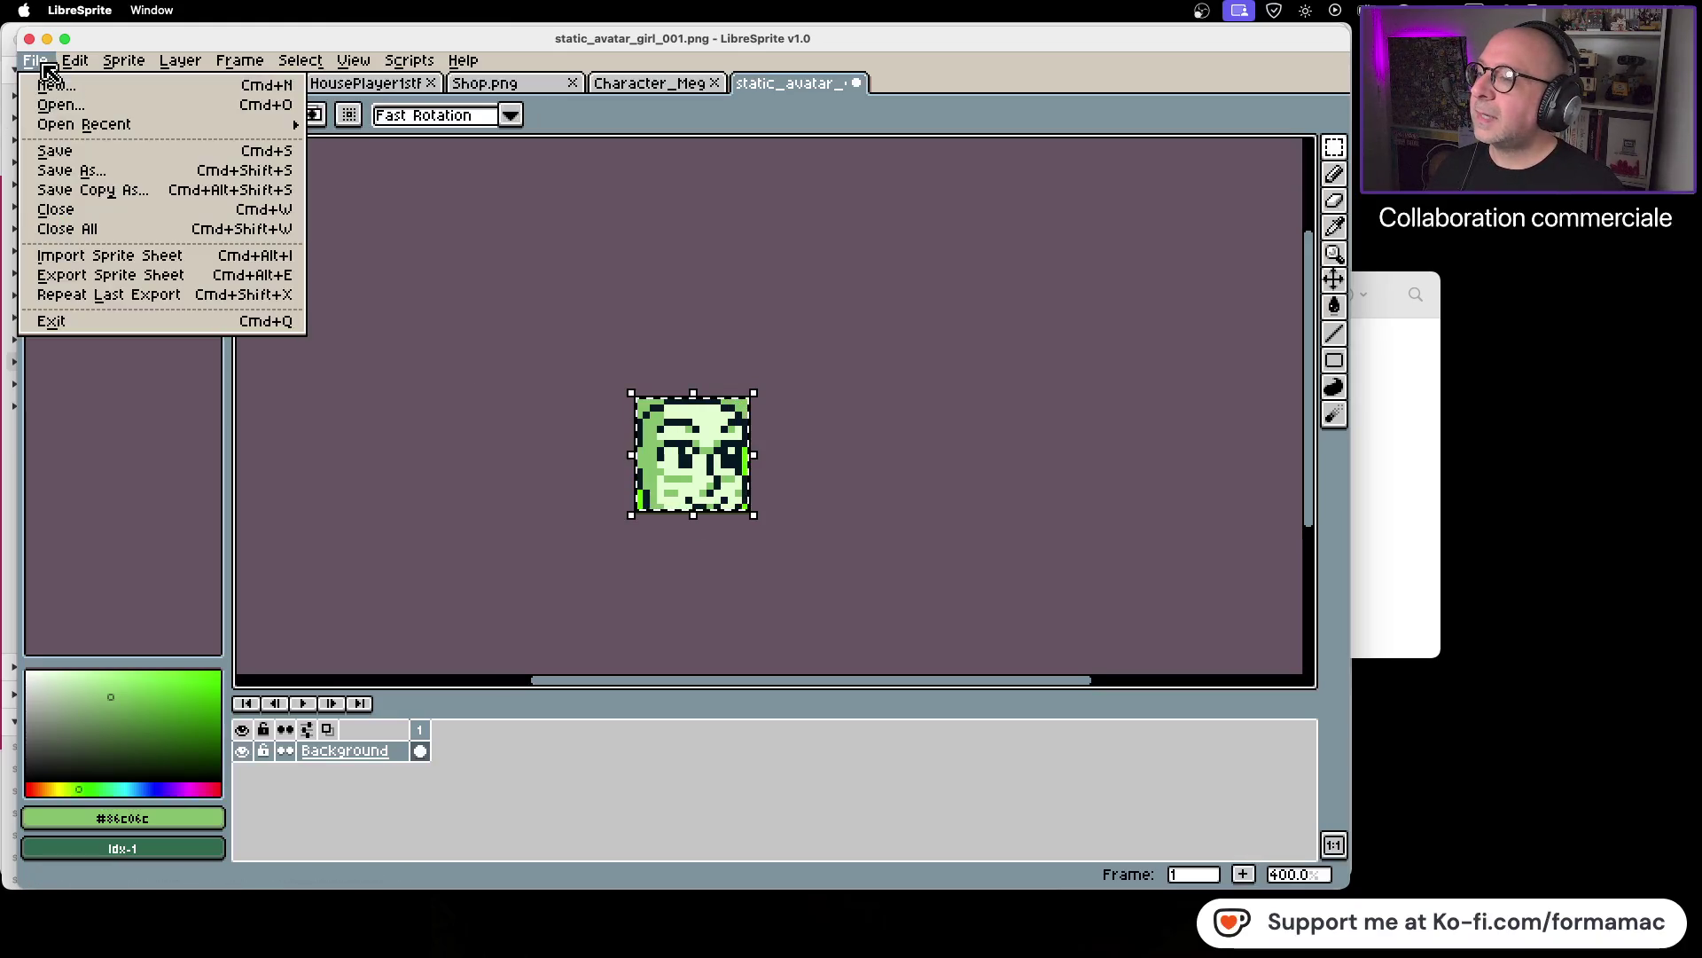
# Step: Start Save As and check the actor_pharmacist.png naming in the Graphismes folder
pyautogui.click(124, 169)
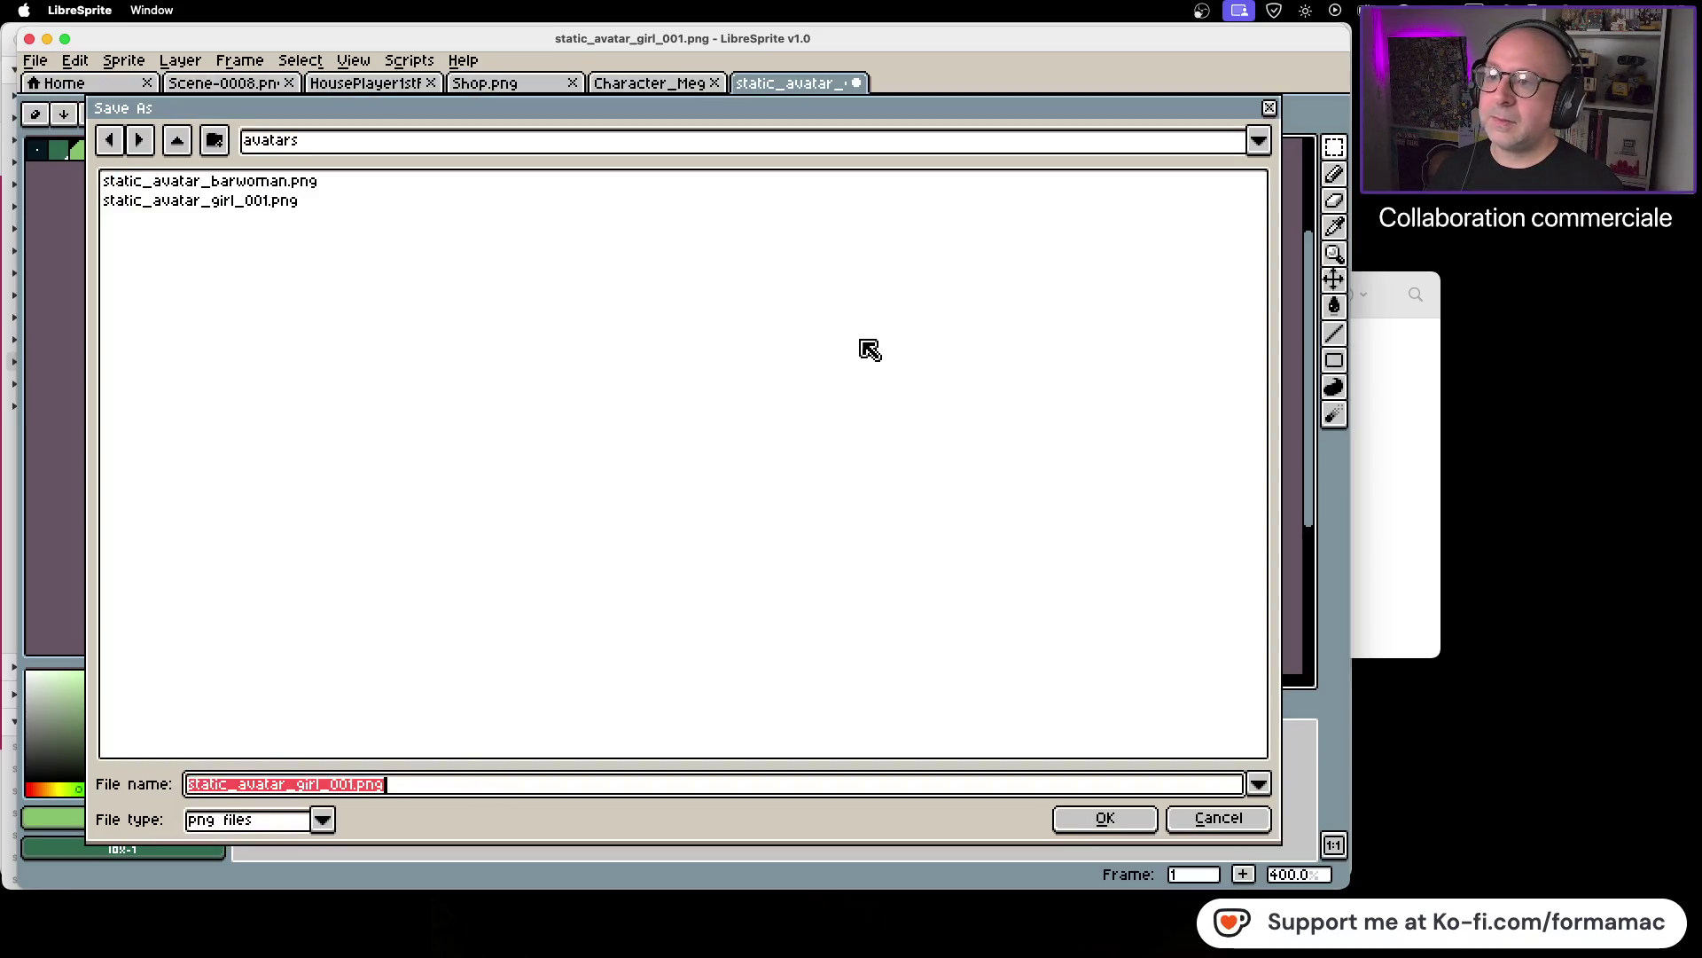
pyautogui.click(1397, 502)
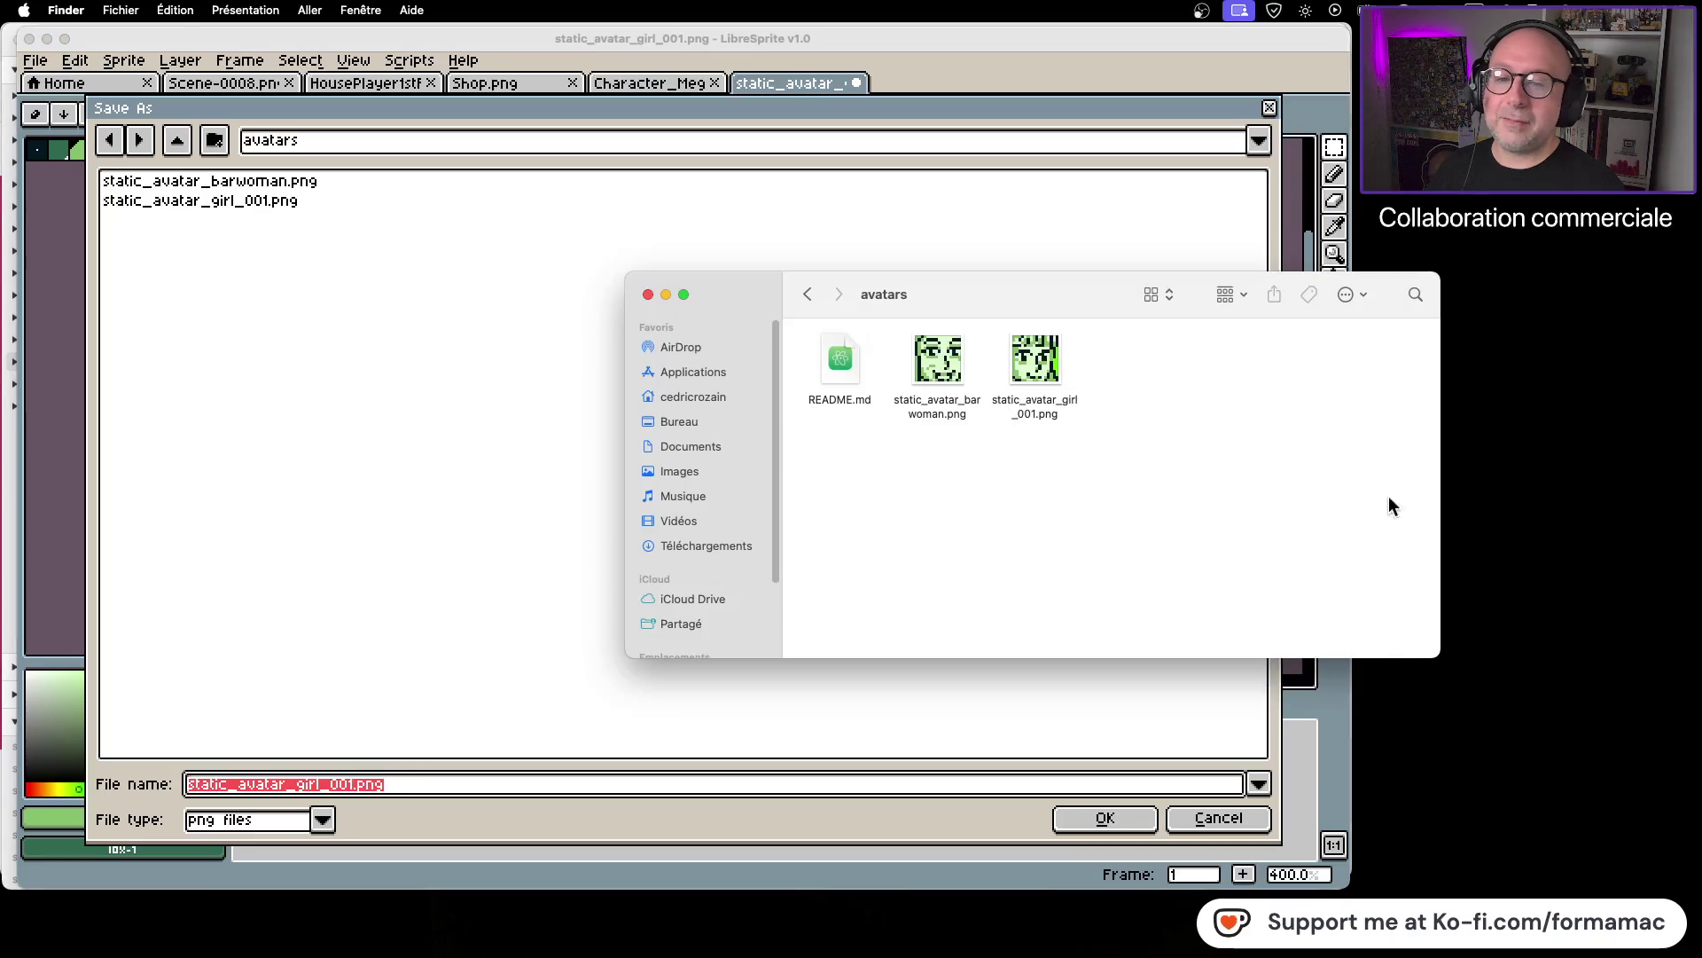
pyautogui.click(807, 294)
pyautogui.click(807, 293)
pyautogui.click(807, 294)
pyautogui.doubleClick(849, 364)
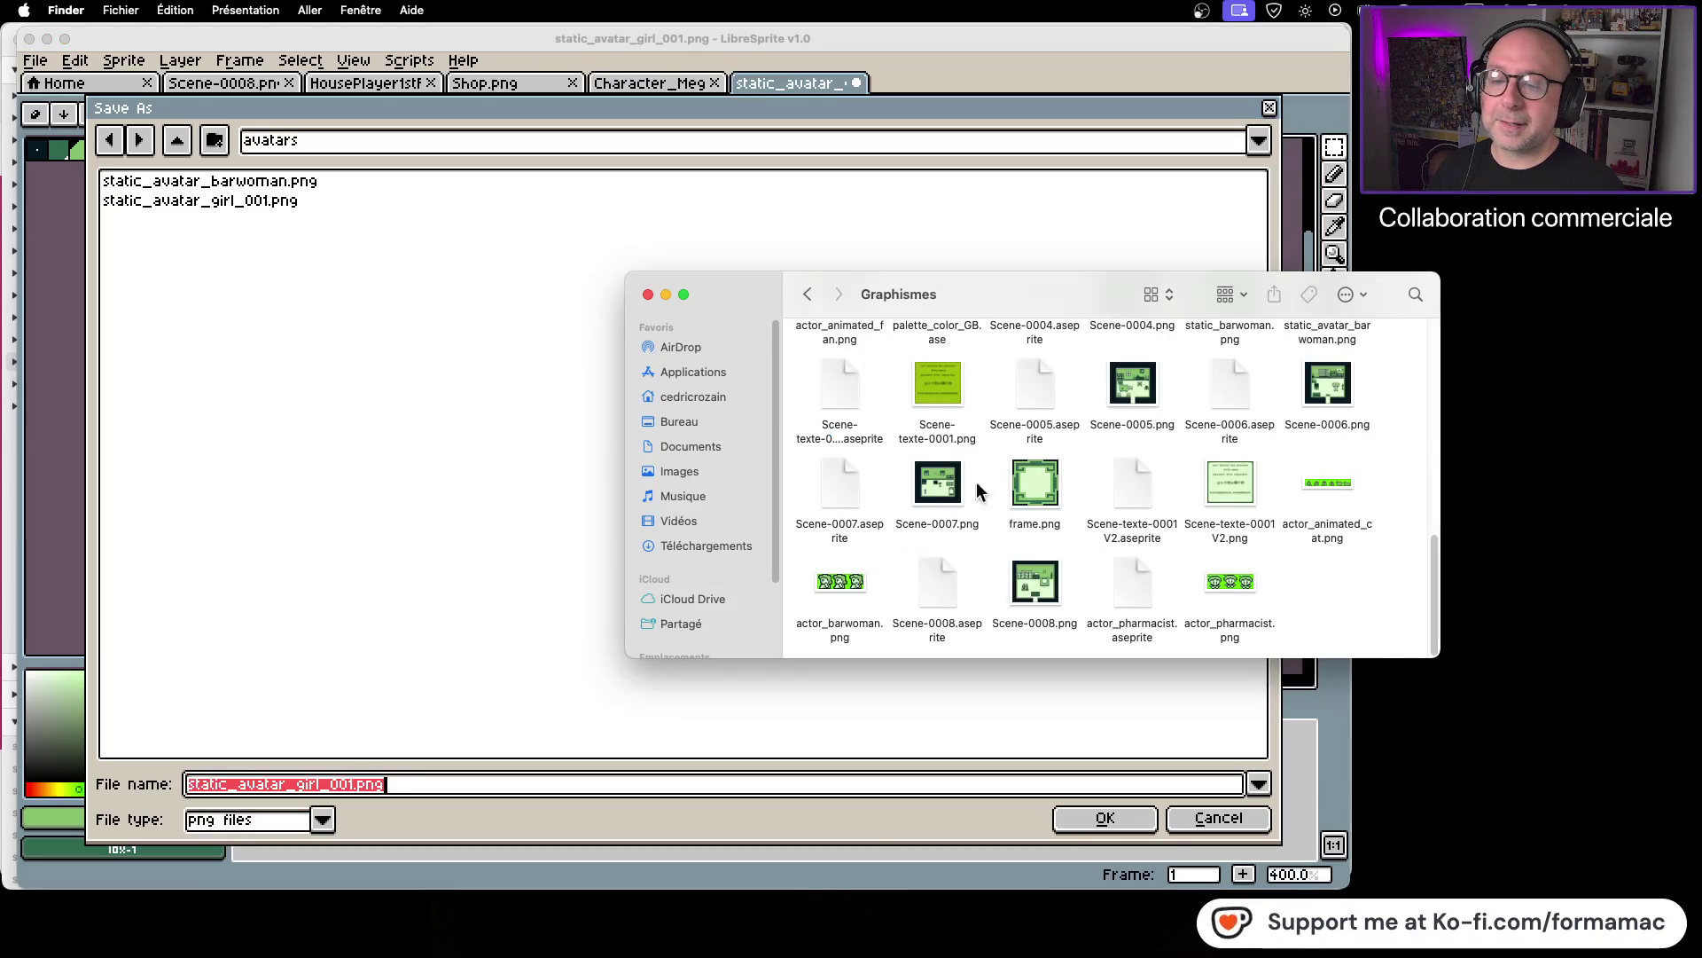
pyautogui.click(1253, 626)
pyautogui.click(1249, 627)
pyautogui.moveTo(1223, 618); pyautogui.dragTo(1273, 621)
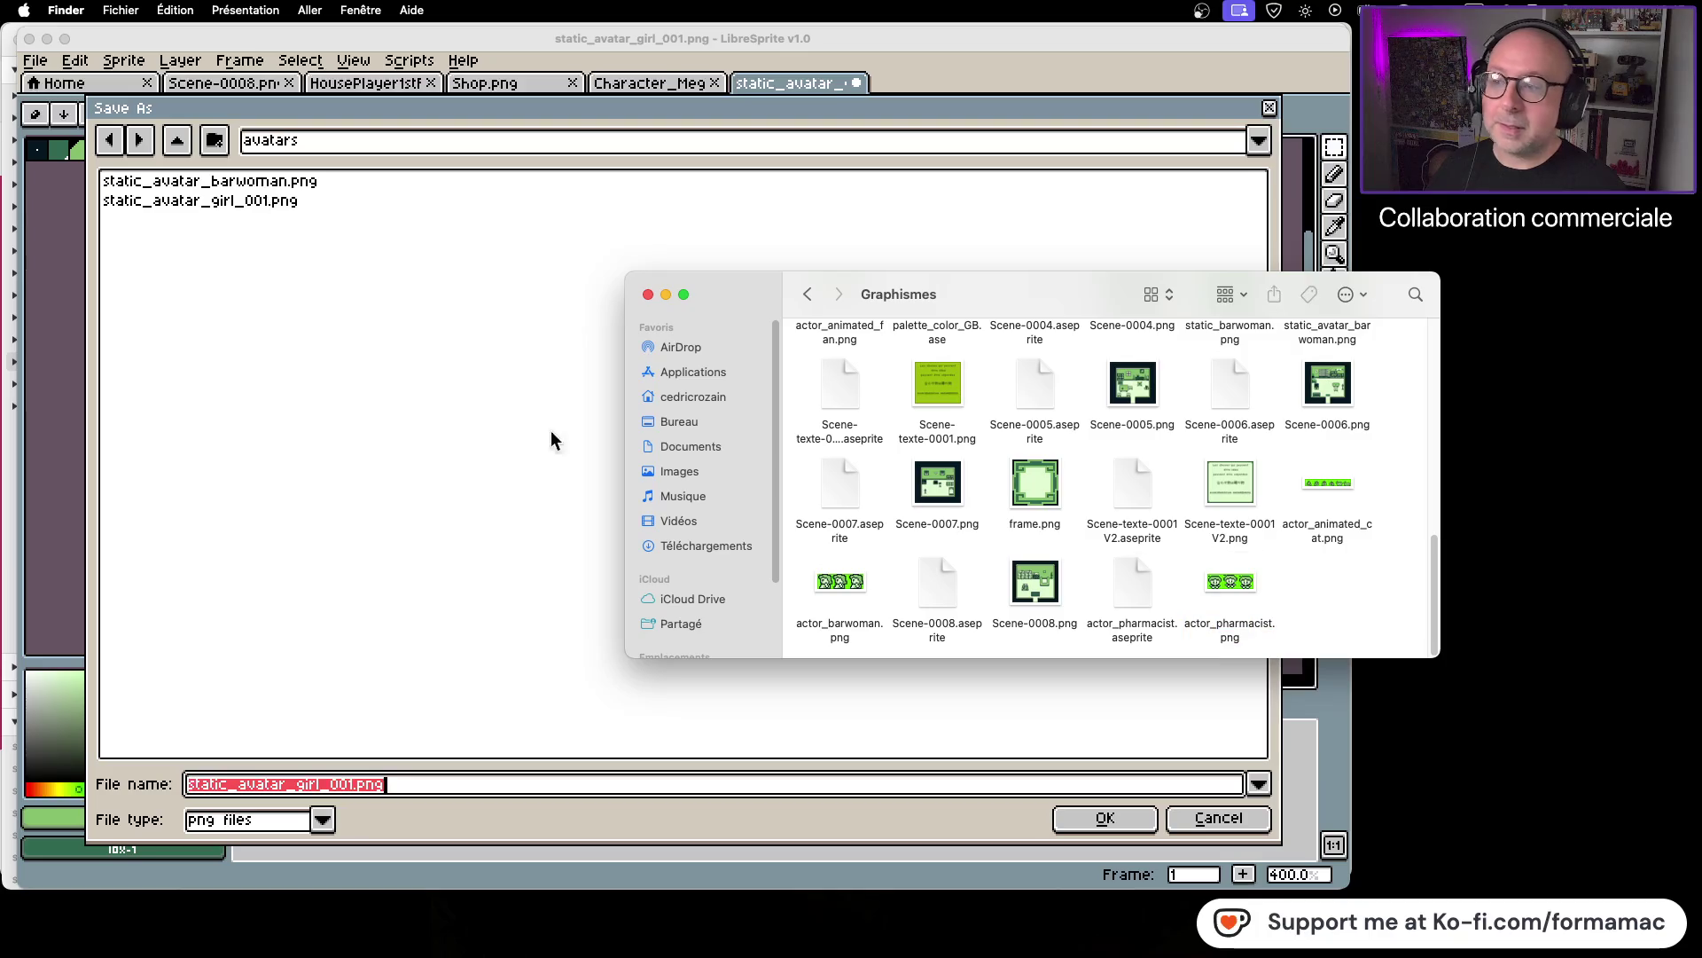
# Step: Rename the file to static_avatar_pharmacist.png and save it in the avatars folder
pyautogui.click(274, 319)
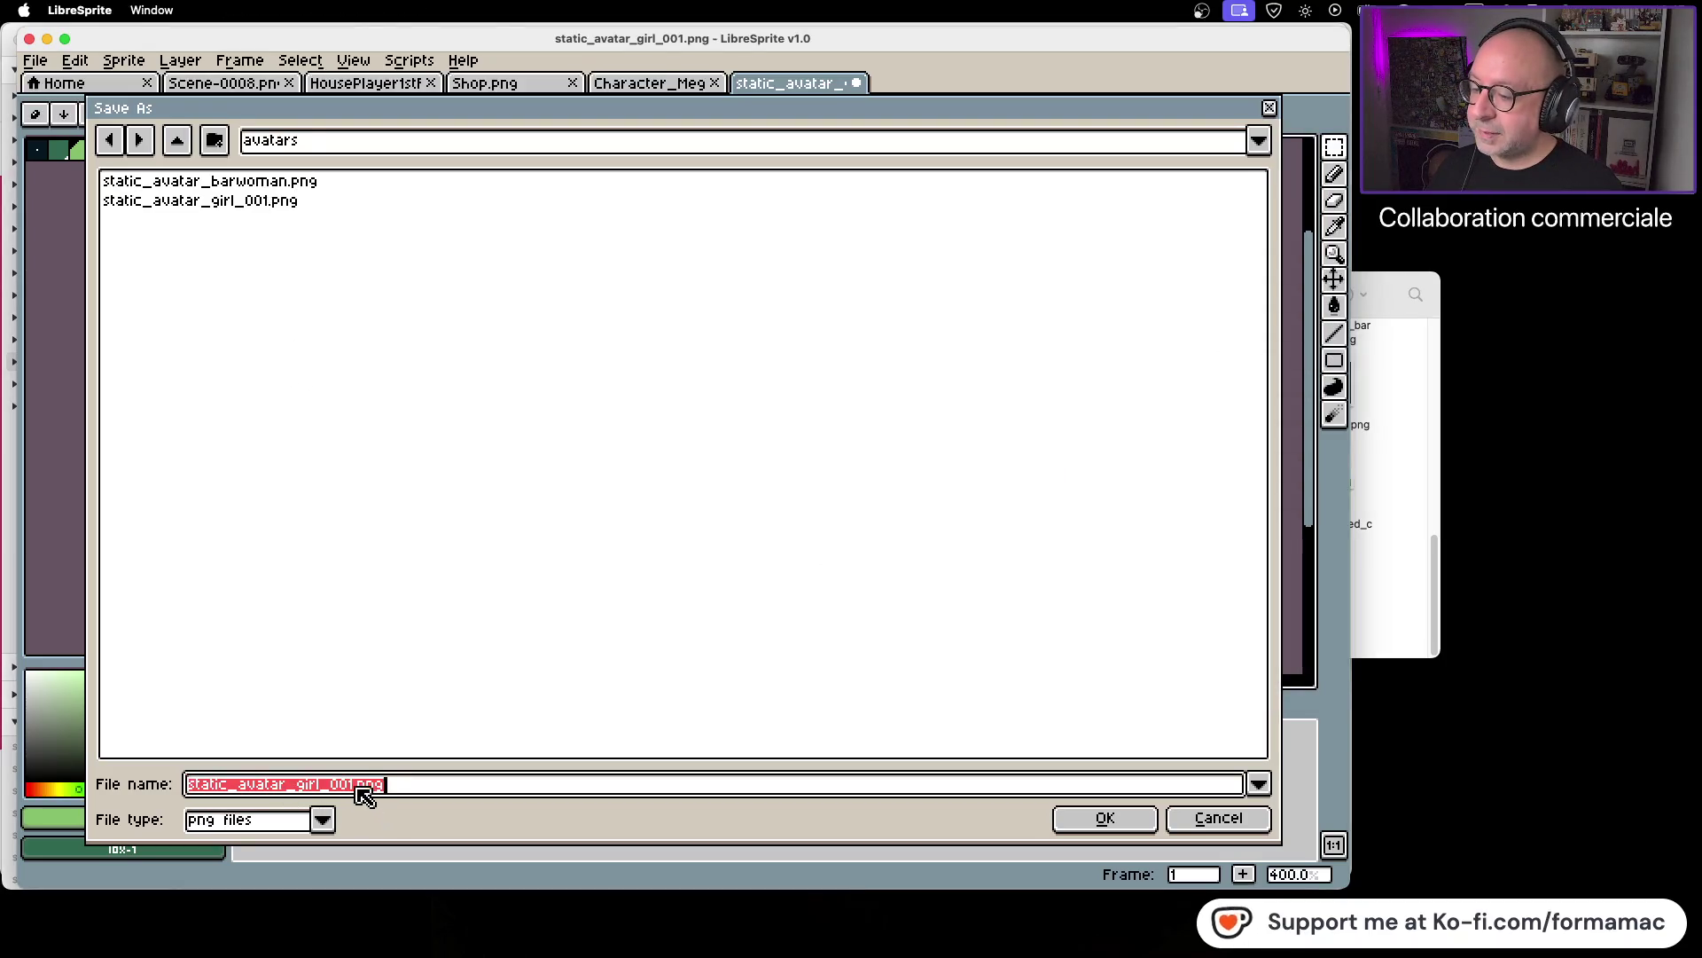
pyautogui.click(326, 786)
pyautogui.press('BackSpace')
pyautogui.press('BackSpace')
pyautogui.press('BackSpace')
pyautogui.press('BackSpace')
pyautogui.press('BackSpace')
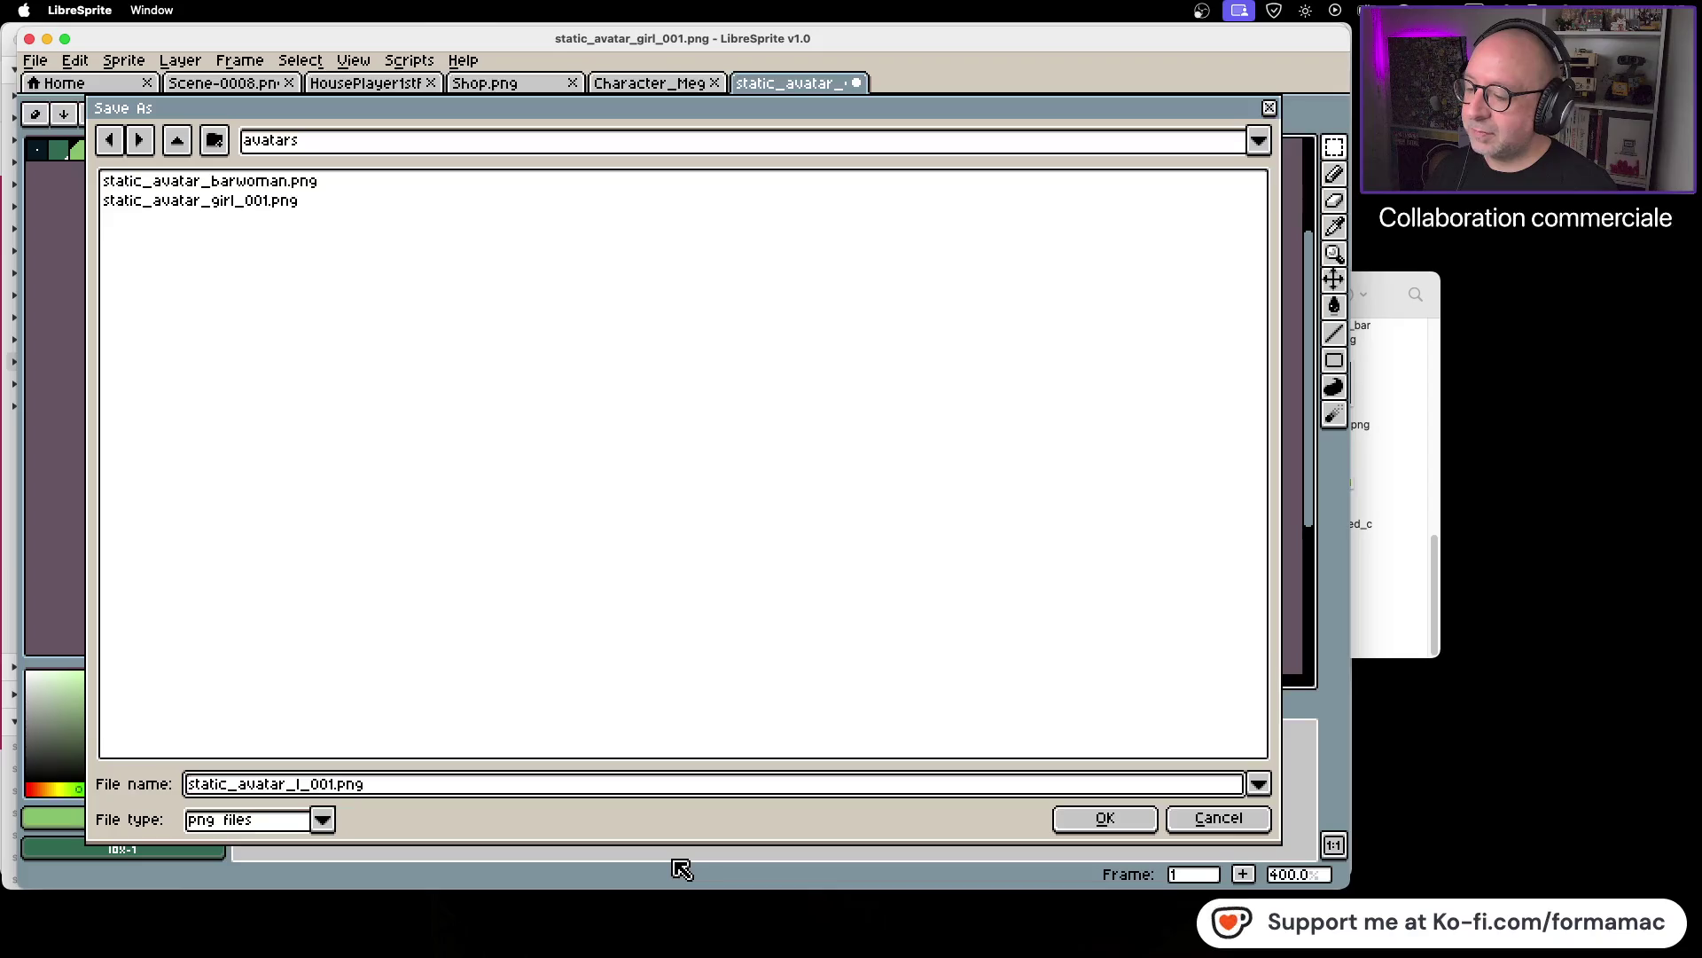
pyautogui.press('Delete')
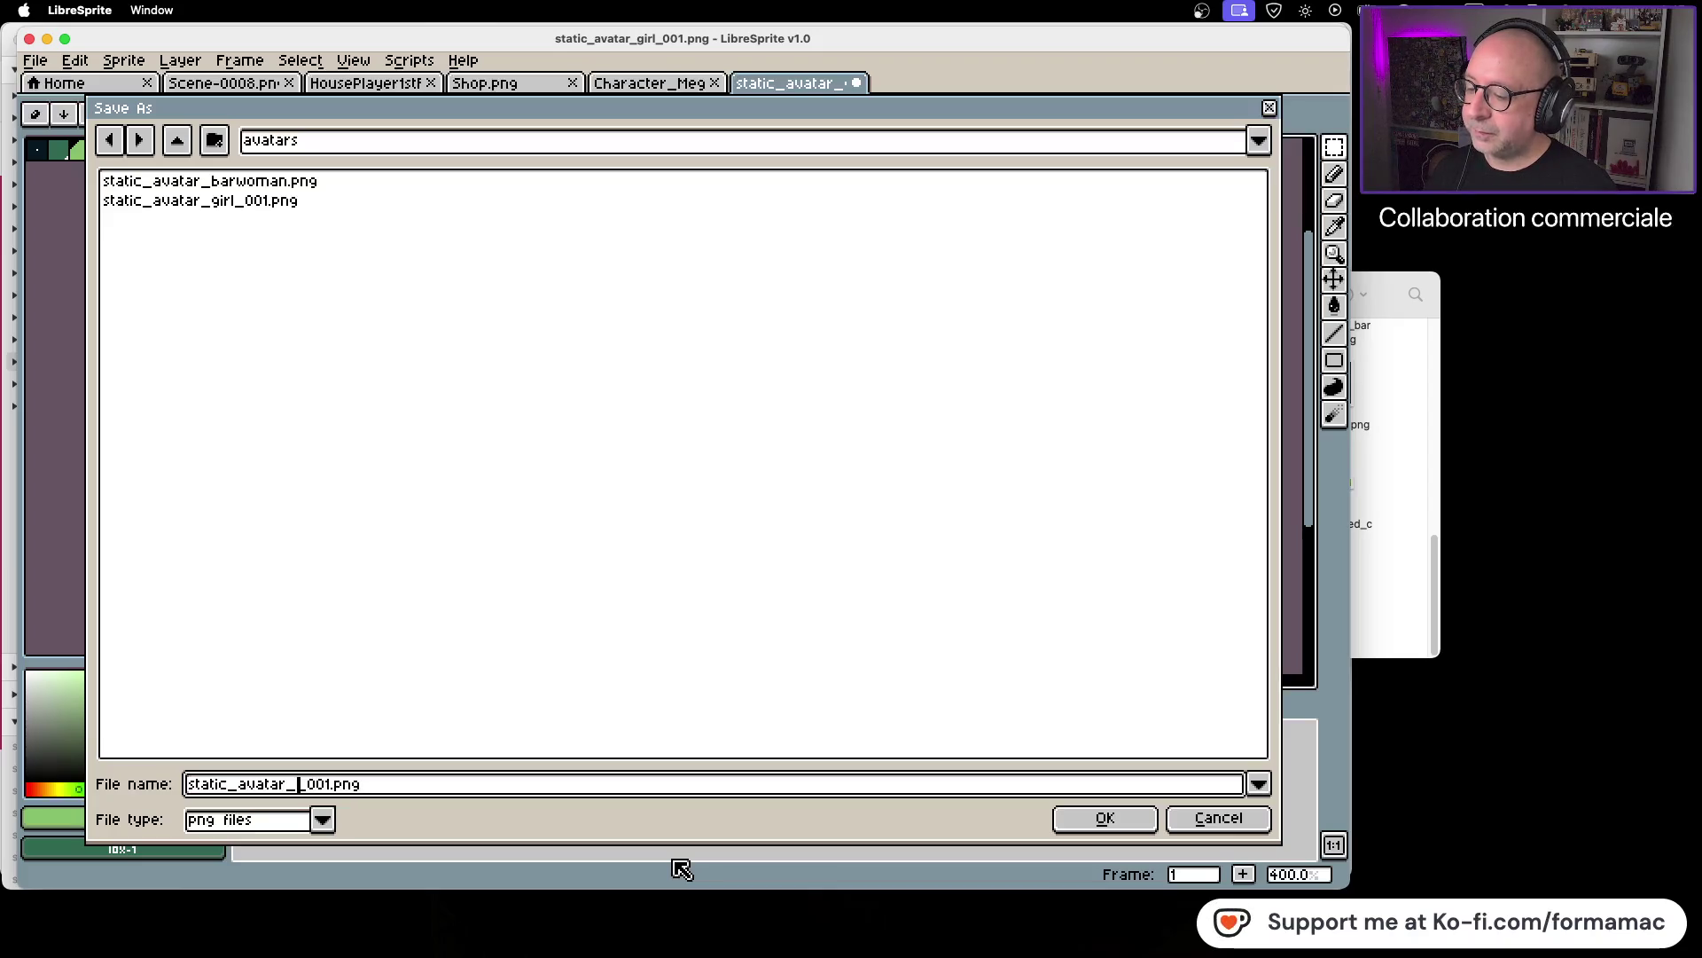
pyautogui.write('pharmacist')
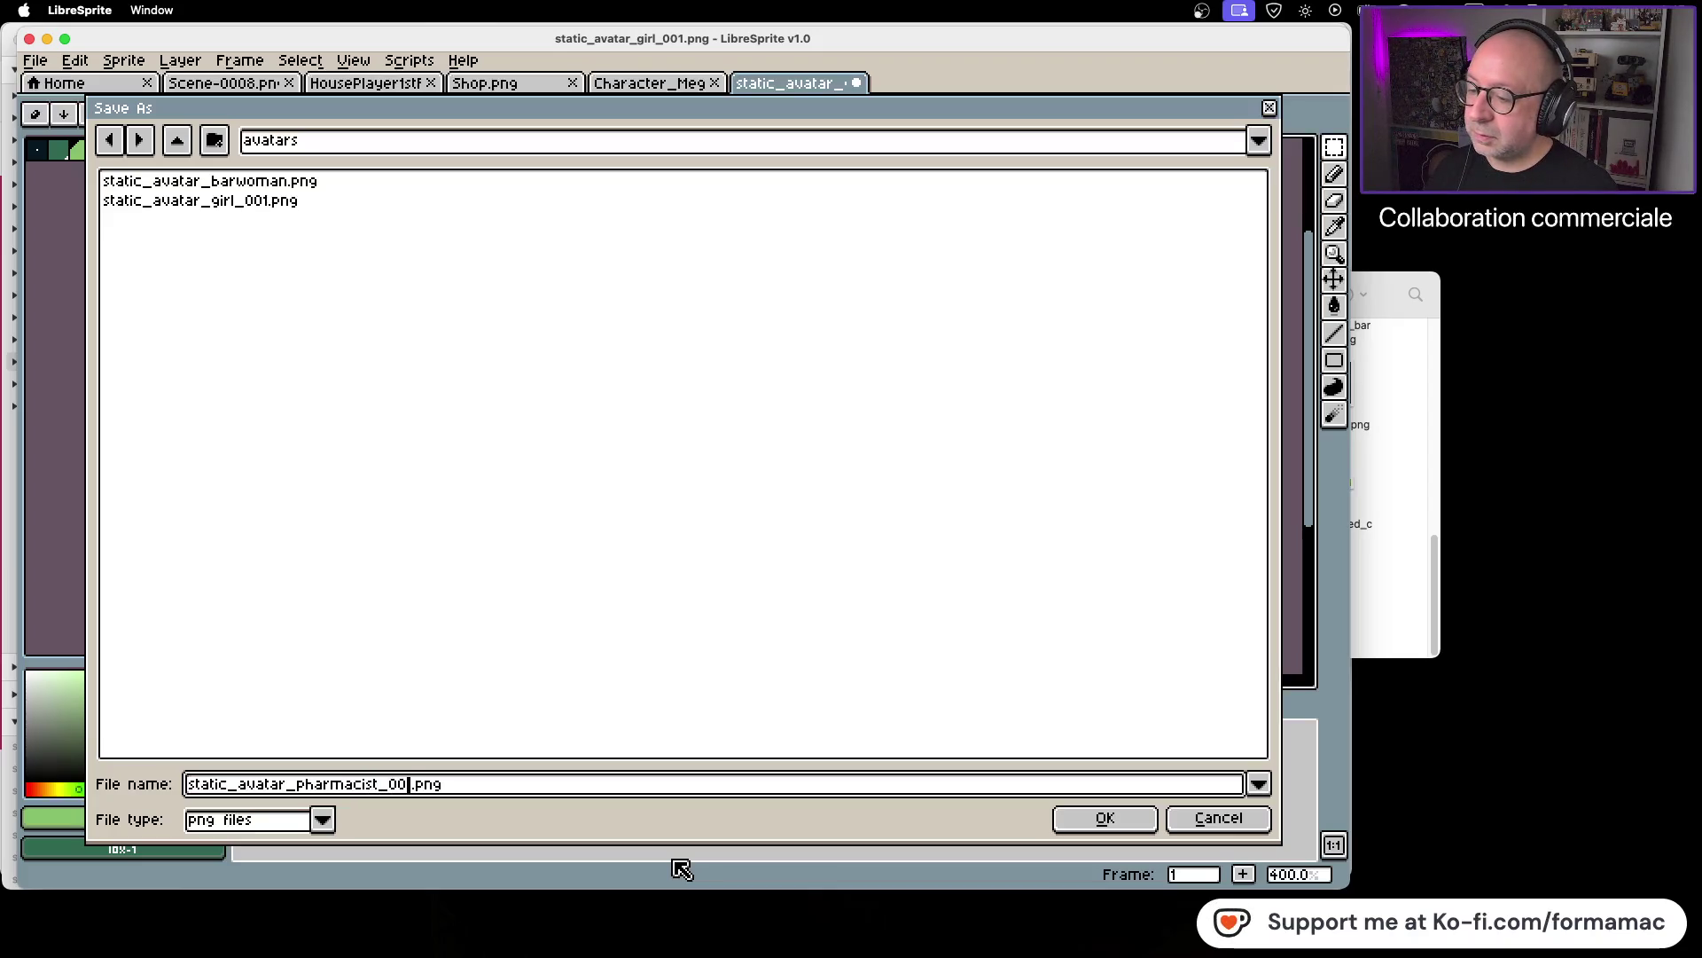
pyautogui.press('BackSpace')
pyautogui.press('BackSpace')
pyautogui.press('BackSpace')
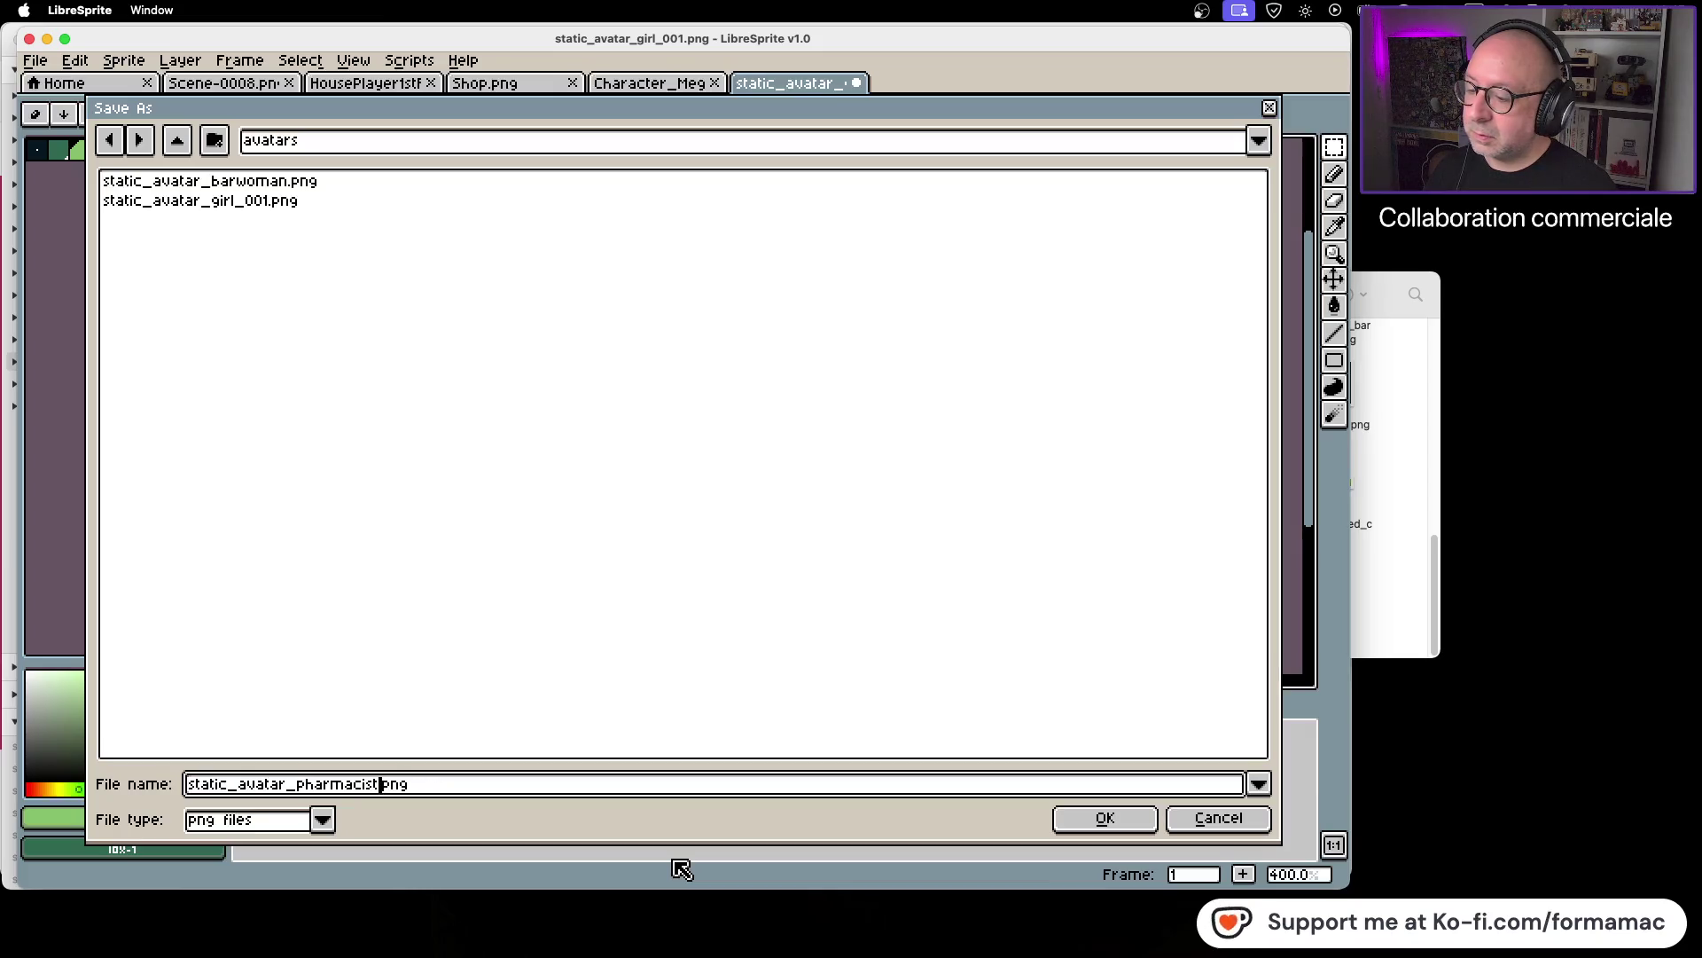
pyautogui.press('Return')
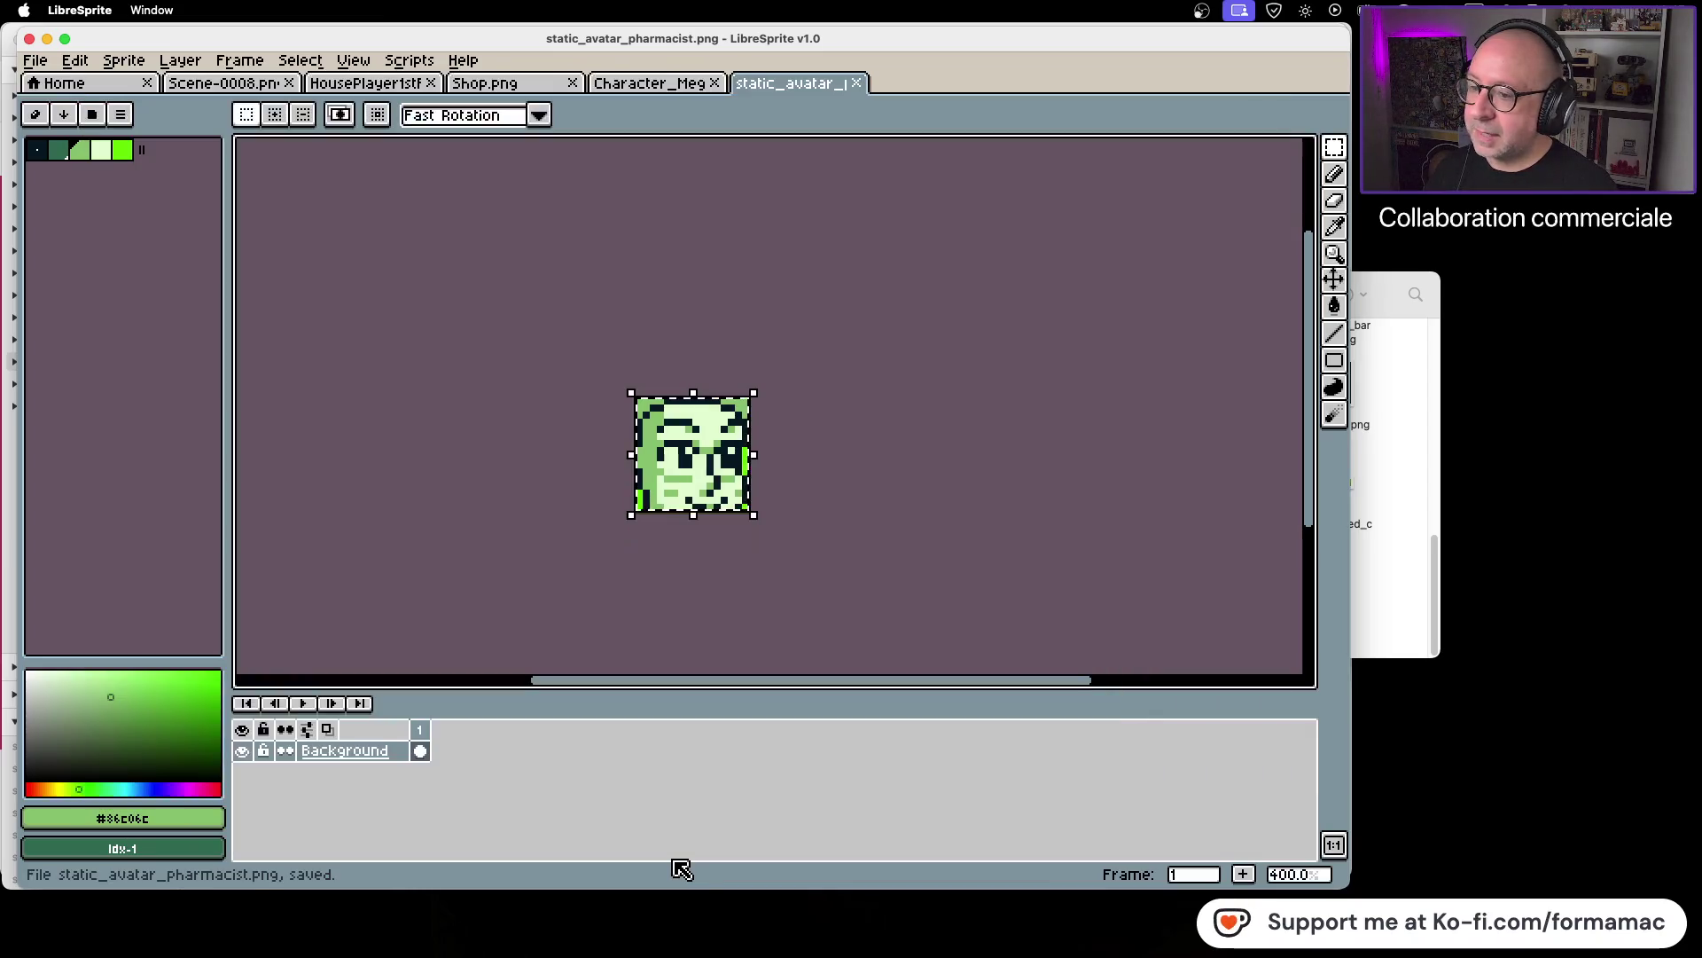
# Step: Confirm static_avatar_pharmacist.png is in the Kotowaza > assets > avatars folder
pyautogui.click(1386, 600)
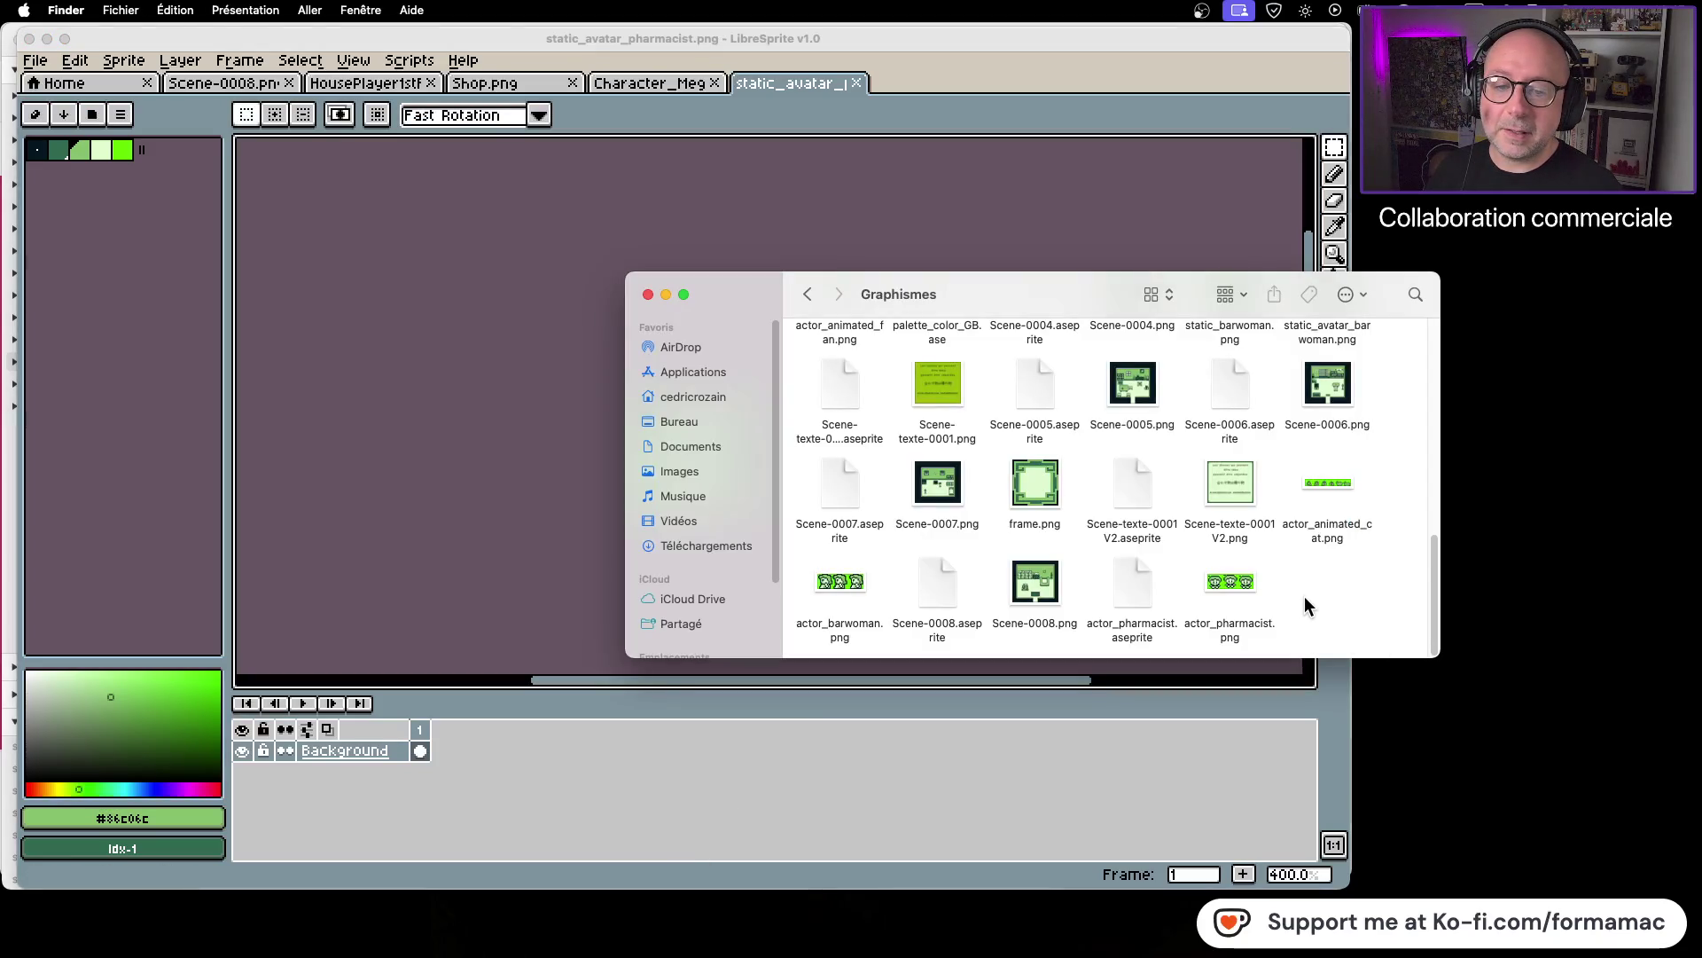
pyautogui.click(807, 293)
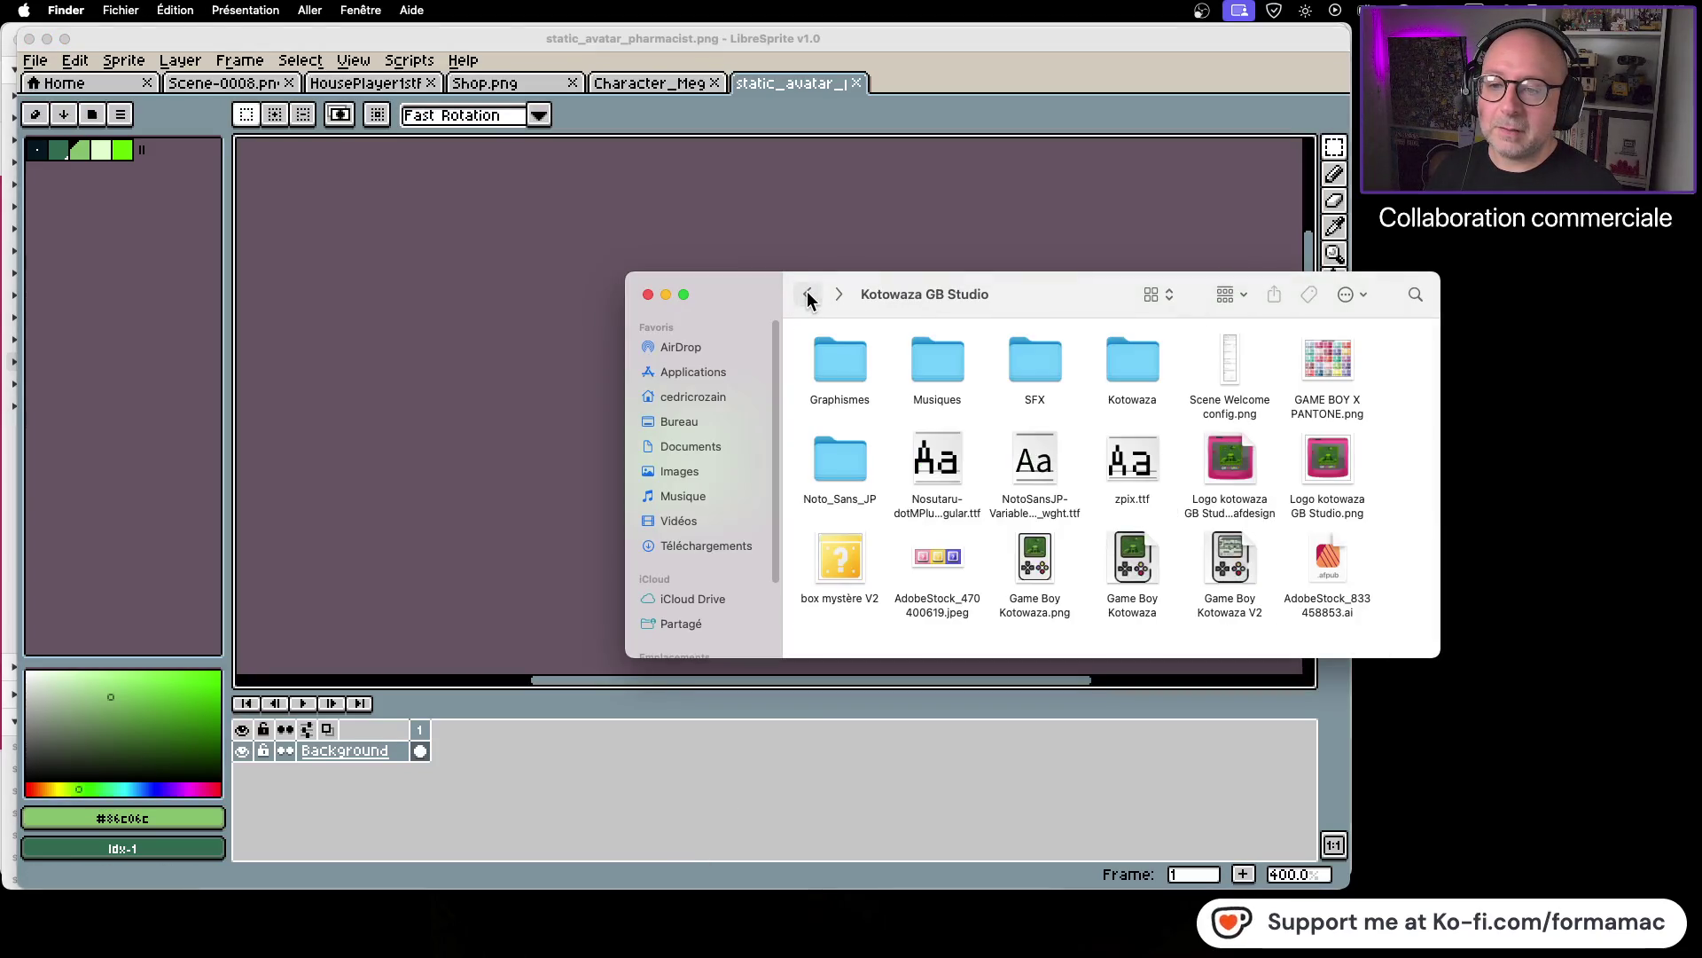
pyautogui.doubleClick(1120, 359)
pyautogui.doubleClick(832, 364)
pyautogui.doubleClick(852, 376)
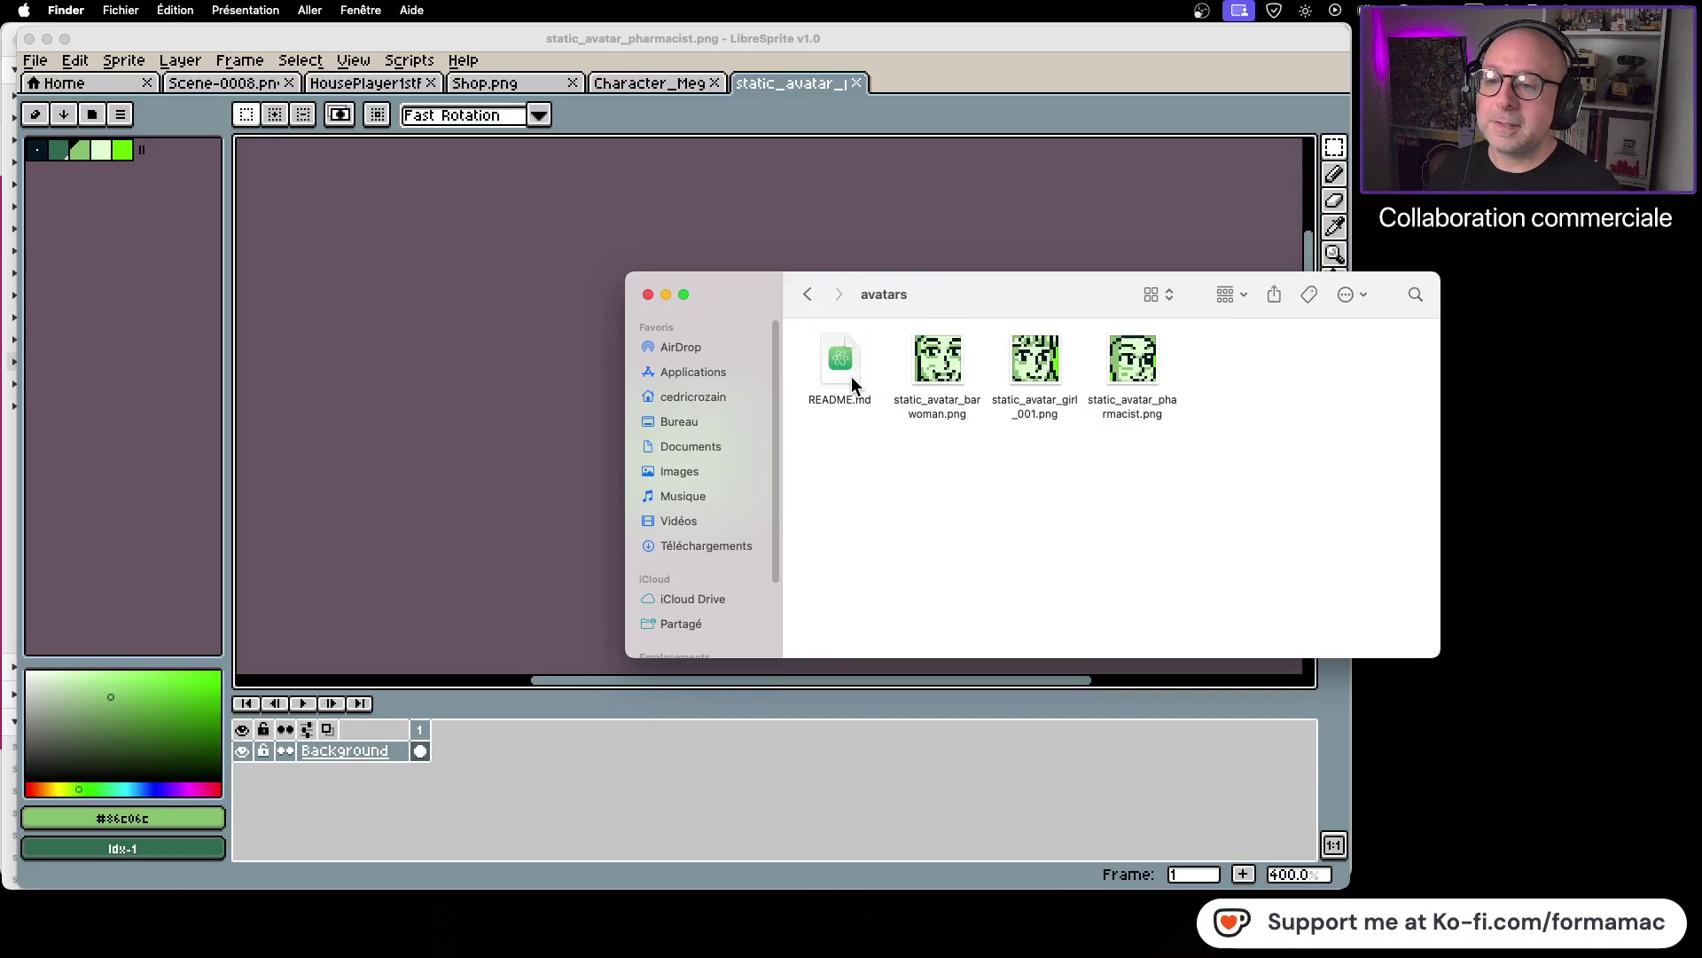
pyautogui.click(1120, 368)
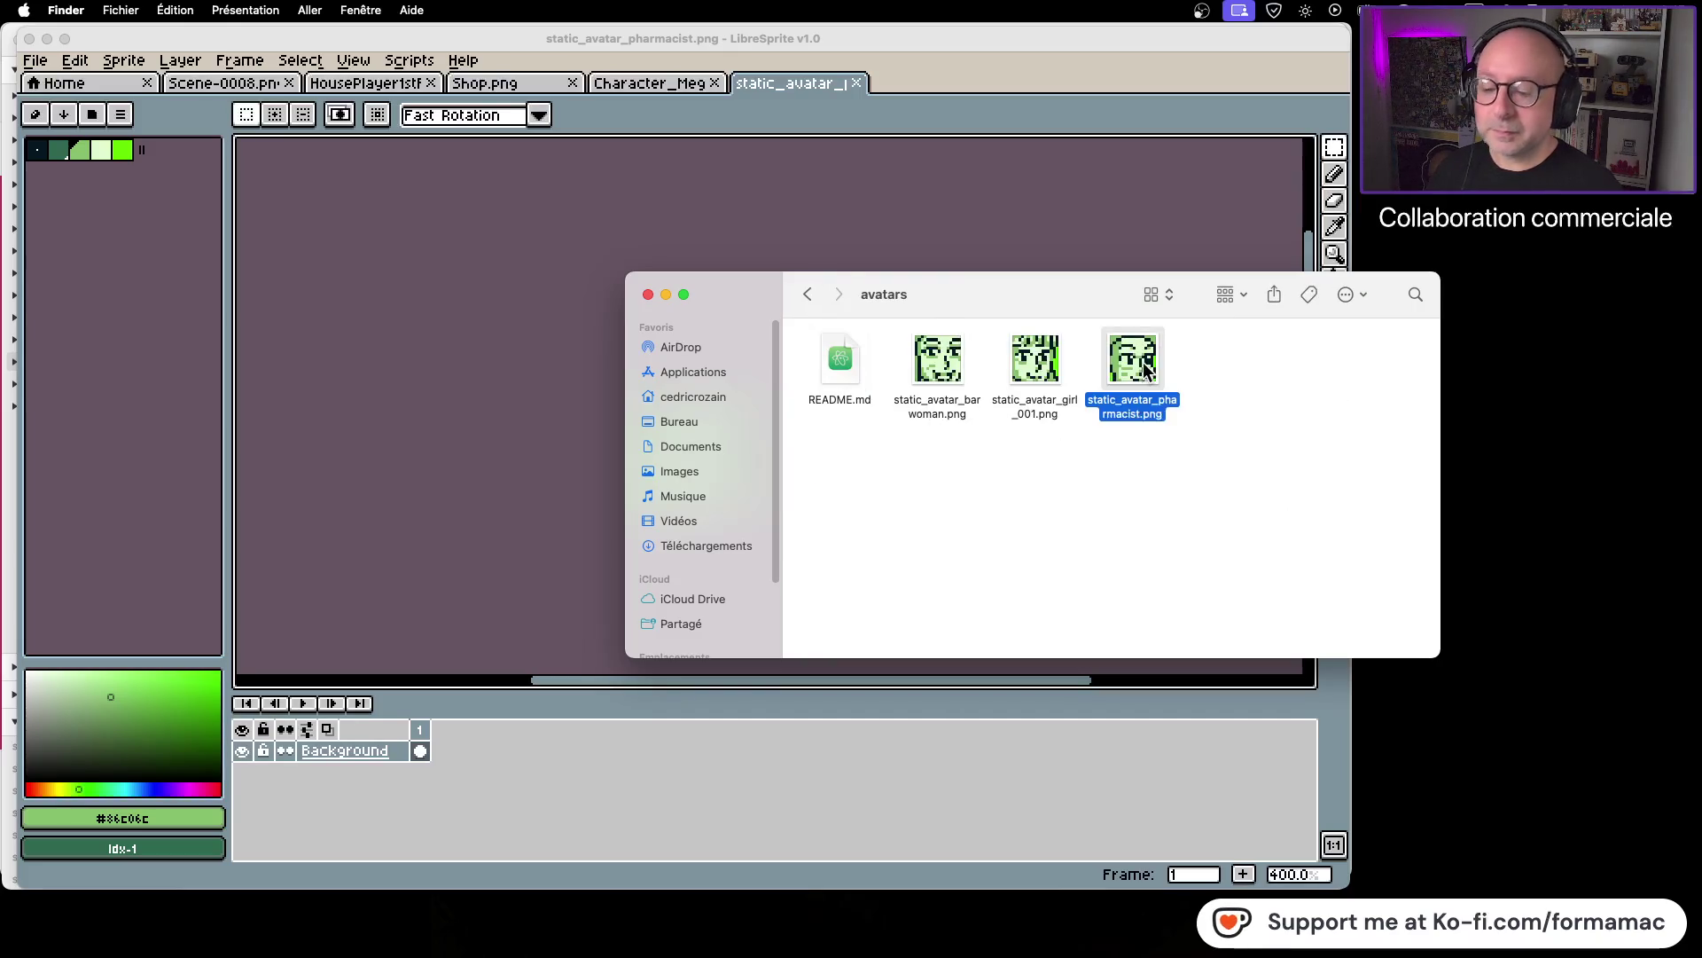
# Step: Navigate back out of the project to the Graphismes folder
pyautogui.click(807, 293)
pyautogui.click(807, 293)
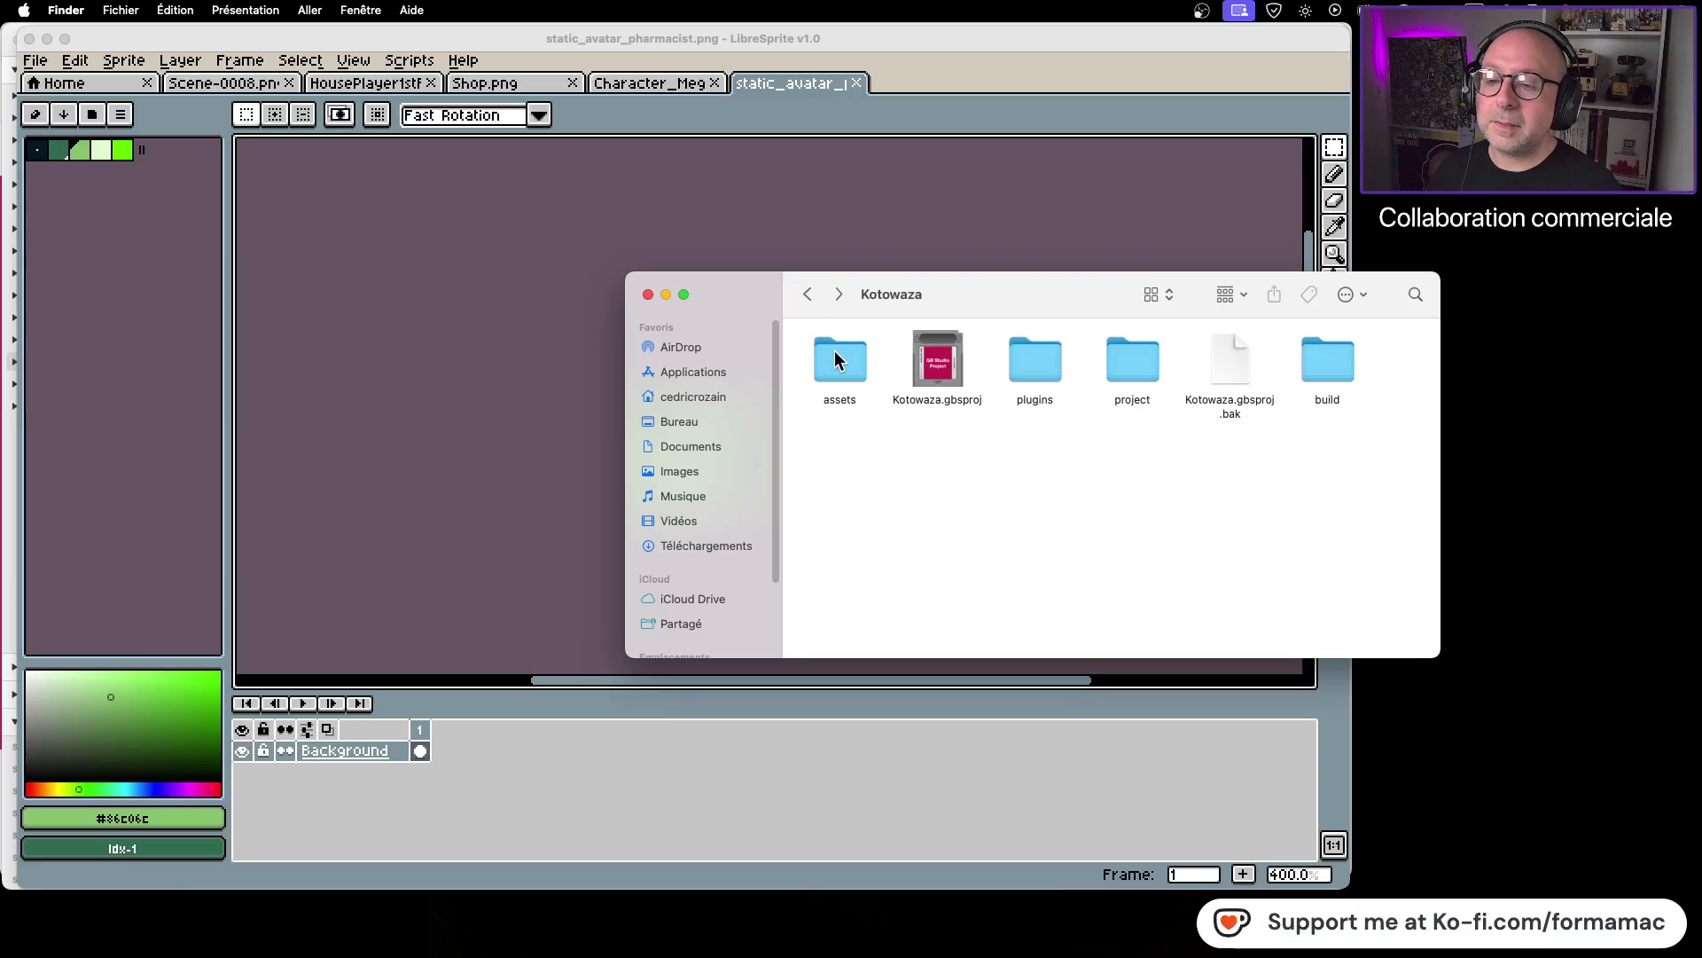
pyautogui.doubleClick(834, 359)
pyautogui.click(807, 293)
pyautogui.click(807, 293)
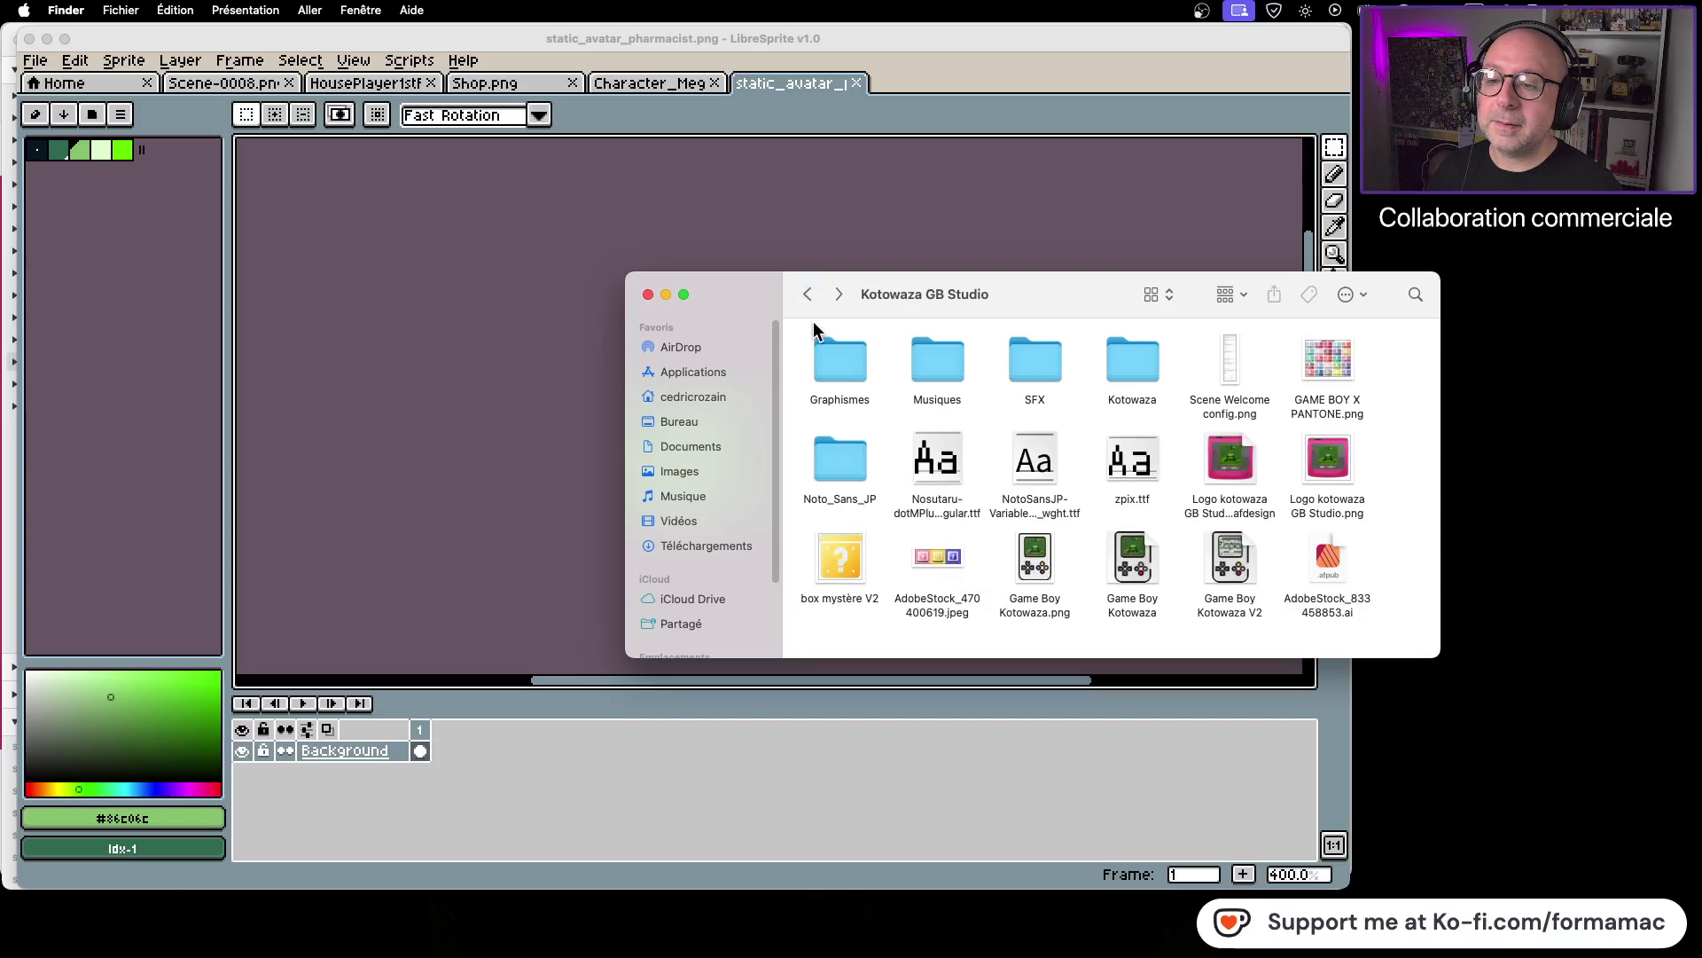
pyautogui.doubleClick(825, 351)
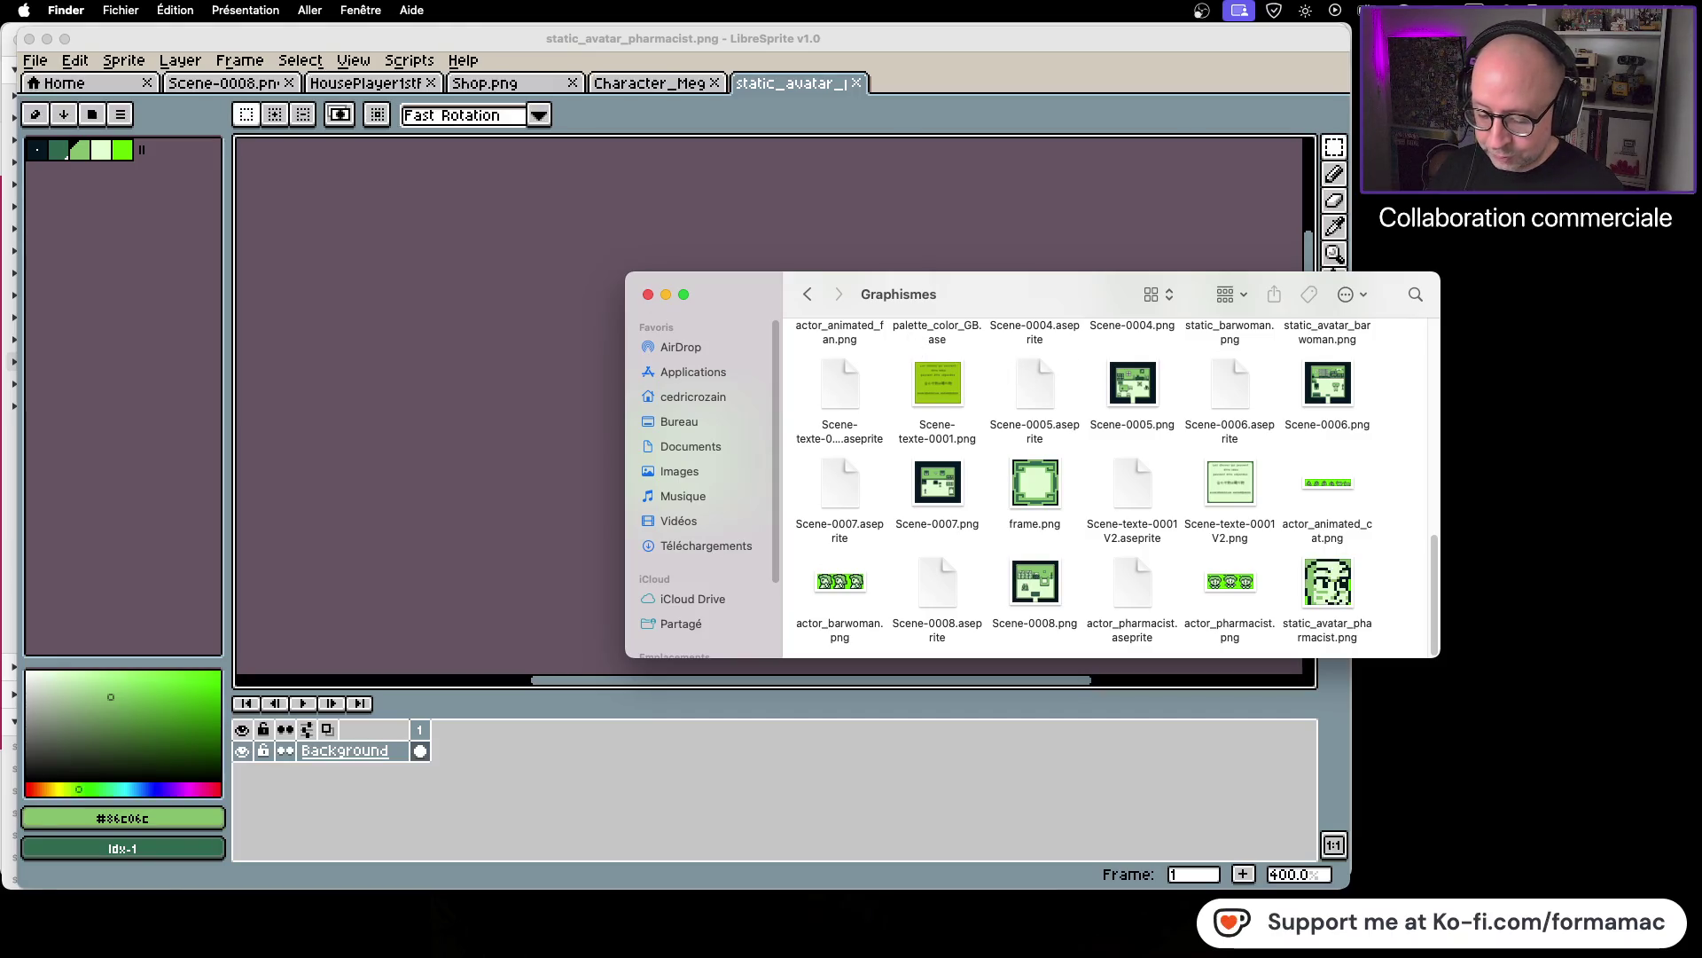
# Step: Close the GB Studio project and reopen Kotowaza.gbsproj from the Kotowaza folder
pyautogui.press('super+Tab')
pyautogui.click(1053, 383)
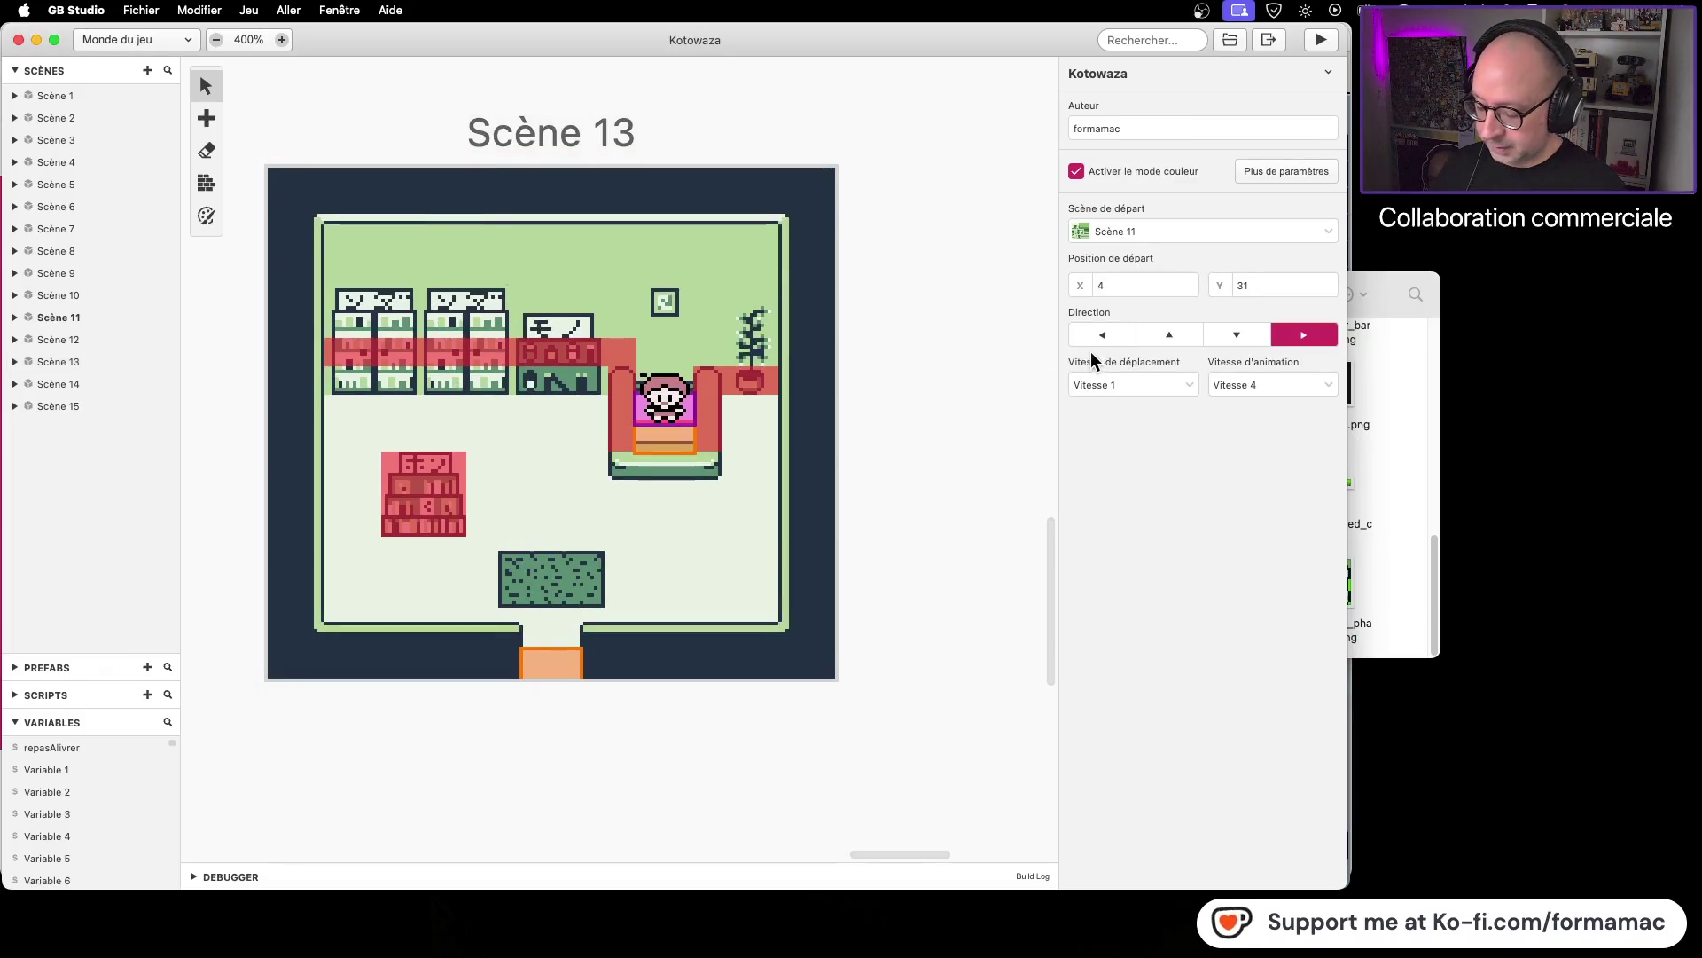
pyautogui.click(19, 39)
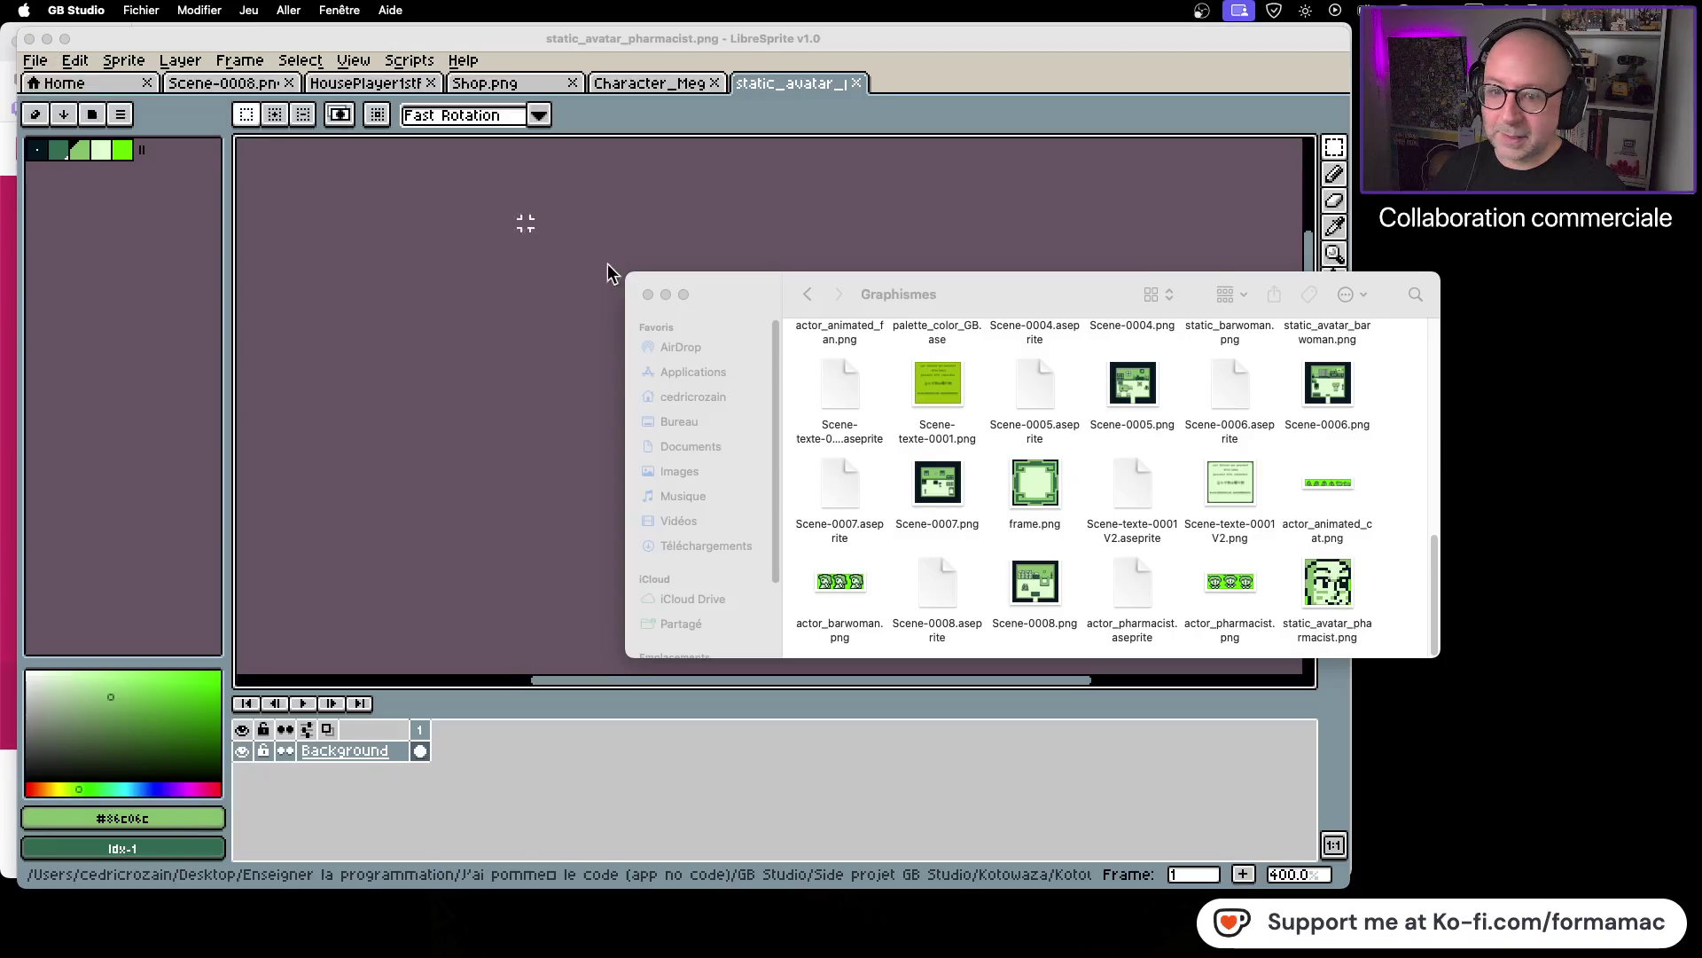
pyautogui.click(1319, 476)
pyautogui.click(807, 294)
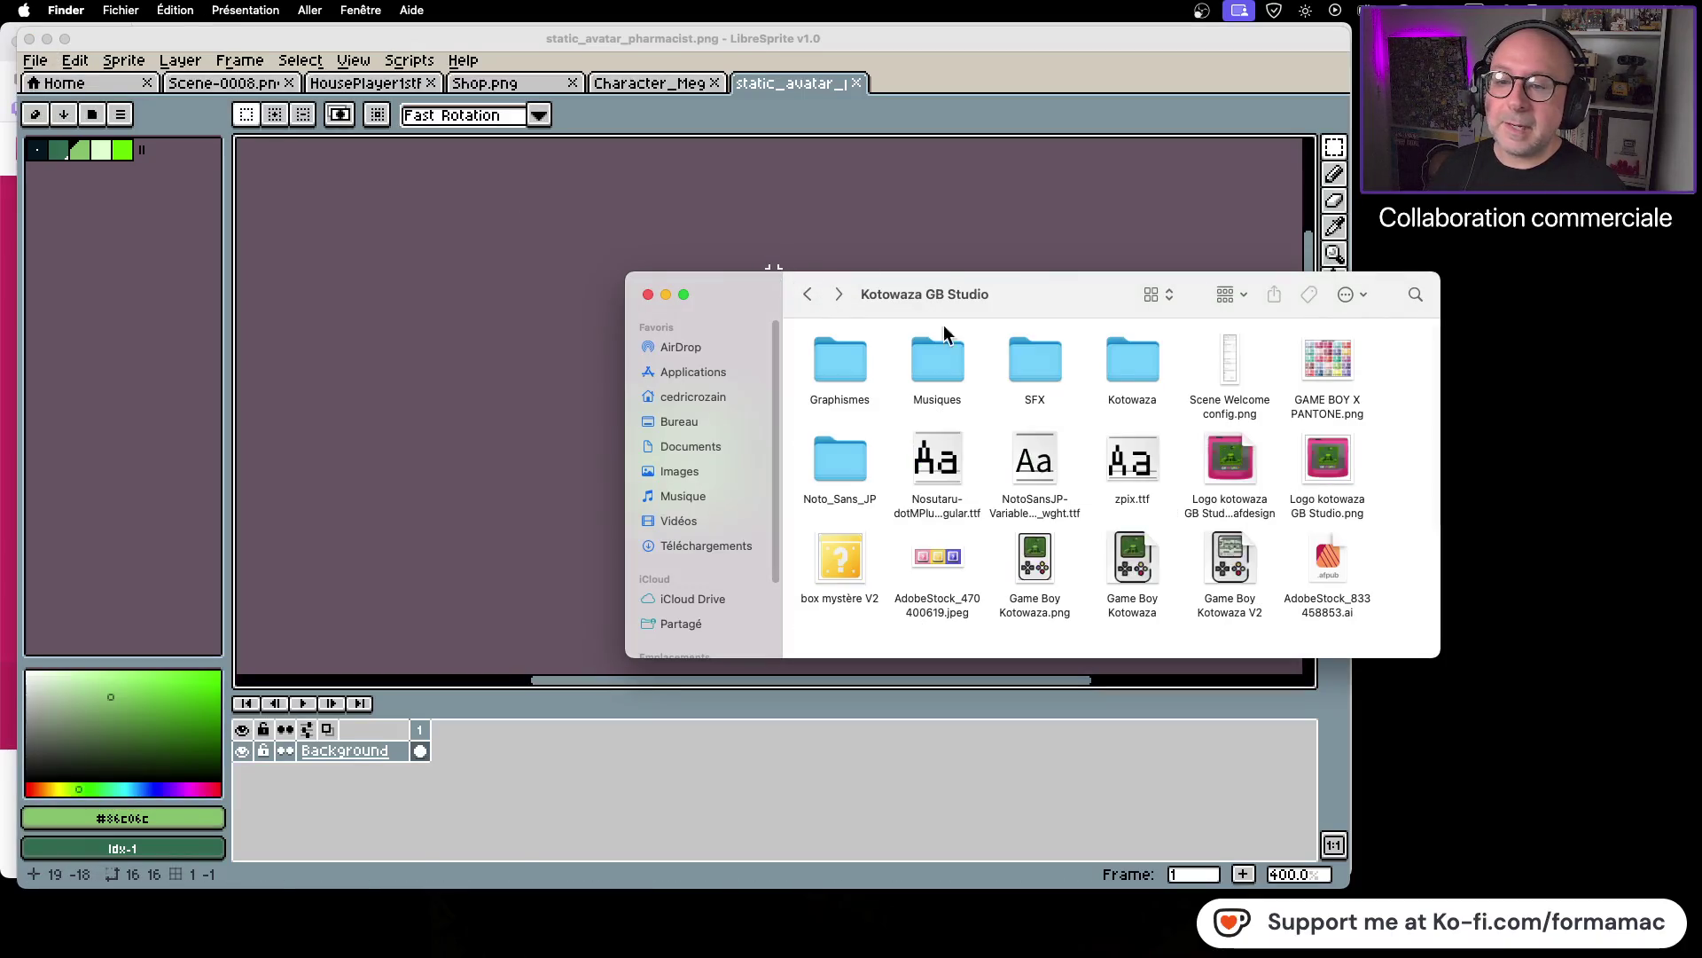
pyautogui.doubleClick(1113, 362)
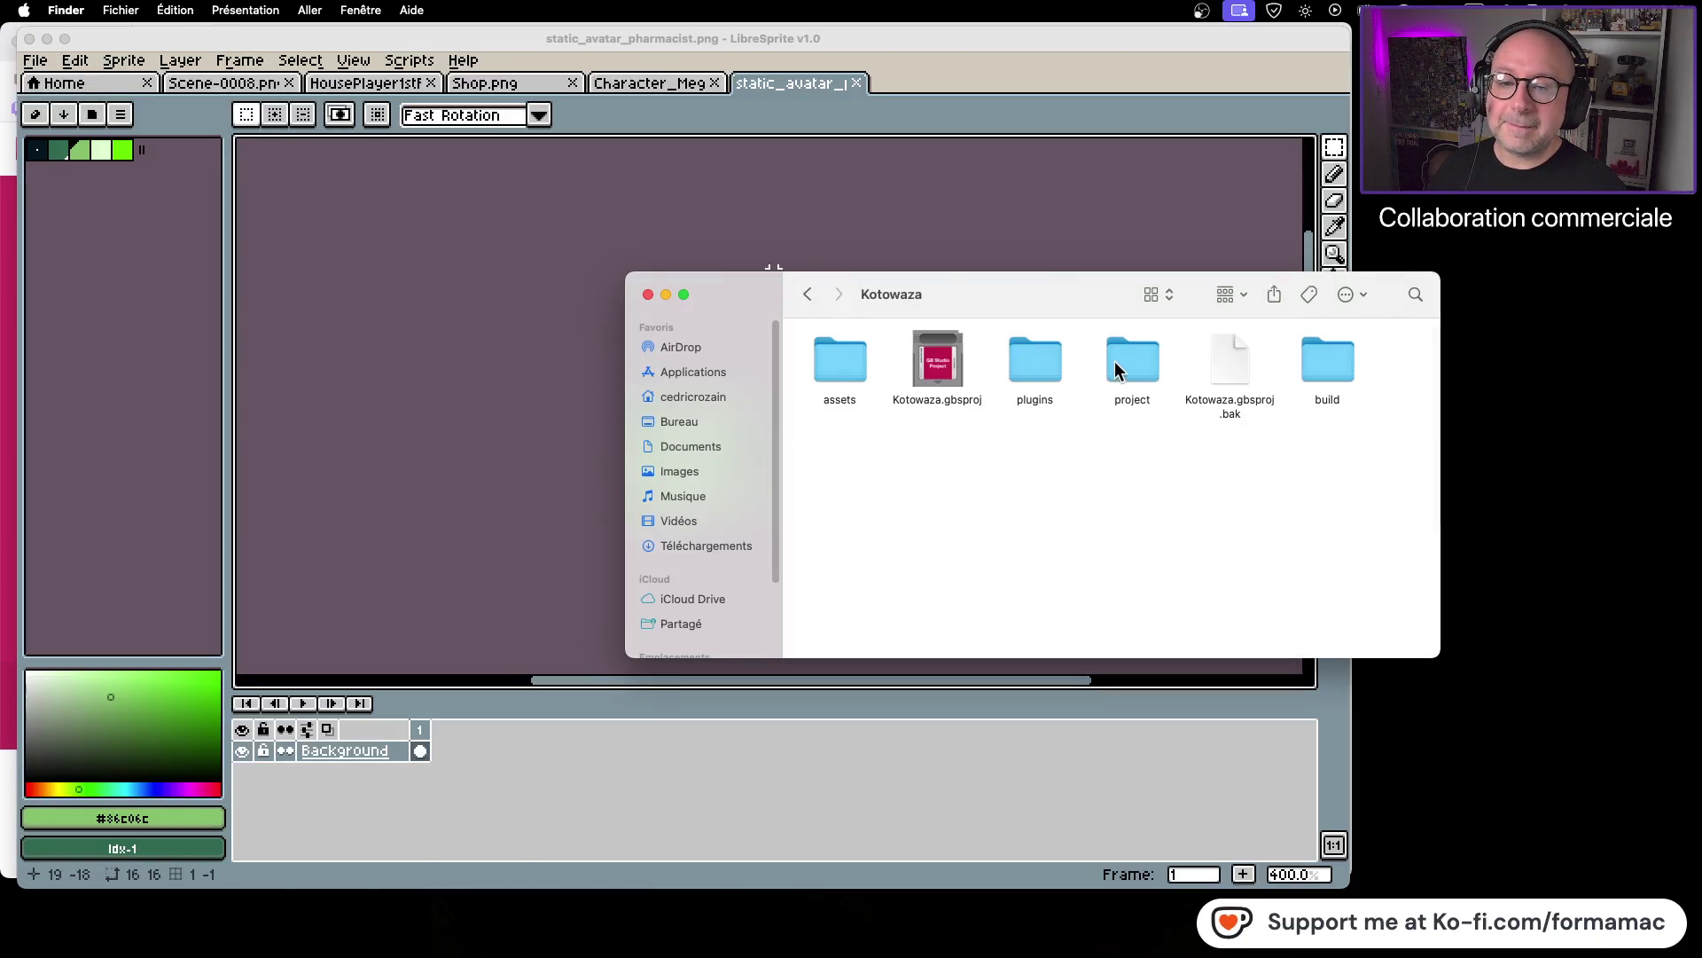
pyautogui.doubleClick(937, 370)
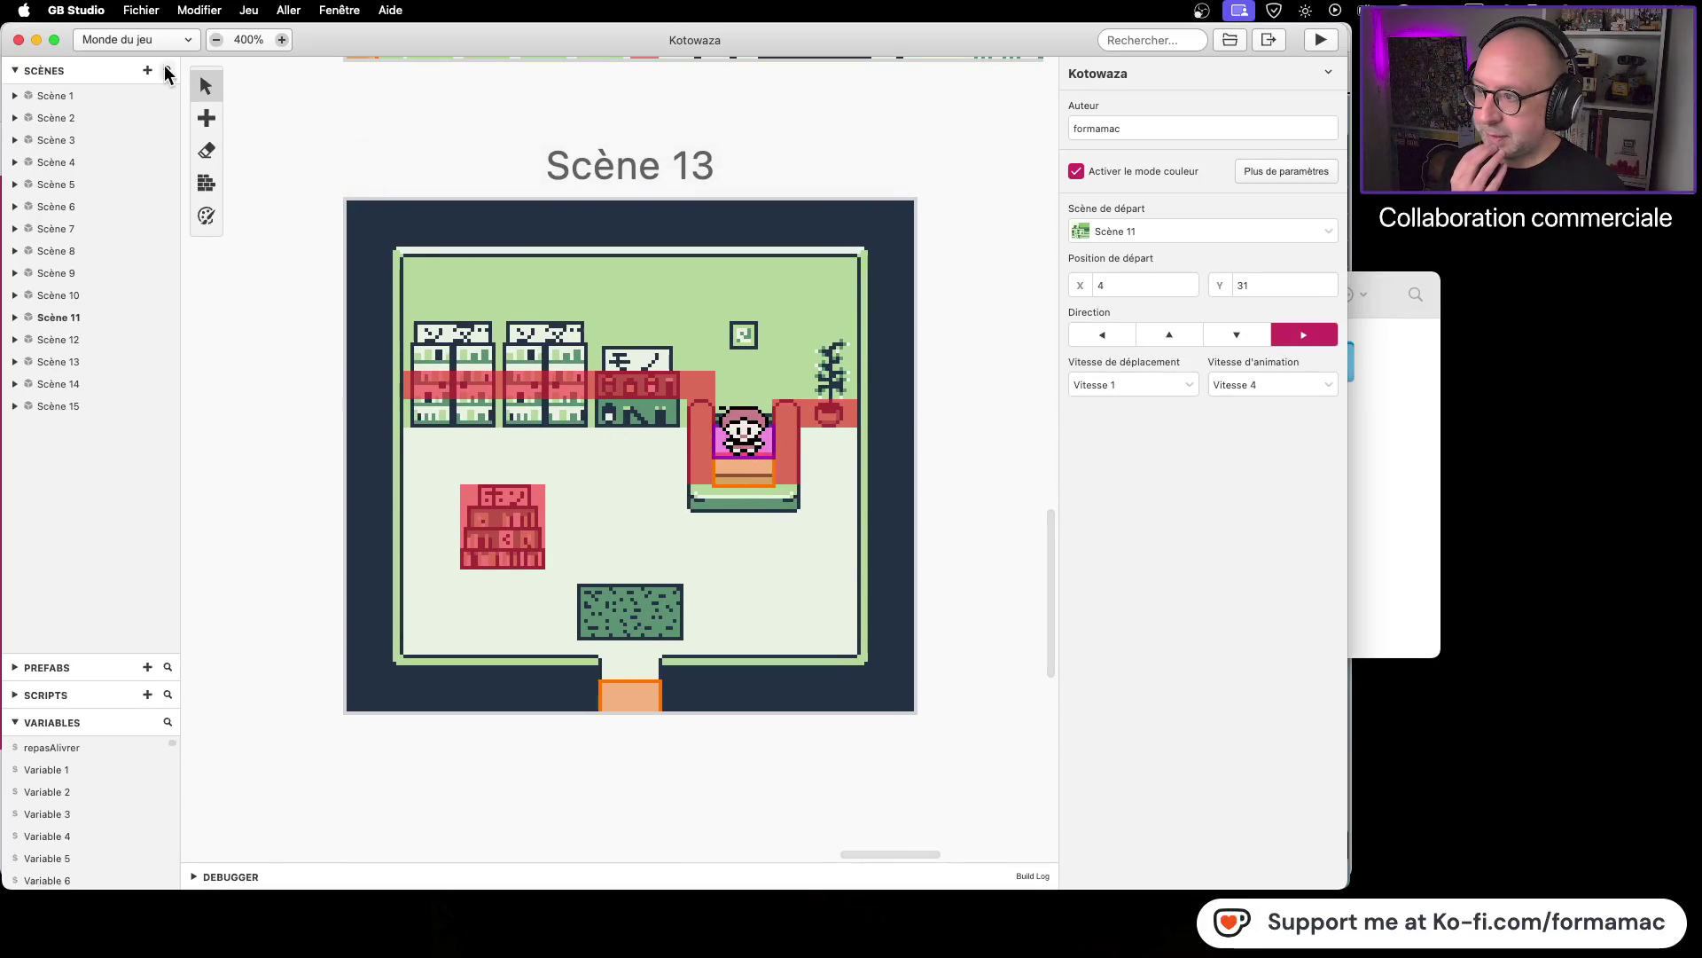
# Step: Add a Texte : Afficher dialogue event to Scène 13's entrance trigger, Déclencheur 2
pyautogui.click(741, 466)
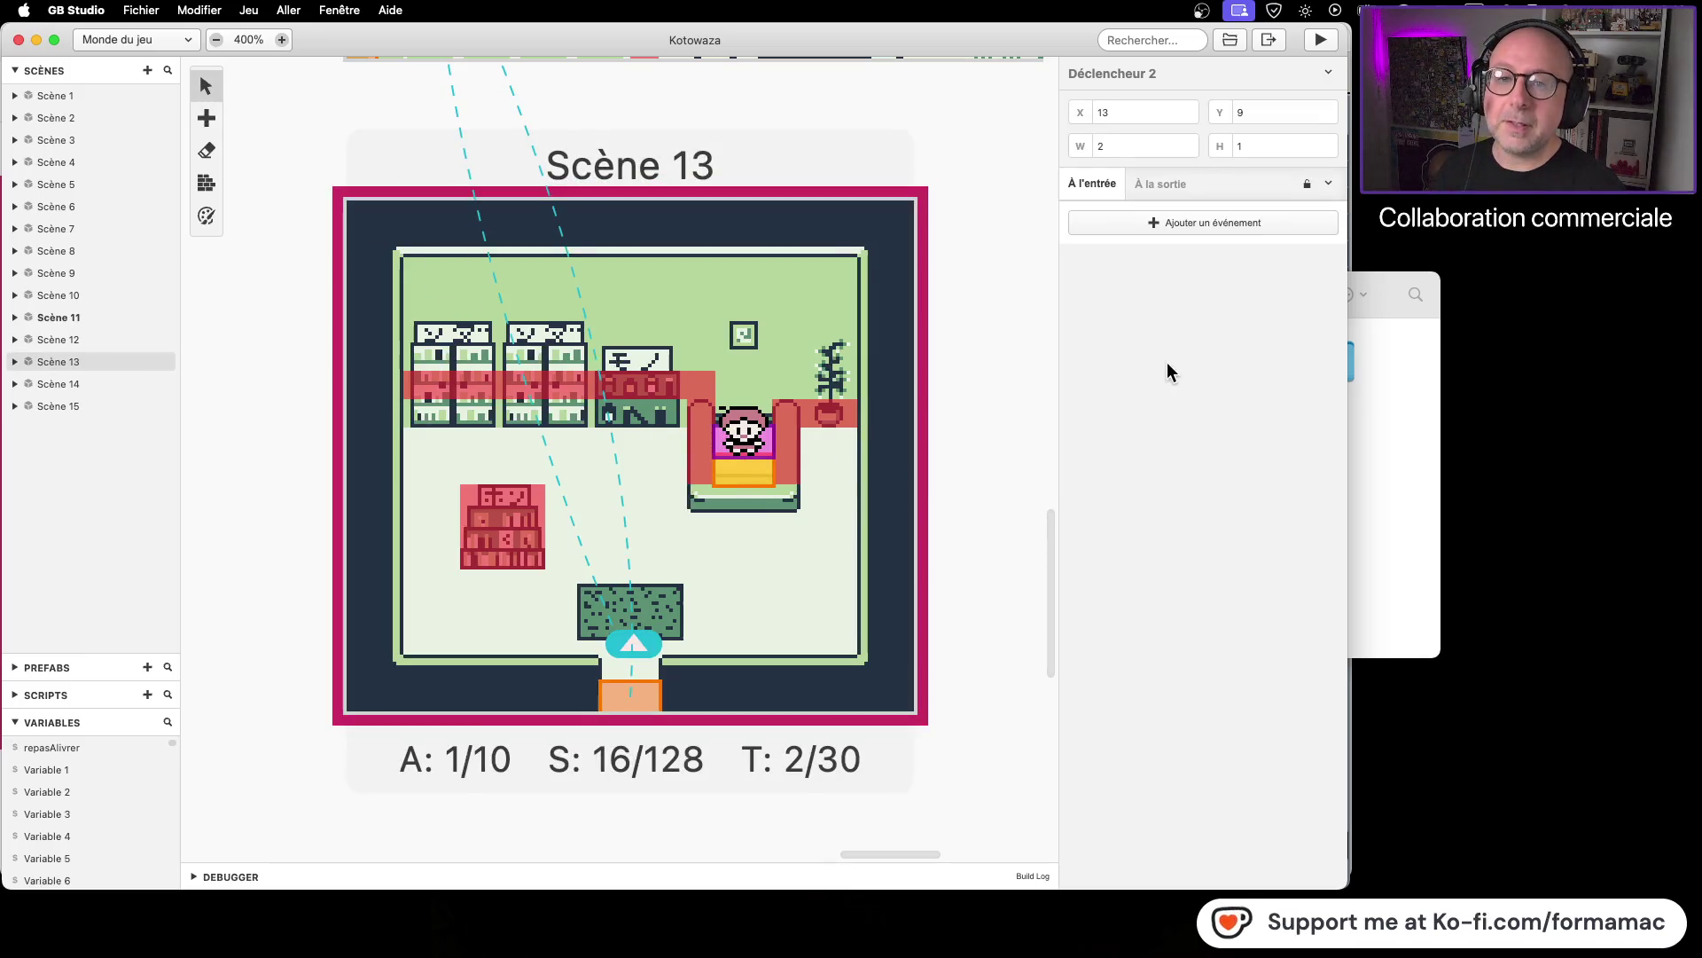
pyautogui.click(1194, 220)
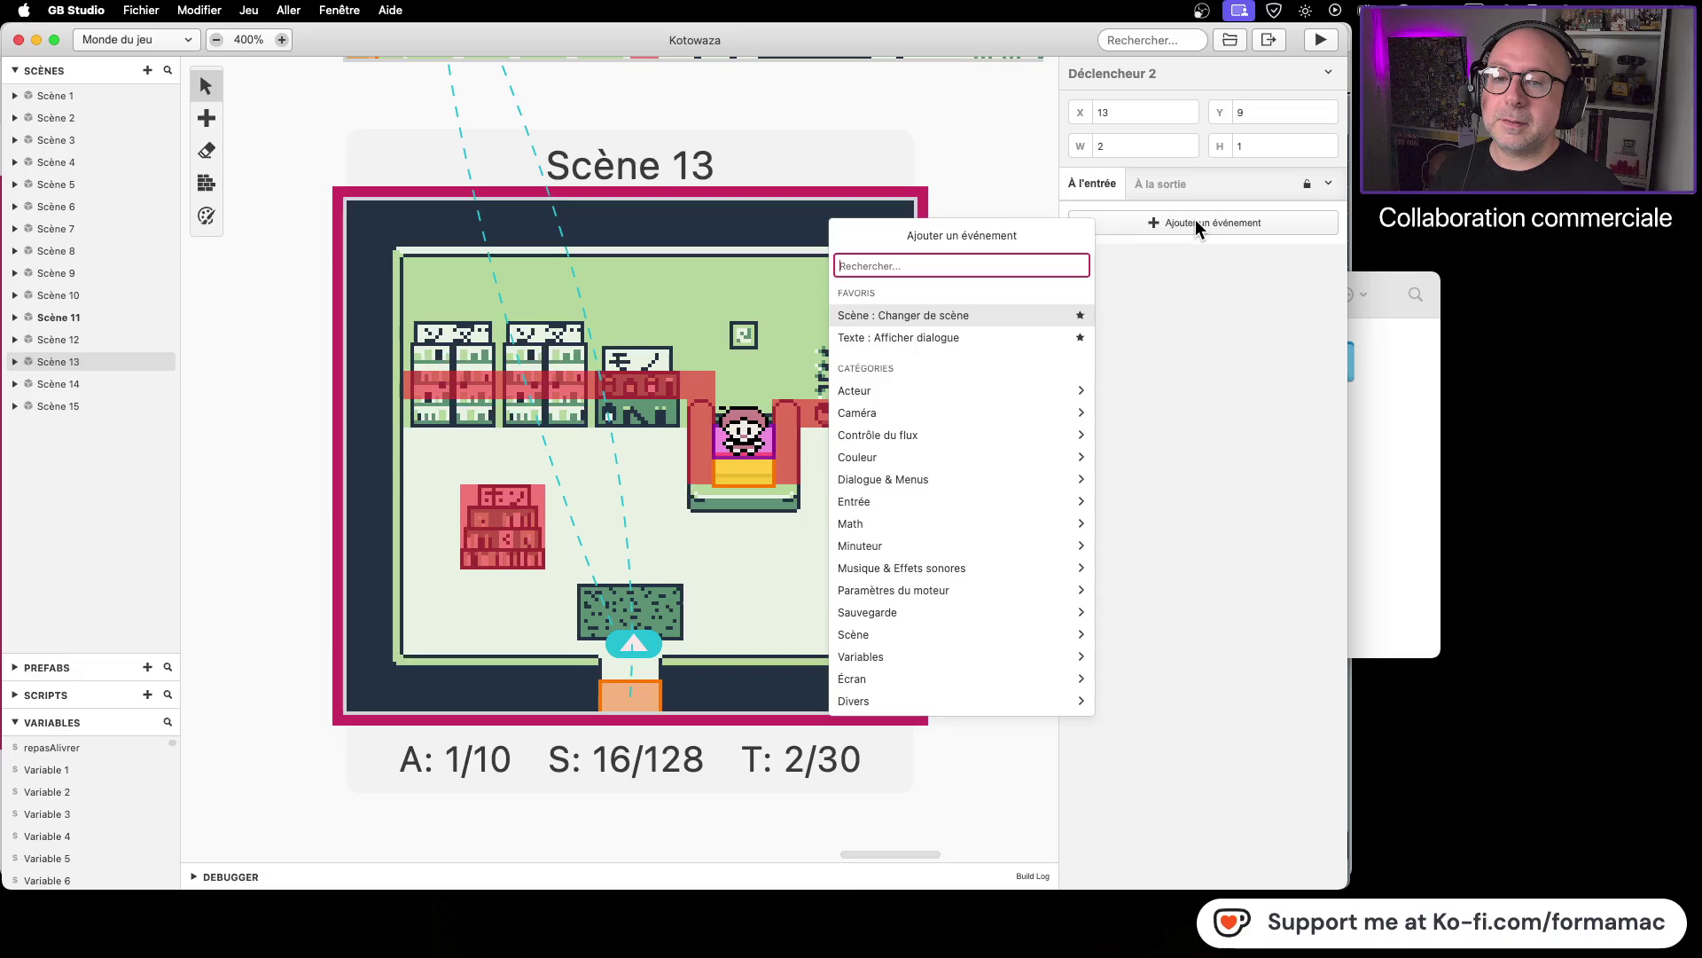
pyautogui.click(981, 339)
# Step: Enter the dialogue text 'Bonjour et bienvenue' over two lines and add an avatar slot
pyautogui.click(1128, 278)
pyautogui.write('Bonjour')
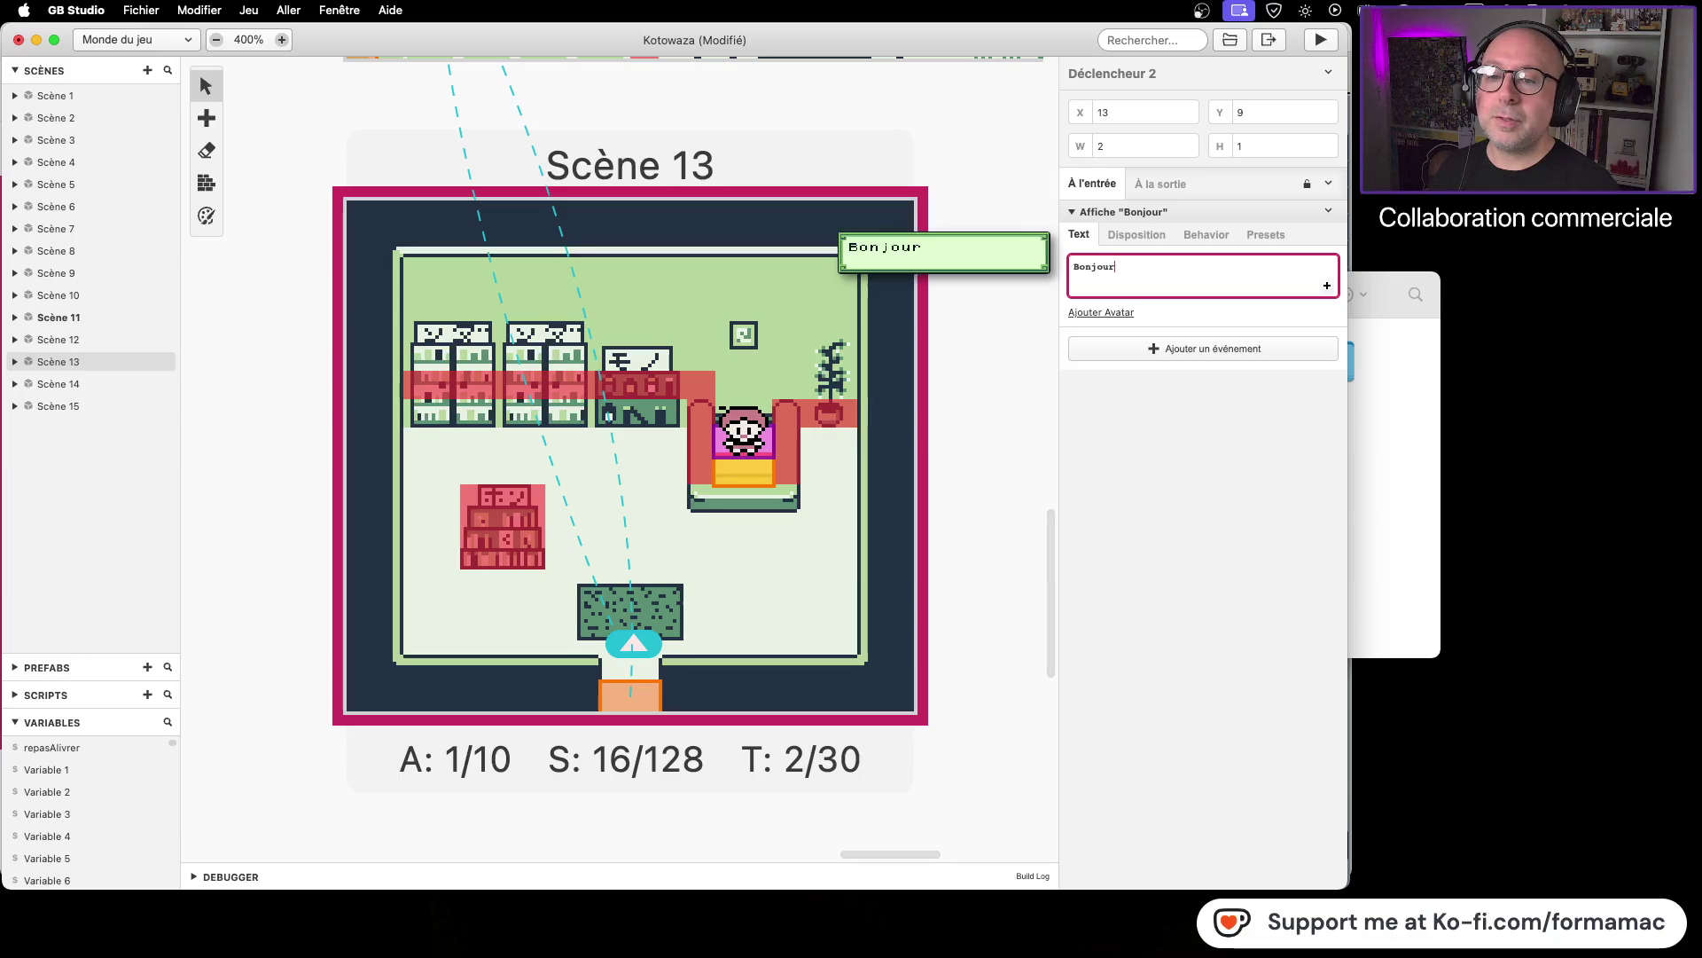
pyautogui.write(' et ')
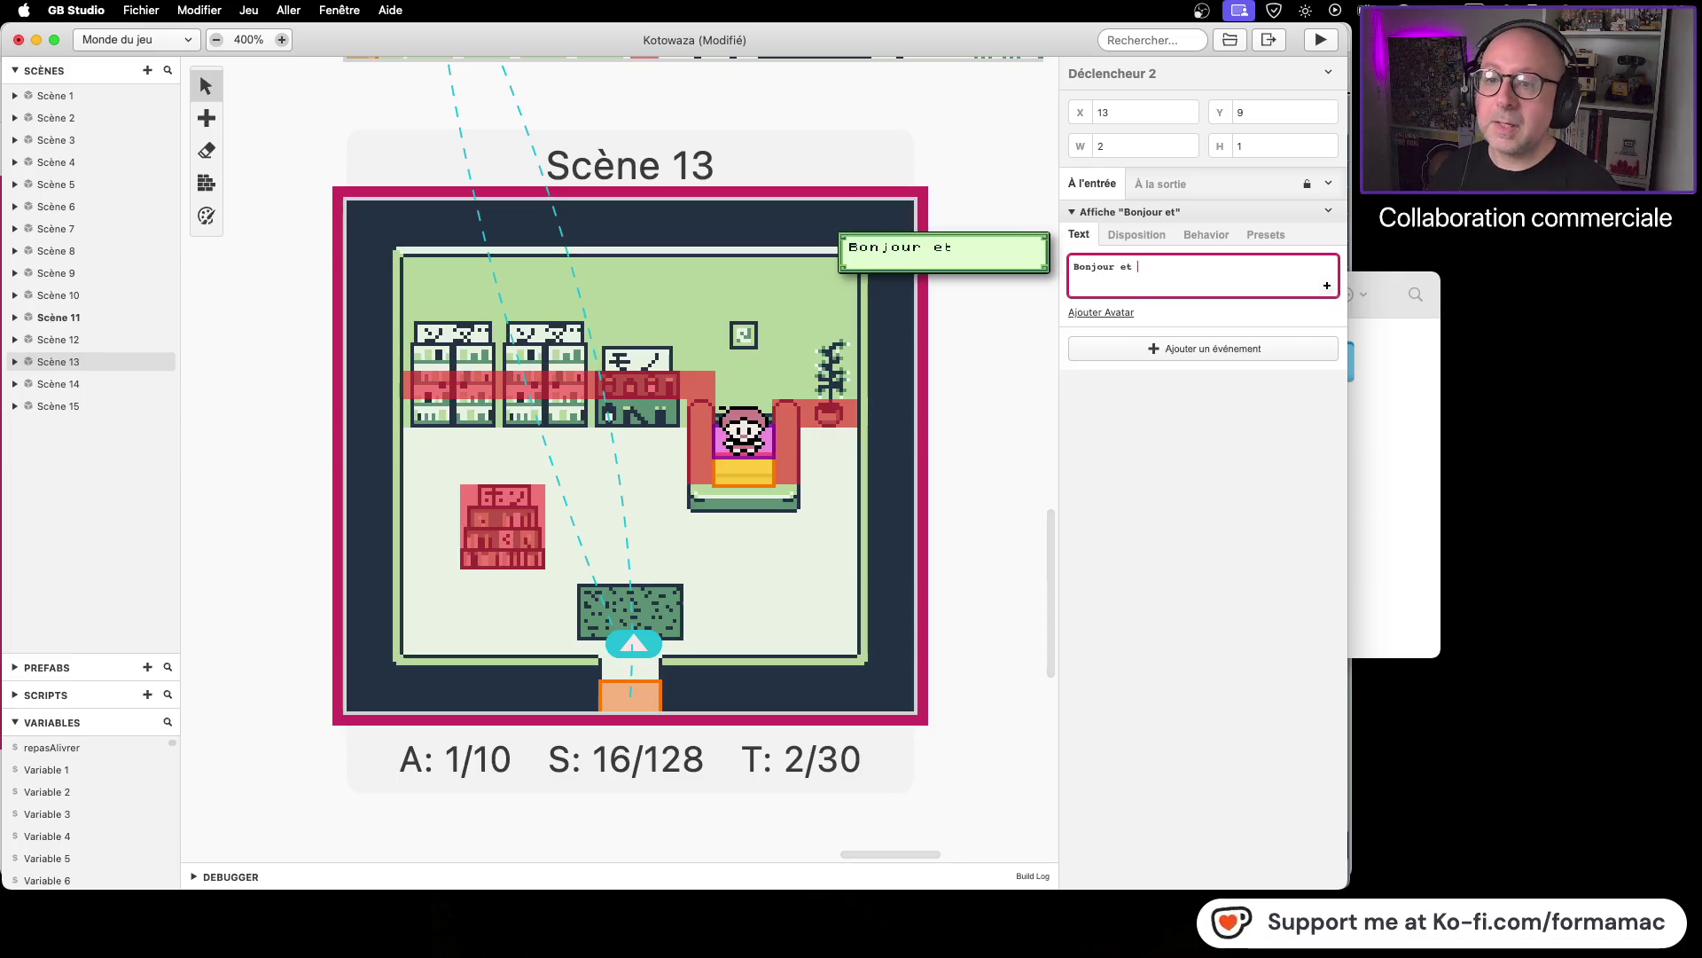
pyautogui.write('bienve')
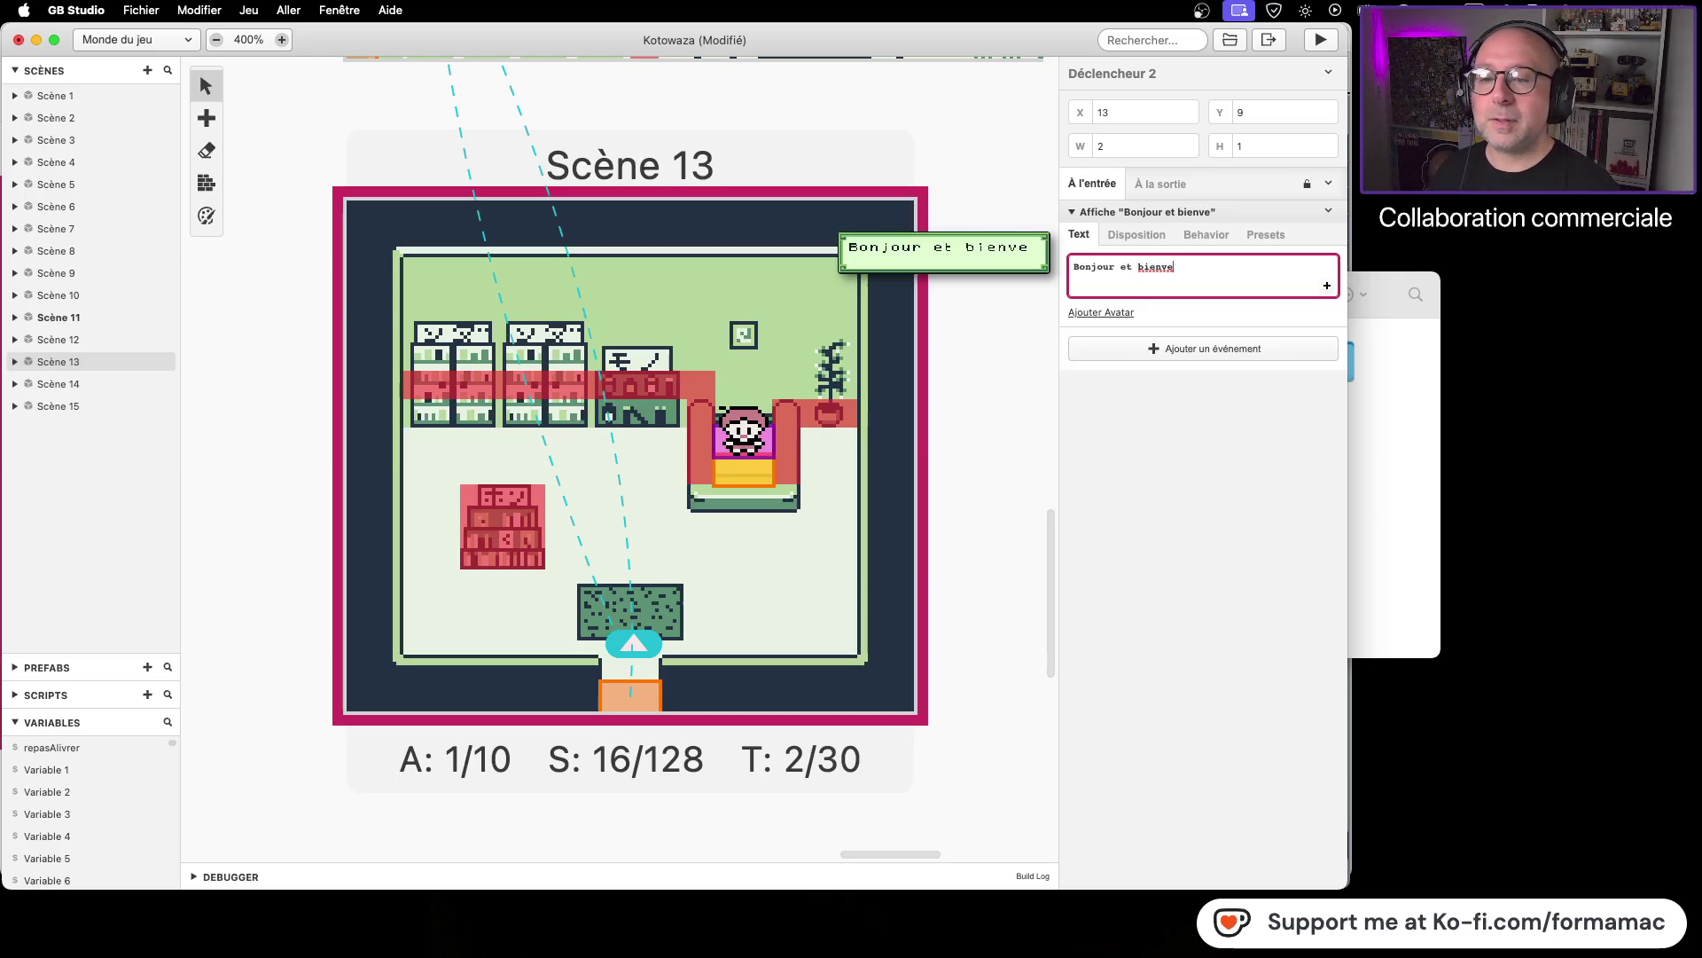
pyautogui.press('BackSpace')
pyautogui.press('BackSpace')
pyautogui.press('BackSpace')
pyautogui.press('Return')
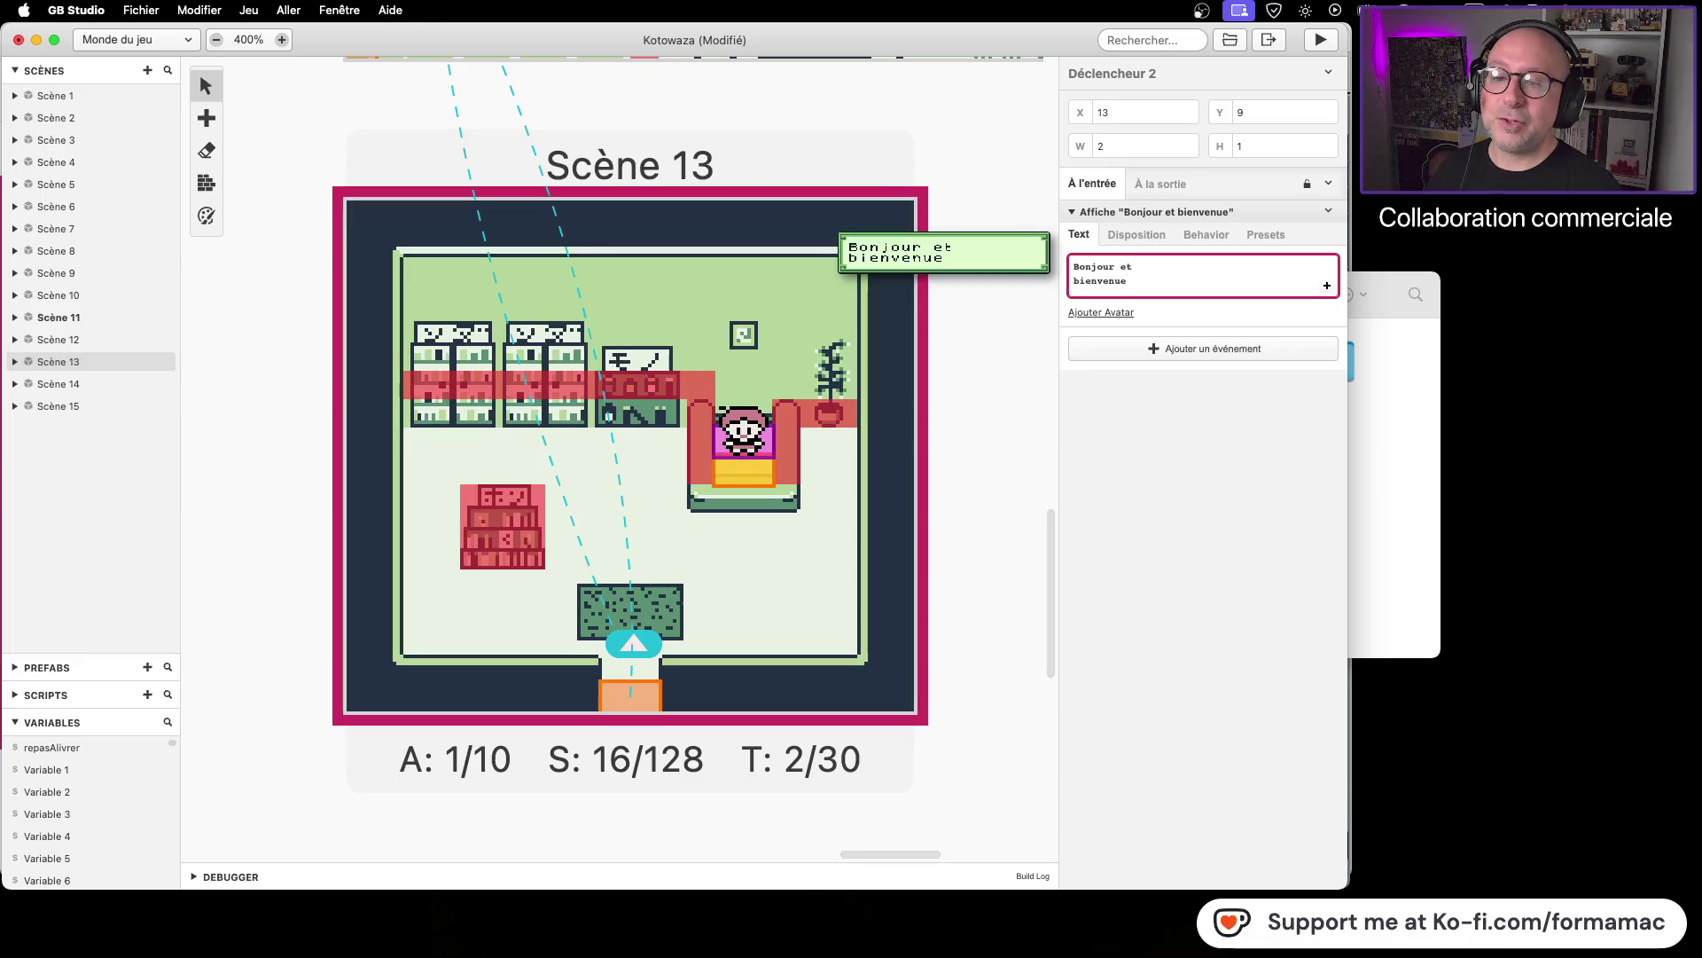
pyautogui.click(1110, 311)
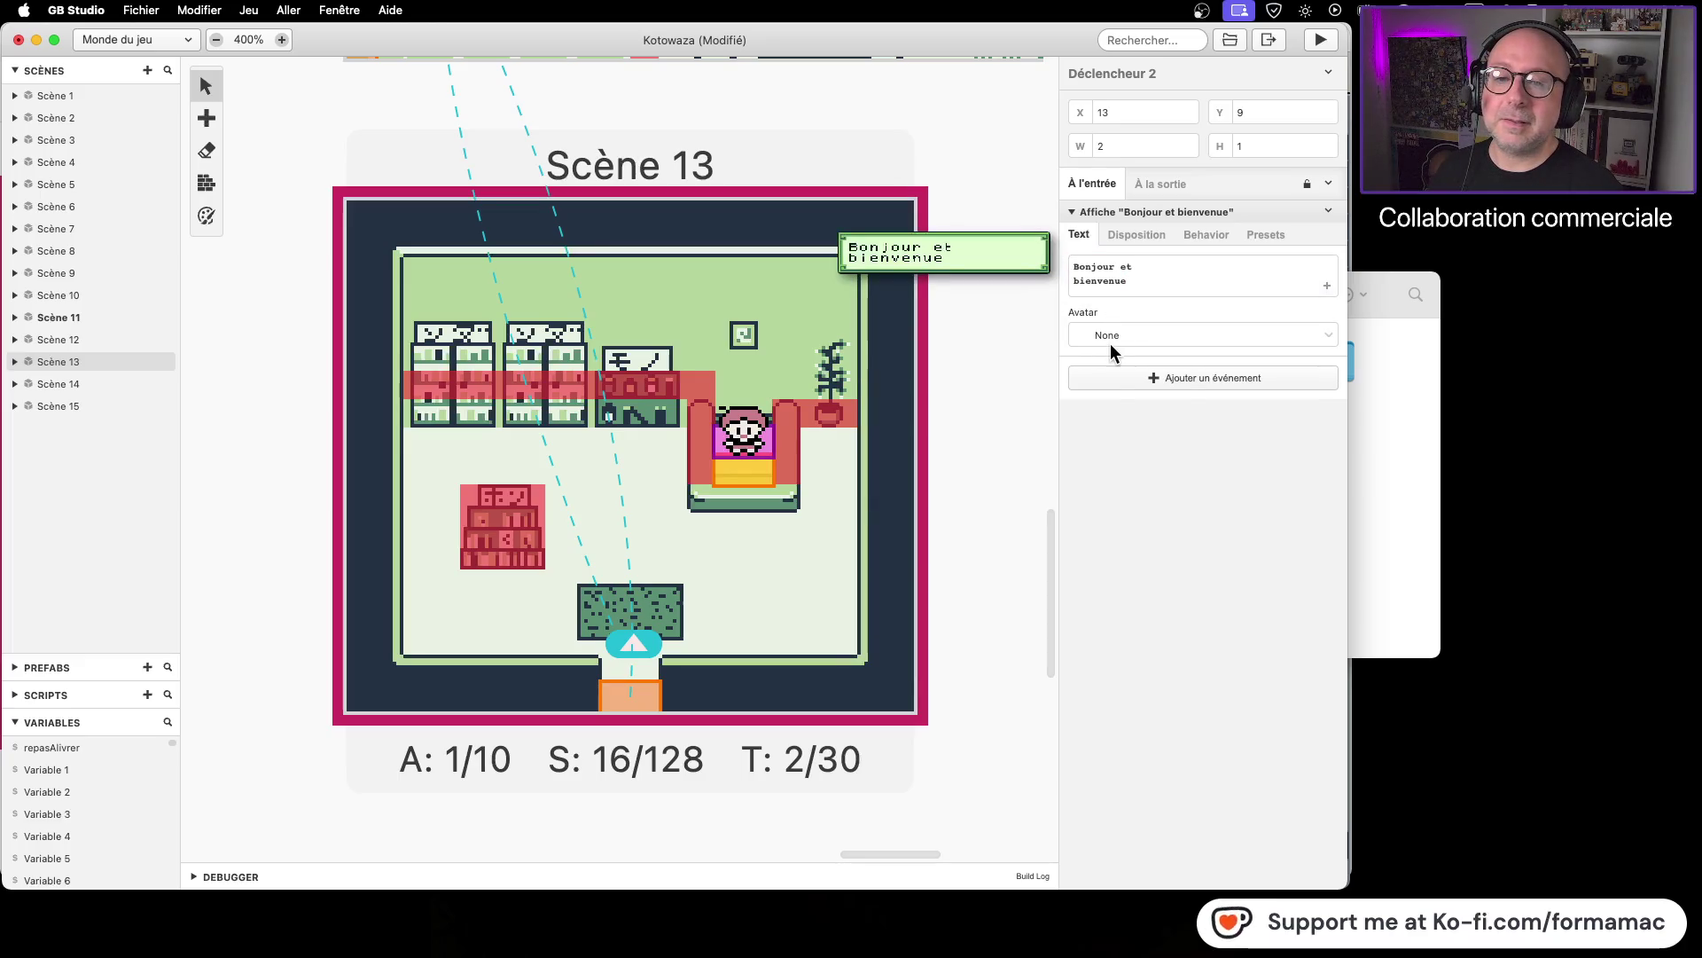
# Step: Set the greeting's avatar to static_avatar_pharmacist and end the text with 'bienvenue.'
pyautogui.click(1110, 343)
pyautogui.click(1117, 438)
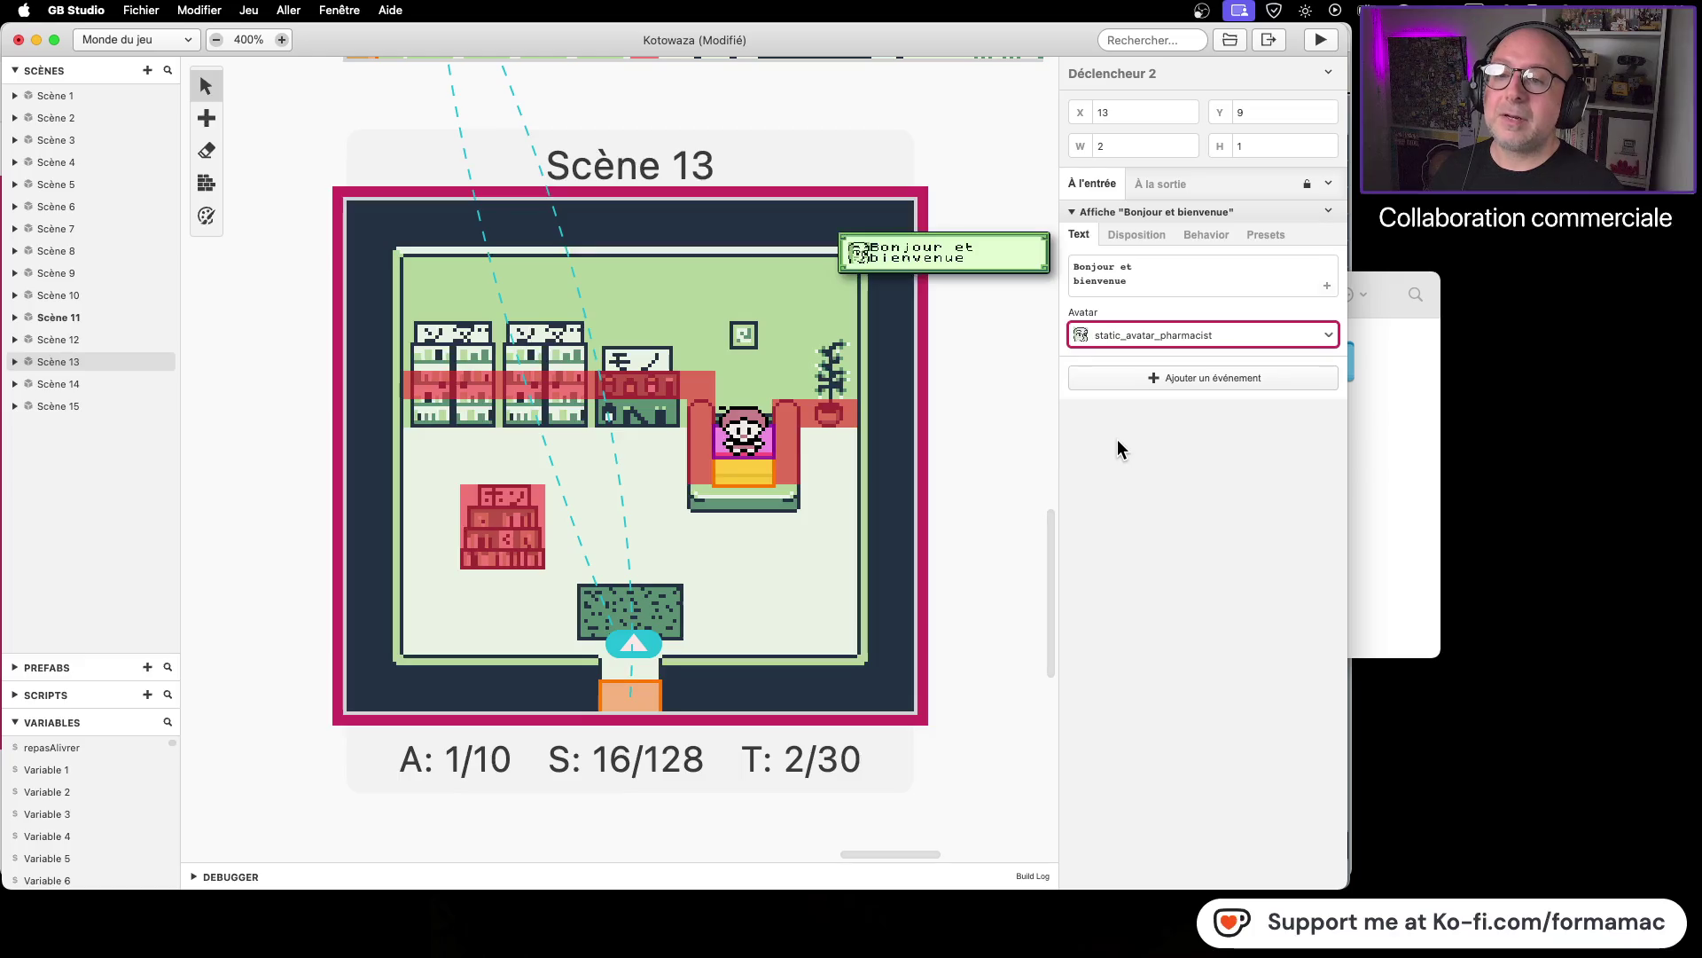
pyautogui.click(1077, 279)
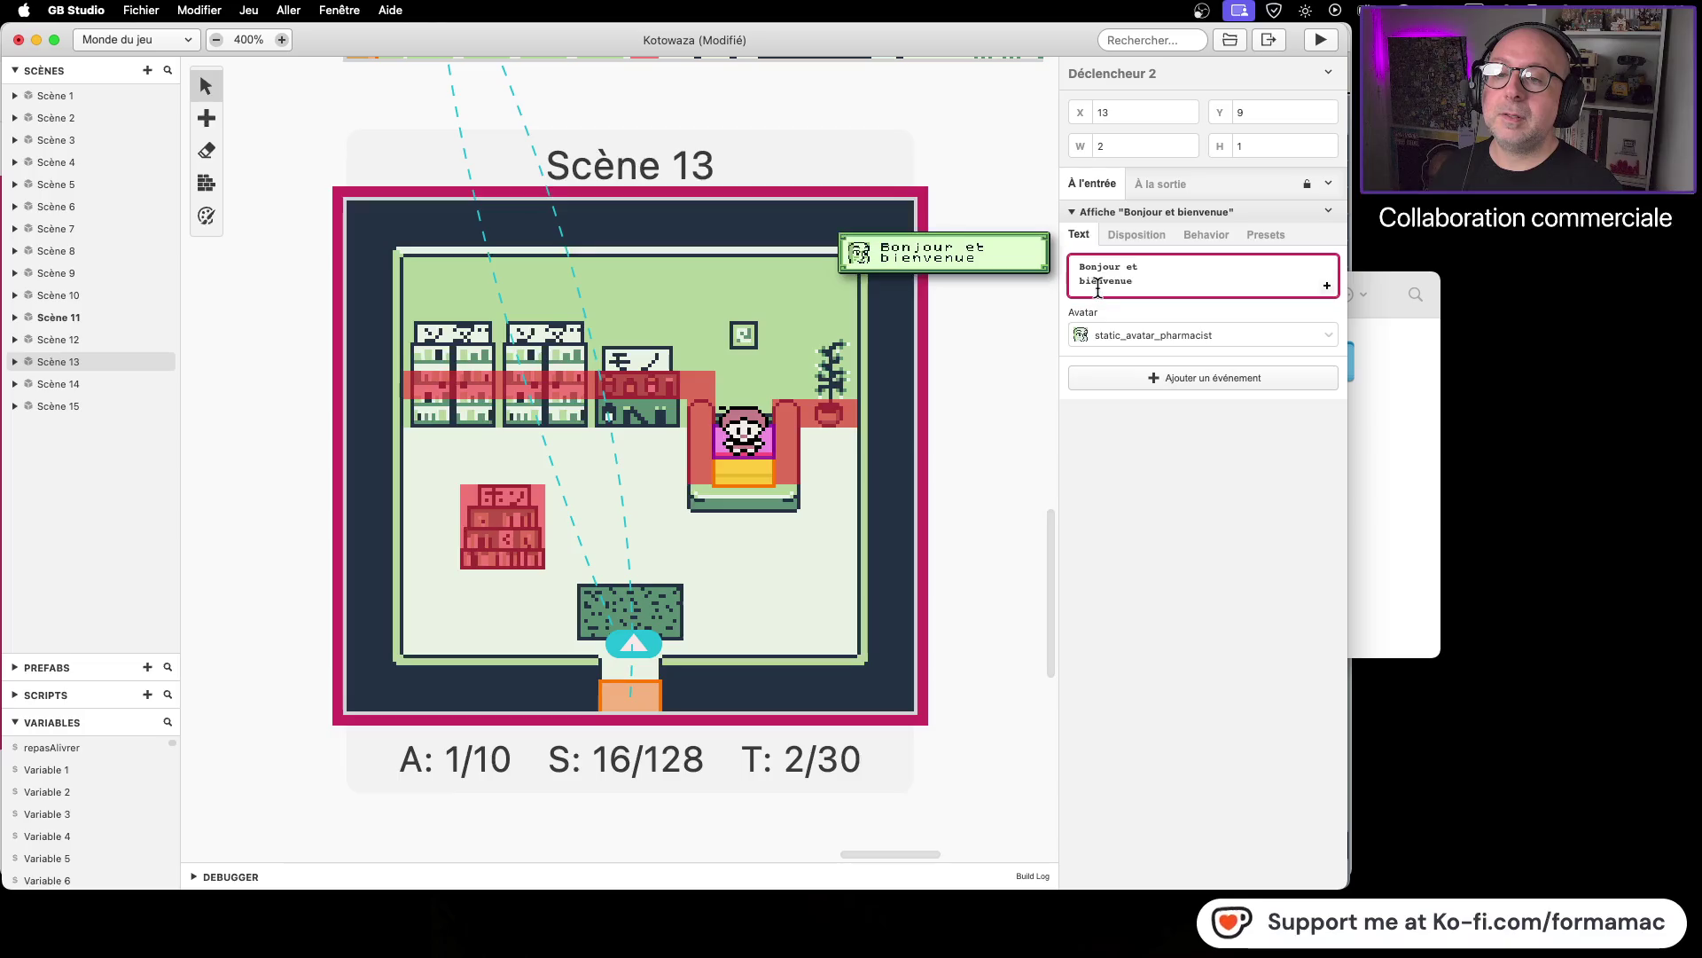
pyautogui.click(1176, 287)
pyautogui.write('.')
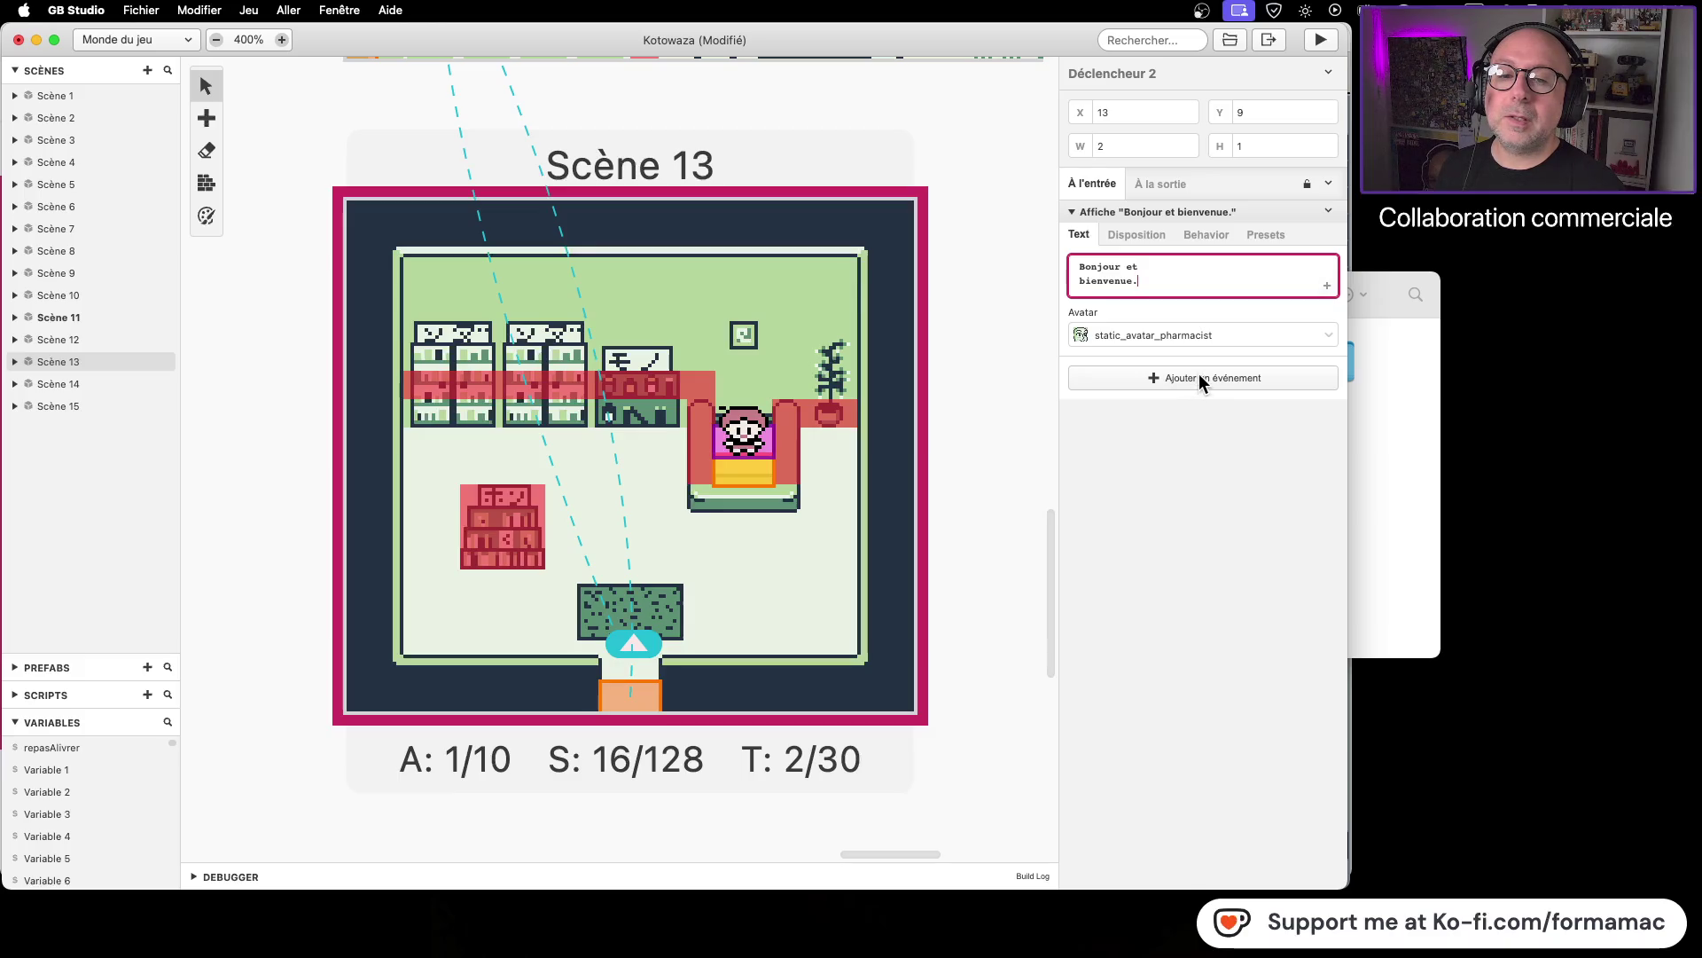
# Step: Add a second text box to the greeting, then remove it again
pyautogui.click(1326, 284)
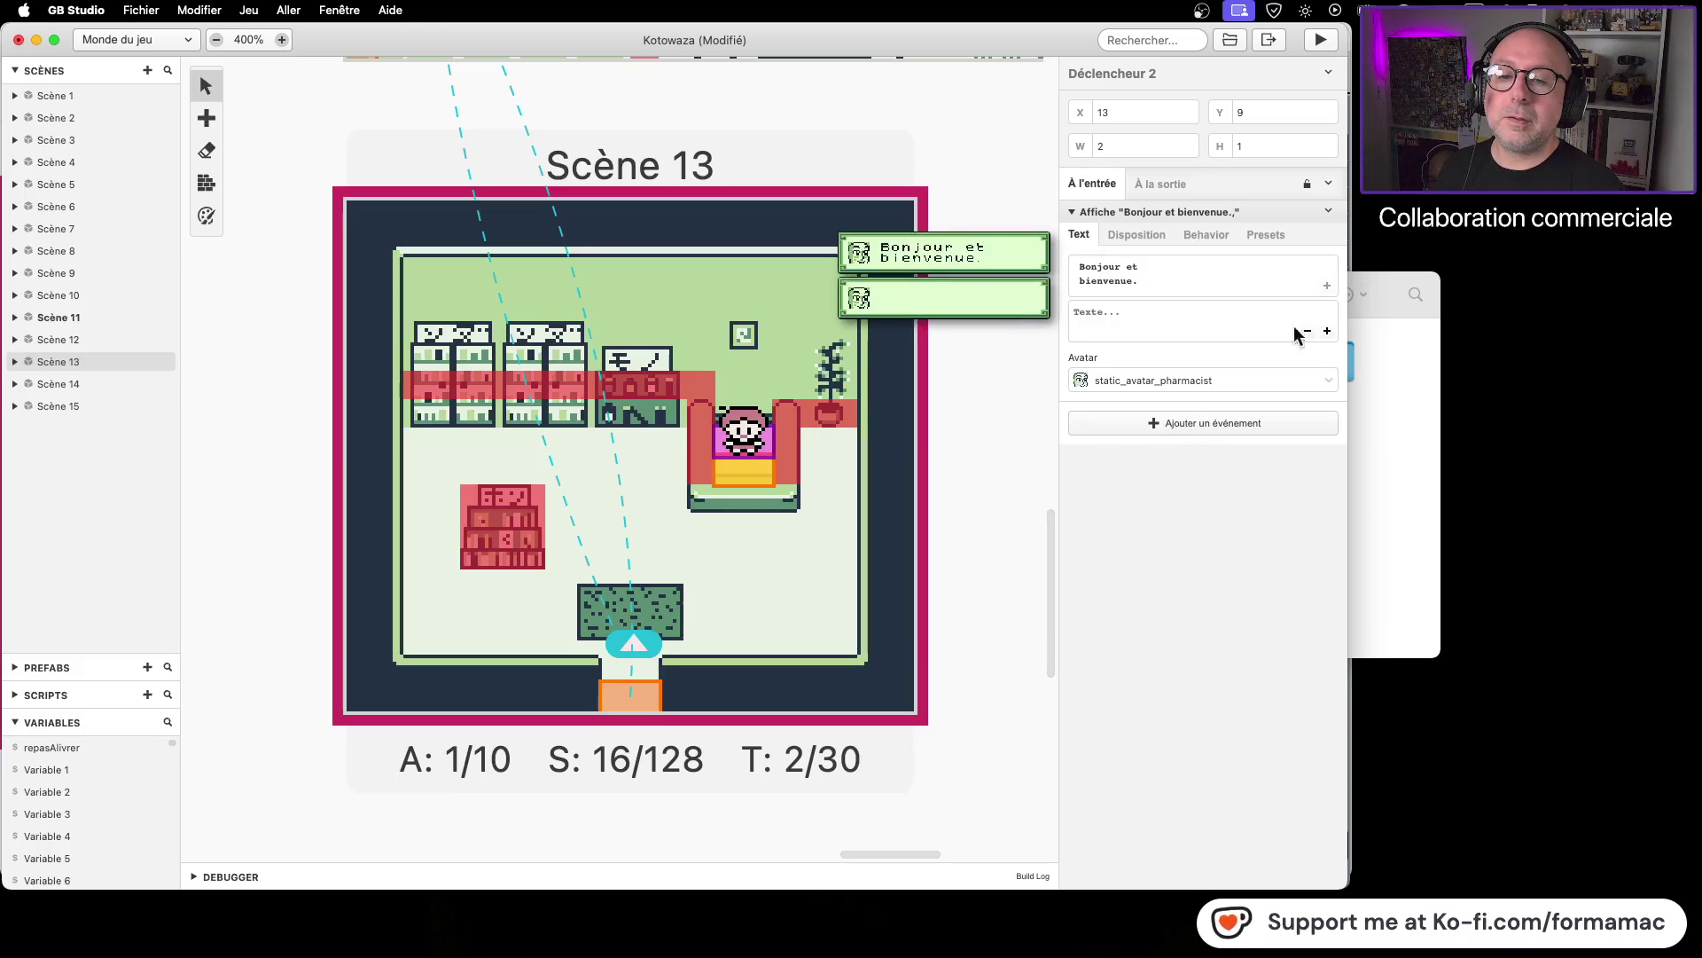
pyautogui.click(1157, 317)
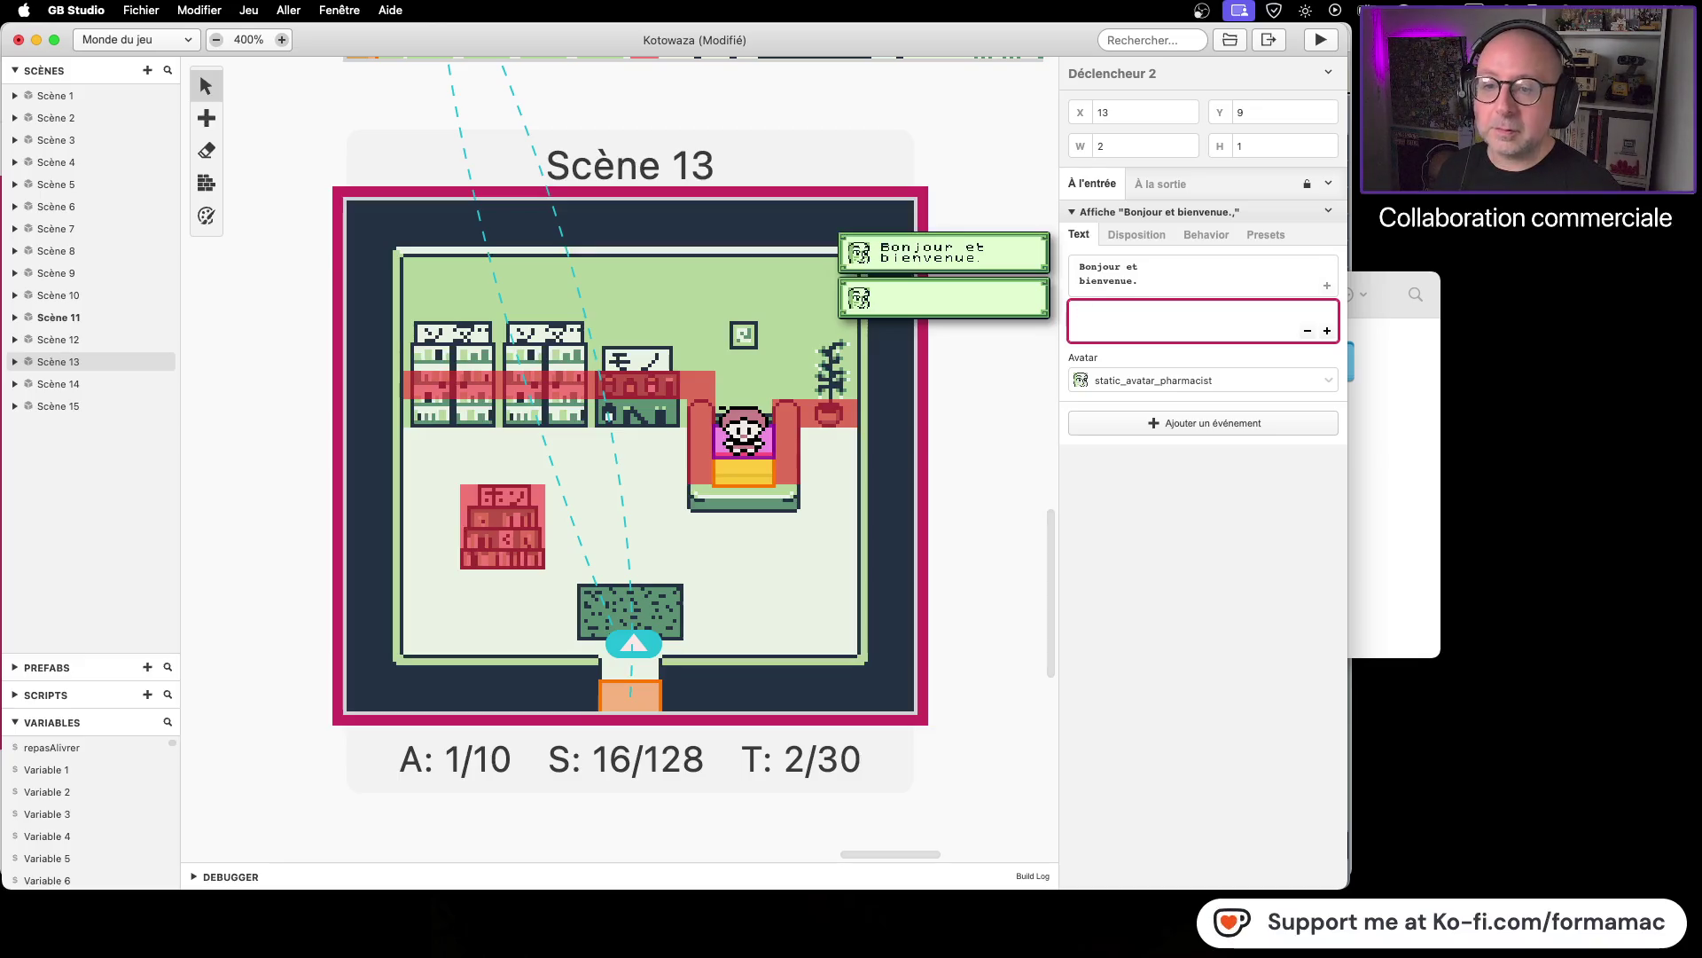
pyautogui.click(1307, 330)
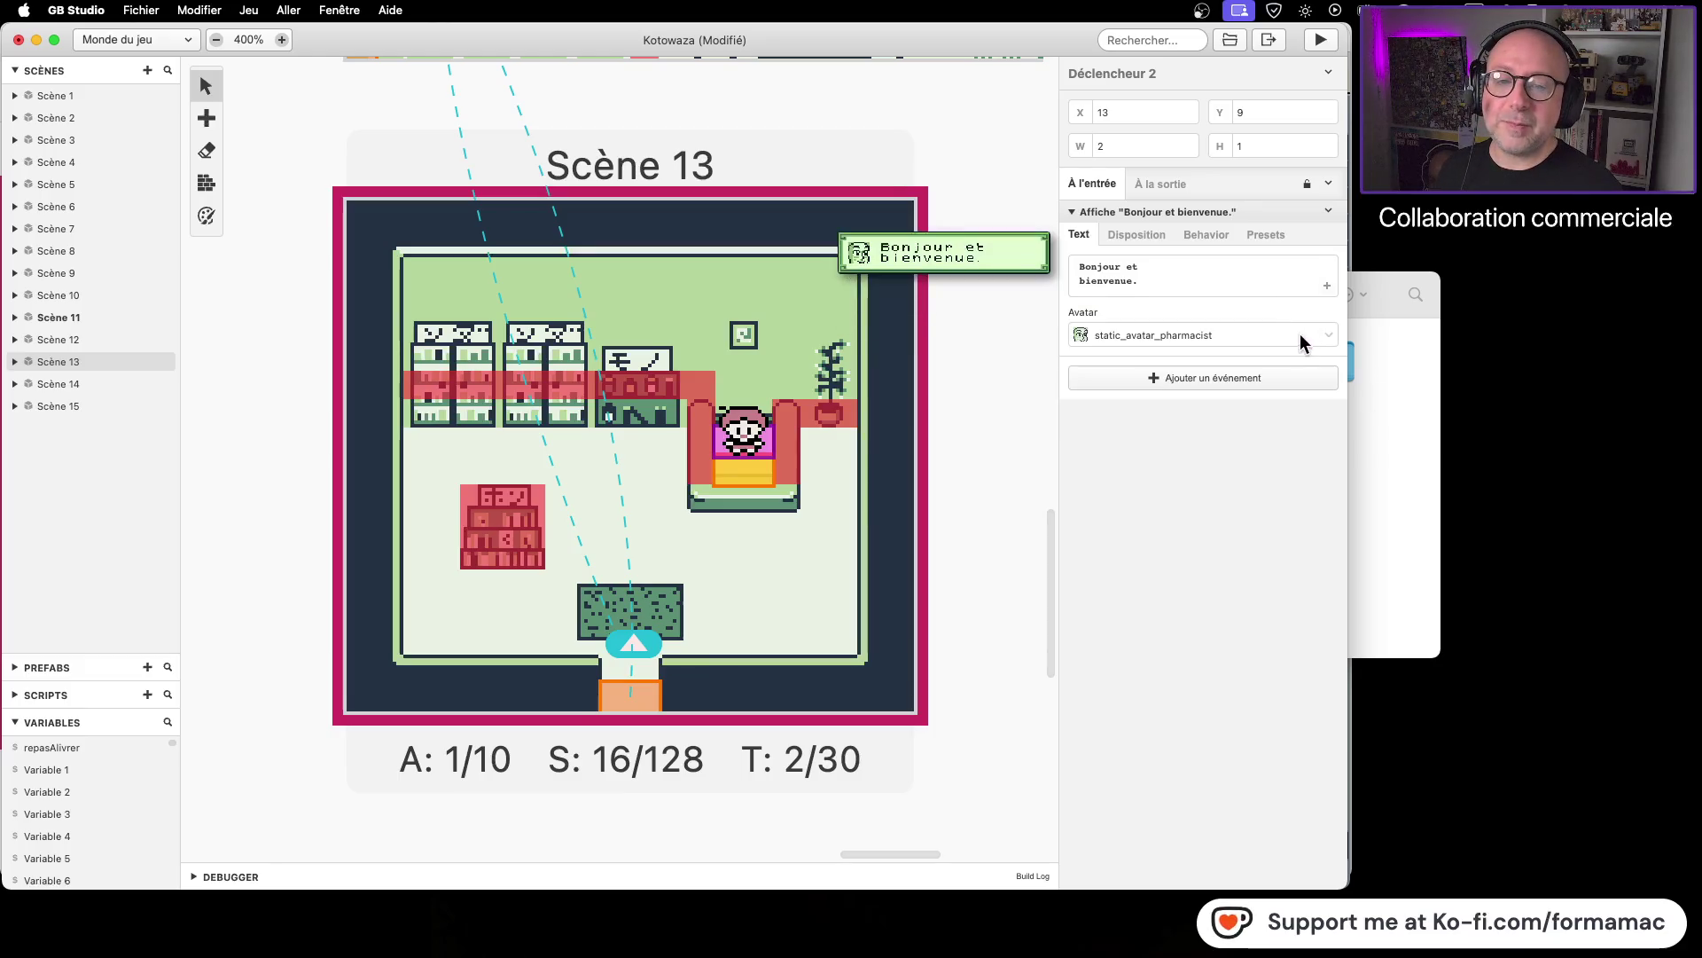
pyautogui.click(1173, 373)
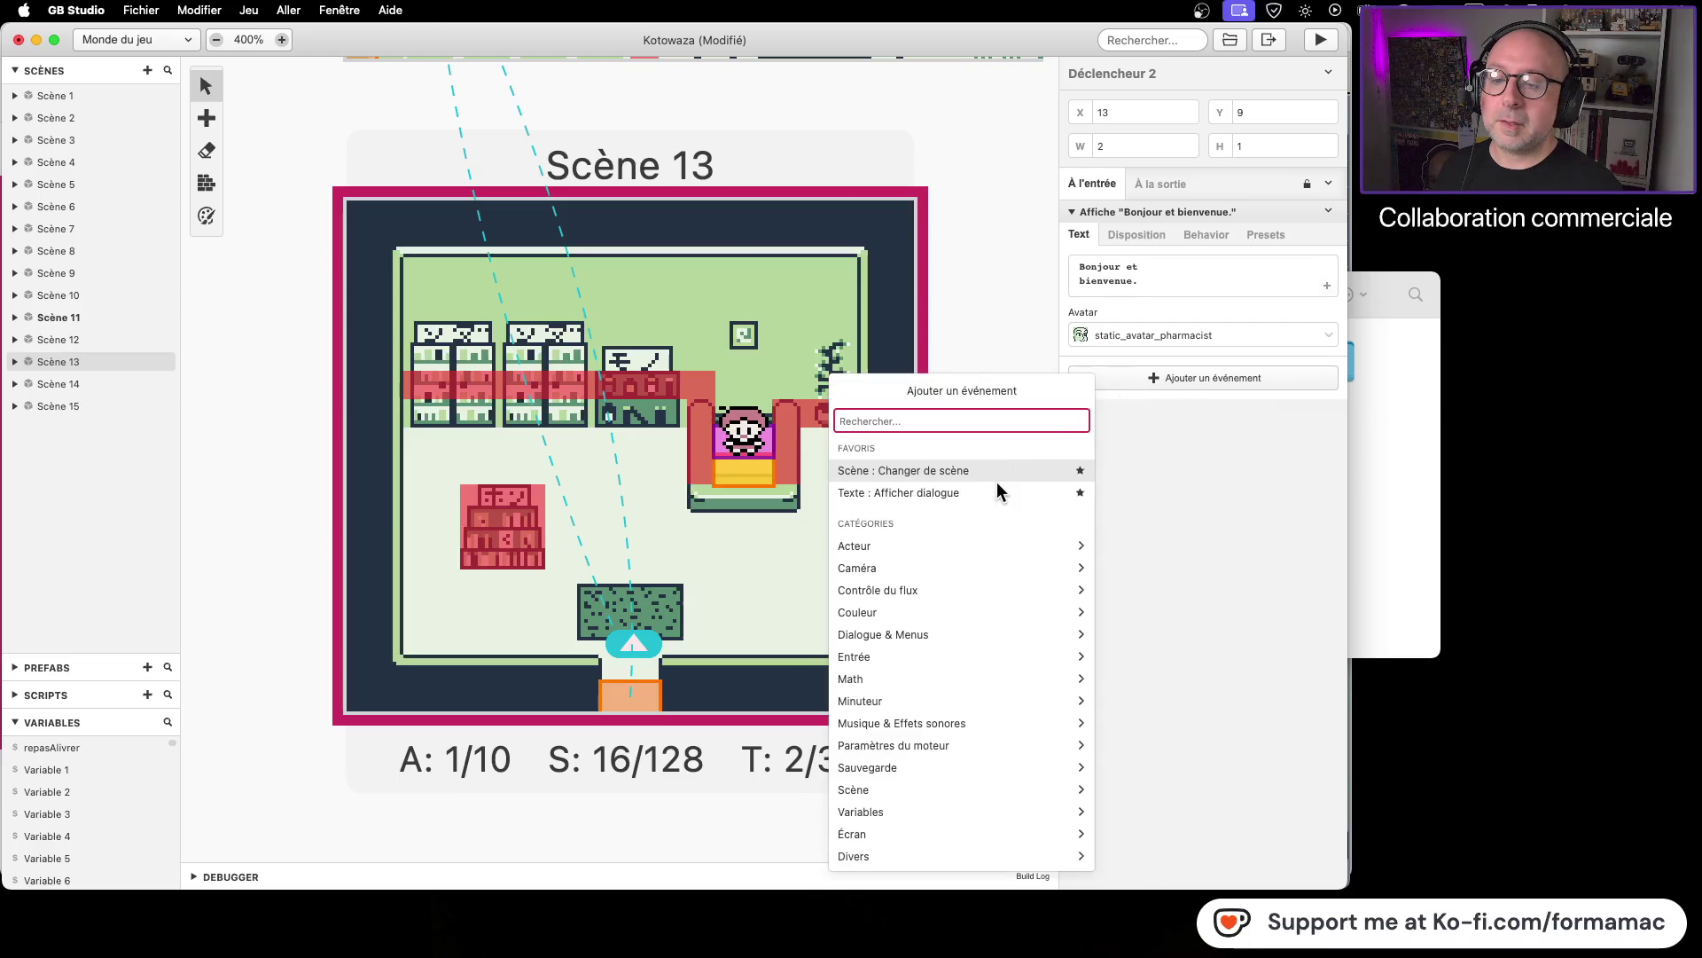
# Step: Add a dialogue event reading 'Bonjour J'ai un colis pour vous', wrapped over lines
pyautogui.click(986, 492)
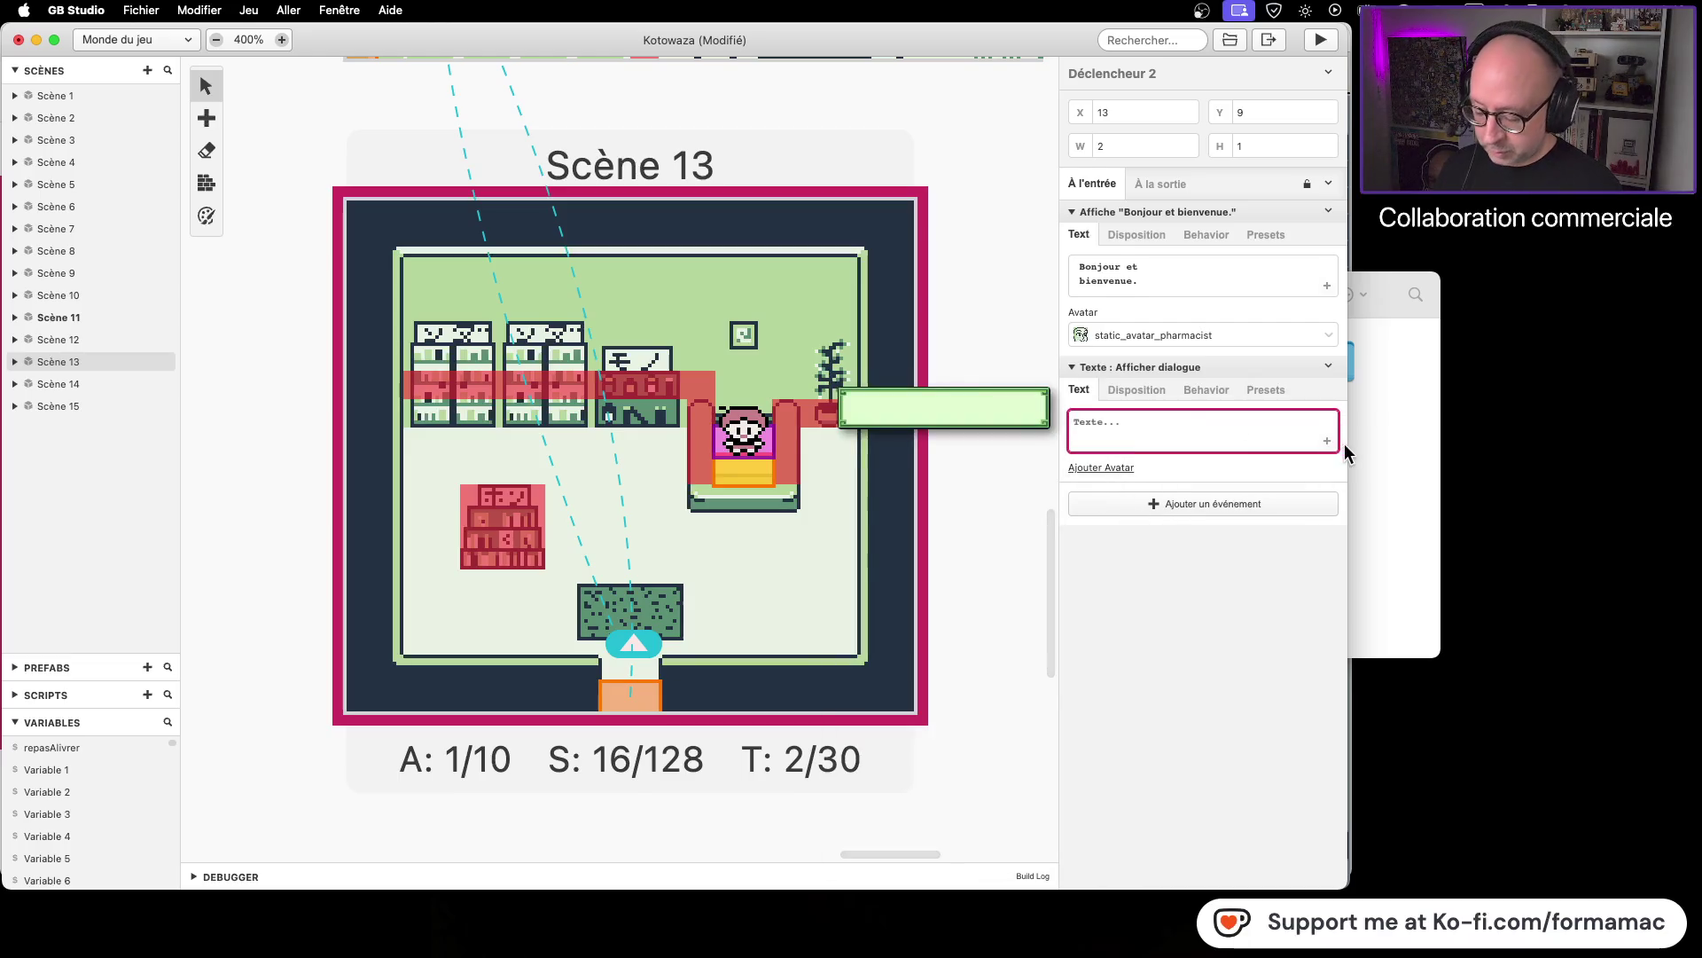
pyautogui.write('Bonjour')
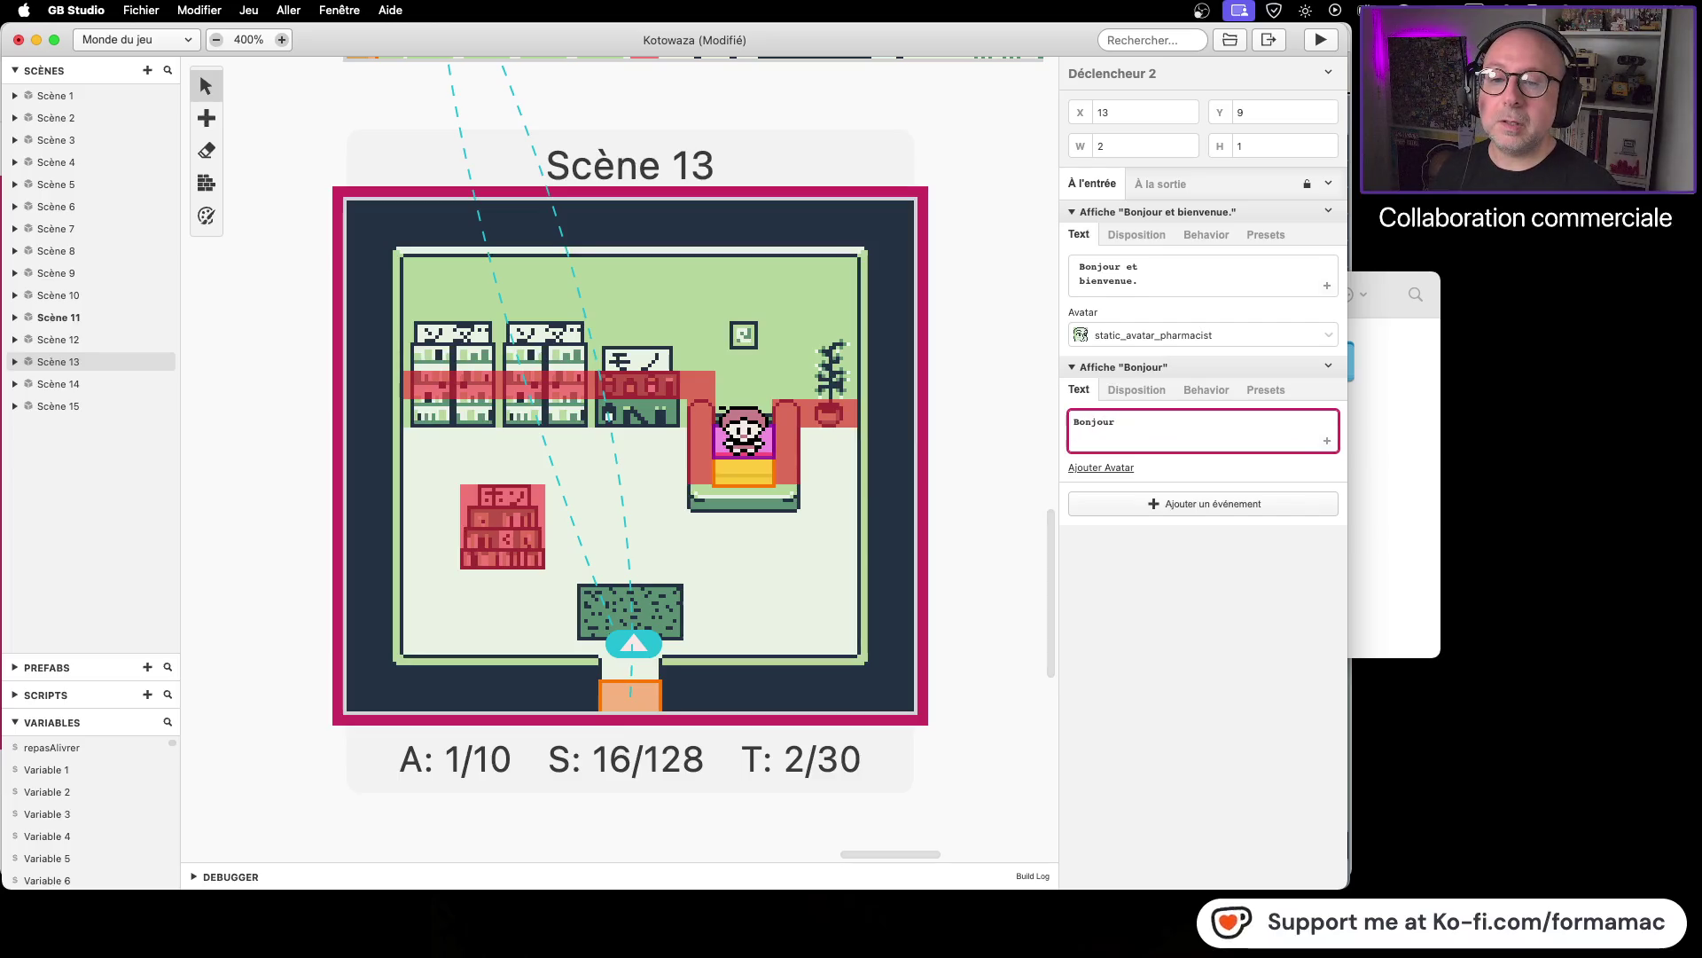
pyautogui.write(" J'ai ")
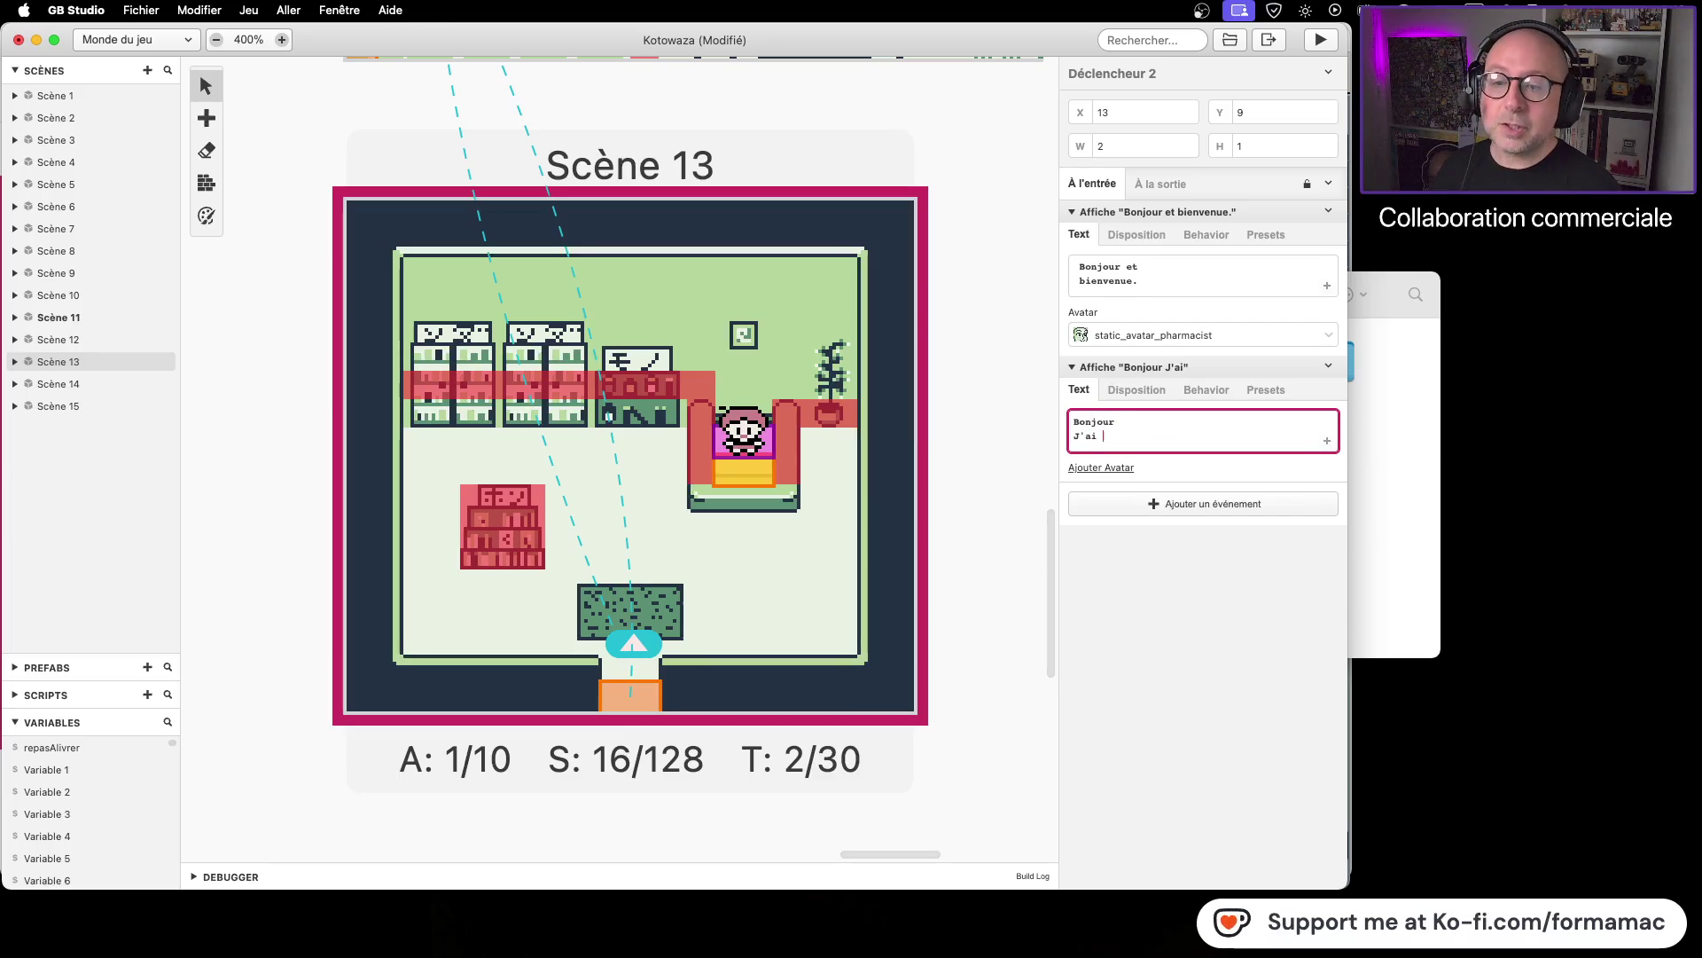
pyautogui.write('un colis po')
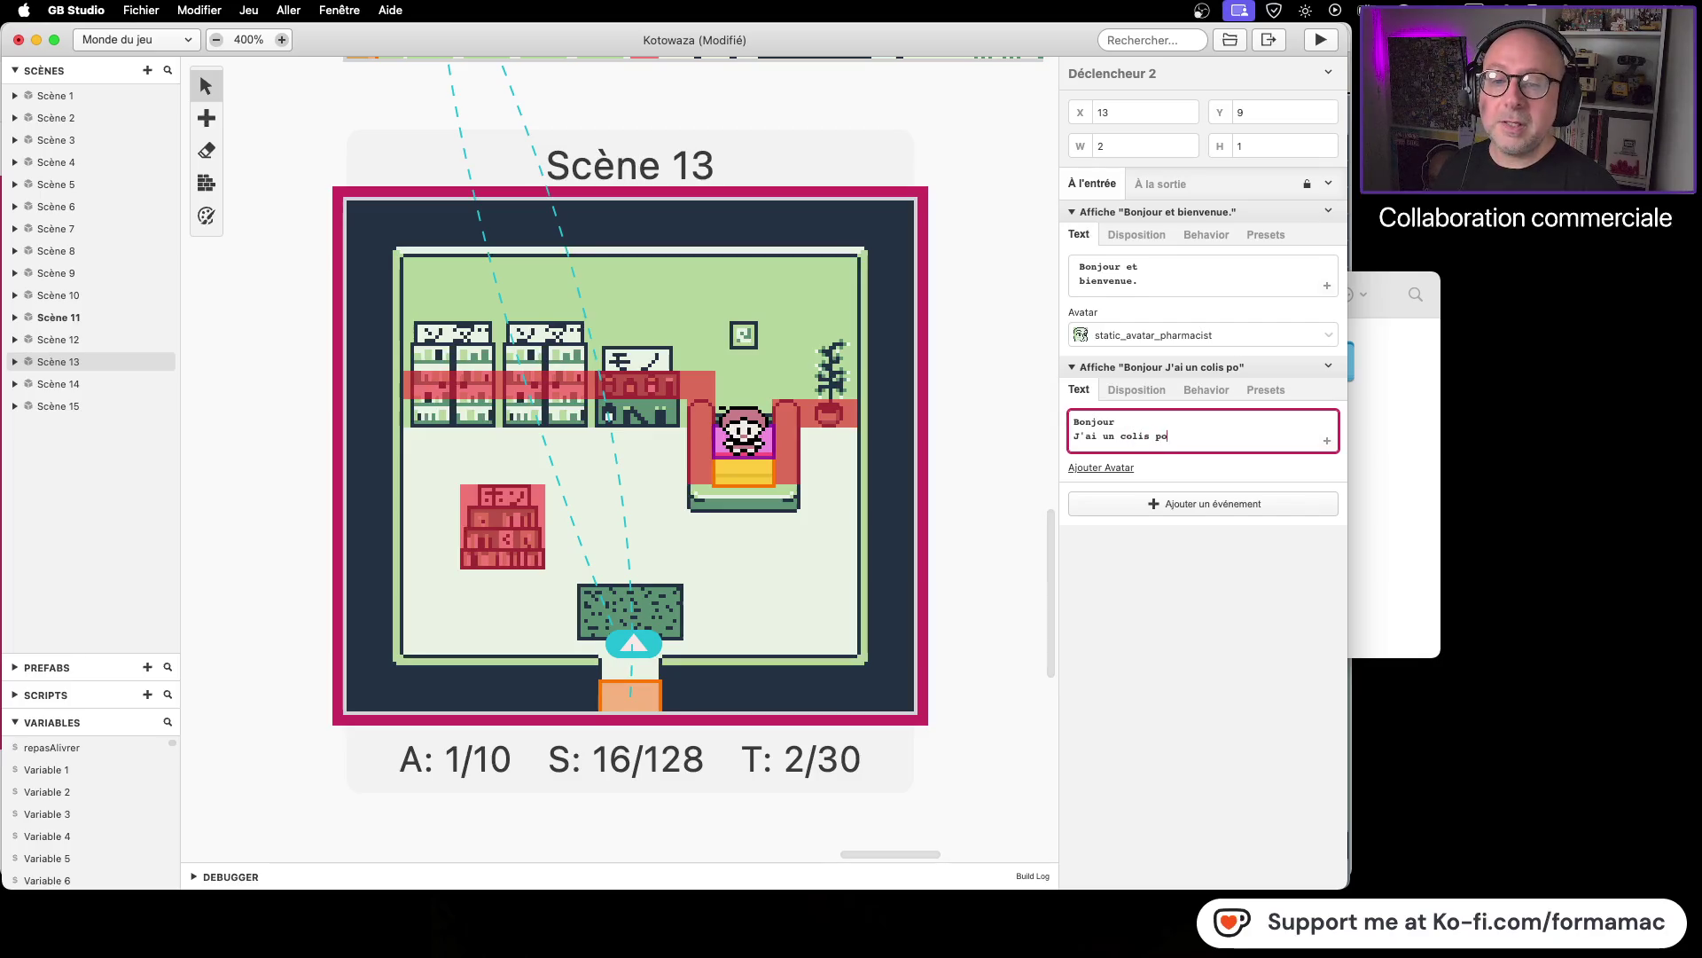
pyautogui.write('ur vous')
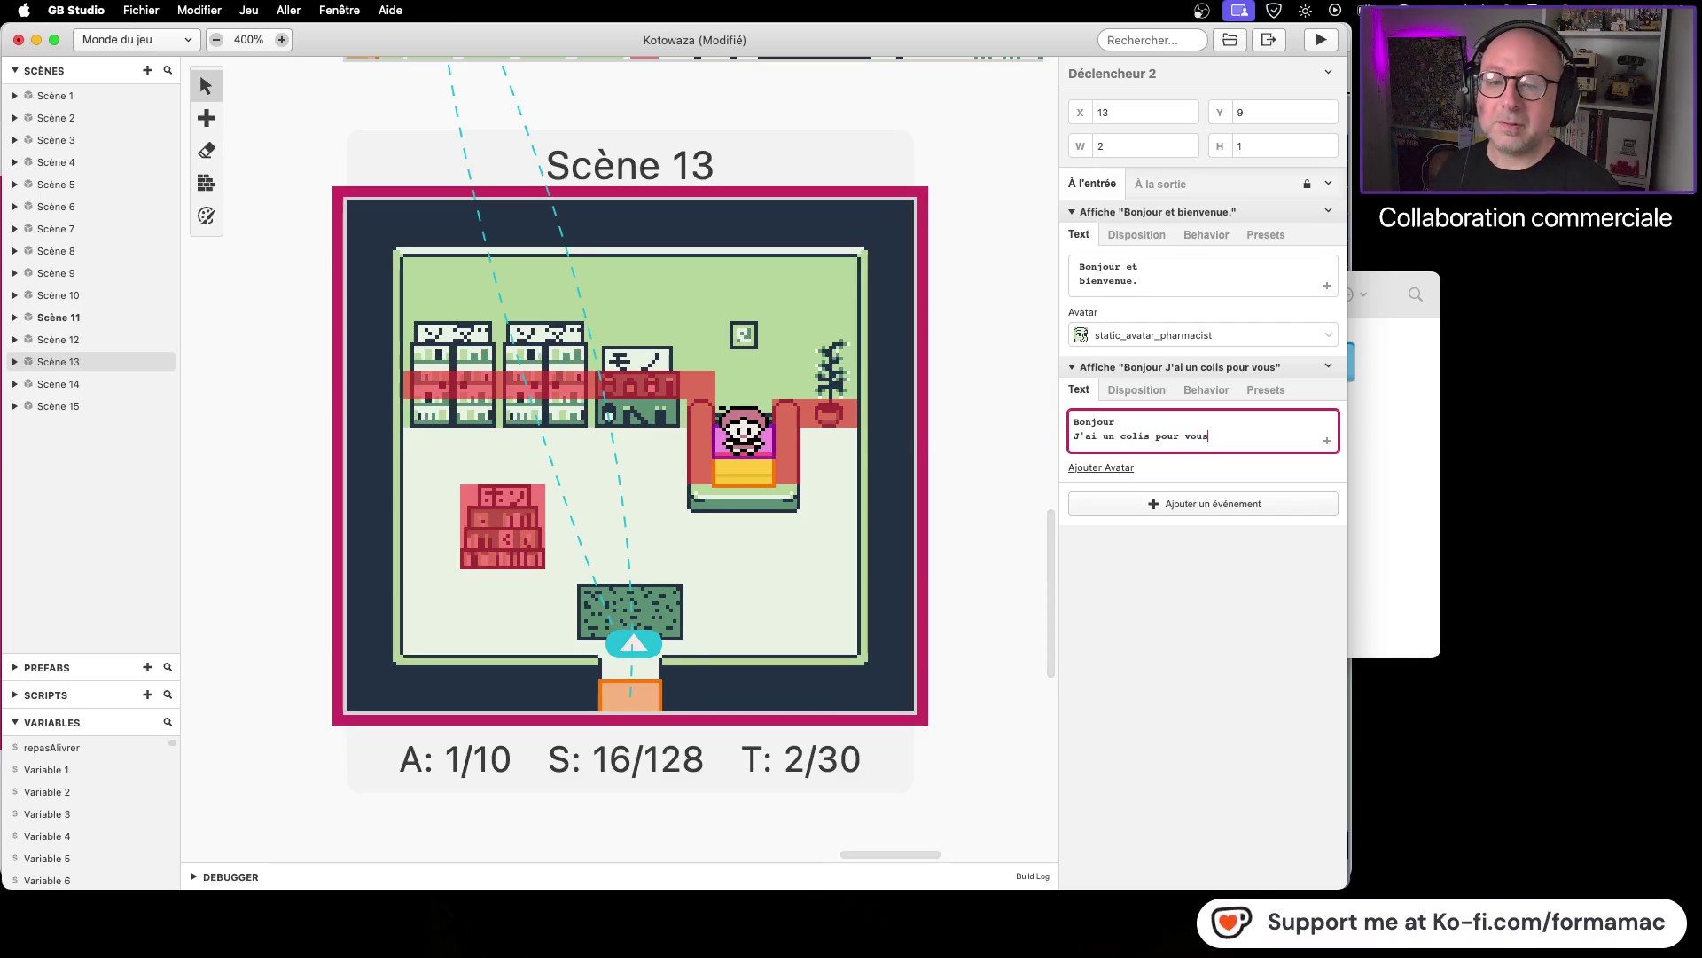
pyautogui.moveTo(1255, 440)
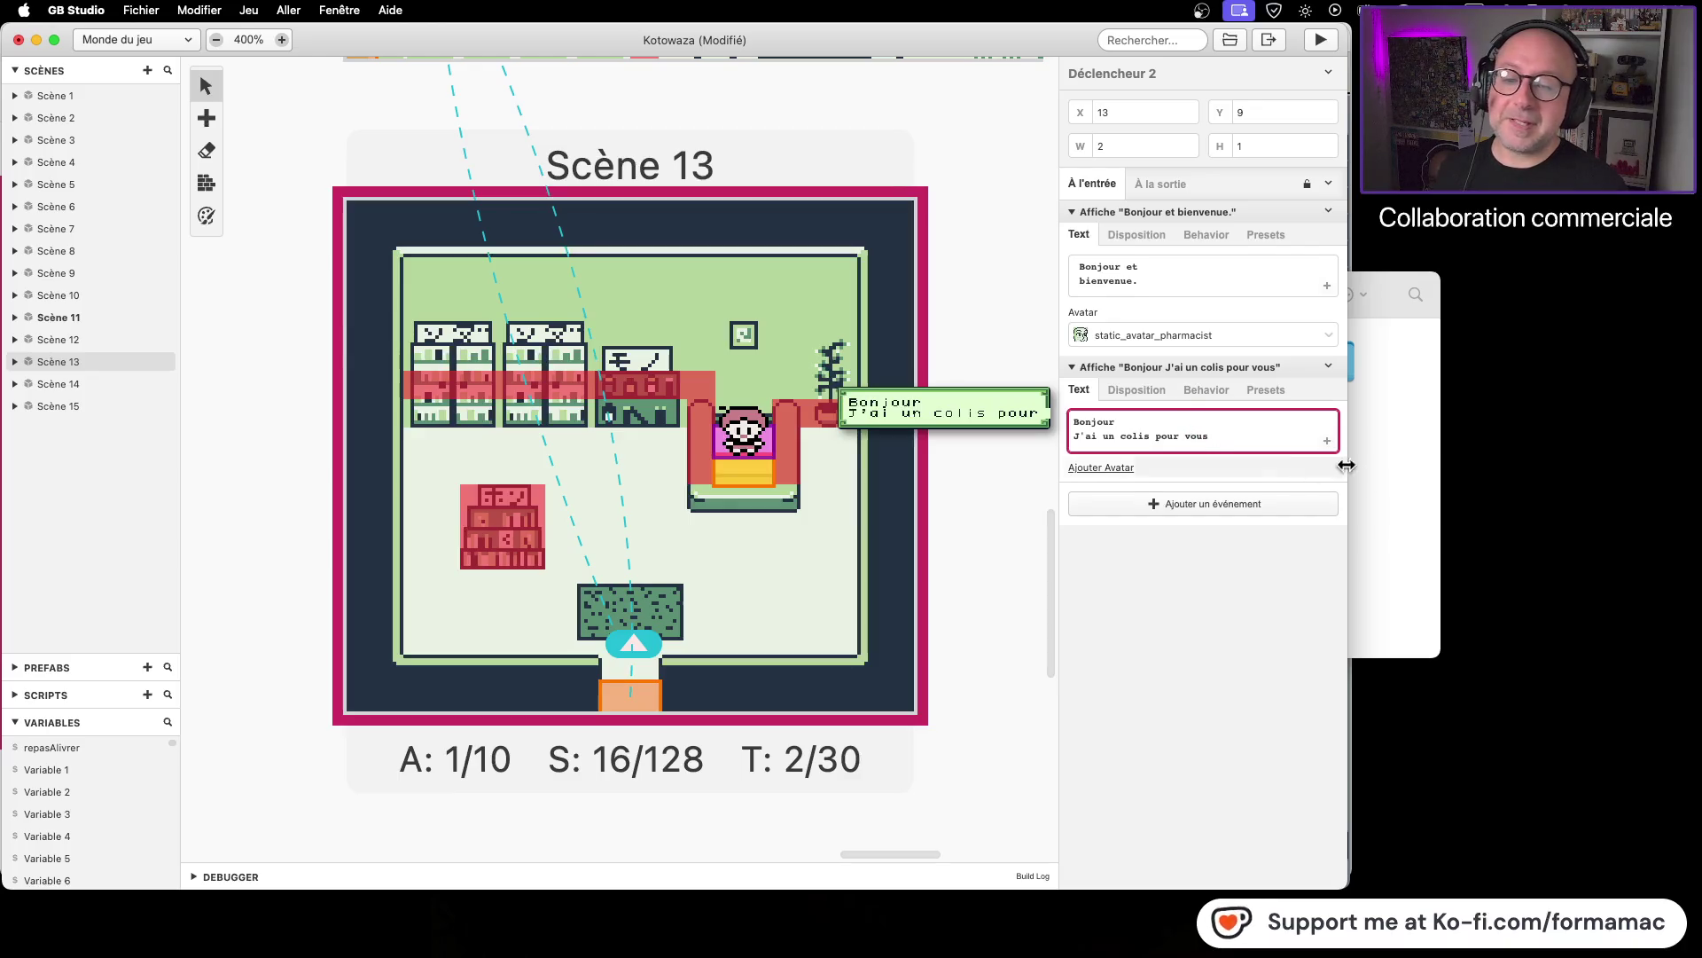
pyautogui.press('Left')
pyautogui.press('Left')
pyautogui.press('Left')
pyautogui.press('BackSpace')
pyautogui.press('Return')
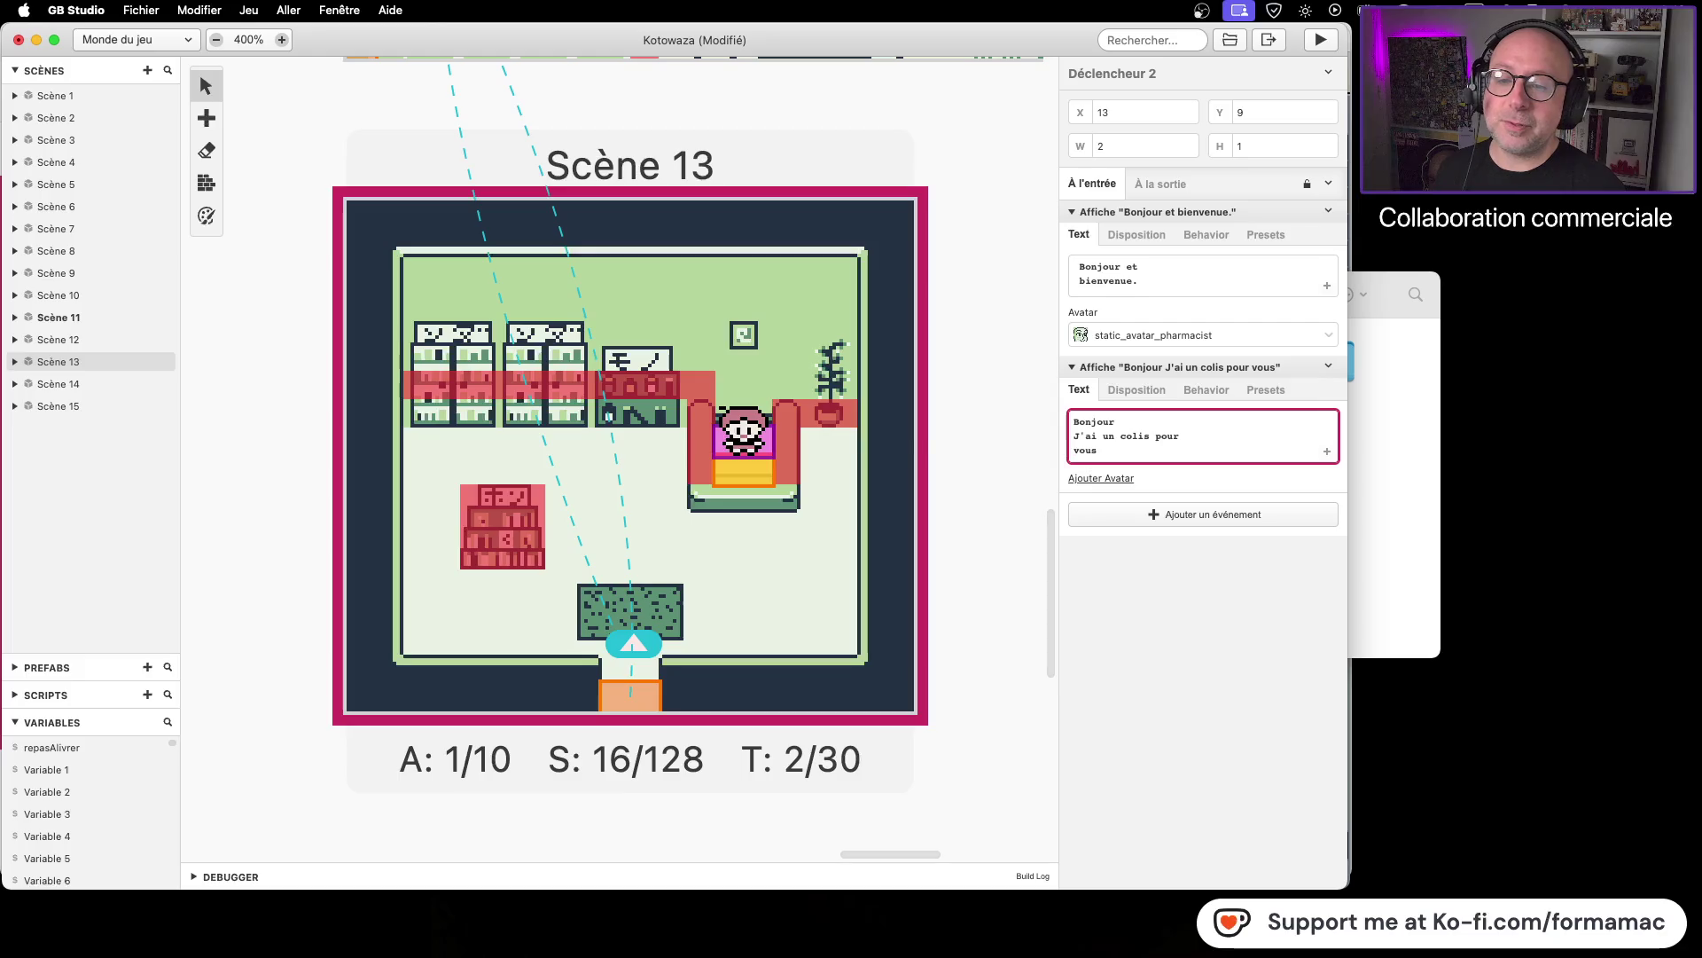
# Step: Give the reply the static_avatar_girl_001 avatar and join Bonjour and J'ai on one line
pyautogui.click(1093, 477)
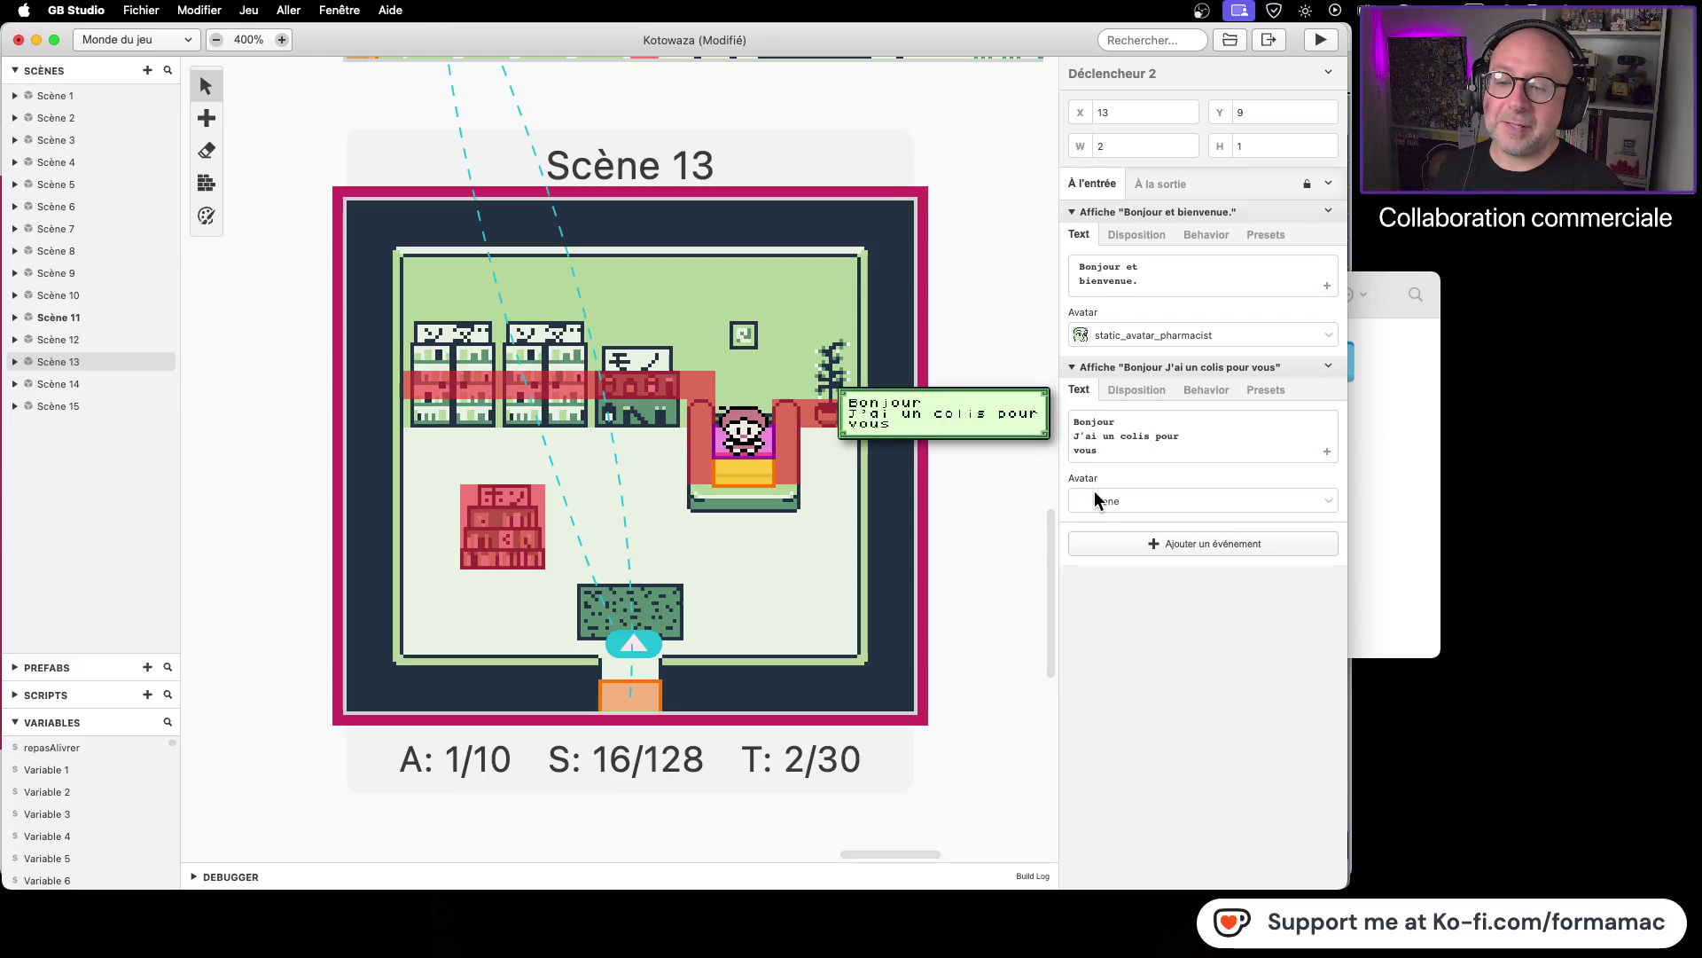
pyautogui.click(1096, 497)
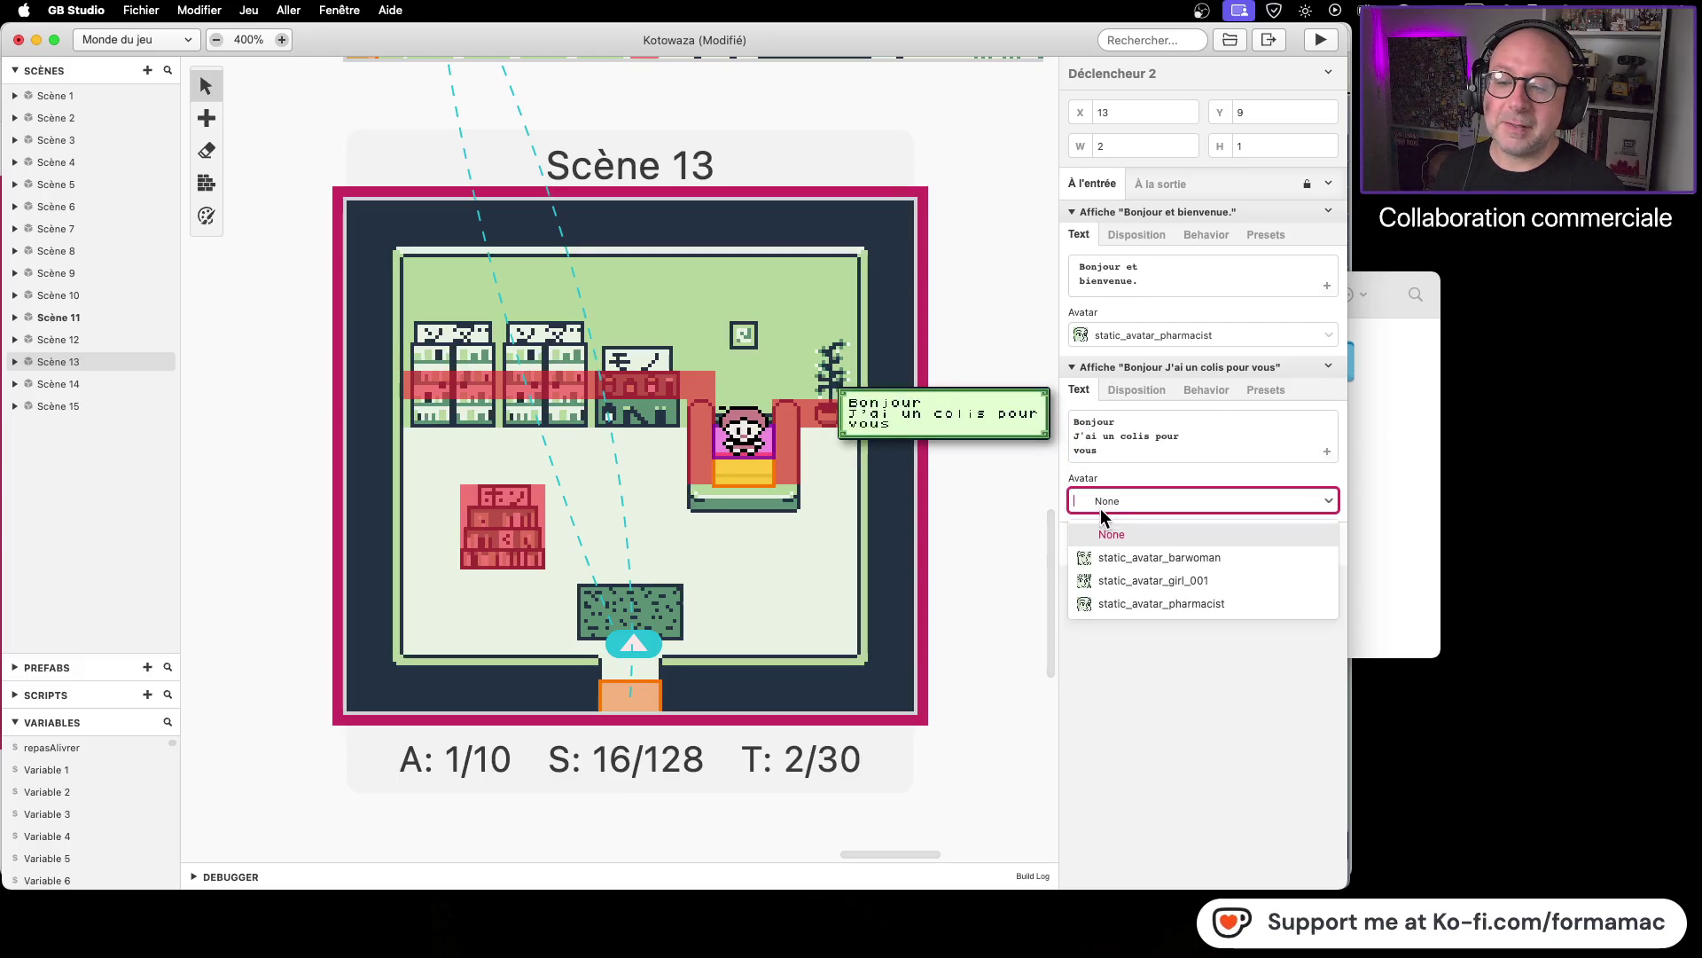
pyautogui.click(1126, 582)
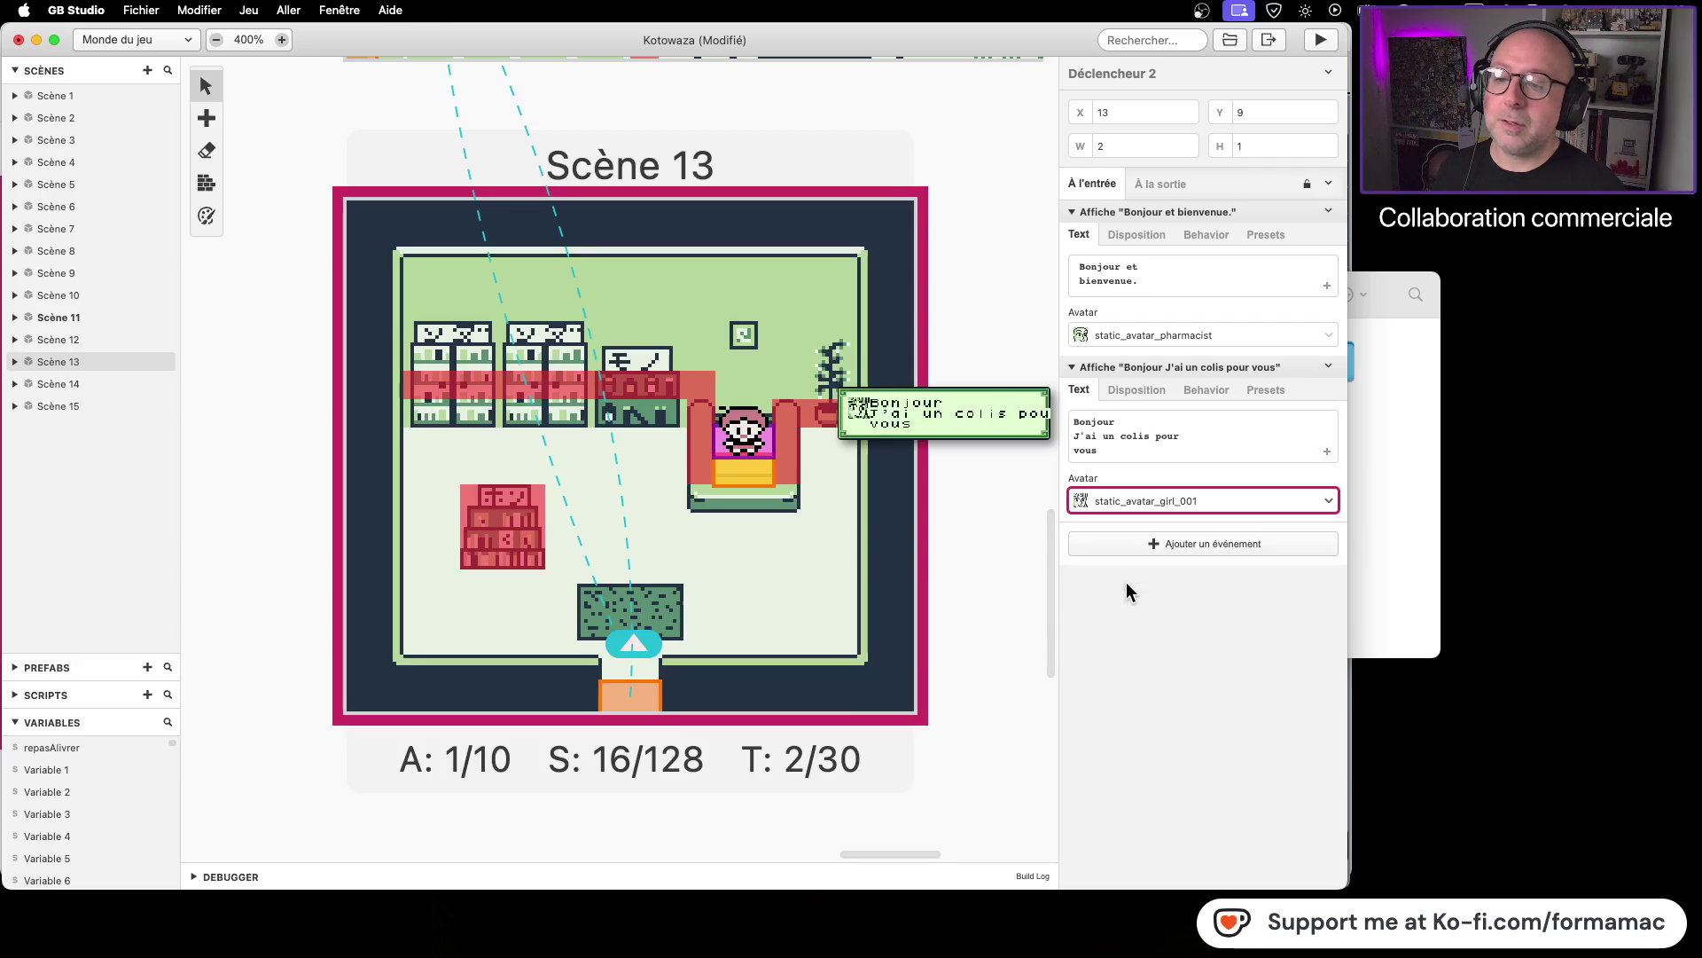
pyautogui.click(1077, 422)
pyautogui.click(1077, 437)
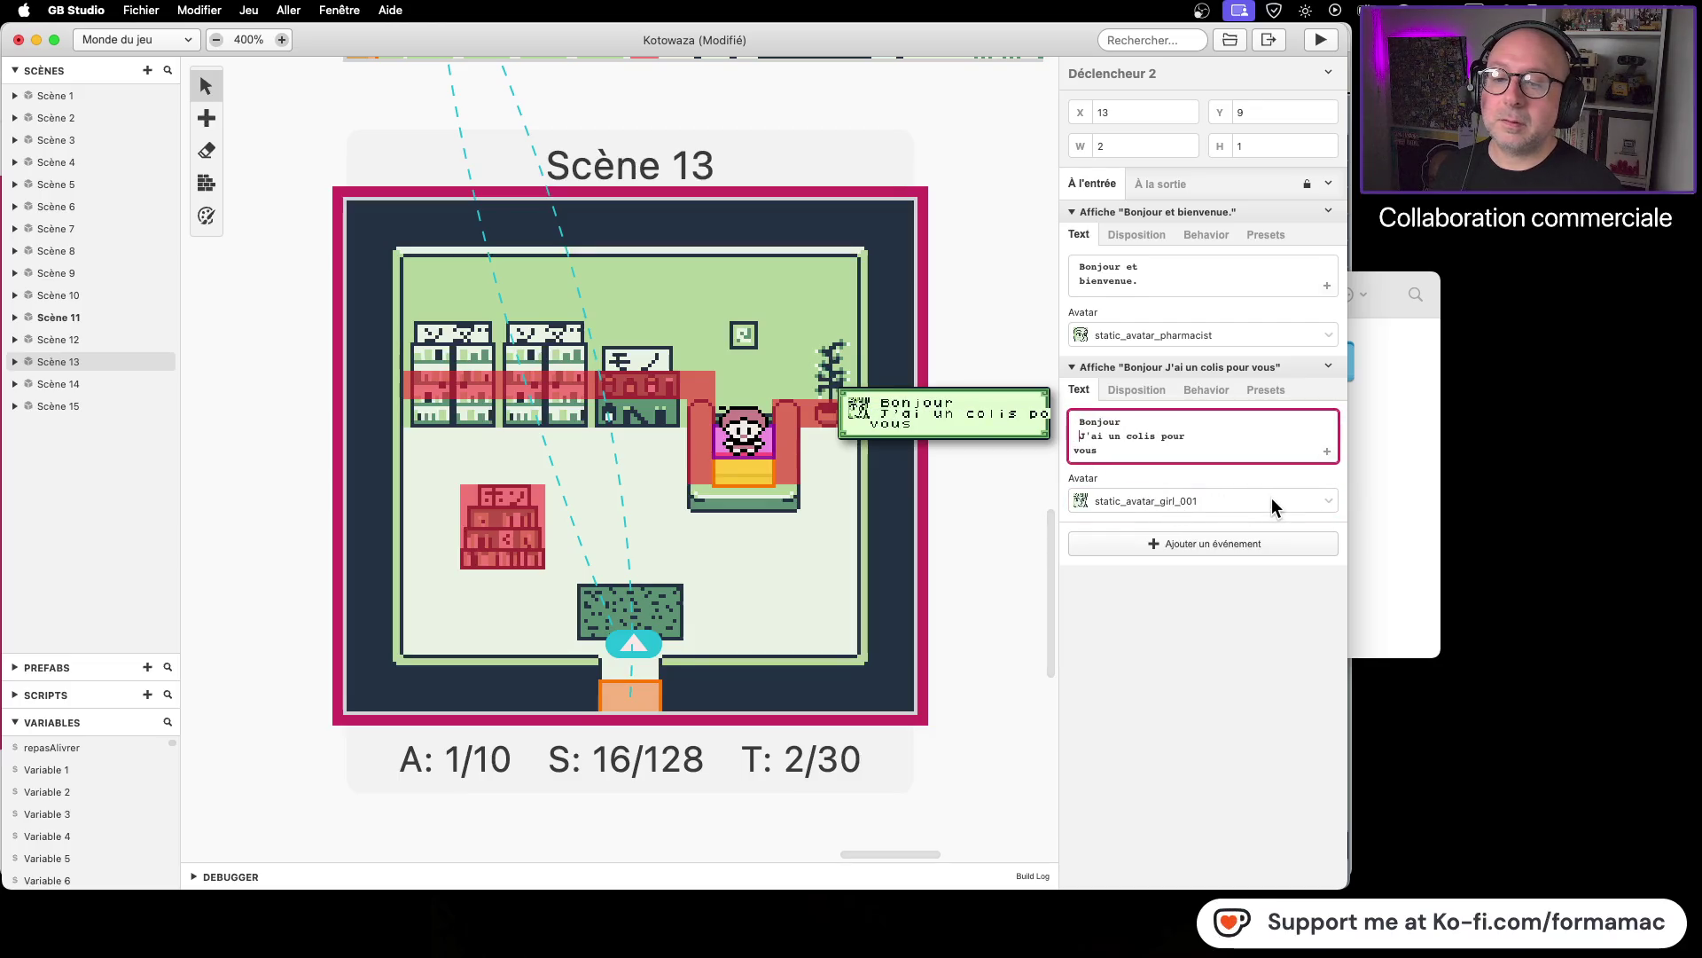
pyautogui.press('BackSpace')
# Step: Add a period after 'Bonjour' and rework the reply's line breaks
pyautogui.write(". J'ai un colis pour")
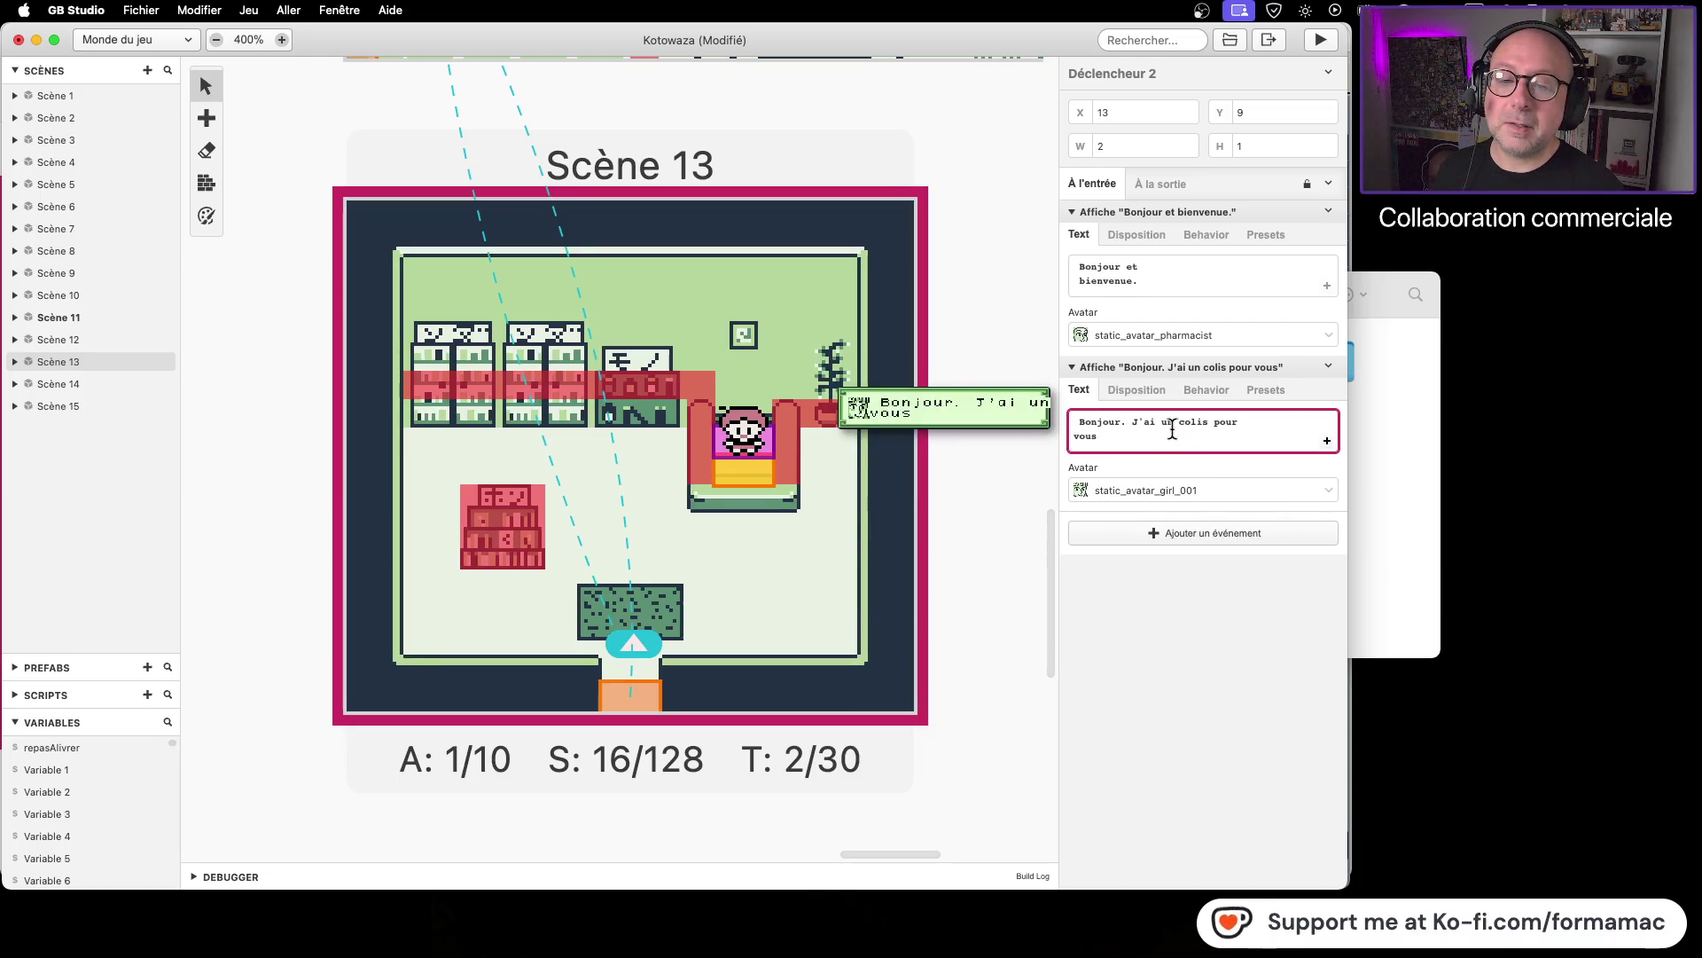
pyautogui.click(1158, 422)
pyautogui.press('BackSpace')
pyautogui.press('Return')
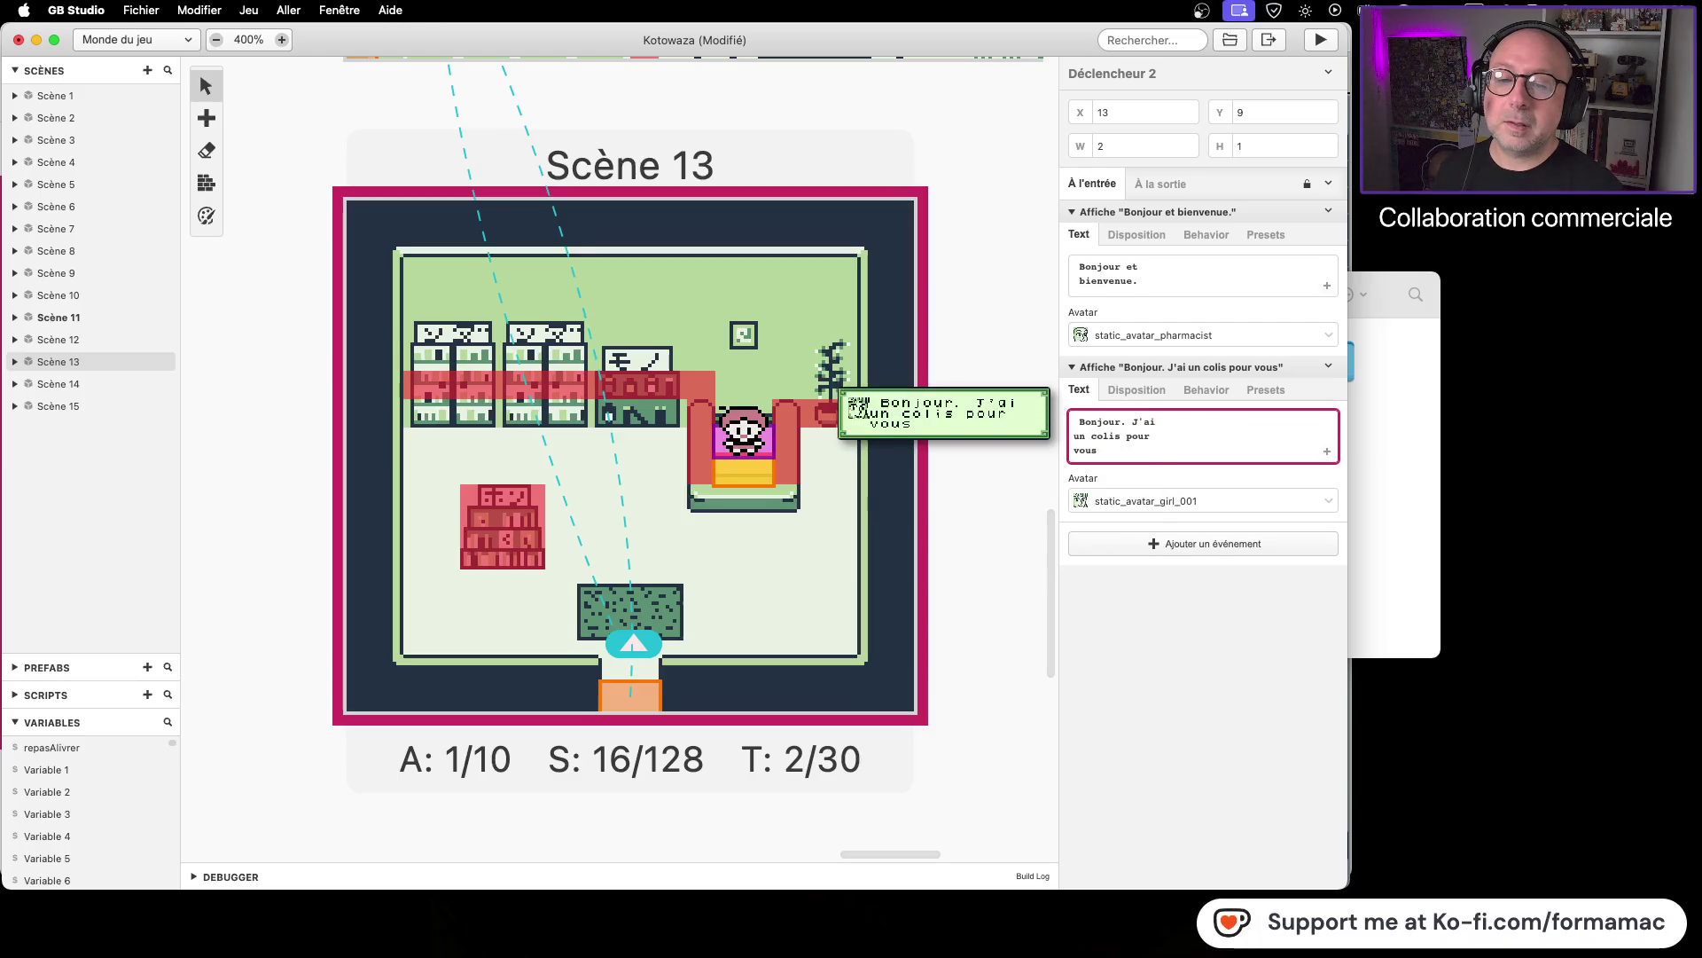
pyautogui.press('Down')
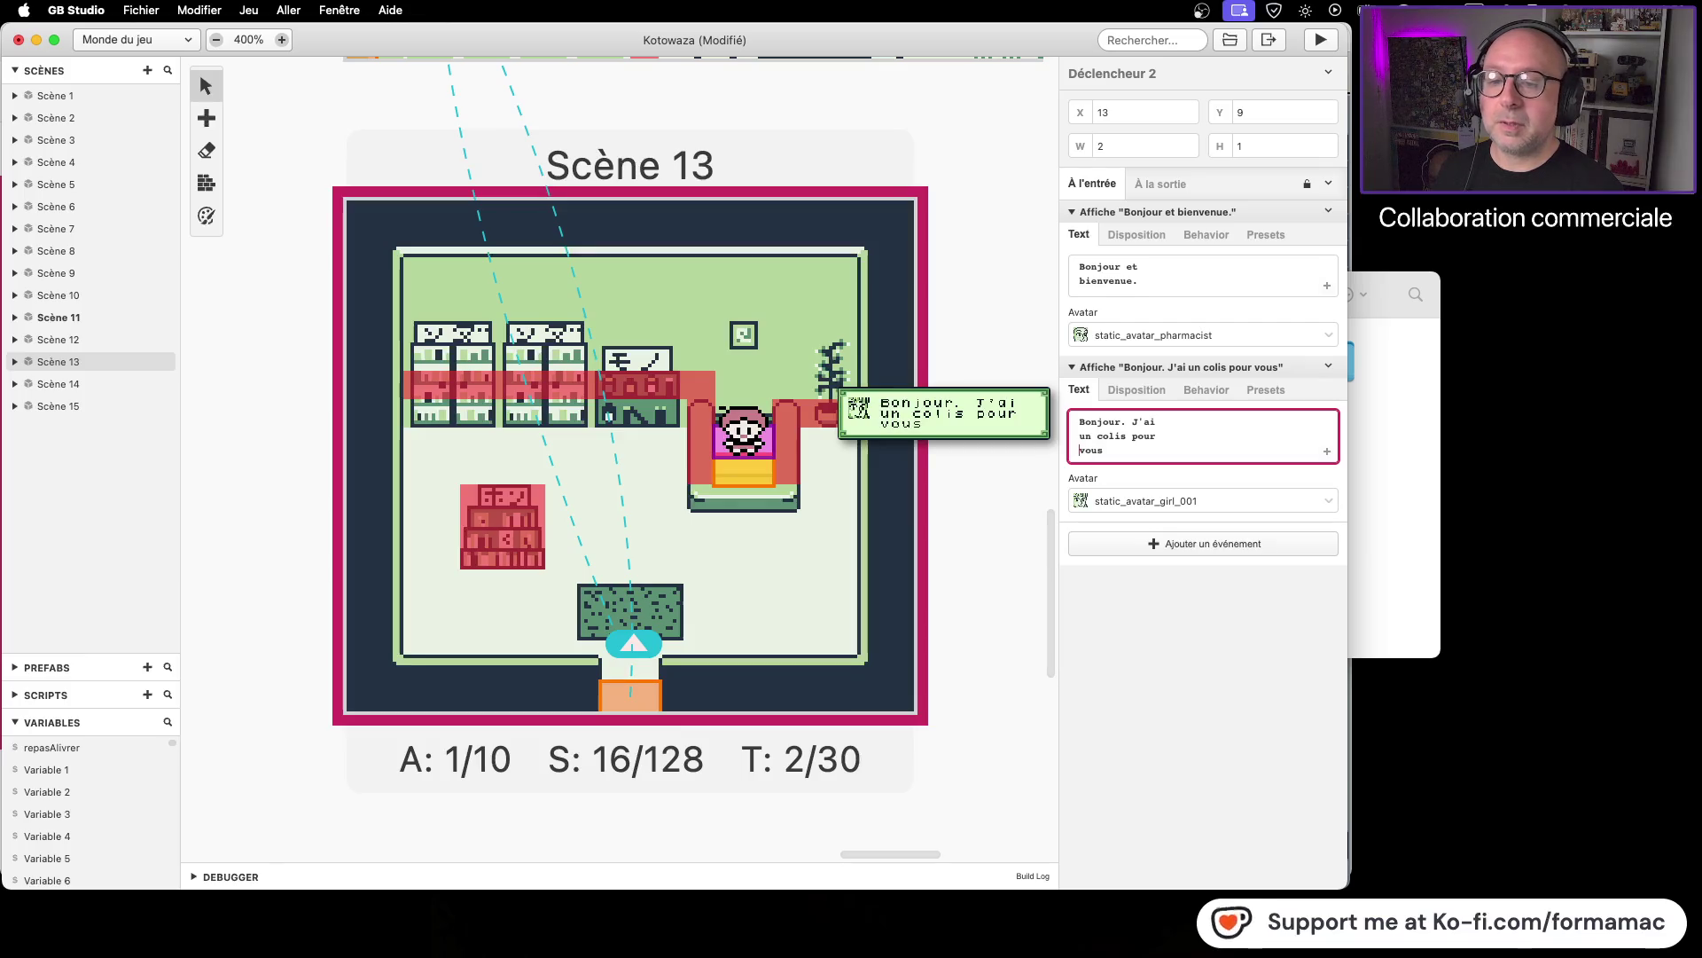
pyautogui.click(1104, 450)
pyautogui.write('.')
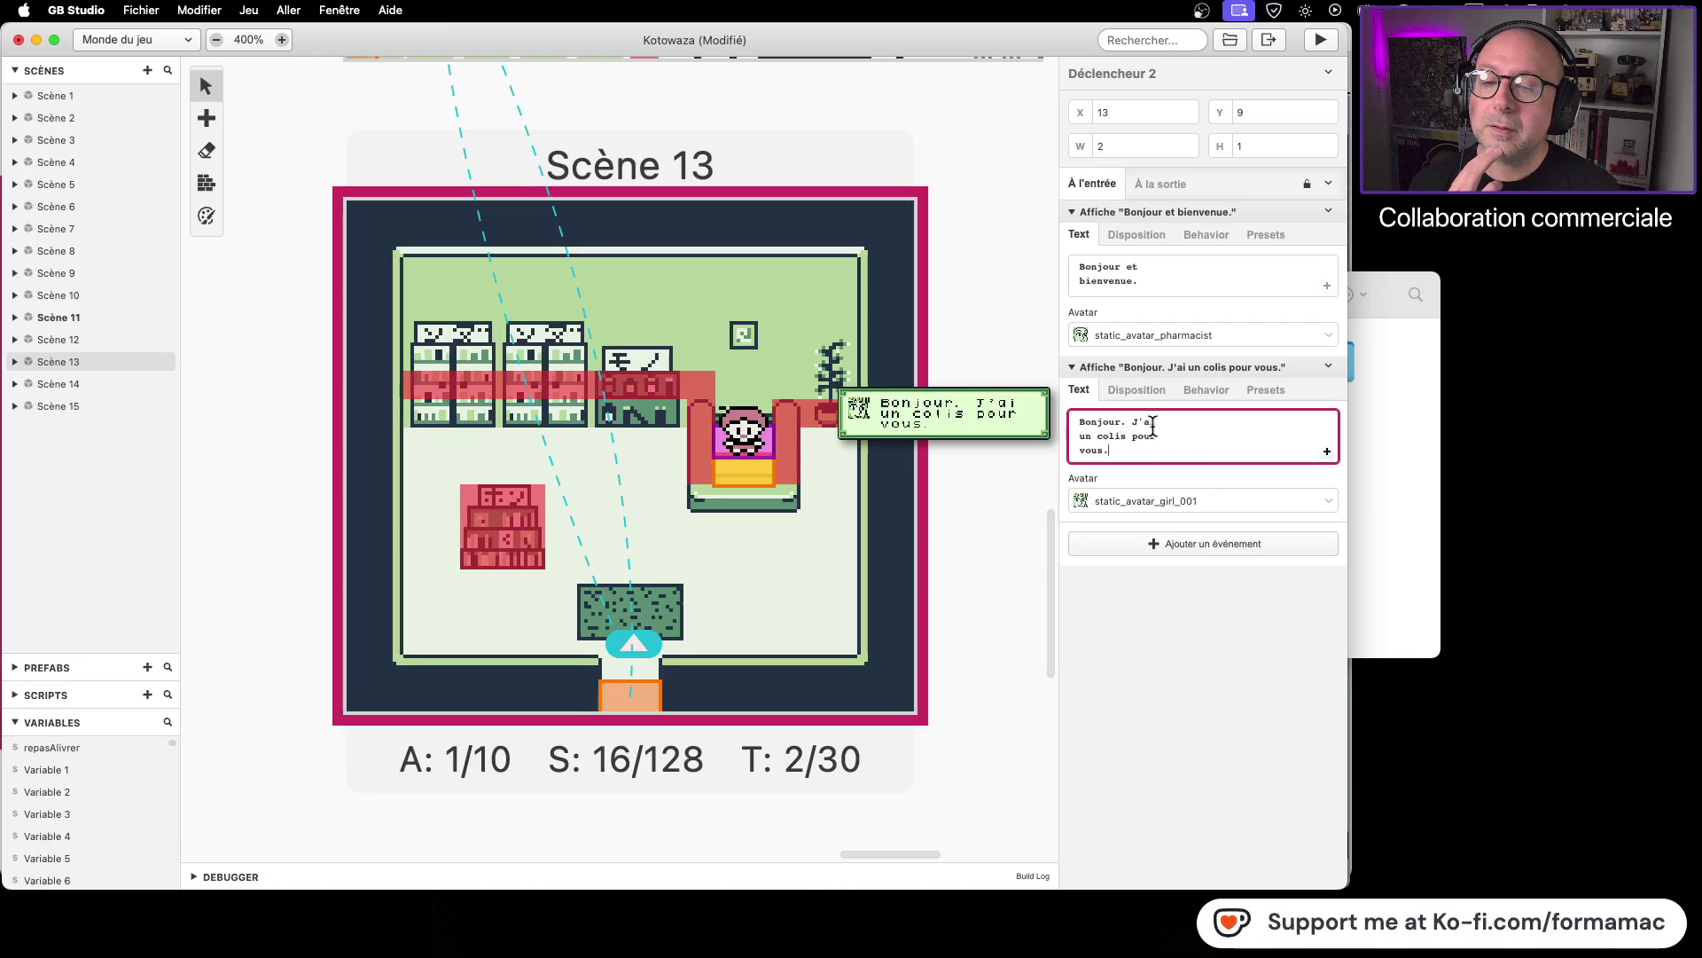
# Step: Replace the parcel wording with 'Je viens' and 'vous livrer votre repos' on a new line
pyautogui.press('BackSpace')
pyautogui.press('BackSpace')
pyautogui.press('BackSpace')
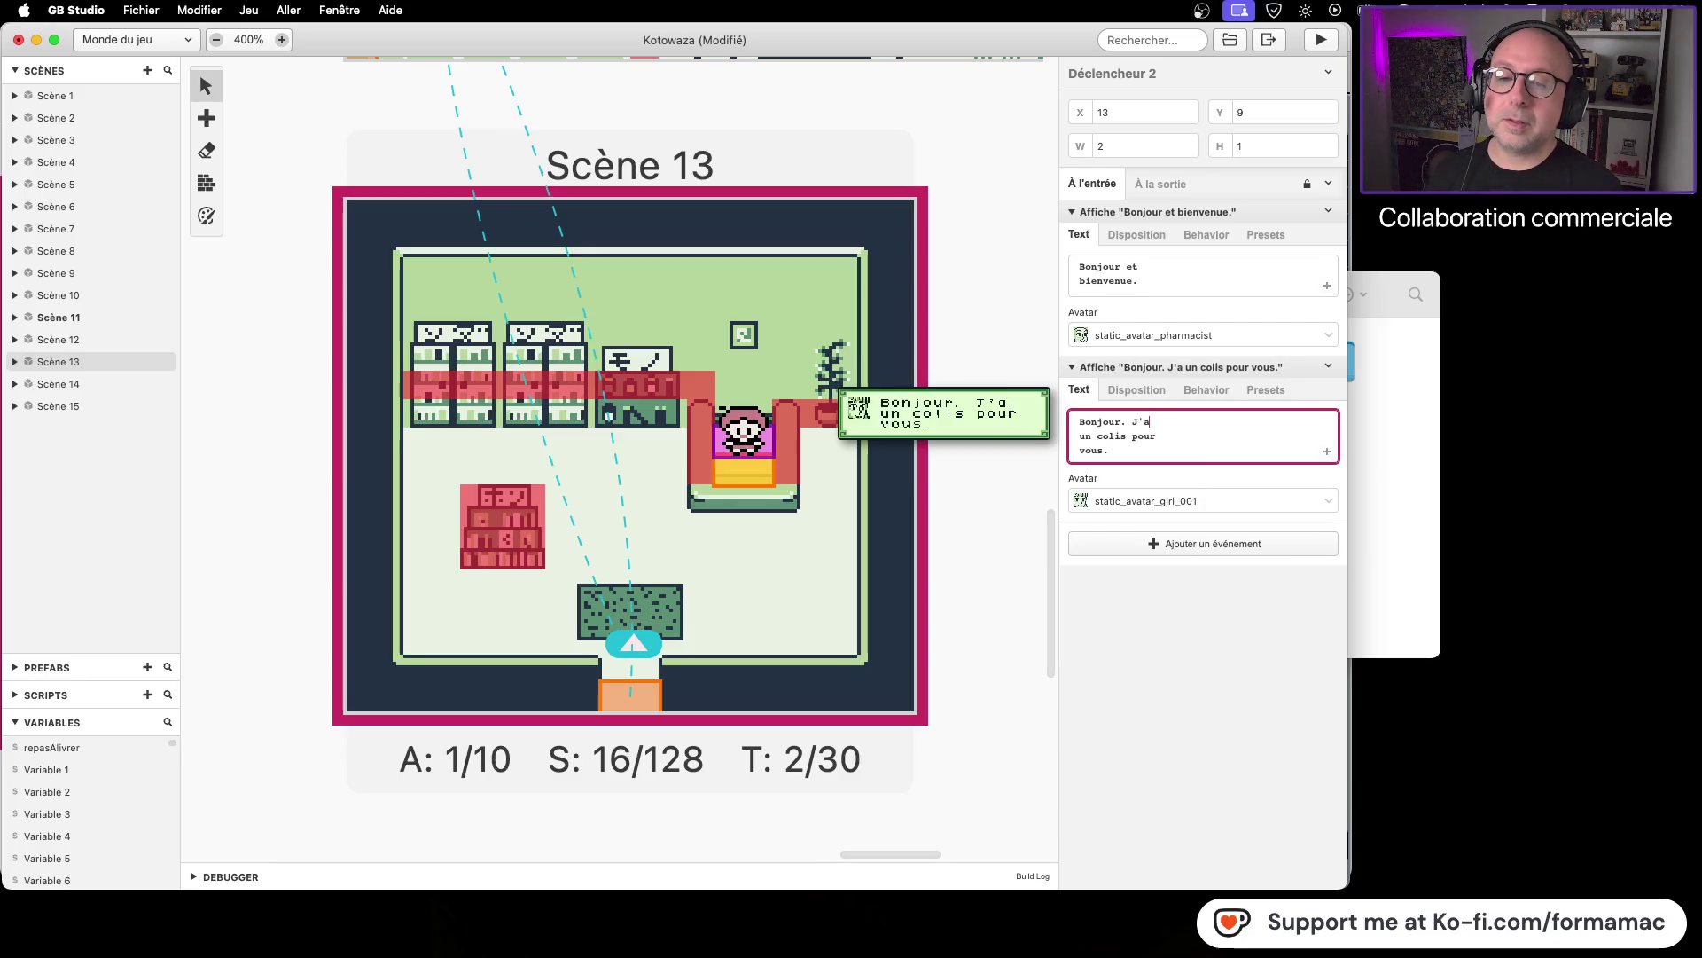
pyautogui.write('e')
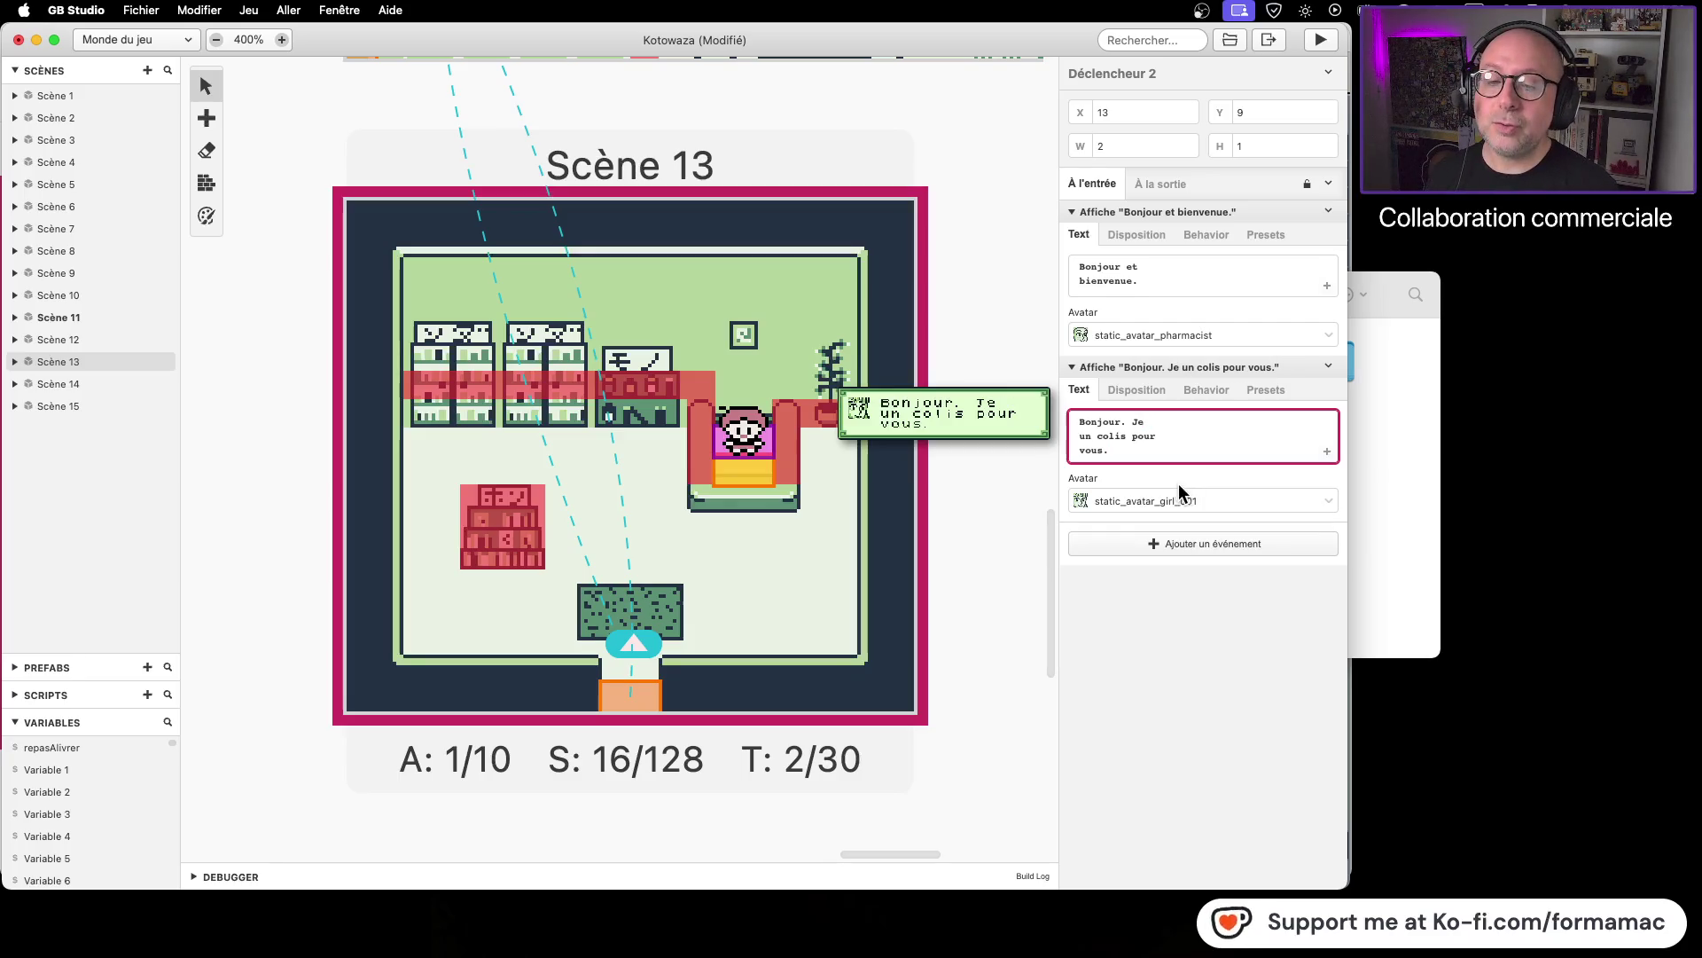
pyautogui.moveTo(1122, 452); pyautogui.dragTo(1068, 434)
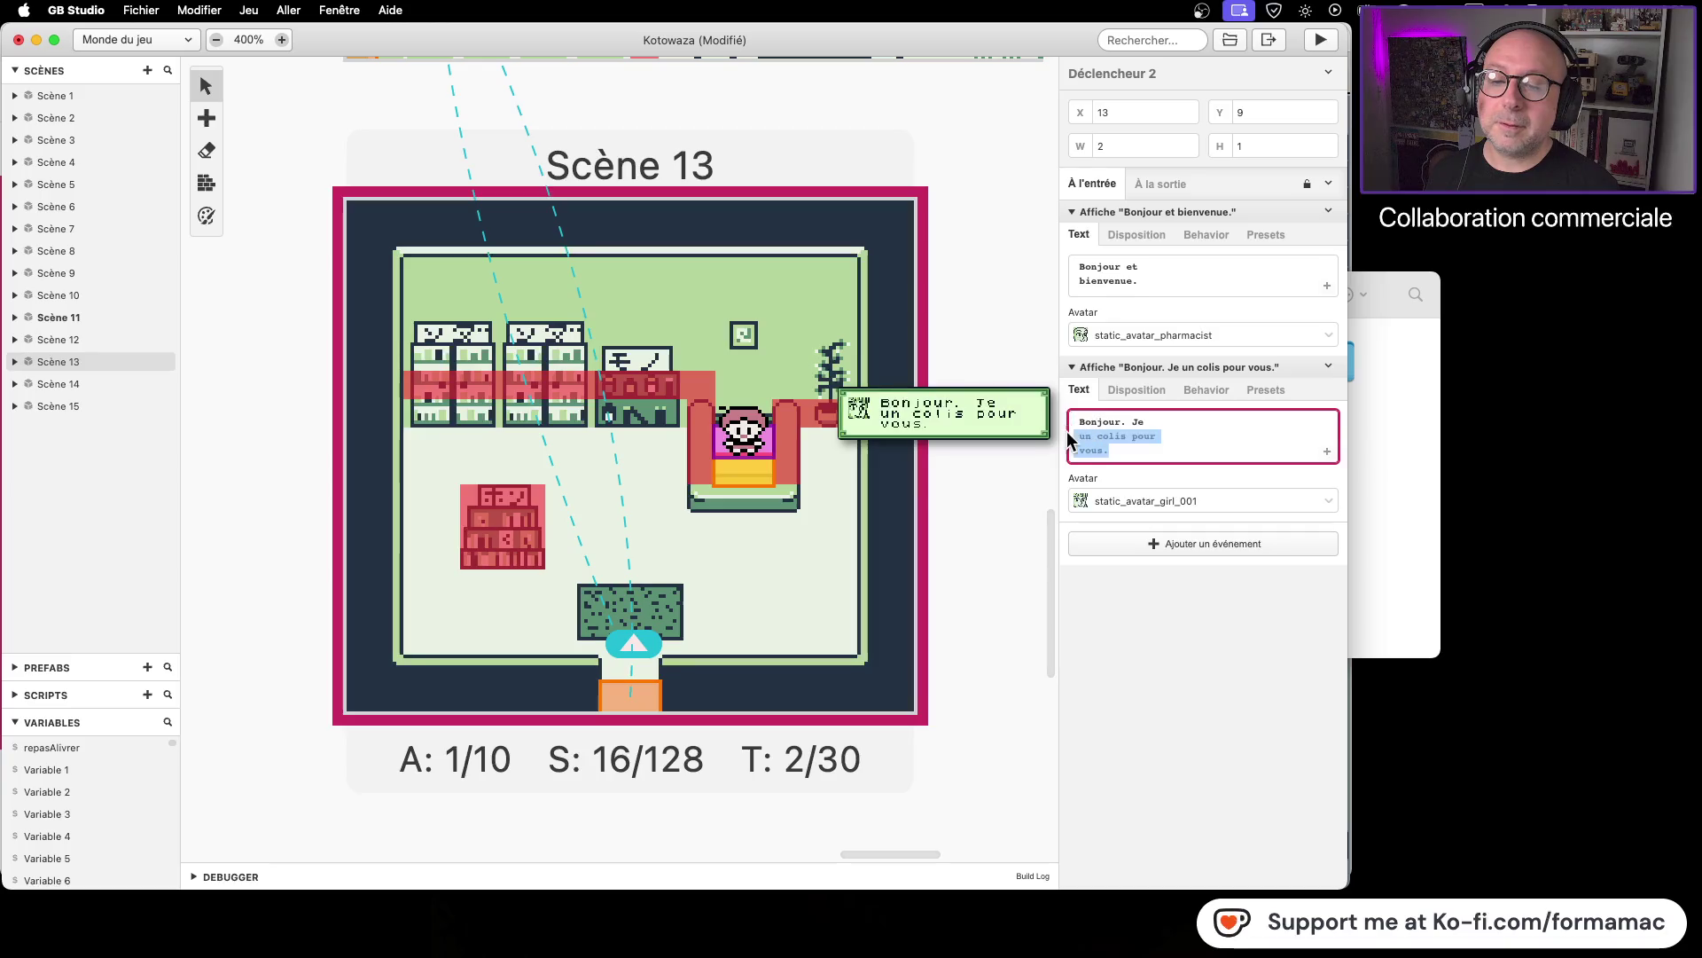
pyautogui.write('viens')
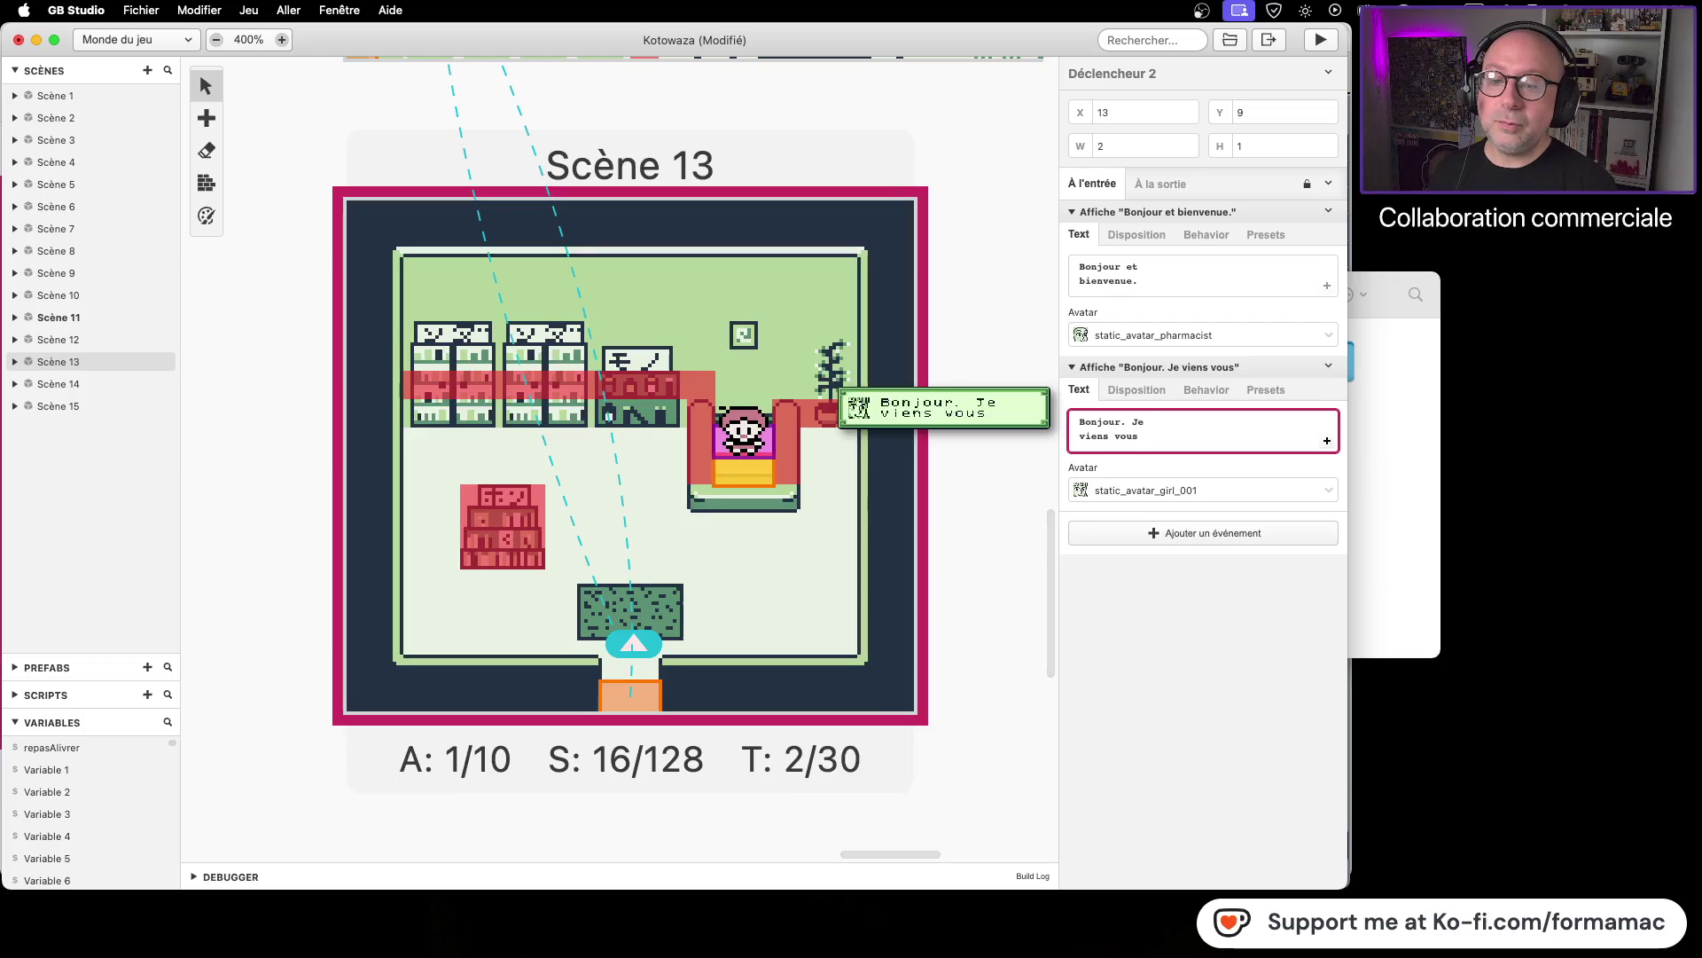
pyautogui.press('Return')
pyautogui.write('li')
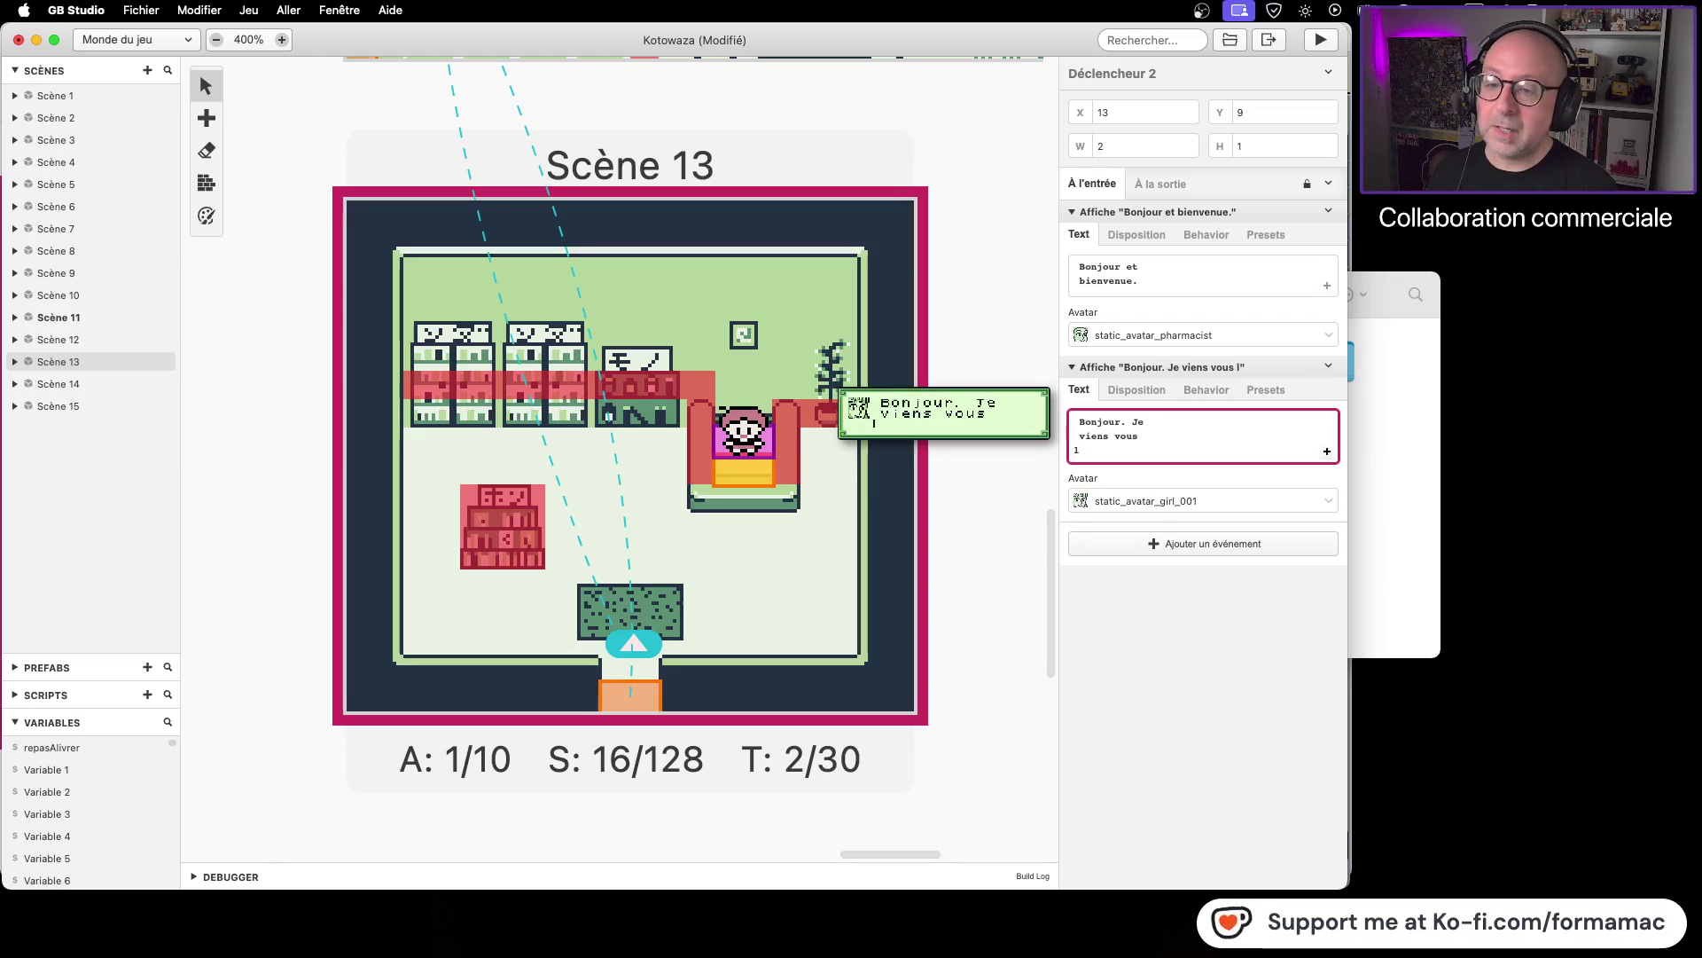
pyautogui.press('BackSpace')
pyautogui.write('vous')
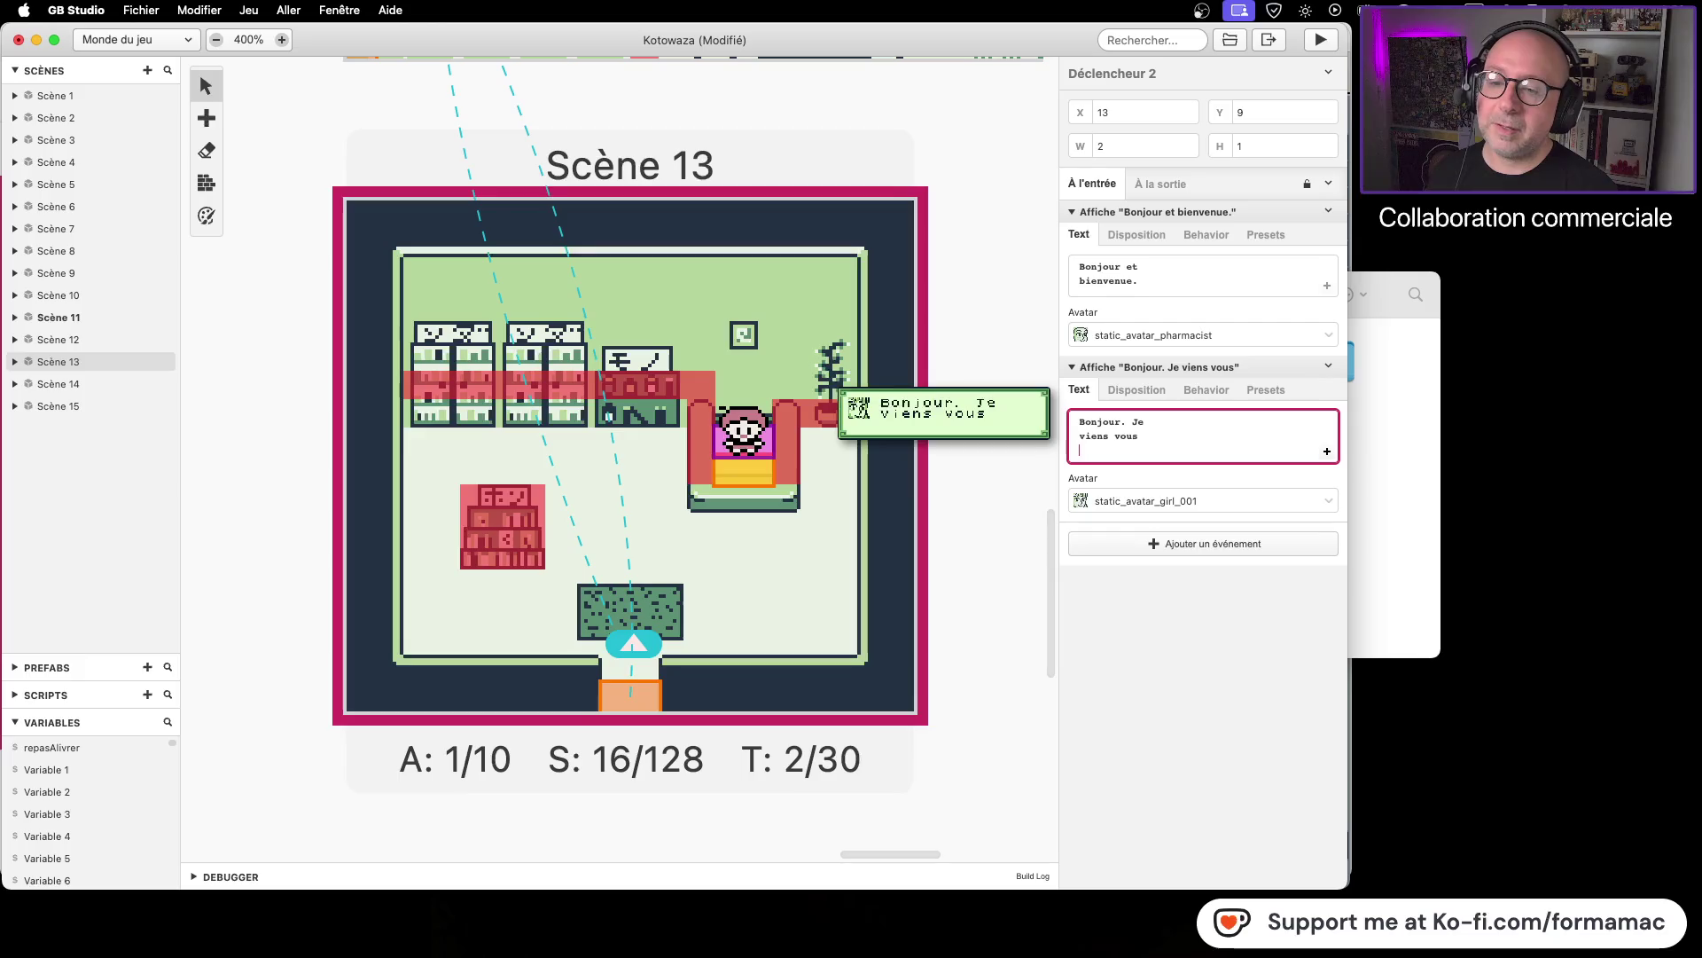
pyautogui.write(' livrer ')
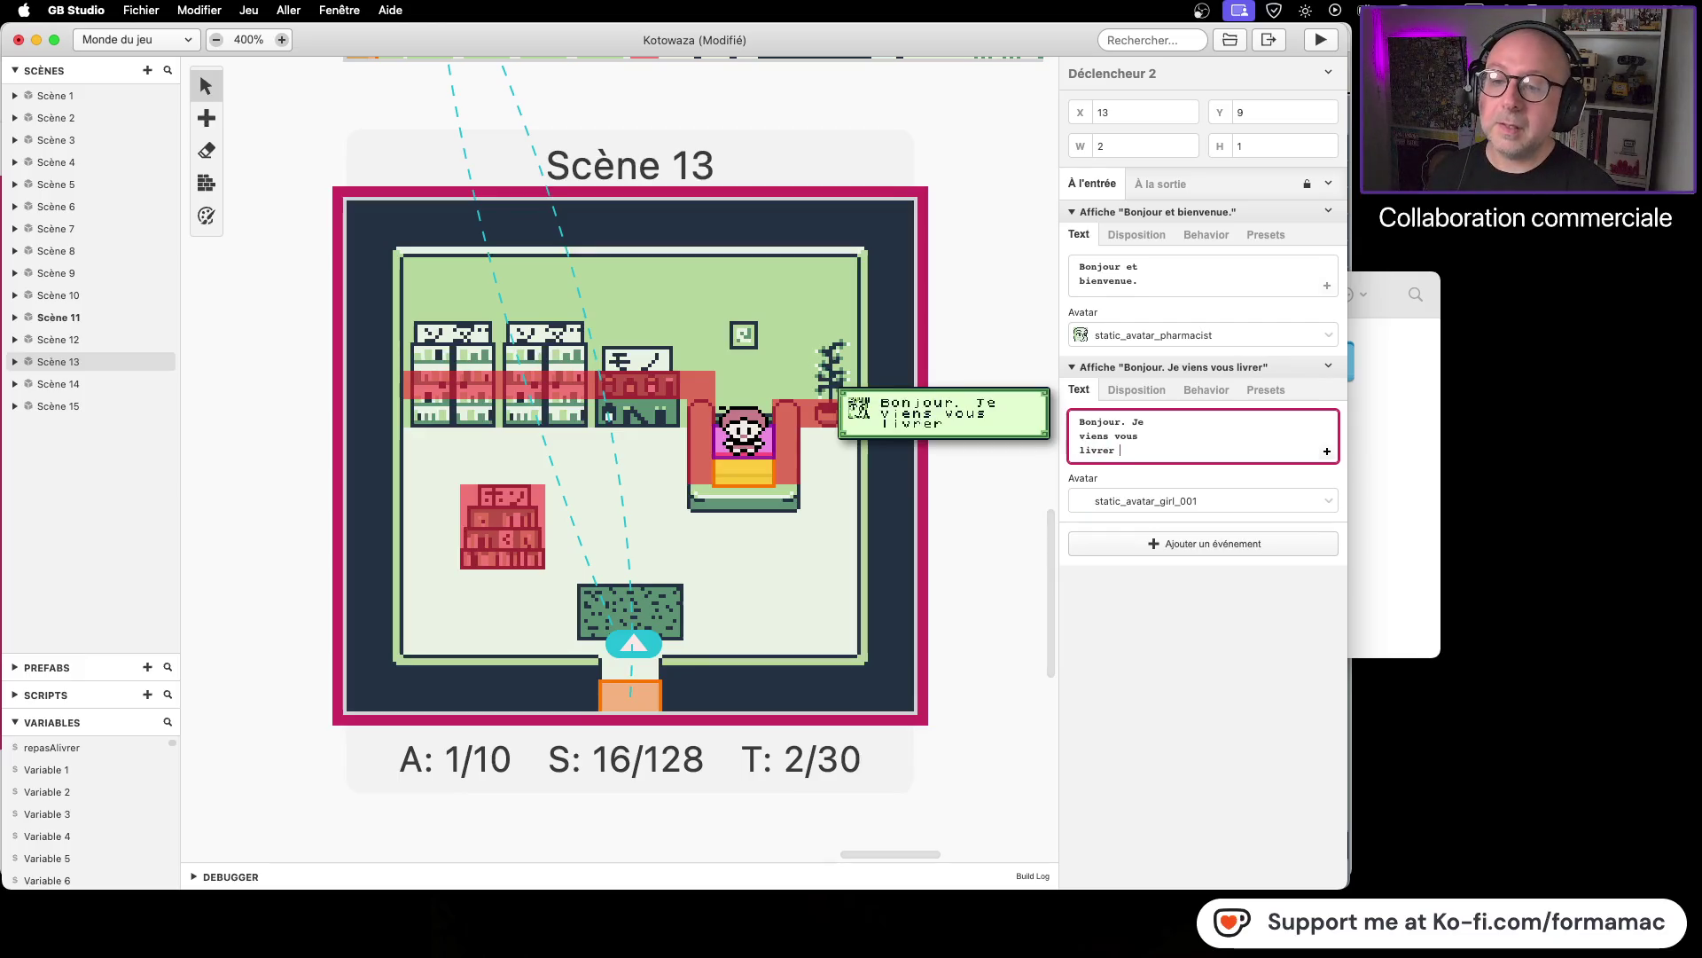
pyautogui.write('votre repos')
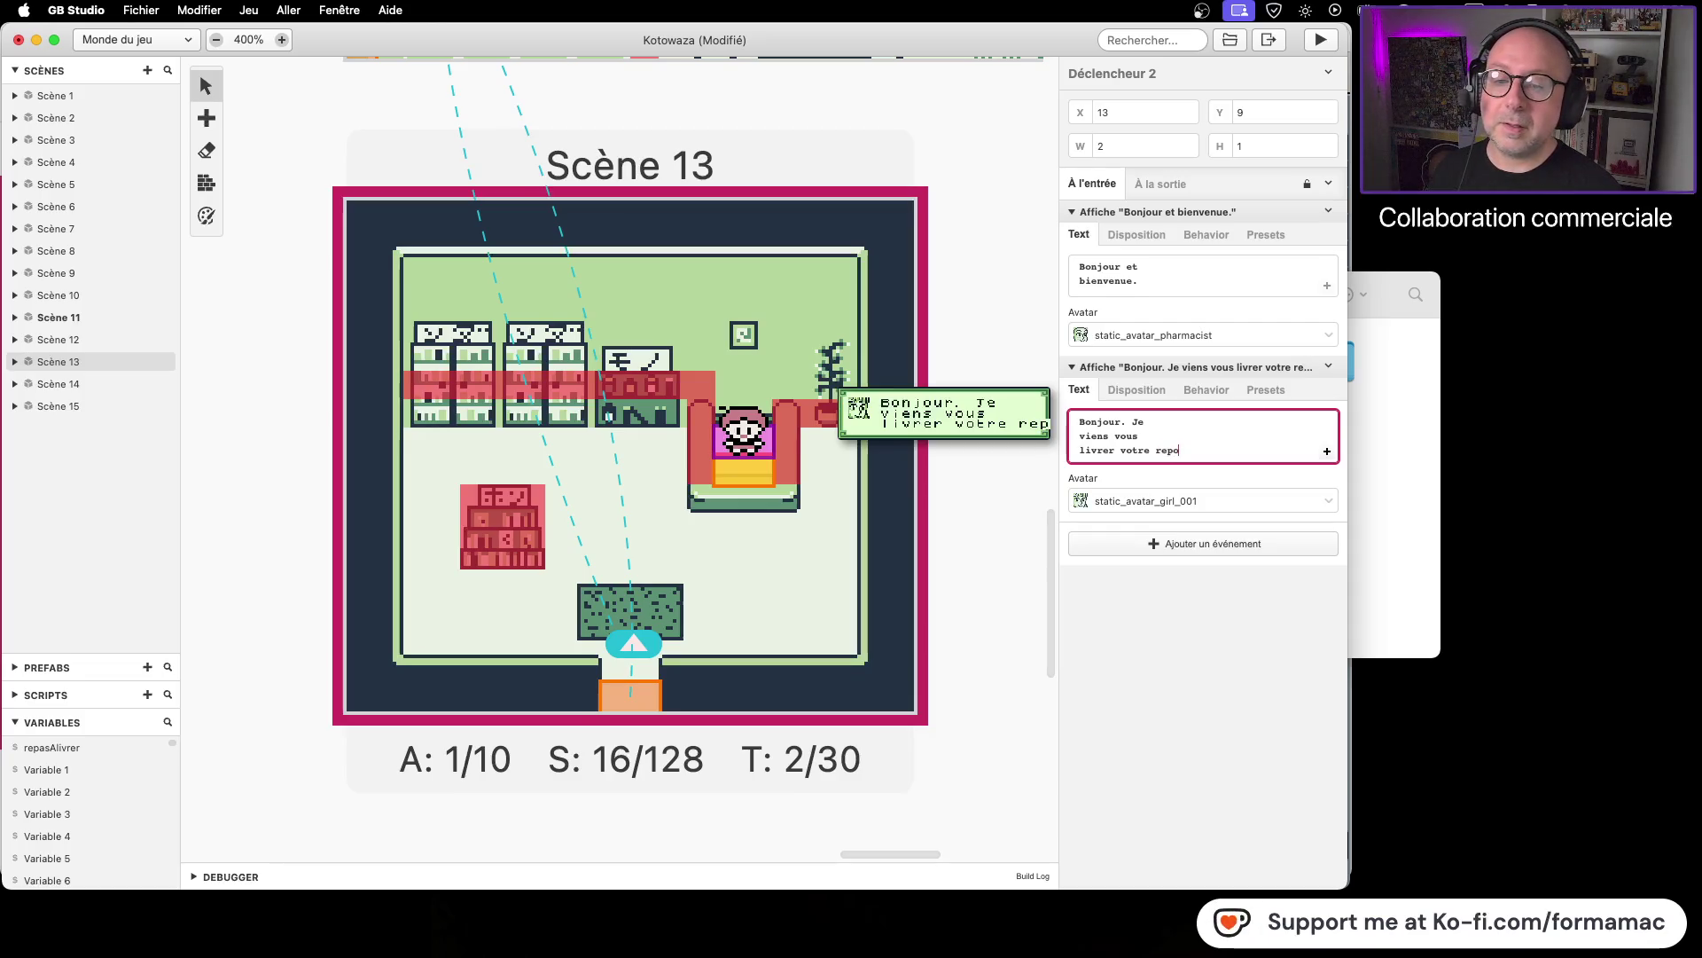
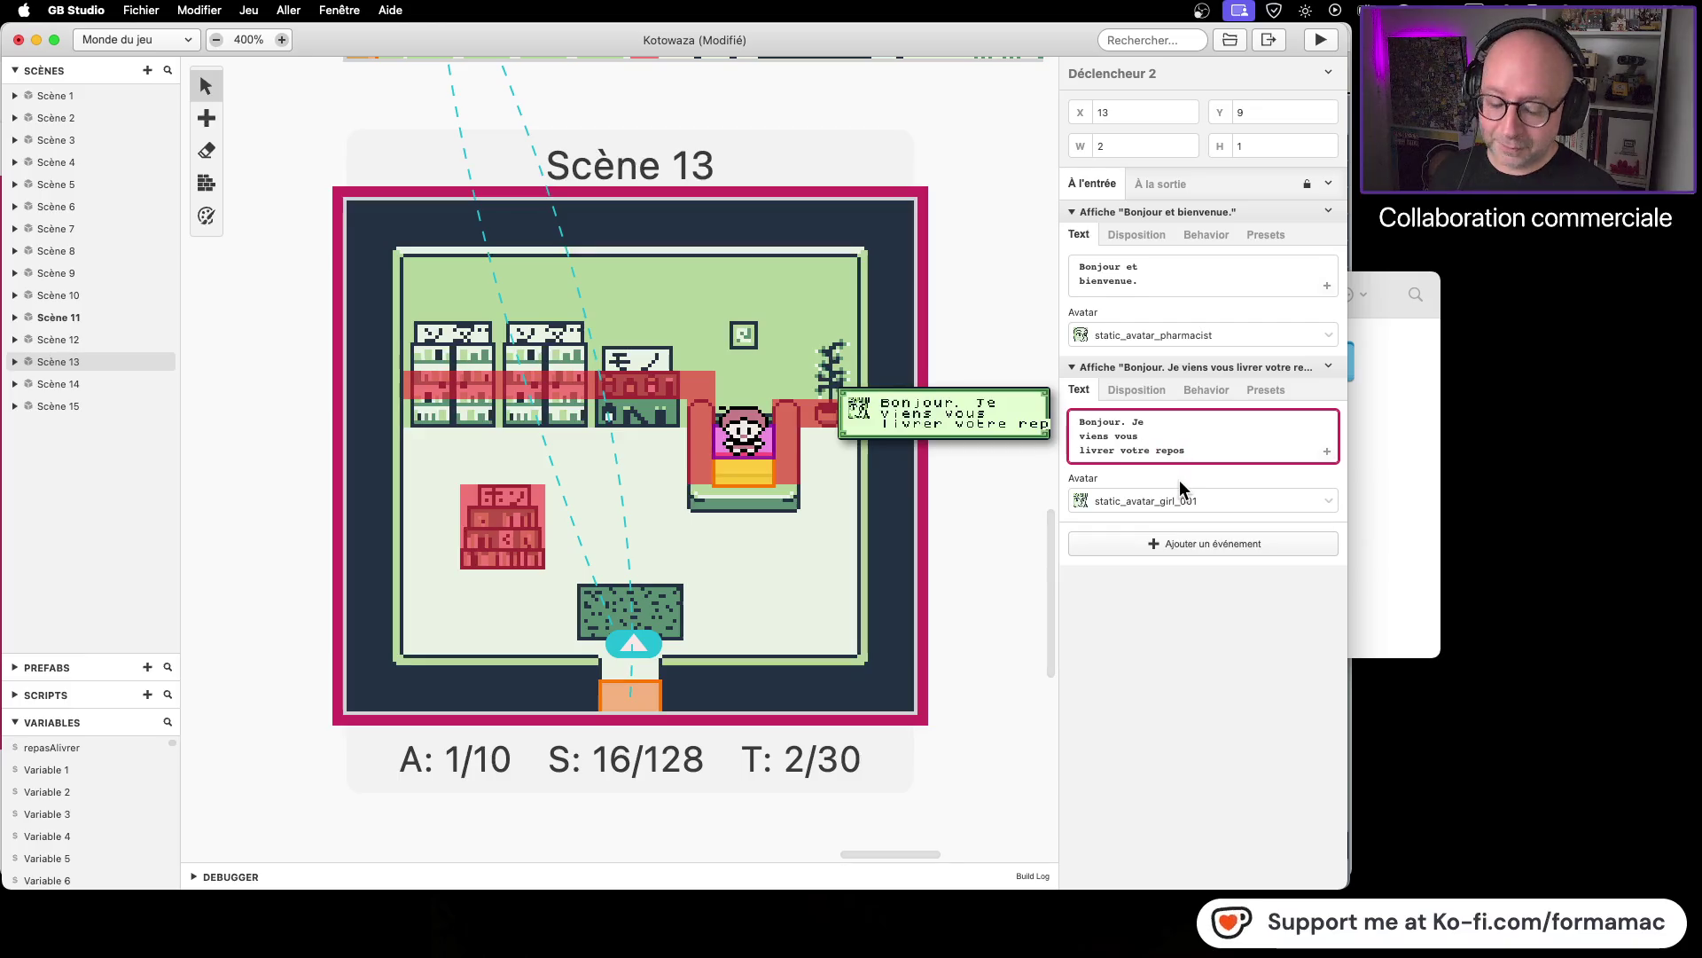
# Step: Complete the second dialogue so it reads 'Bonjour. Je viens vous livrer votre repas !'
pyautogui.press('Return')
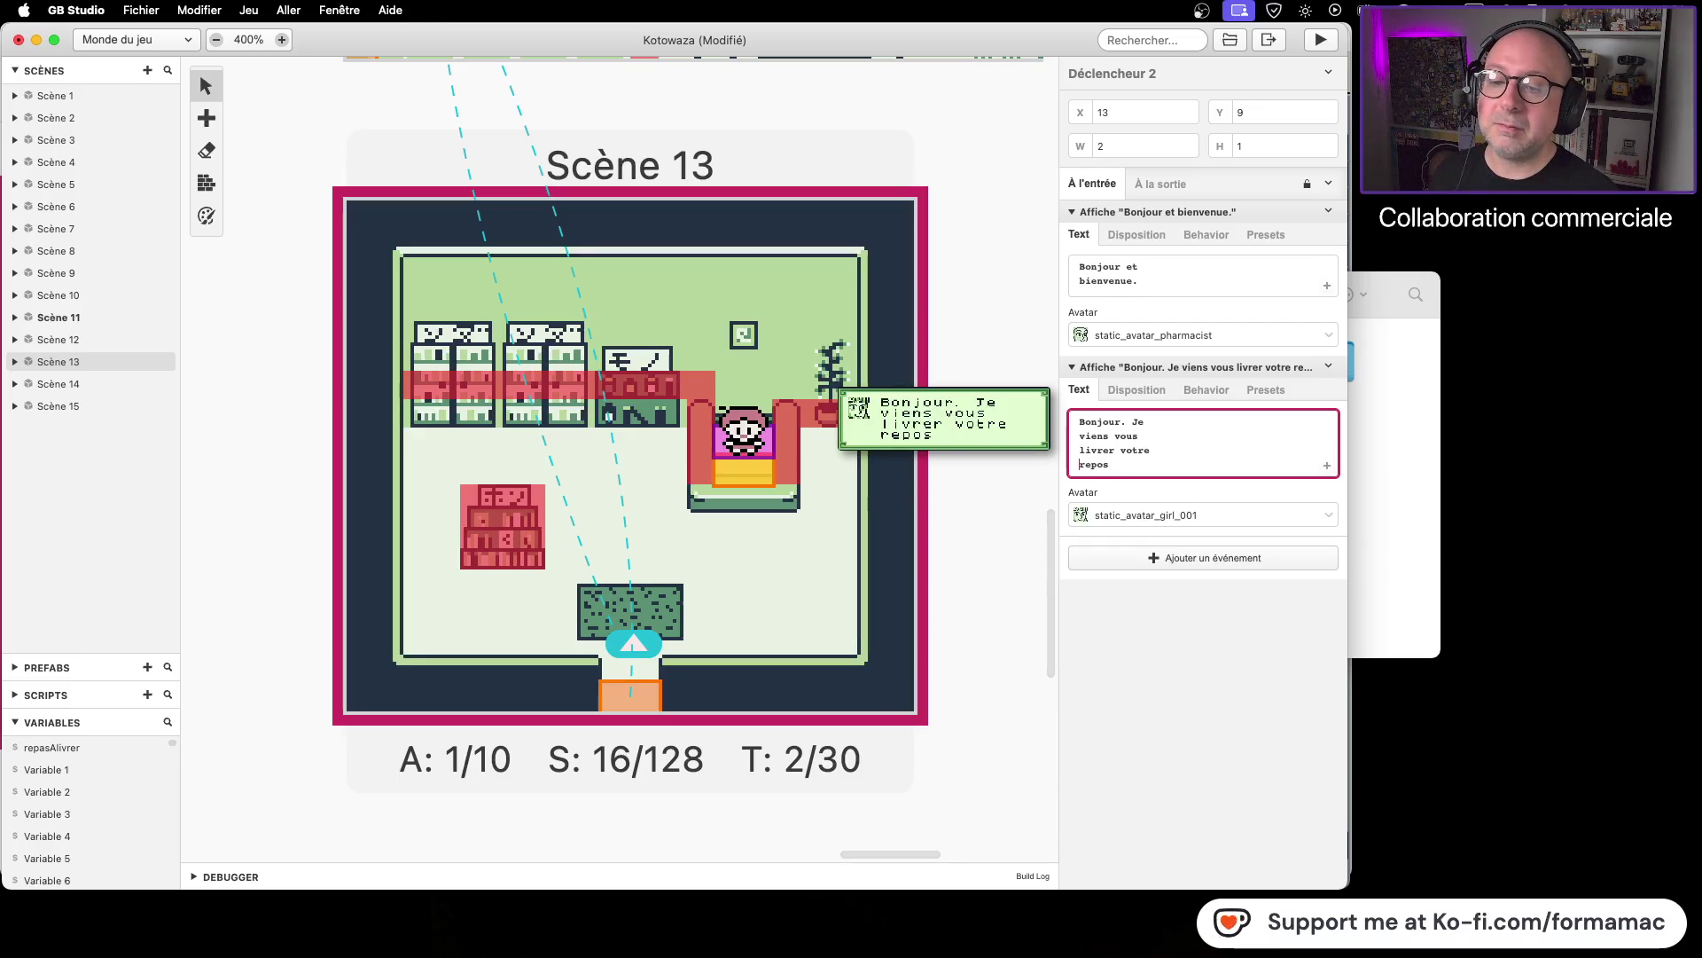
pyautogui.click(1125, 463)
pyautogui.write('!')
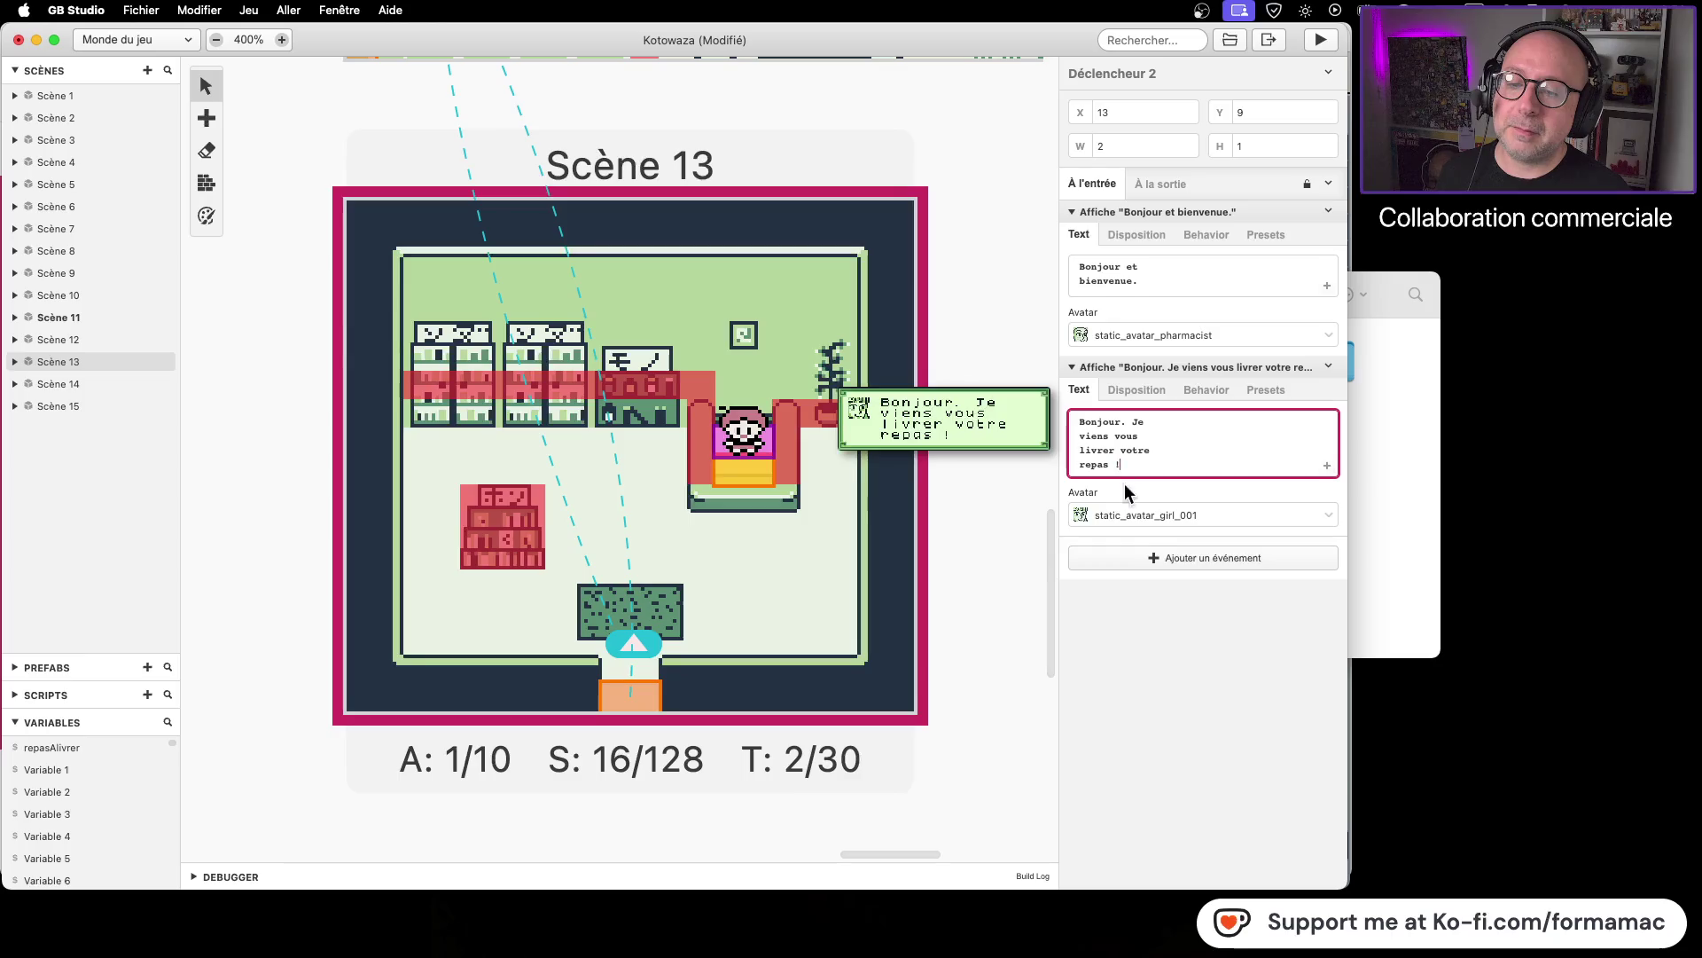
pyautogui.click(1119, 556)
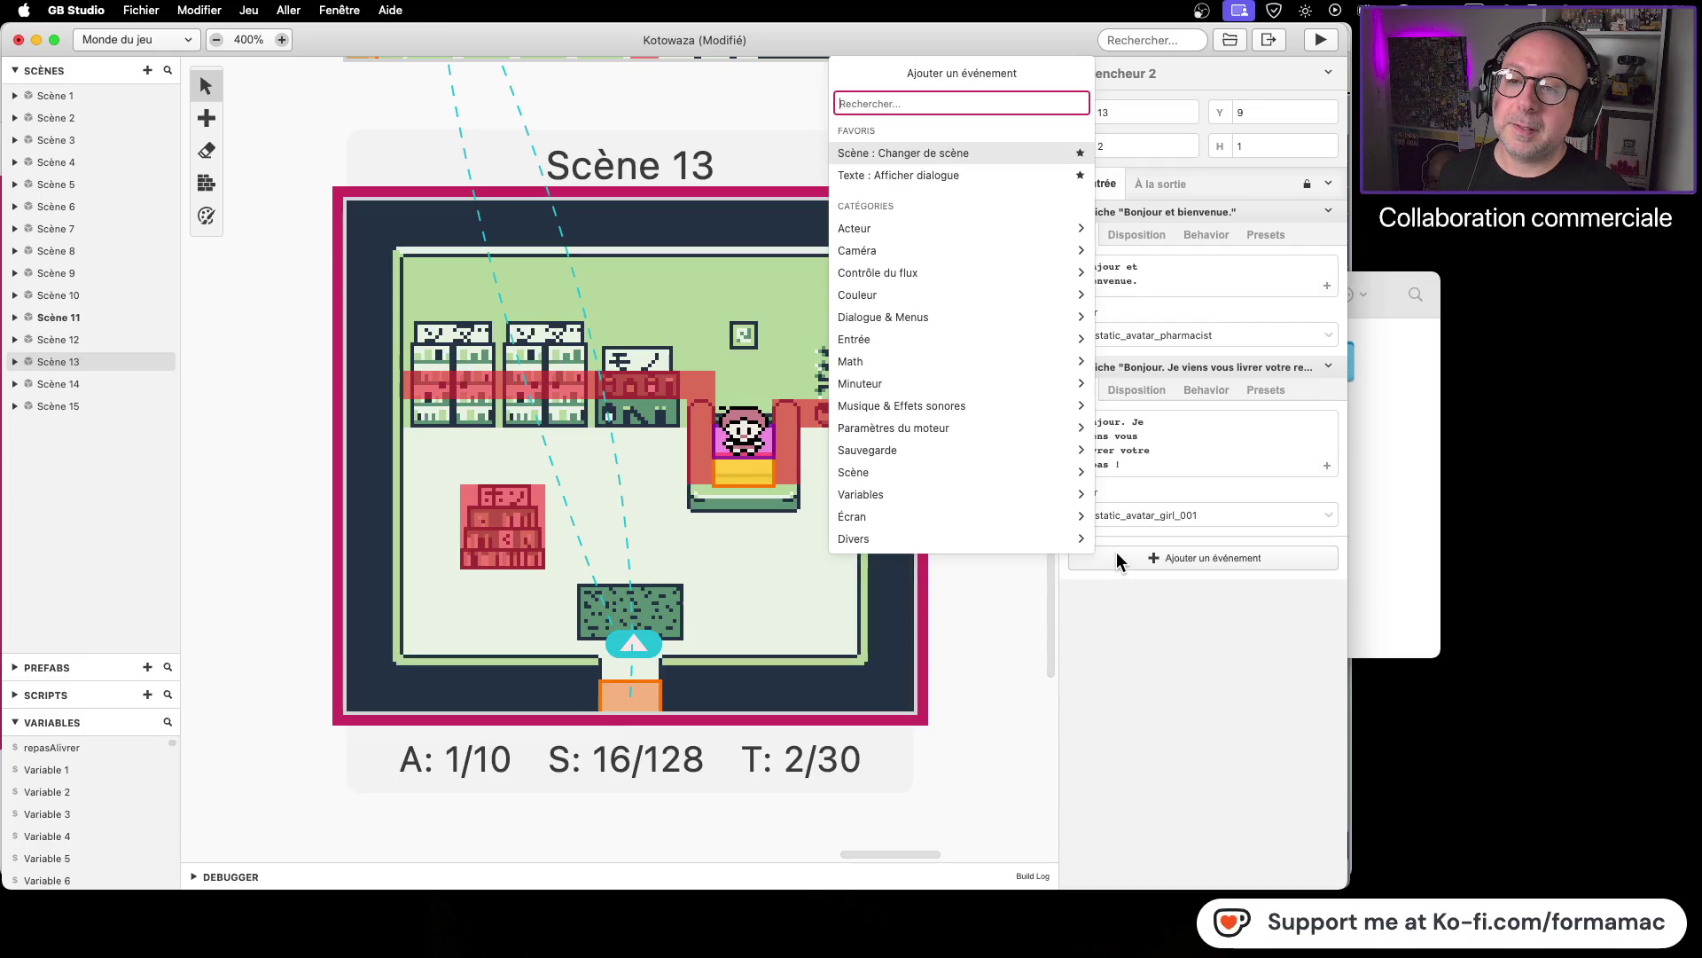
# Step: Add a 'Merci !' dialogue event using the static_avatar_pharmacist avatar
pyautogui.click(982, 175)
pyautogui.click(1137, 613)
pyautogui.write('Merci !')
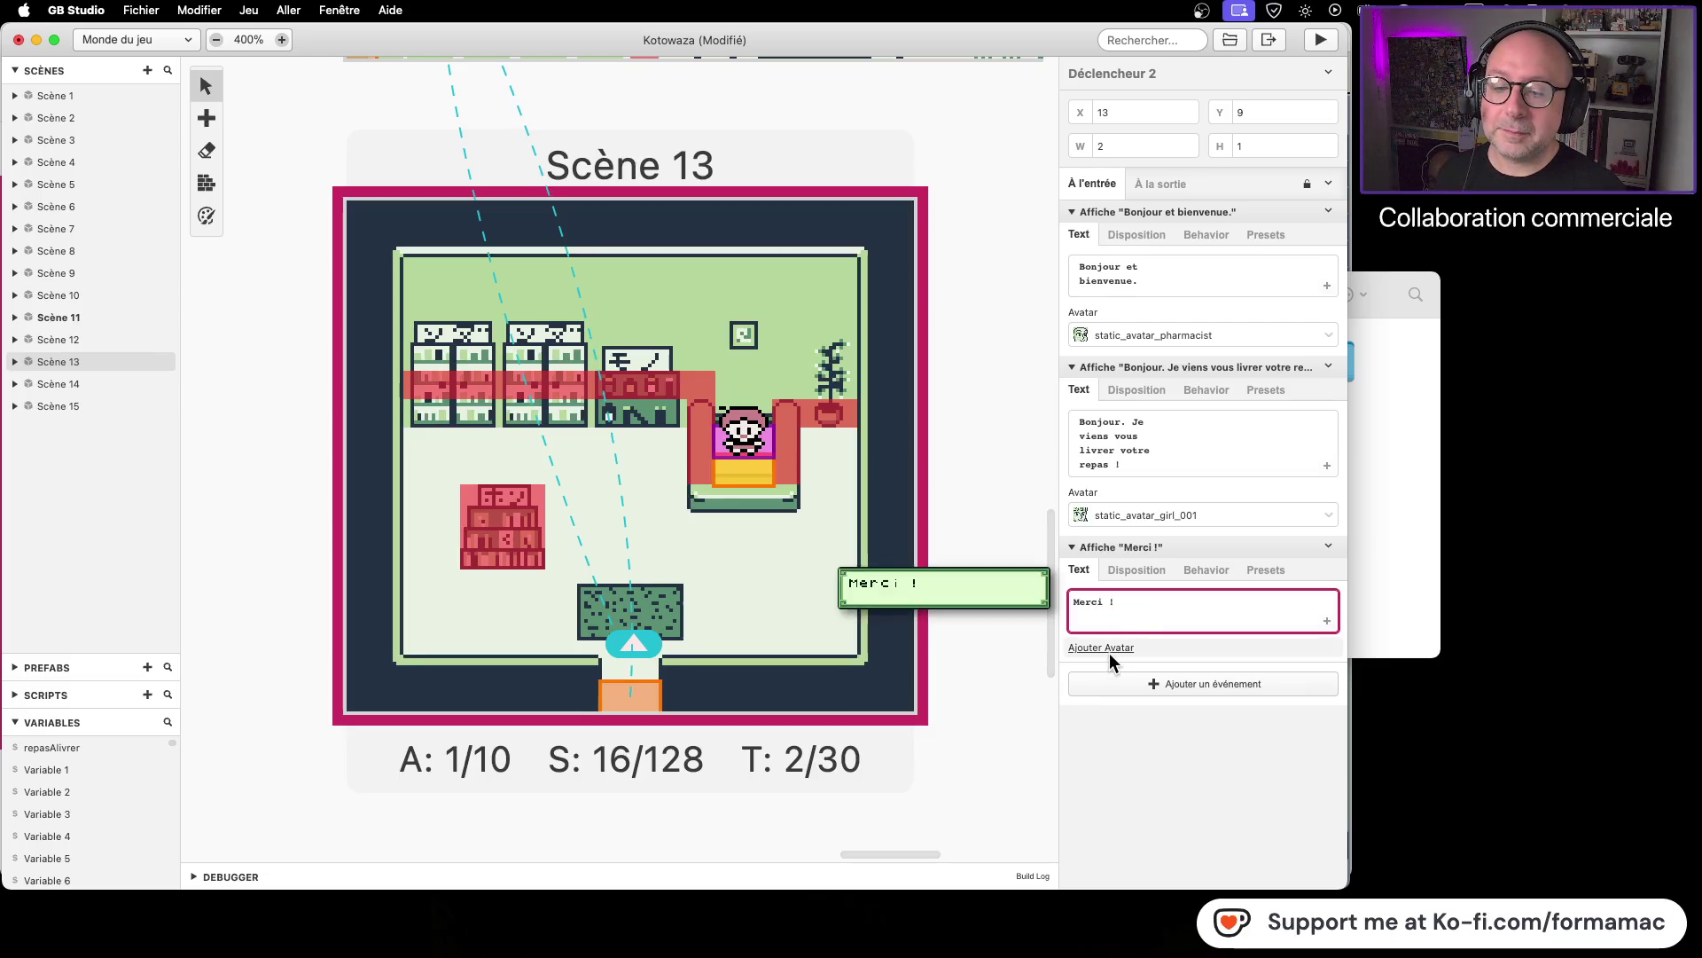
pyautogui.click(1110, 649)
pyautogui.click(1139, 671)
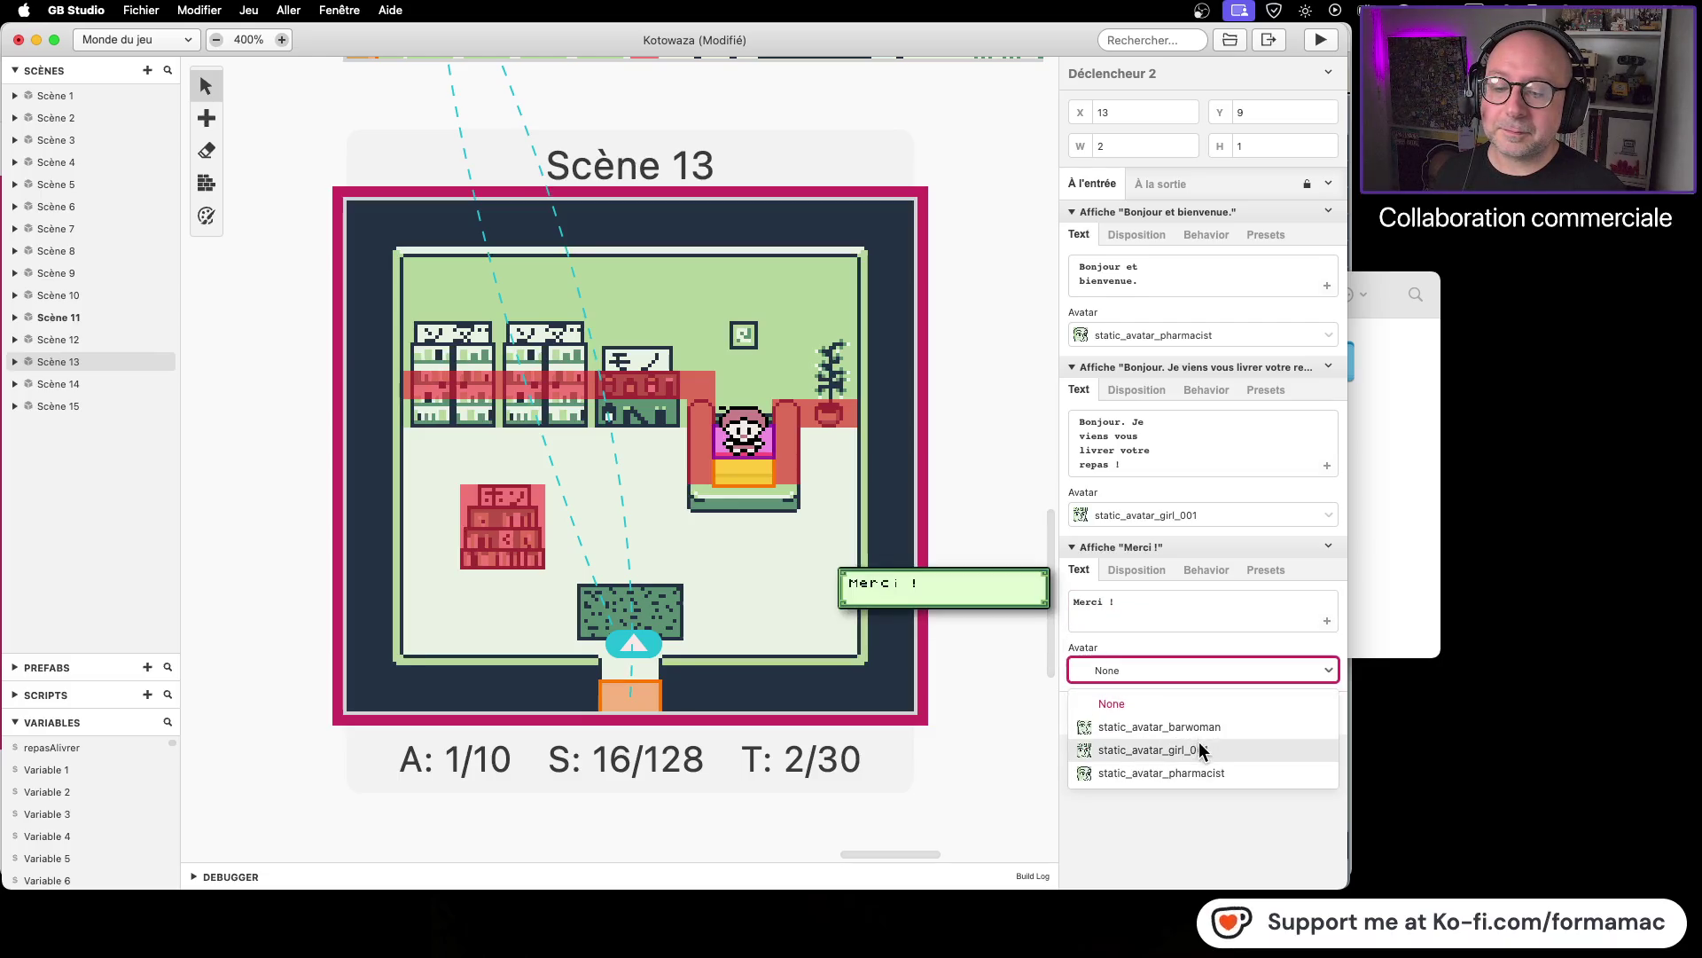
pyautogui.click(1202, 773)
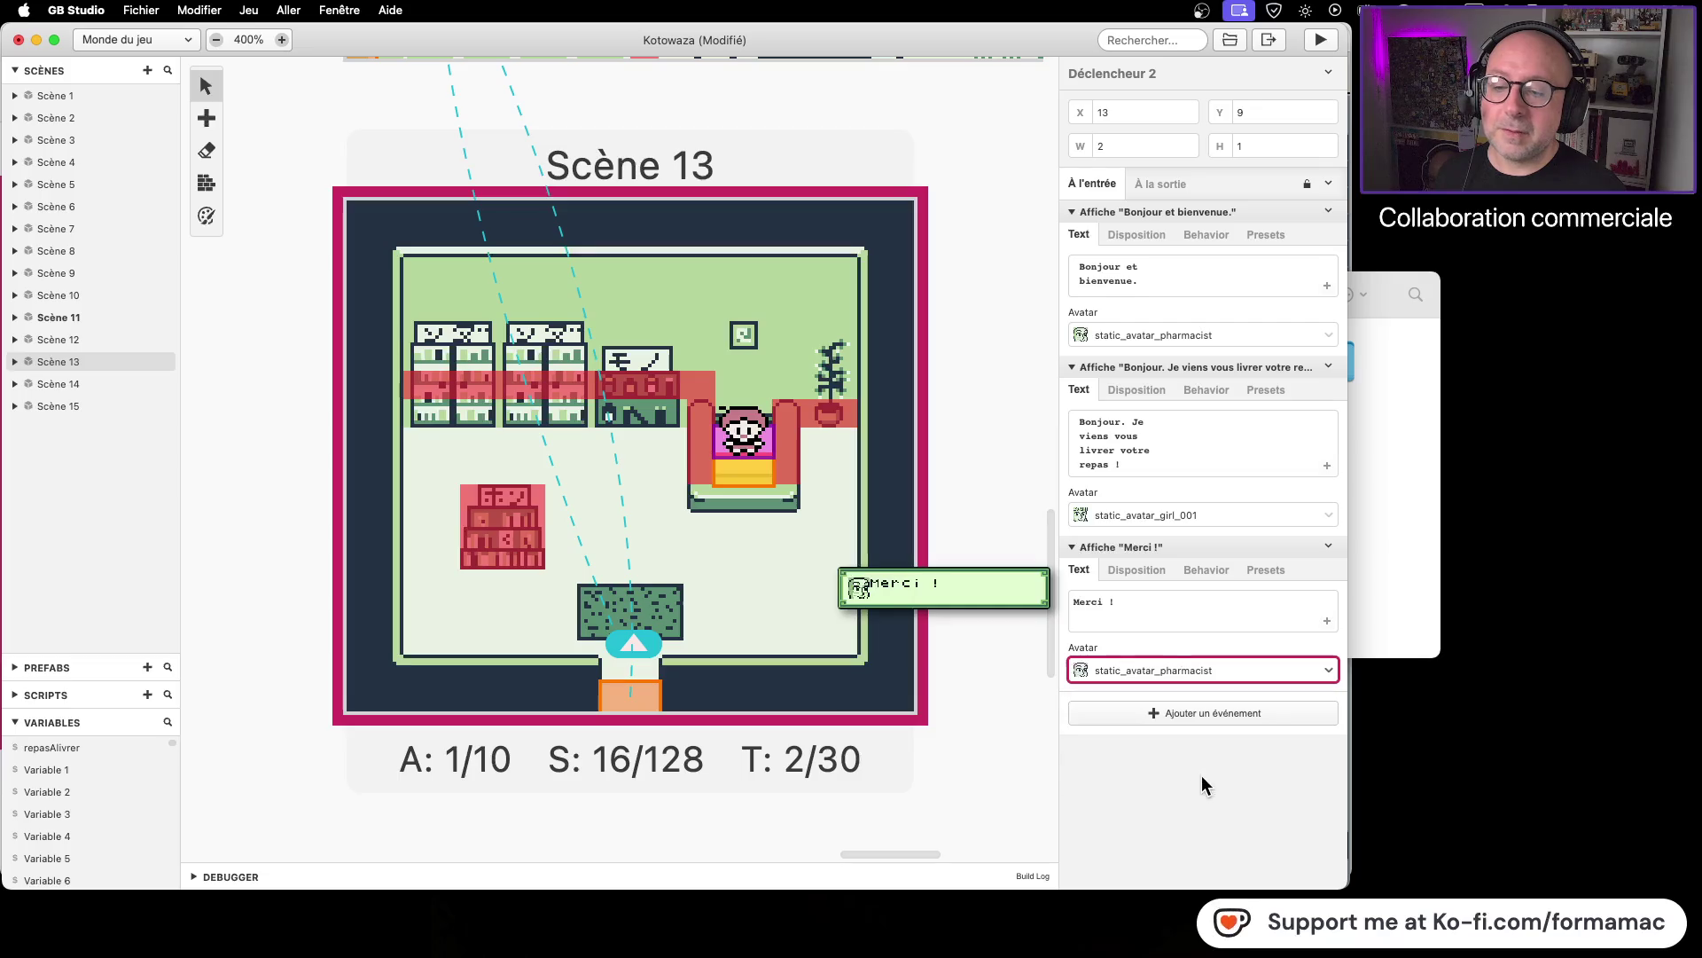
pyautogui.click(1076, 603)
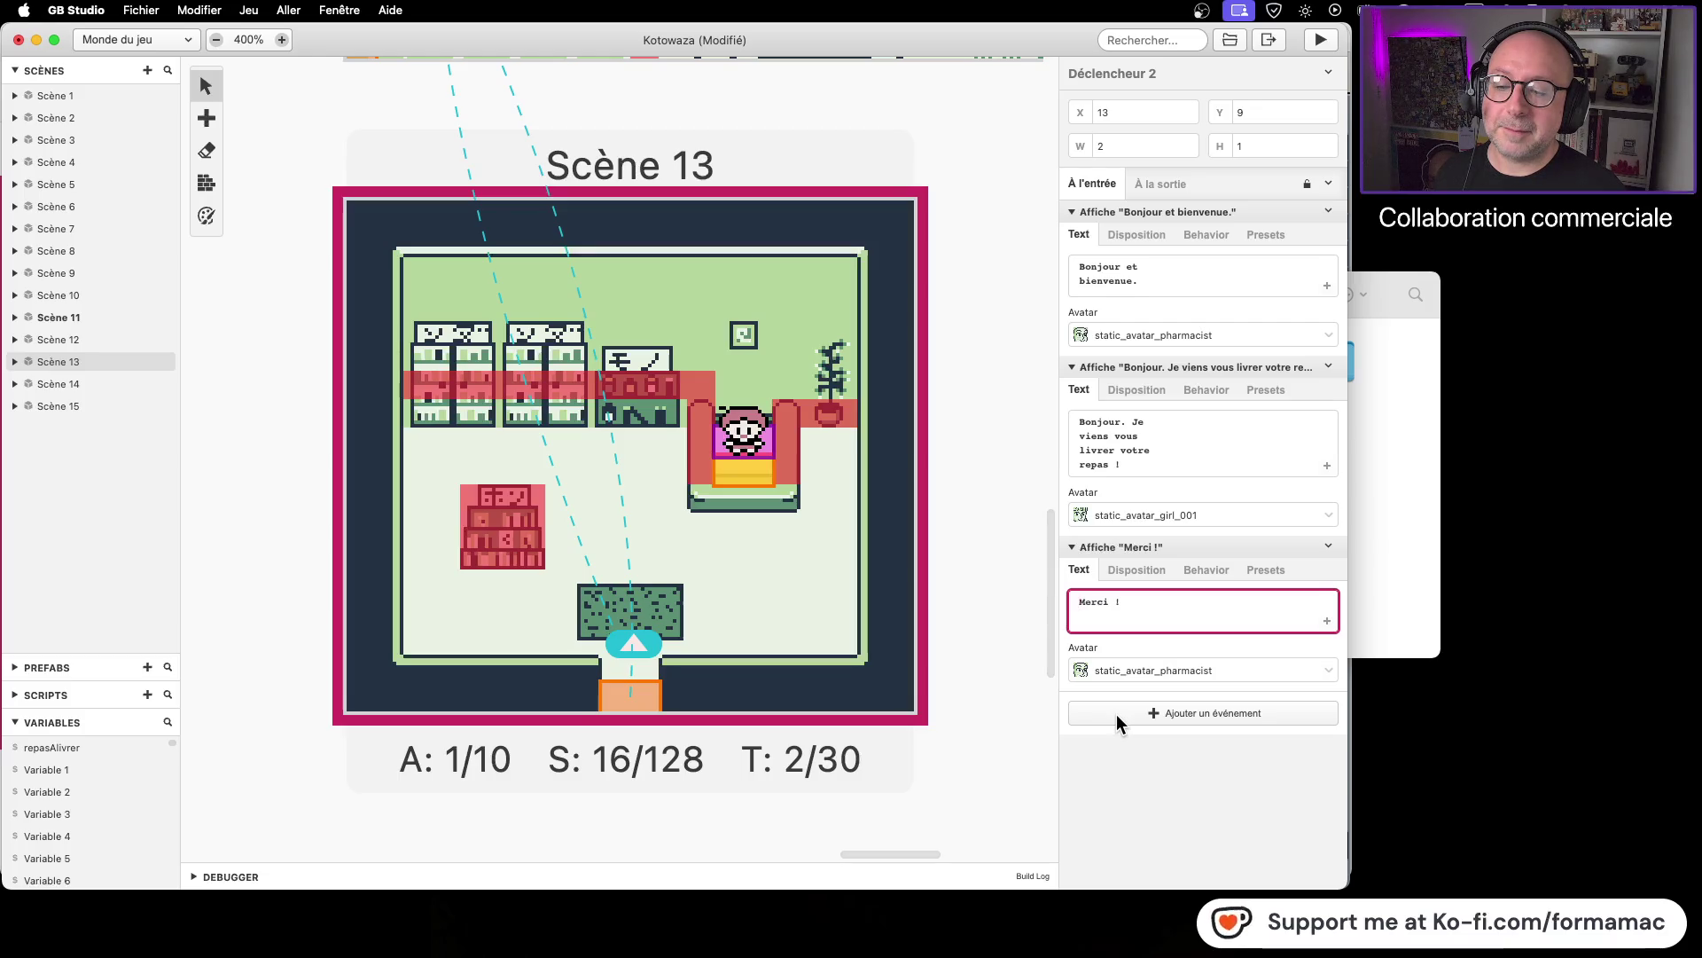
pyautogui.click(1116, 715)
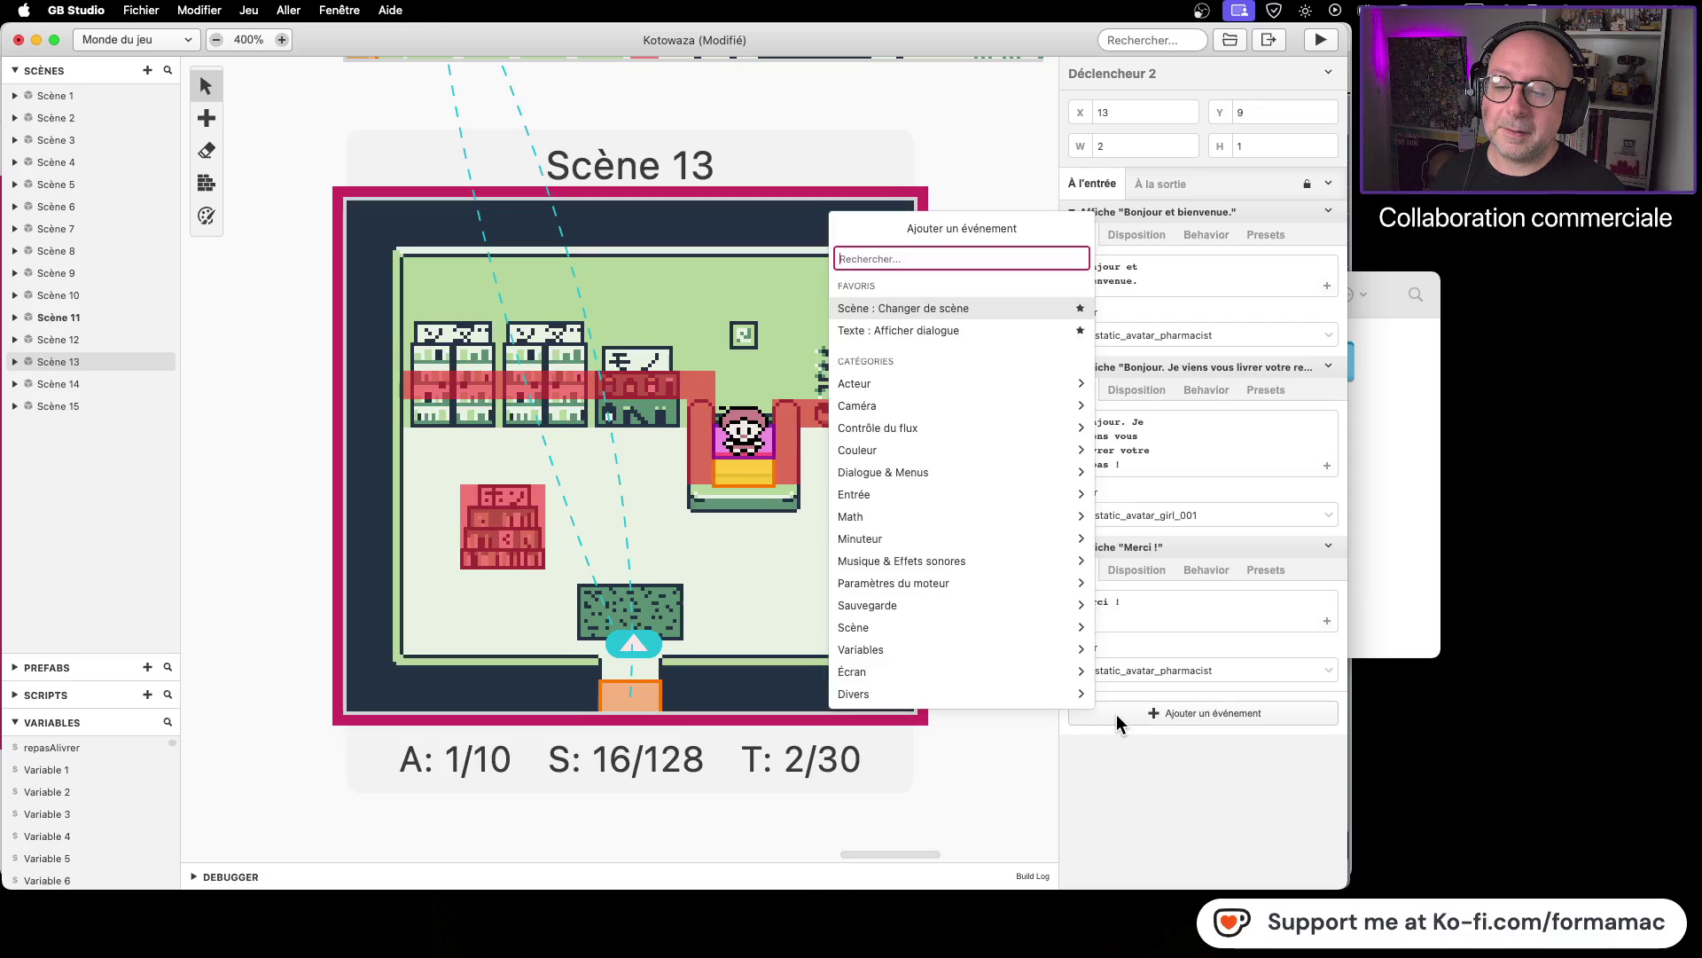
# Step: Add a 'Bon appétit.' dialogue with avatar static_avatar_girl_001 and move it above 'Merci !'
pyautogui.click(910, 329)
pyautogui.click(1103, 752)
pyautogui.write('Bon appétit')
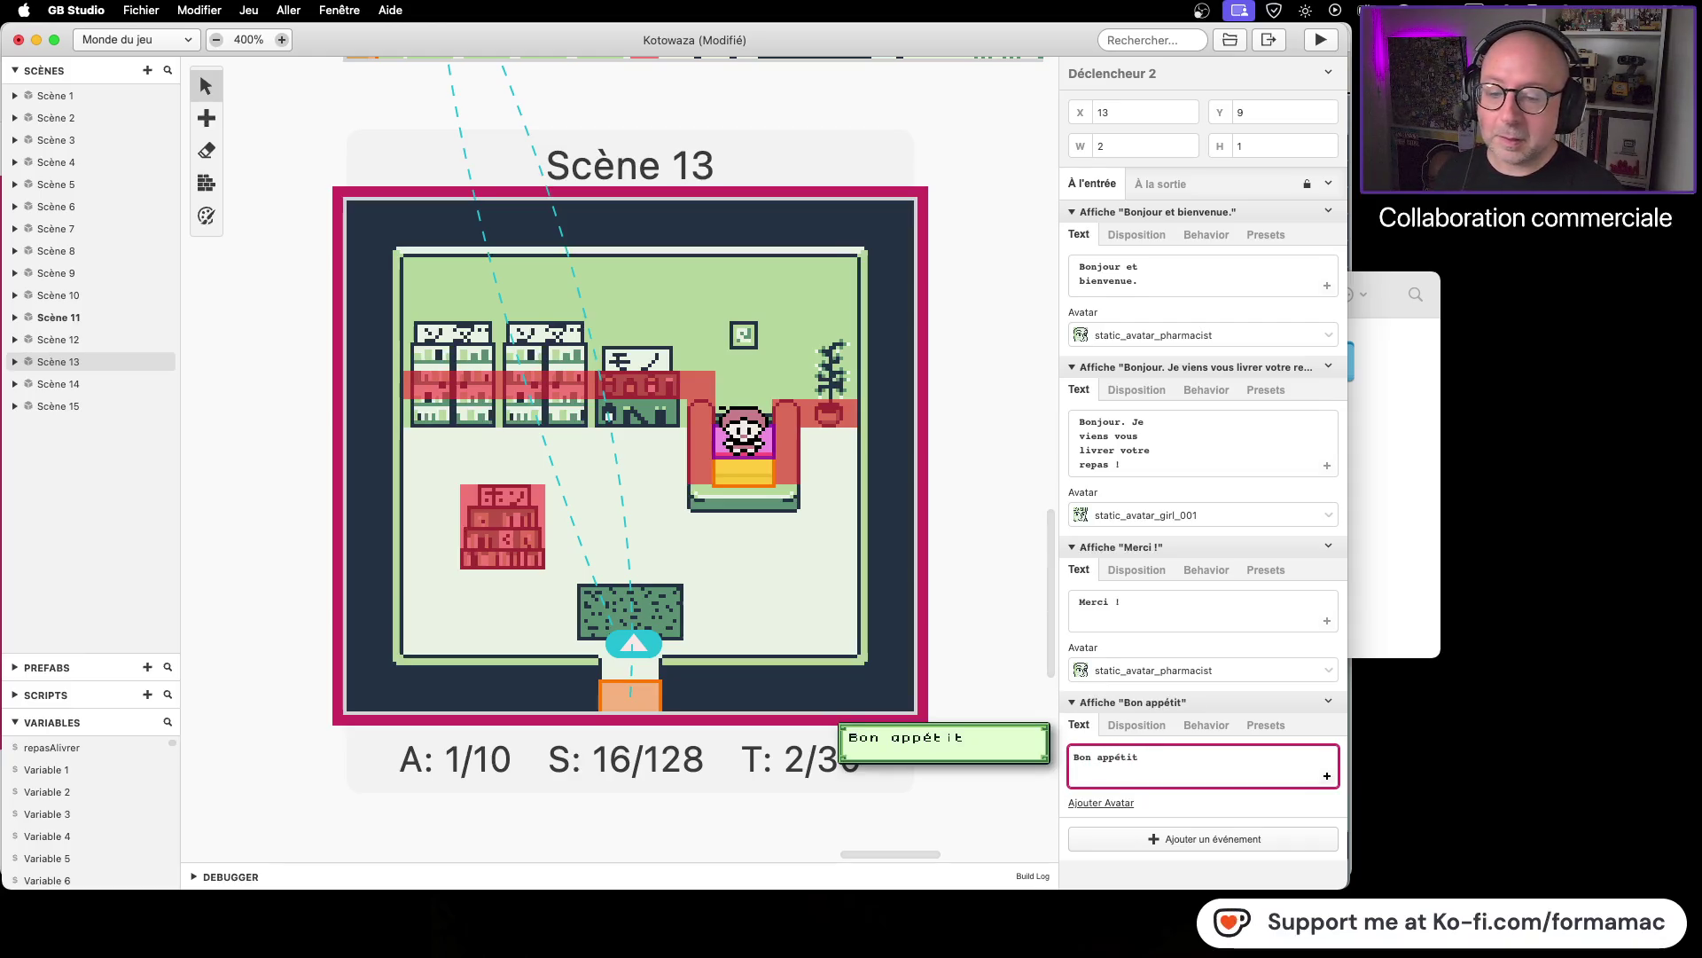
pyautogui.click(1103, 802)
pyautogui.click(1126, 821)
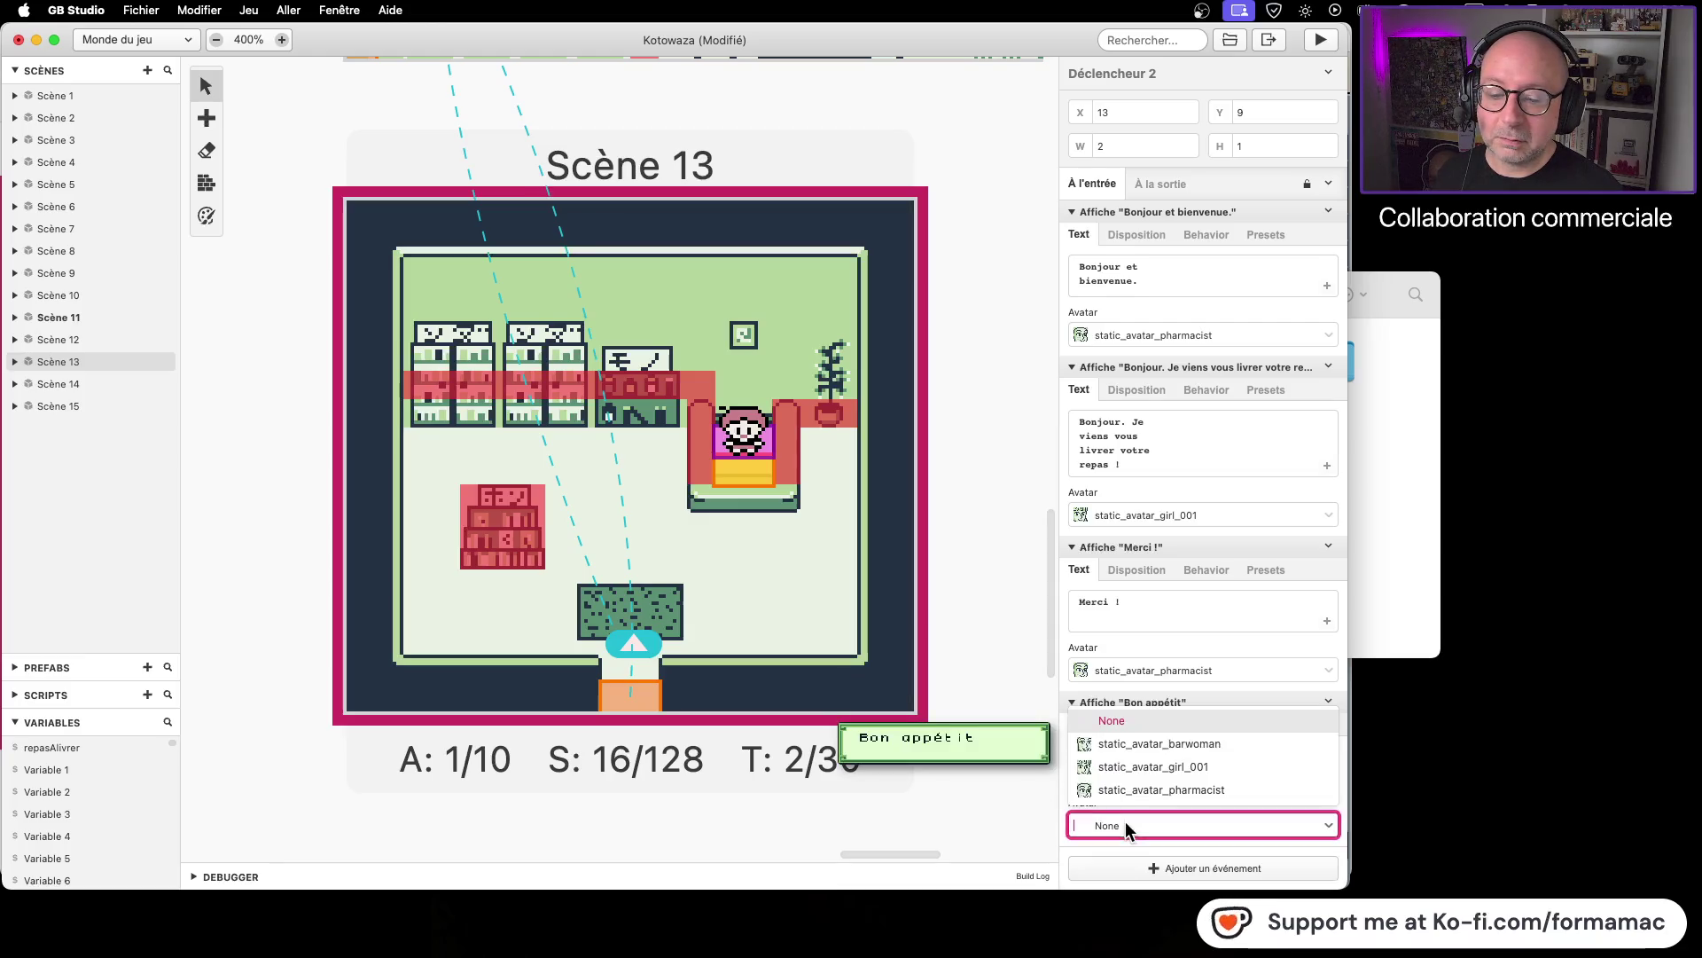
pyautogui.click(1162, 773)
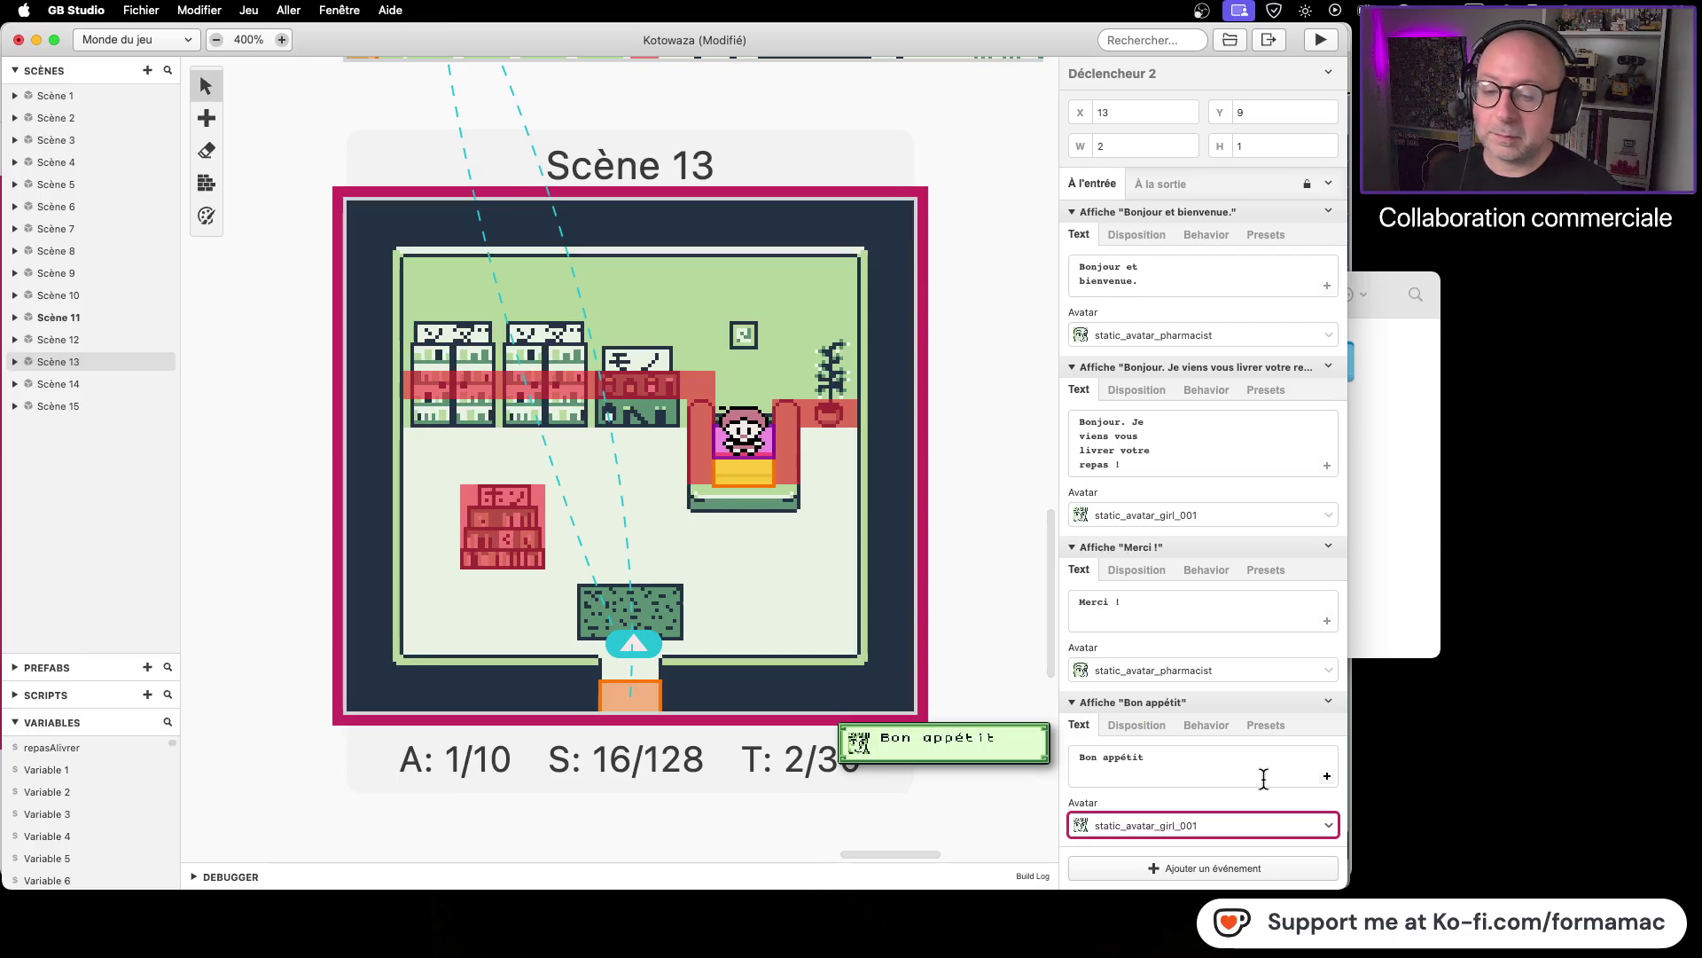
pyautogui.click(1202, 763)
pyautogui.write('.')
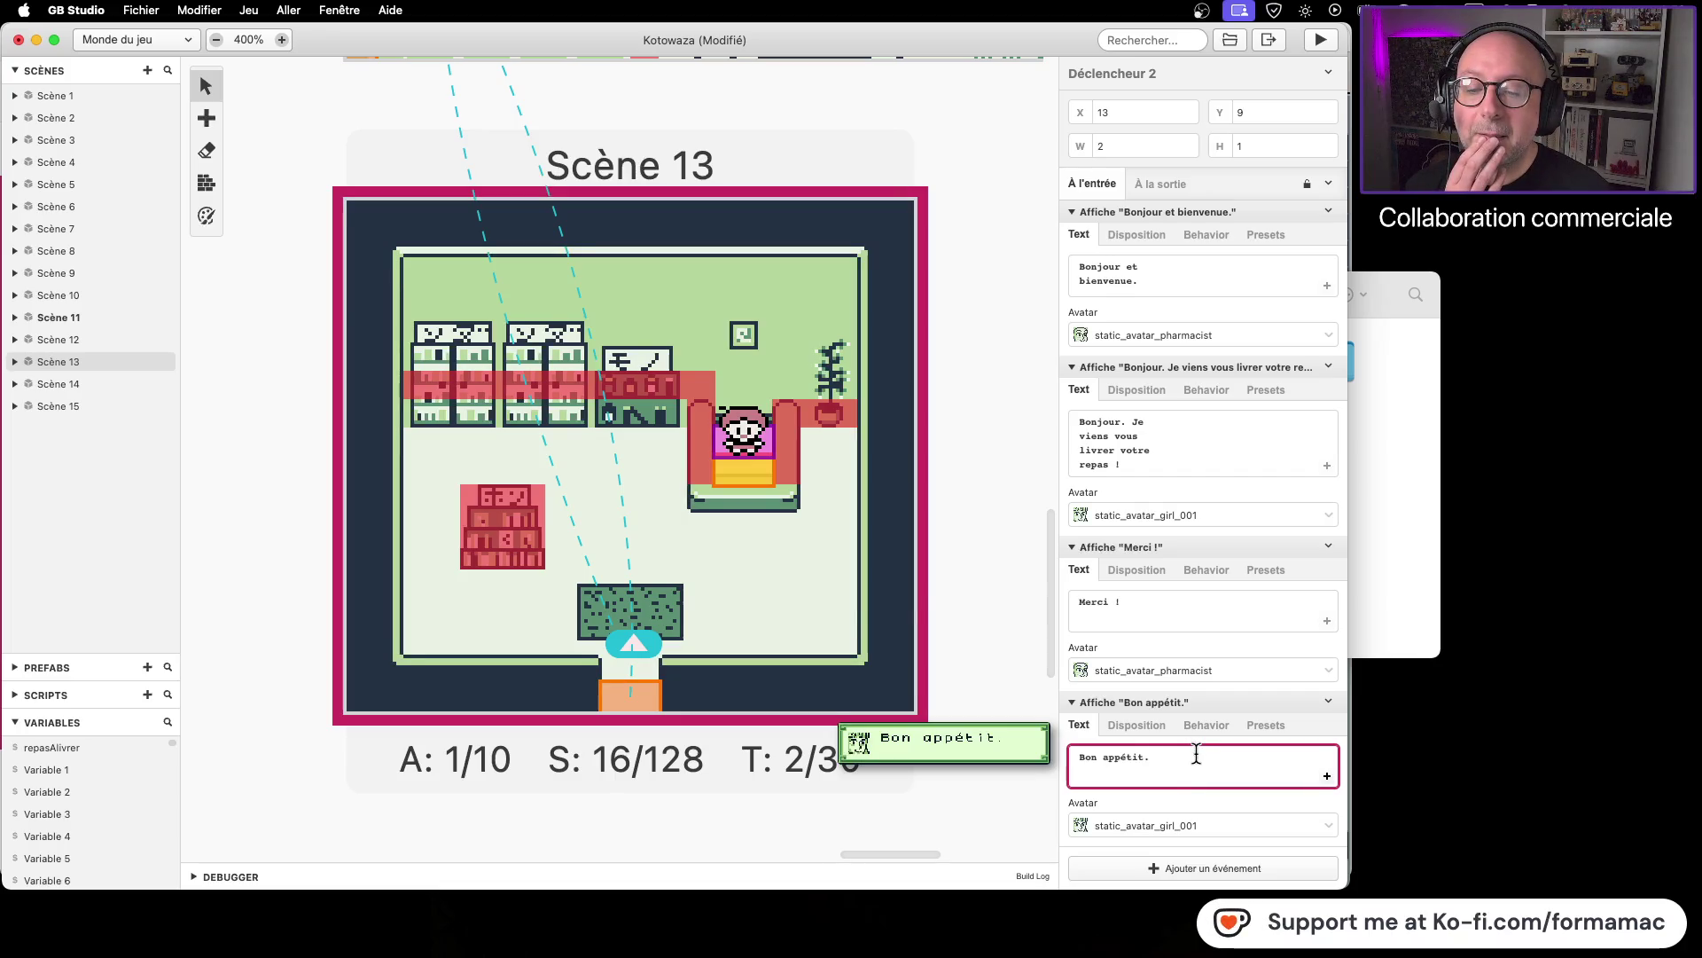
pyautogui.moveTo(1185, 546)
pyautogui.mouseDown()
pyautogui.moveTo(1200, 756)
pyautogui.moveTo(1197, 714)
pyautogui.mouseUp()
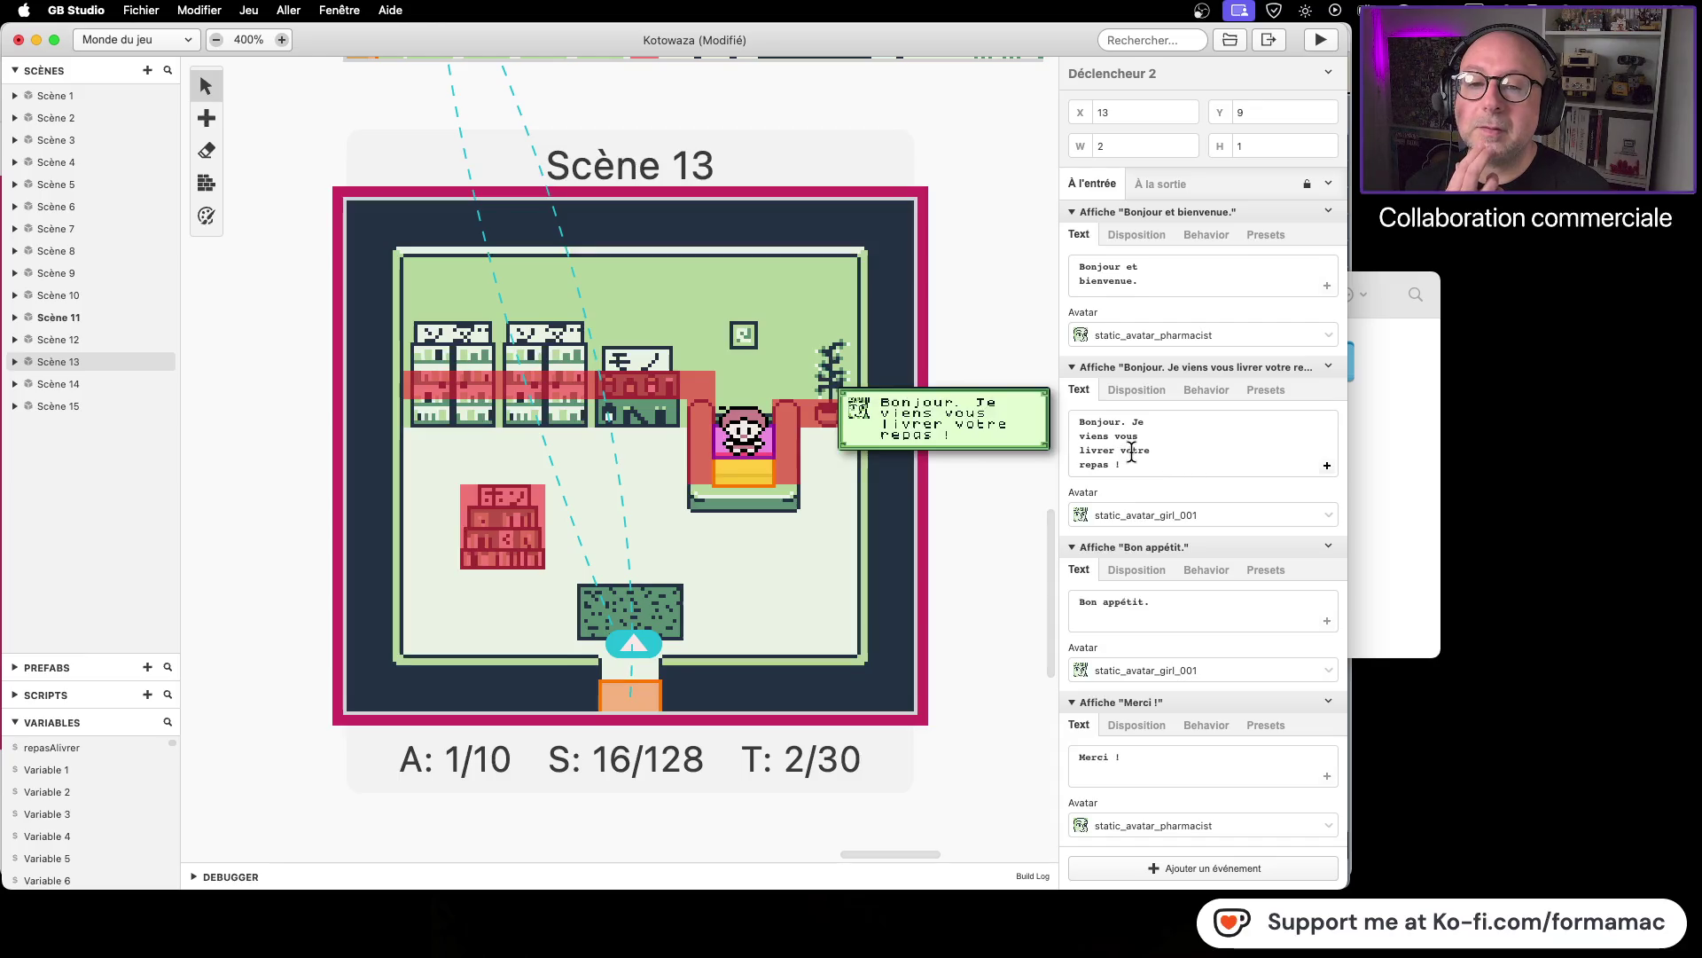
# Step: Add a second page and move 'Je viens vous livrer votre repas !' onto it, leaving 'Bonjour.' first
pyautogui.click(1328, 463)
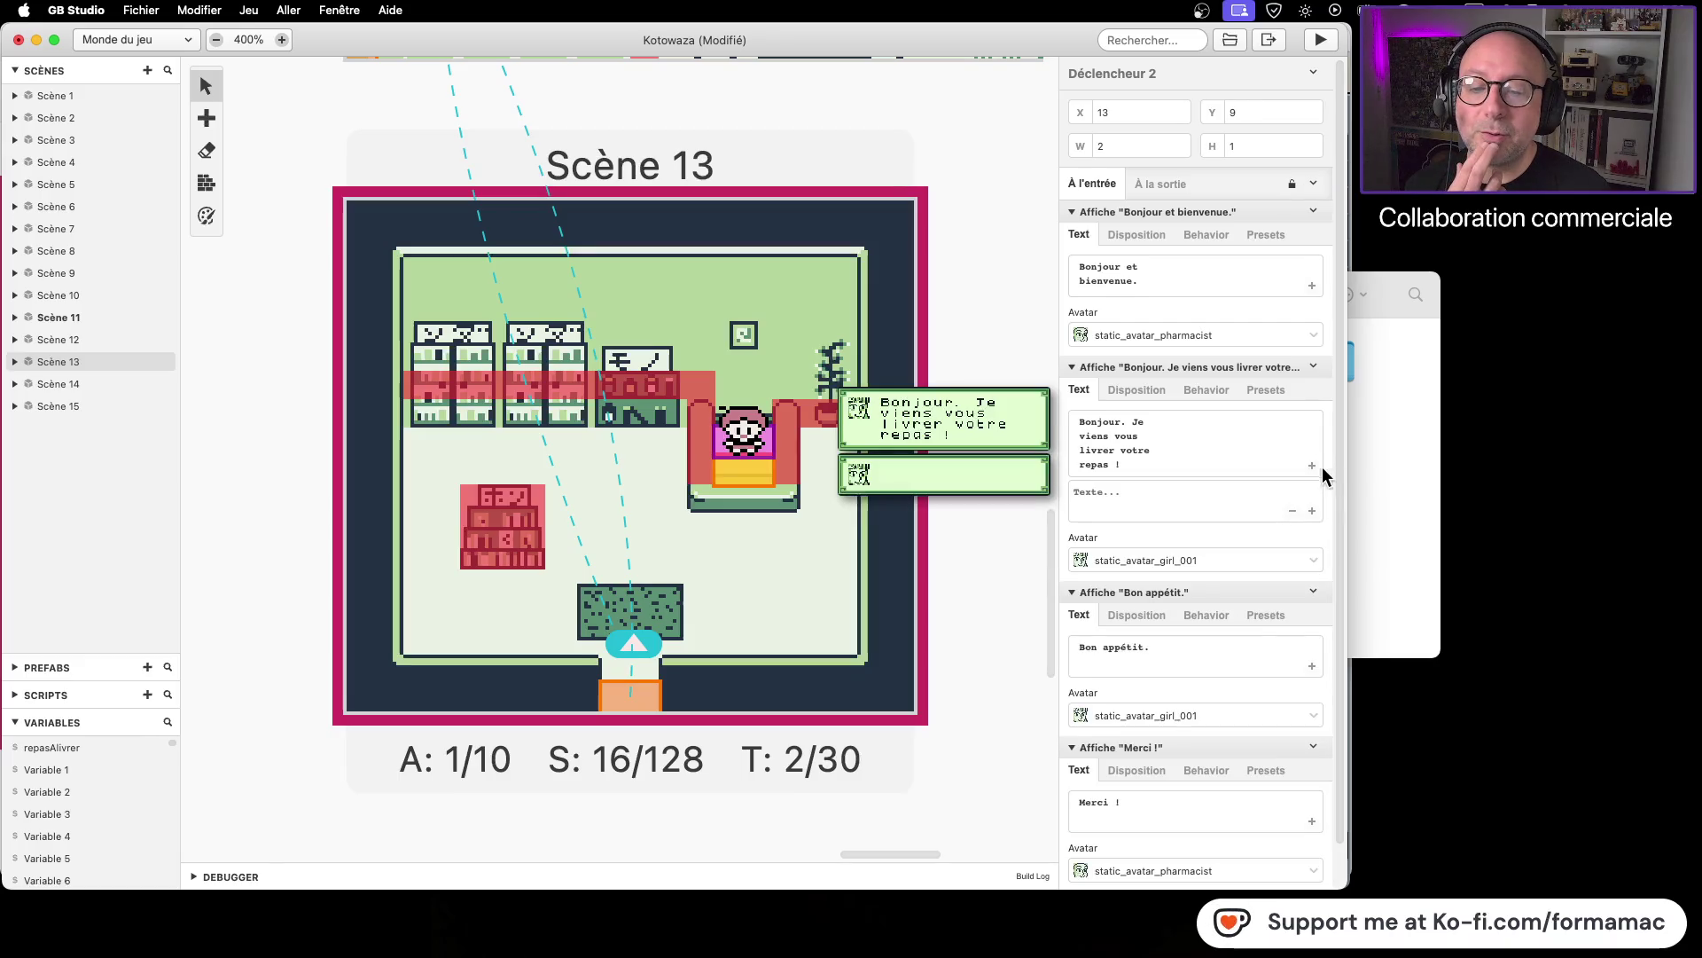
pyautogui.moveTo(1163, 468)
pyautogui.mouseDown()
pyautogui.moveTo(1061, 435)
pyautogui.moveTo(1133, 423)
pyautogui.mouseUp()
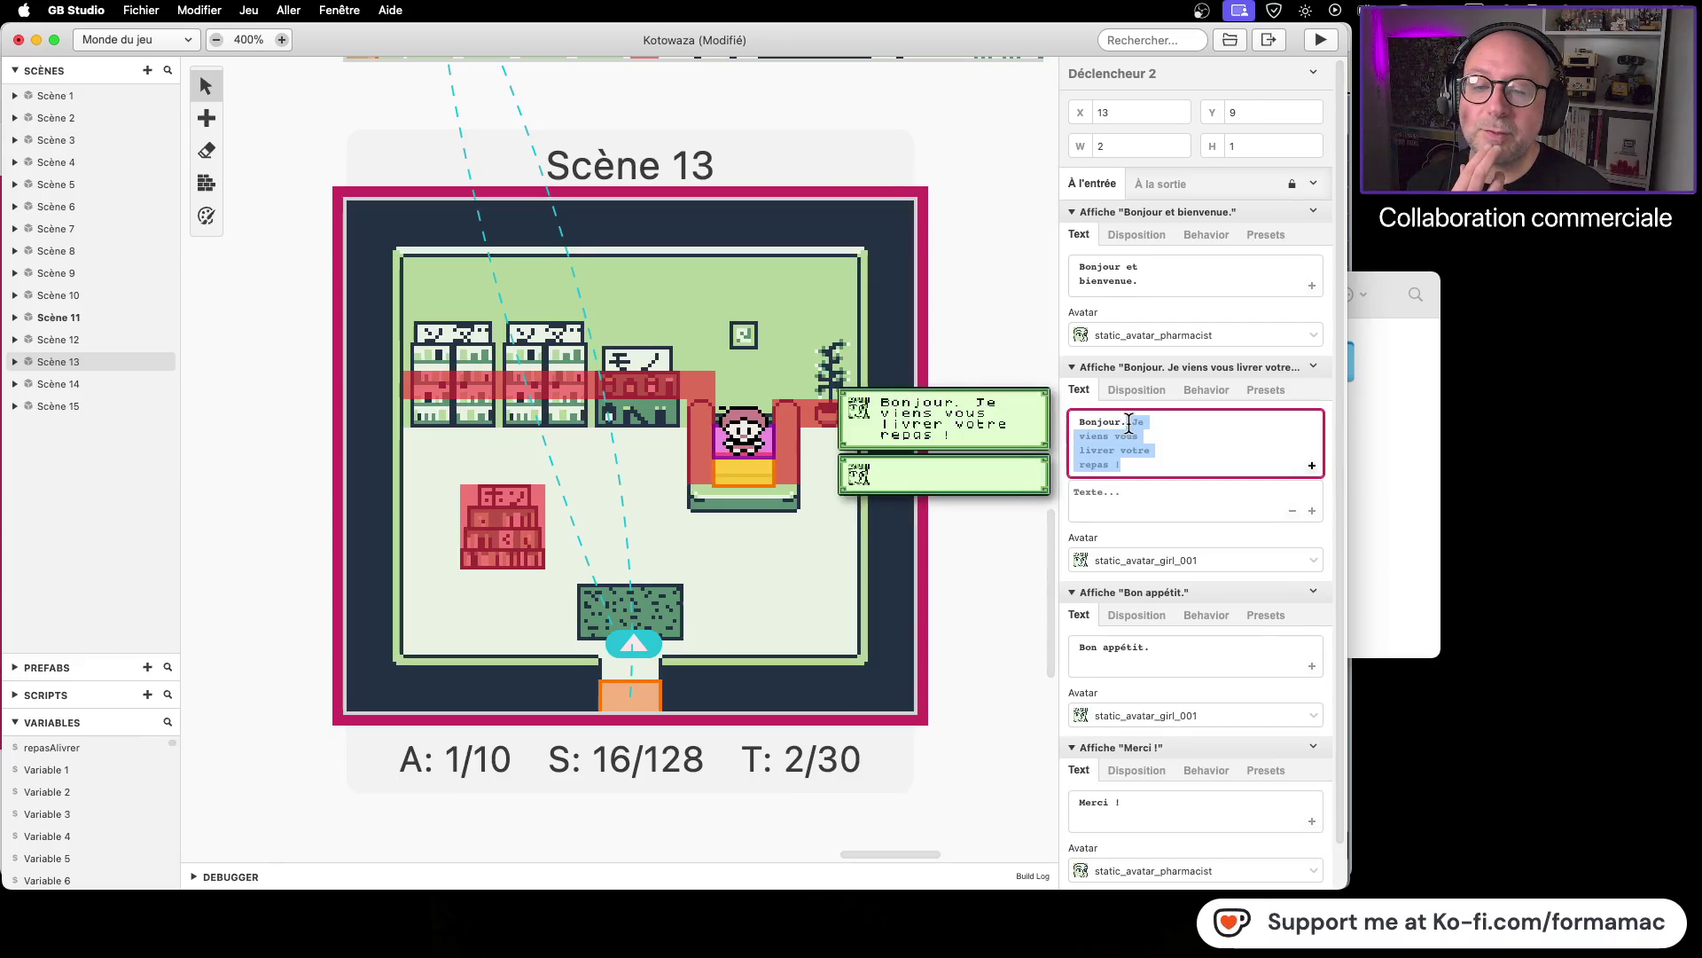
pyautogui.press('super+x')
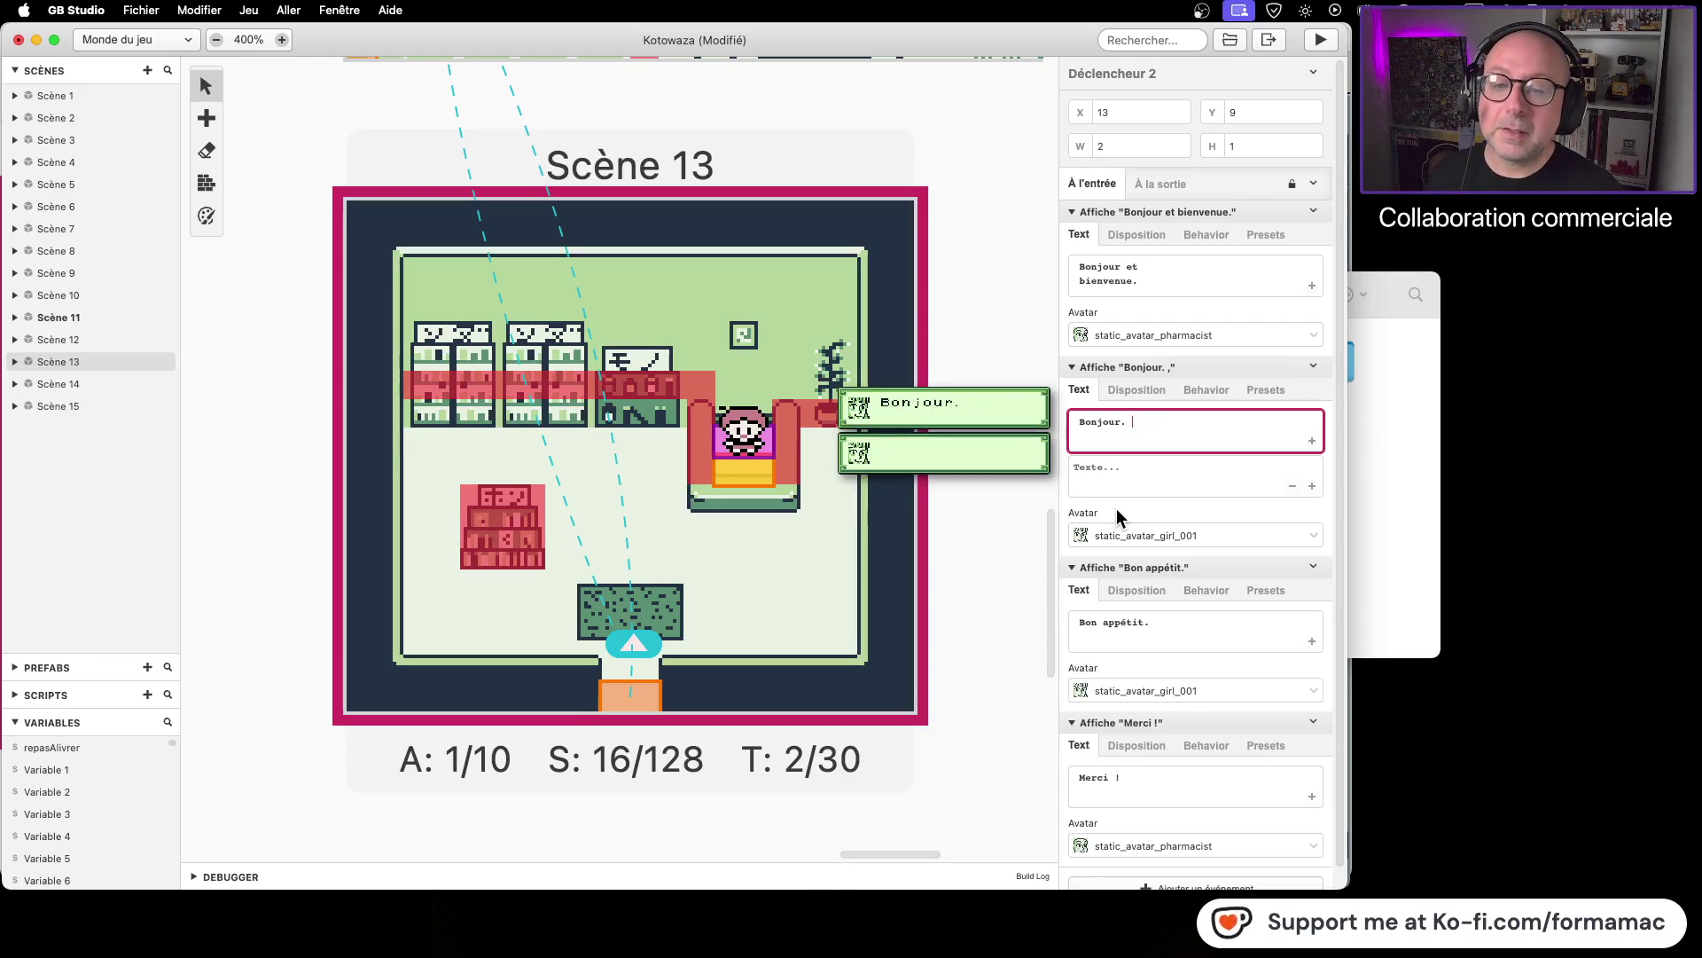
pyautogui.click(1133, 476)
pyautogui.press('super+v')
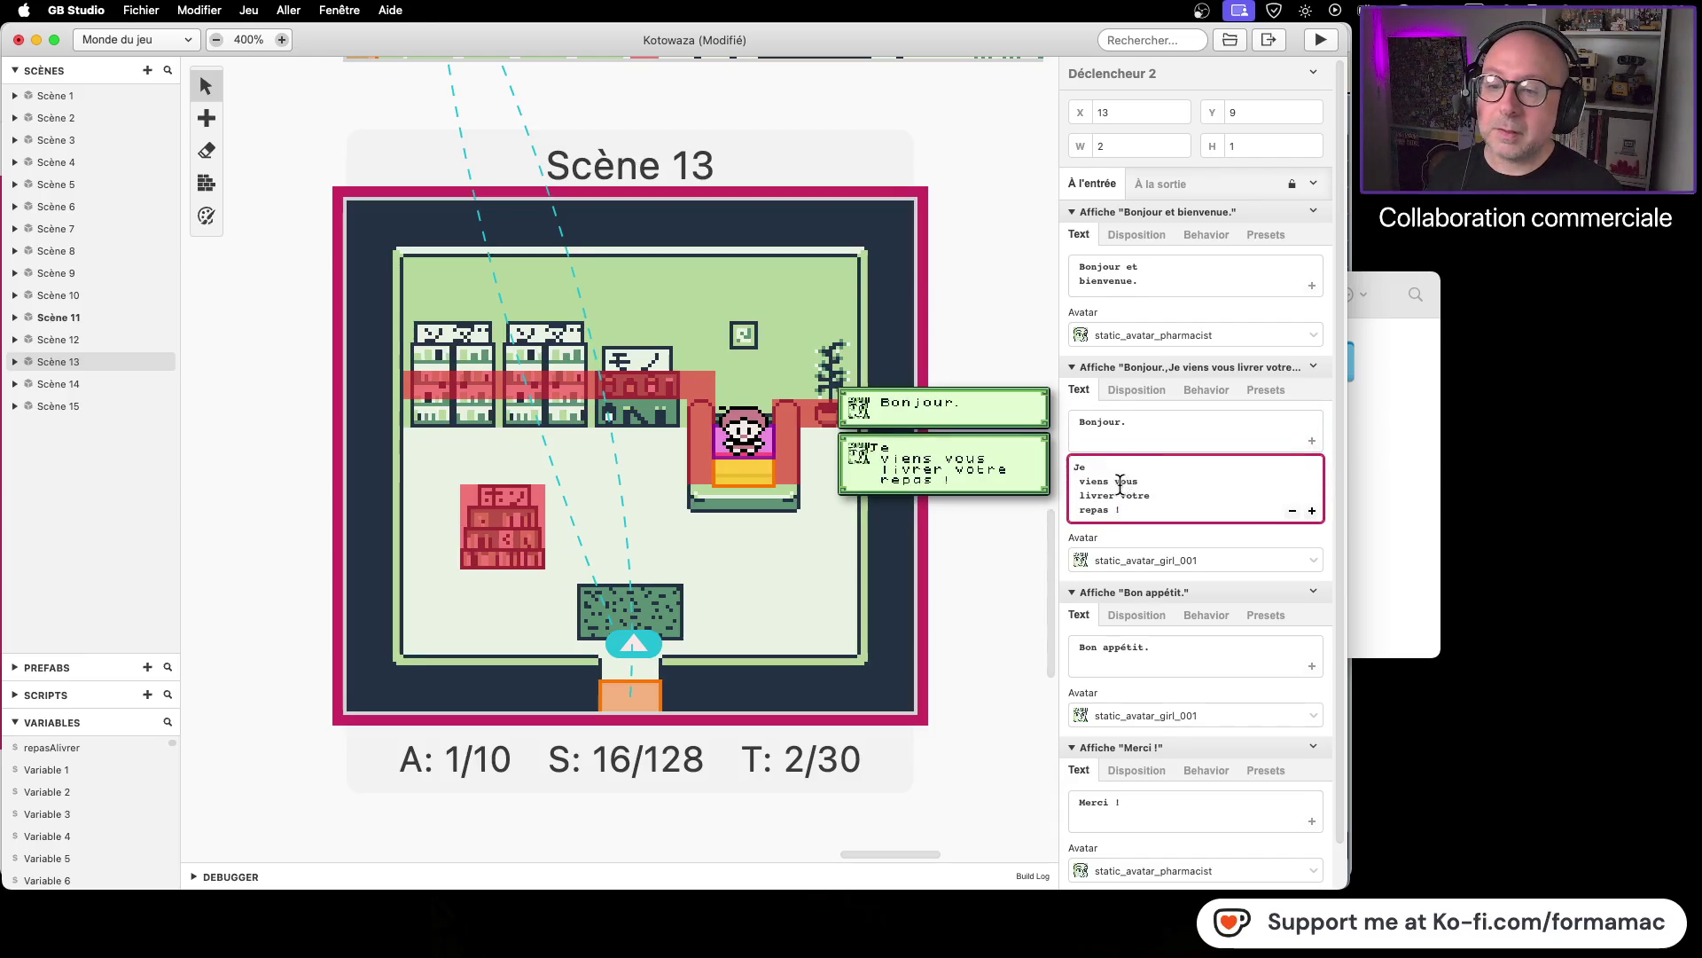
pyautogui.press('BackSpace')
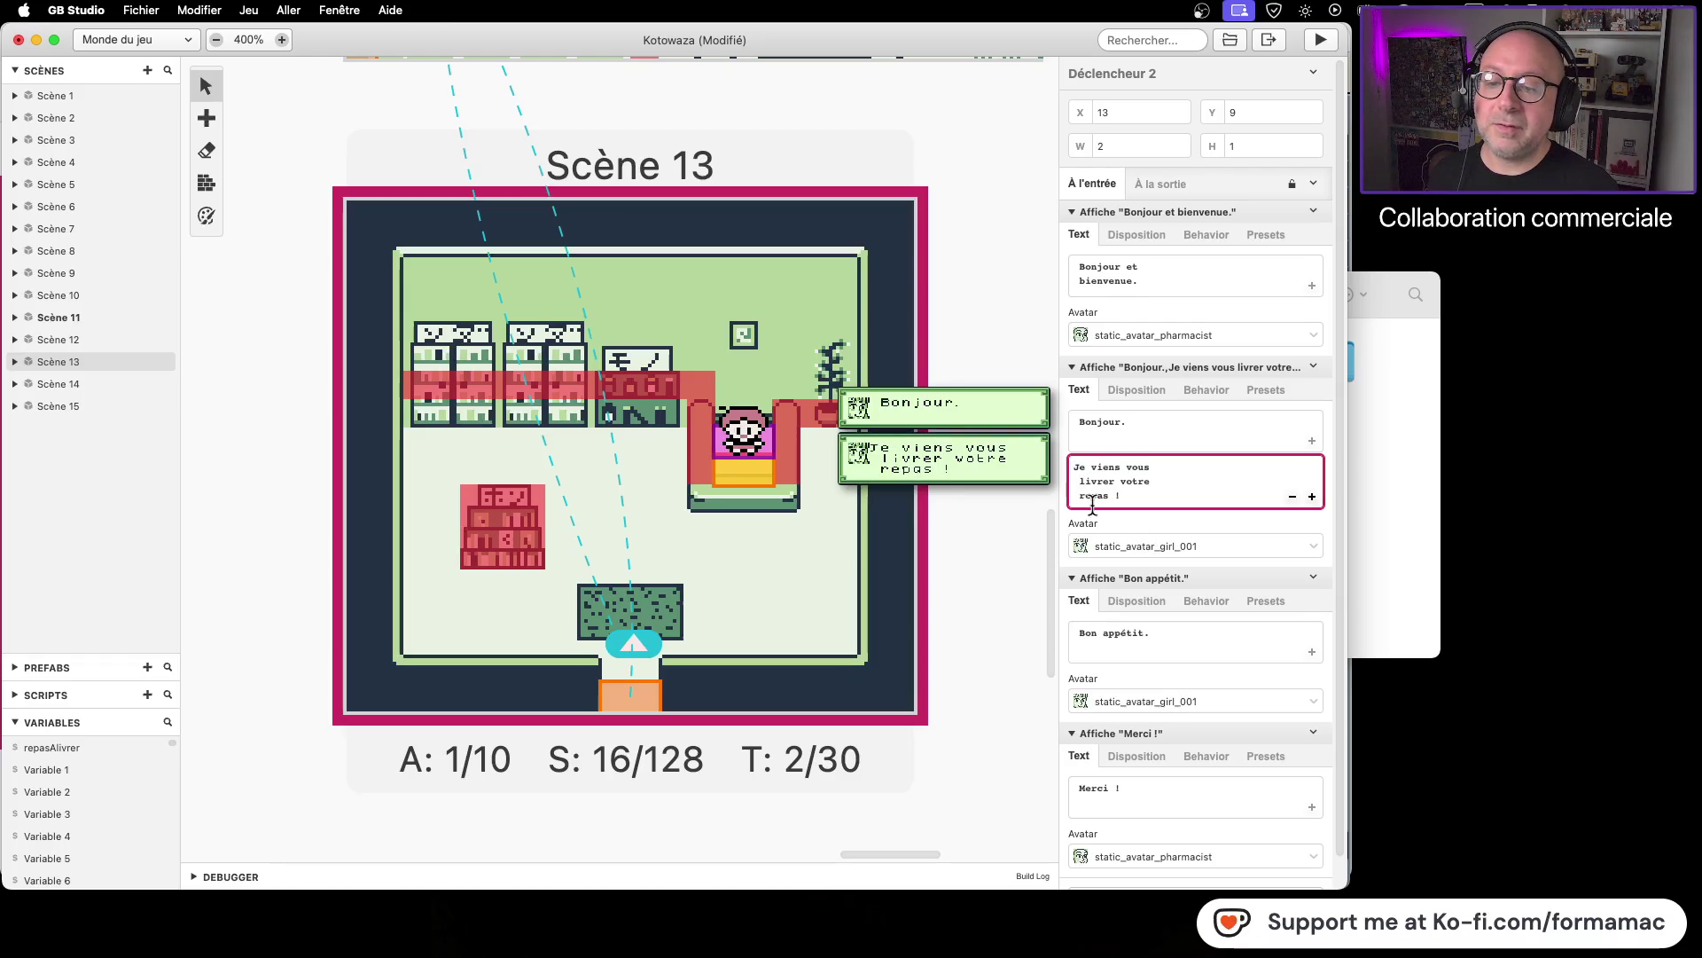
pyautogui.click(1075, 468)
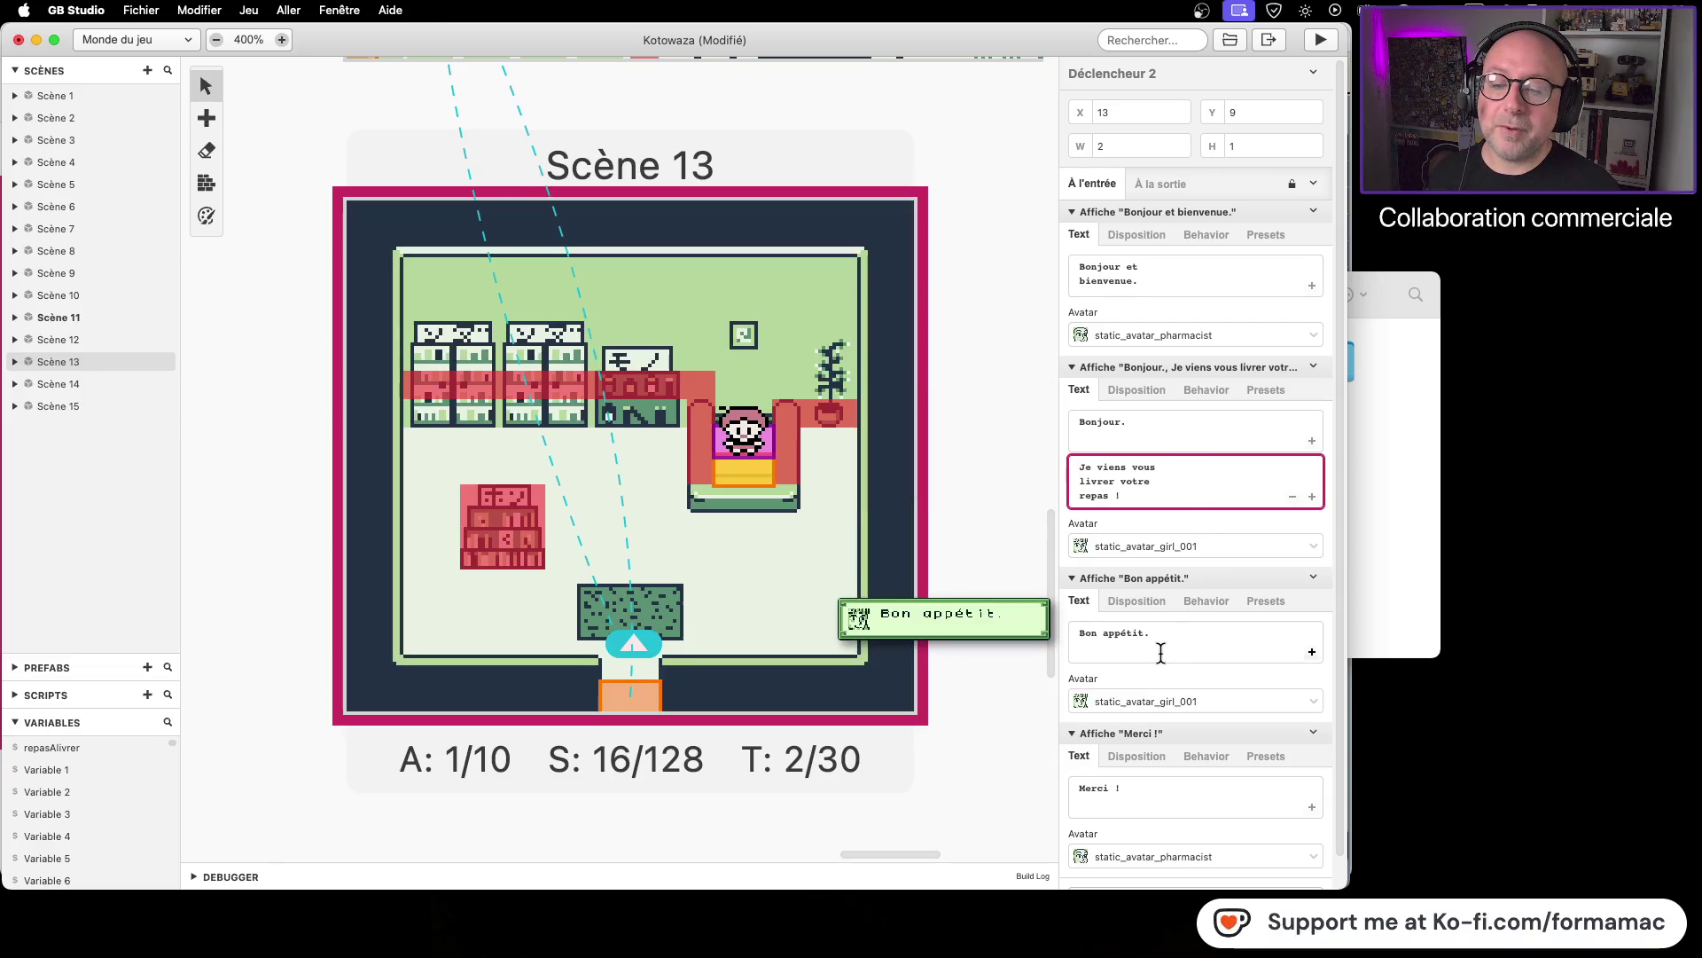
pyautogui.scroll(-1, 1163, 692)
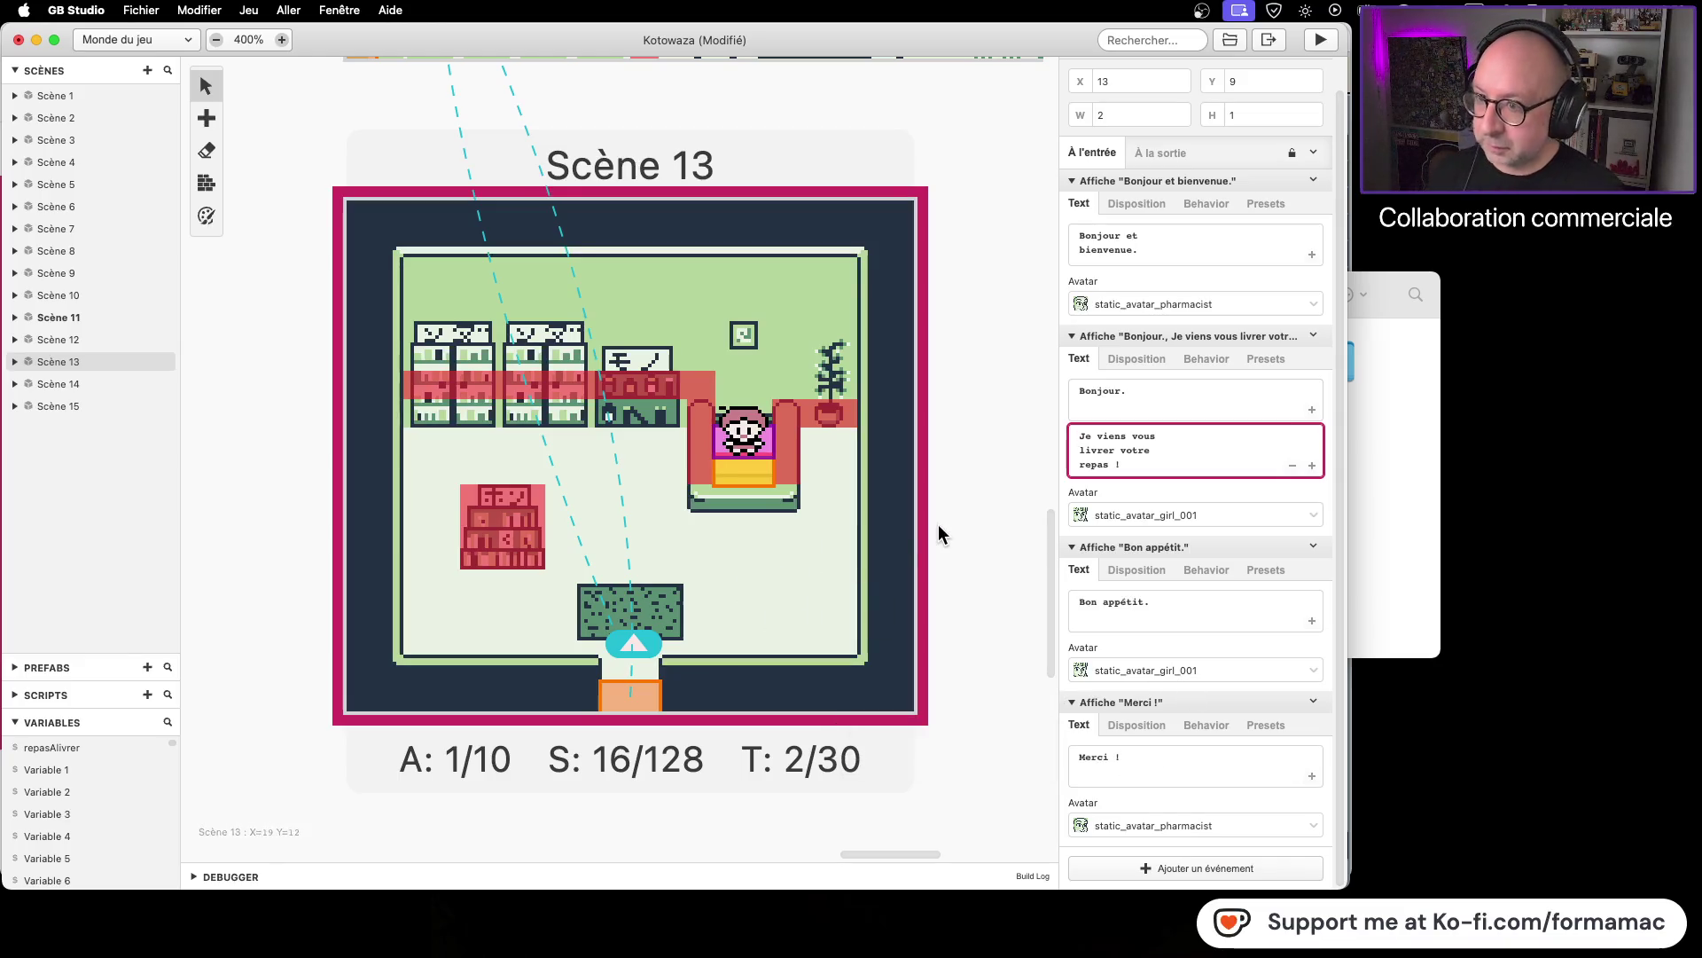
# Step: Save the project, run the game and walk the player into the pharmacy
pyautogui.press('super+s')
pyautogui.click(1321, 40)
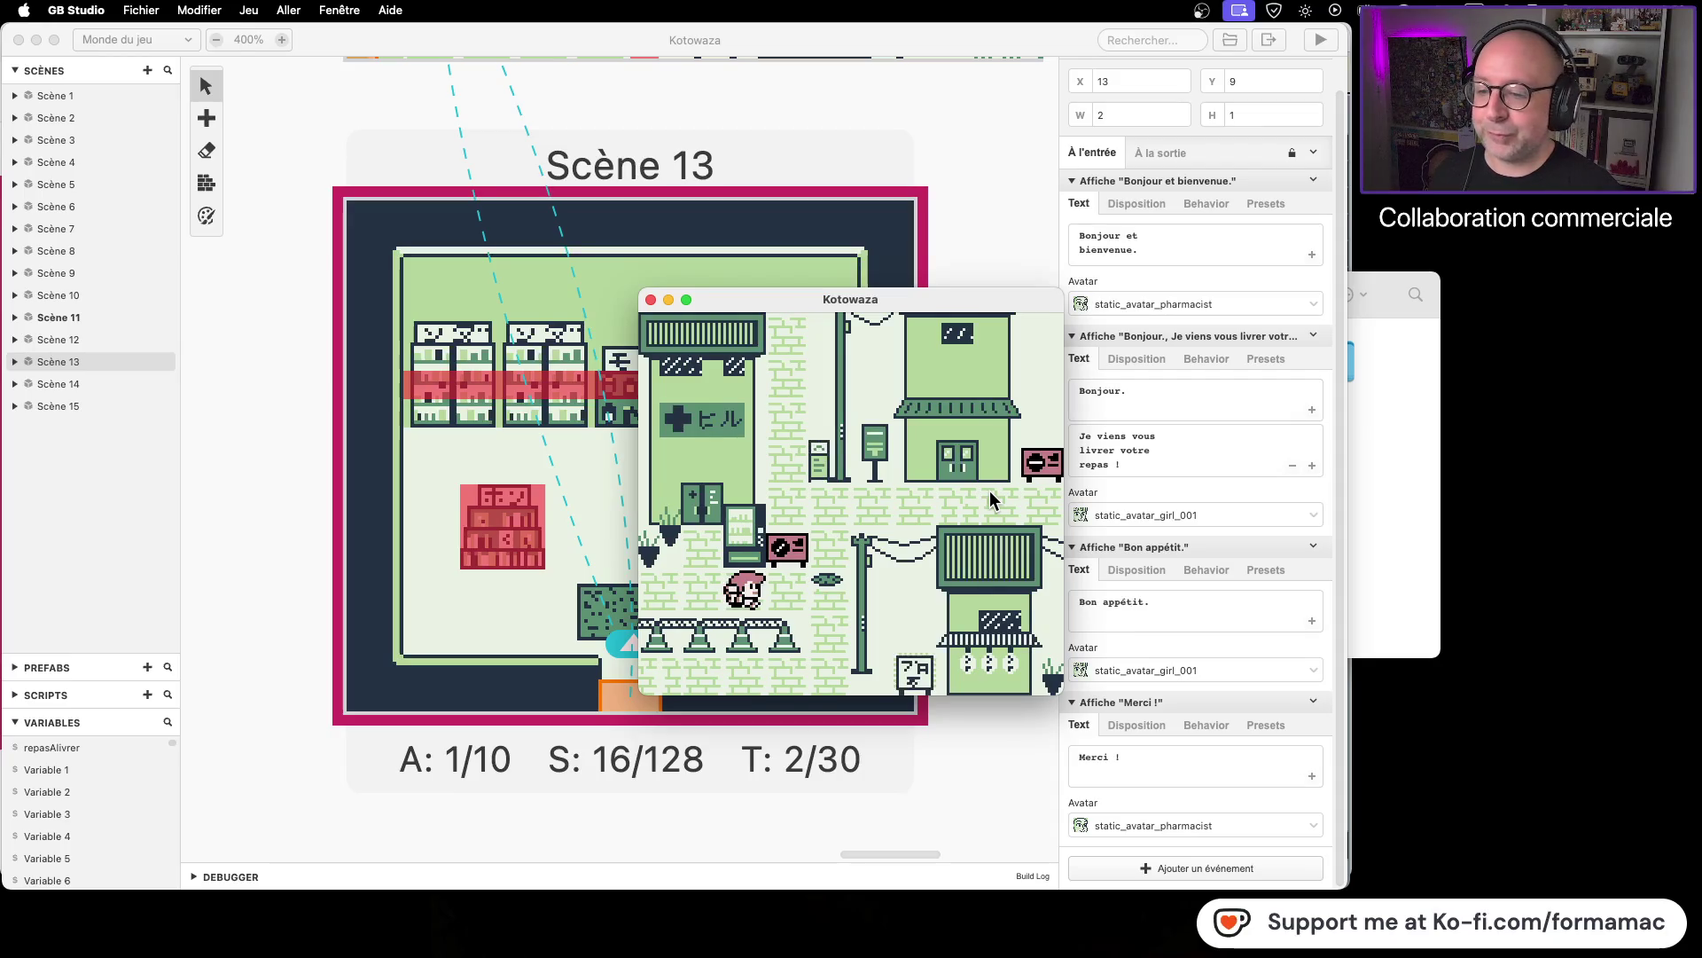
pyautogui.press('Left')
pyautogui.press('Up')
pyautogui.press('Up')
pyautogui.press('Up')
pyautogui.press('Right')
pyautogui.press('Up')
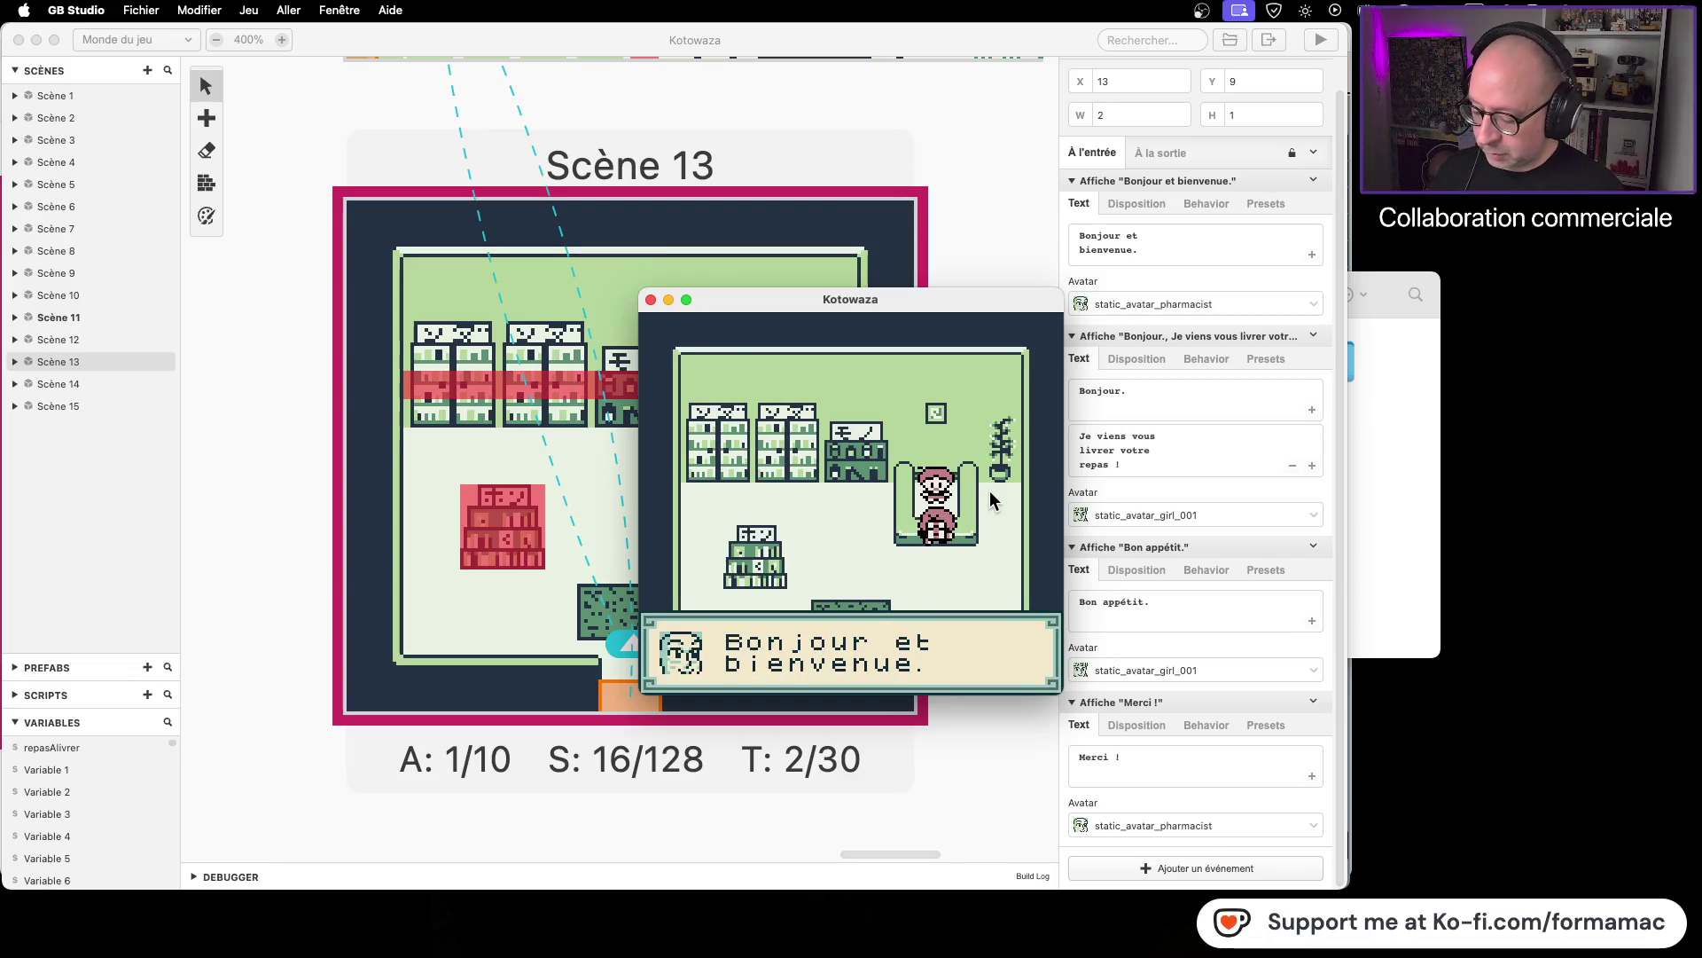
# Step: Play through the welcome, delivery, 'Bon appétit.' and 'Merci !' dialogues, then close the game window
pyautogui.press('z')
pyautogui.press('z')
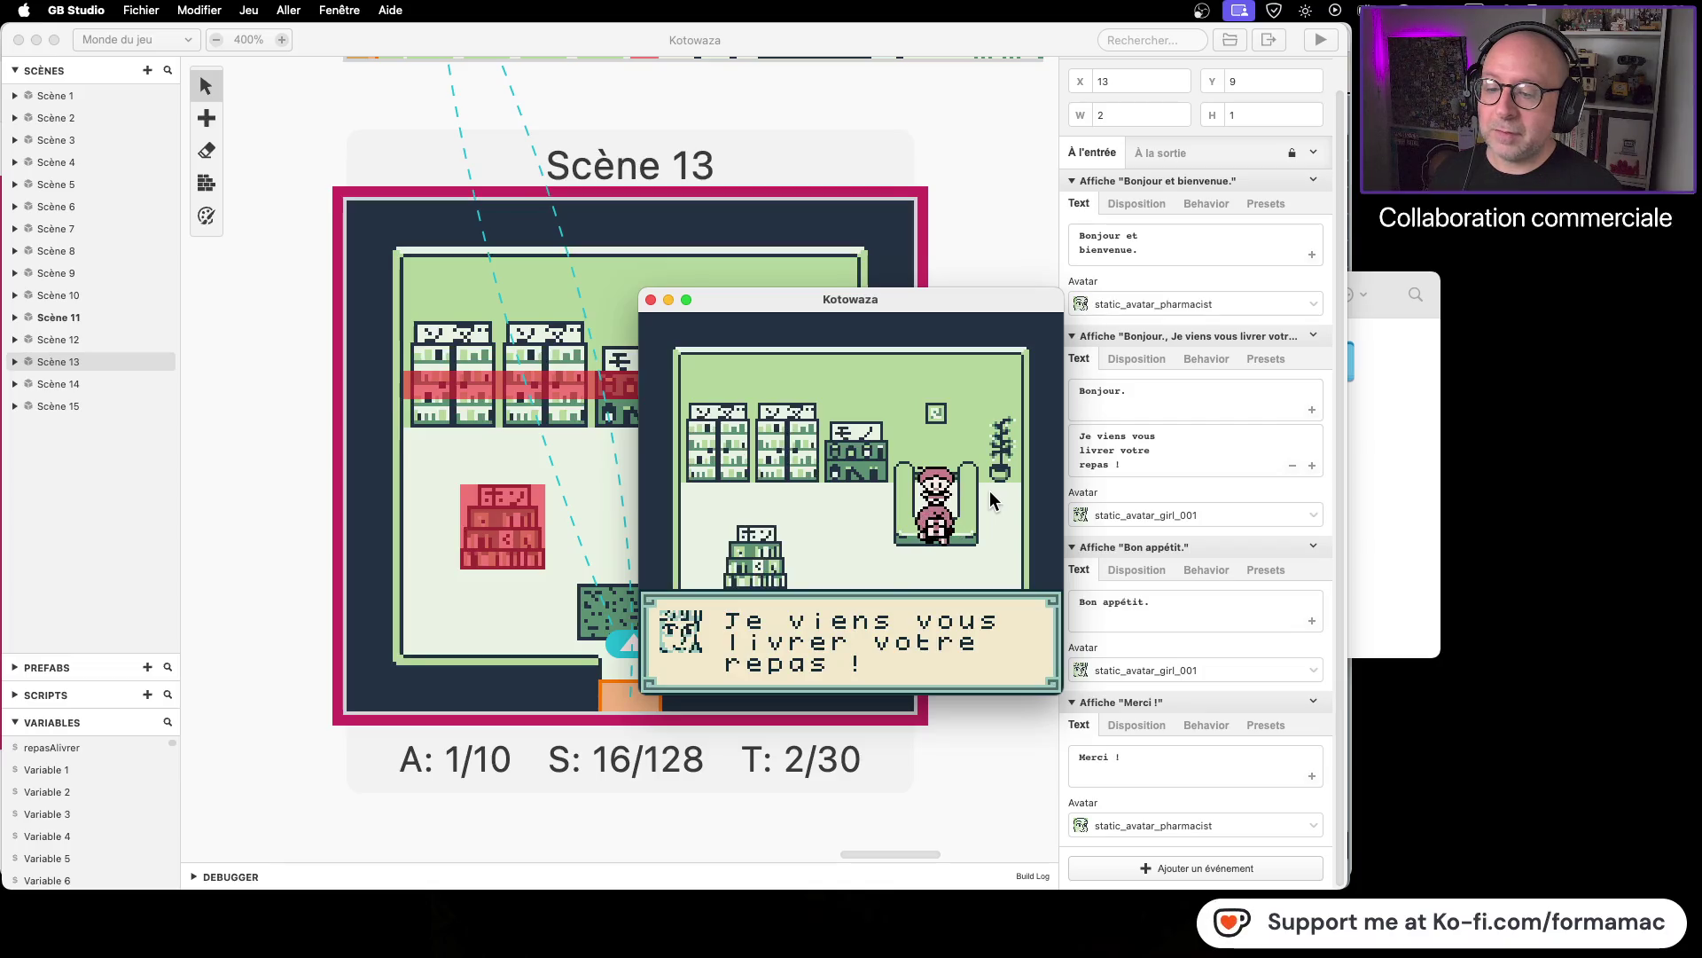
pyautogui.press('z')
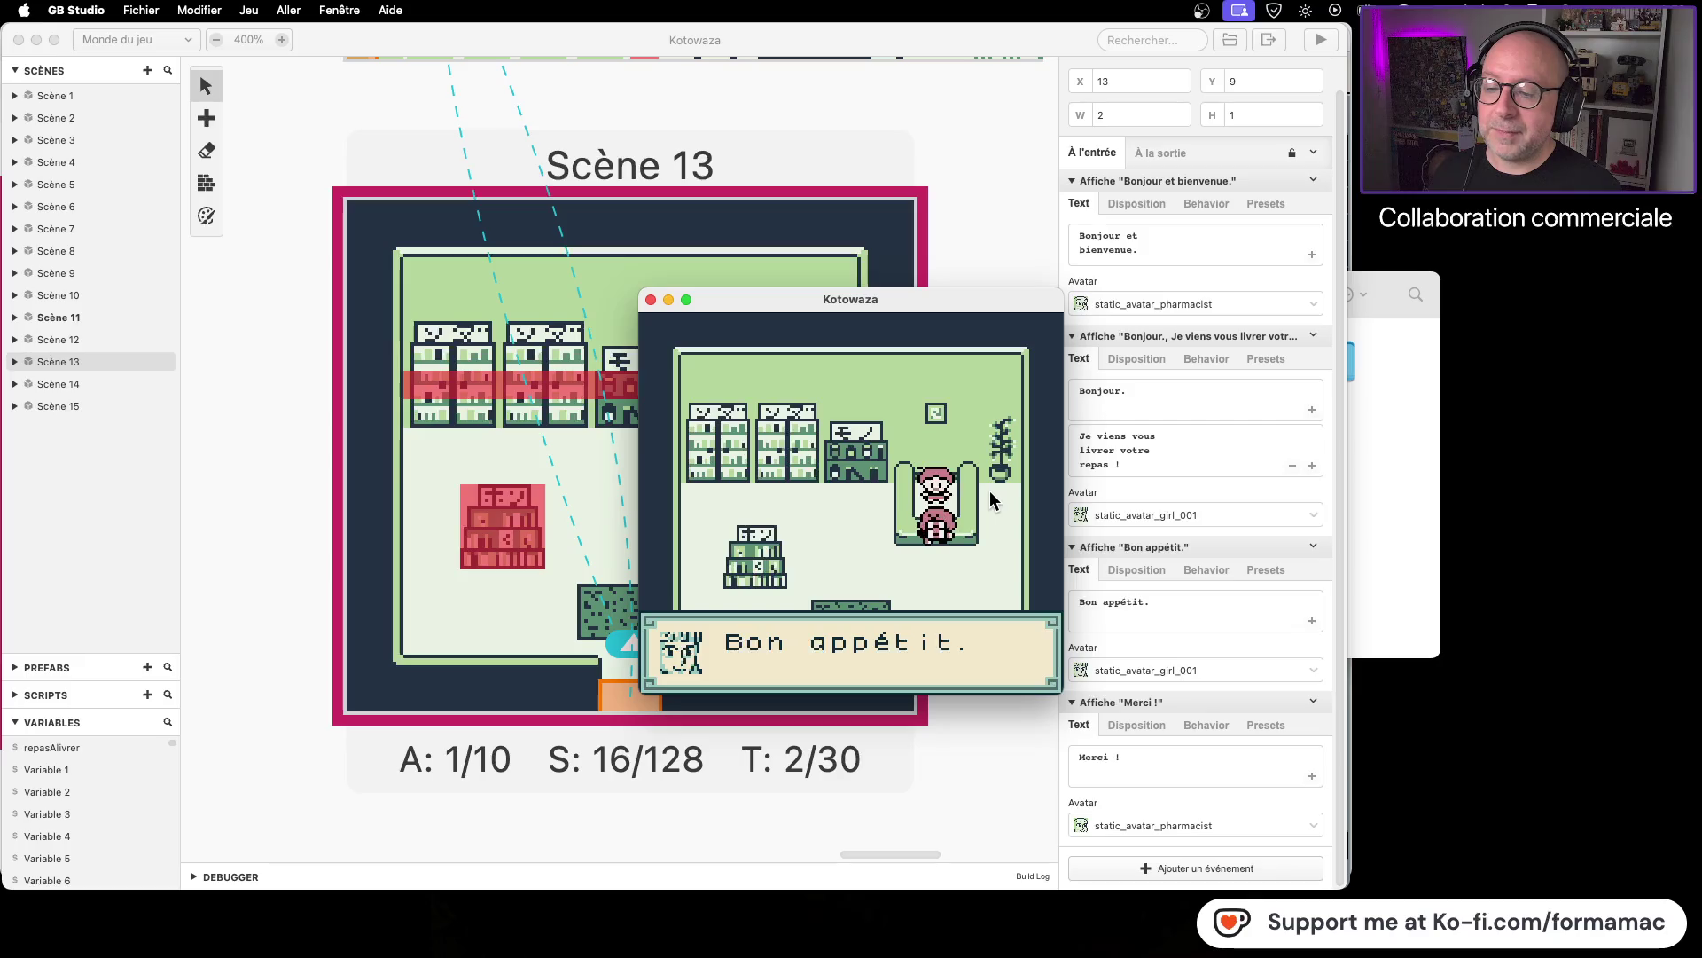
pyautogui.press('z')
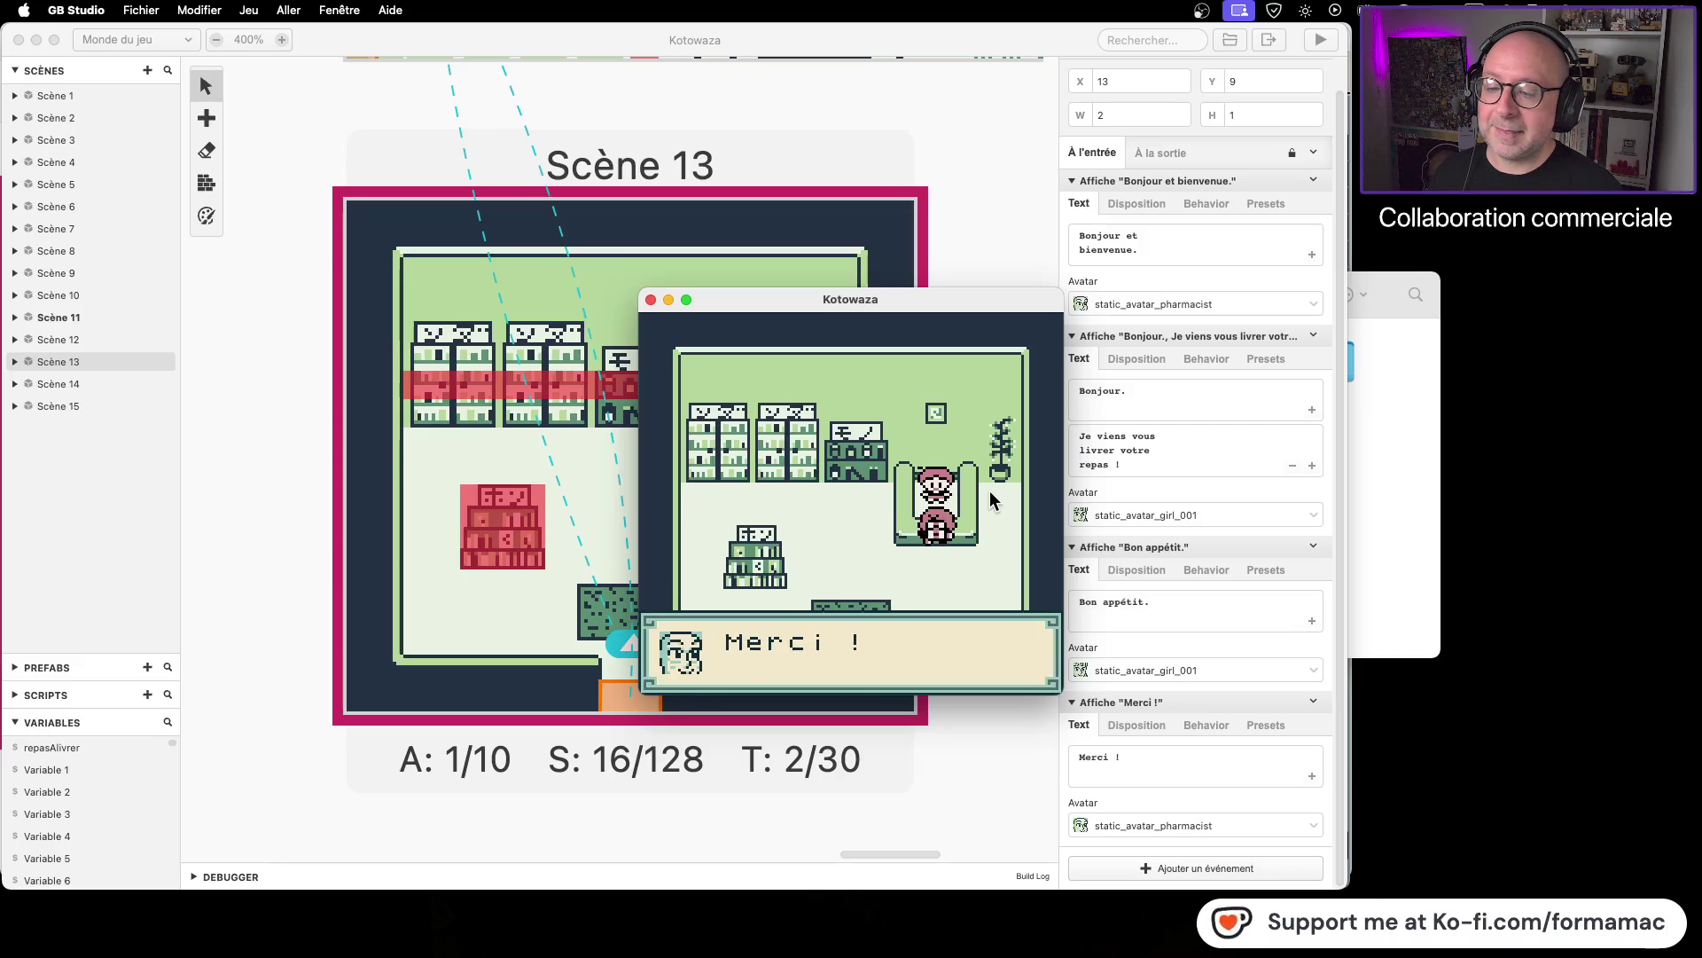
pyautogui.press('z')
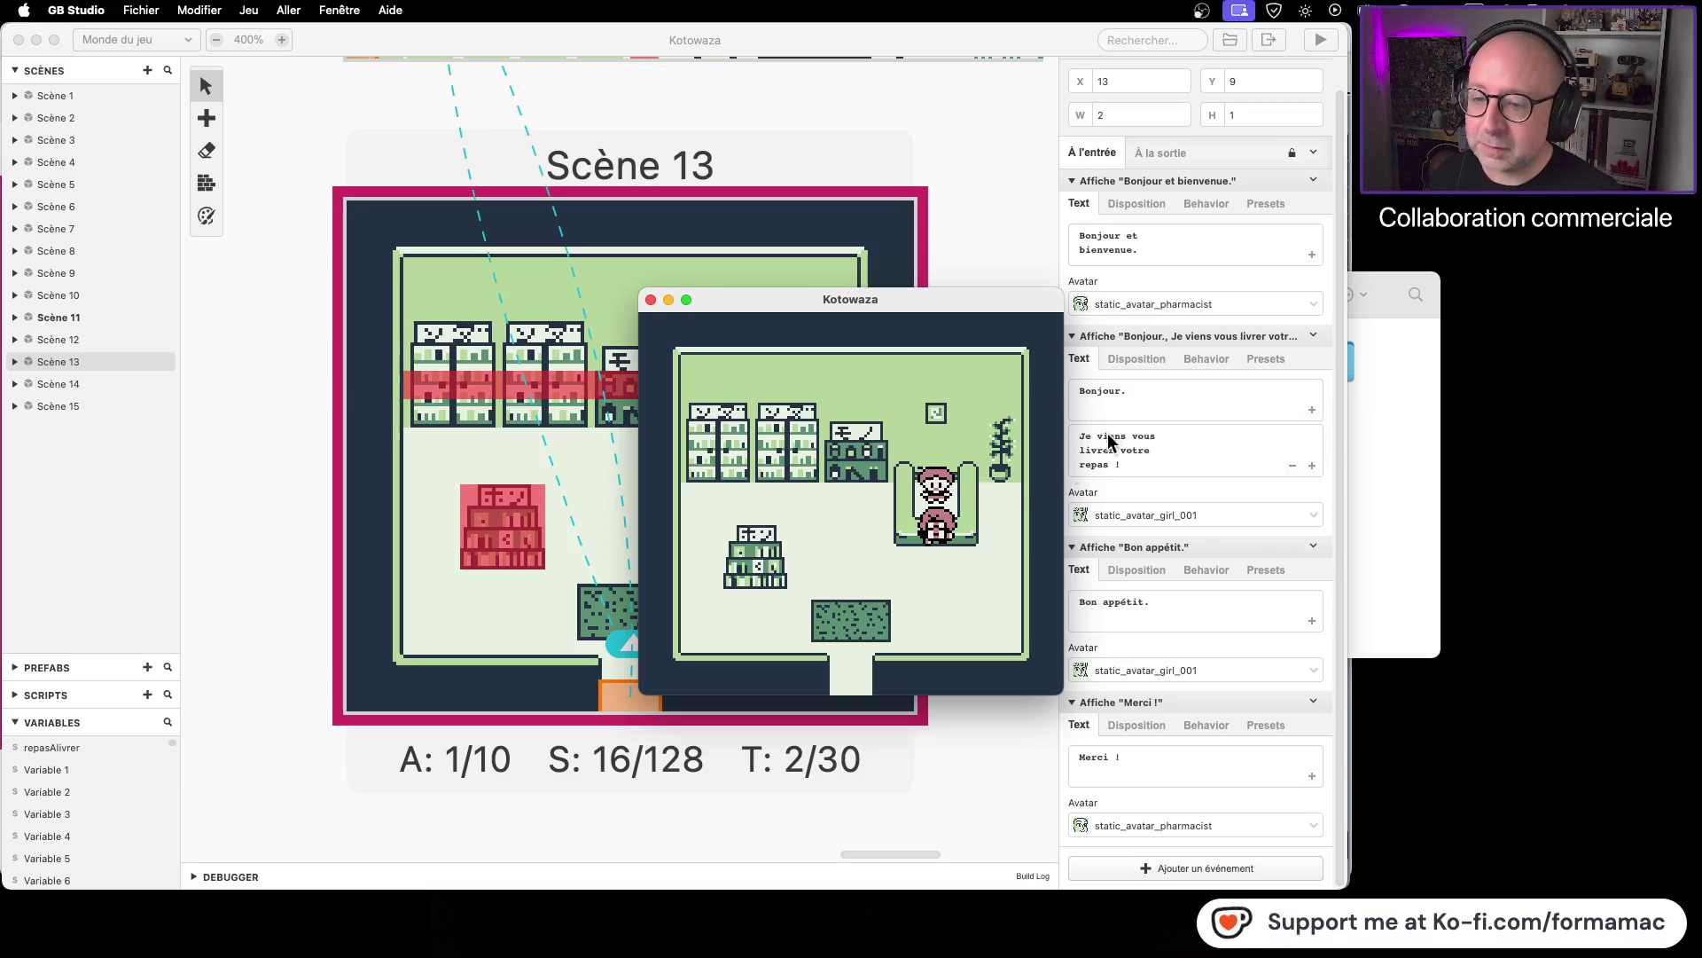
pyautogui.moveTo(774, 310); pyautogui.dragTo(720, 345)
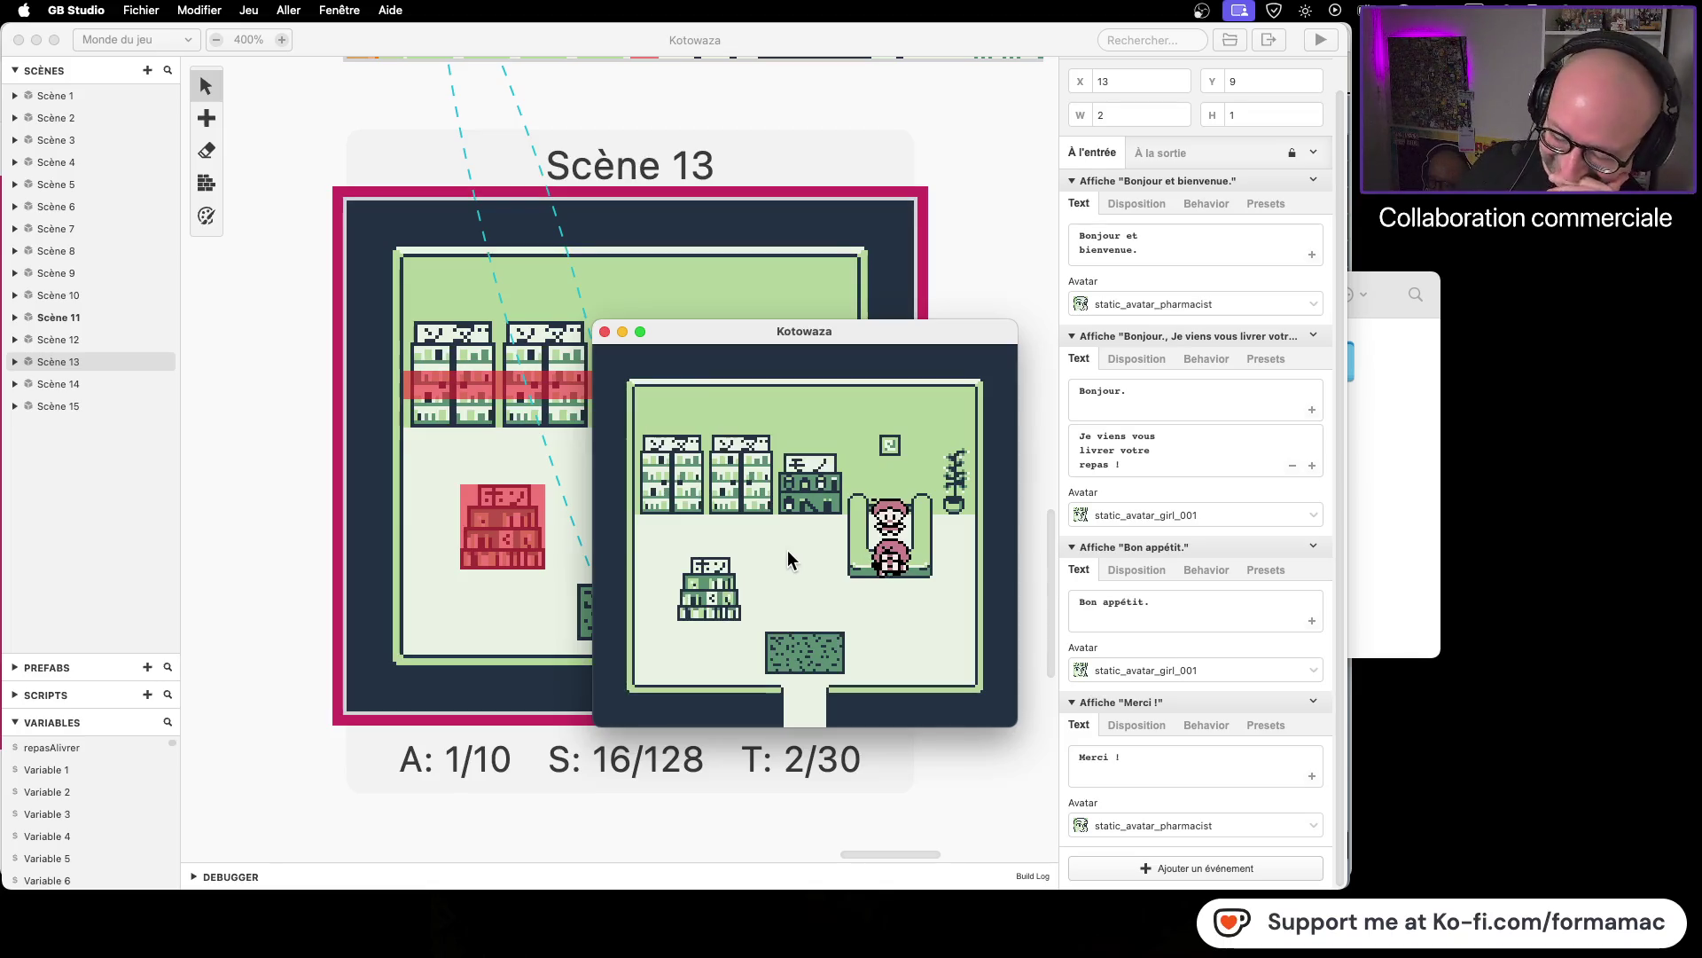
pyautogui.press('super+w')
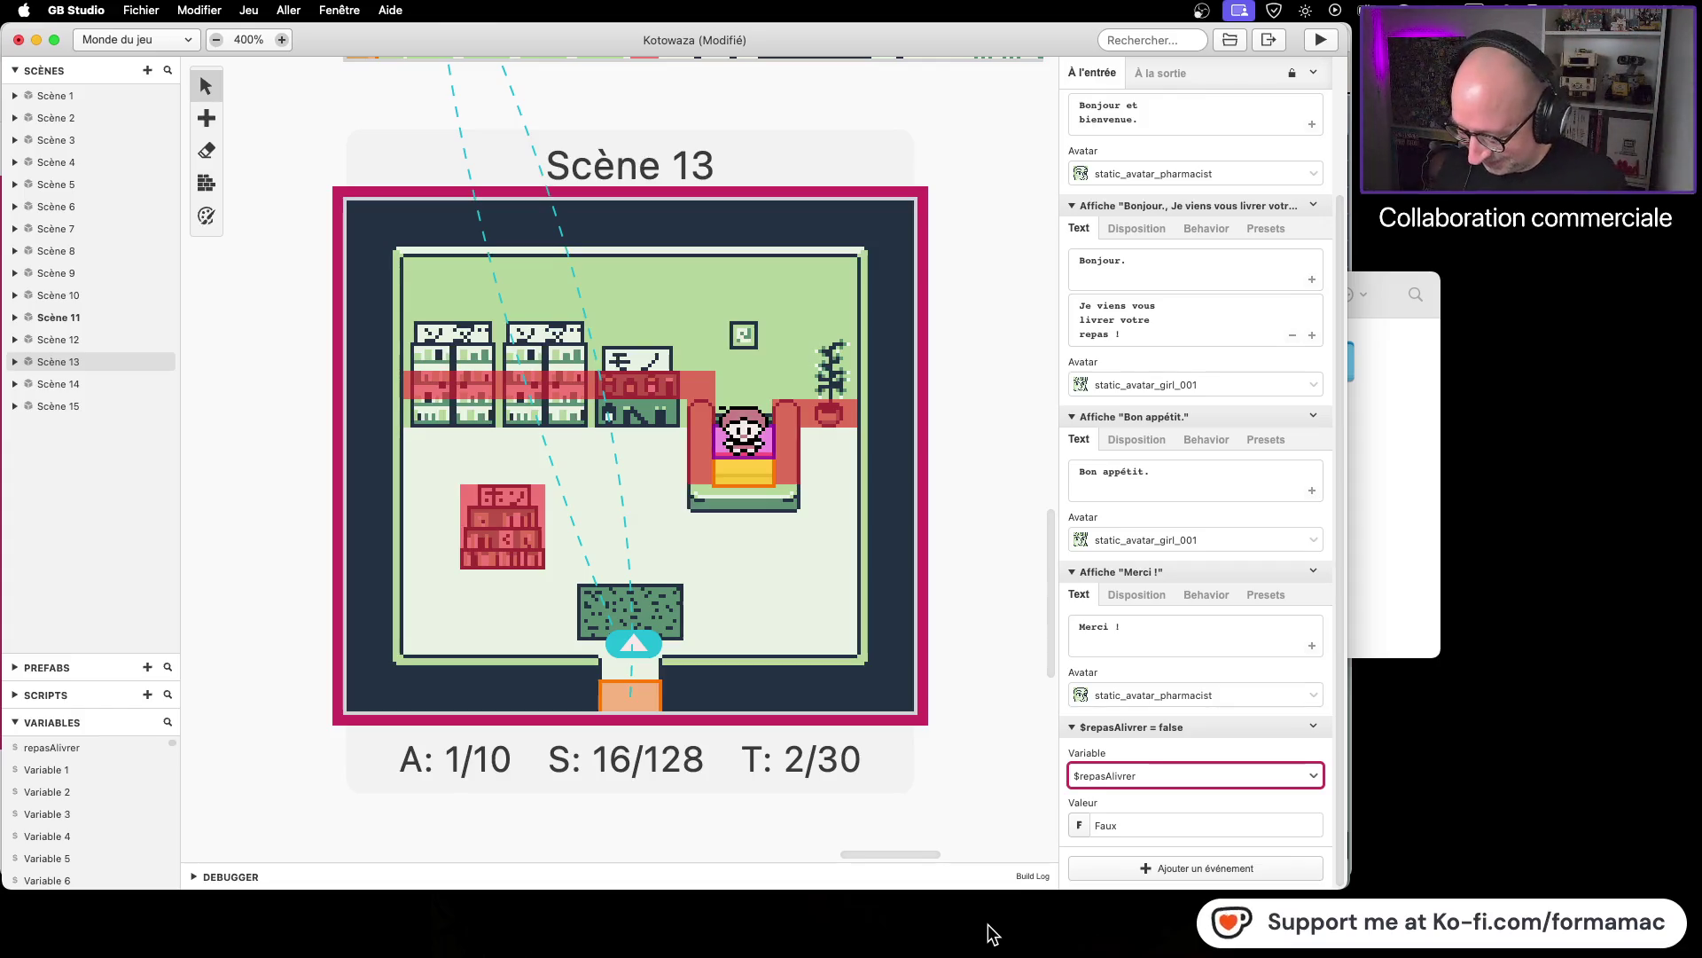
# Step: Save the project with the trigger now ending in the $repasAlivrer false reset
pyautogui.press('super+s')
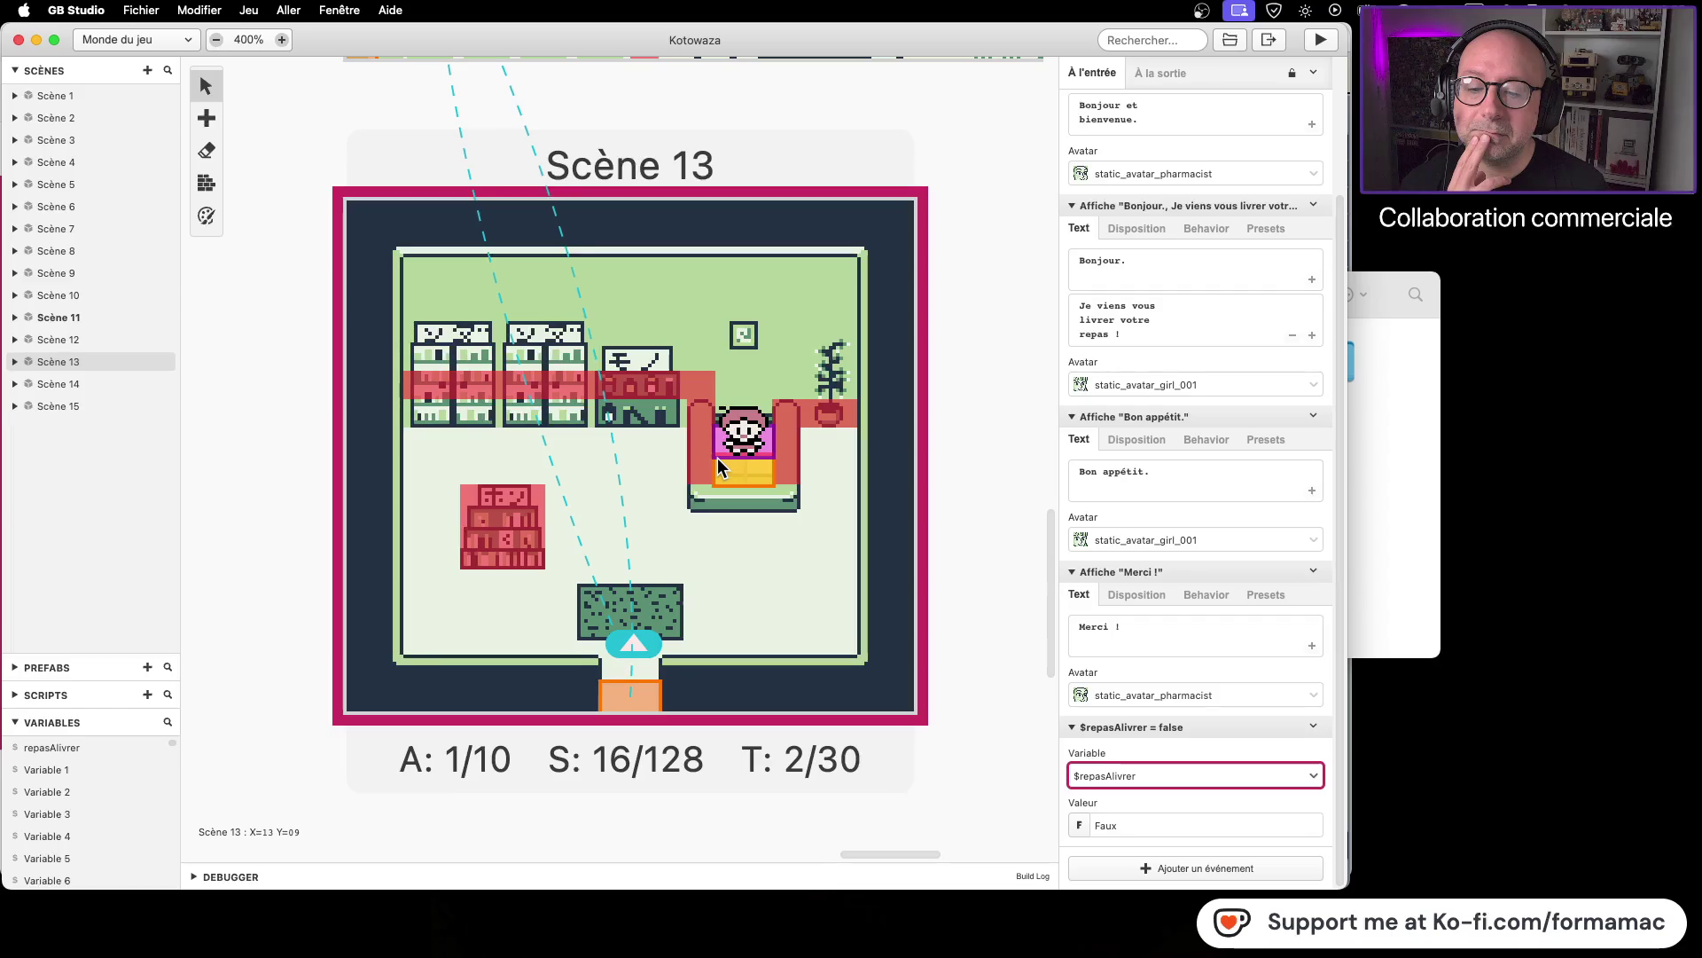
pyautogui.scroll(3, 1183, 607)
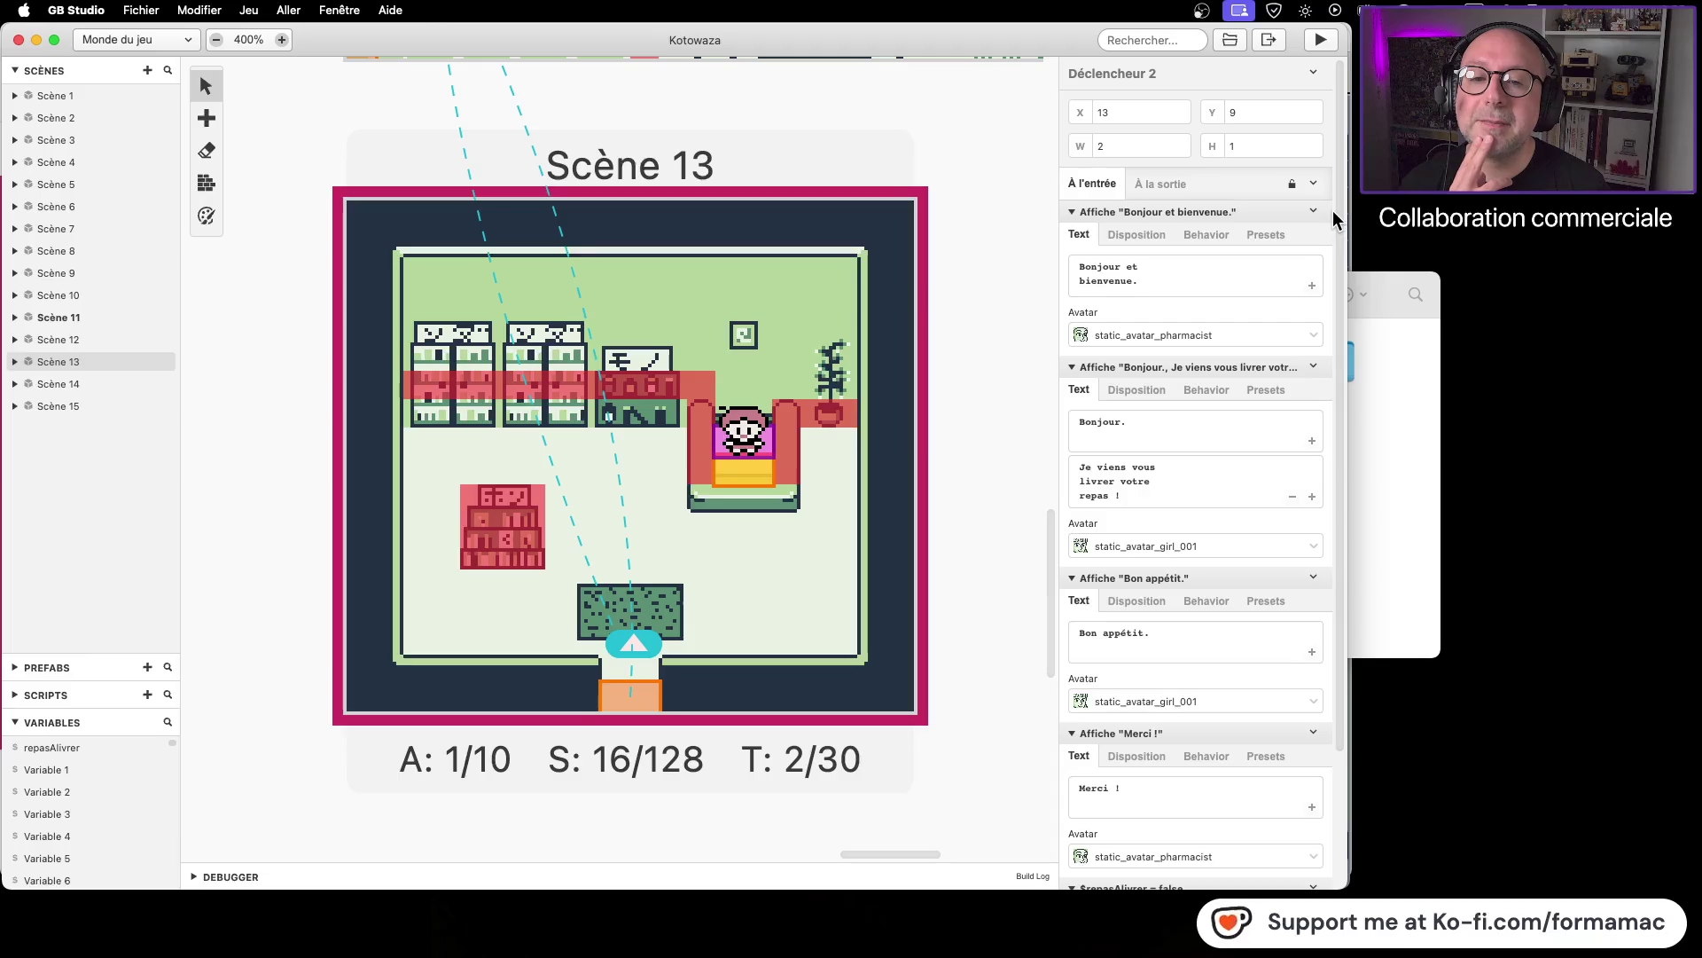
# Step: Add a variable-to-variable If condition by mistake, then delete it
pyautogui.moveTo(1303, 341)
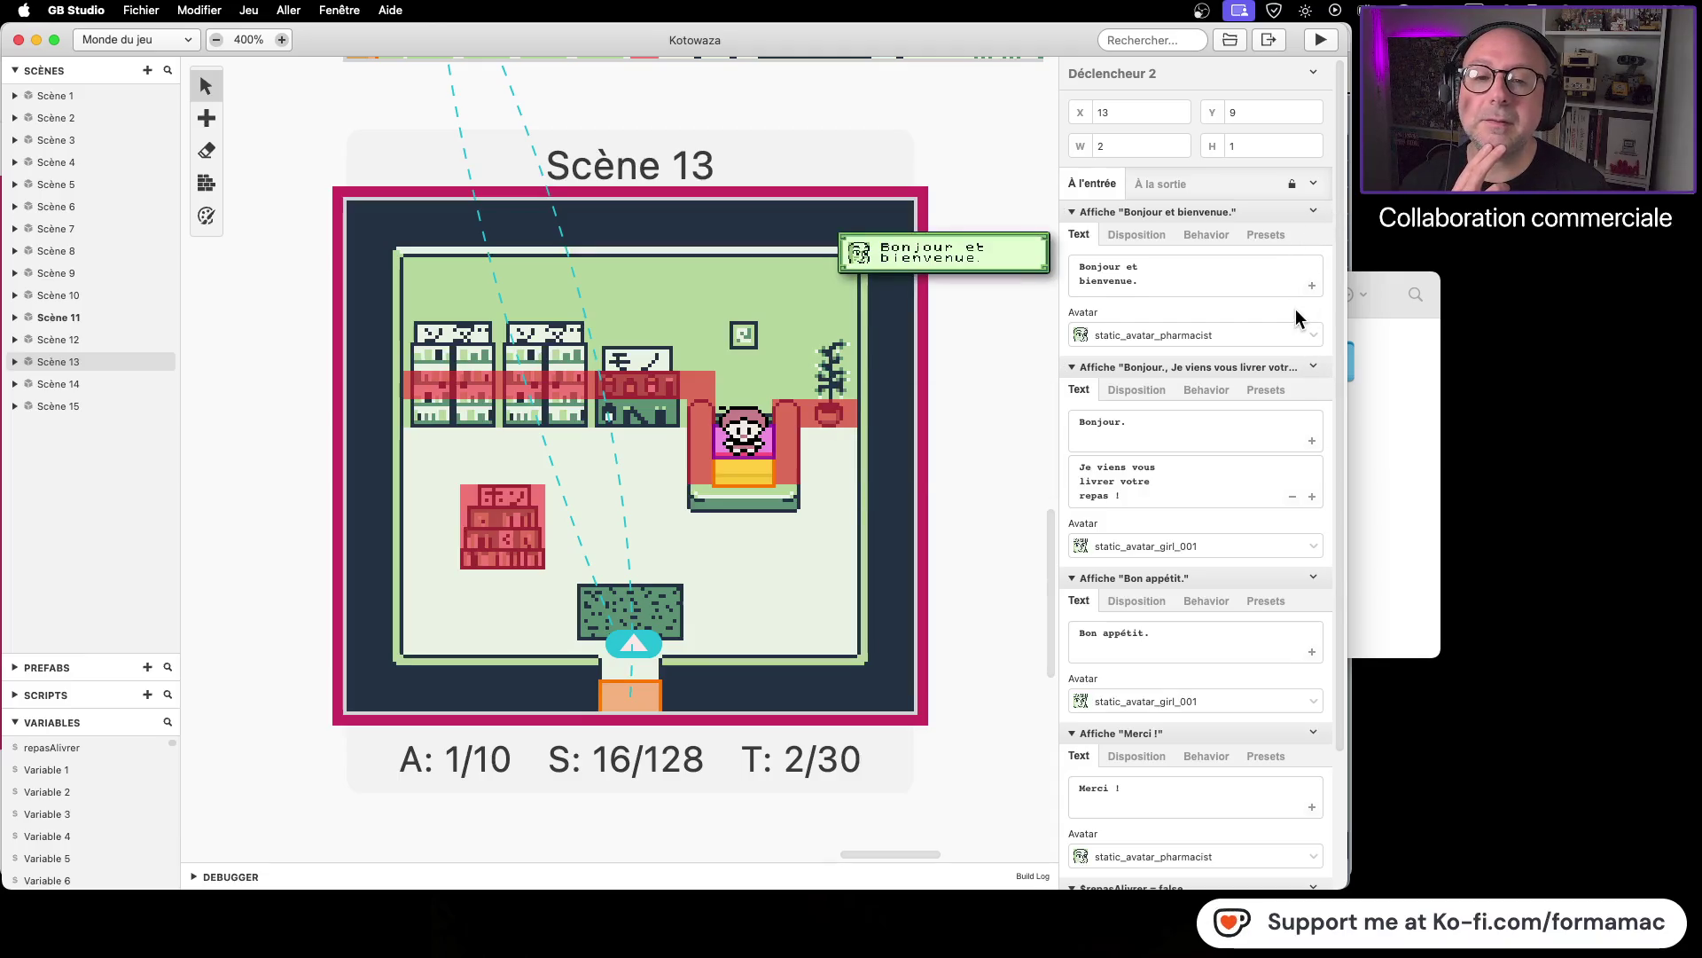
pyautogui.scroll(-5, 1291, 301)
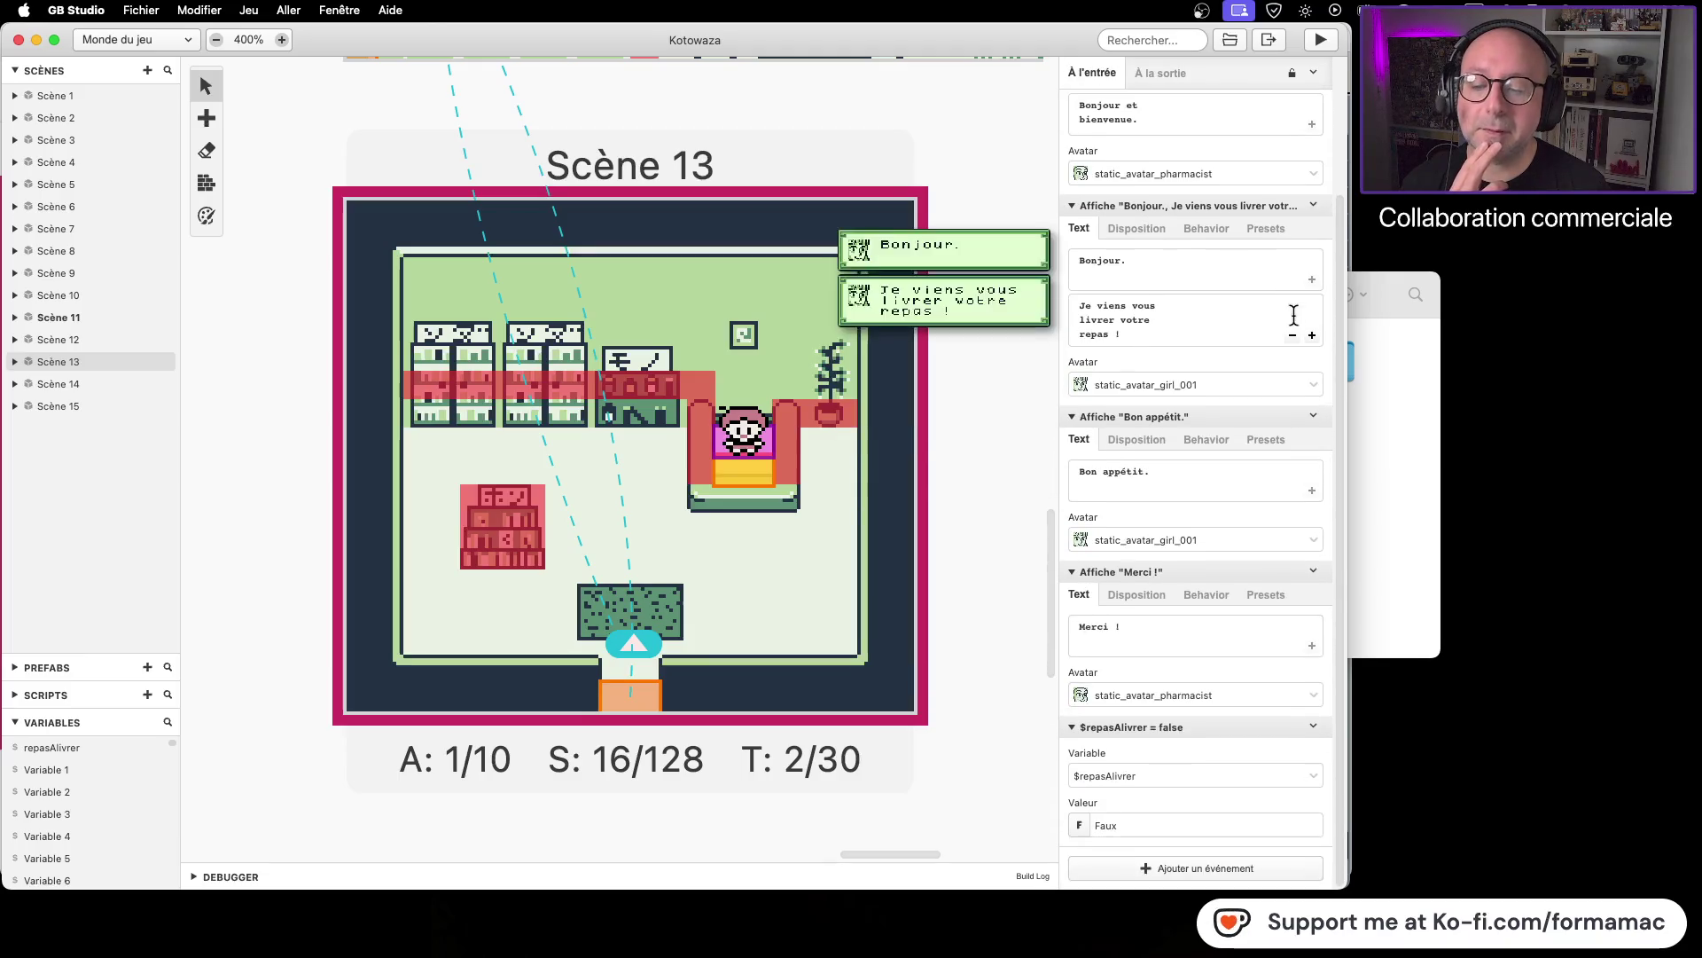
pyautogui.click(1190, 869)
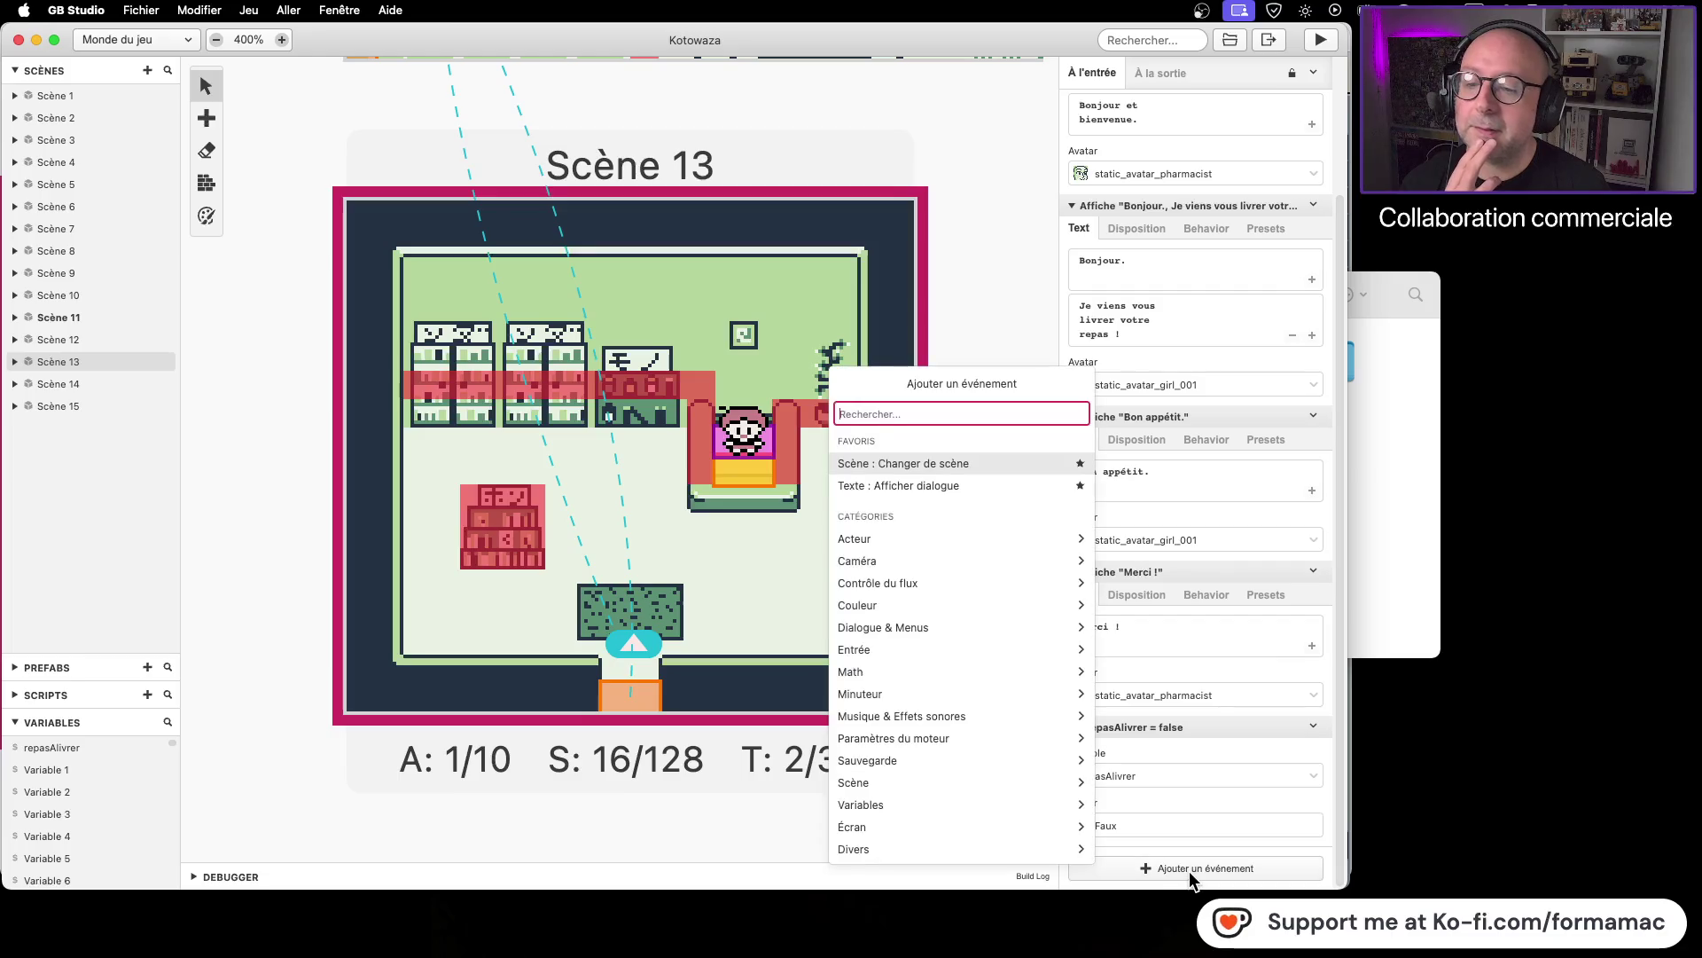
pyautogui.click(892, 802)
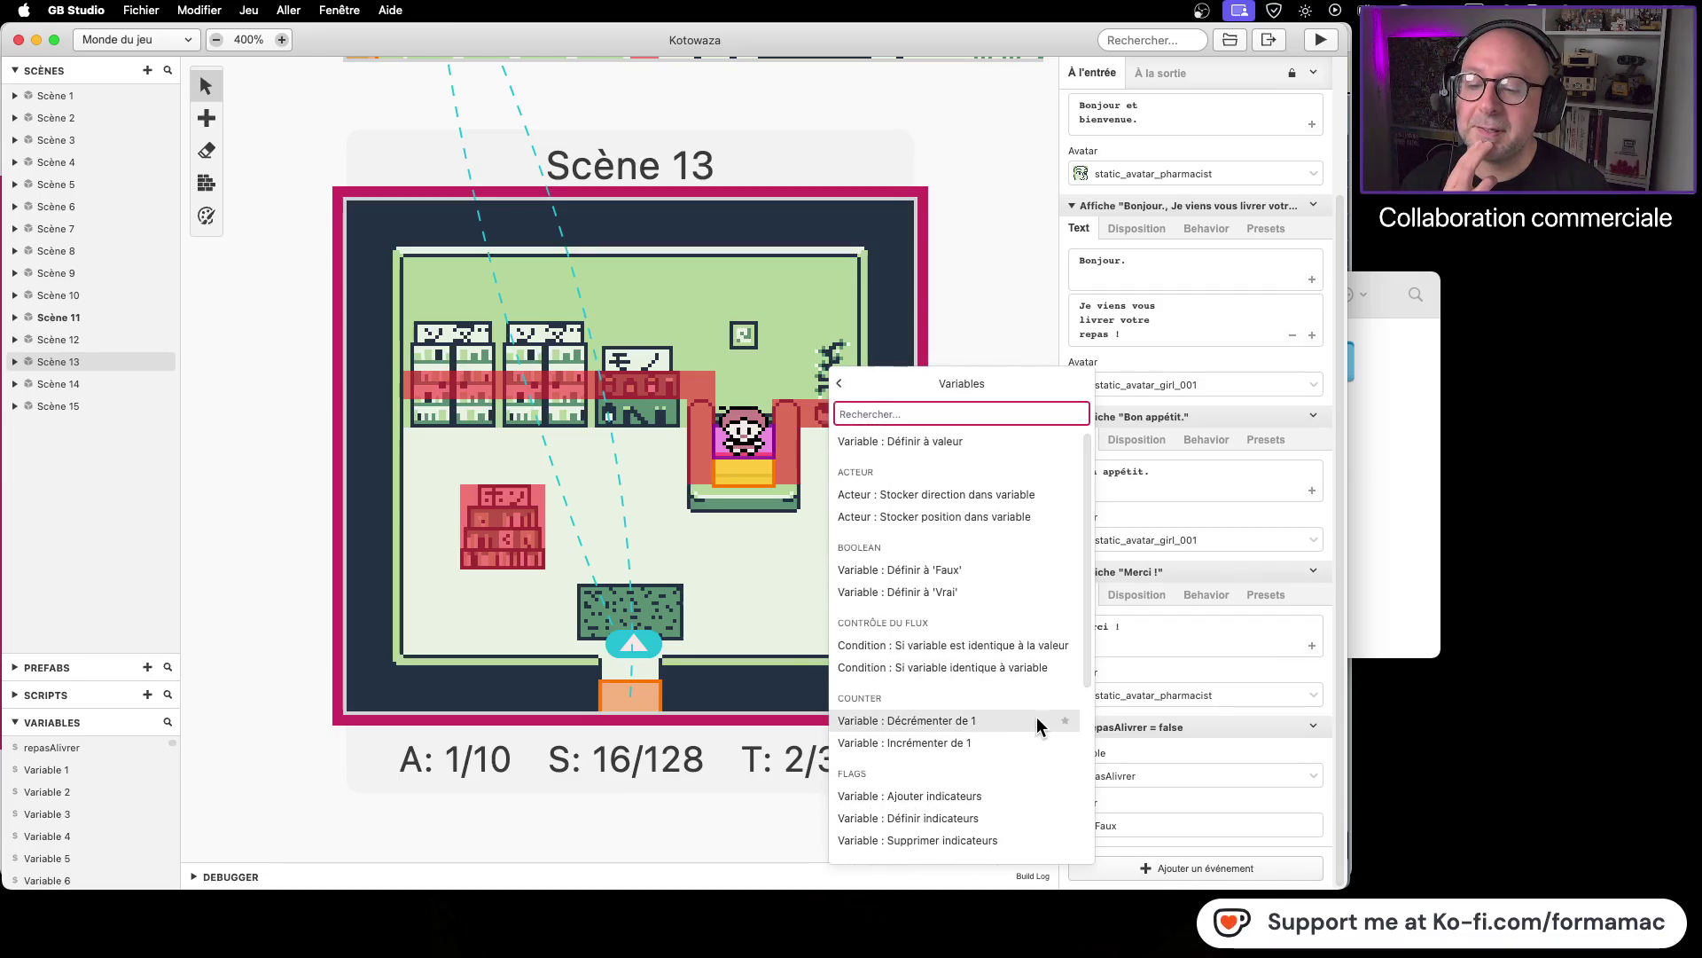
pyautogui.click(1015, 667)
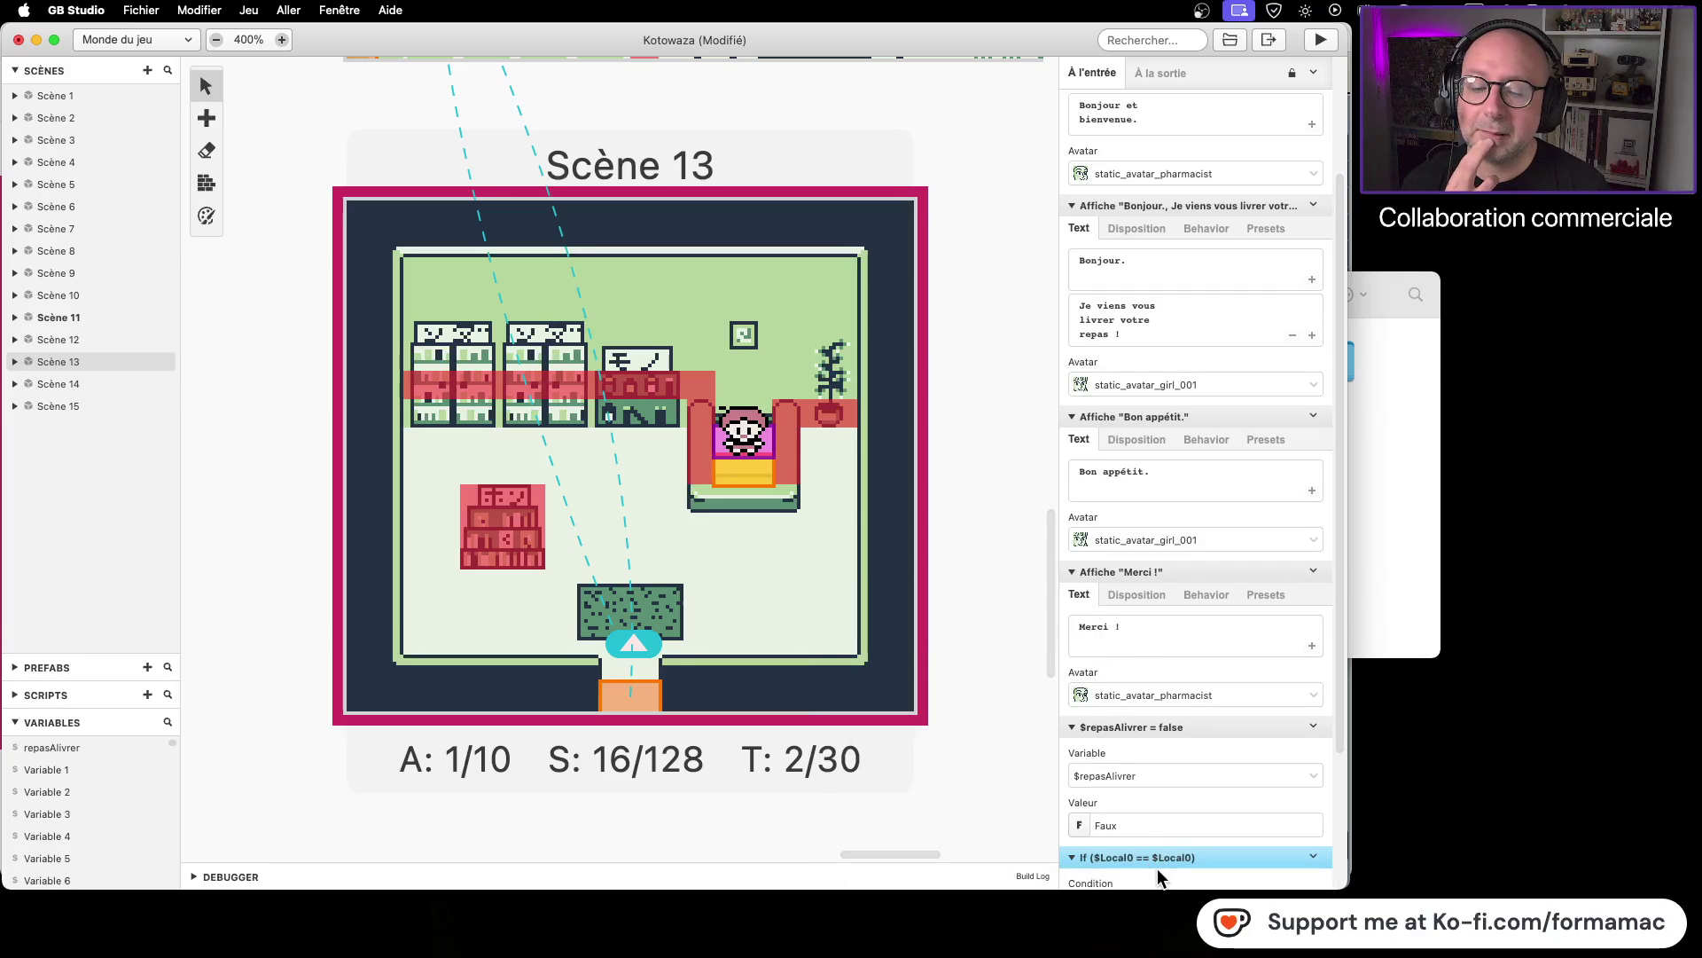
pyautogui.moveTo(1161, 857); pyautogui.dragTo(1157, 209)
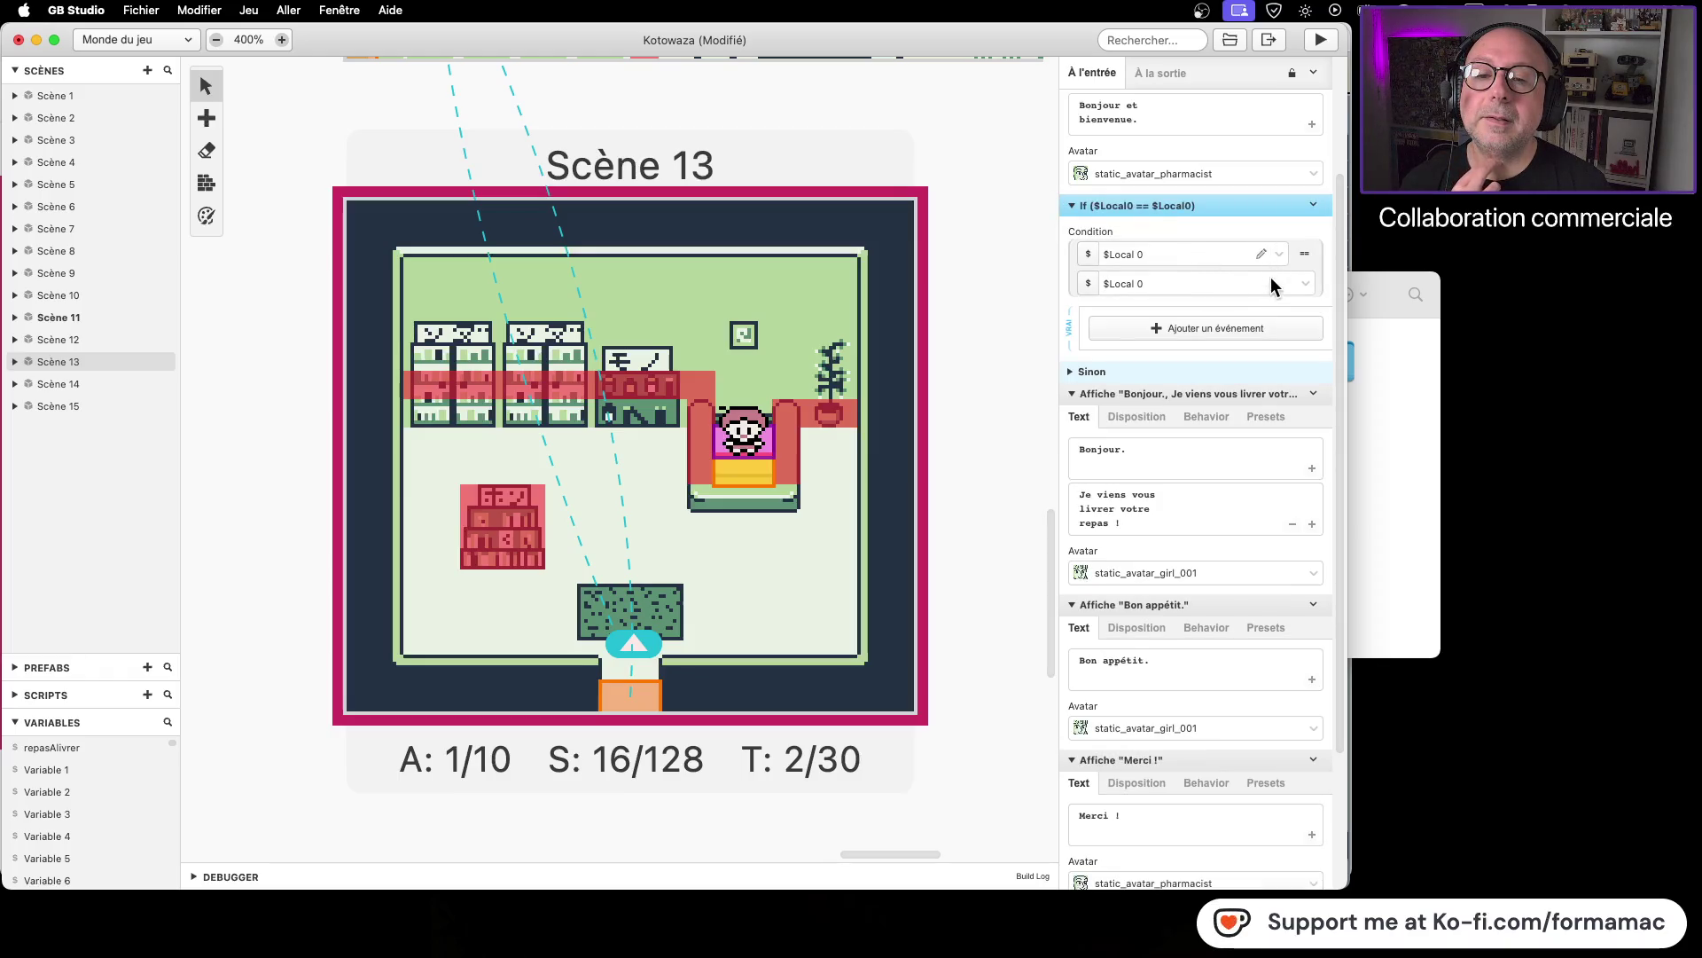
pyautogui.click(1306, 206)
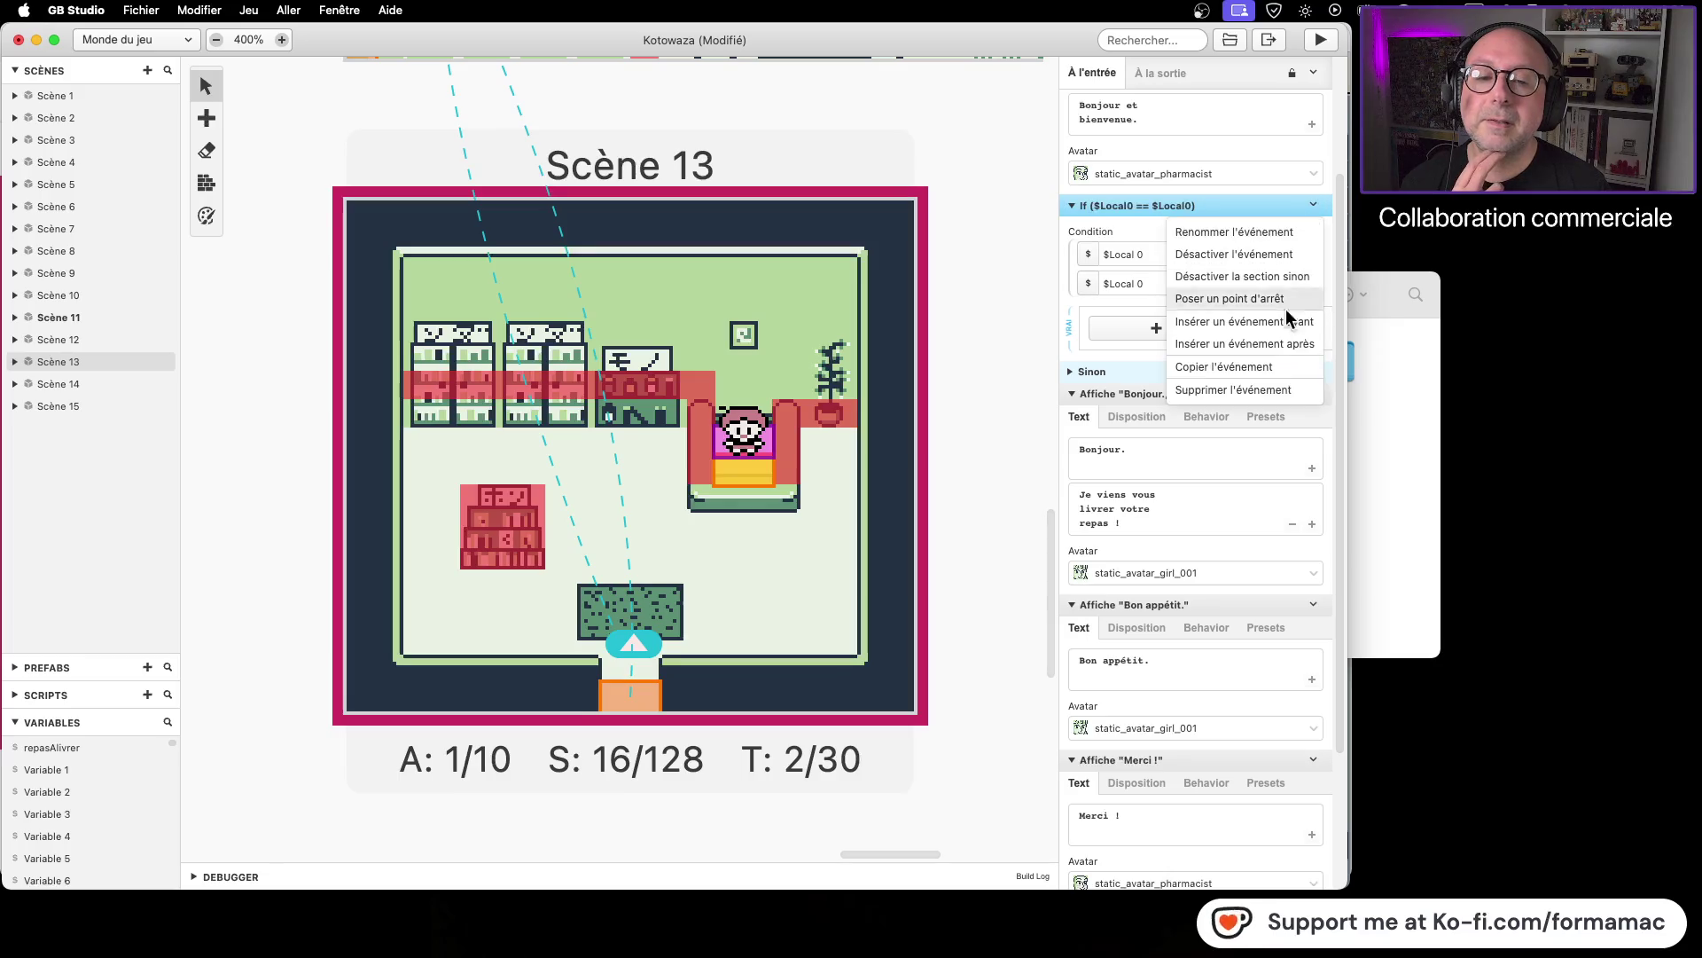
pyautogui.click(1275, 381)
# Step: Add an If condition checking whether $Local 0 equals the value 0
pyautogui.click(1156, 873)
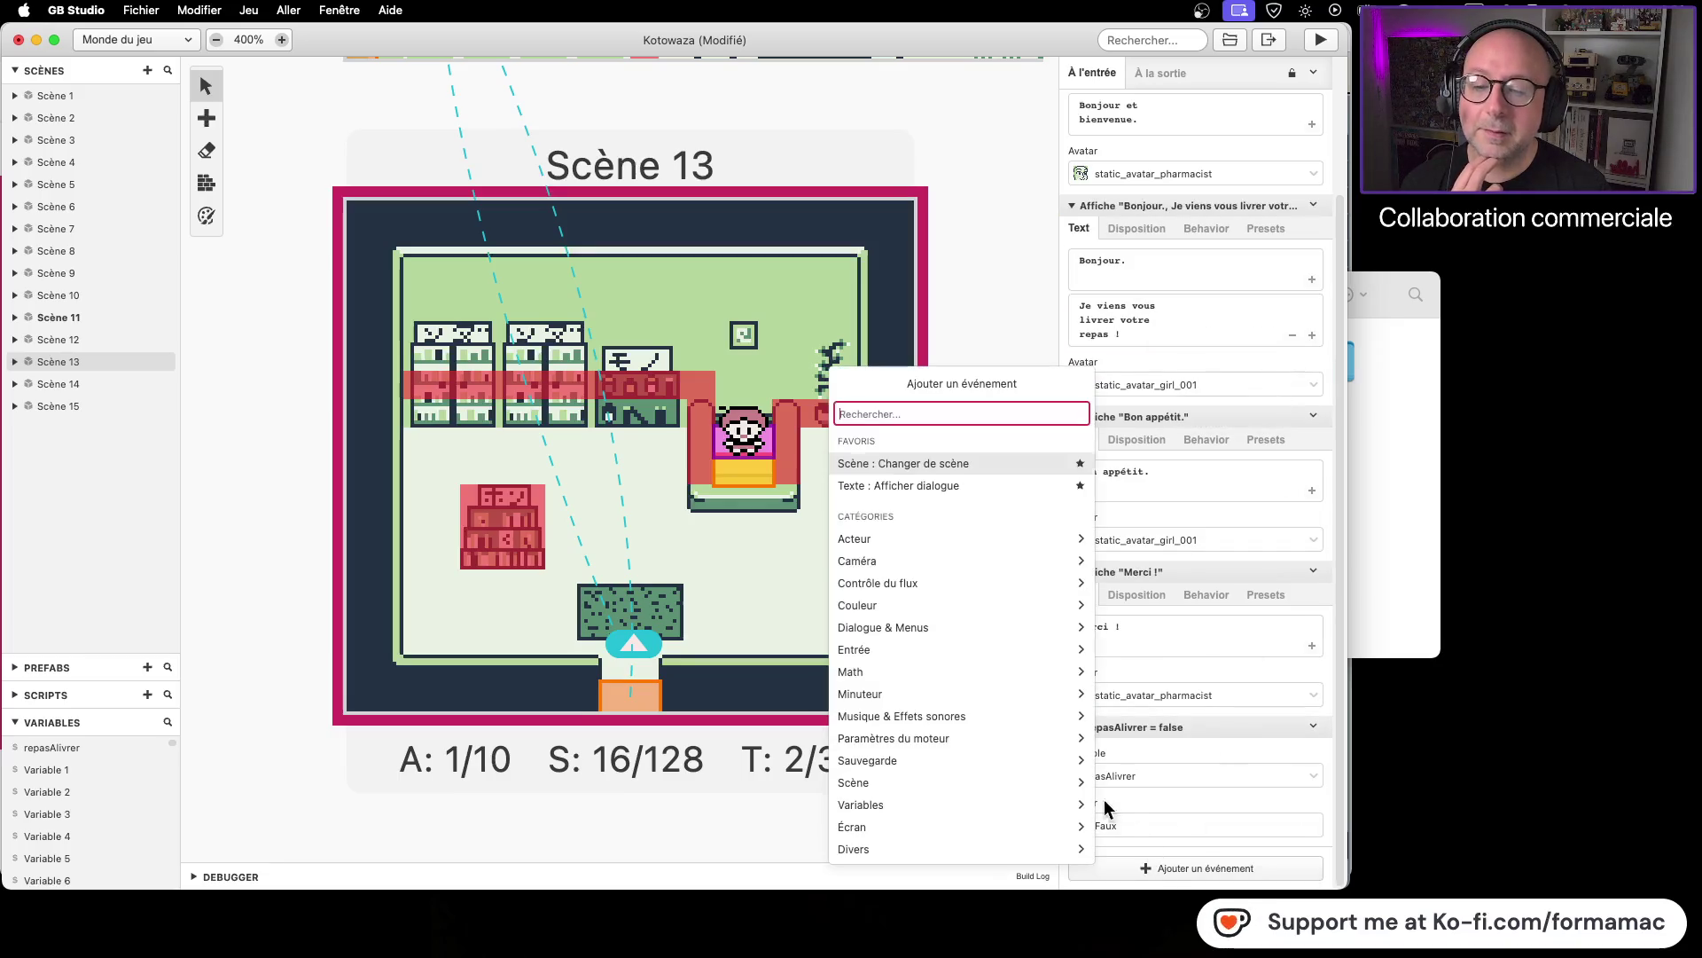
pyautogui.click(954, 797)
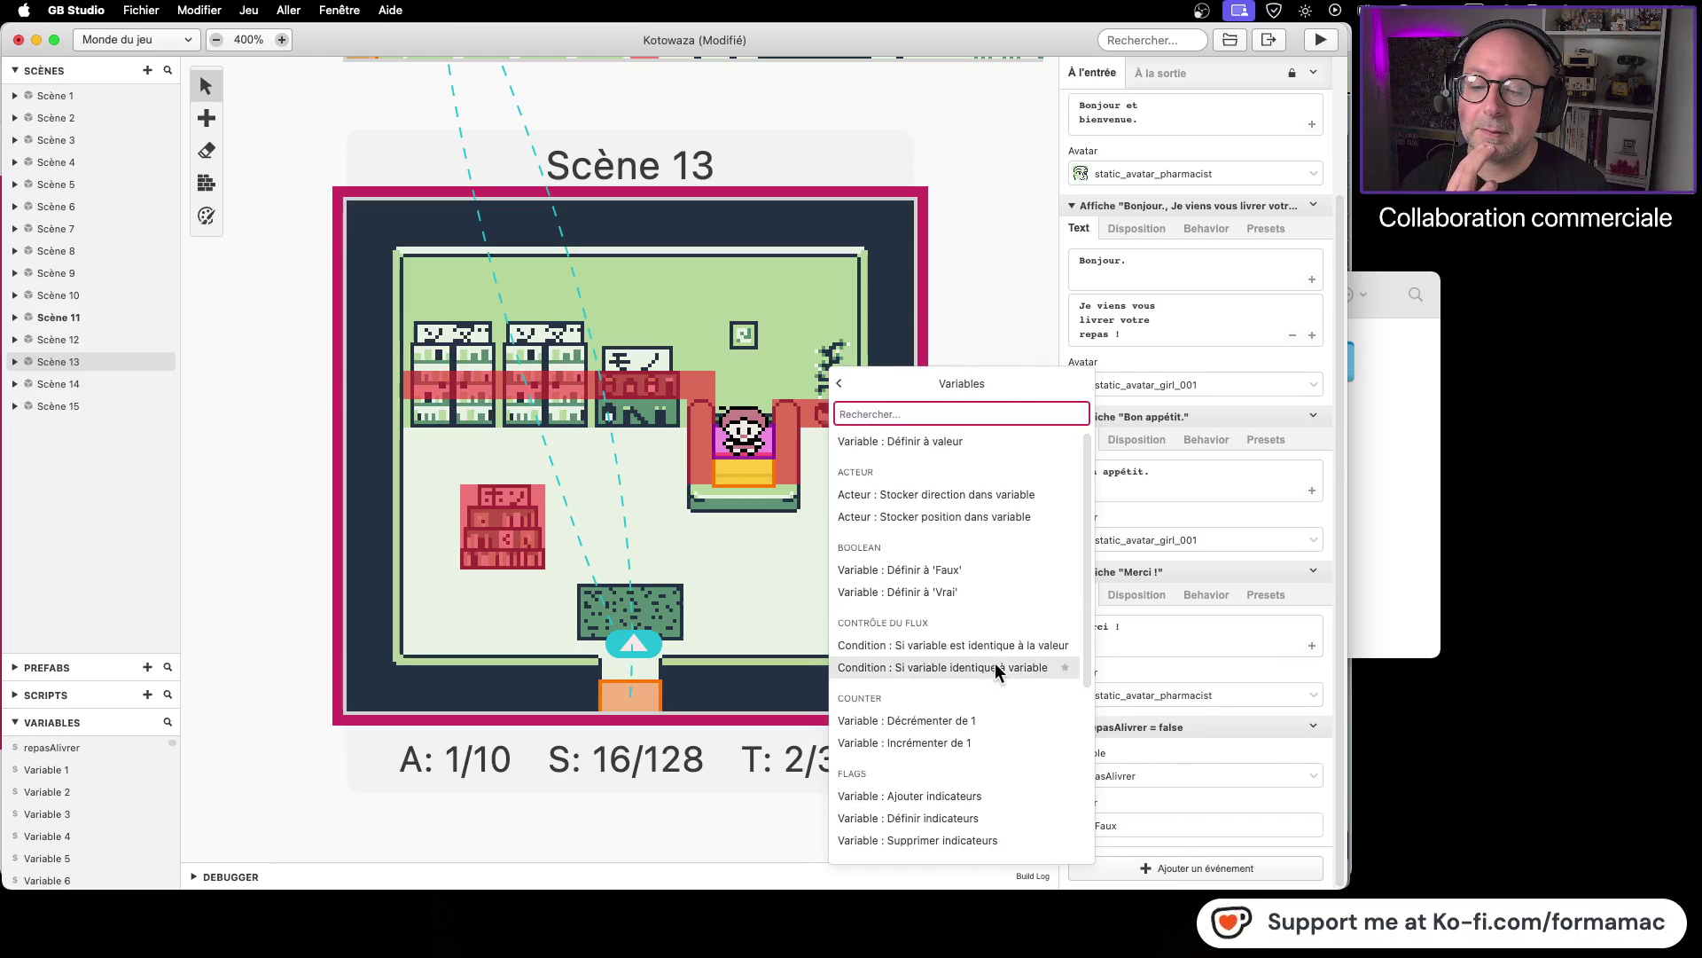
pyautogui.click(1004, 641)
pyautogui.scroll(-5, 1292, 733)
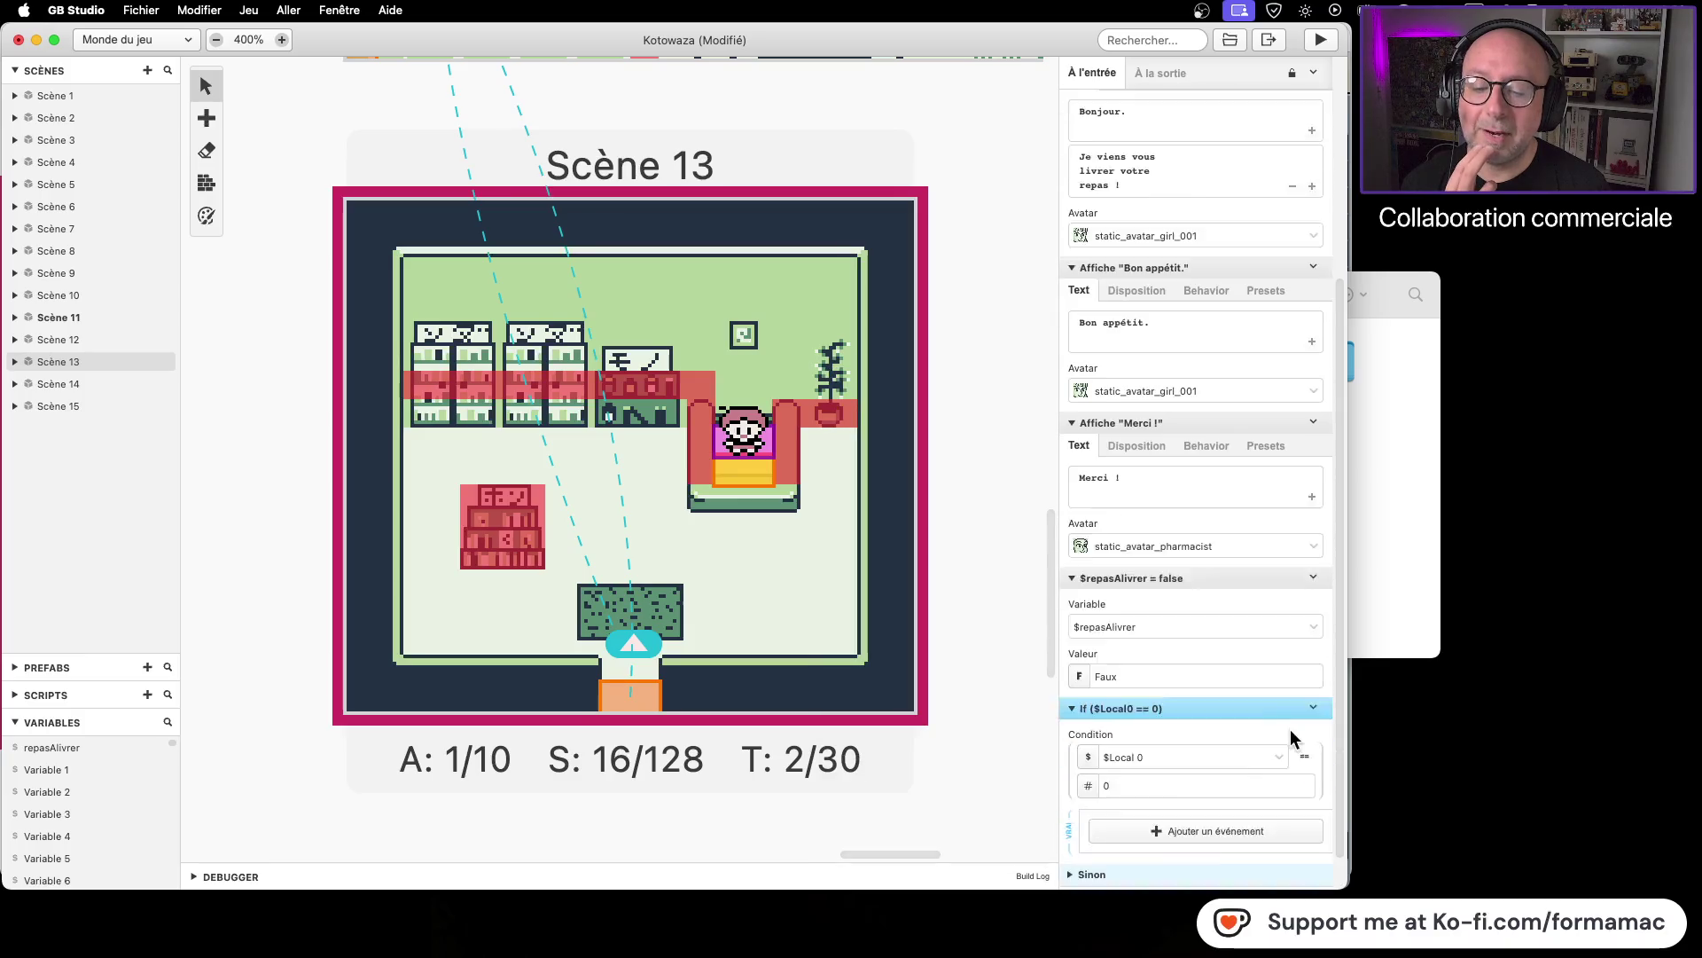
# Step: Place the If under the welcome dialogue and make it check $repasAlivrer equals Vrai
pyautogui.moveTo(1238, 665)
pyautogui.mouseDown()
pyautogui.moveTo(1253, 535)
pyautogui.moveTo(1227, 465)
pyautogui.moveTo(1239, 190)
pyautogui.moveTo(1221, 216)
pyautogui.mouseUp()
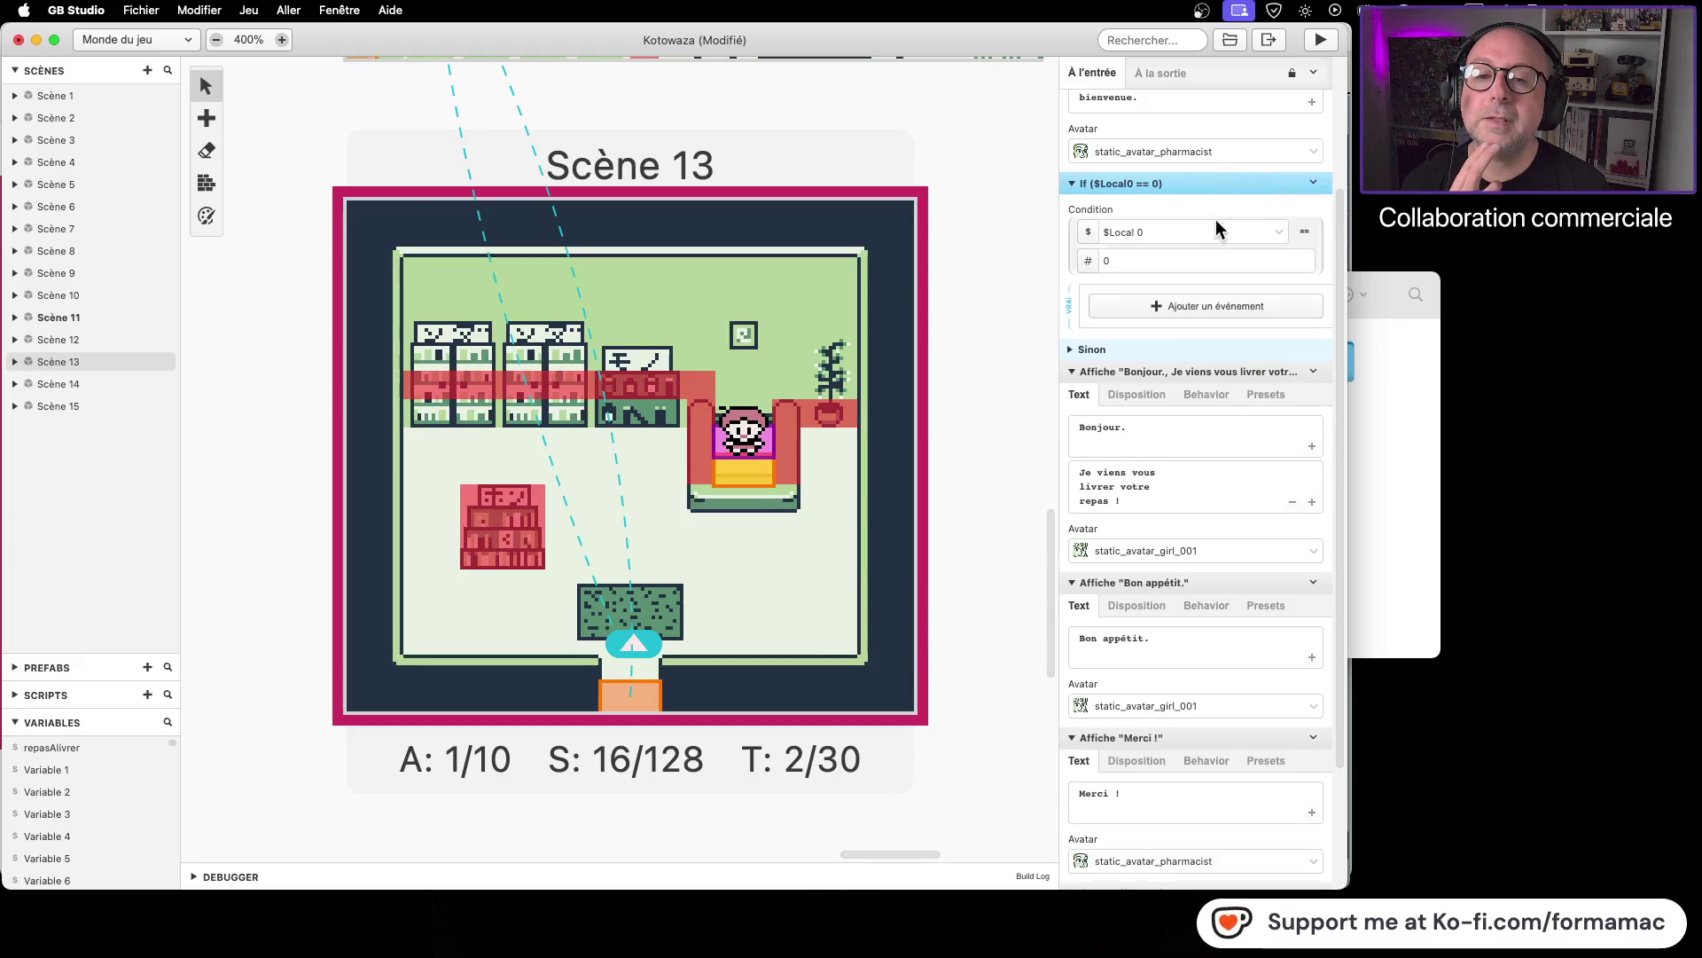
pyautogui.click(1280, 233)
pyautogui.scroll(-2, 1204, 425)
pyautogui.click(1200, 431)
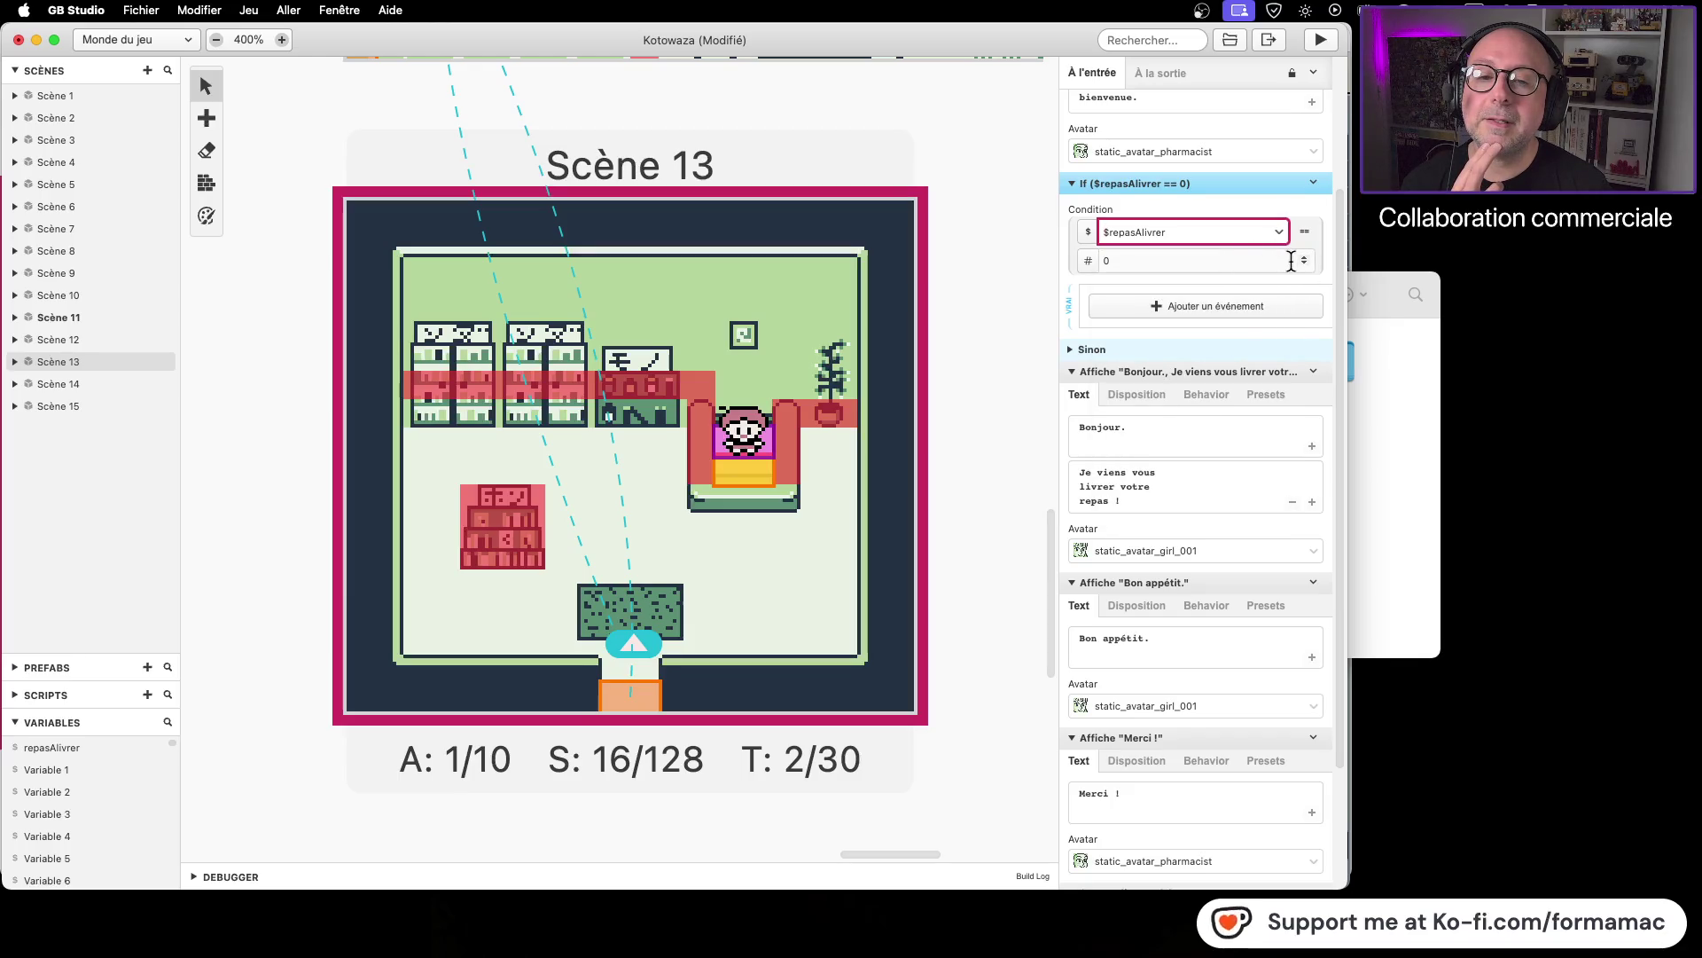
pyautogui.click(1087, 261)
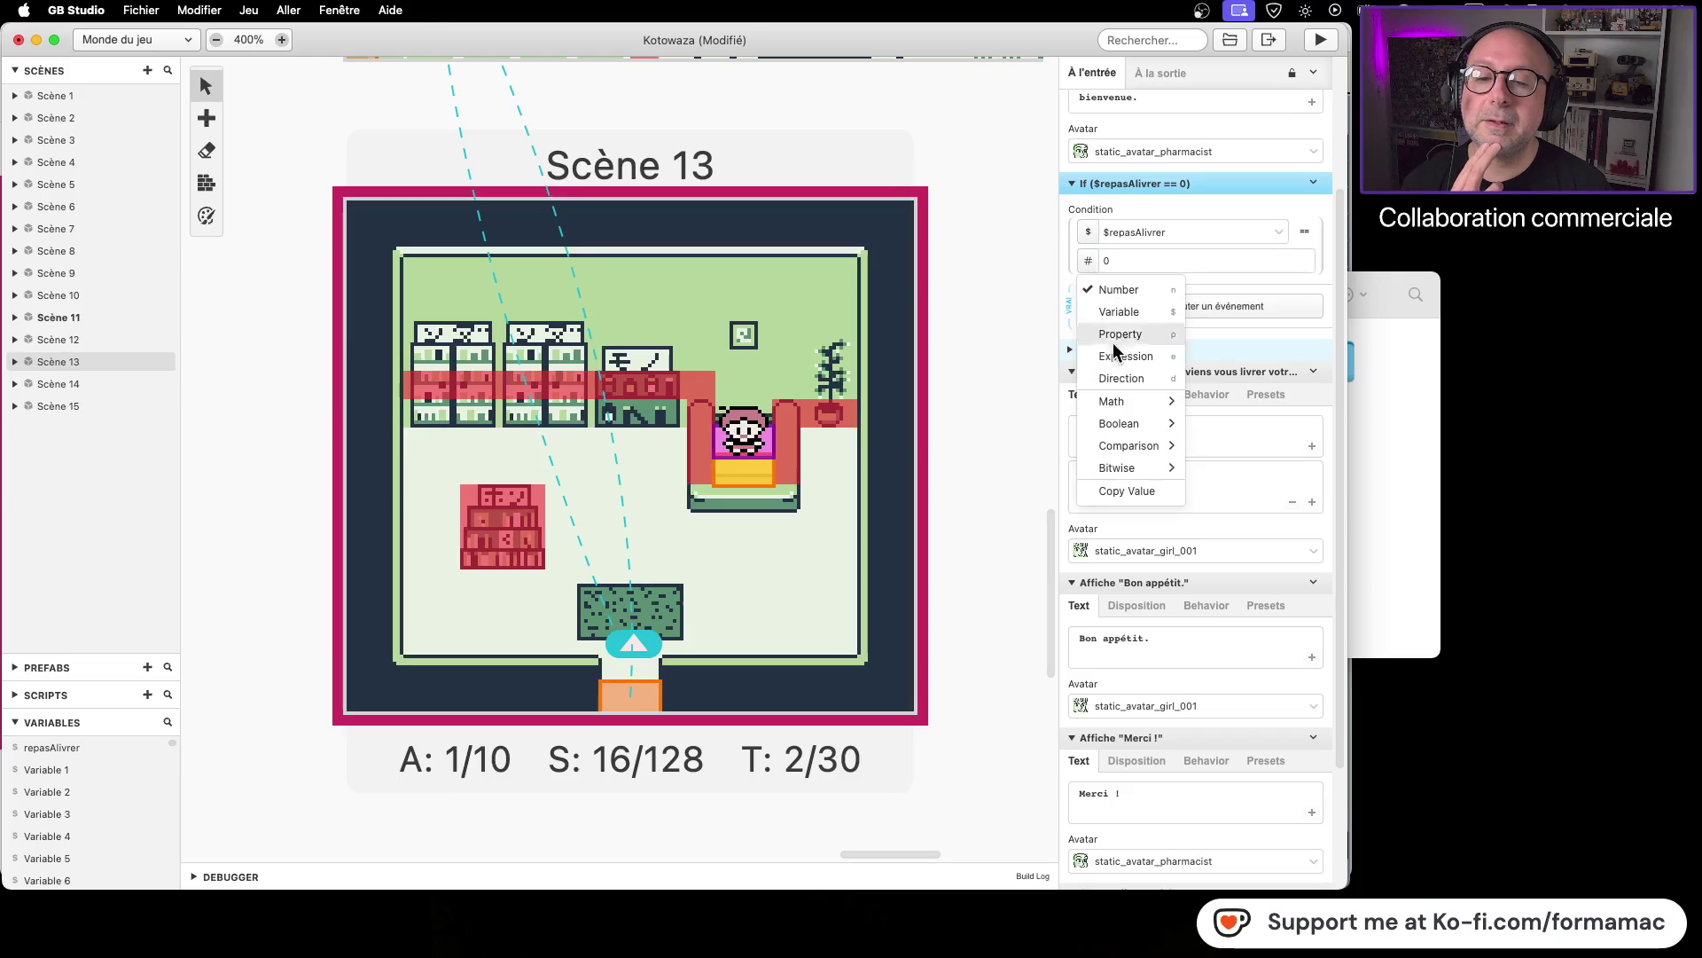
pyautogui.moveTo(1135, 423)
pyautogui.click(1242, 423)
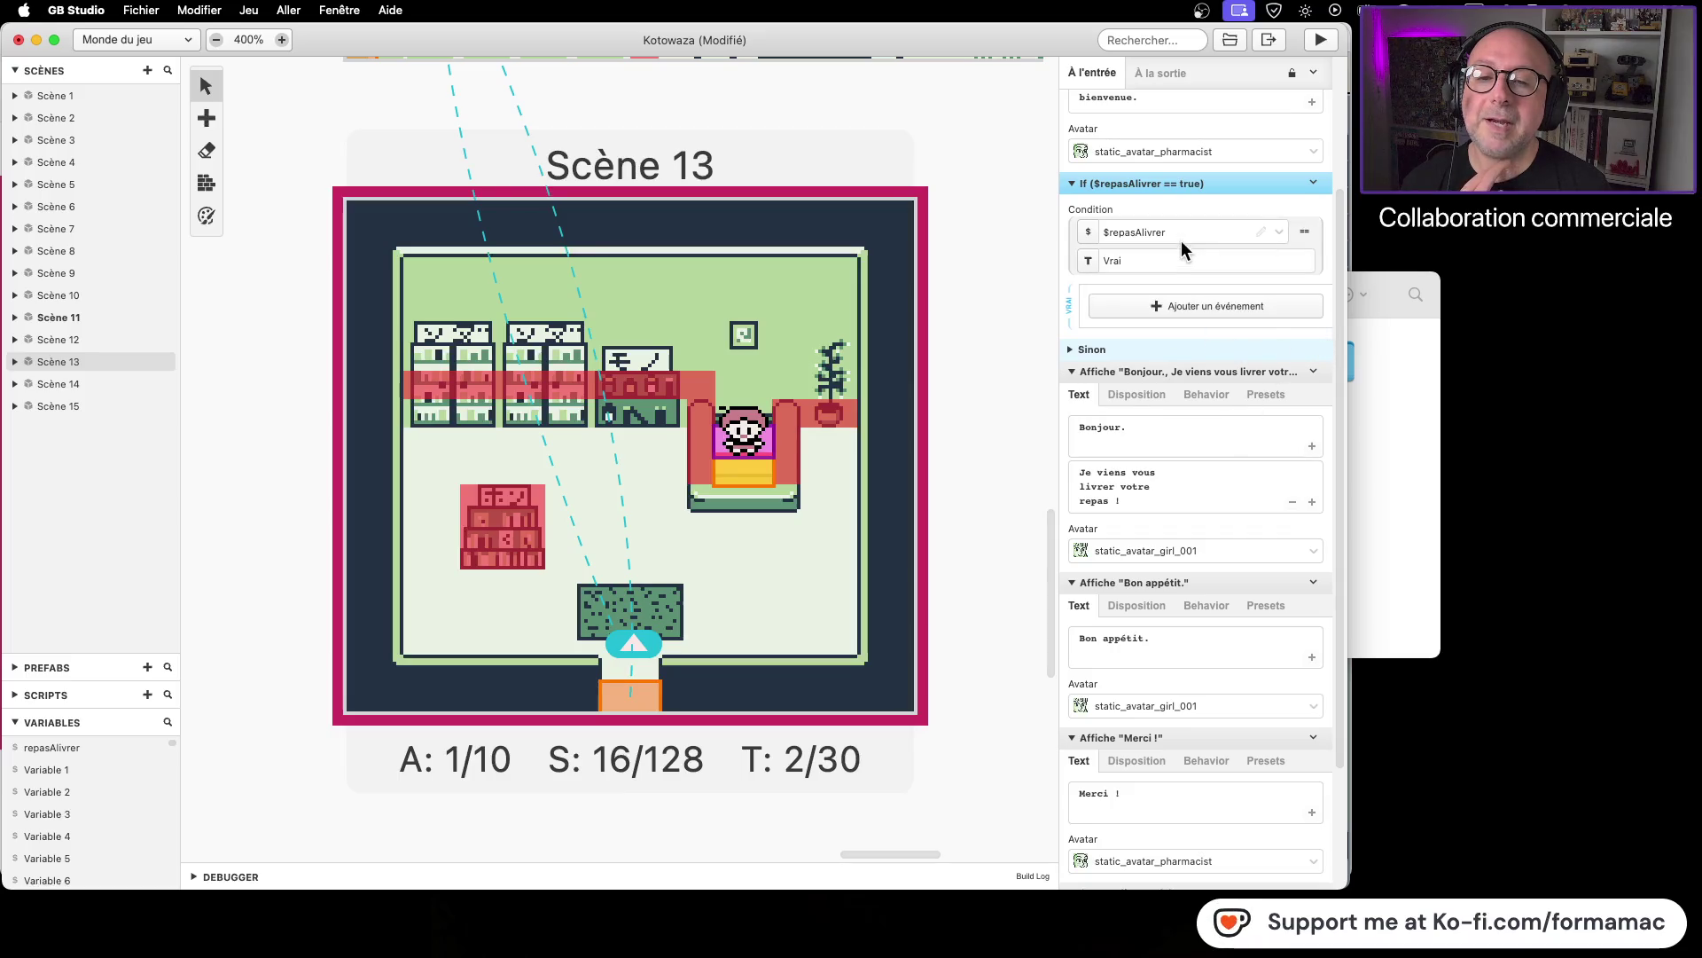
# Step: Move the Bonjour, 'Bon appétit.' and 'Merci !' dialogues plus the $repasAlivrer reset into the true branch
pyautogui.moveTo(1143, 372)
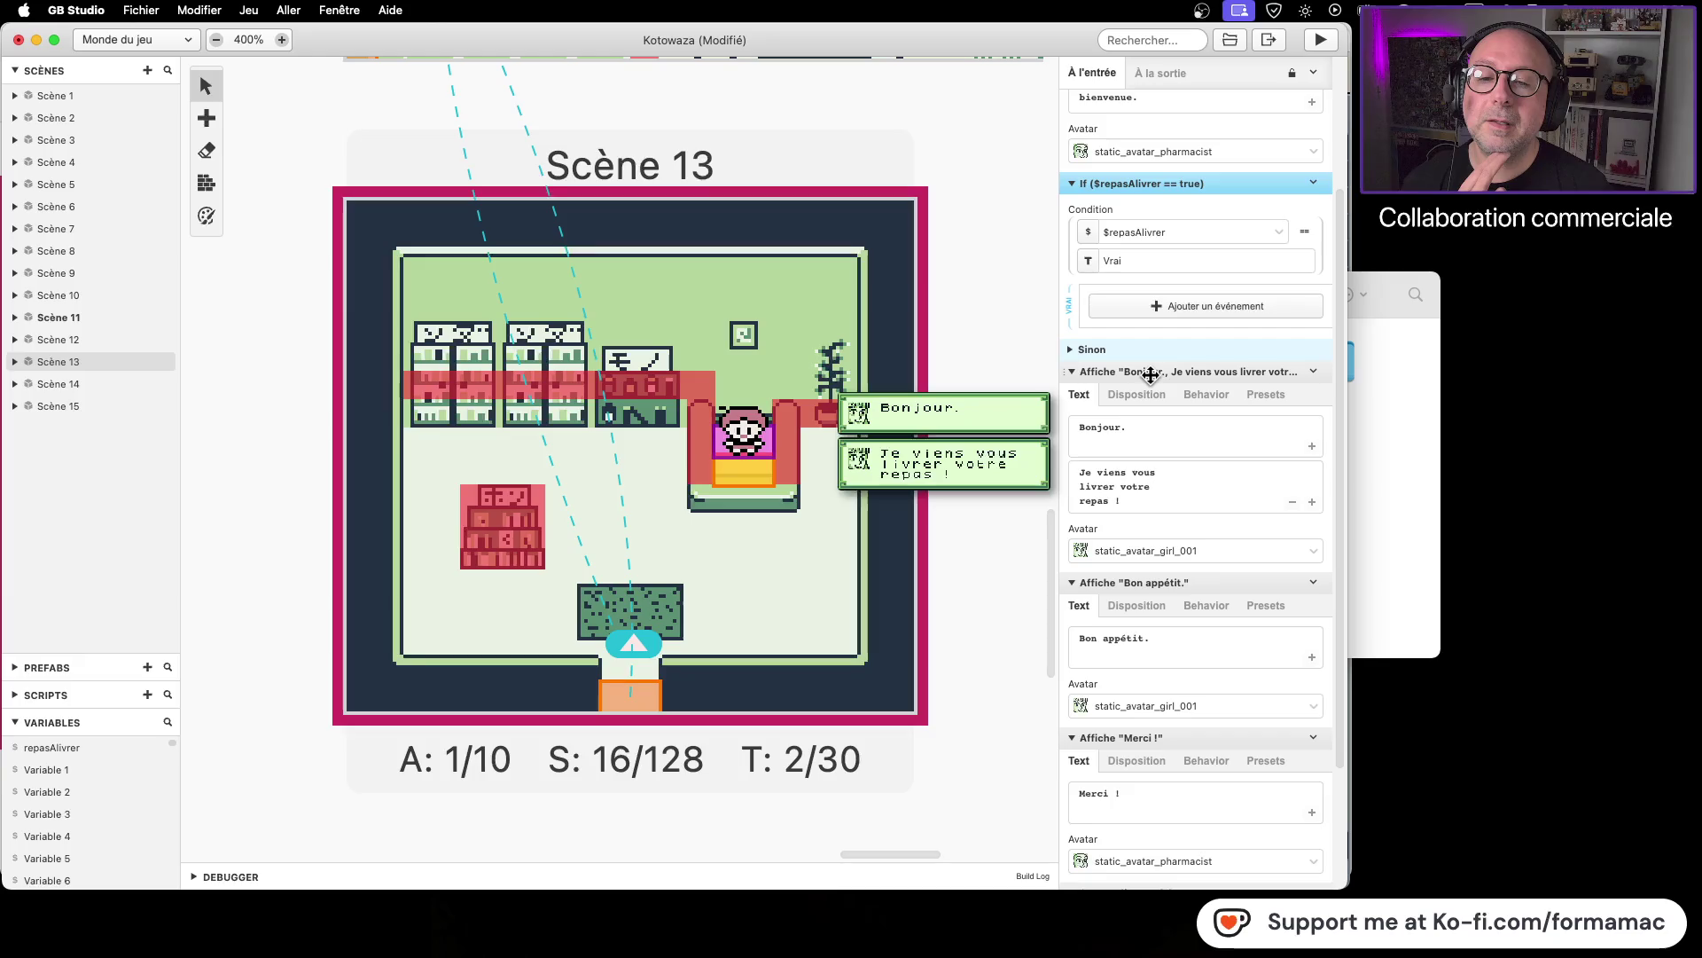
pyautogui.moveTo(1147, 371); pyautogui.dragTo(1187, 341)
pyautogui.moveTo(1125, 582)
pyautogui.moveTo(1125, 582); pyautogui.dragTo(1139, 541)
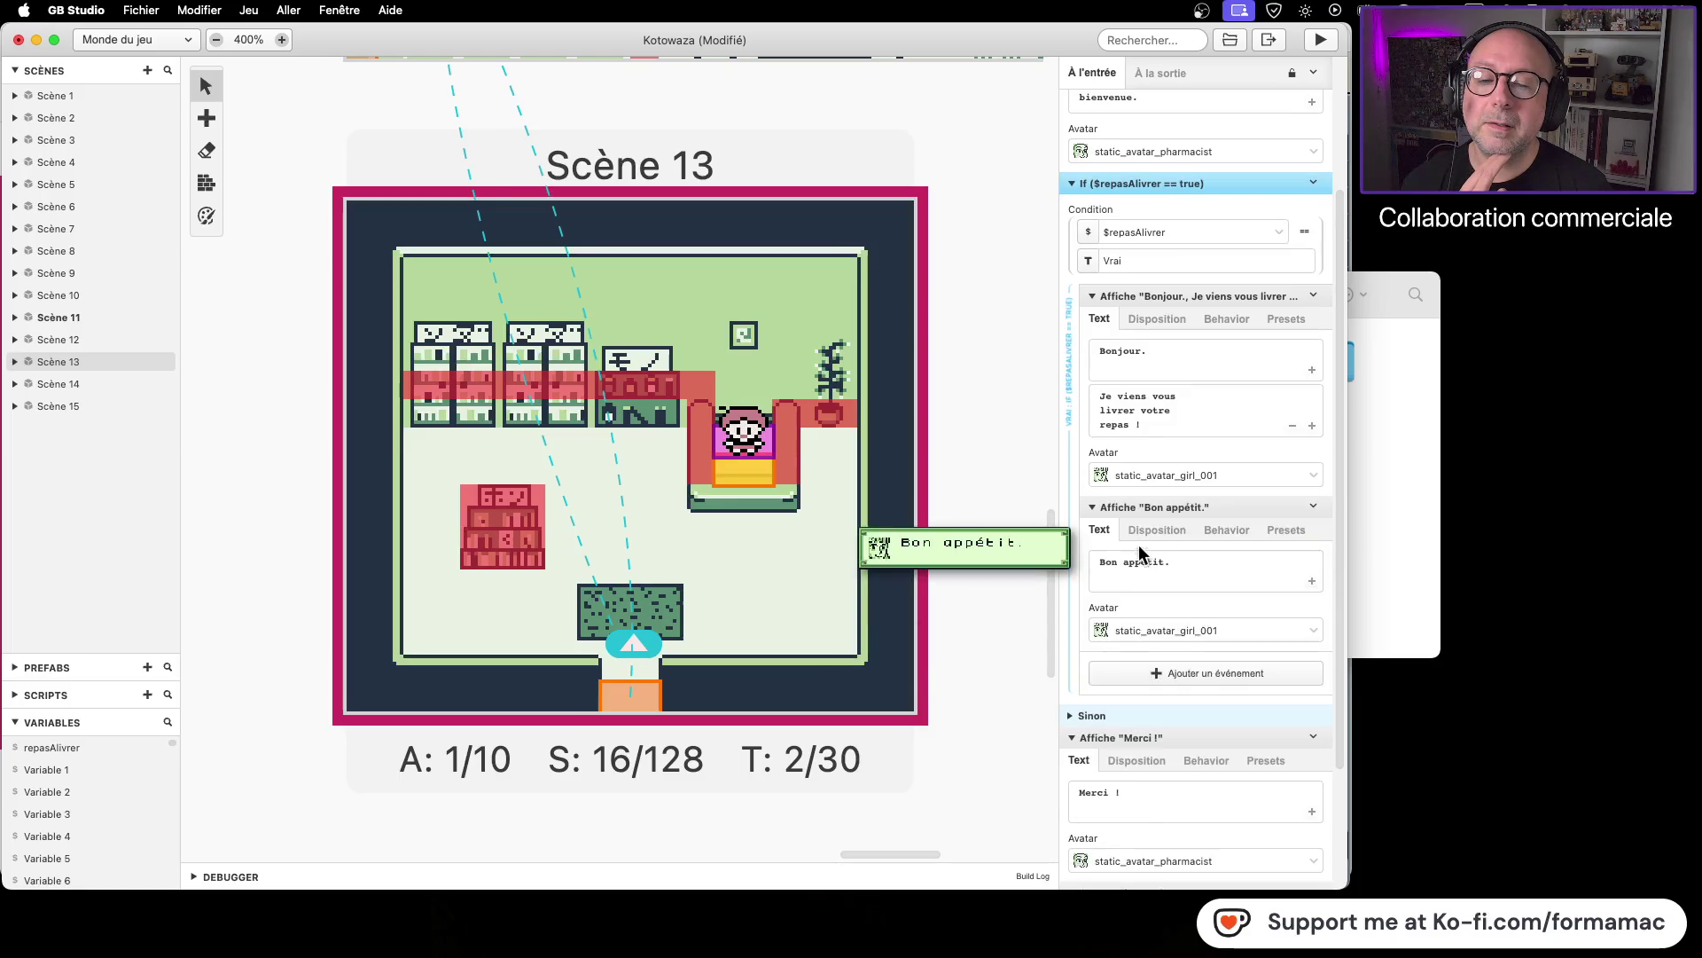
pyautogui.moveTo(1135, 738)
pyautogui.mouseDown()
pyautogui.moveTo(1161, 639)
pyautogui.moveTo(1167, 674)
pyautogui.mouseUp()
pyautogui.scroll(-3, 1241, 624)
pyautogui.moveTo(1200, 495); pyautogui.dragTo(1198, 762)
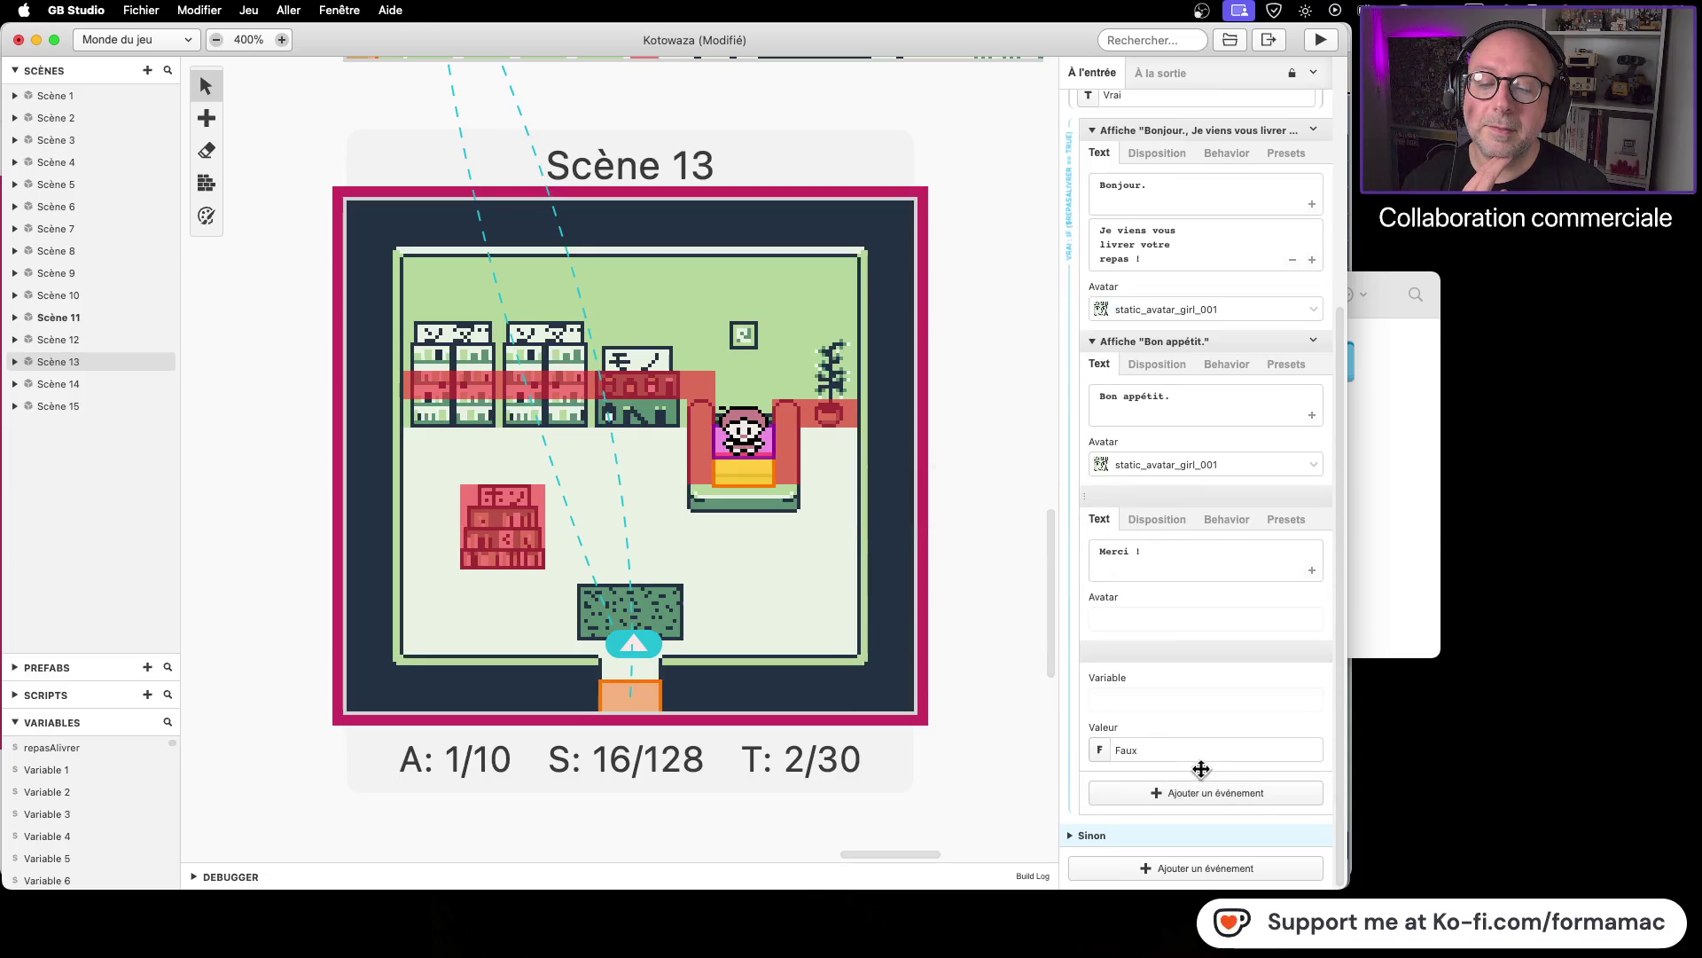
pyautogui.moveTo(1184, 625)
pyautogui.scroll(2, 1183, 625)
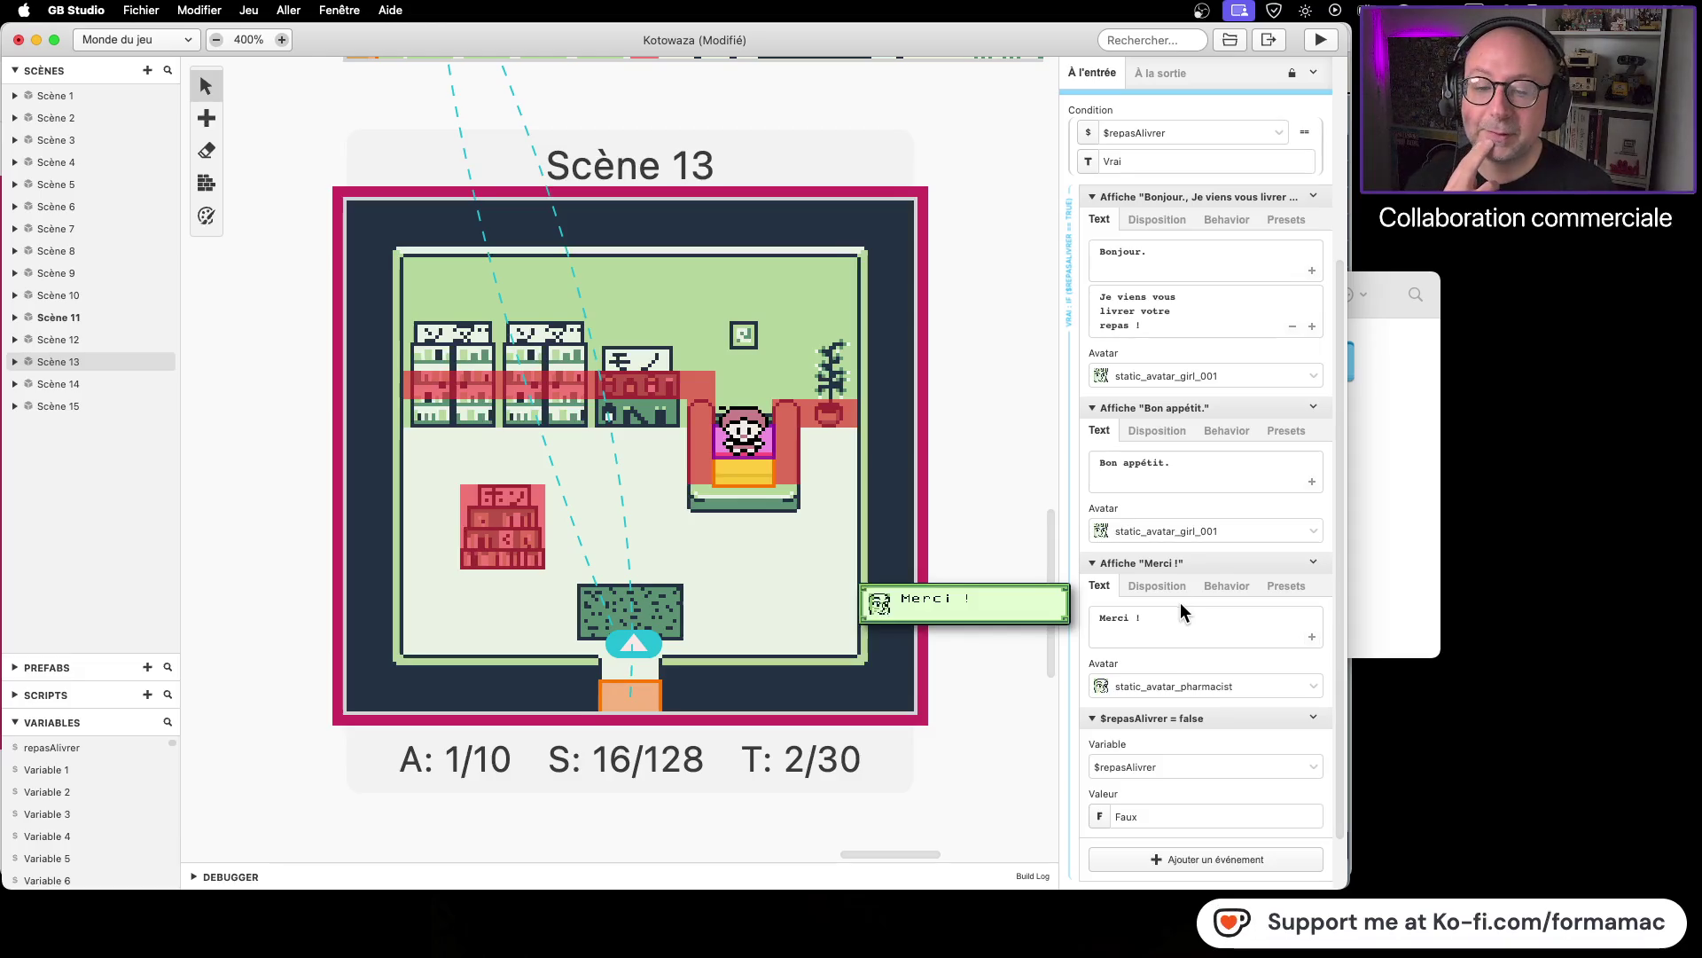
pyautogui.scroll(1, 1179, 601)
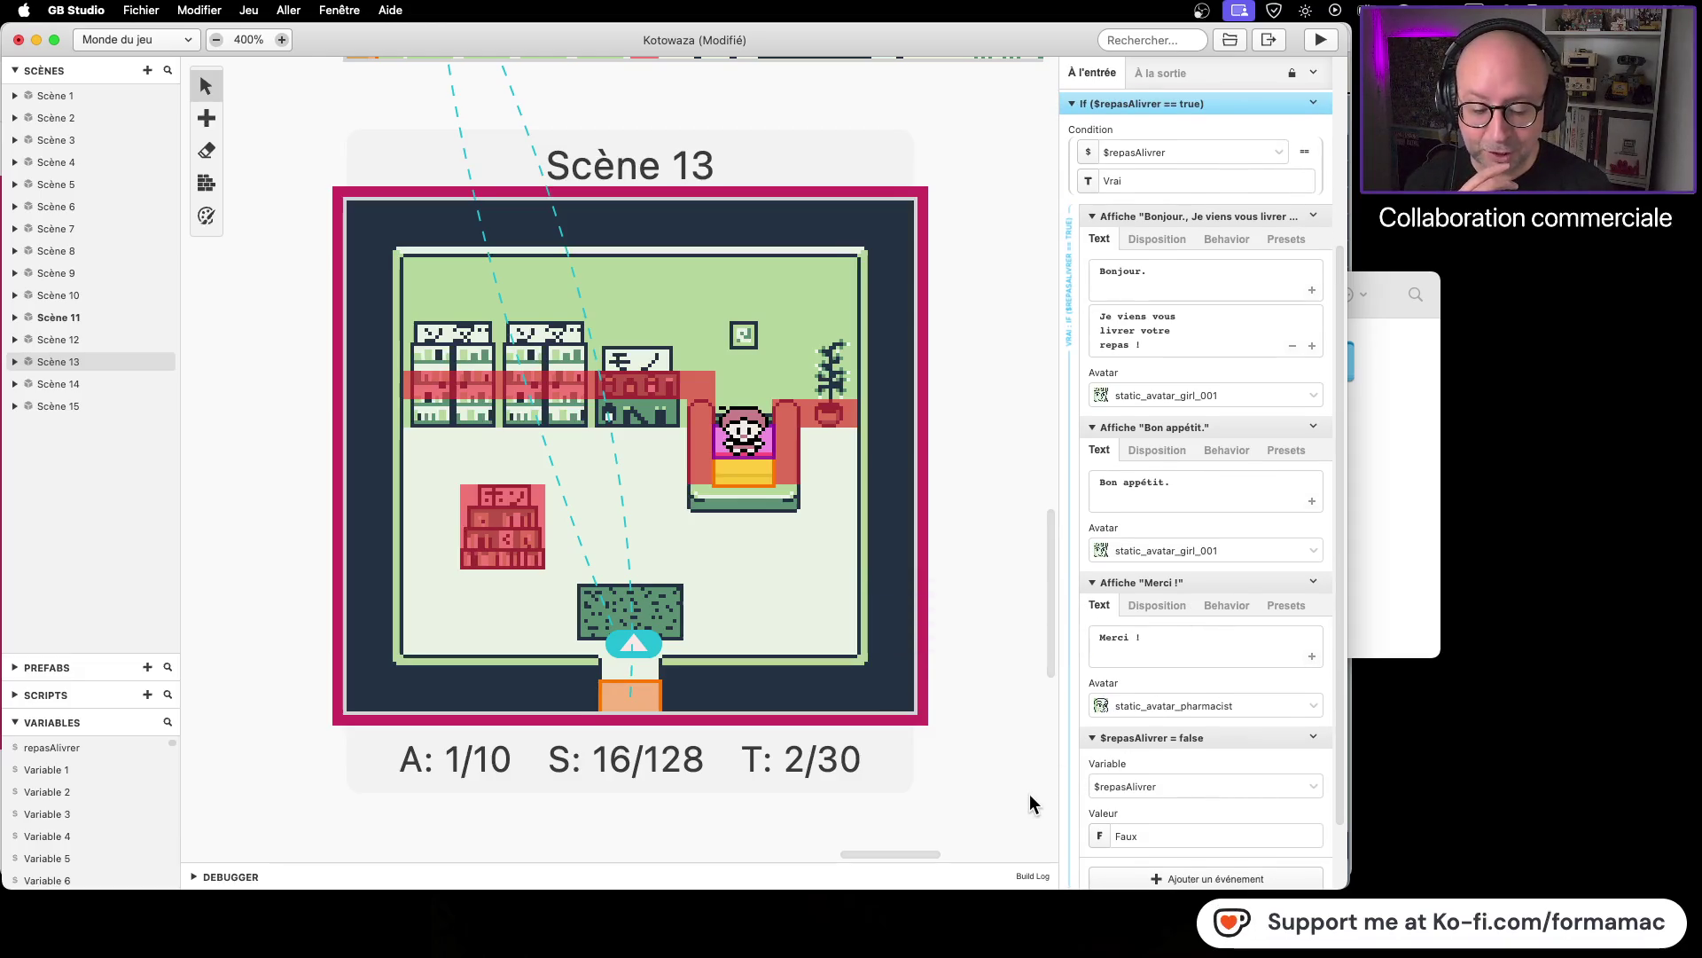
pyautogui.scroll(5, 1178, 759)
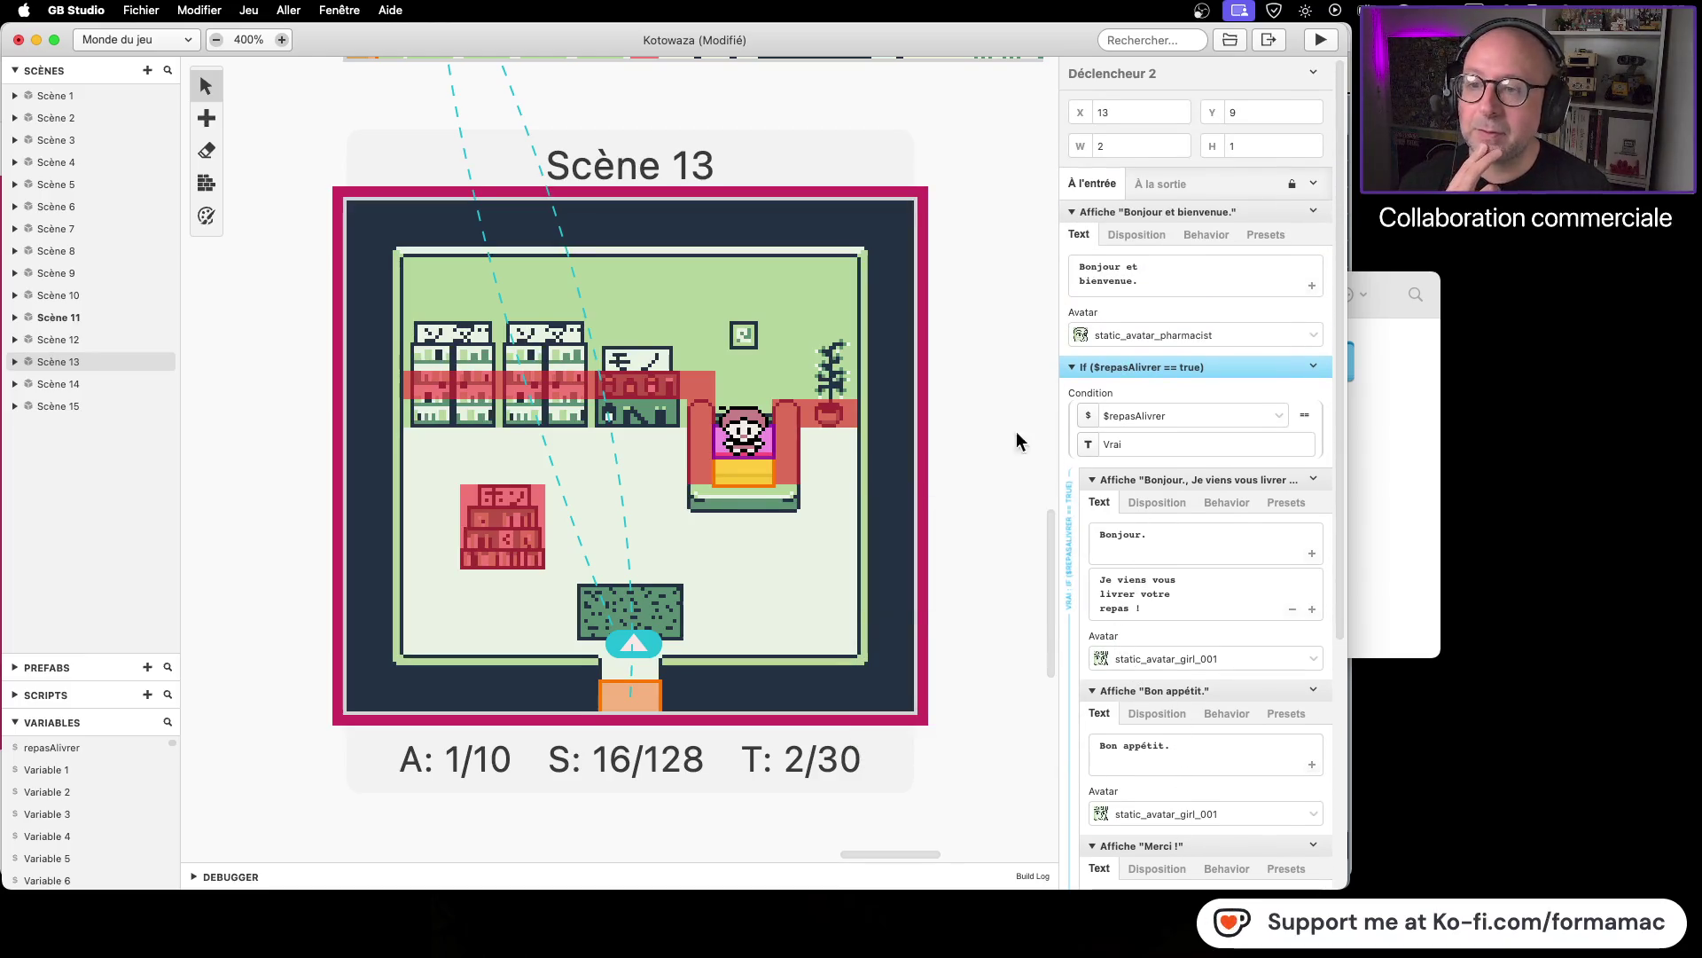
pyautogui.click(962, 362)
# Step: Save the project, launch the game, and open the Godot plush photo from the desktop
pyautogui.hotkey('ctrl', 's')
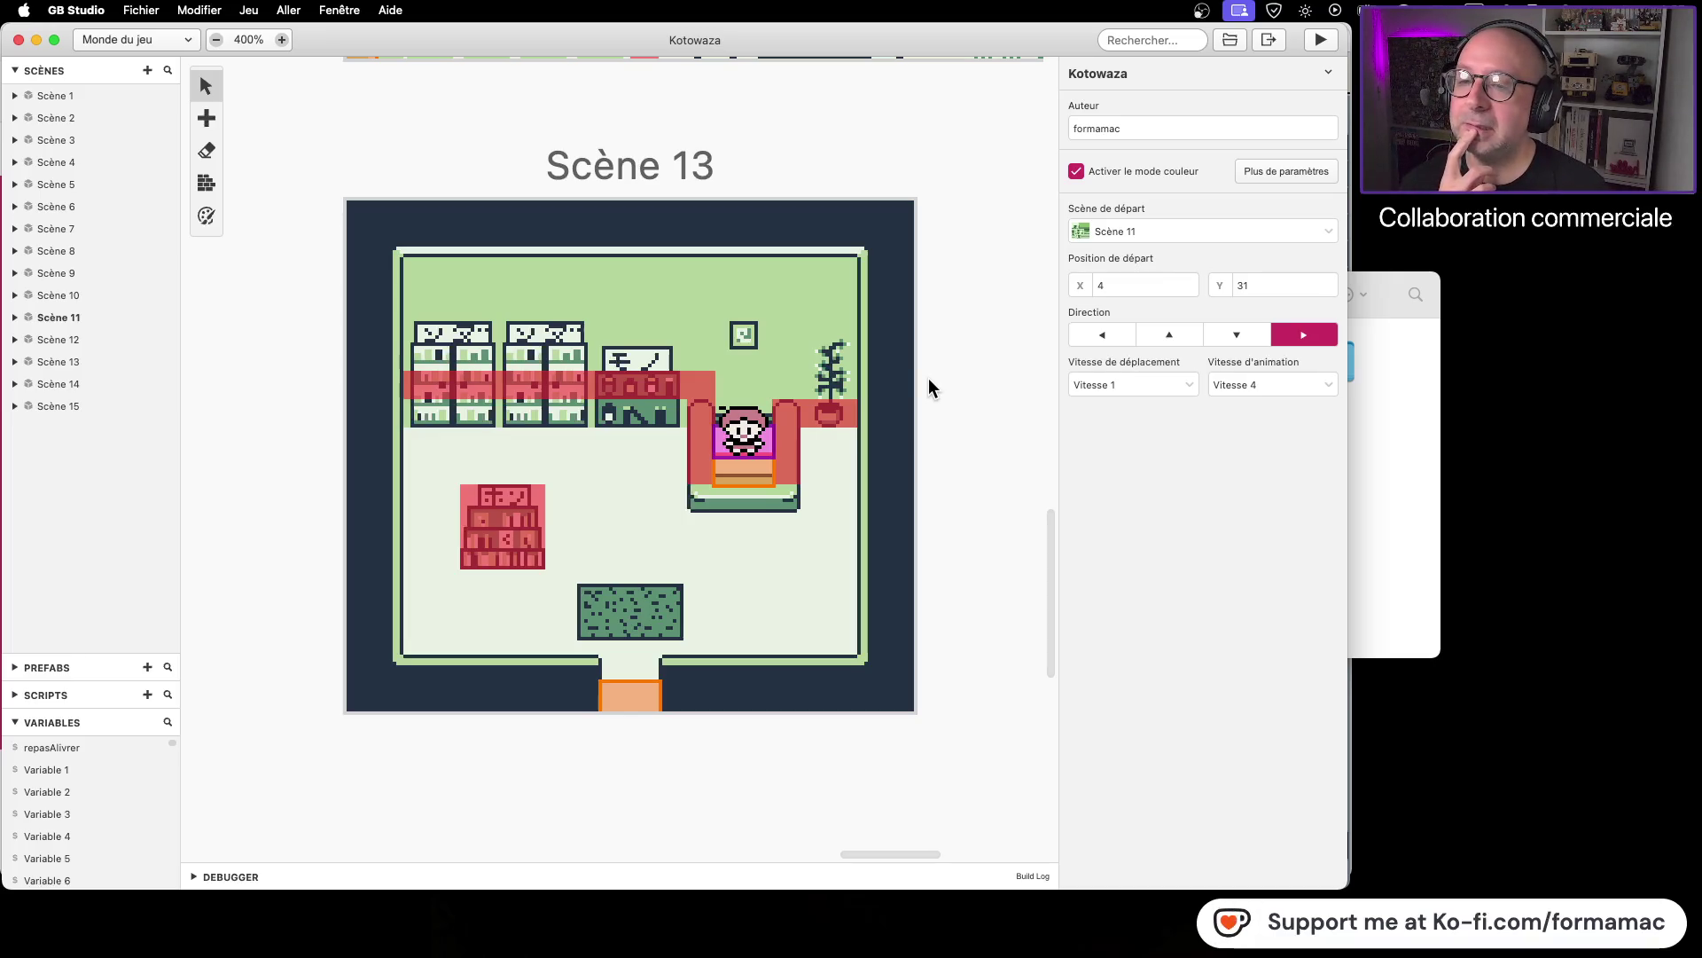
pyautogui.click(1321, 40)
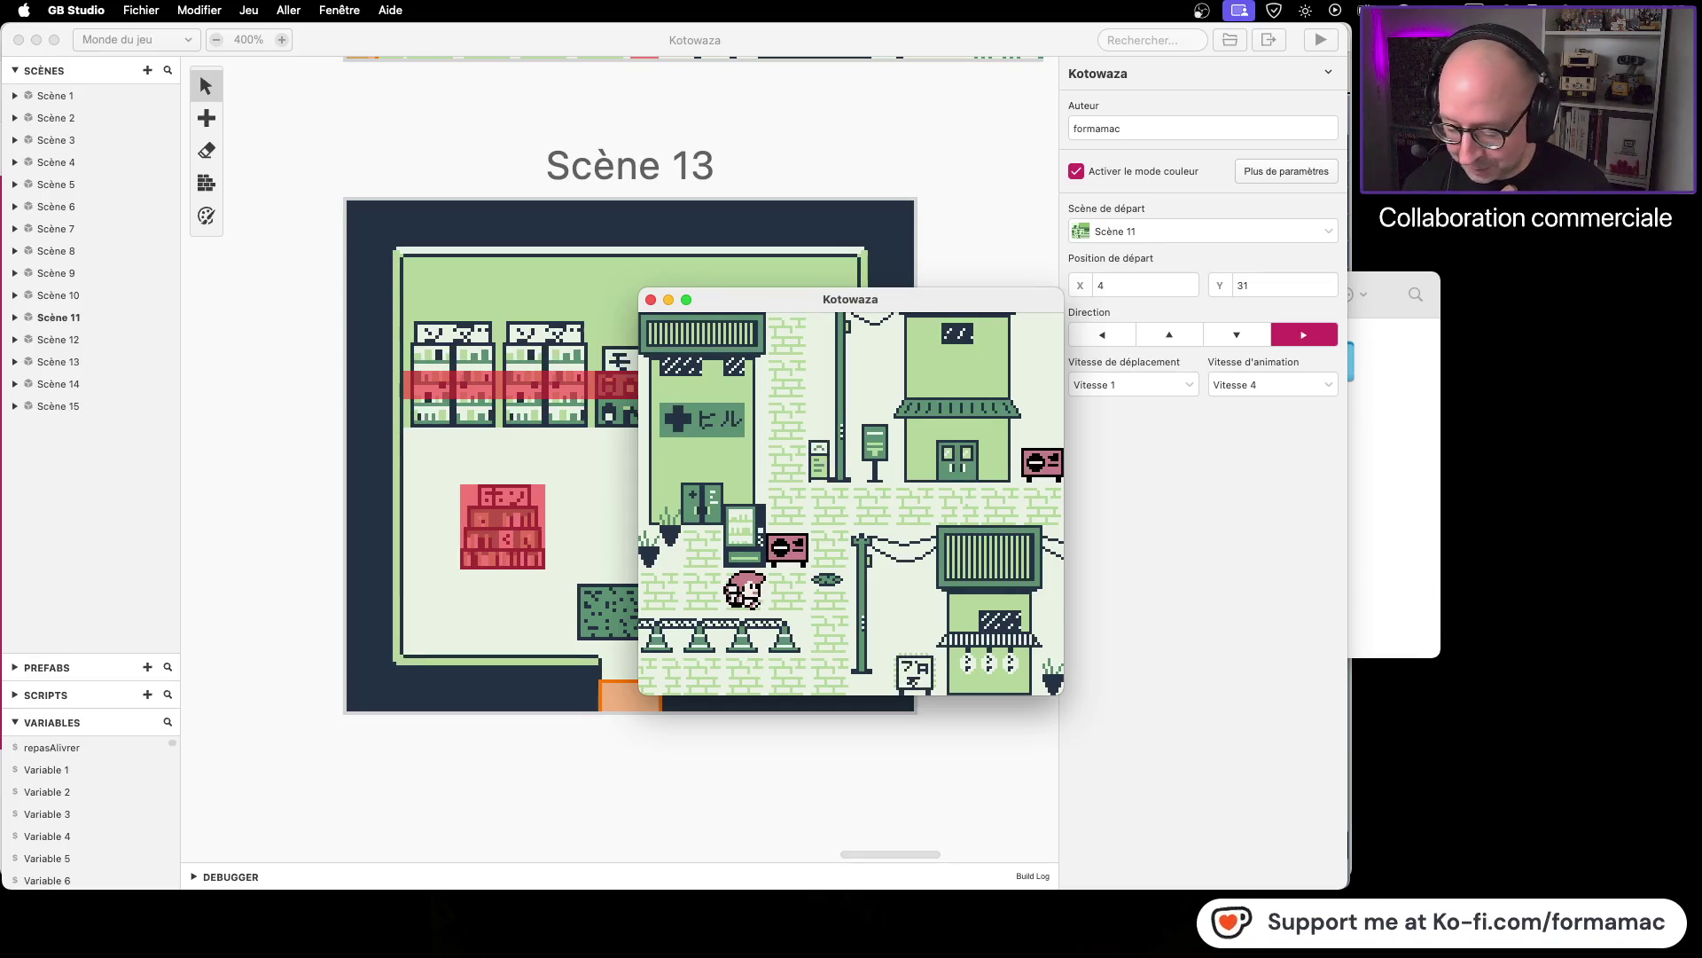
pyautogui.press('super+Tab')
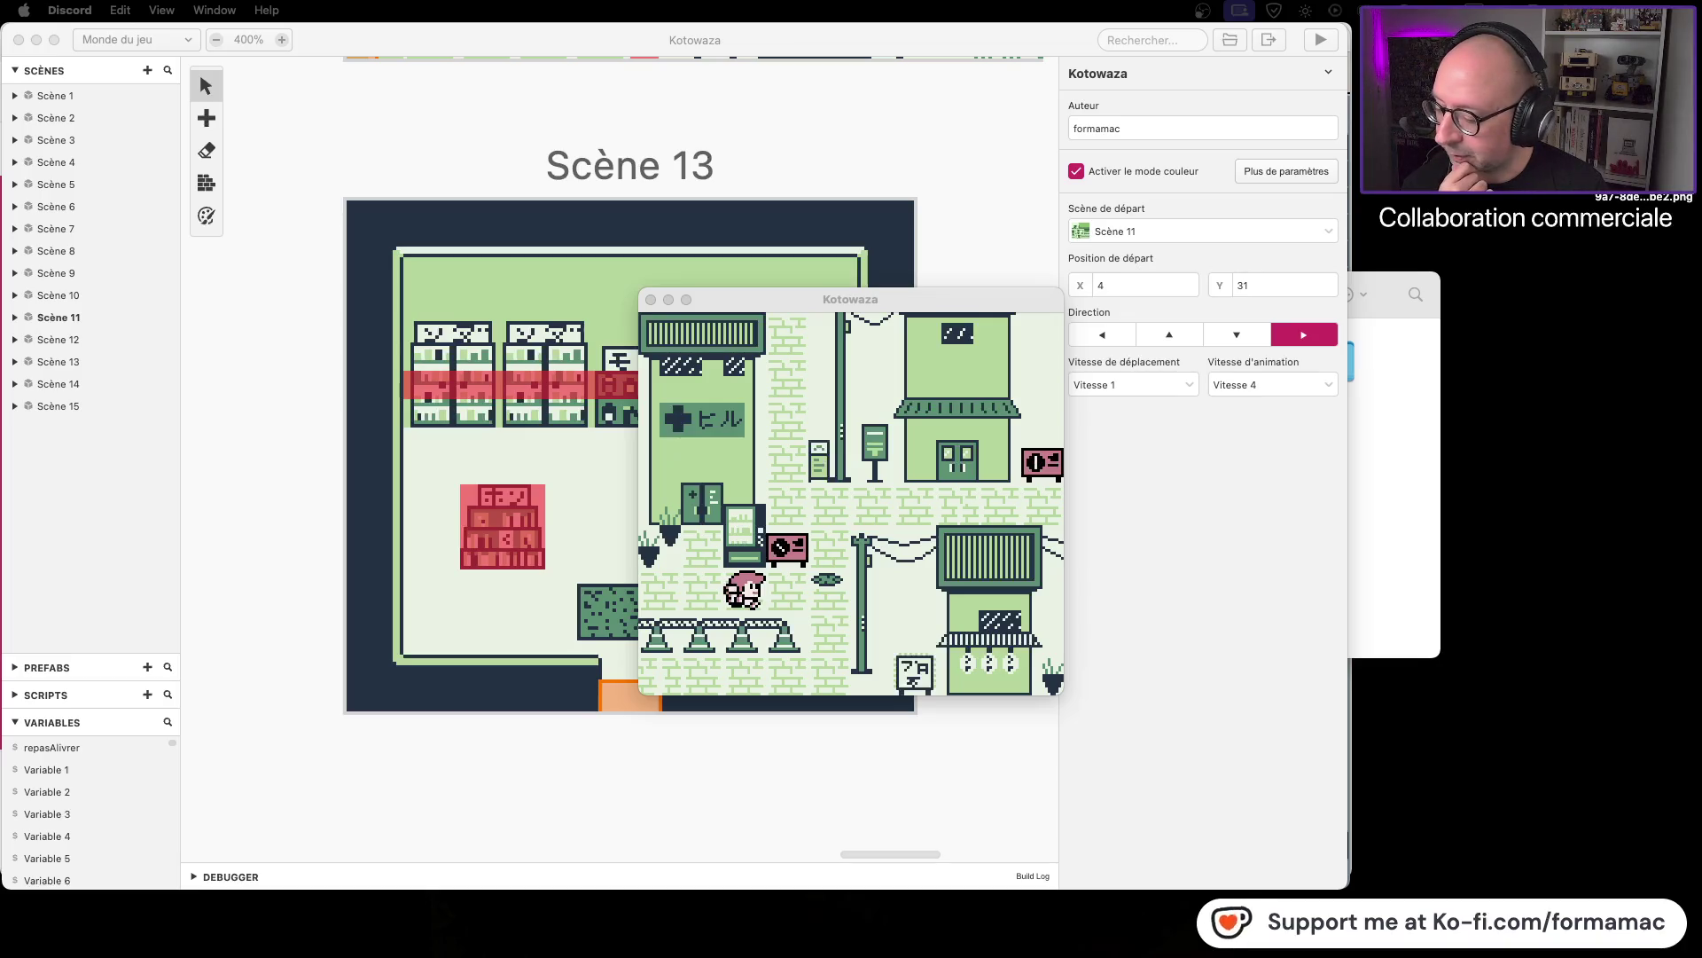
pyautogui.press('super+Tab')
pyautogui.doubleClick(1644, 173)
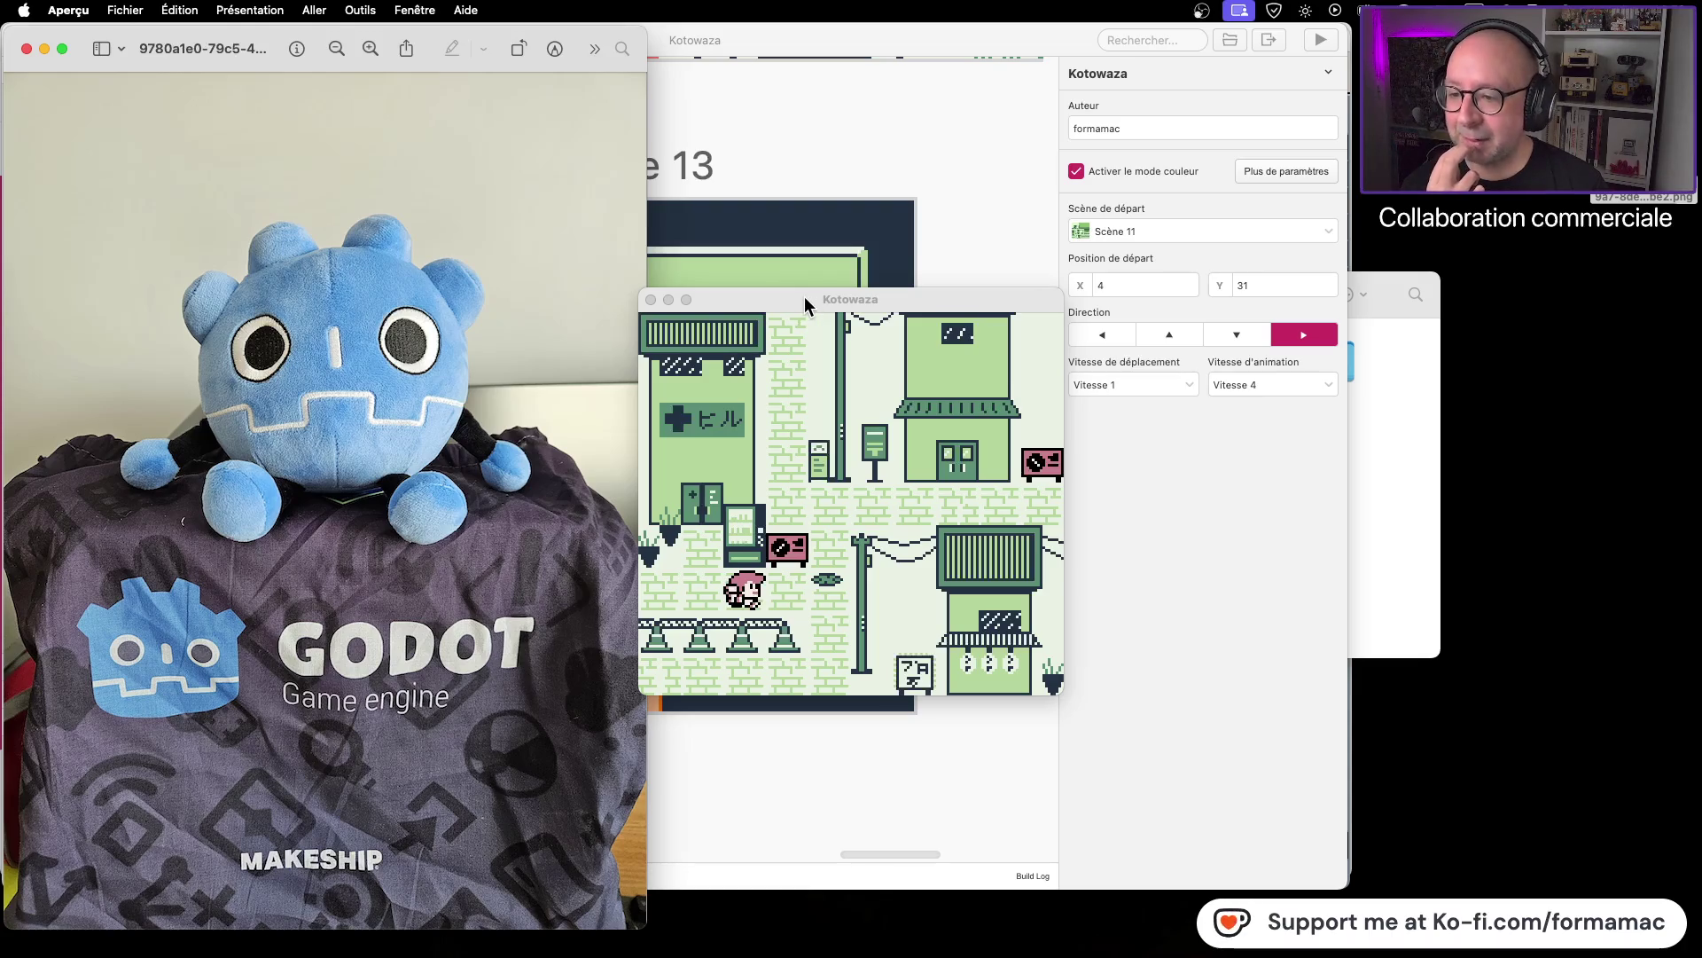
# Step: Close the game window, then move and close the Godot plush photo in Aperçu
pyautogui.click(650, 298)
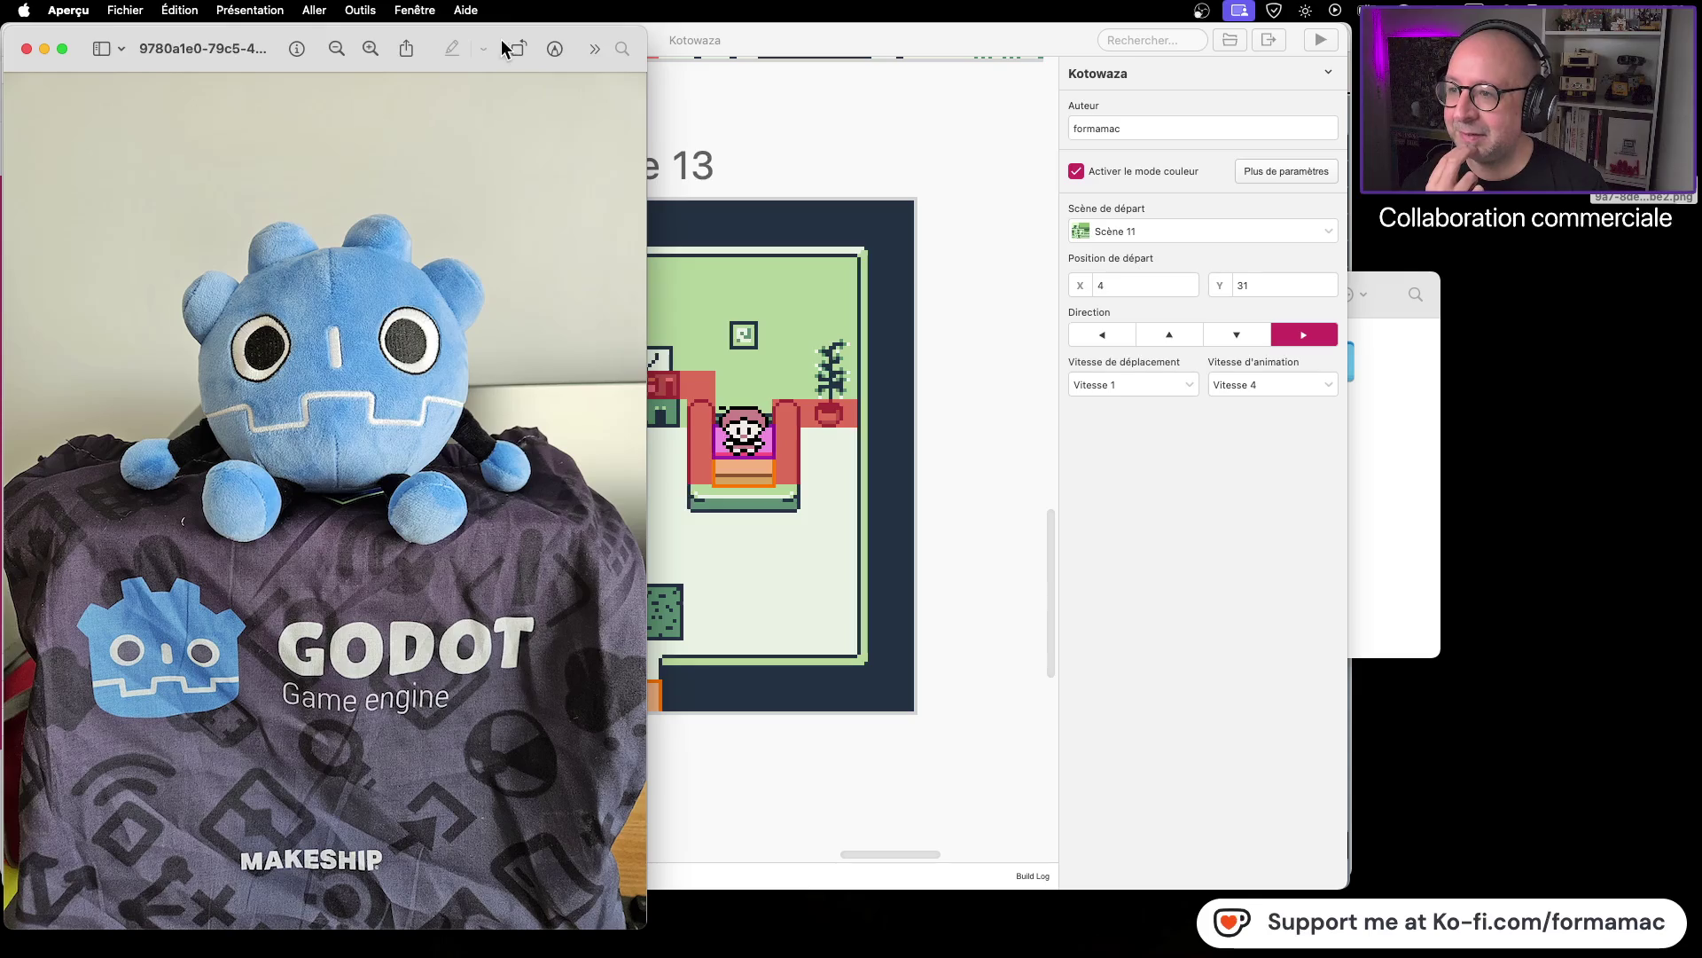
pyautogui.moveTo(496, 31); pyautogui.dragTo(884, 27)
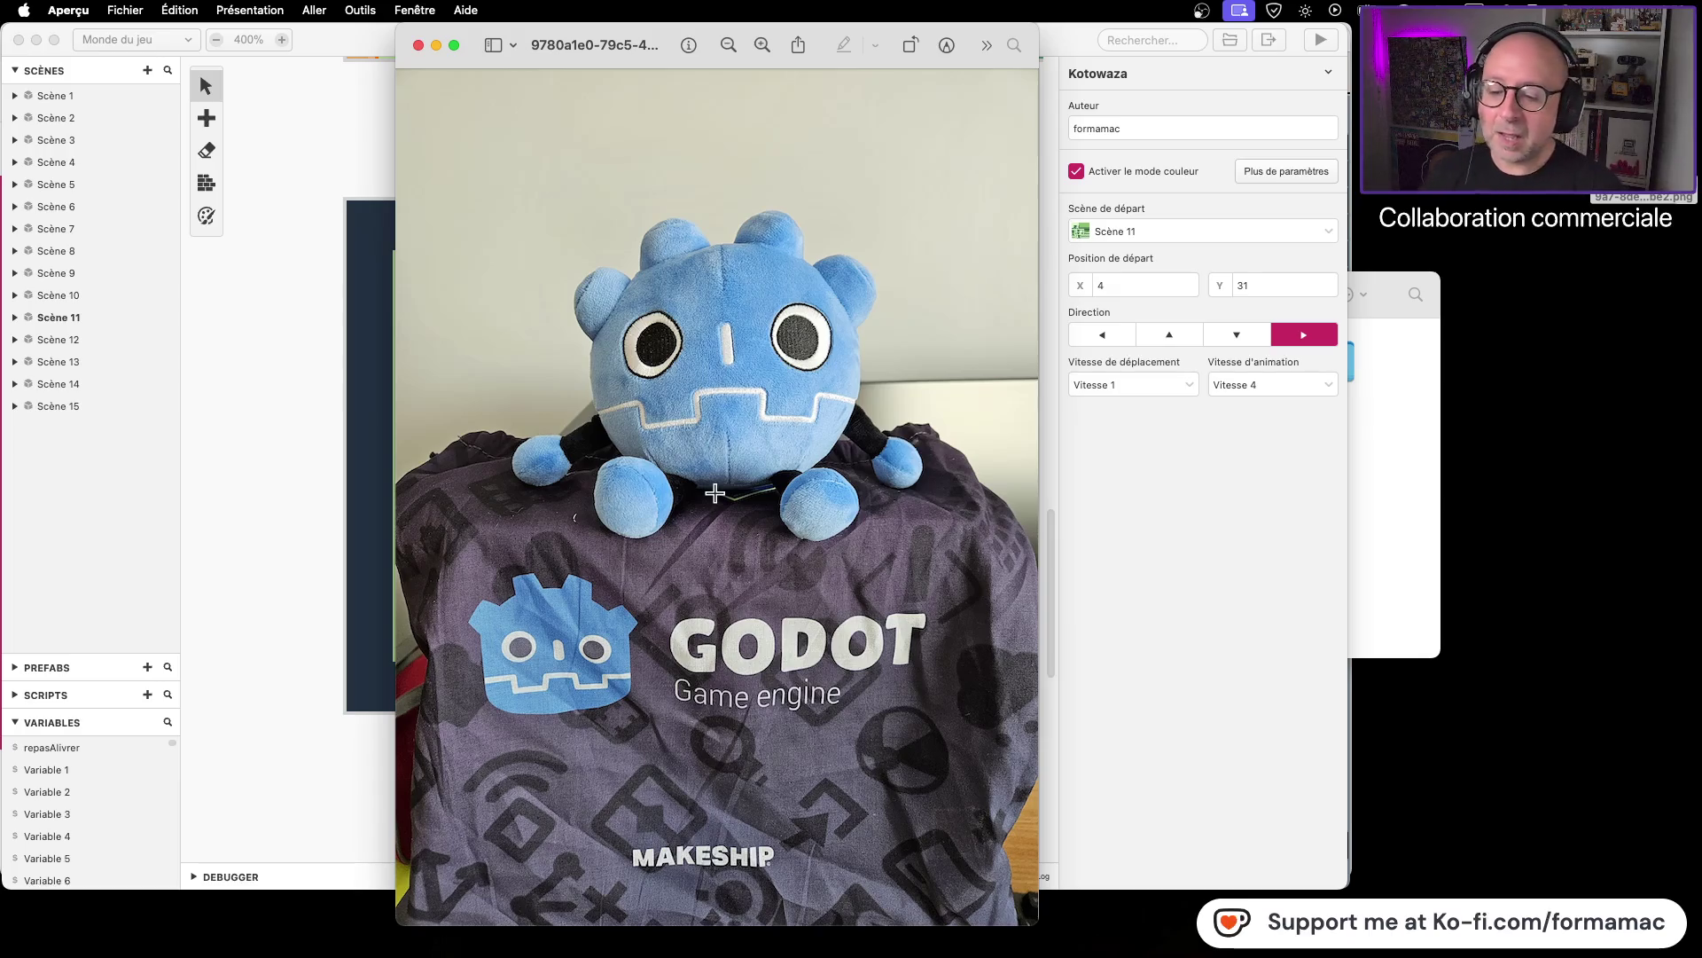
pyautogui.click(415, 45)
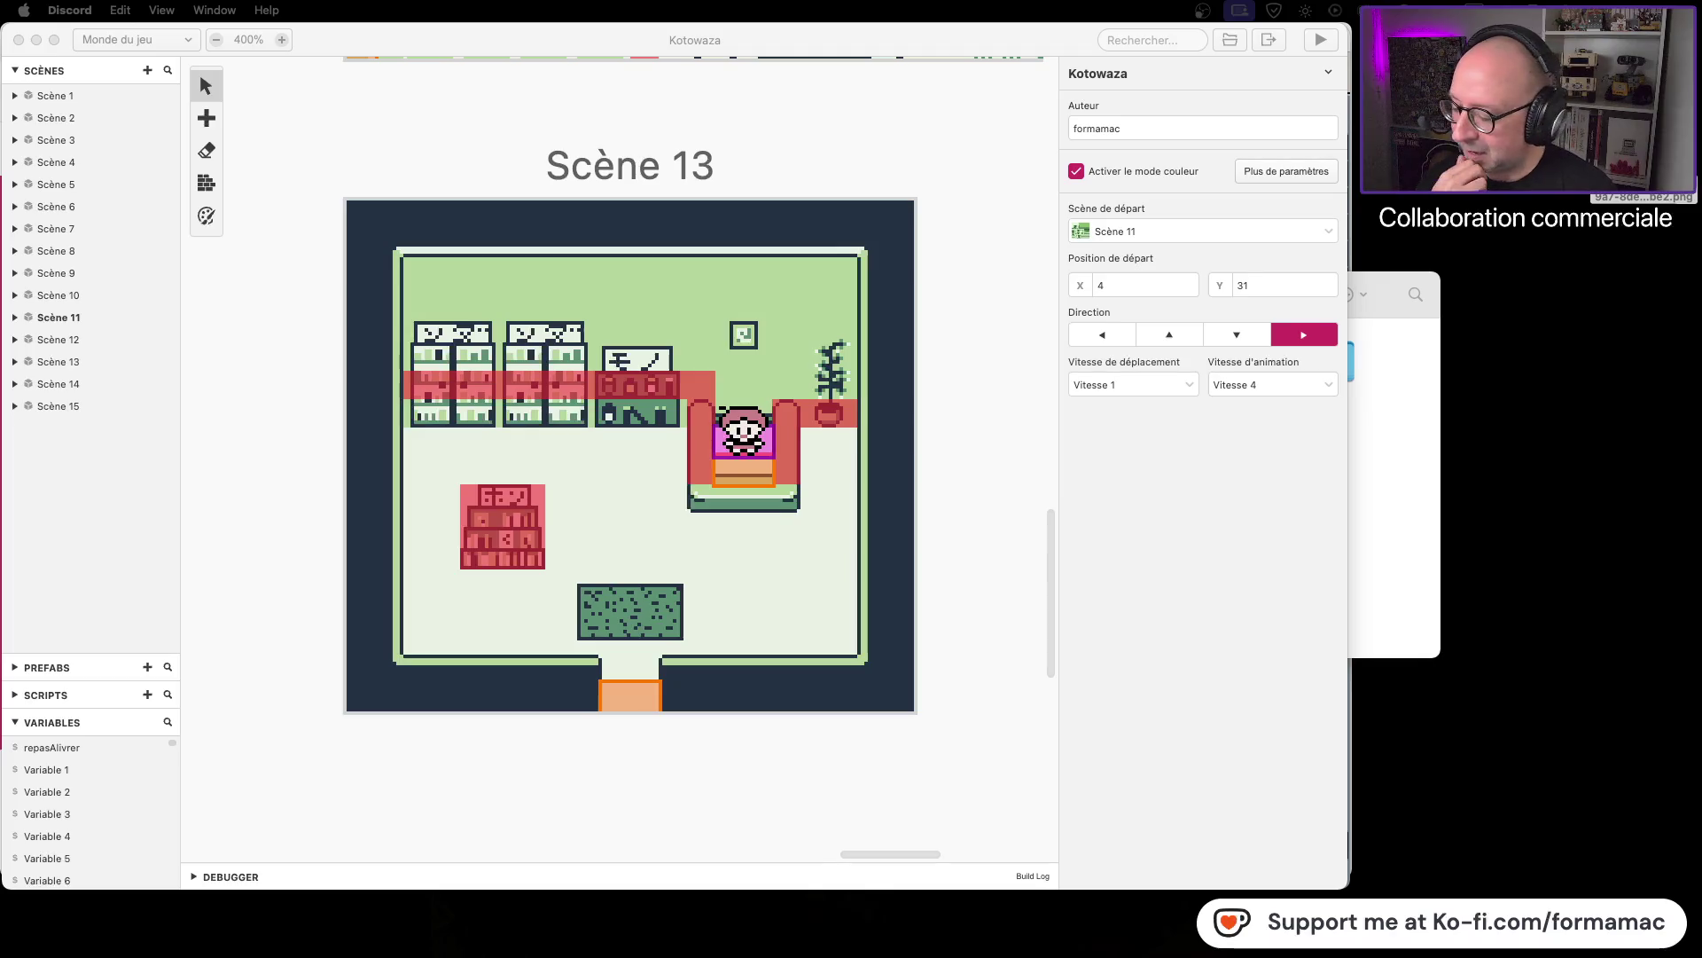
# Step: Return to the game editor and launch a new test play of the game
pyautogui.click(1645, 197)
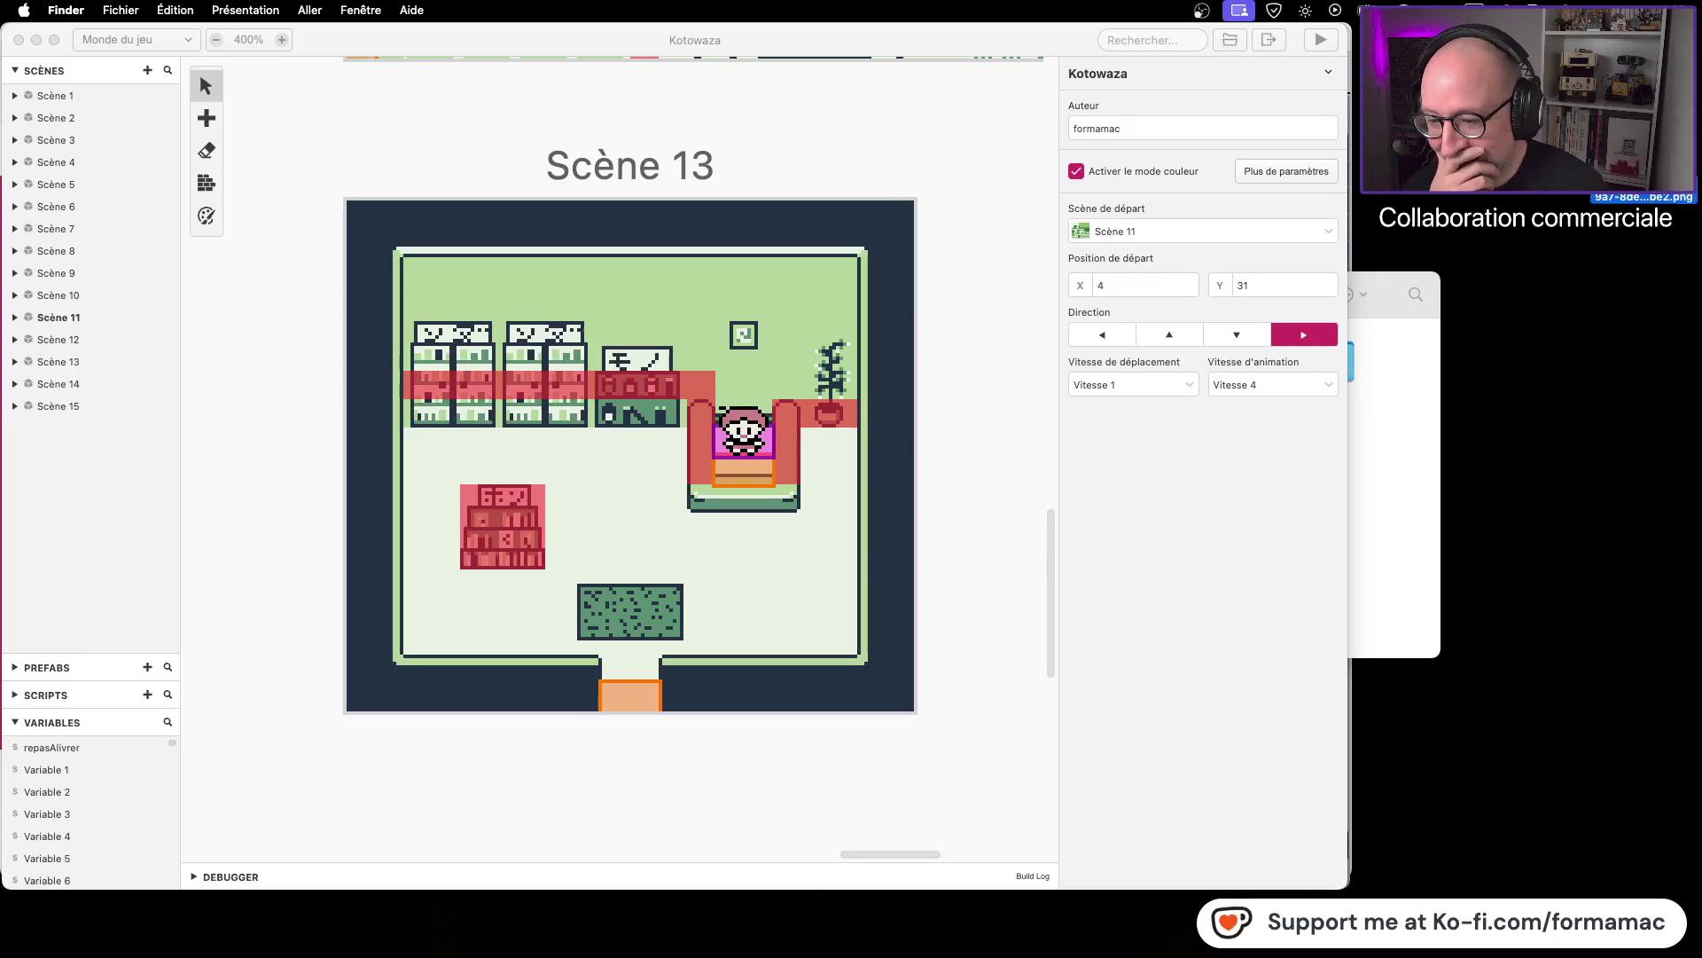
pyautogui.click(1330, 112)
pyautogui.click(1322, 42)
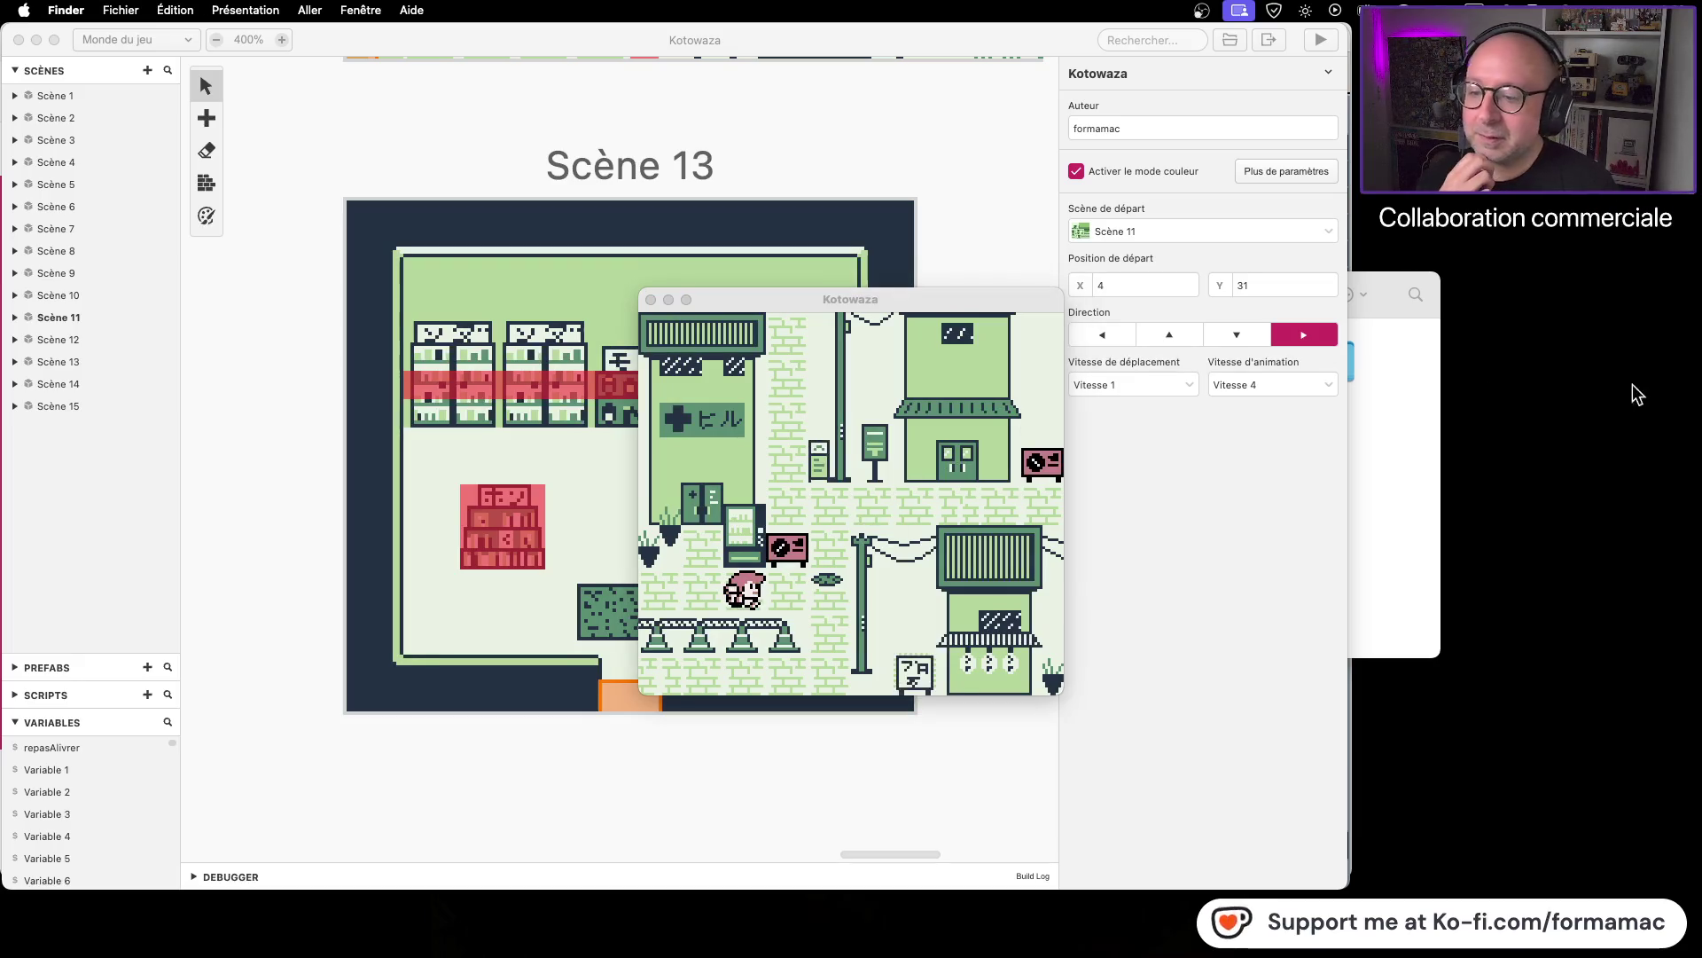
pyautogui.click(1051, 448)
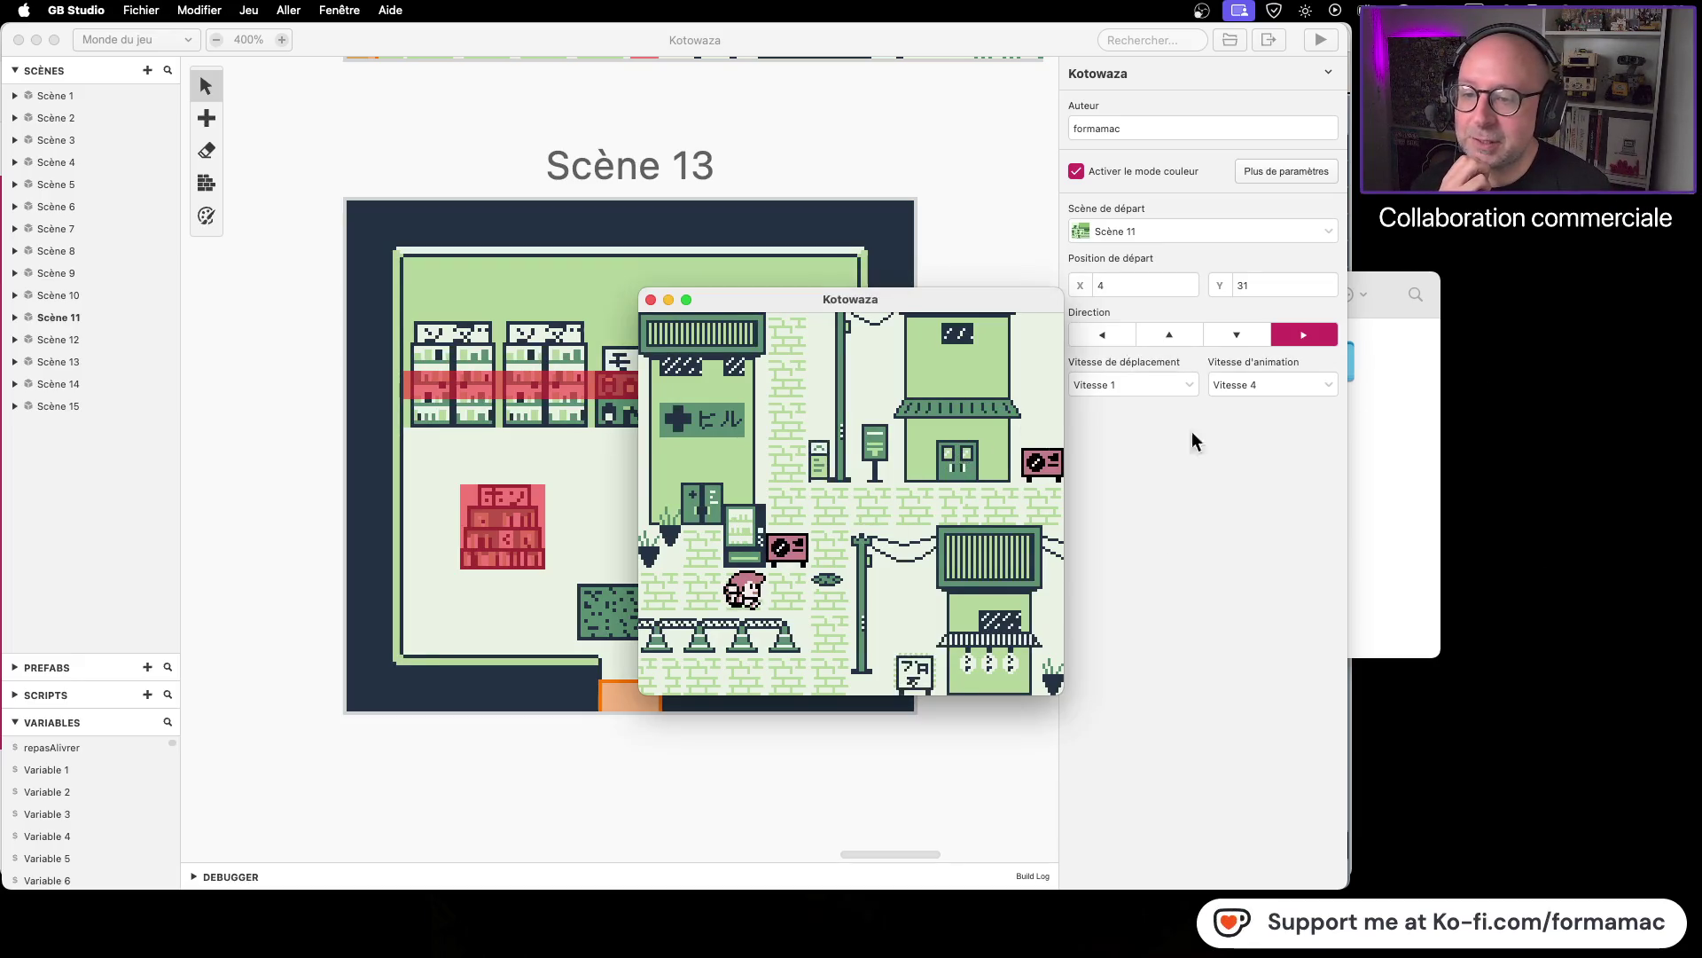
# Step: Walk the player into the shop to see 'Bonjour et bienvenue.', then close the play window
pyautogui.press('Left')
pyautogui.press('Up')
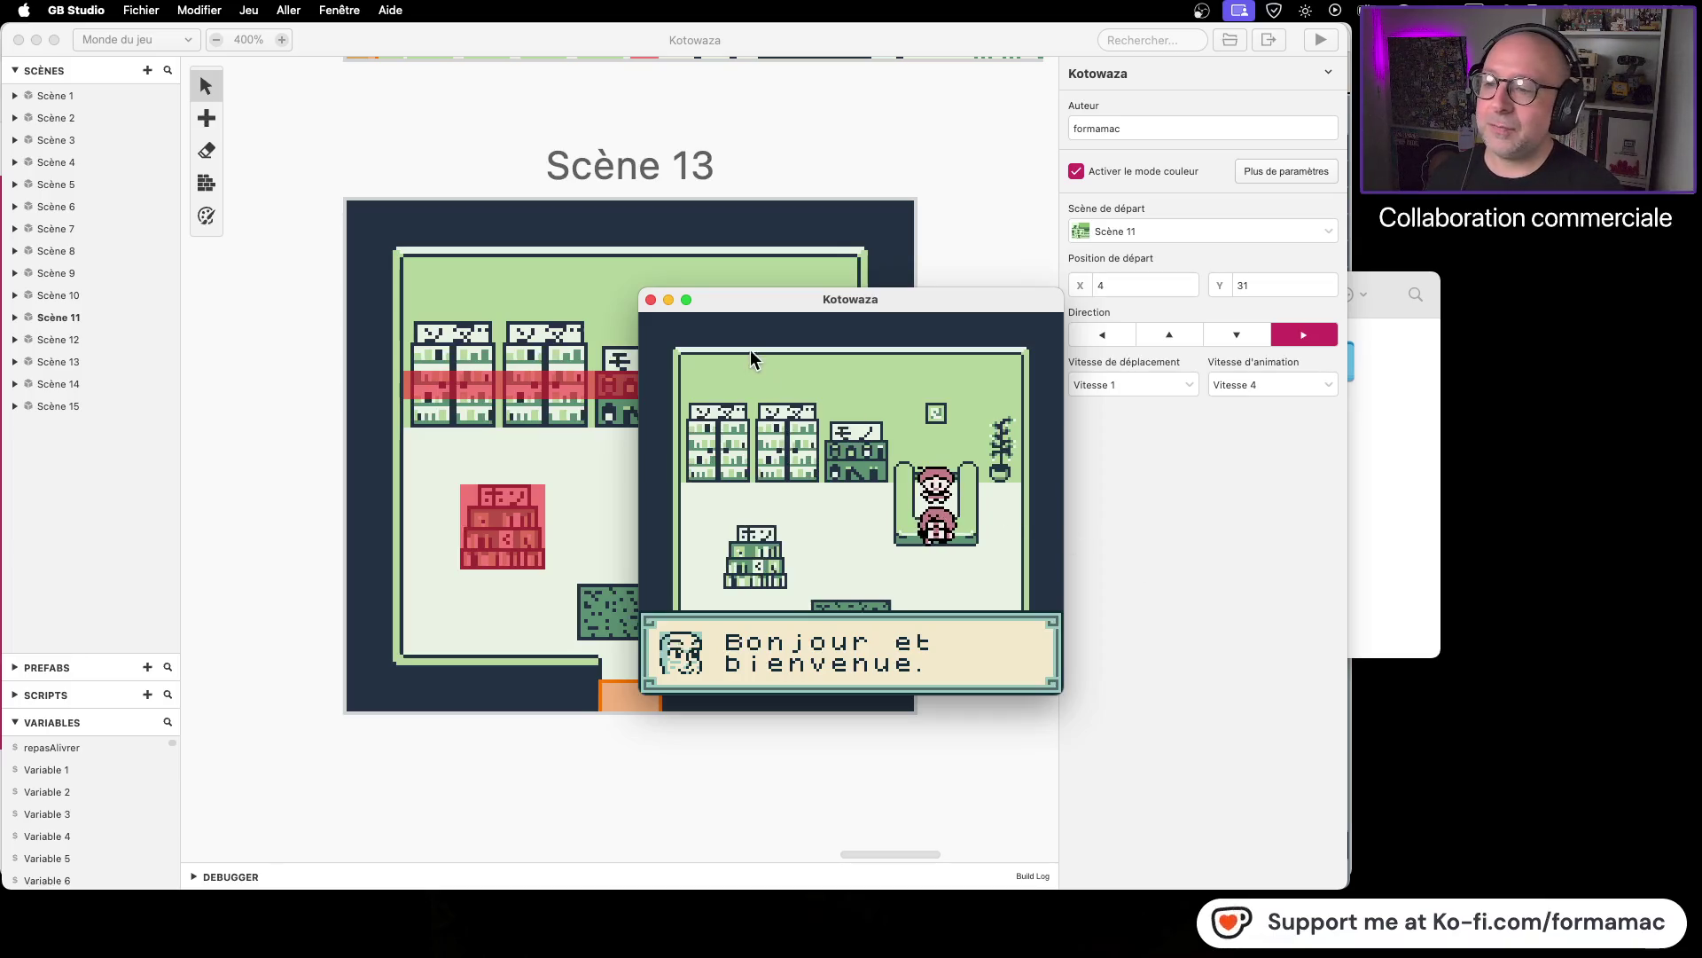
pyautogui.click(651, 300)
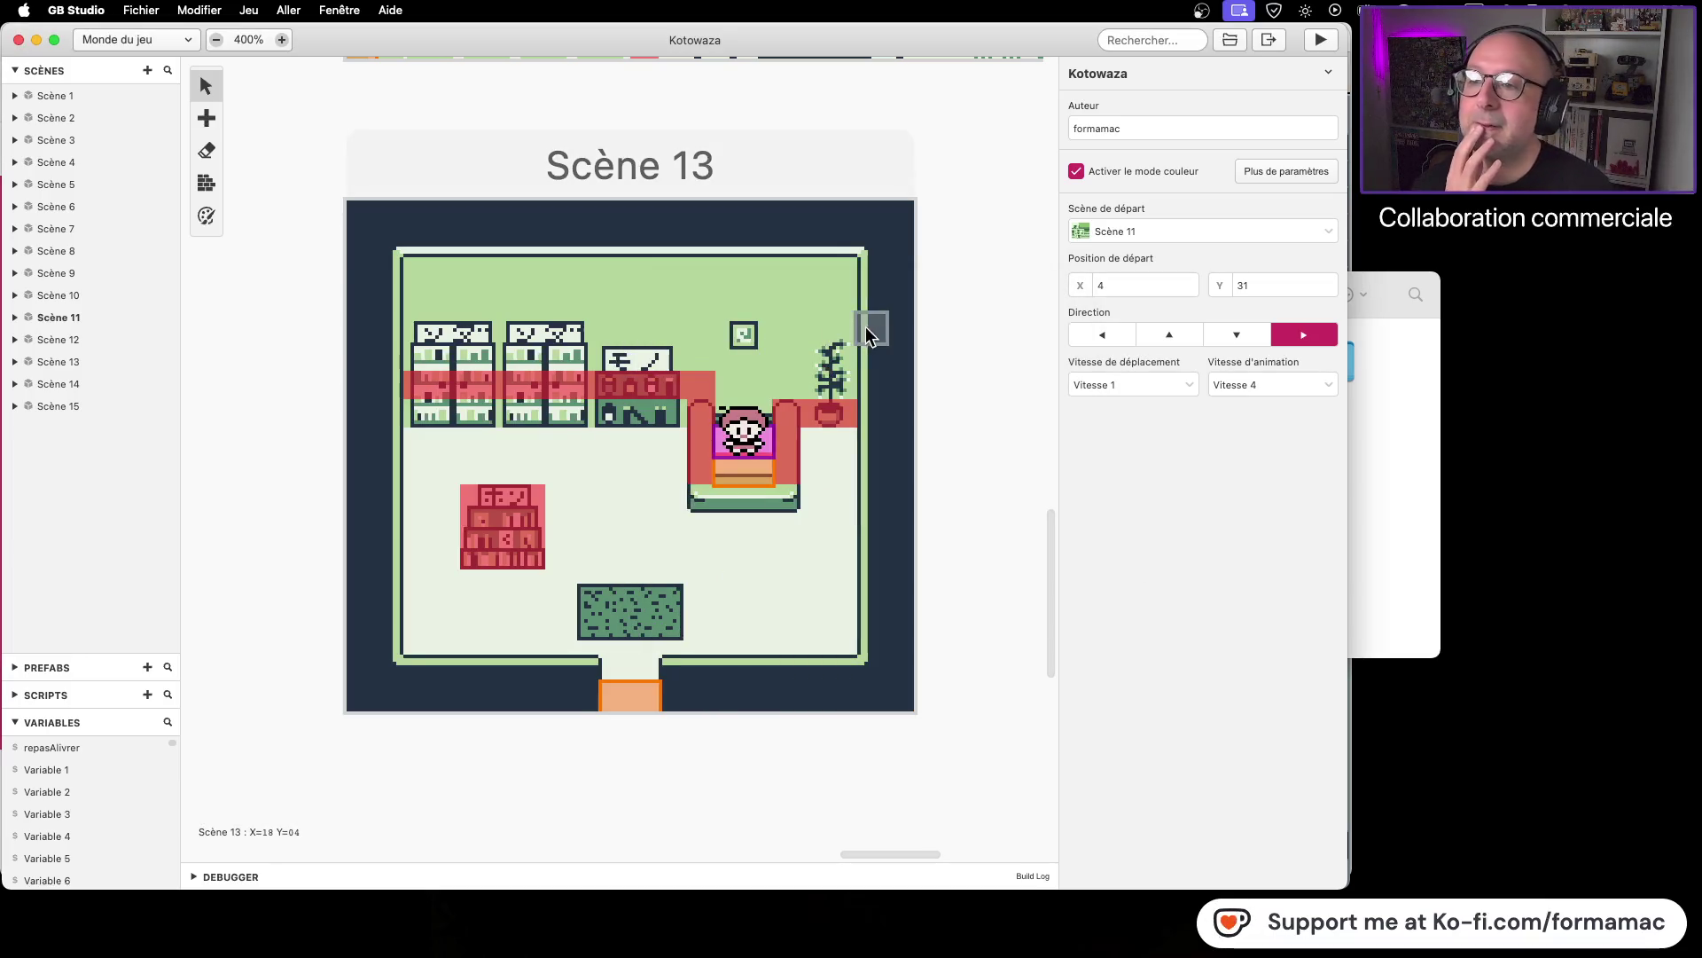
pyautogui.scroll(3, 902, 354)
pyautogui.scroll(-3, 902, 354)
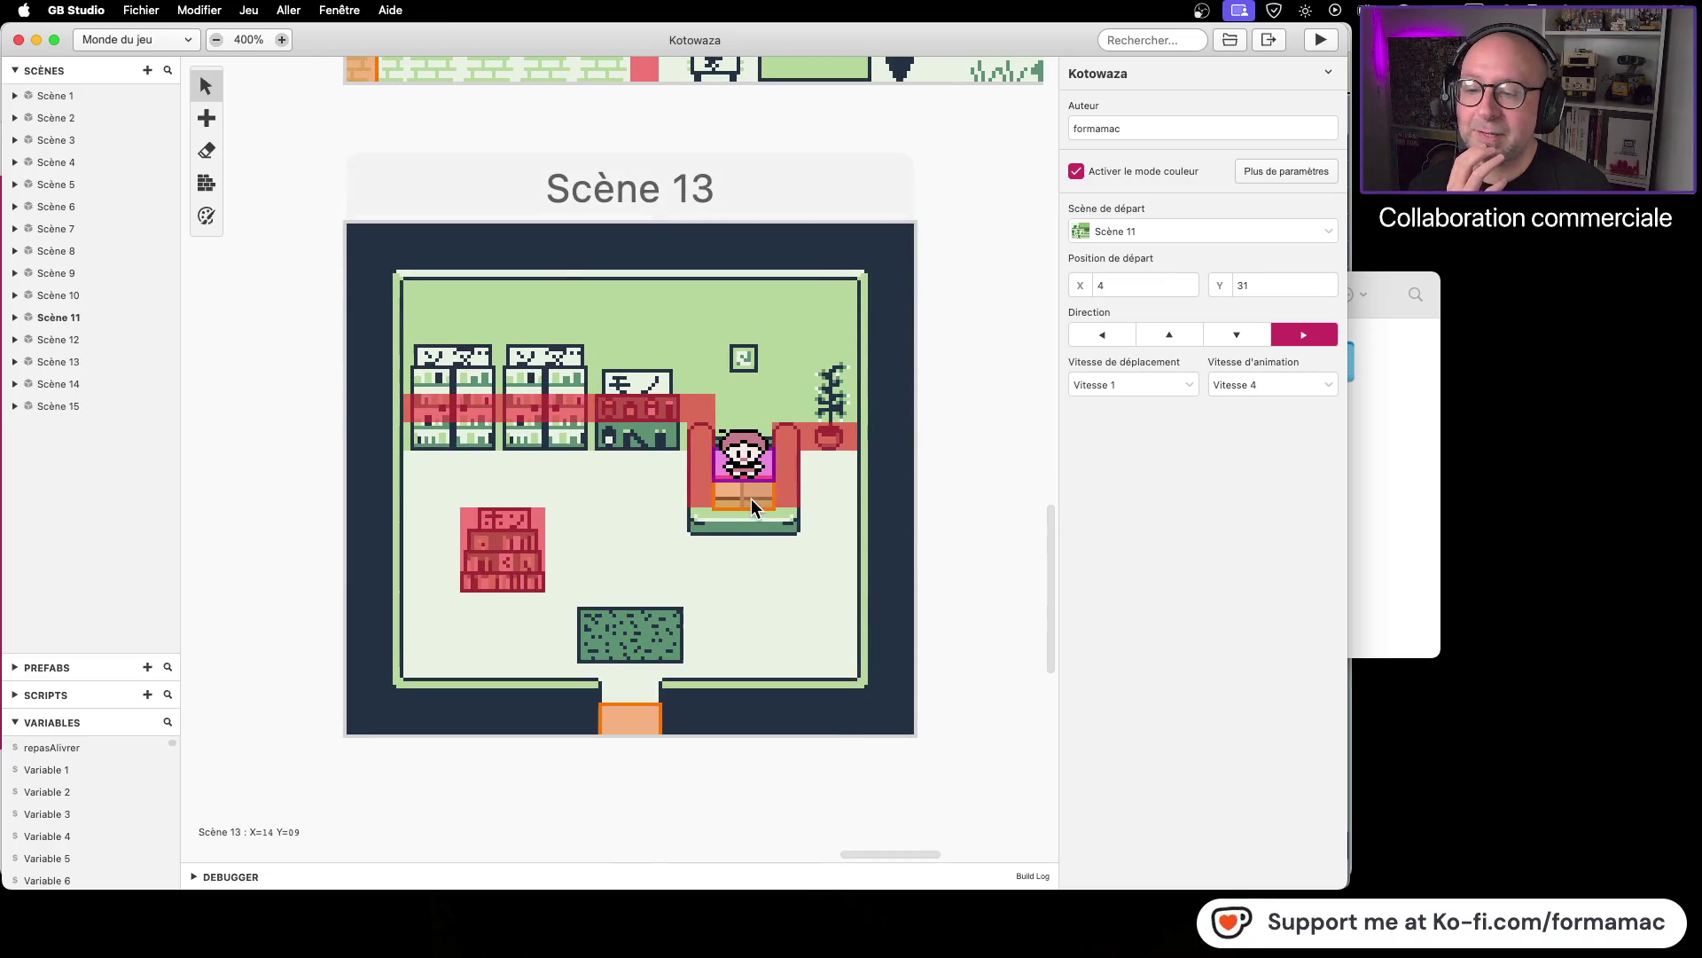
# Step: Make the sofa trigger's If condition compare $repasAlivrer against Boolean false
pyautogui.click(752, 498)
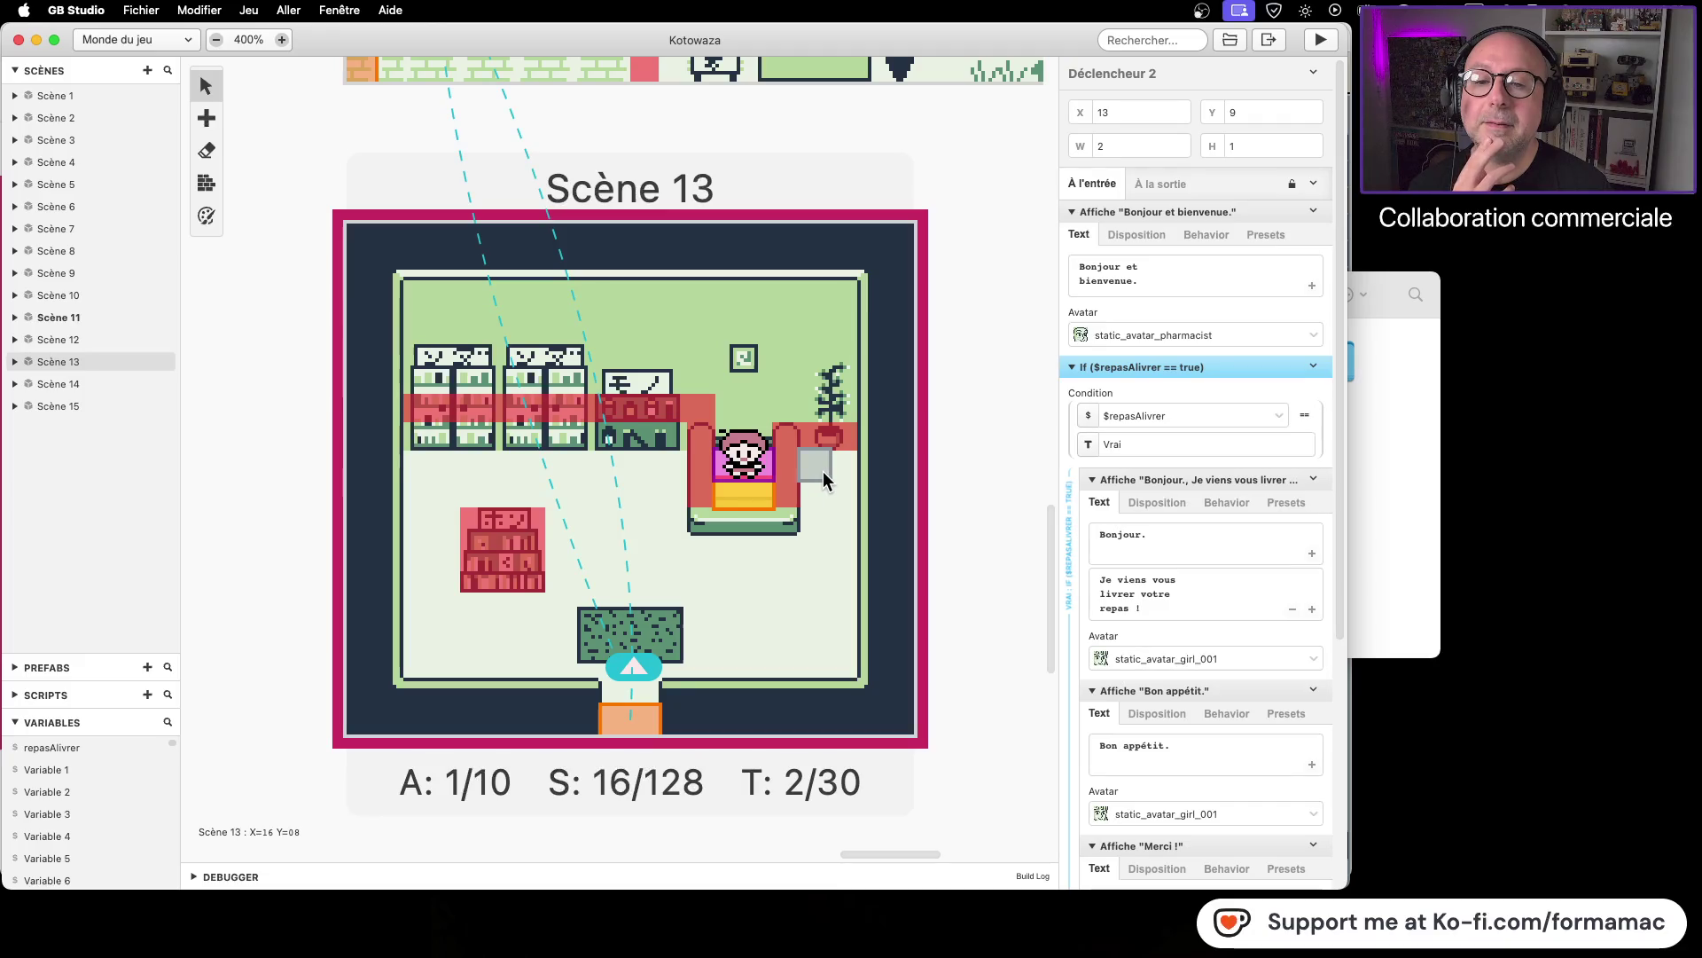
pyautogui.click(1202, 446)
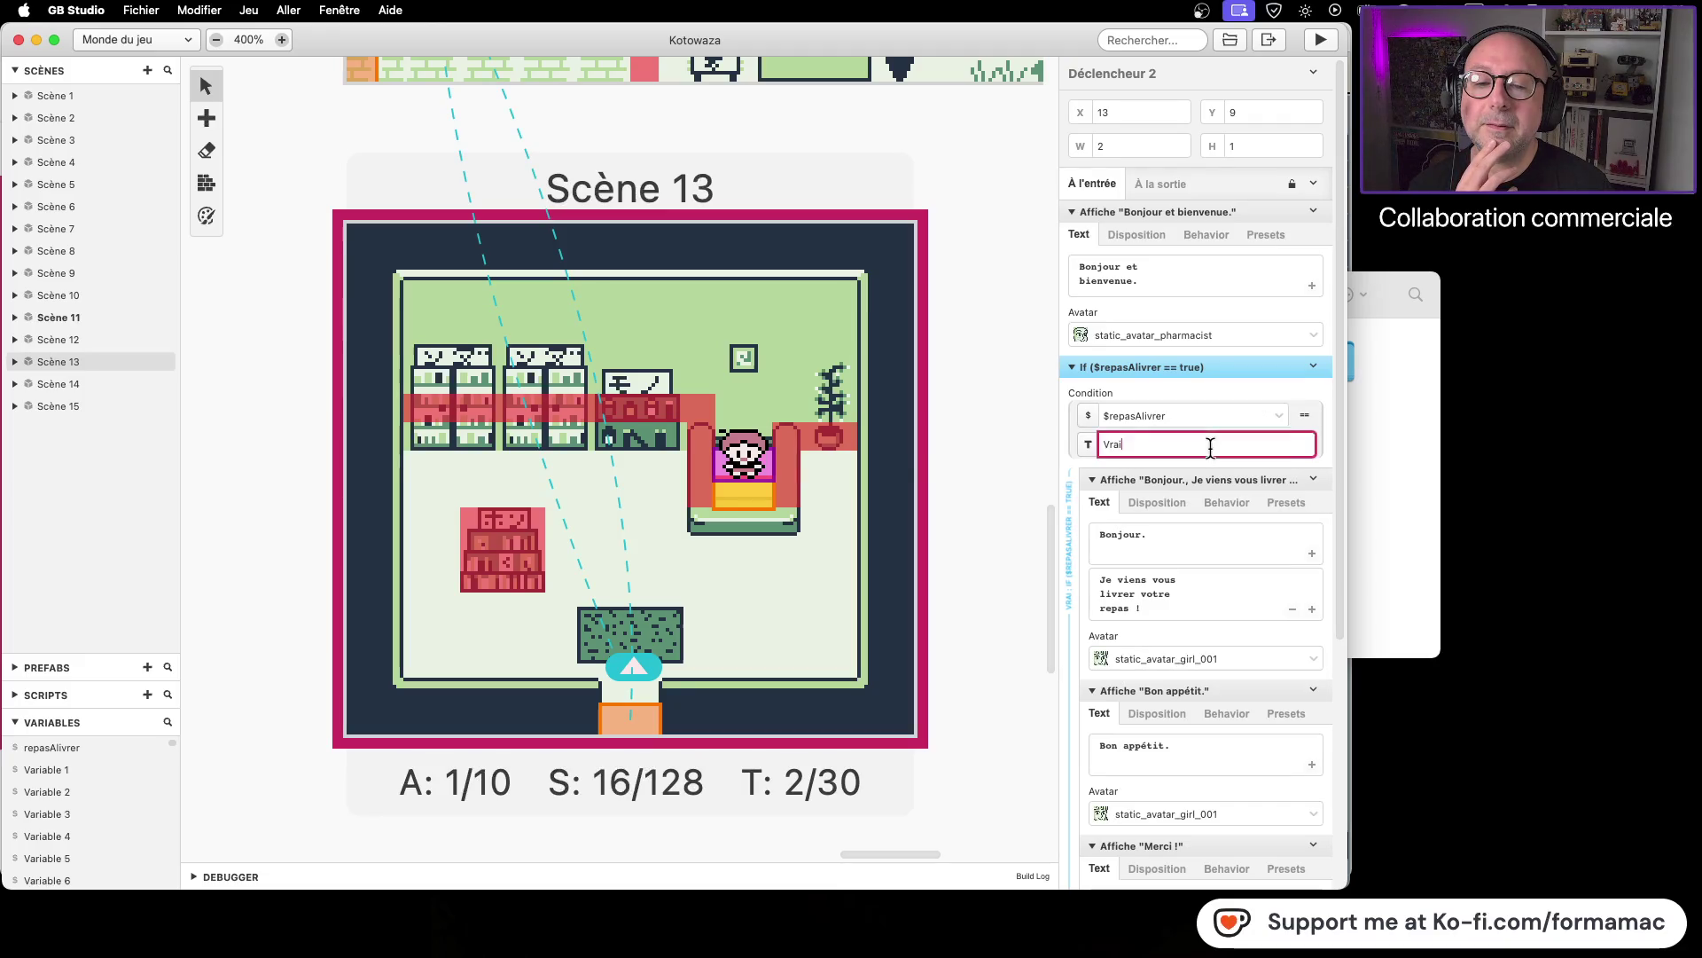
pyautogui.click(1086, 449)
pyautogui.click(1086, 449)
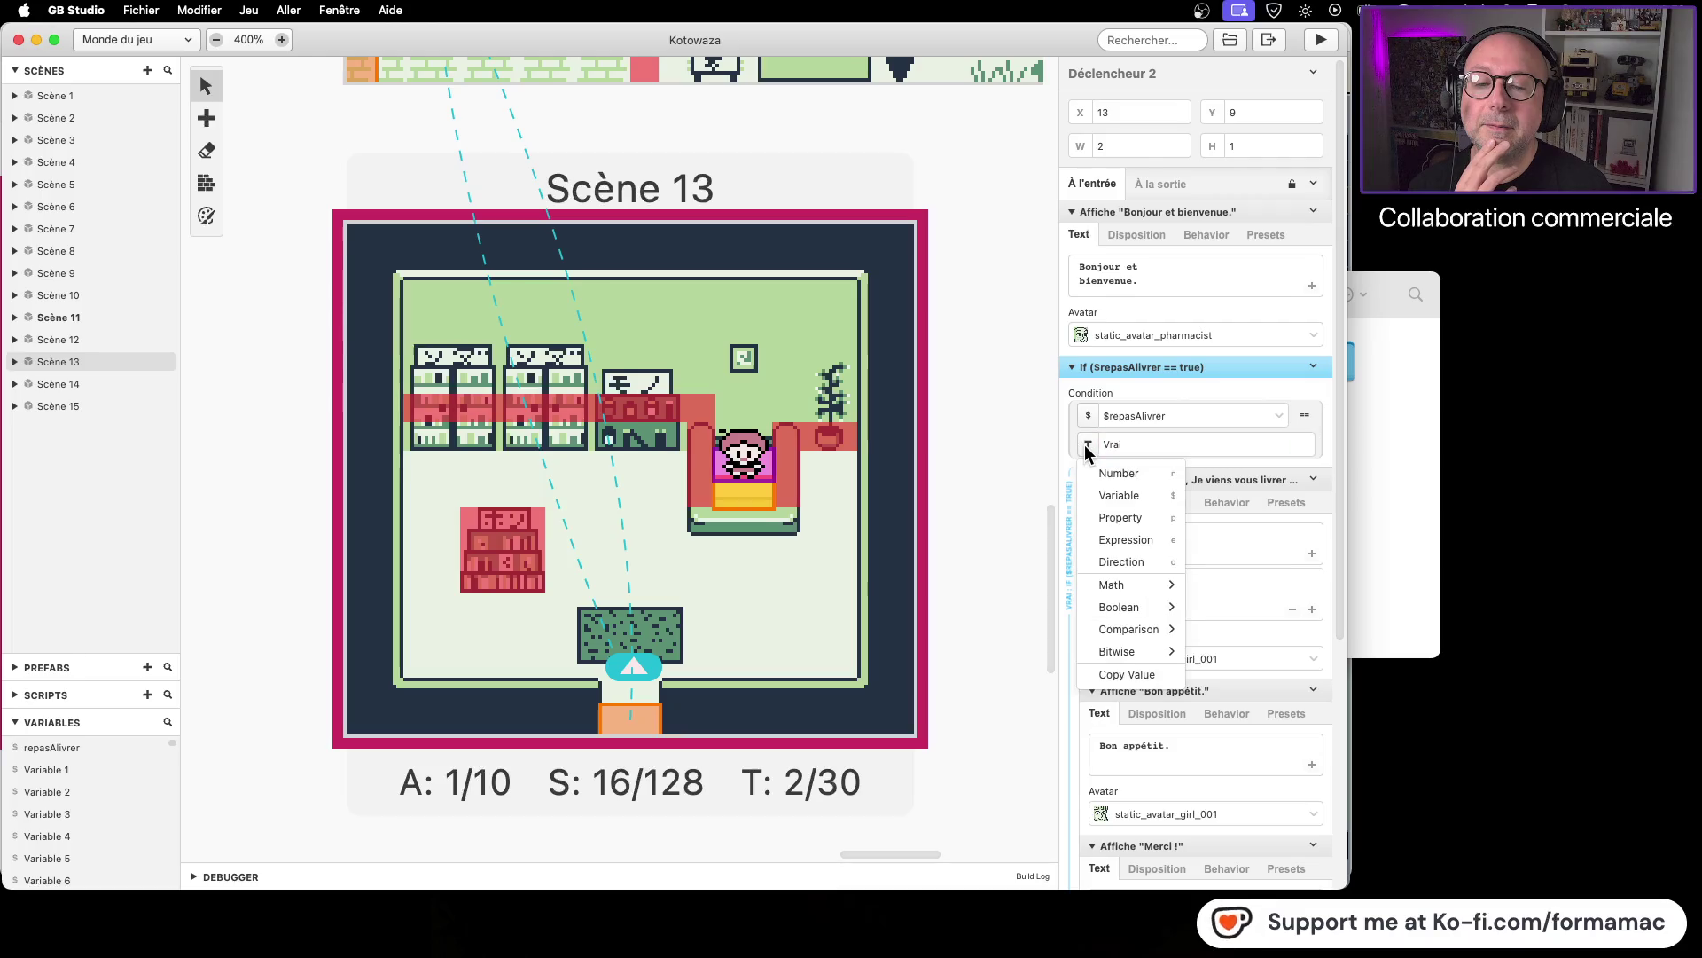
pyautogui.moveTo(1144, 584)
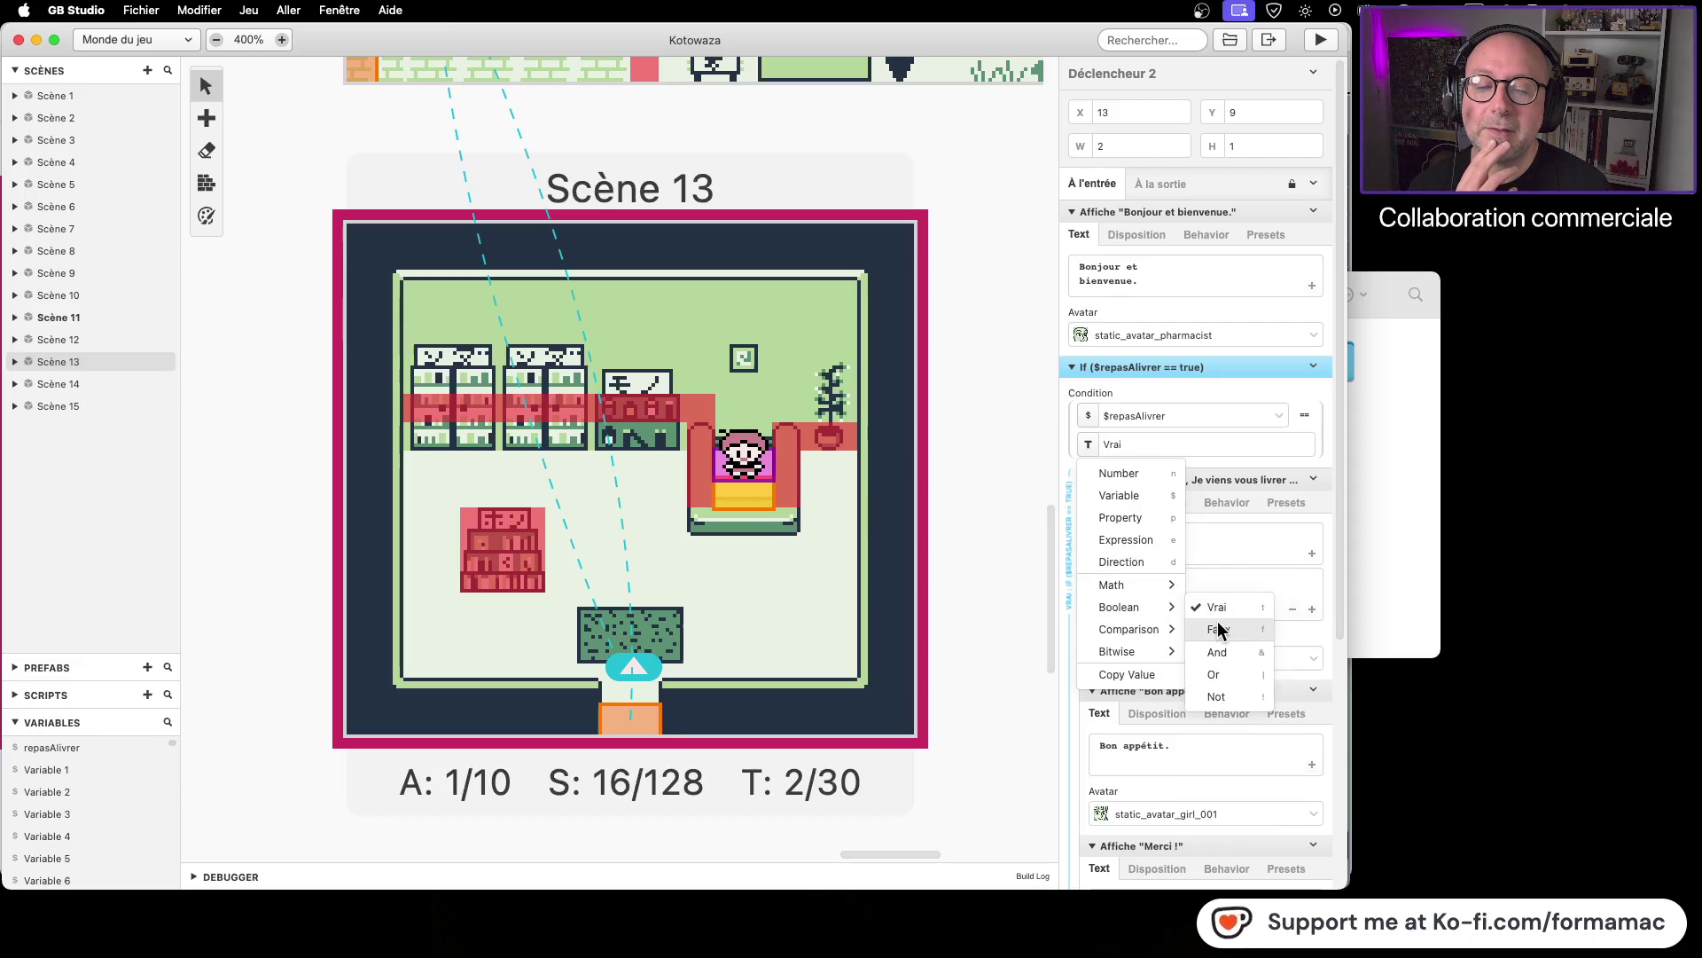
pyautogui.click(1218, 628)
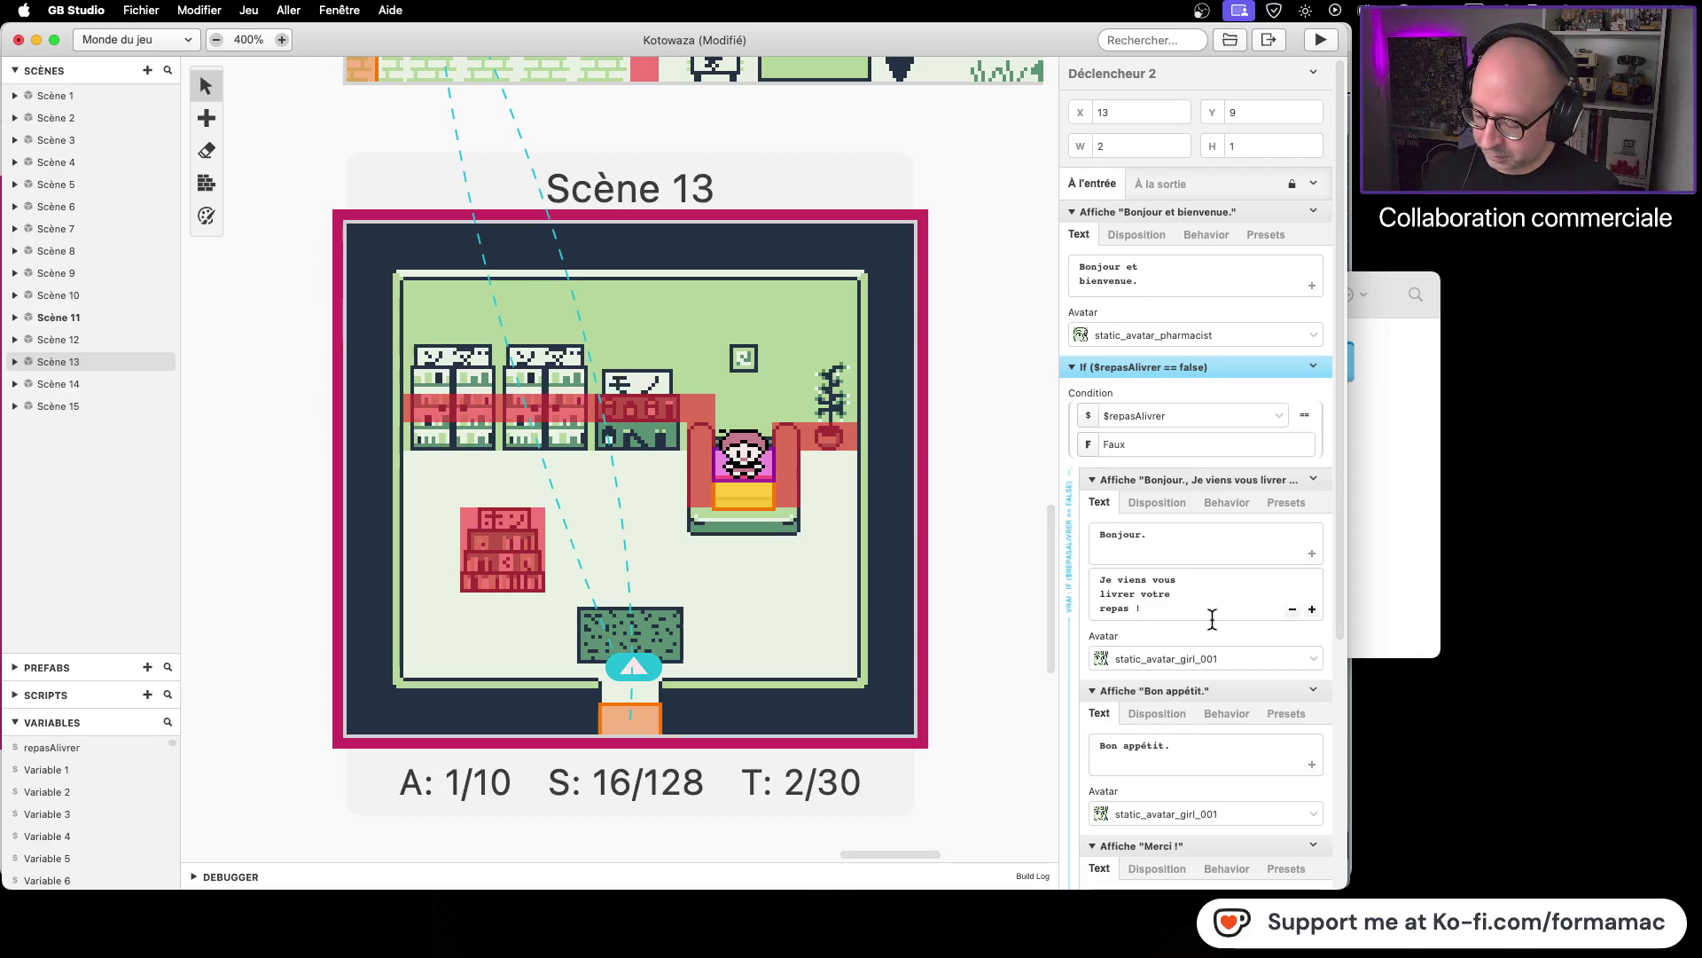
# Step: Save, test-play up to the shop counter, then close the game window
pyautogui.press('super+s')
pyautogui.click(1322, 41)
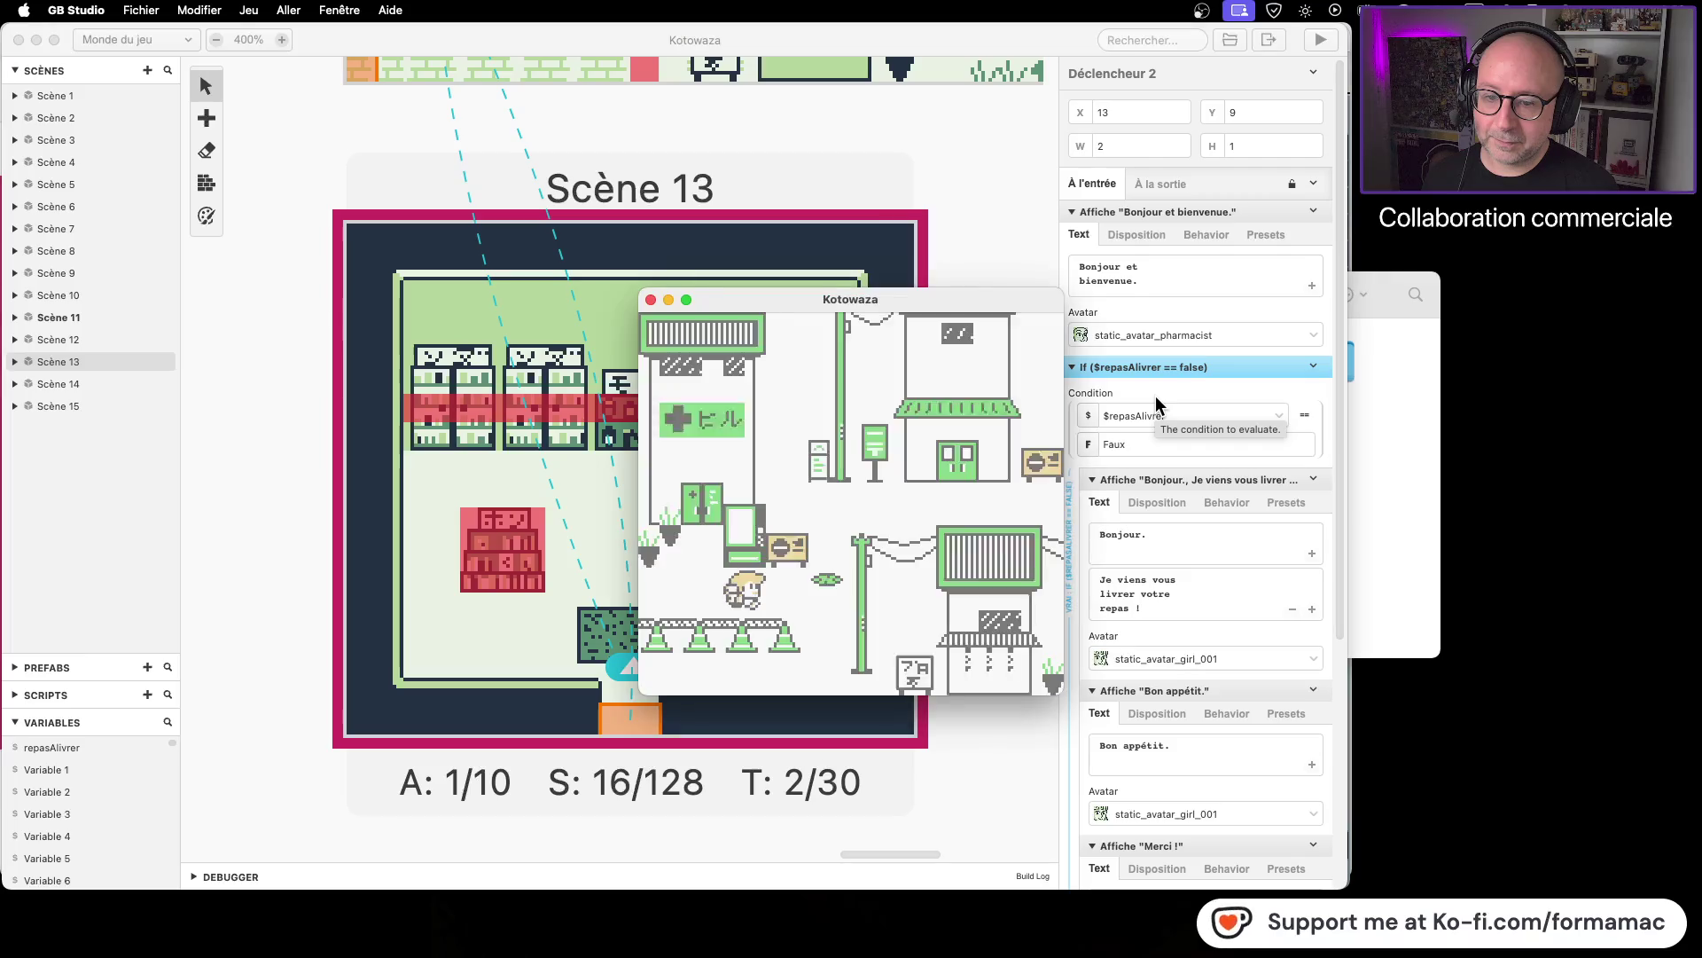
pyautogui.press('Left')
pyautogui.press('Up')
pyautogui.press('Up')
pyautogui.press('Right')
pyautogui.press('Up')
pyautogui.press('Up')
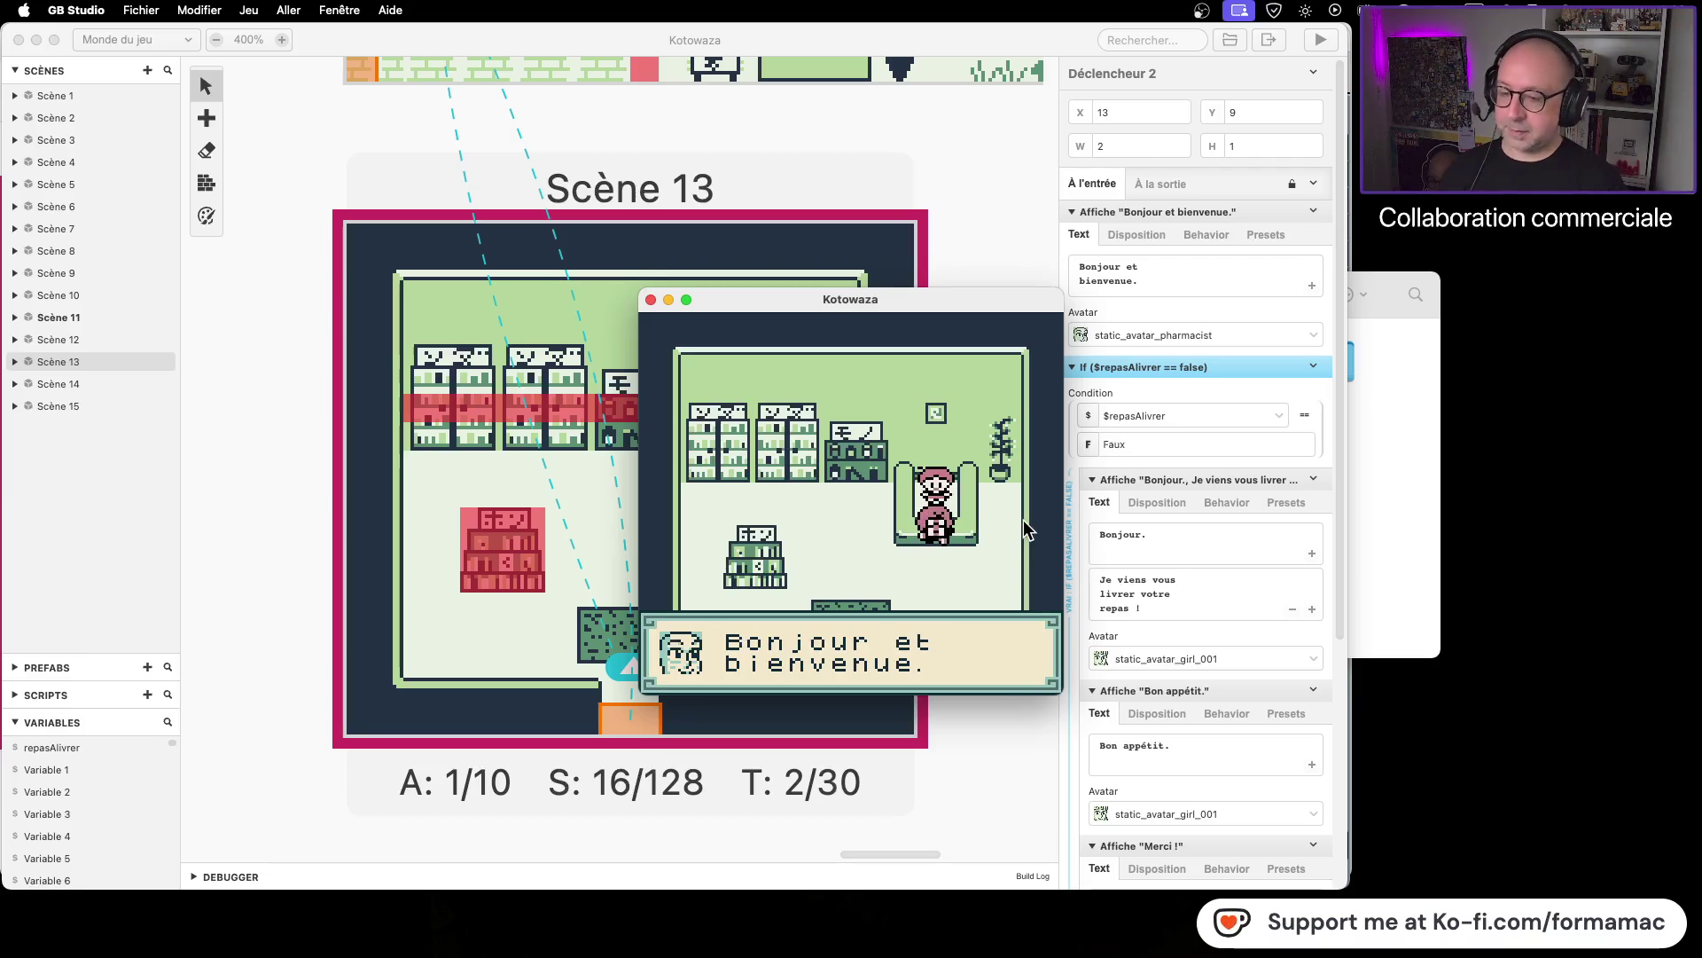
pyautogui.click(651, 300)
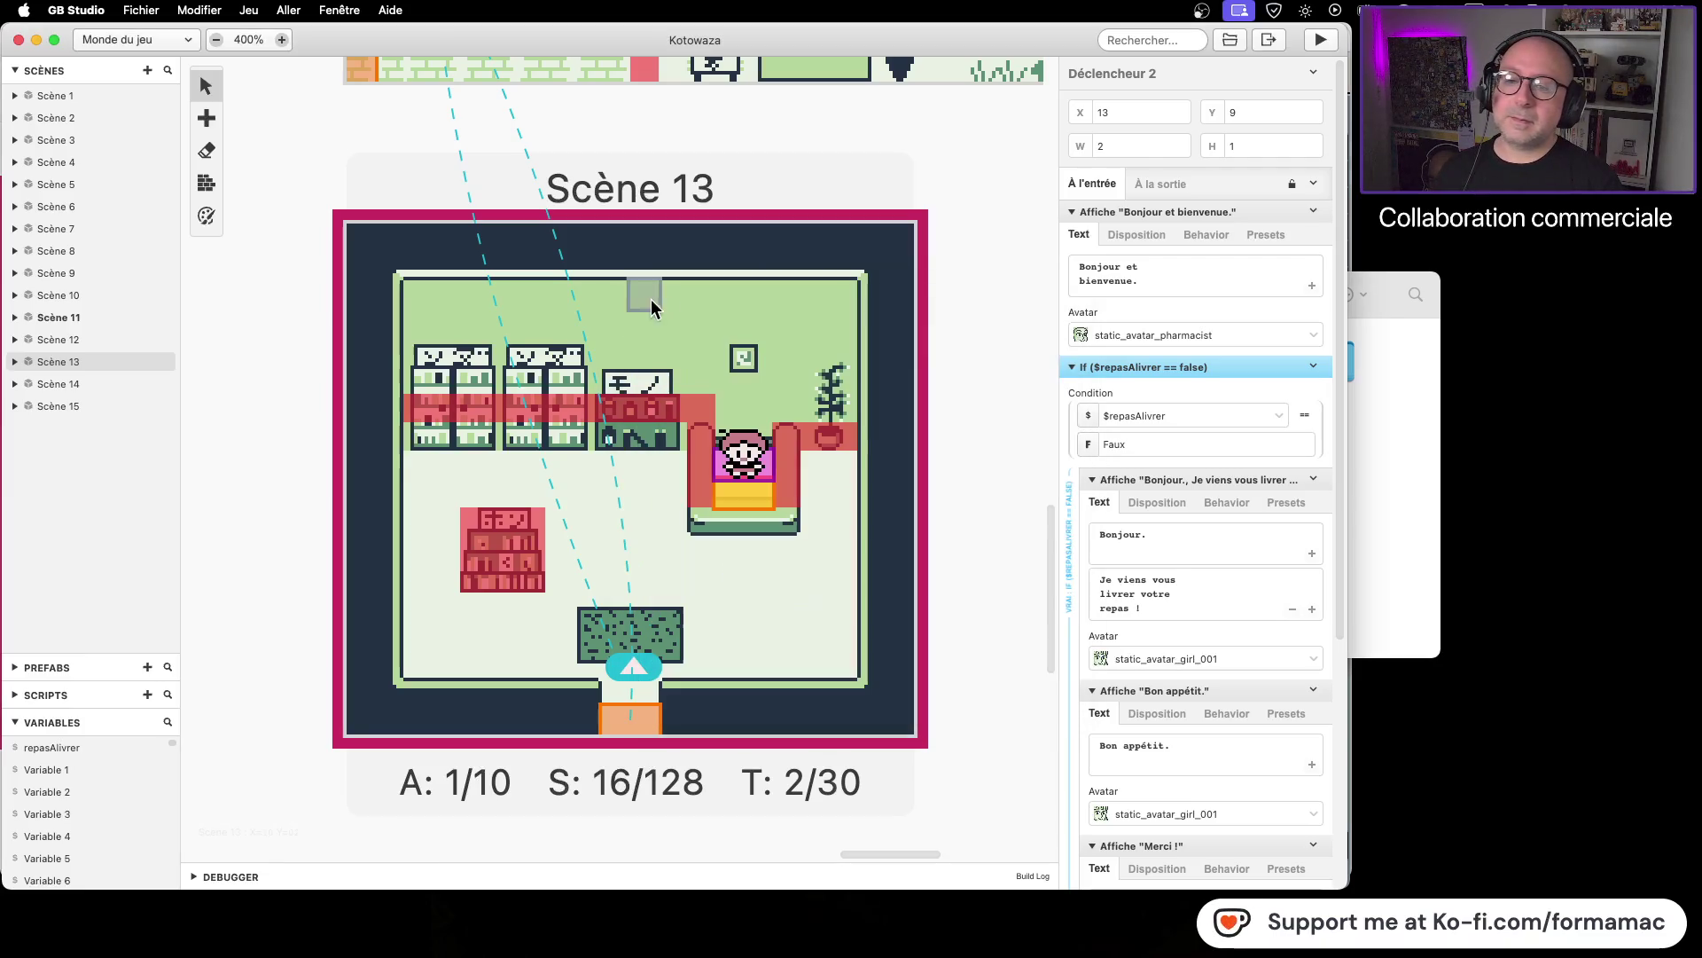
# Step: Set the Scène 13 trigger's condition back to $repasAlivrer == true
pyautogui.click(1186, 416)
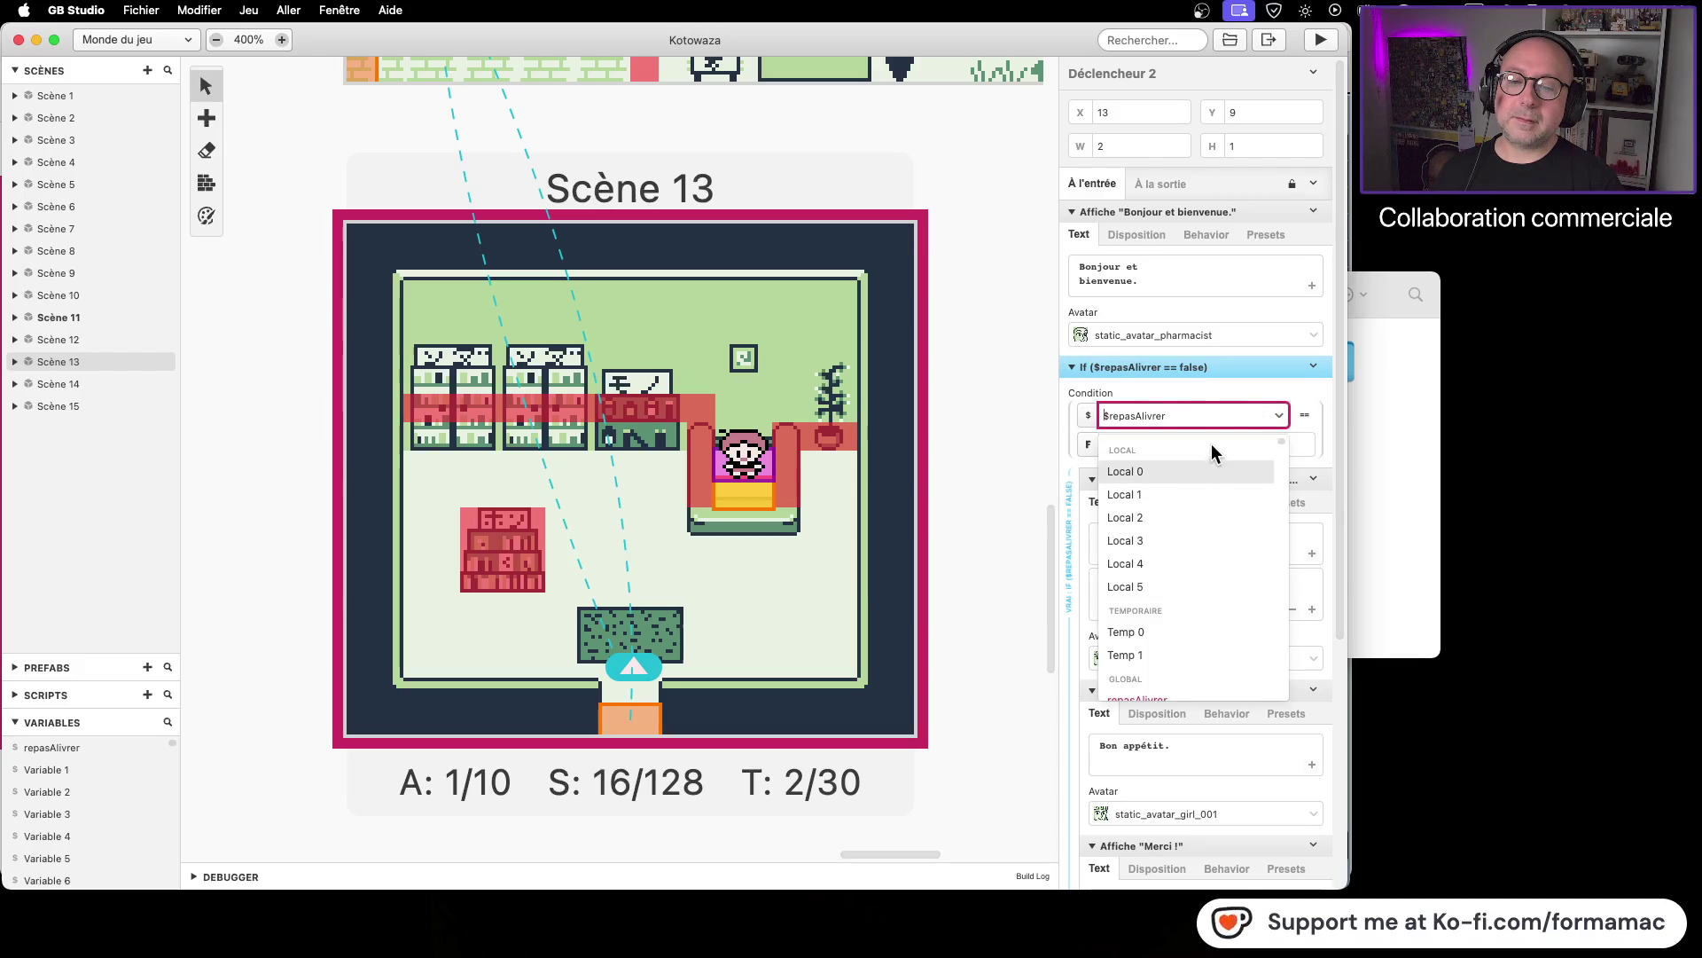
pyautogui.scroll(-2, 1179, 413)
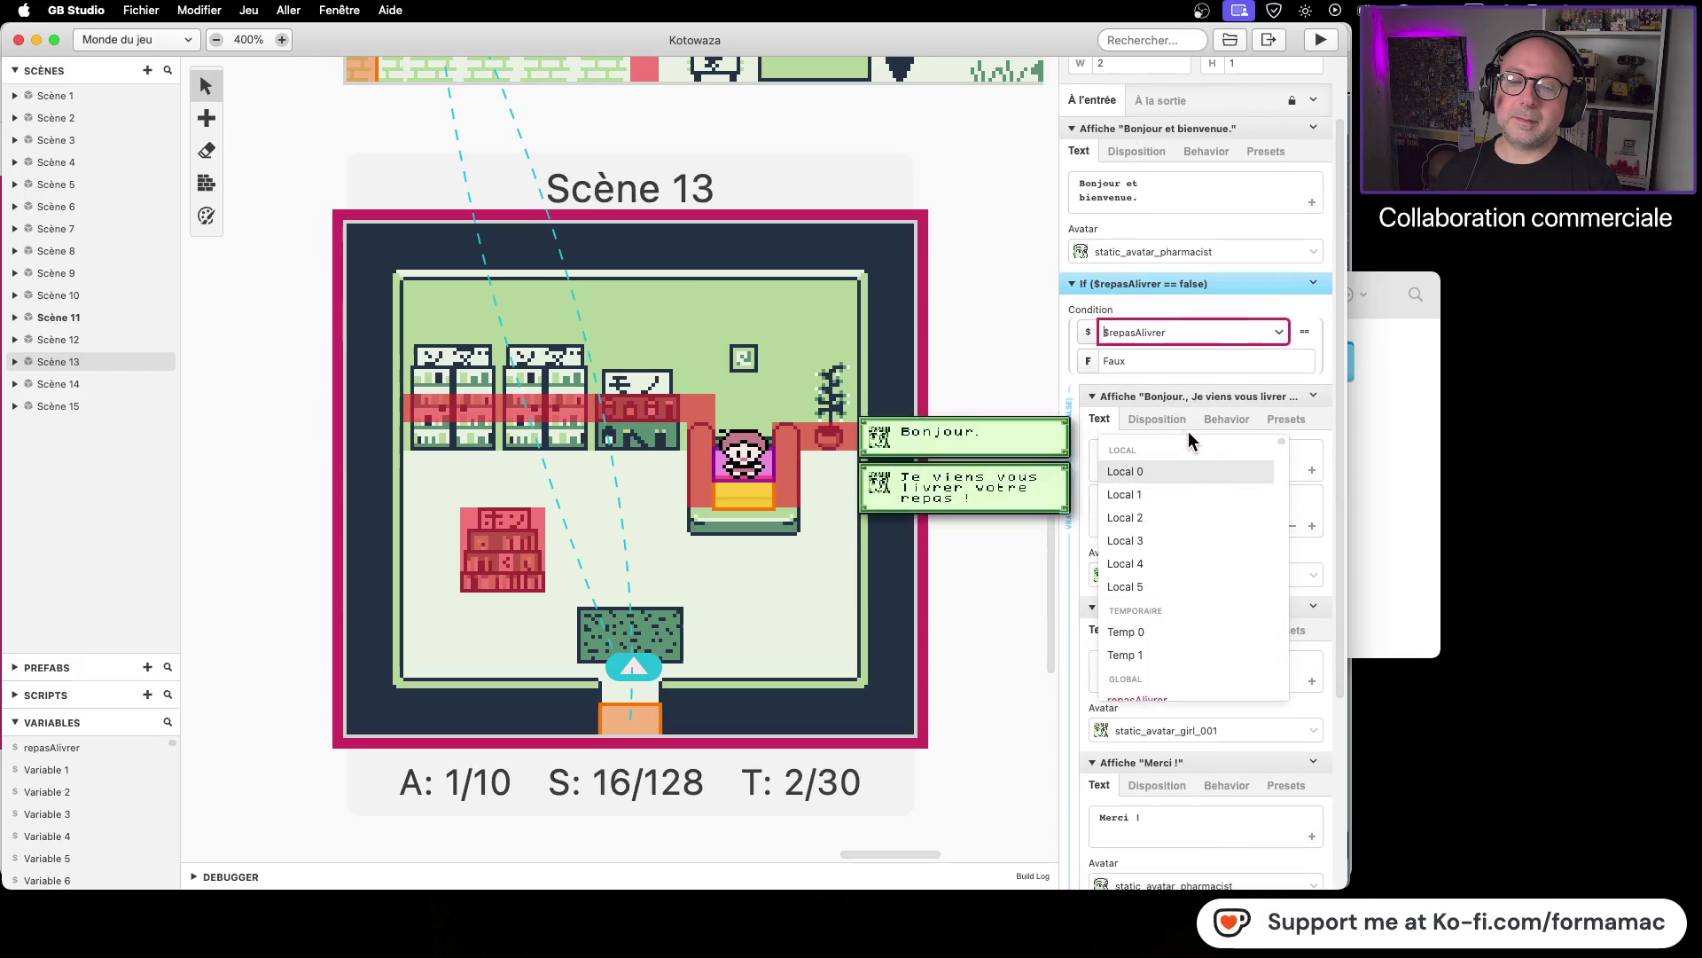
pyautogui.scroll(-3, 1171, 550)
pyautogui.scroll(2, 1178, 525)
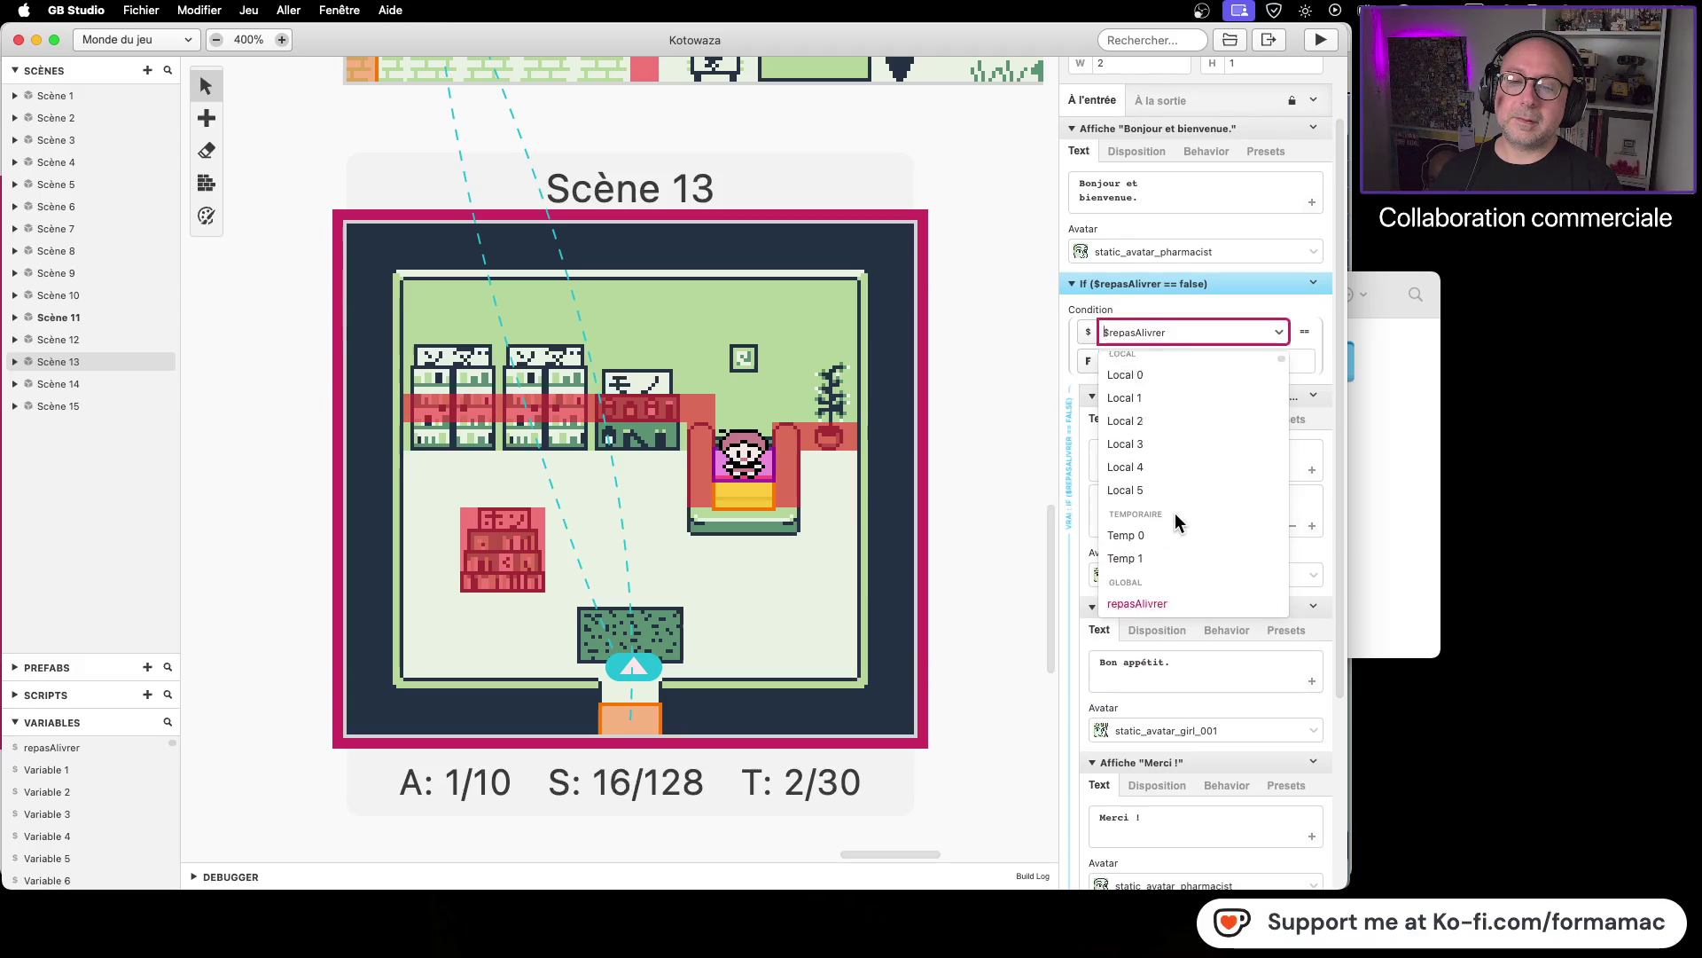
pyautogui.click(1013, 364)
pyautogui.click(750, 489)
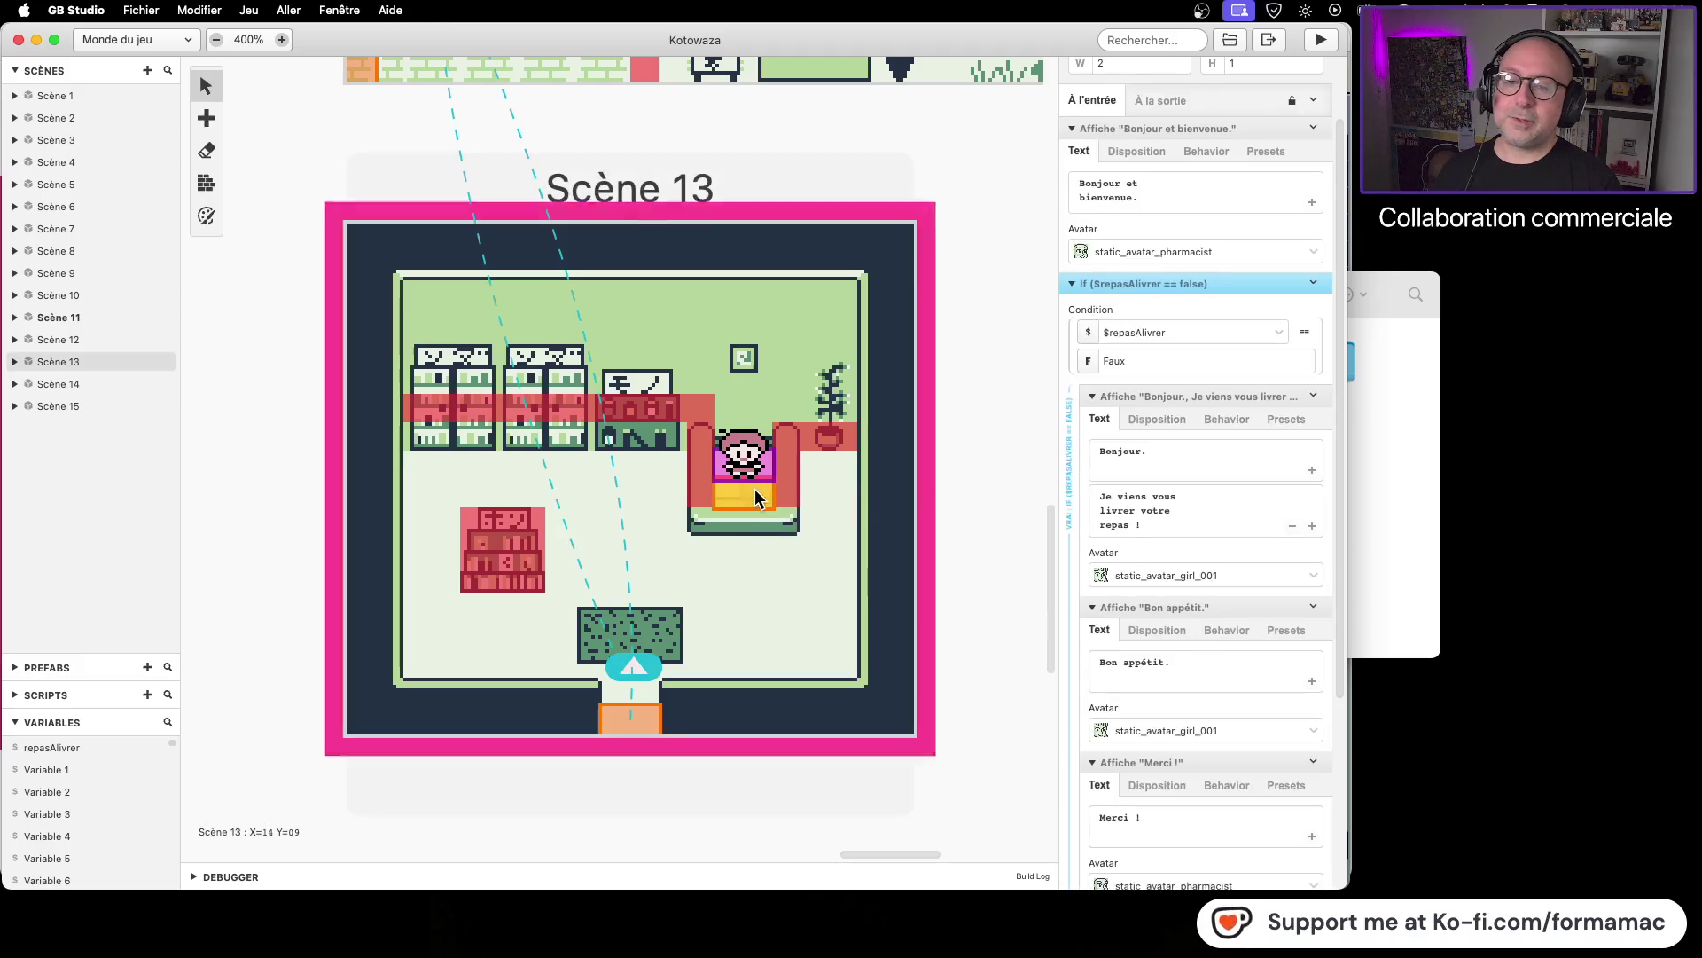
pyautogui.click(1088, 361)
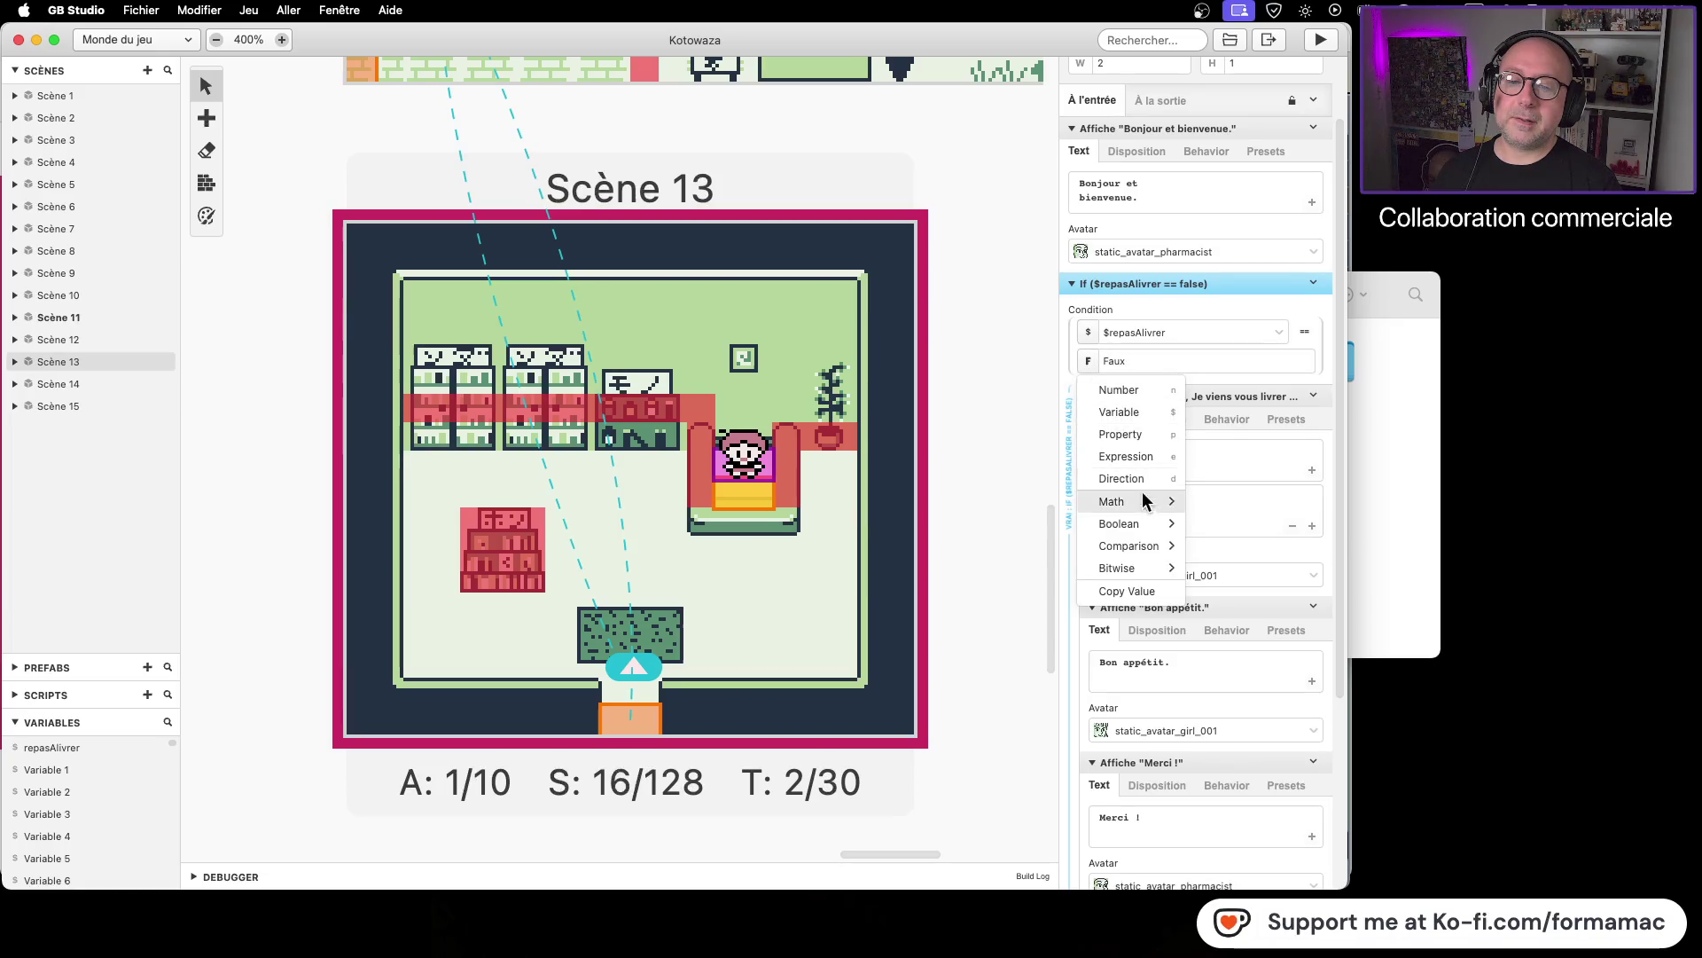
pyautogui.moveTo(1146, 527)
pyautogui.click(1241, 523)
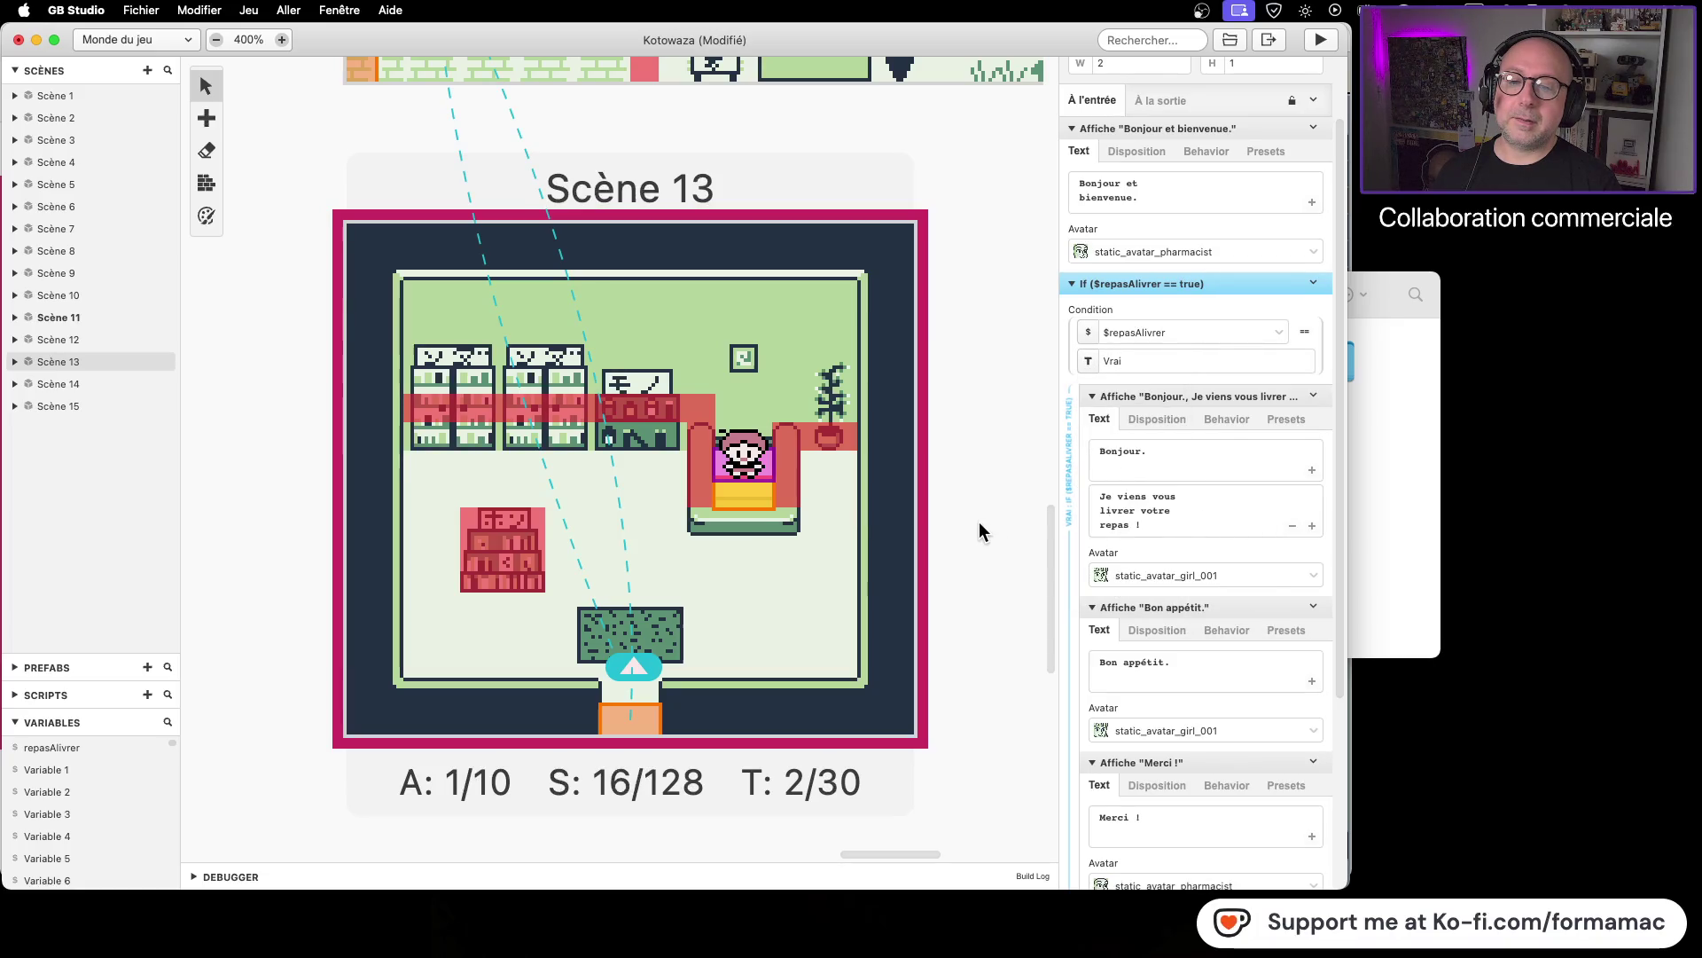
# Step: Review Scène 7's trigger script, which ends by setting $repasAlivrer to true
pyautogui.scroll(10, 567, 470)
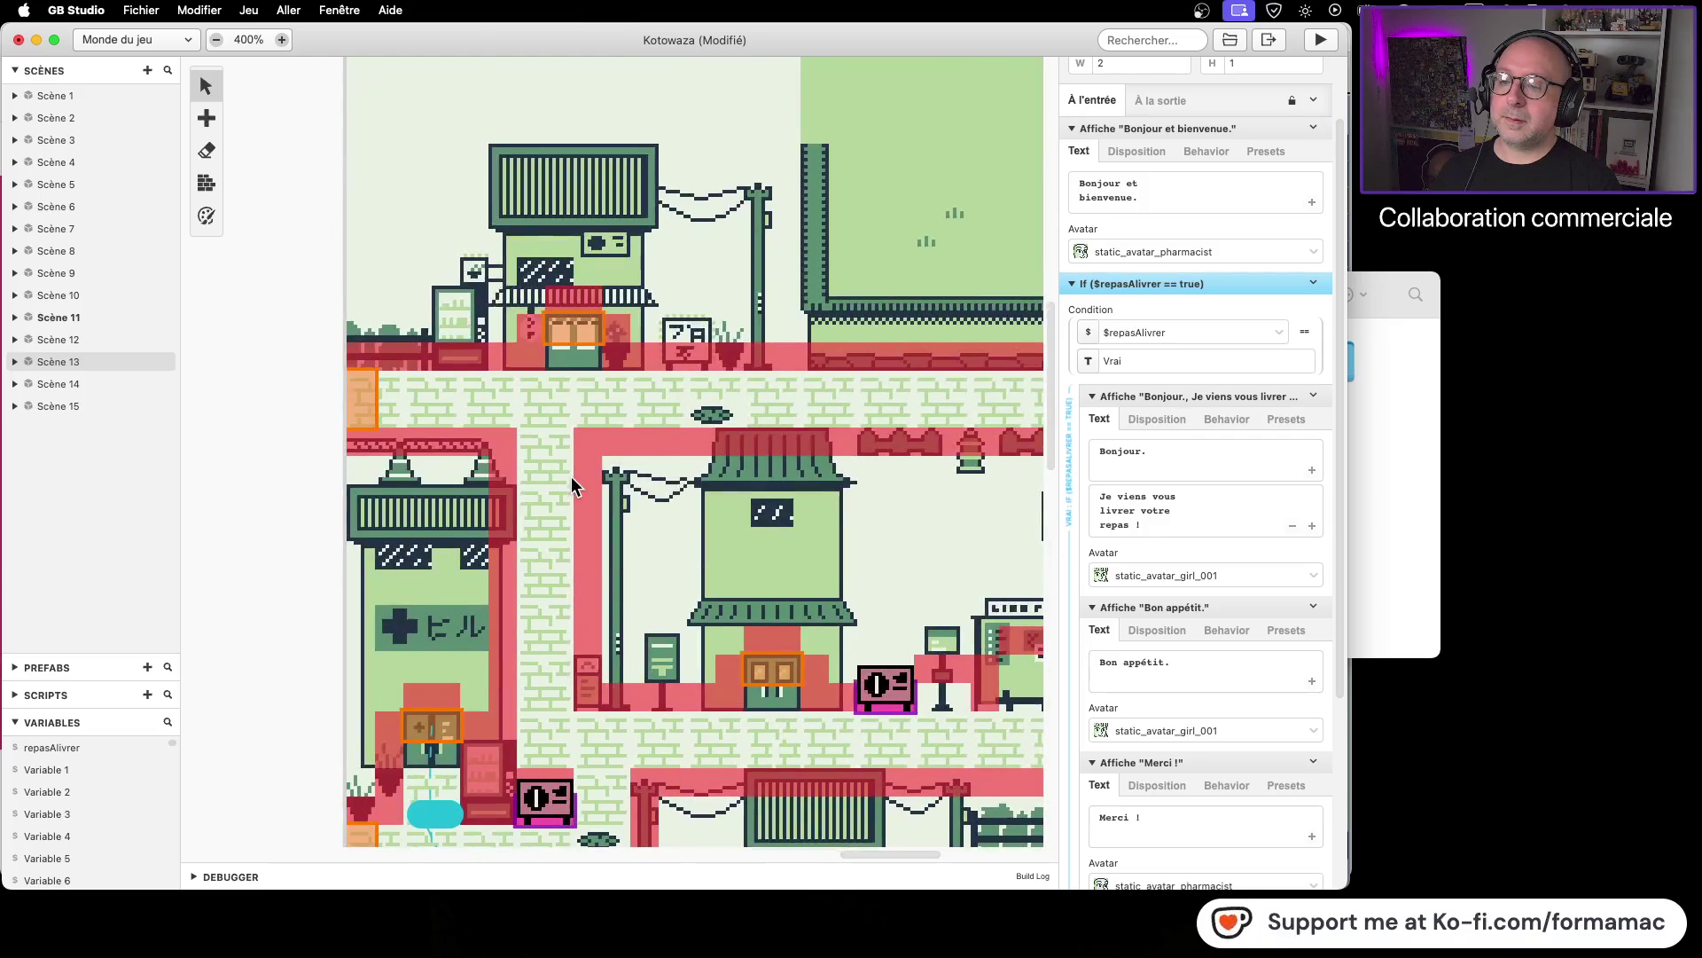
pyautogui.scroll(10, 571, 476)
pyautogui.hscroll(-3, 535, 476)
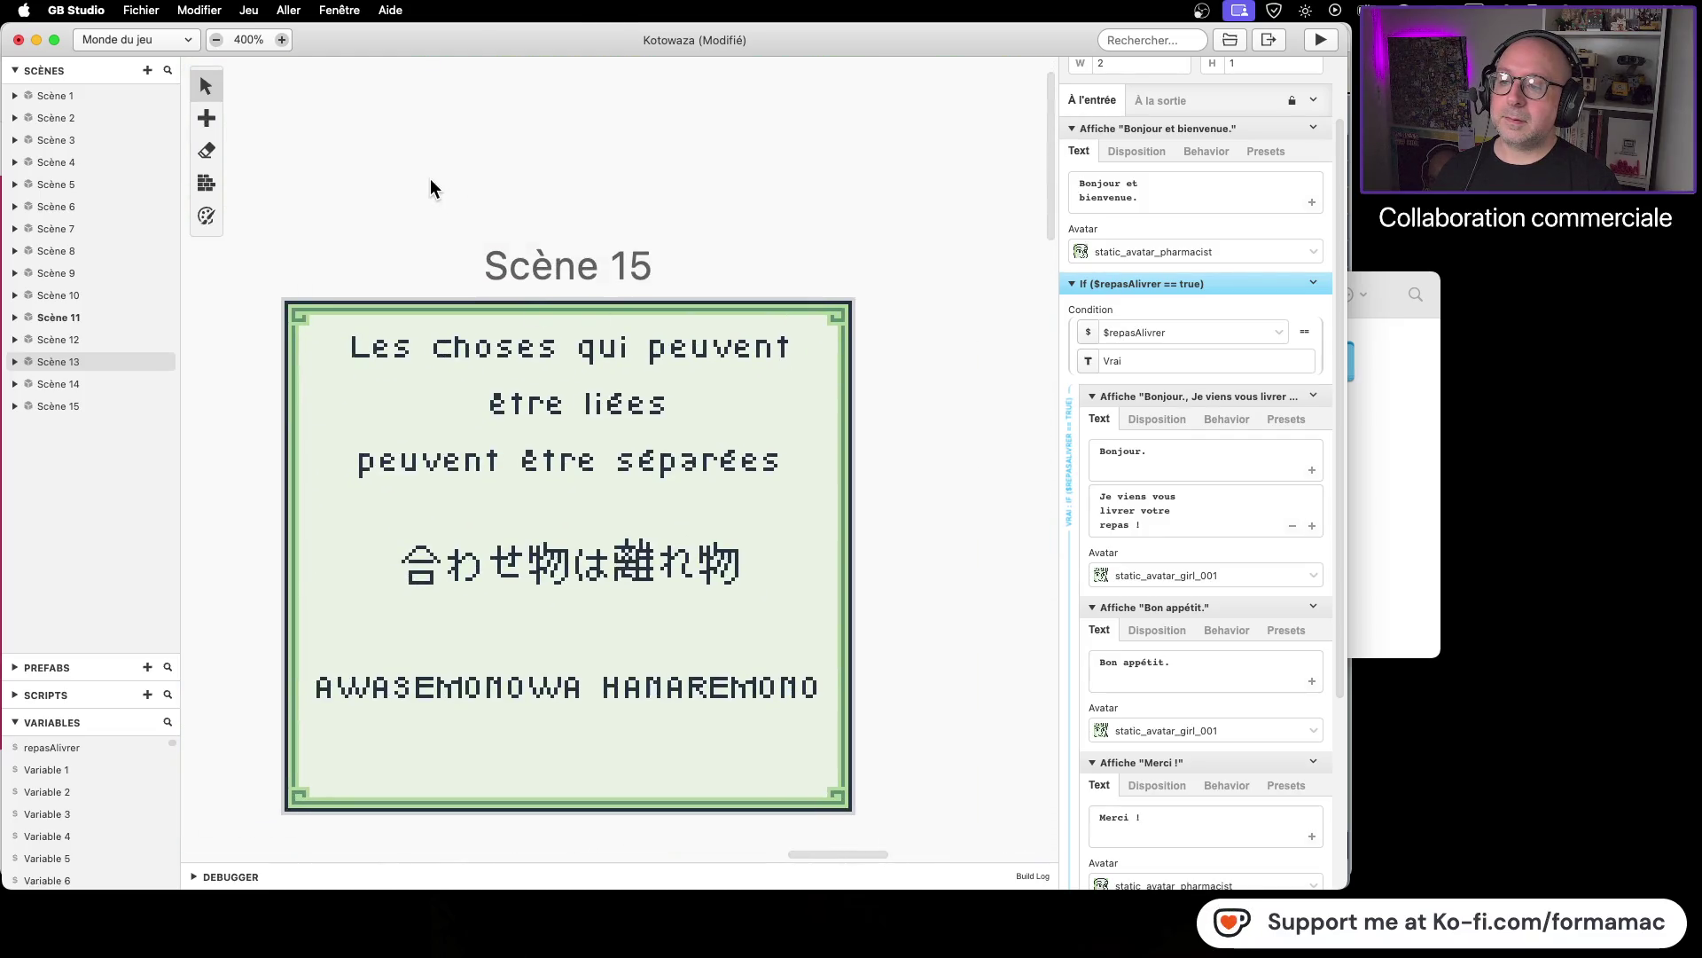
pyautogui.hscroll(-5, 432, 188)
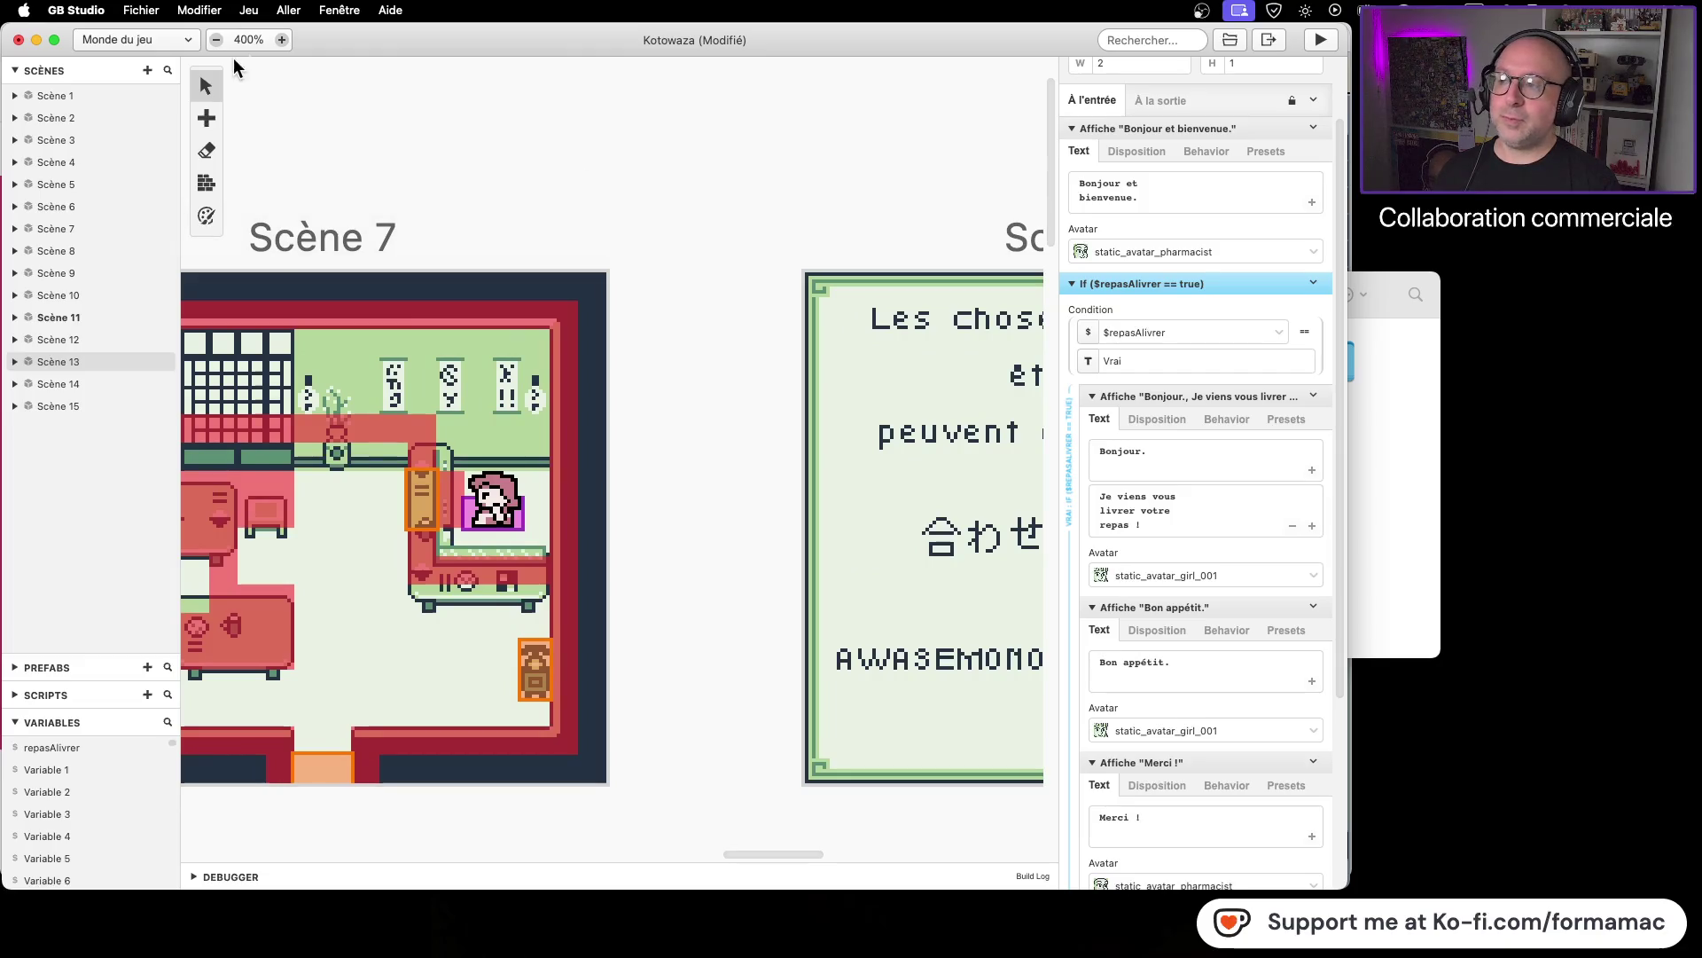
pyautogui.click(216, 39)
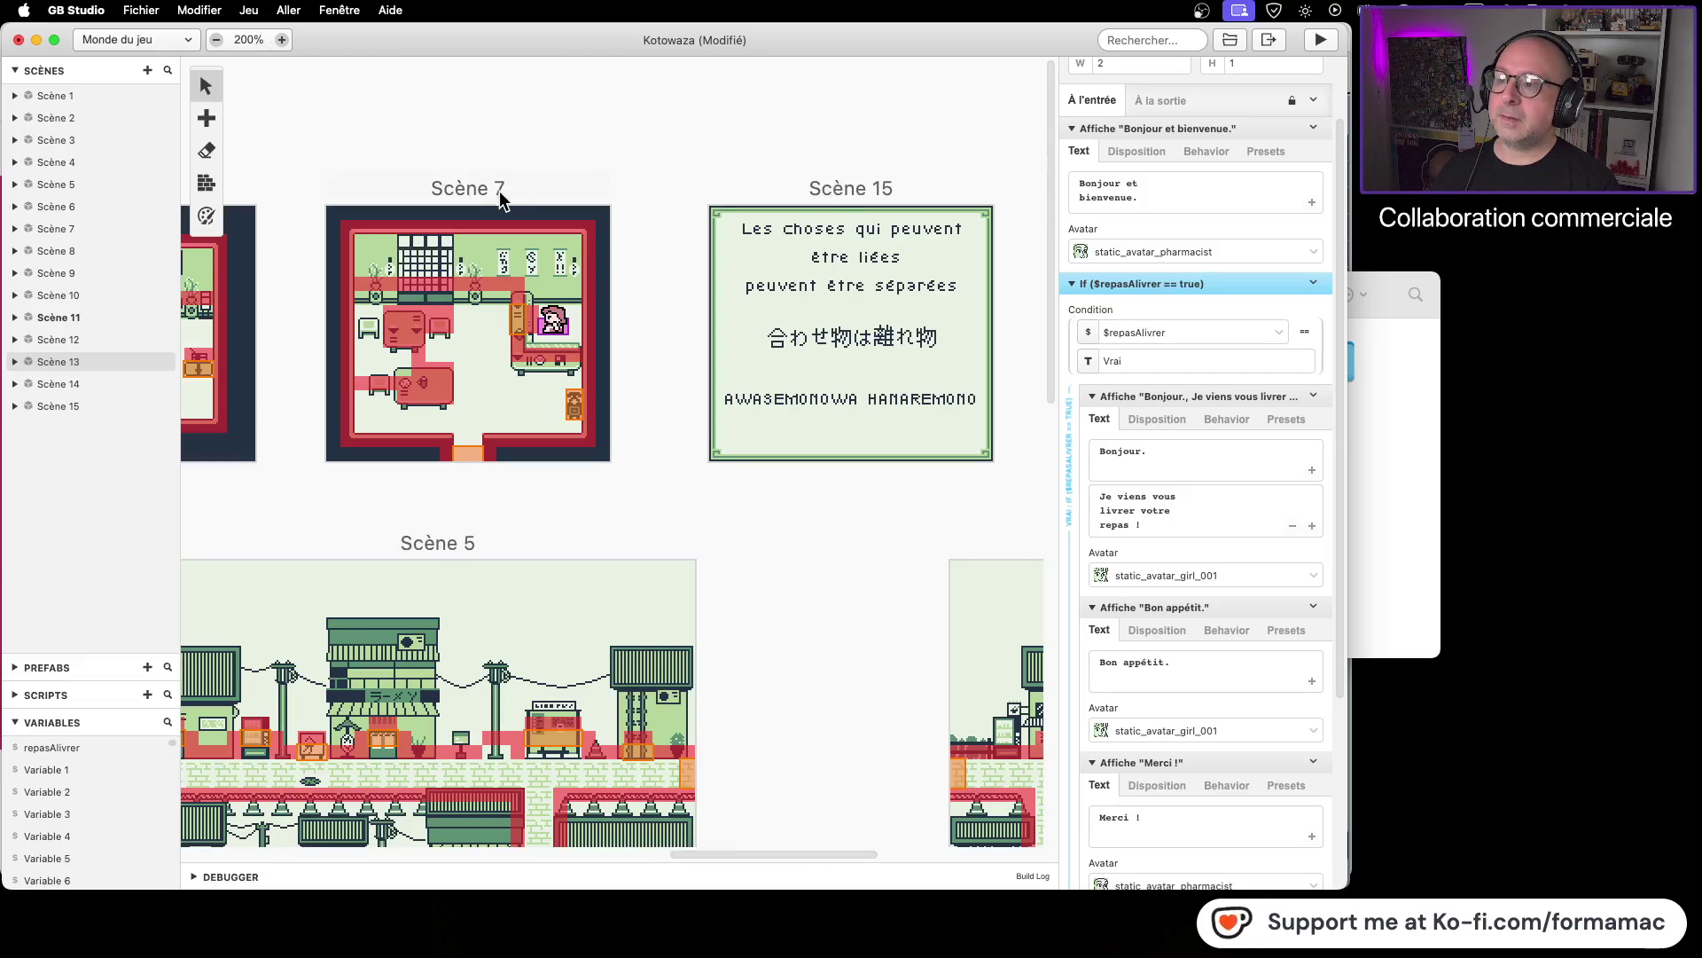
pyautogui.click(522, 197)
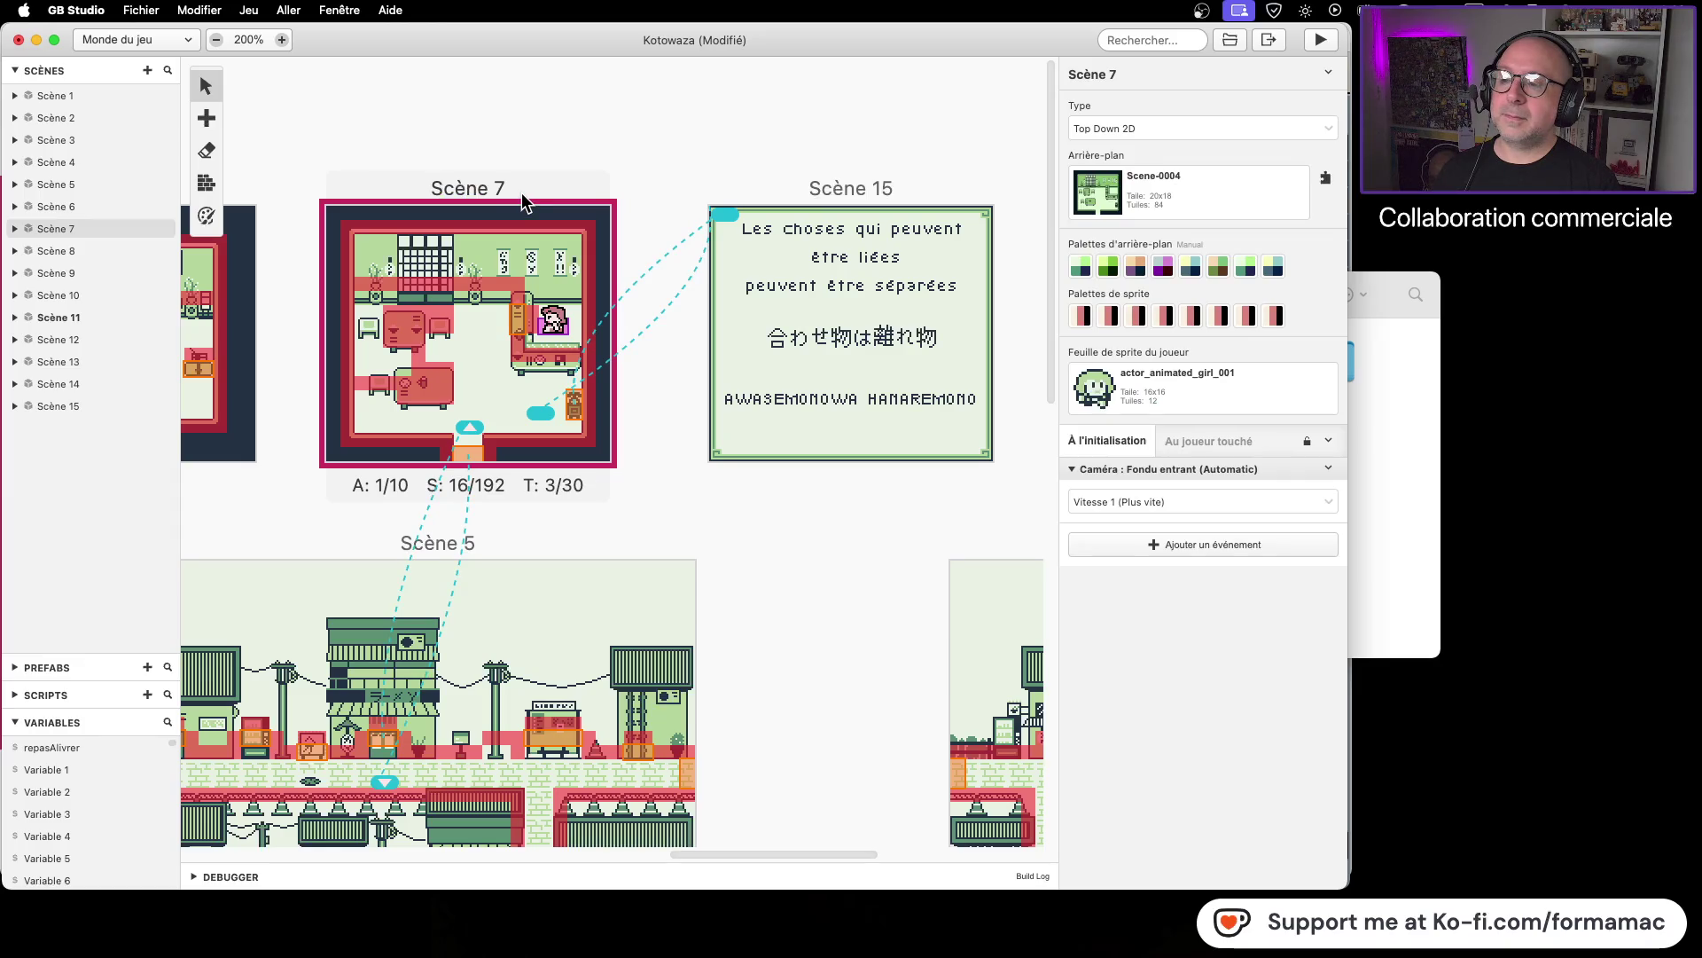
pyautogui.click(519, 324)
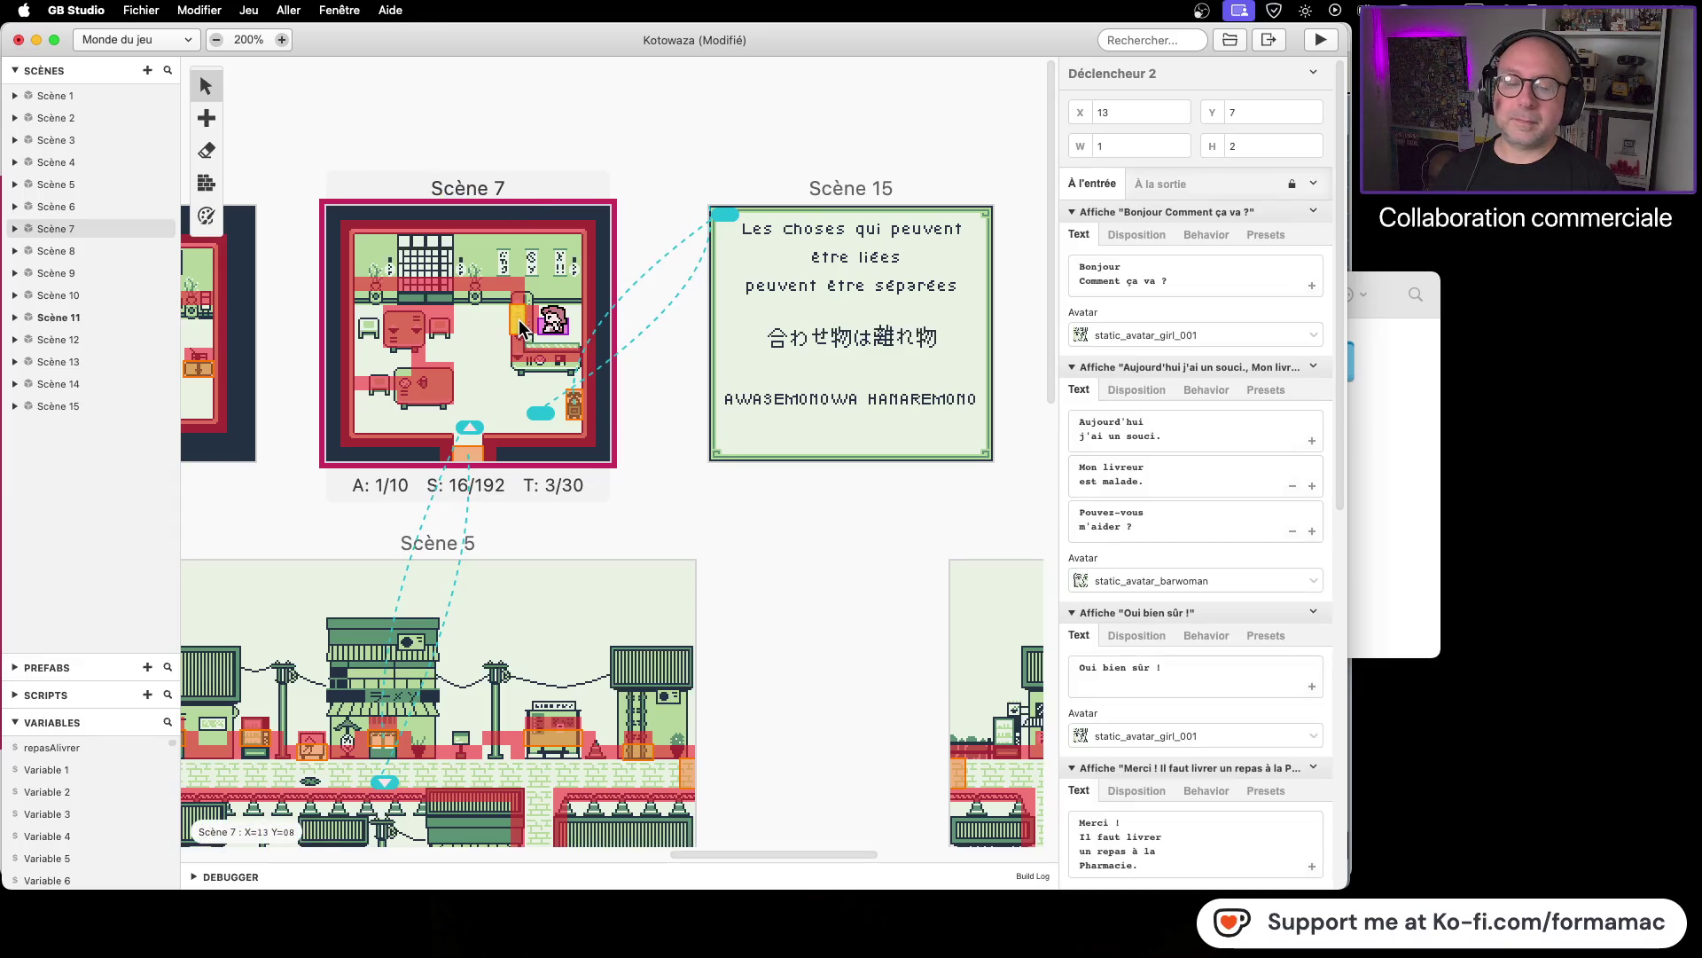
pyautogui.scroll(-8, 1178, 491)
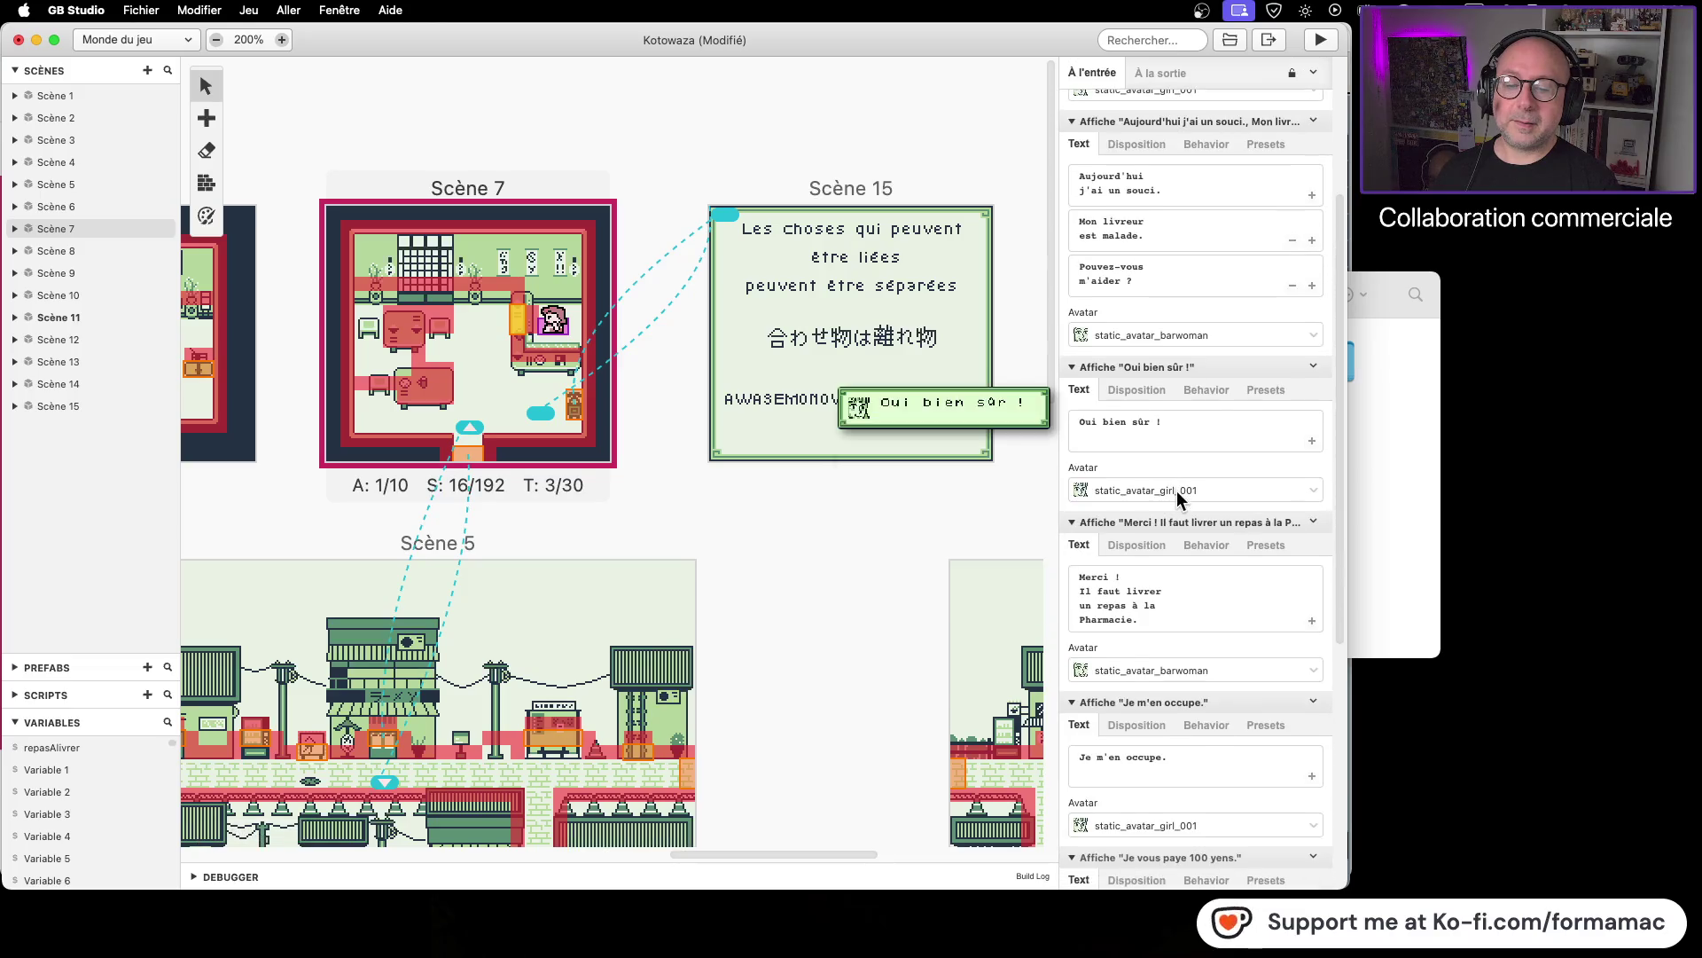
pyautogui.scroll(-2, 1177, 491)
pyautogui.scroll(-6, 1177, 492)
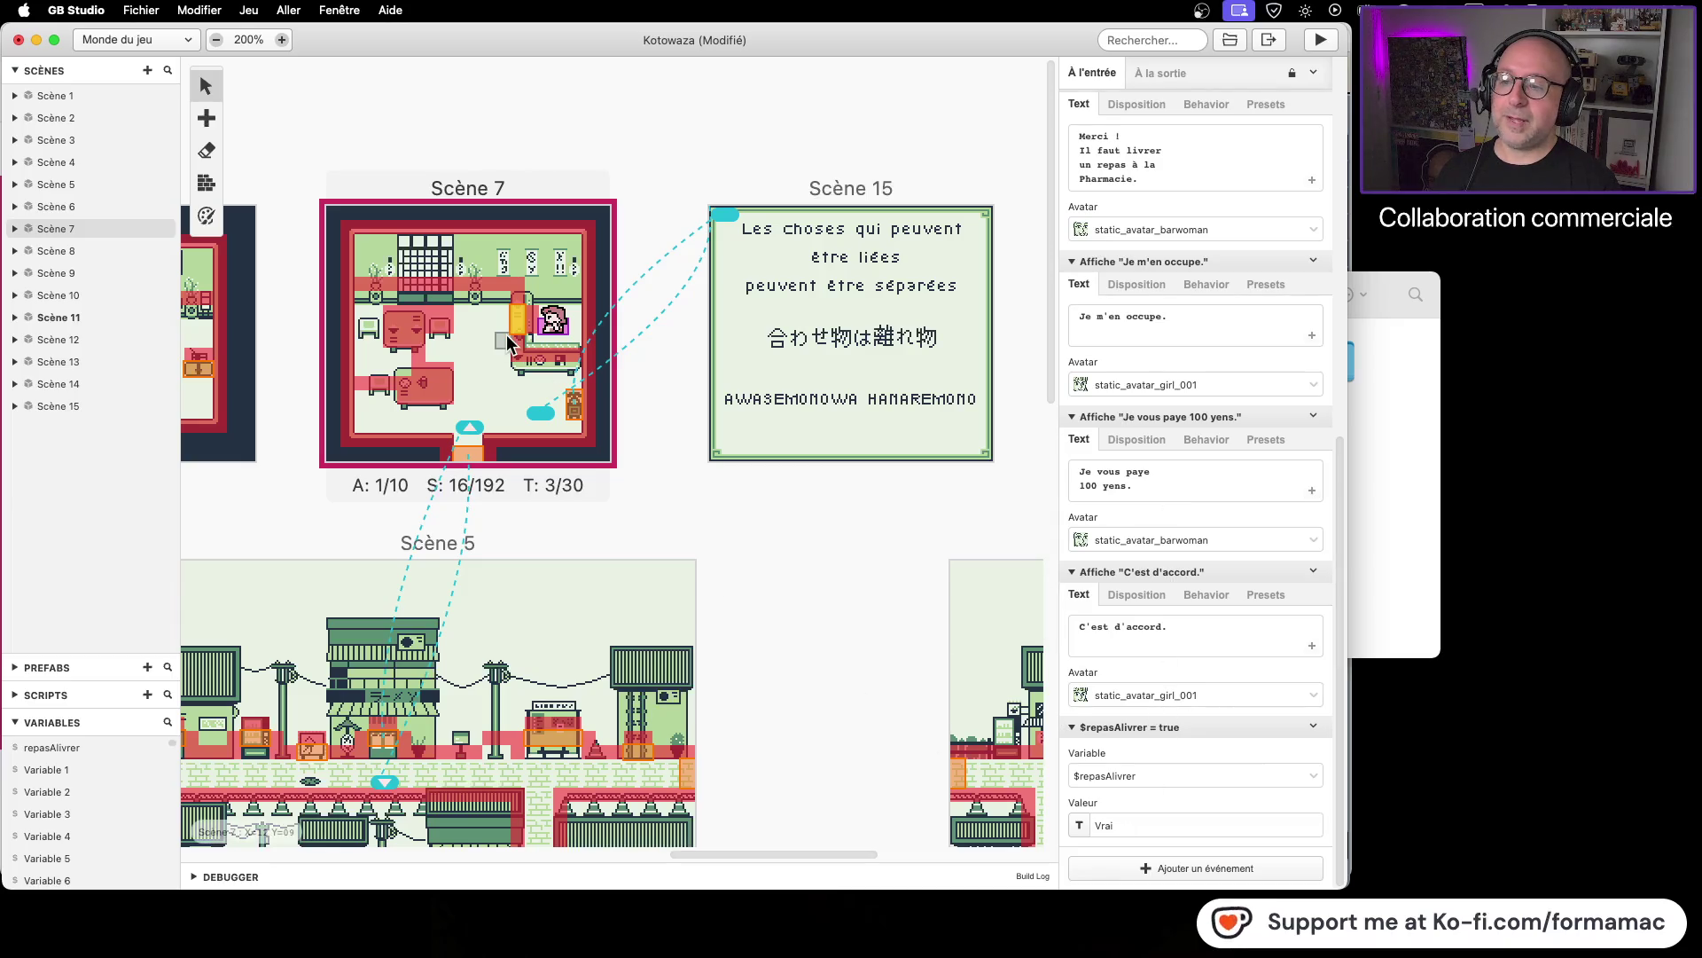
pyautogui.click(249, 40)
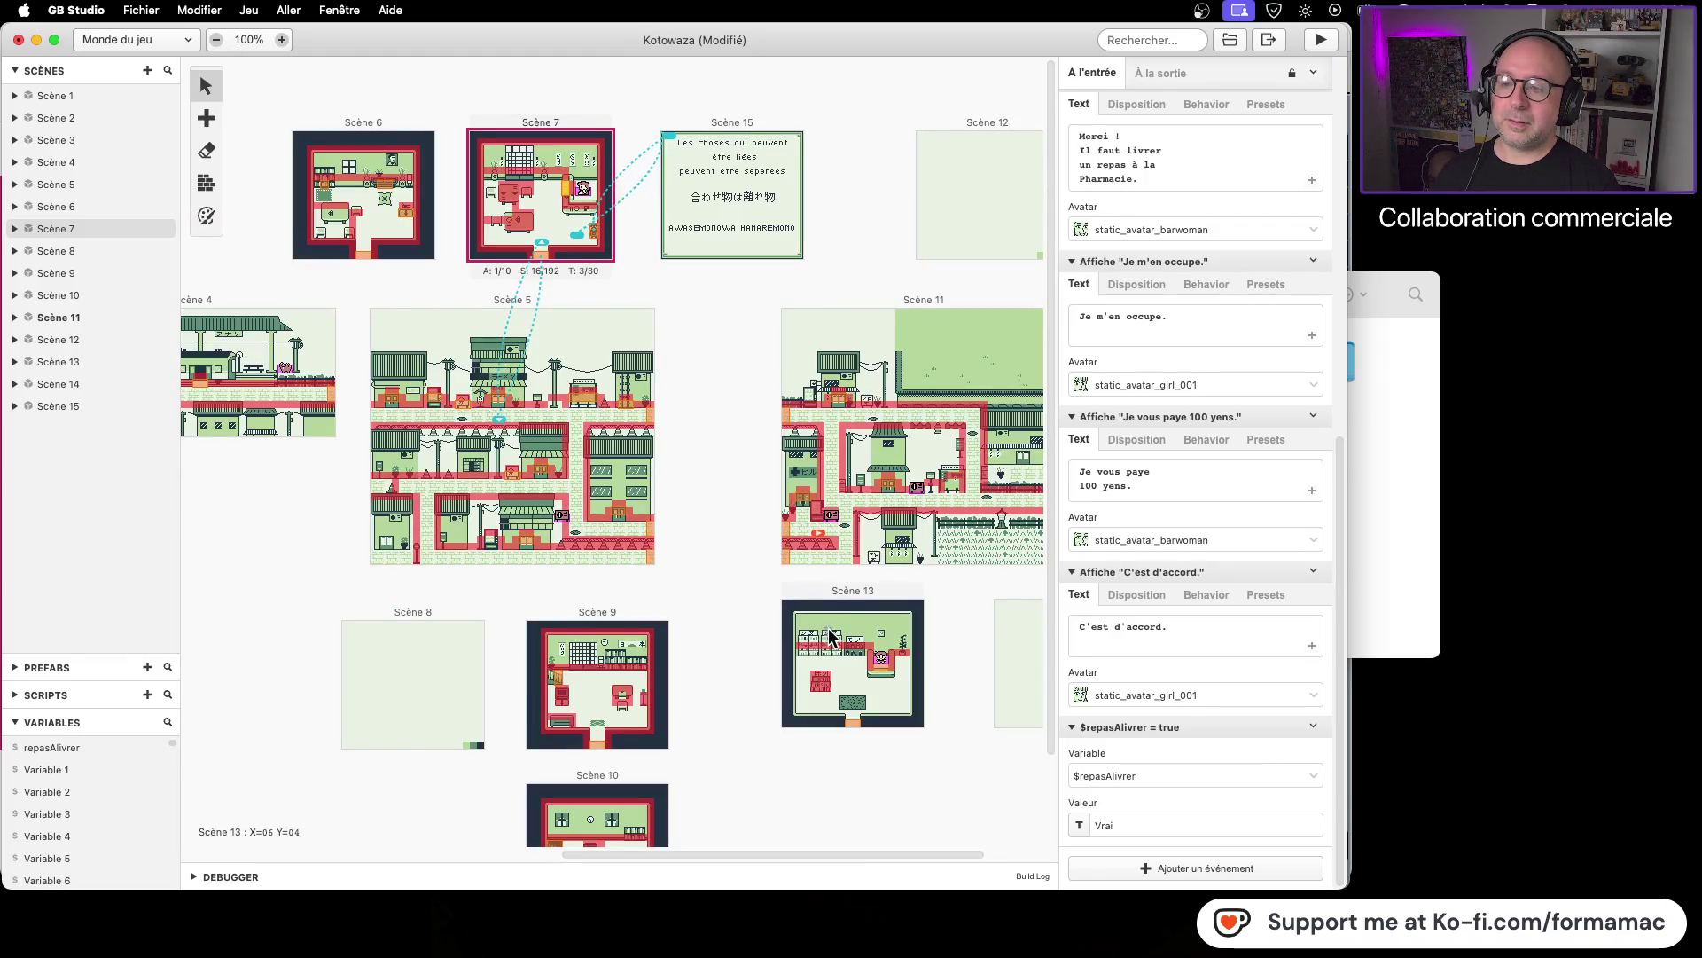
# Step: Move the player start position lower in Scène 5 and save the project
pyautogui.click(508, 301)
pyautogui.moveTo(521, 312)
pyautogui.mouseDown()
pyautogui.moveTo(529, 401)
pyautogui.moveTo(477, 413)
pyautogui.mouseUp()
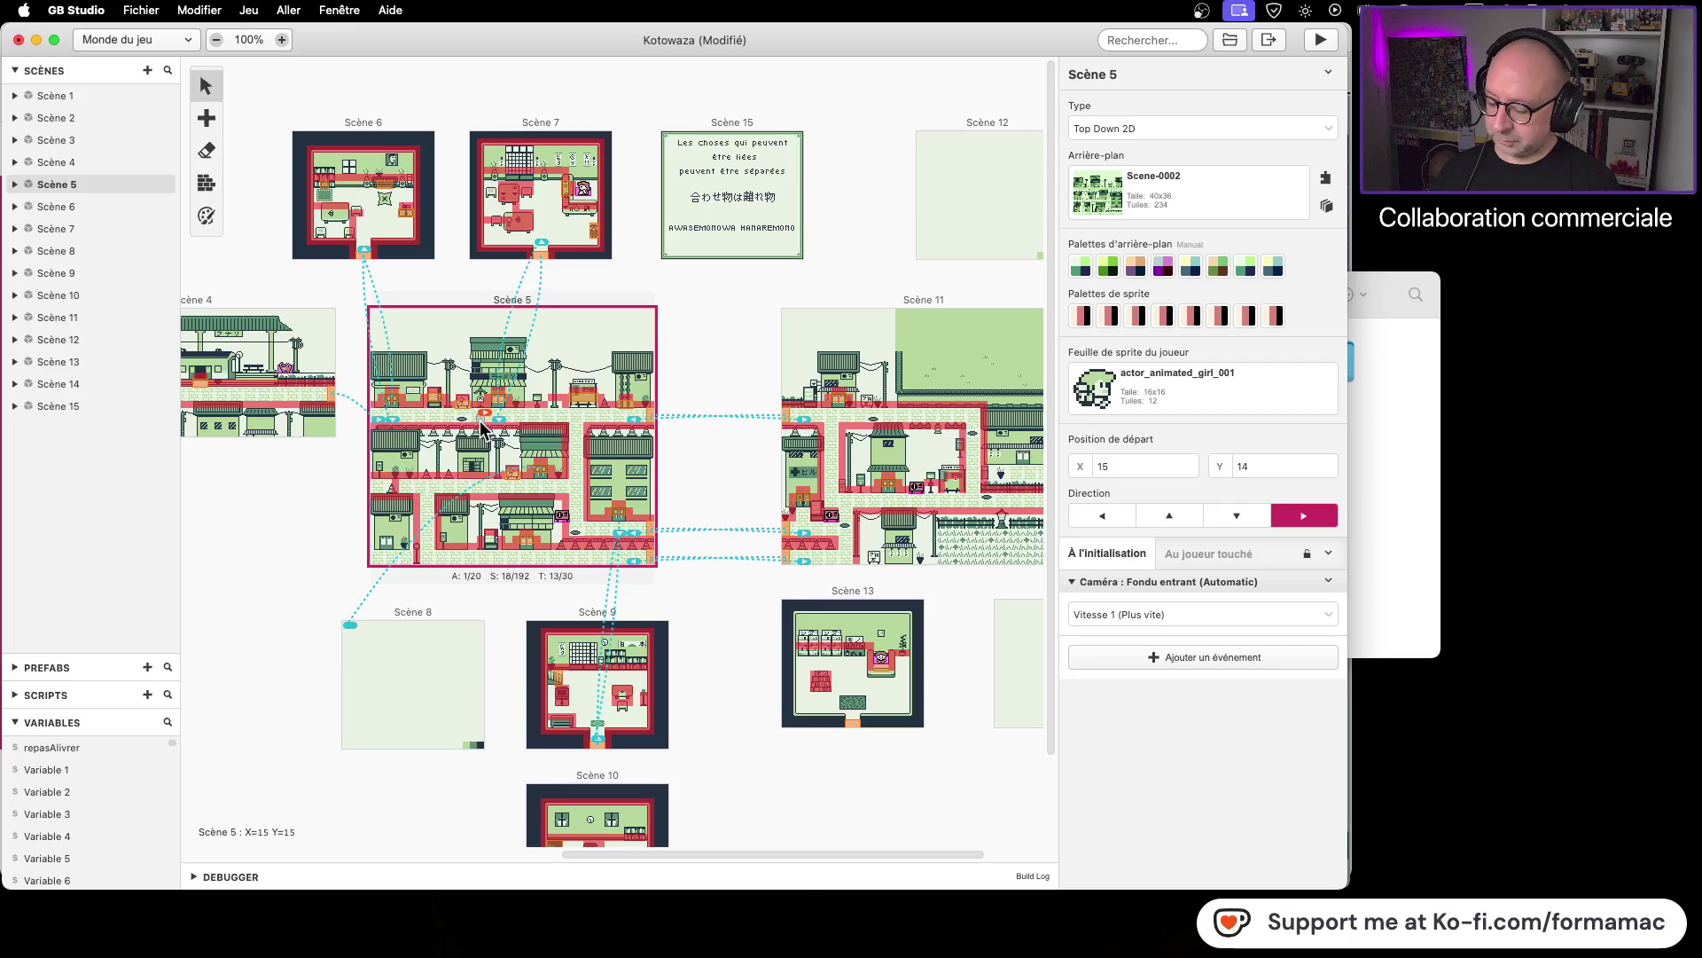
pyautogui.press('super+s')
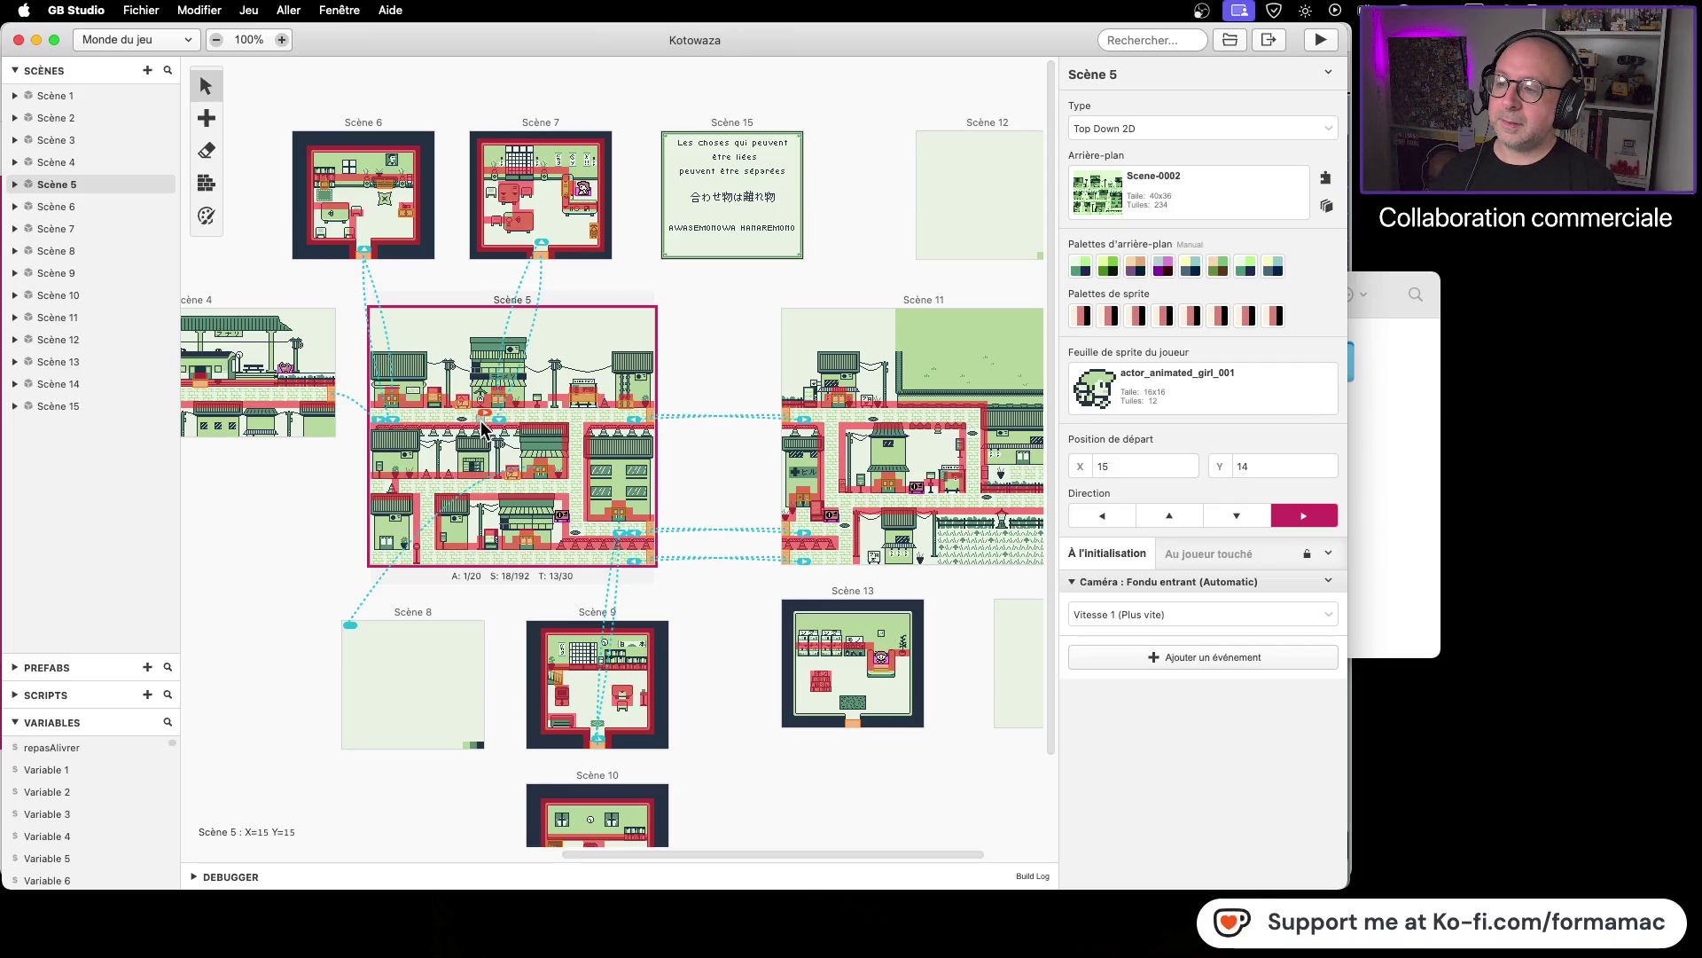
# Step: Launch a test play and walk the player out along the town street
pyautogui.click(1323, 40)
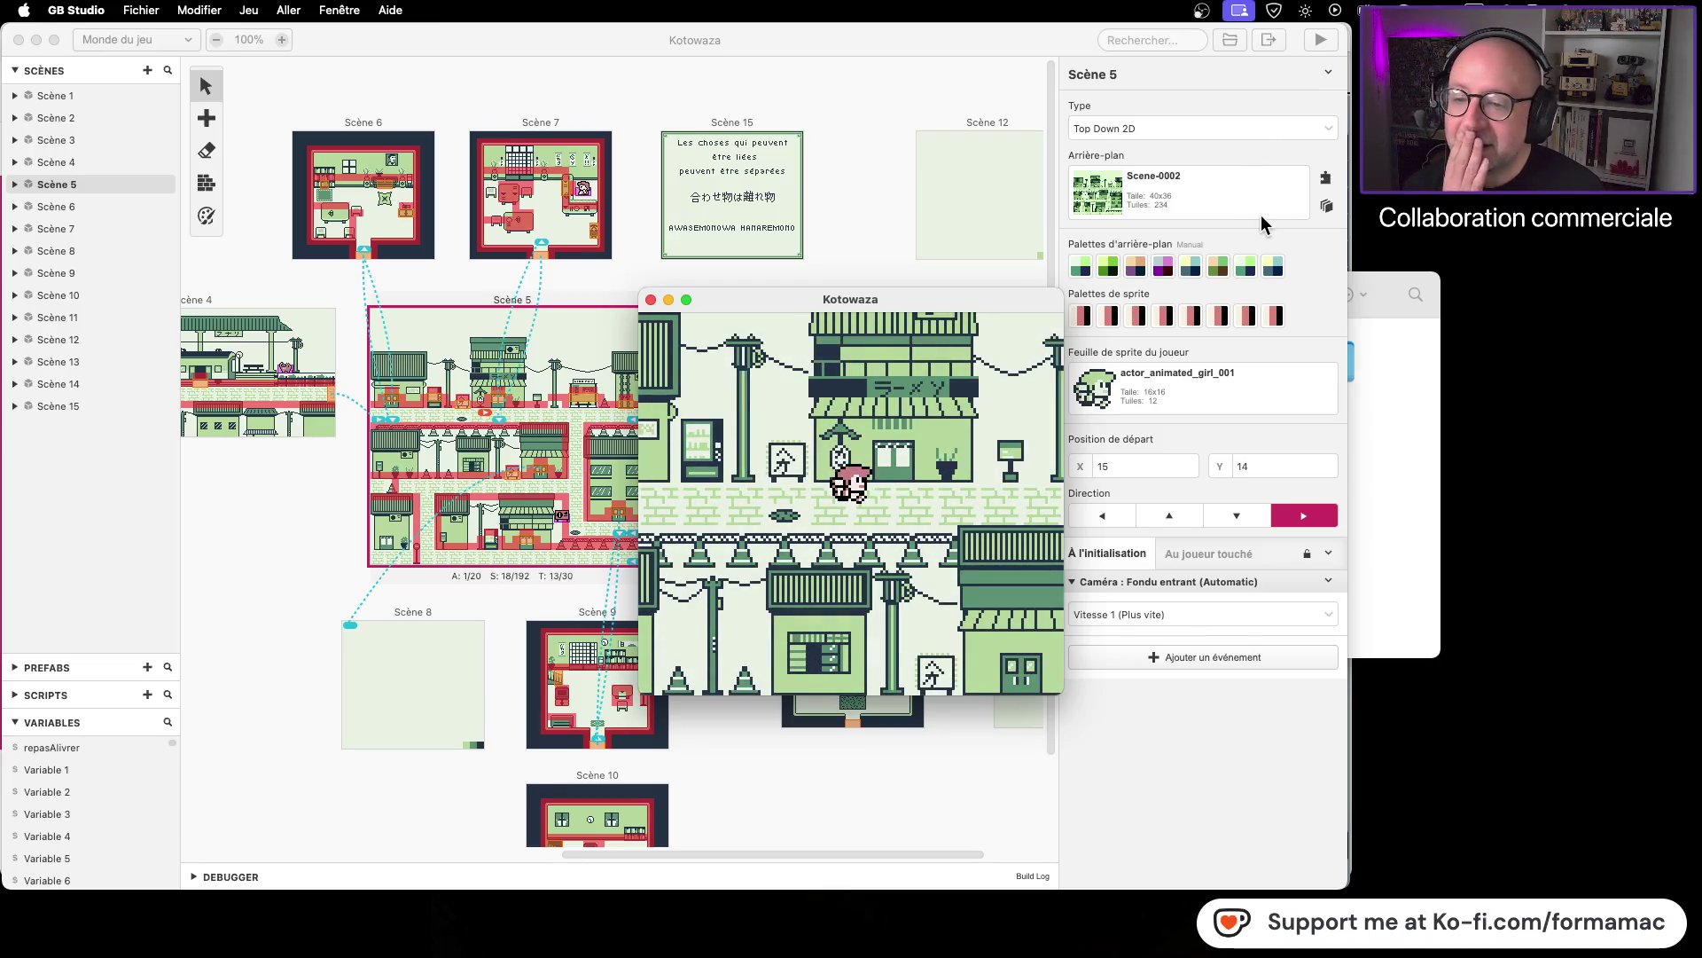
pyautogui.press('Up')
pyautogui.press('Down')
pyautogui.press('Right')
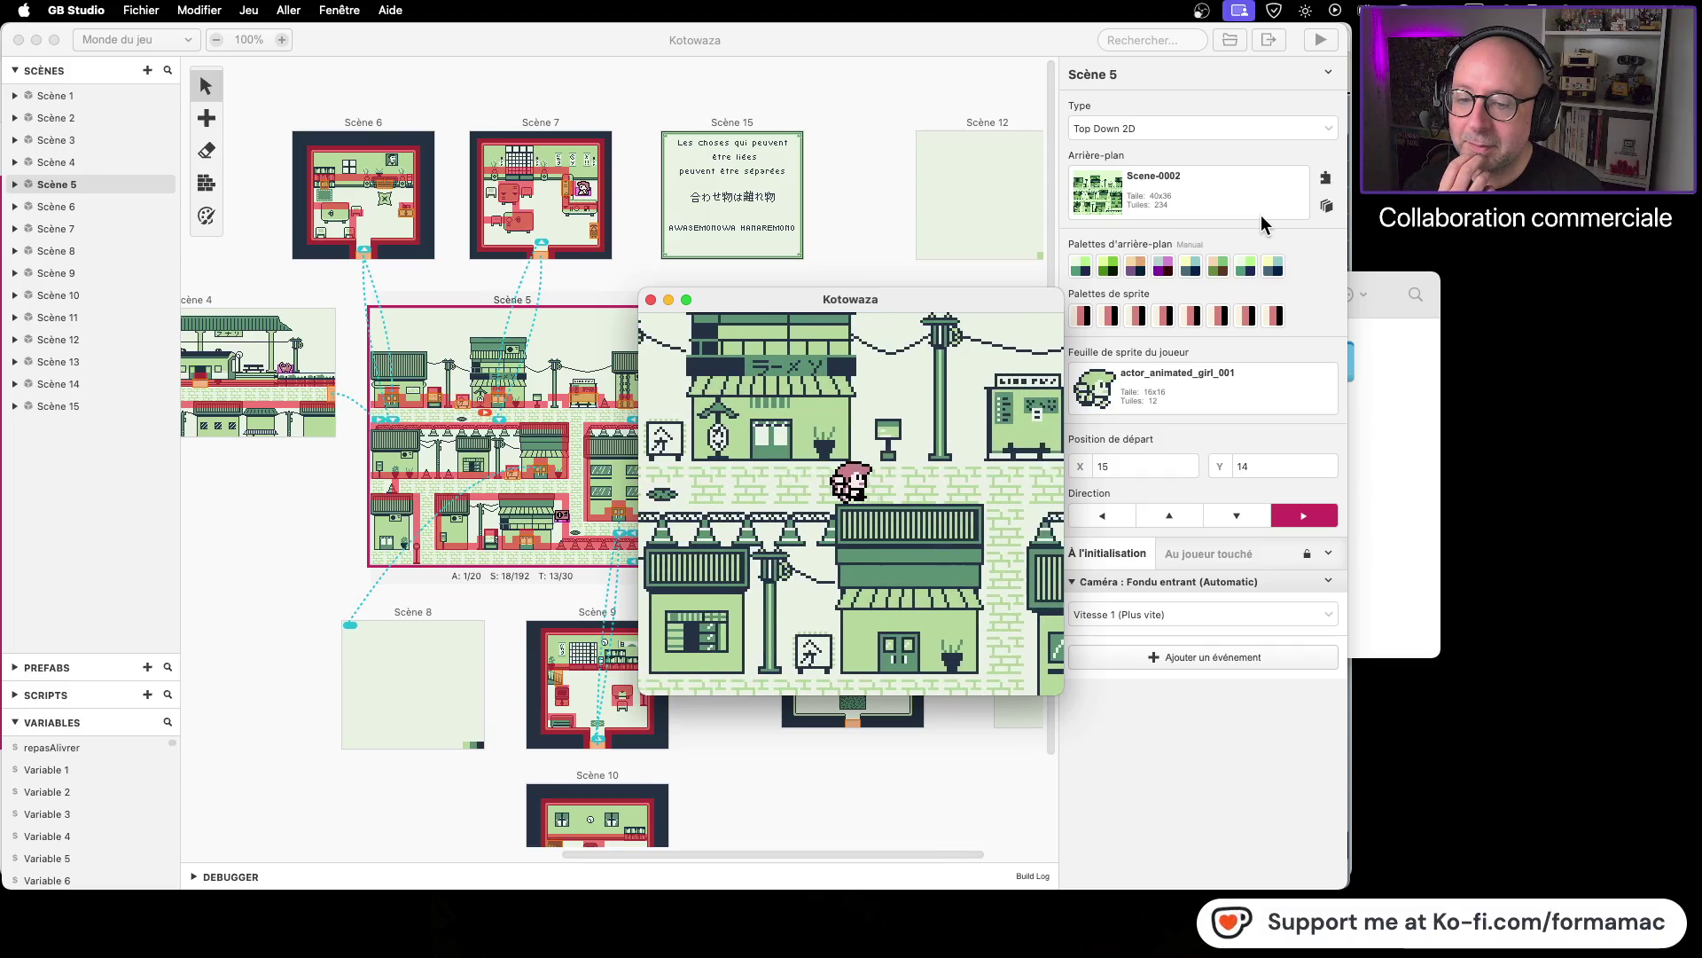
pyautogui.press('Right')
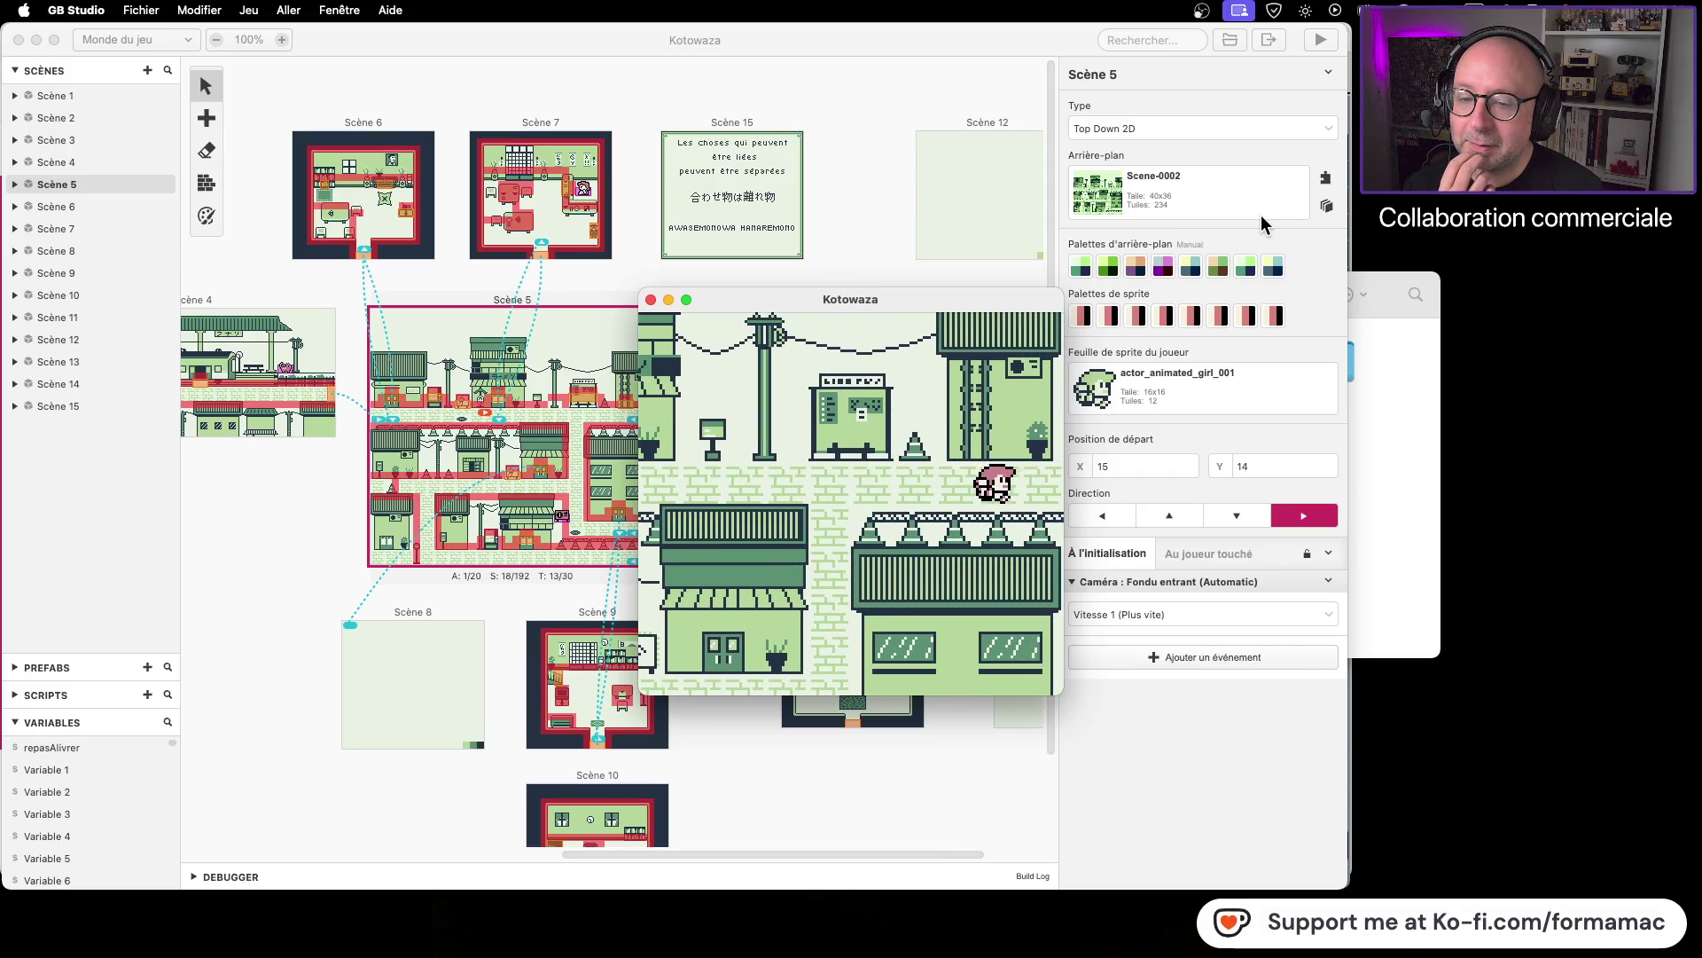
pyautogui.press('Right')
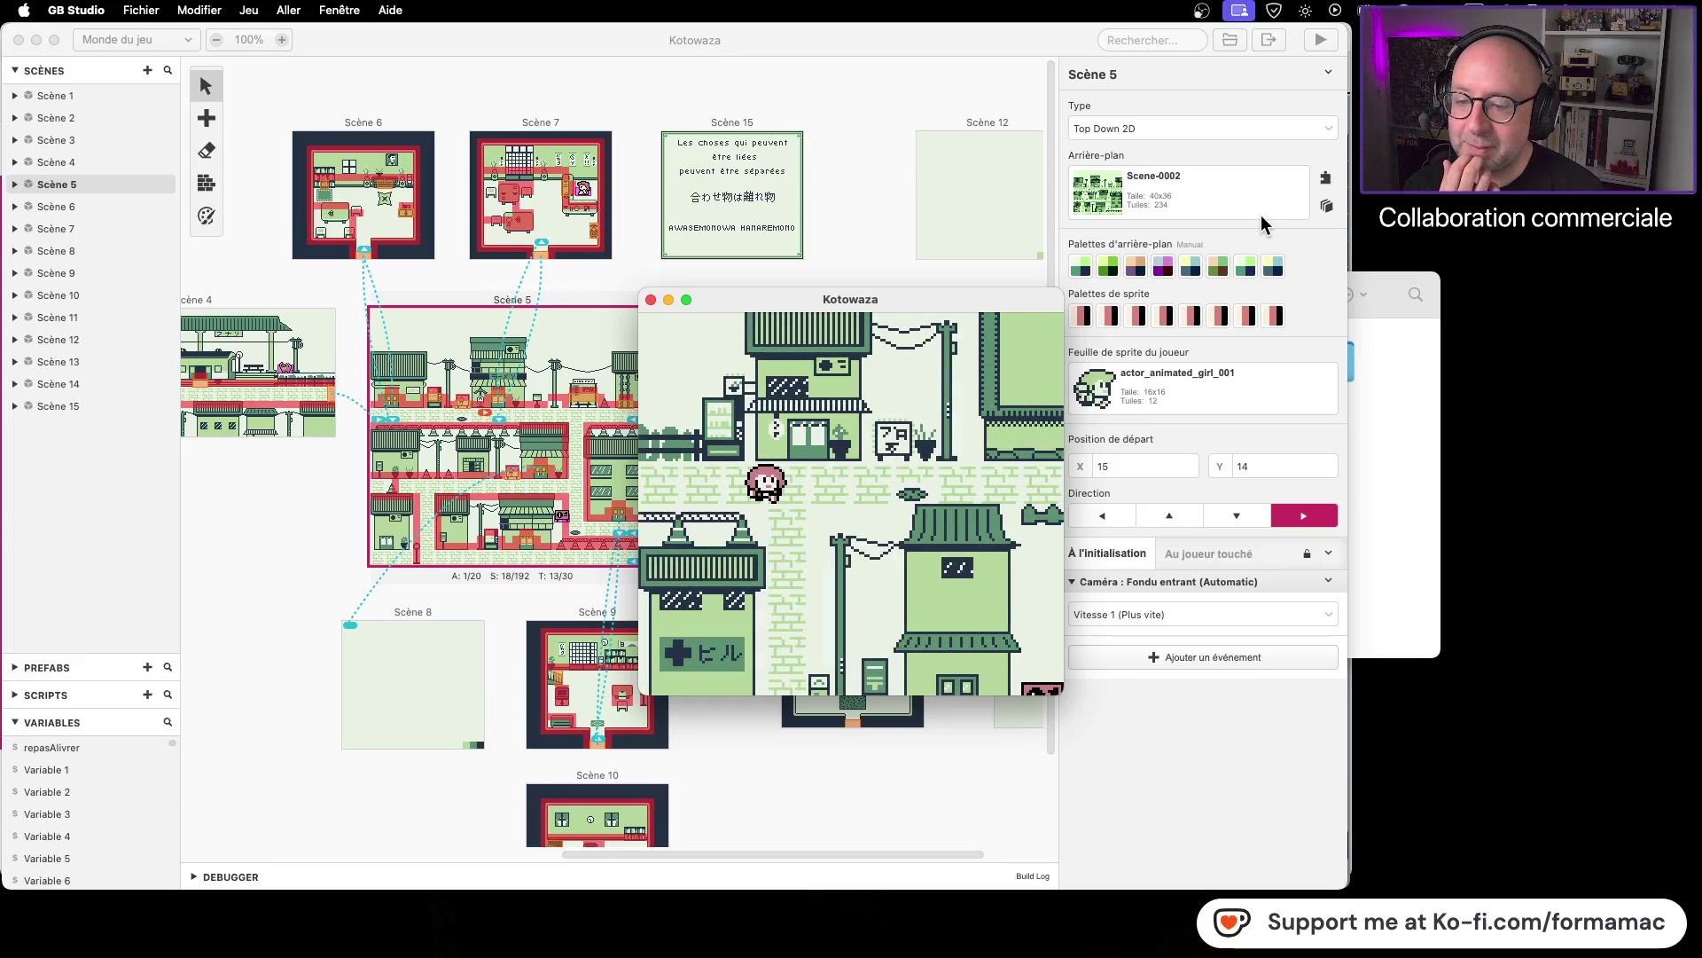
# Step: Walk into the shop for the 'Bonjour et bienvenue.' greeting, close the game, and select Scène 13
pyautogui.press('Down')
pyautogui.press('Down')
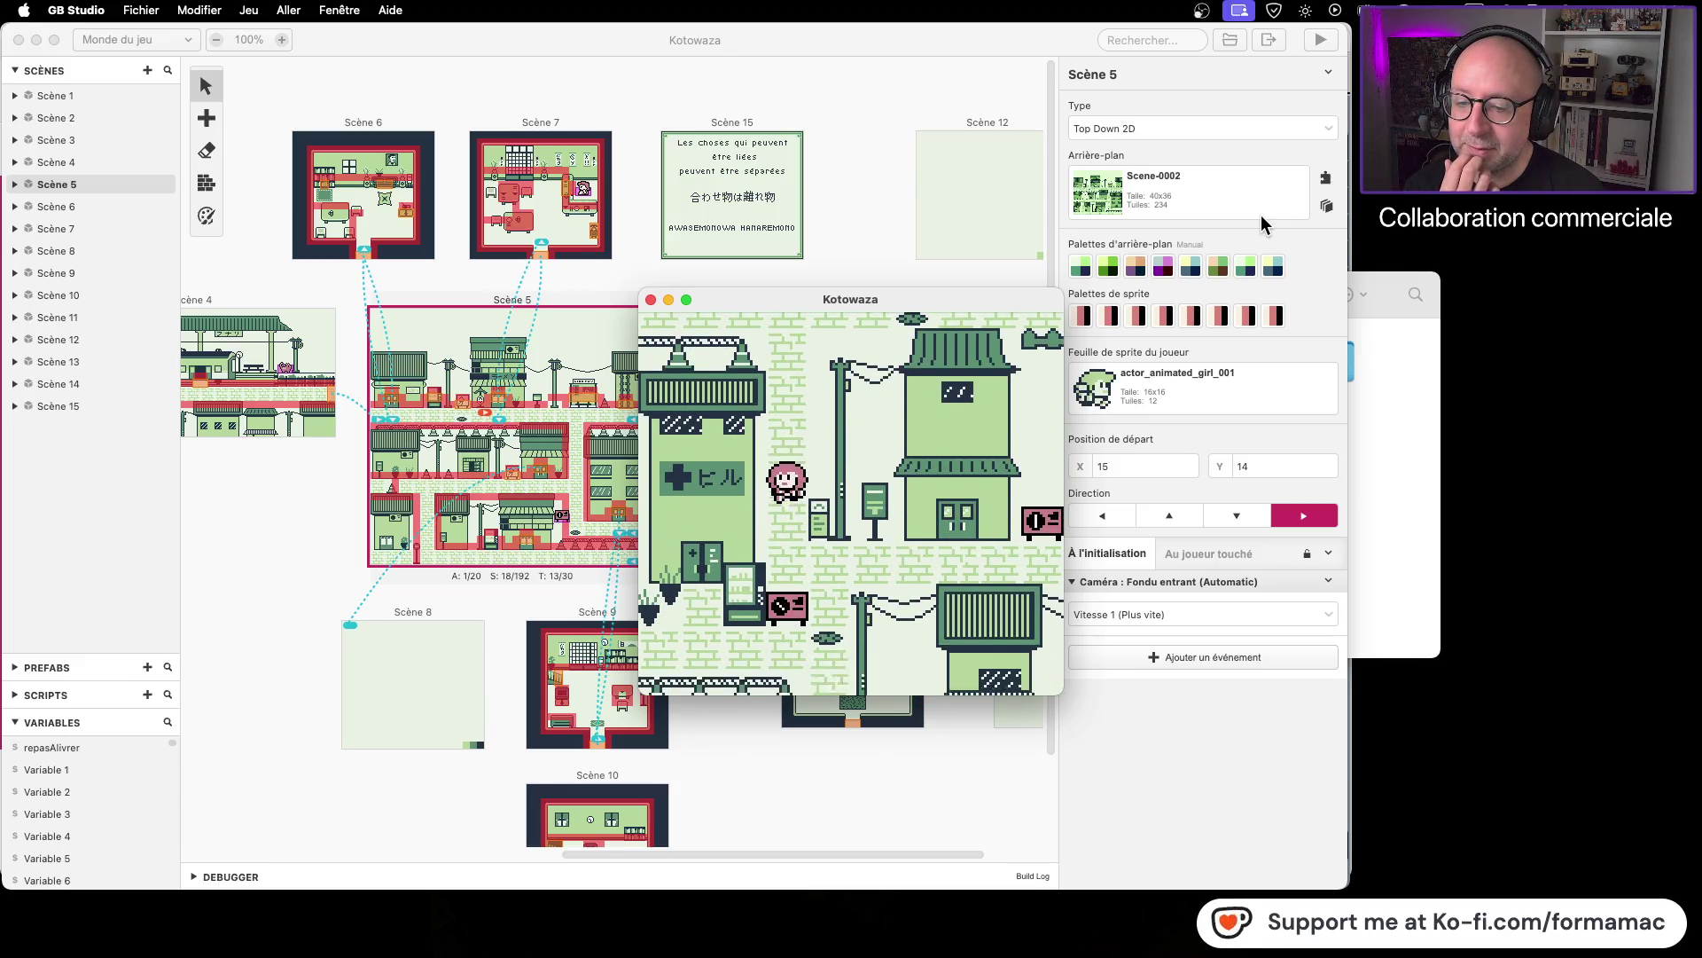
pyautogui.press('Right')
pyautogui.press('Left')
pyautogui.press('Down')
pyautogui.press('Left')
pyautogui.press('Up')
pyautogui.press('Right')
pyautogui.press('Up')
pyautogui.press('z')
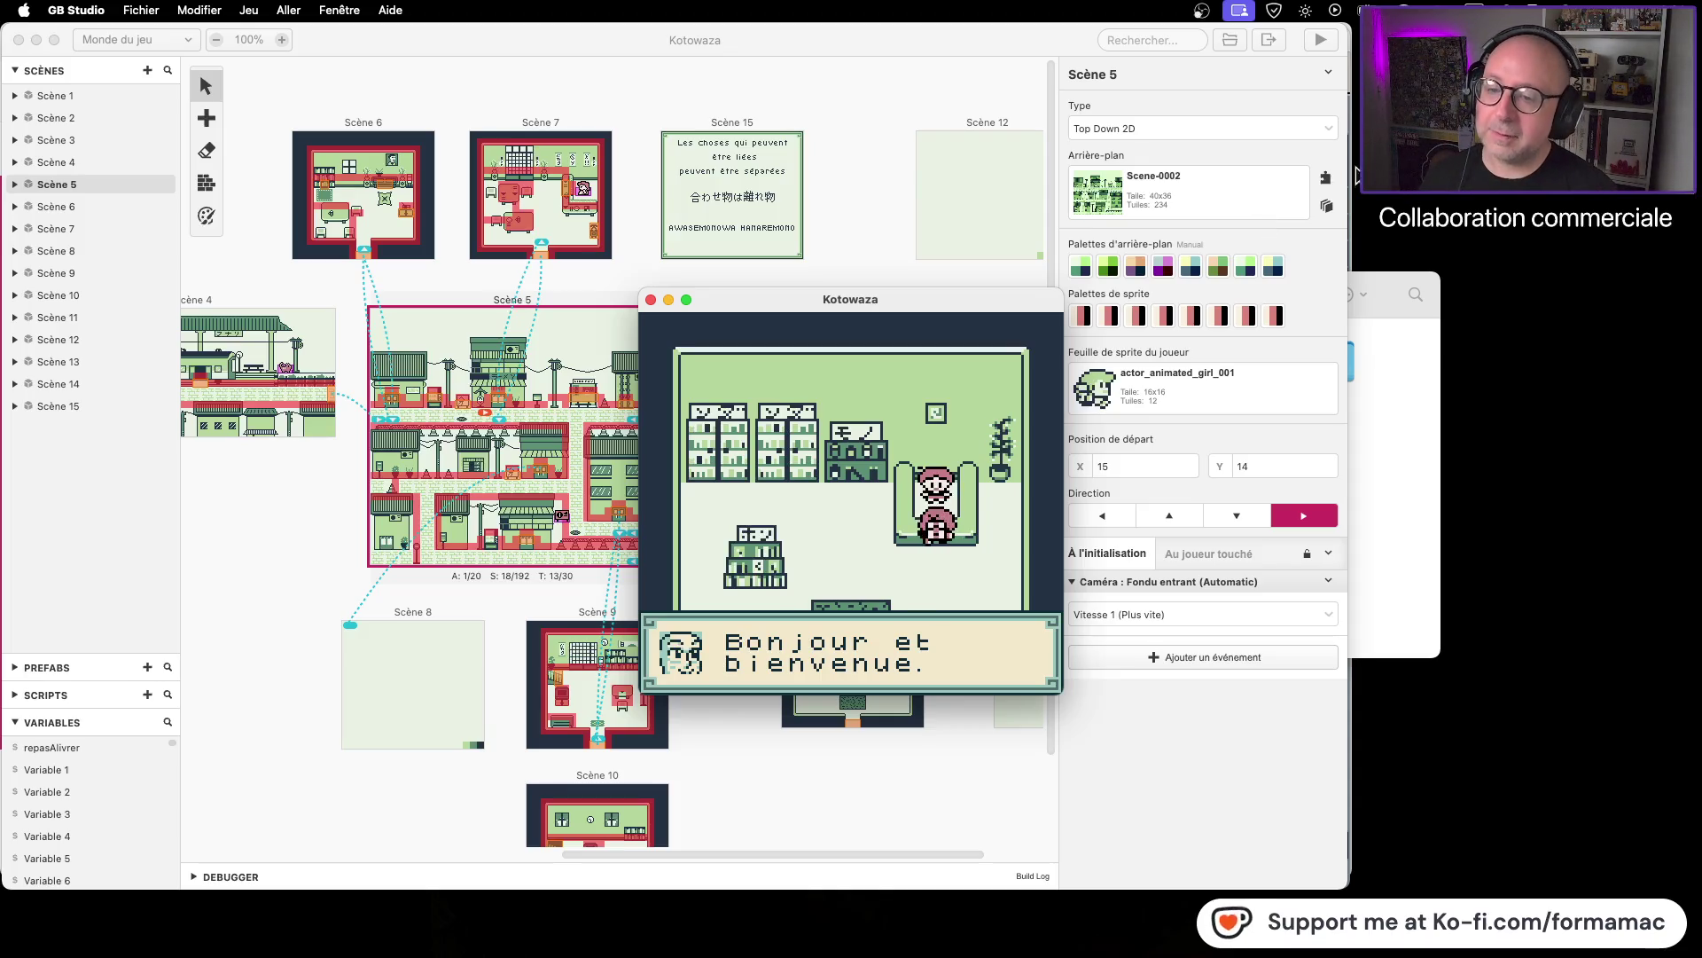
pyautogui.click(651, 301)
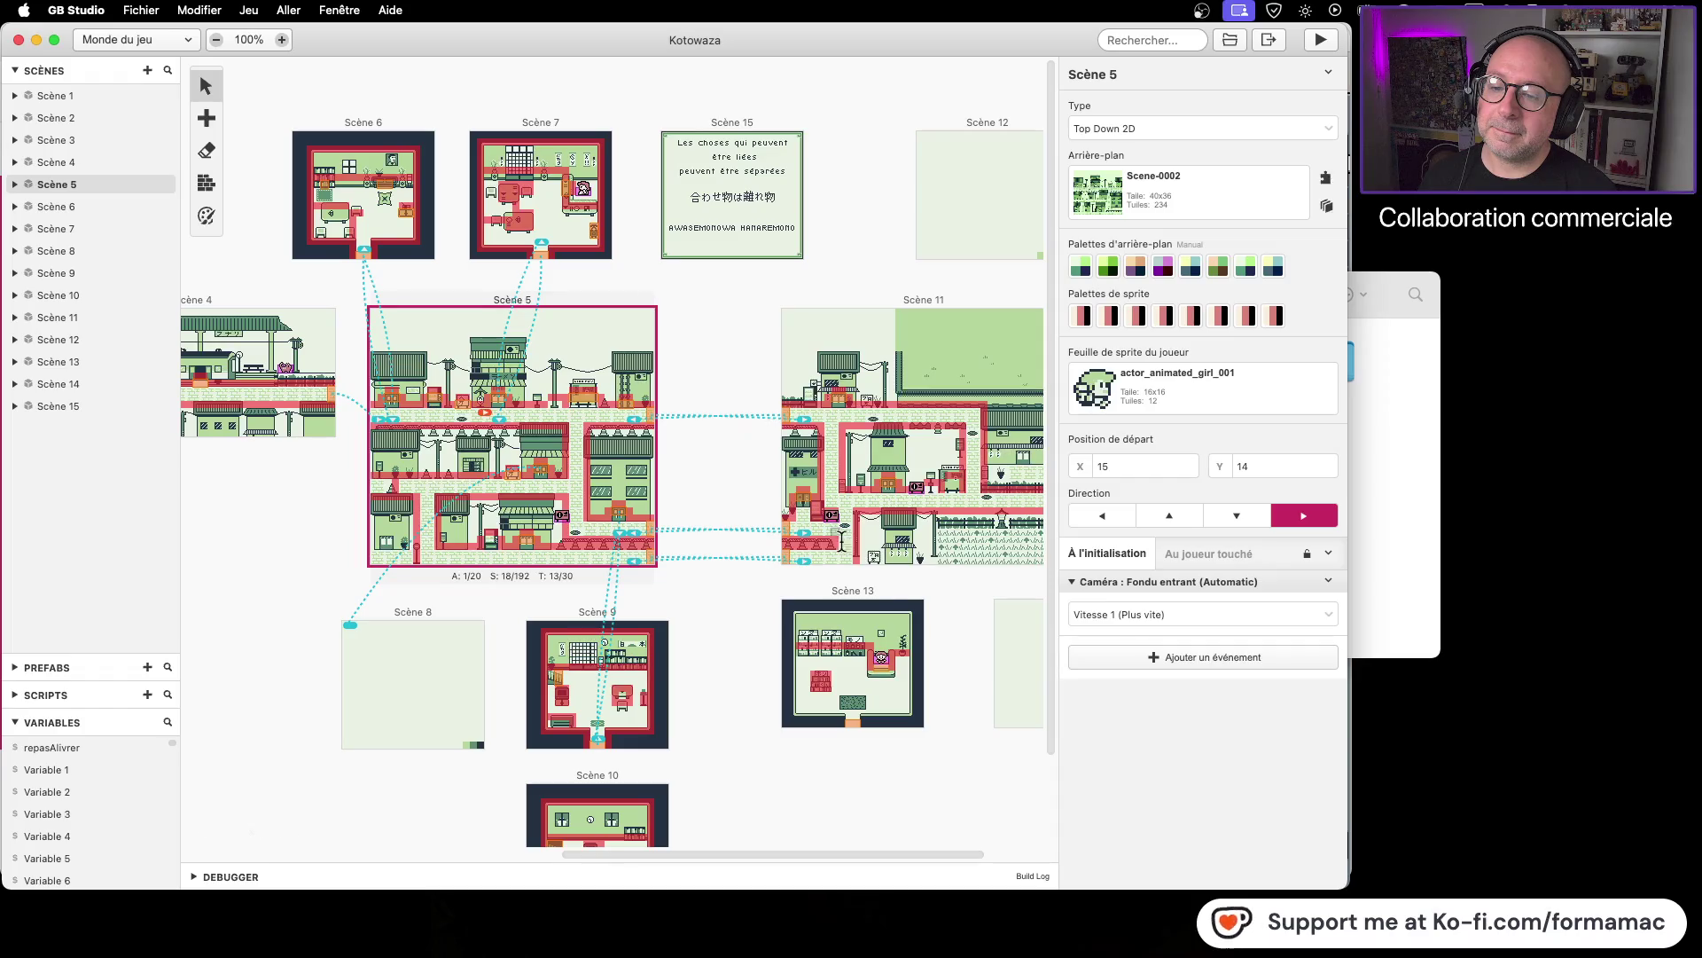
pyautogui.click(889, 591)
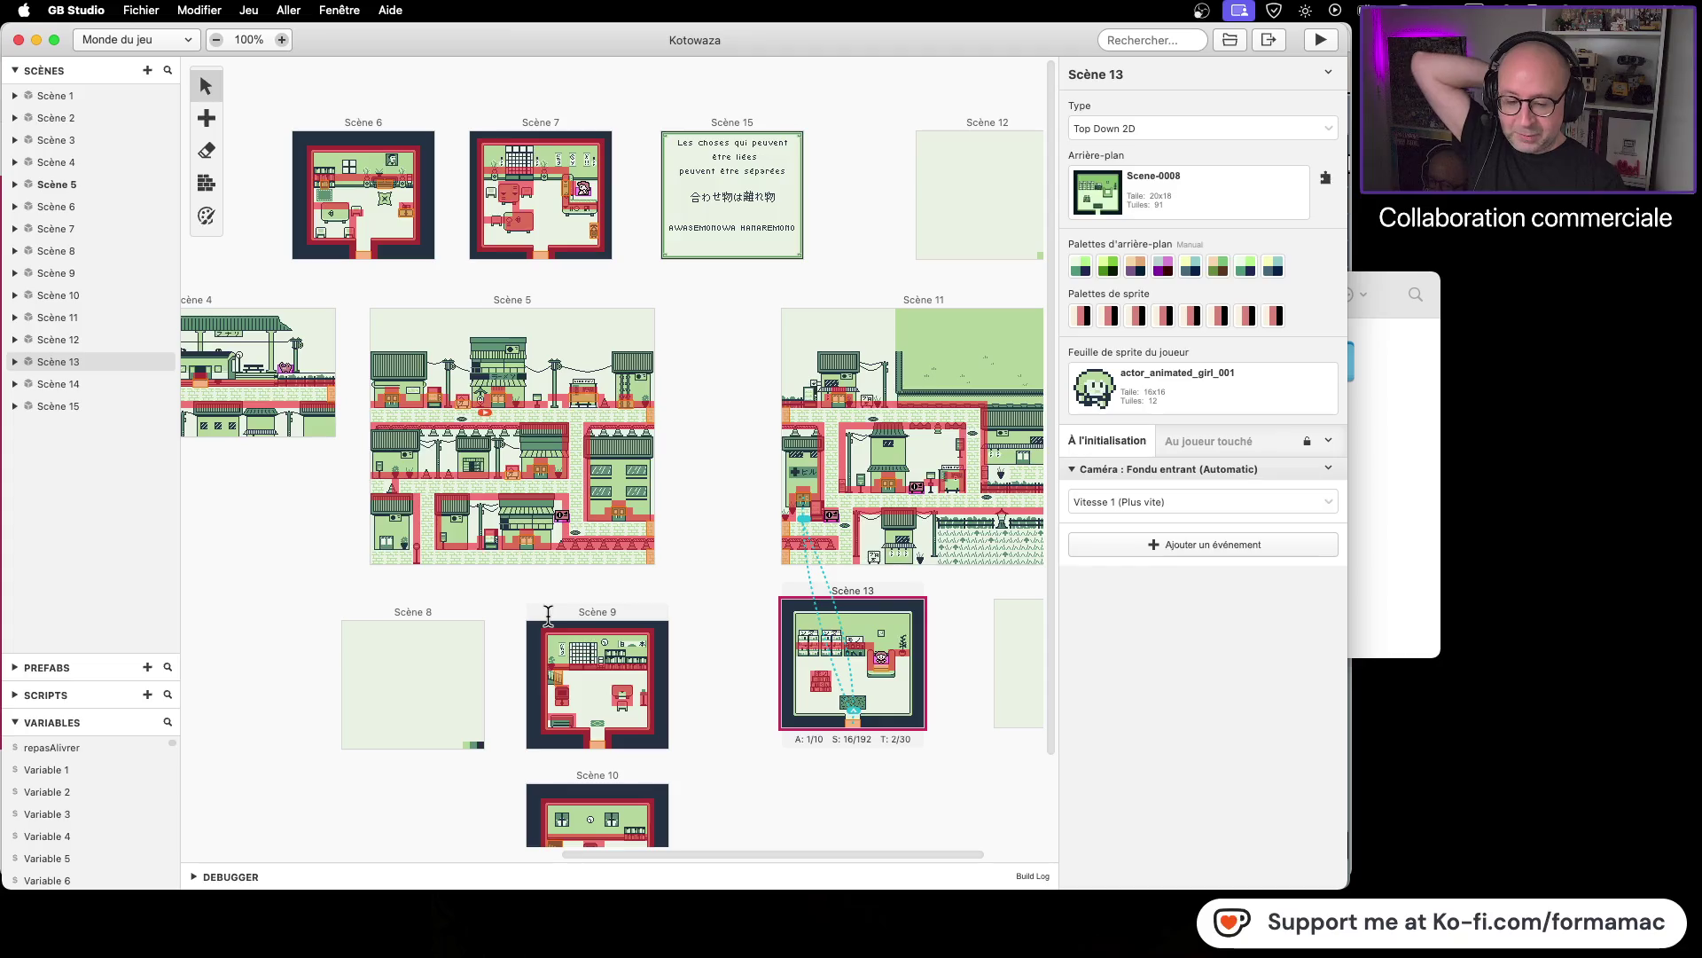
# Step: Add an If Variable Equals Value event to Scène 4's startup script
pyautogui.moveTo(589, 853)
pyautogui.mouseDown()
pyautogui.moveTo(413, 860)
pyautogui.moveTo(502, 858)
pyautogui.mouseUp()
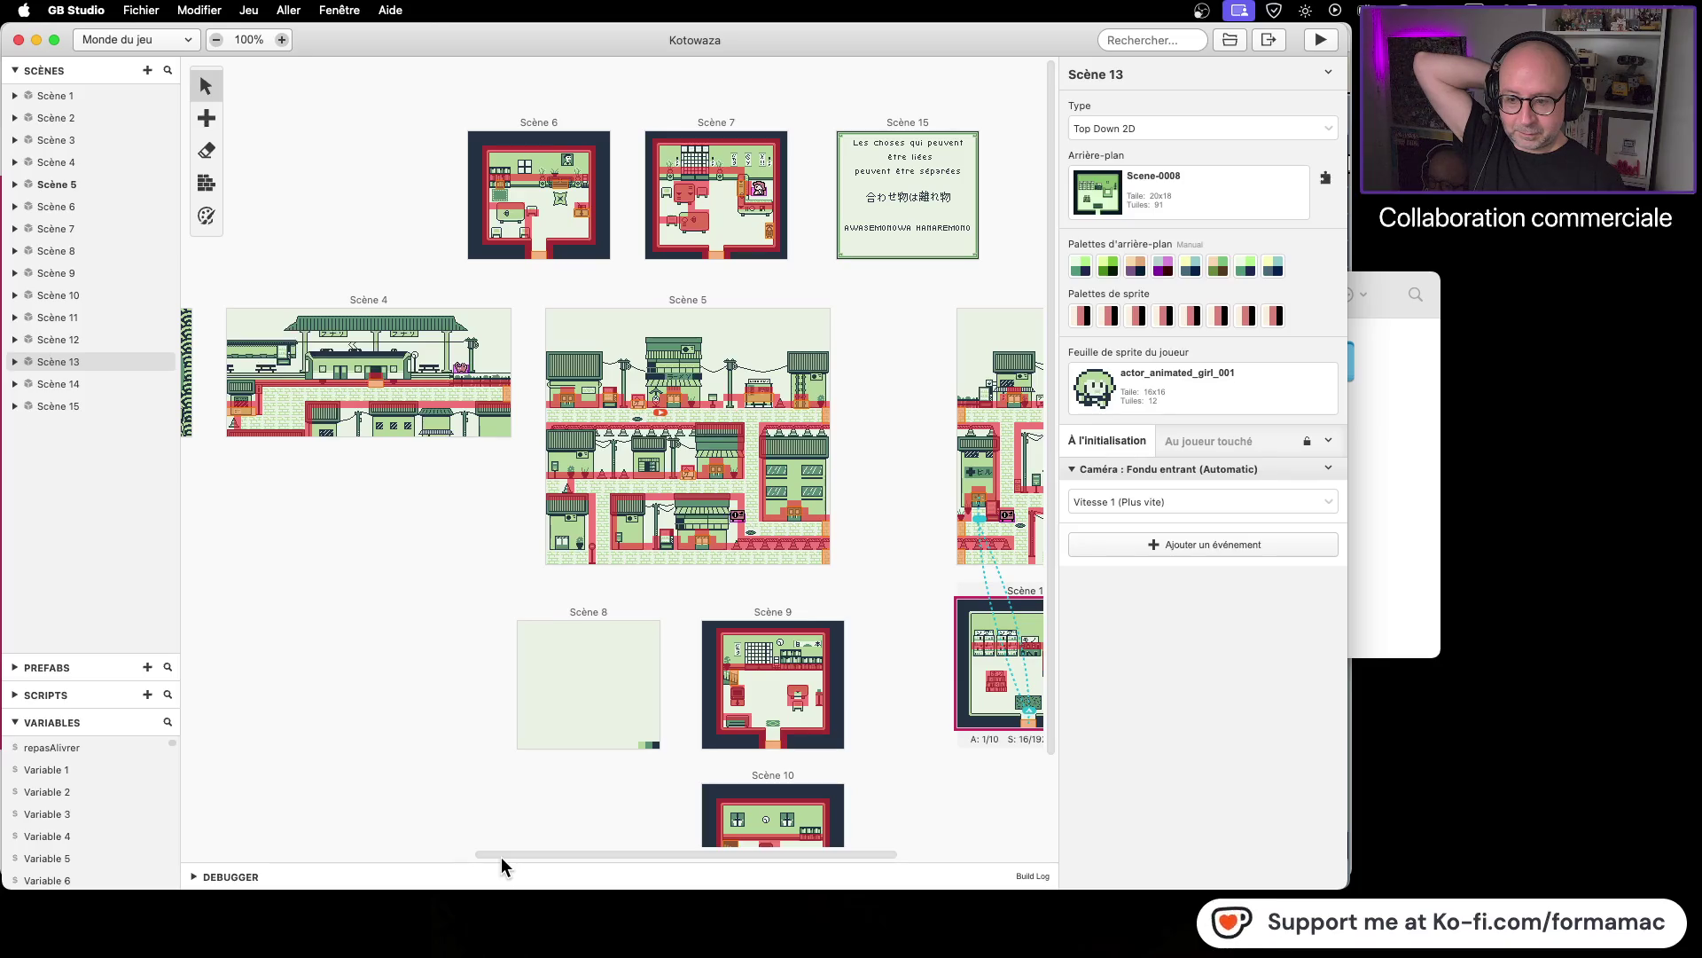
pyautogui.moveTo(498, 860)
pyautogui.mouseDown()
pyautogui.moveTo(383, 870)
pyautogui.moveTo(403, 870)
pyautogui.mouseUp()
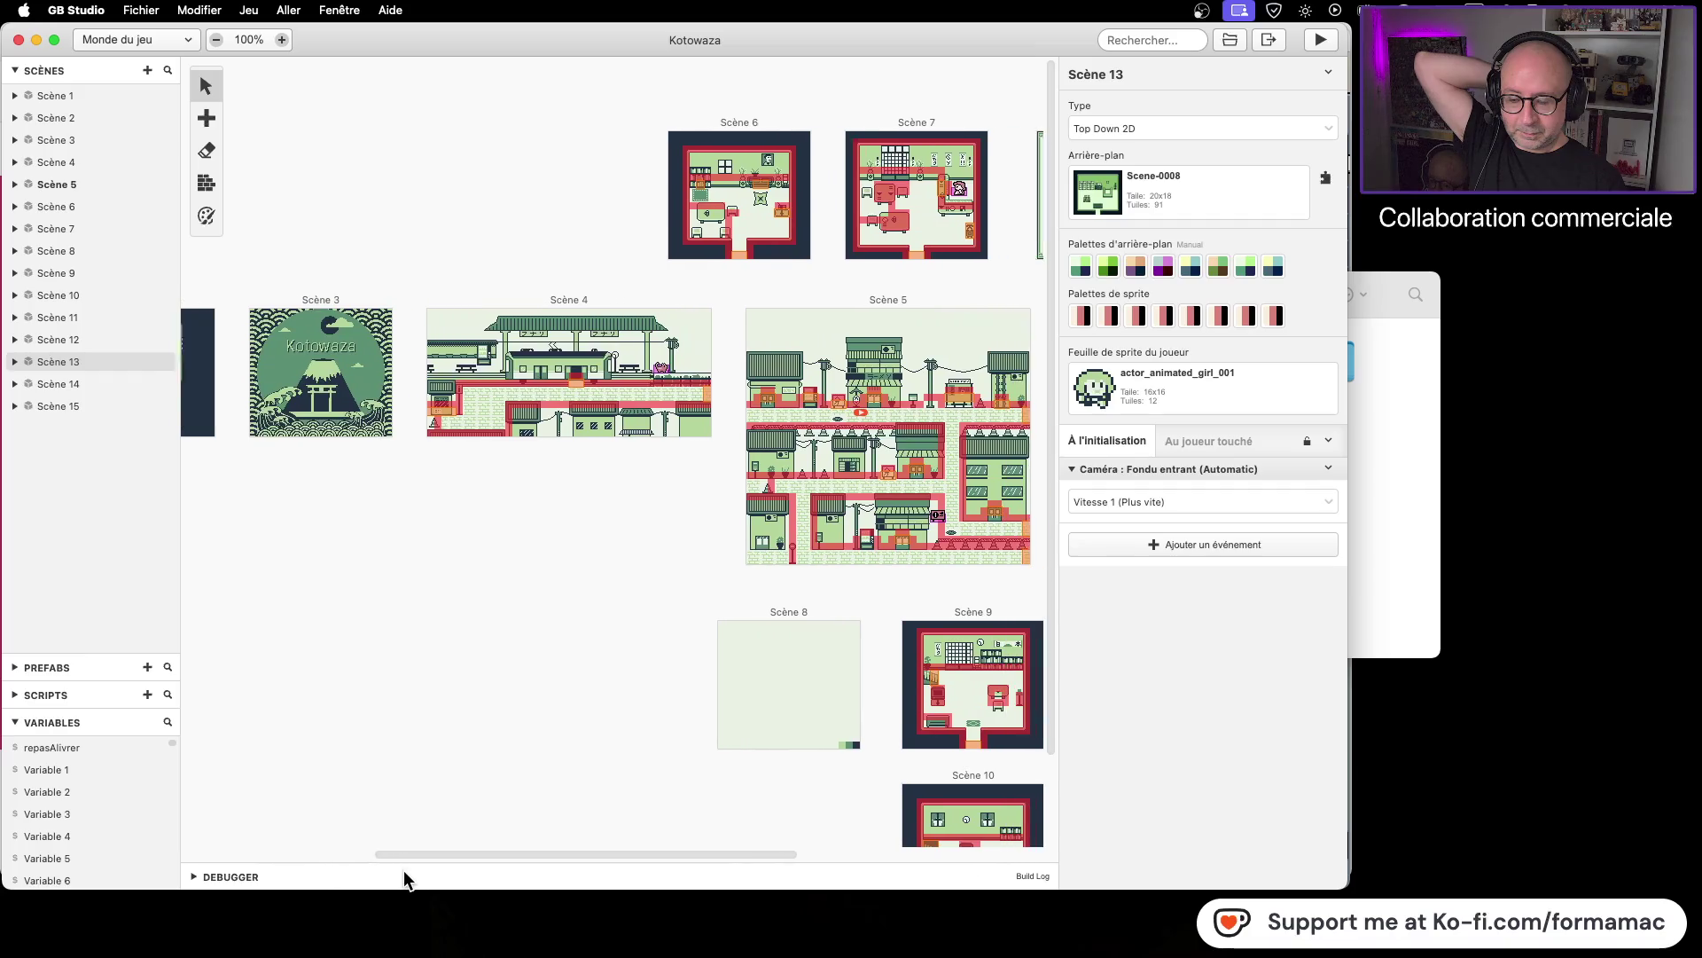
pyautogui.click(625, 295)
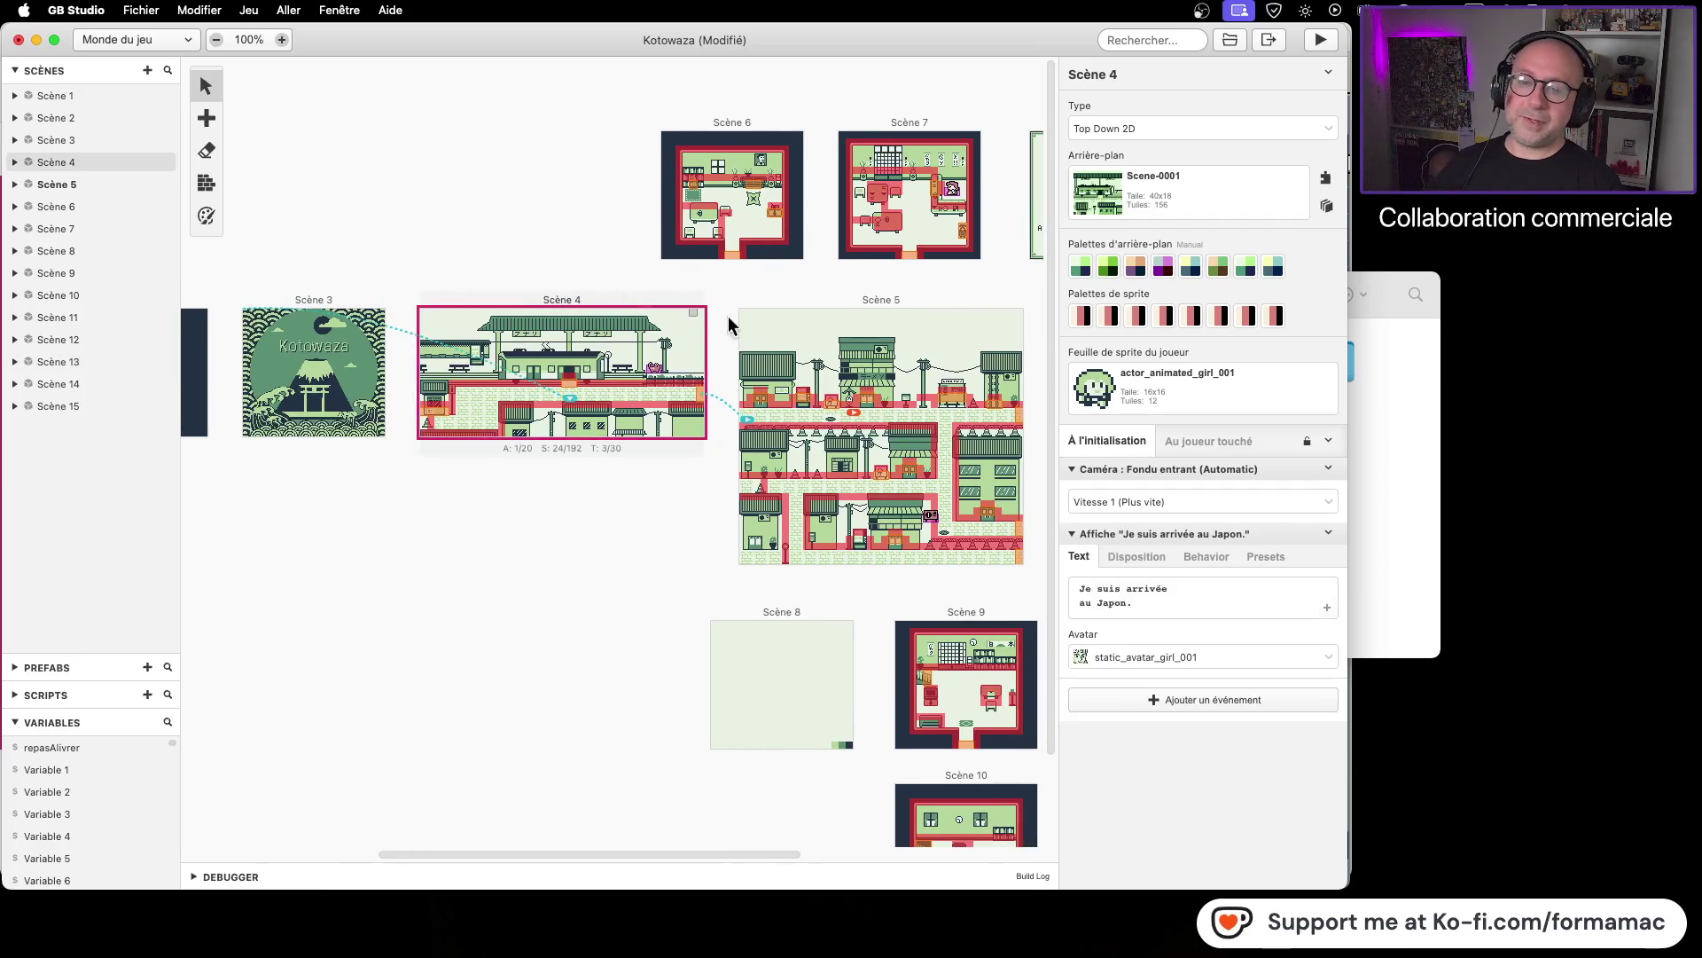
pyautogui.click(1116, 700)
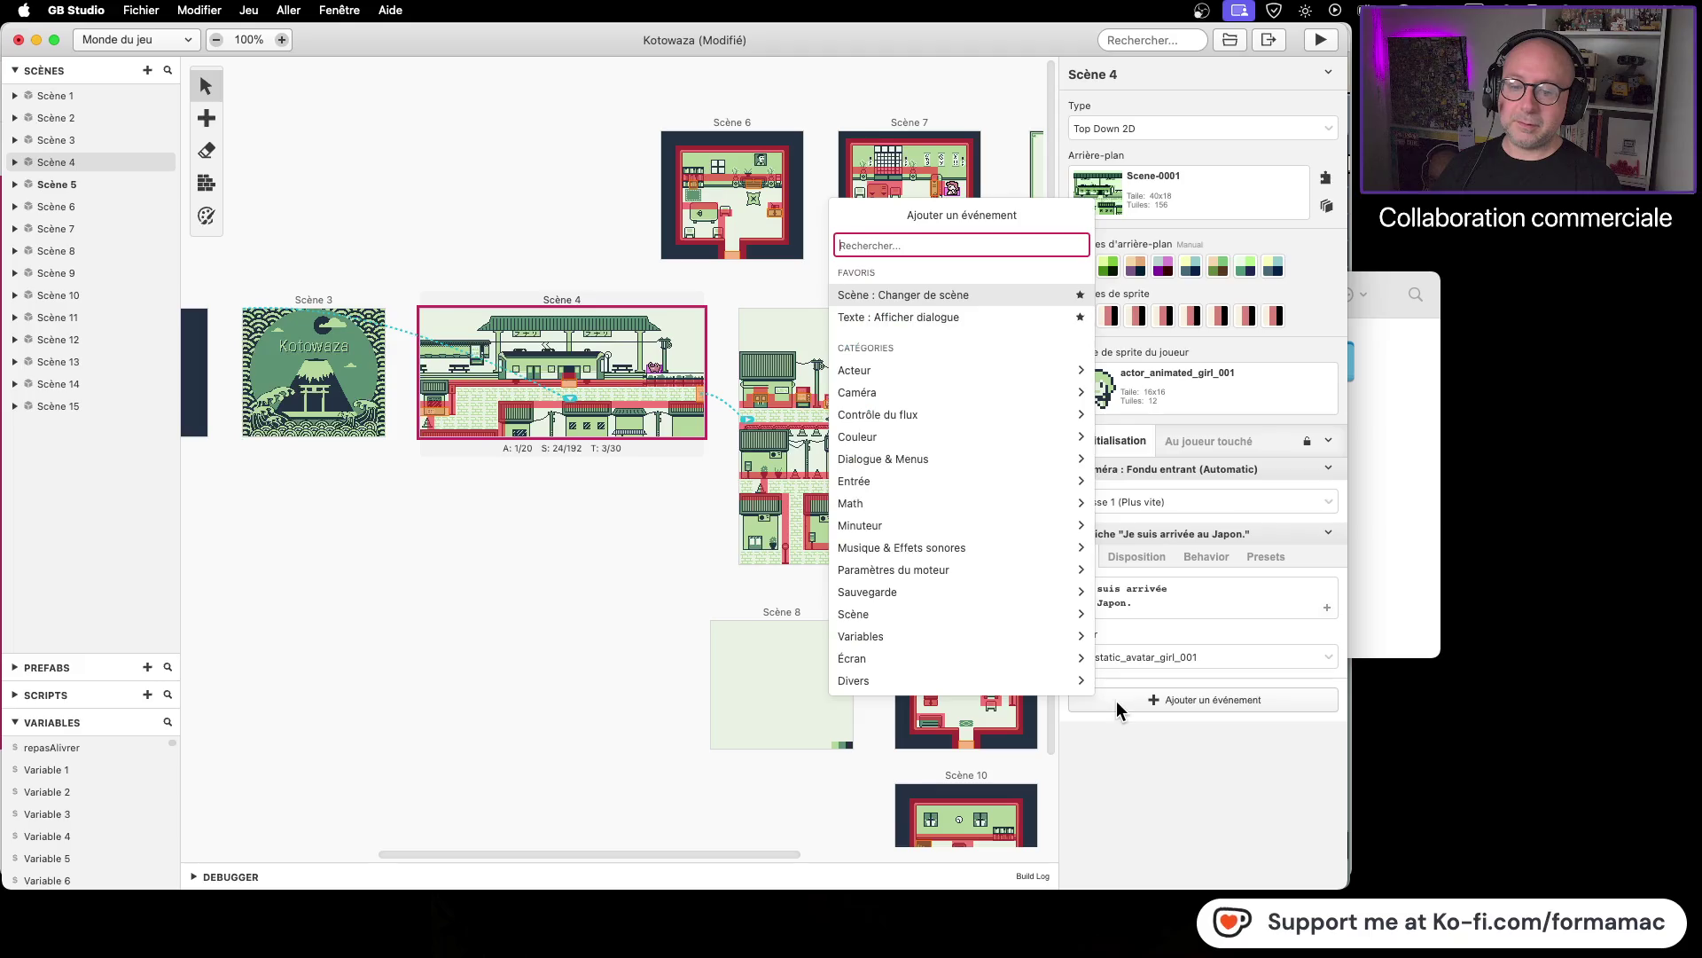
pyautogui.click(991, 631)
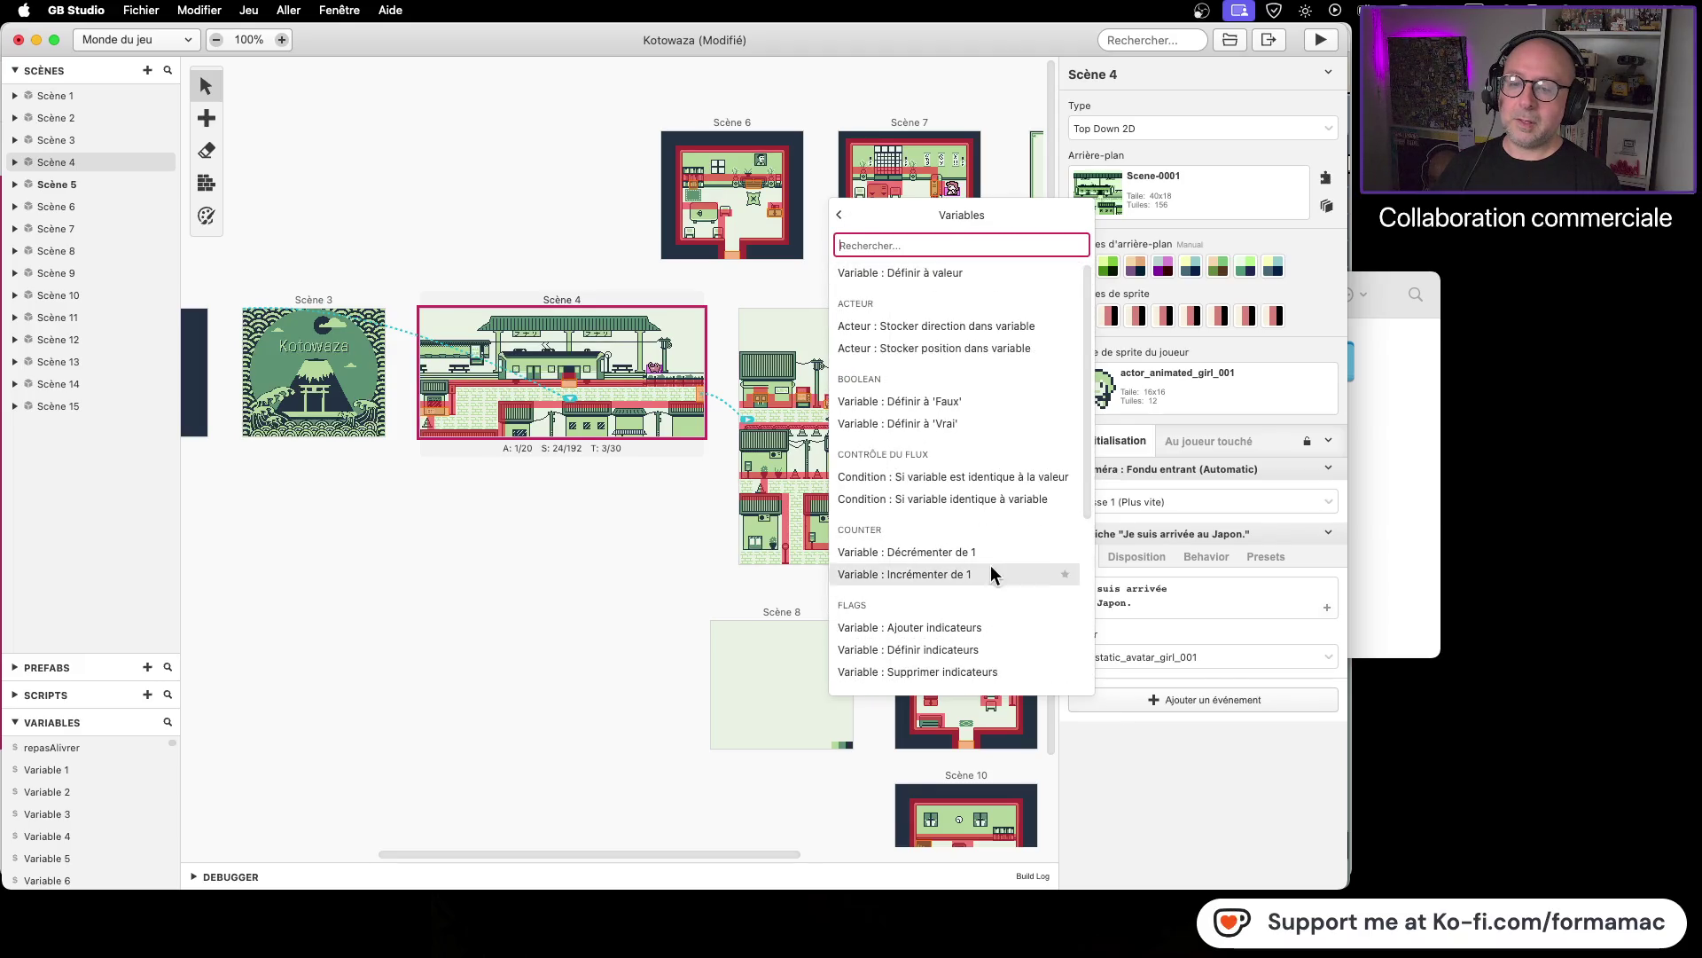
pyautogui.click(992, 478)
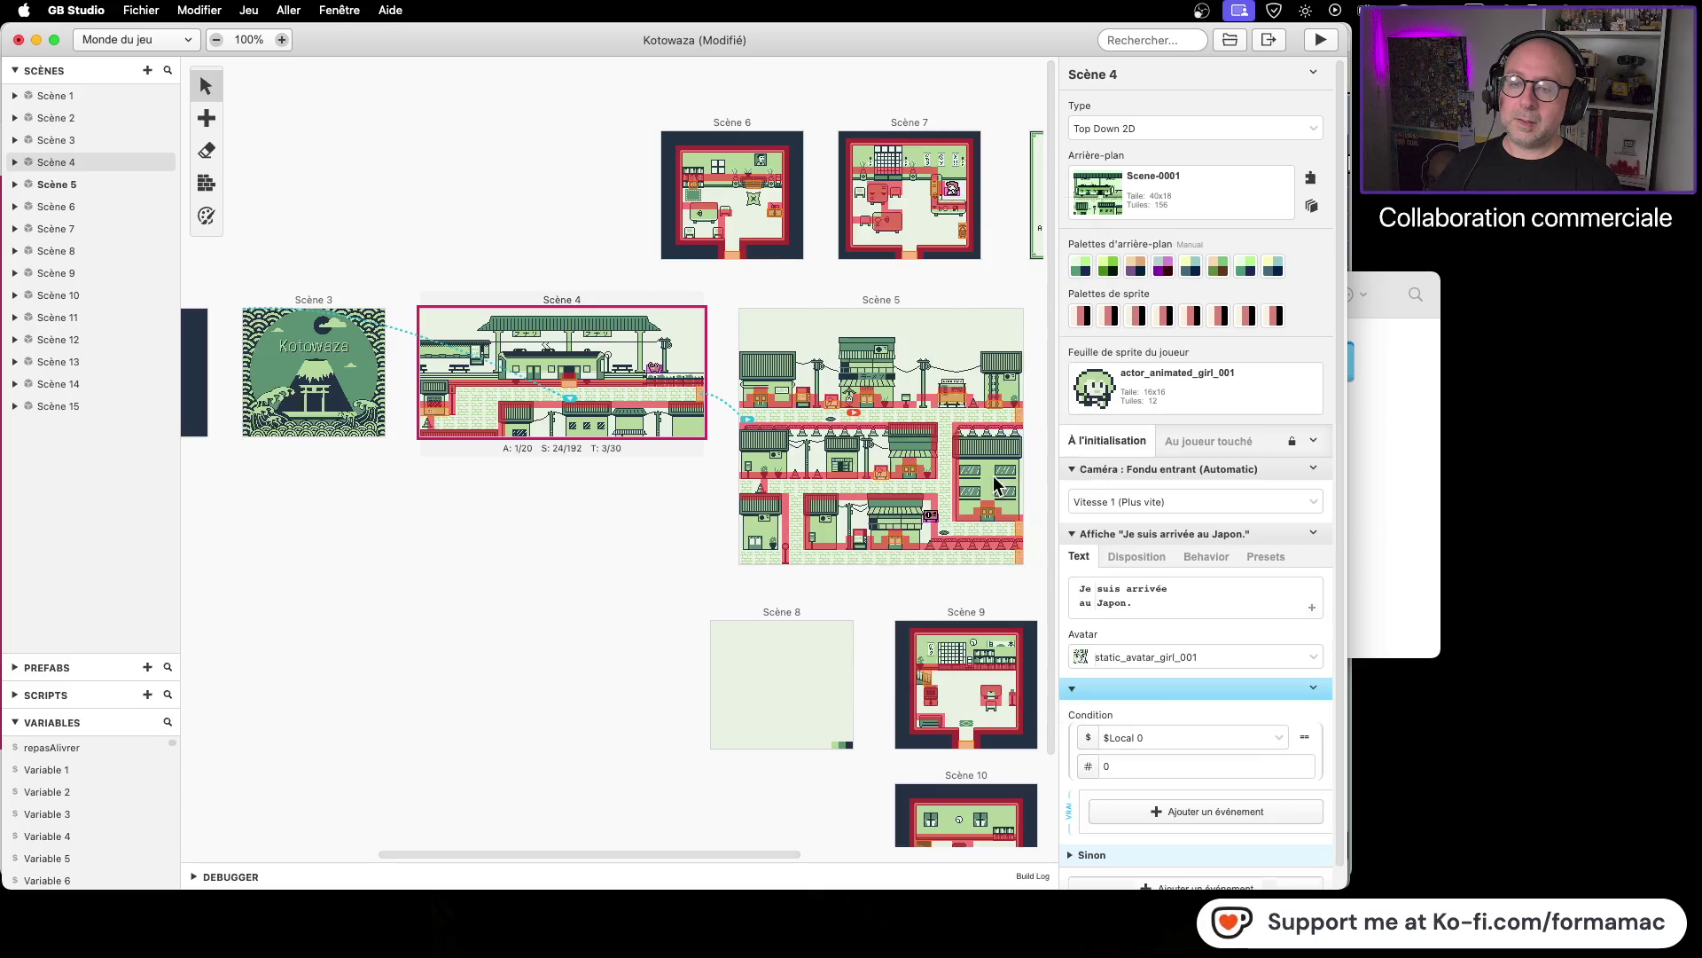
# Step: Make it test repasAlivrer == false, save, and move the player start into Scène 4
pyautogui.click(1280, 737)
pyautogui.scroll(-5, 1160, 814)
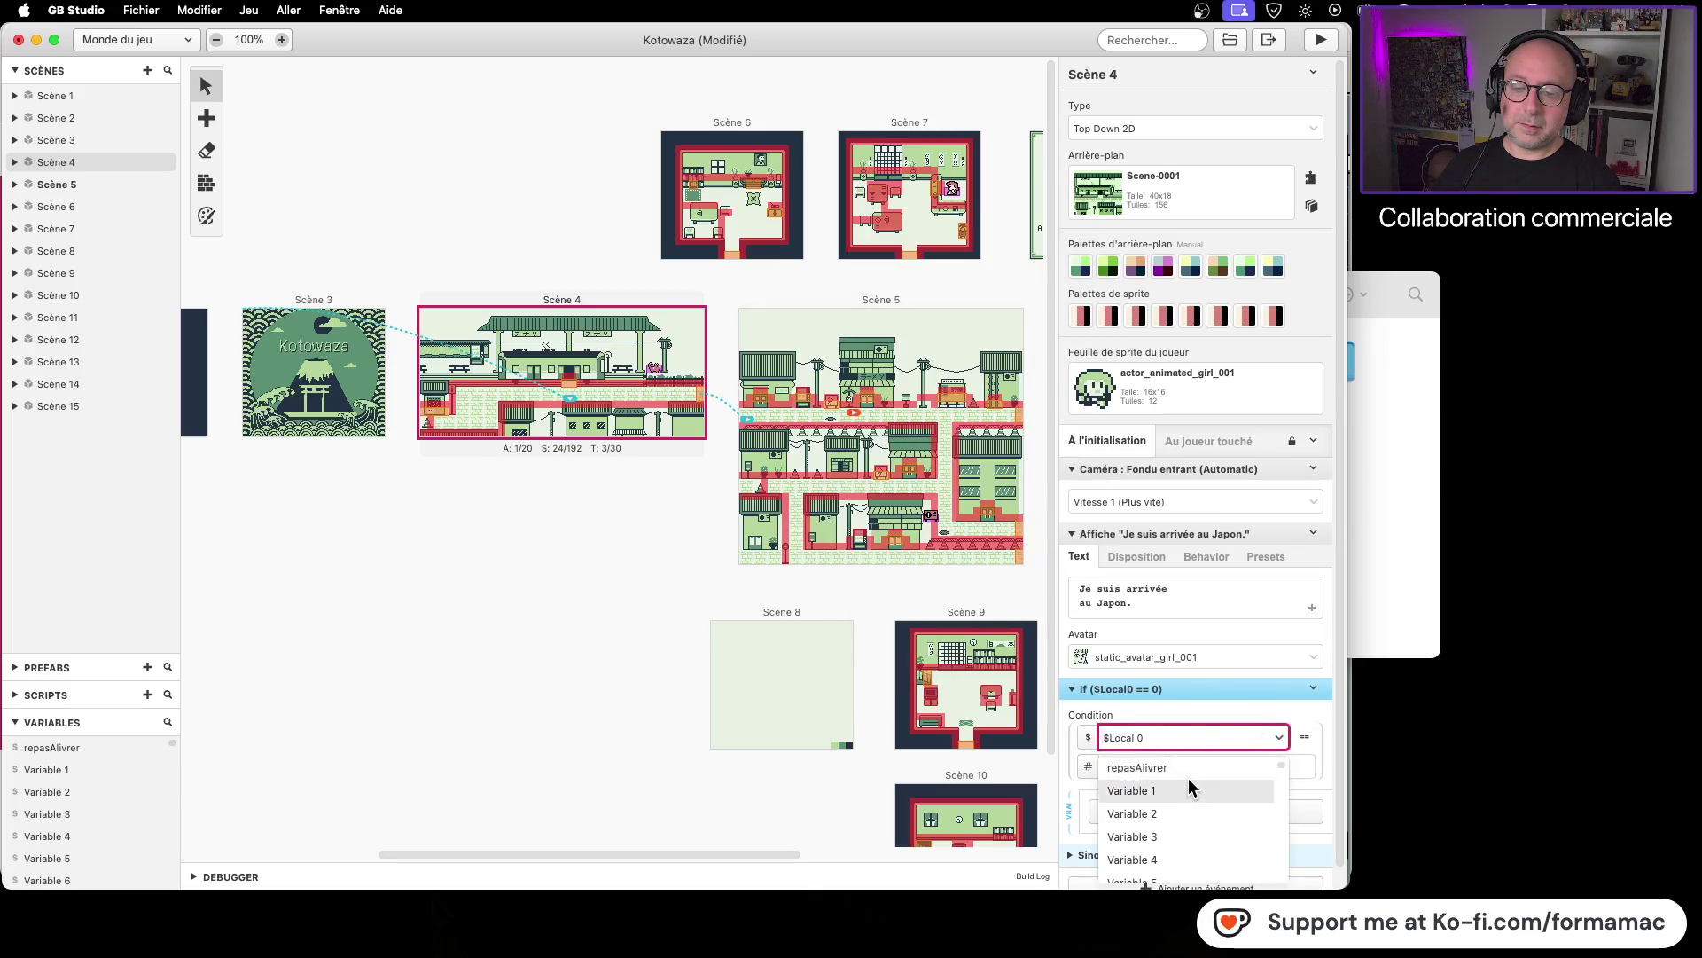
pyautogui.scroll(5, 1200, 791)
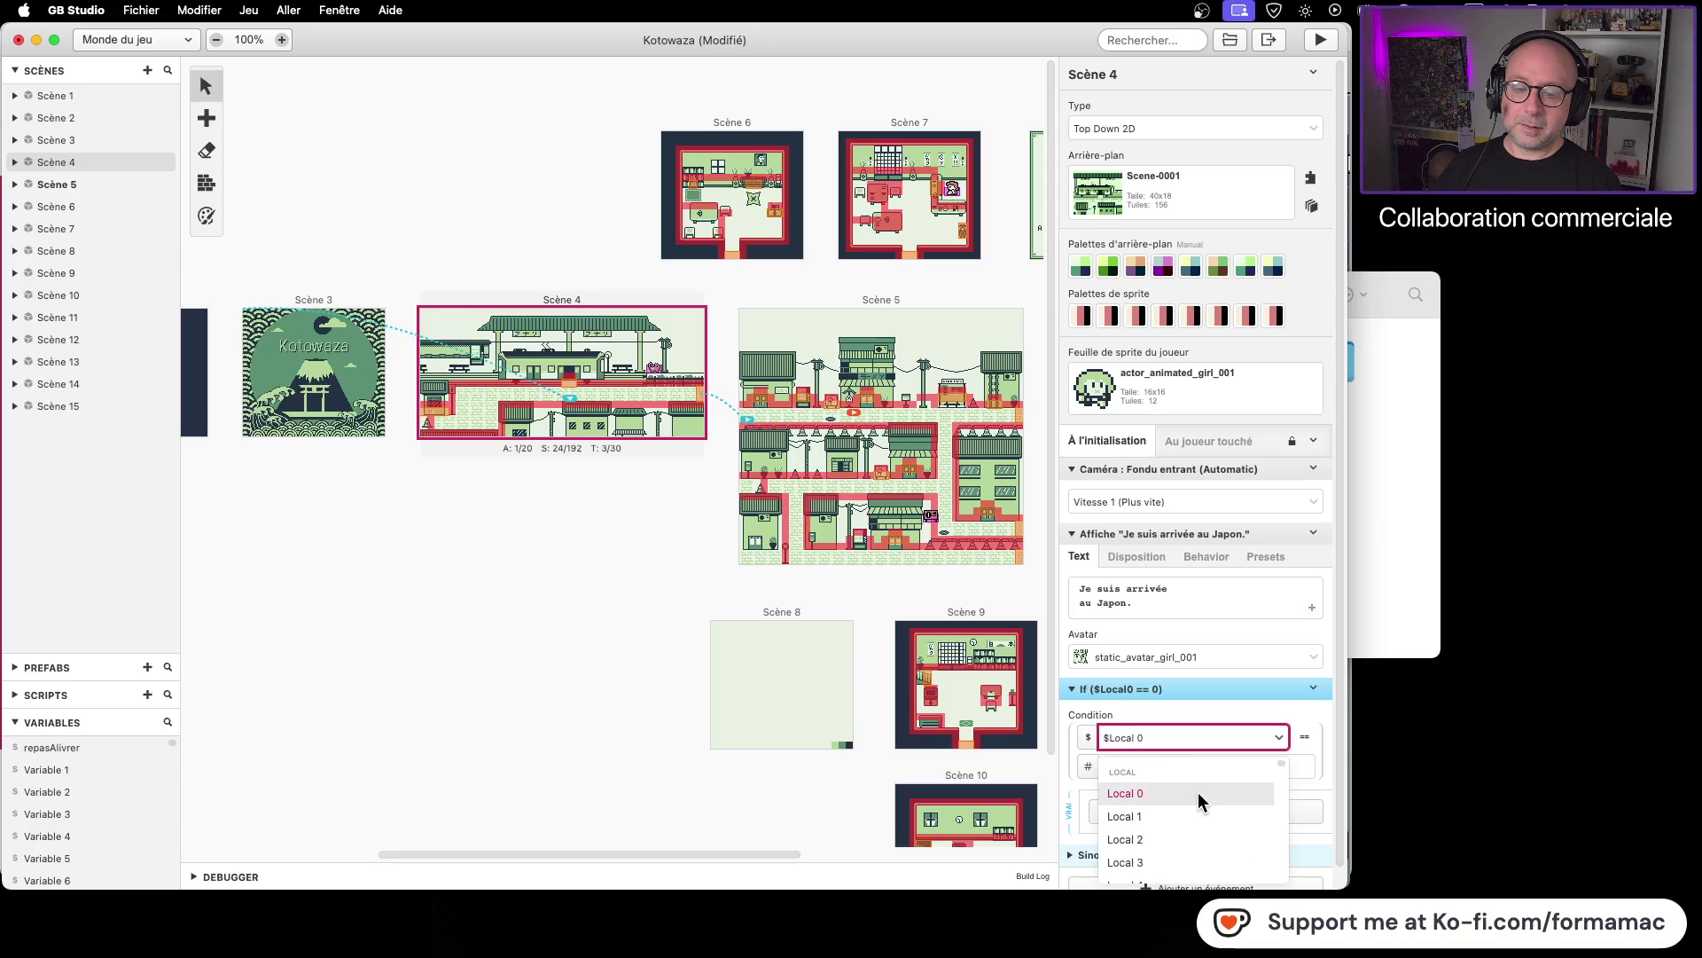
pyautogui.scroll(-3, 1195, 793)
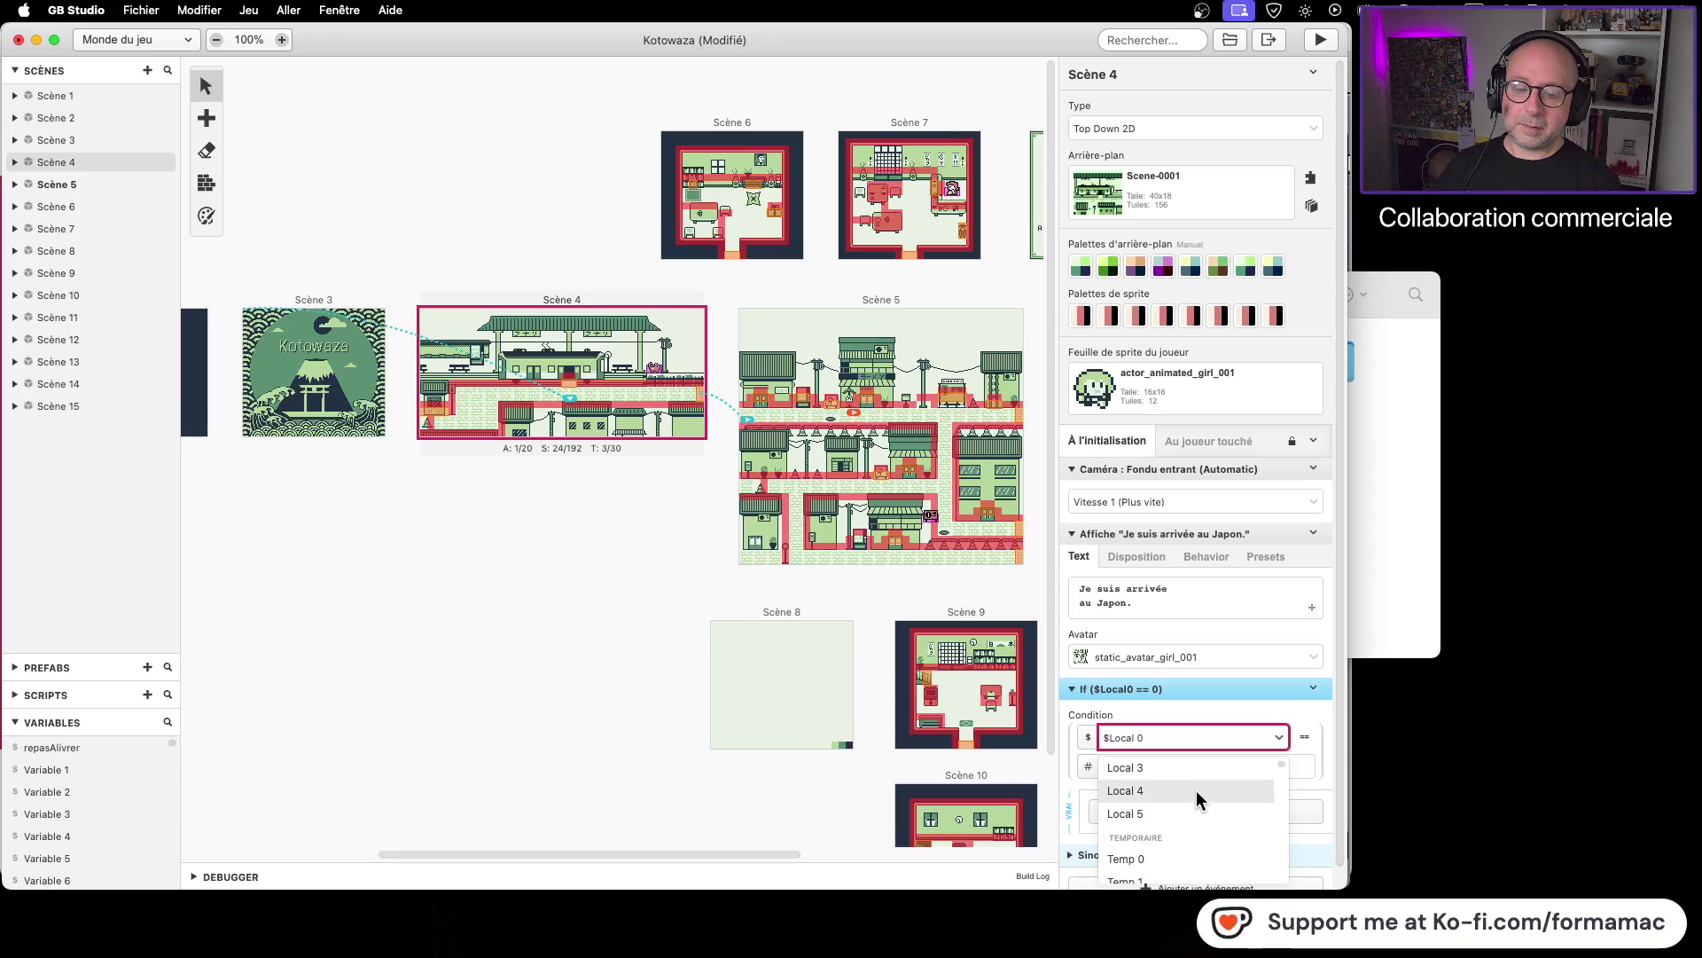
pyautogui.click(1189, 830)
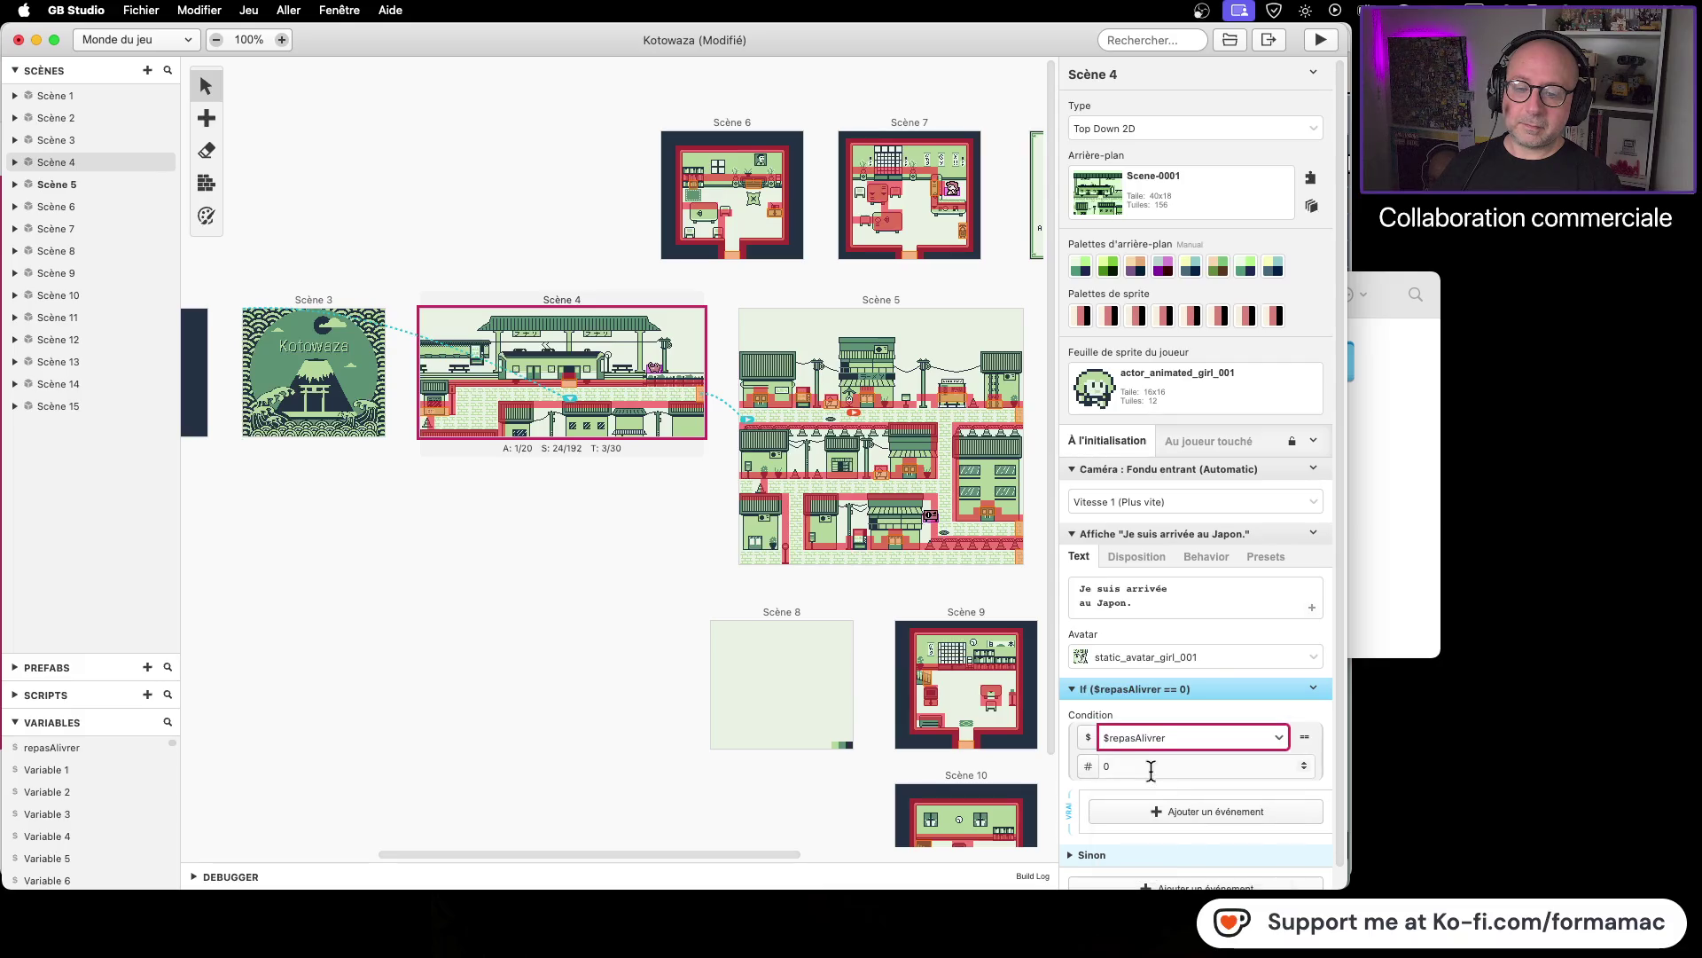
pyautogui.click(1088, 768)
pyautogui.moveTo(1113, 798)
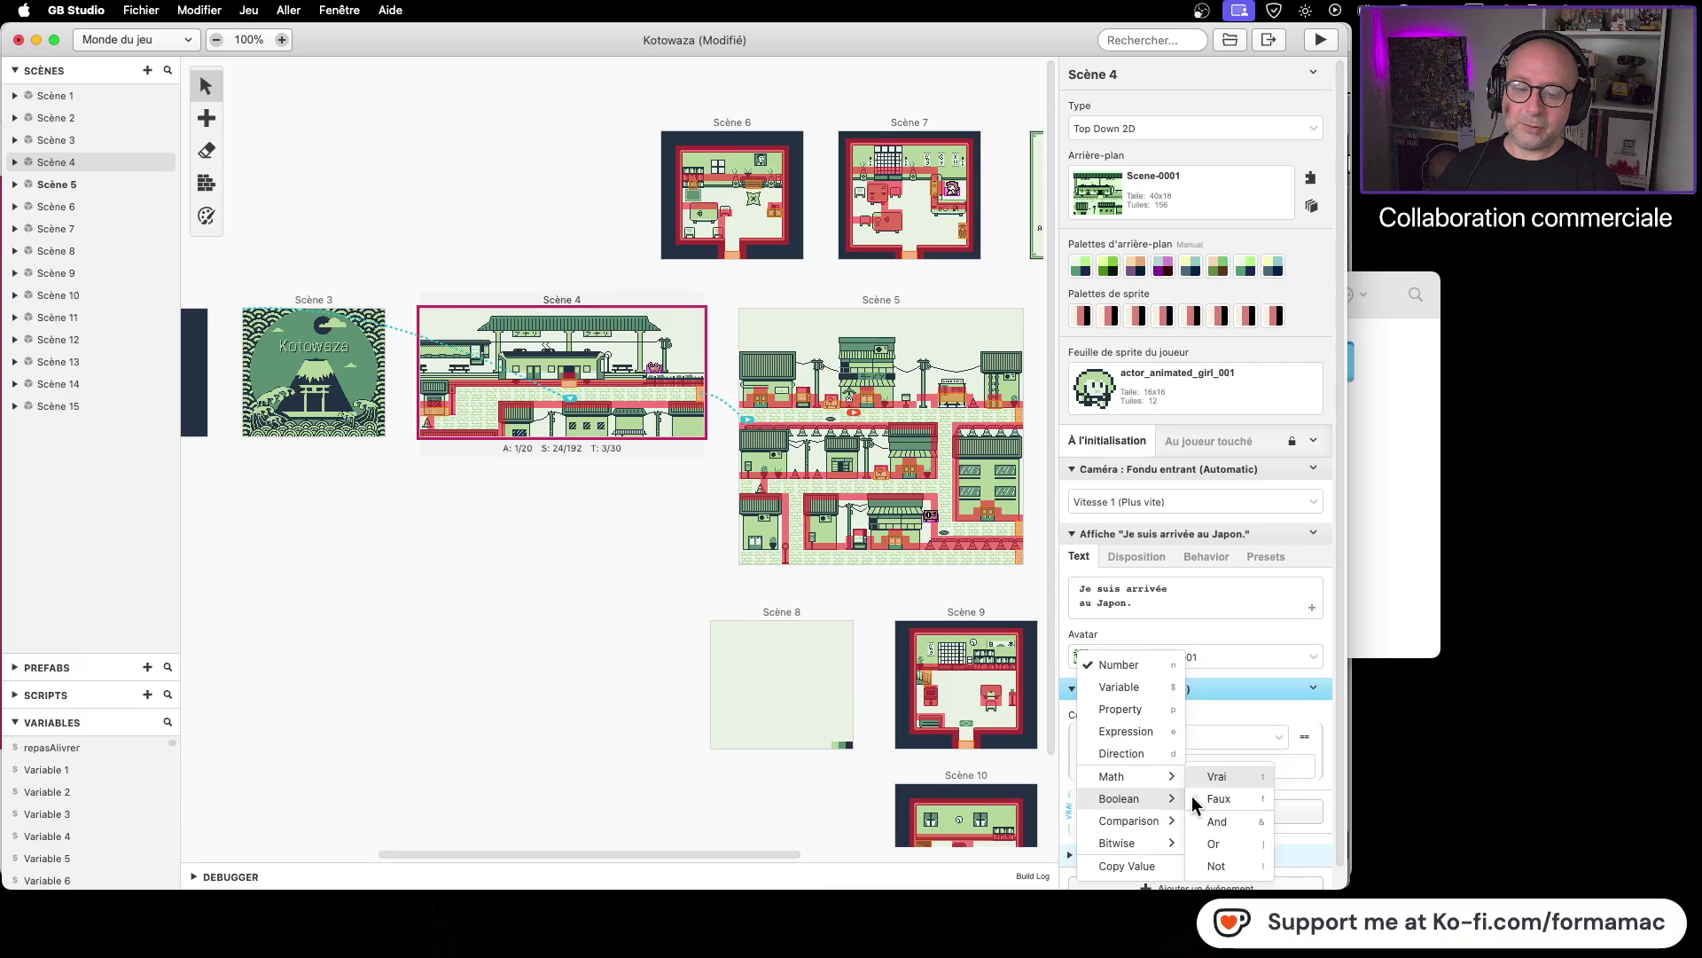
pyautogui.click(1192, 797)
pyautogui.press('super+s')
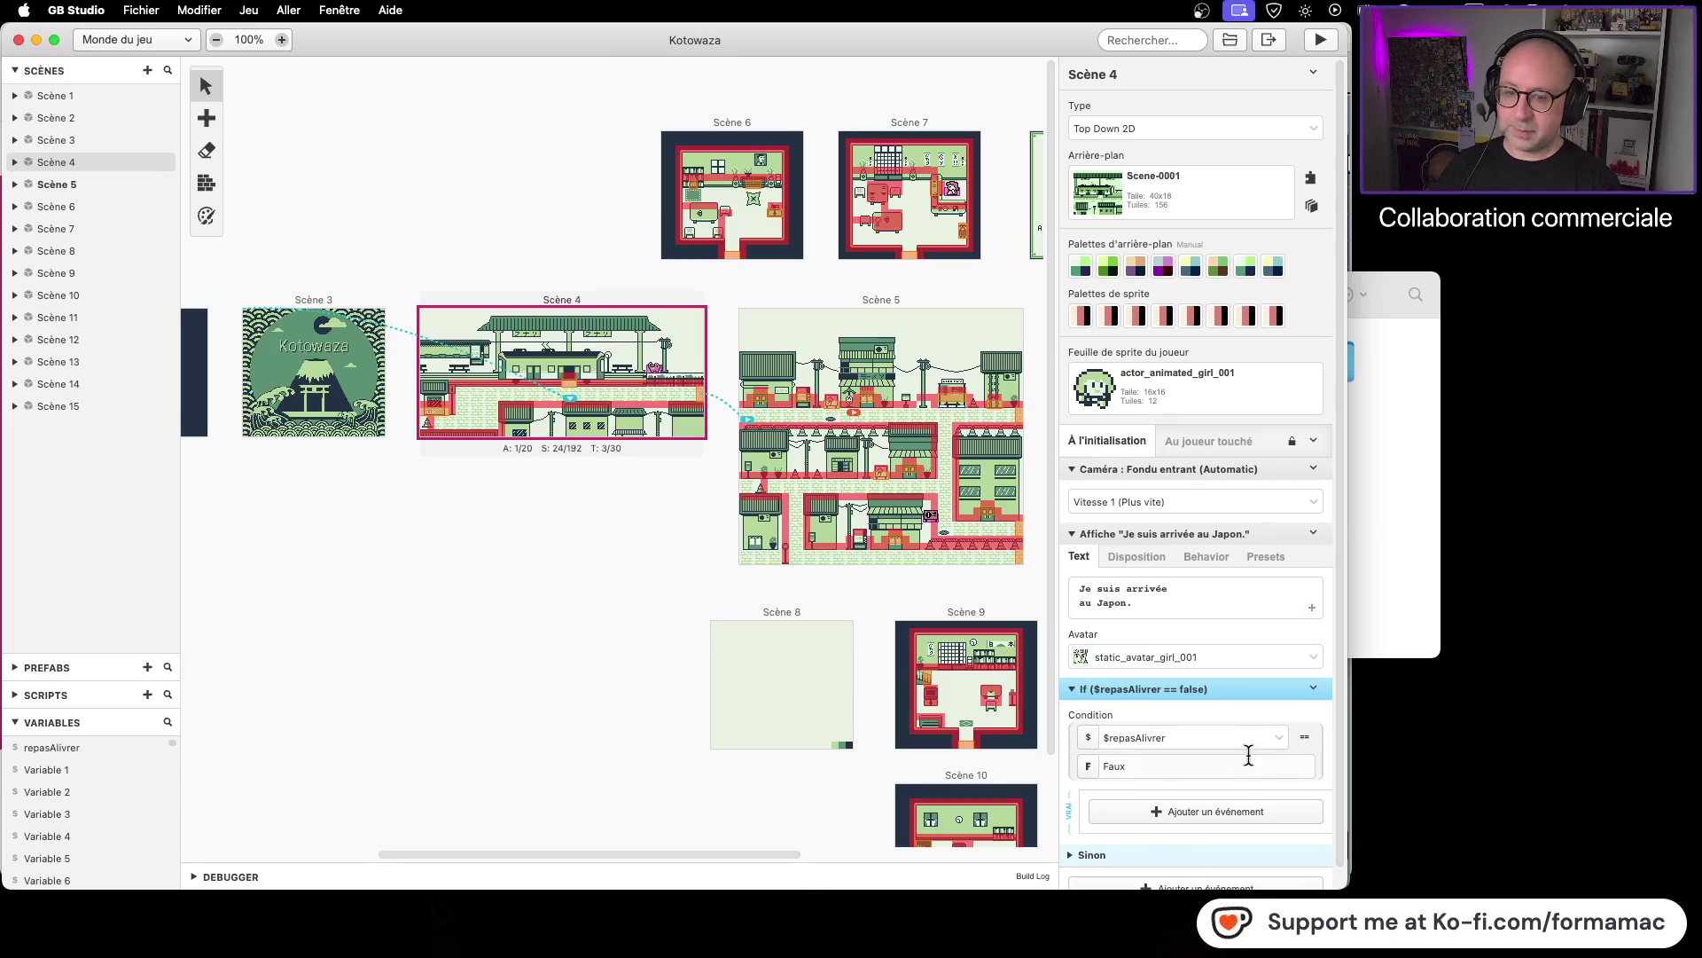
pyautogui.moveTo(869, 416); pyautogui.dragTo(572, 407)
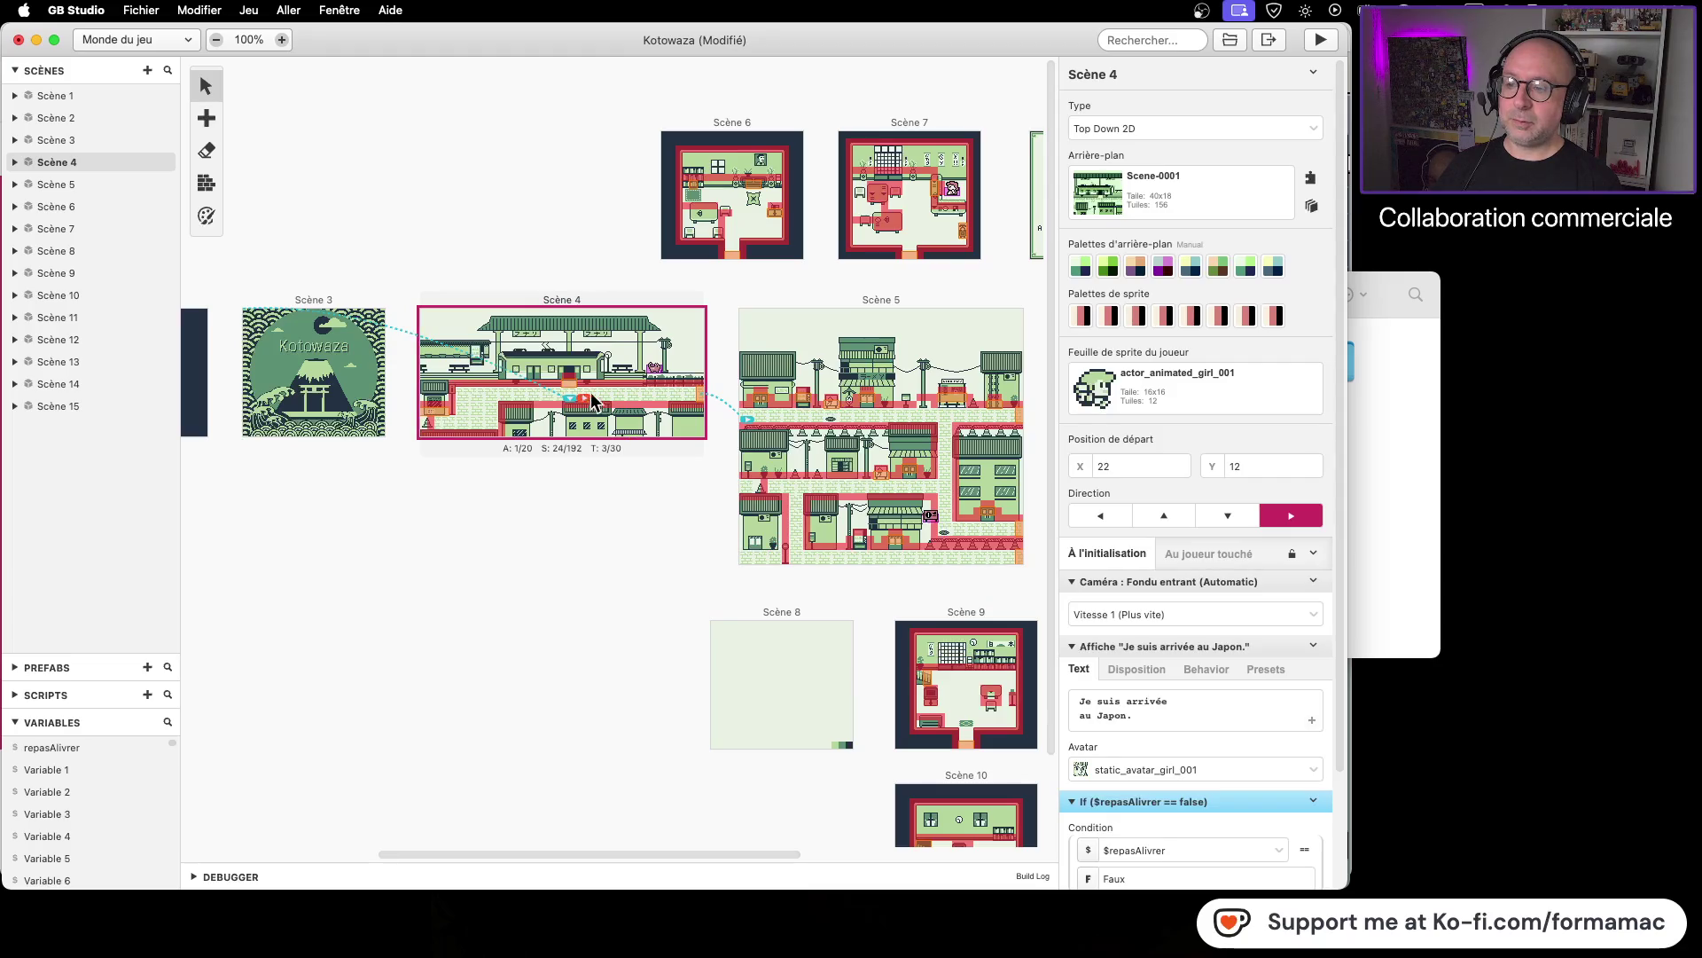
# Step: Save and test-play from Scène 4, walking right through the street scenes
pyautogui.press('super+s')
pyautogui.click(1322, 41)
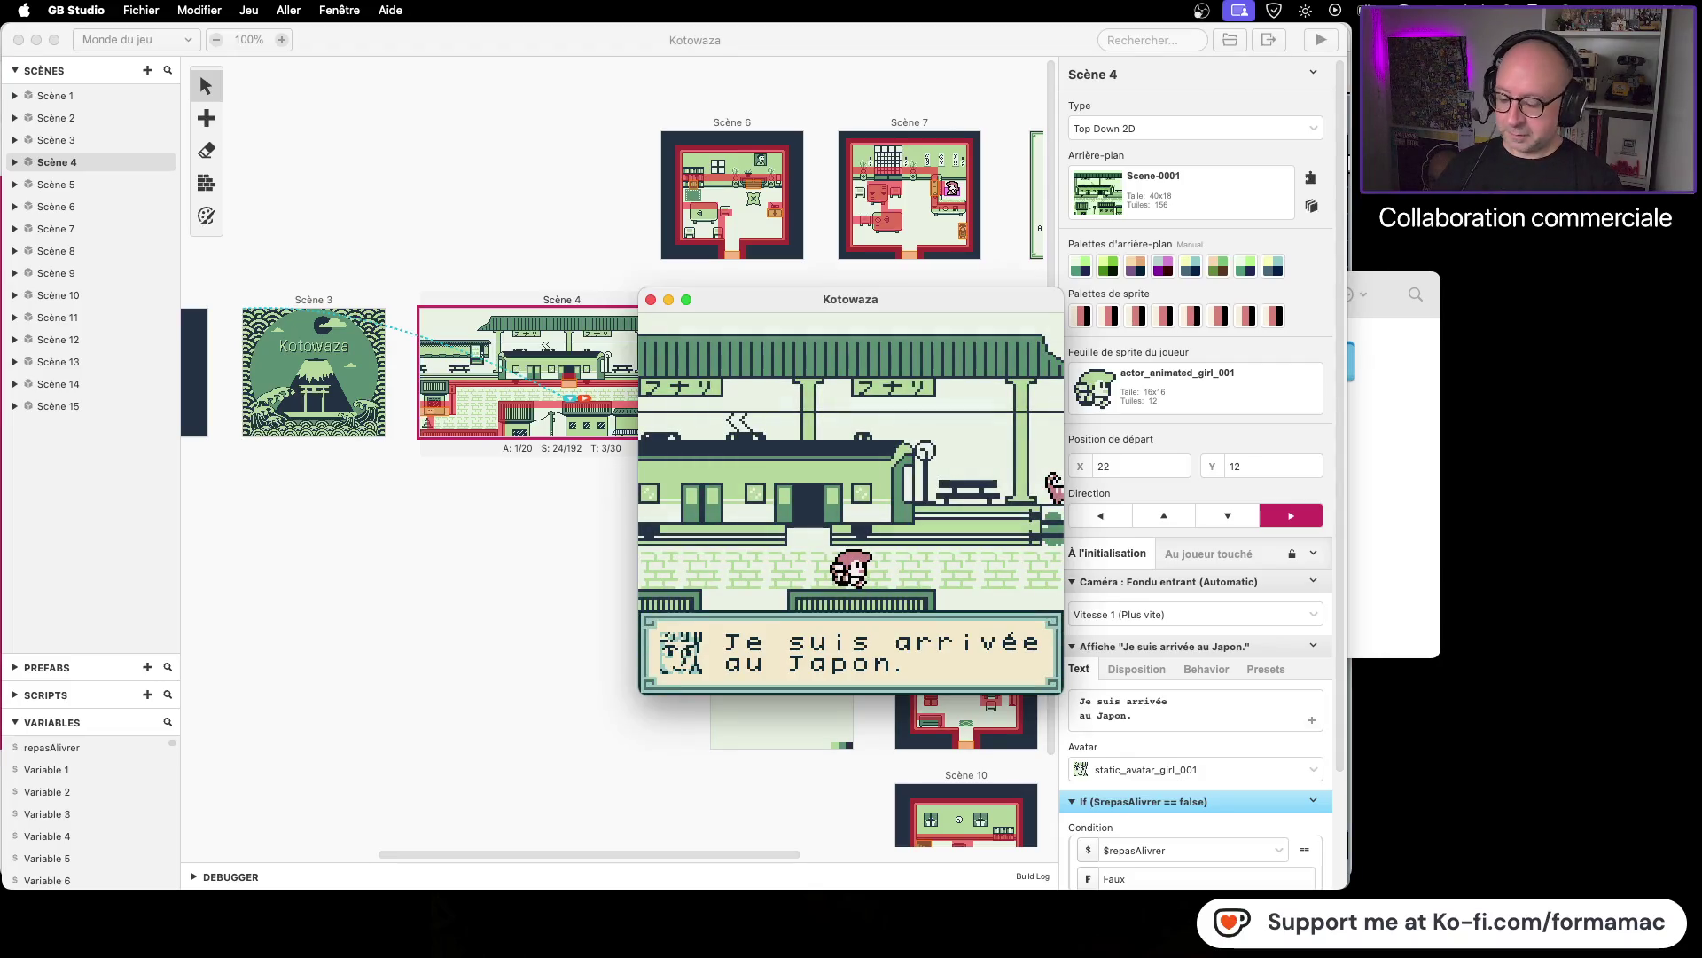
pyautogui.press('z')
pyautogui.press('Right')
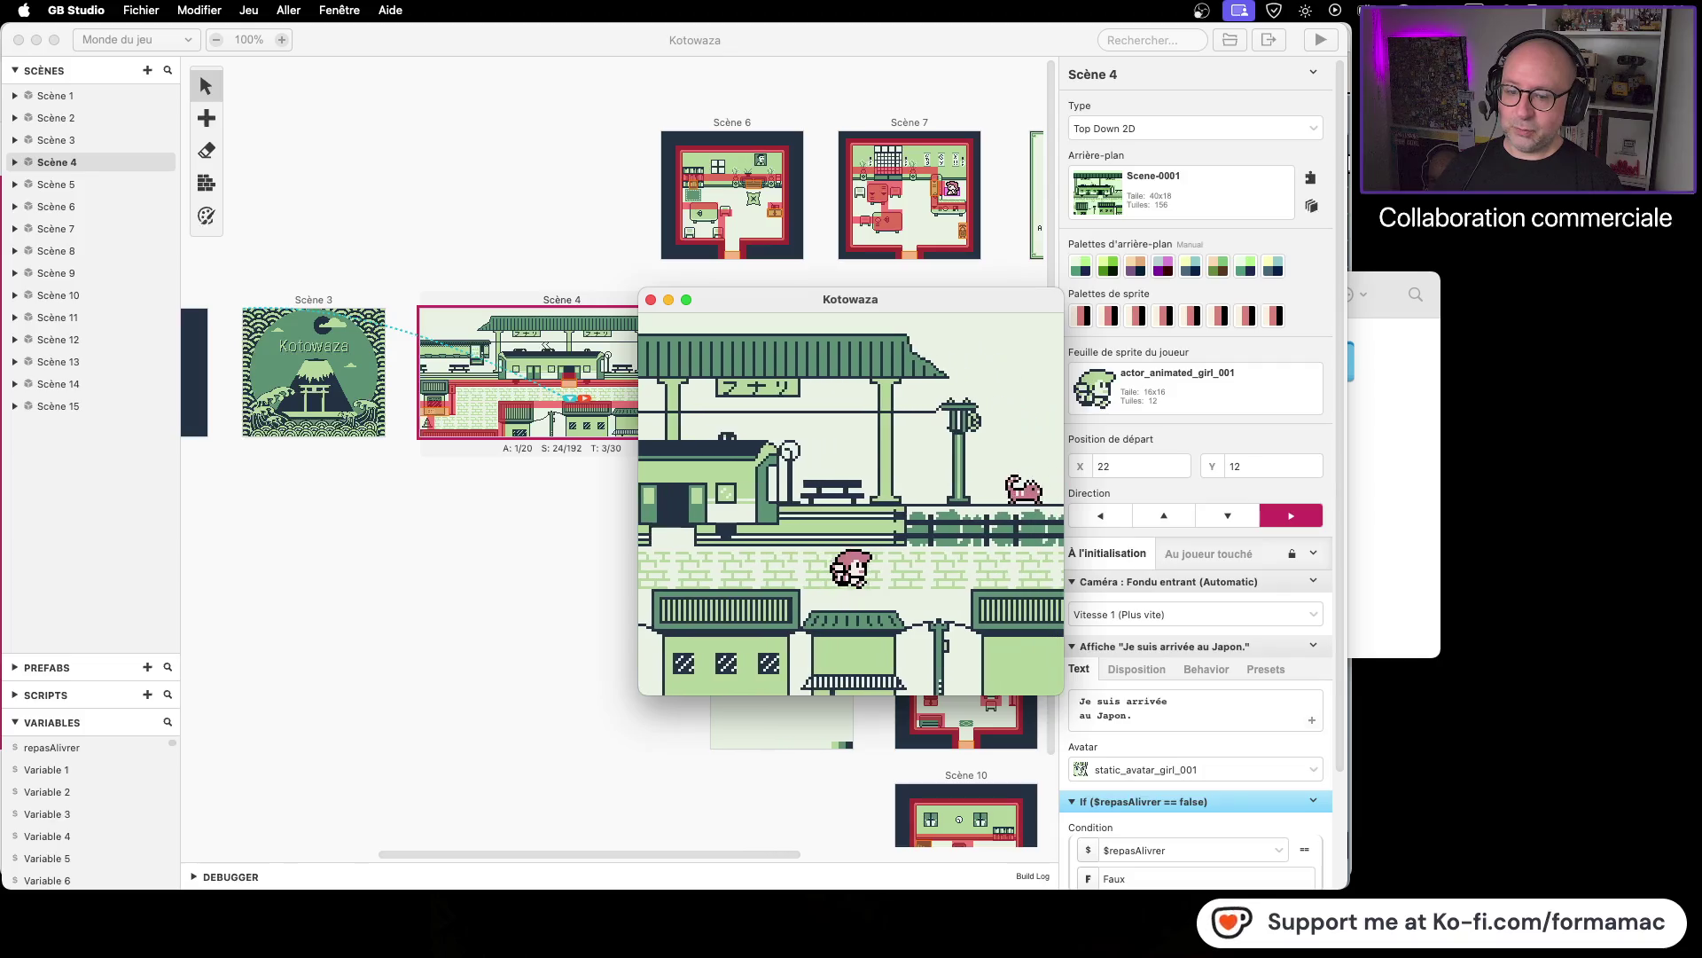
pyautogui.press('Right')
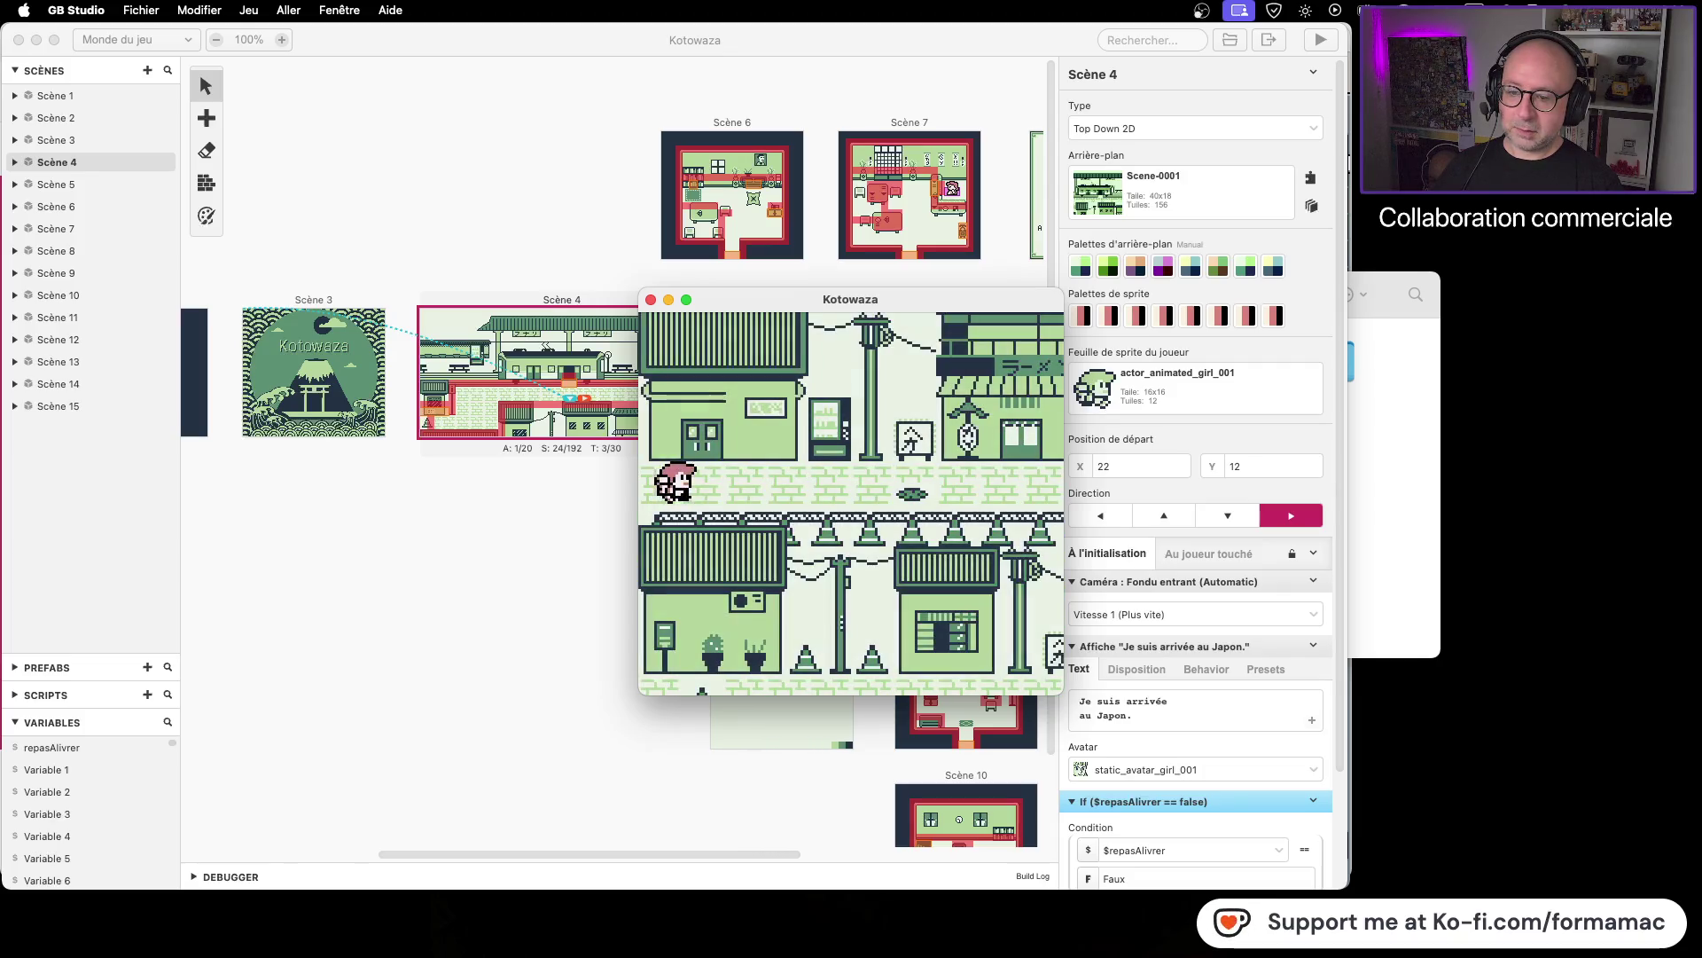
pyautogui.press('Right')
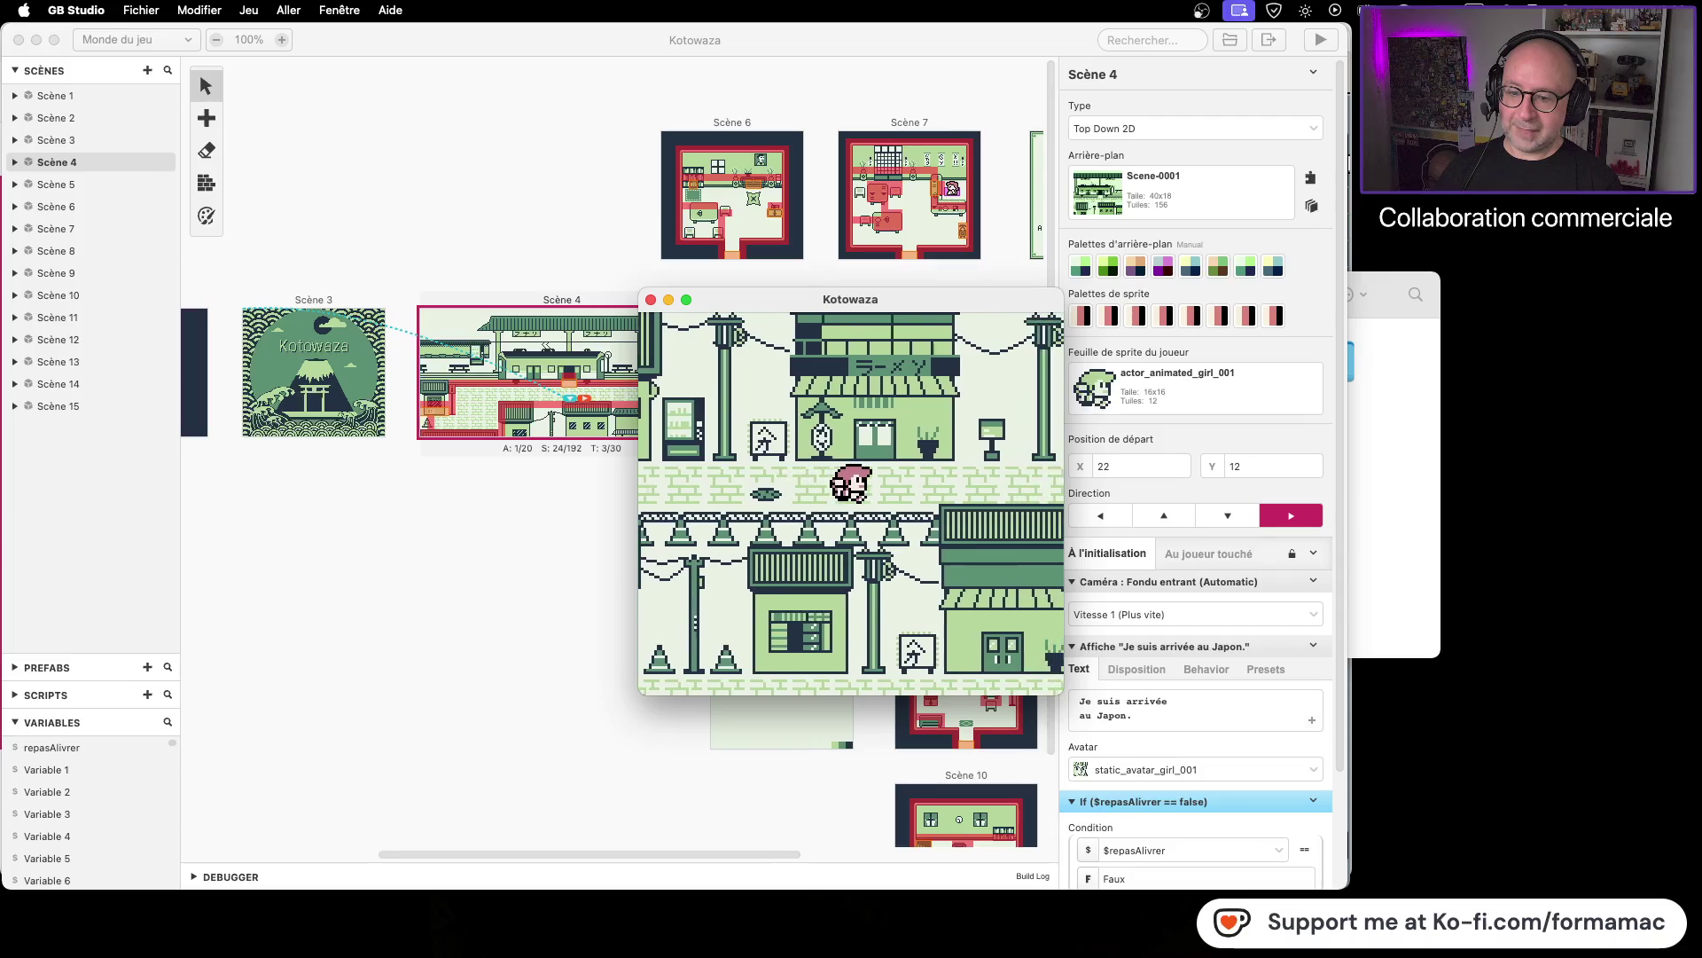
pyautogui.press('Right')
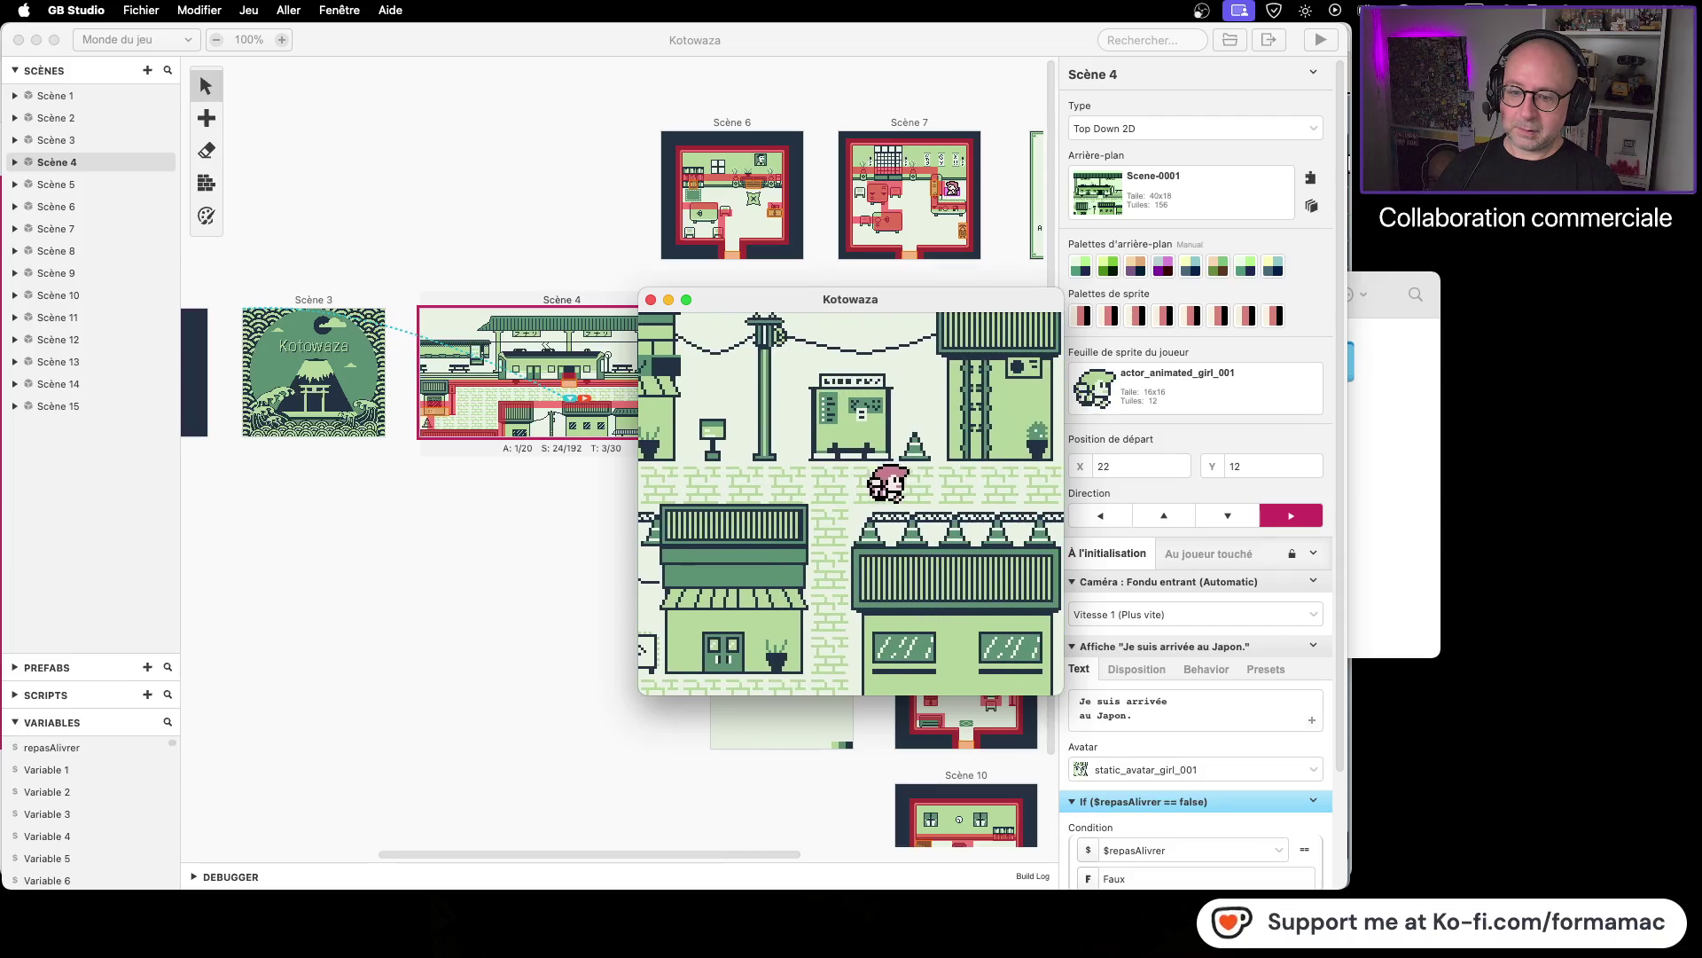
pyautogui.press('Right')
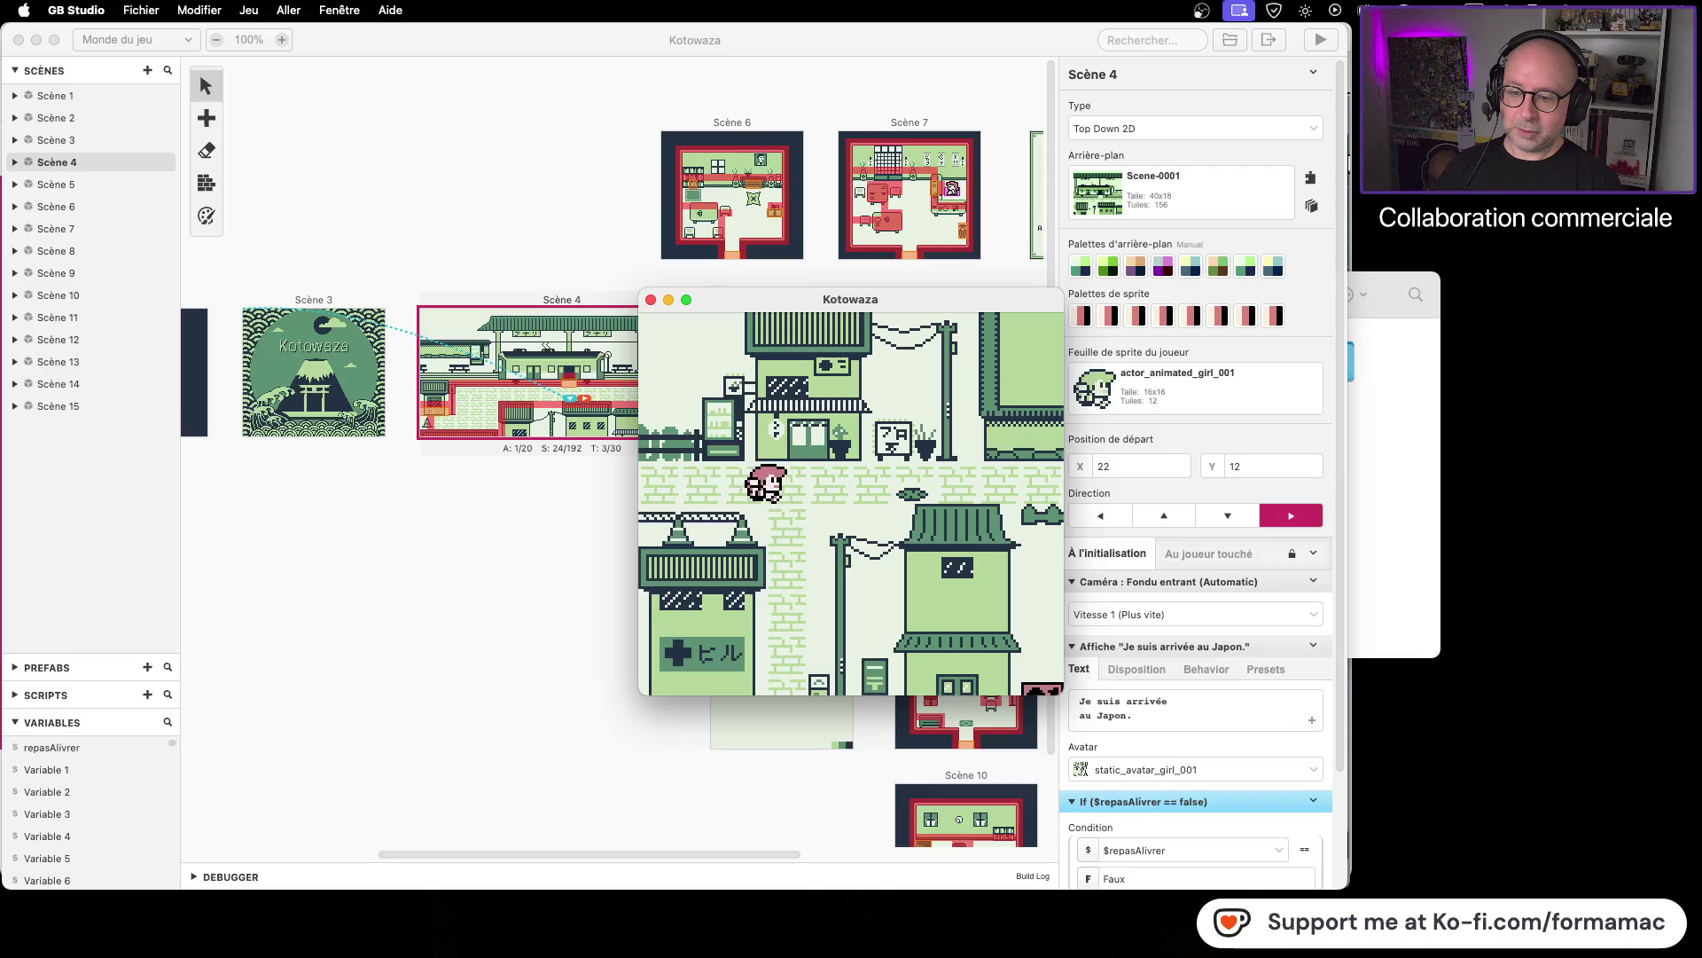
# Step: Walk down into the shop, read the 'Bonjour et bienvenue.' greeting, then close the game
pyautogui.press('Down')
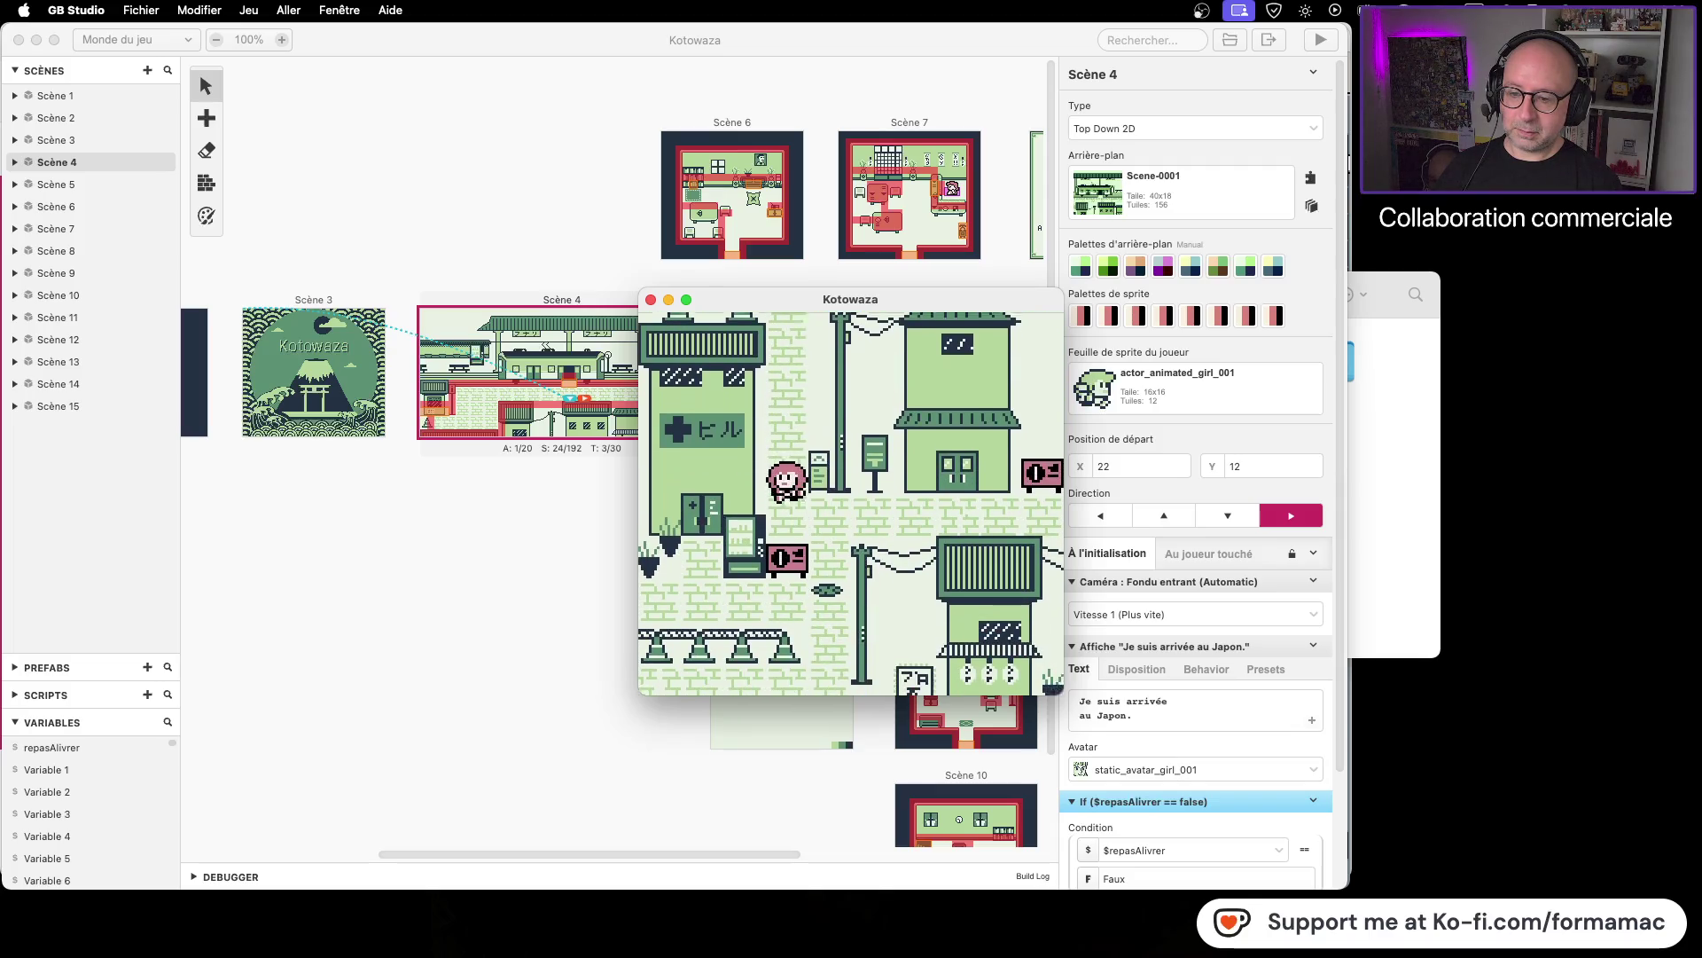
pyautogui.press('Down')
pyautogui.press('Left')
pyautogui.press('Up')
pyautogui.press('Right')
pyautogui.press('Up')
pyautogui.press('z')
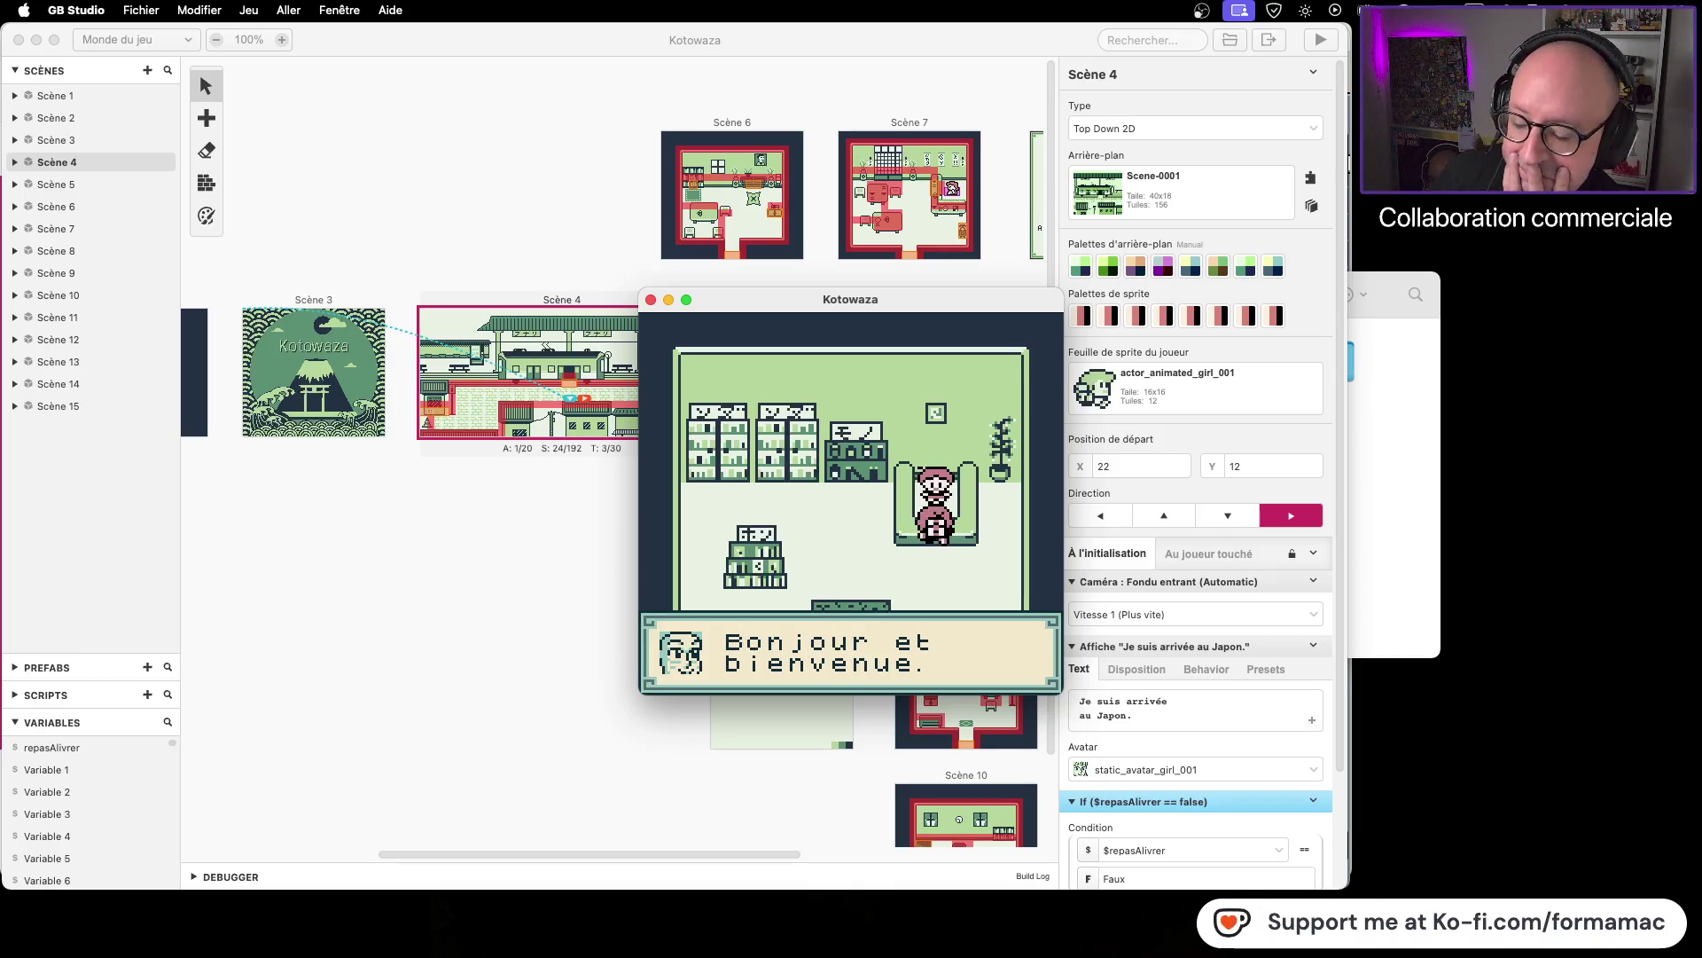
pyautogui.press('z')
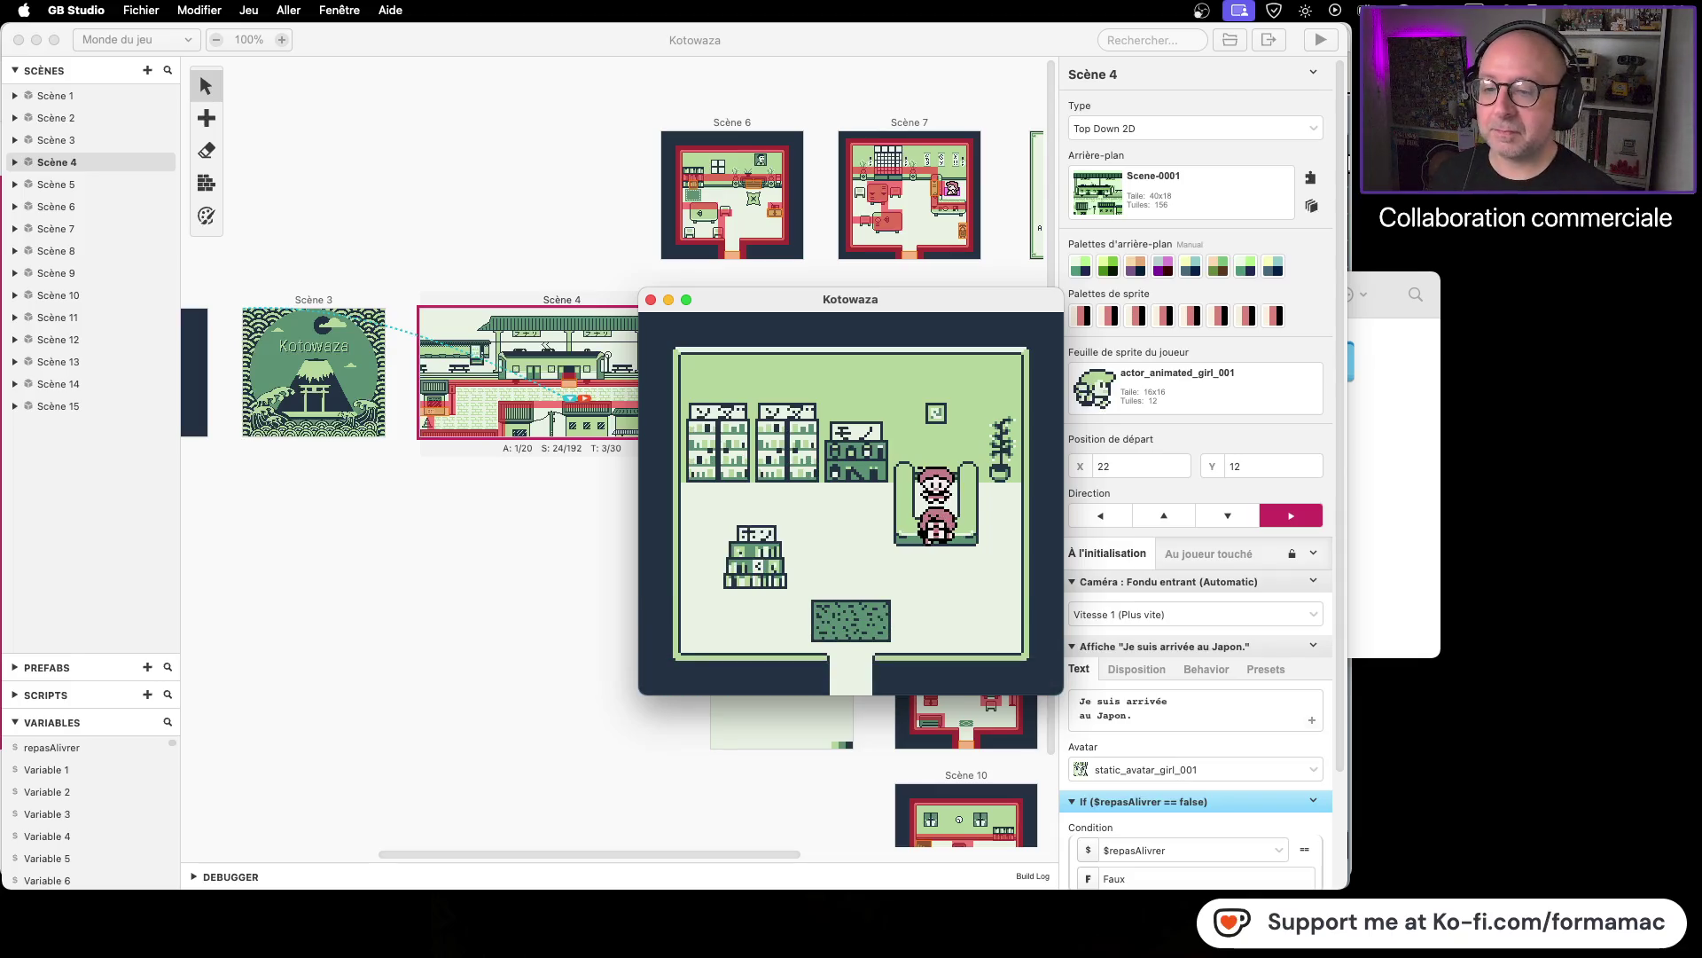
pyautogui.click(650, 299)
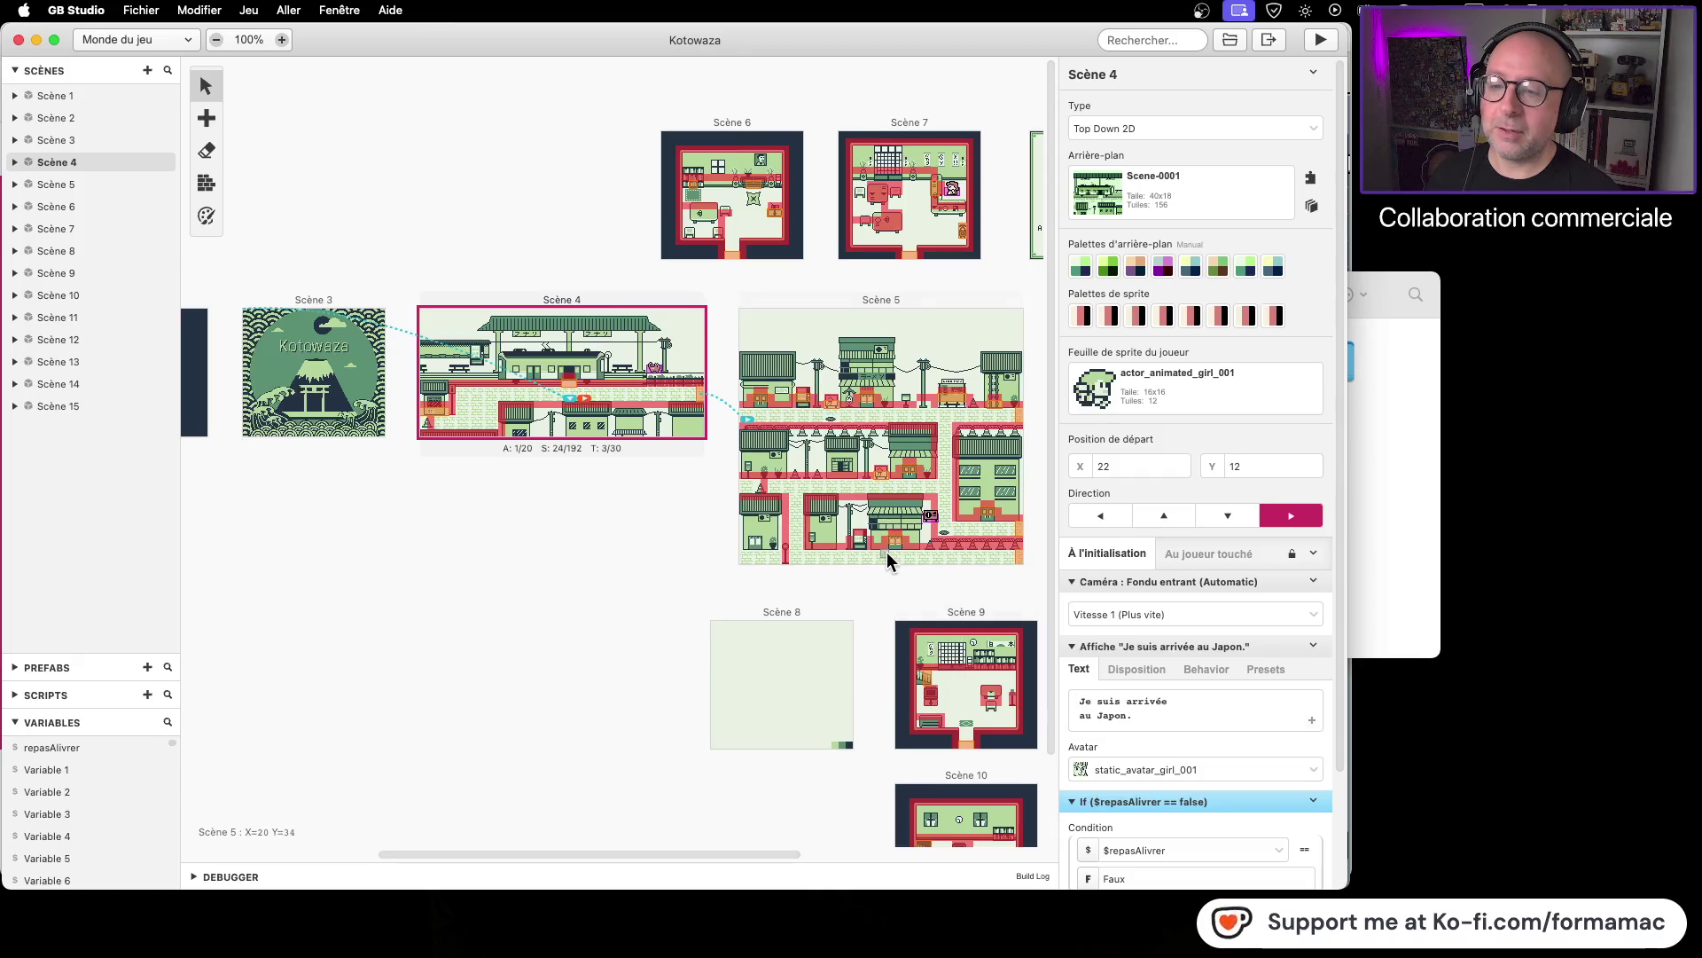
# Step: Move Scene 13's 'Bonjour et bienvenue.' dialogue into the If ($repasAlivrer == true) block
pyautogui.moveTo(902, 579); pyautogui.dragTo(546, 482)
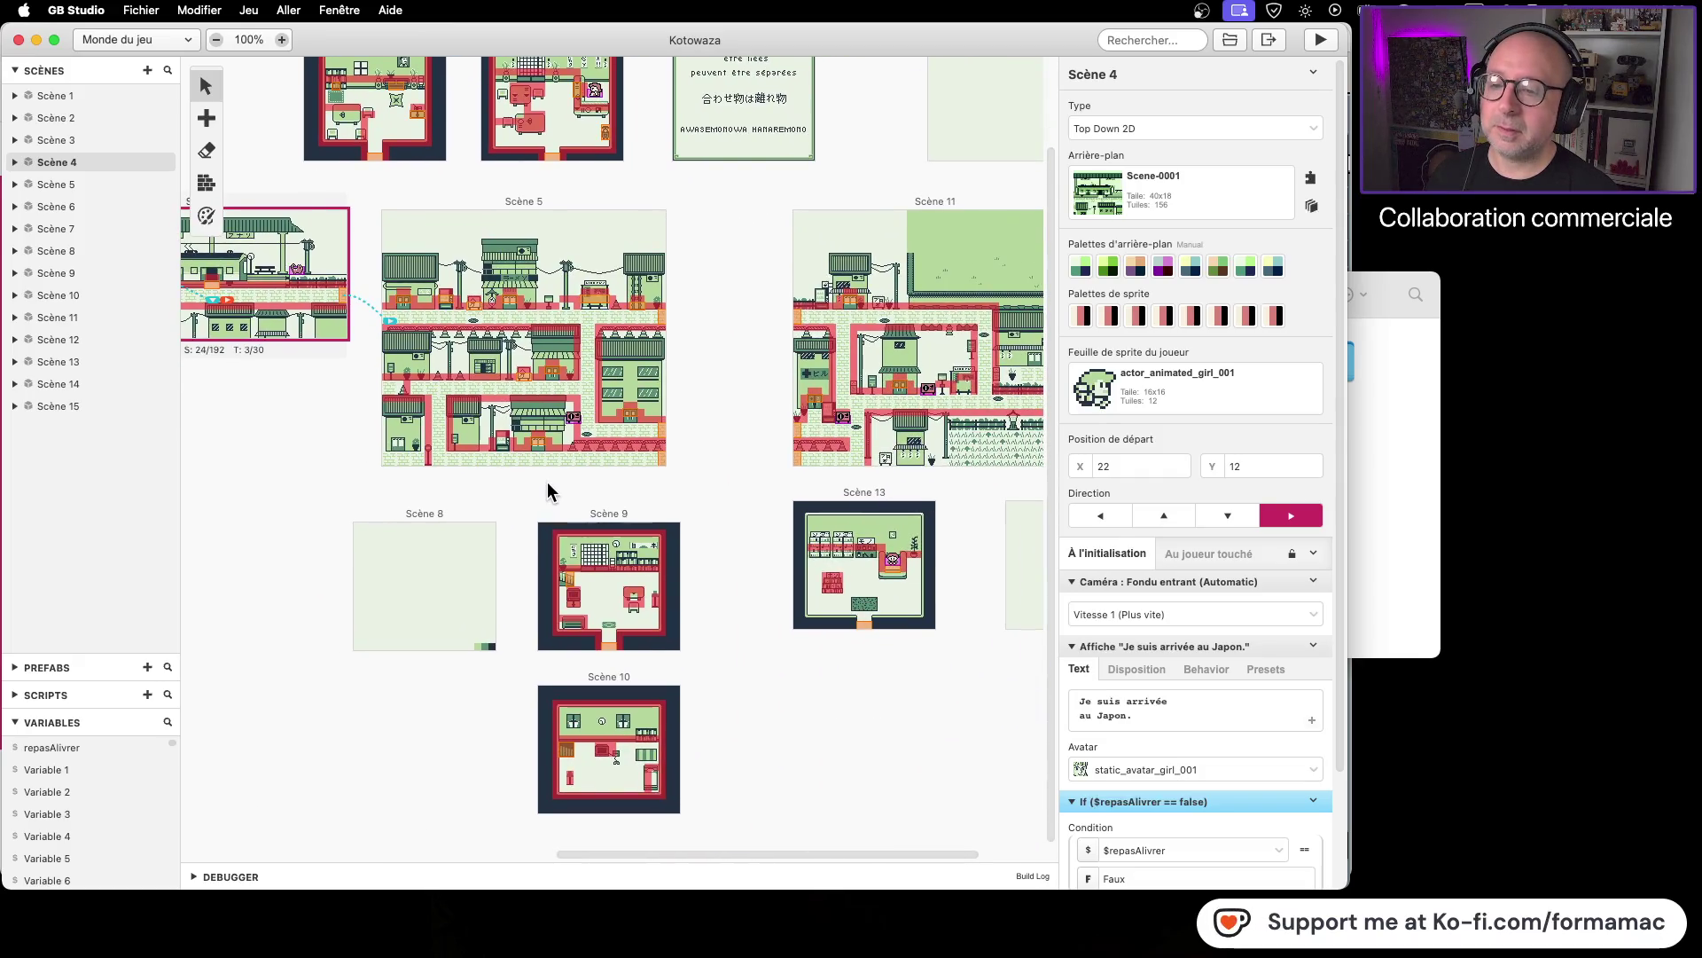
pyautogui.click(896, 567)
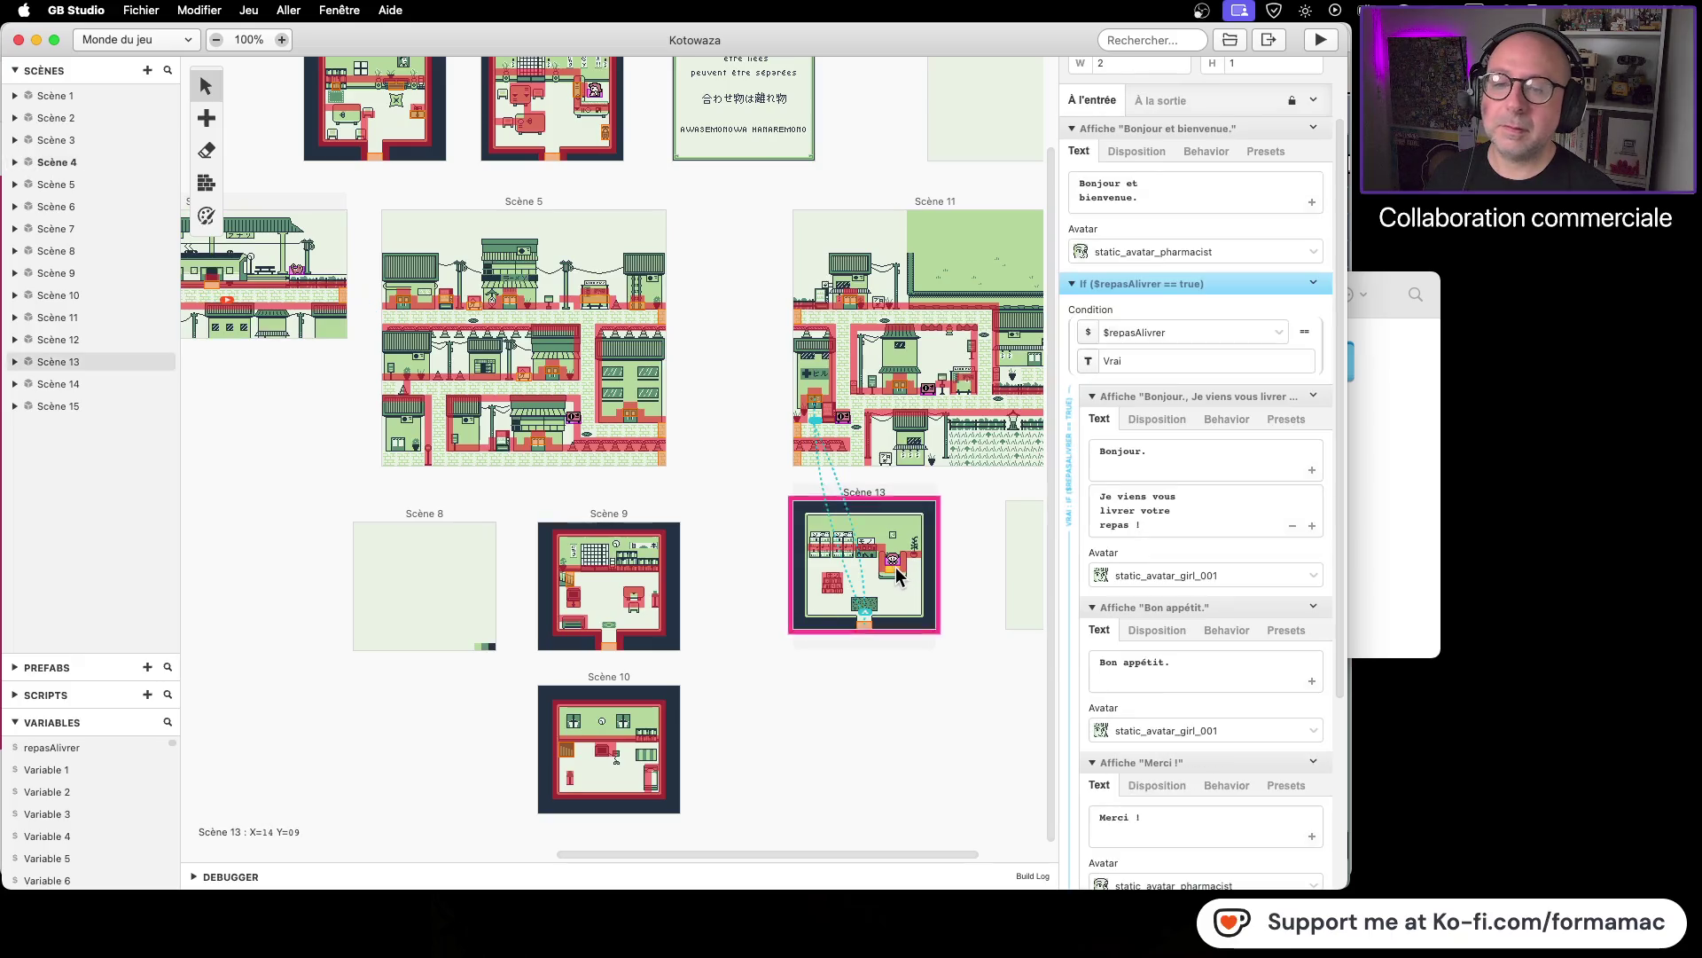
pyautogui.moveTo(1136, 178)
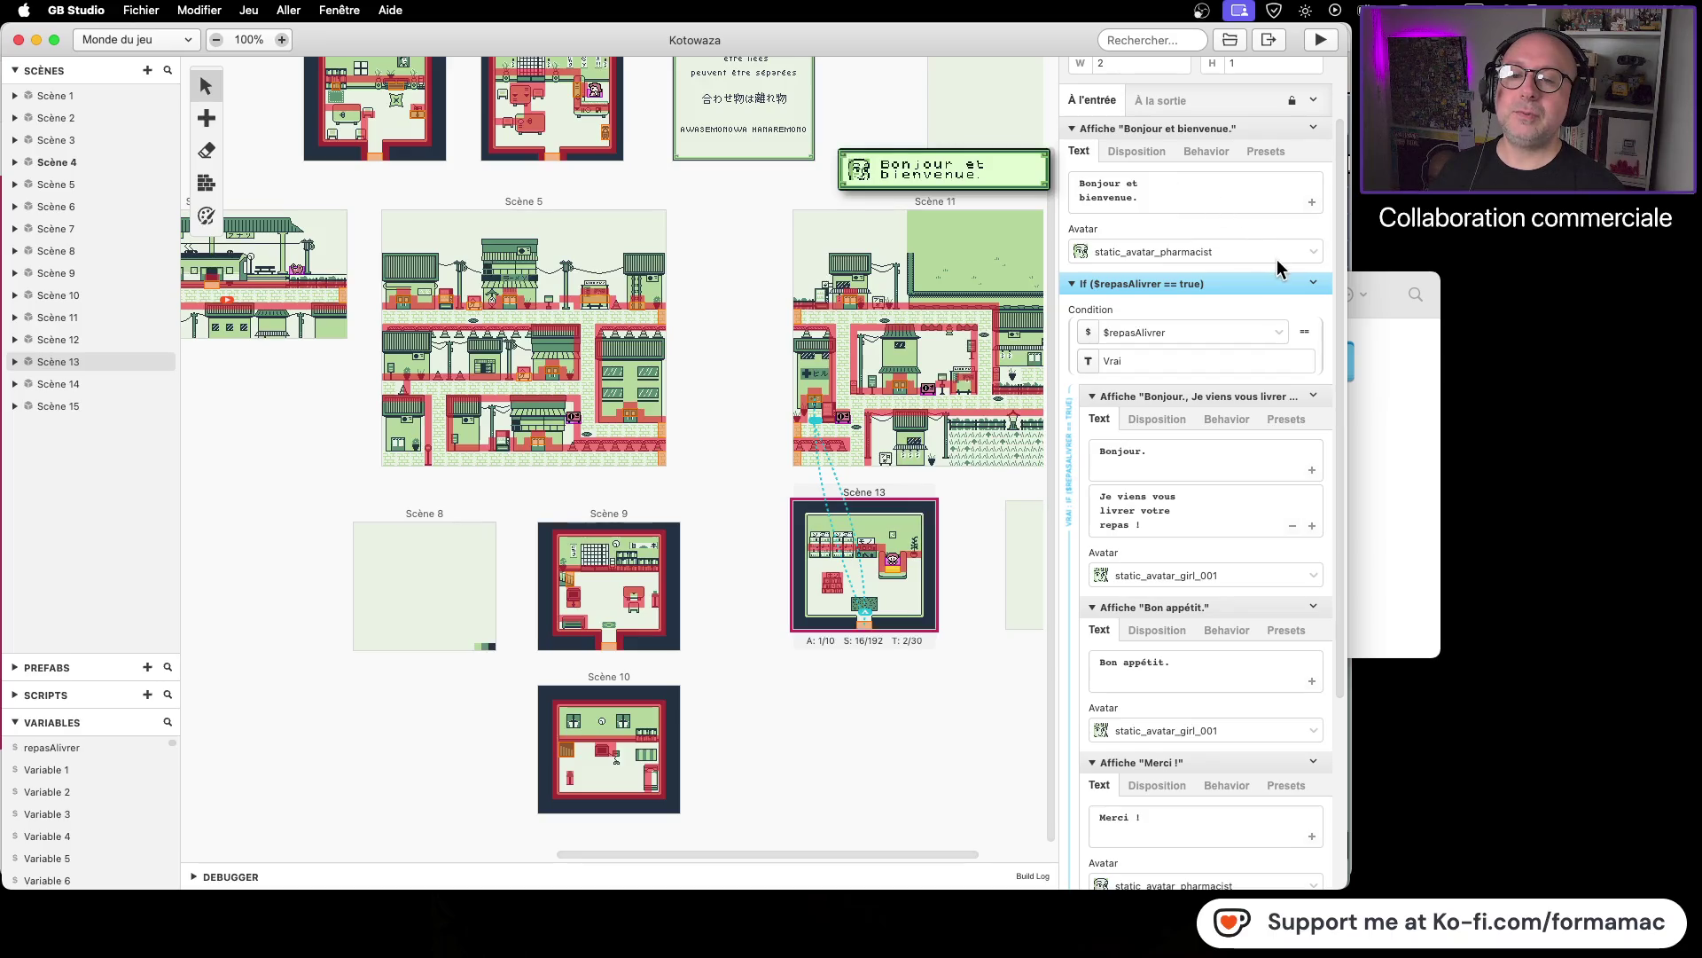
pyautogui.moveTo(1098, 131)
pyautogui.mouseDown()
pyautogui.moveTo(1139, 303)
pyautogui.moveTo(1130, 255)
pyautogui.mouseUp()
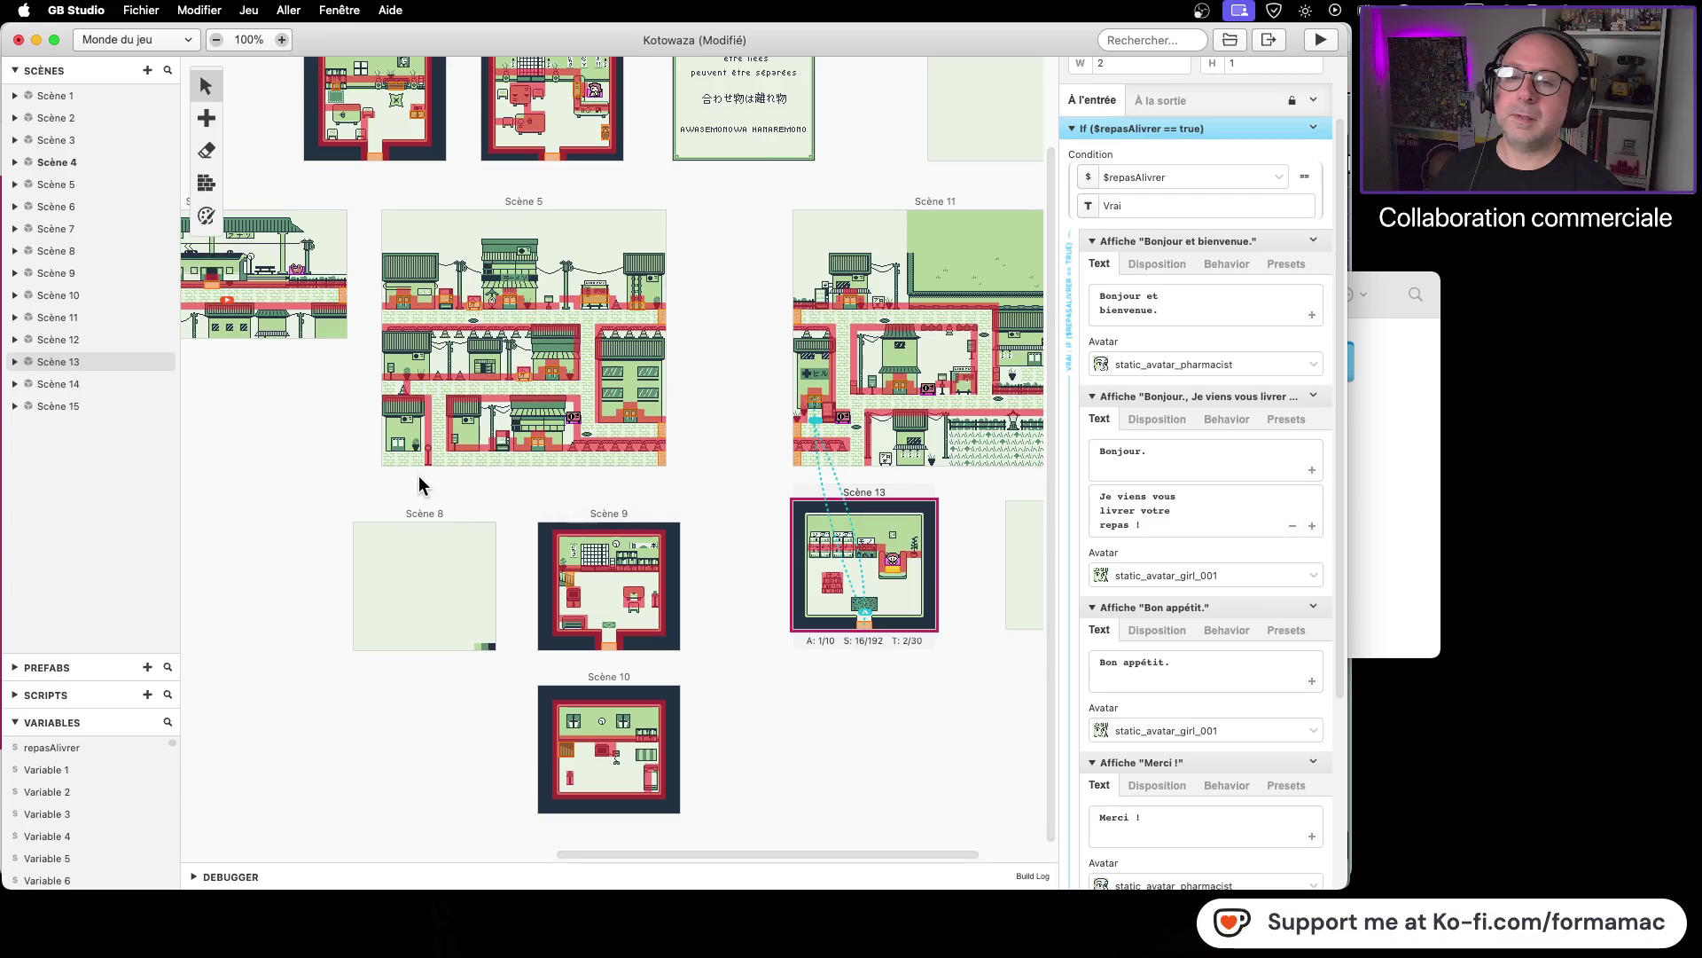
# Step: Check Scene 4's settings, then reselect Scene 13
pyautogui.moveTo(252, 437); pyautogui.dragTo(389, 458)
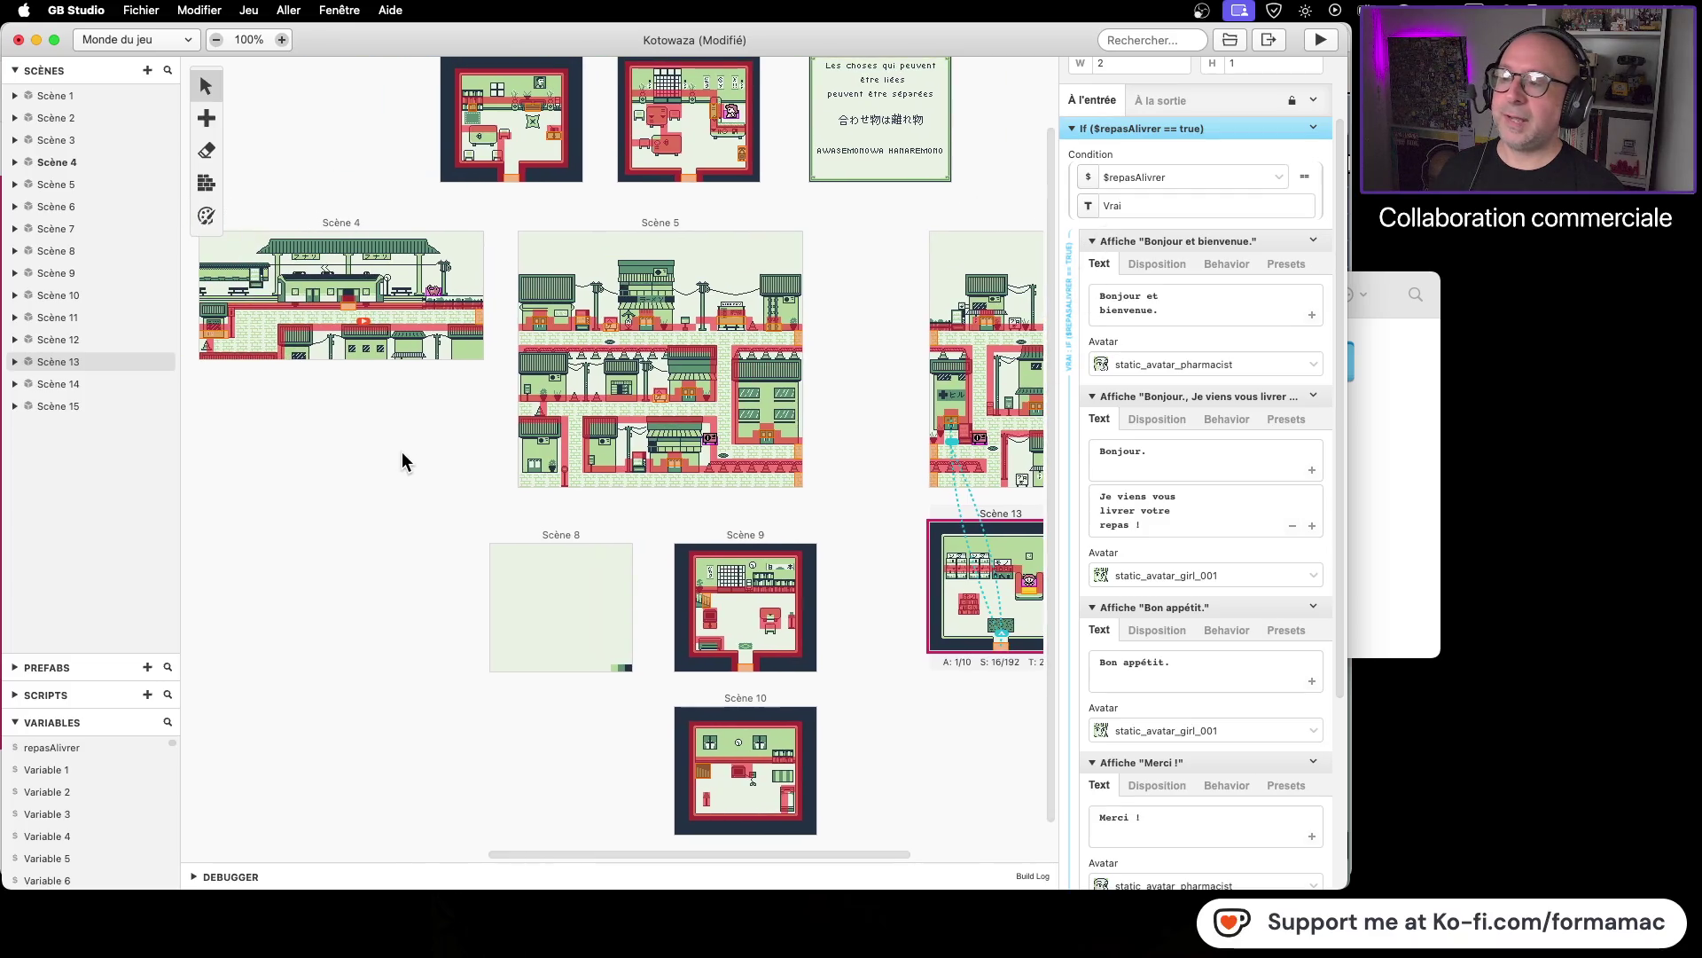
pyautogui.click(368, 328)
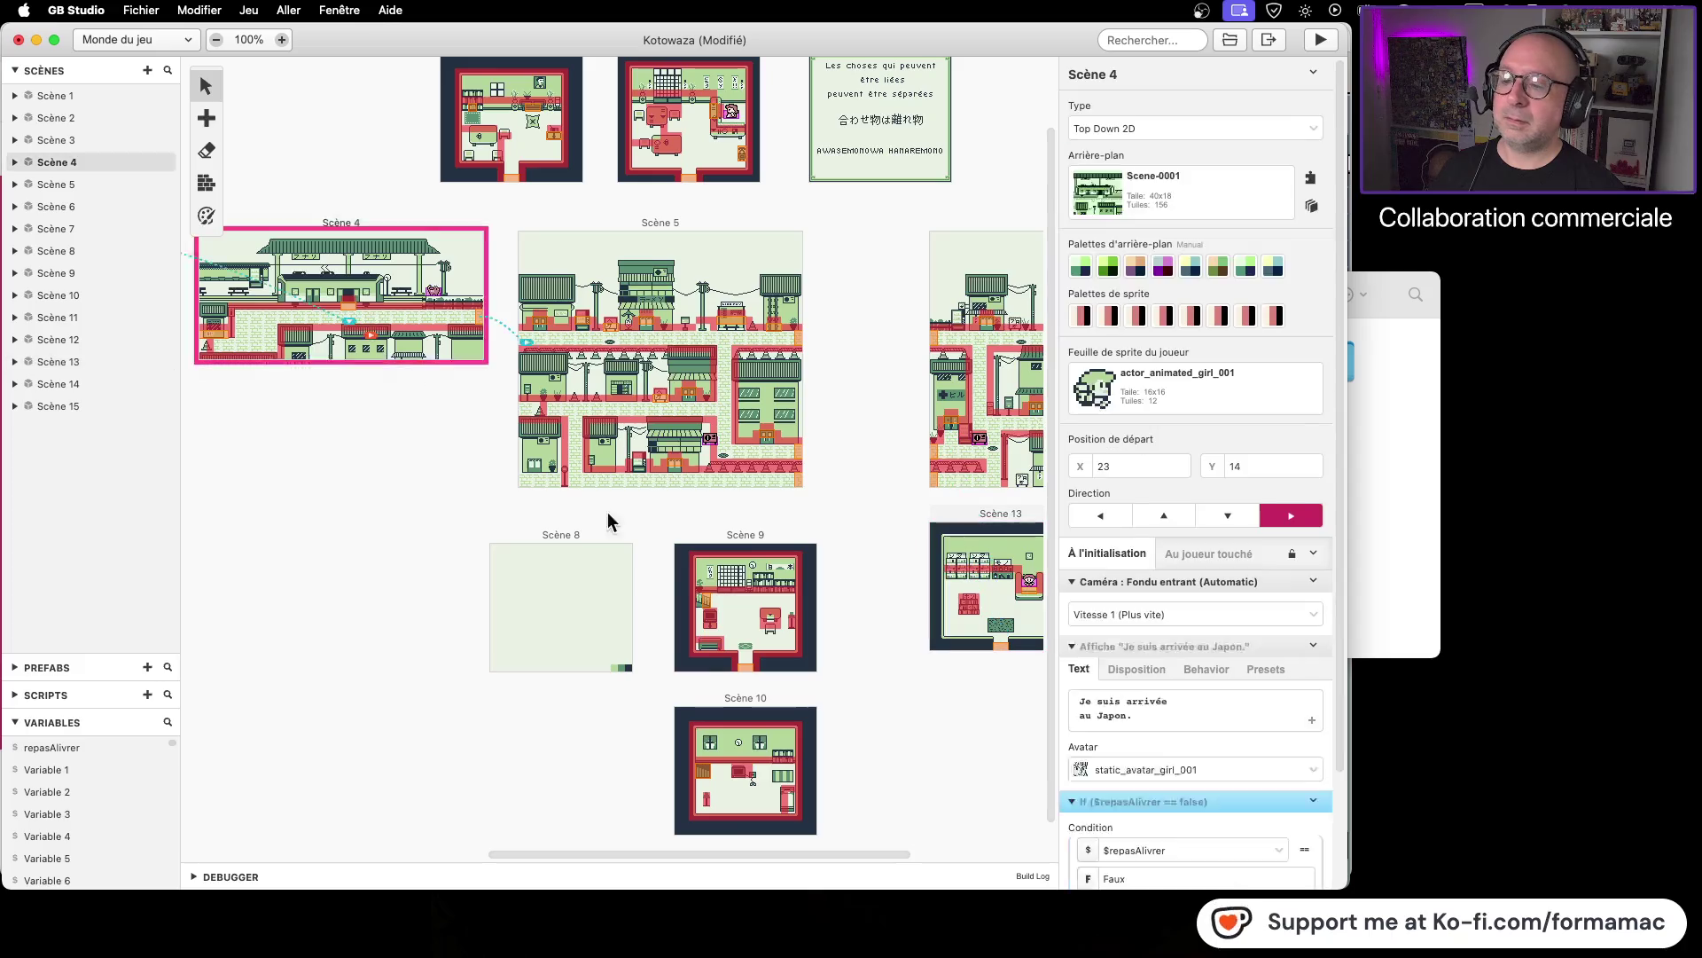
pyautogui.click(755, 651)
pyautogui.click(1036, 639)
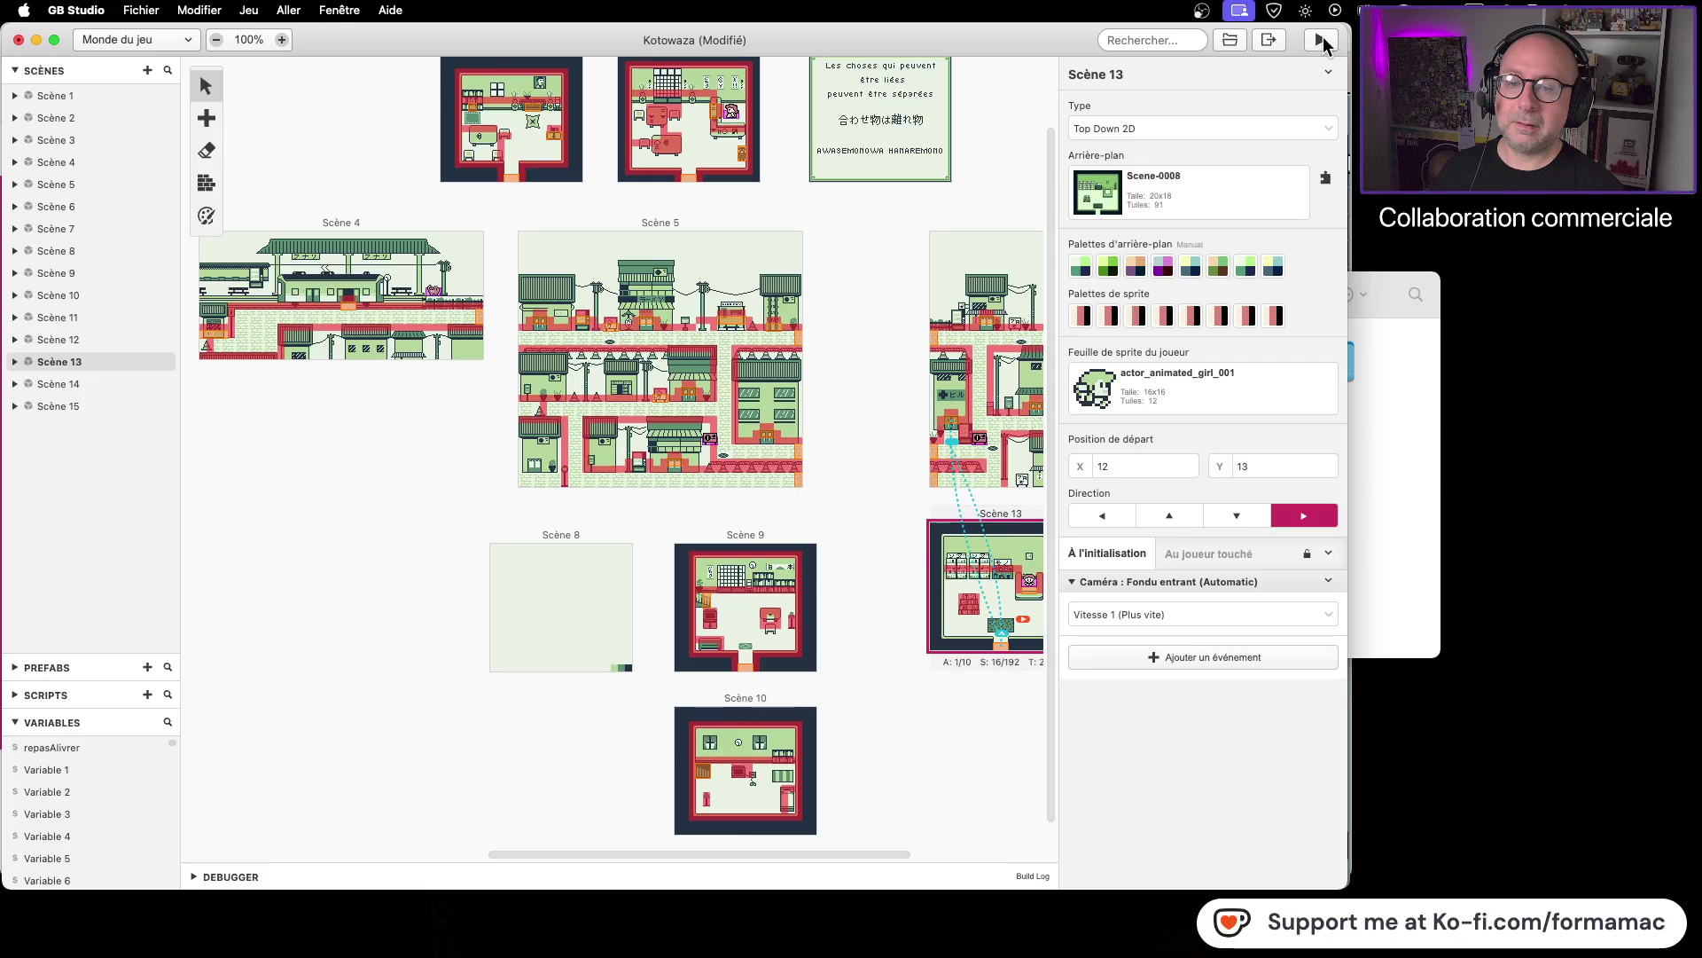
# Step: Test-play the game, walking toward the seated character, then close the game window
pyautogui.click(1324, 45)
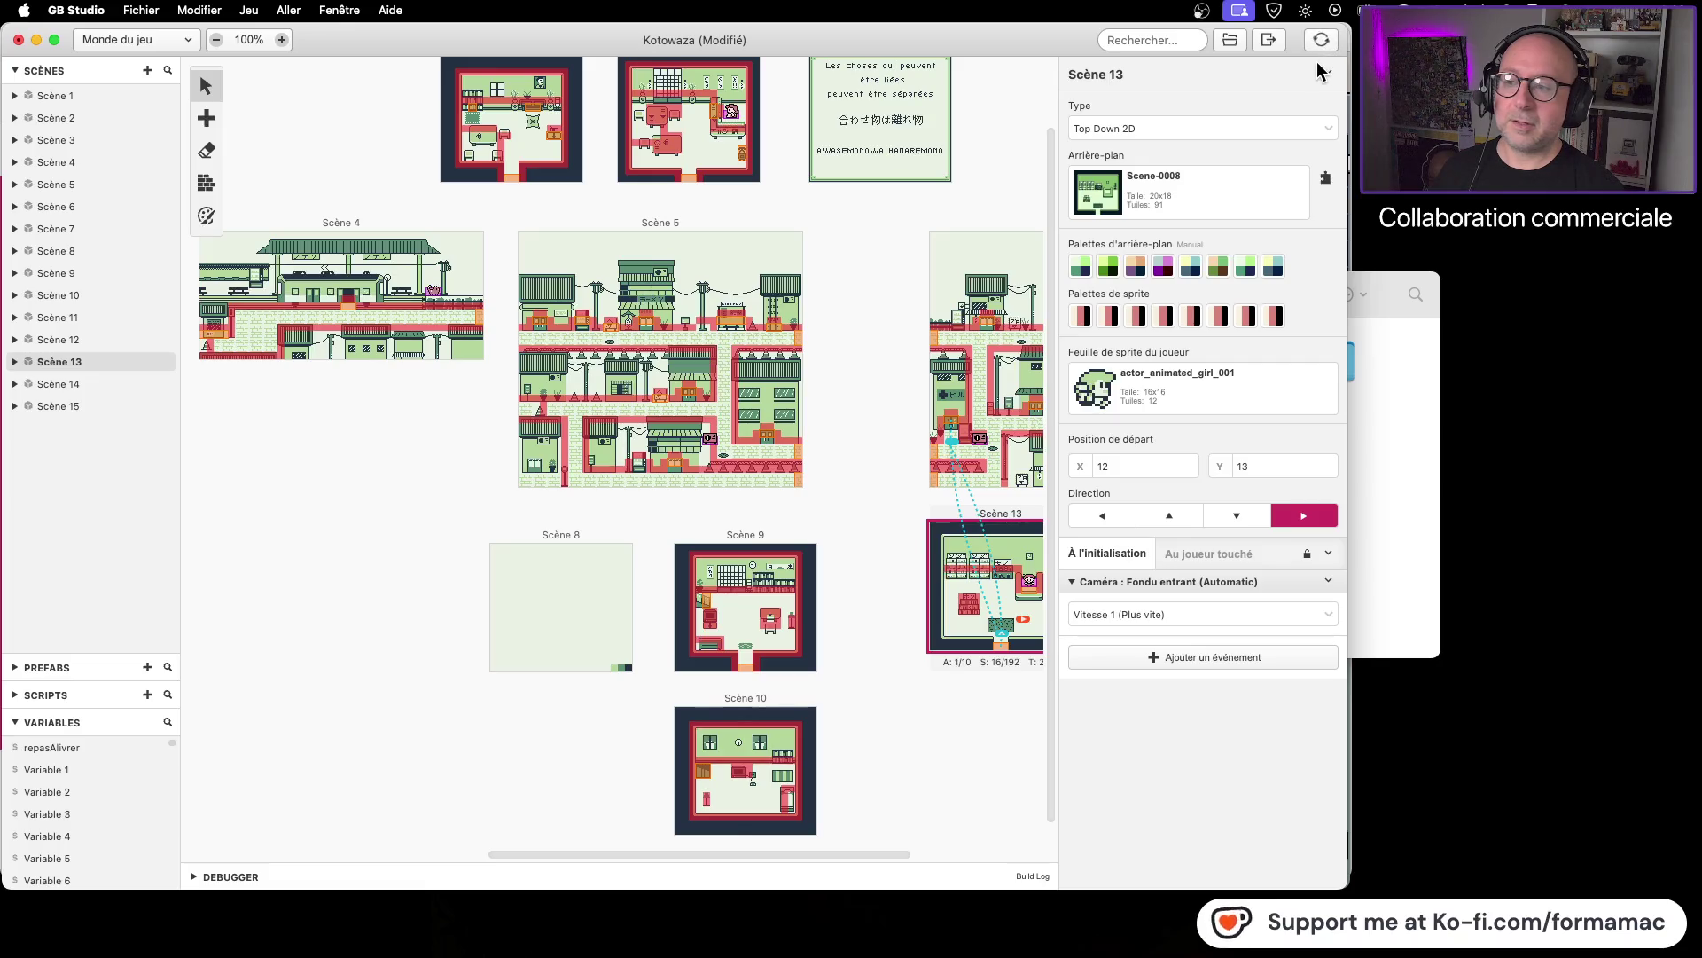
pyautogui.press('Right')
pyautogui.press('Up')
pyautogui.press('Down')
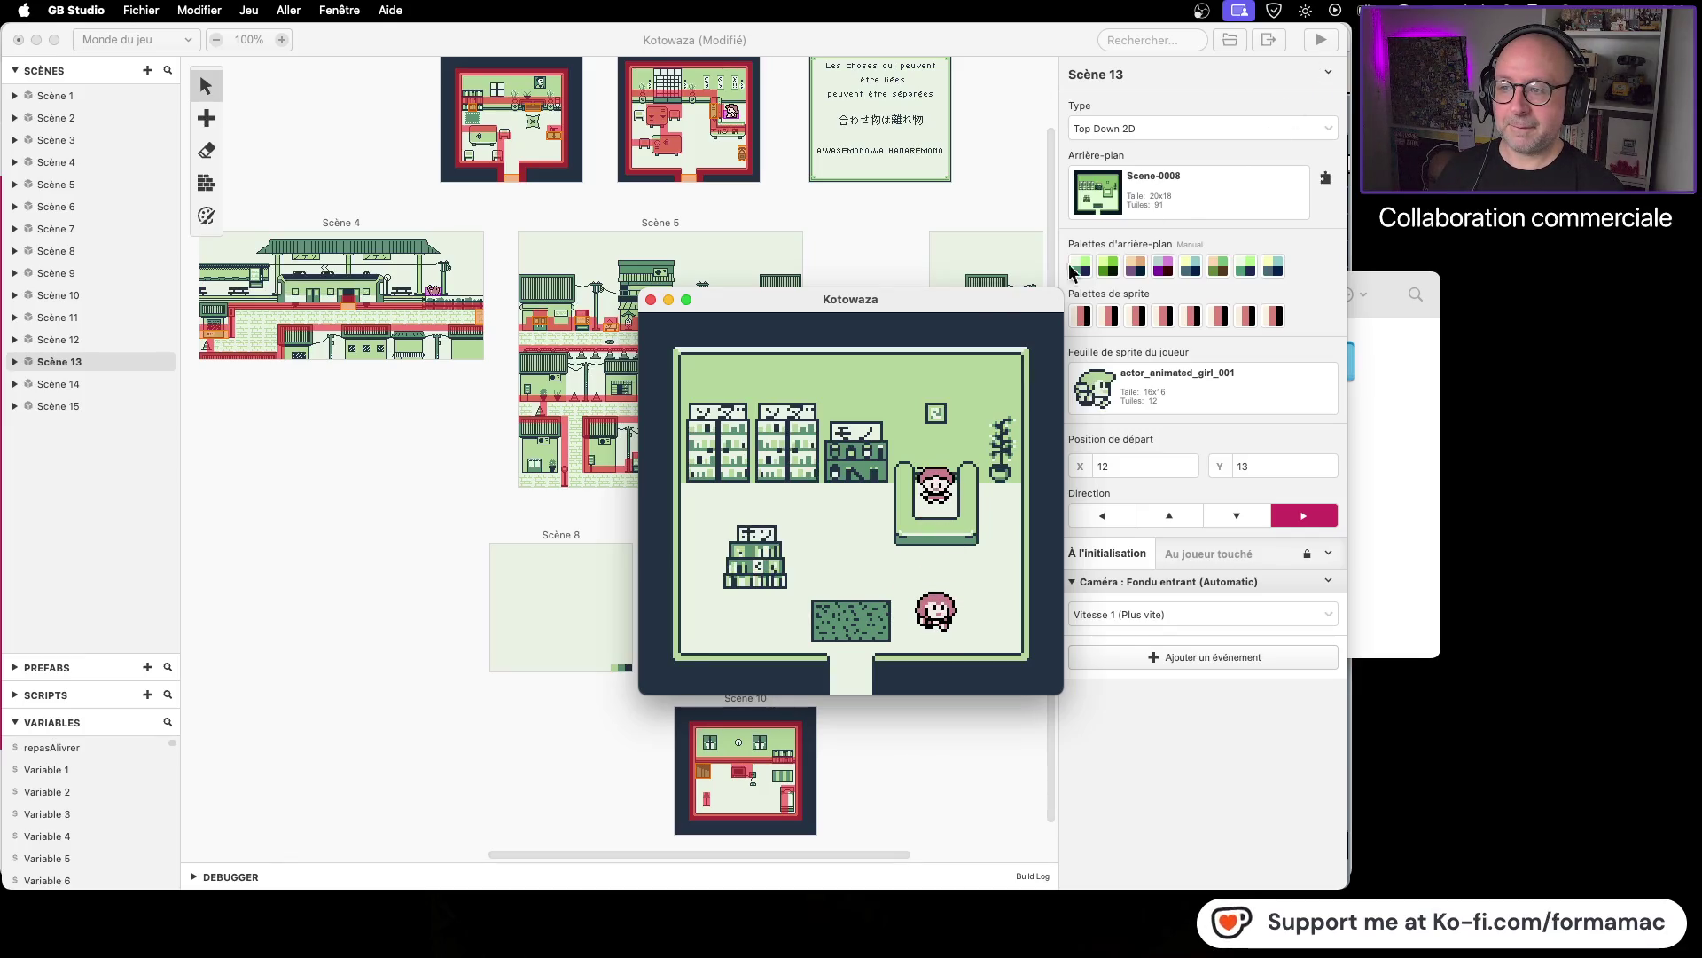
pyautogui.click(651, 301)
# Step: Delete the If ($repasAlivrer == false) event from Scène 4's start script and save
pyautogui.click(370, 228)
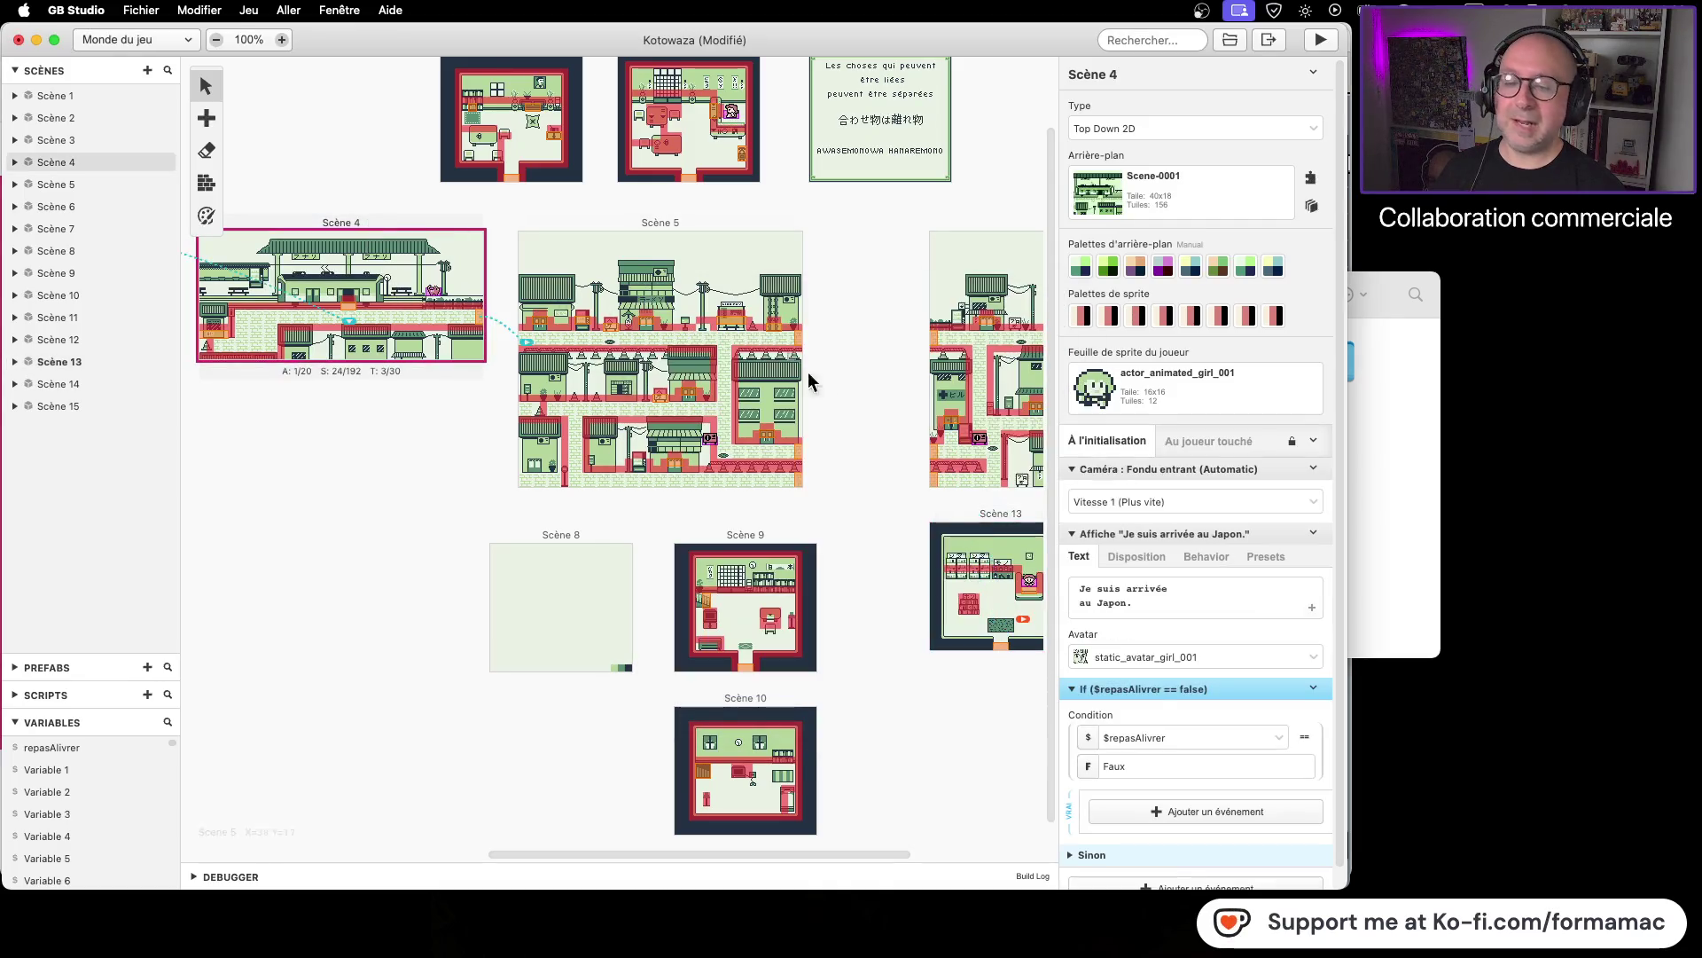
pyautogui.click(1313, 690)
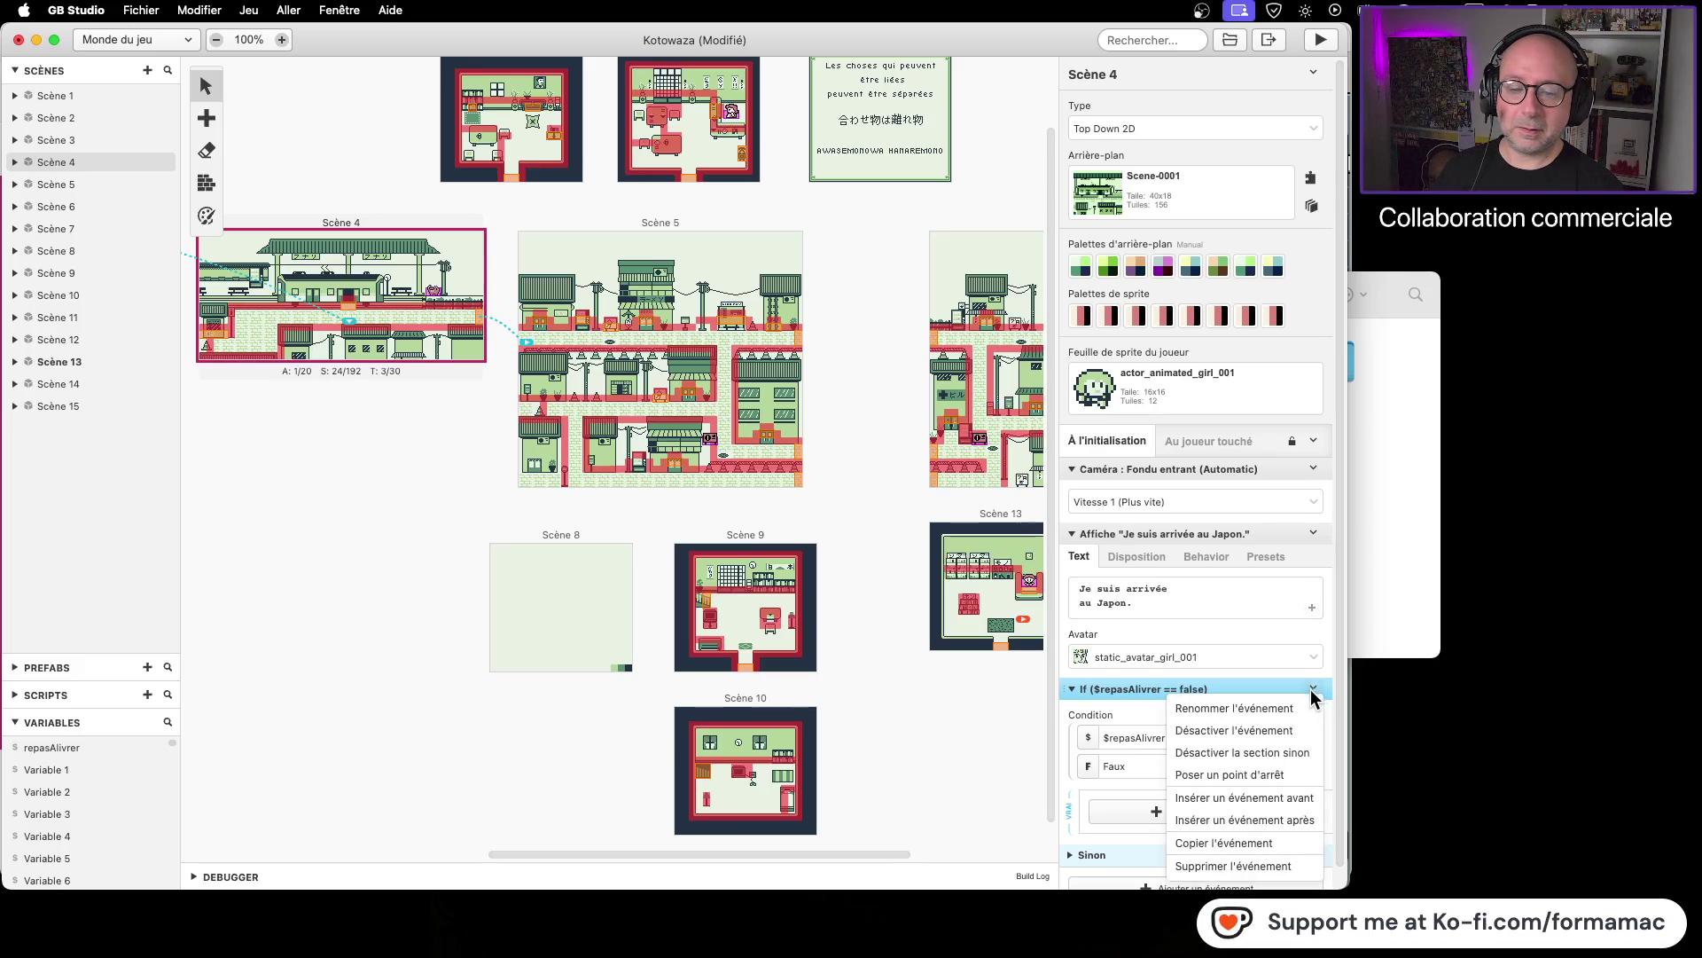
pyautogui.click(1264, 865)
pyautogui.hotkey('ctrl', 's')
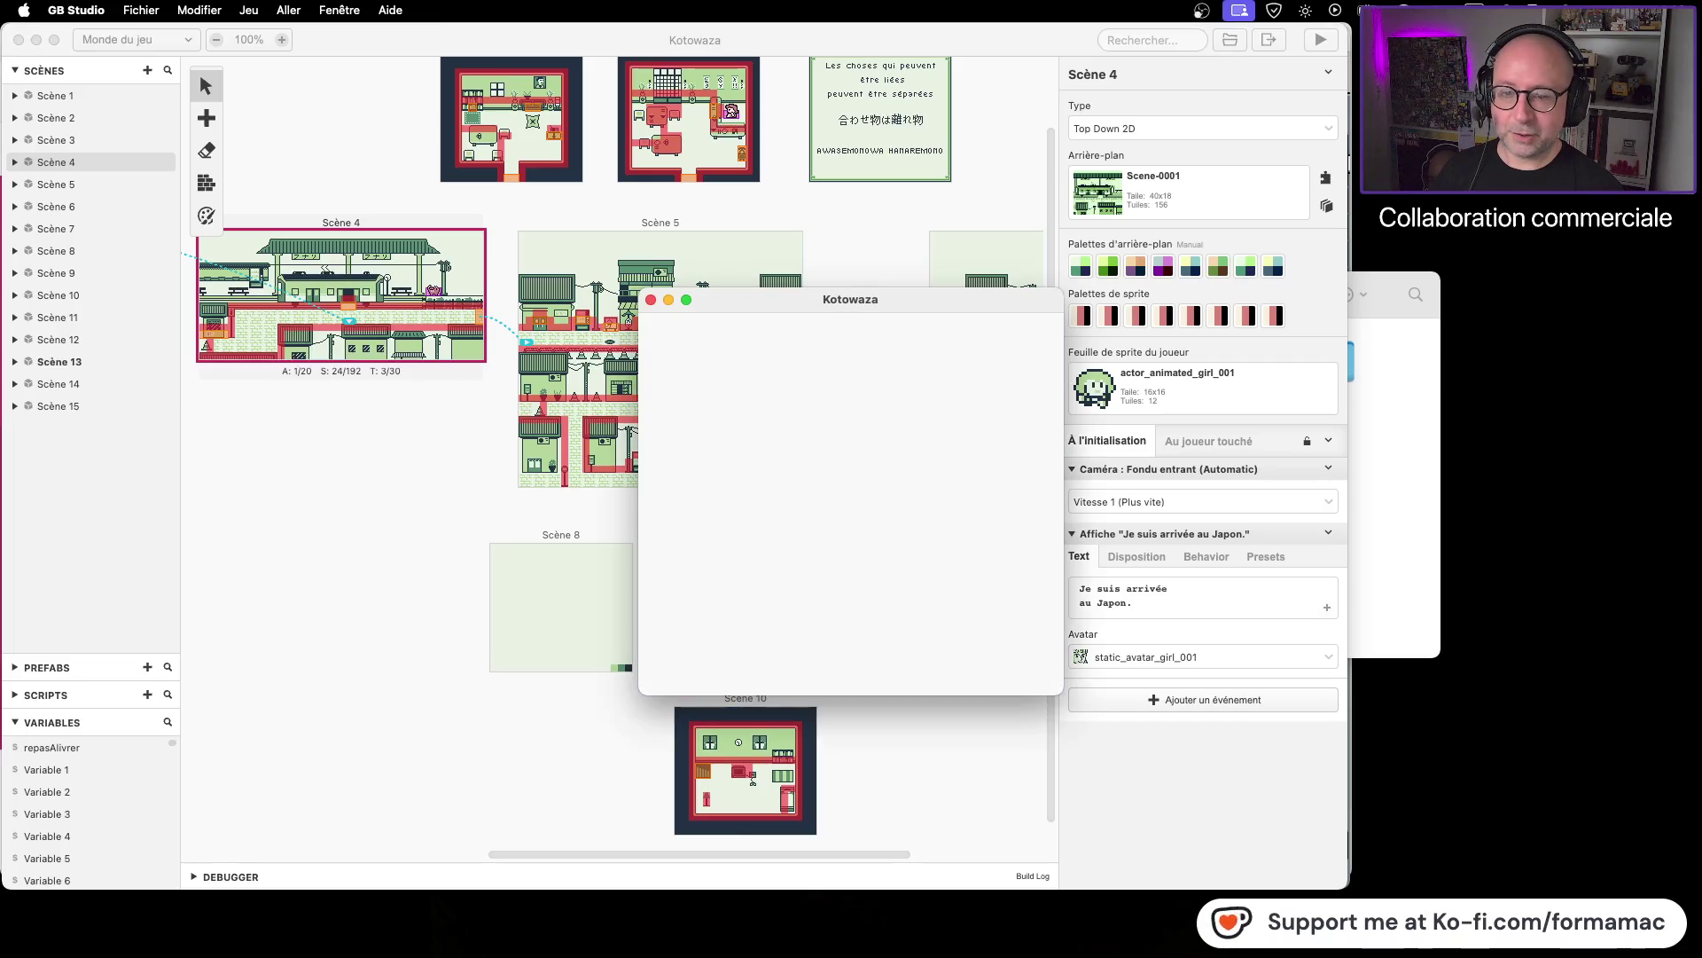
# Step: Step the player on and off the sofa trigger by the pharmacist, then close the game
pyautogui.press('Down')
pyautogui.press('Up')
pyautogui.press('Down')
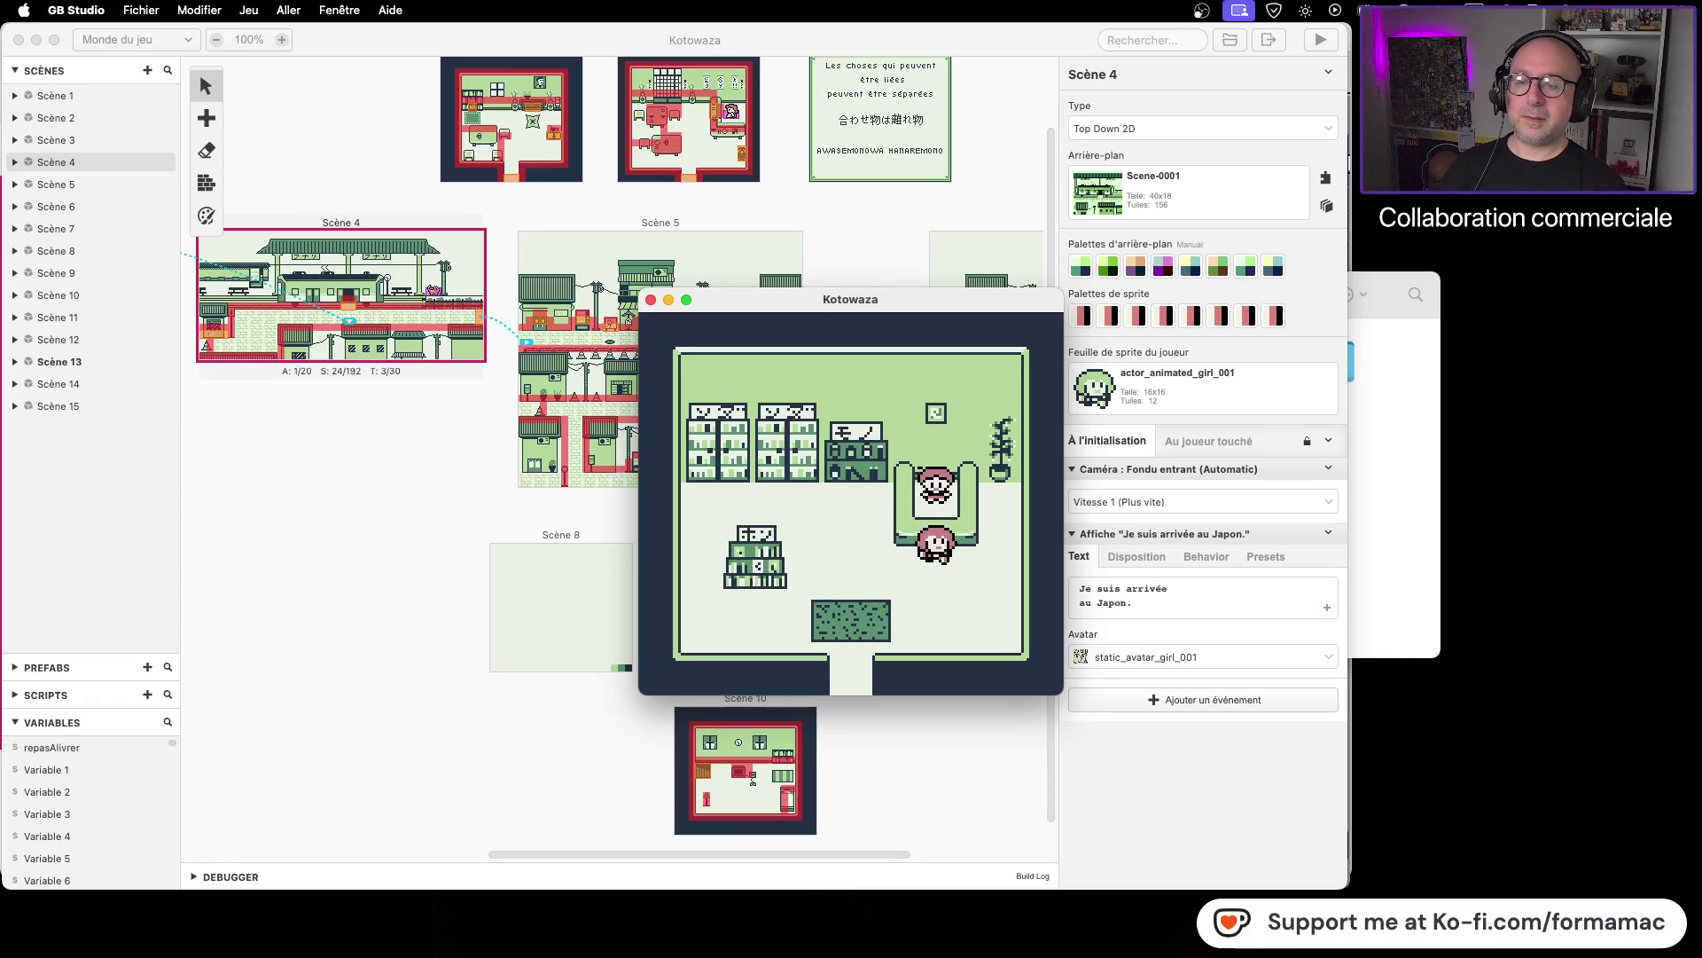
pyautogui.press('Up')
pyautogui.press('Down')
pyautogui.press('Up')
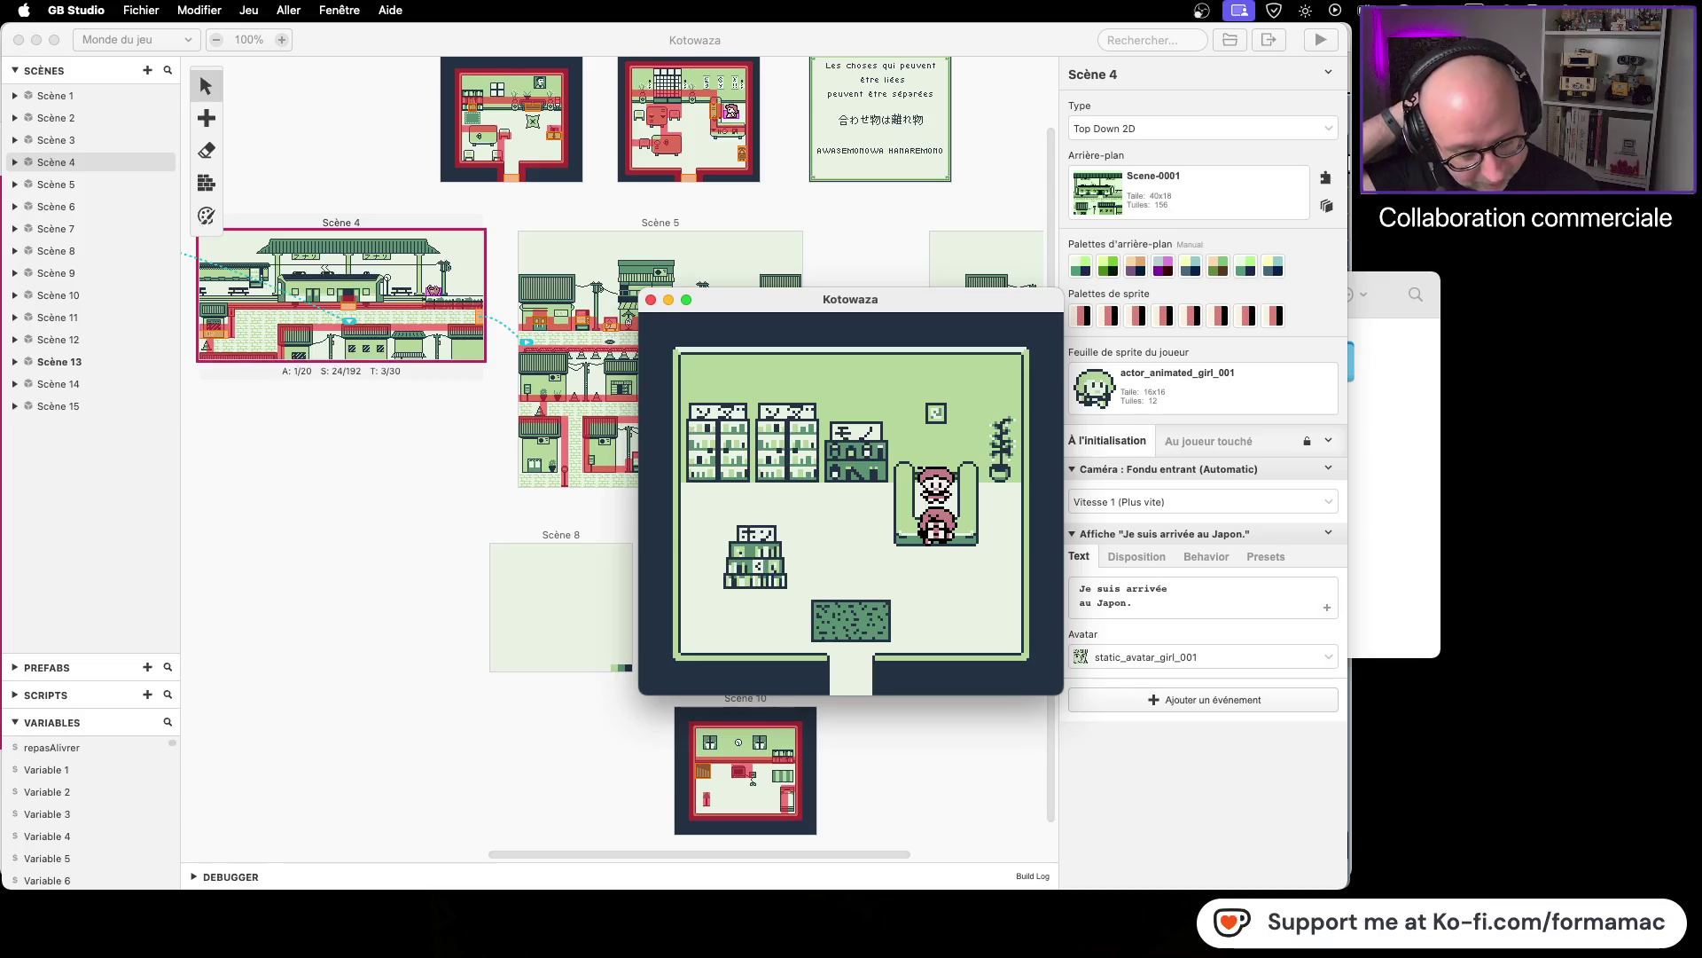
pyautogui.click(652, 300)
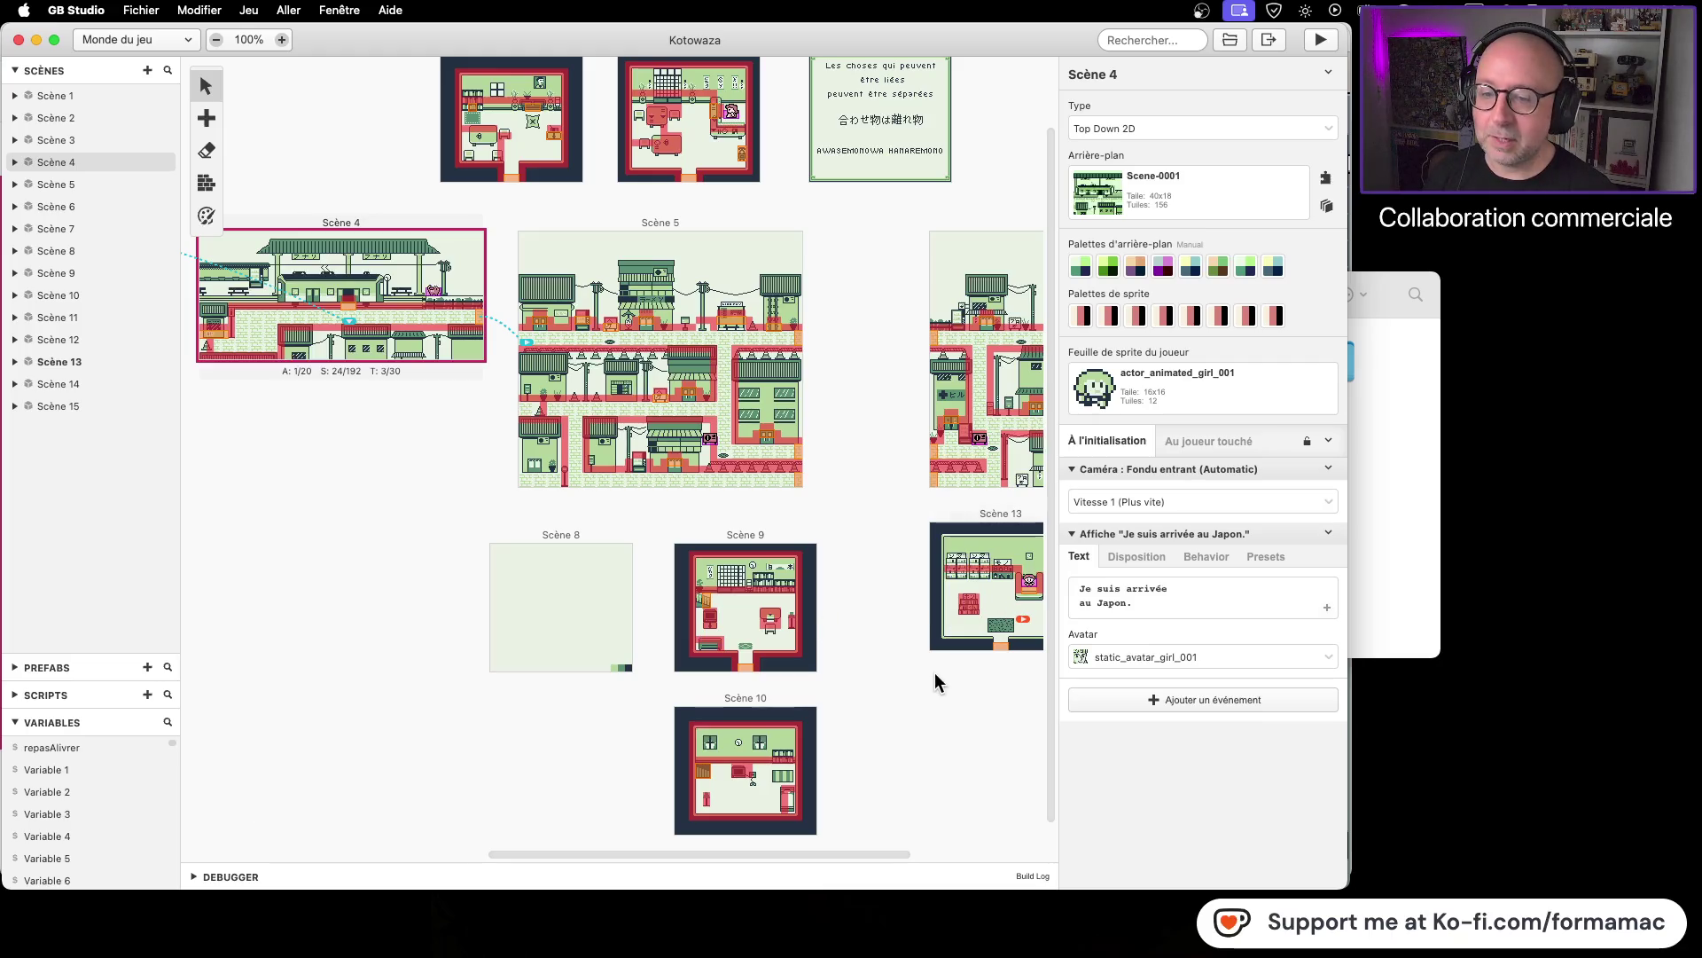
# Step: Open Scene 13's trigger script and expand the empty Sinon branch of its If condition
pyautogui.moveTo(935, 679); pyautogui.dragTo(809, 683)
pyautogui.click(909, 596)
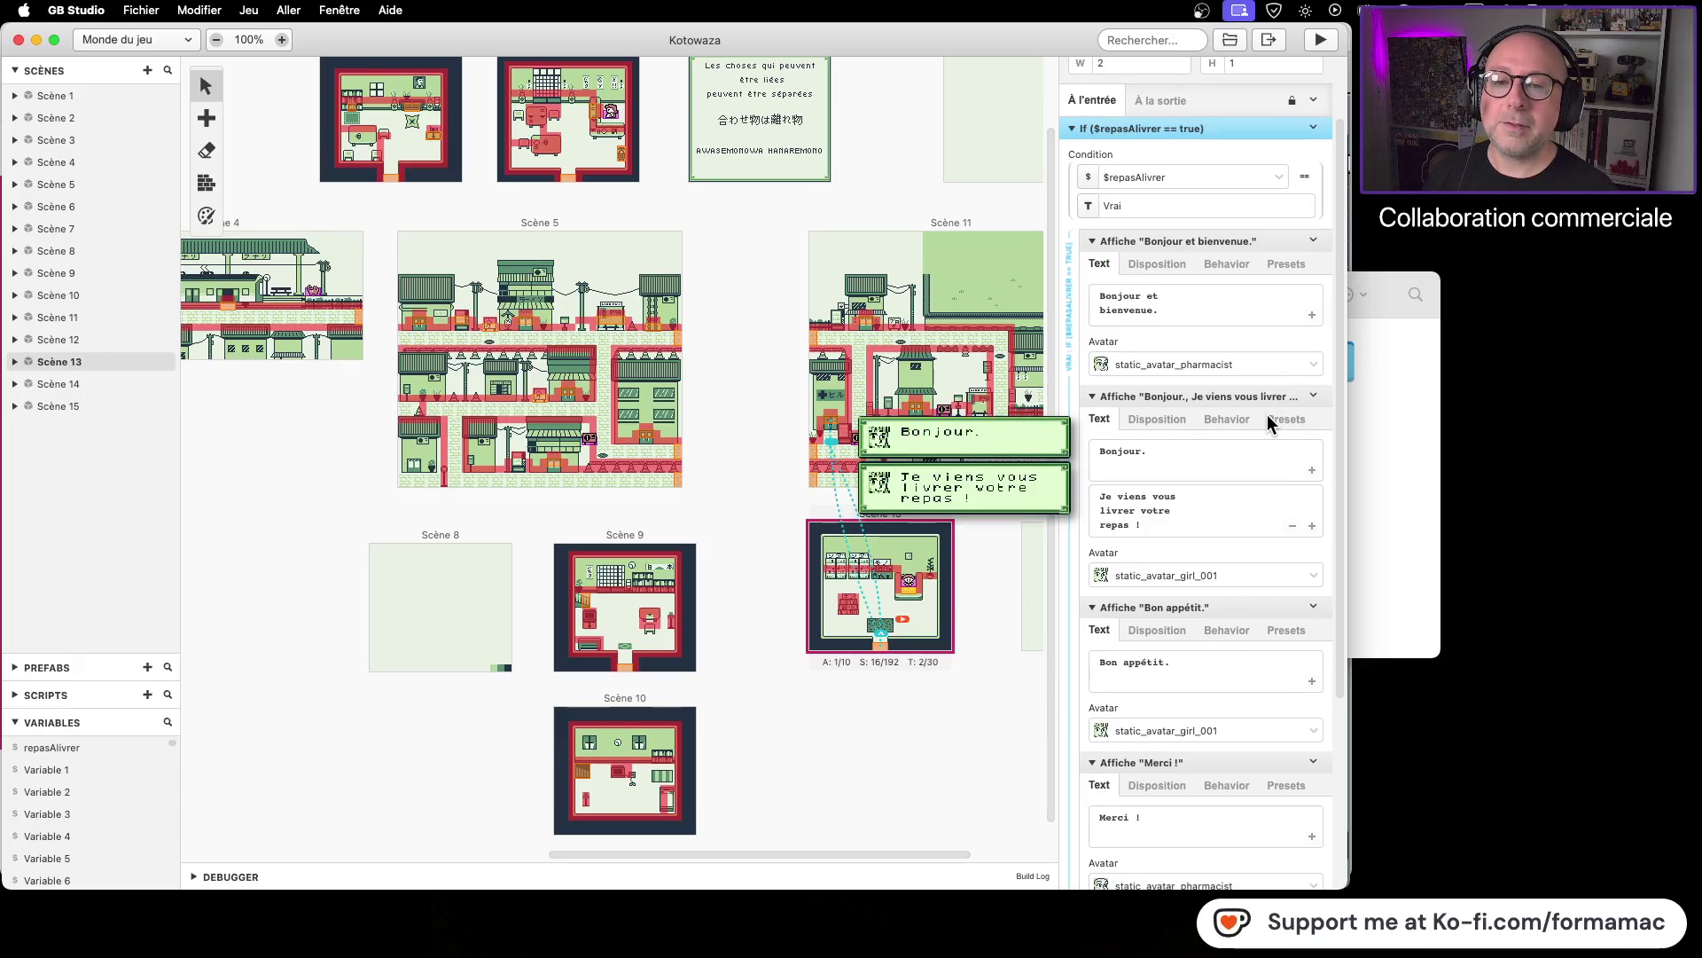
pyautogui.scroll(-5, 1268, 417)
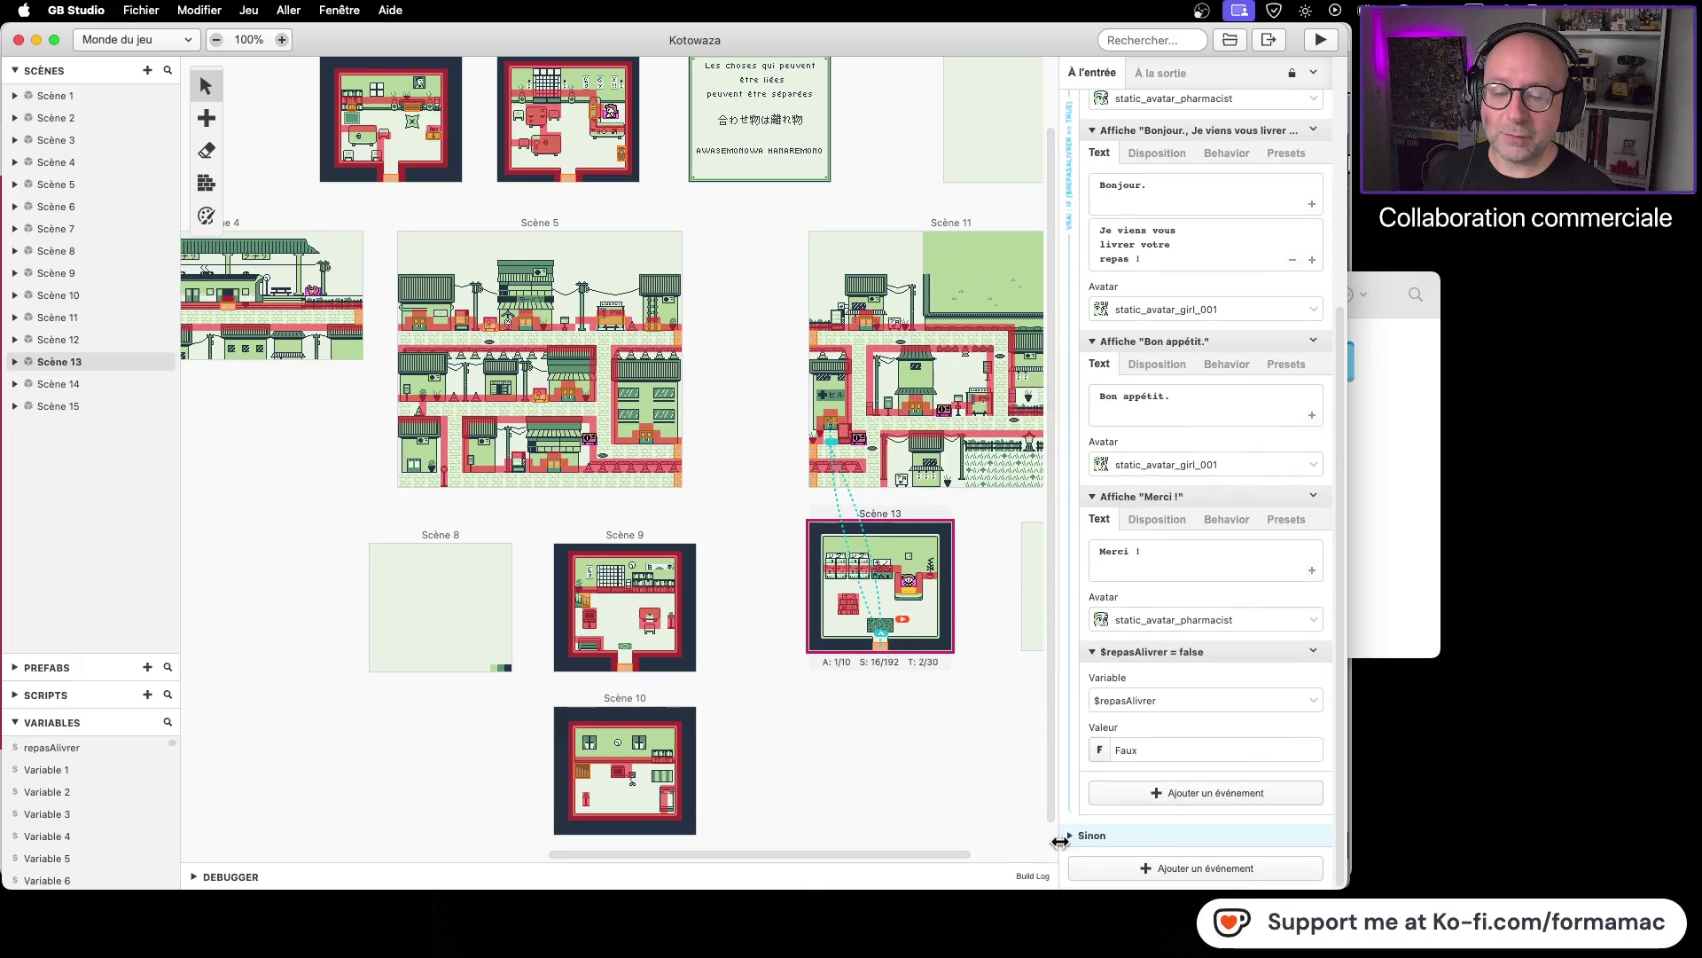
pyautogui.click(1071, 834)
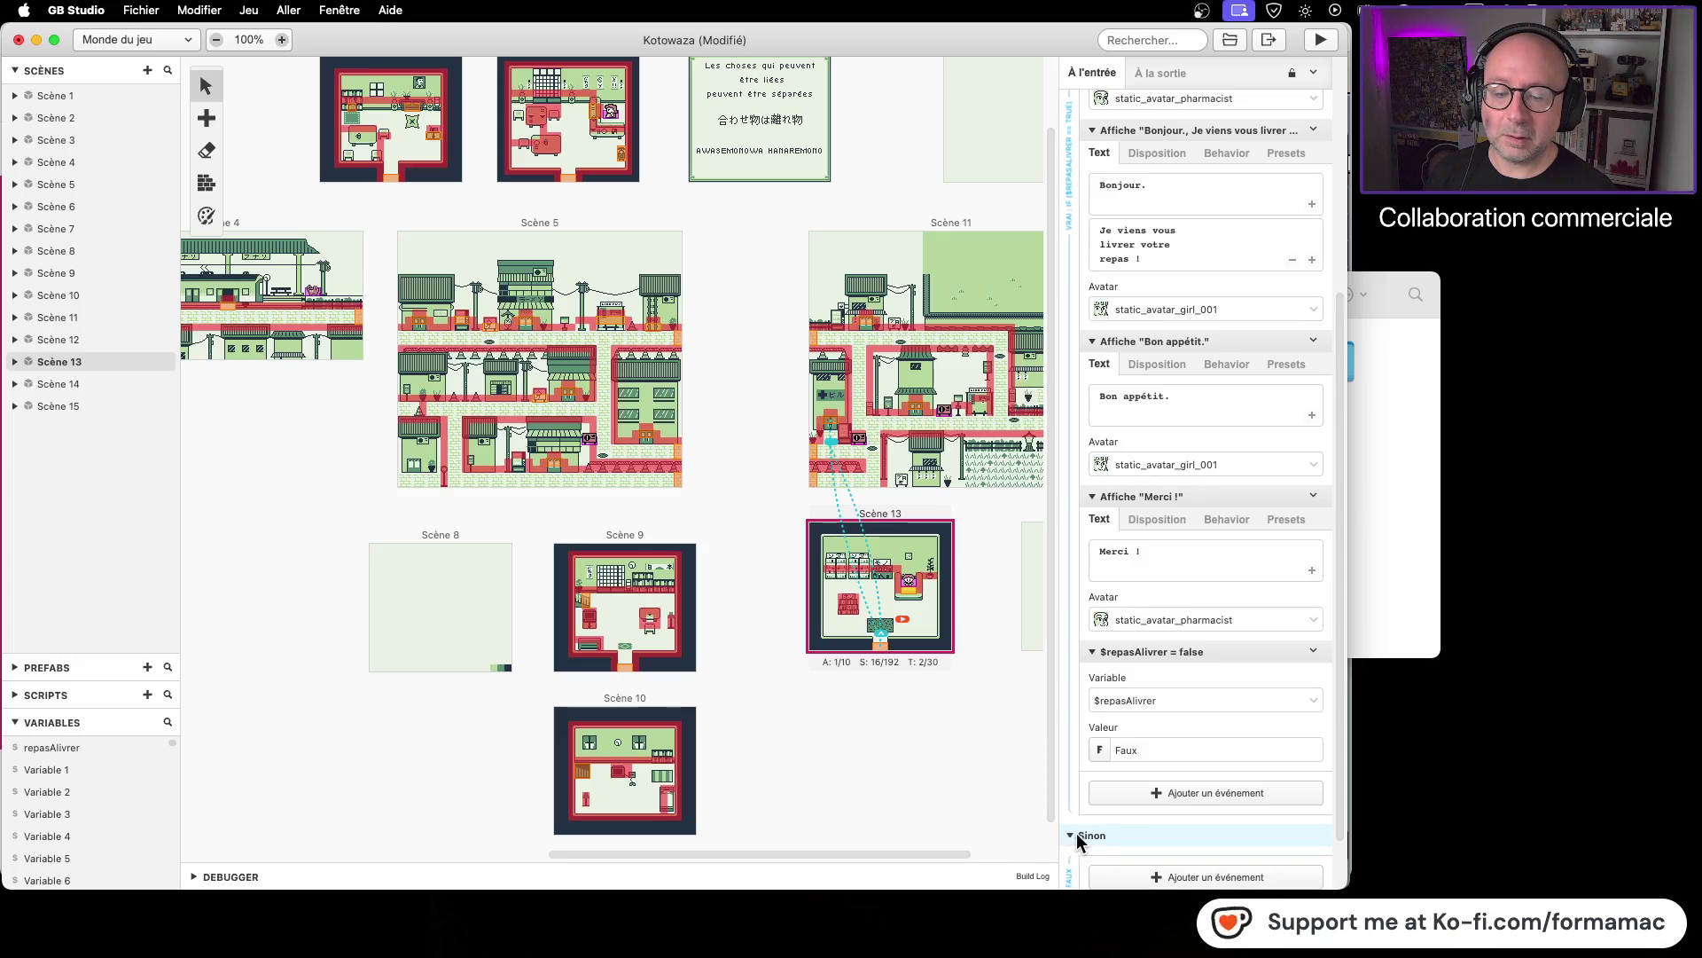
pyautogui.scroll(-1, 1179, 790)
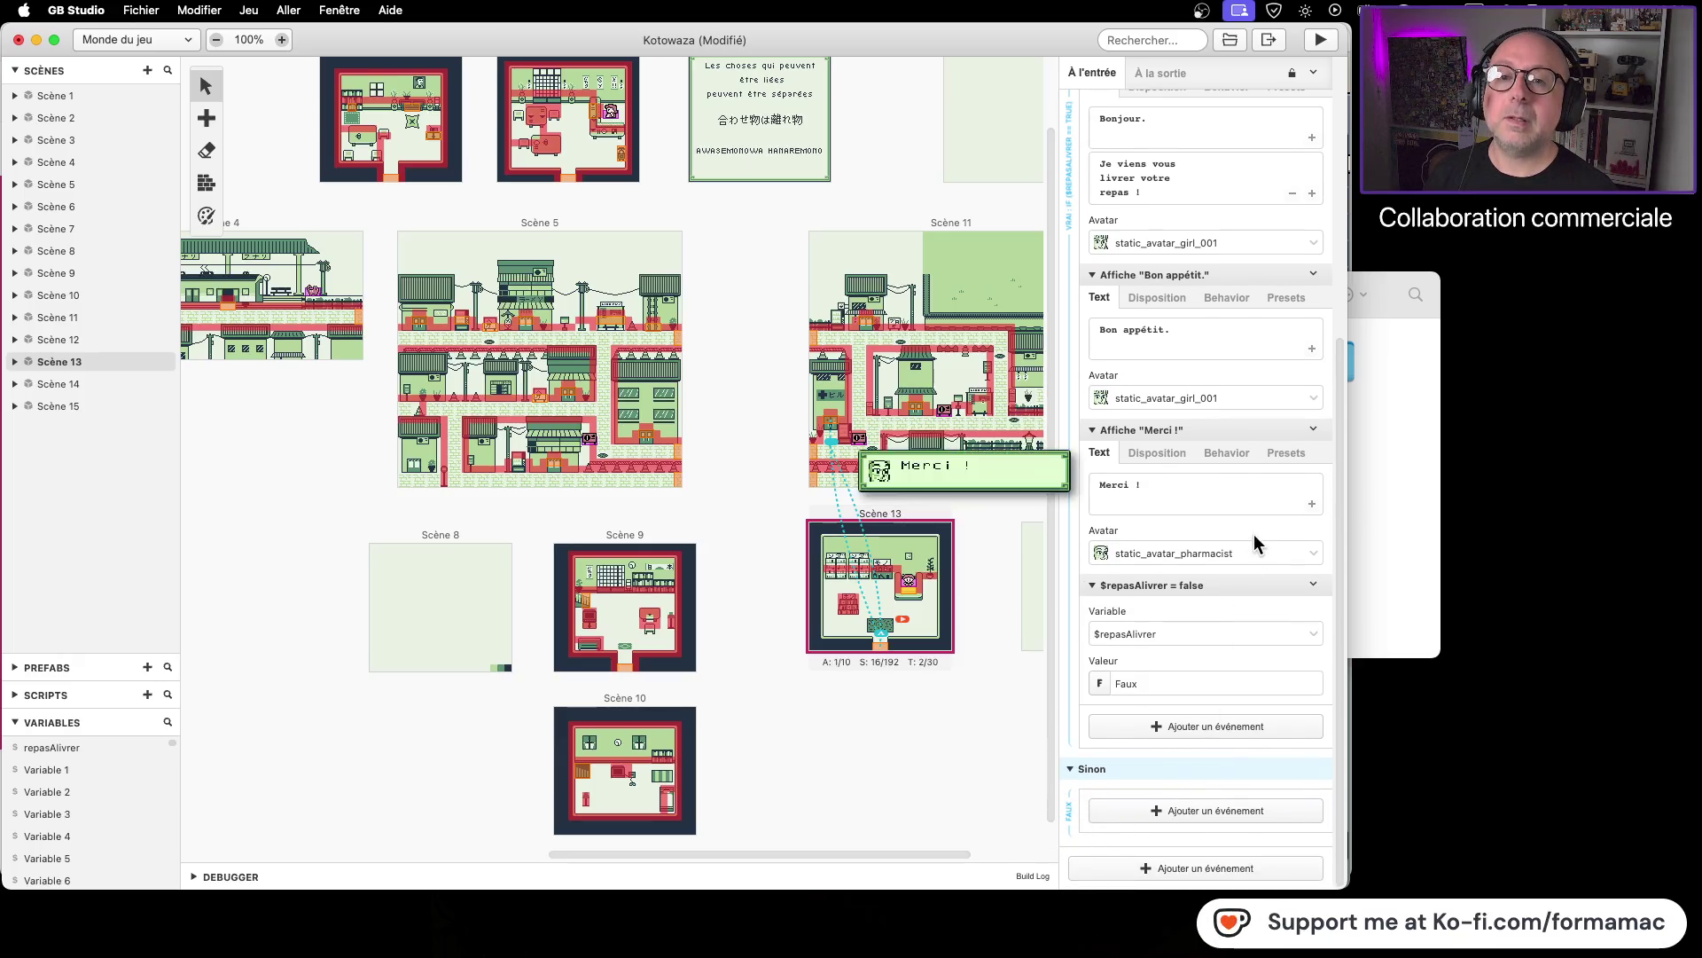
pyautogui.scroll(5, 1254, 535)
pyautogui.scroll(2, 1254, 533)
pyautogui.scroll(-6, 1250, 544)
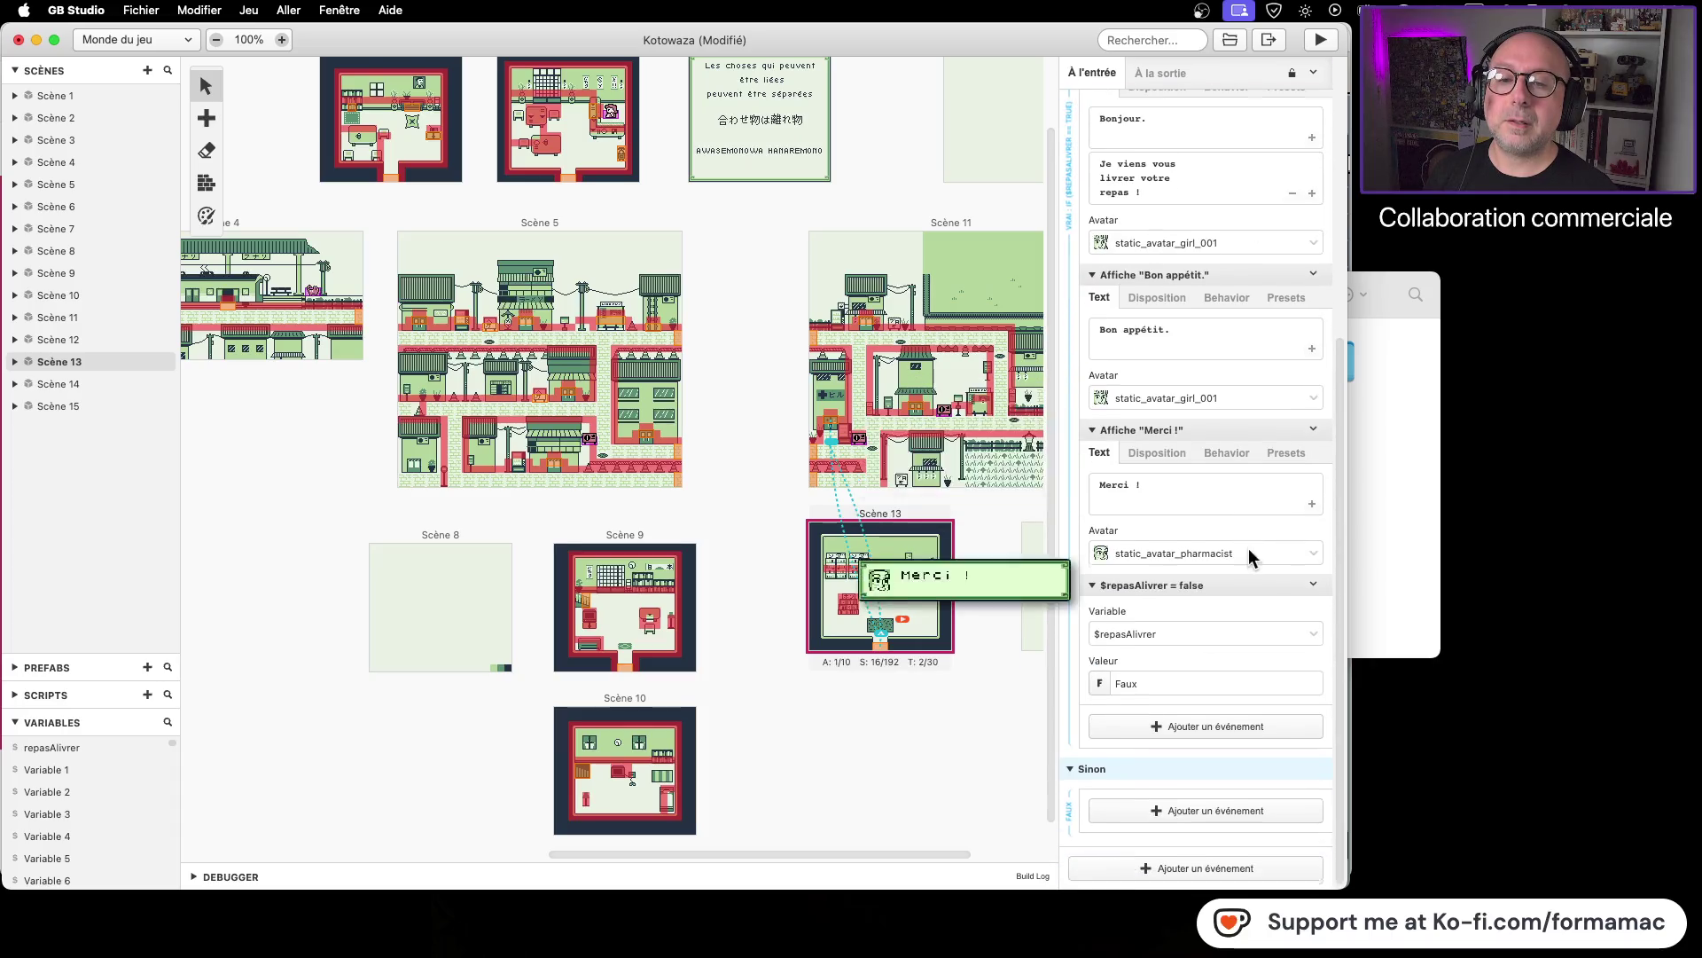
pyautogui.scroll(7, 1189, 566)
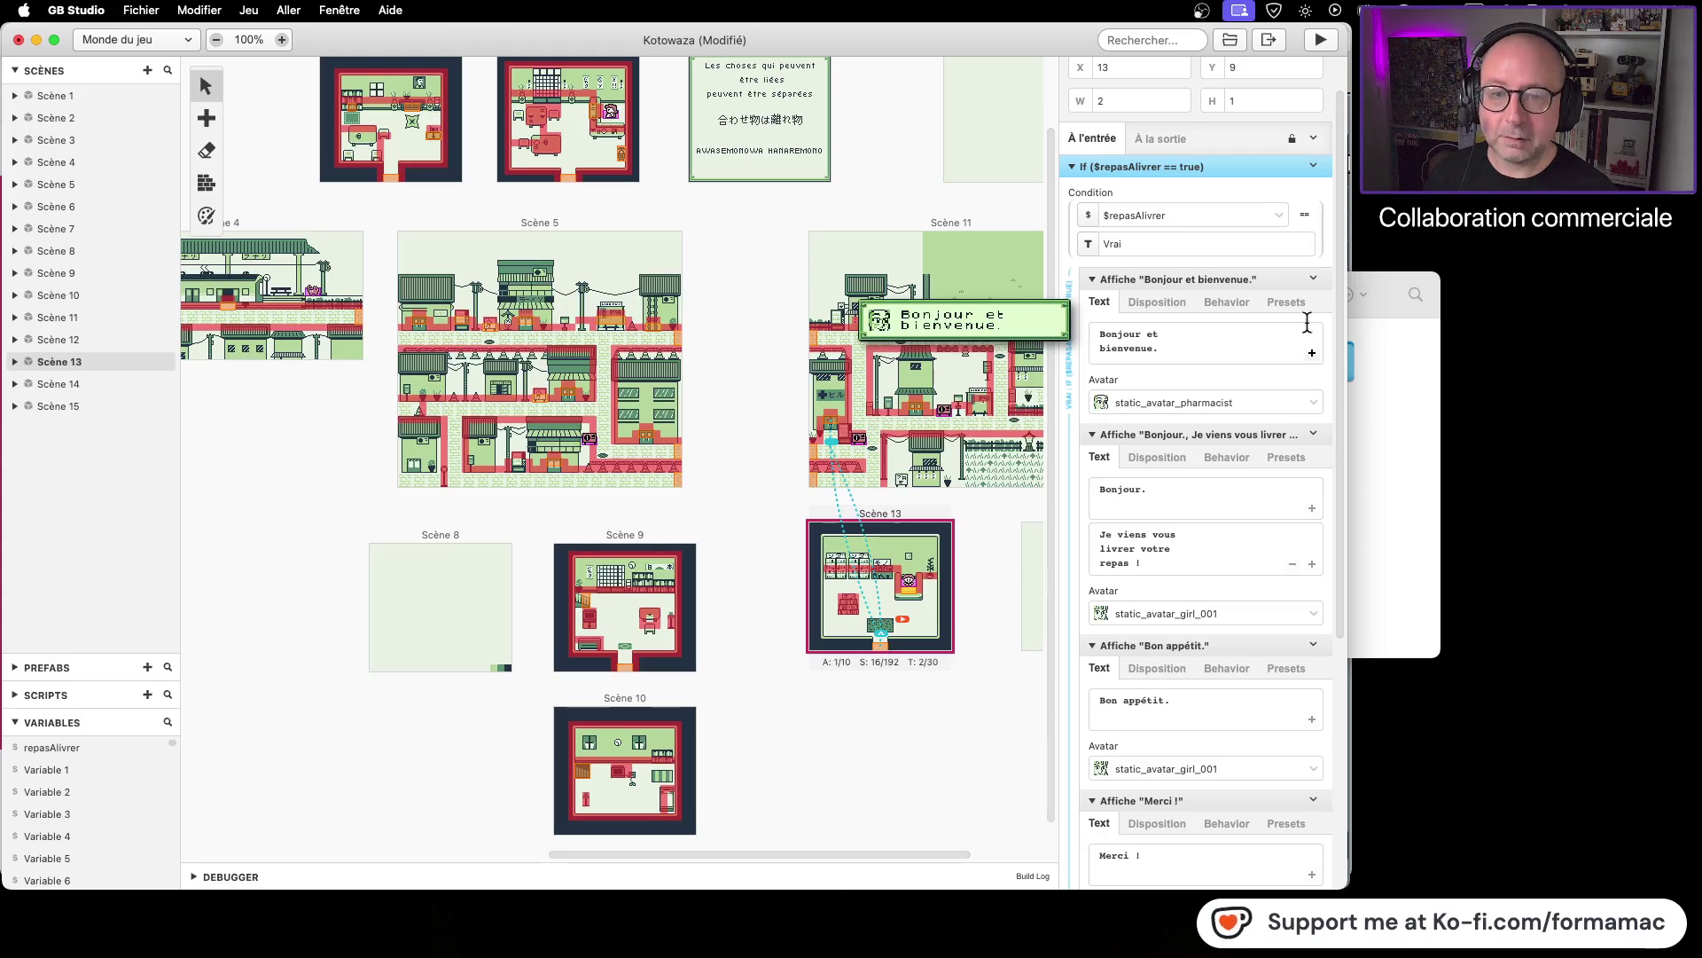
pyautogui.click(1317, 279)
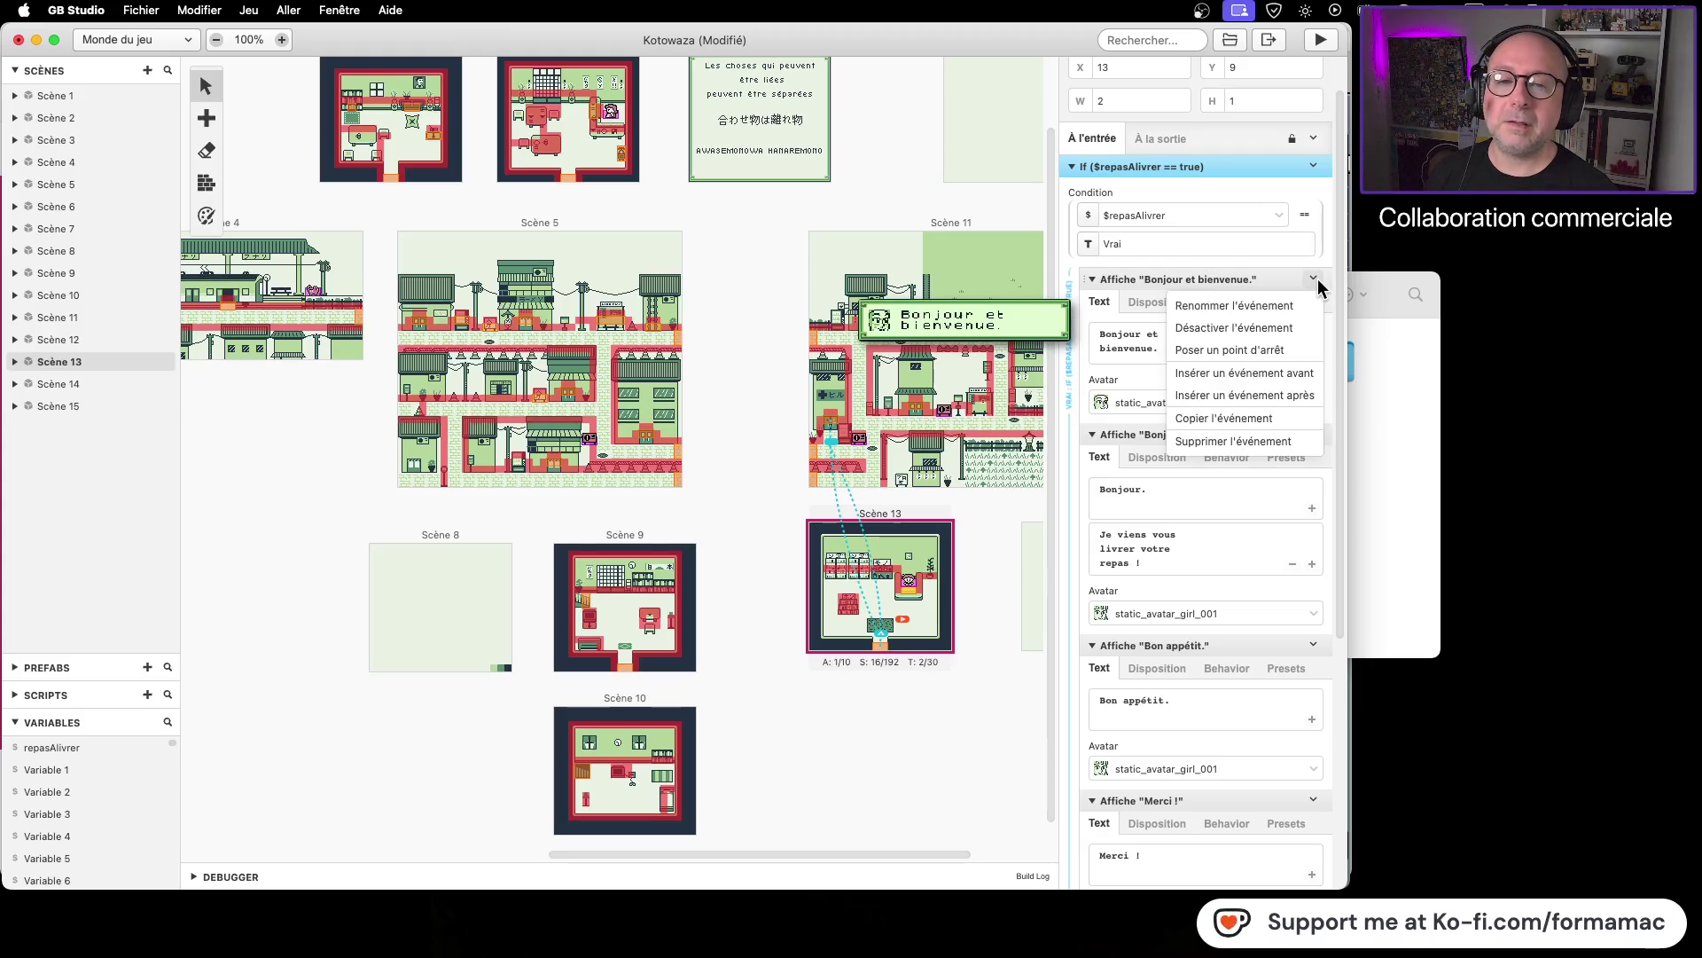
# Step: Copy the 'Bonjour et bienvenue.' dialogue event and paste it into the Sinon branch
pyautogui.click(1253, 417)
pyautogui.scroll(-5, 1254, 577)
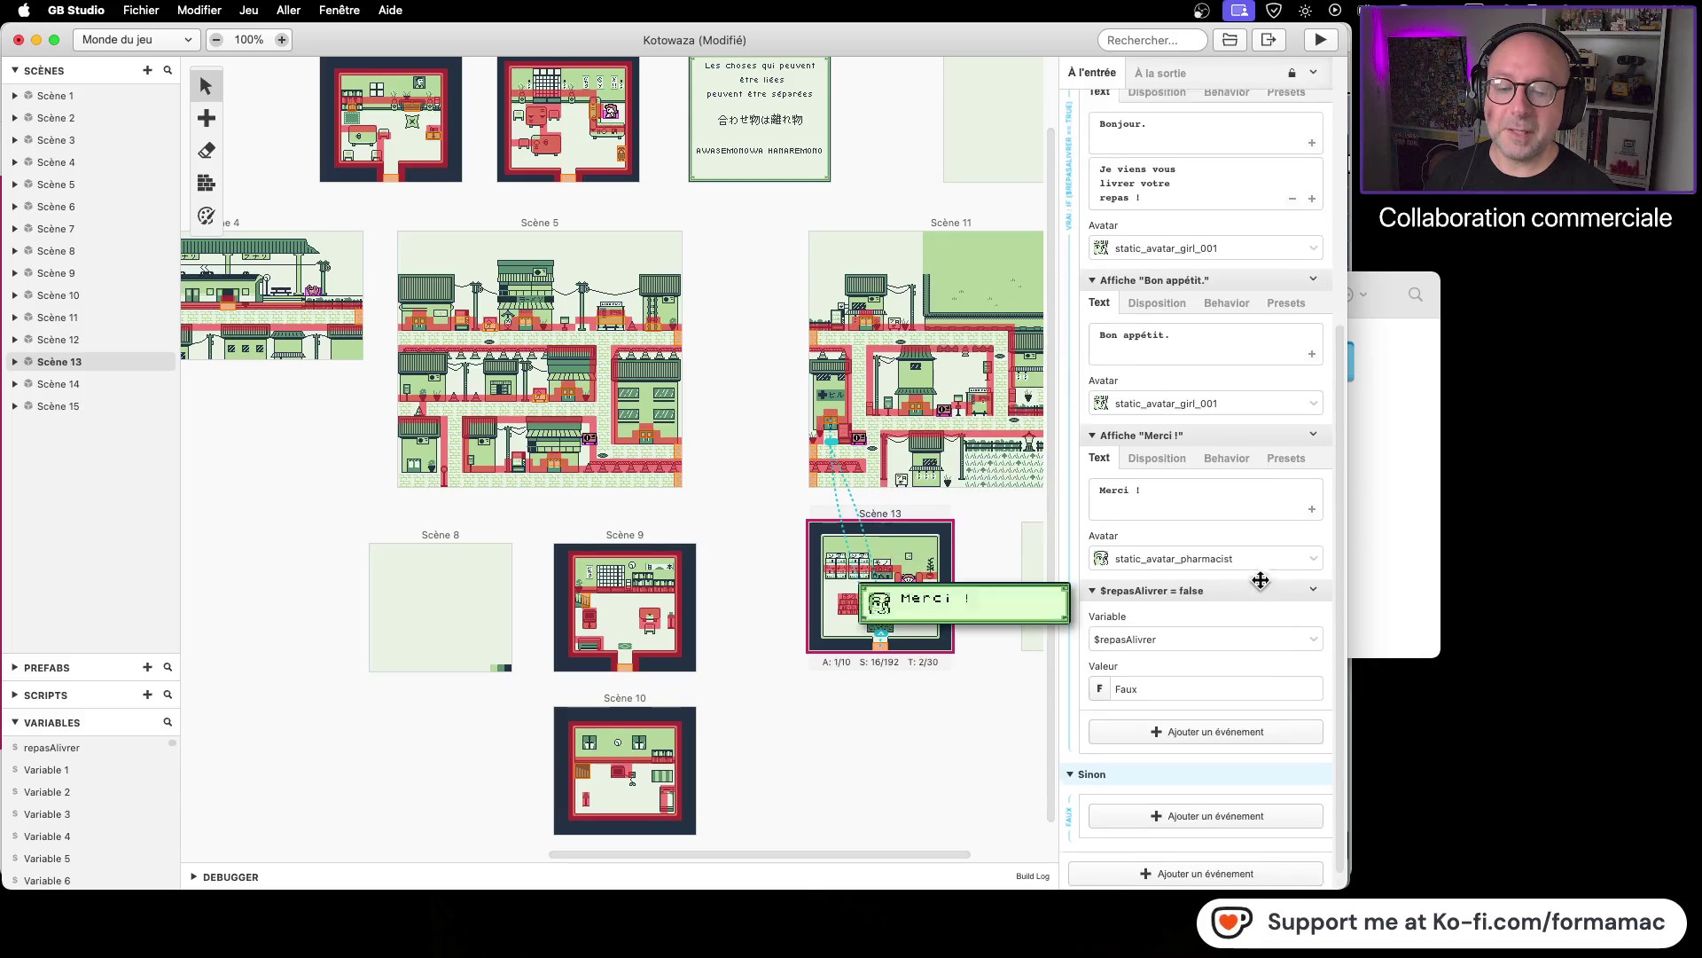
pyautogui.click(1304, 802)
pyautogui.click(1299, 803)
pyautogui.click(1245, 807)
pyautogui.click(987, 427)
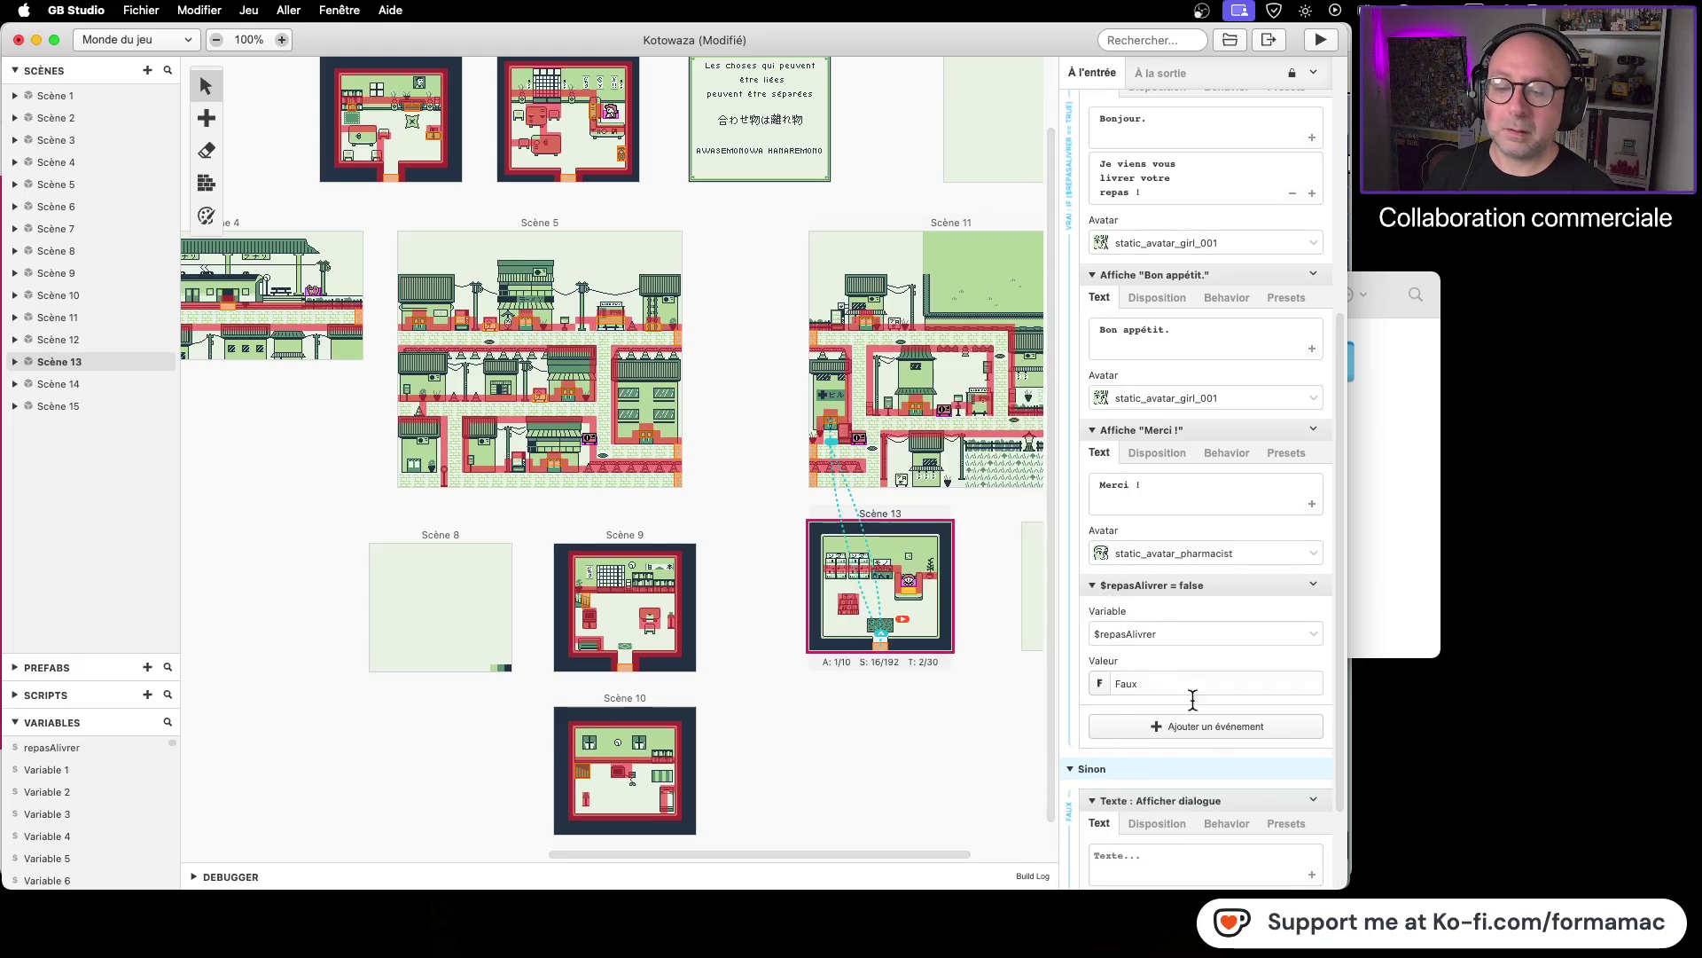
pyautogui.click(1313, 800)
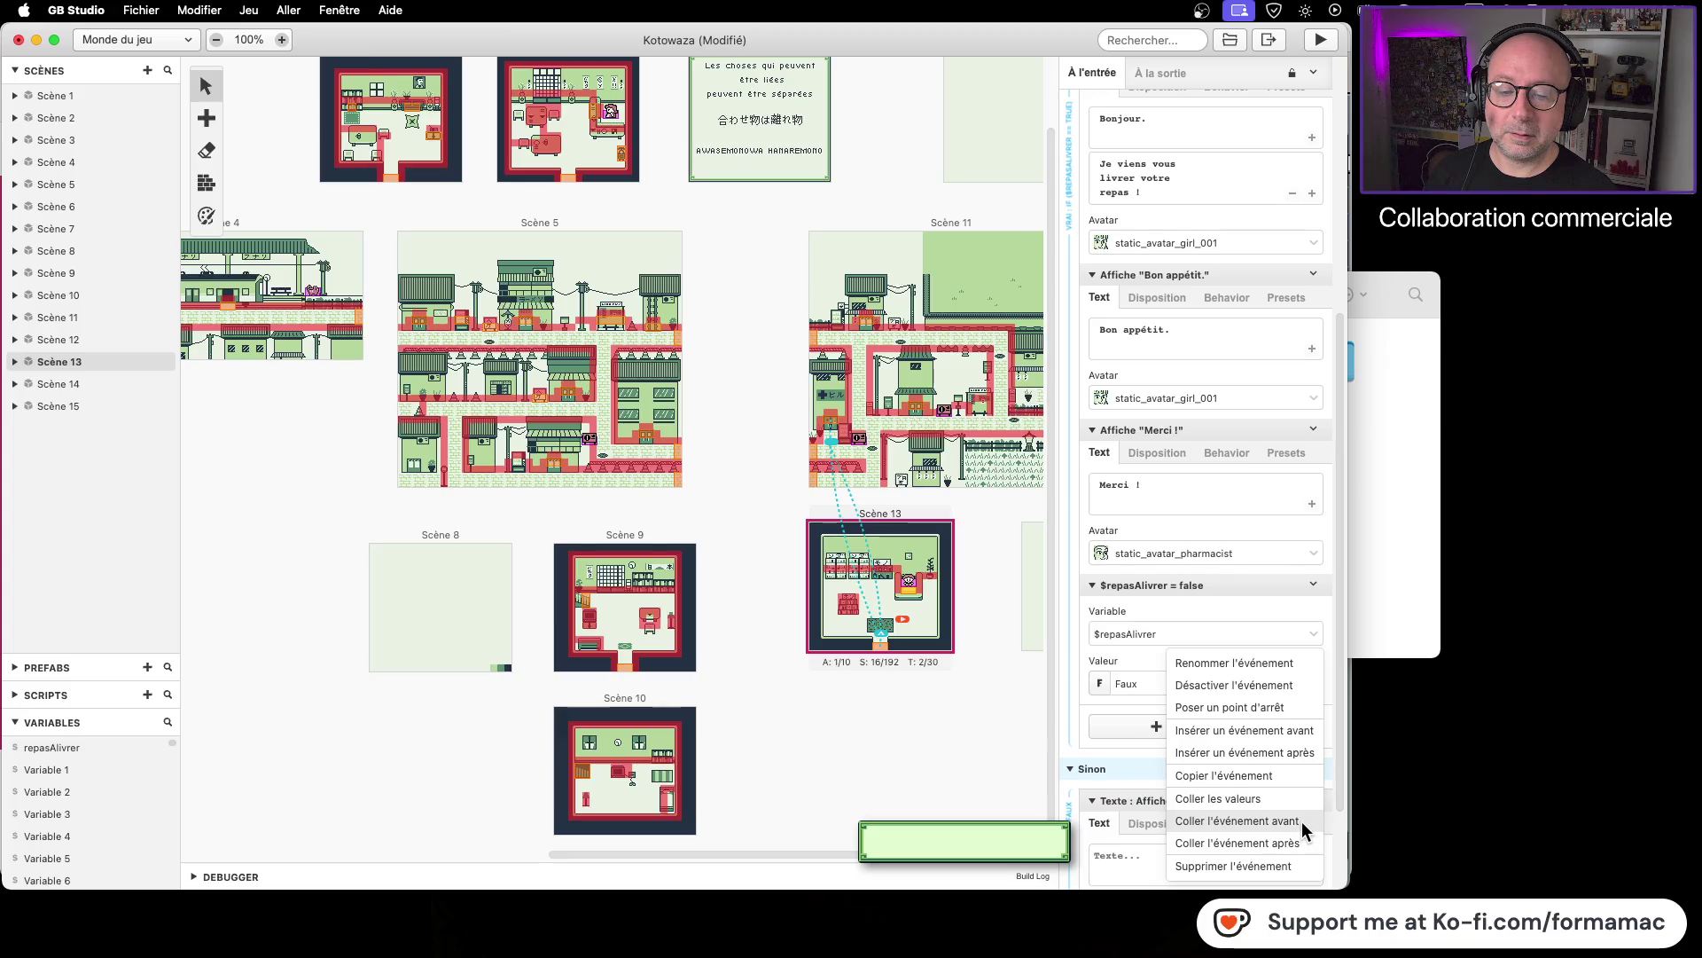
pyautogui.click(1302, 821)
# Step: Add an empty Show Dialogue event after the pasted welcome dialogue
pyautogui.scroll(-5, 1302, 809)
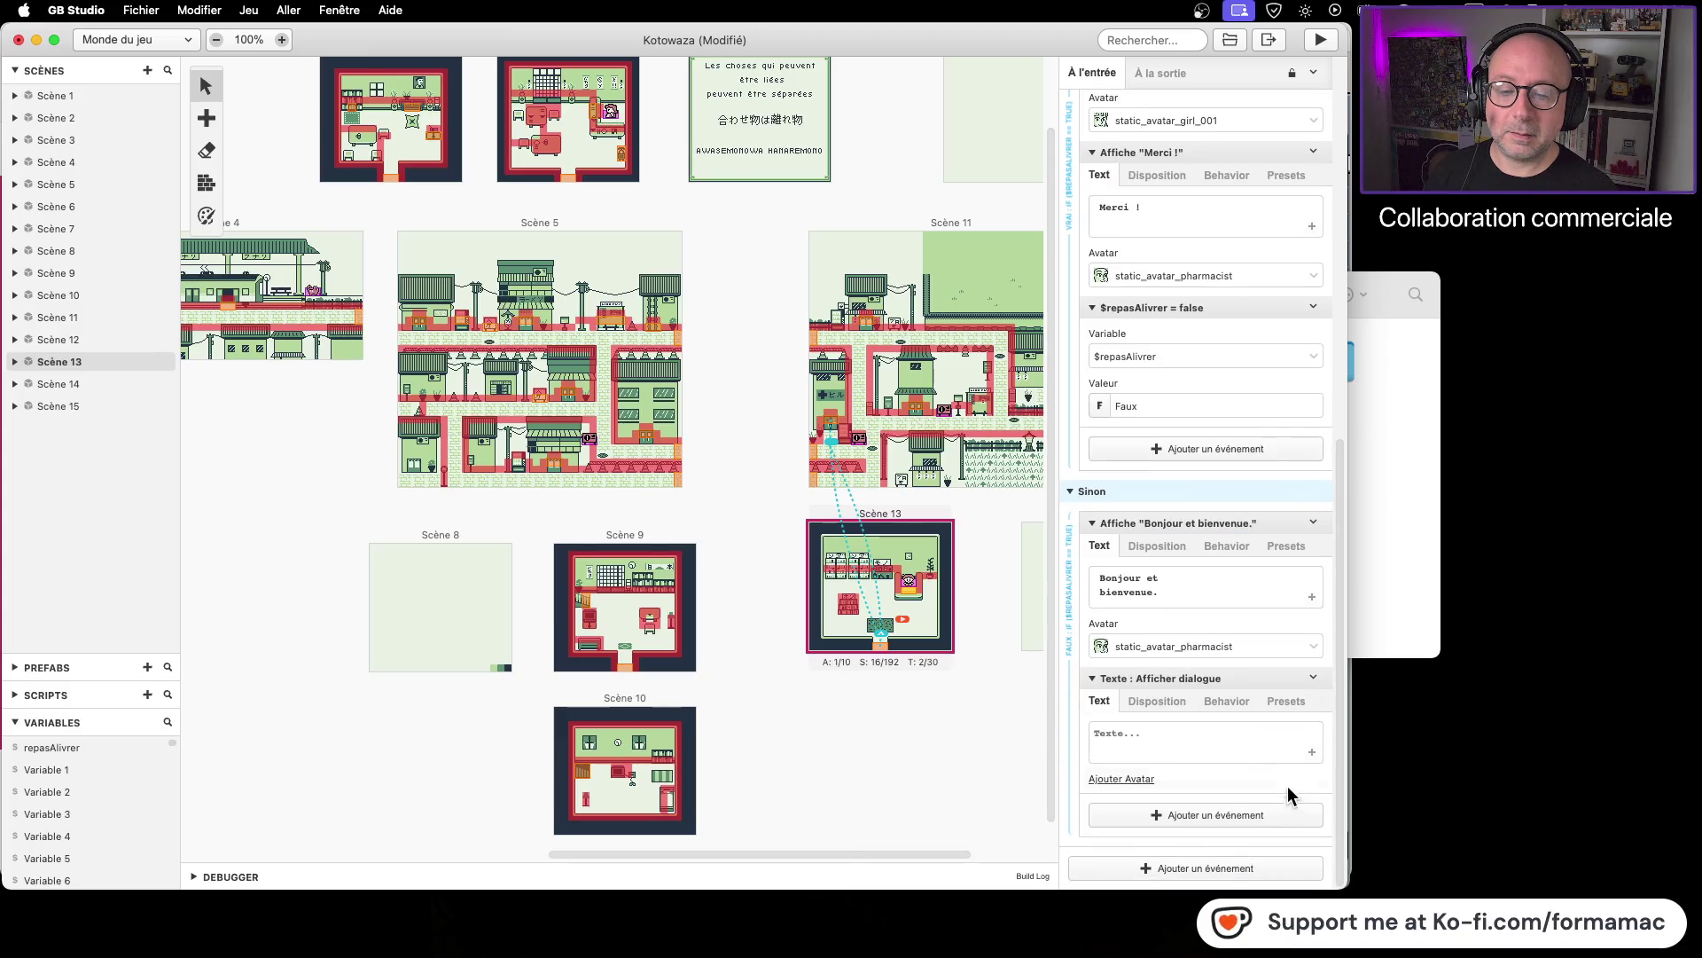
pyautogui.click(1312, 695)
pyautogui.moveTo(1144, 738)
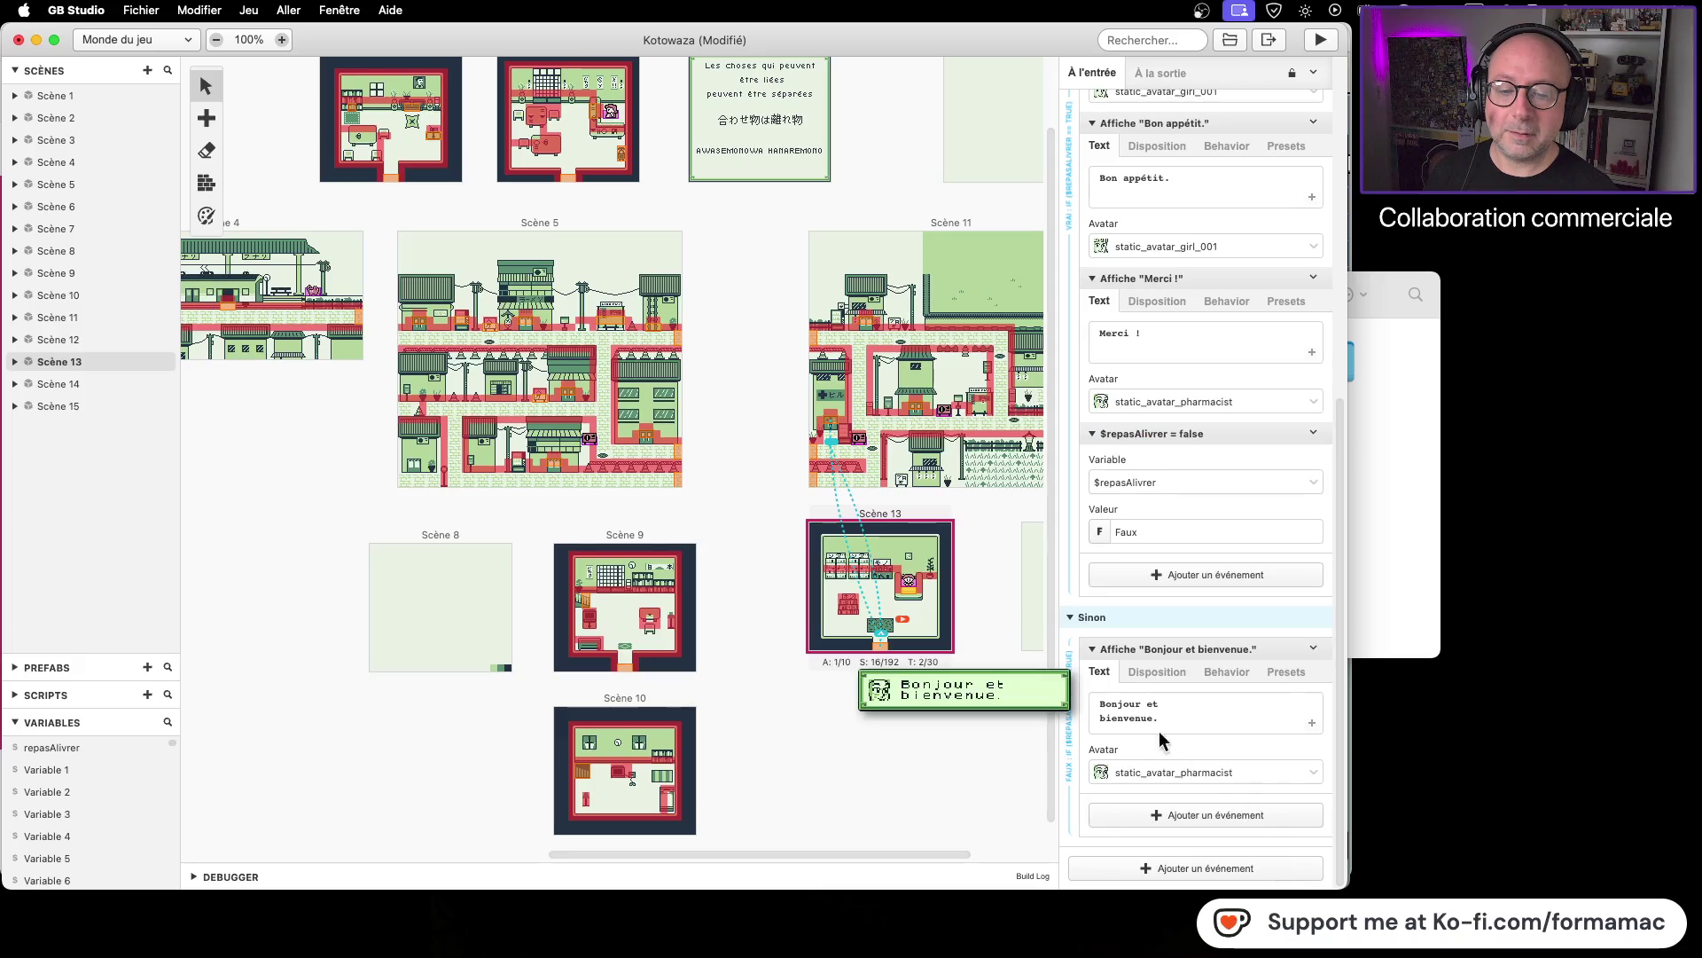
pyautogui.click(1192, 814)
pyautogui.click(996, 431)
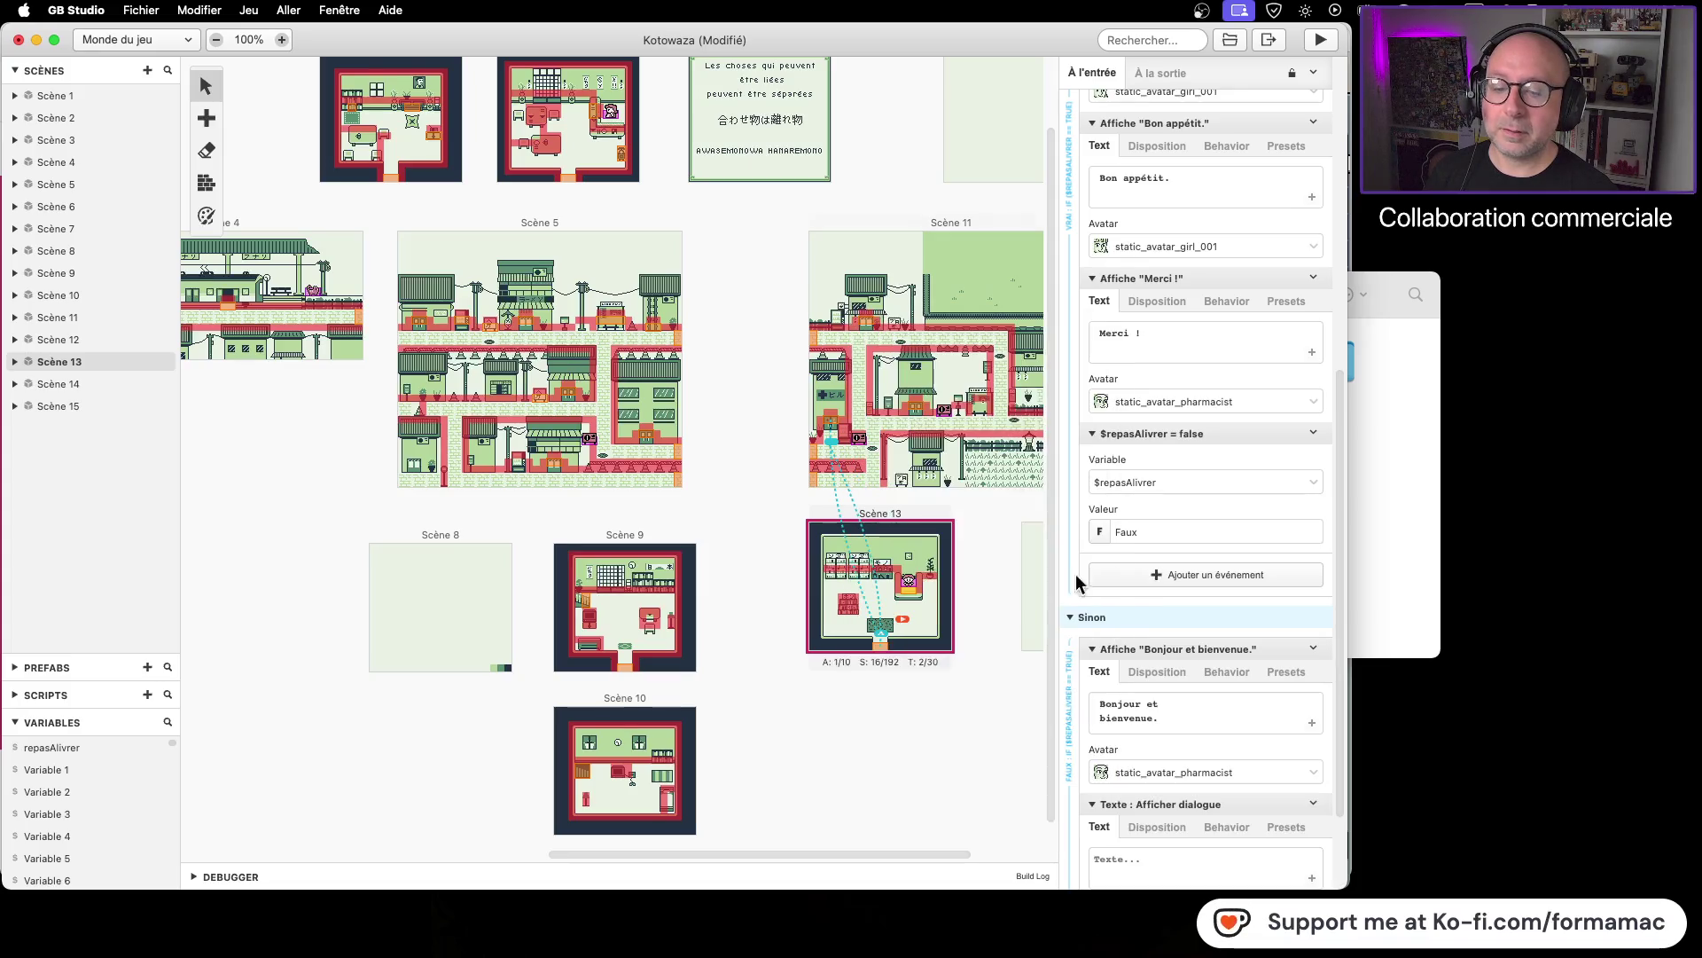
# Step: Write 'J'ai faim' in the new dialogue and give it the static_avatar_pharmacist avatar
pyautogui.scroll(-3, 1184, 828)
pyautogui.click(1153, 743)
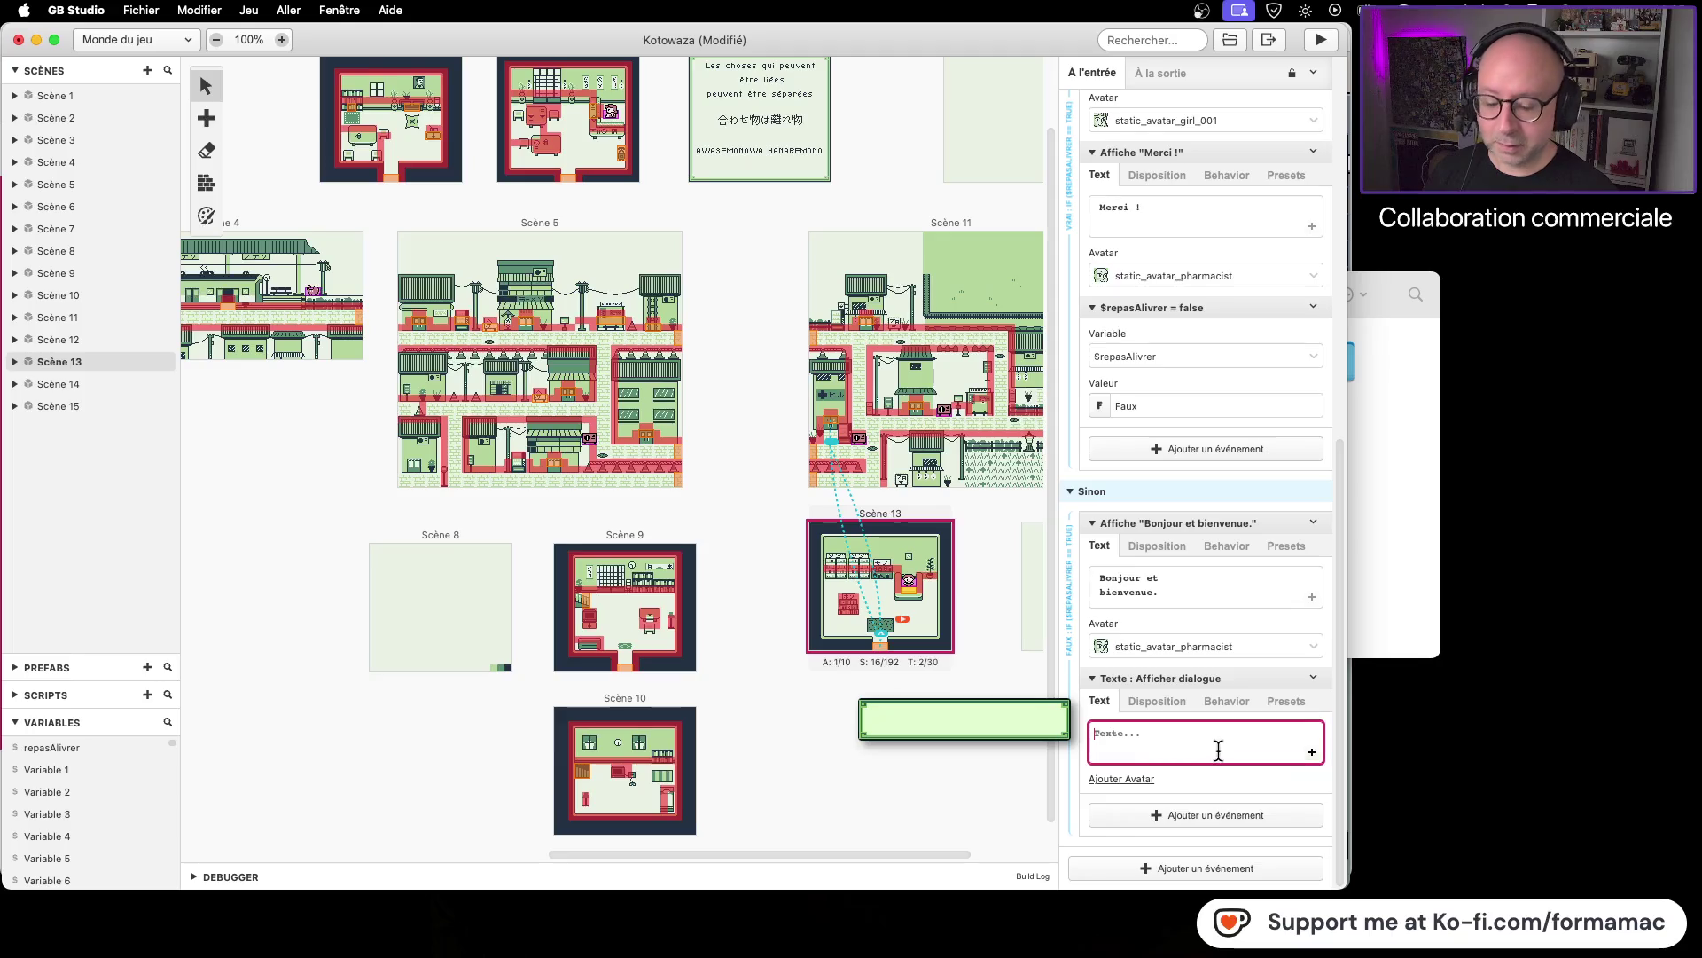
pyautogui.write("J'ai faim et")
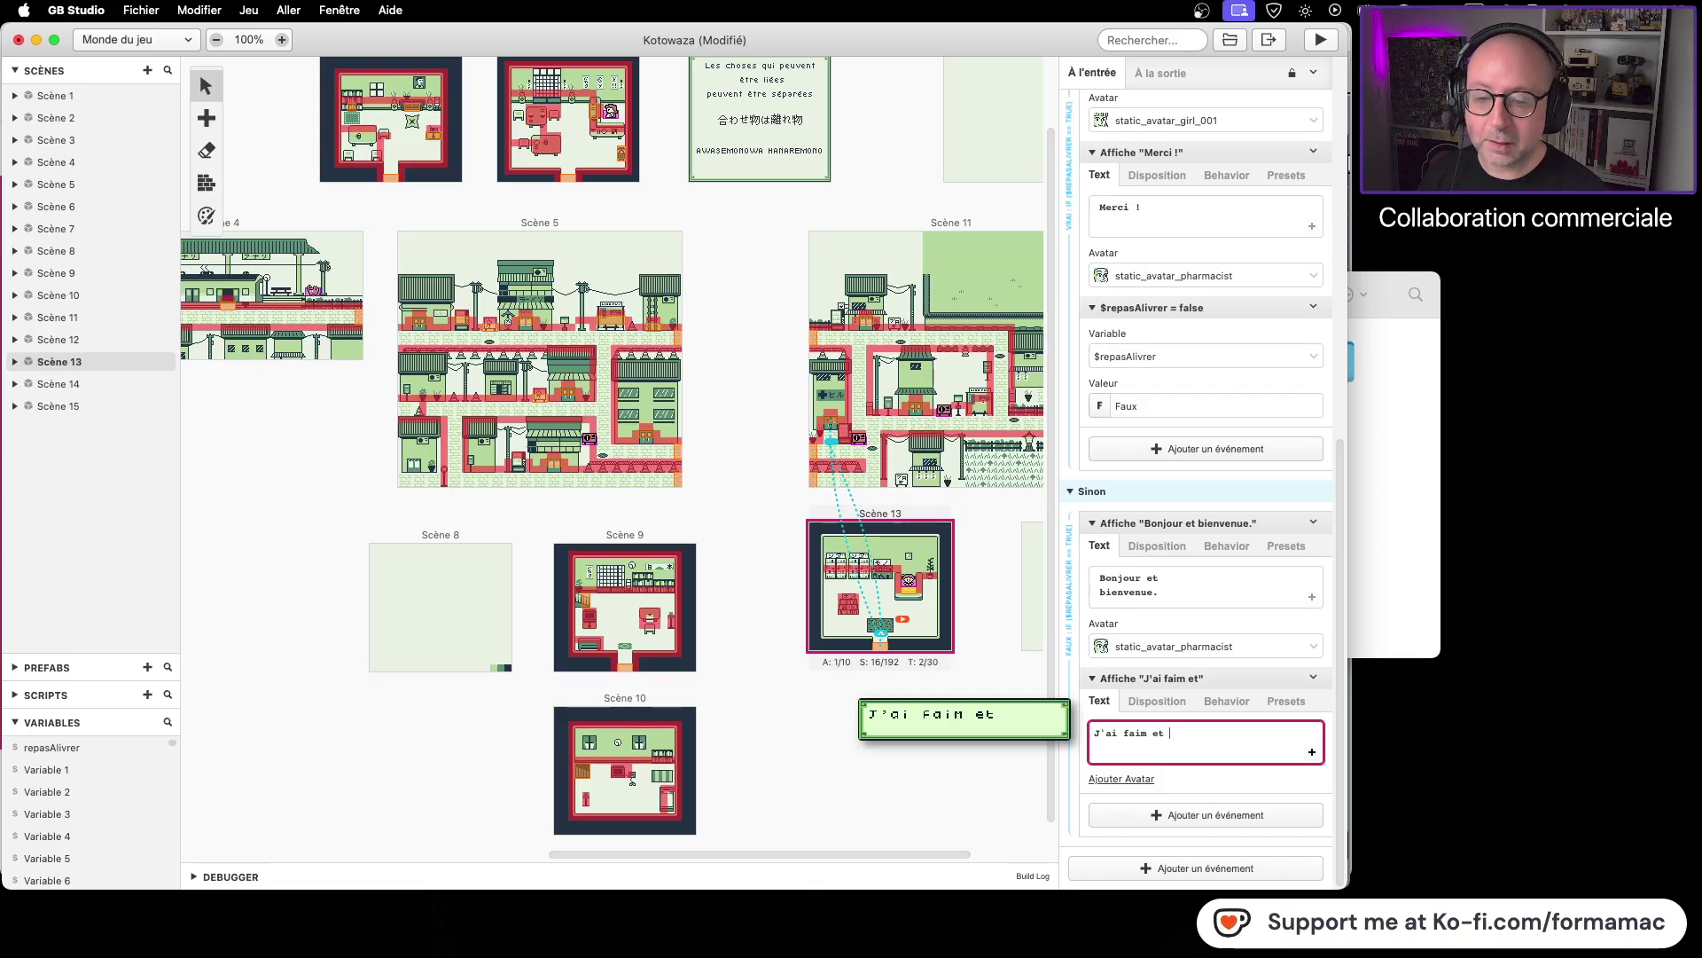
pyautogui.write('je')
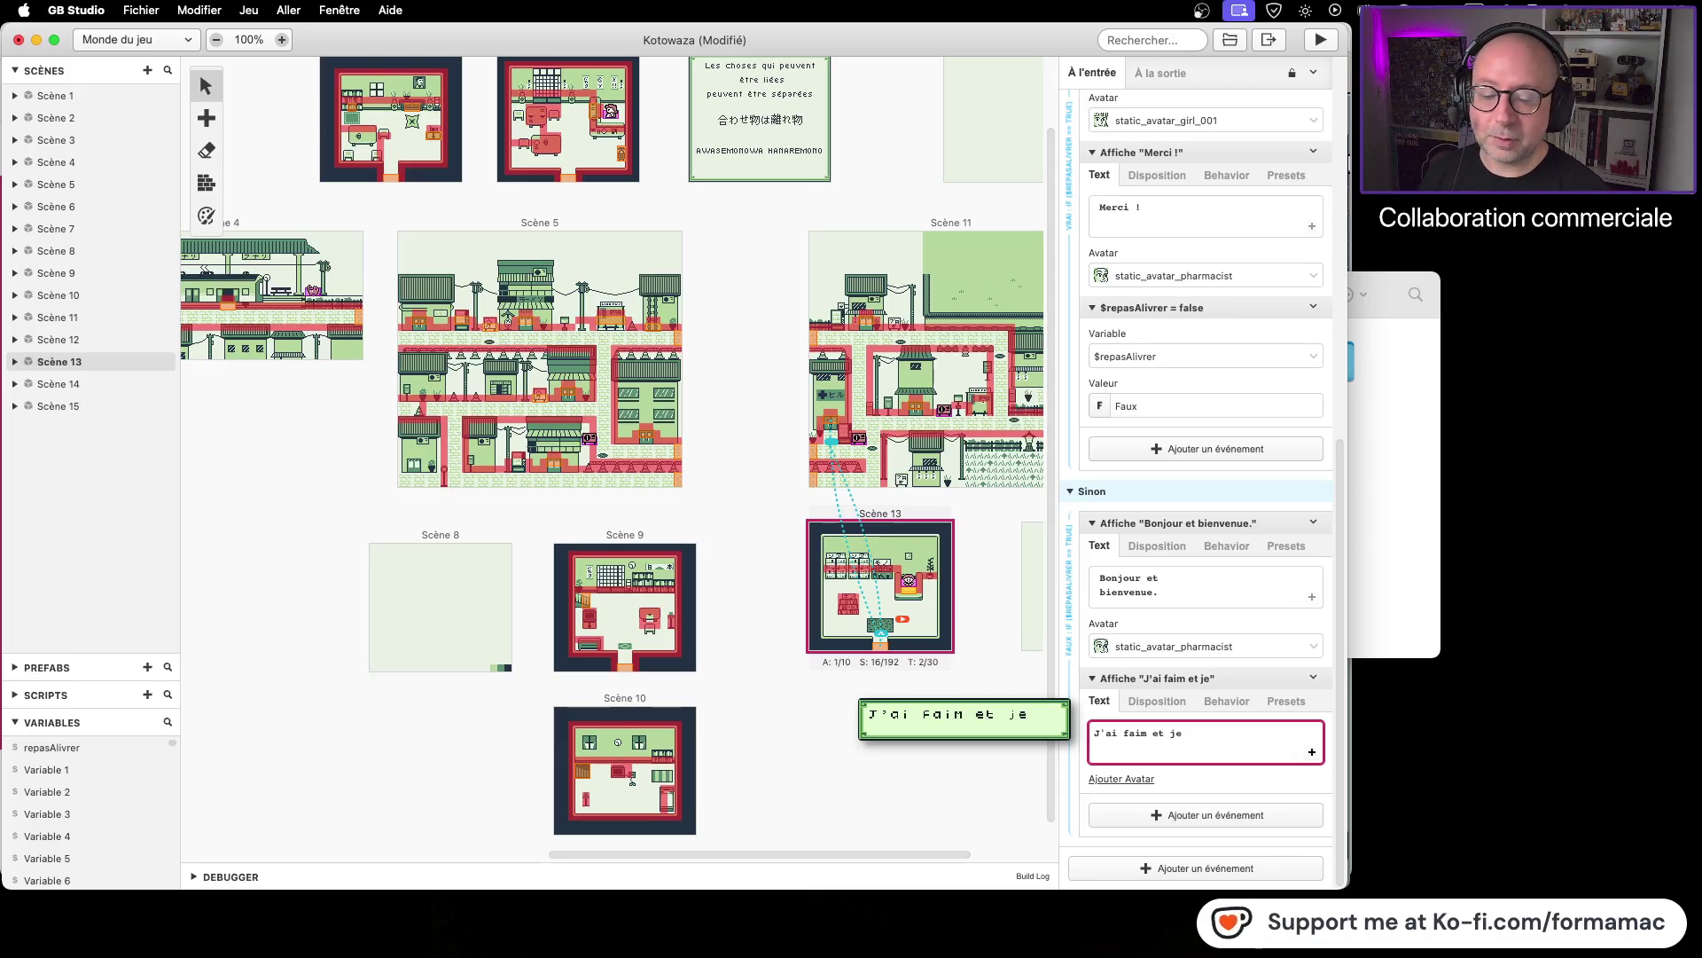
pyautogui.click(1136, 778)
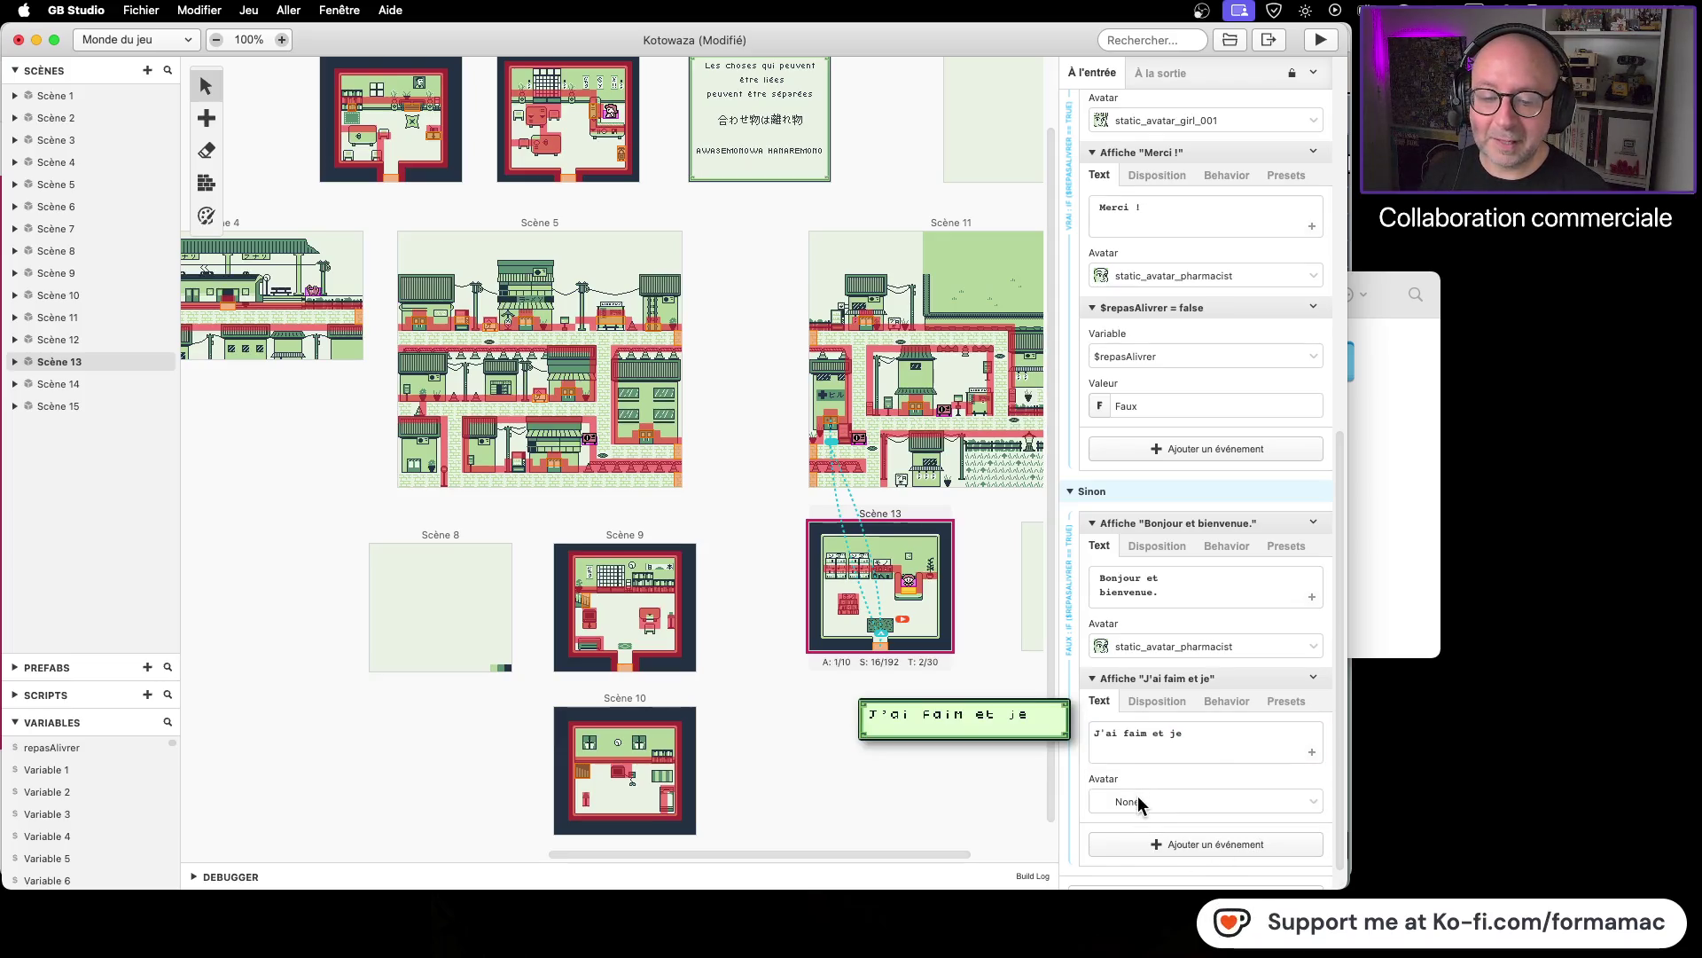
pyautogui.click(1140, 803)
pyautogui.click(1178, 764)
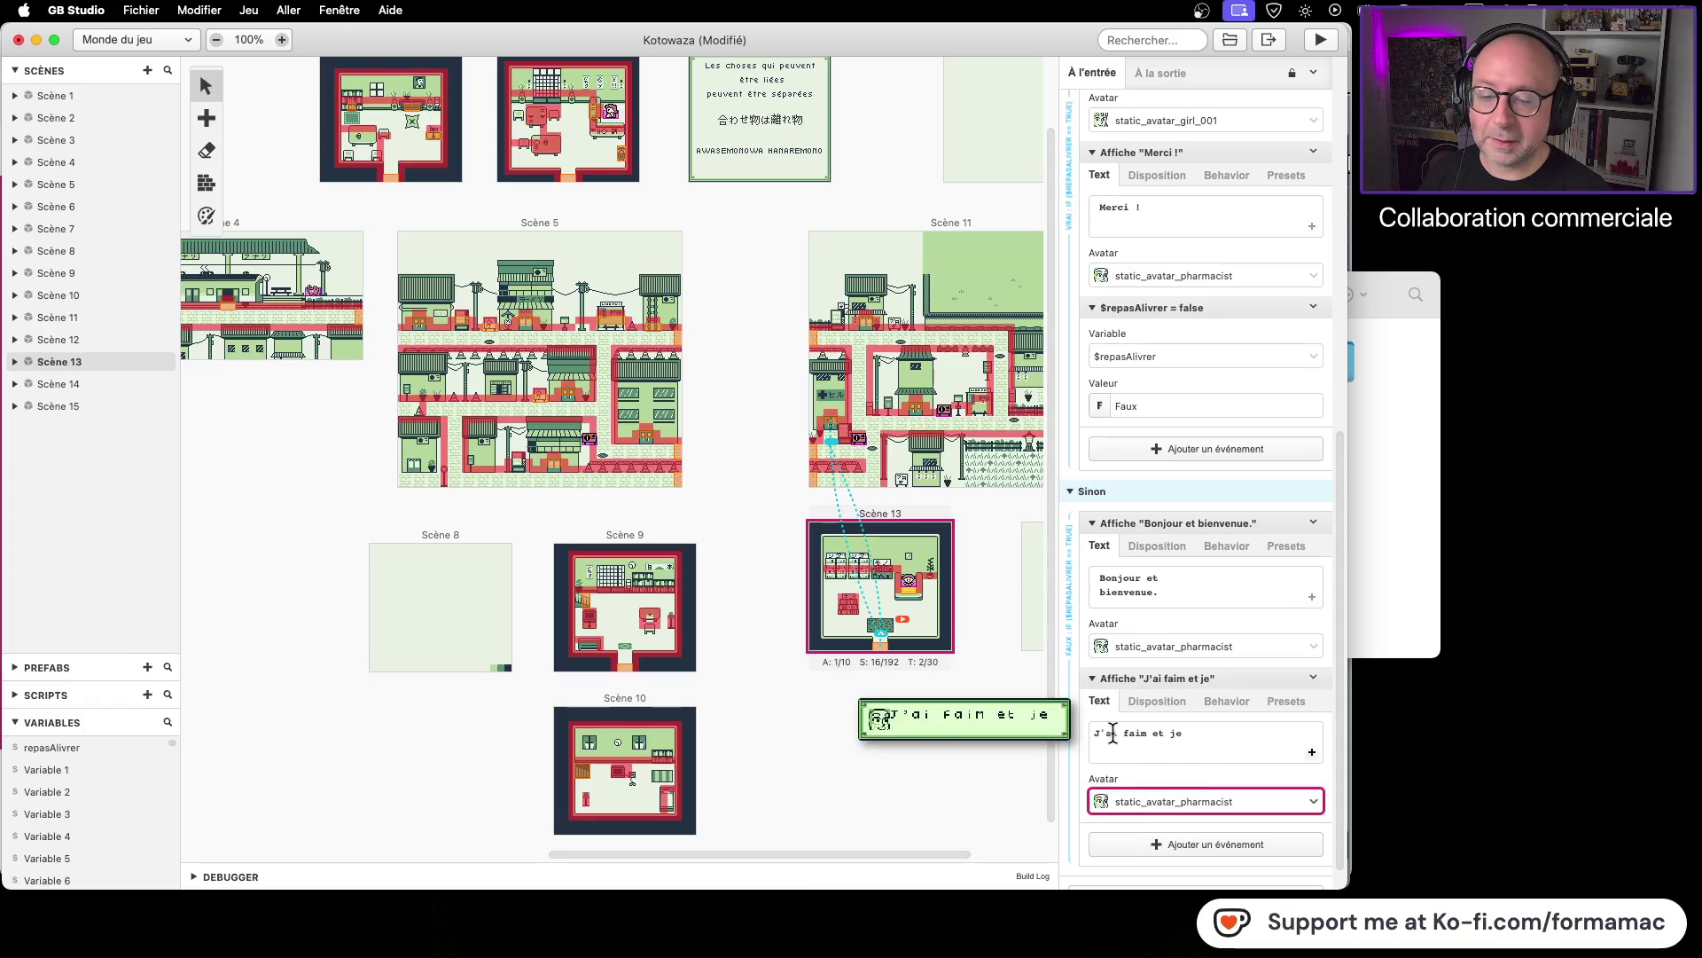
# Step: Trim the dialogue text back to 'J'ai faim.' and add a second text page
pyautogui.click(1099, 736)
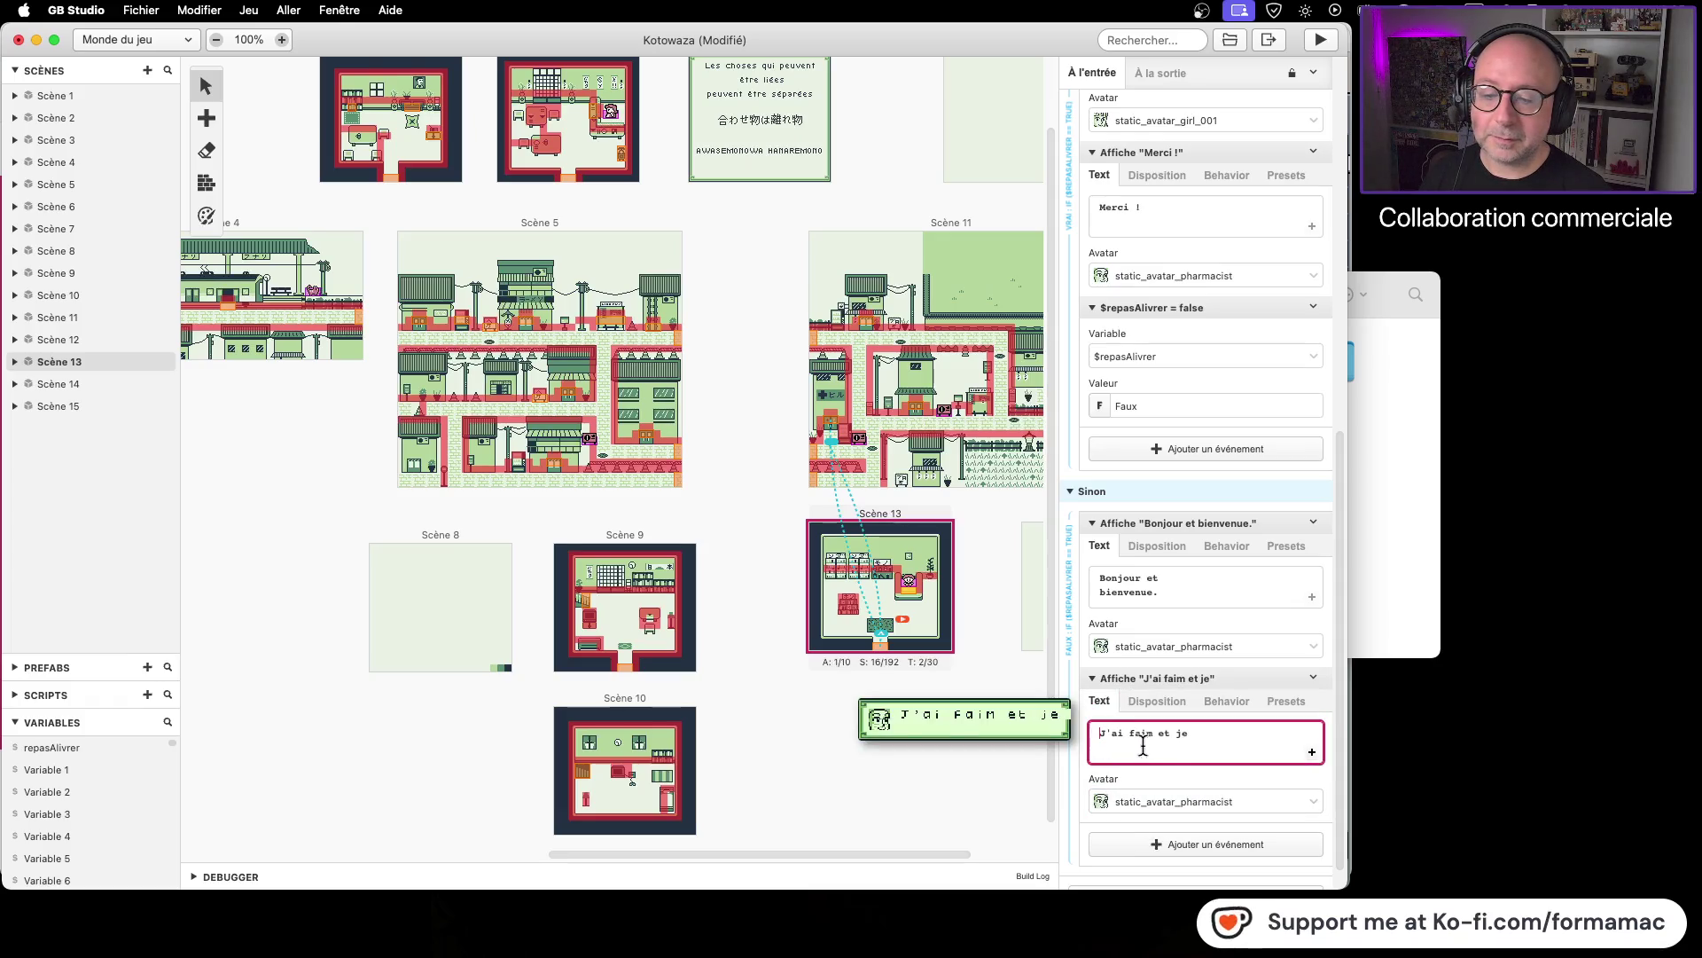
pyautogui.click(1199, 734)
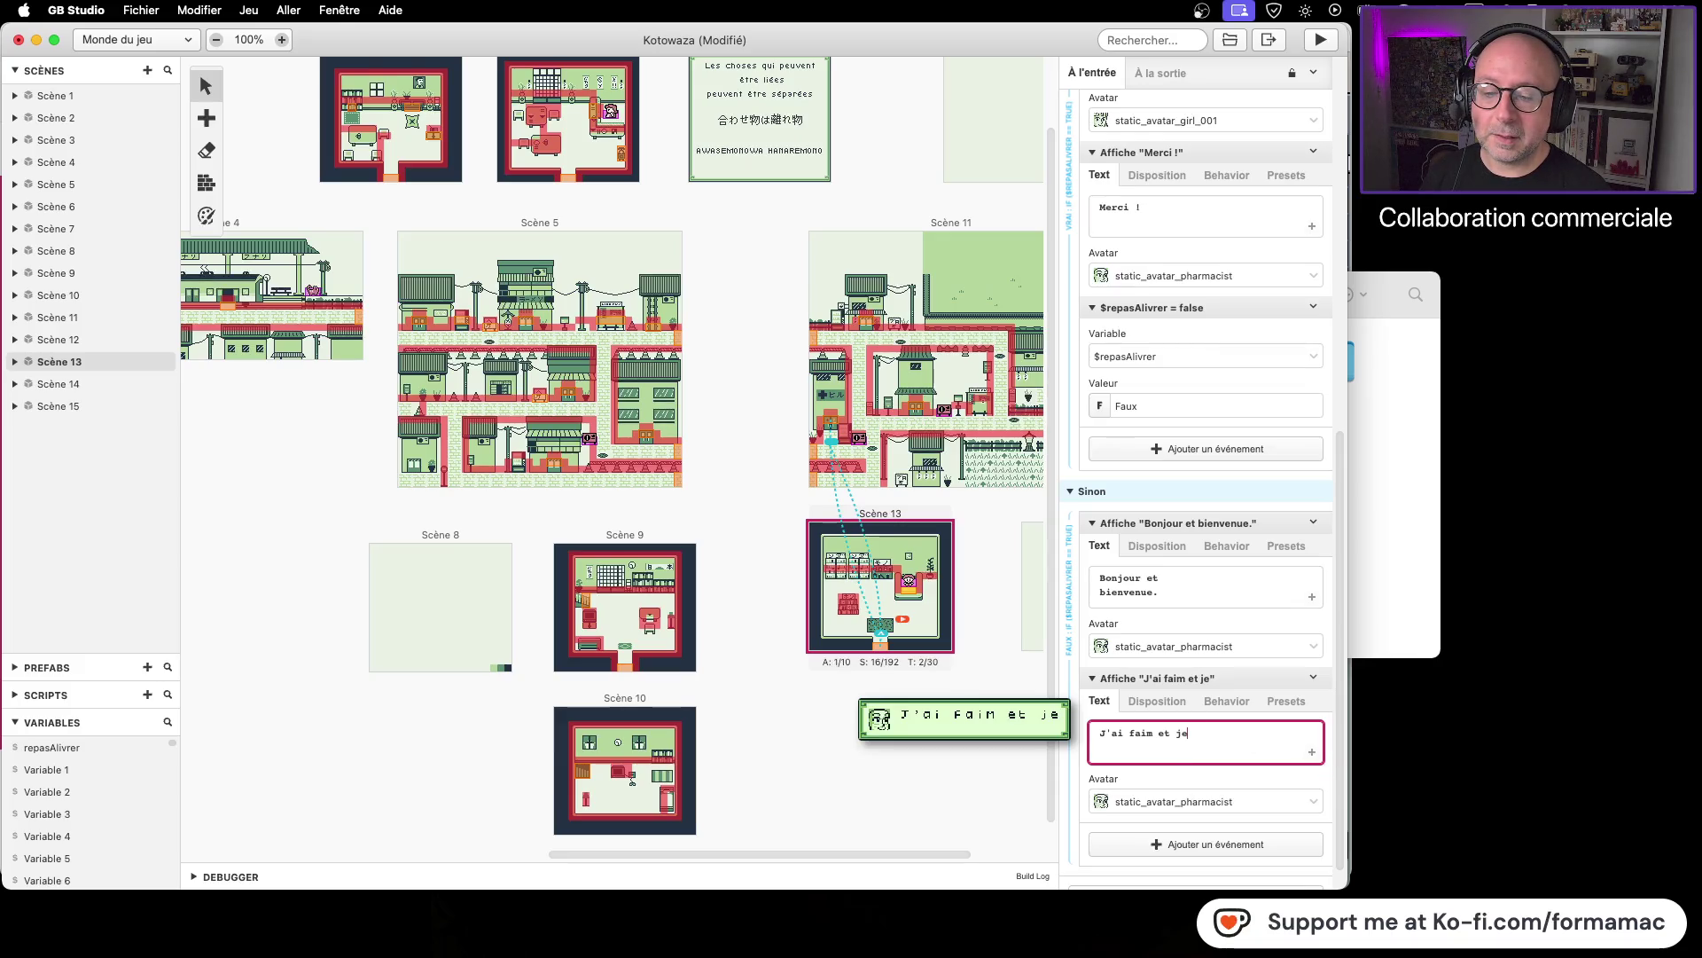
pyautogui.write("n'ai pas mo,n")
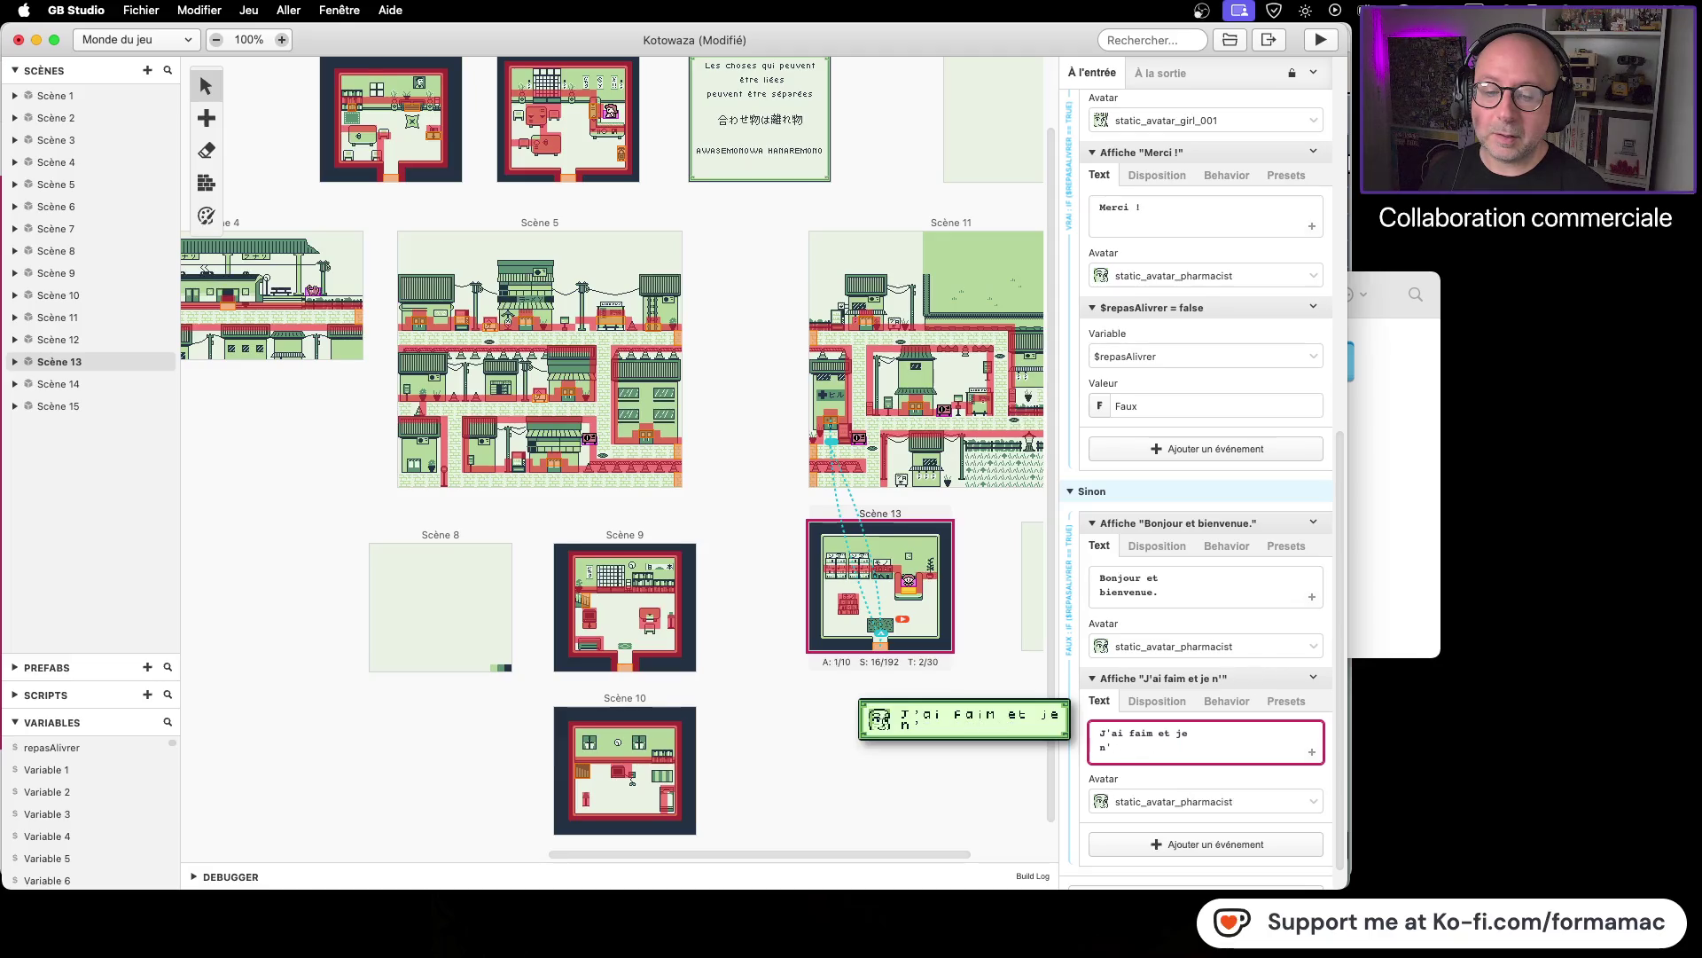
pyautogui.press('BackSpace')
pyautogui.press('BackSpace')
pyautogui.press('BackSpace')
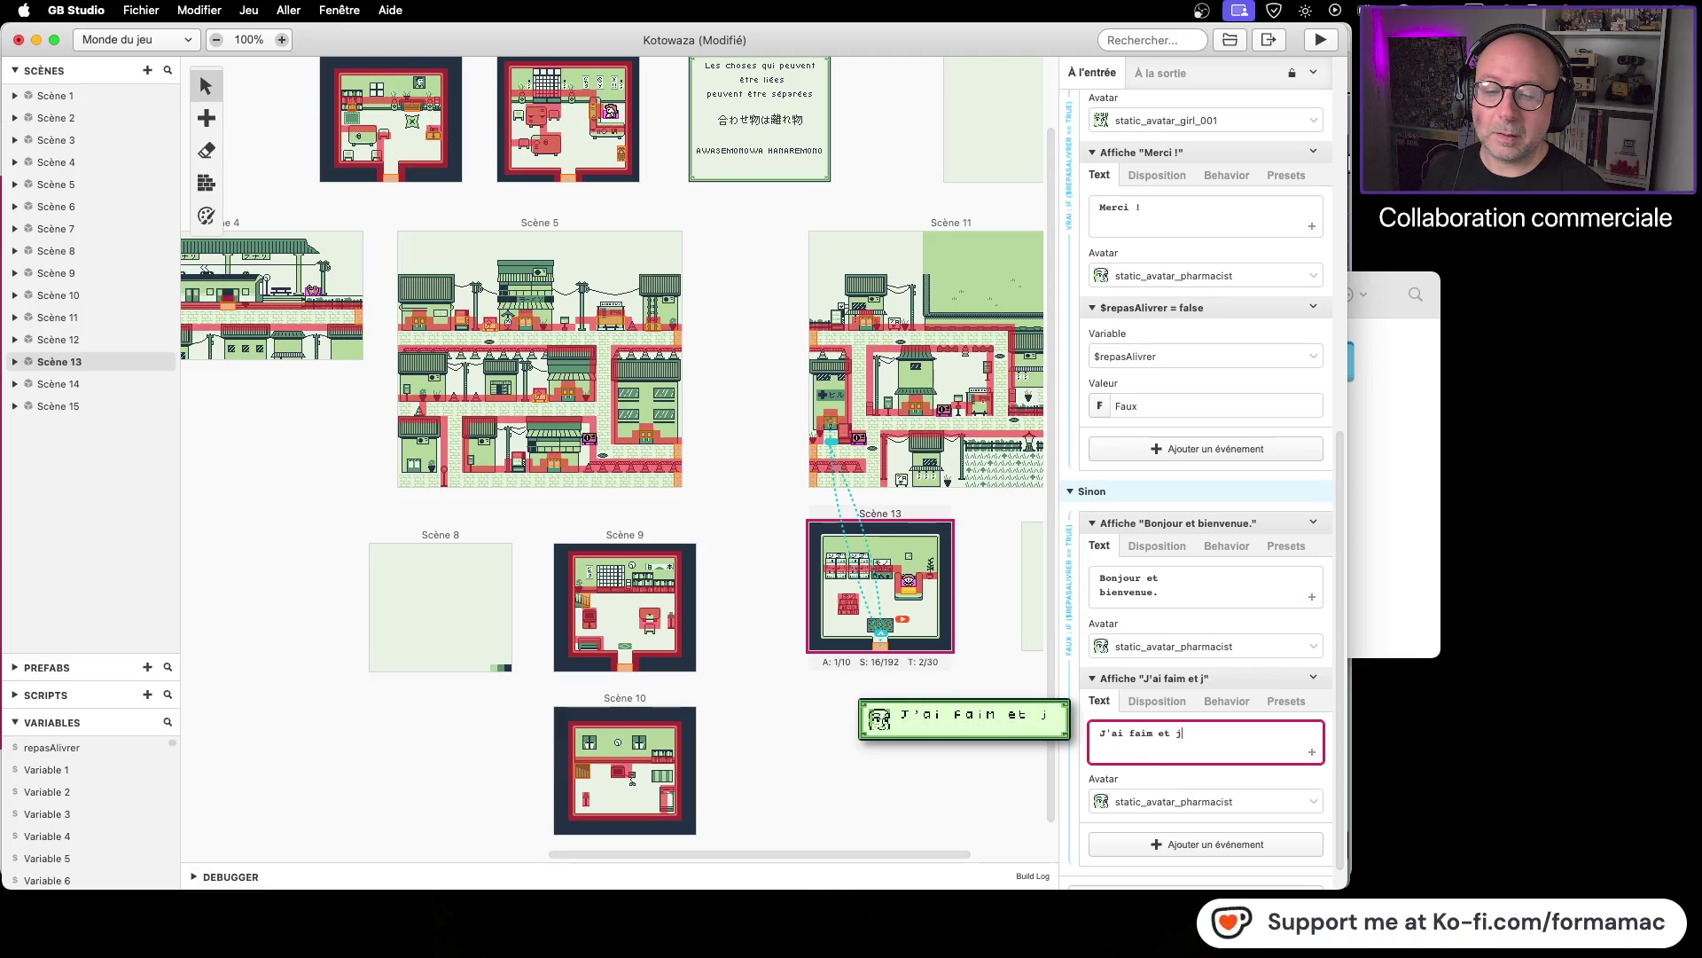
pyautogui.press('BackSpace')
pyautogui.press('BackSpace')
pyautogui.press('BackSpace')
pyautogui.write('.')
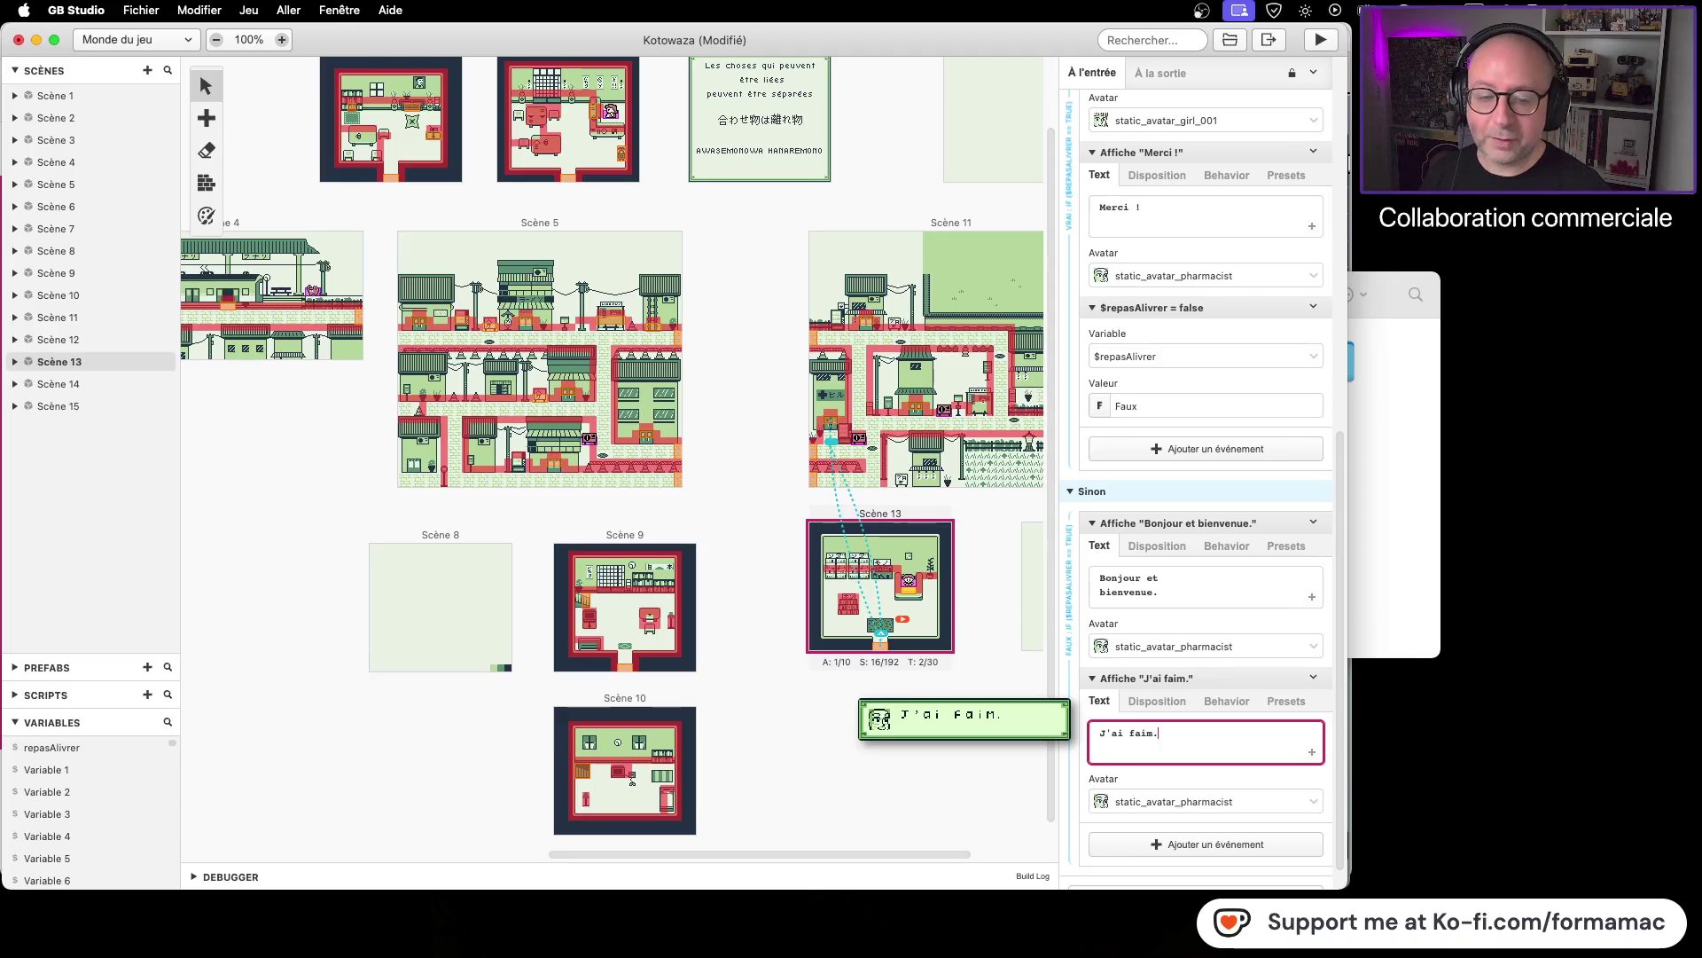
pyautogui.click(1311, 752)
# Step: Write 'Je n'ai pas' / 'reçu mon repas.' on two lines of the second page
pyautogui.click(1170, 788)
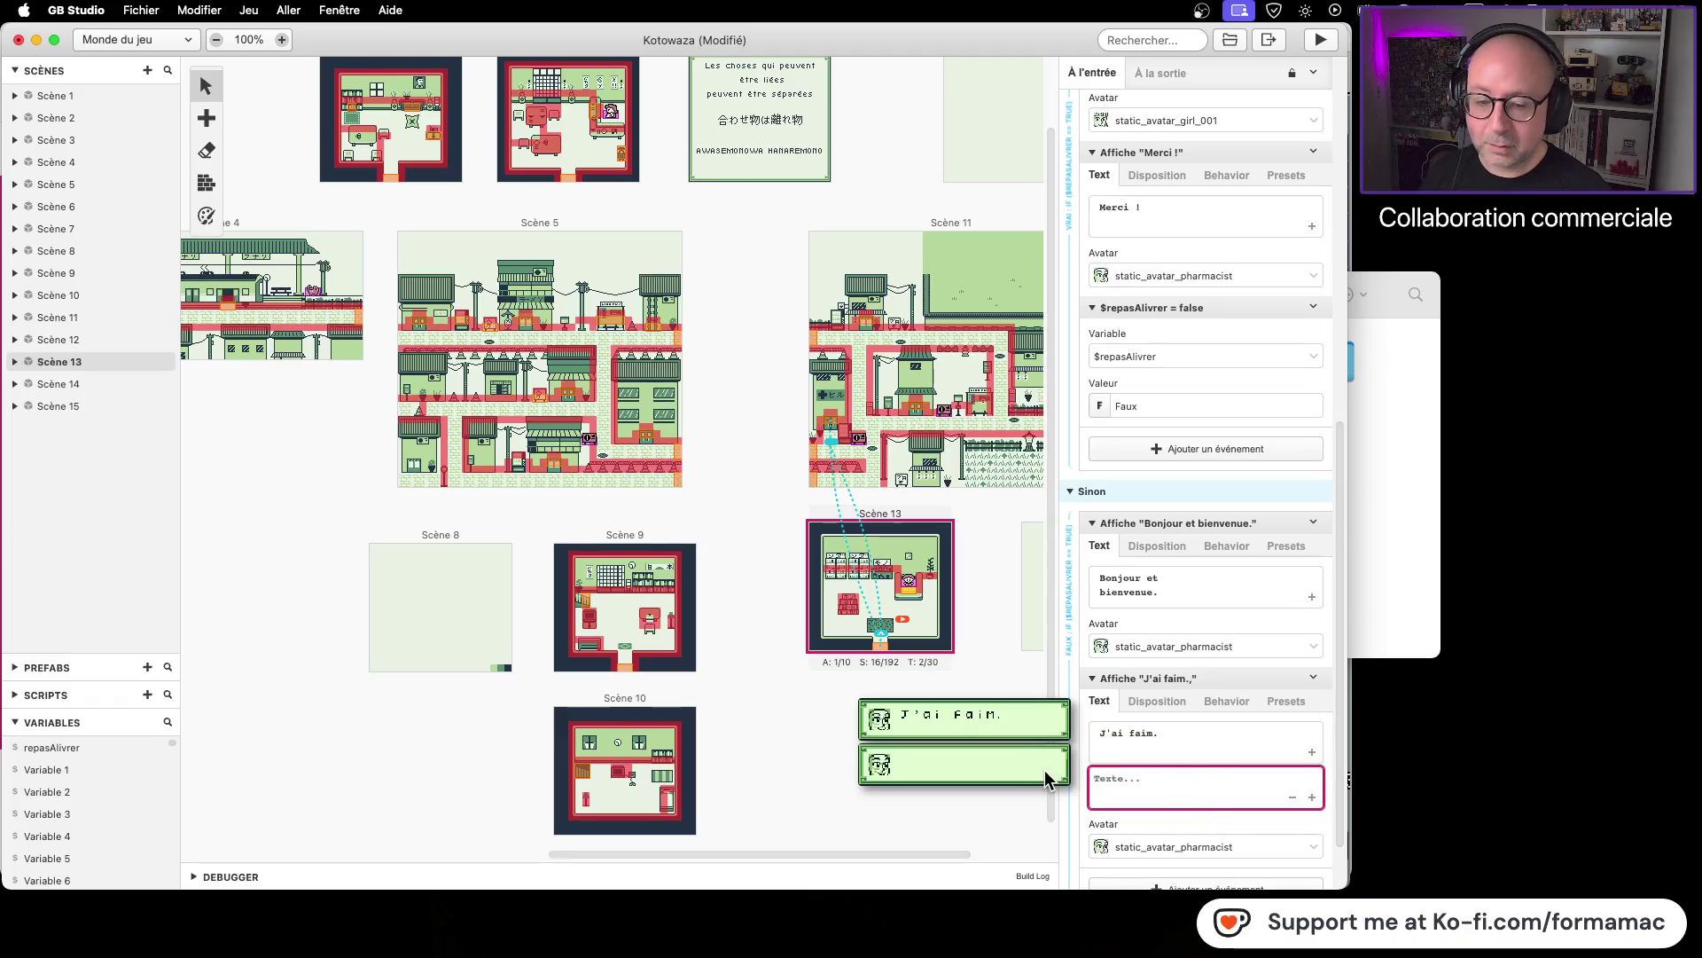
pyautogui.write("Je n'i")
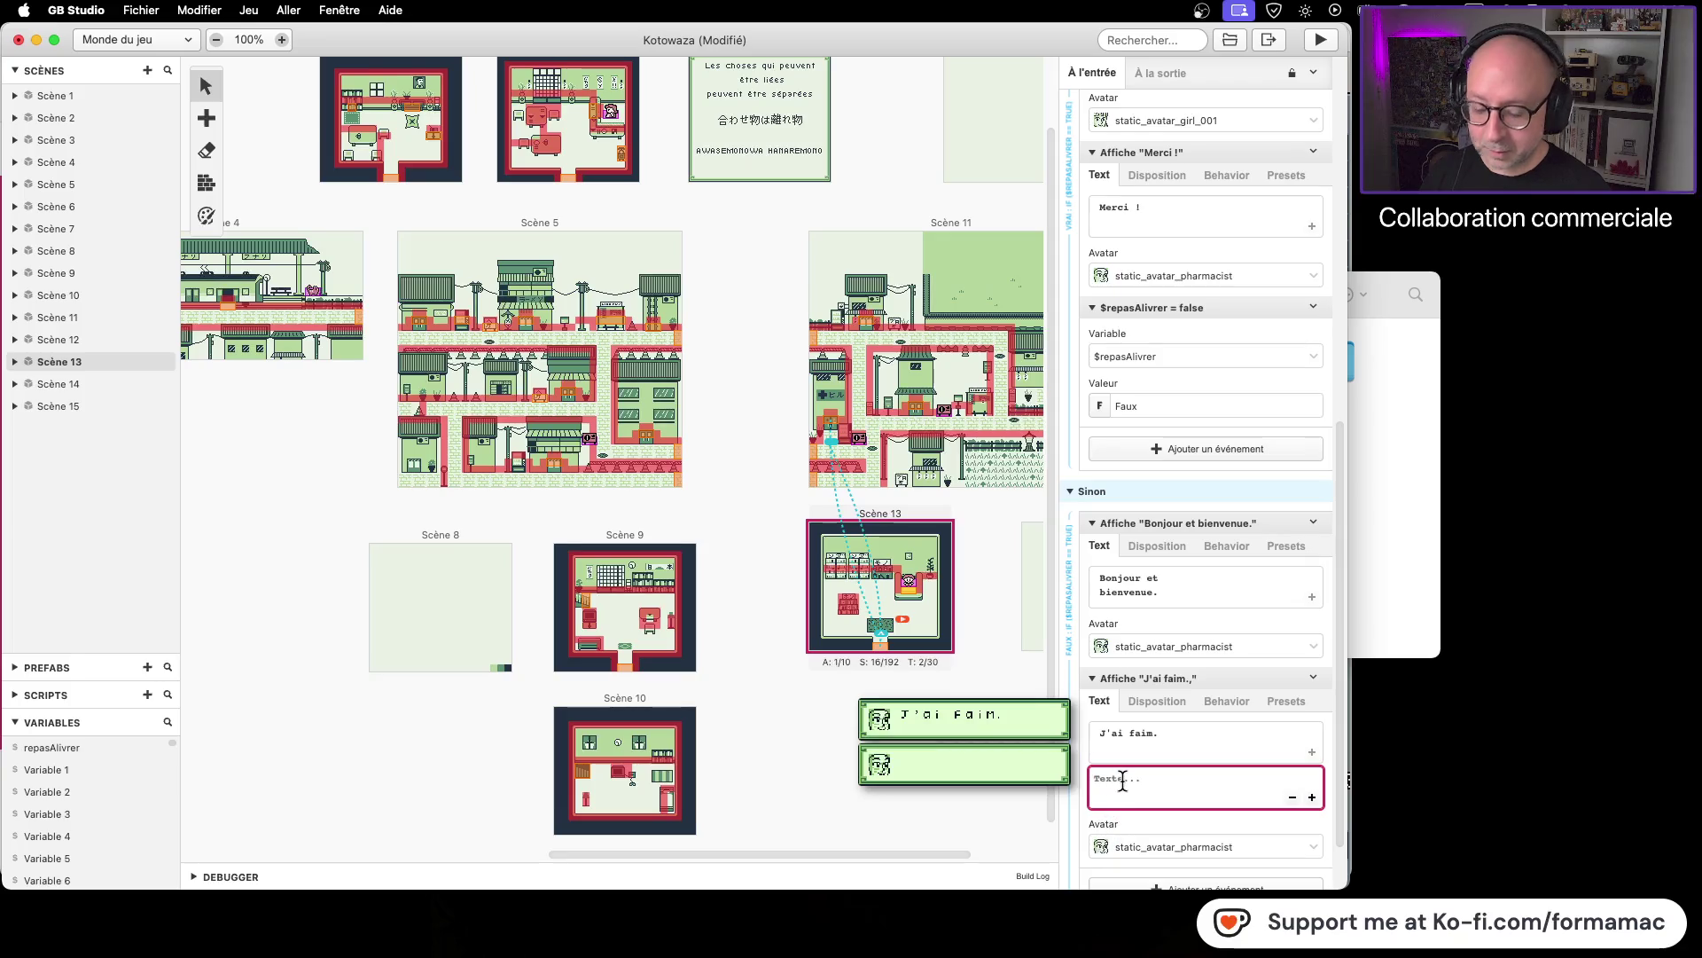
pyautogui.press('BackSpace')
pyautogui.write('a')
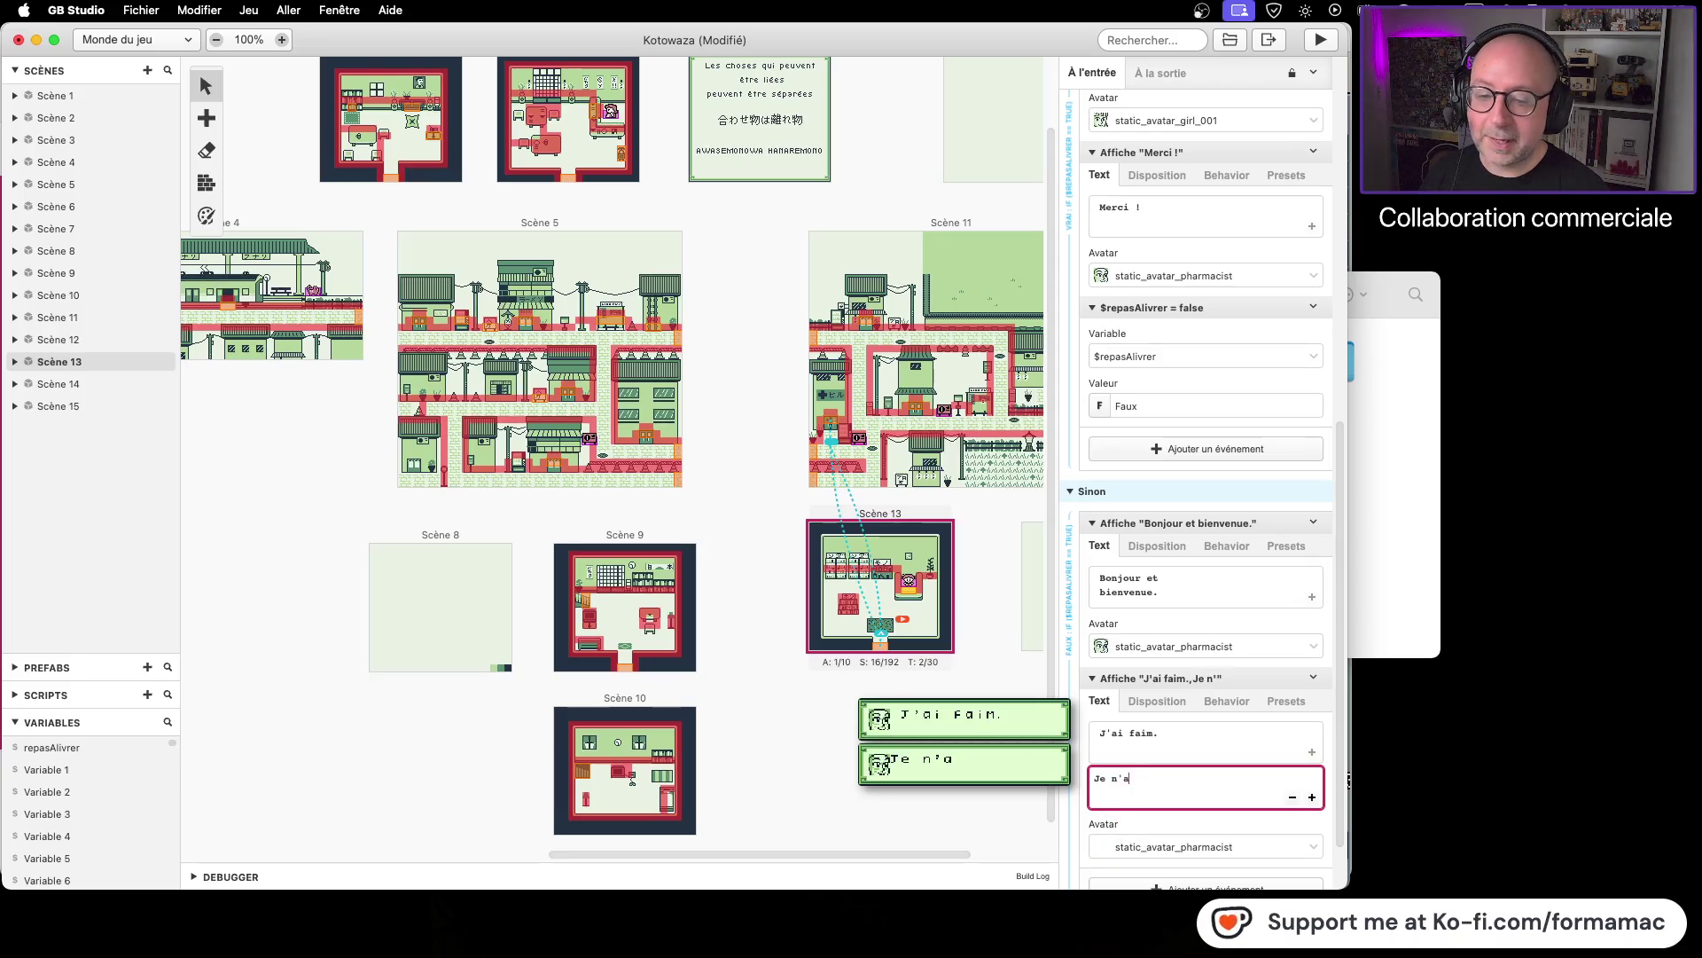
pyautogui.write('i pas ré')
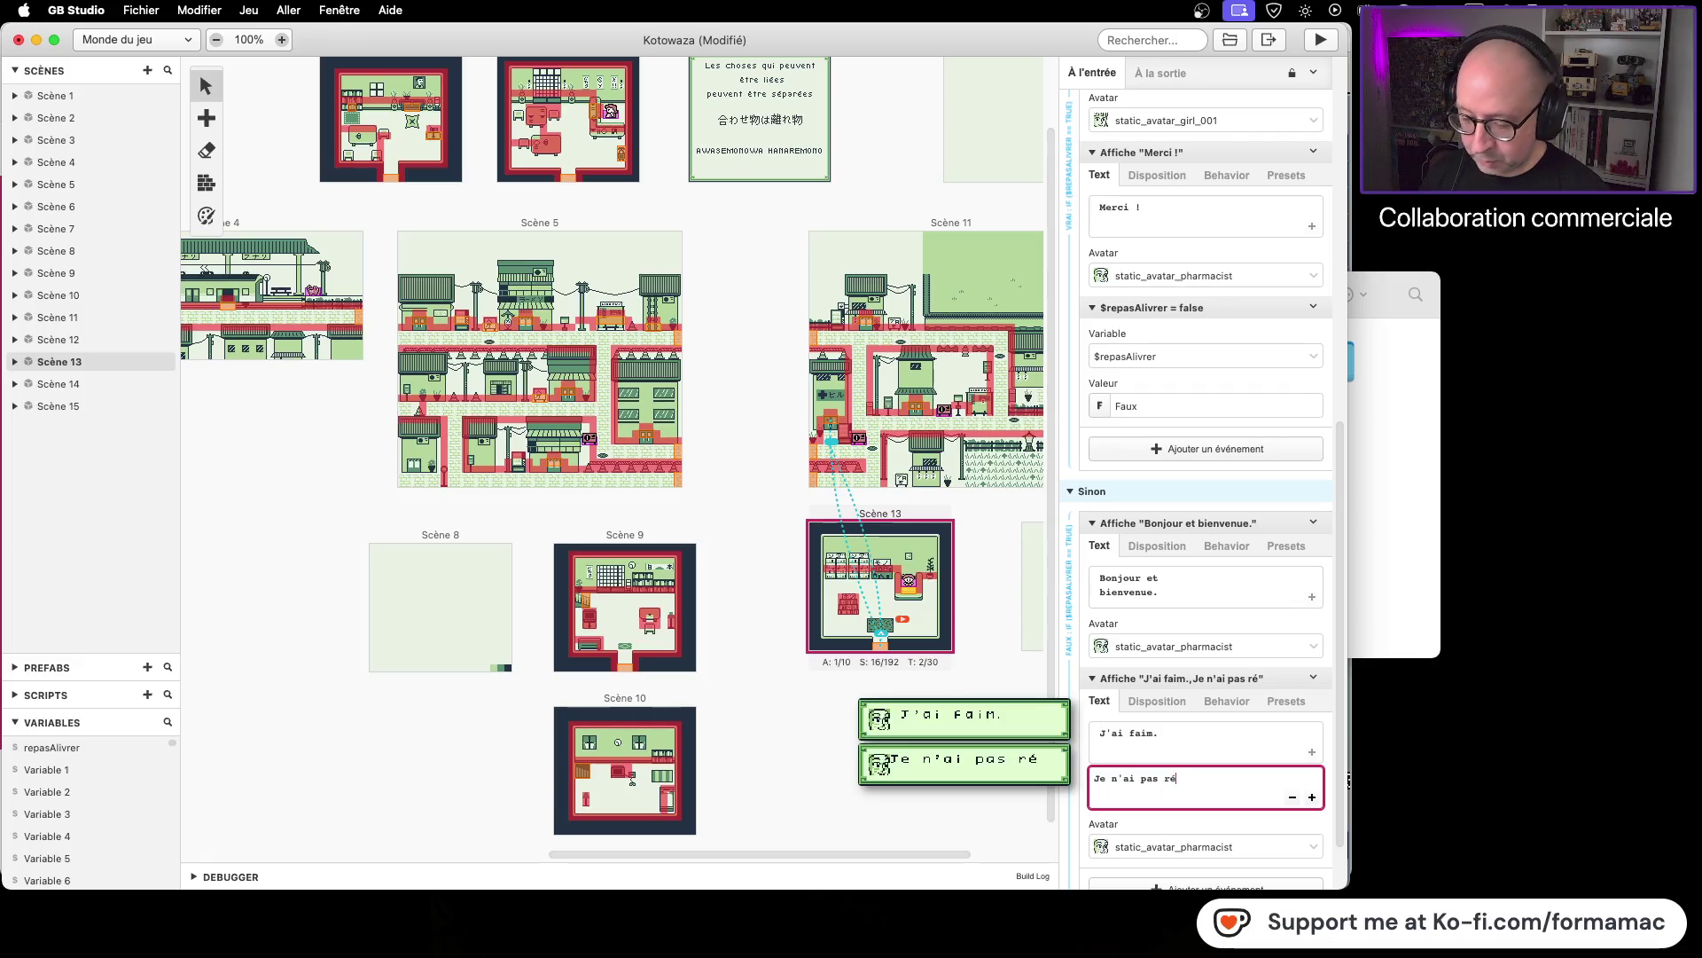
pyautogui.press('BackSpace')
pyautogui.press('BackSpace')
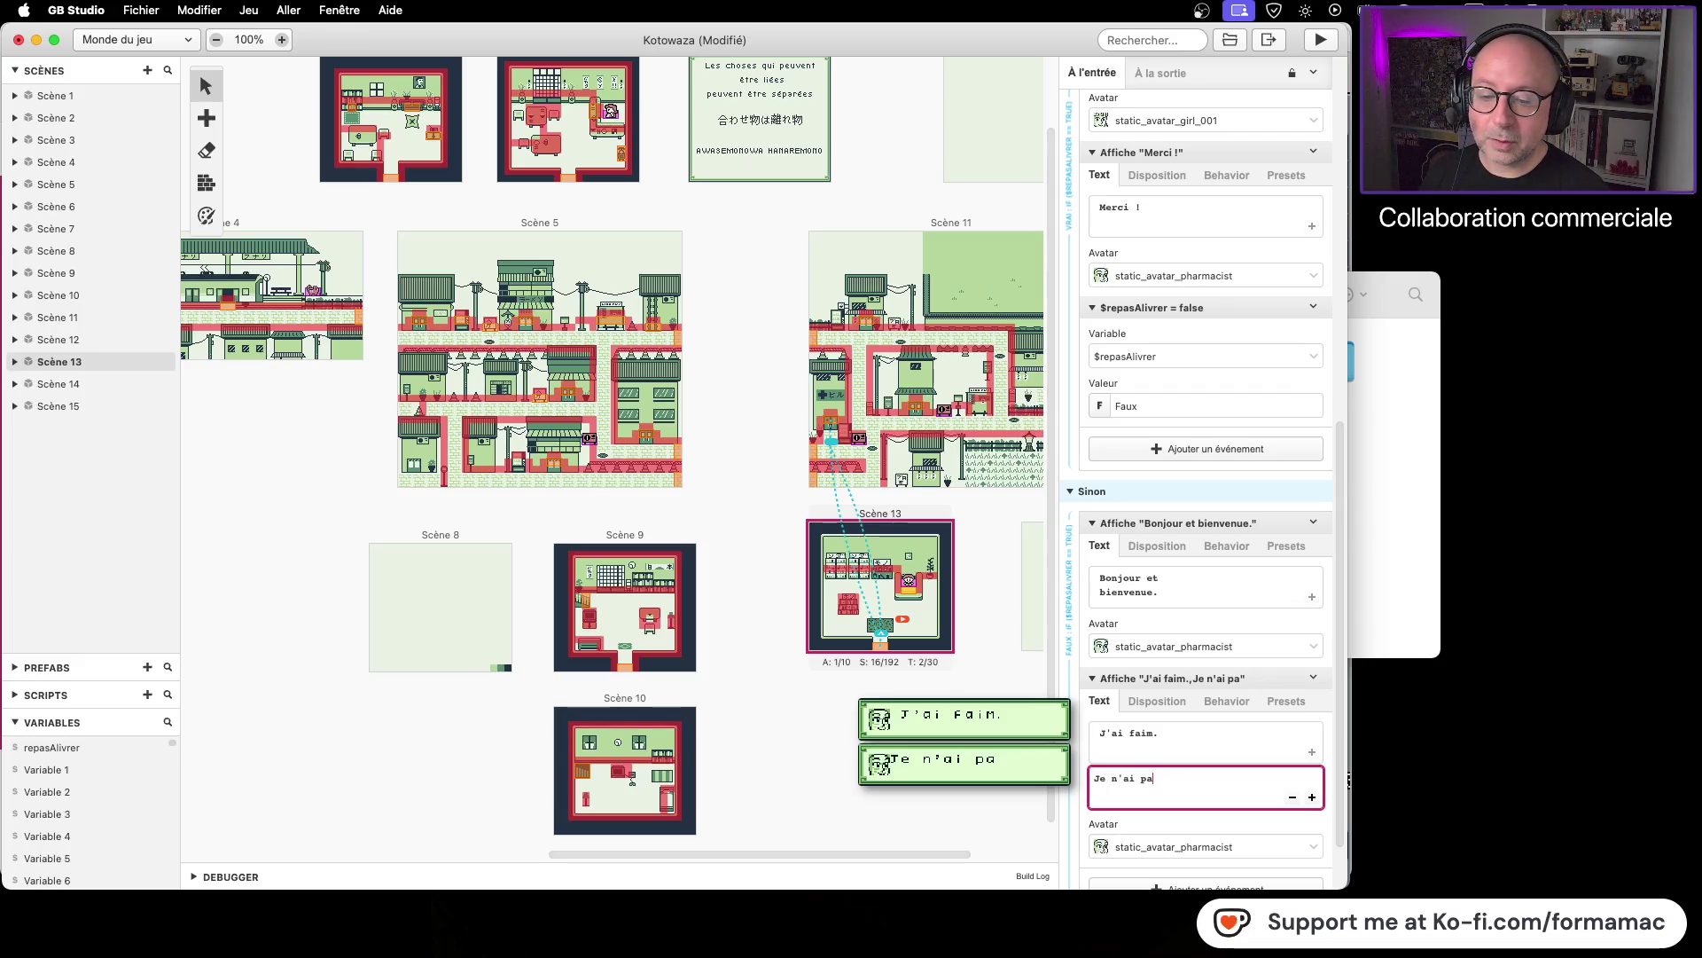
pyautogui.write('s')
pyautogui.press('Return')
pyautogui.write('reçu mon repas')
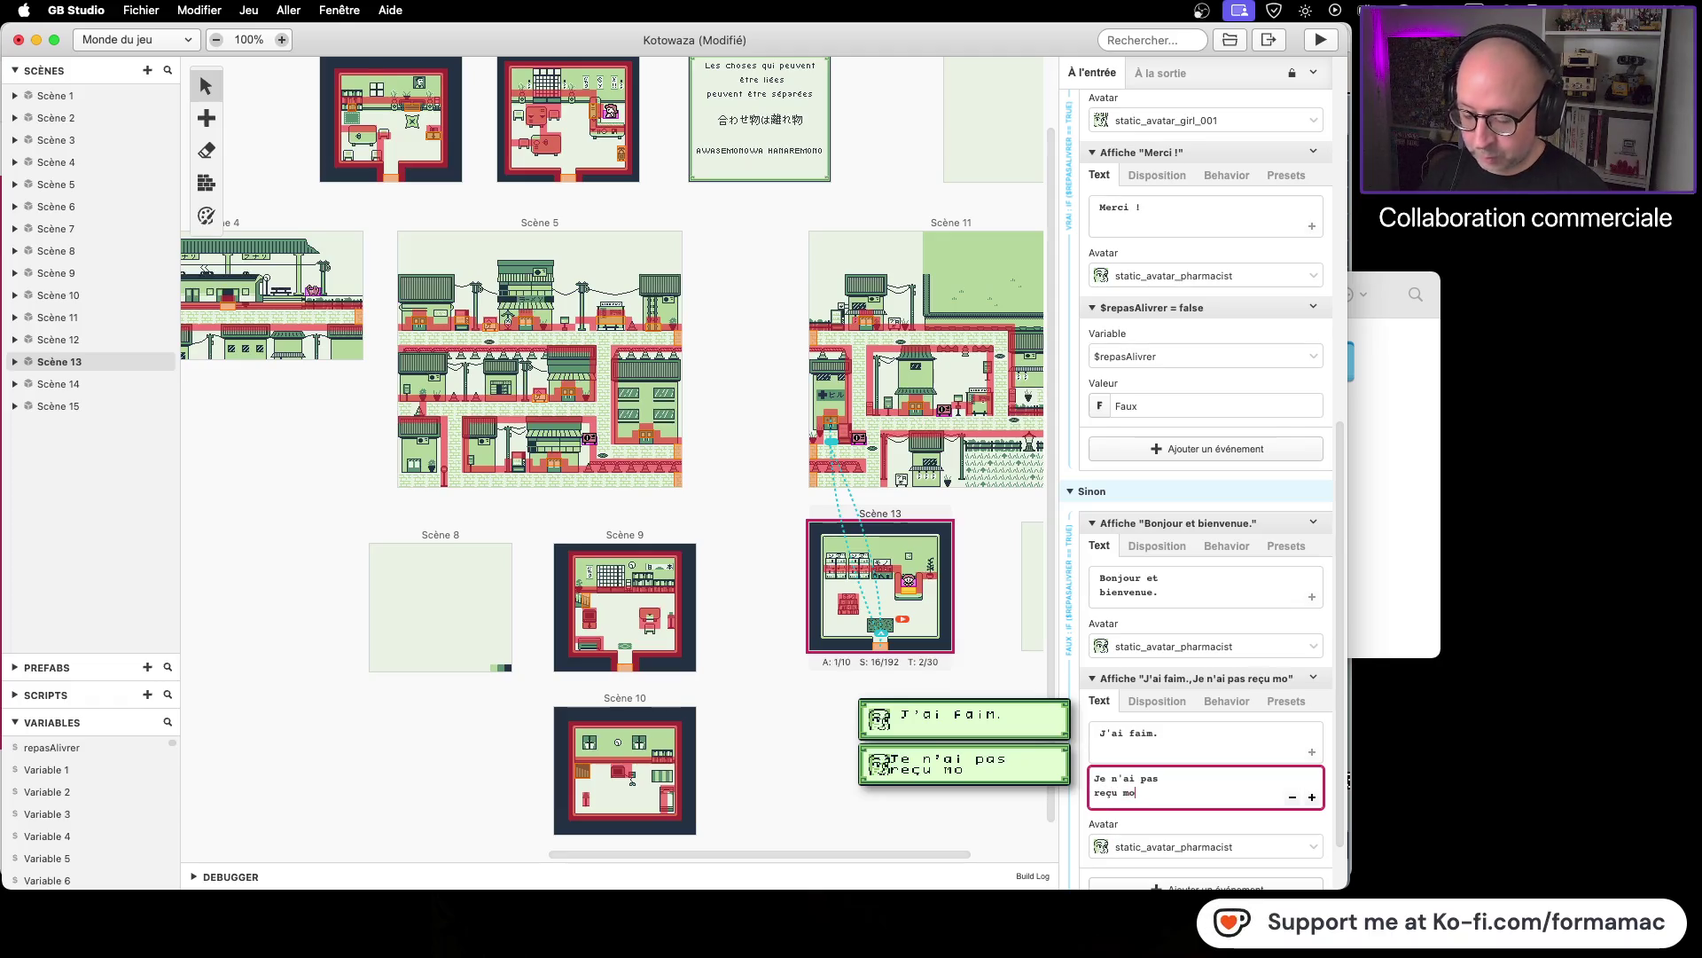
pyautogui.write('.')
# Step: Add an empty third page to the pharmacist's dialogue
pyautogui.press('Up')
pyautogui.press('super+Left')
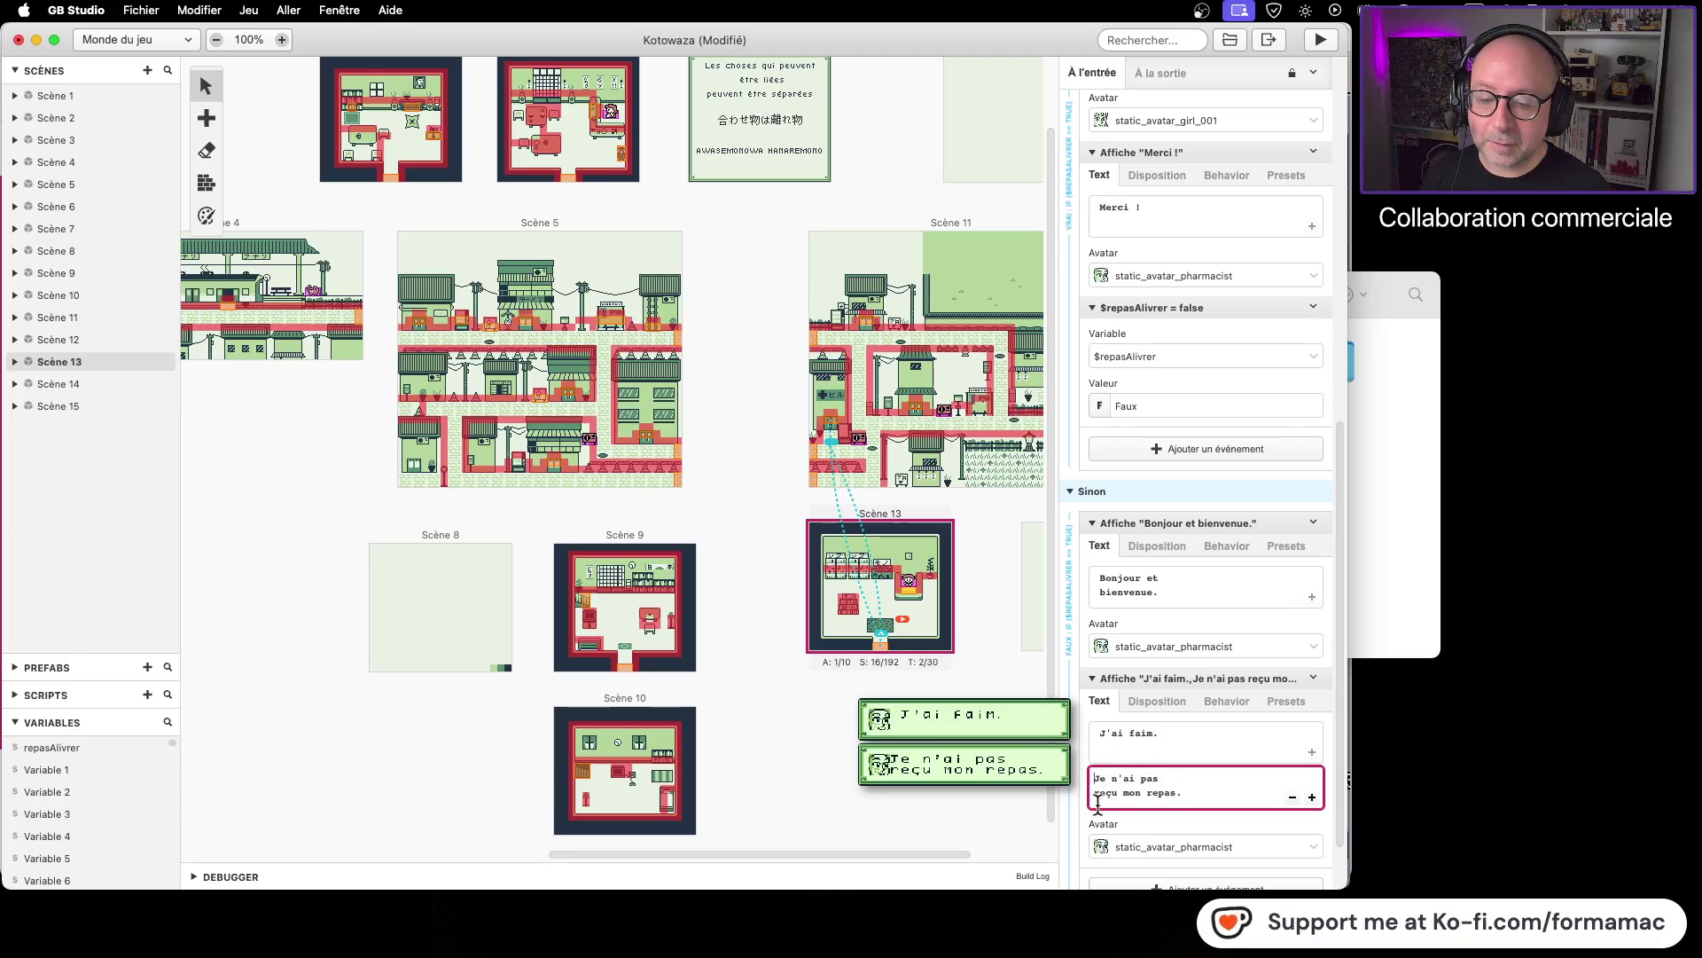
pyautogui.press('super+Down')
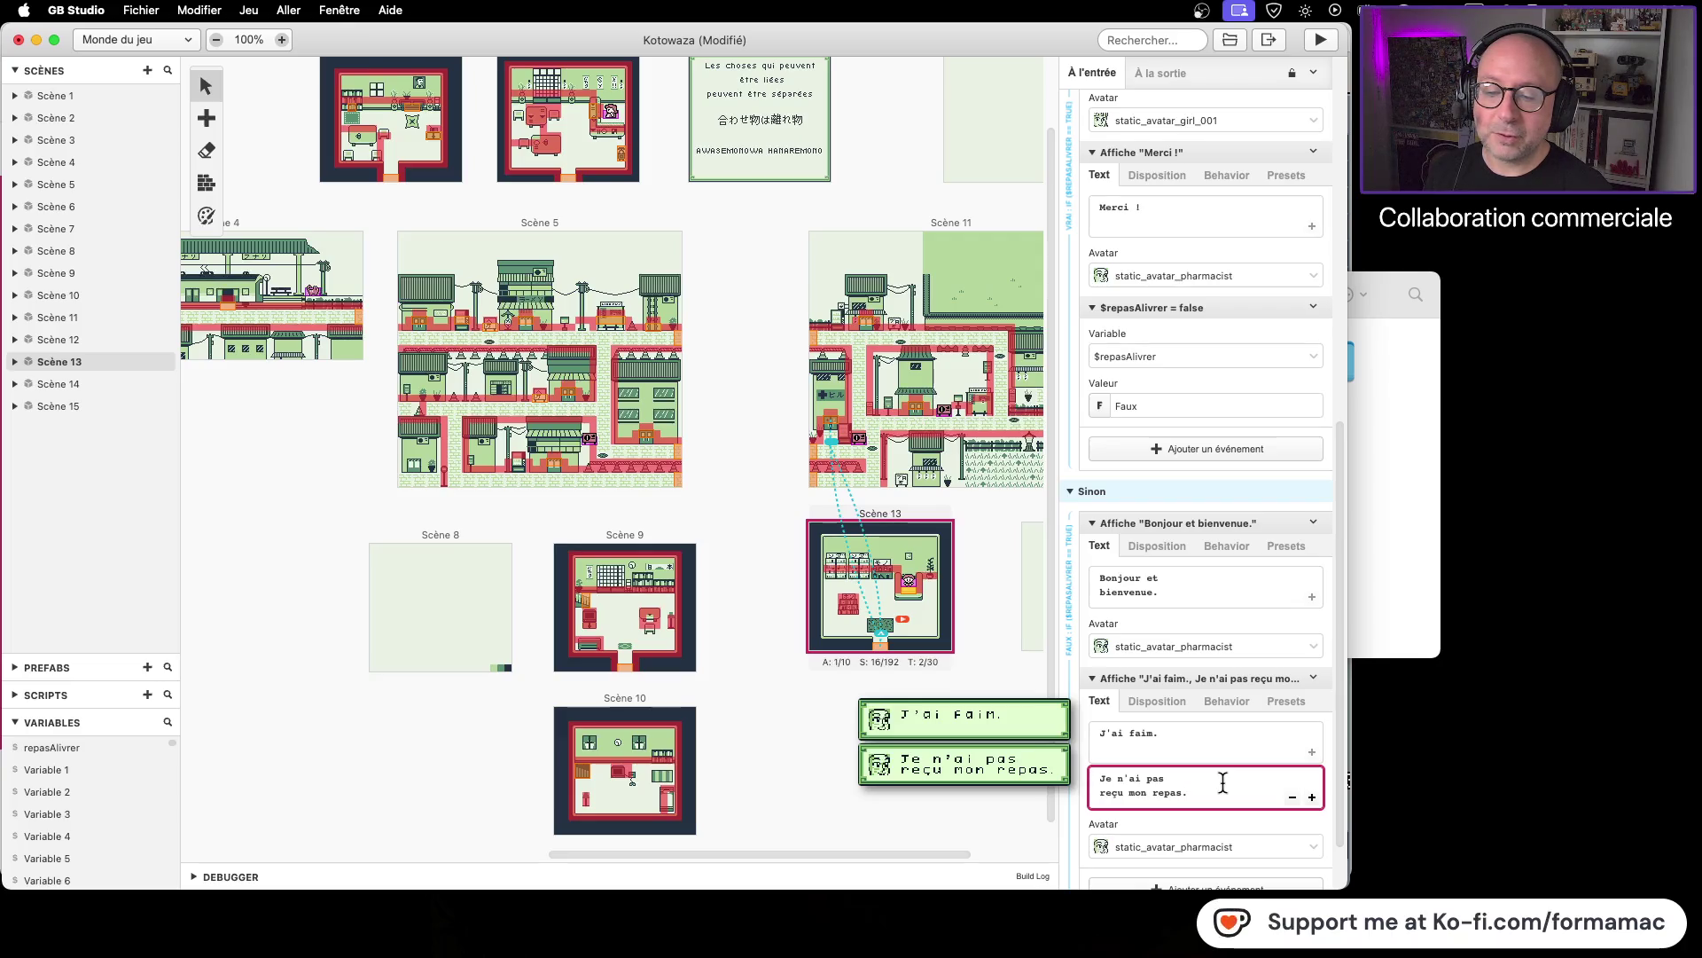
pyautogui.scroll(-2, 1221, 780)
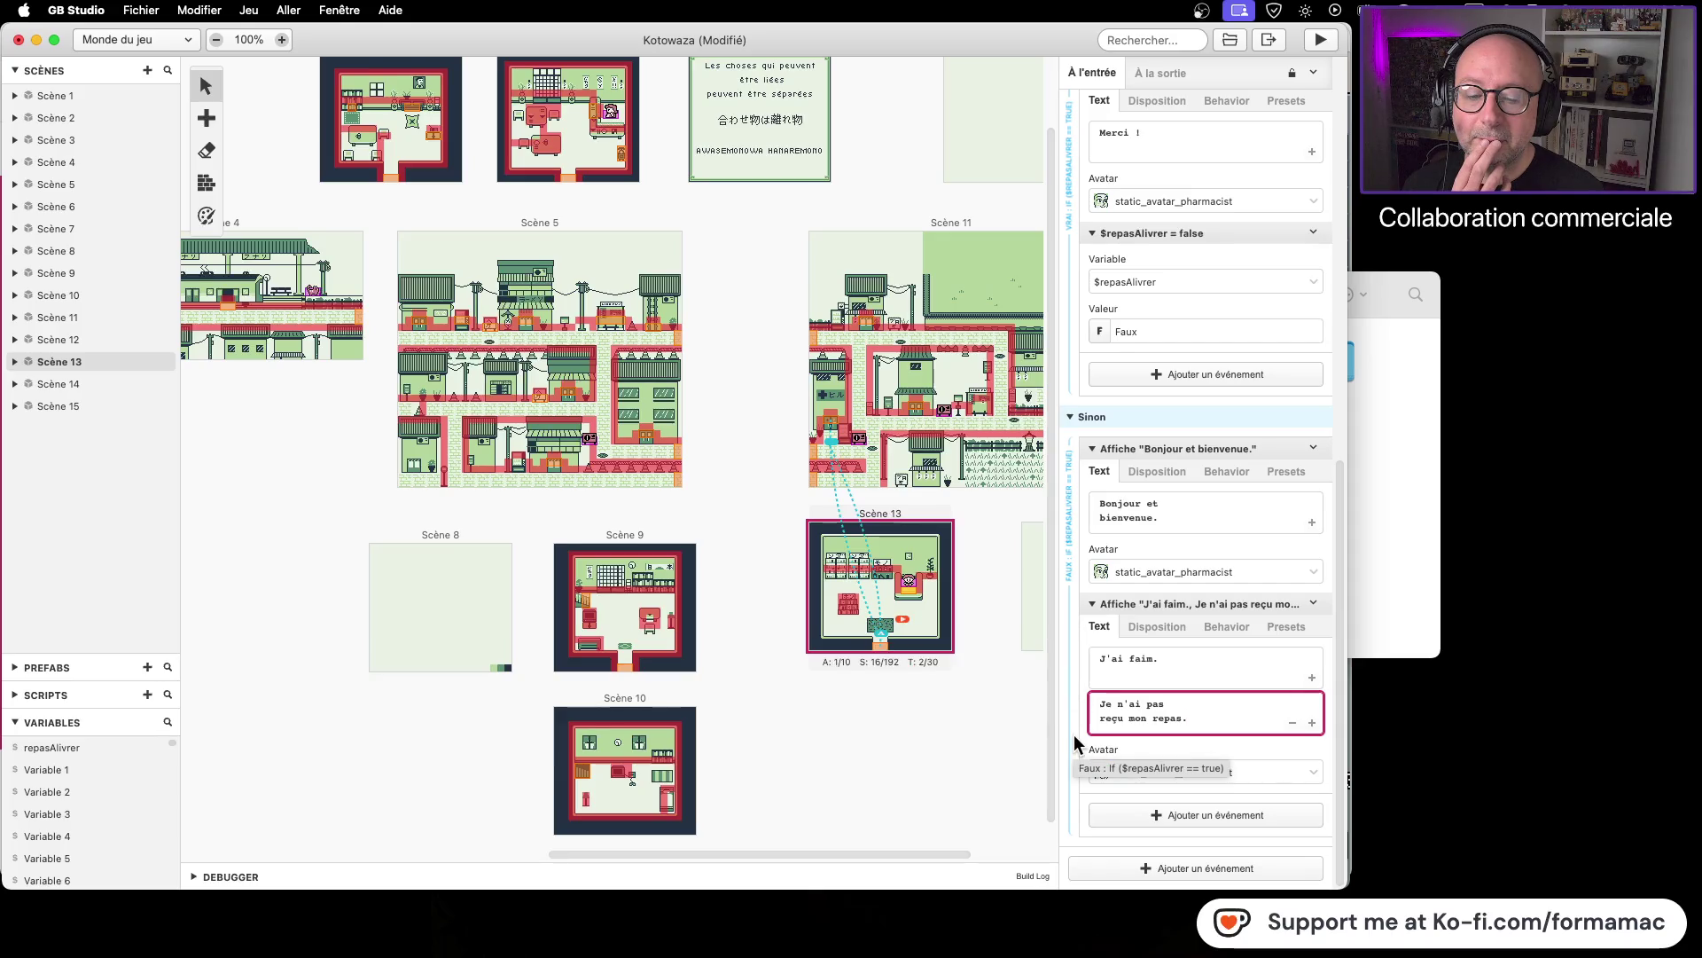
pyautogui.click(1313, 721)
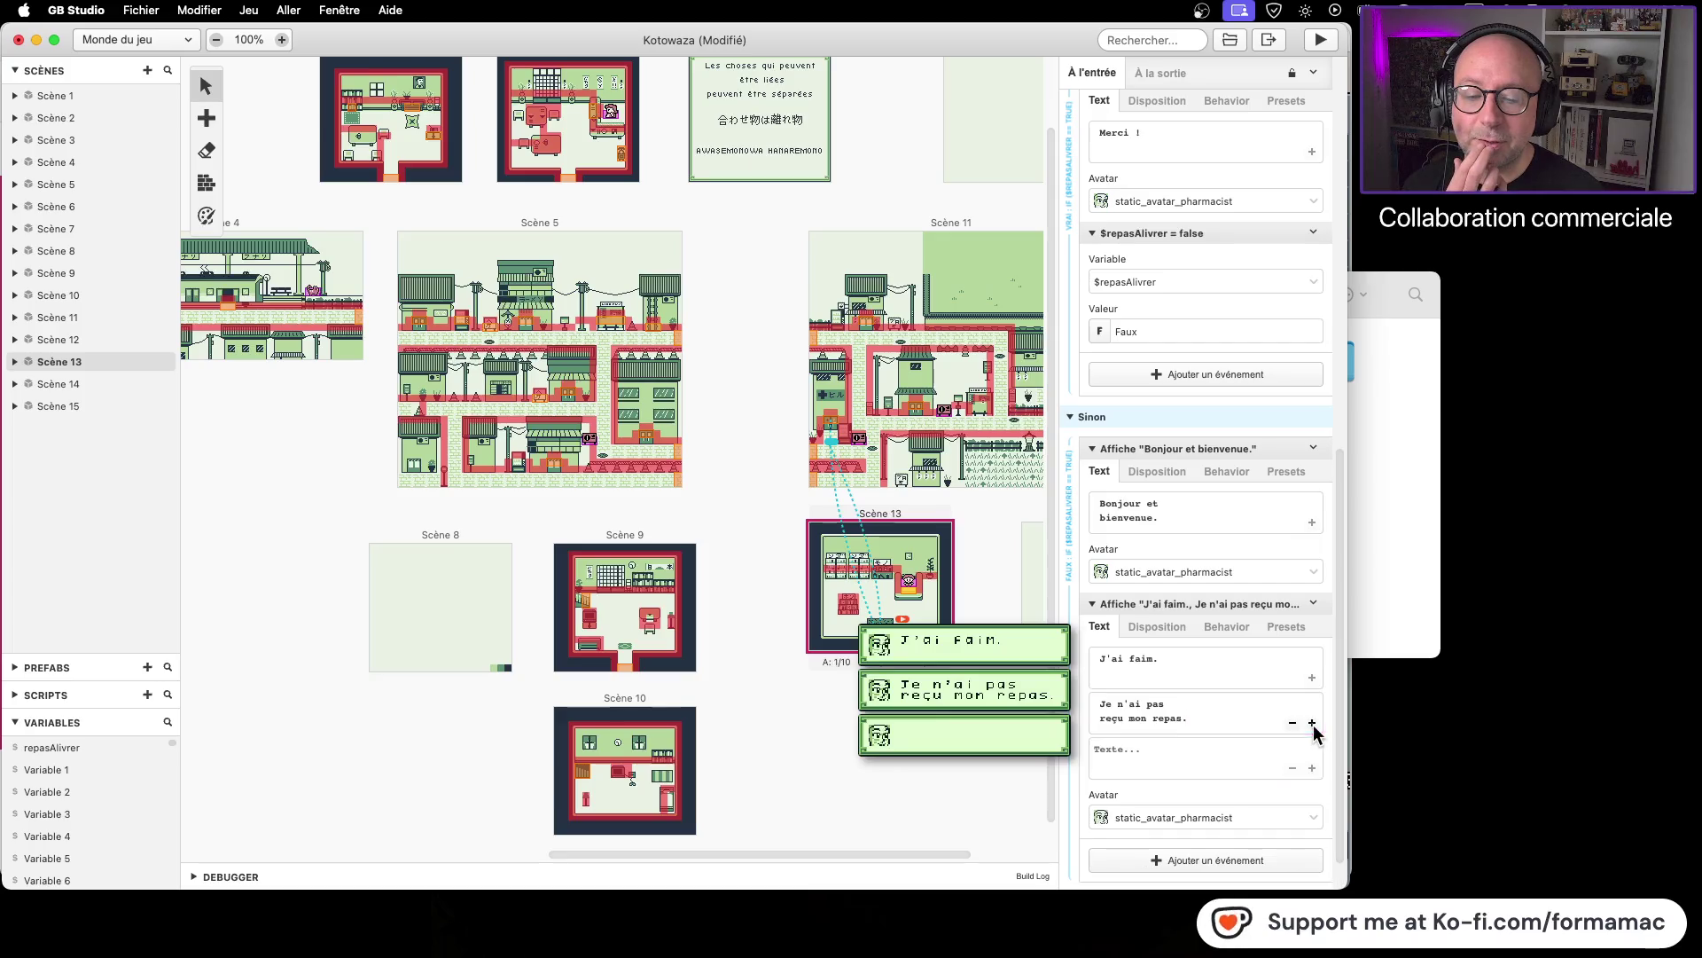
# Step: Type 'Il y a sûrement un problème.' on the third page, fixing the accent on sûrement
pyautogui.click(1162, 751)
pyautogui.write('il y a ')
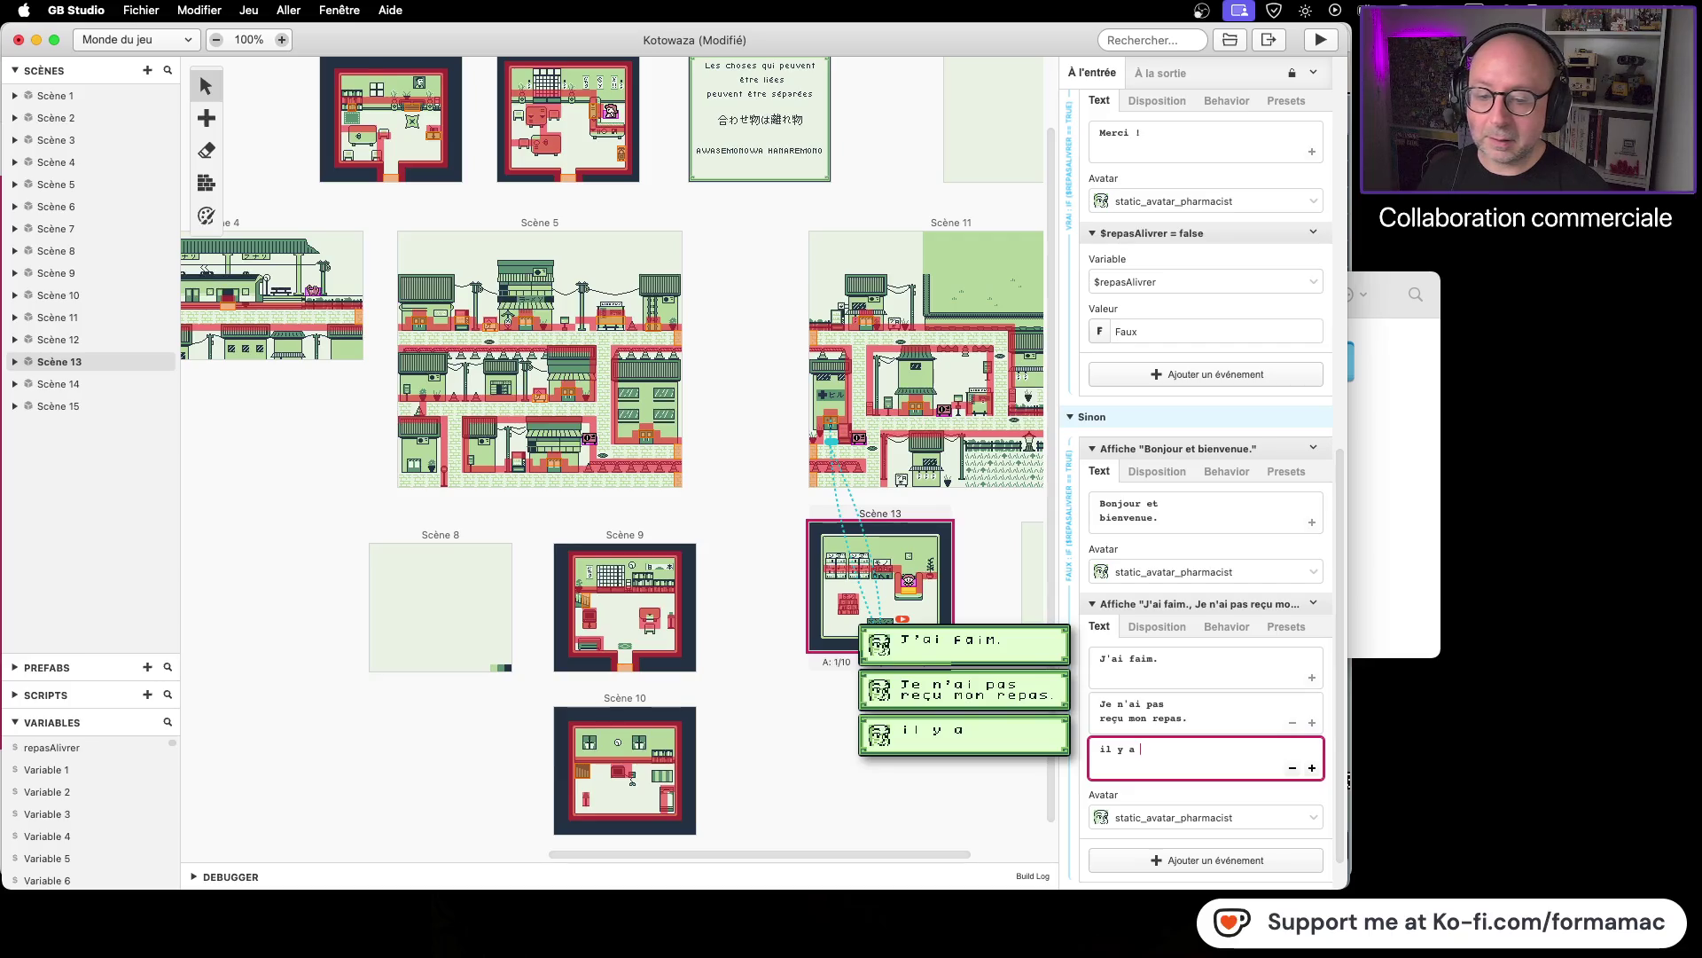
pyautogui.write('un souci')
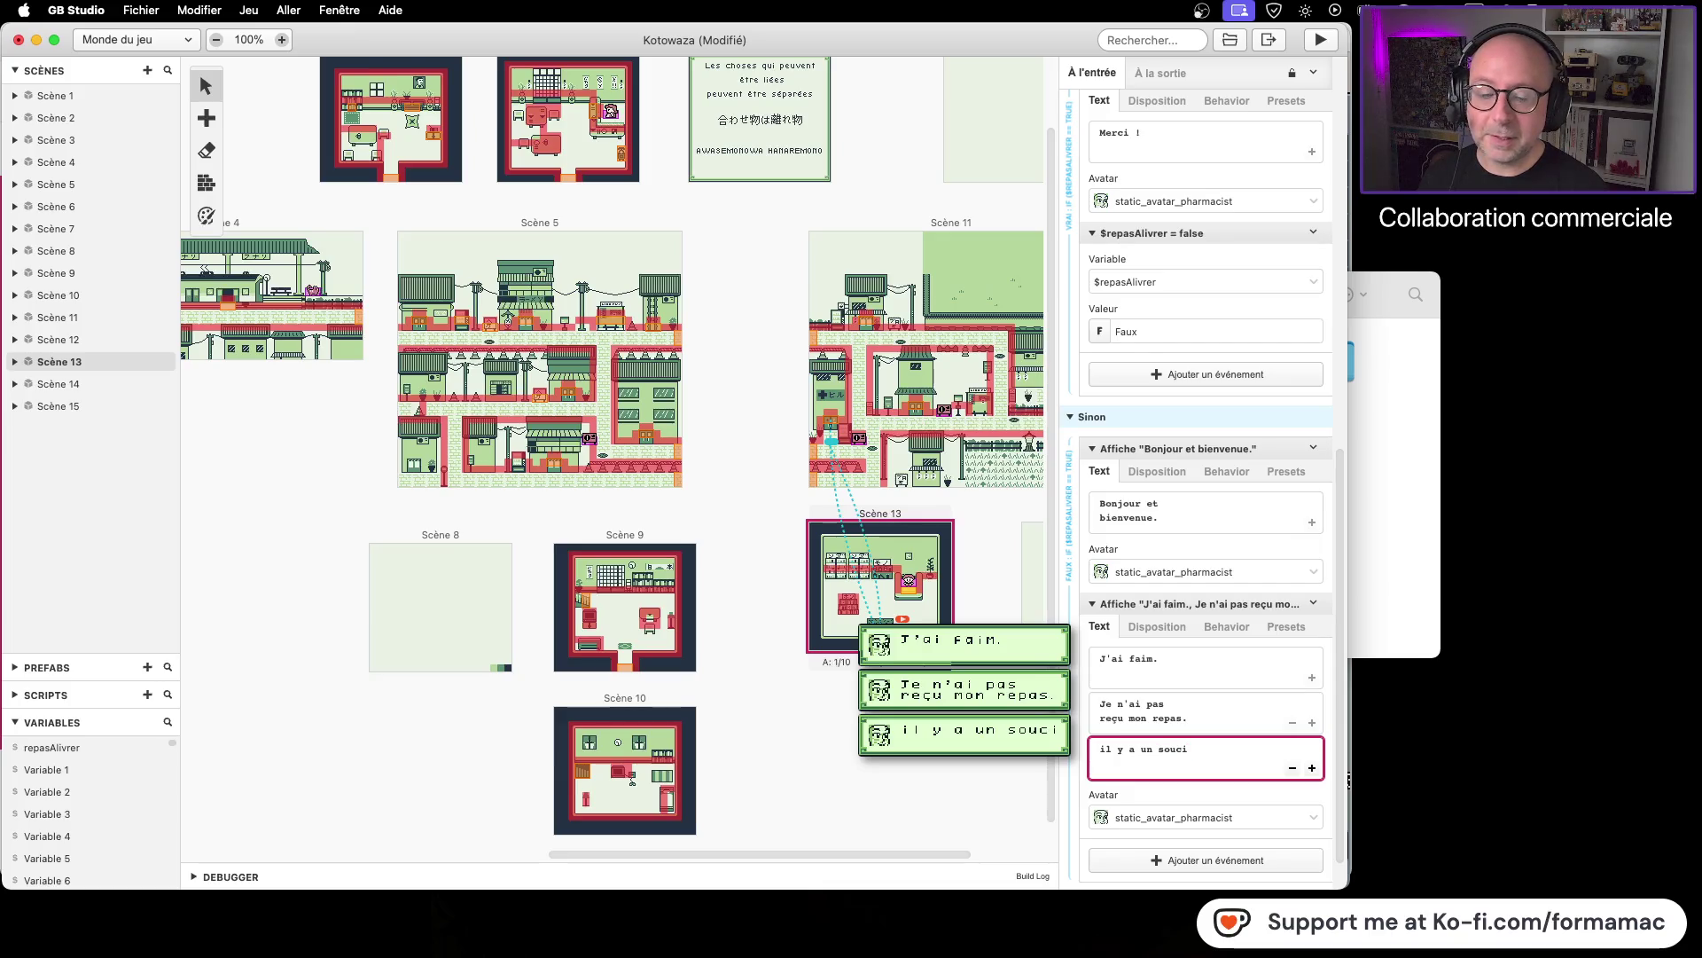
pyautogui.press('BackSpace')
pyautogui.press('BackSpace')
pyautogui.press('BackSpace')
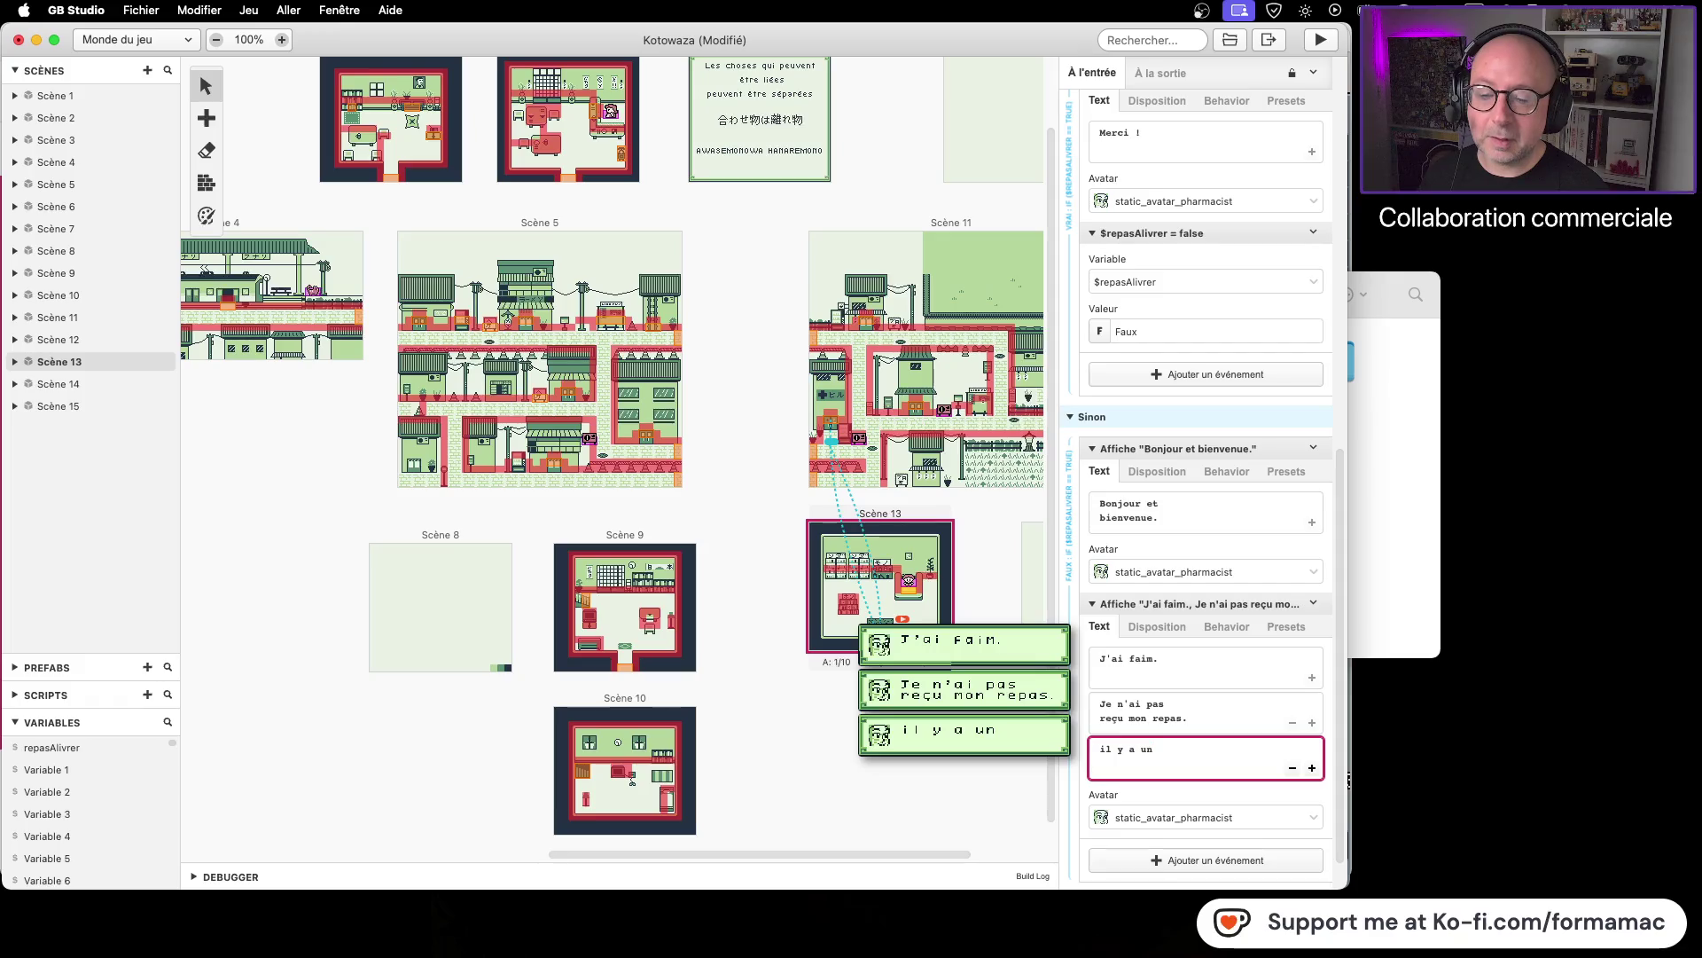
pyautogui.press('BackSpace')
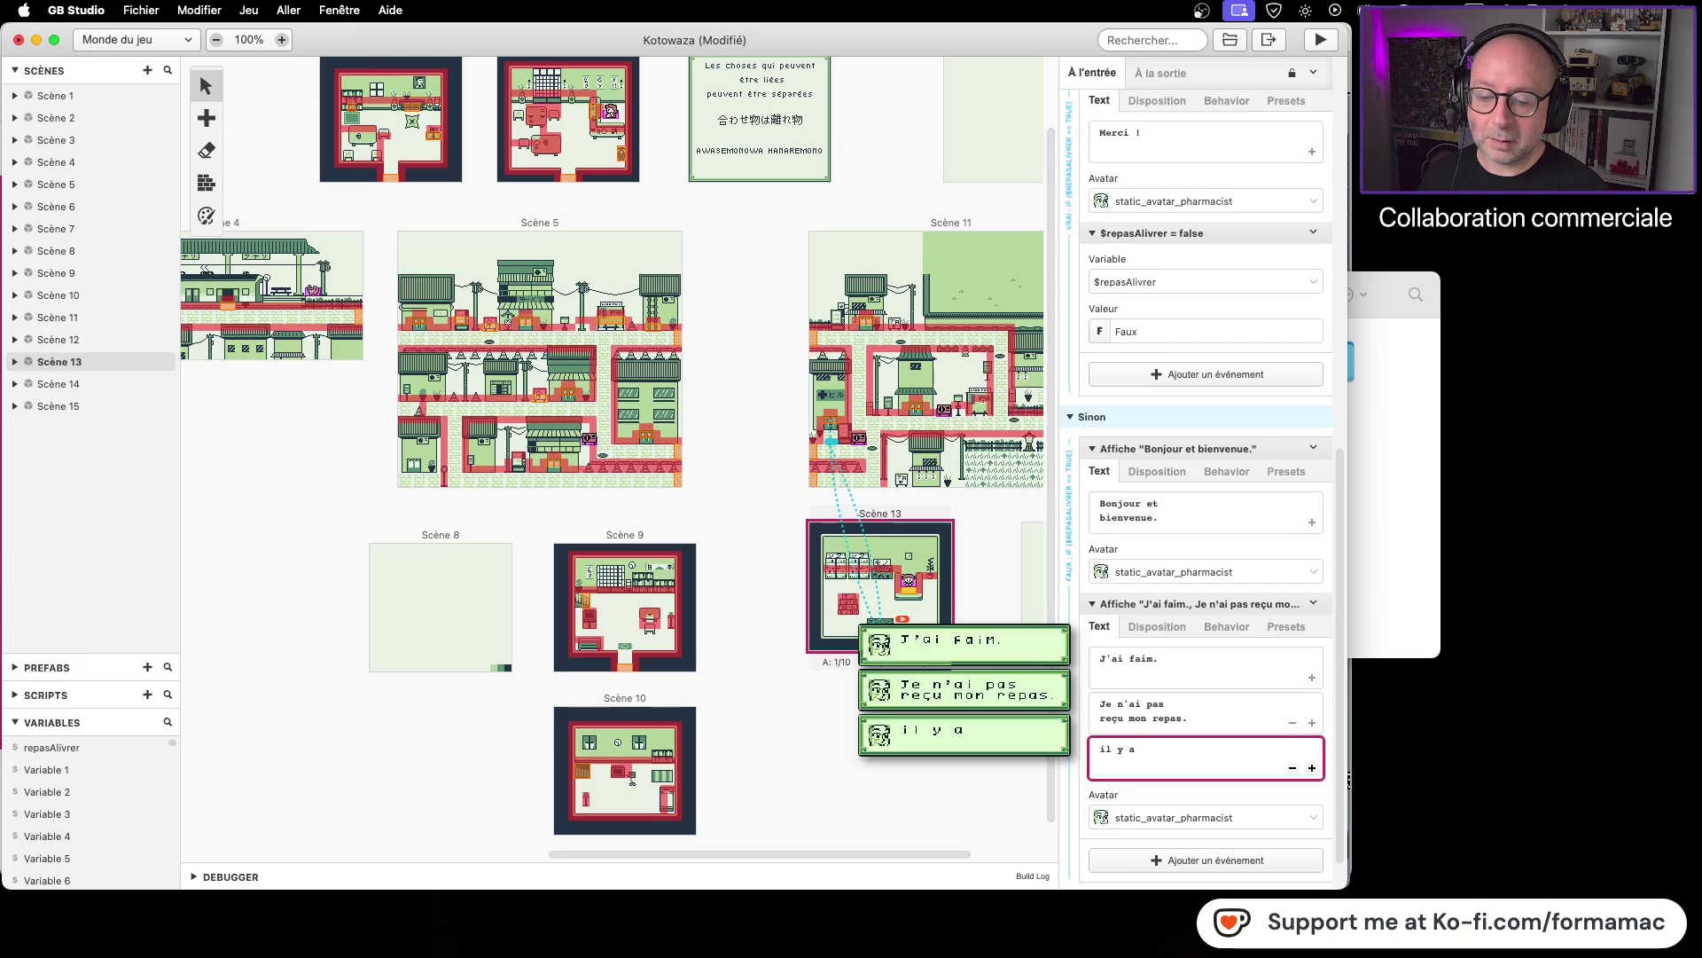
pyautogui.write('surmet')
pyautogui.press('BackSpace')
pyautogui.press('BackSpace')
pyautogui.press('BackSpace')
pyautogui.write('ent')
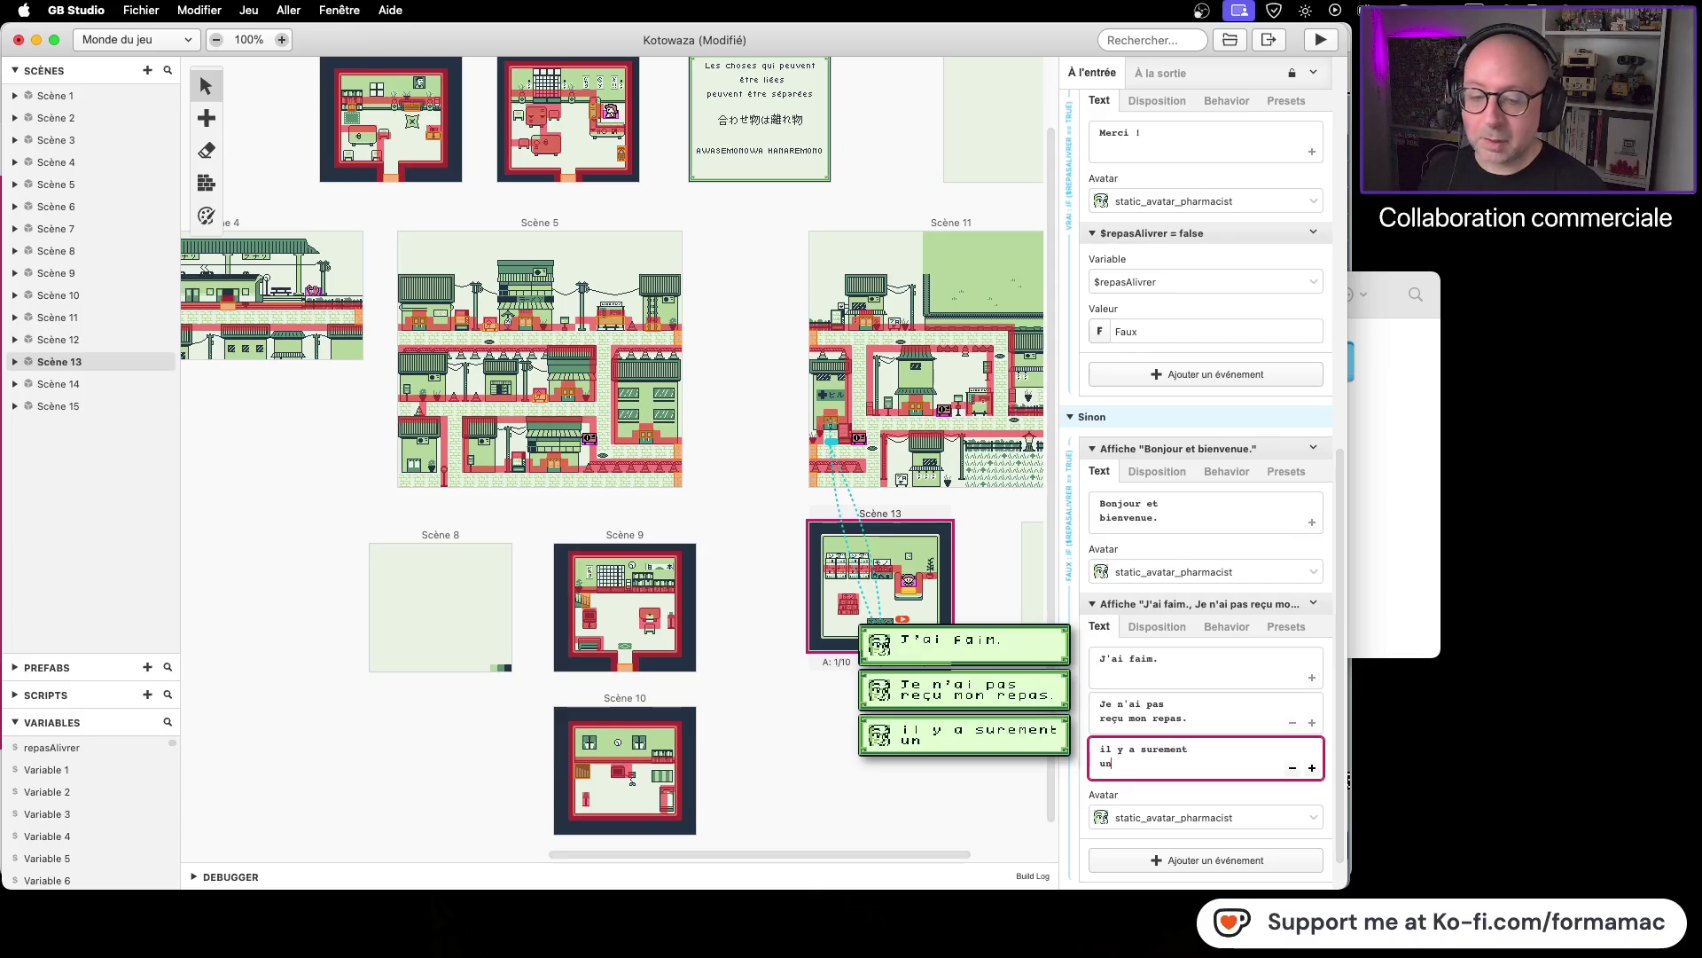
pyautogui.write(' un problème.')
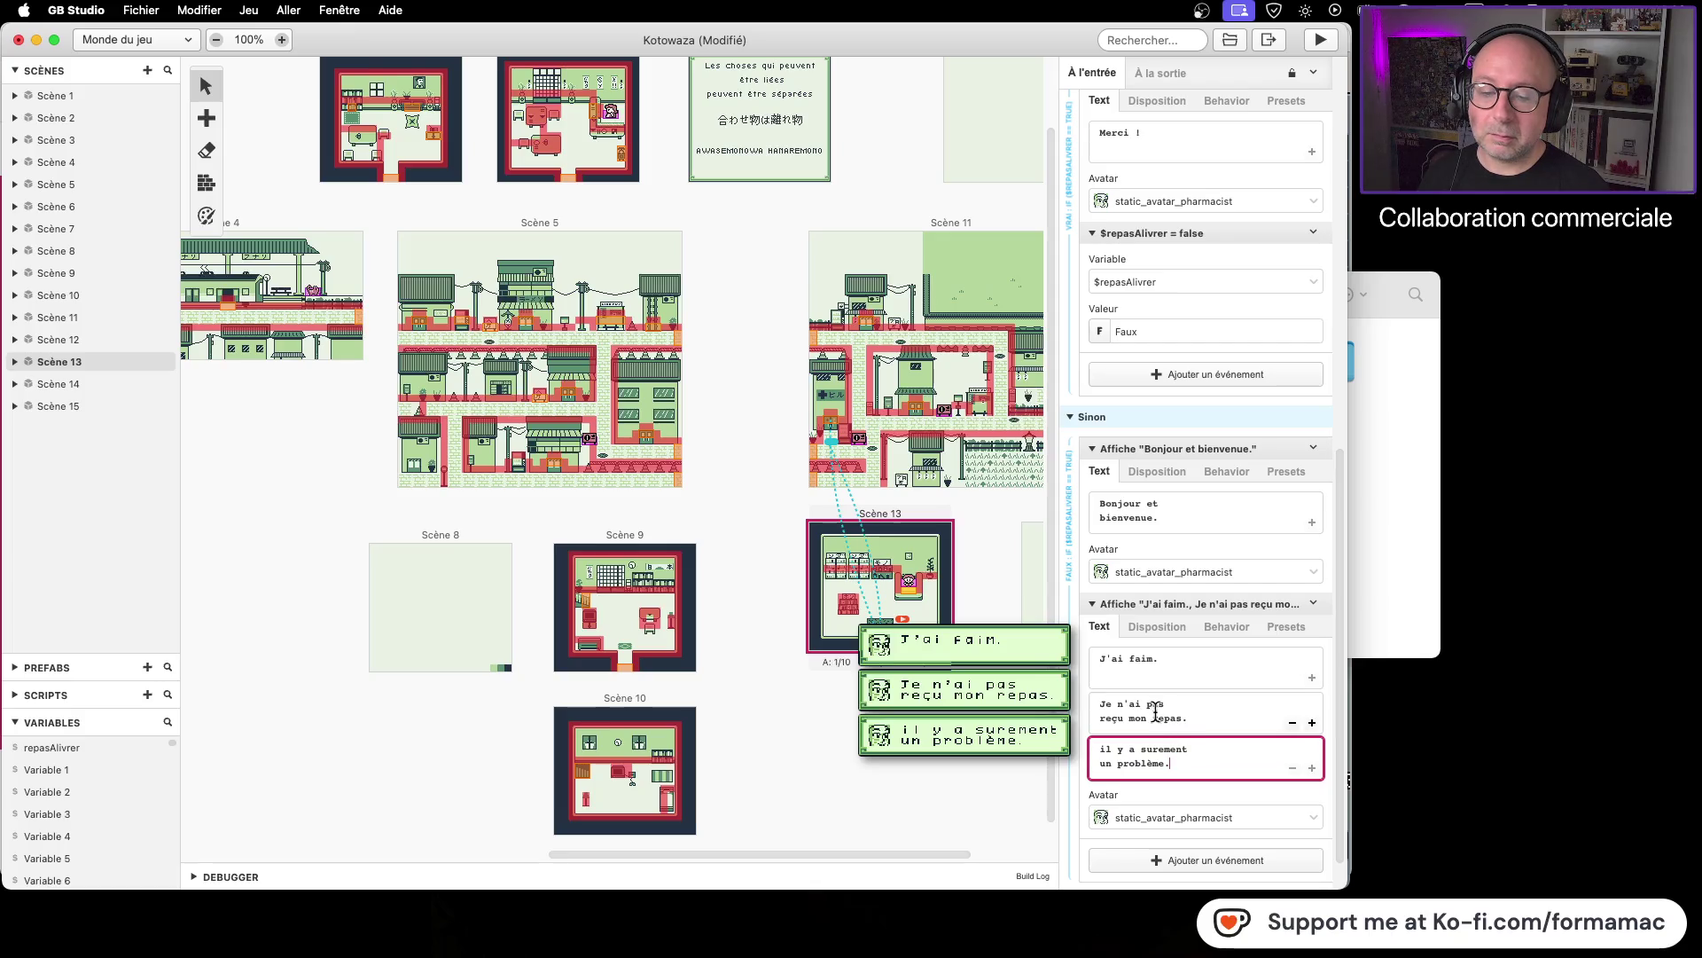
pyautogui.click(1153, 750)
pyautogui.press('BackSpace')
pyautogui.write('û')
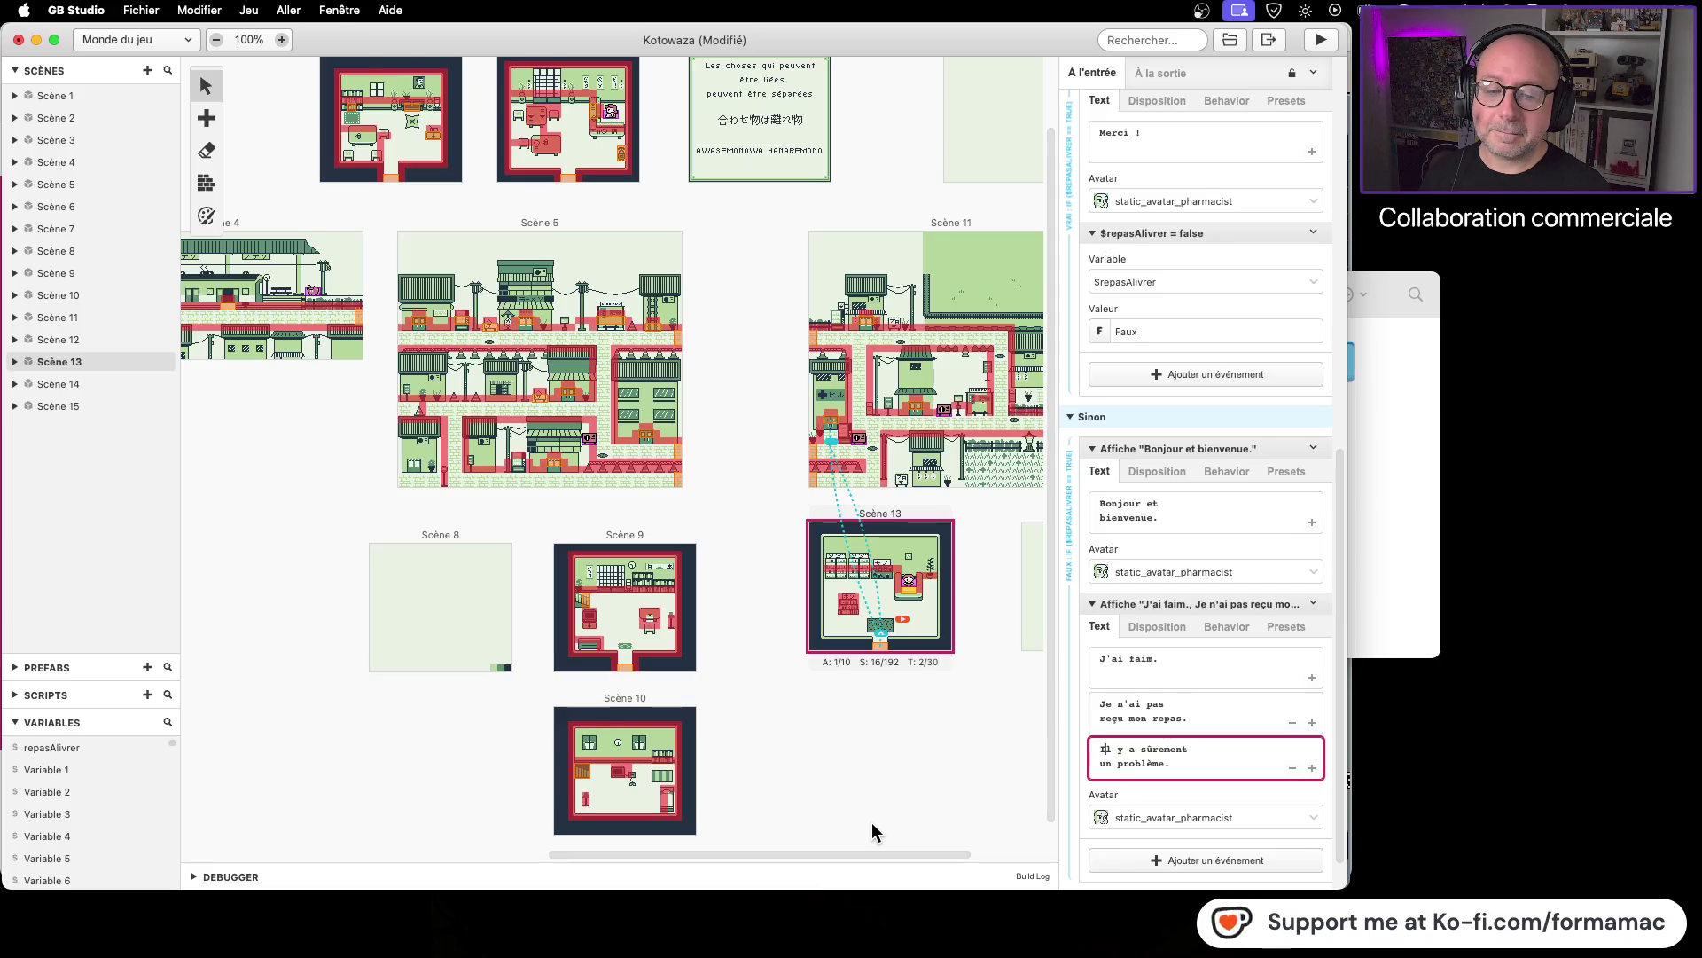
# Step: Change the first page's text from 'J'ai faim.' to 'J'ai faim !'
pyautogui.tripleClick(1188, 657)
pyautogui.click(1189, 657)
pyautogui.press('BackSpace')
pyautogui.write('!')
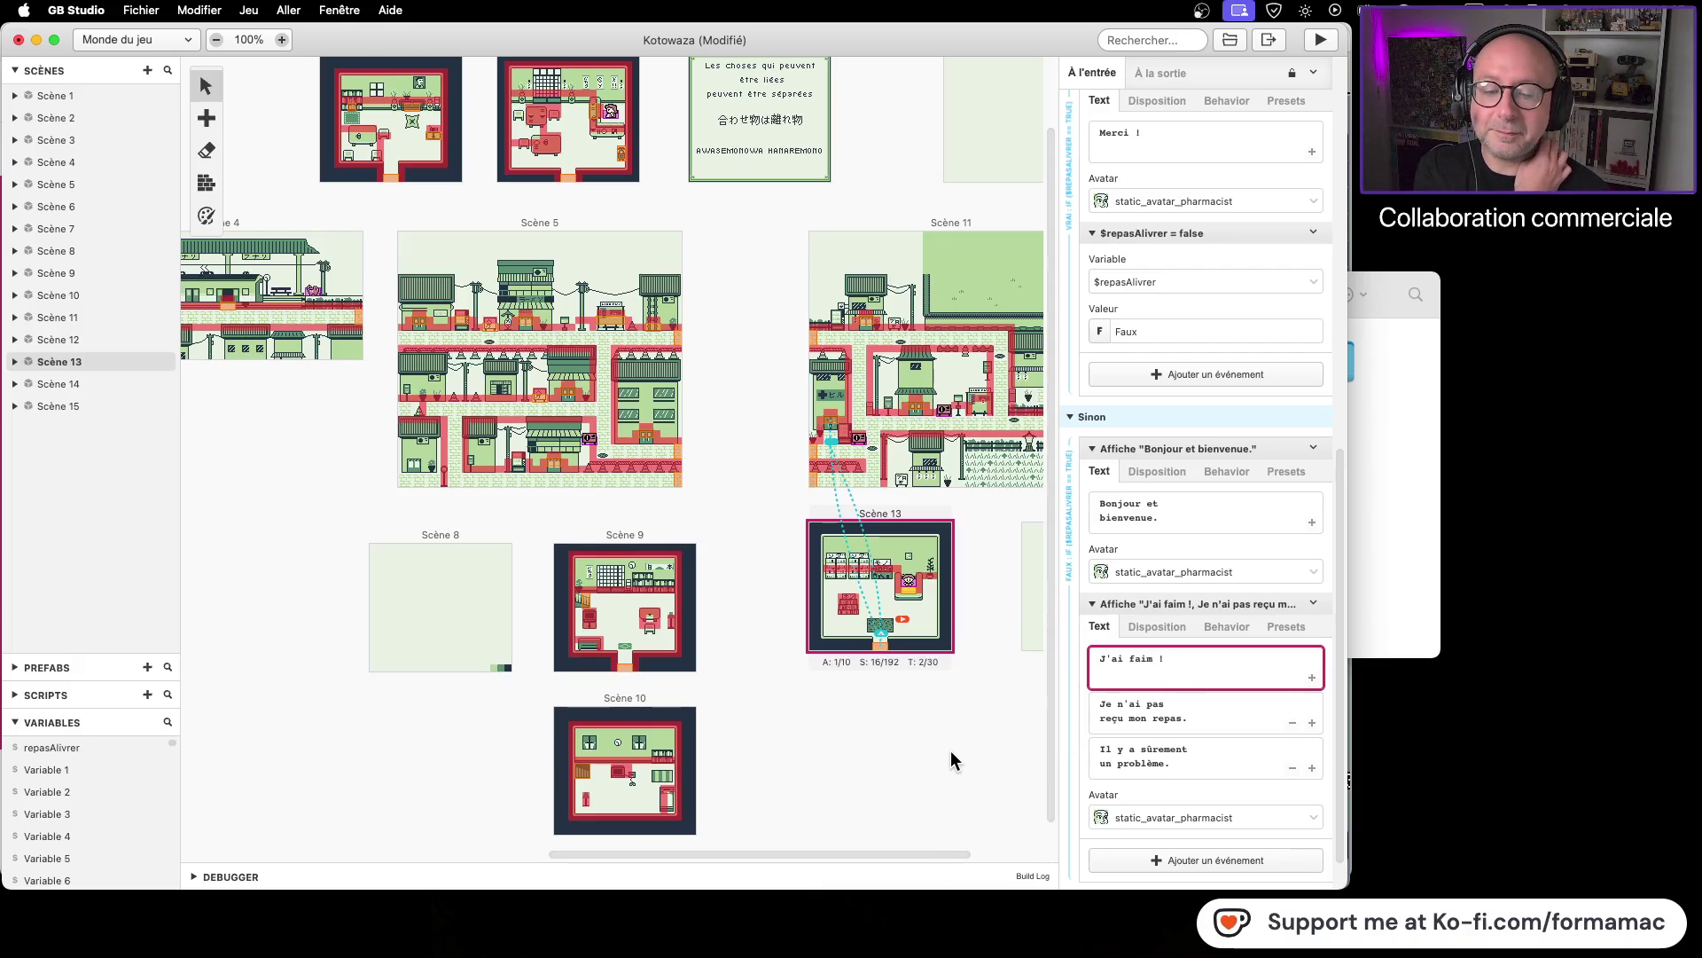
# Step: Add a 'Bonjour' dialogue with the girl avatar above the 'J'ai faim !' dialogue
pyautogui.click(1174, 860)
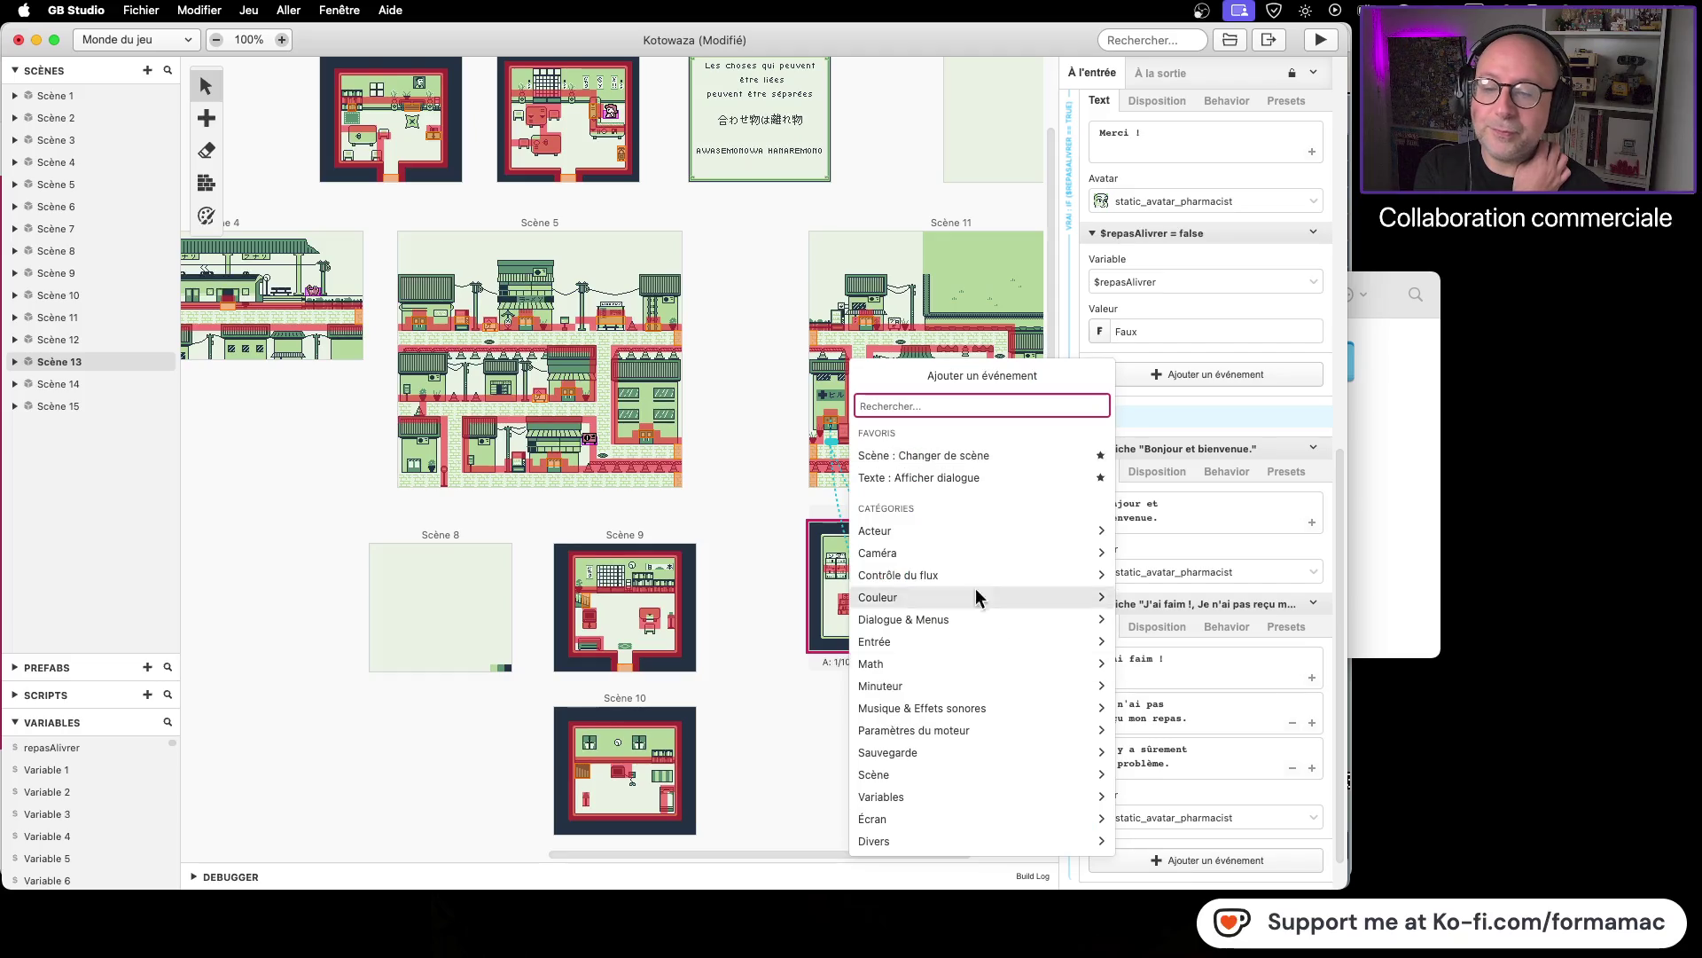
pyautogui.click(943, 477)
pyautogui.moveTo(1190, 841); pyautogui.dragTo(1194, 616)
pyautogui.click(1119, 664)
pyautogui.write('Bonjour')
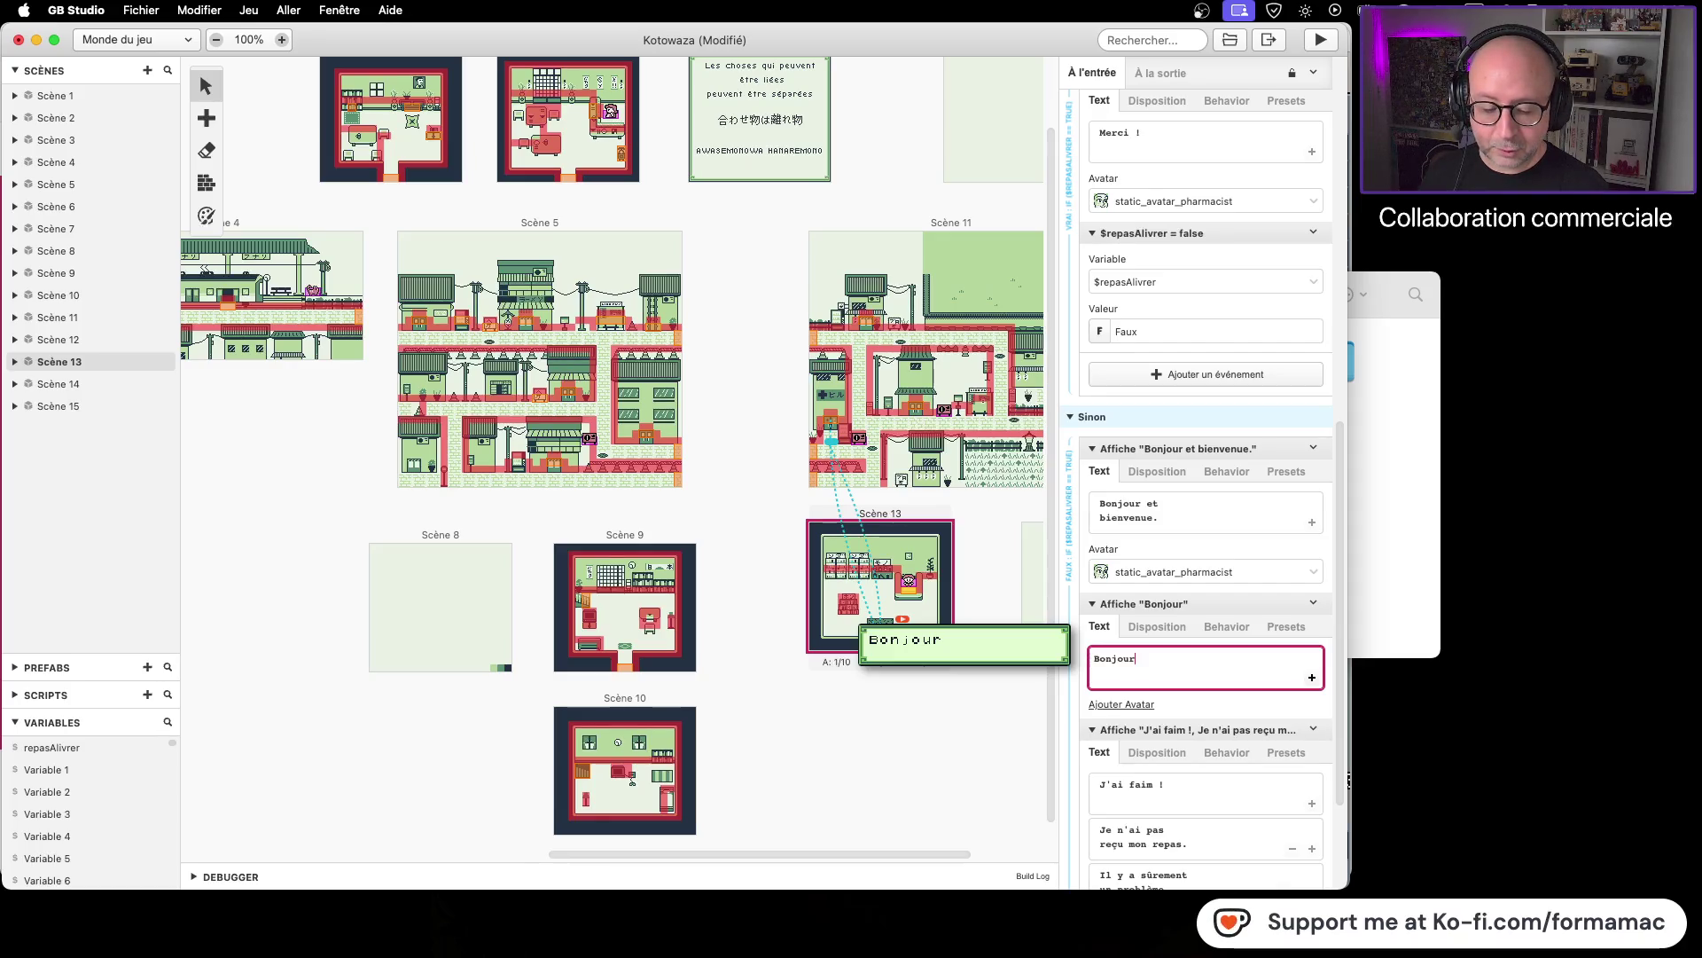
pyautogui.click(1117, 702)
pyautogui.click(1119, 725)
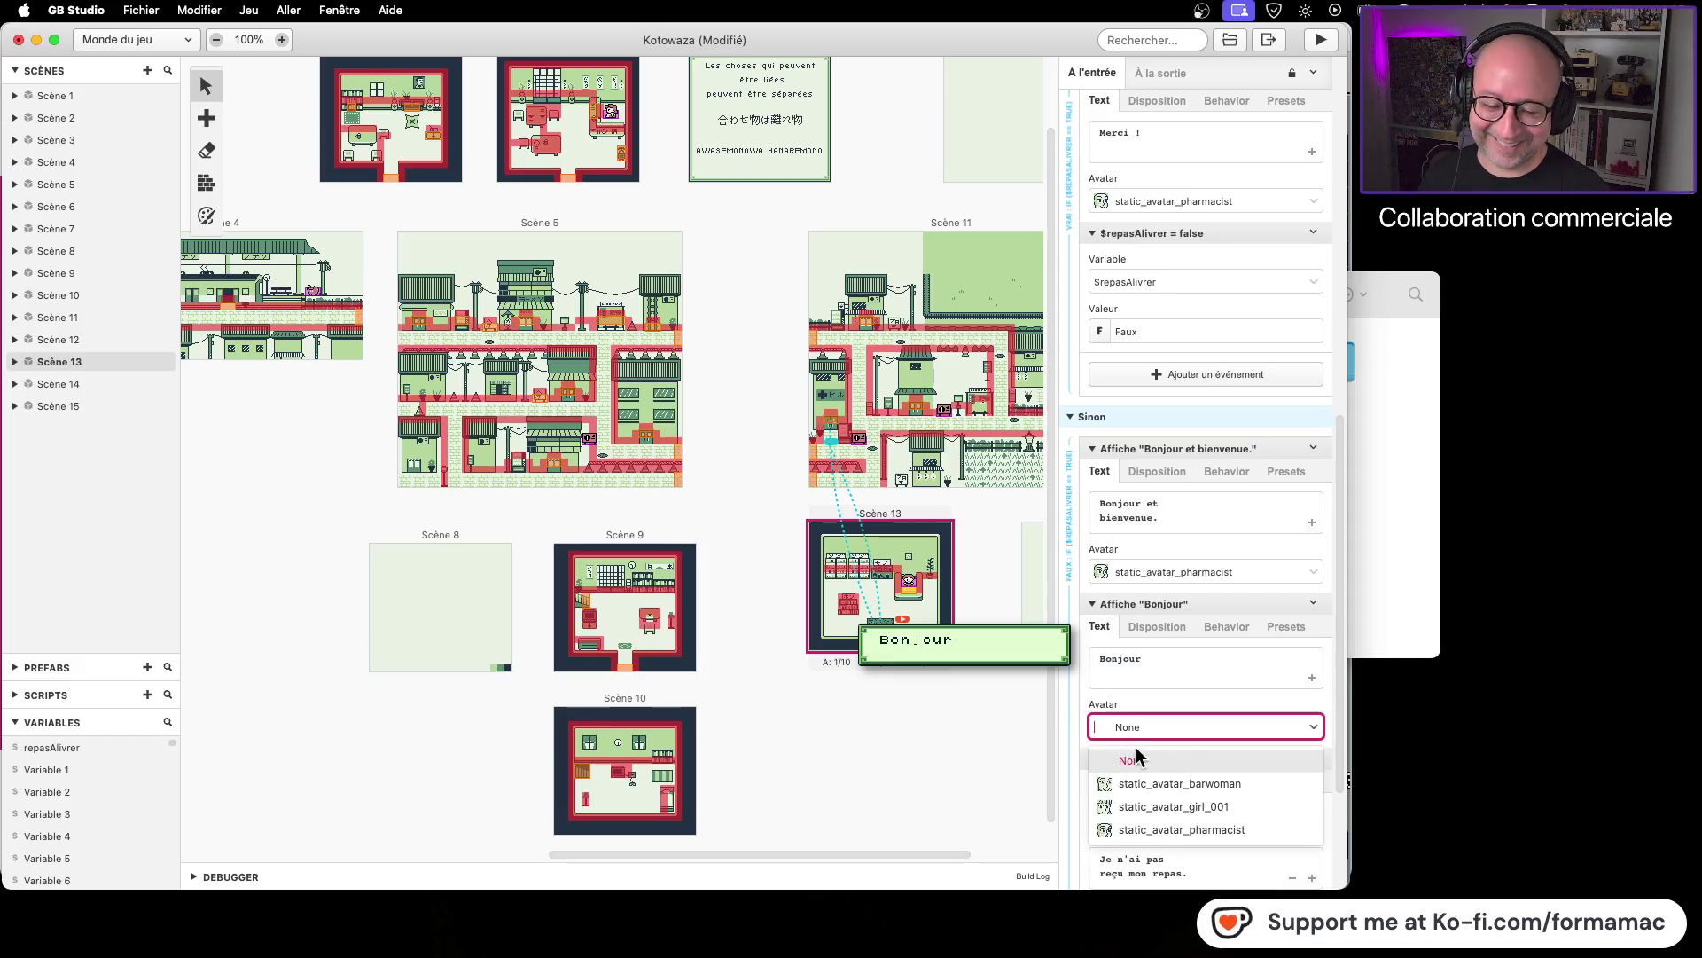
pyautogui.click(1162, 807)
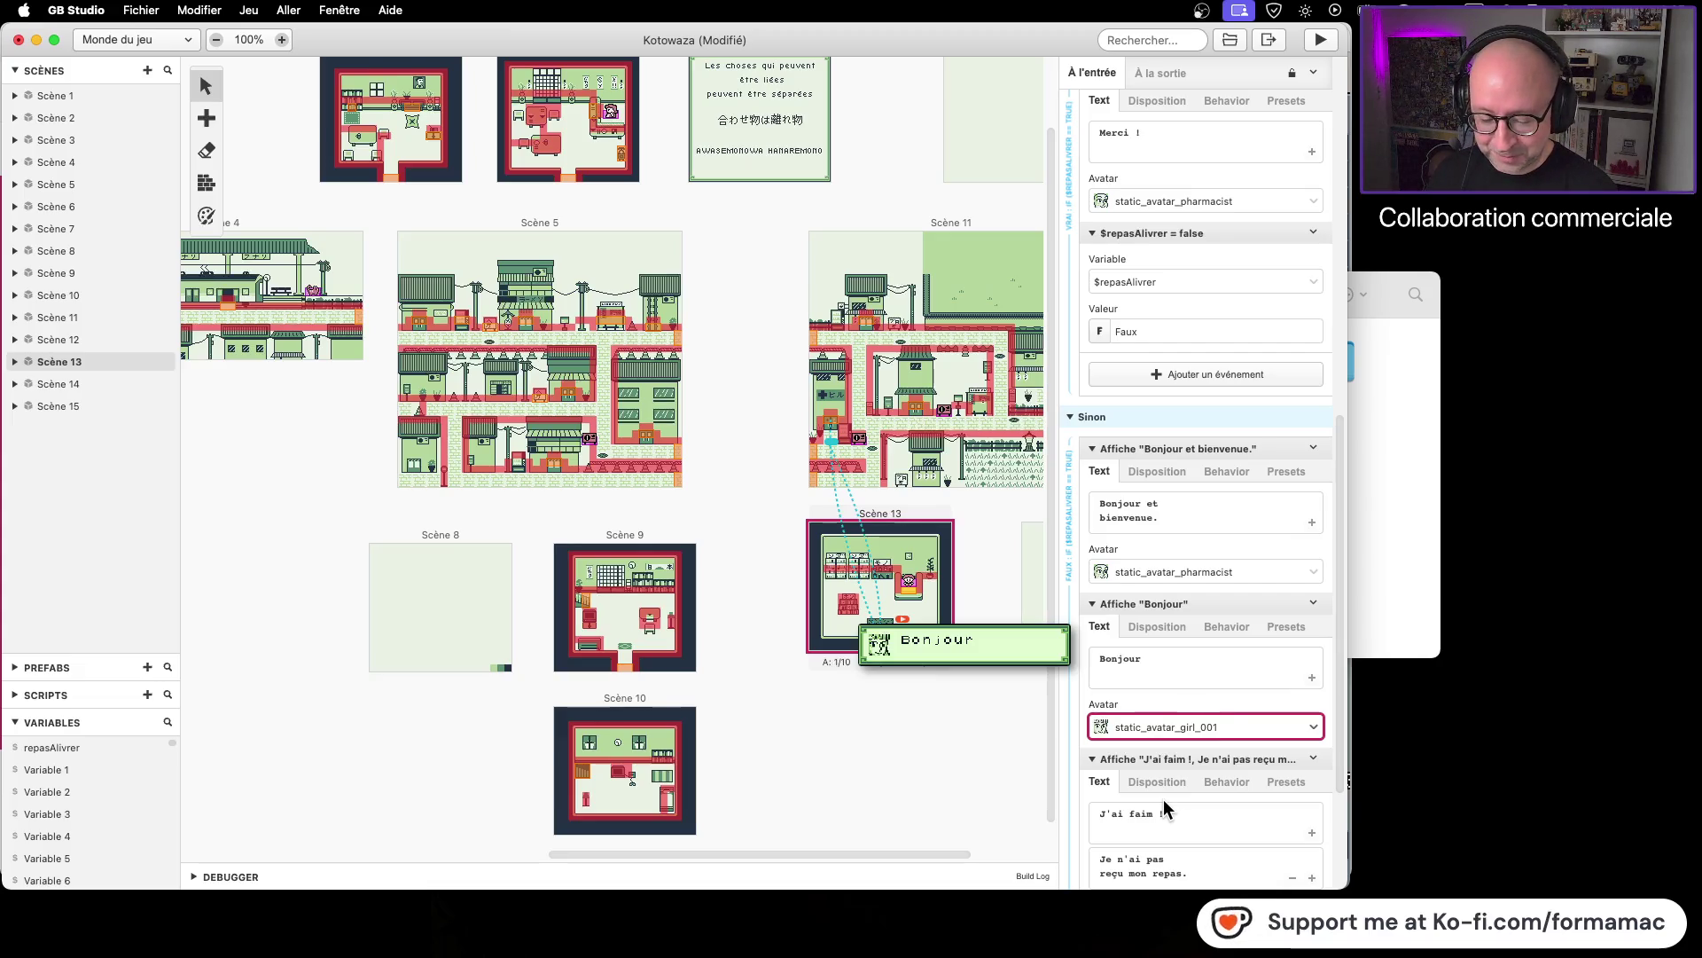
# Step: Extend the text to 'Bonjour Comment ça va ?' and save the project
pyautogui.click(1144, 671)
pyautogui.write('Comment')
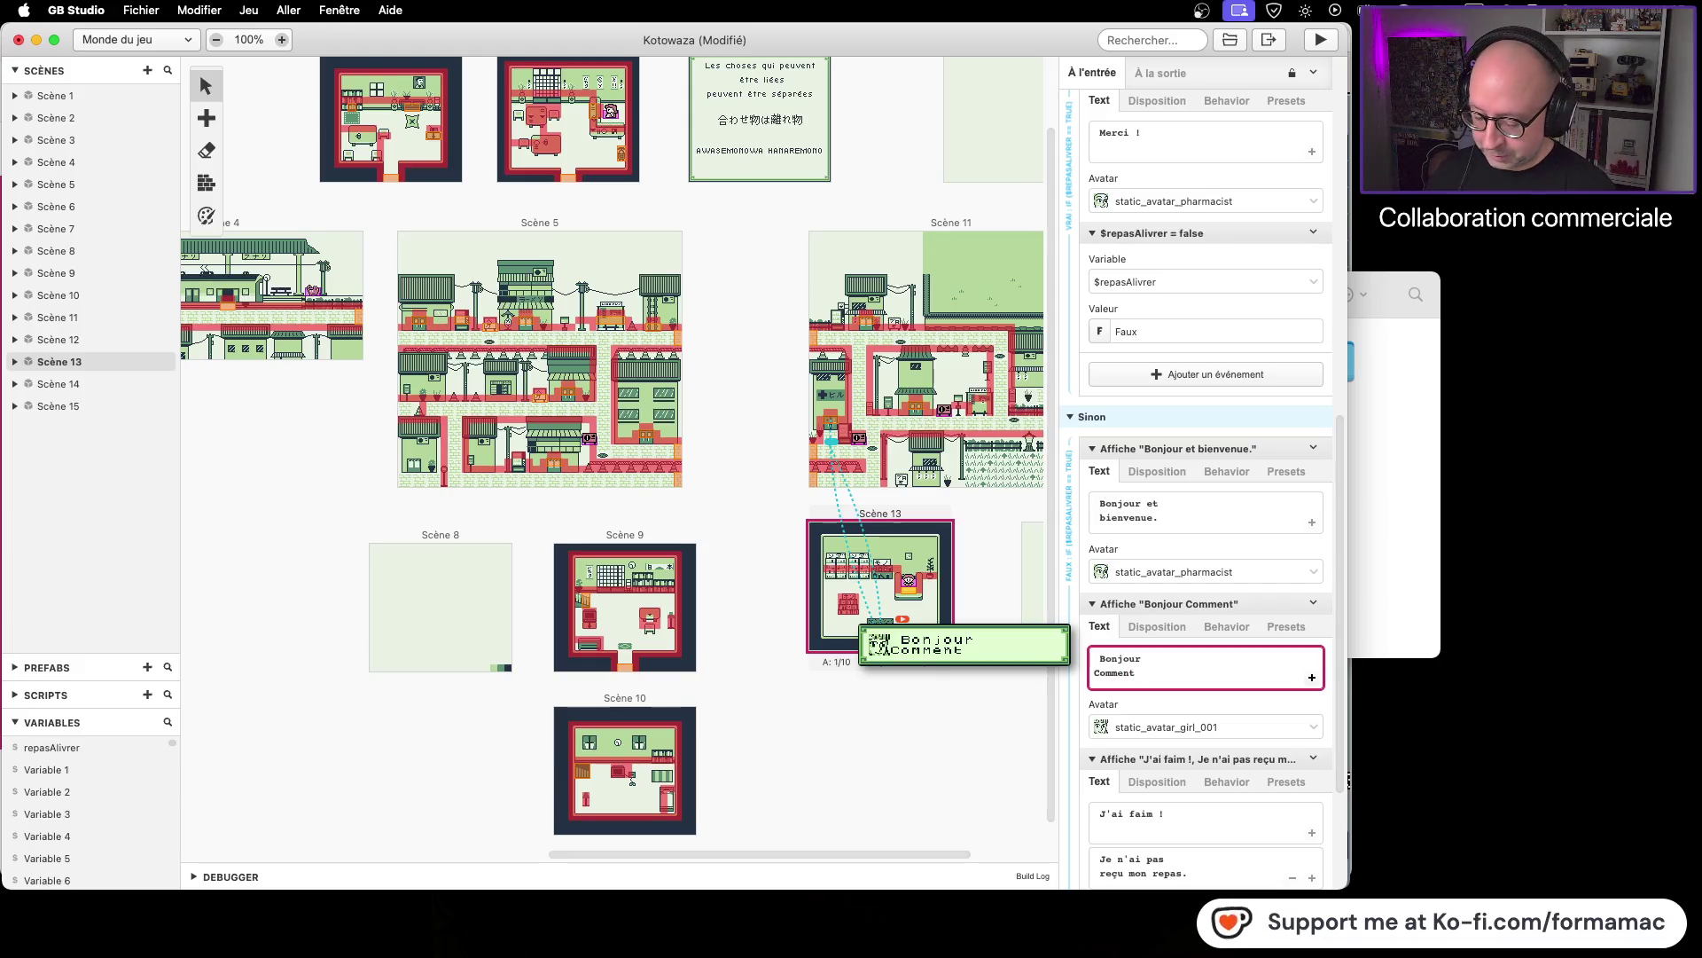
pyautogui.write(' ça va N')
pyautogui.press('BackSpace')
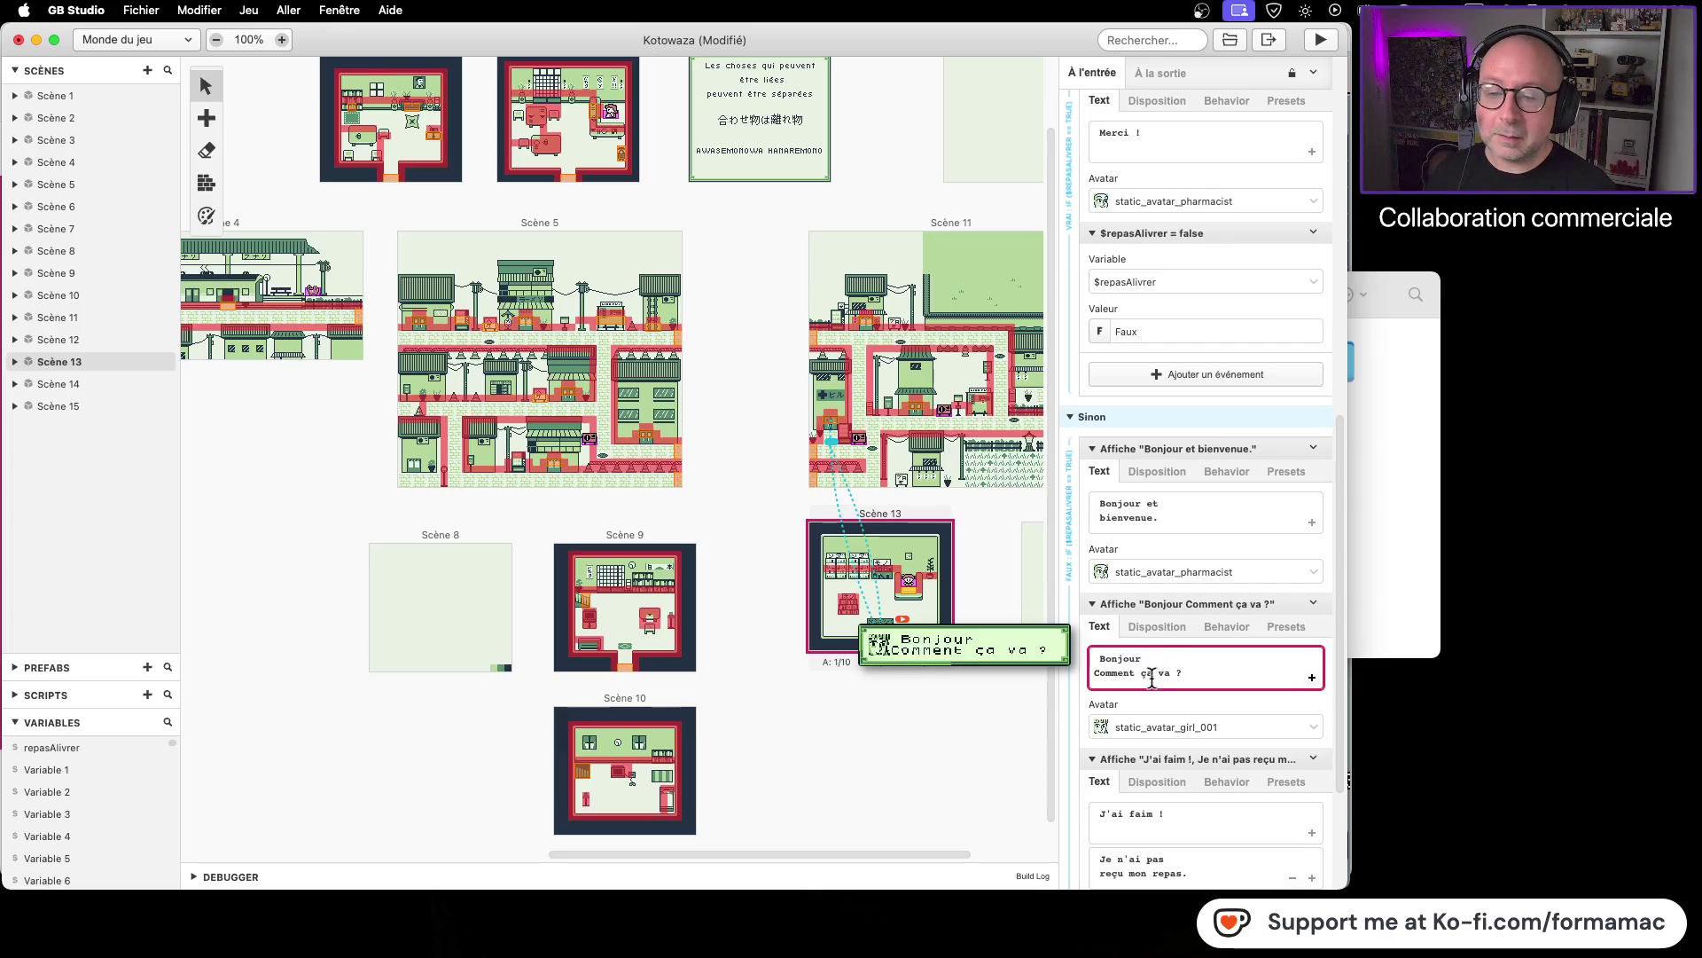
pyautogui.click(1100, 673)
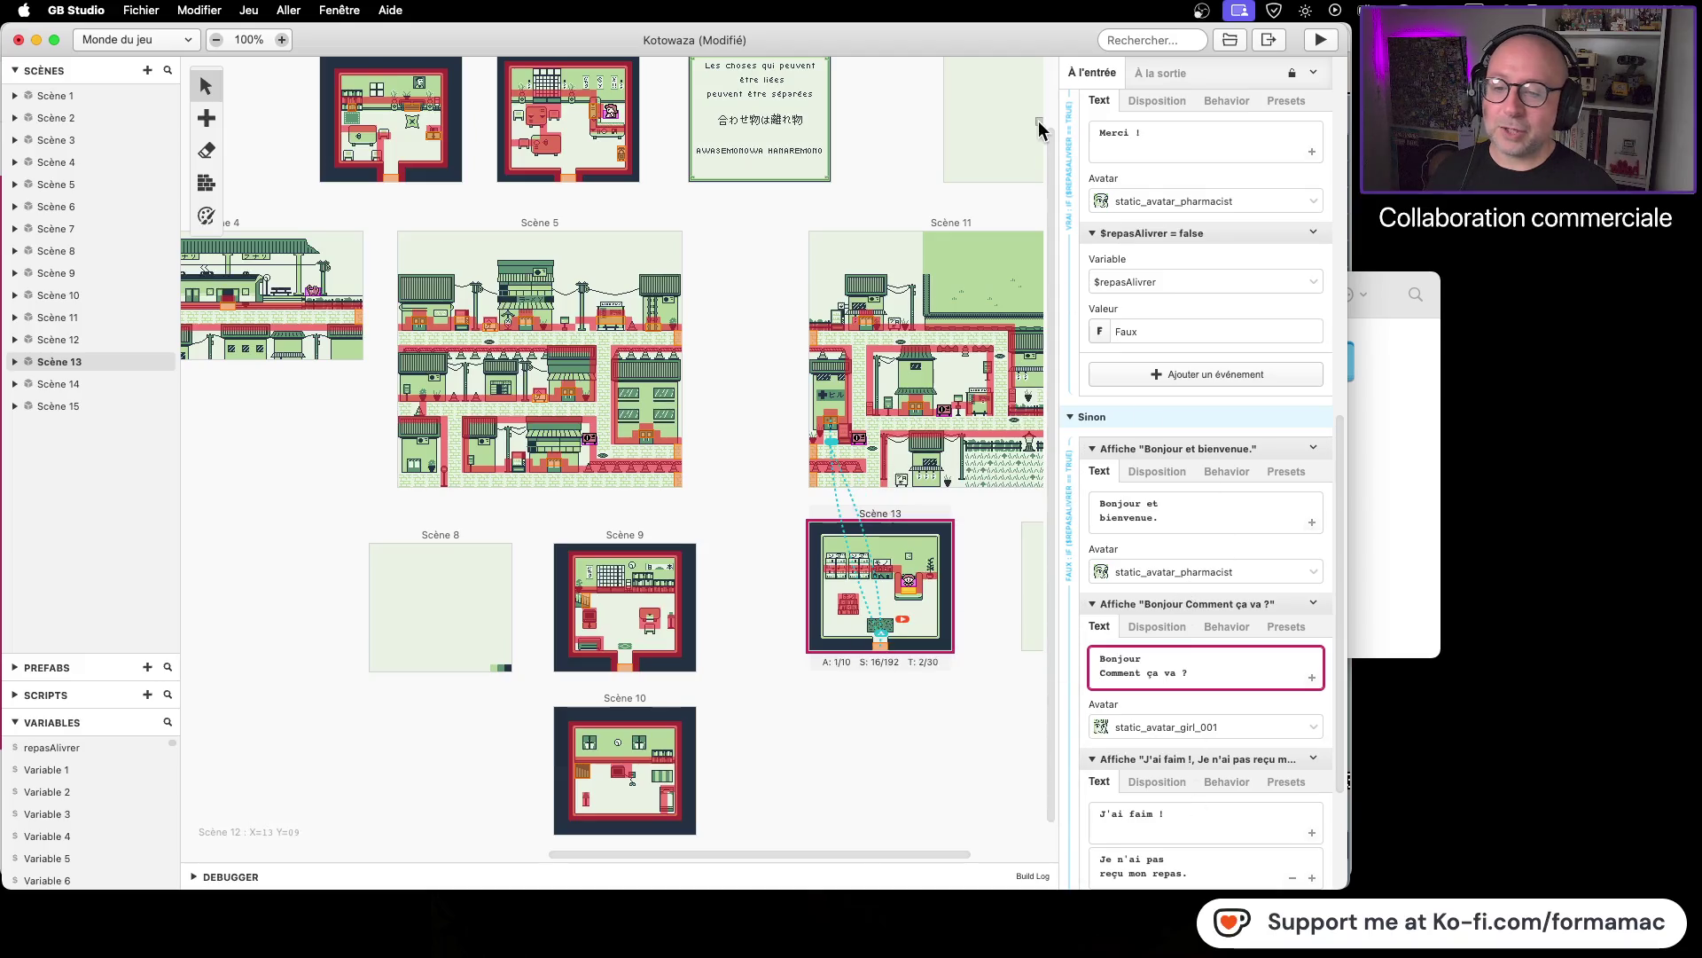
pyautogui.press('super+s')
pyautogui.click(1321, 40)
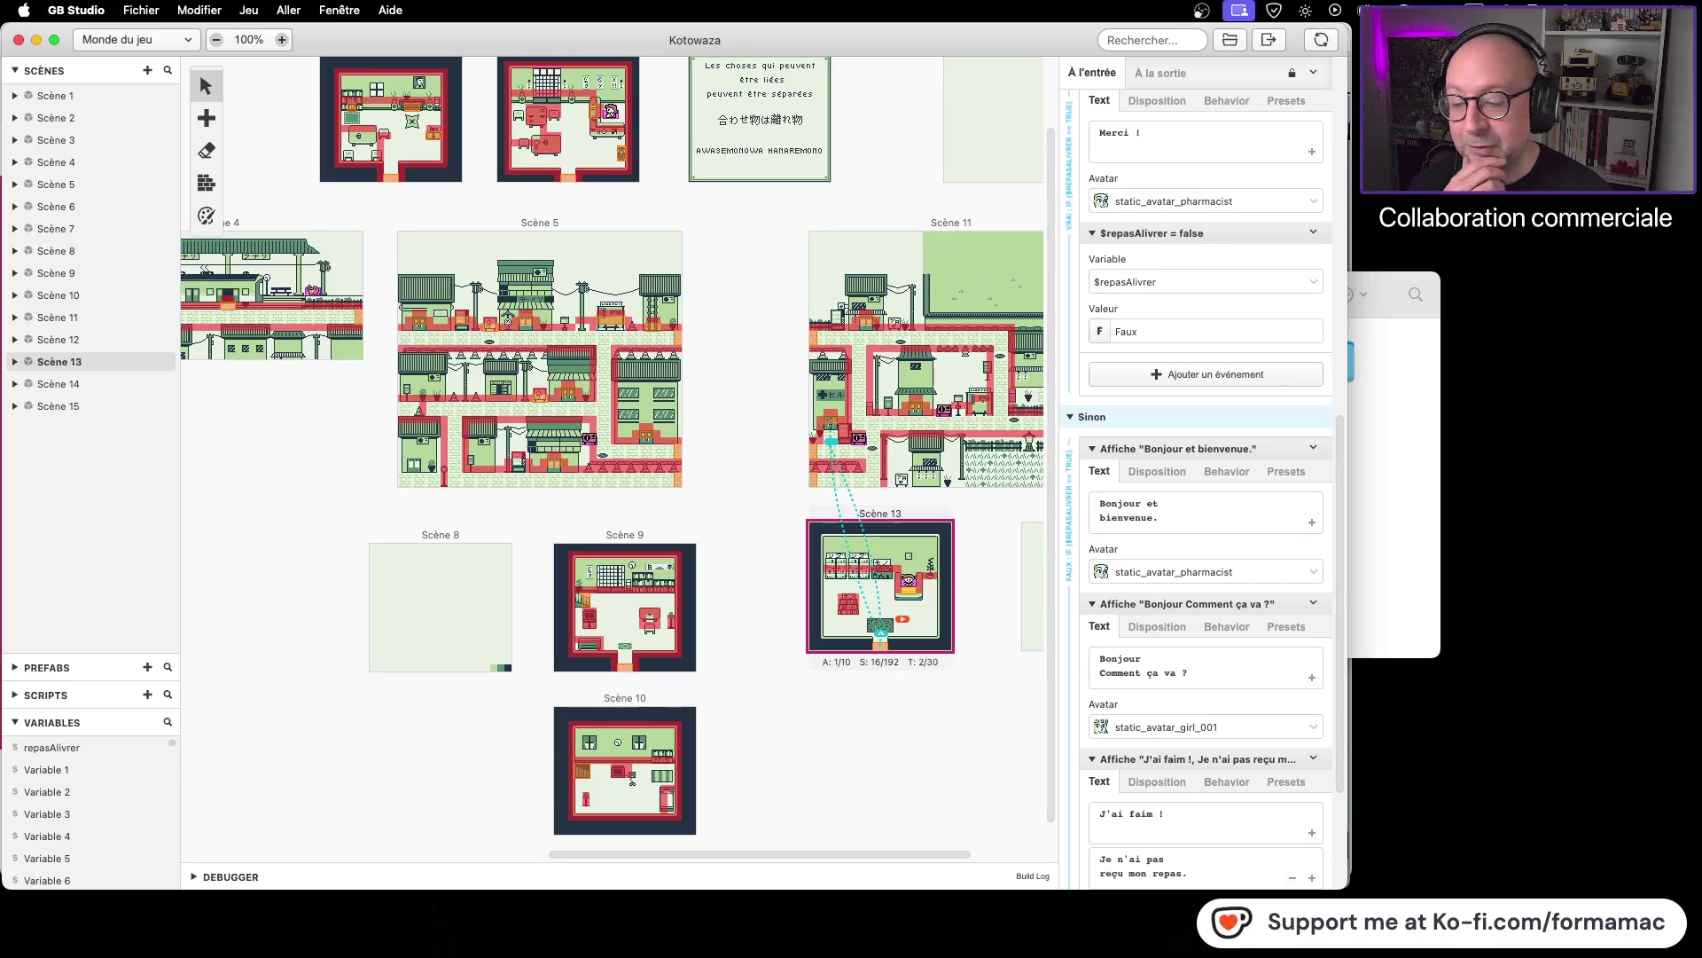
# Step: Test-play the game, walking to the pharmacist counter to read the welcome and greeting
pyautogui.press('Right')
pyautogui.press('Up')
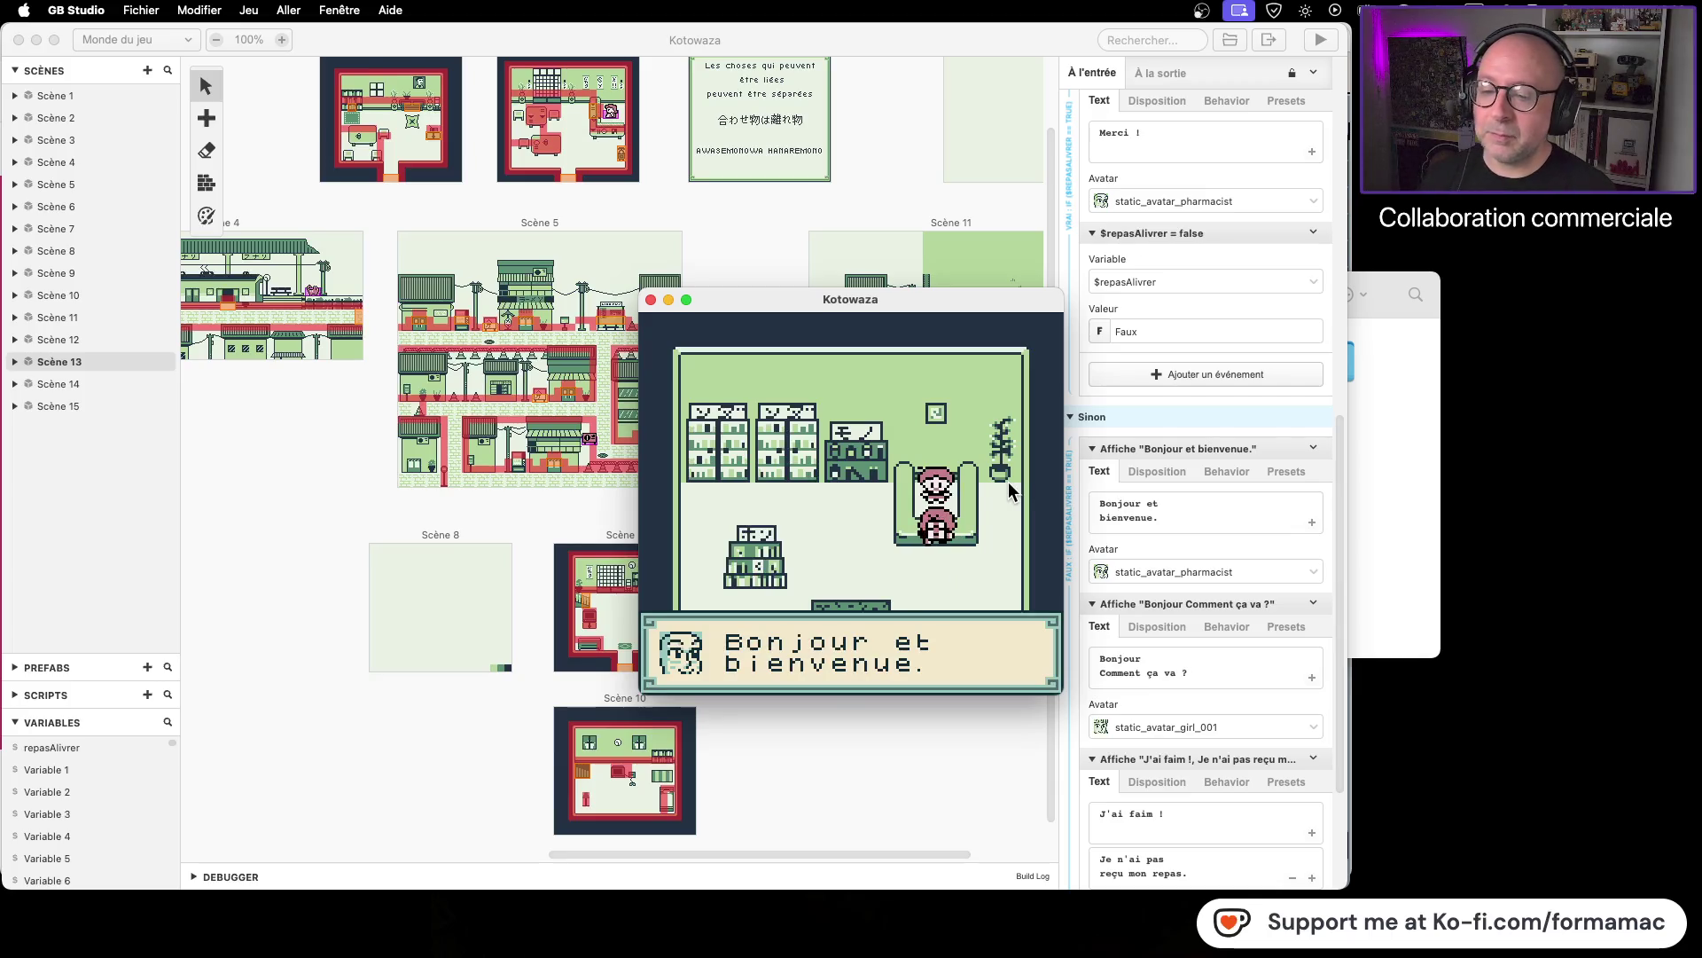
pyautogui.press('z')
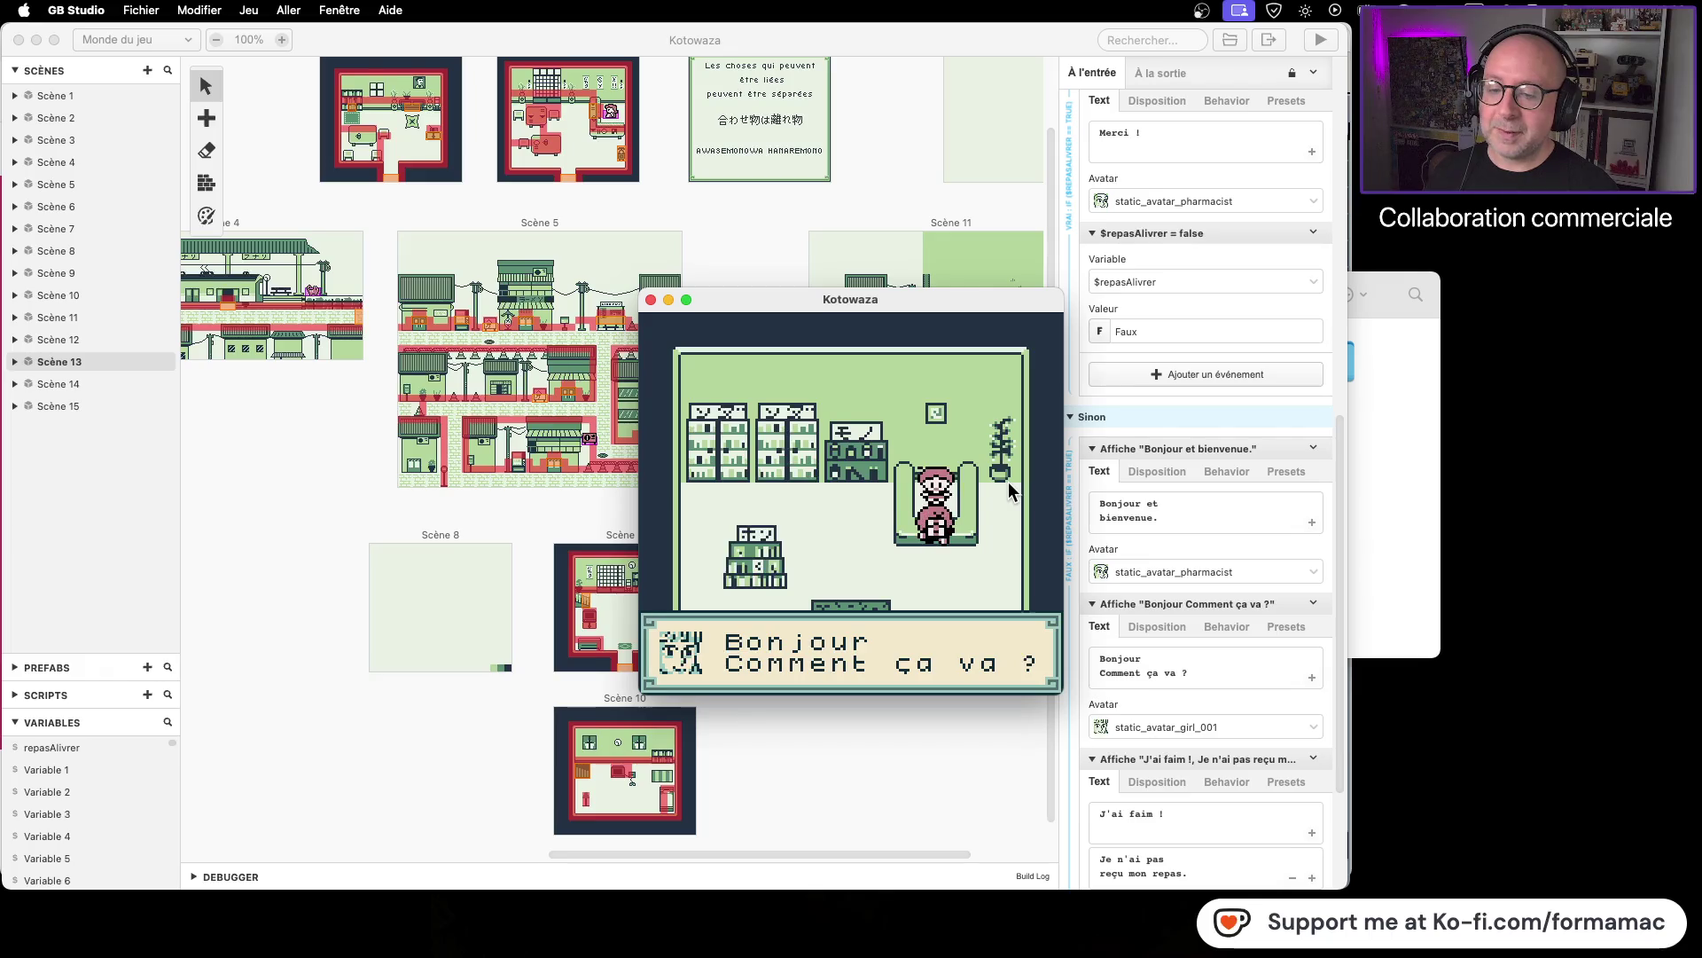
pyautogui.press('z')
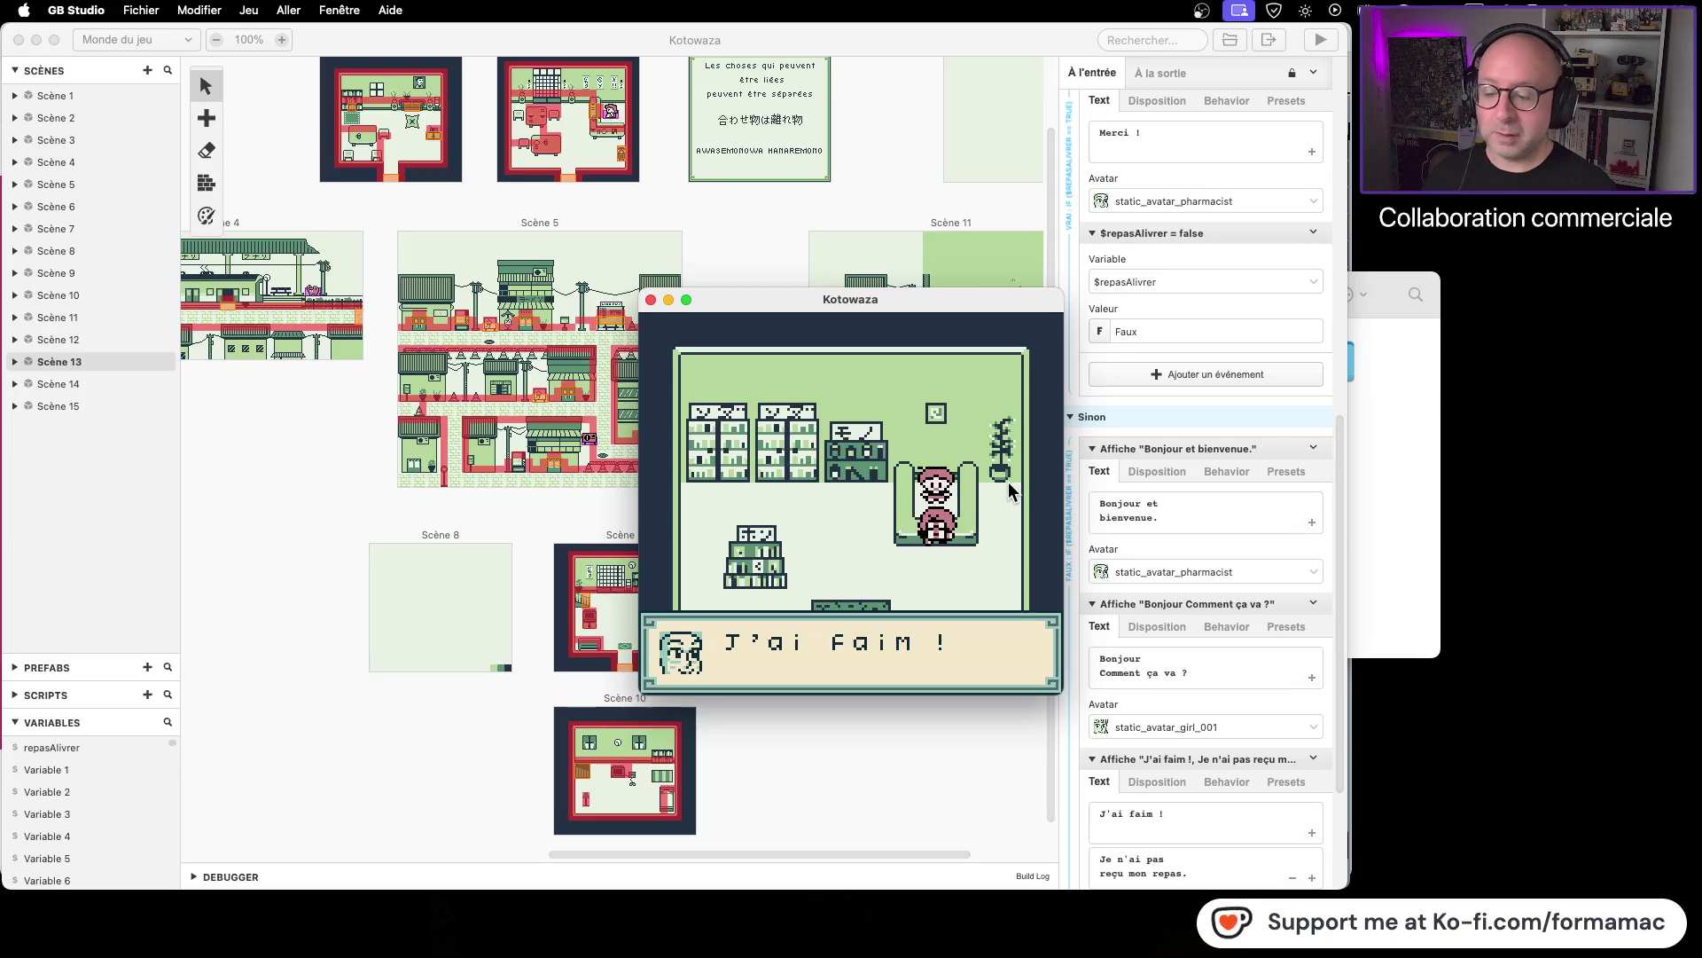
# Step: Close the test window and change the greeting to 'Bonjour. Comment ça va ?'
pyautogui.click(654, 299)
pyautogui.click(1170, 652)
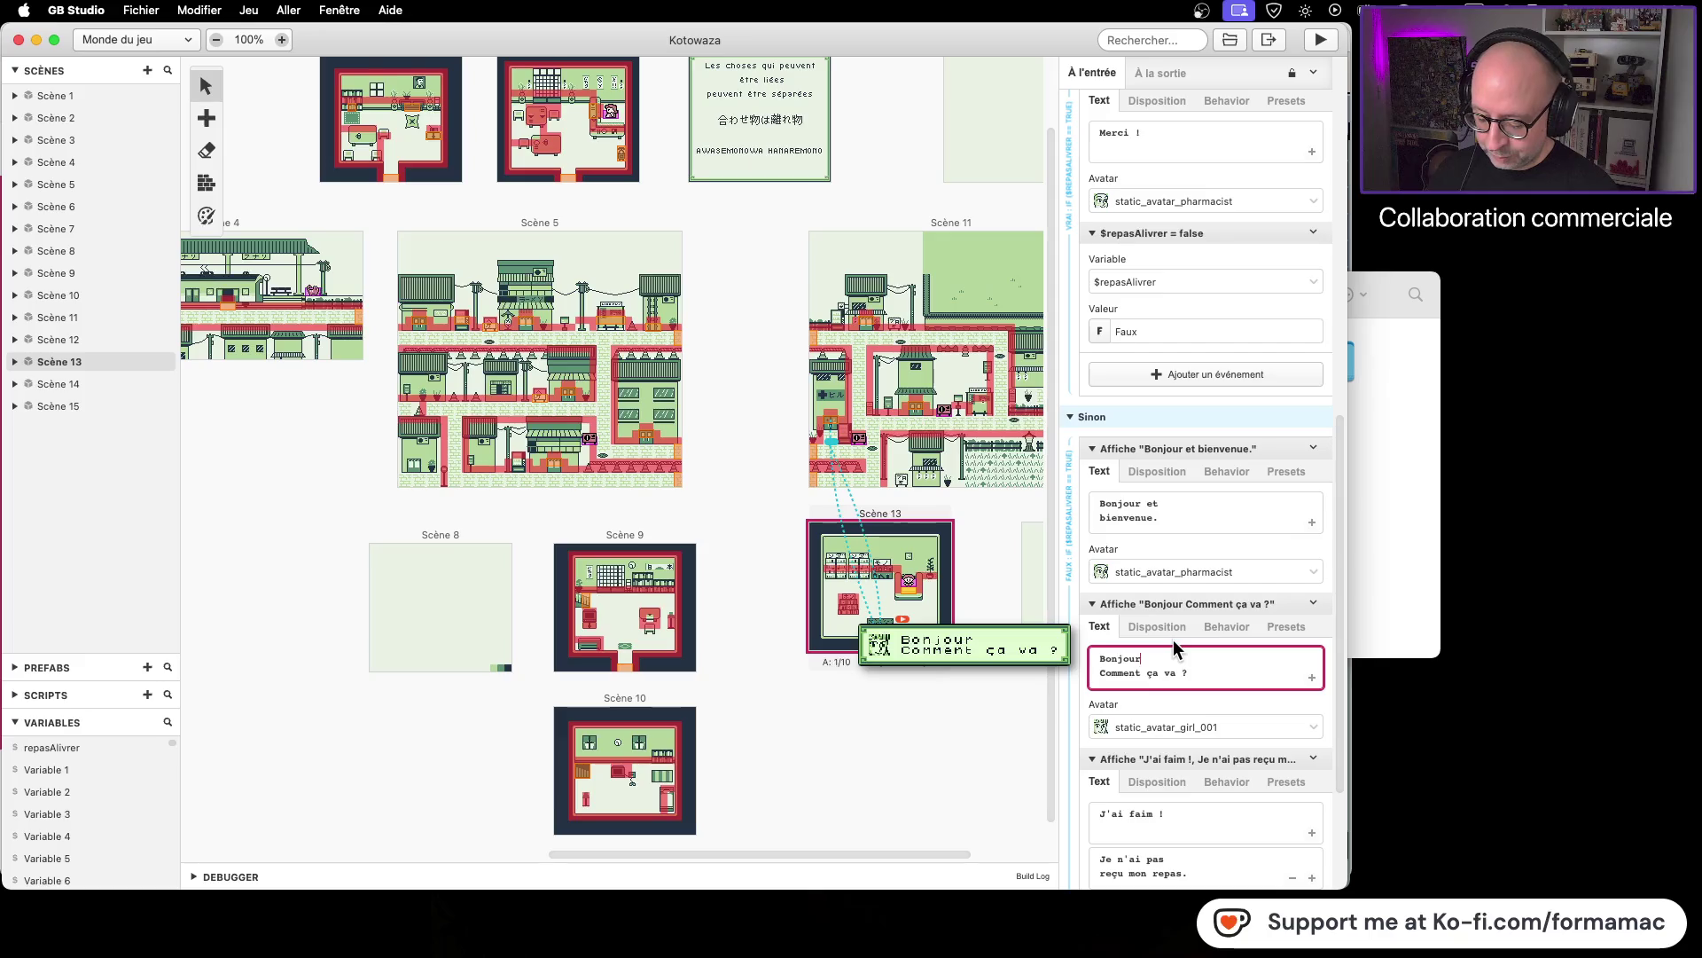
pyautogui.write('.')
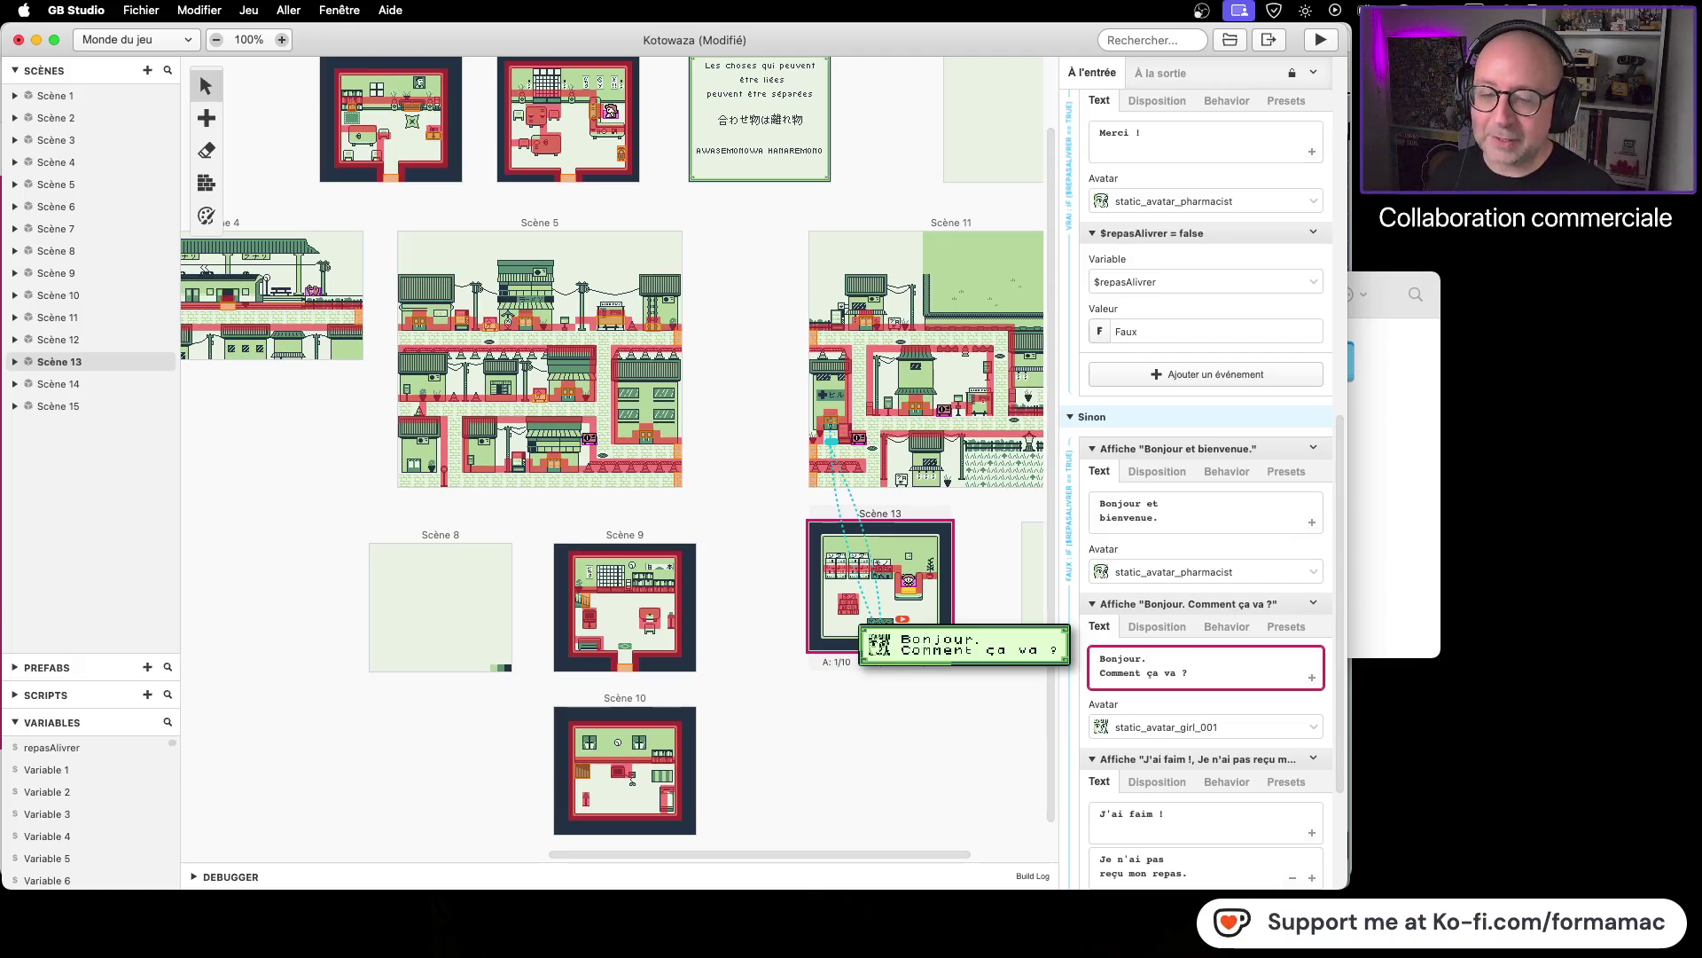
# Step: Replay the full counter conversation, close the play window, and reposition Scène 4's player start
pyautogui.click(1317, 40)
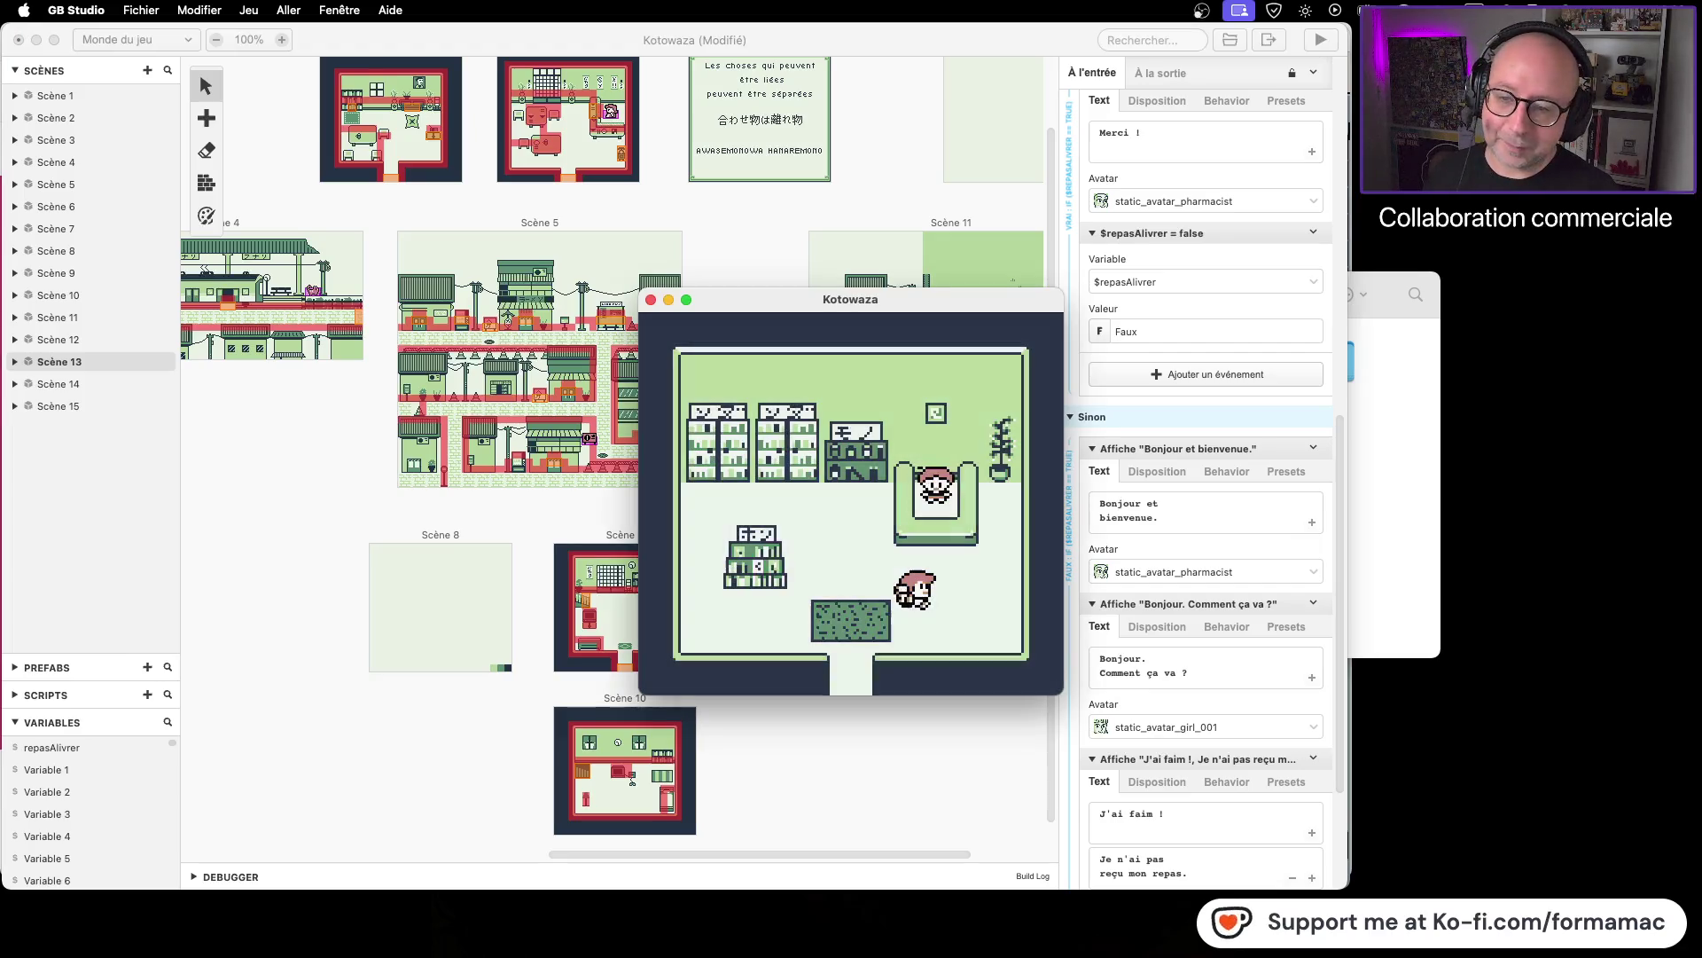
pyautogui.press('Right')
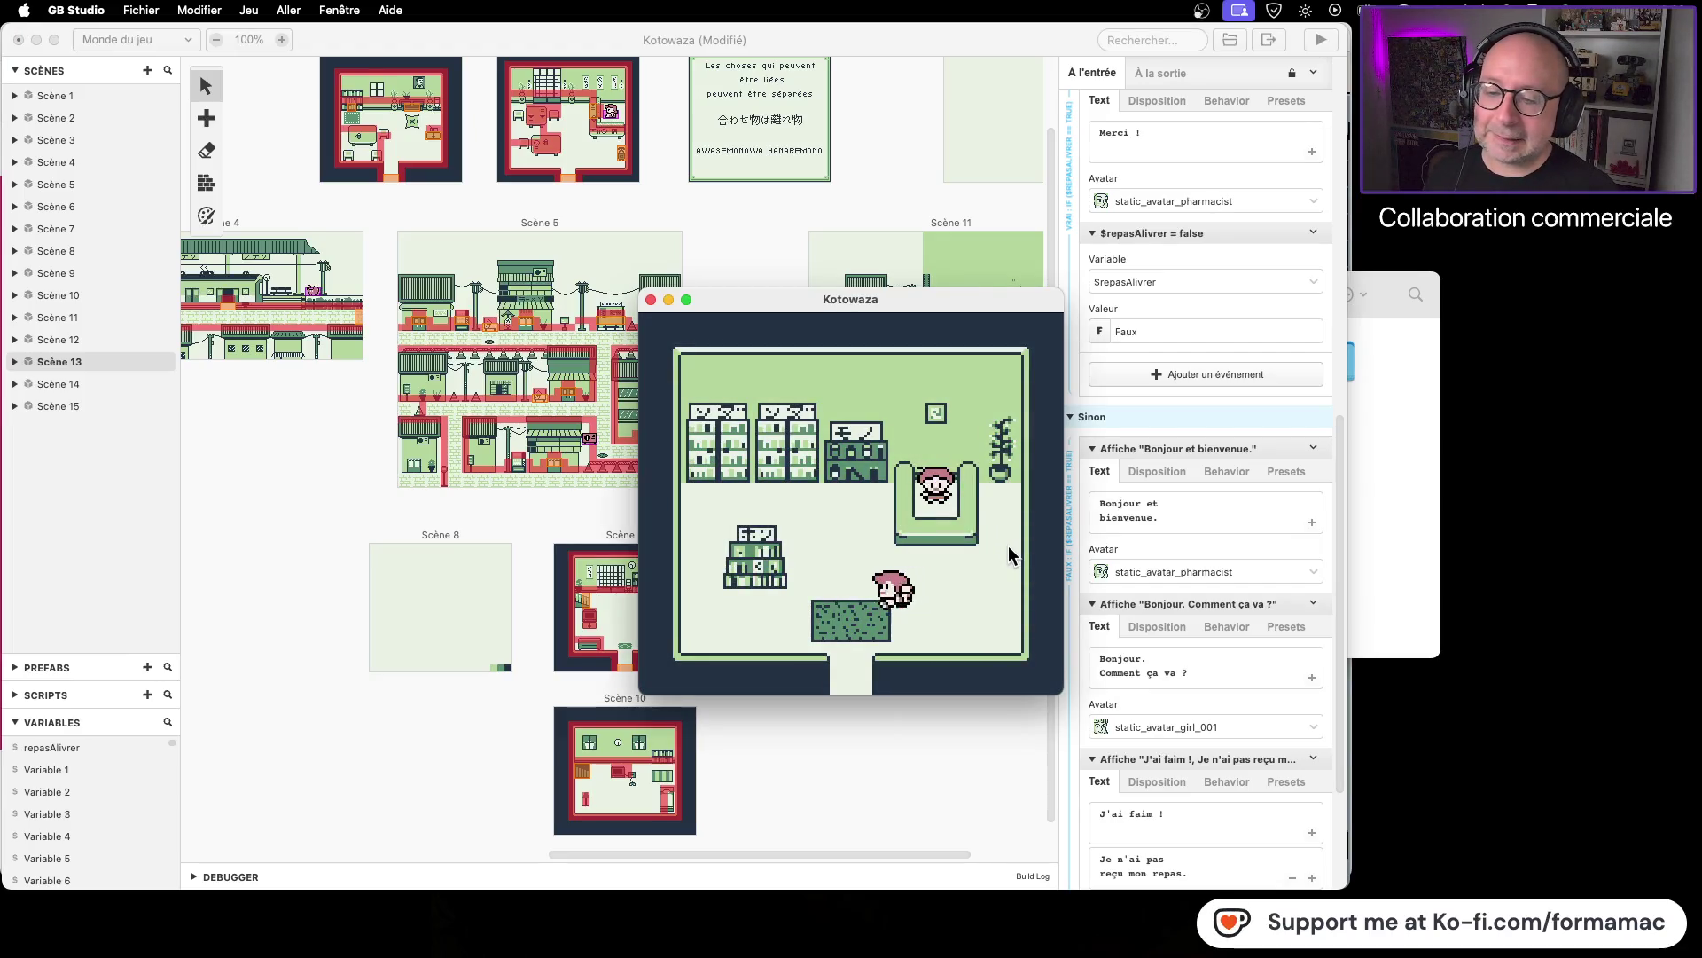
pyautogui.press('Up')
pyautogui.press('Up')
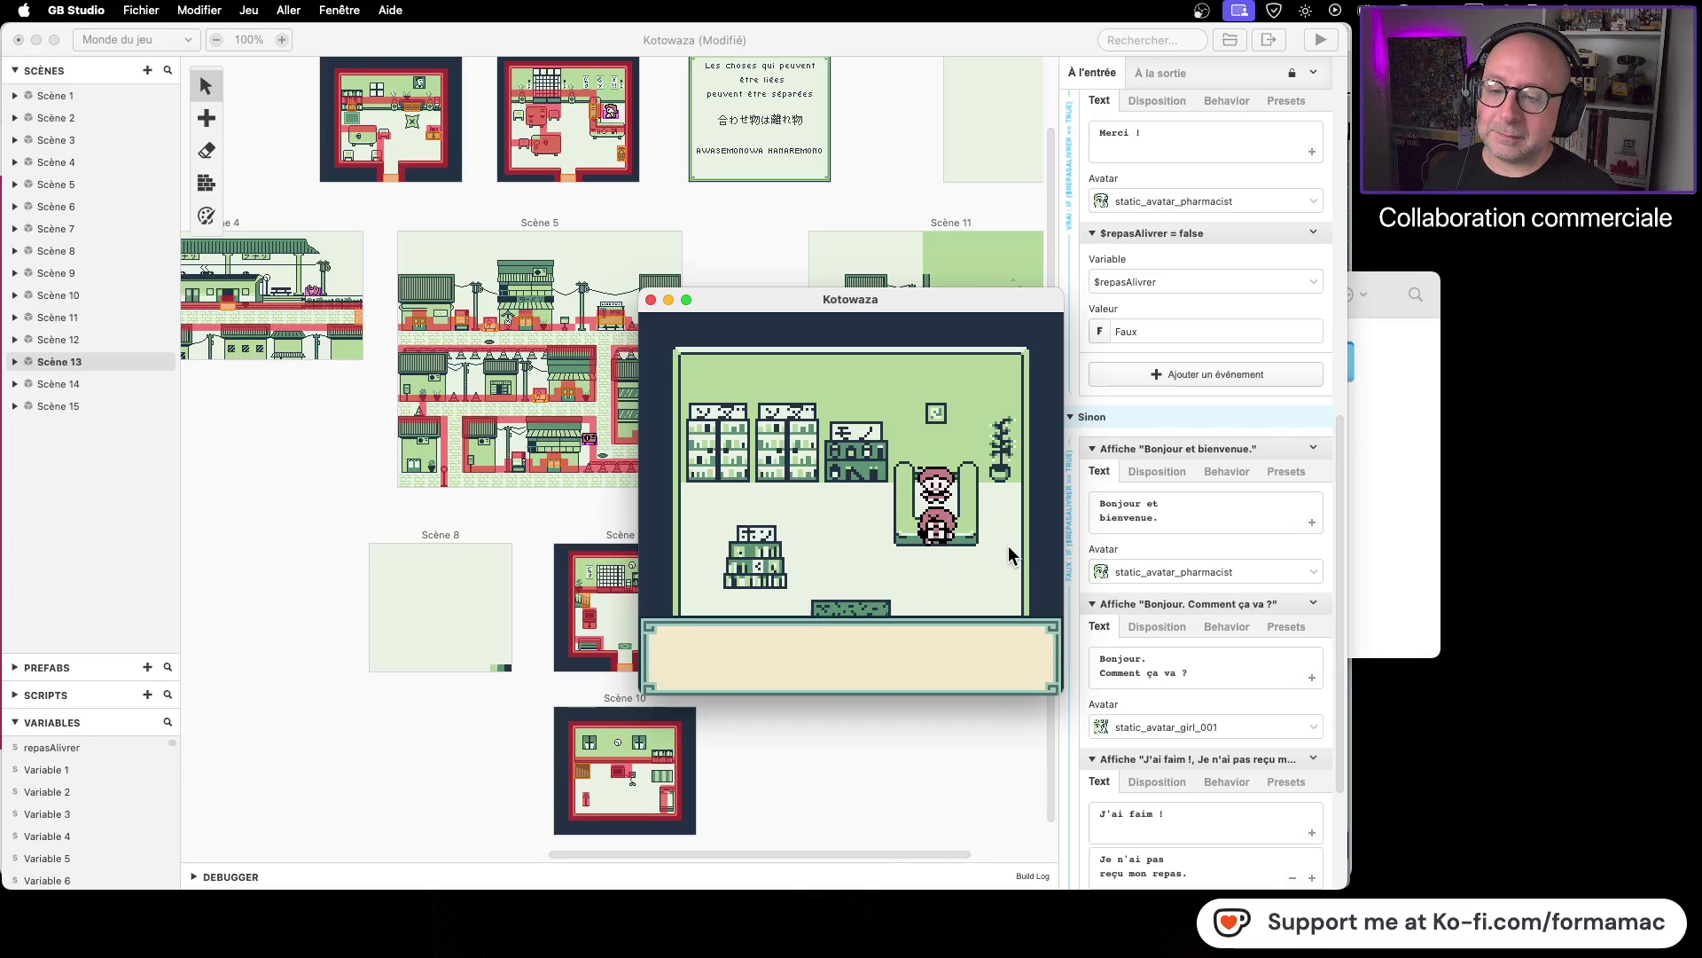
pyautogui.press('z')
pyautogui.press('z')
pyautogui.press('z')
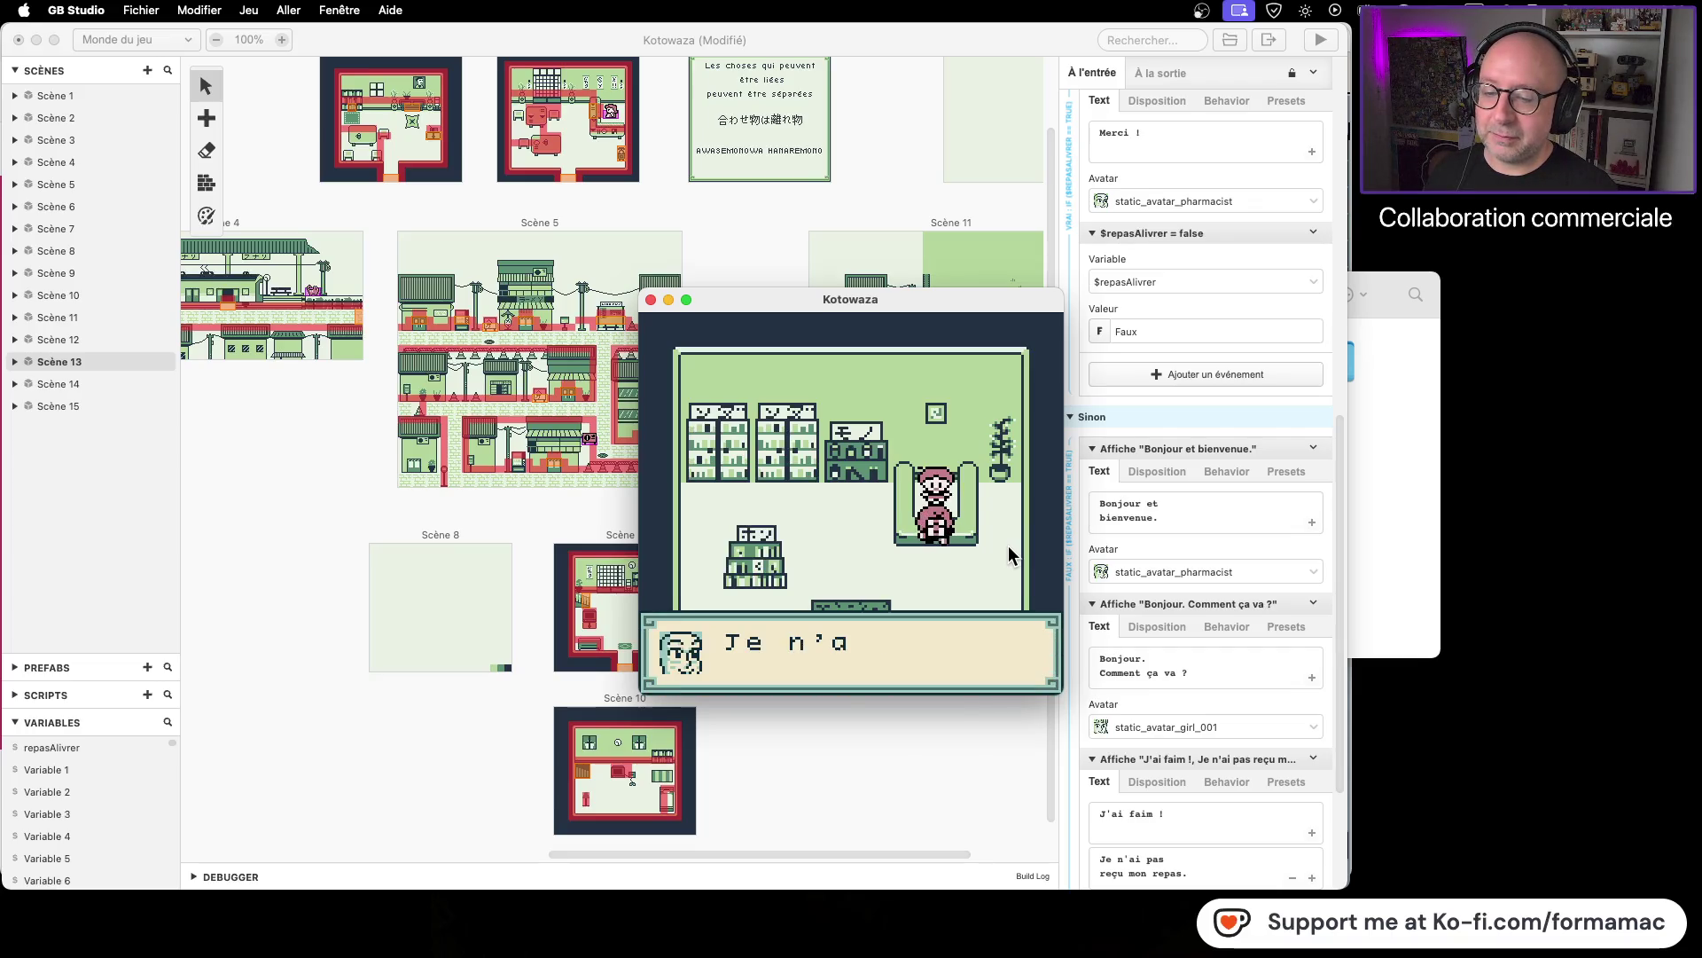
pyautogui.press('z')
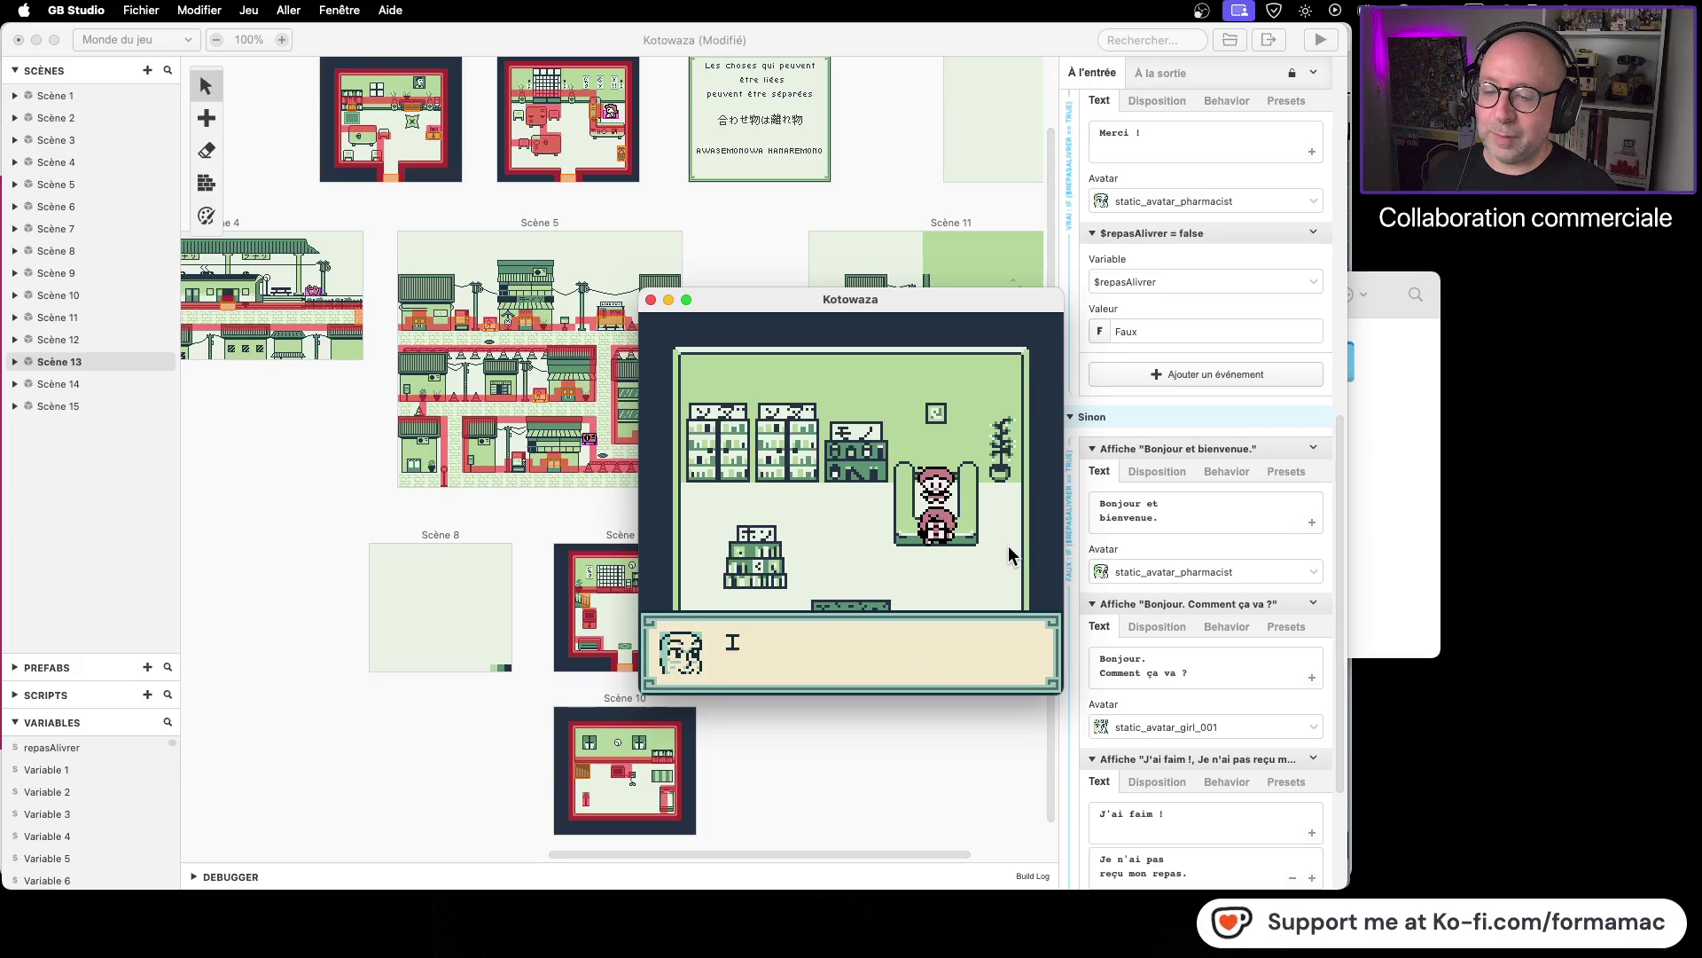
pyautogui.press('z')
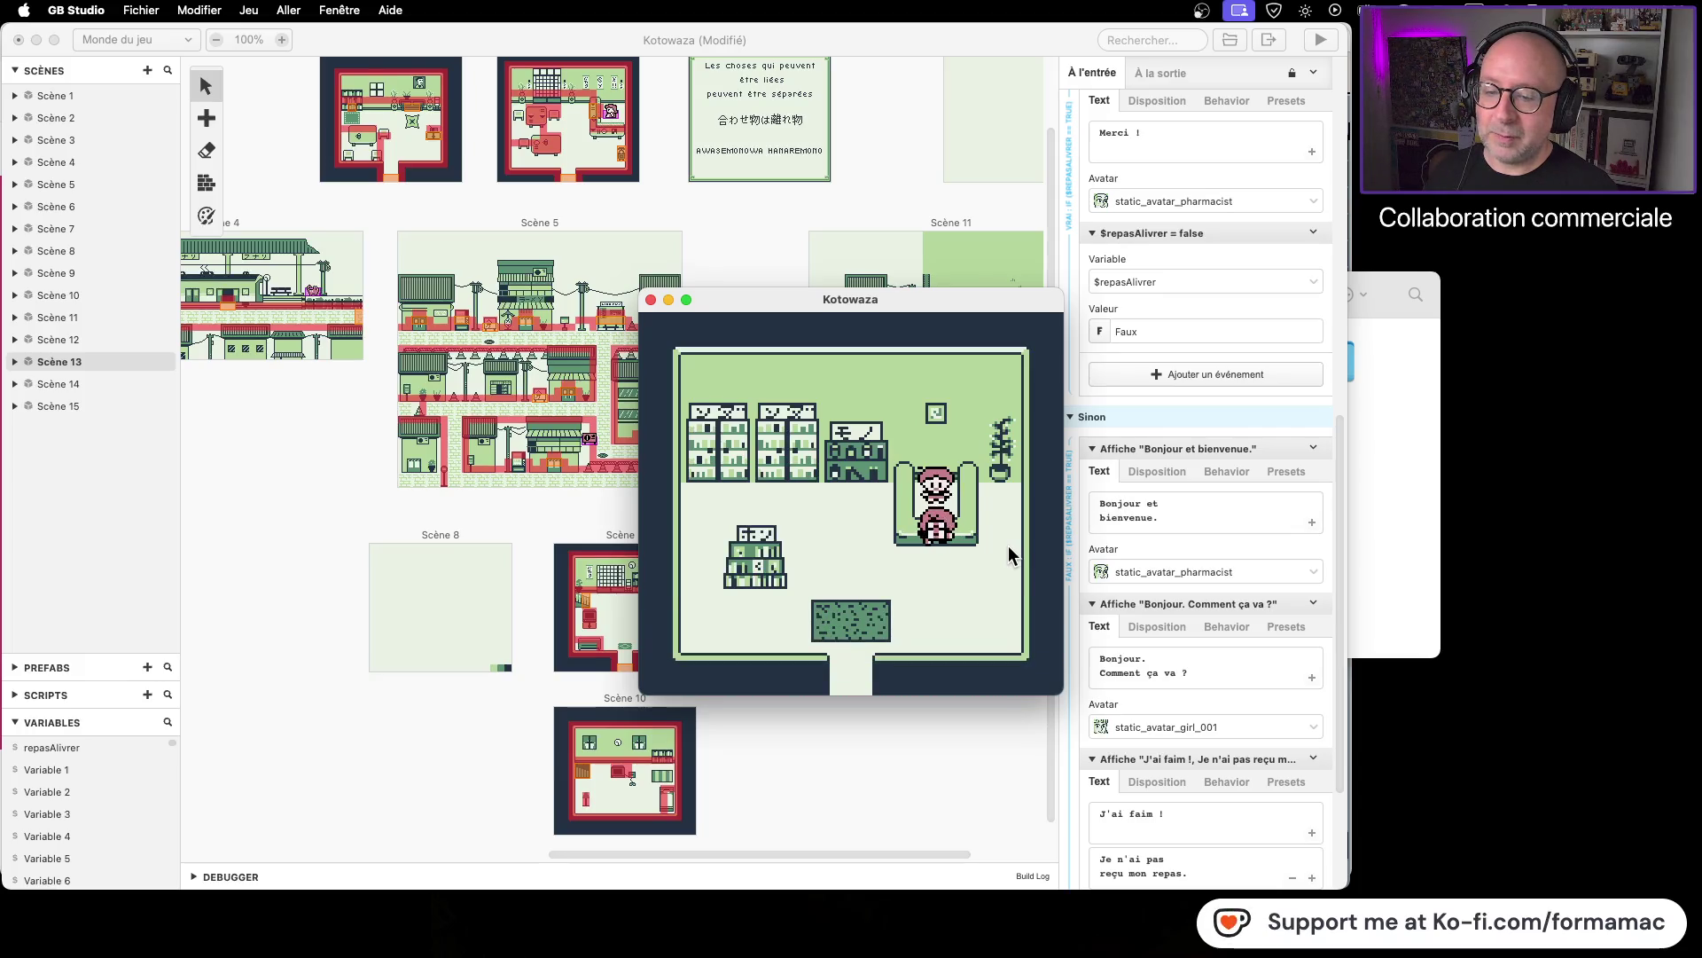
pyautogui.press('Down')
pyautogui.press('Up')
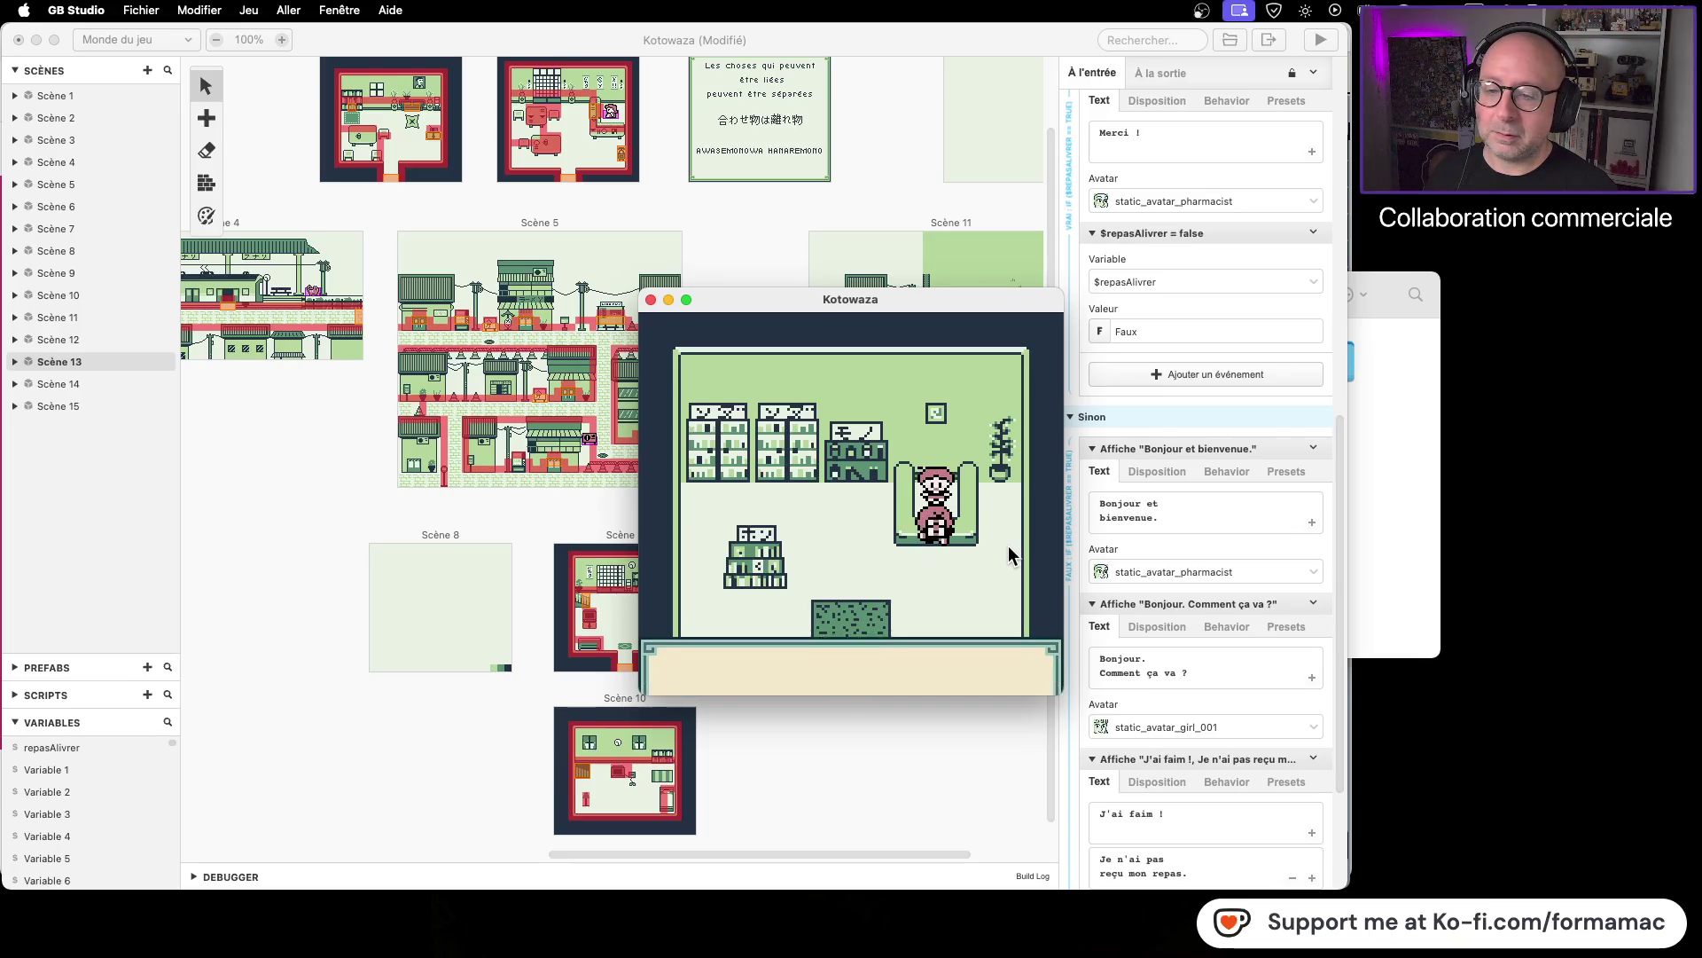
pyautogui.press('z')
pyautogui.press('z')
pyautogui.press('z')
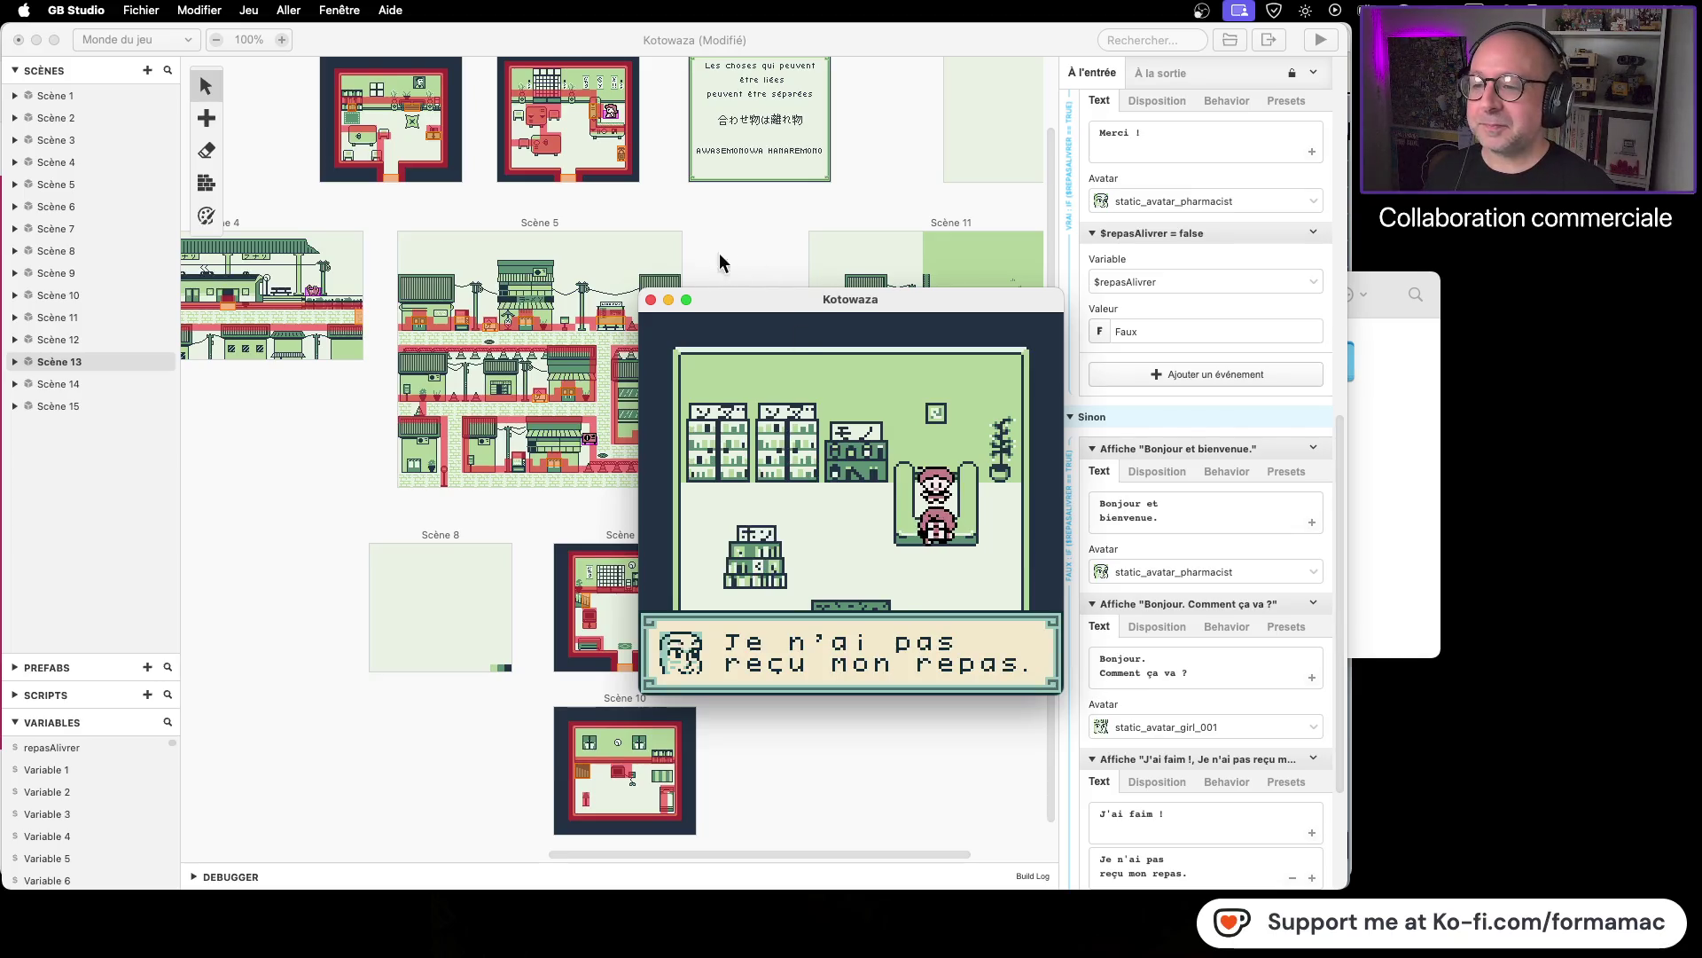
pyautogui.press('super+w')
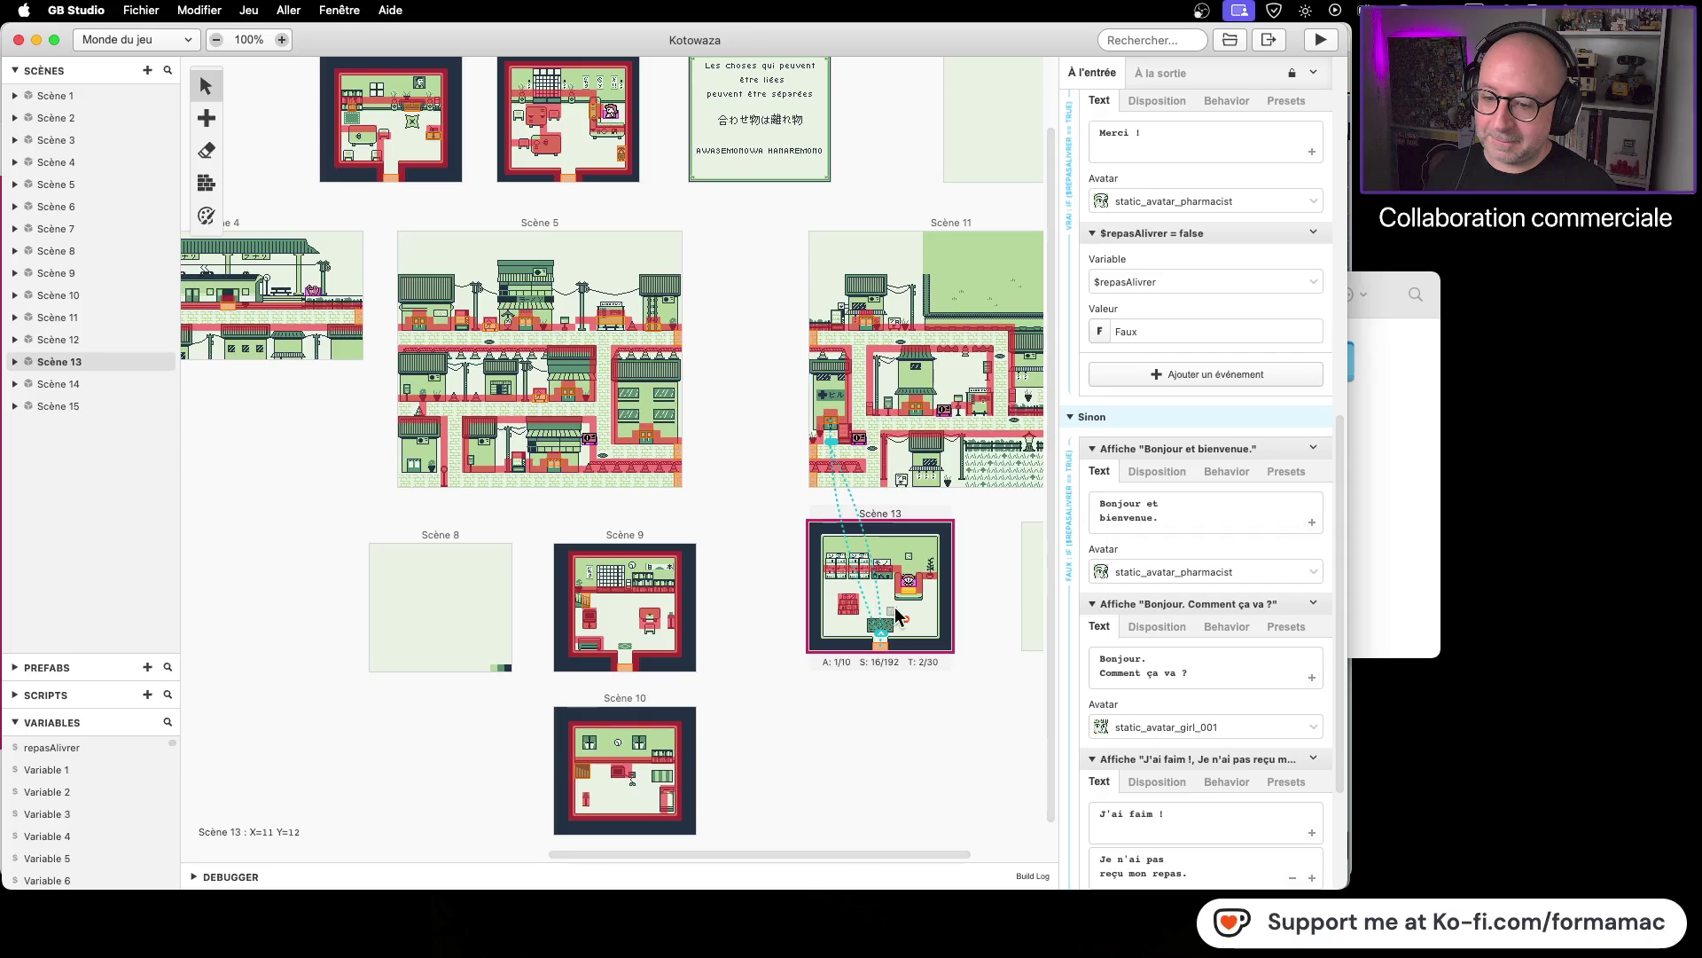
pyautogui.moveTo(903, 615)
pyautogui.mouseDown()
pyautogui.moveTo(787, 589)
pyautogui.moveTo(242, 321)
pyautogui.mouseUp()
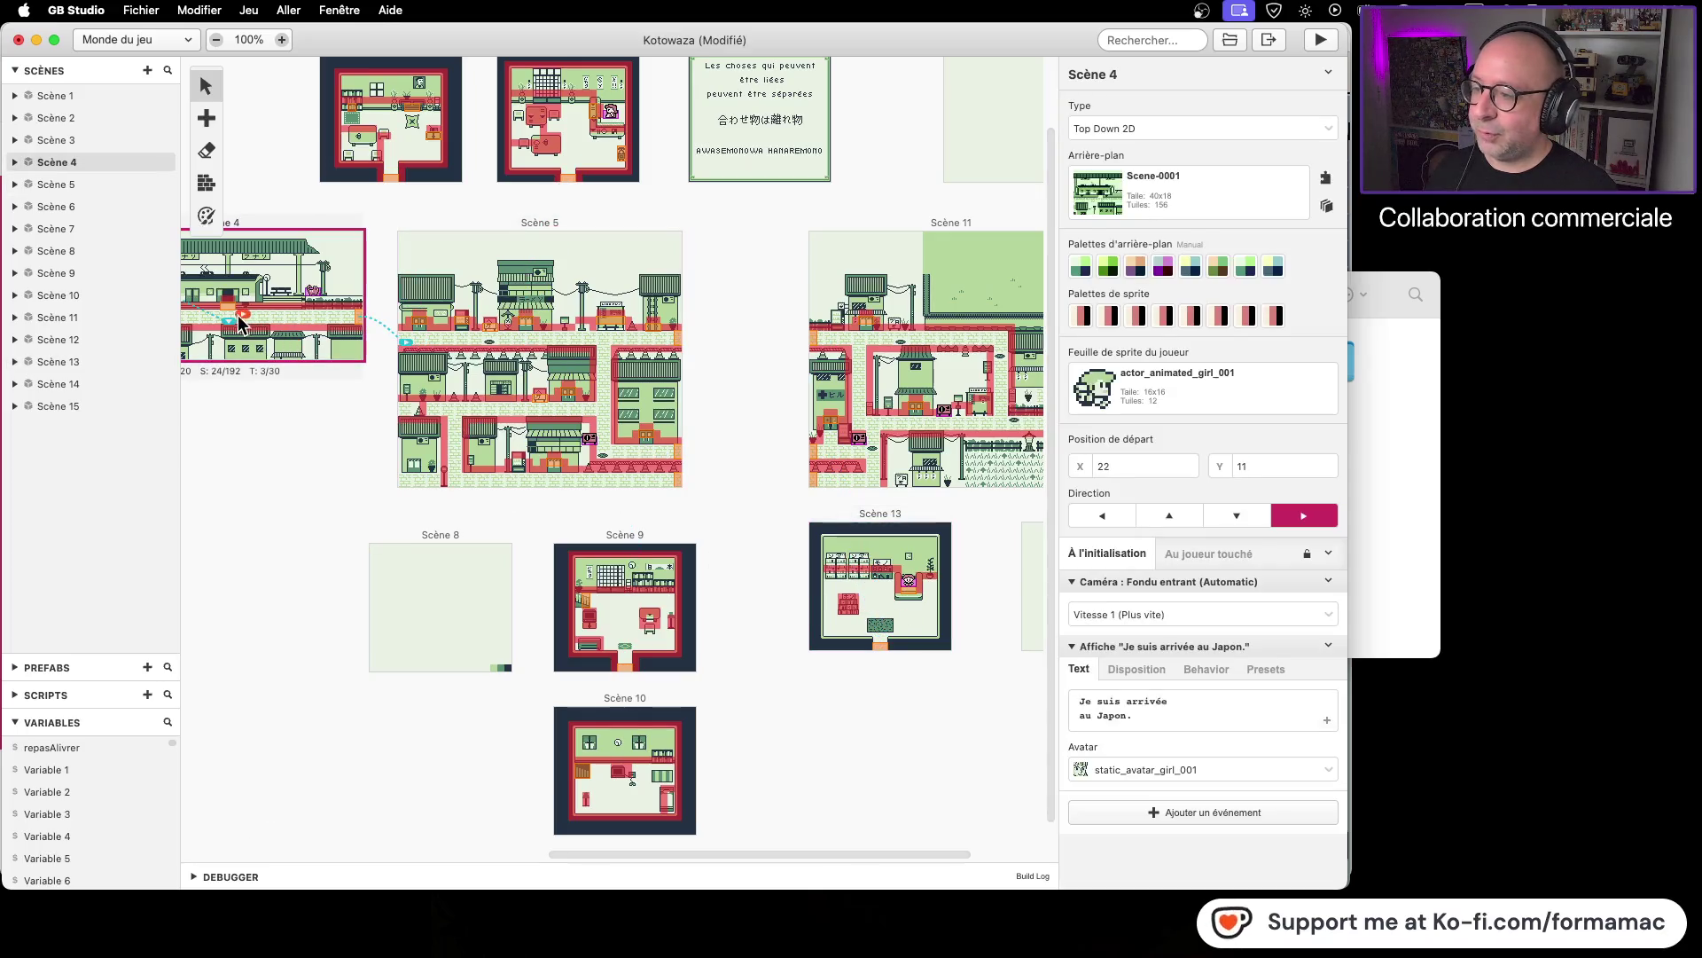
# Step: Run the game from Scène 4 and play the pharmacy counter dialogue through 'Il y a sûrement un problème.'
pyautogui.click(1316, 44)
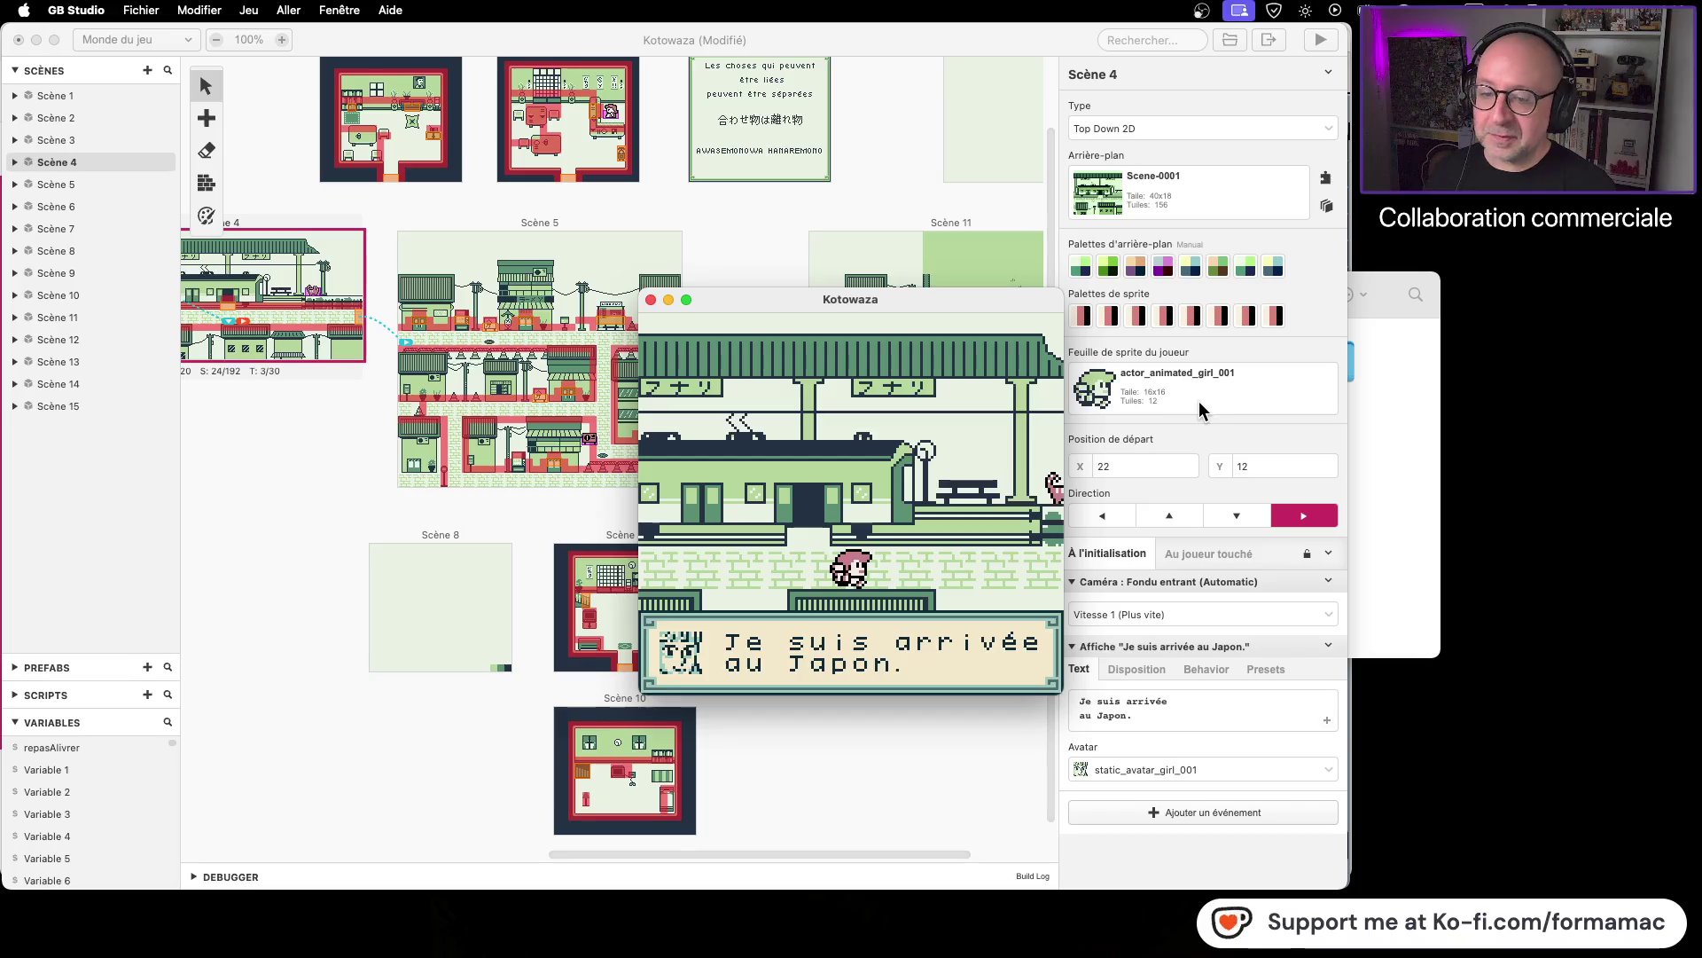
pyautogui.press('z')
pyautogui.press('Right')
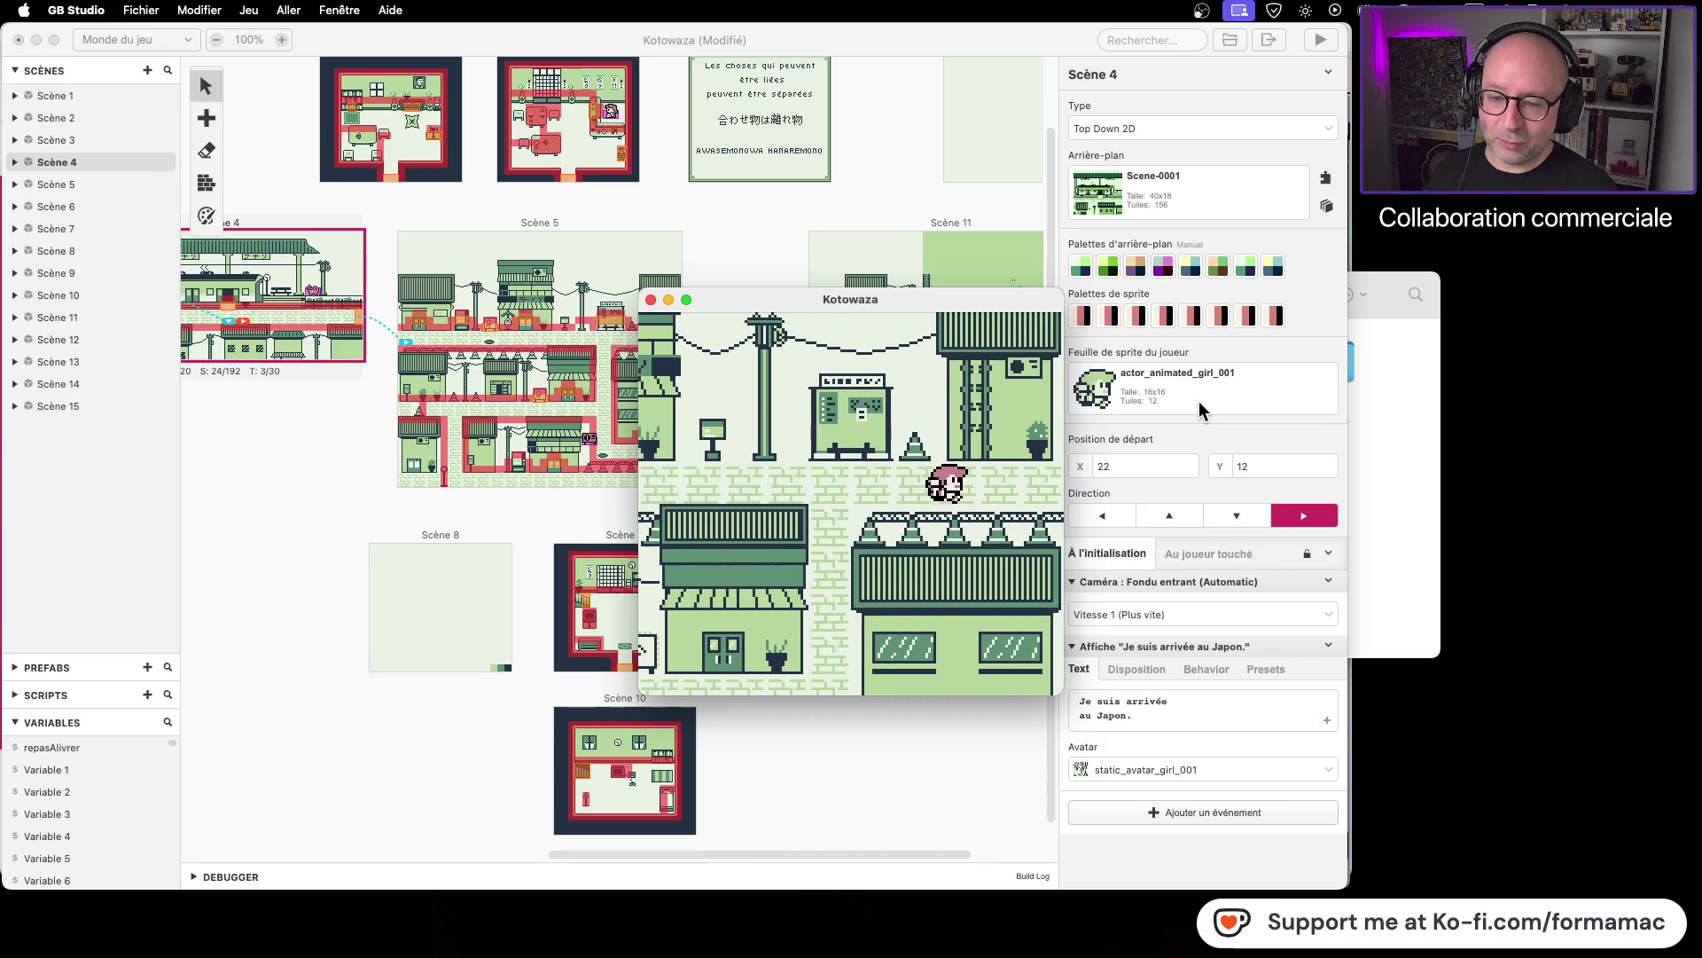
pyautogui.press('Down')
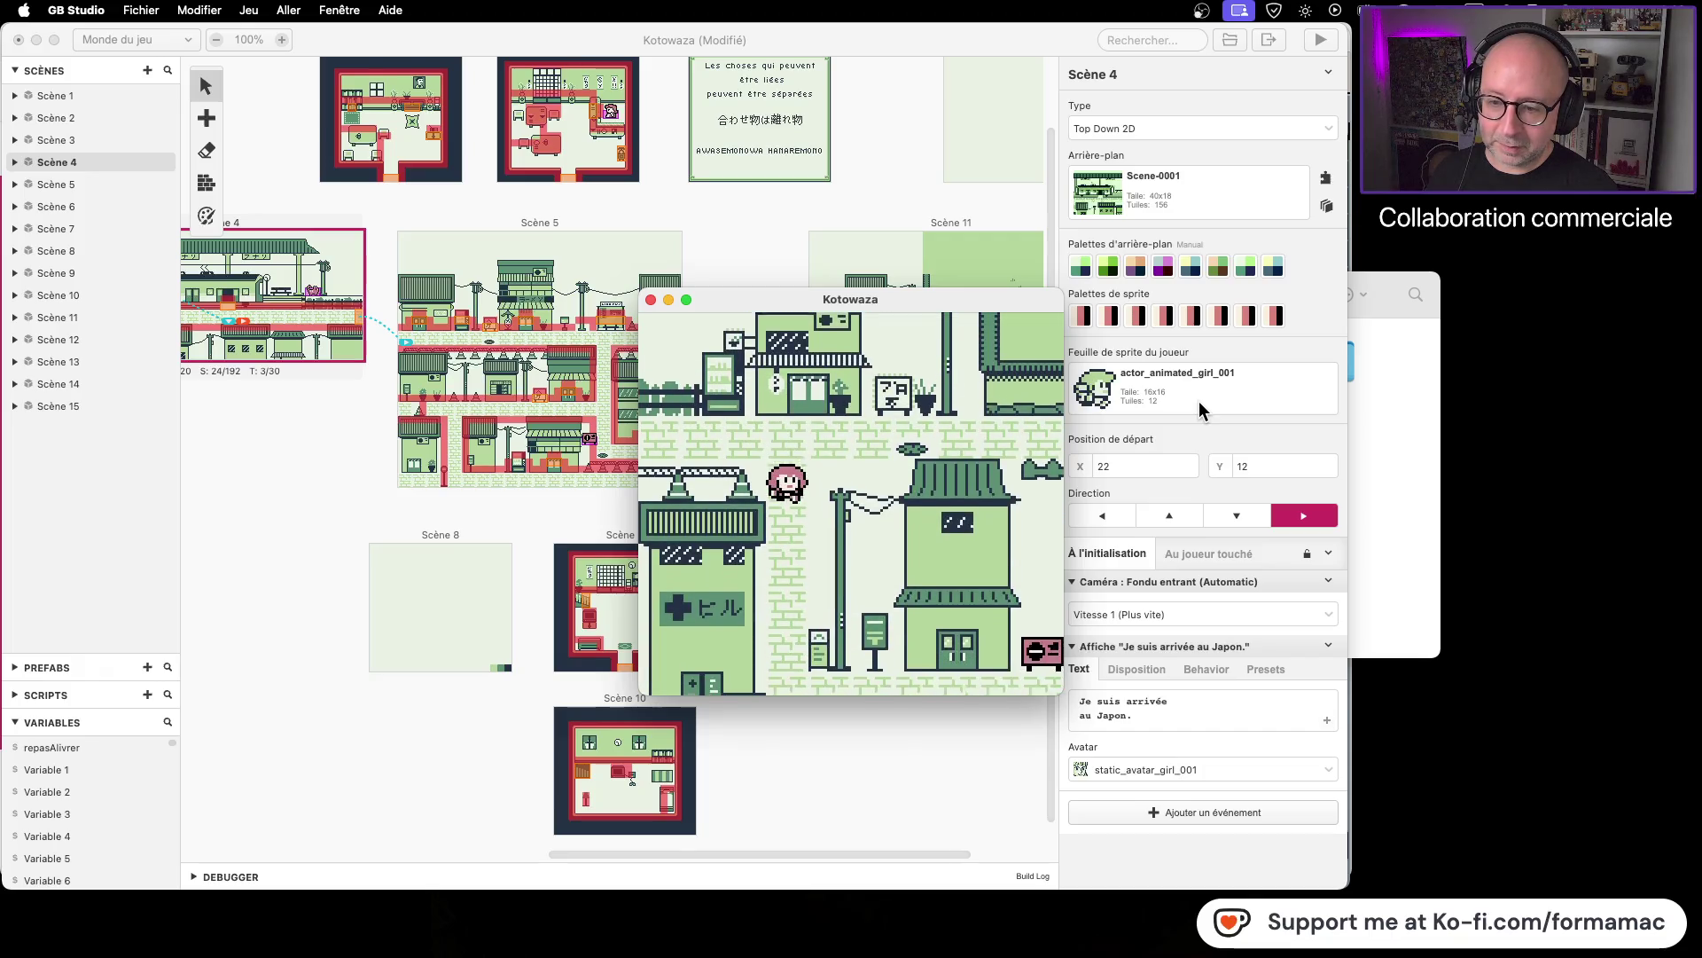
pyautogui.press('Right')
pyautogui.press('Down')
pyautogui.press('Left')
pyautogui.press('Up')
pyautogui.press('Up')
pyautogui.press('Right')
pyautogui.press('Up')
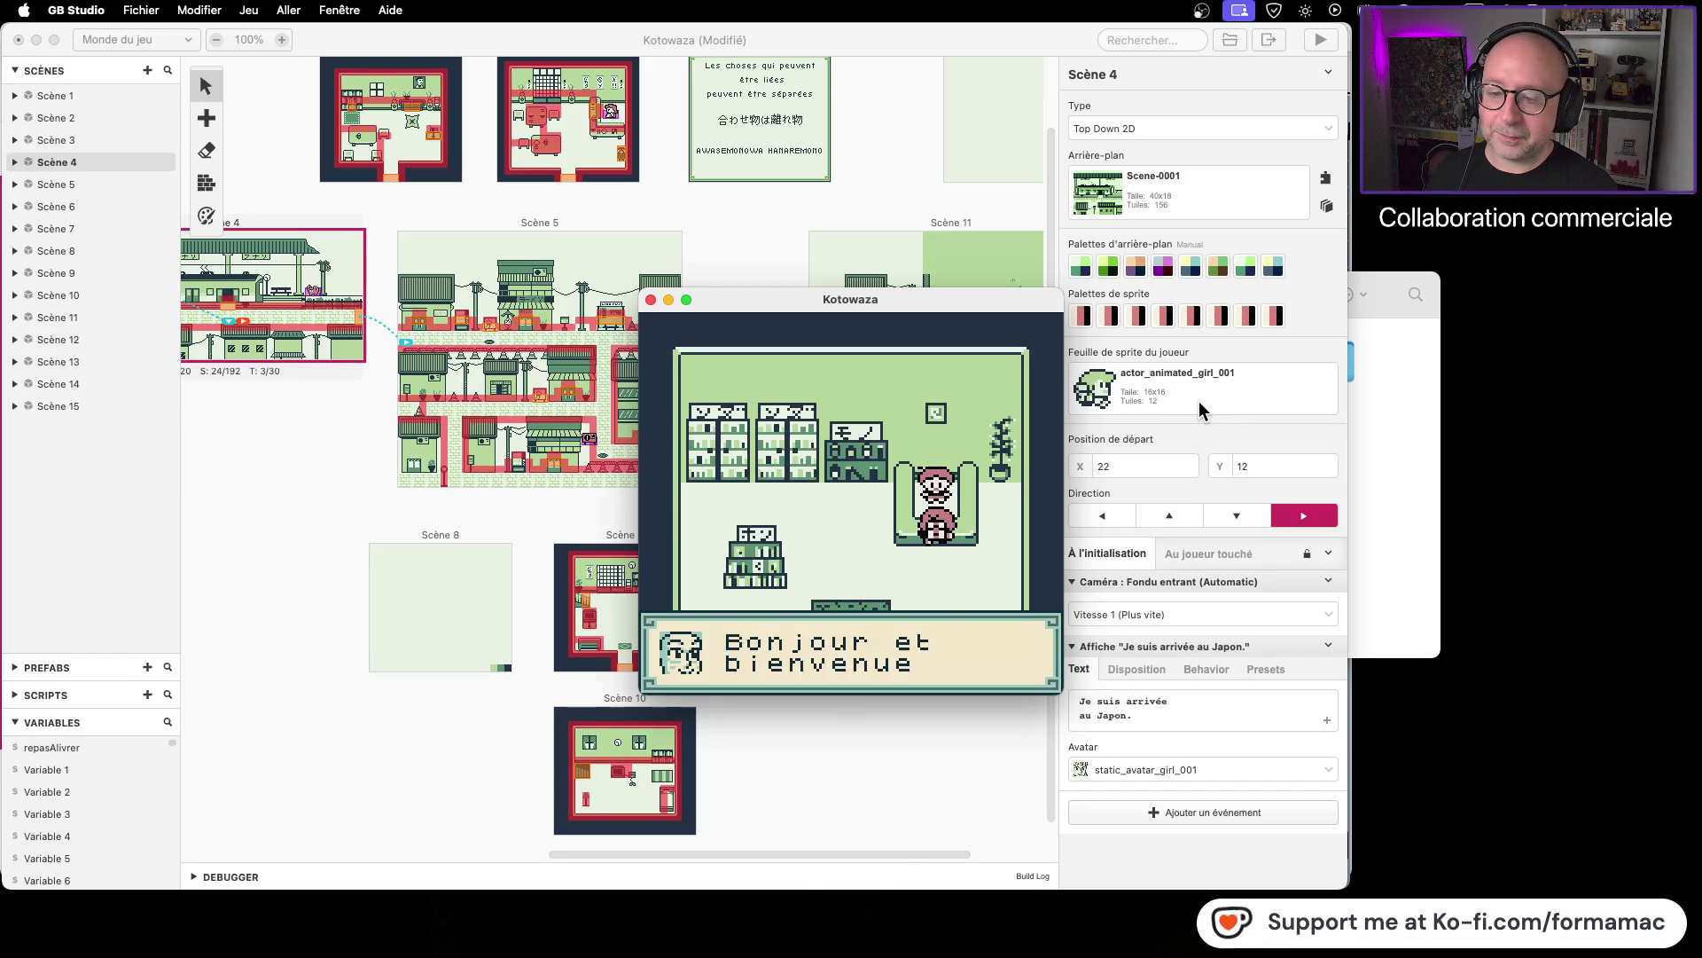
pyautogui.press('z')
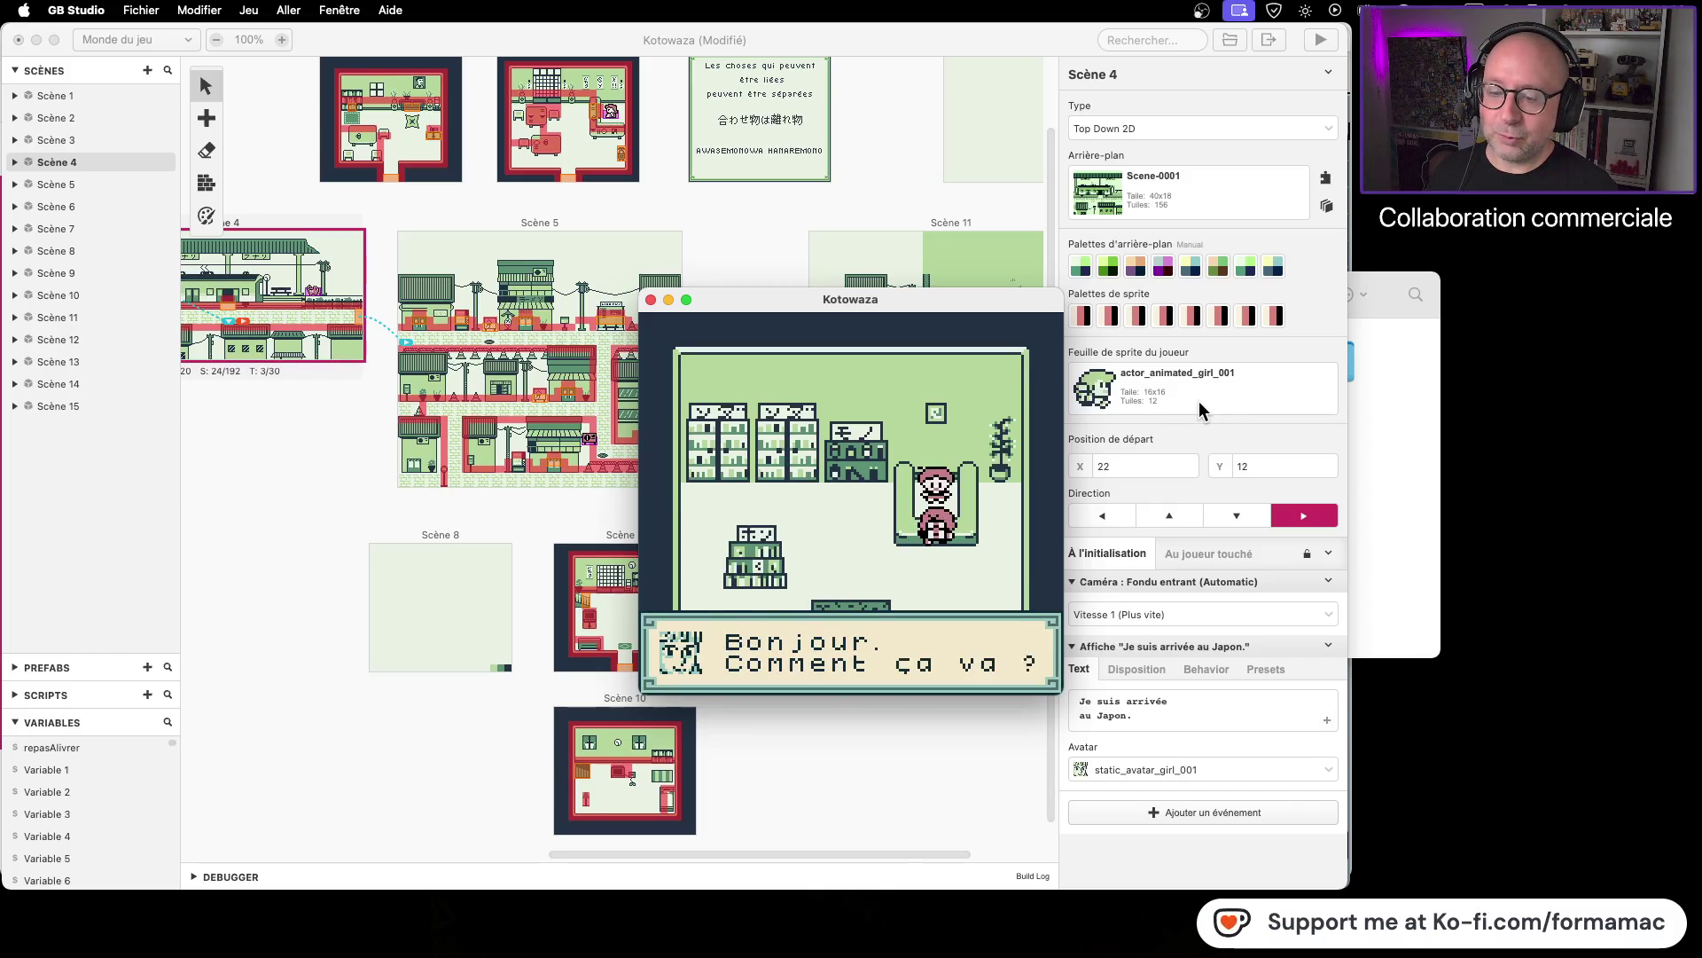
pyautogui.press('z')
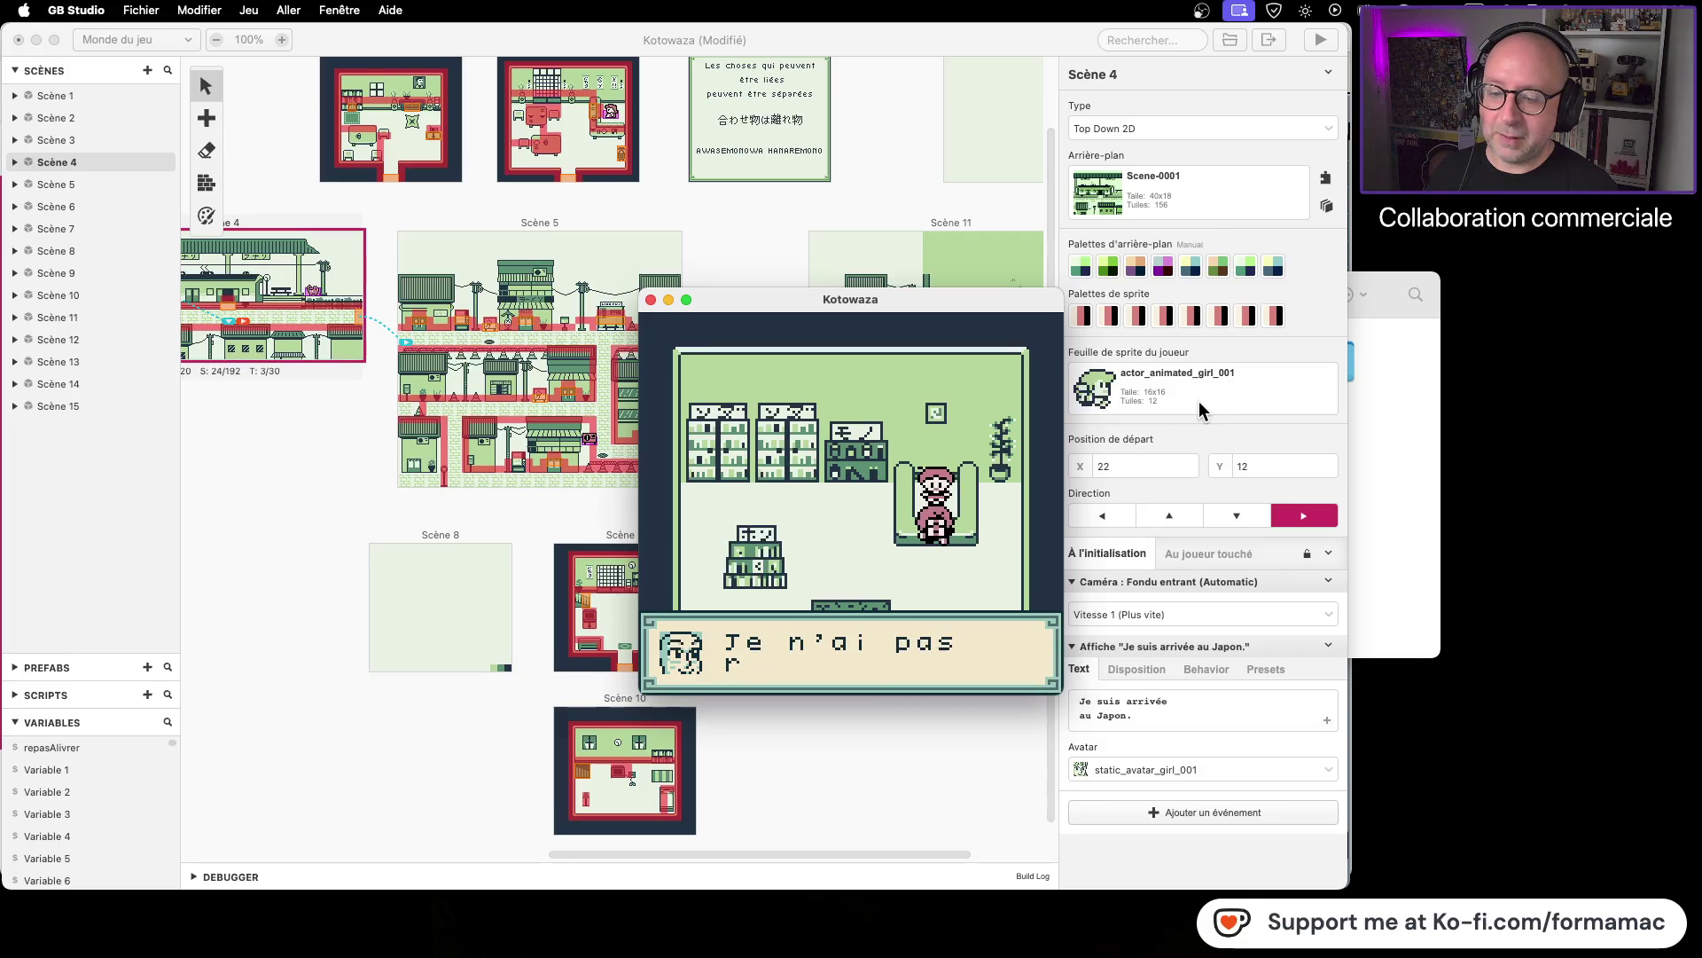
pyautogui.press('z')
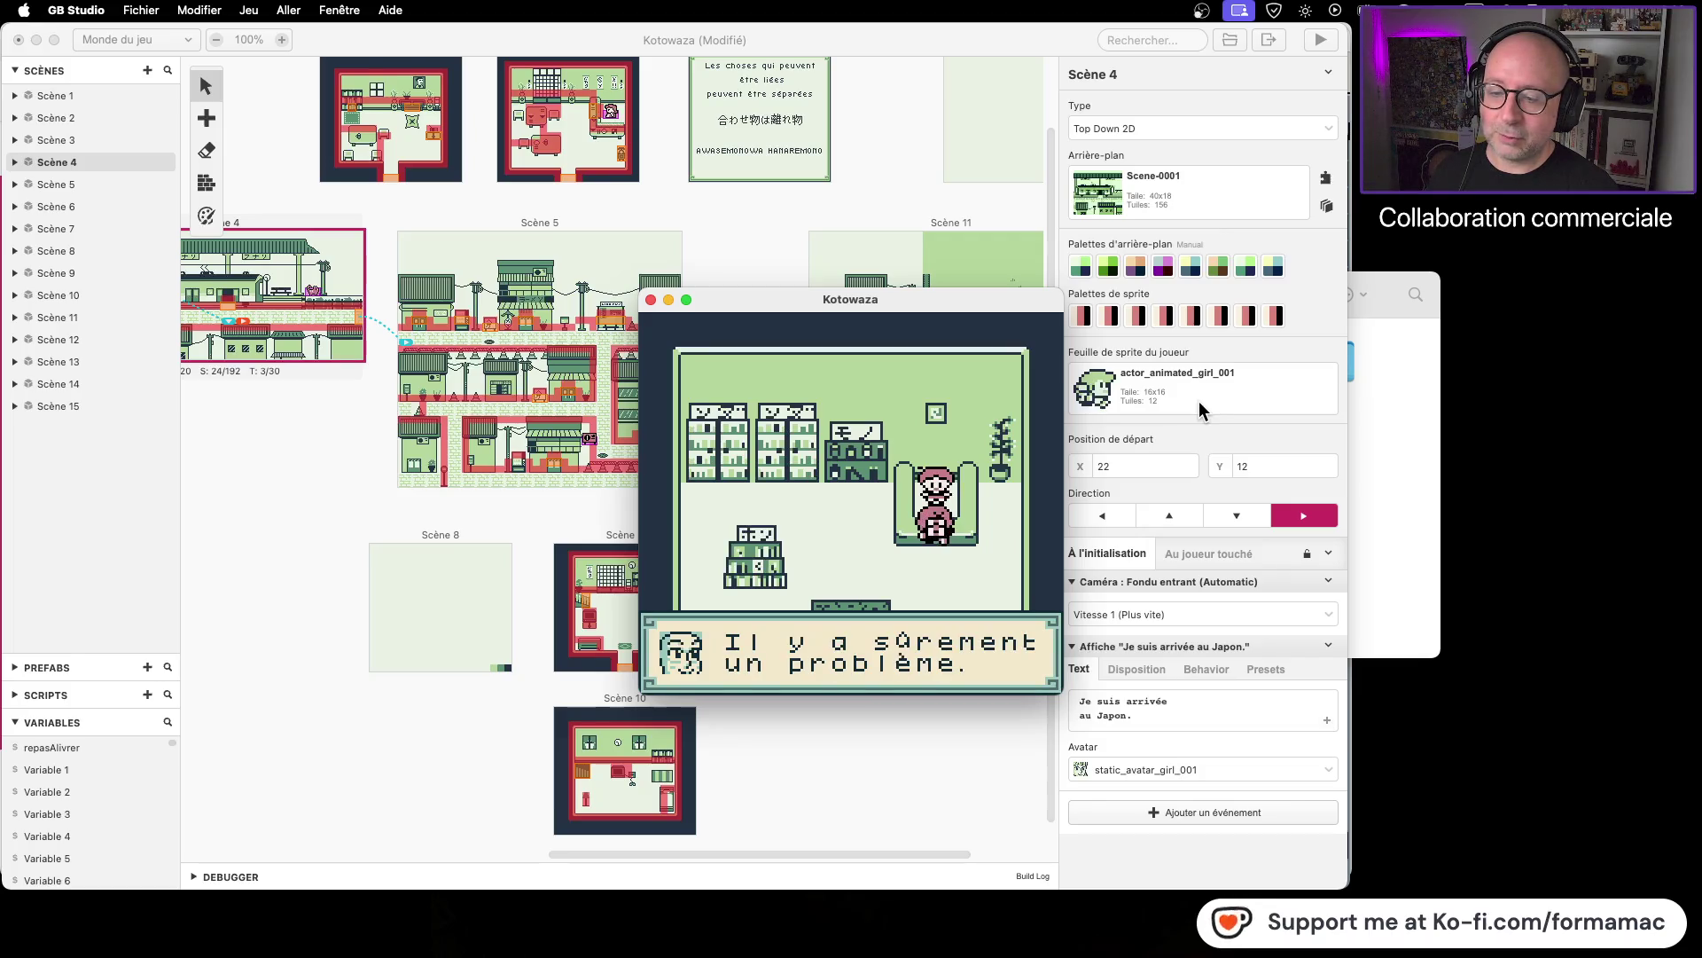
pyautogui.press('z')
# Step: Walk through town to the owner's room and accept the meal delivery job
pyautogui.press('Left')
pyautogui.press('Down')
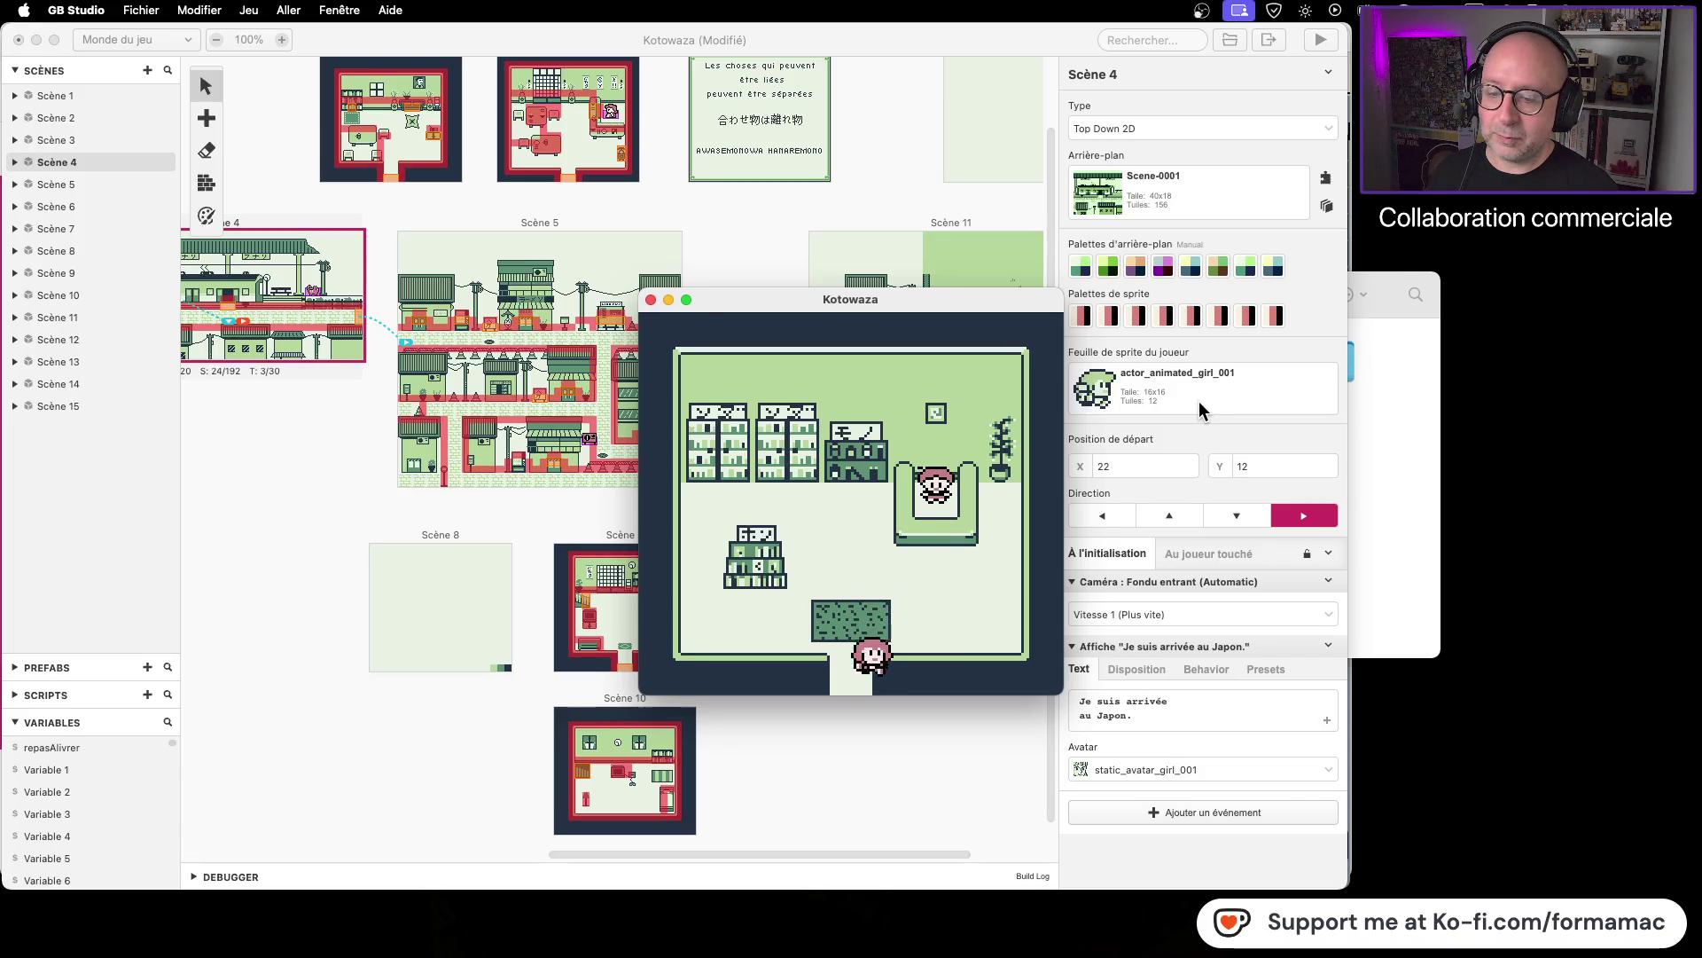
pyautogui.press('Down')
pyautogui.press('Right')
pyautogui.press('Up')
pyautogui.press('Left')
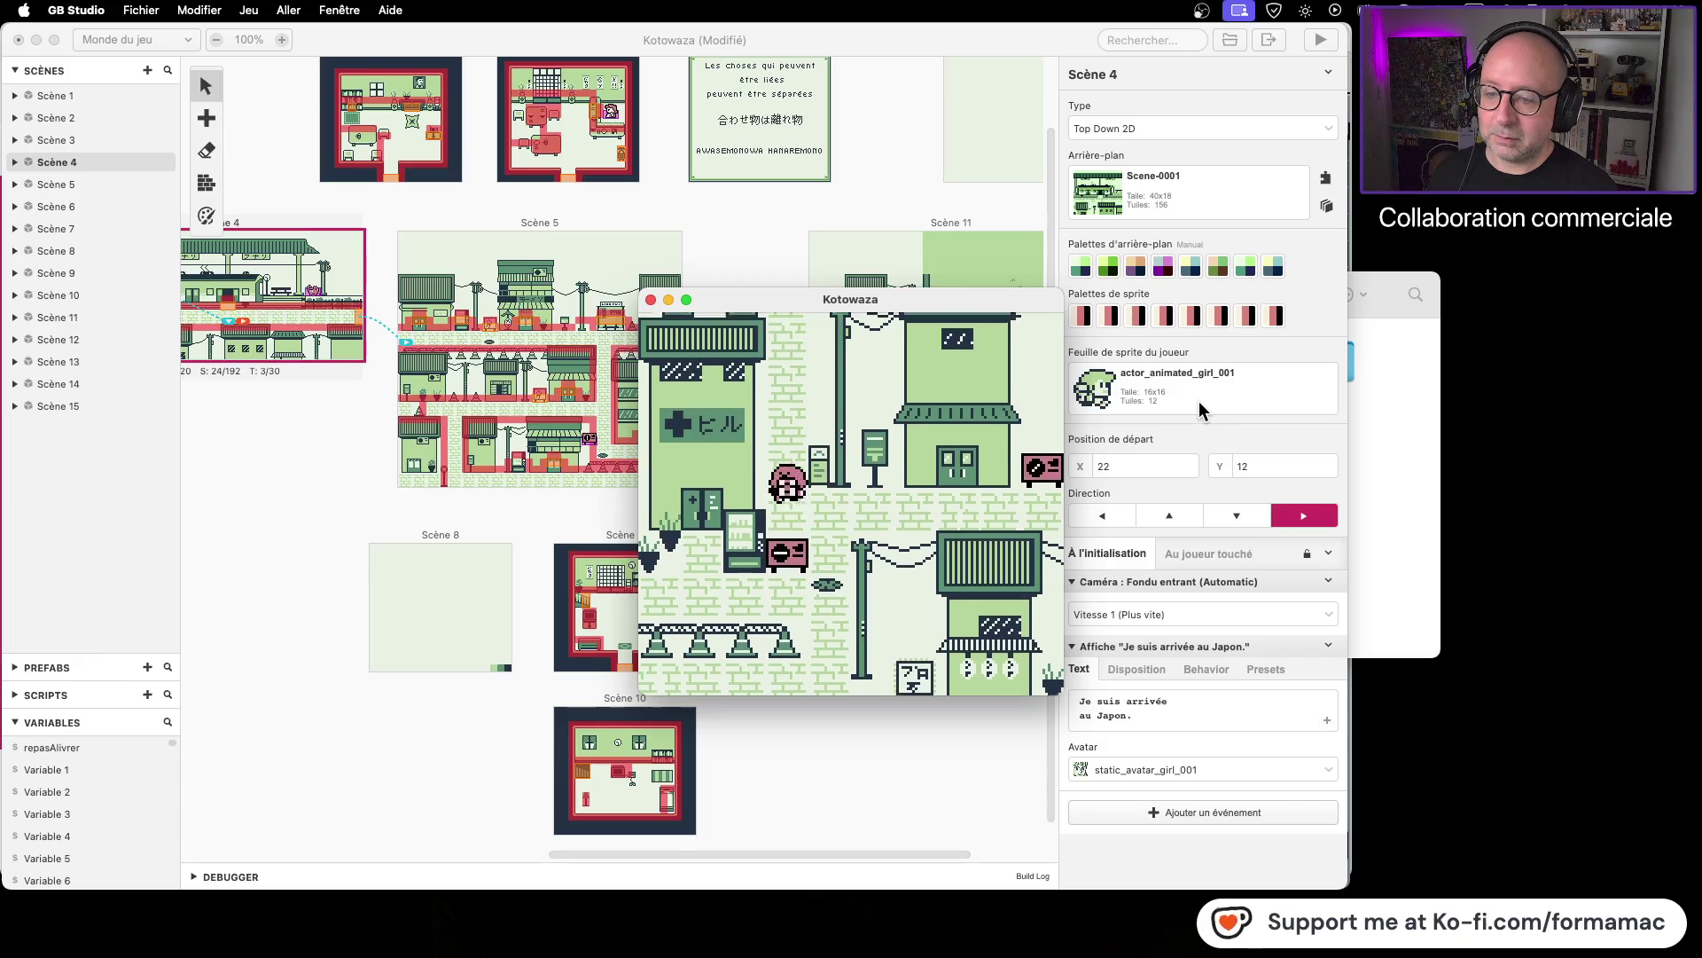
pyautogui.press('Up')
pyautogui.press('Left')
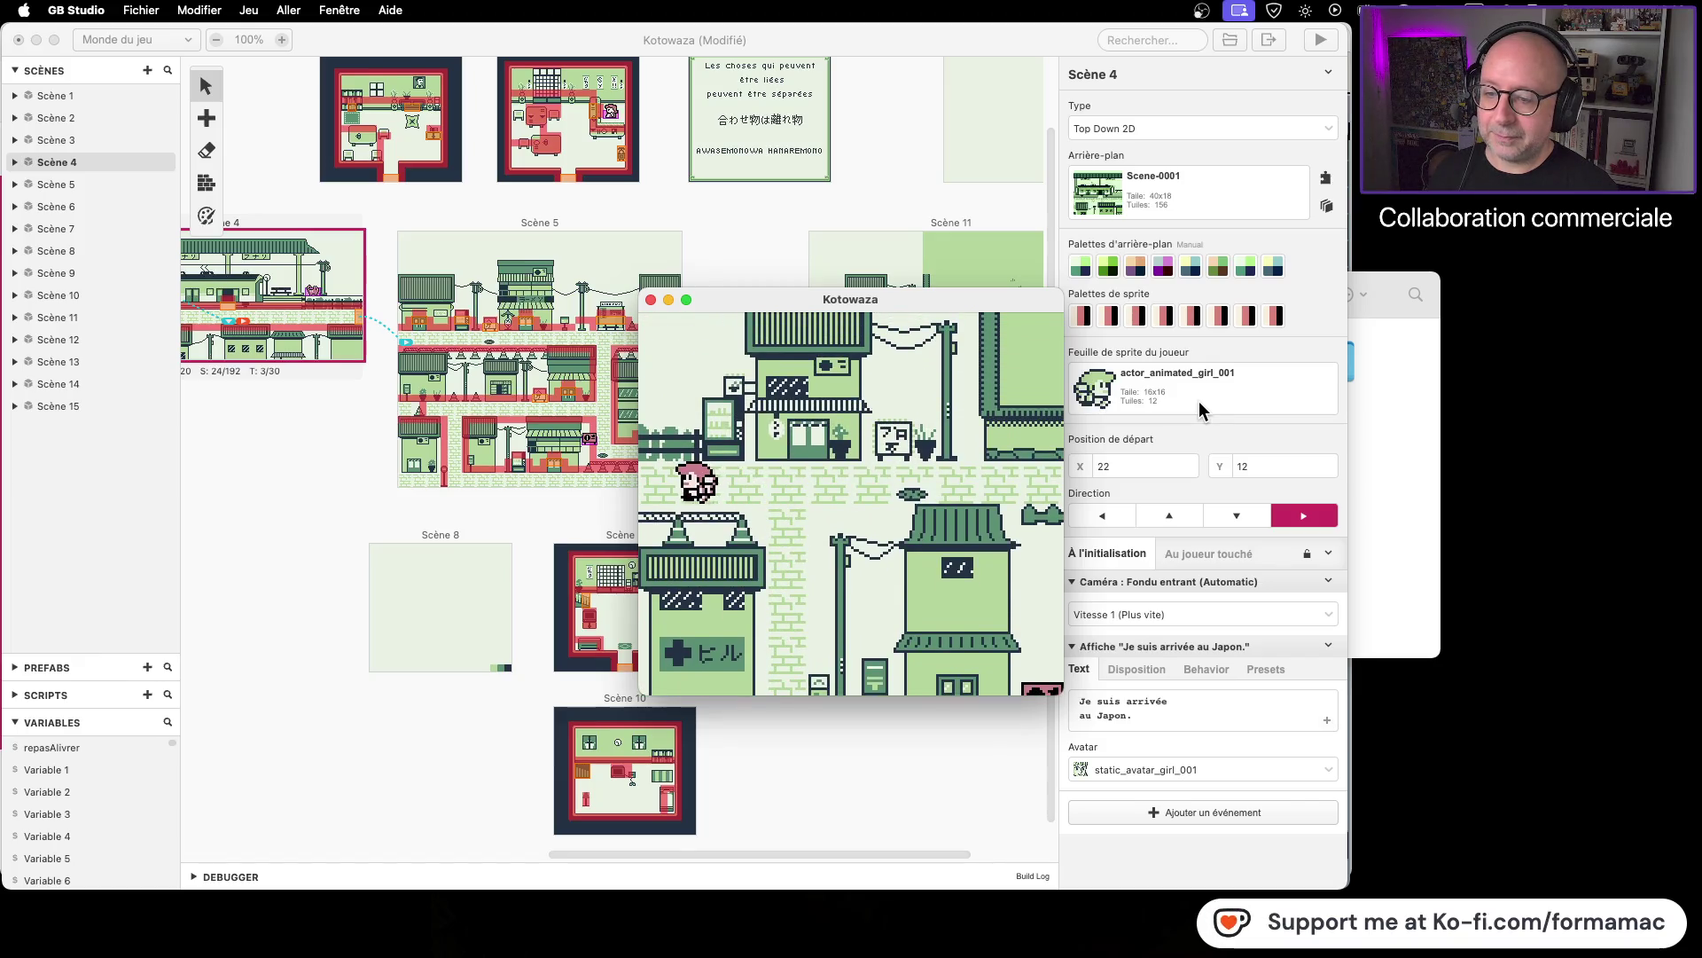
pyautogui.press('Left')
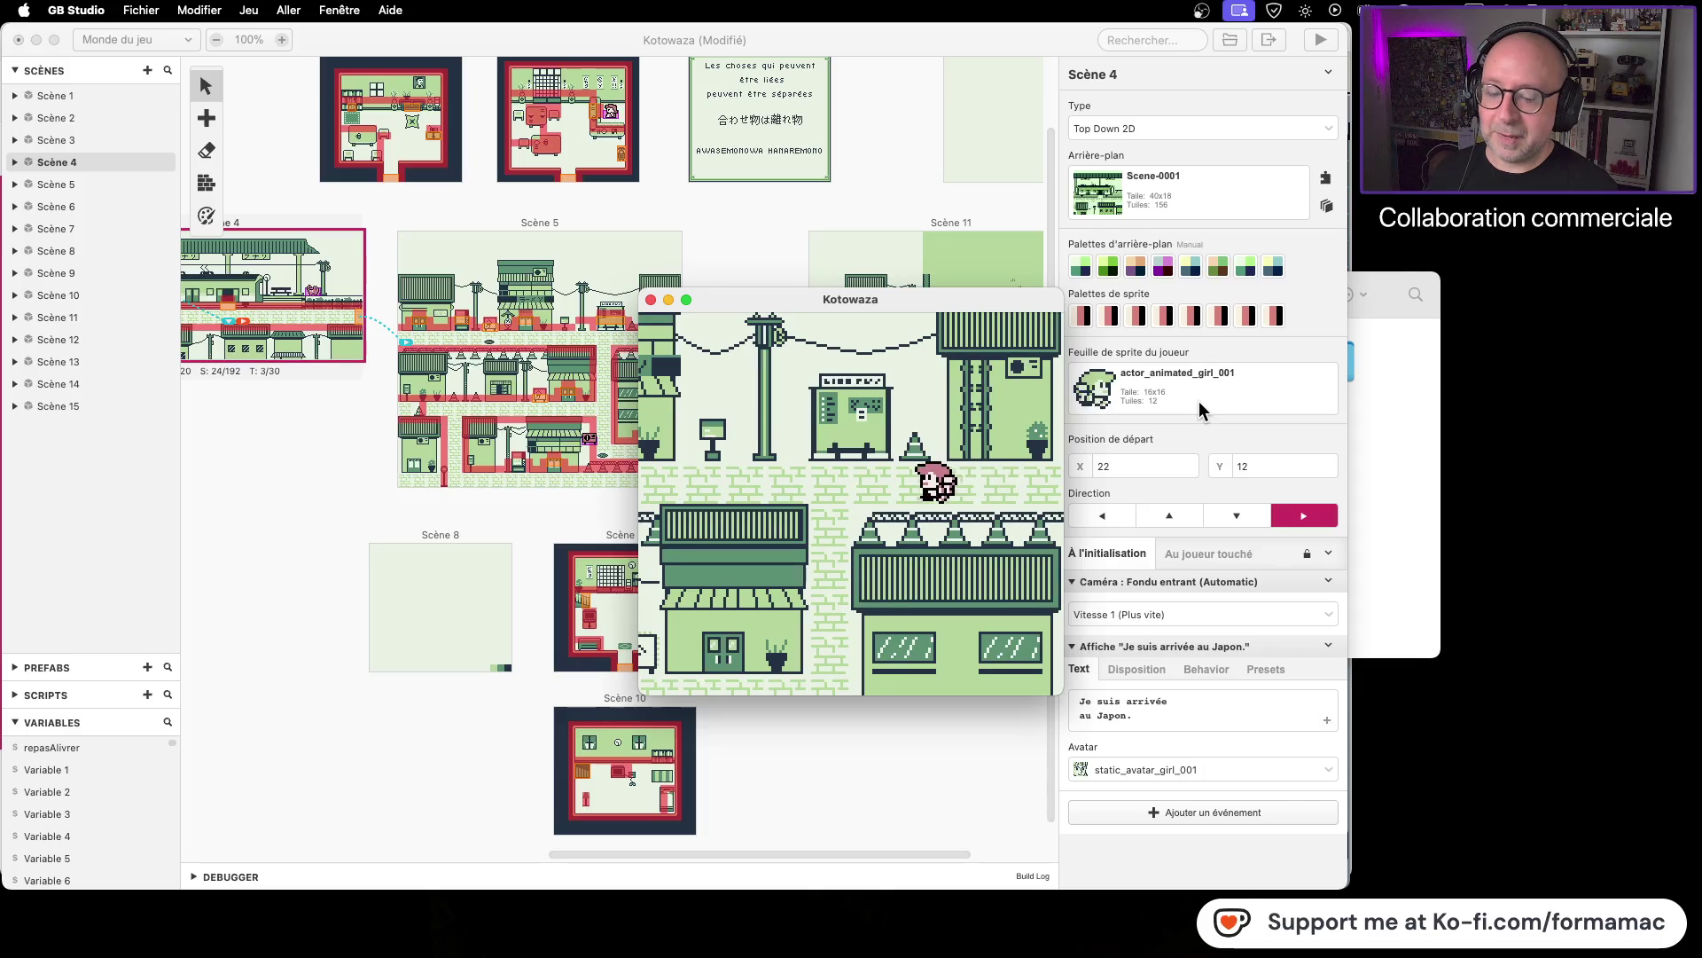
pyautogui.press('Up')
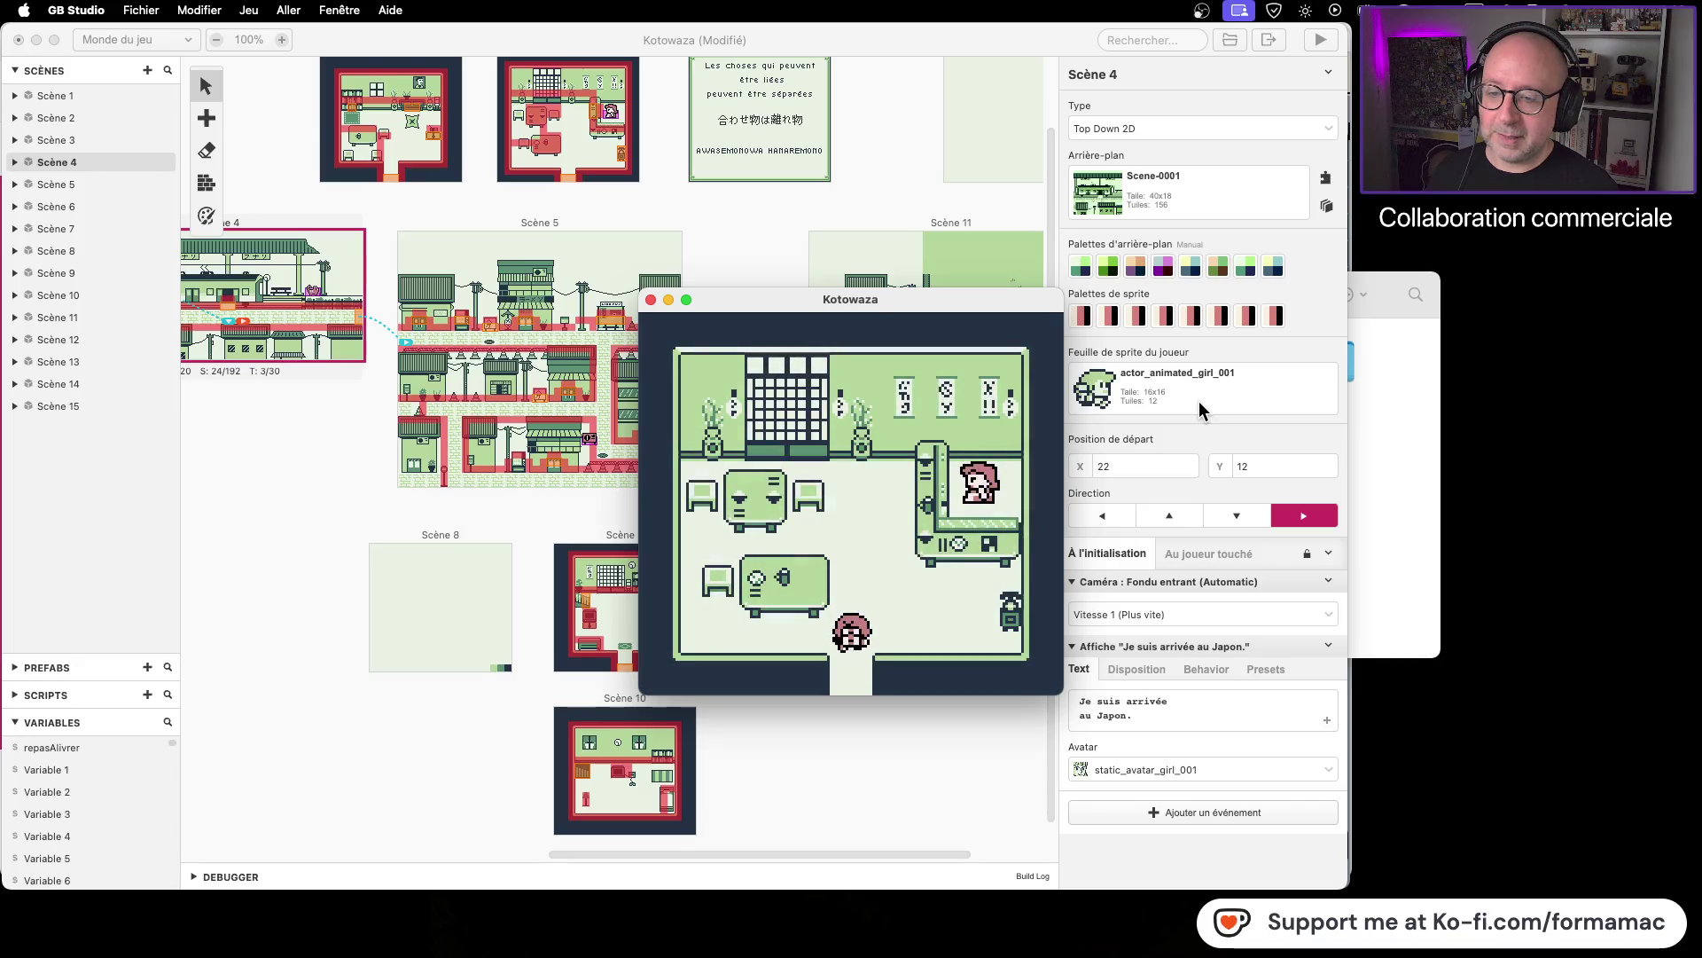
pyautogui.press('Up')
pyautogui.press('Right')
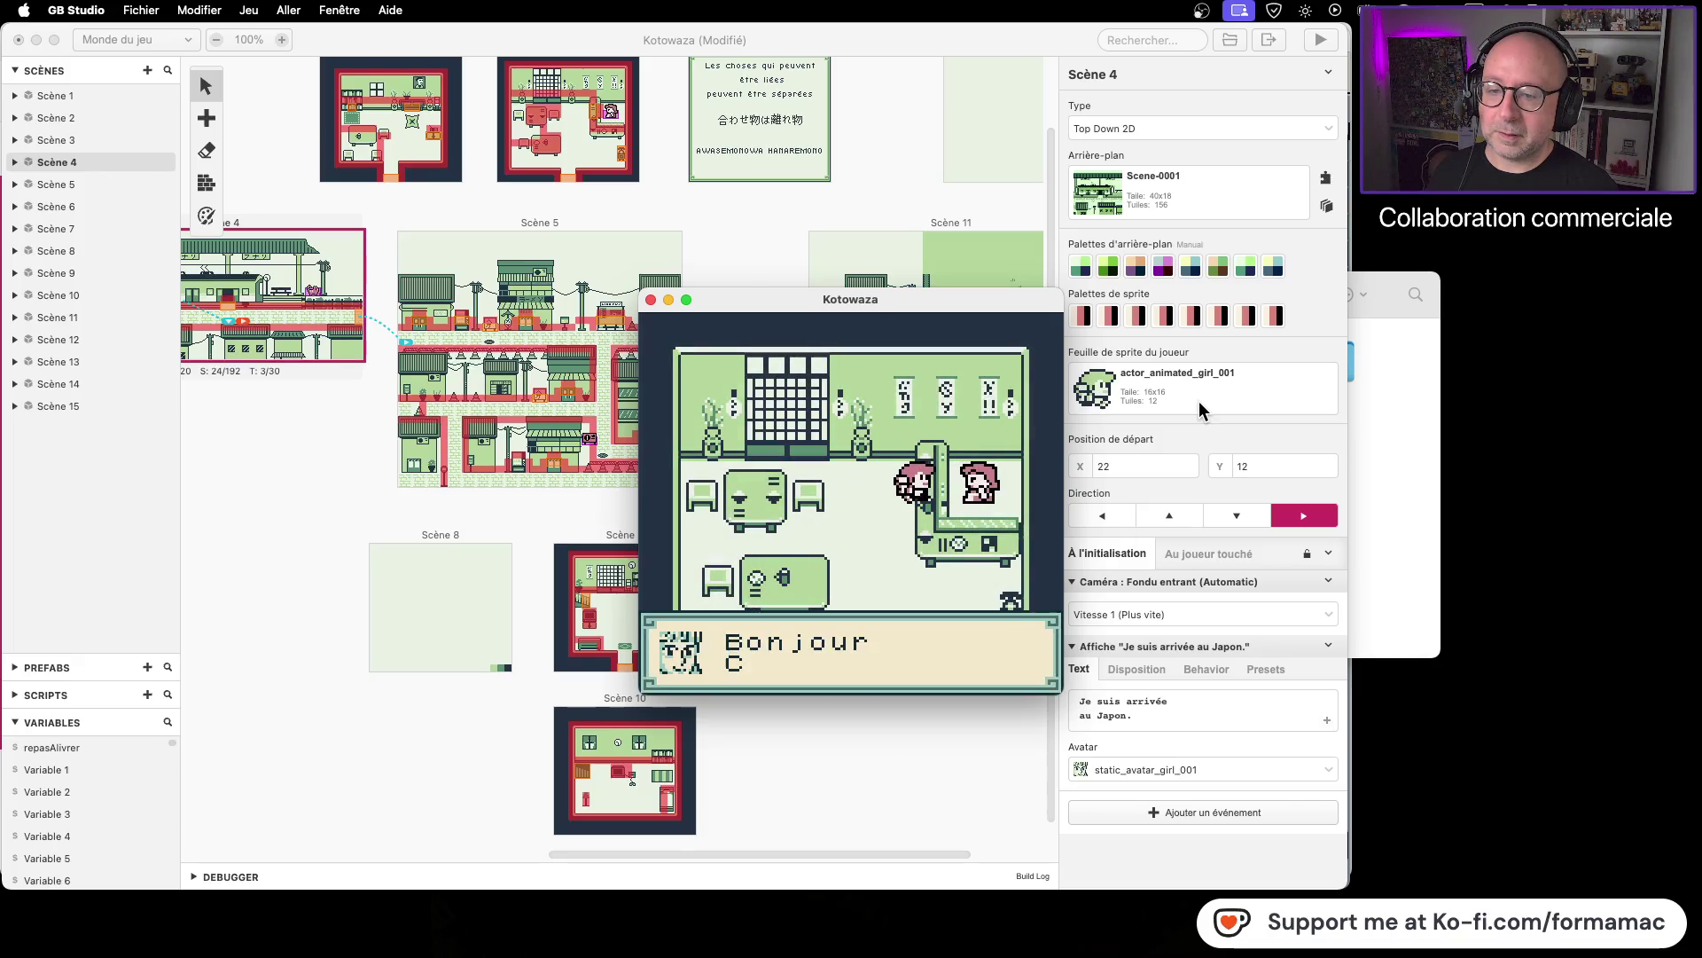
pyautogui.press('z')
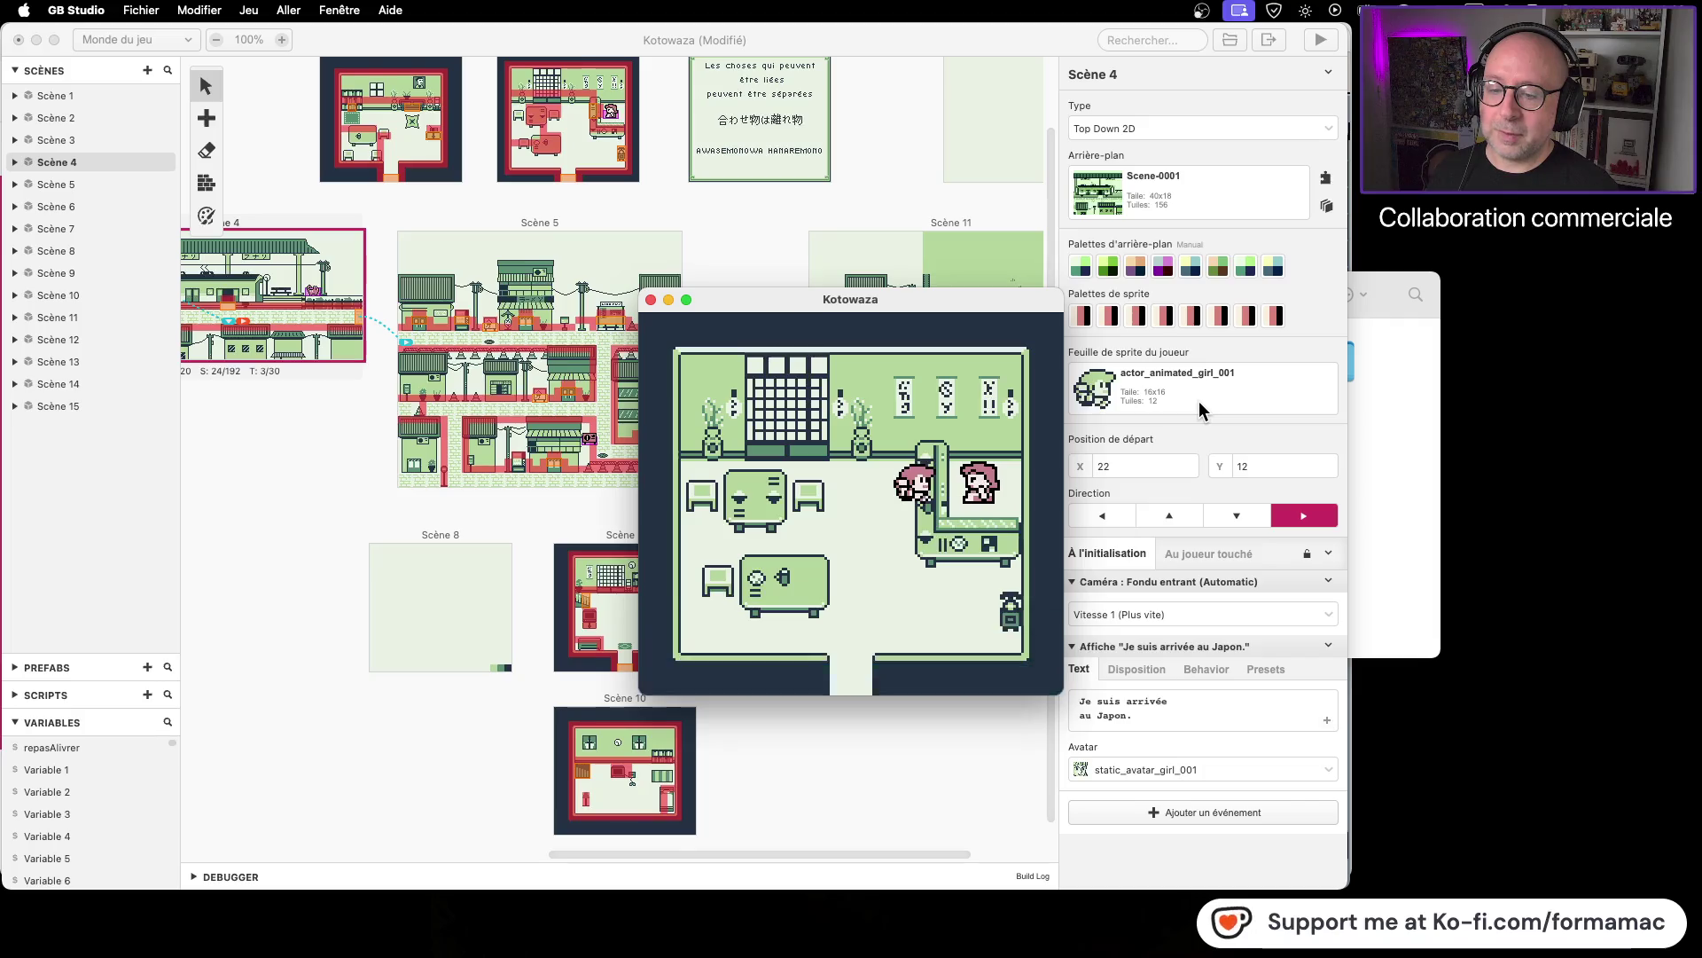
pyautogui.press('z')
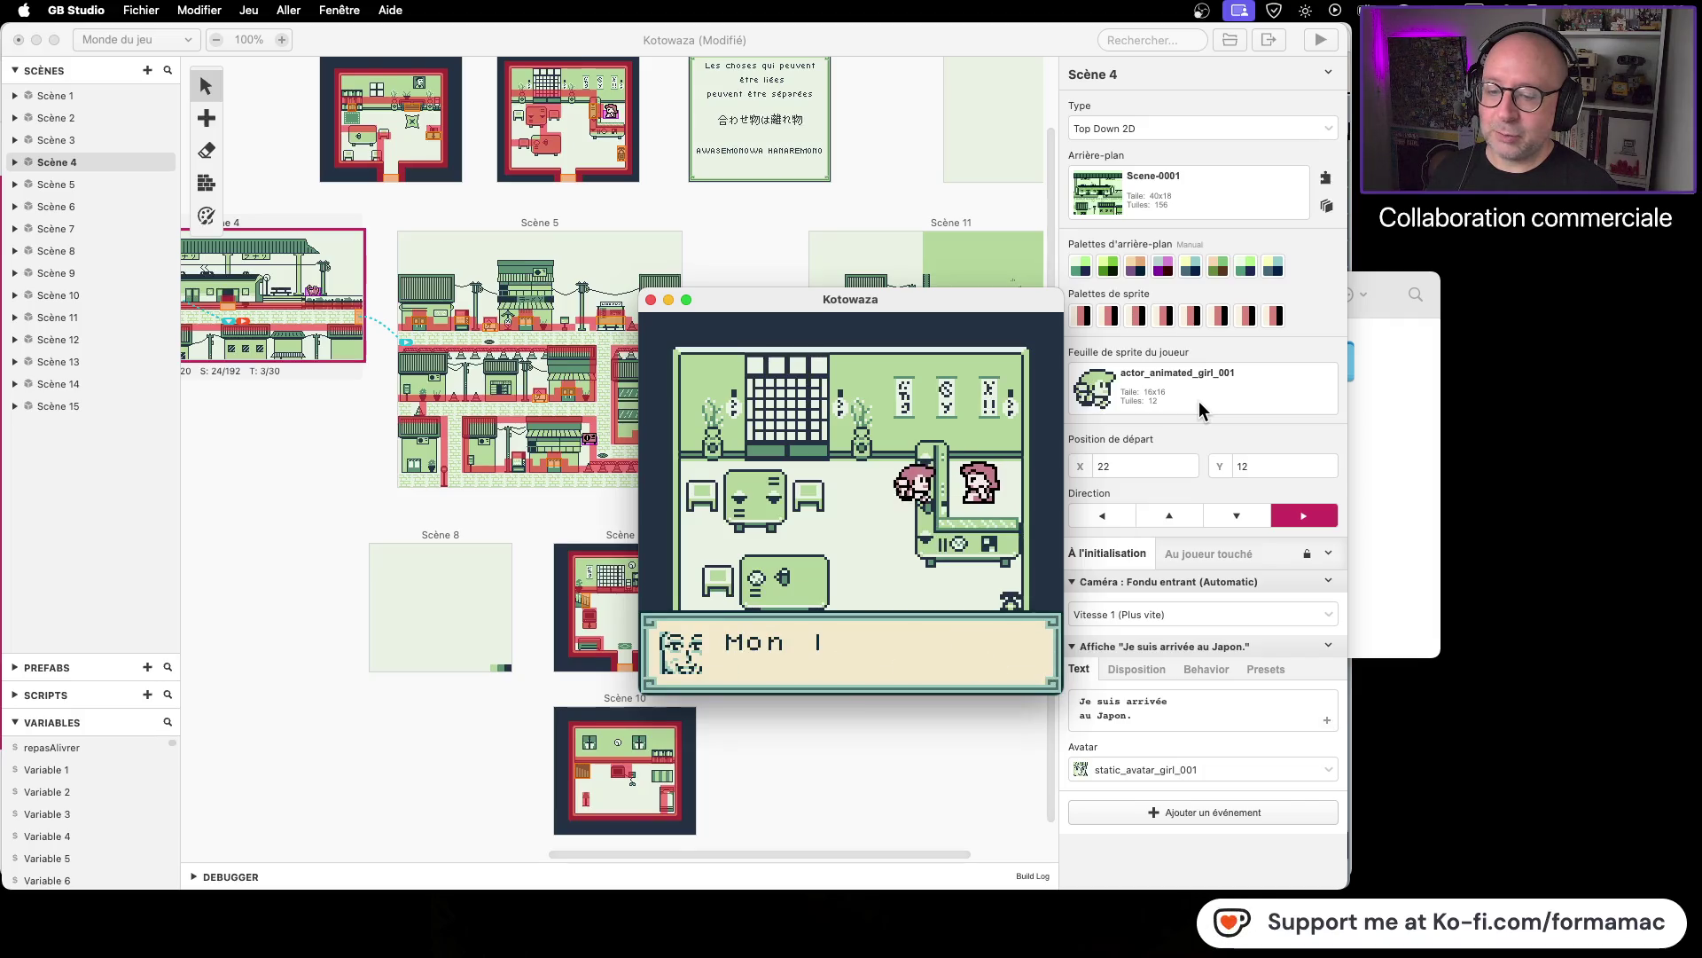
pyautogui.press('z')
pyautogui.press('z')
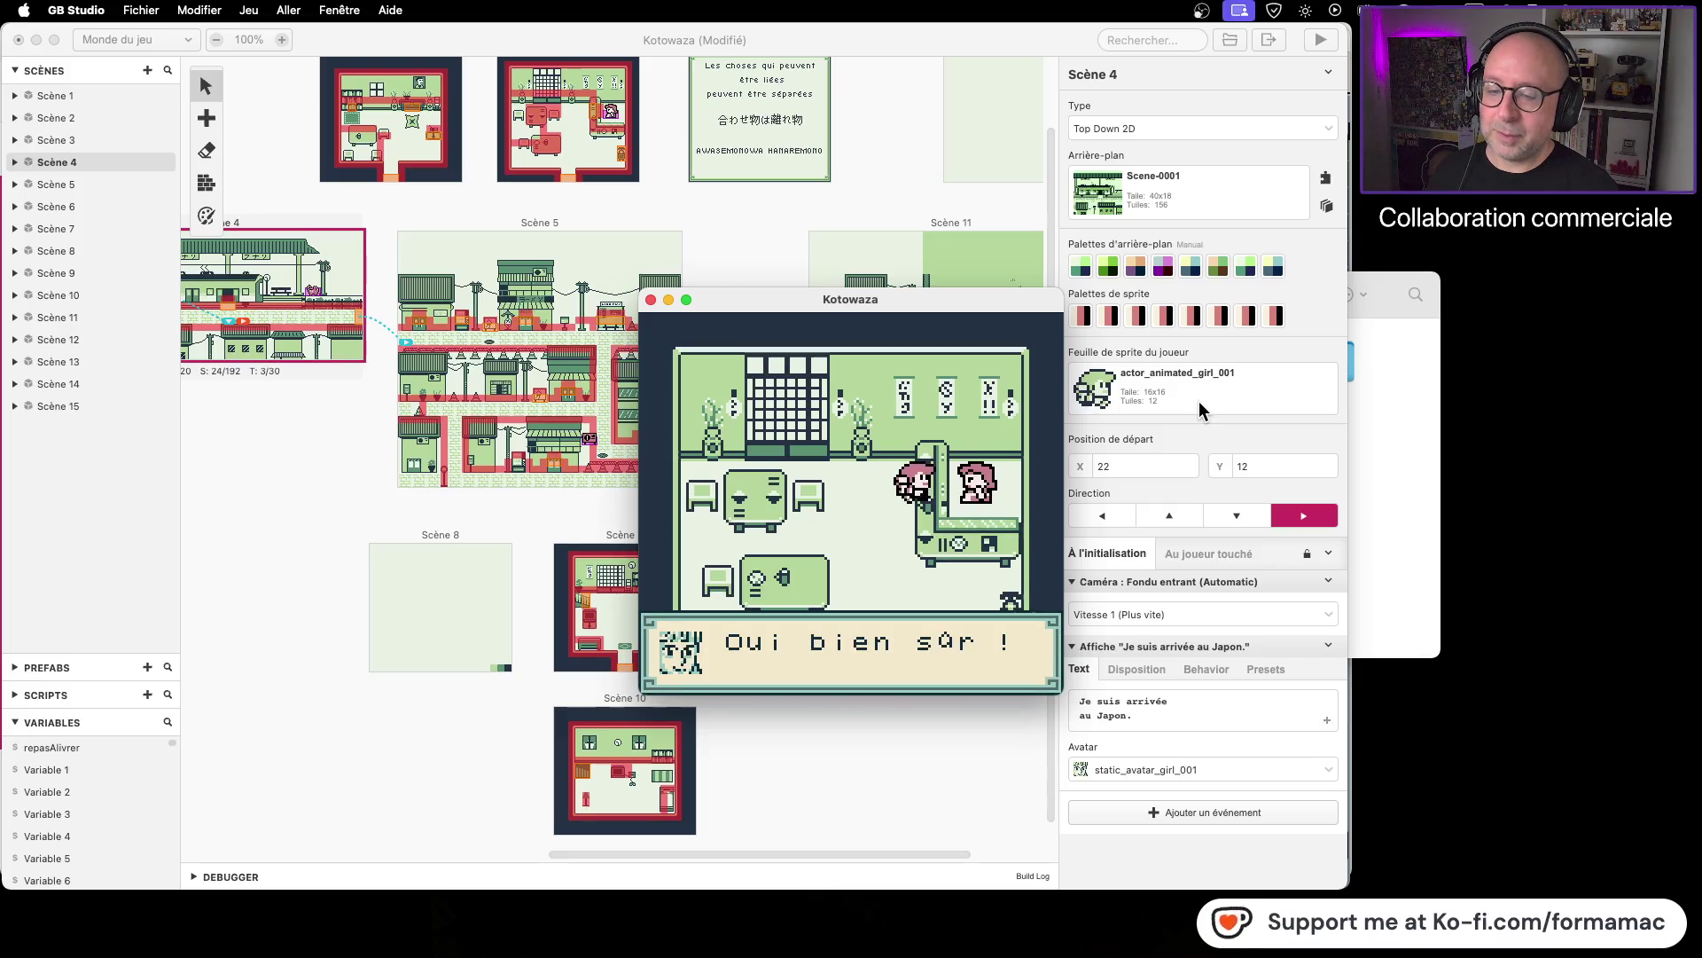
pyautogui.press('z')
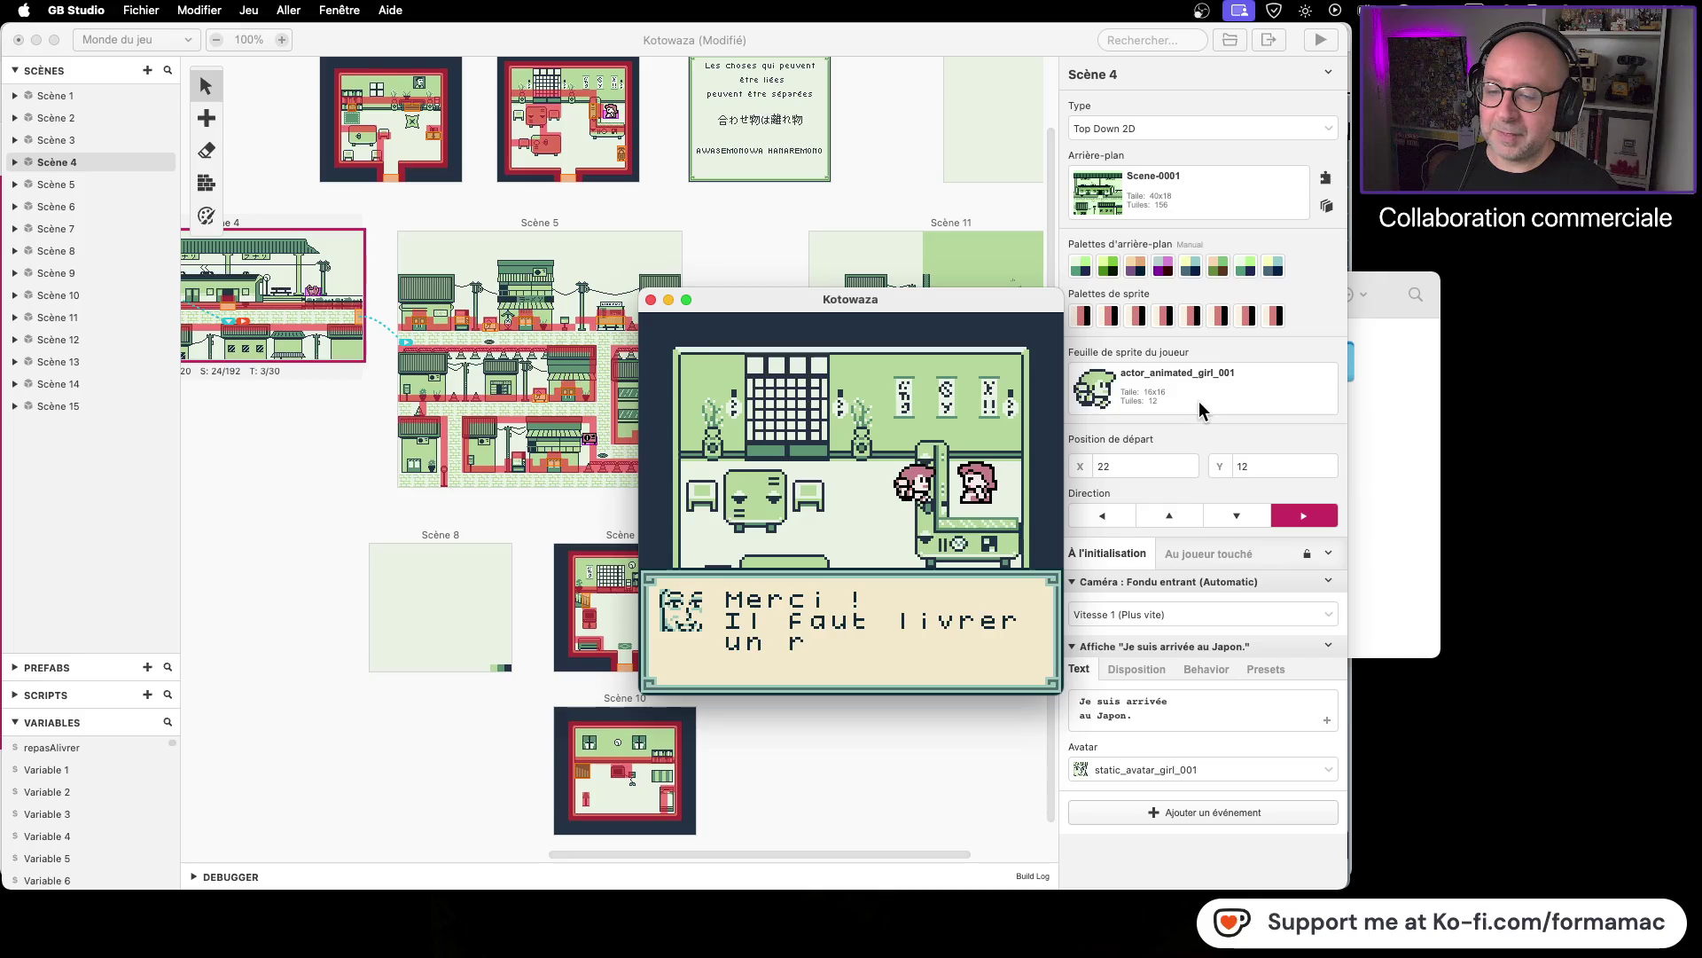
pyautogui.press('z')
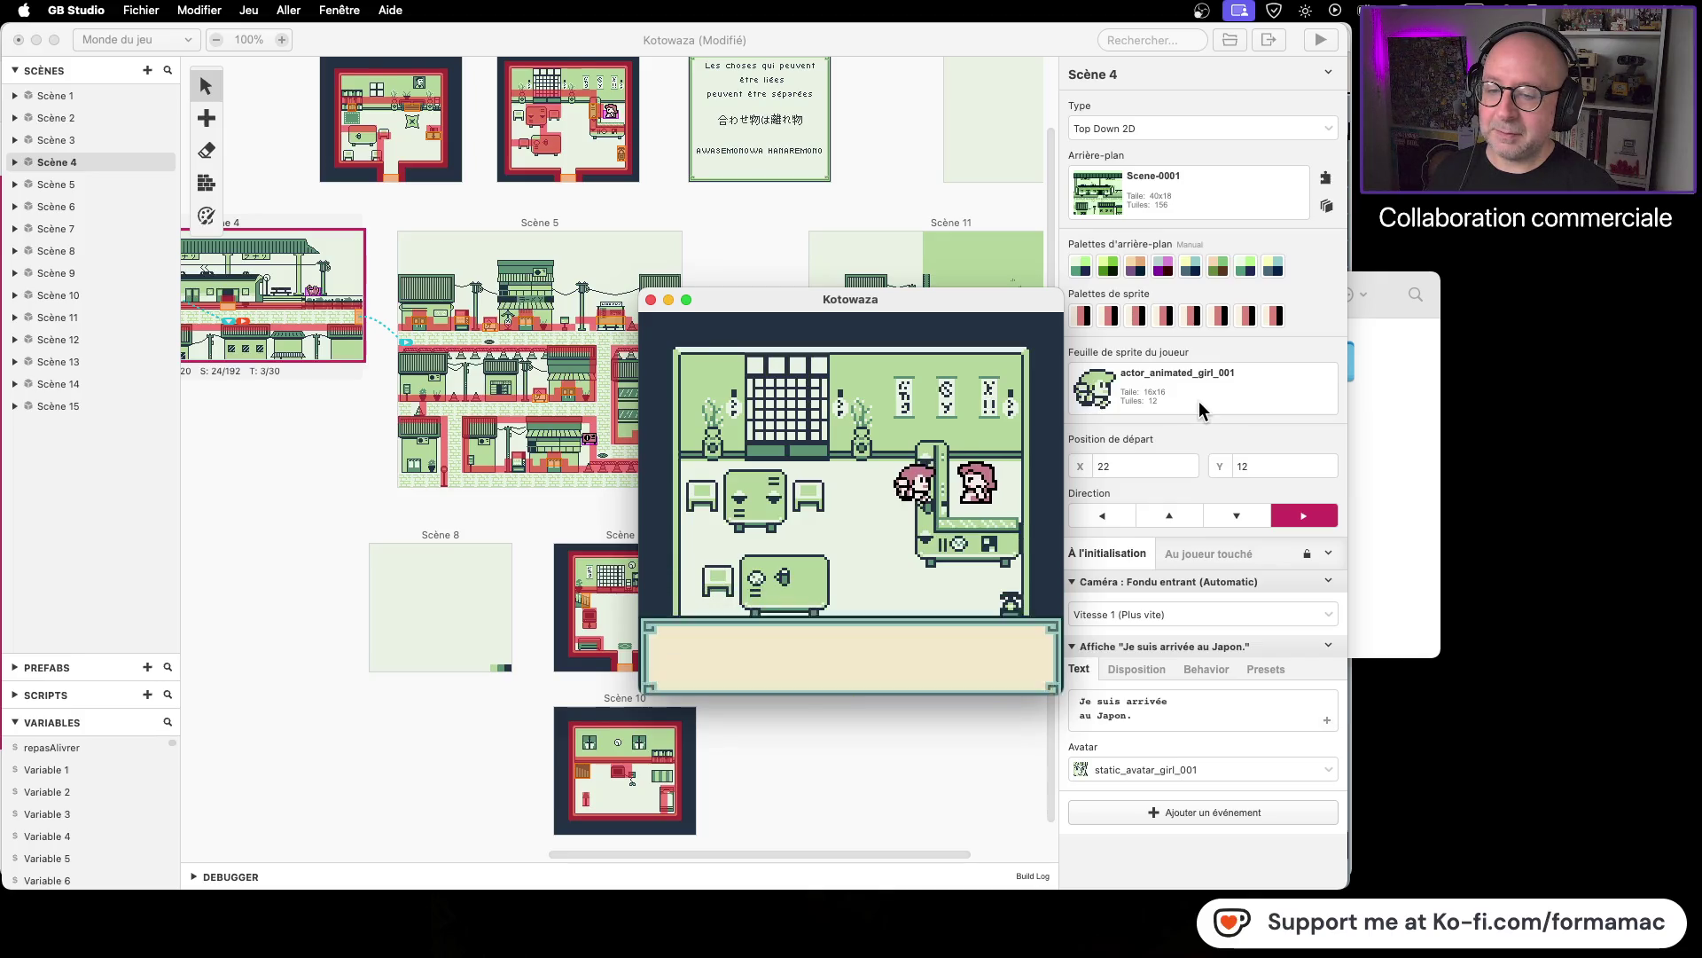
pyautogui.press('z')
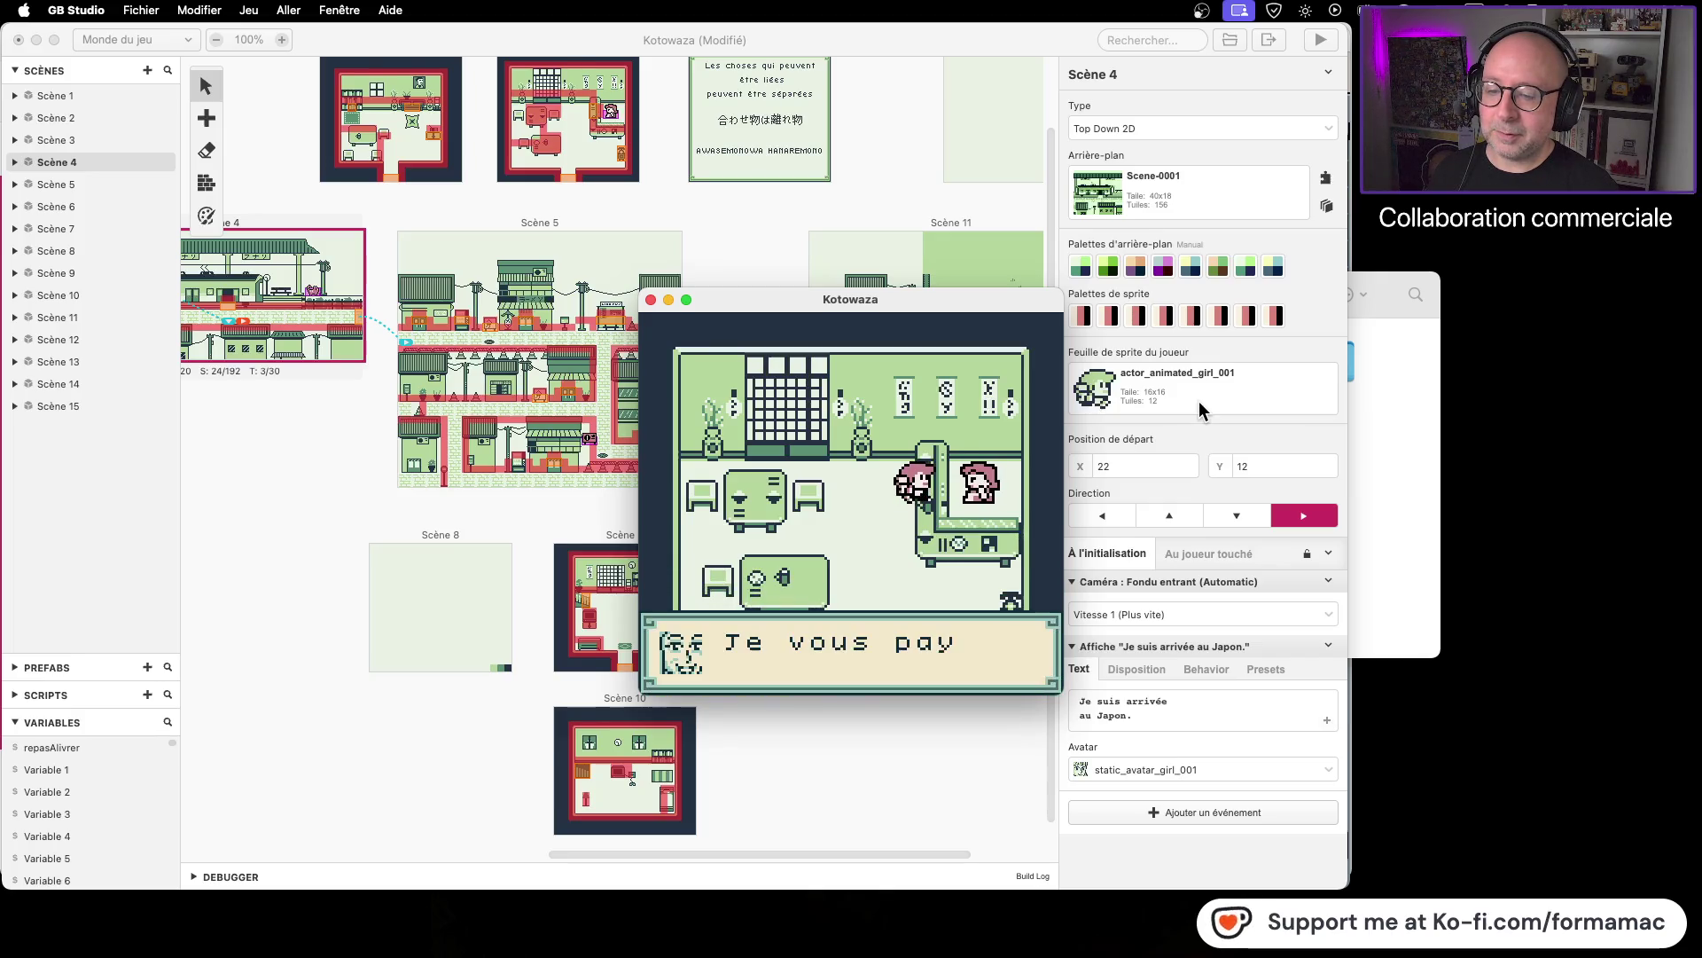
pyautogui.press('z')
pyautogui.press('z')
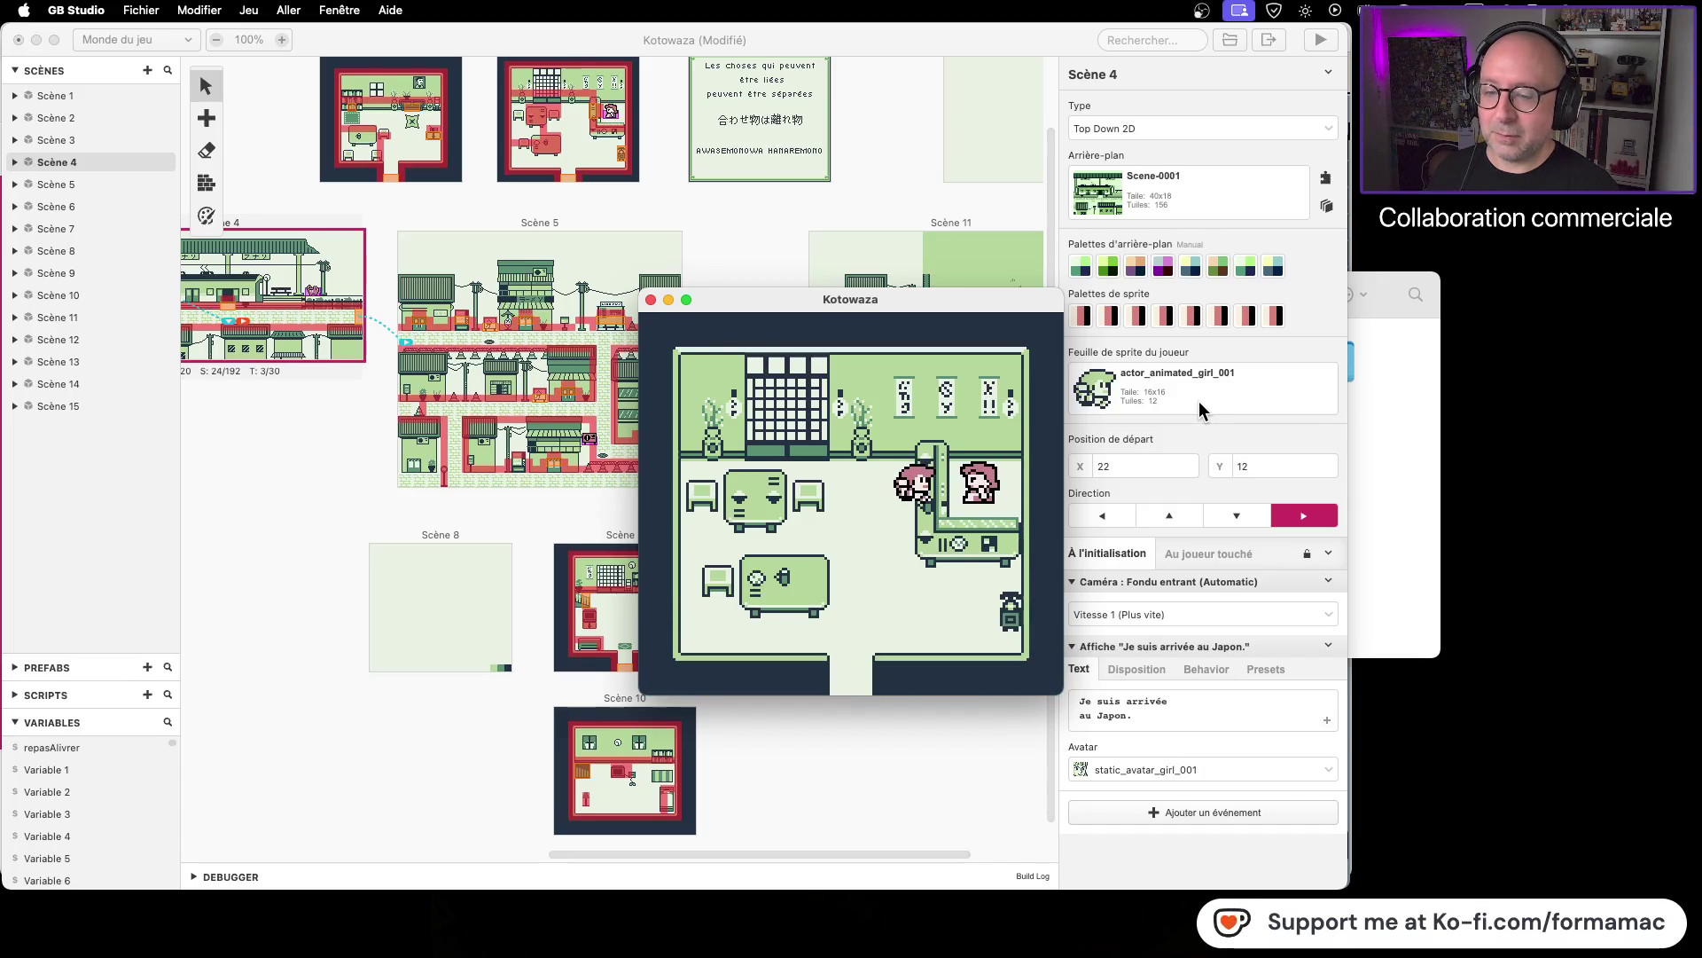
# Step: Carry the meal back to the pharmacy and deliver it, ending on the pharmacist's 'Merci !'
pyautogui.press('Left')
pyautogui.press('Down')
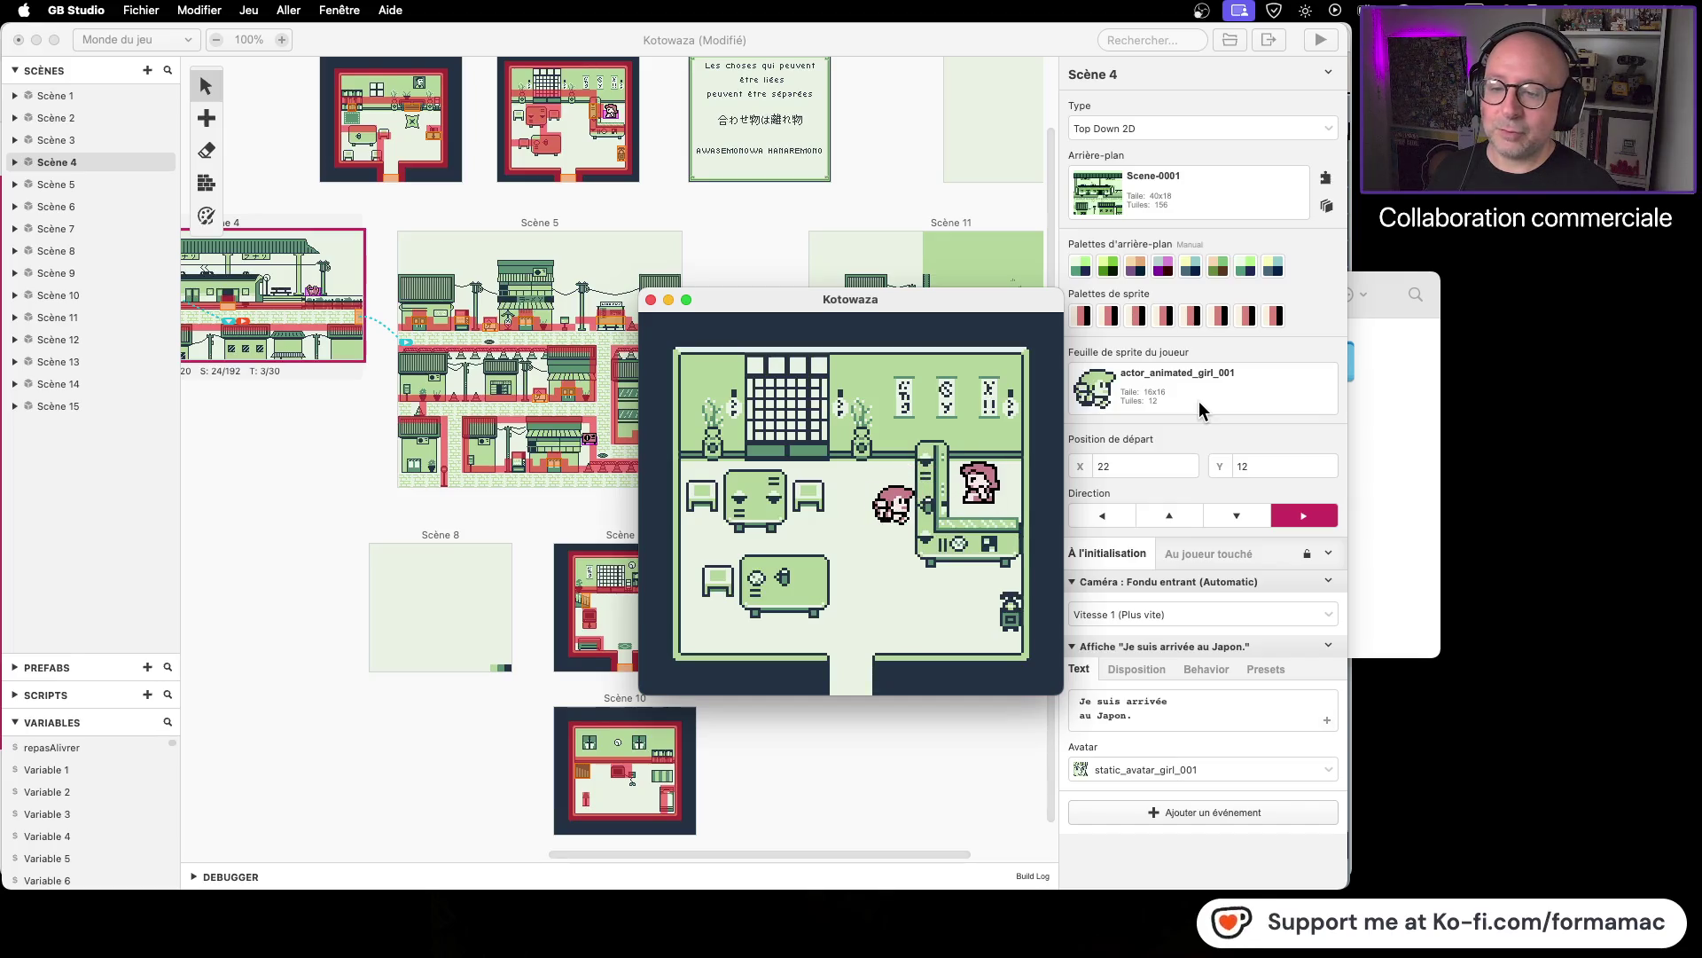
pyautogui.press('Left')
pyautogui.press('Down')
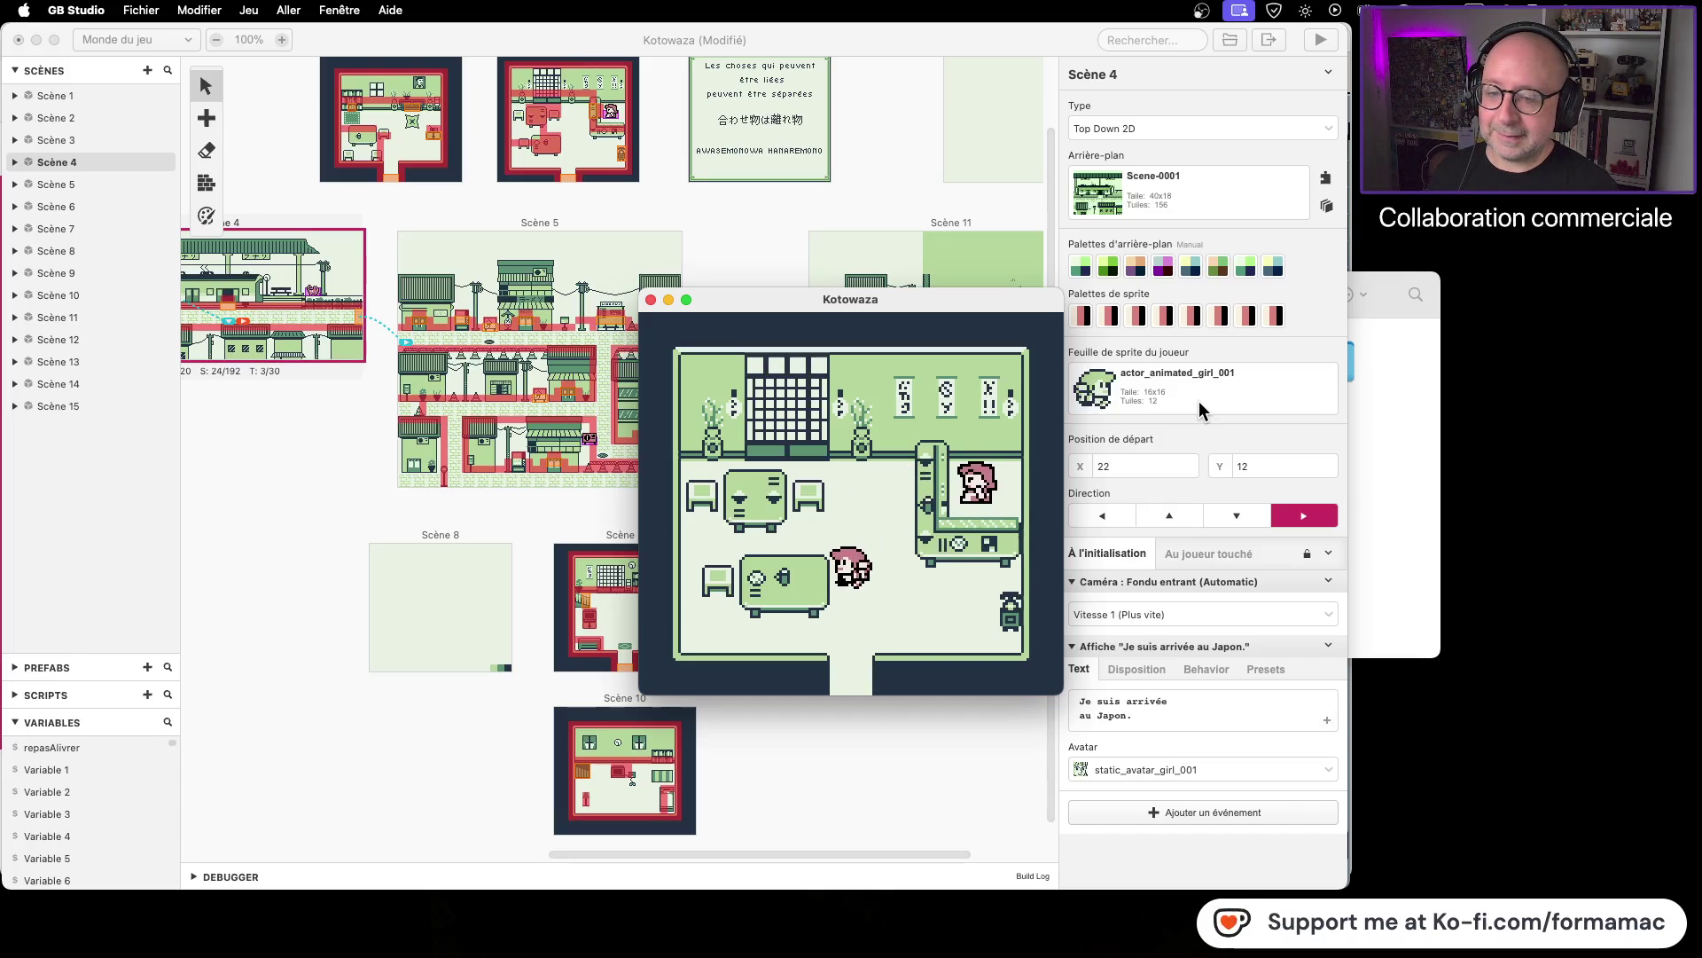
pyautogui.press('Down')
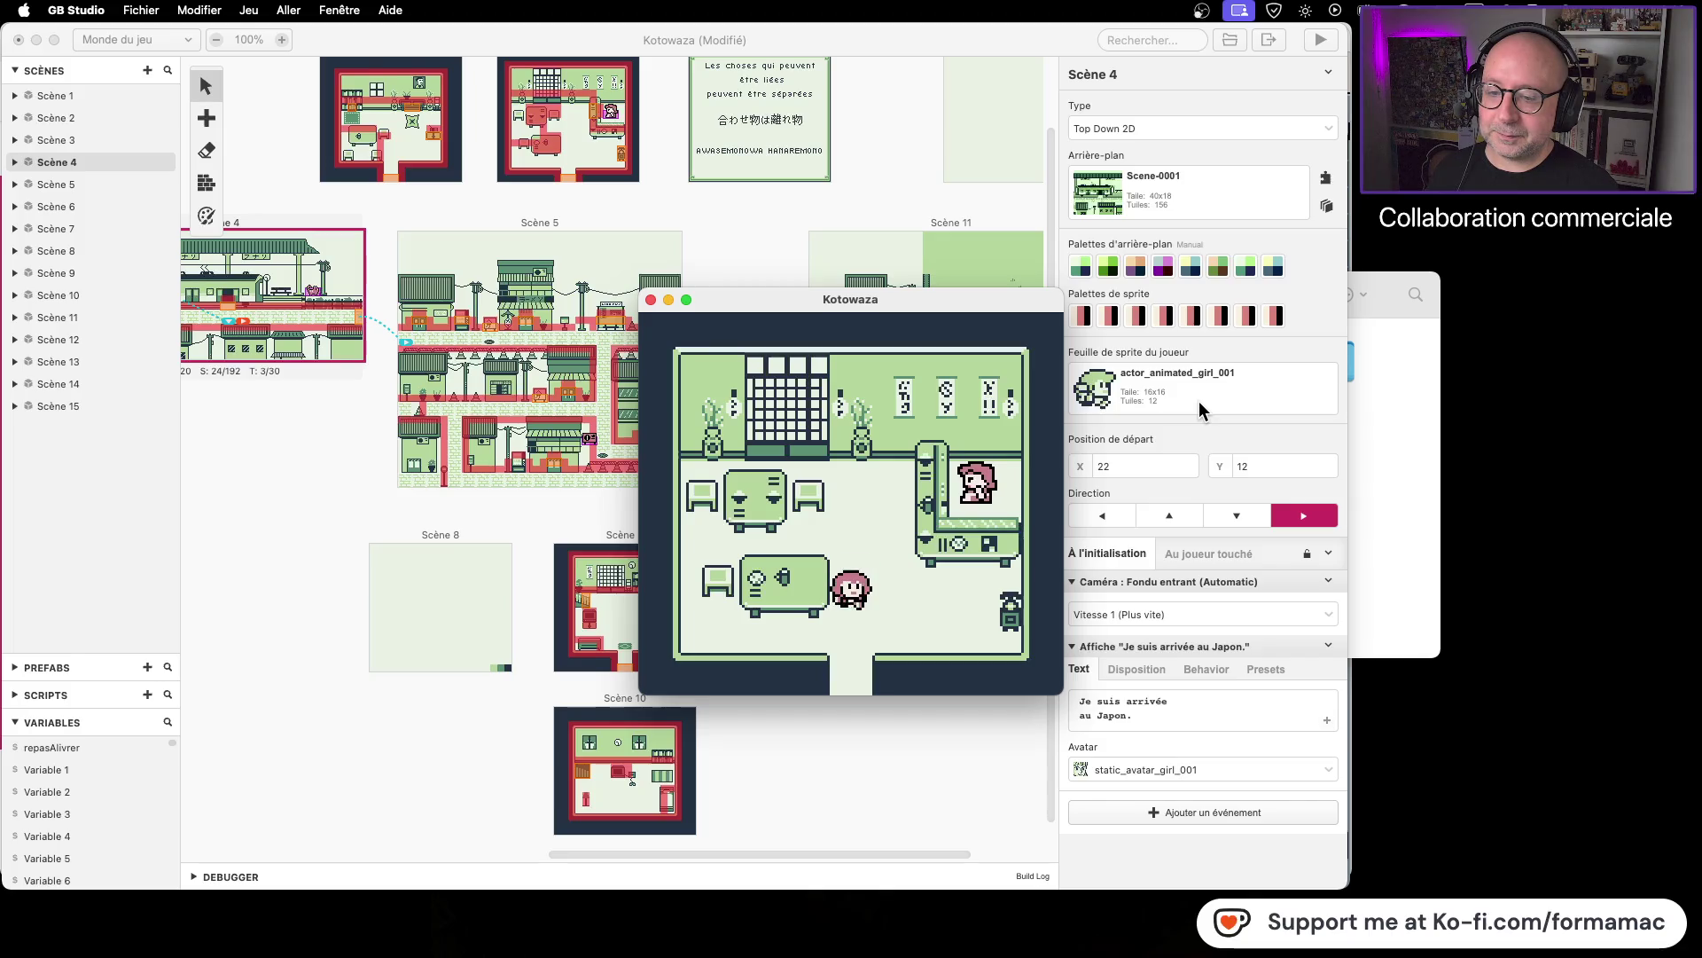
pyautogui.press('Left')
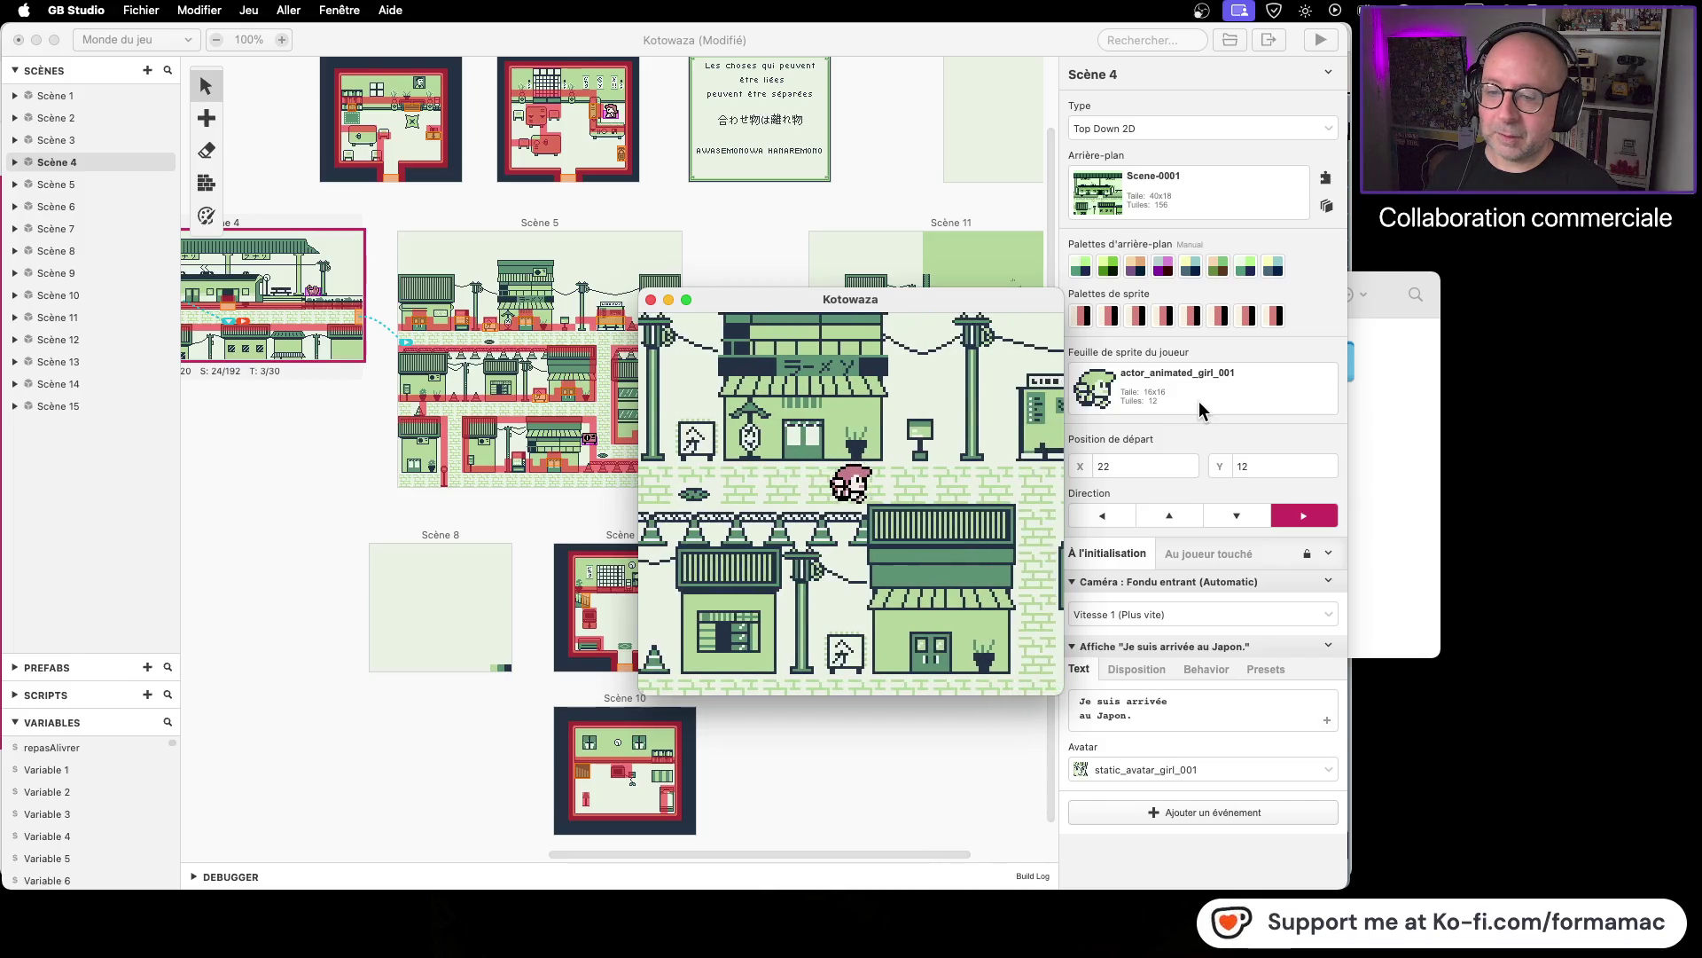
pyautogui.press('Right')
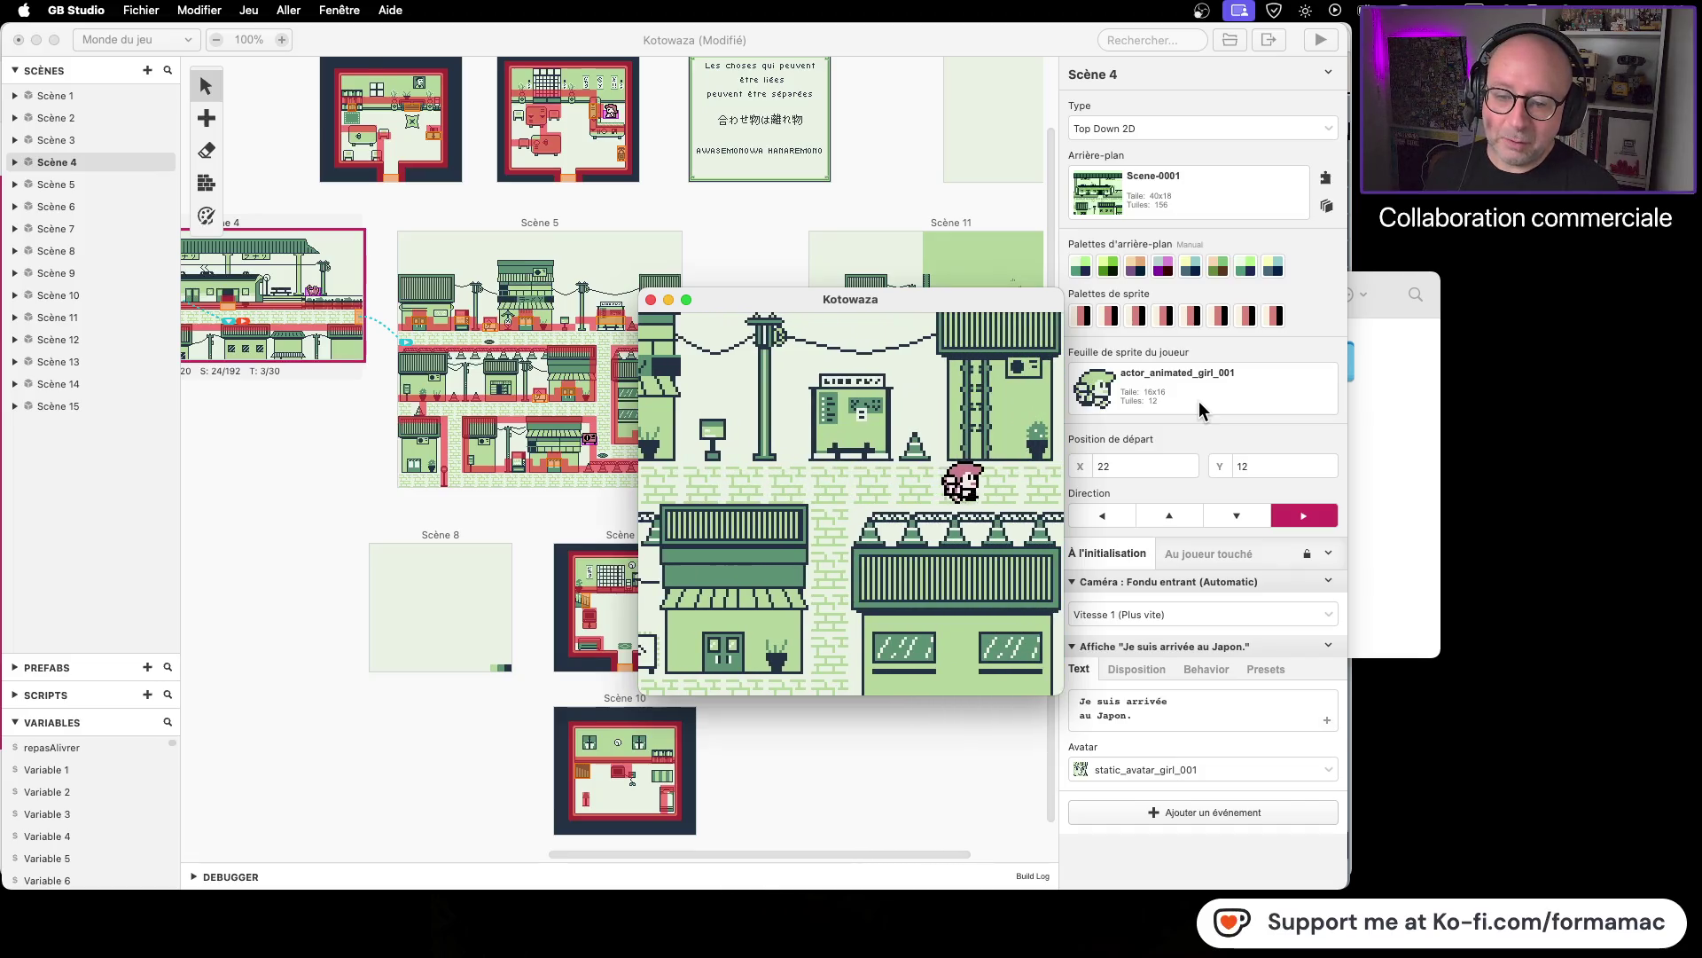
pyautogui.press('Right')
pyautogui.press('Down')
pyautogui.press('Down')
pyautogui.press('Right')
pyautogui.press('Down')
pyautogui.press('Left')
pyautogui.press('Up')
pyautogui.press('Up')
pyautogui.press('Right')
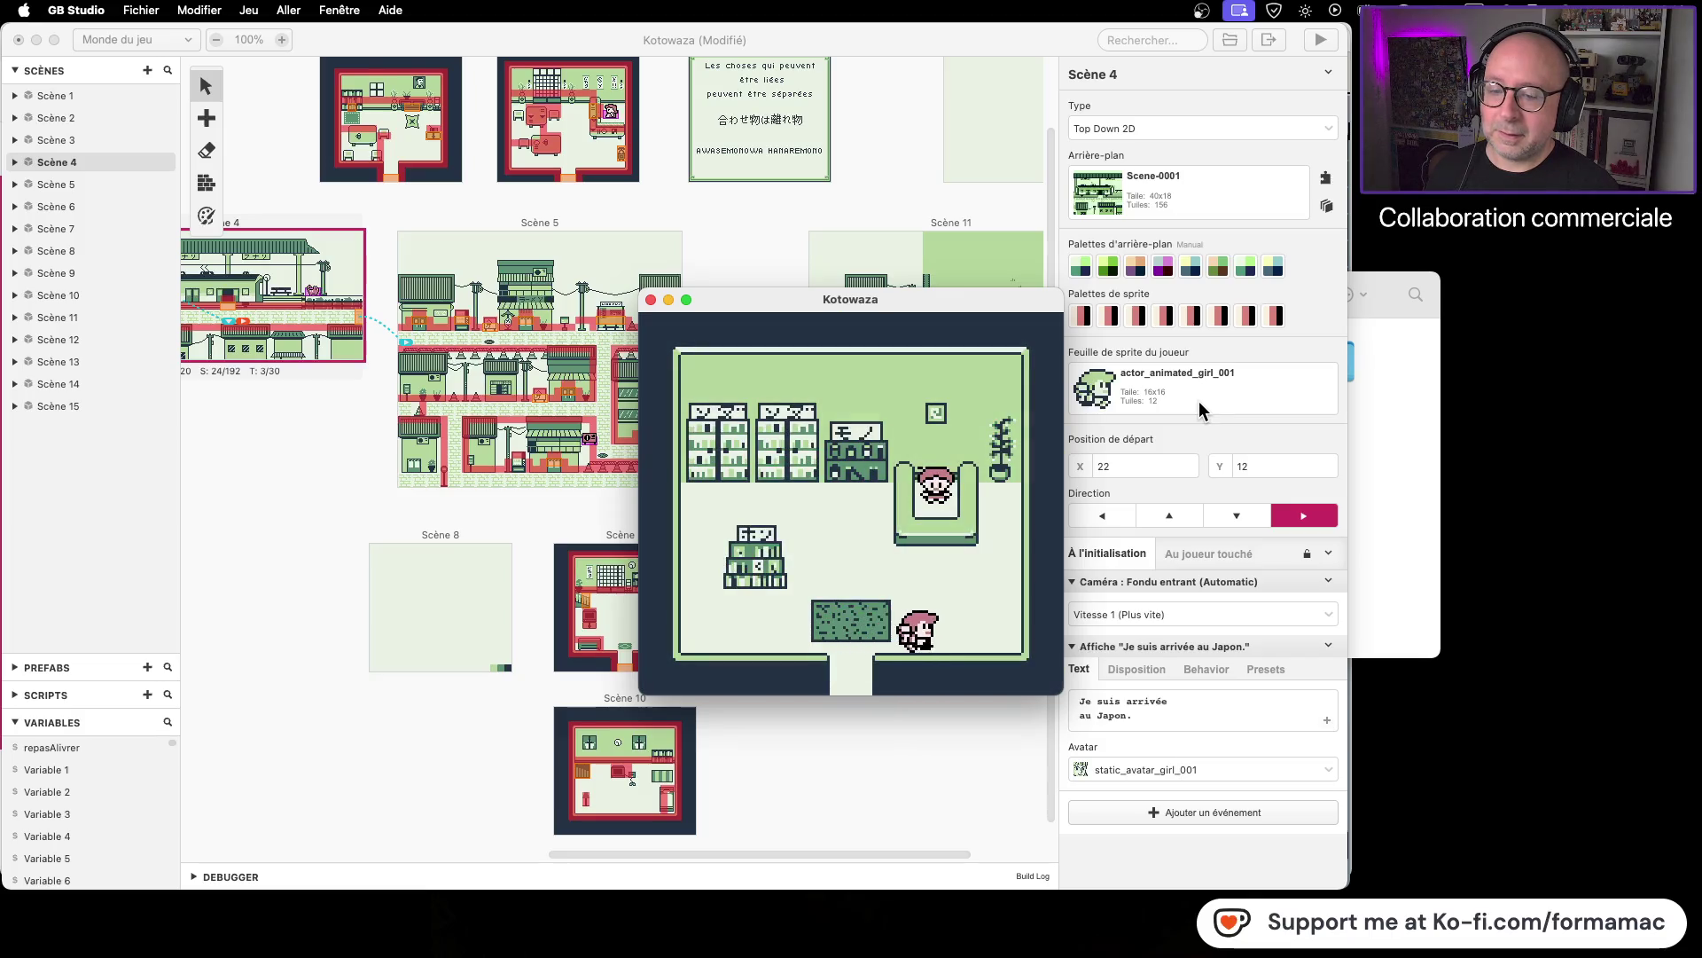
pyautogui.press('Left')
pyautogui.press('Up')
pyautogui.press('z')
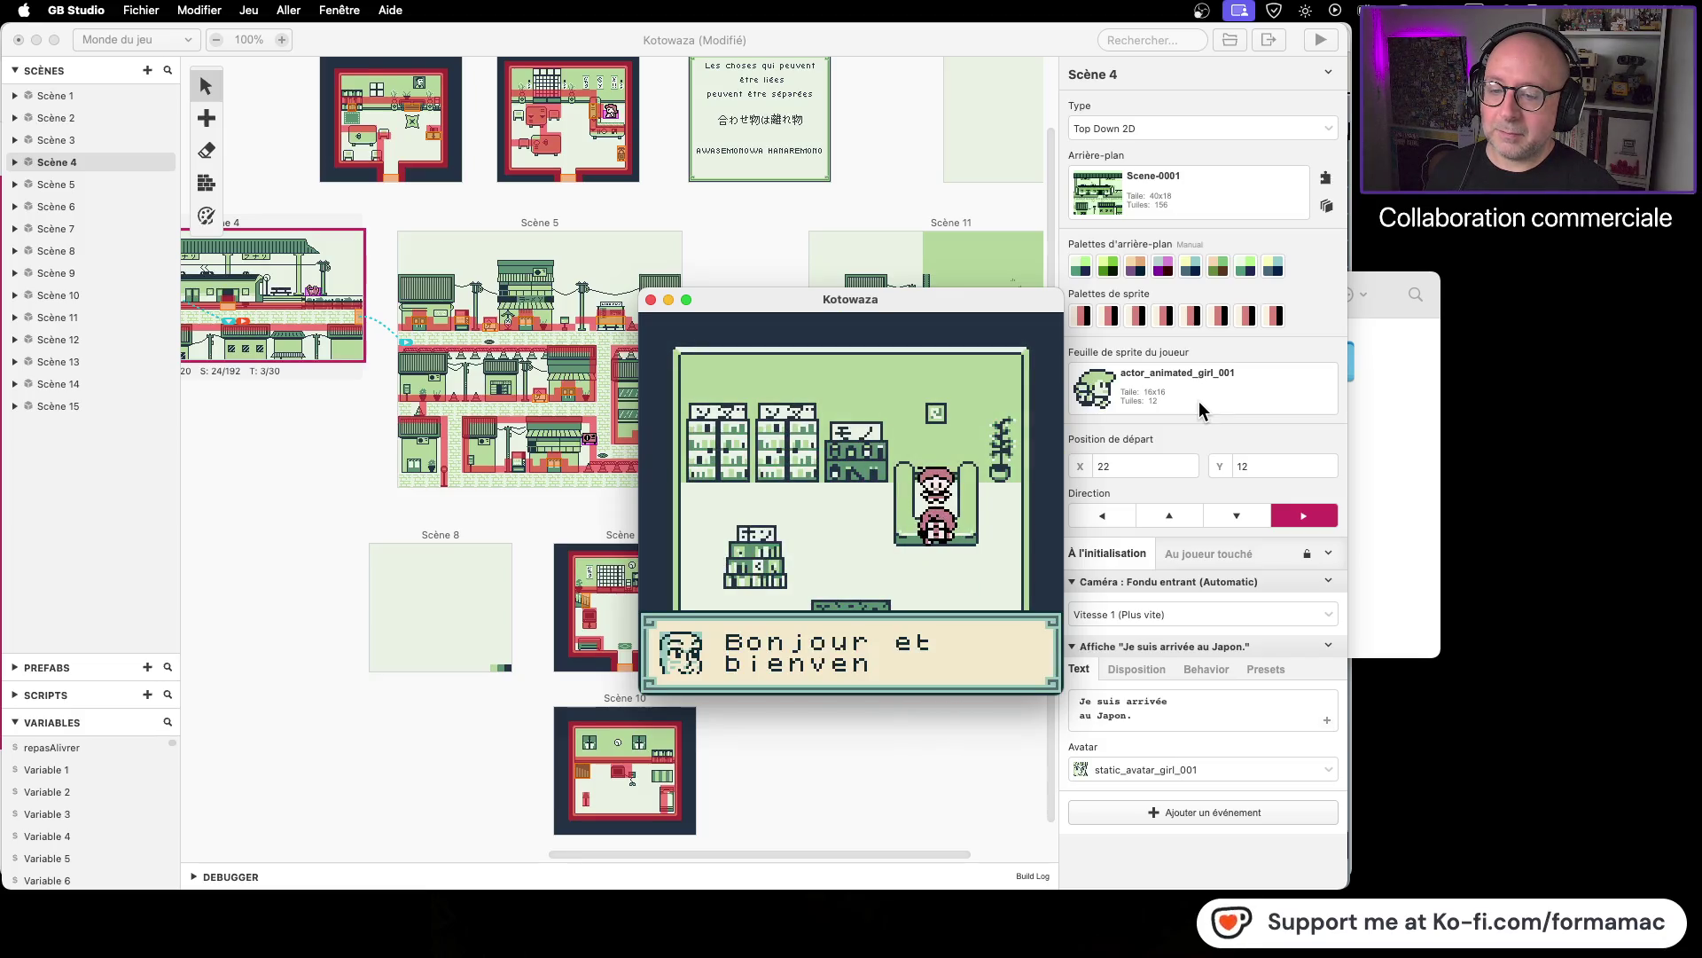
pyautogui.press('z')
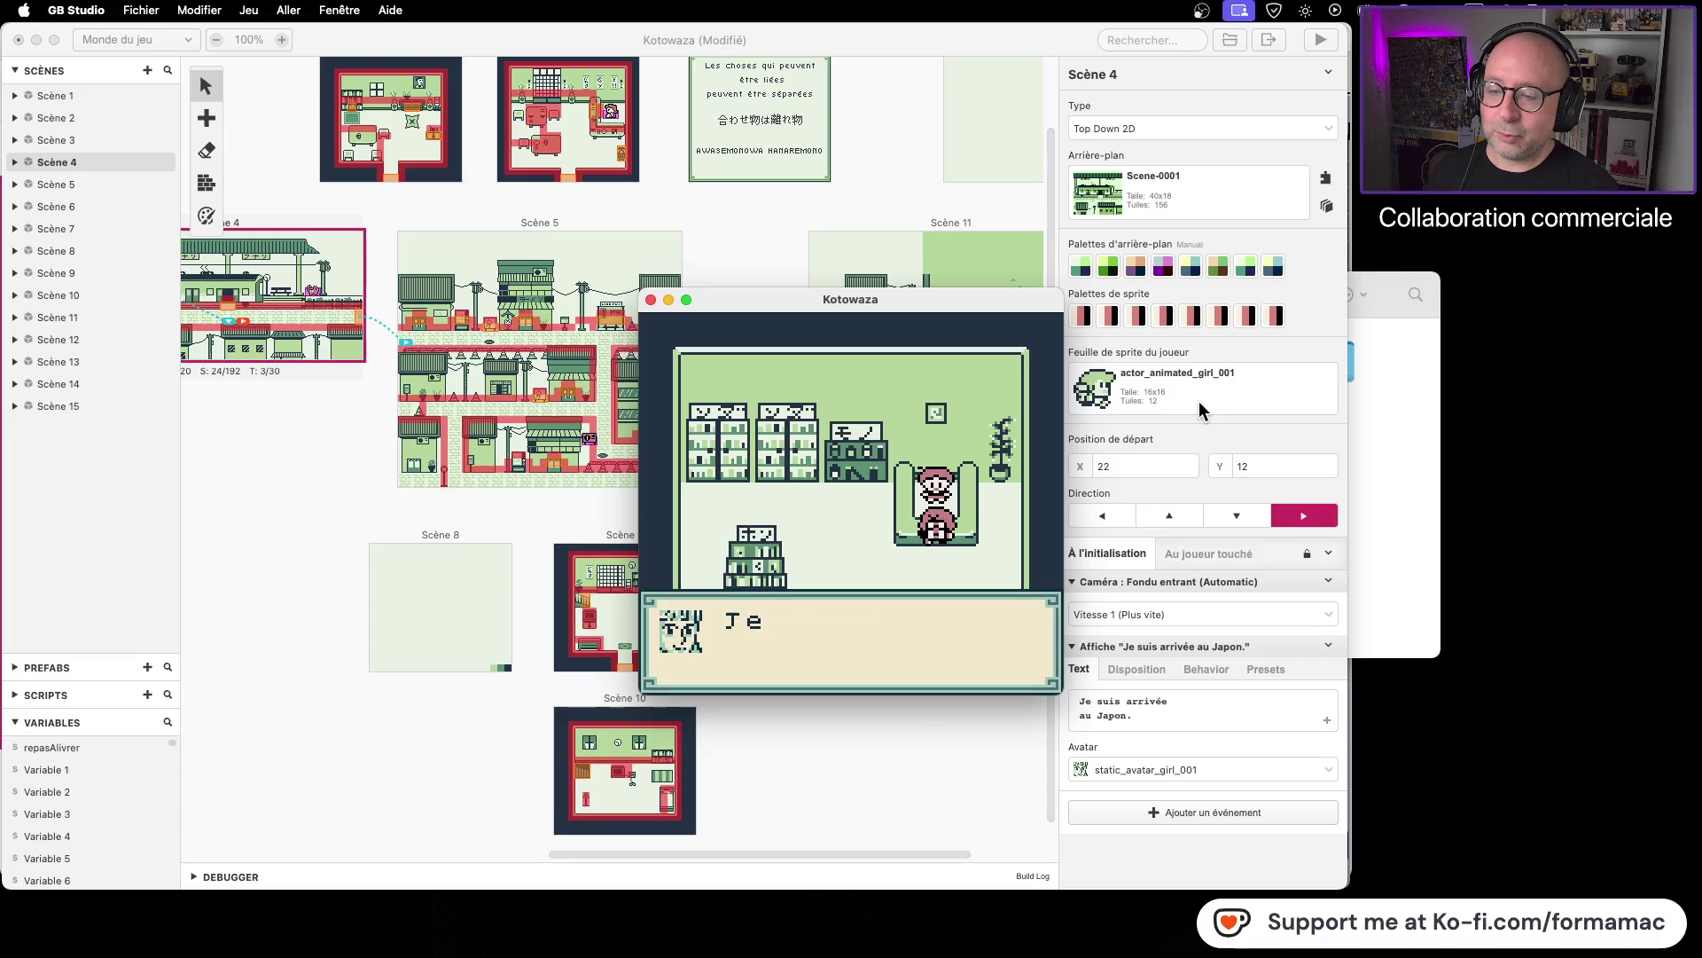
pyautogui.press('z')
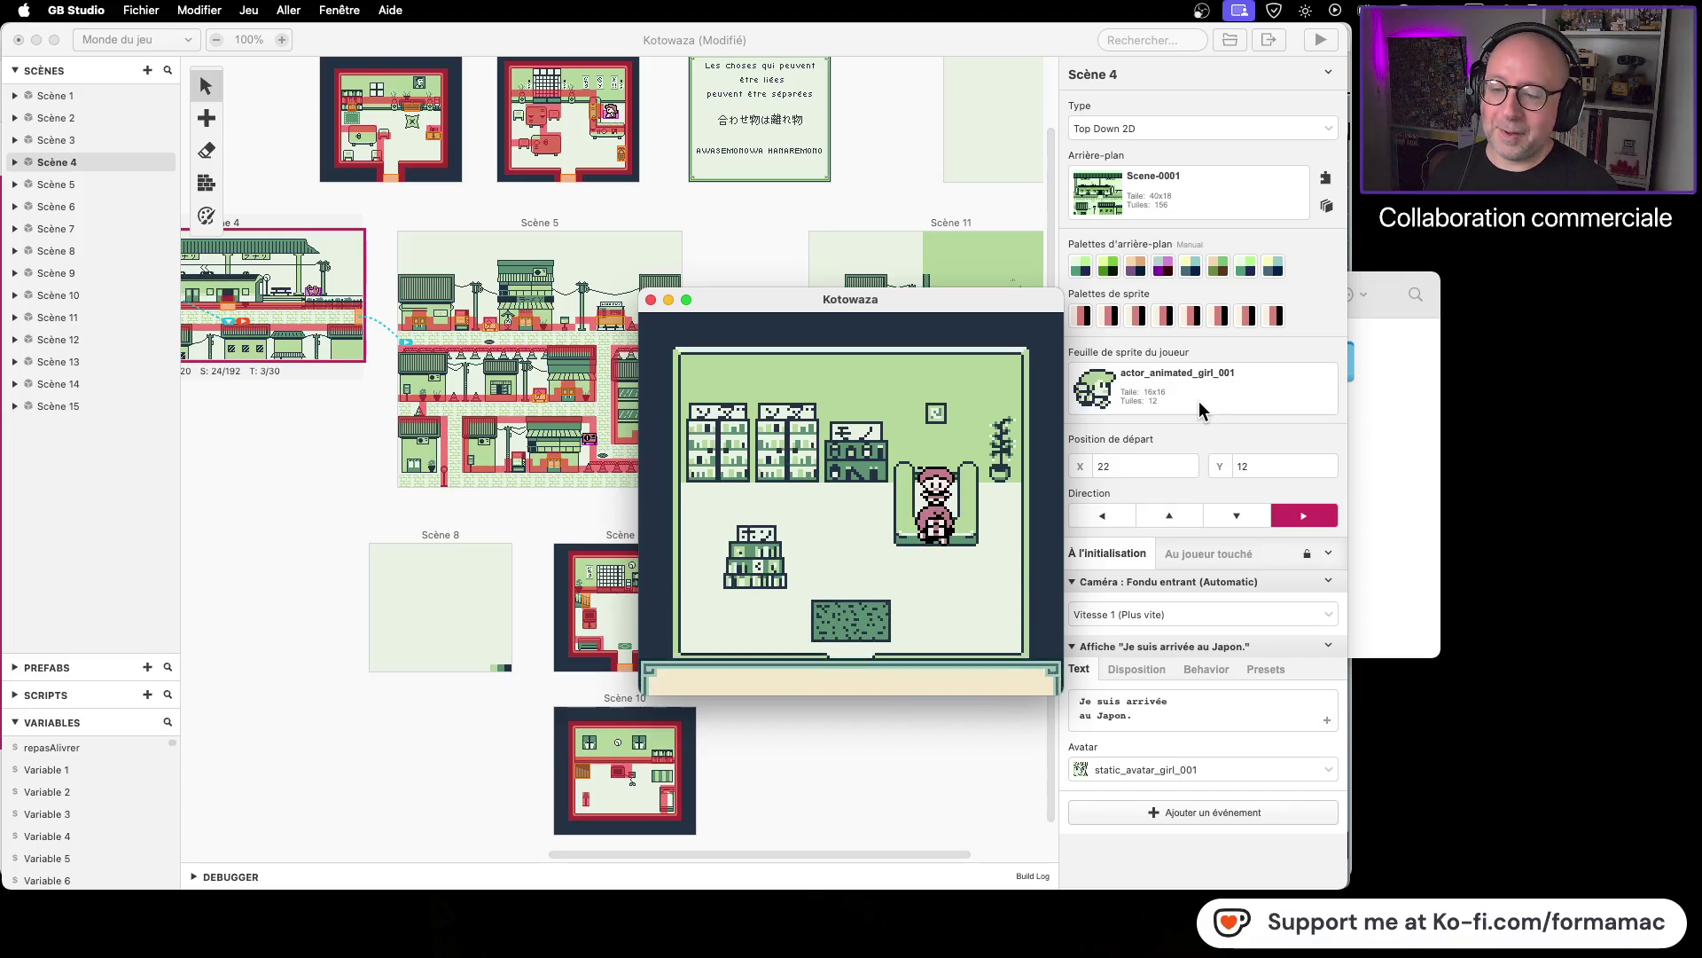
pyautogui.press('z')
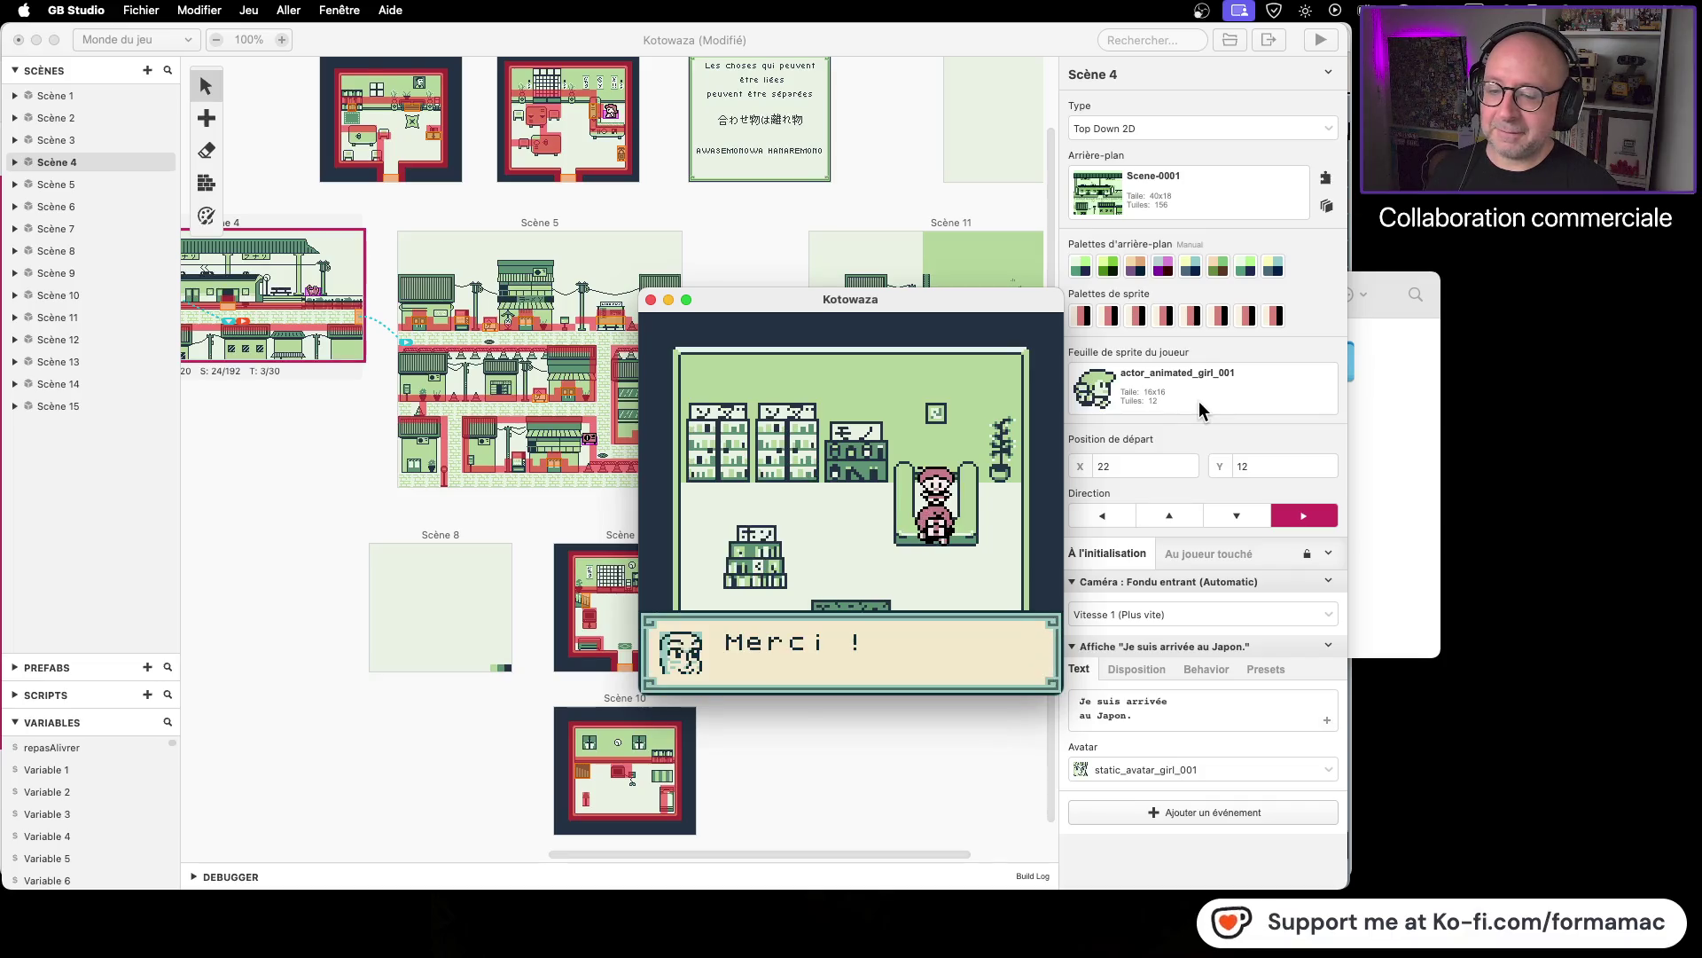
pyautogui.press('z')
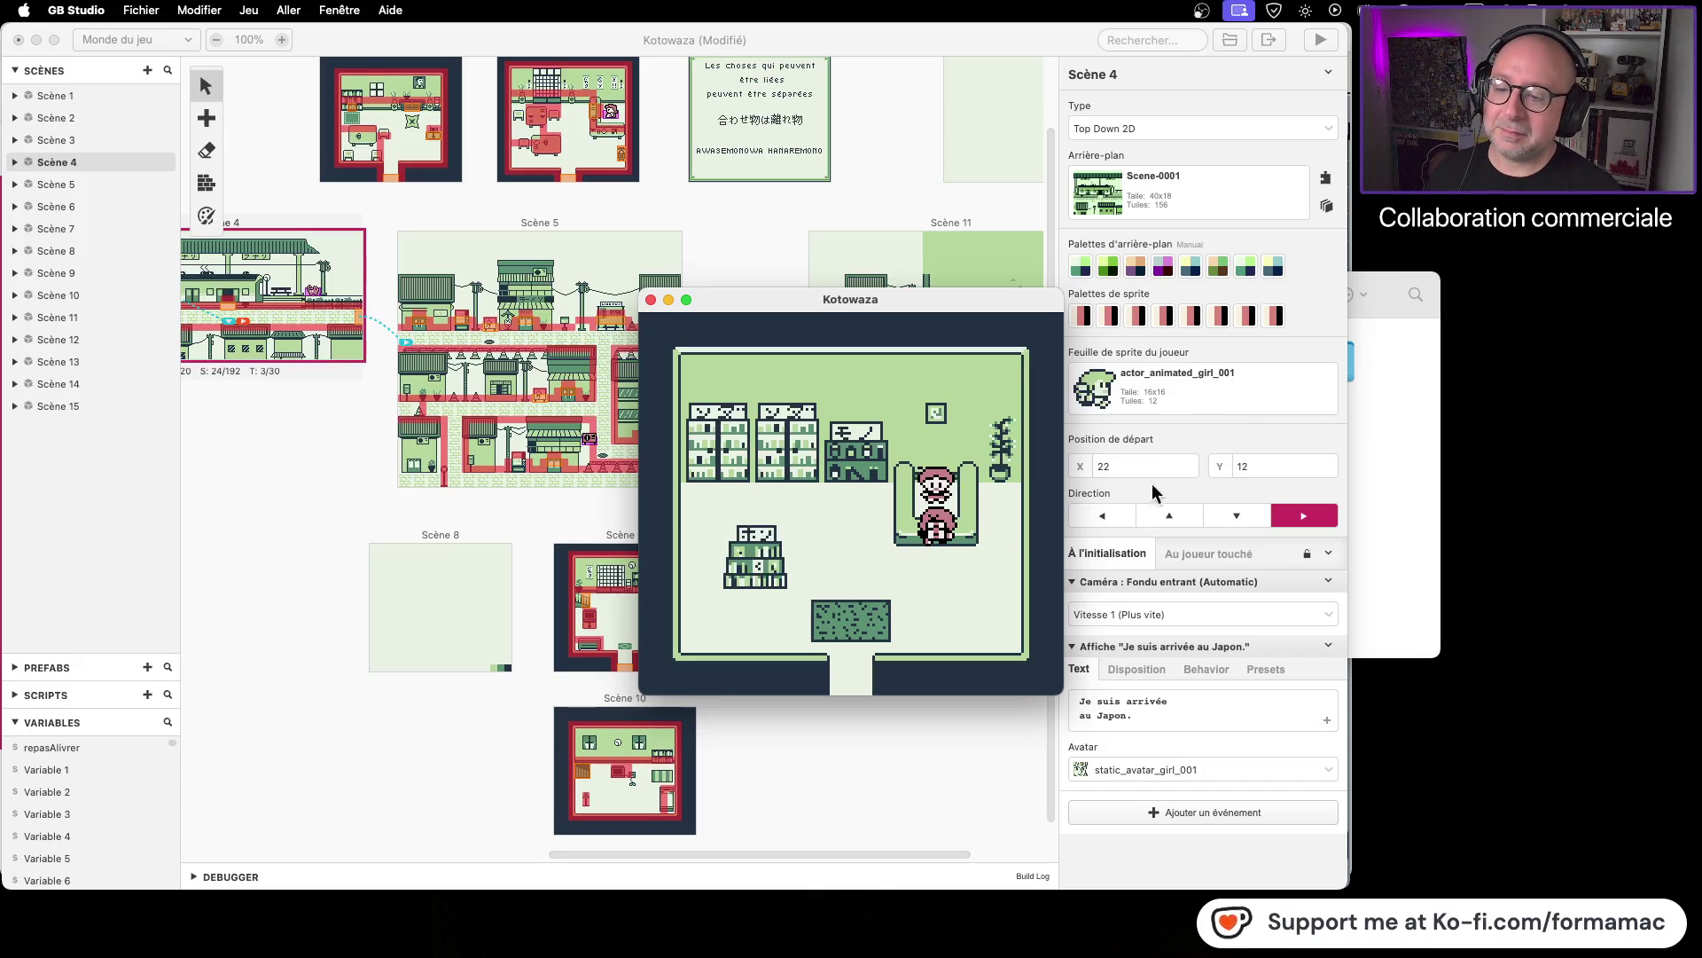
# Step: Close the Kotowaza play window to return to the scene map
pyautogui.click(651, 301)
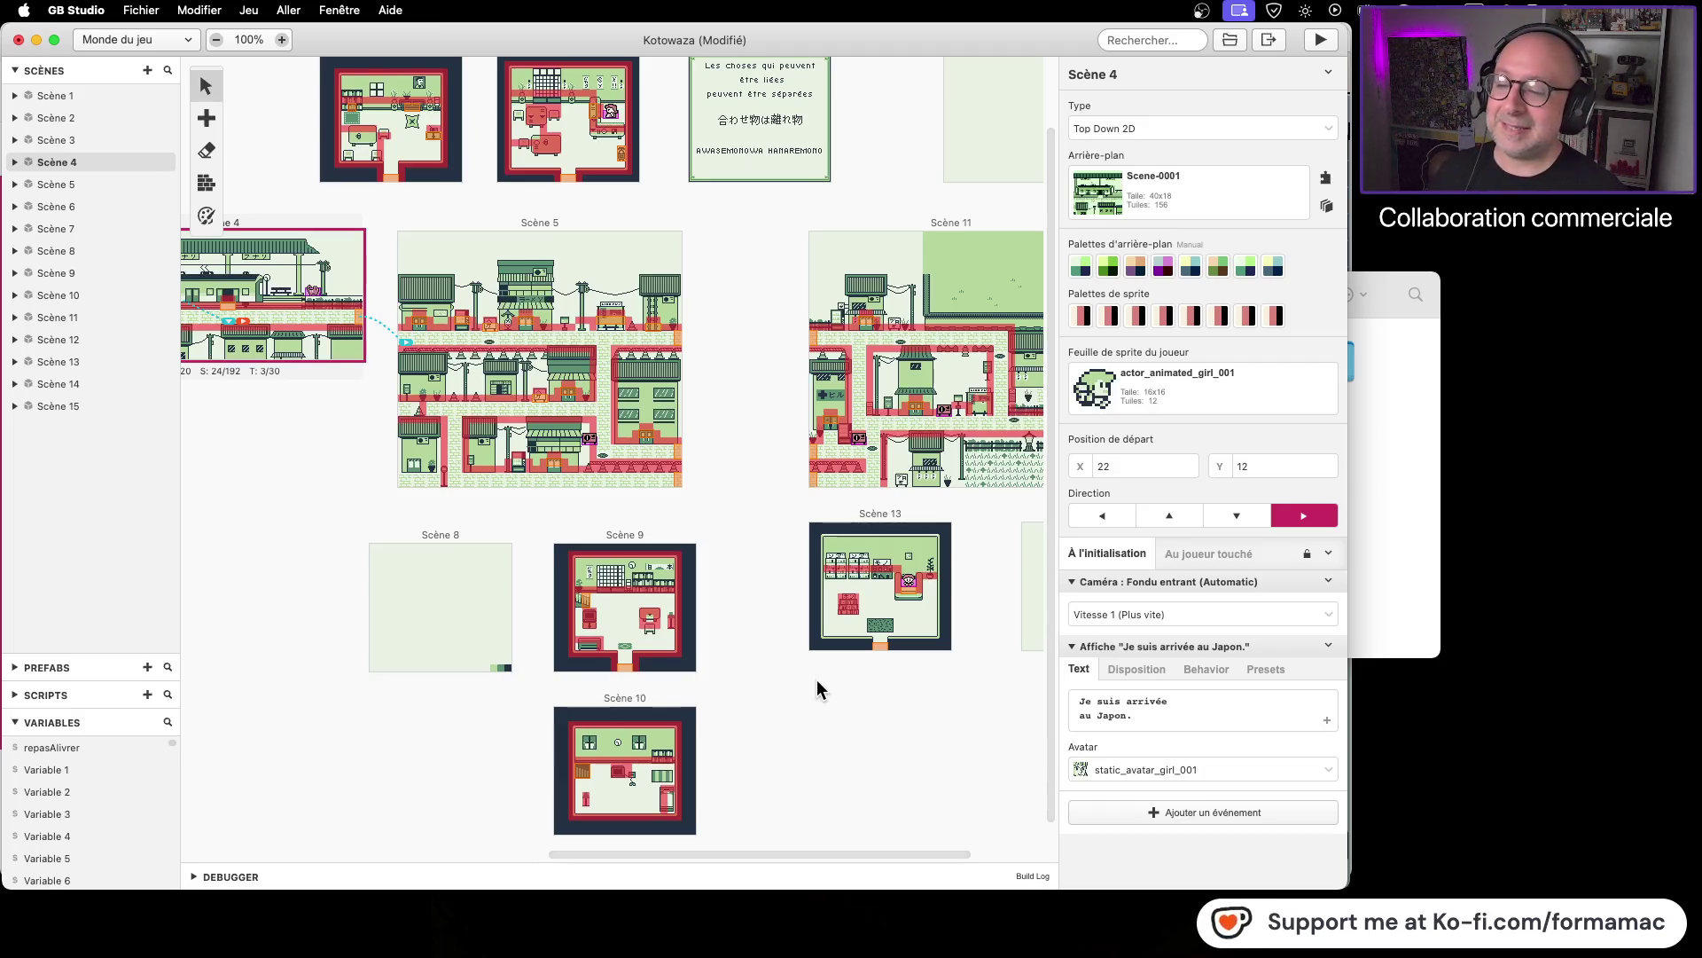
# Step: Save the Kotowaza project and display Scène 13's Déclencheur 2 script, beginning If ($repasAlivrer == true)
pyautogui.scroll(-1, 821, 687)
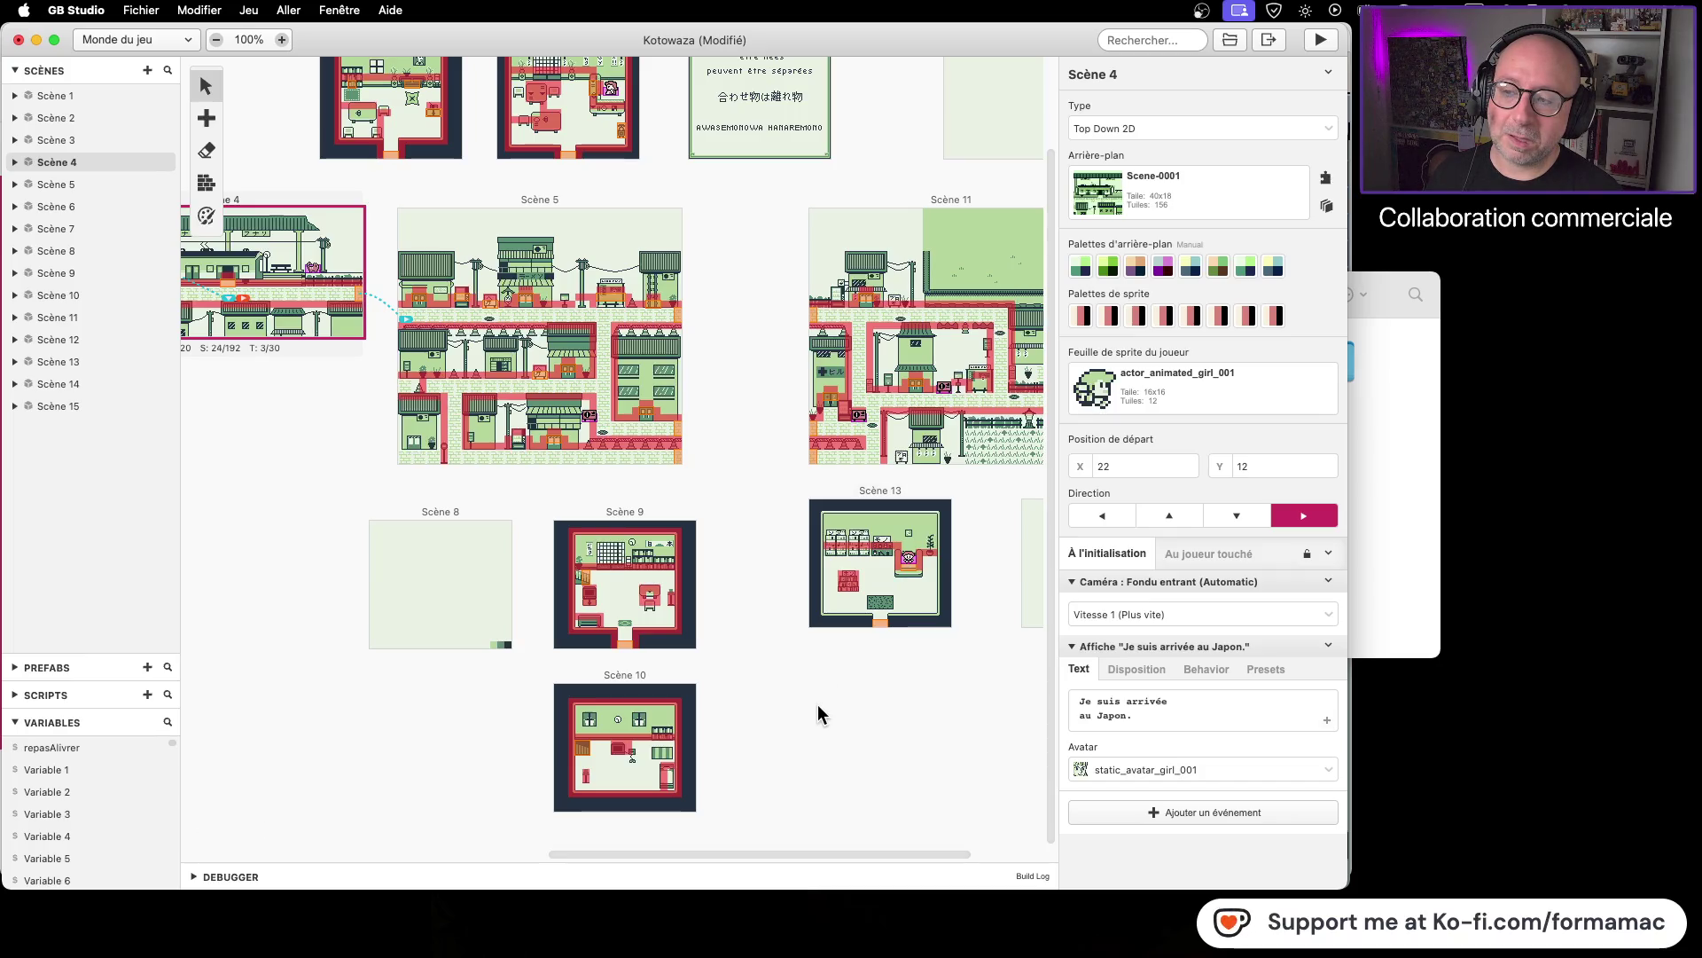
pyautogui.press('super+s')
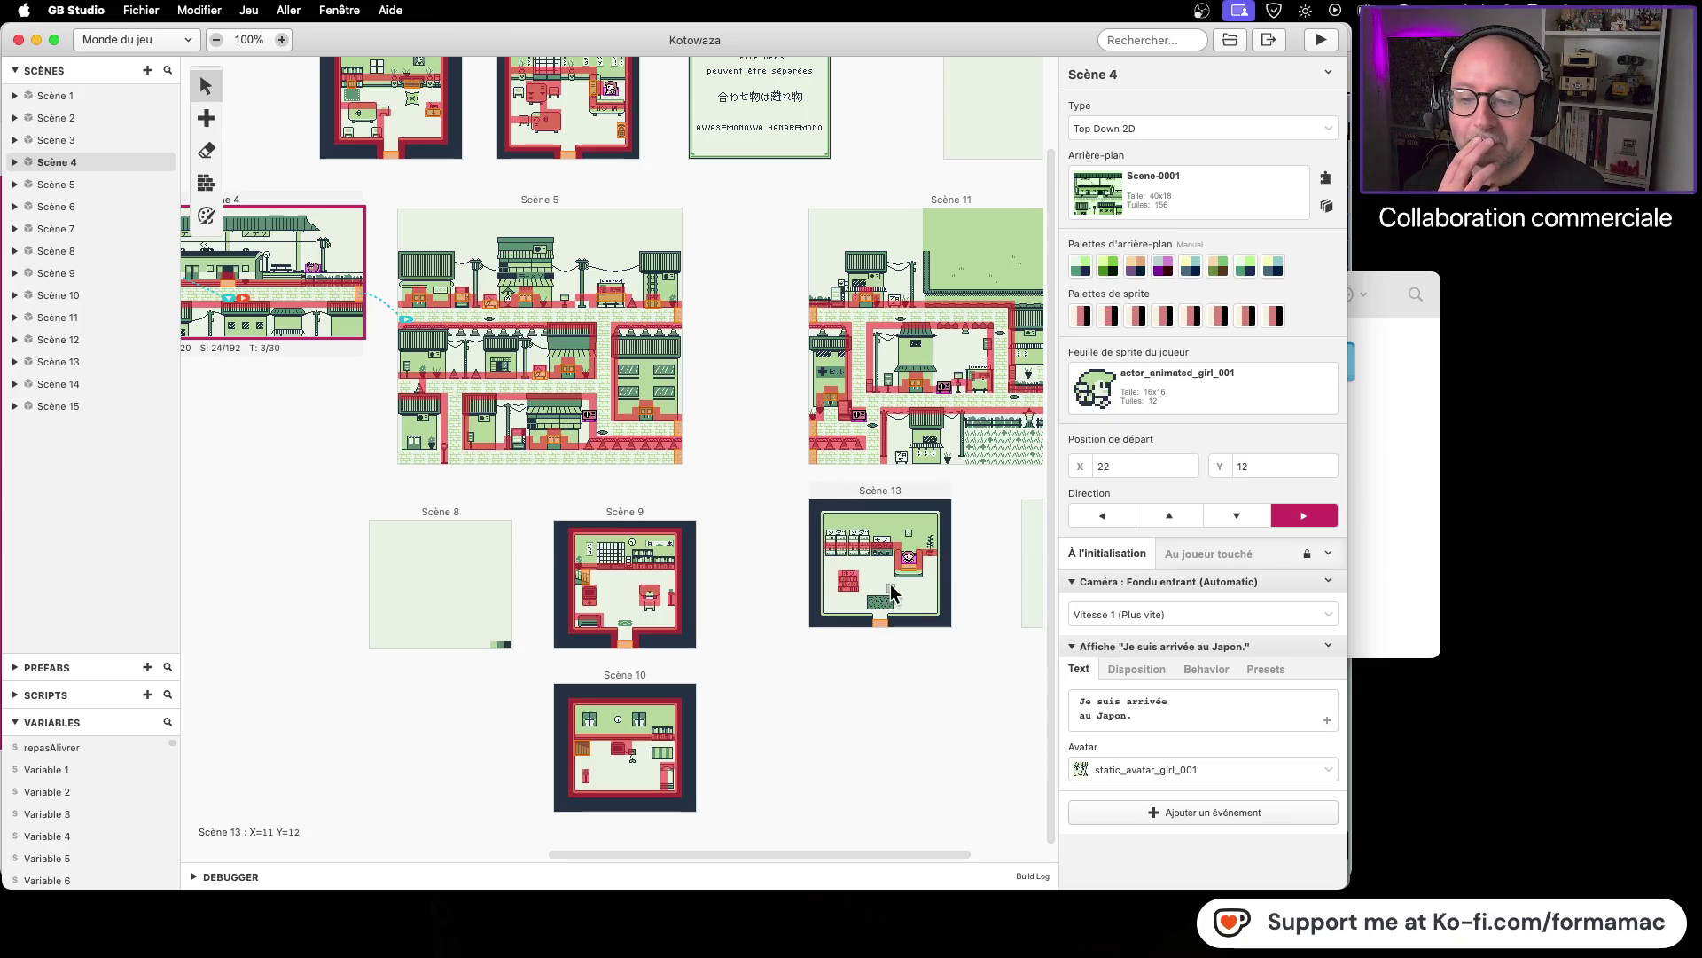
pyautogui.click(910, 569)
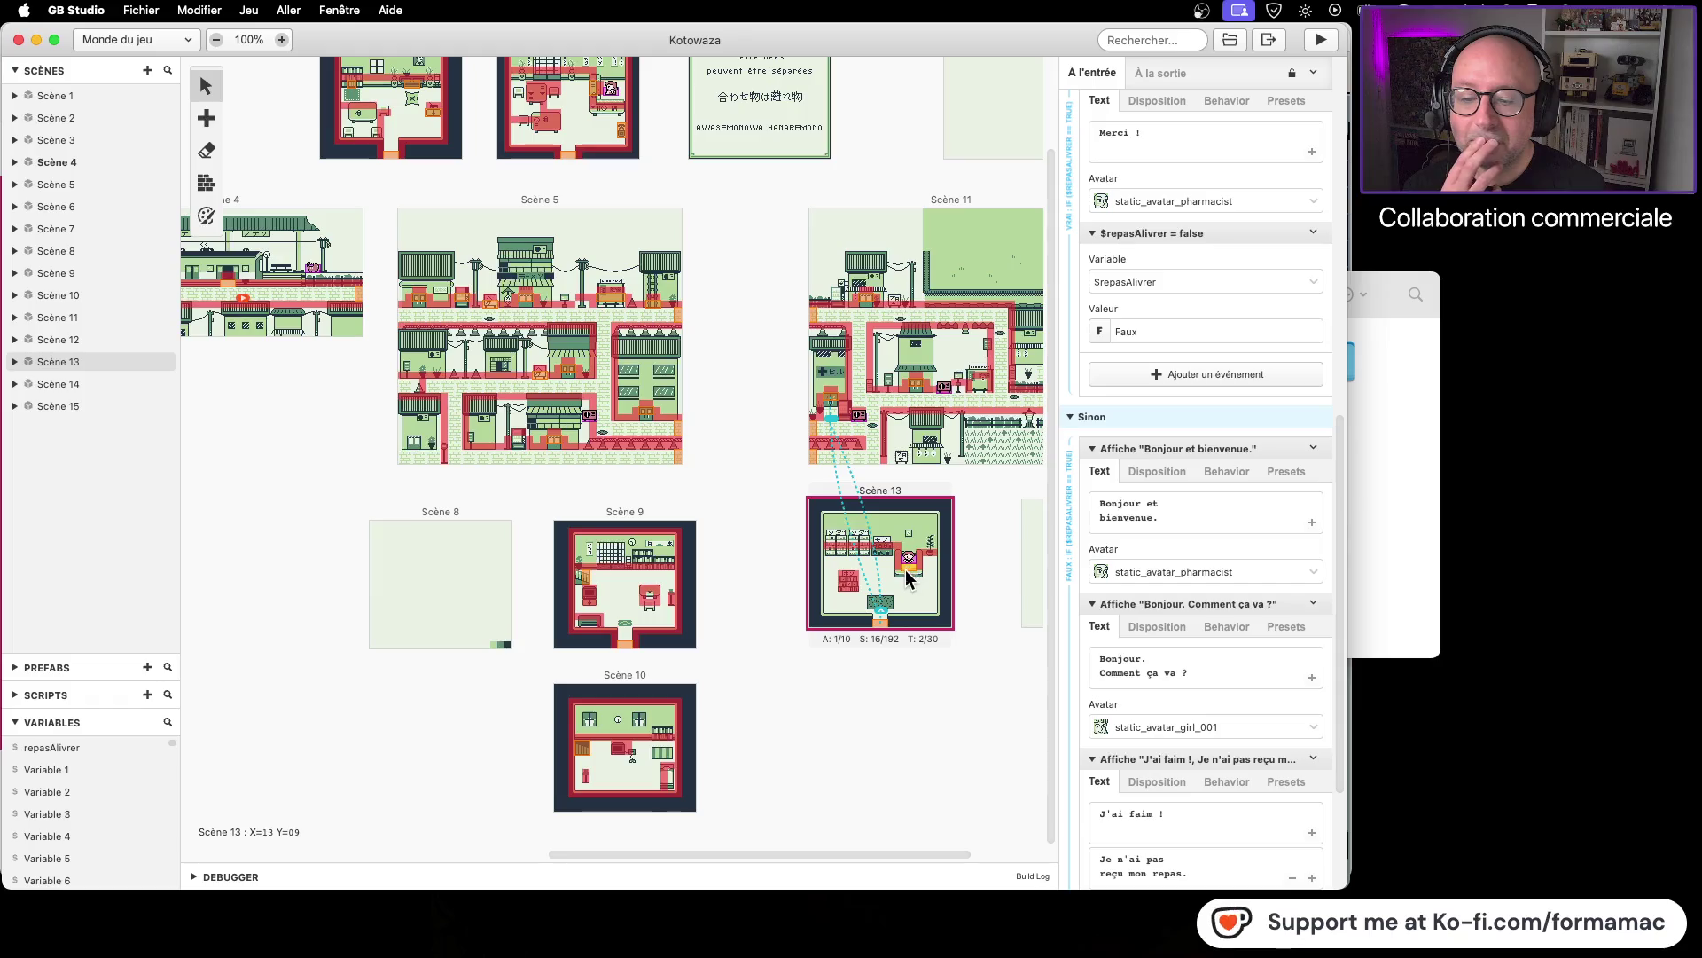
pyautogui.moveTo(1230, 576)
pyautogui.scroll(10, 1231, 576)
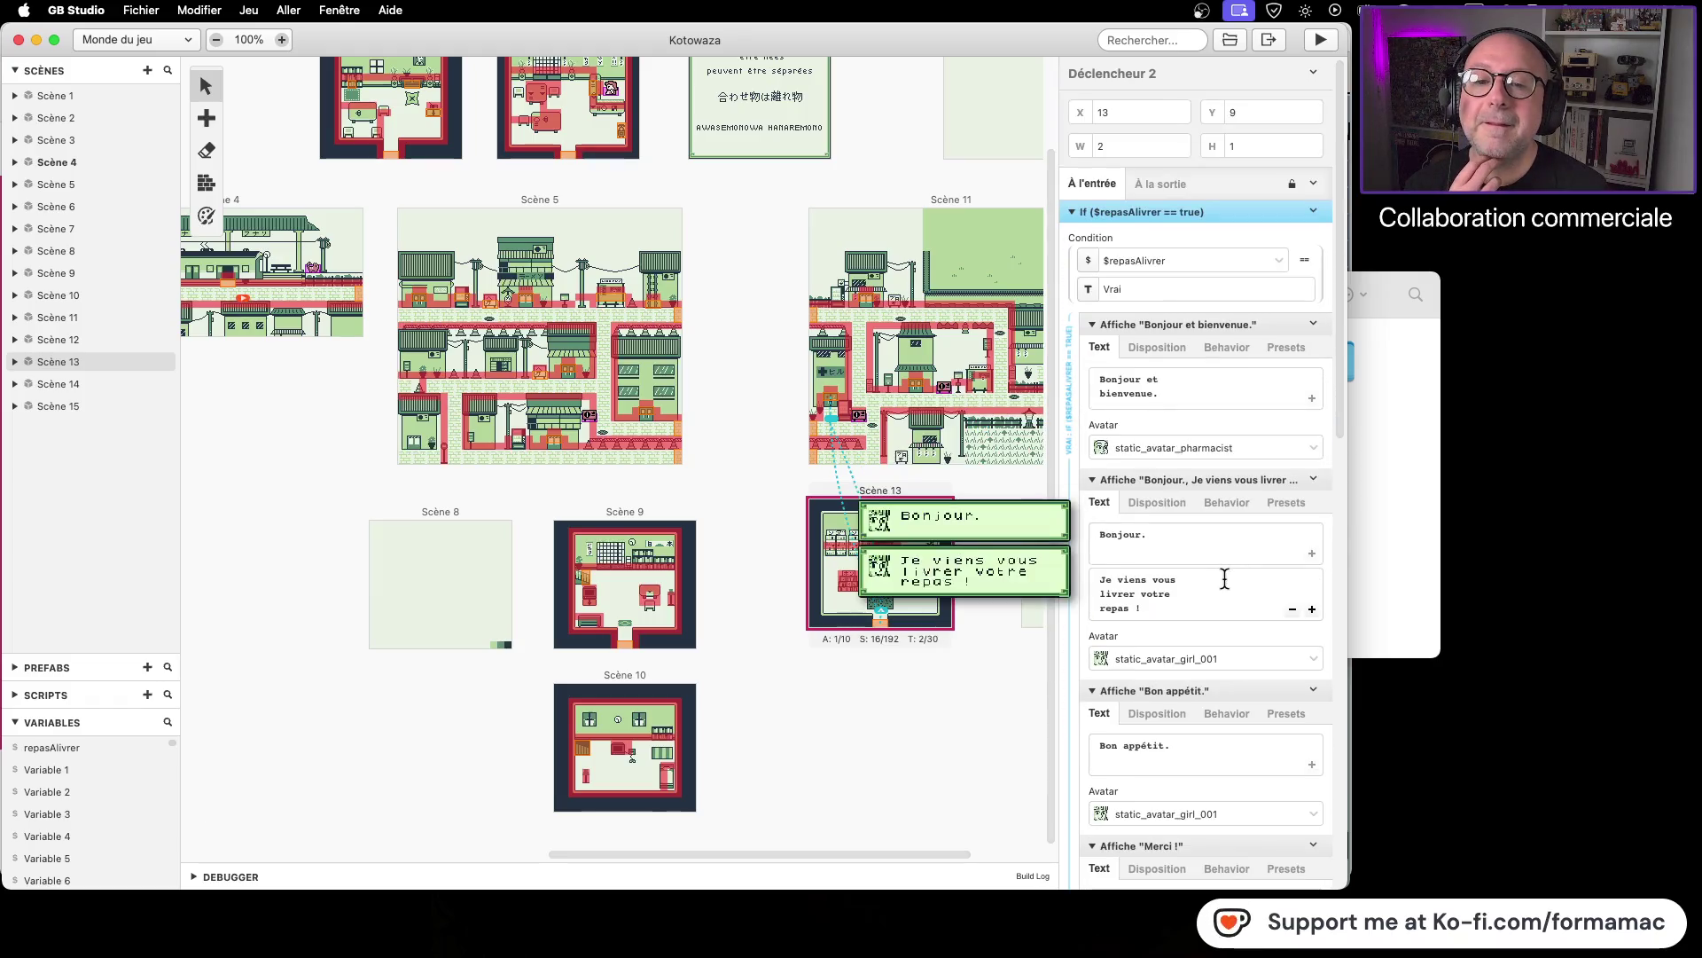